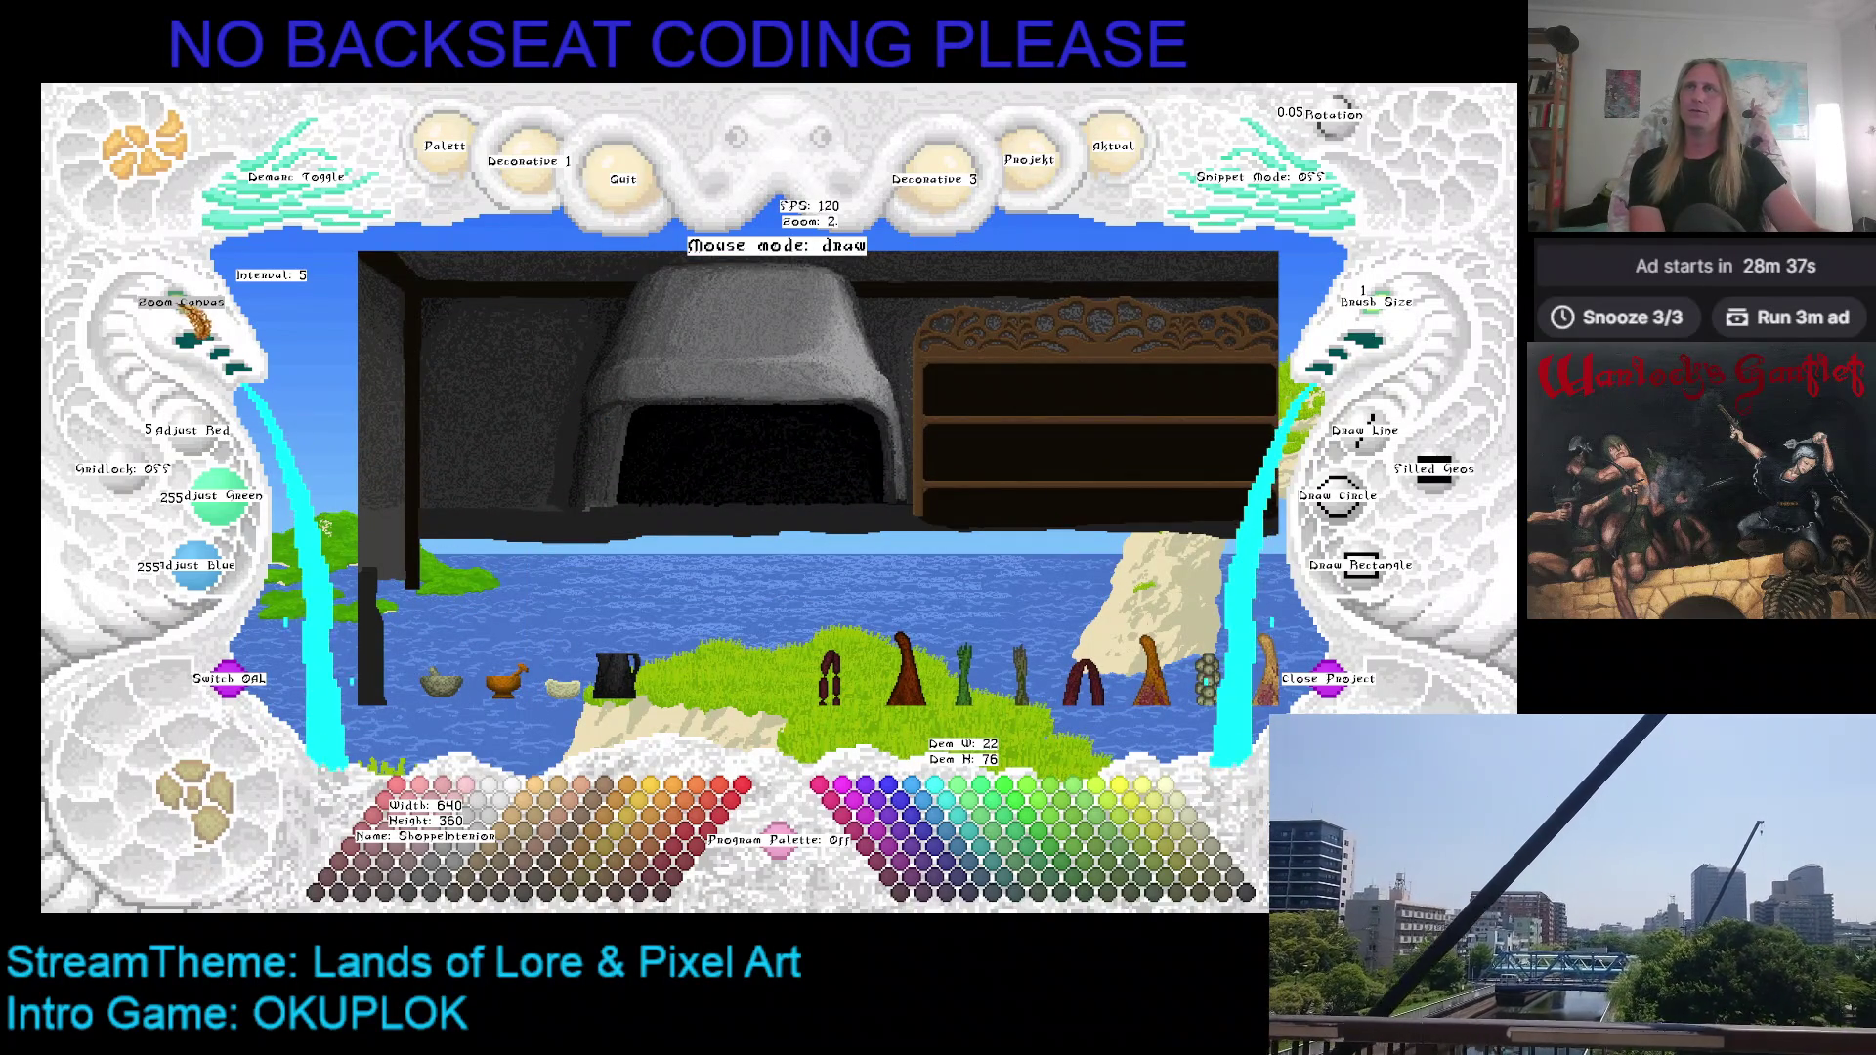
Step: Zoom in on the wall left of the arch, hide the labels, and pick dark brown (96/66/36)
scroll(342, 313, up, 2)
drag(976, 454, 997, 534)
scroll(1397, 327, up, 2)
drag(1047, 314, 1017, 302)
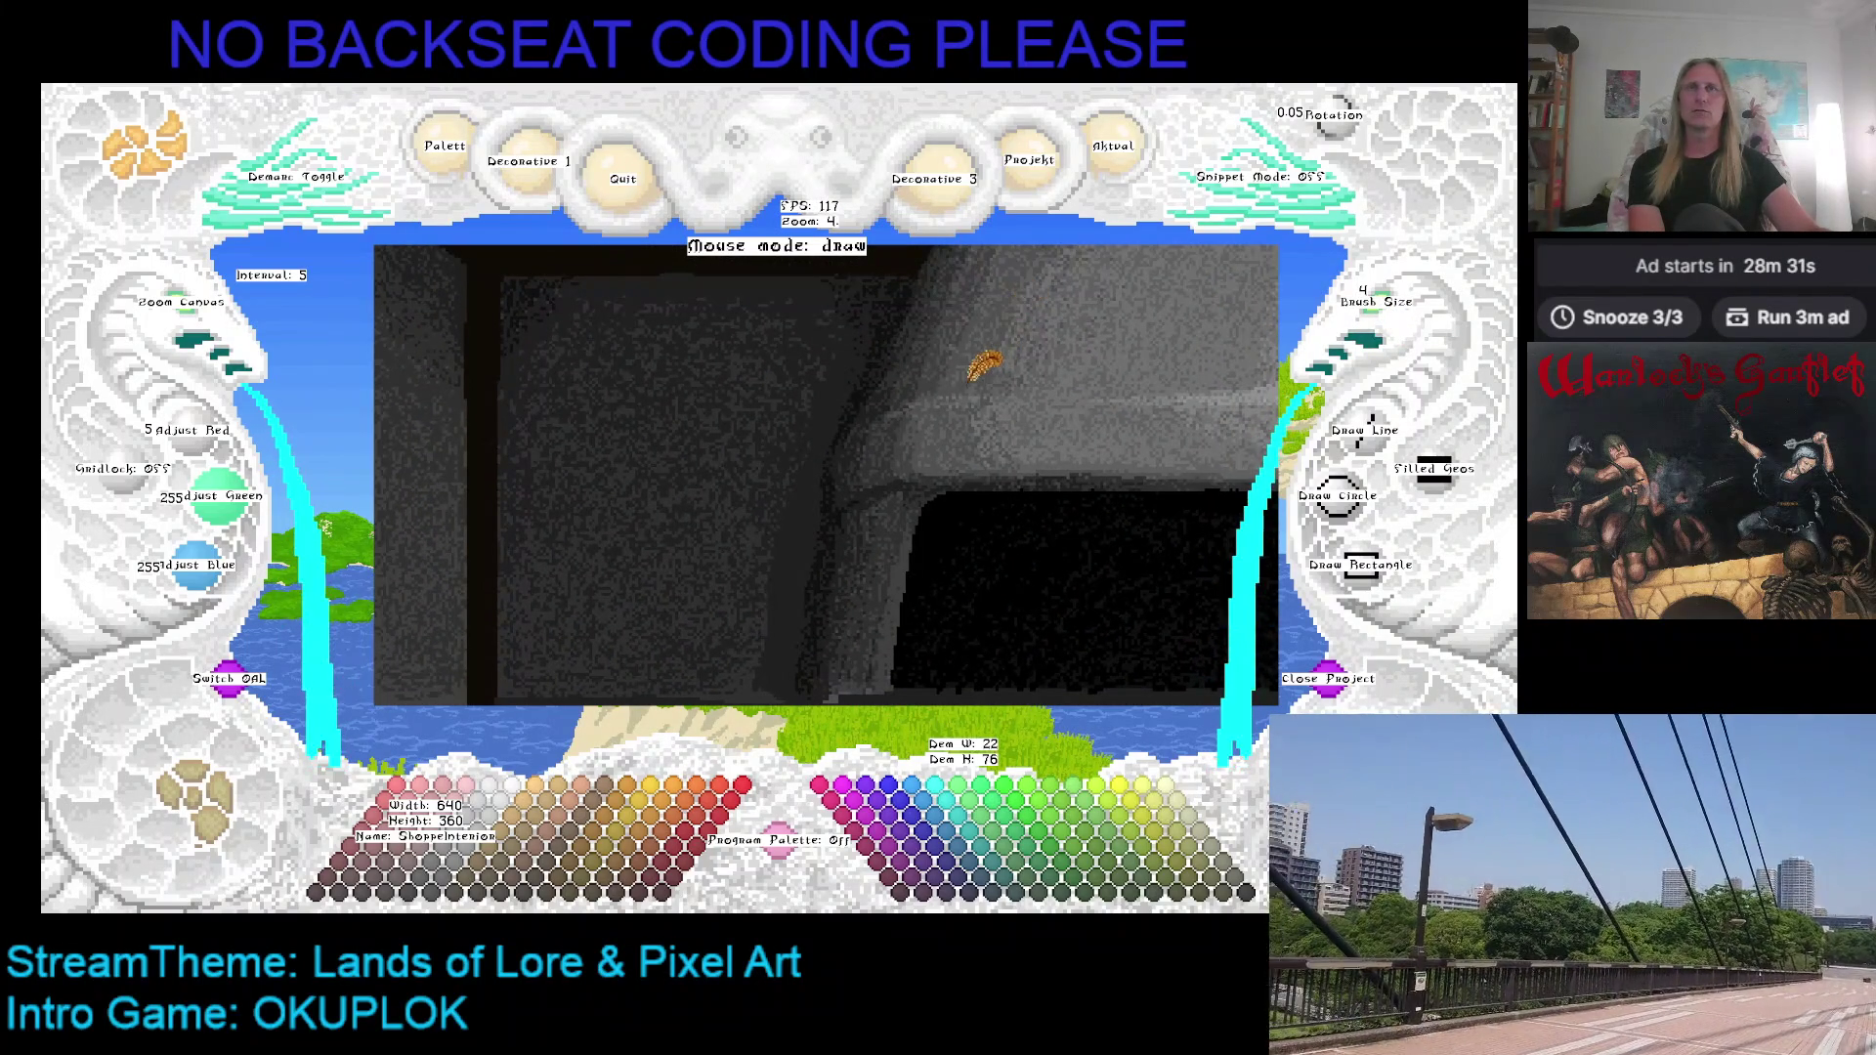
mouse_move(679, 410)
mouse_down()
mouse_move(723, 432)
mouse_move(696, 380)
mouse_move(695, 431)
mouse_move(698, 377)
mouse_move(695, 449)
mouse_move(700, 392)
mouse_move(688, 430)
mouse_move(699, 399)
mouse_move(766, 415)
mouse_move(736, 382)
mouse_move(762, 444)
mouse_move(747, 401)
mouse_move(749, 421)
mouse_up()
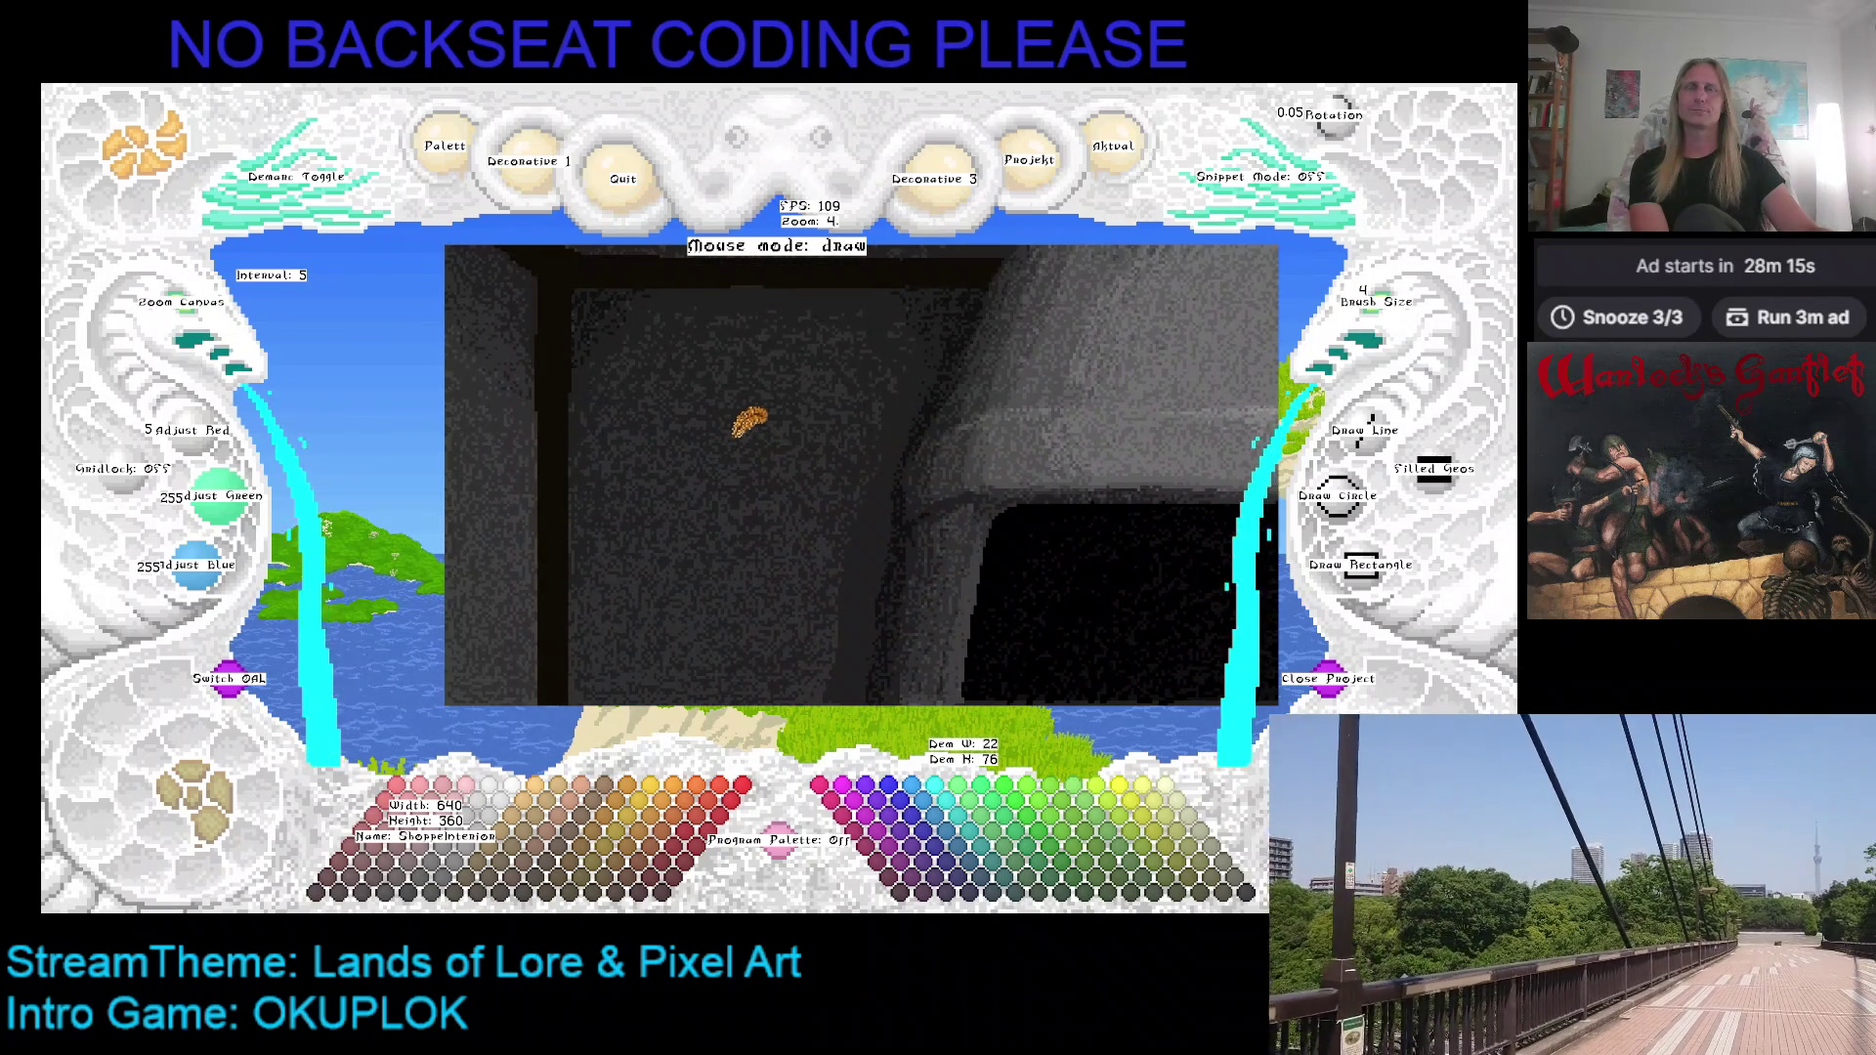
mouse_move(867, 355)
mouse_down()
mouse_move(825, 348)
mouse_move(846, 373)
mouse_up()
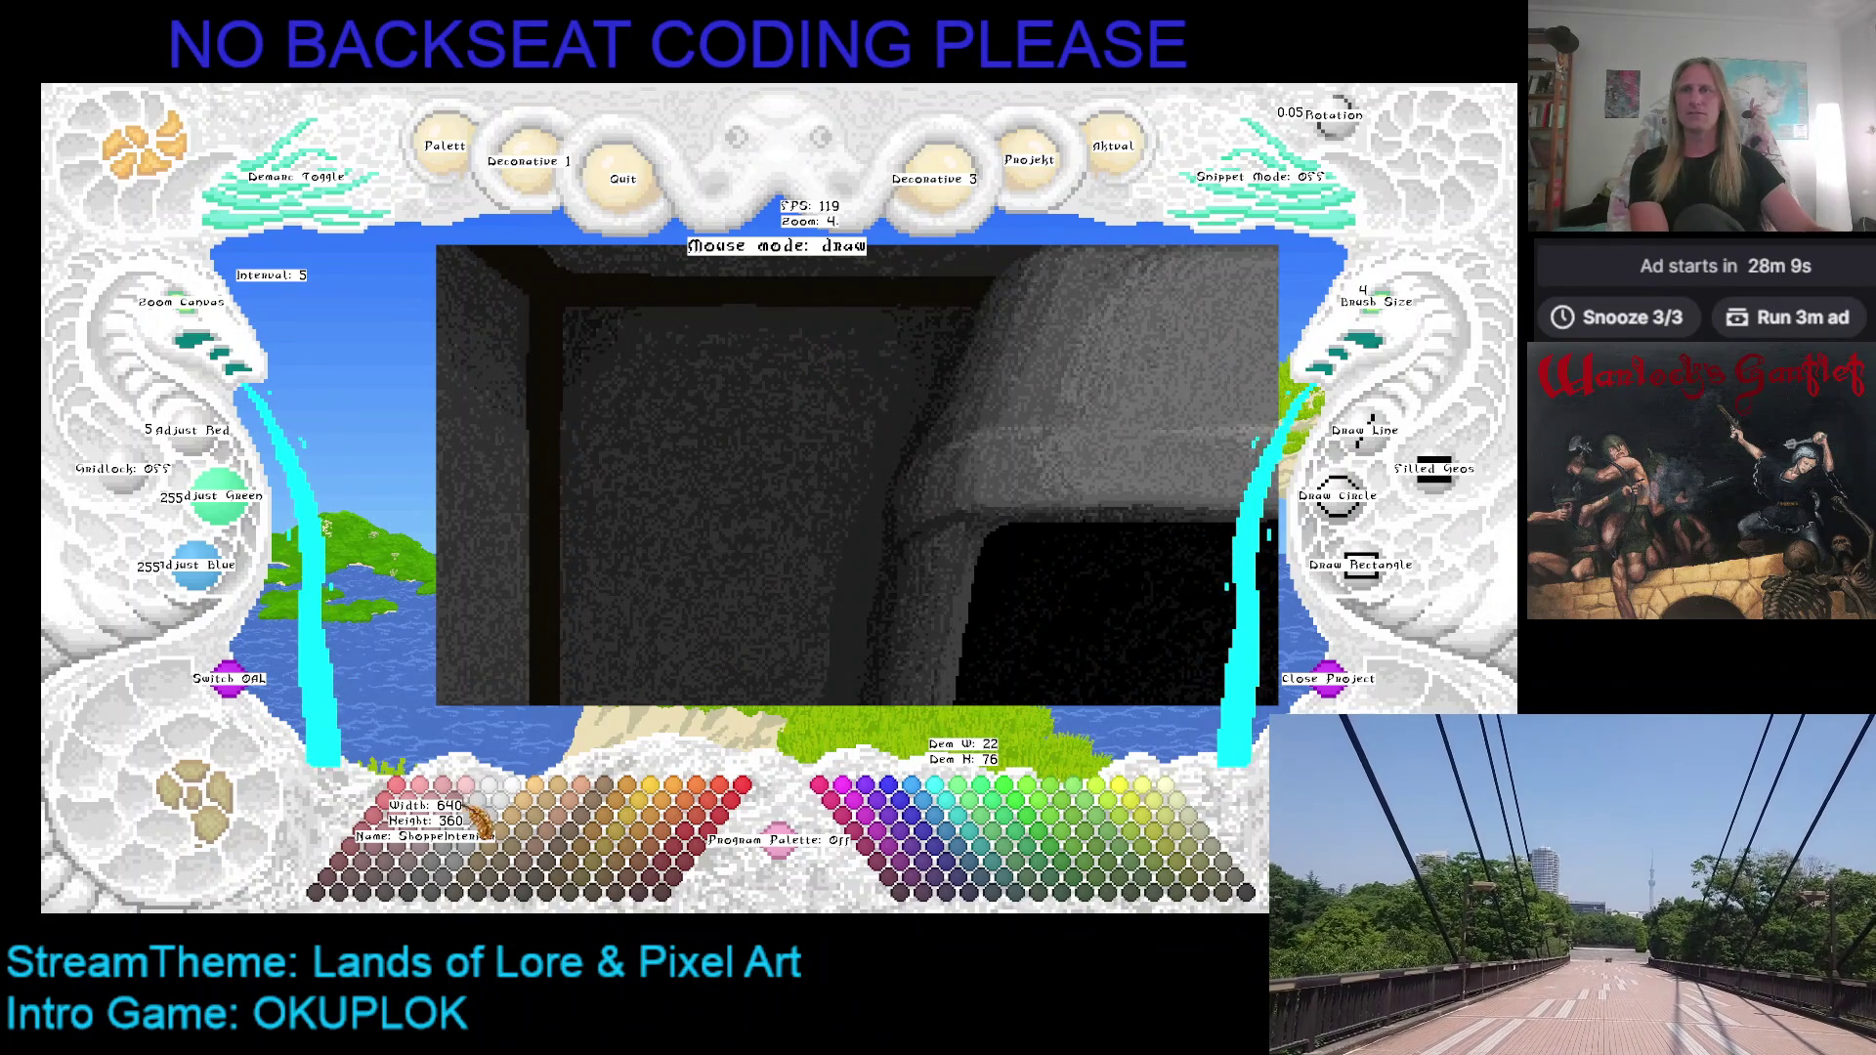
key(h)
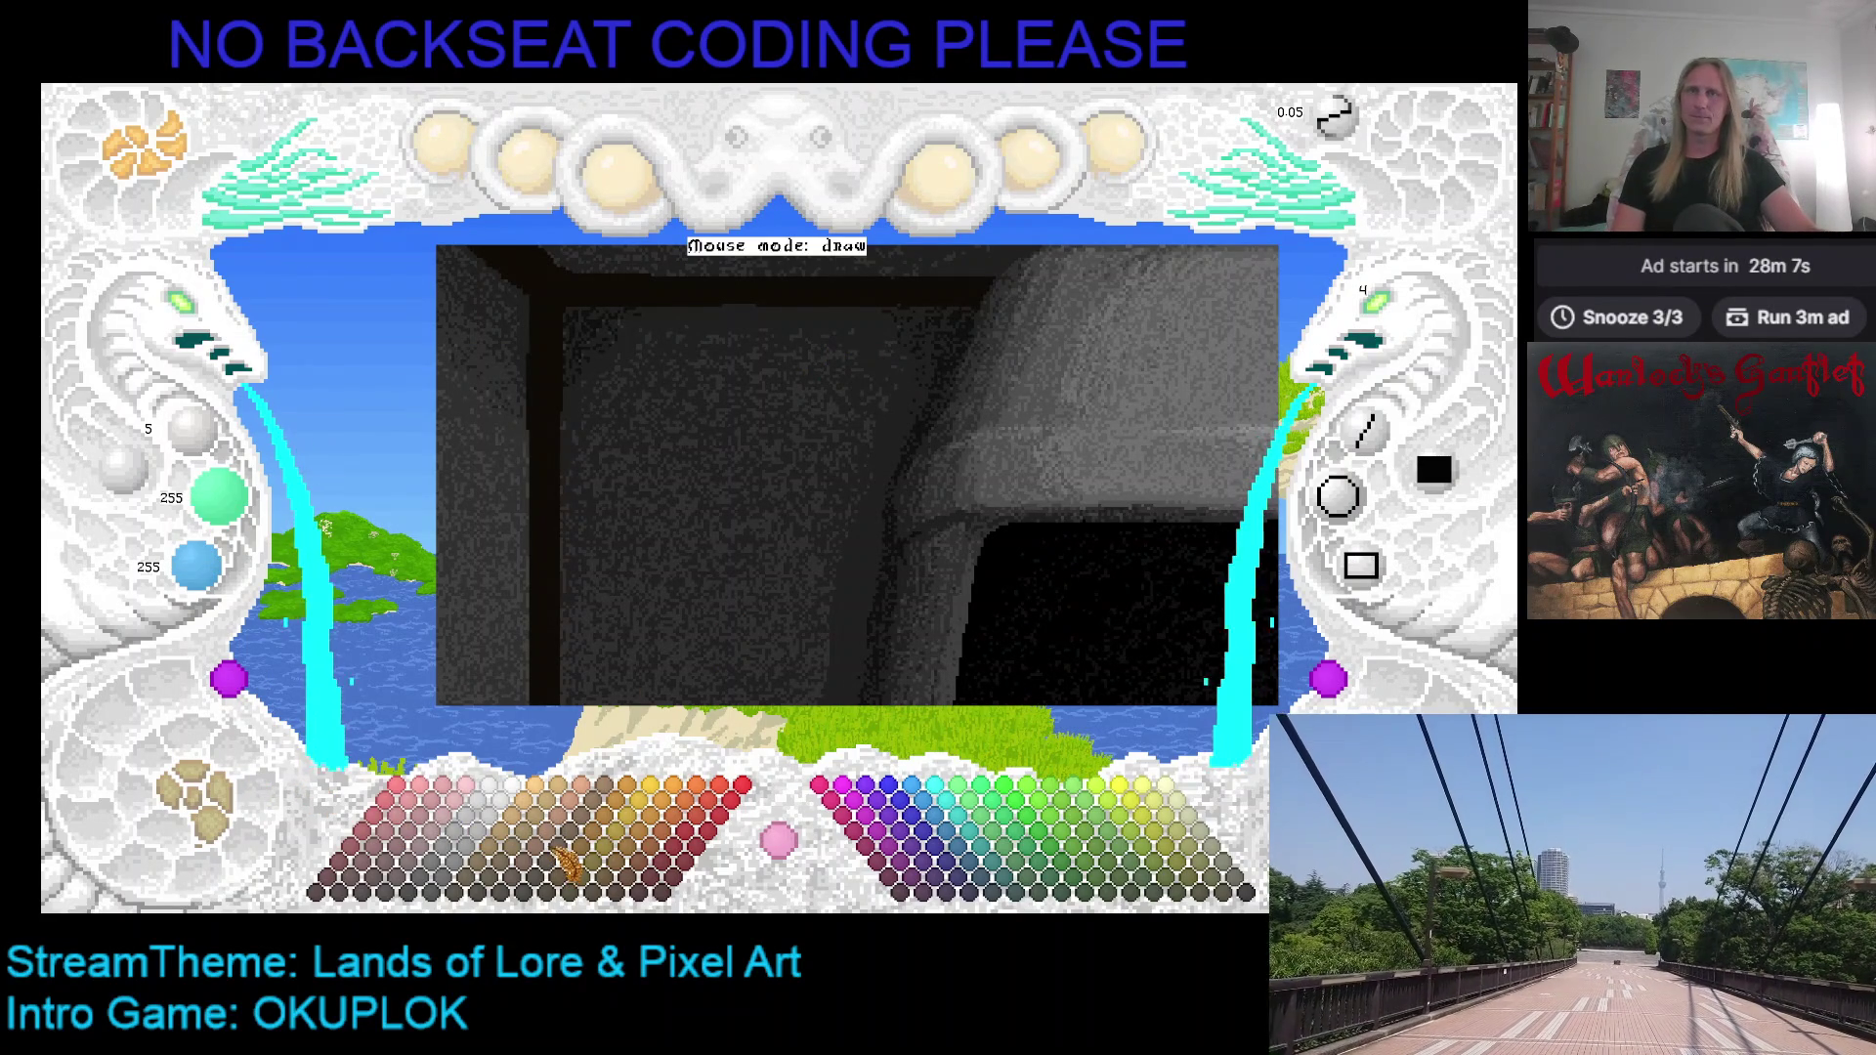
click(598, 829)
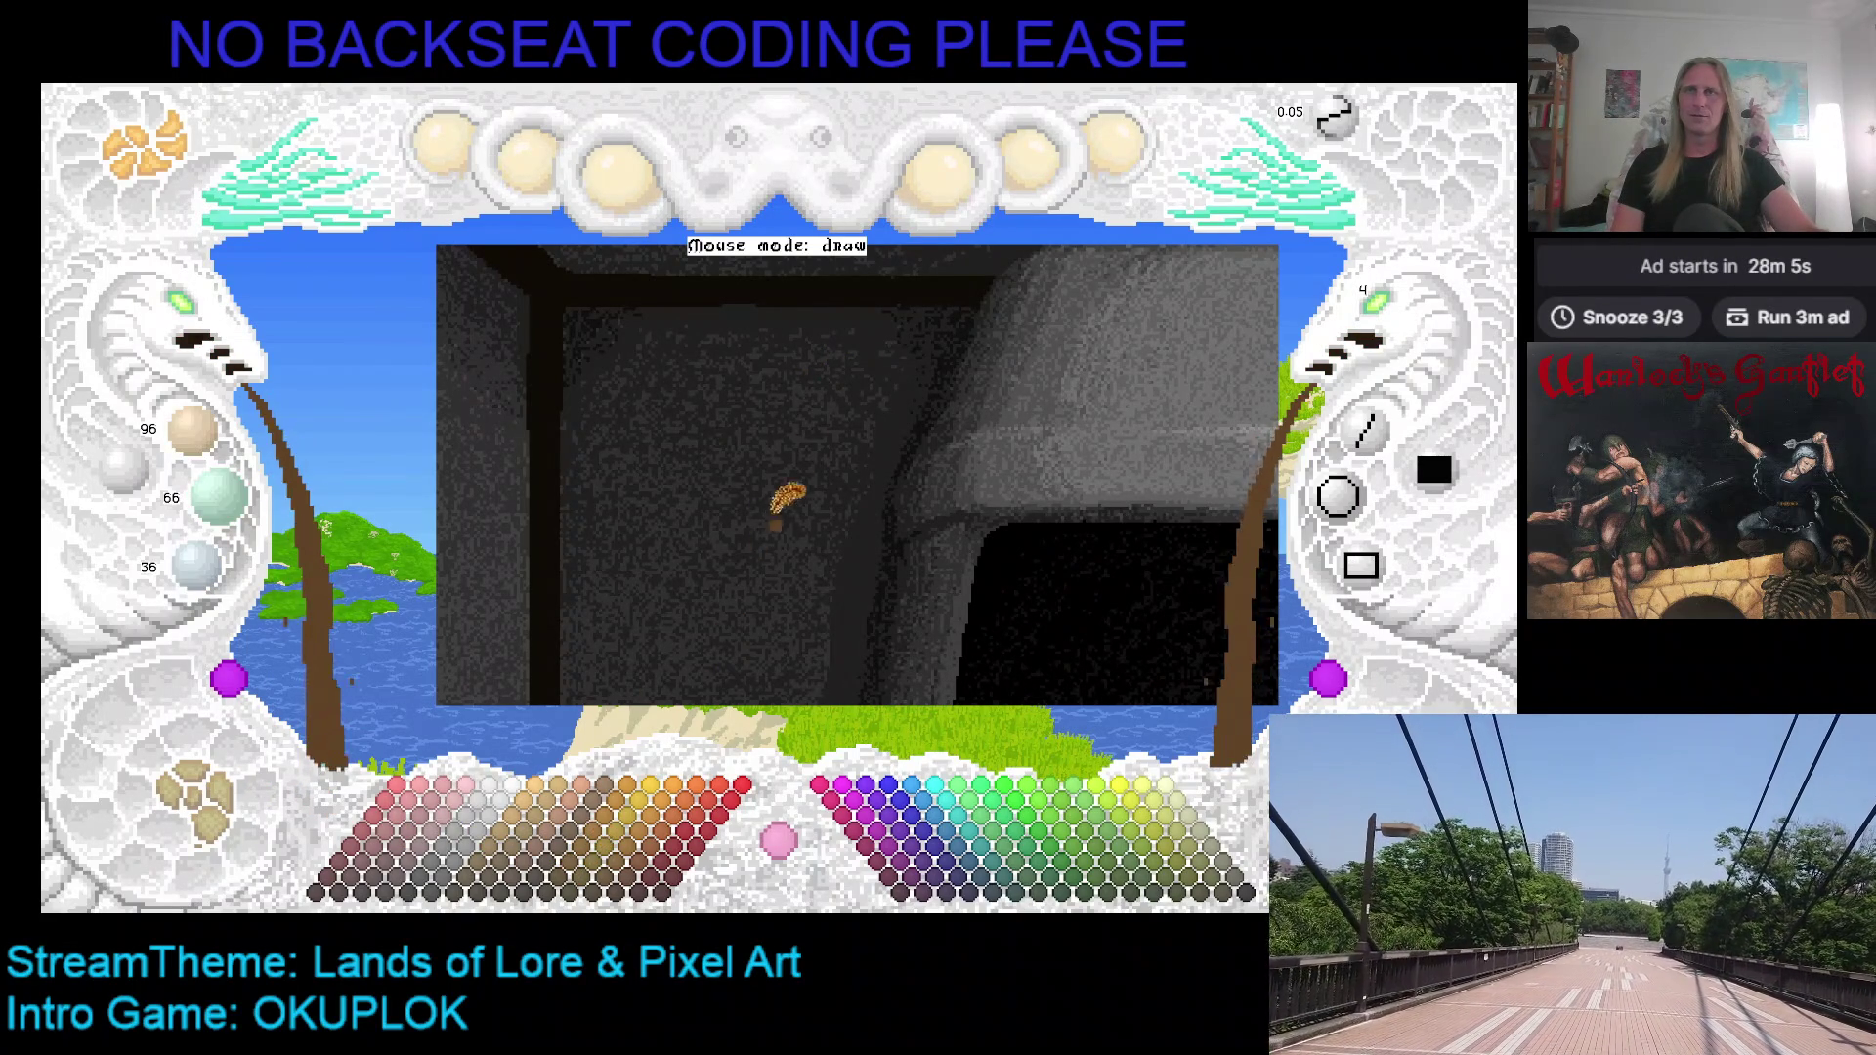
Step: Paint a filled brown rounded patch on the upper wall, trimming its left edge with the alternate colour
mouse_move(875, 354)
mouse_down()
mouse_move(846, 347)
mouse_move(821, 413)
mouse_move(876, 350)
mouse_move(748, 326)
mouse_move(721, 392)
mouse_move(862, 409)
mouse_move(883, 336)
mouse_up()
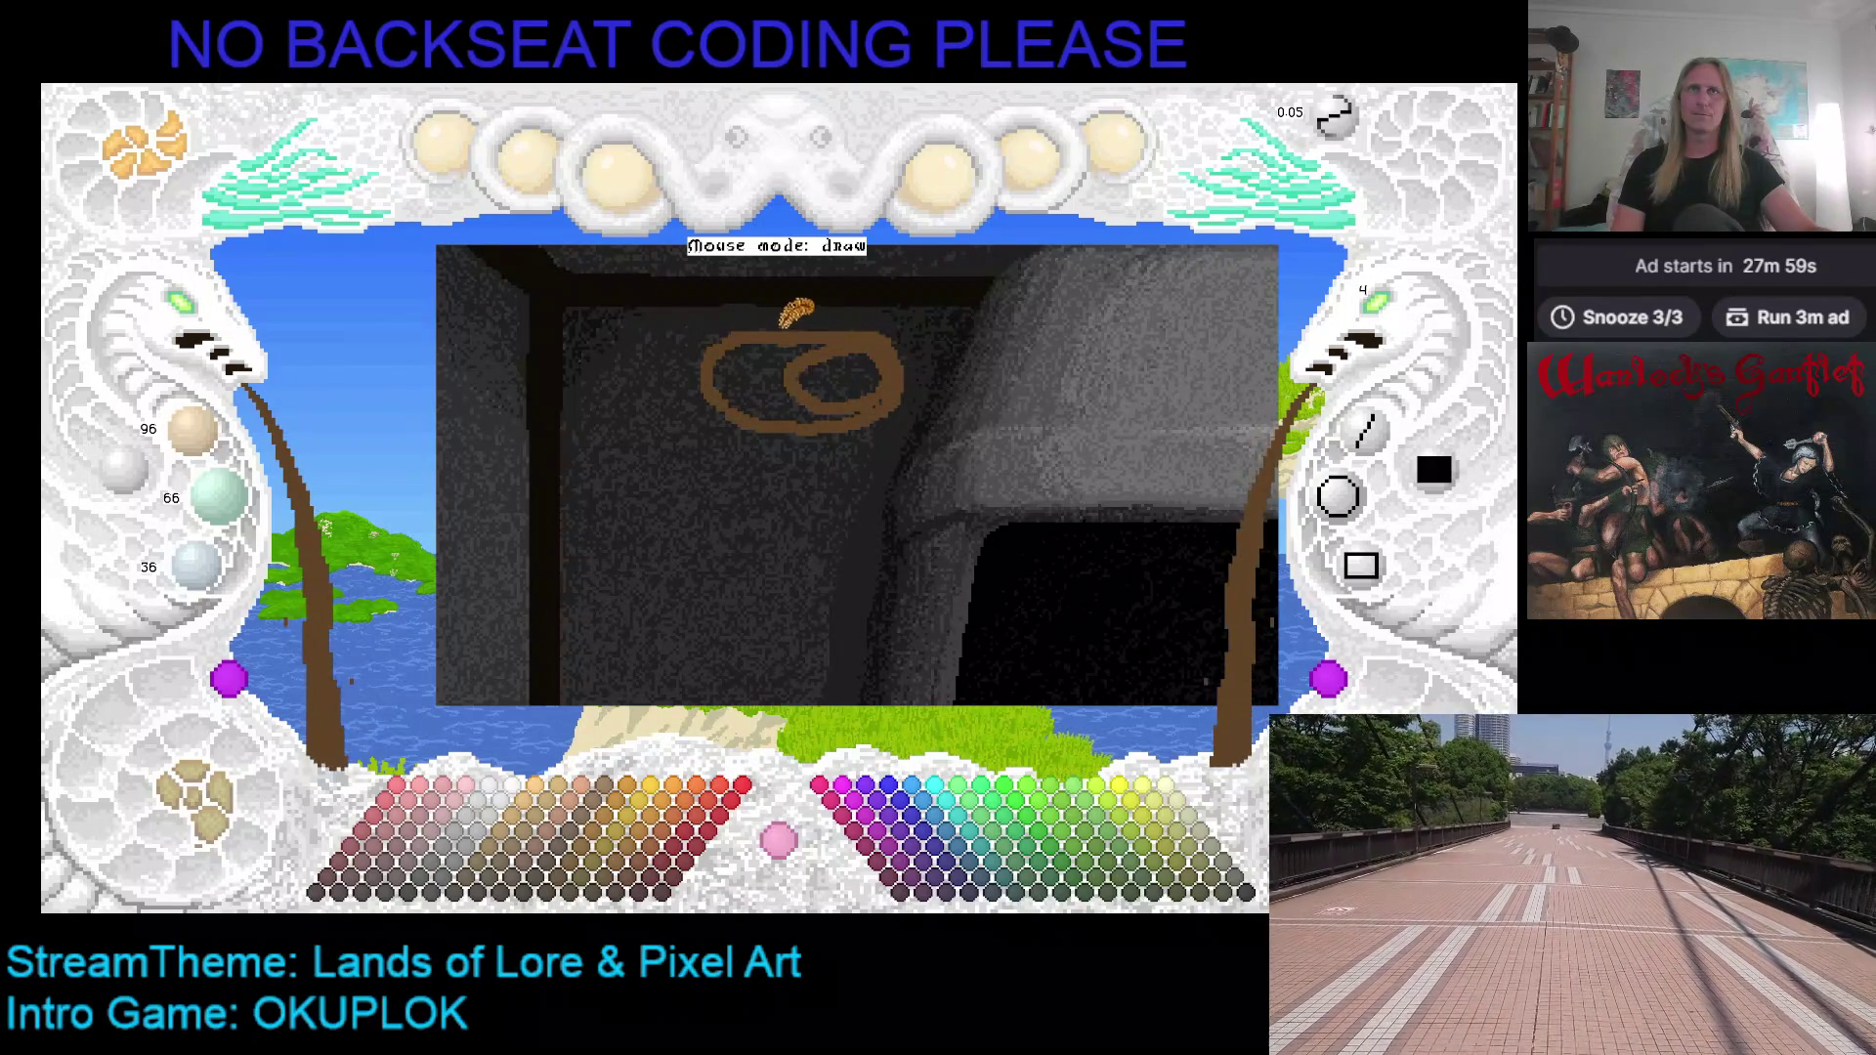
mouse_move(733, 347)
mouse_down()
mouse_move(738, 401)
mouse_move(871, 403)
mouse_move(856, 345)
mouse_move(837, 369)
mouse_move(772, 347)
mouse_up()
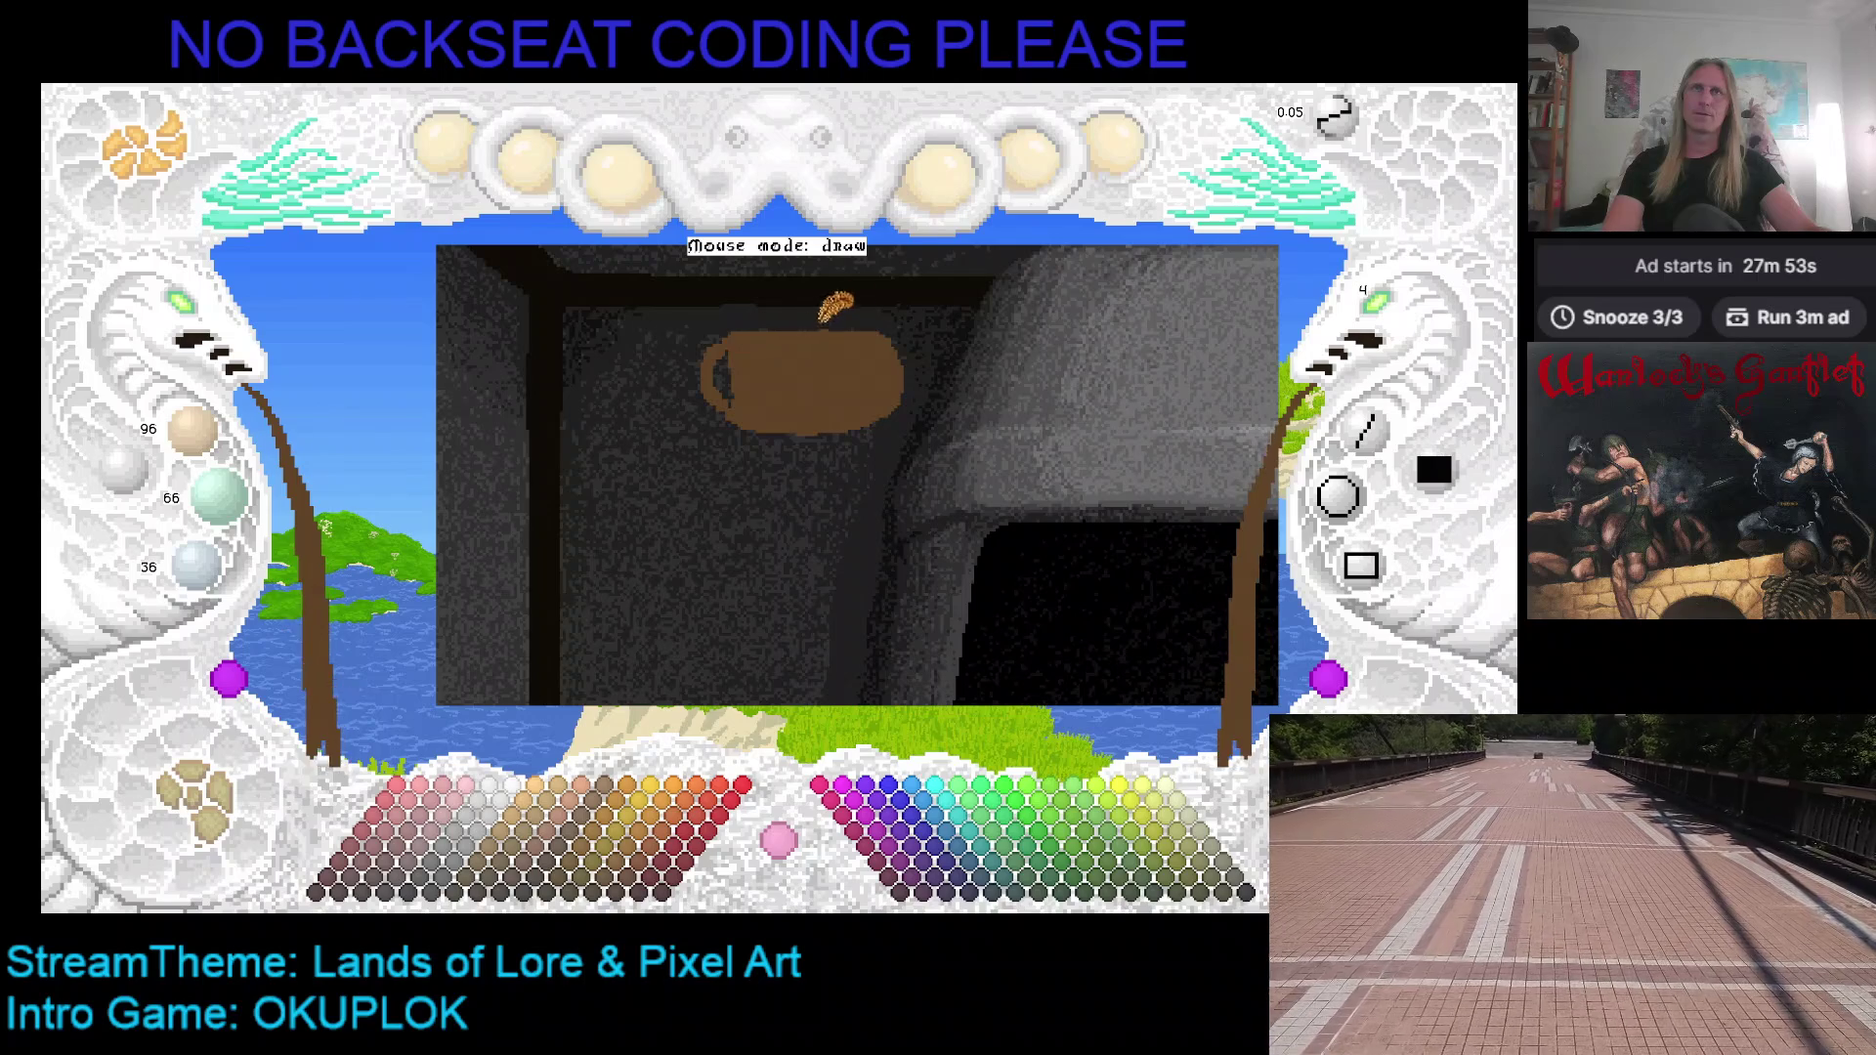
key(c)
mouse_move(722, 383)
mouse_down()
mouse_move(705, 342)
mouse_move(745, 328)
mouse_move(878, 332)
mouse_move(905, 389)
mouse_move(906, 352)
mouse_move(907, 413)
mouse_move(839, 416)
mouse_up()
key(c)
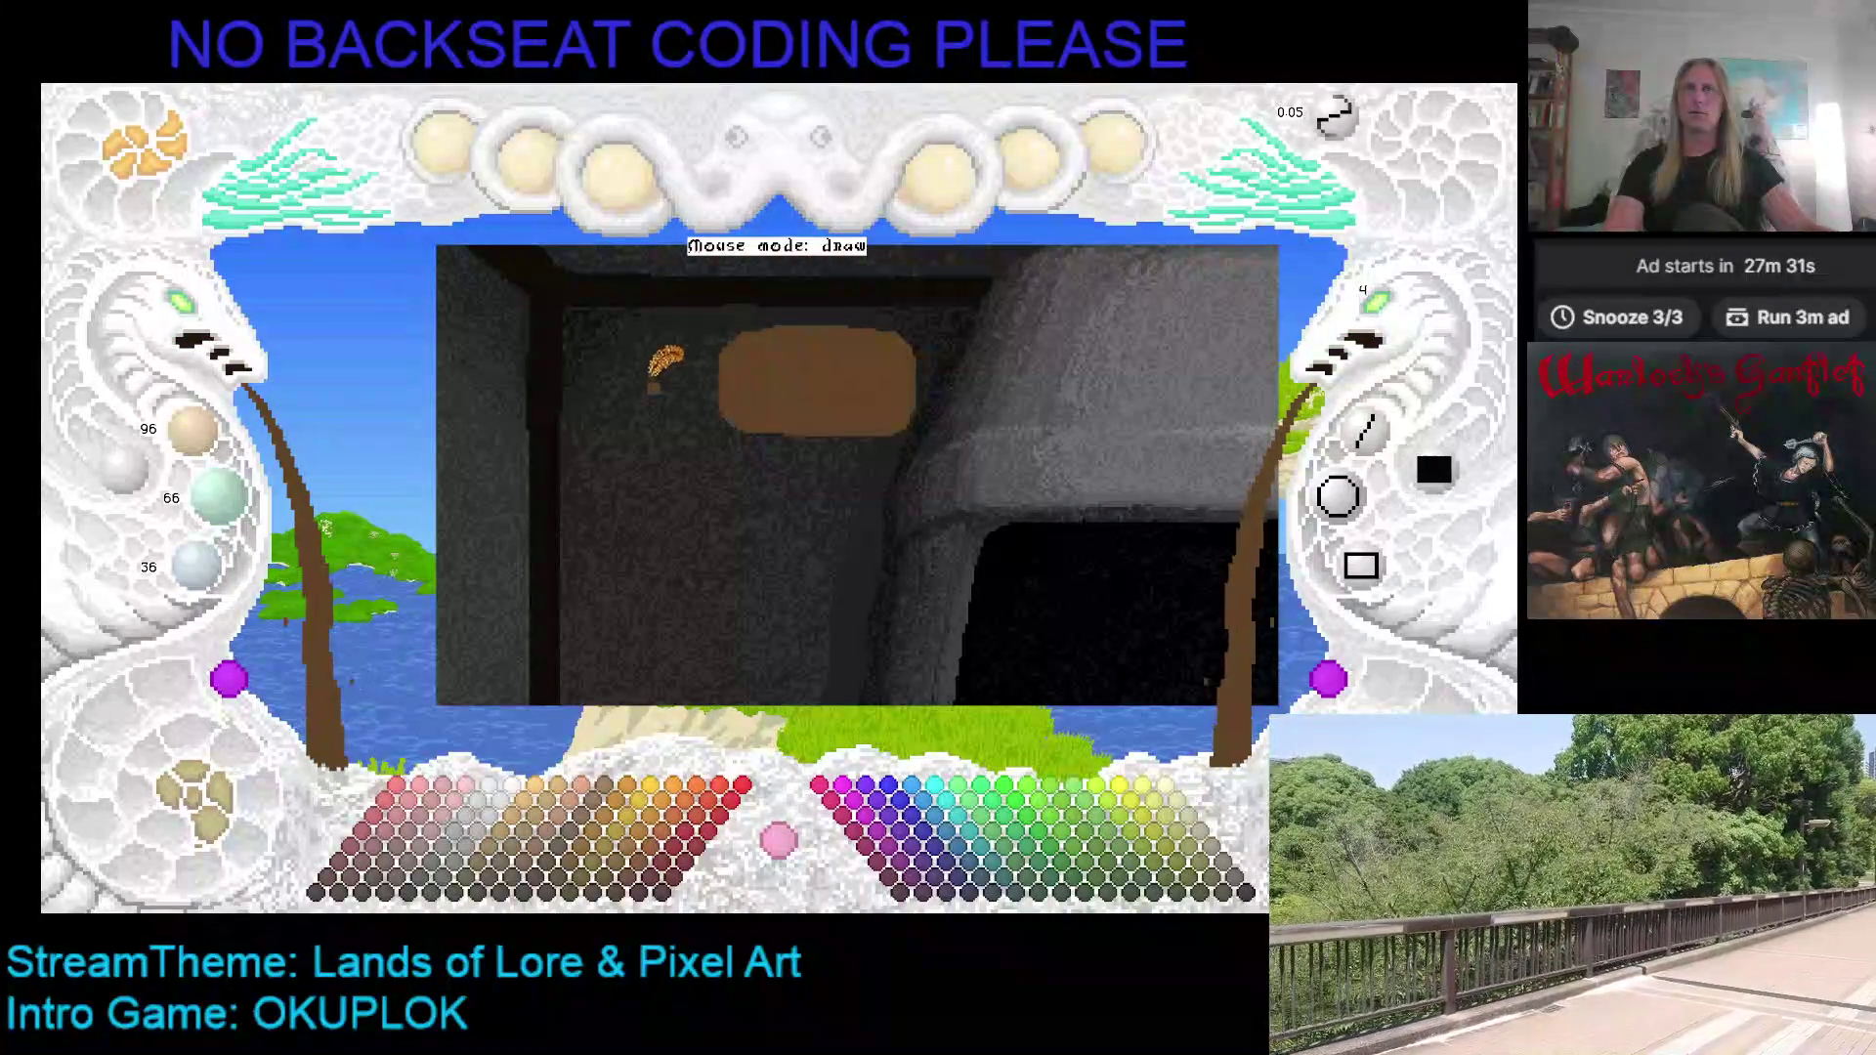
Step: Paint a horizontal brown bar leading into the patch and reshape the patch's left and right edges
drag(636, 341, 760, 336)
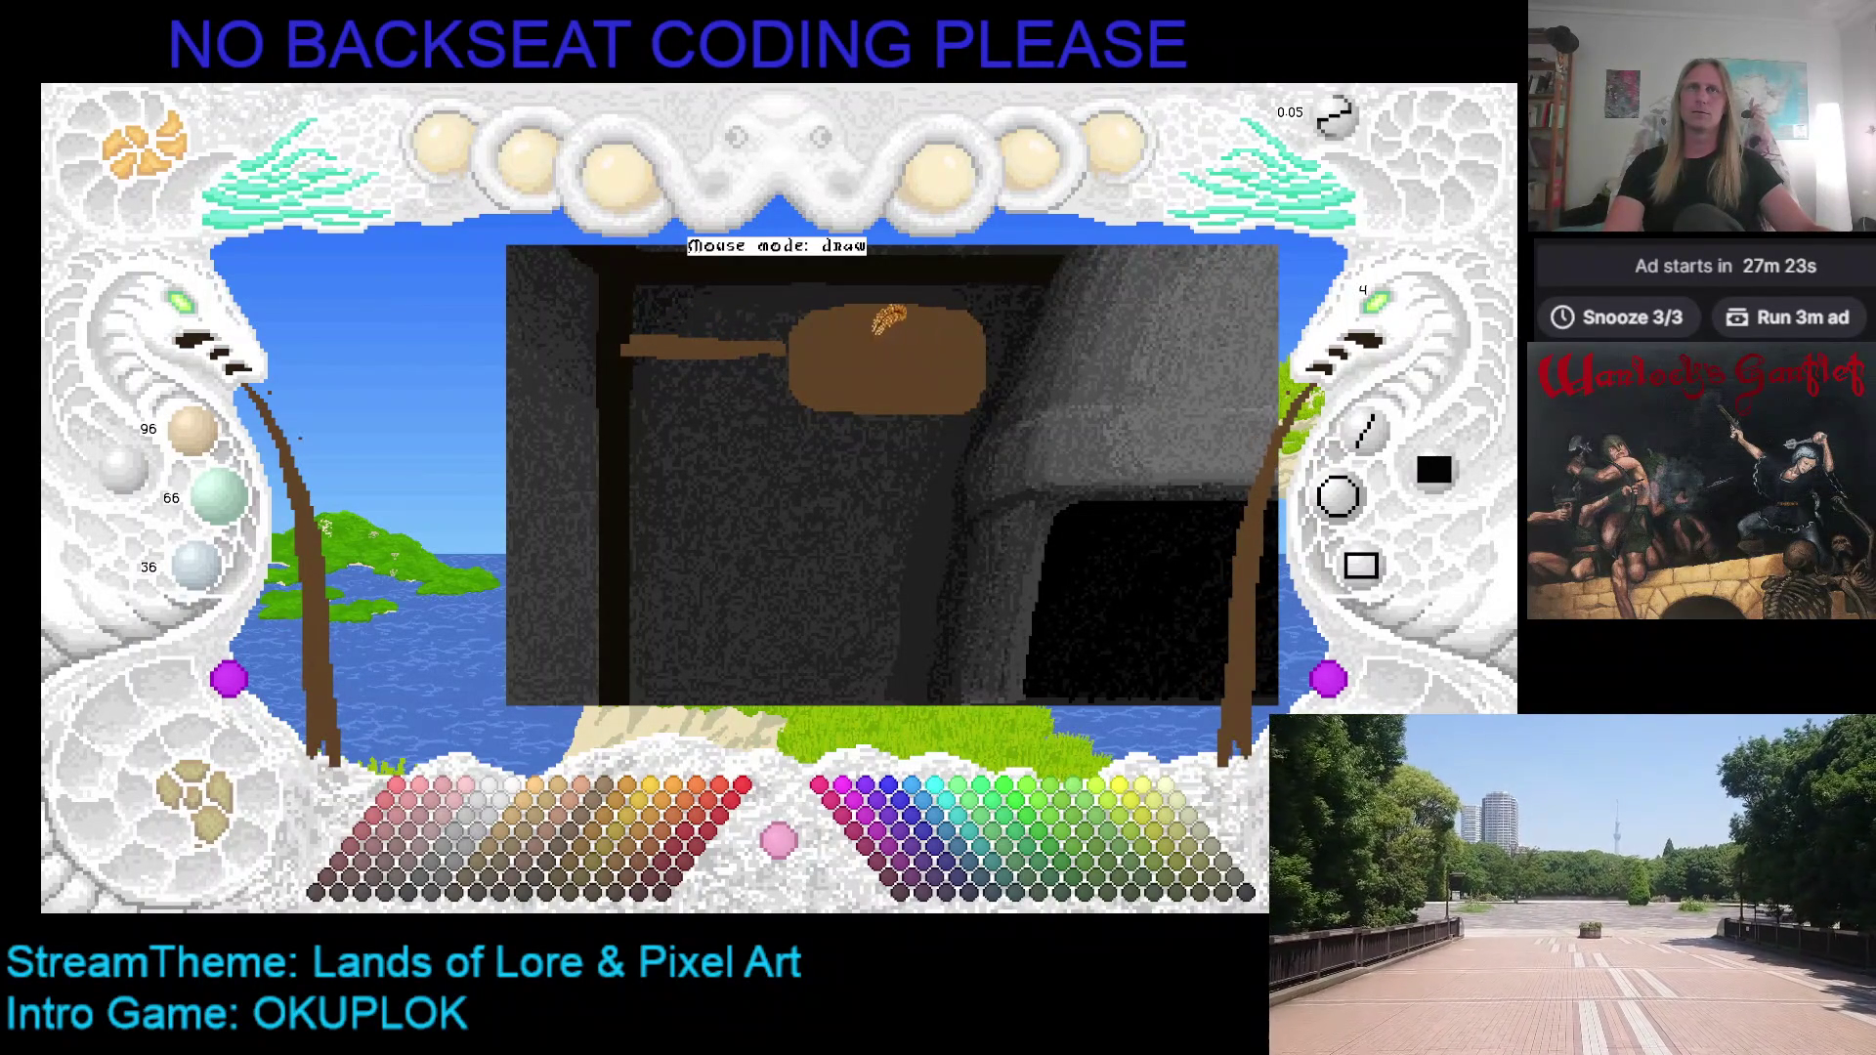
mouse_move(784, 320)
mouse_down()
mouse_move(791, 399)
mouse_move(799, 309)
mouse_up()
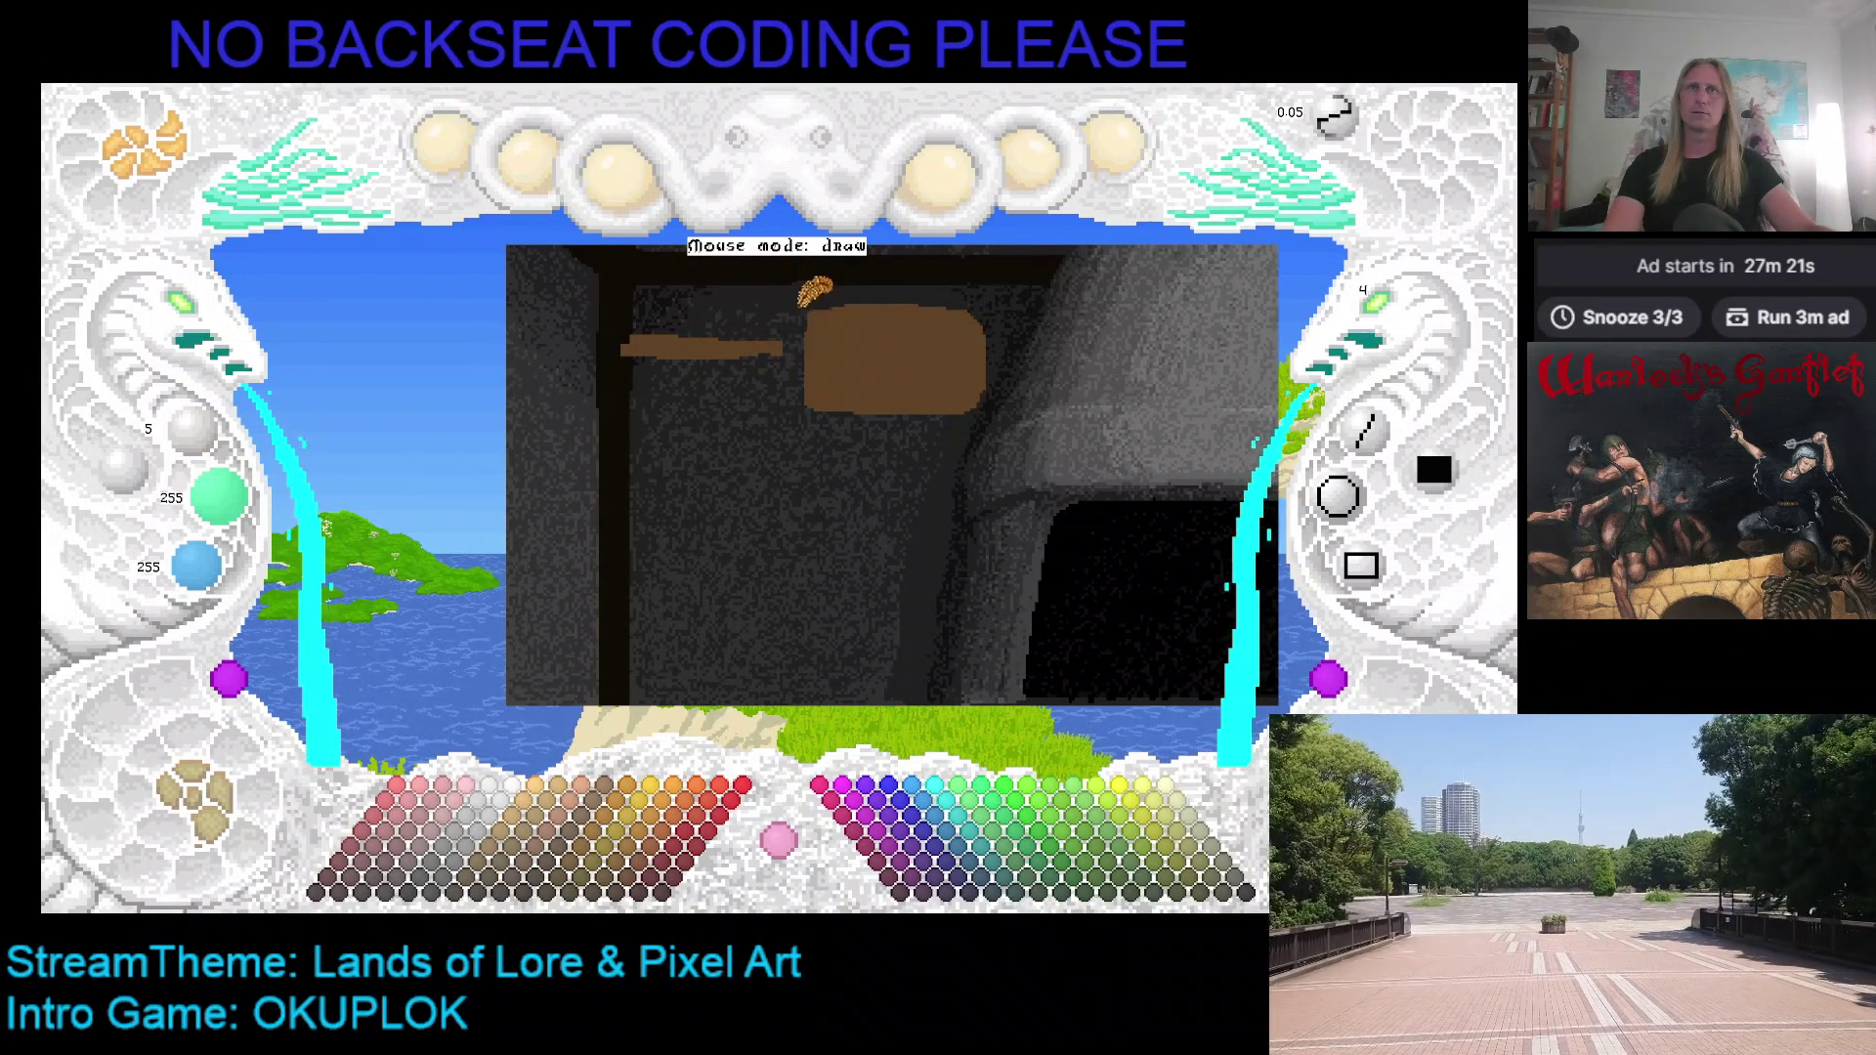
right_click(897, 315)
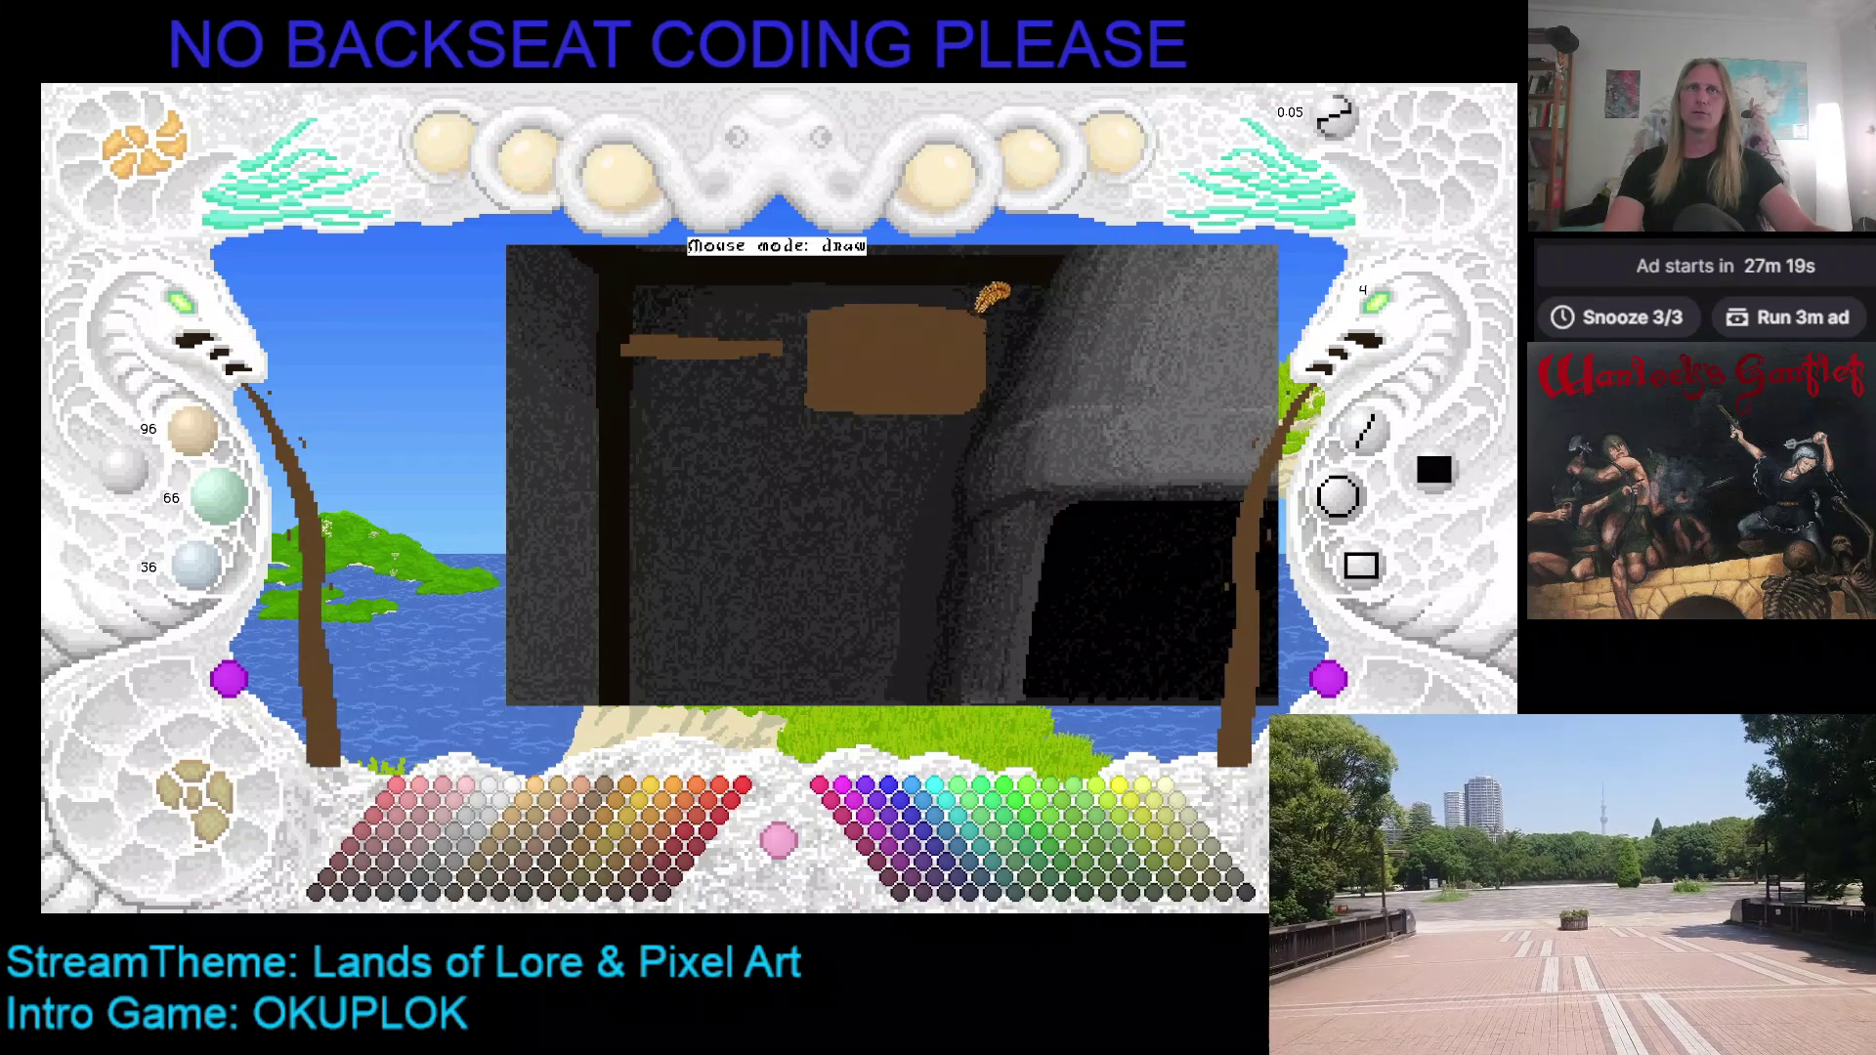
mouse_move(1002, 370)
mouse_down()
mouse_move(1004, 325)
mouse_move(1002, 379)
mouse_move(960, 378)
mouse_up()
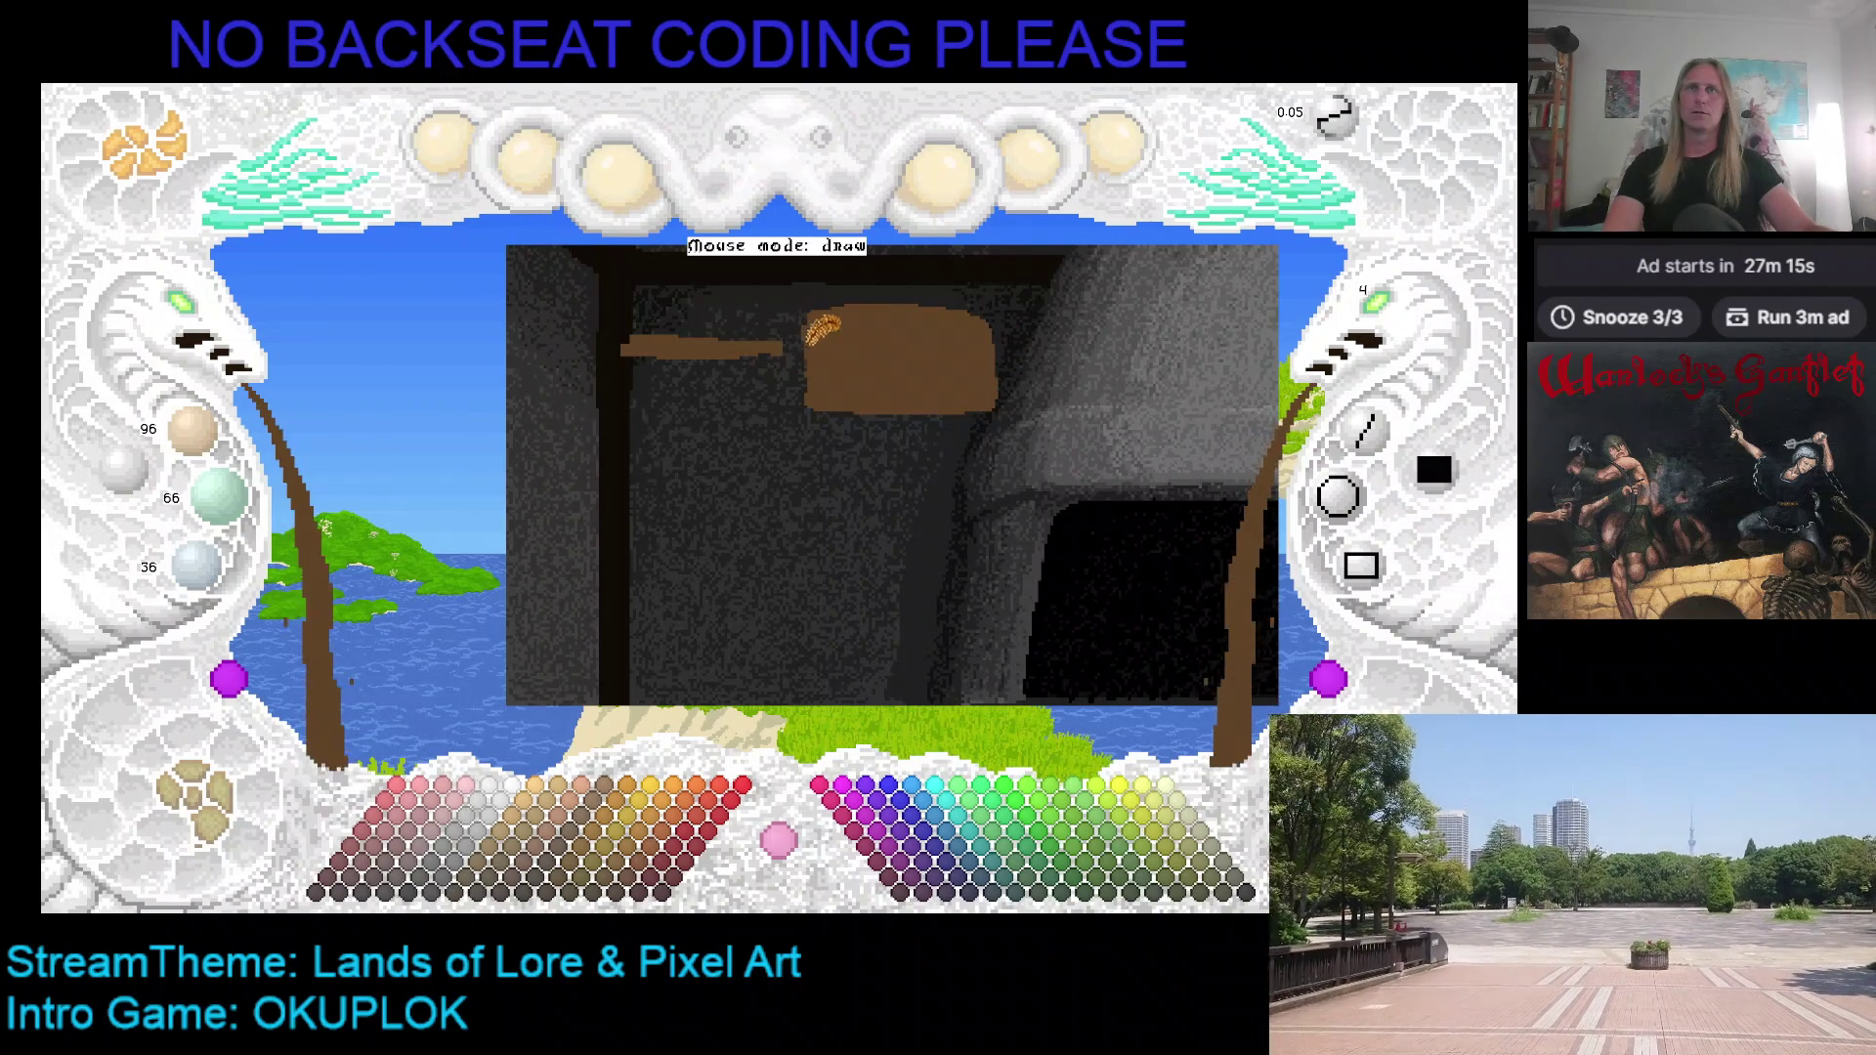
scroll(836, 352, down, 1)
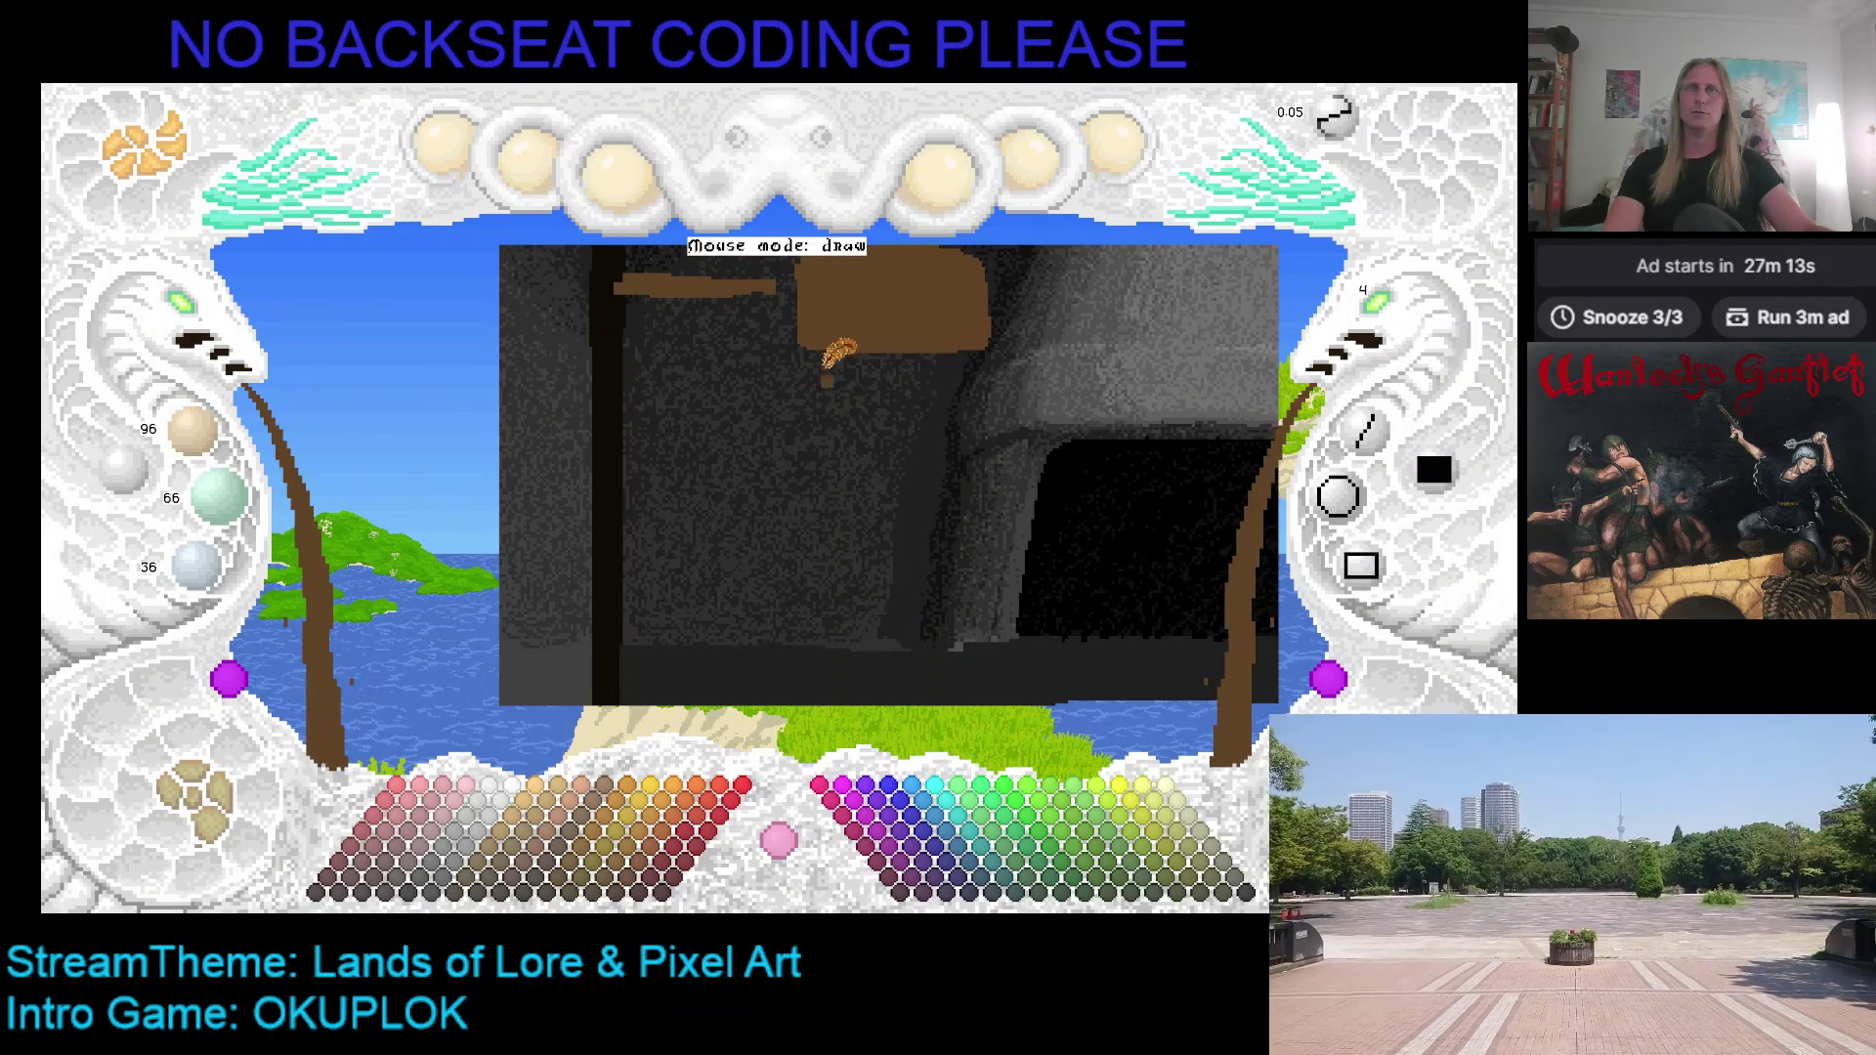
scroll(762, 313, up, 1)
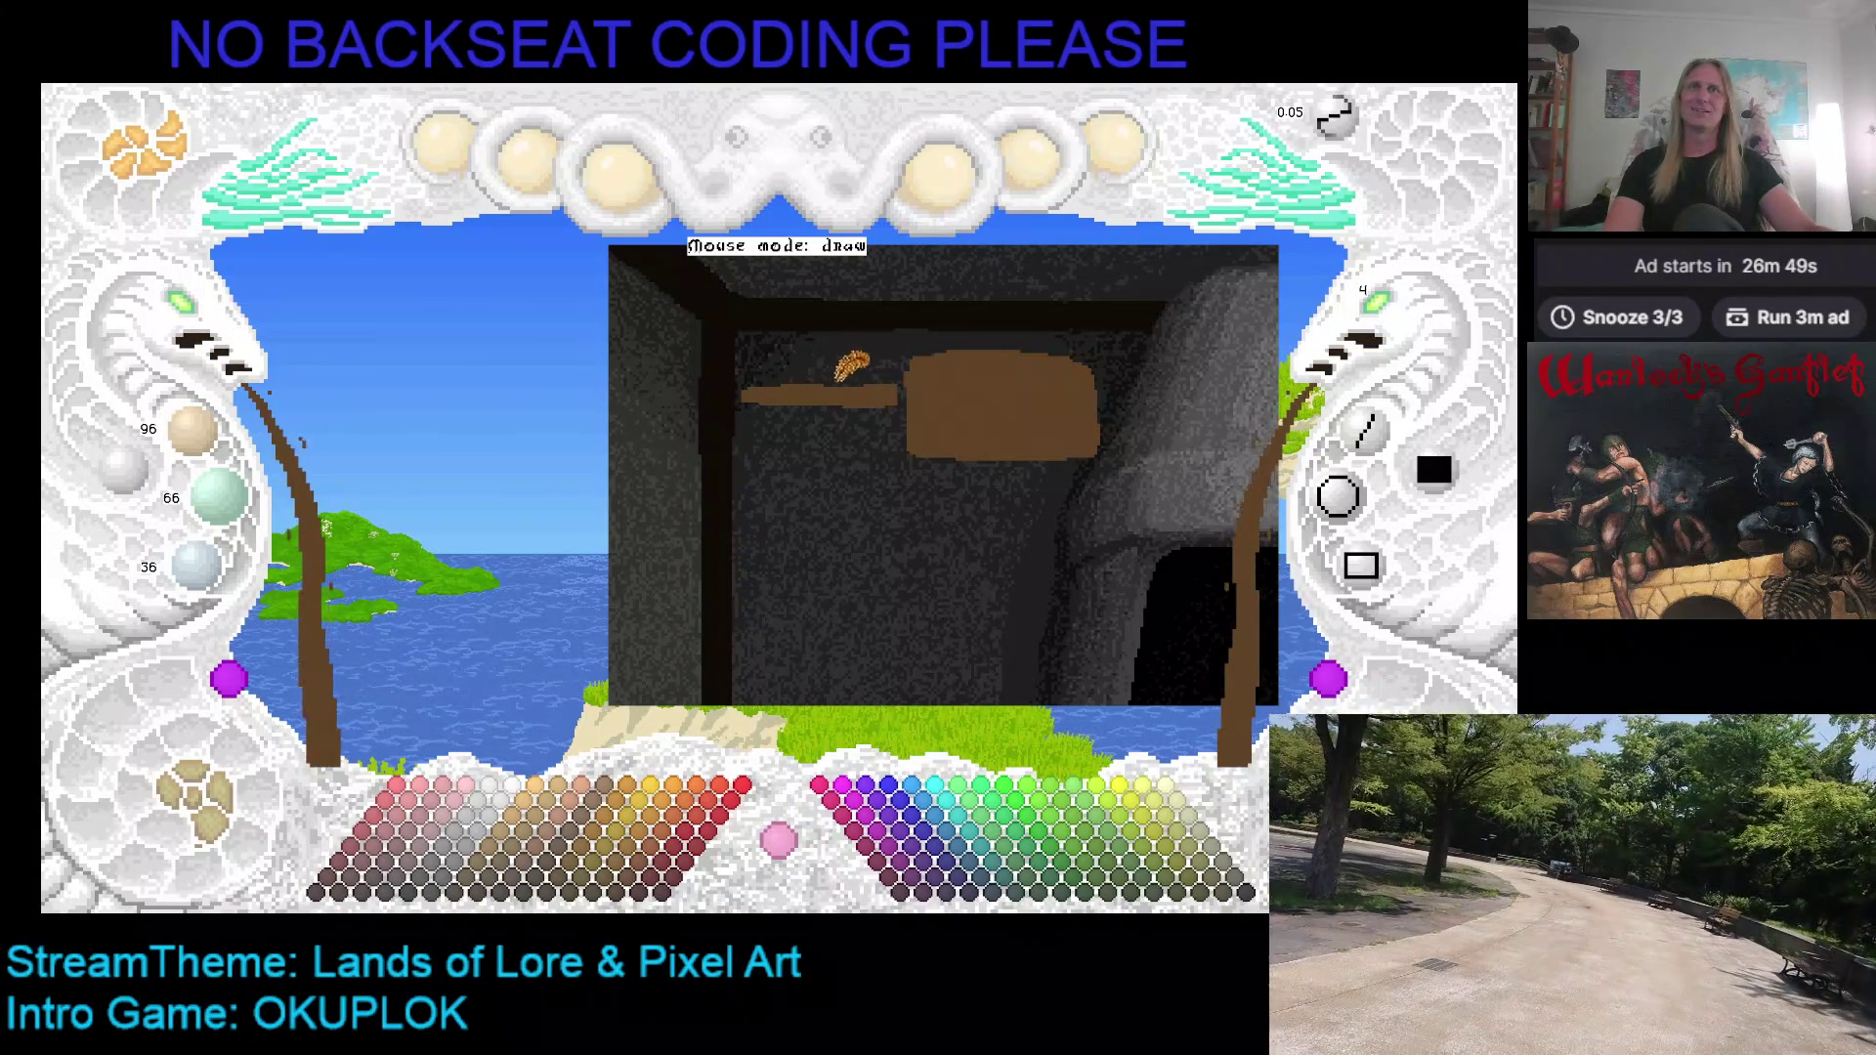
Step: Touch up the brown bar and dab a small brown dot on the wall
drag(767, 374, 799, 376)
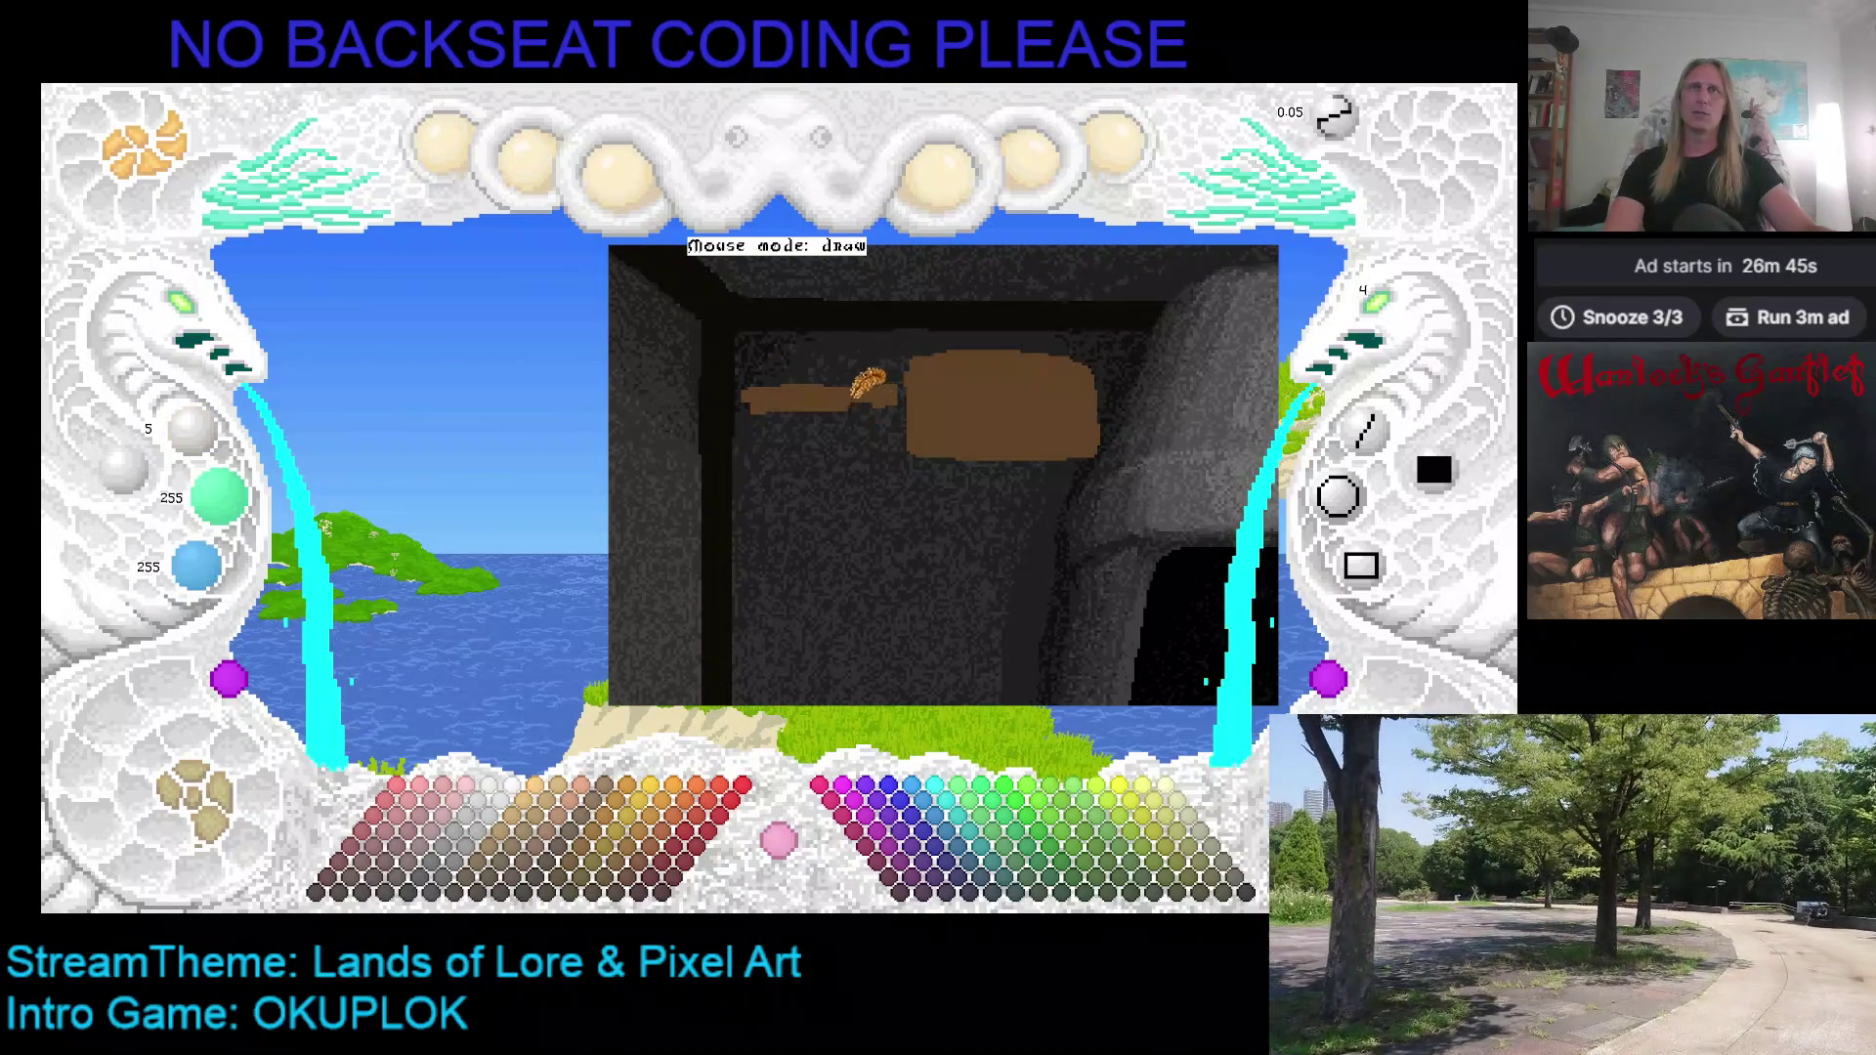
right_click(803, 373)
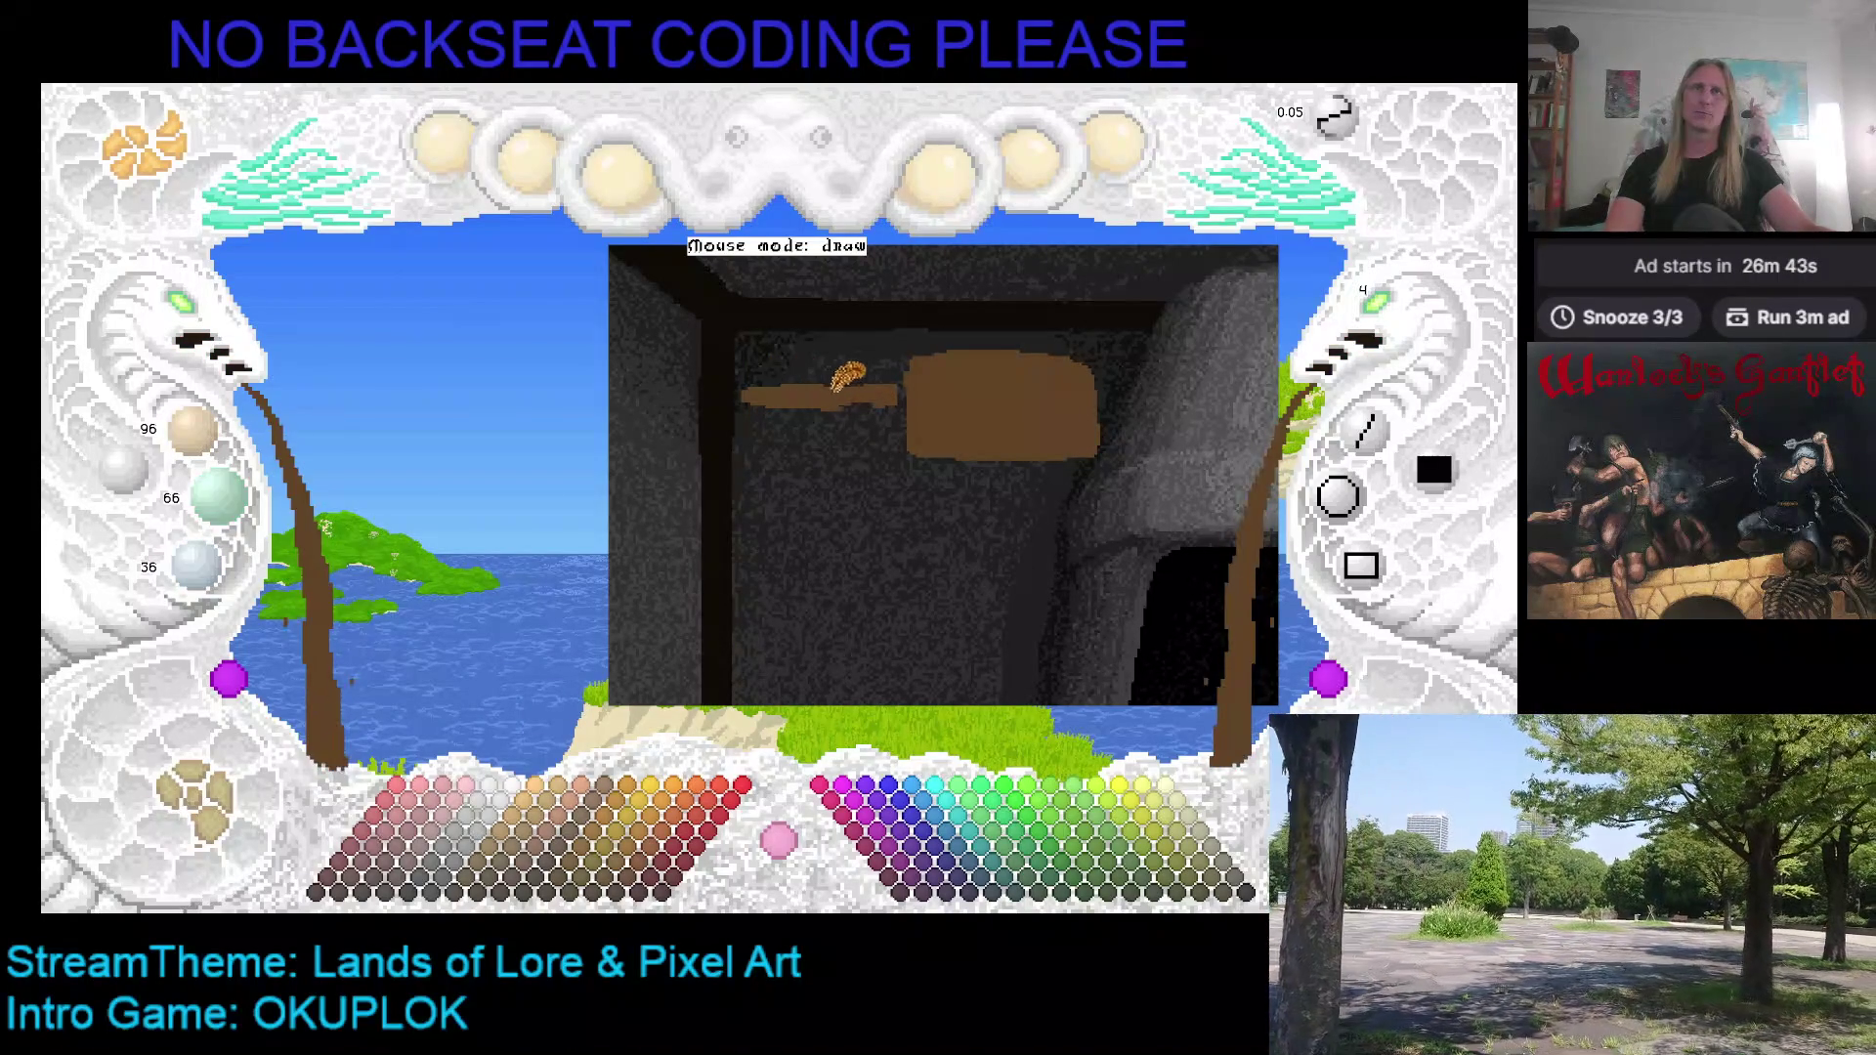
click(888, 397)
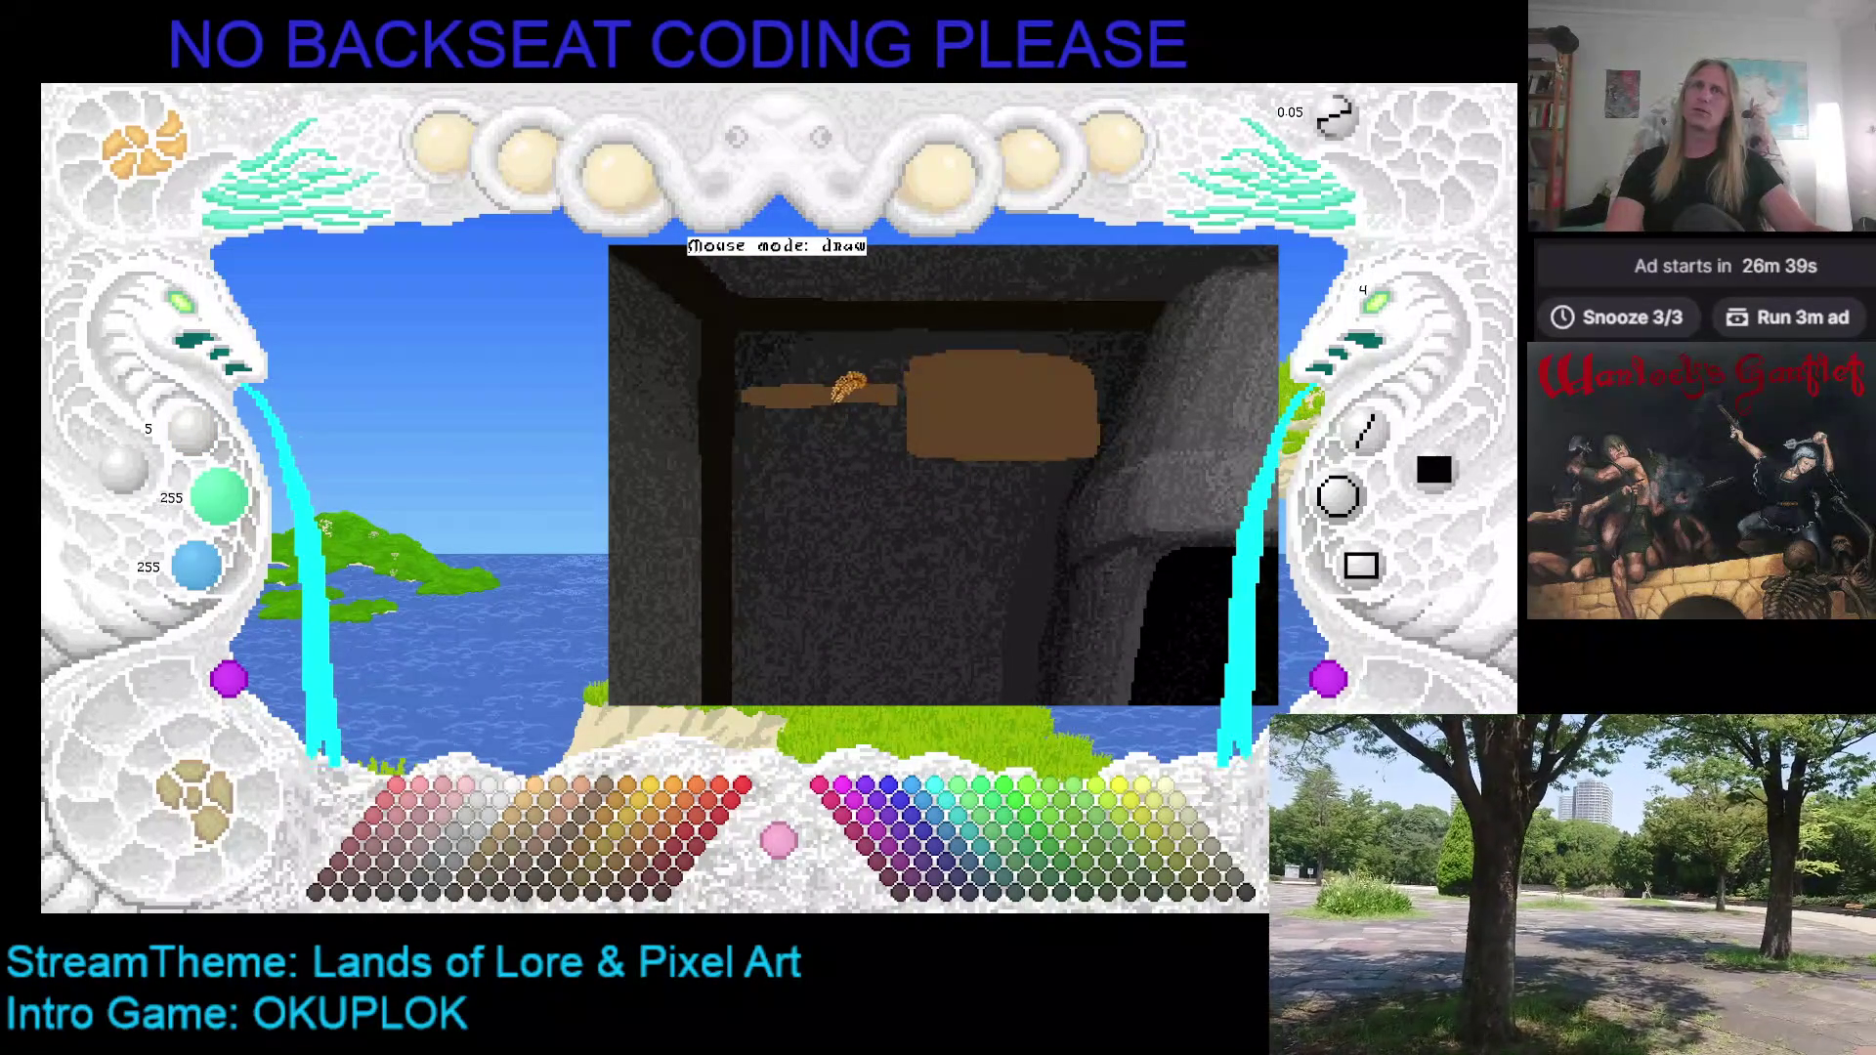
right_click(885, 377)
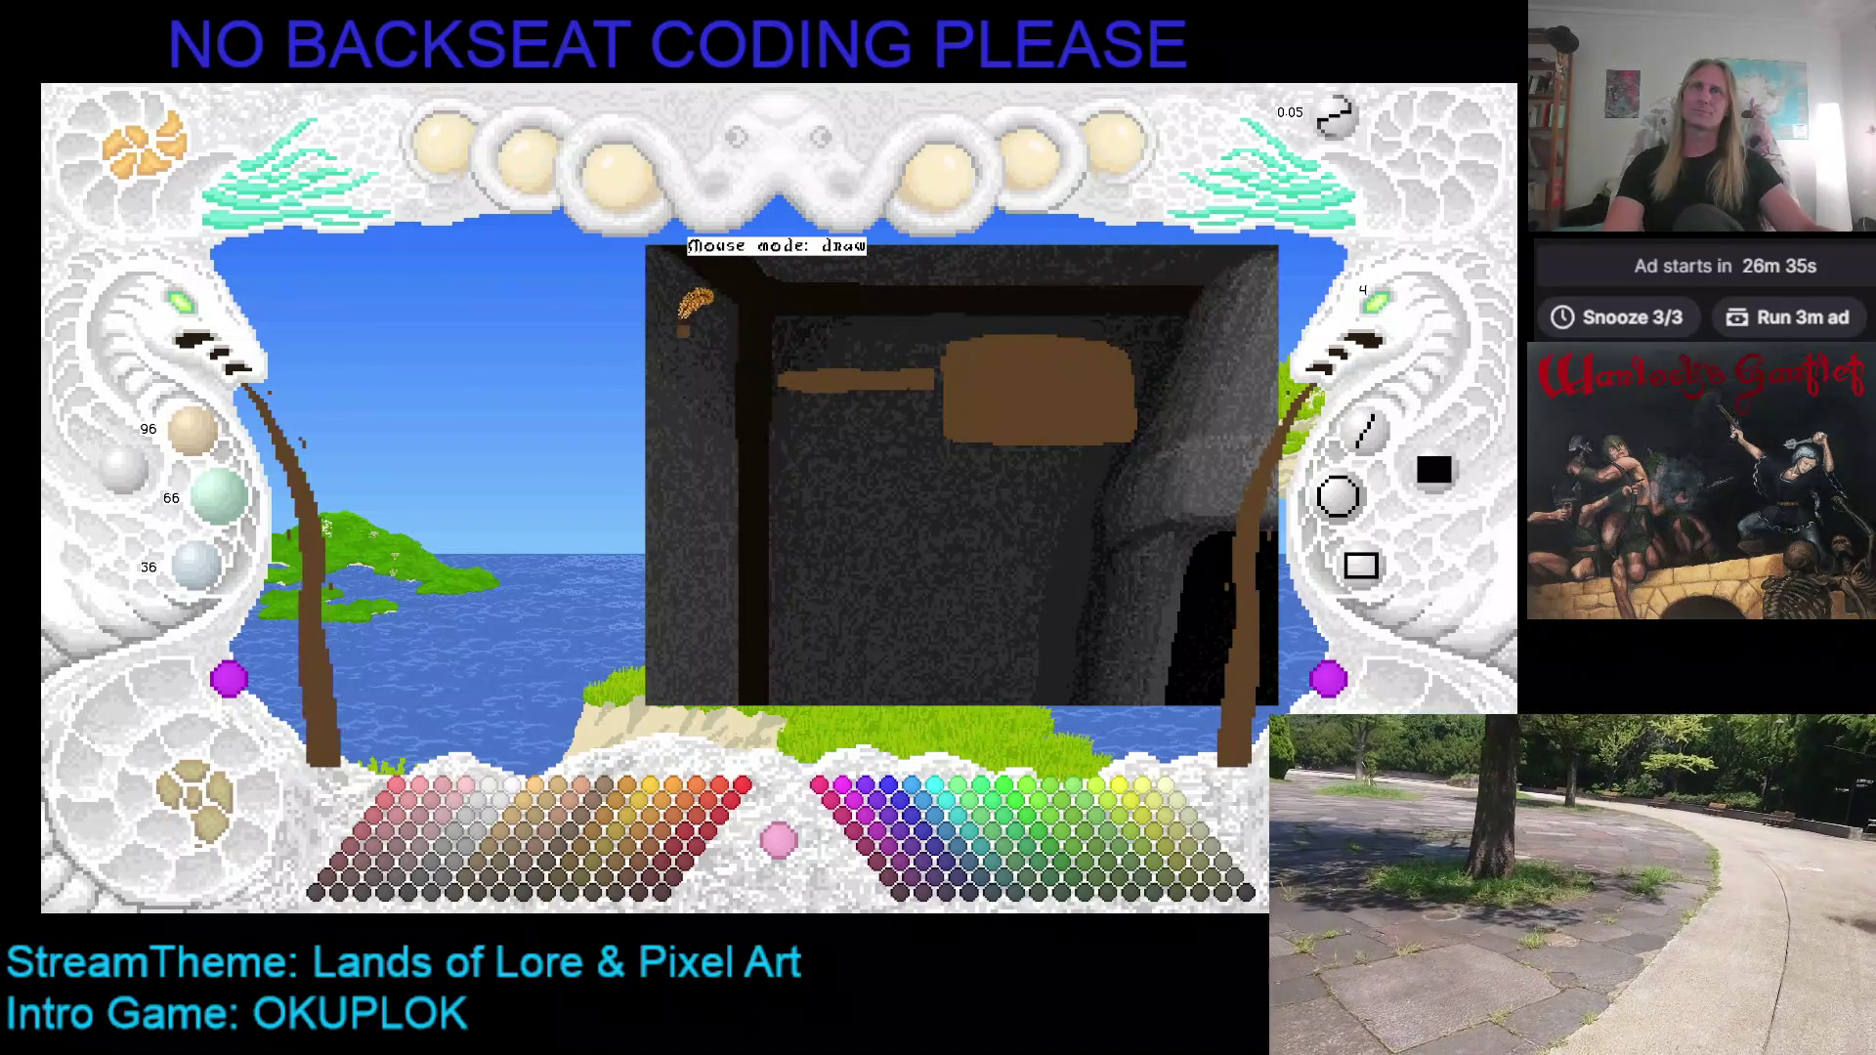
Step: Paint a diagonal brown beam from the wall's top-left corner, then pick mid grey
click(670, 314)
drag(670, 313, 745, 369)
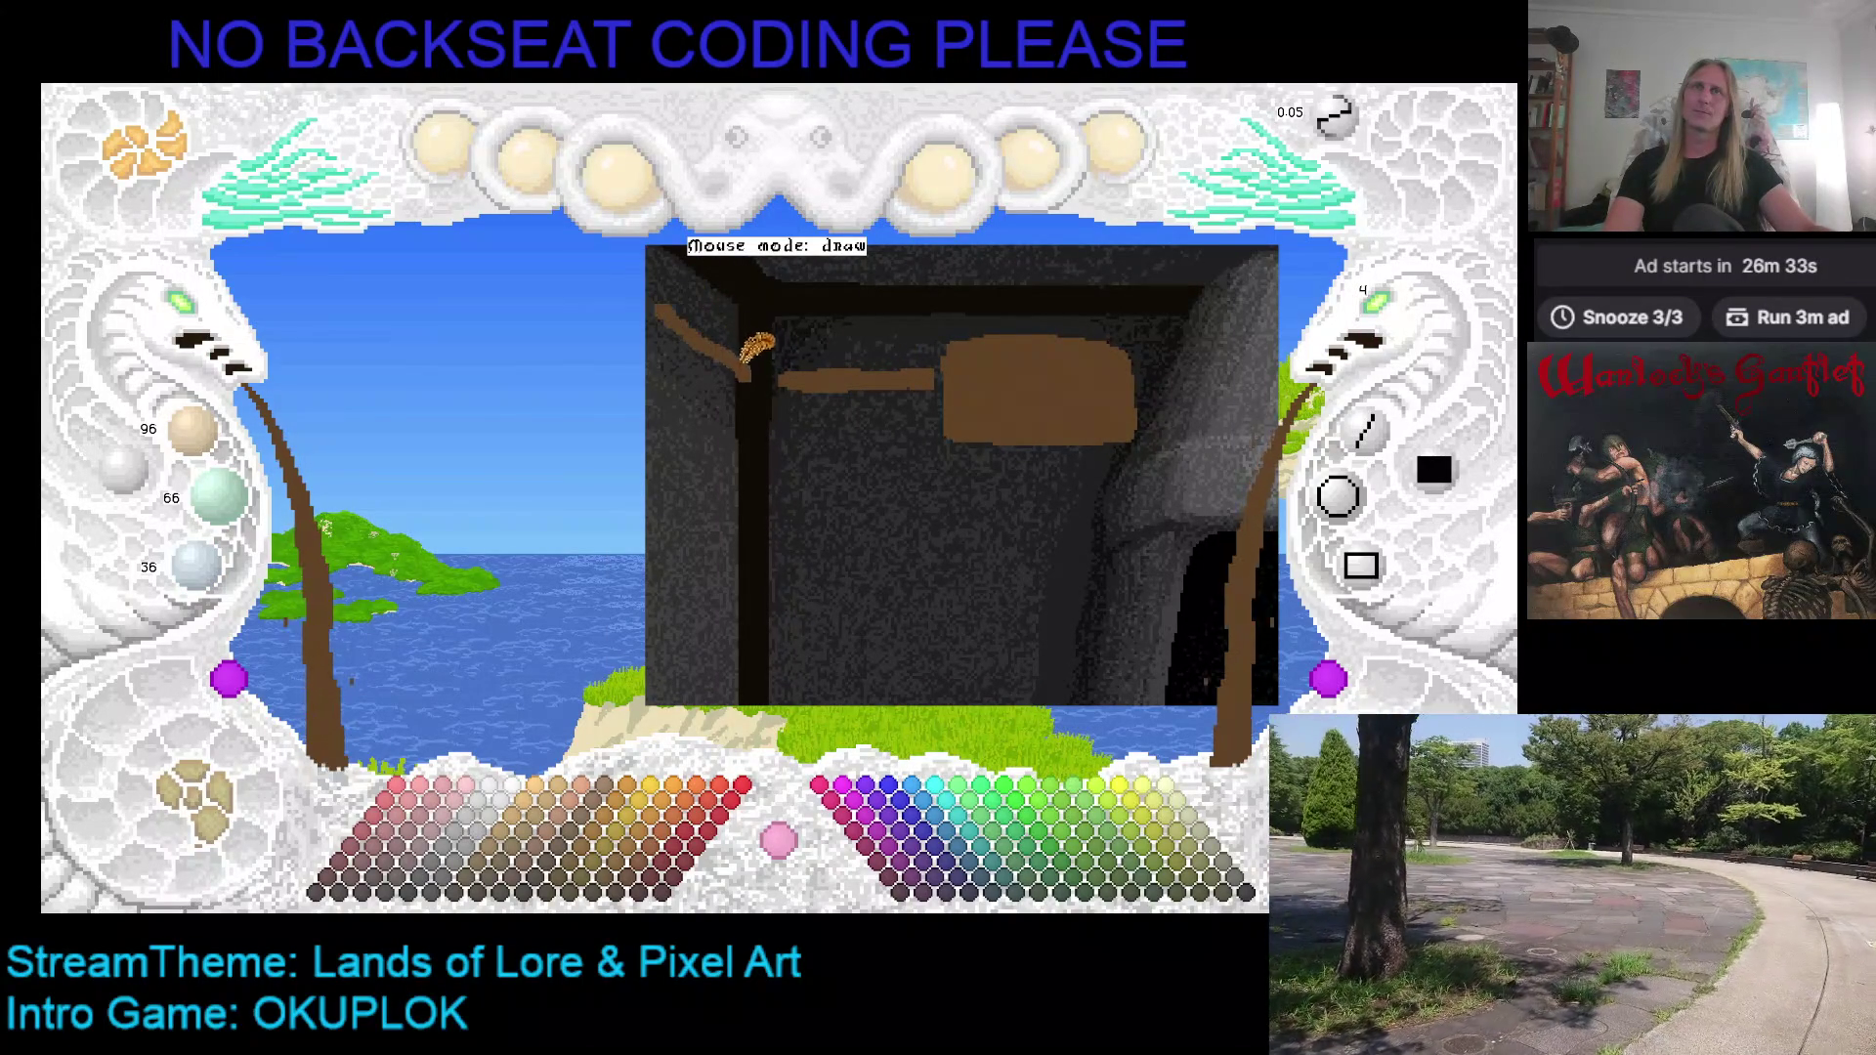
drag(671, 305, 748, 351)
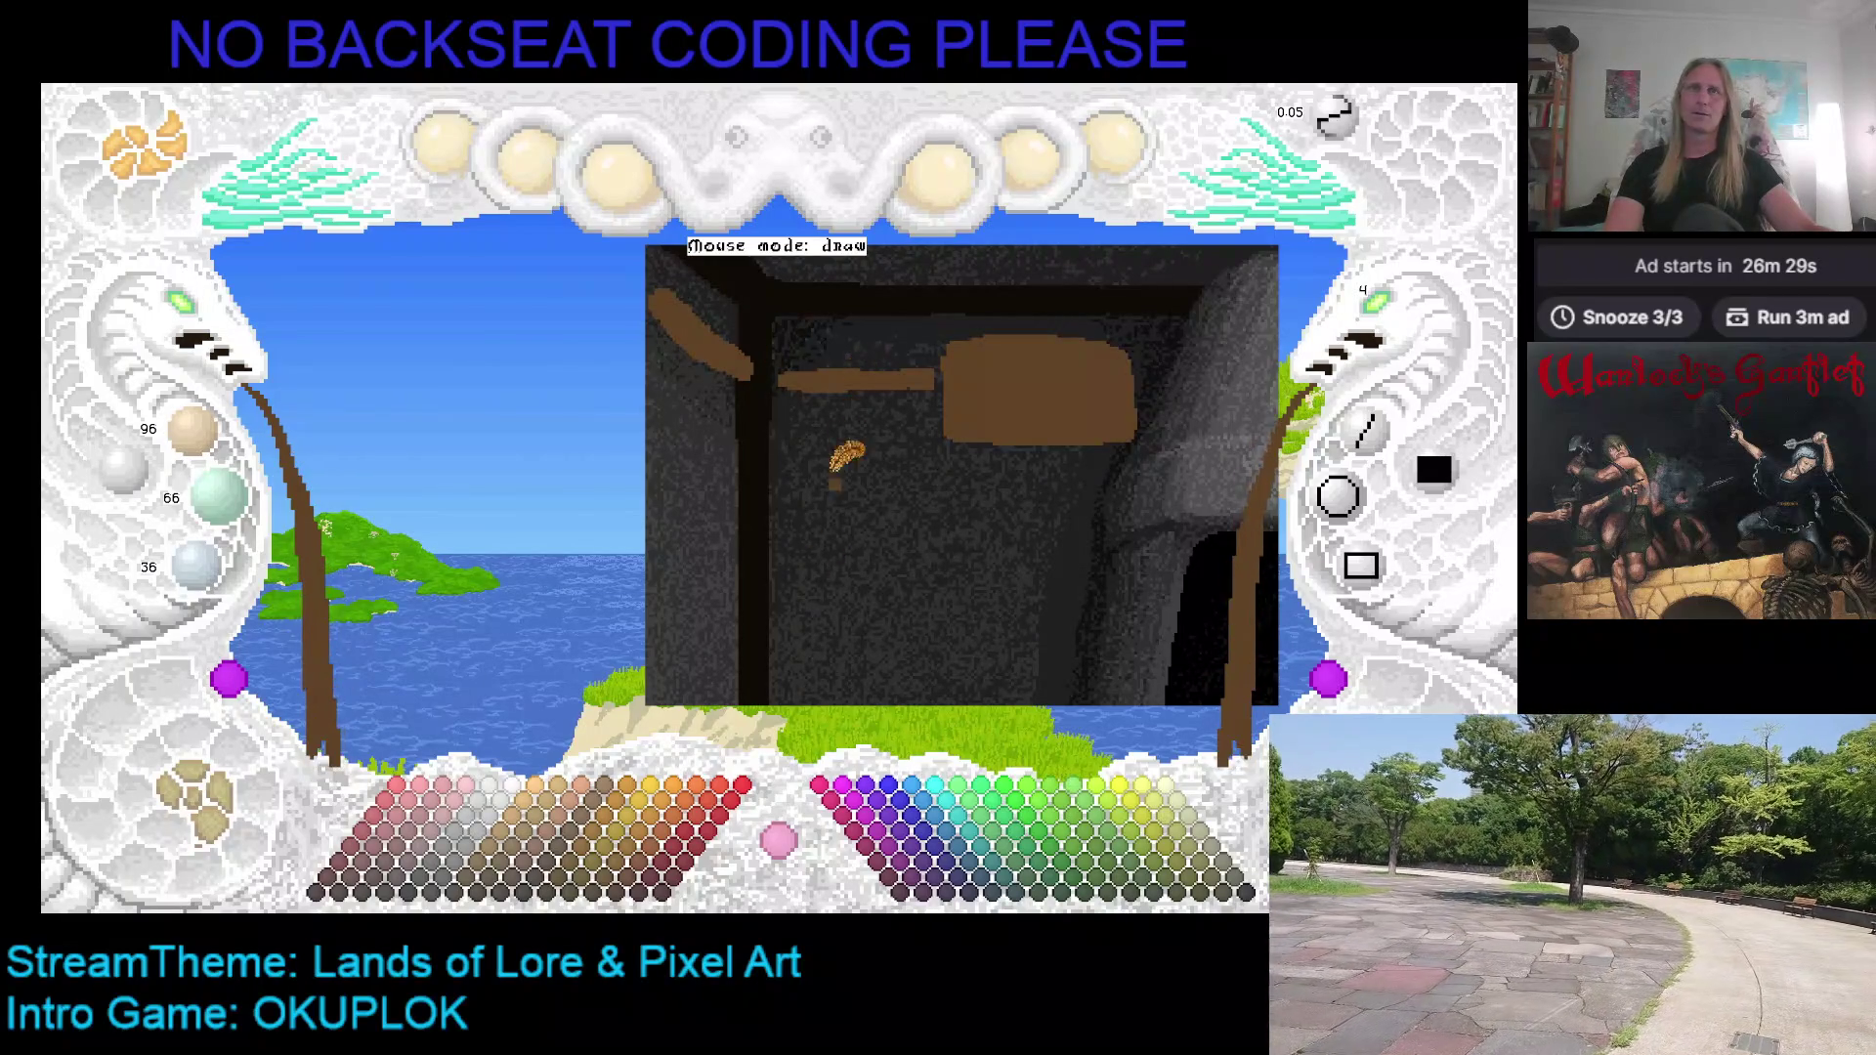
click(451, 882)
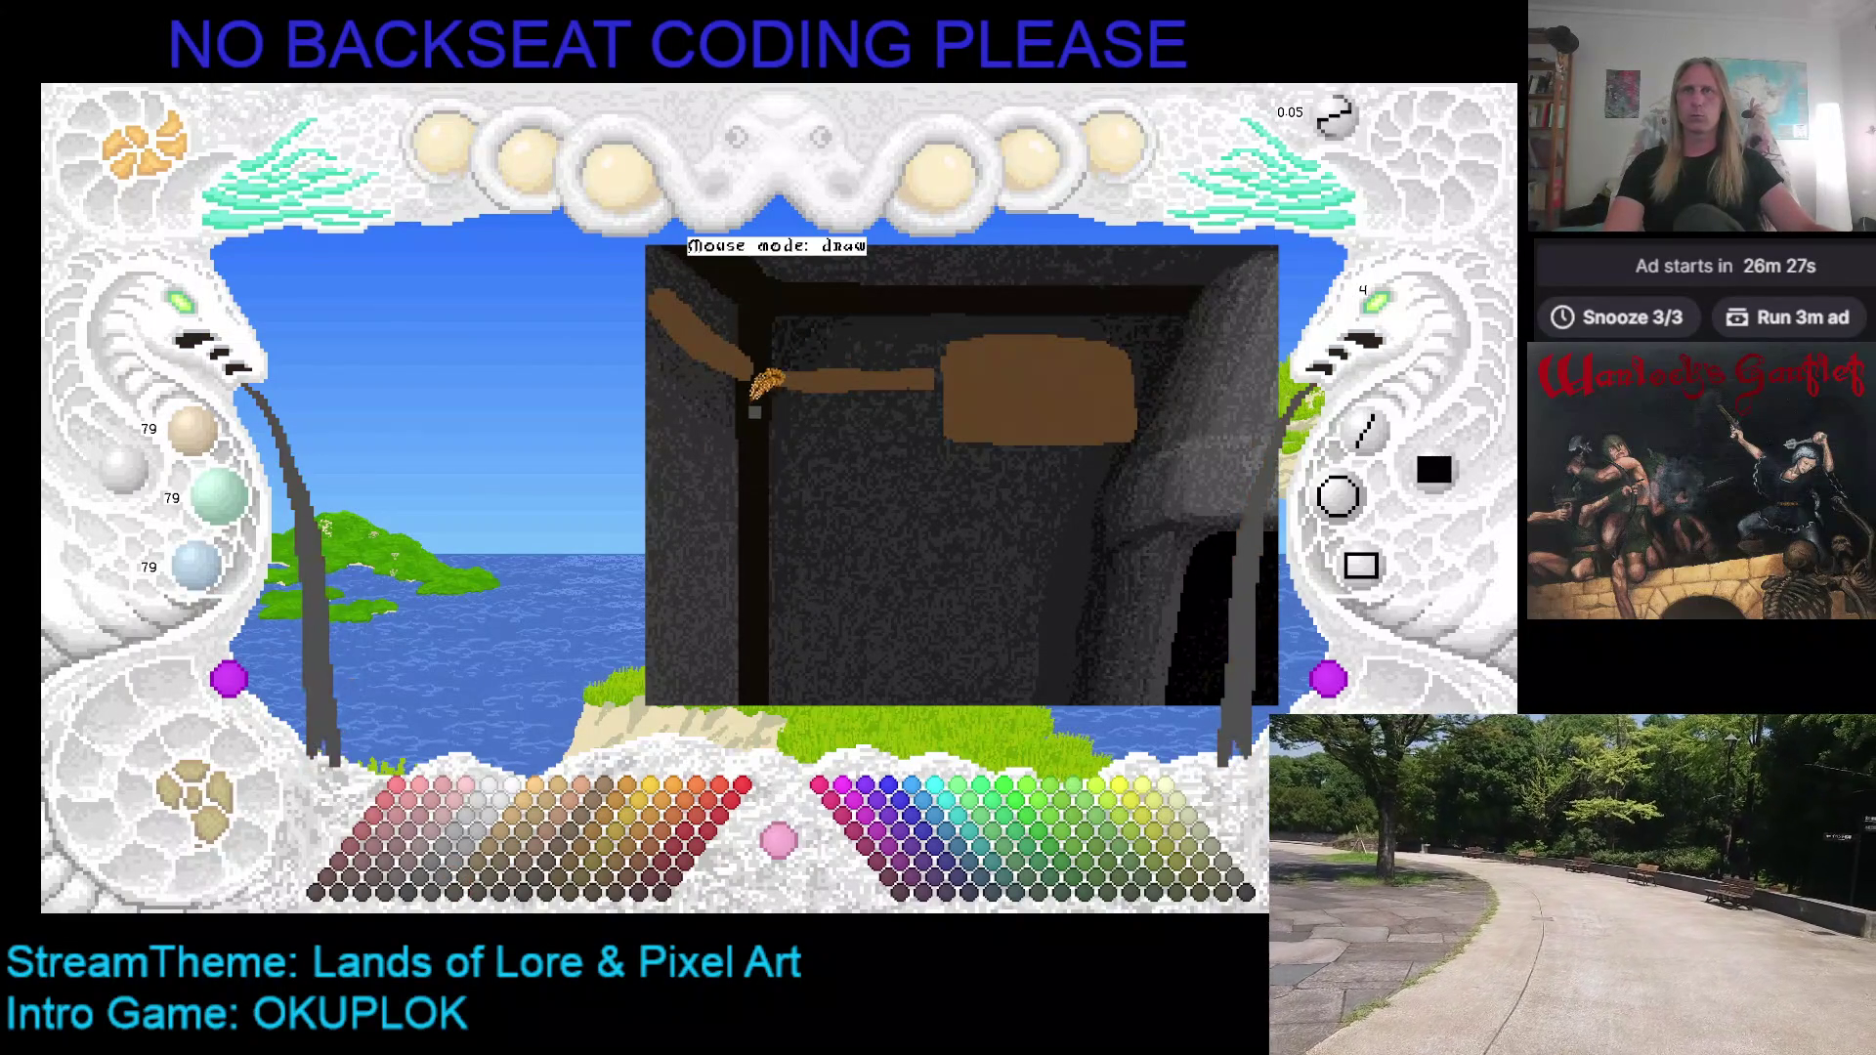
Step: Set brush size 3, paint a dark curved stripe across the brown patch, then undo a stroke
scroll(1380, 337, down, 1)
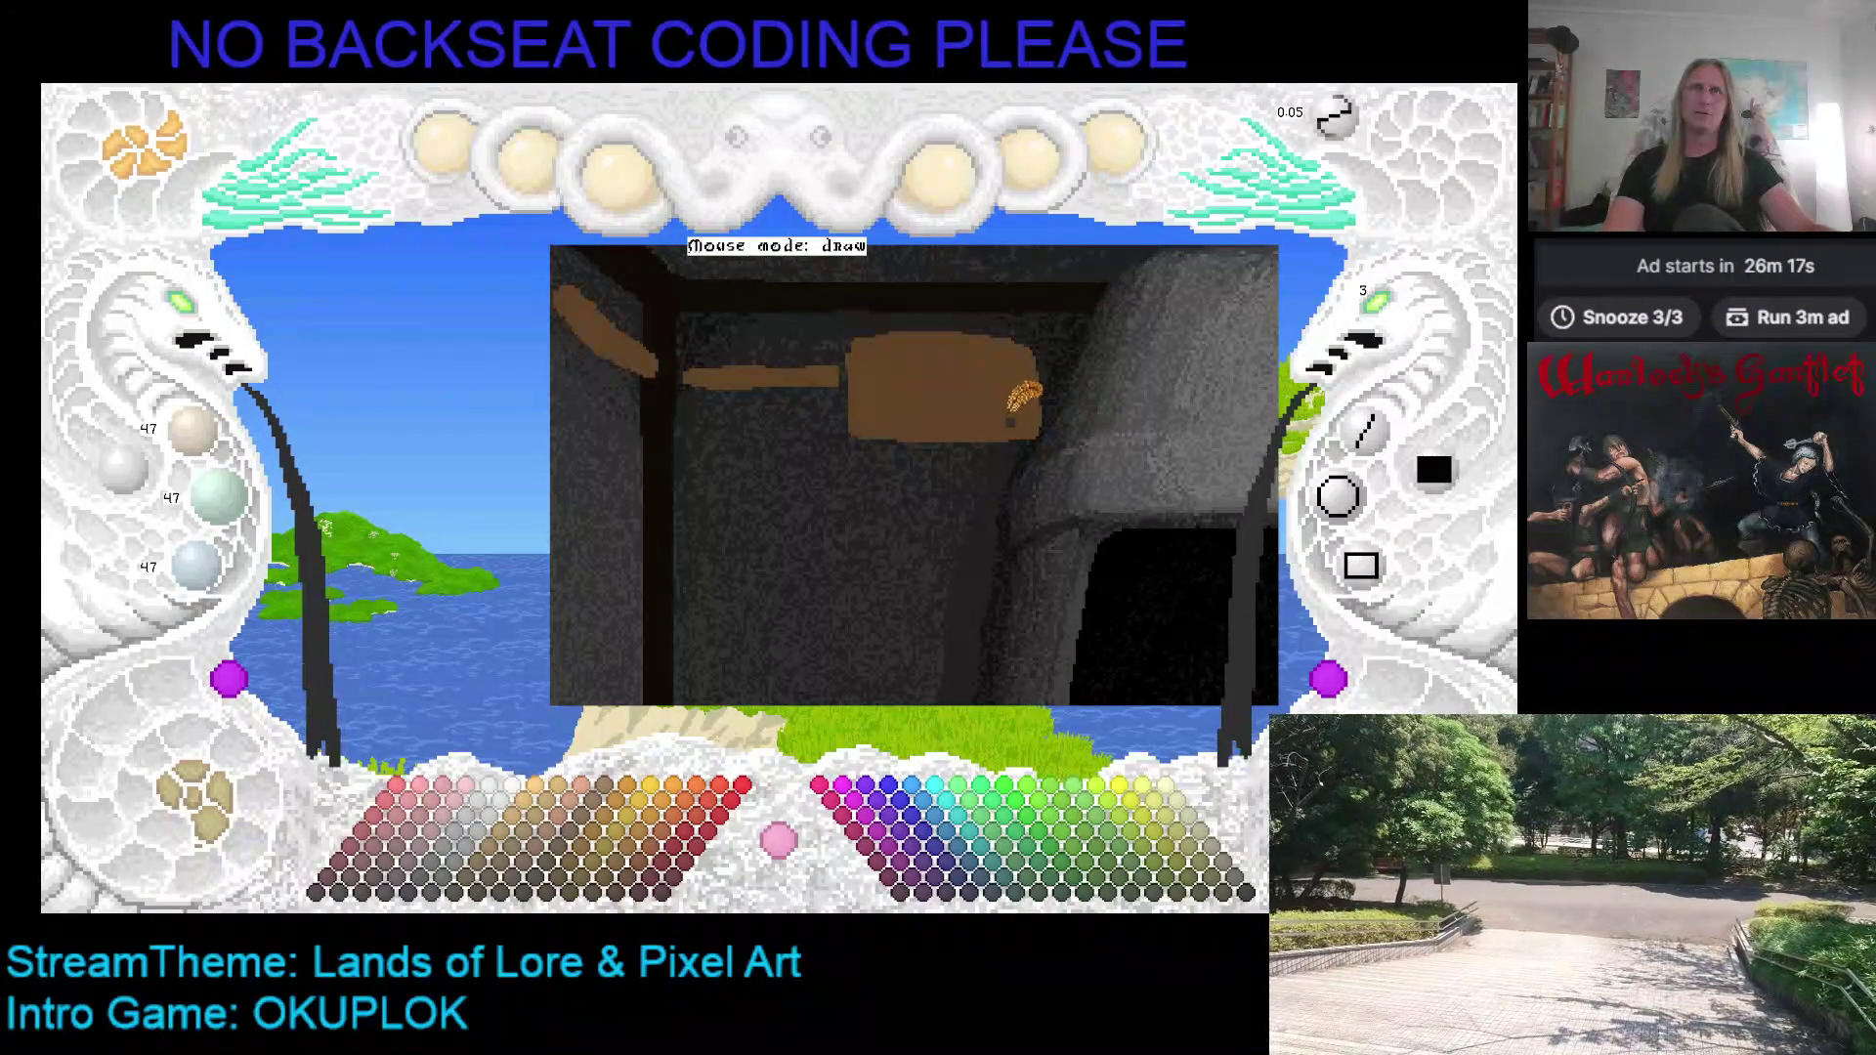
drag(1010, 396, 989, 369)
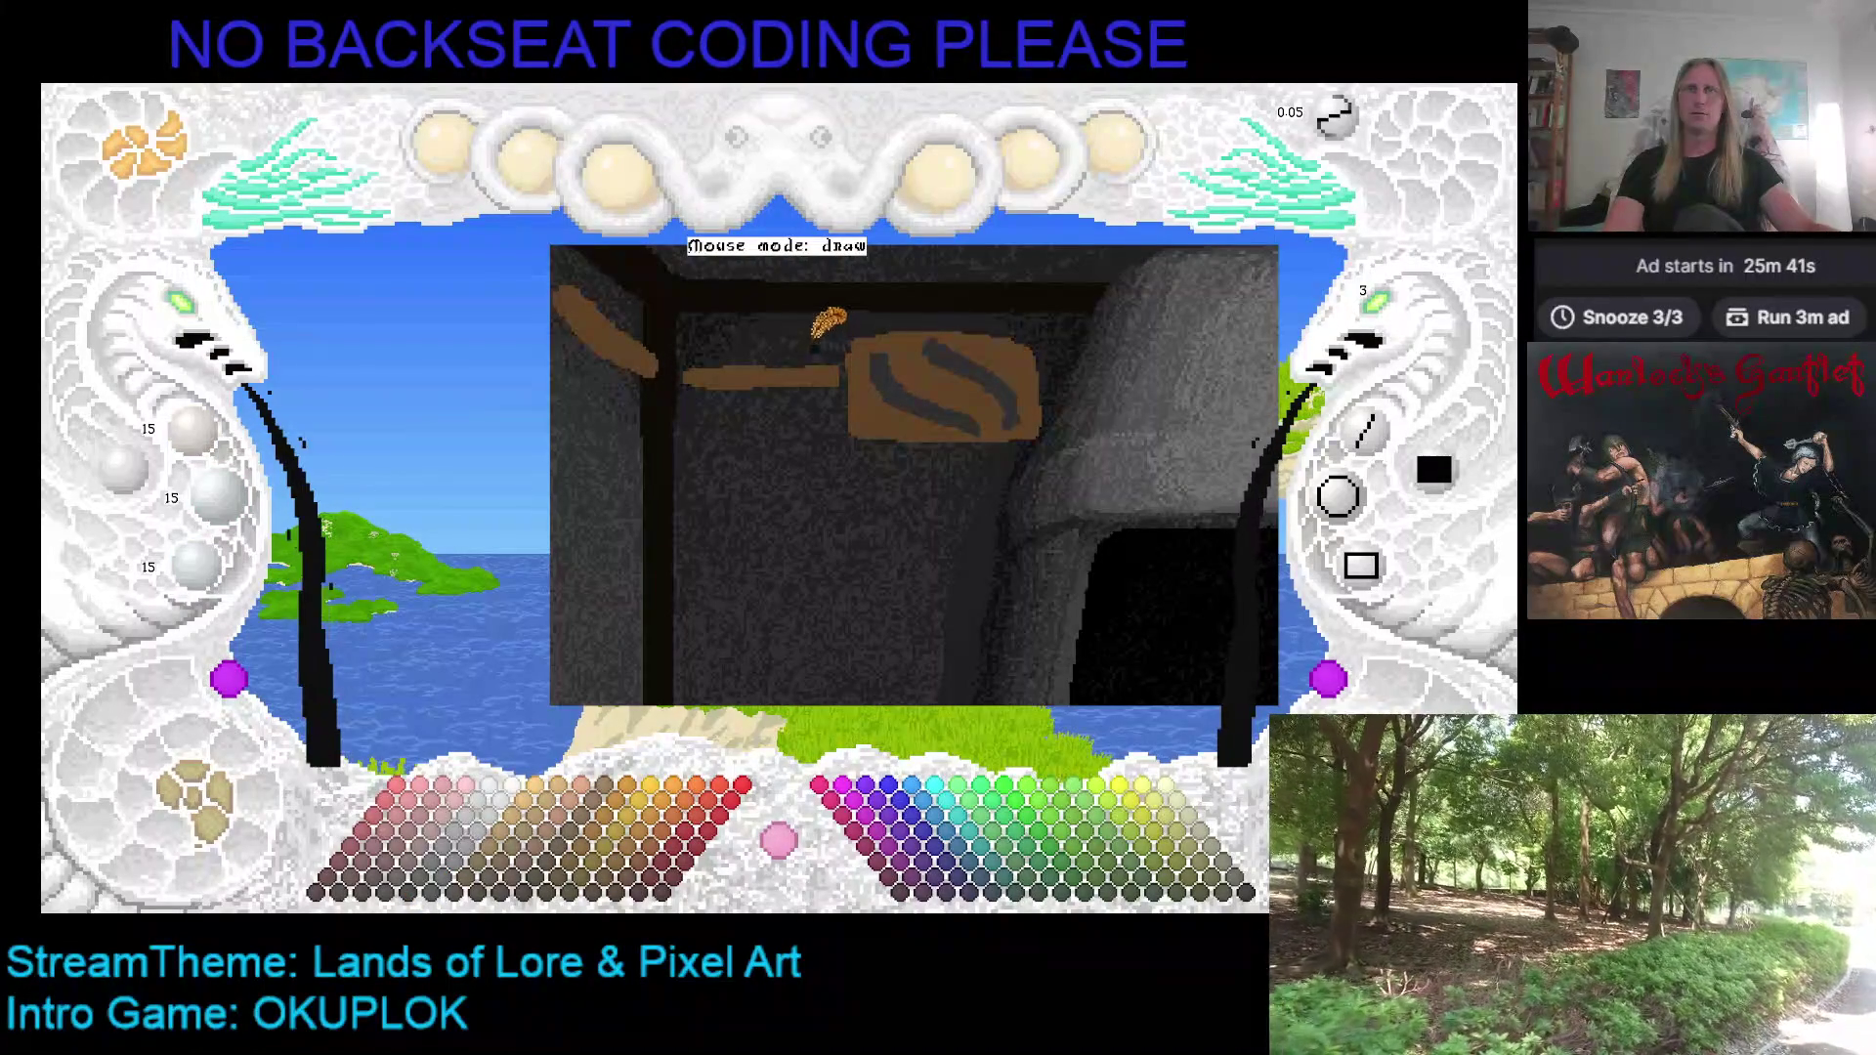
key(ctrl+z)
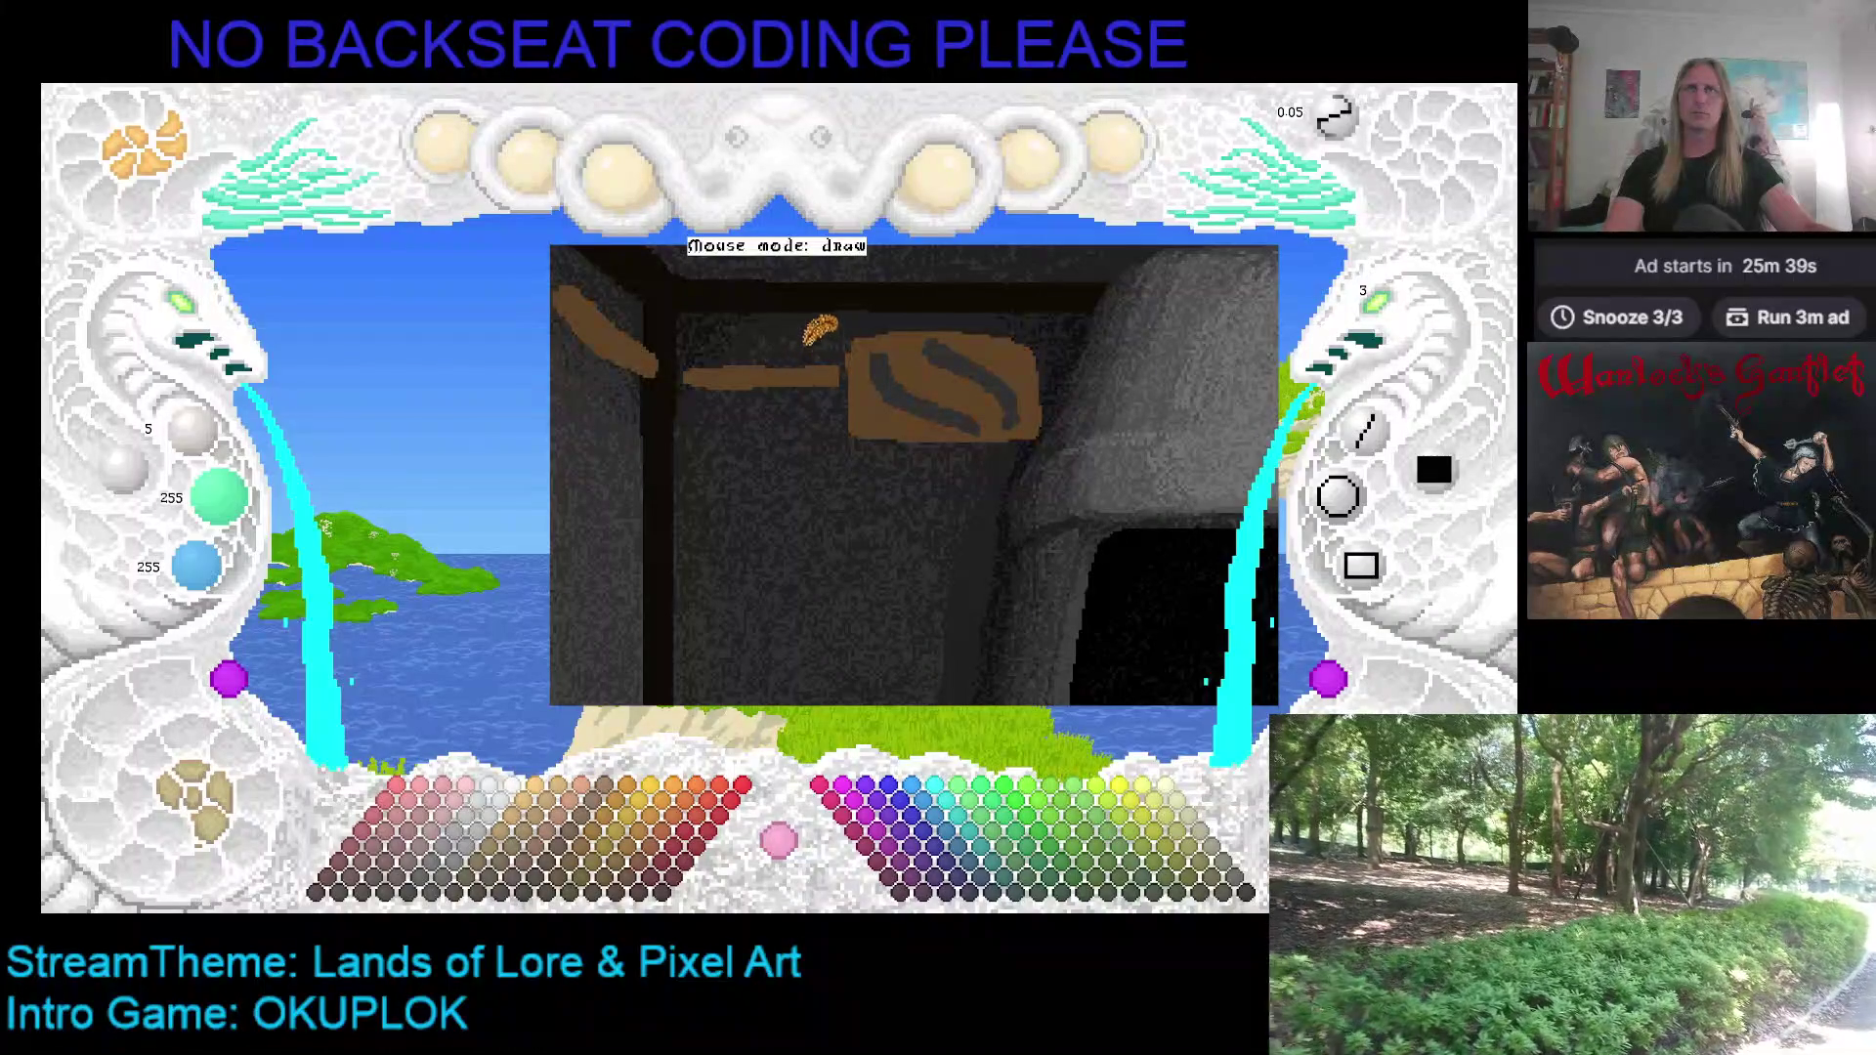
Step: Undo the diagonal corner beam and repaint a thicker brown bar joined to the patch
key(ctrl+z)
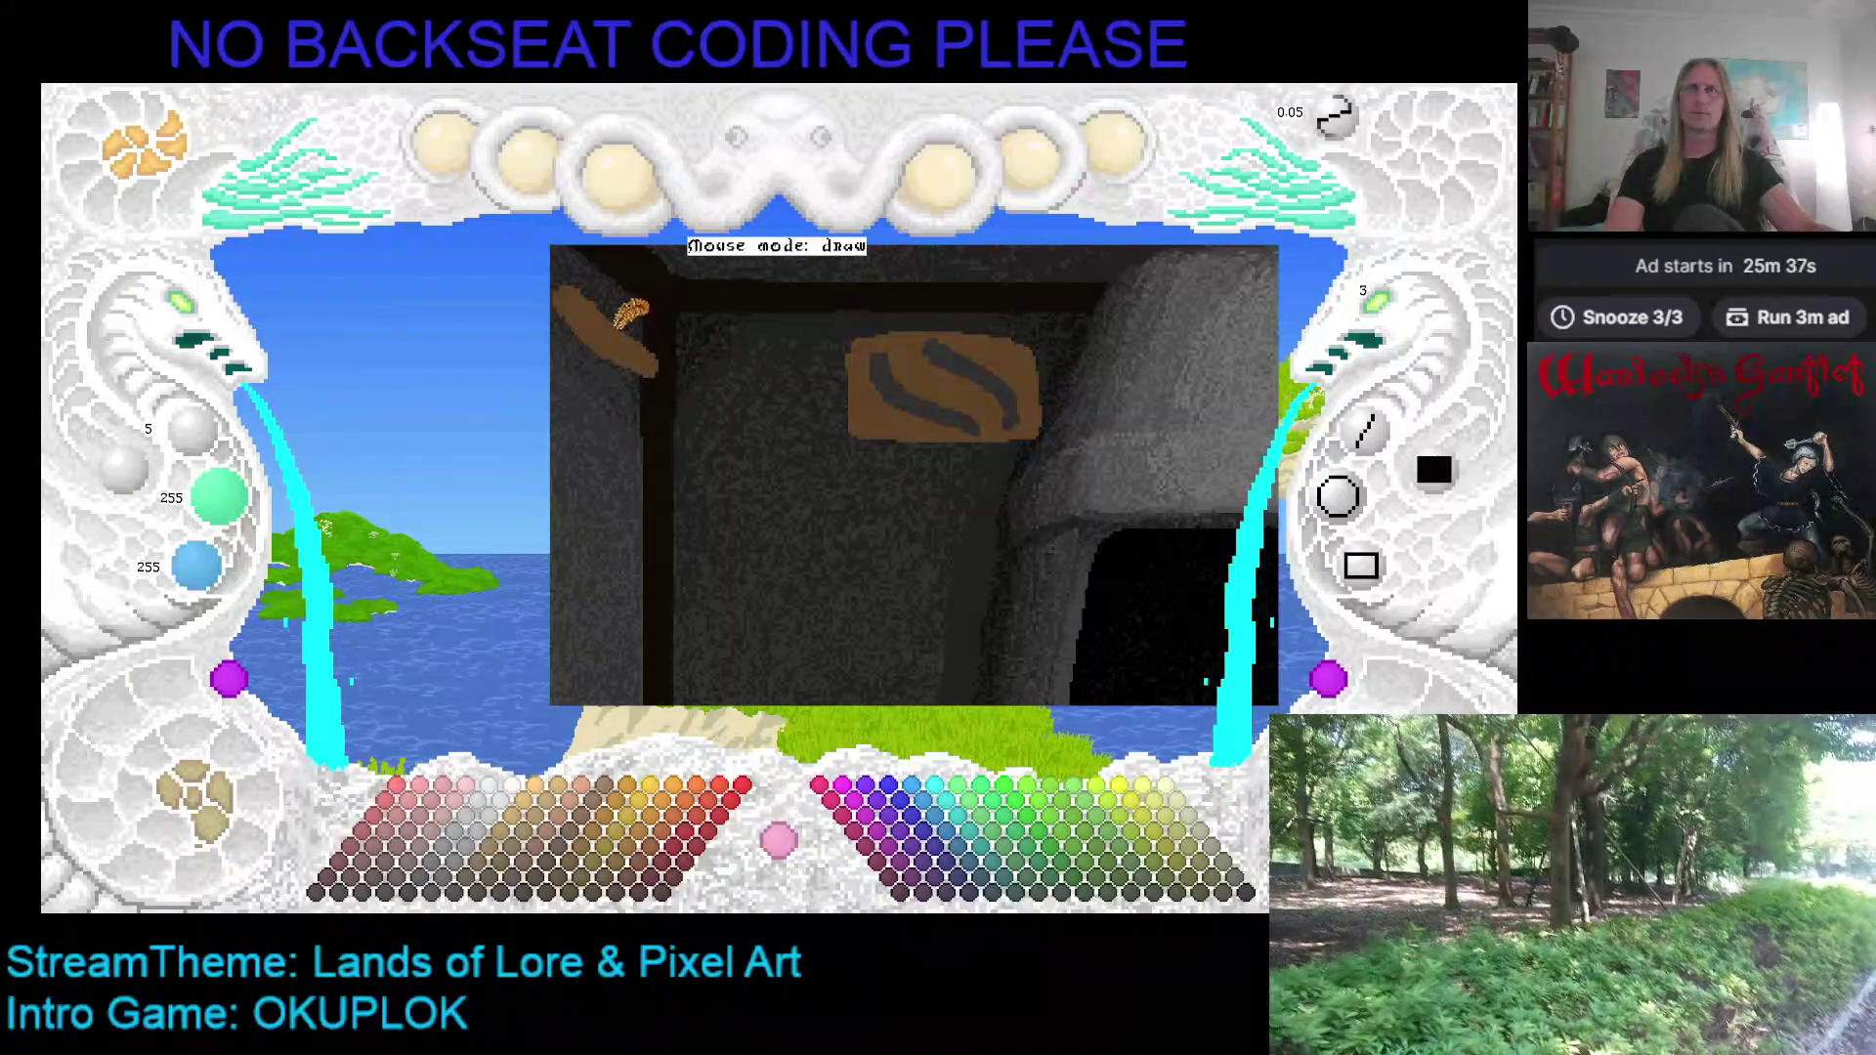
key(ctrl+z)
key(ctrl+z)
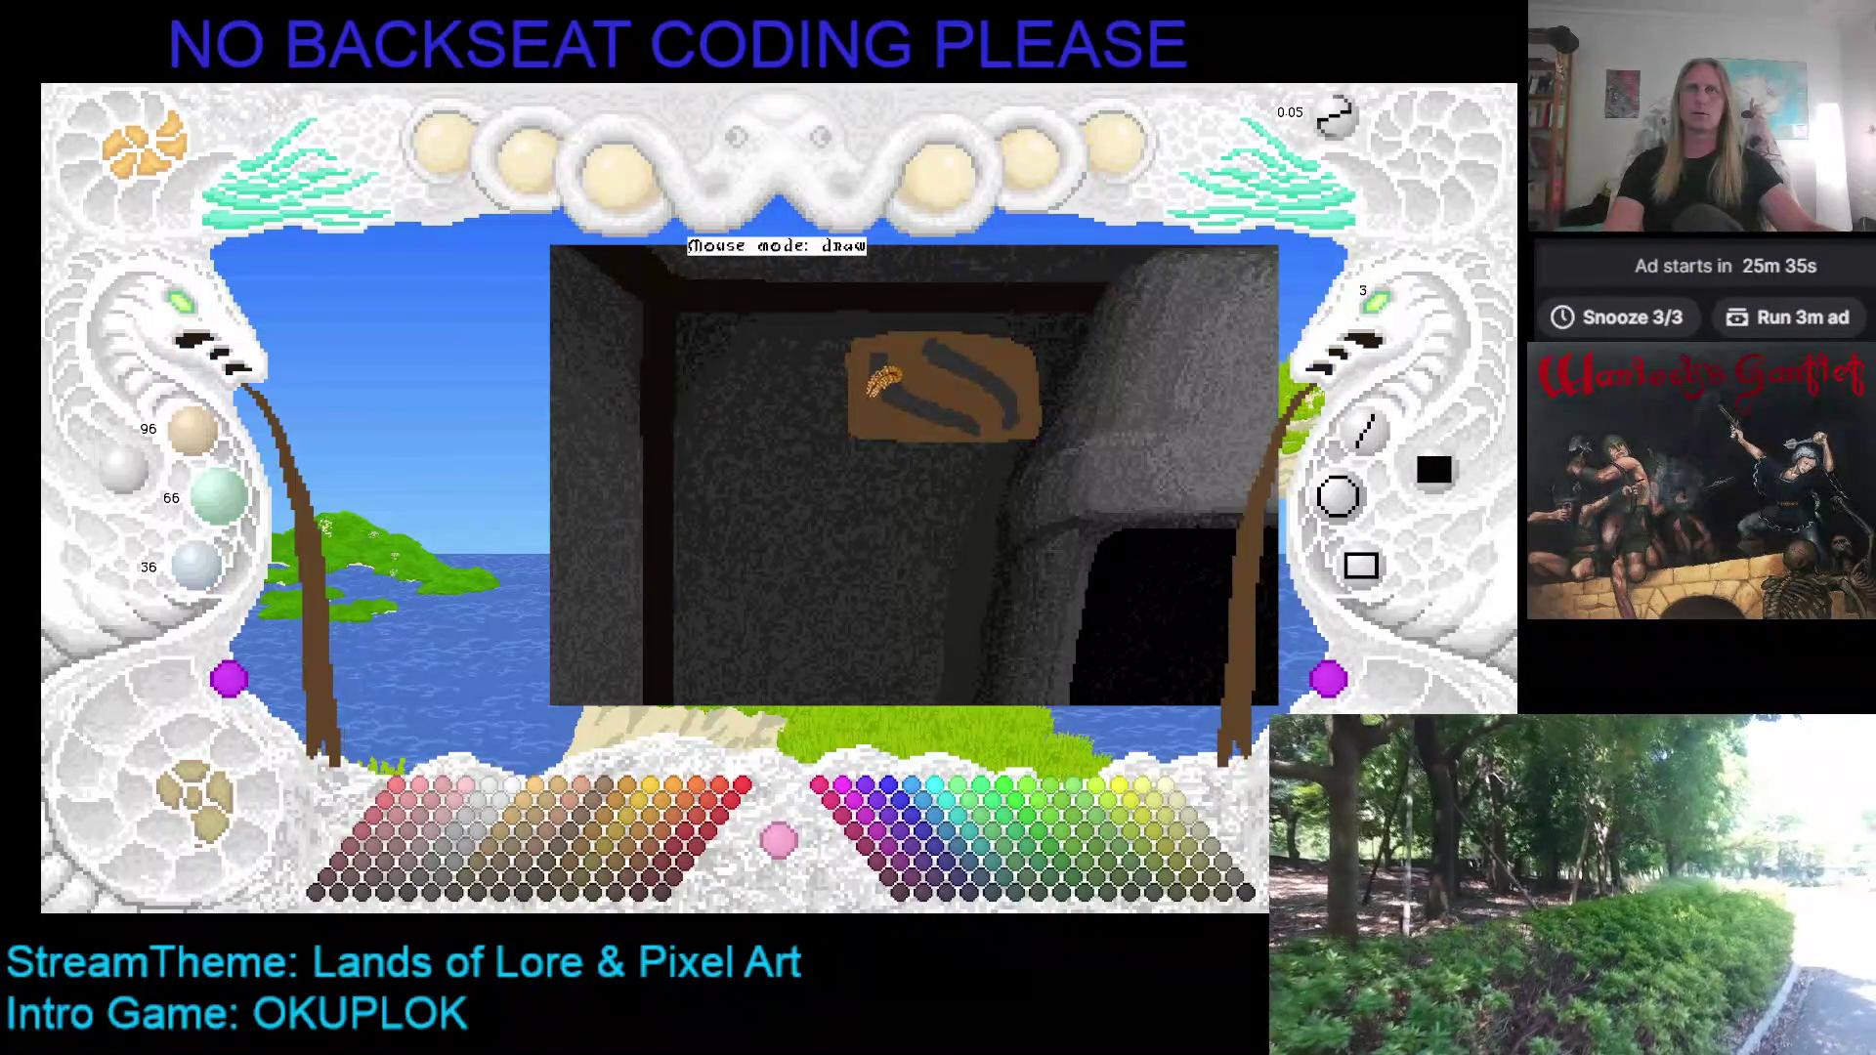
drag(691, 401, 818, 411)
mouse_move(695, 394)
mouse_down()
mouse_move(842, 401)
mouse_move(686, 401)
mouse_move(735, 401)
mouse_move(805, 442)
mouse_up()
Step: Switch to near-black 15/15/15 paint in straight-line (demark) mode
right_click(924, 390)
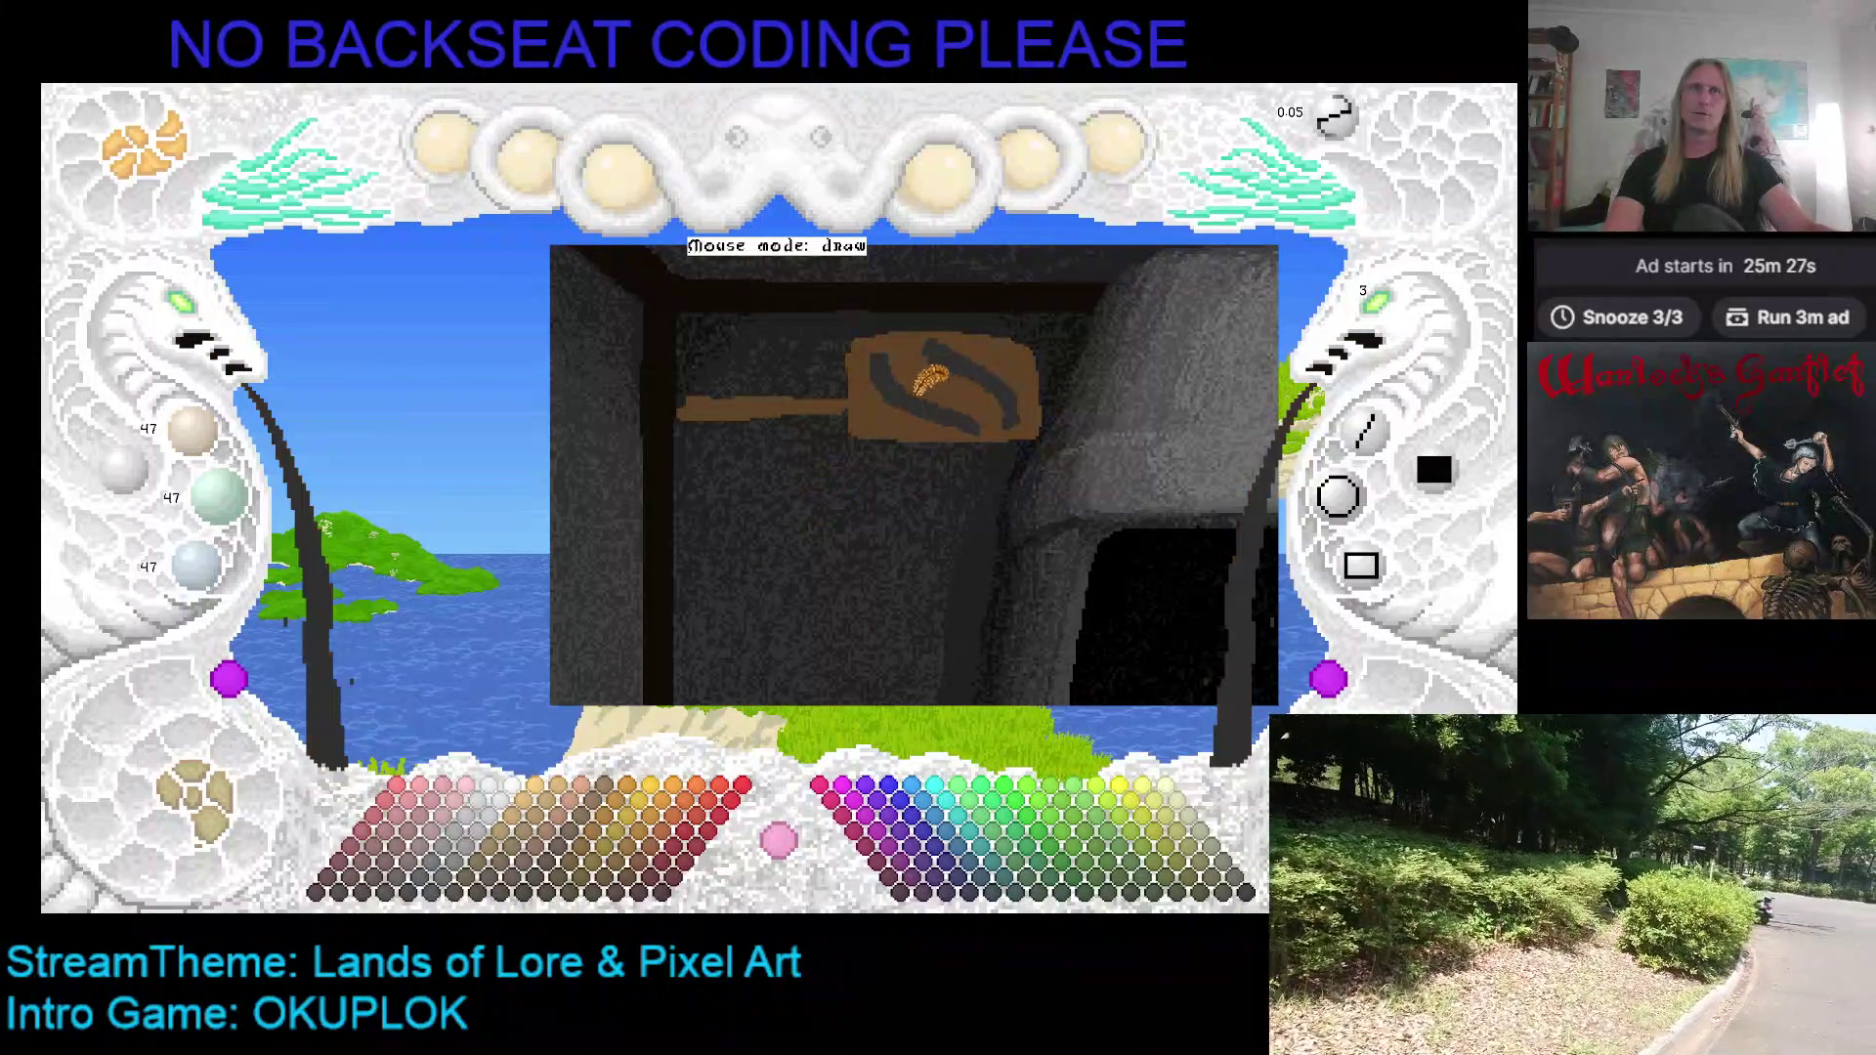
click(430, 892)
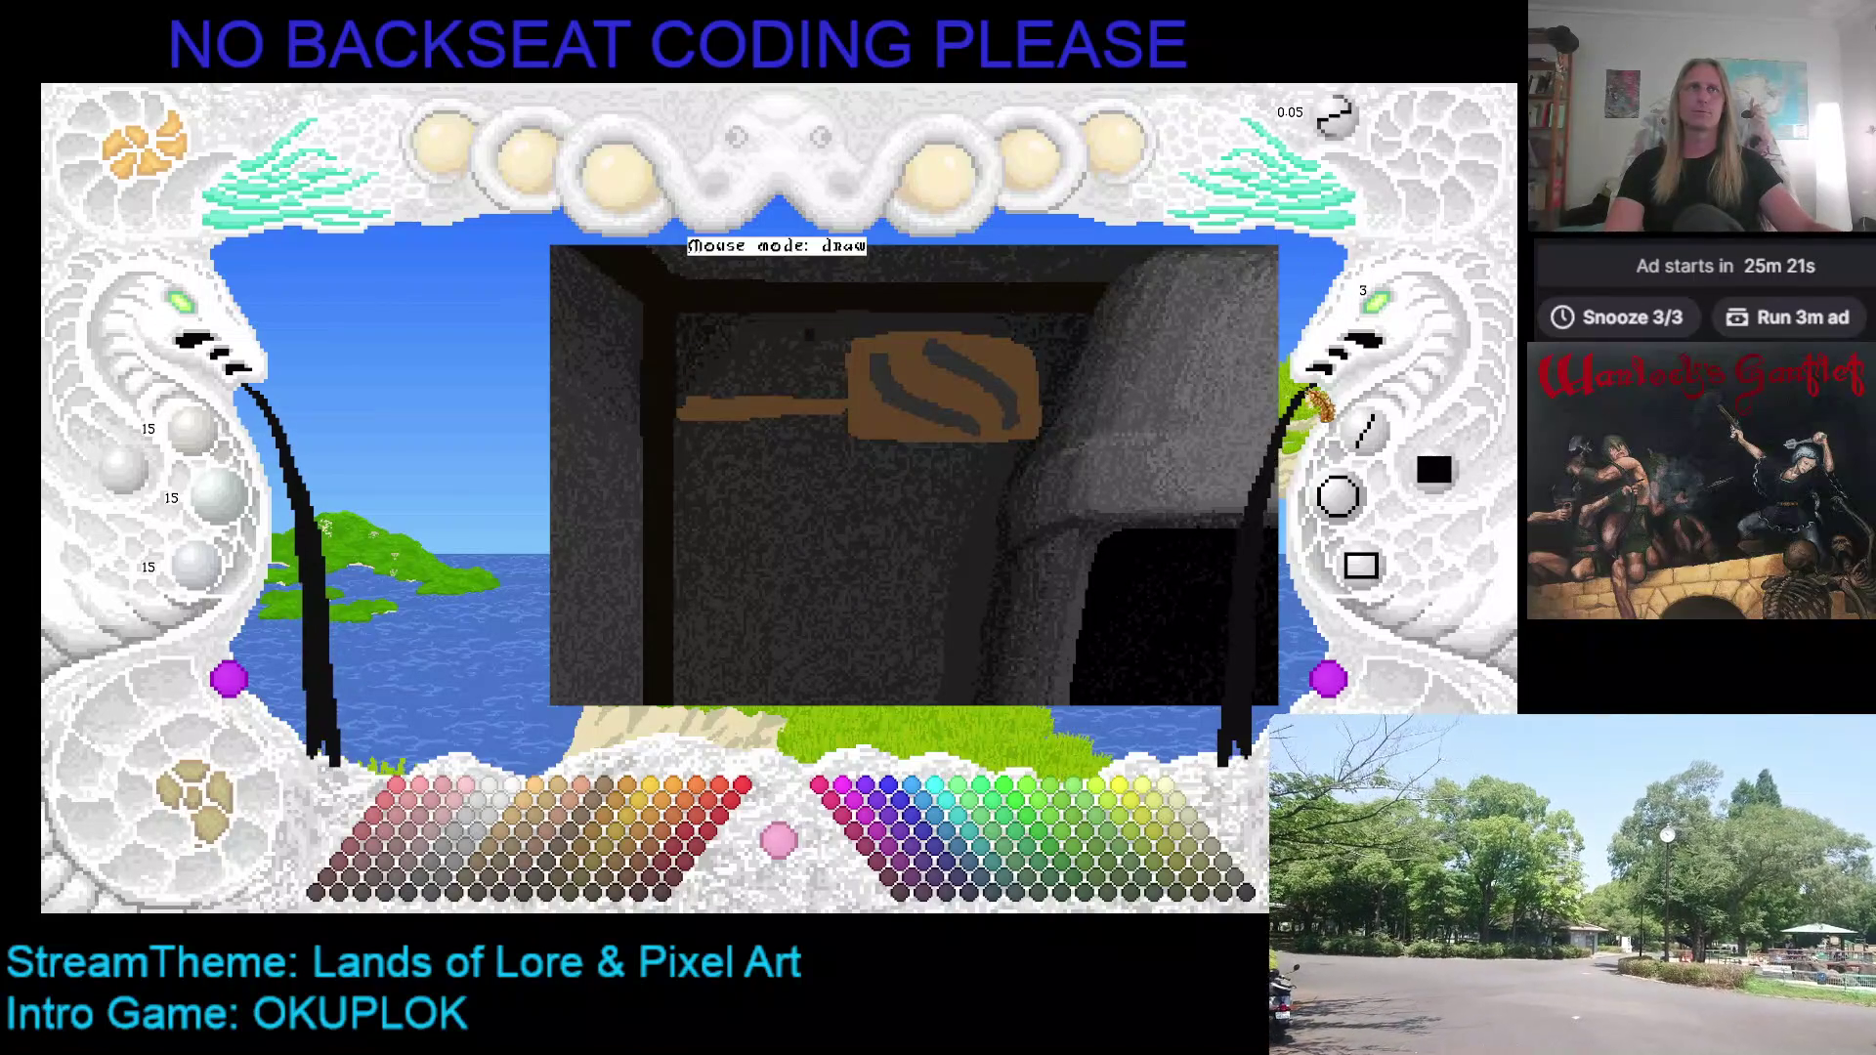
click(1364, 430)
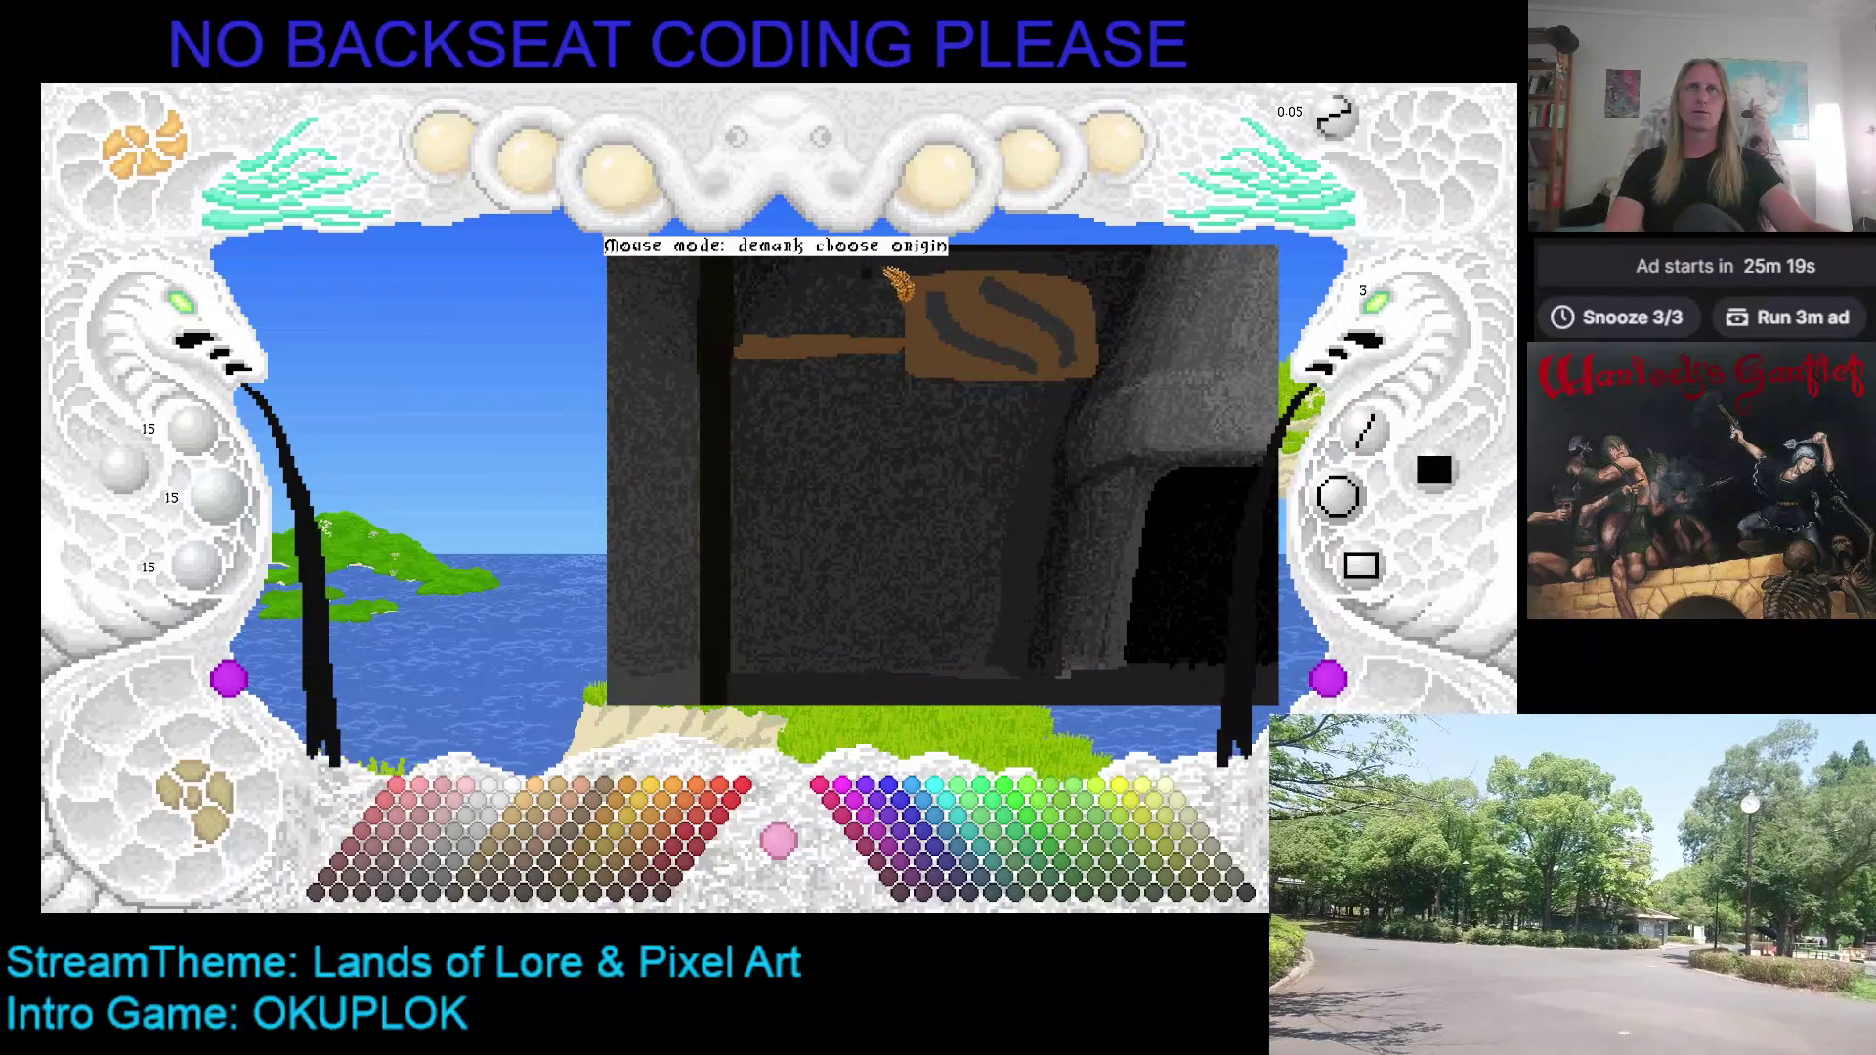
Step: Draw two near-black vertical lines running down through the brown bar
click(870, 274)
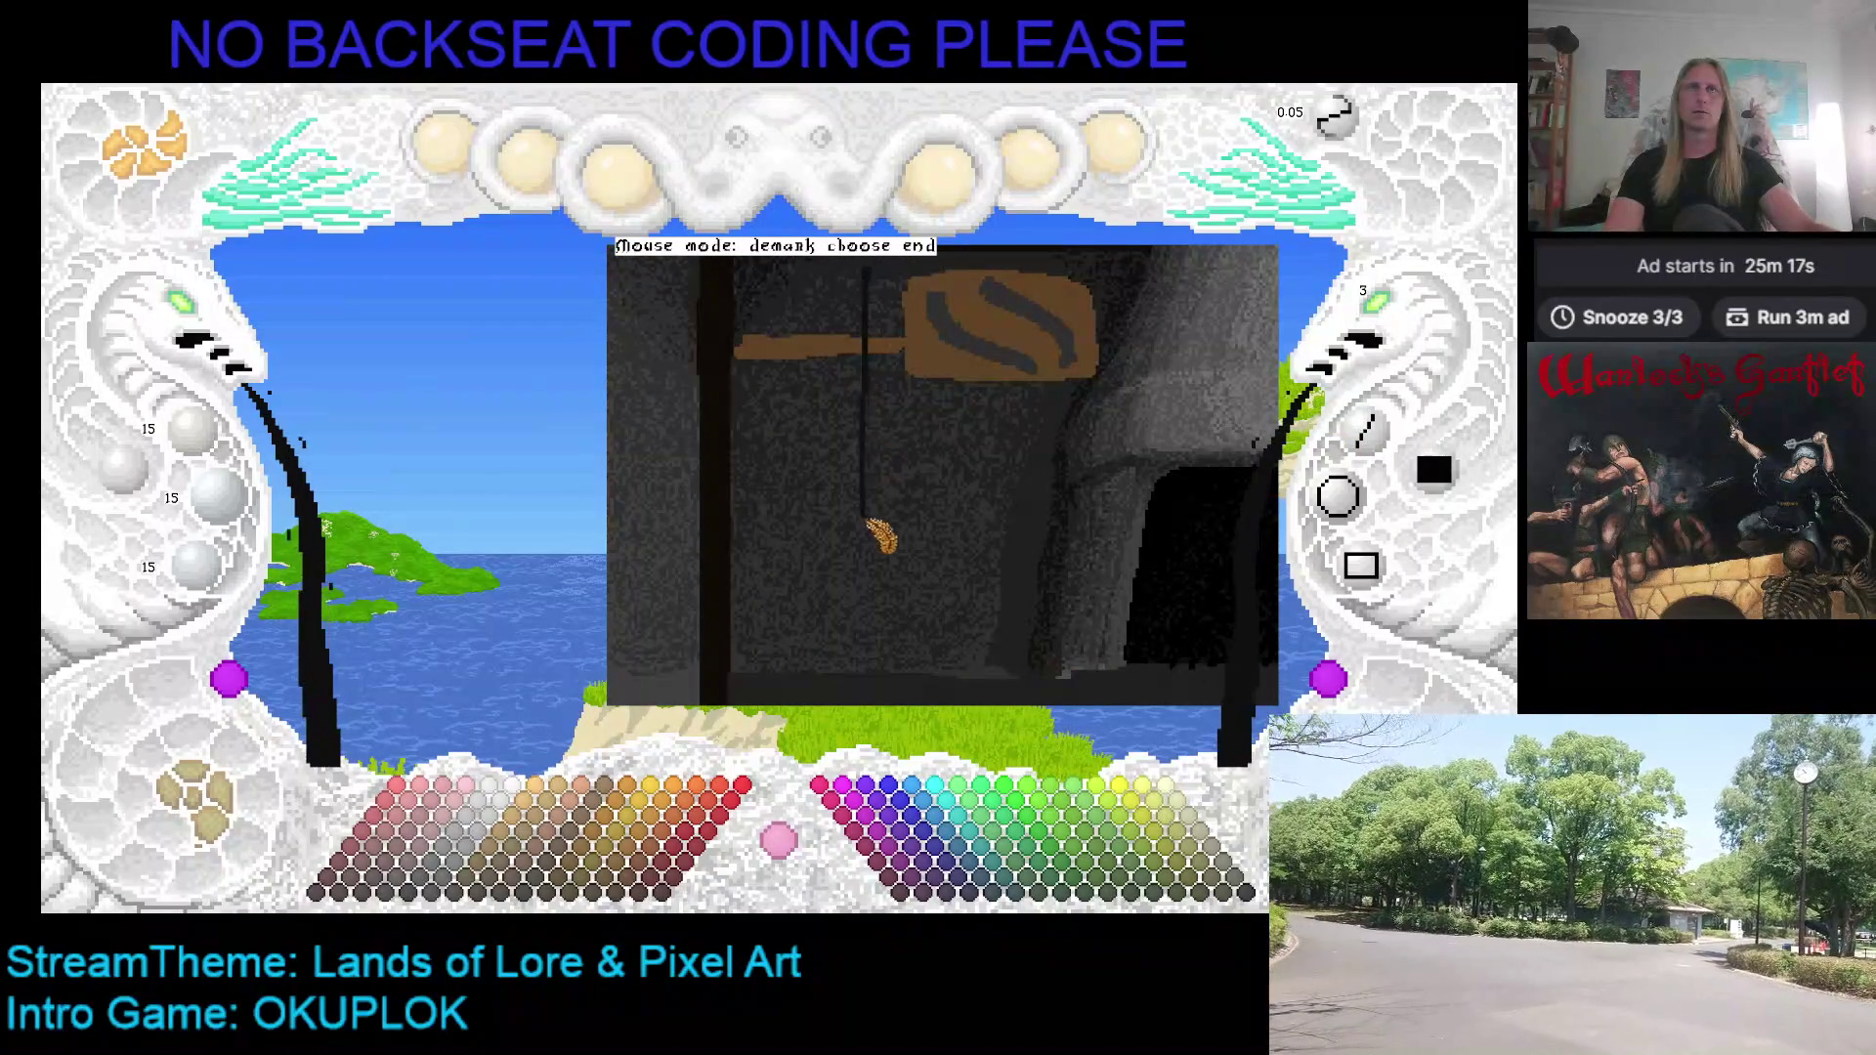
click(870, 676)
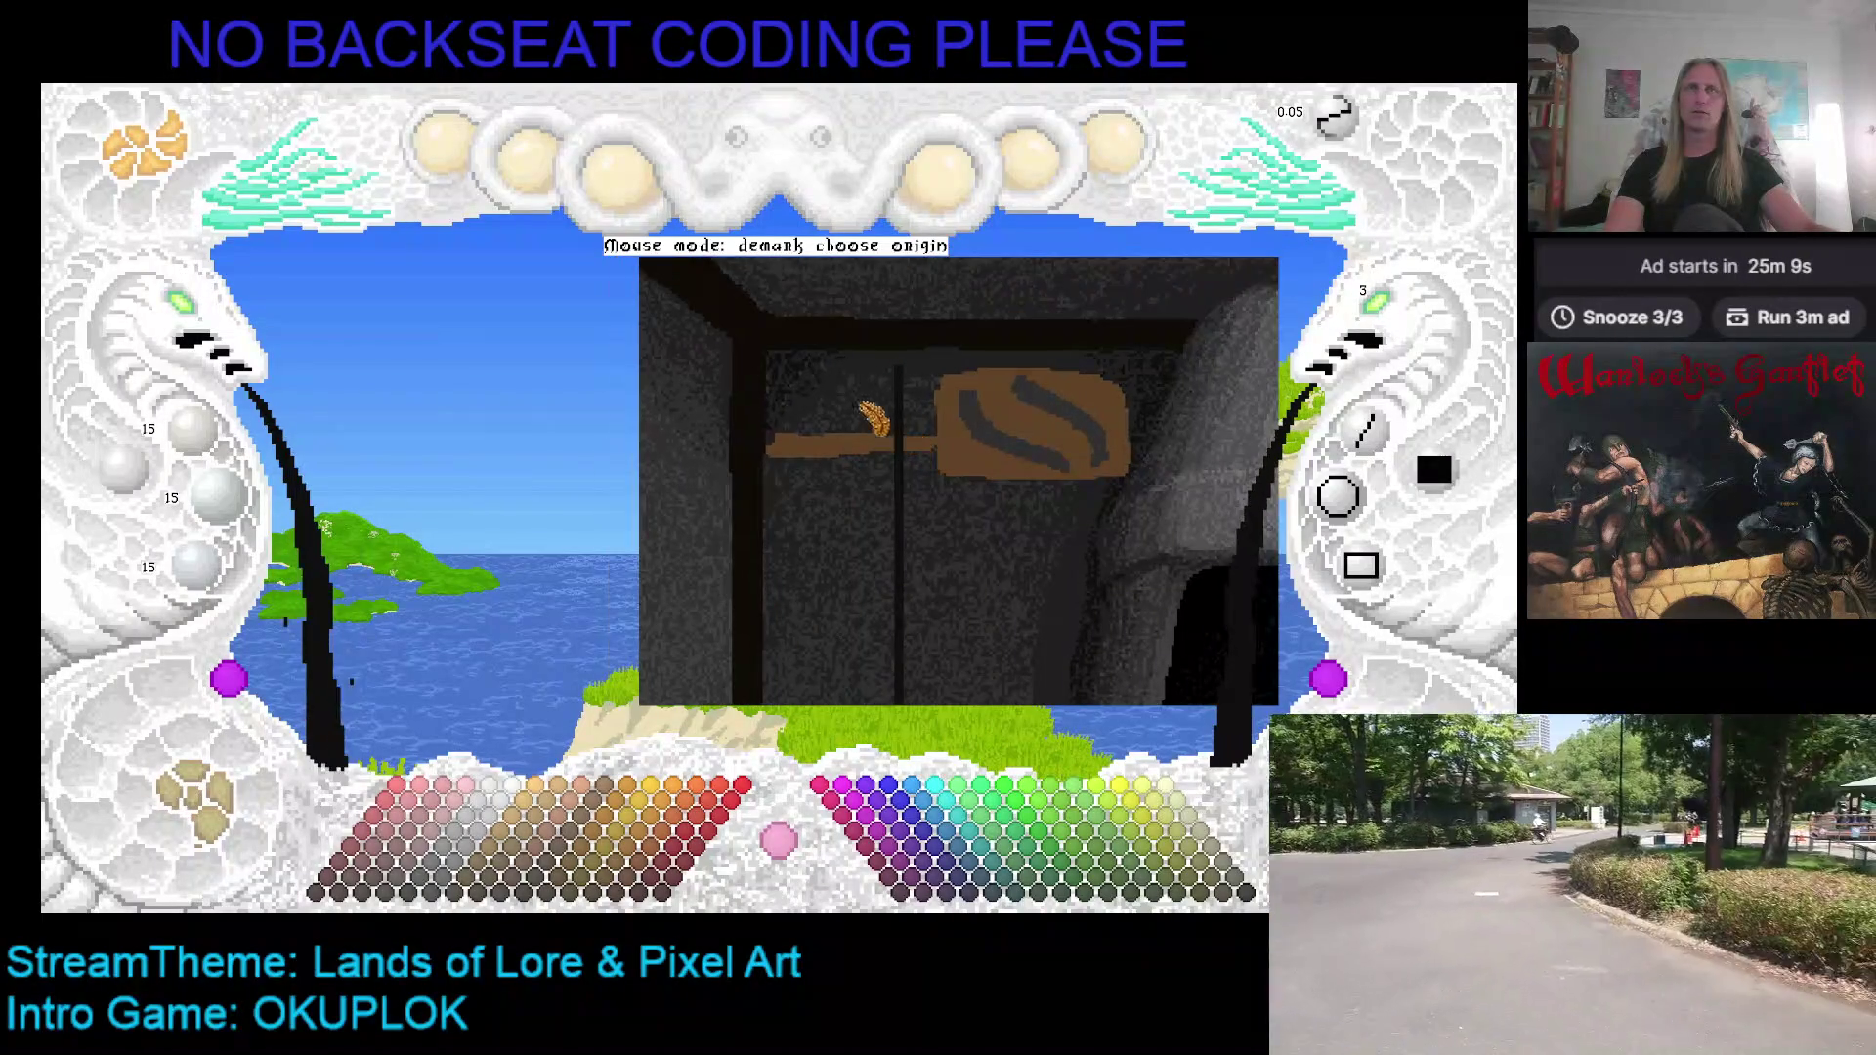
click(864, 389)
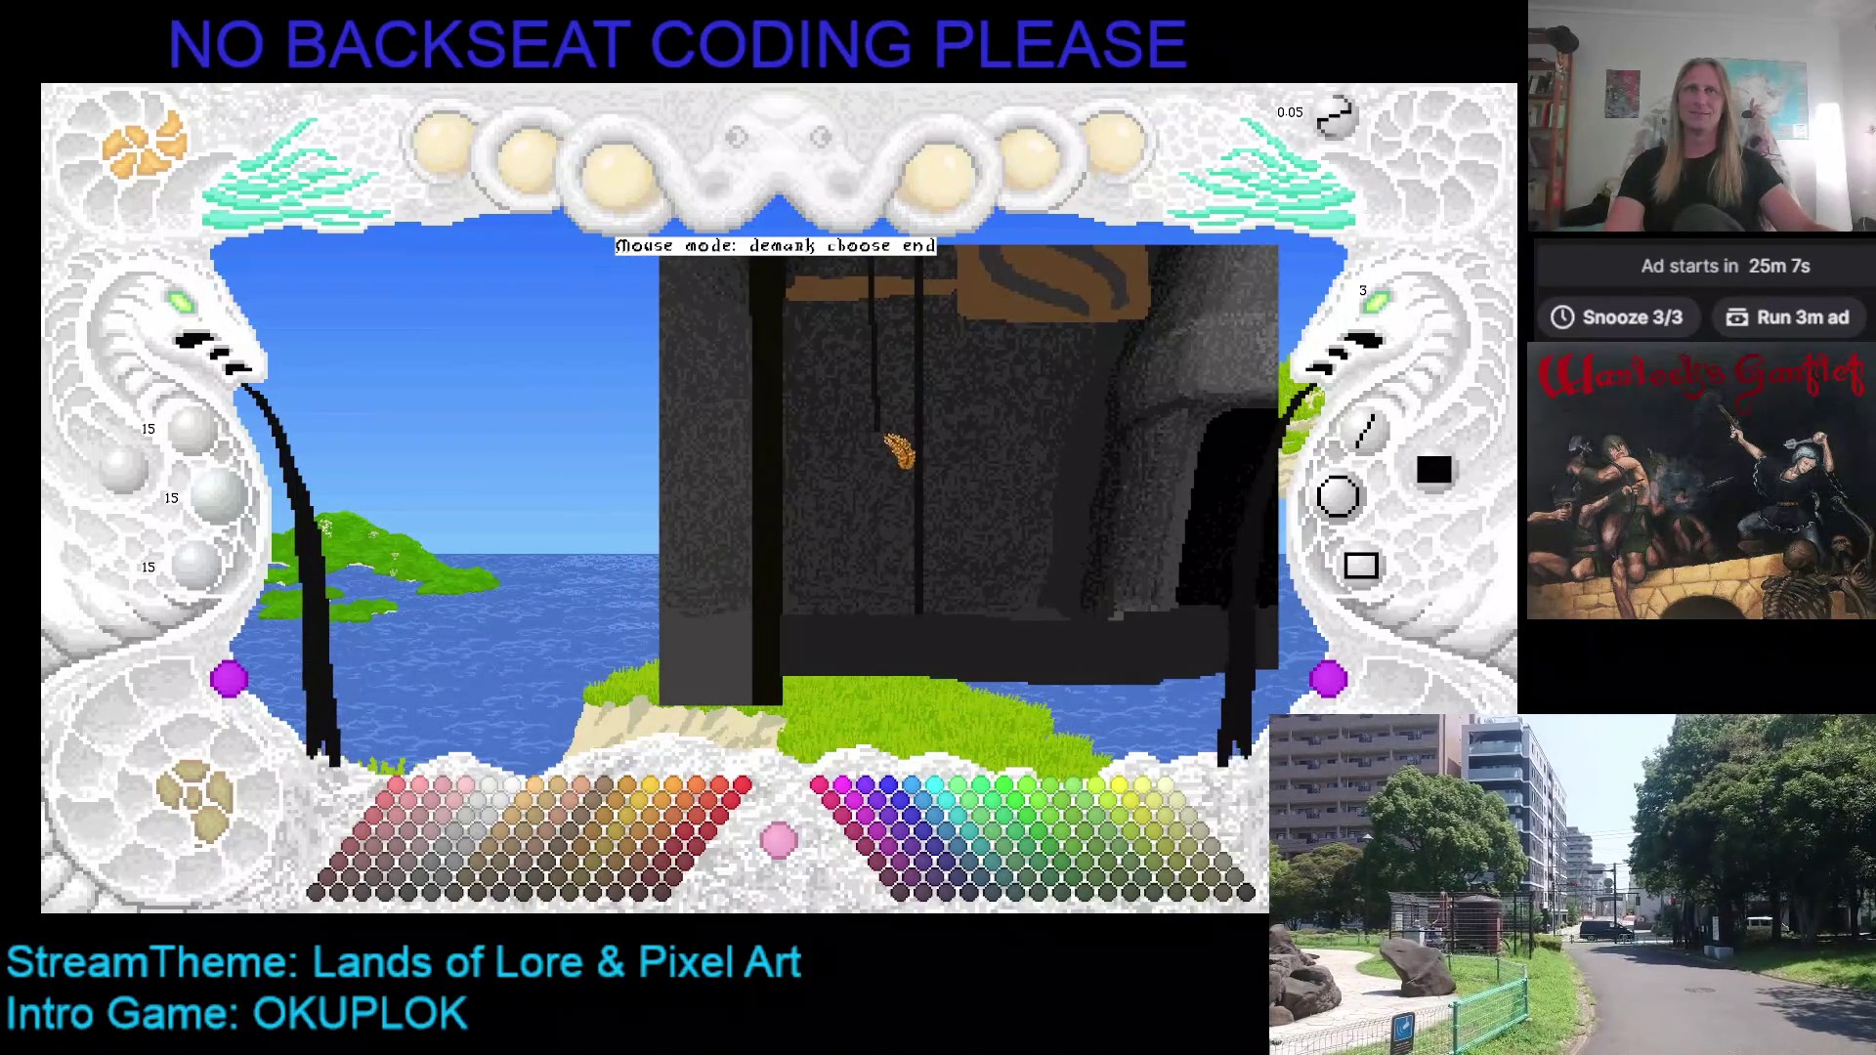
click(877, 610)
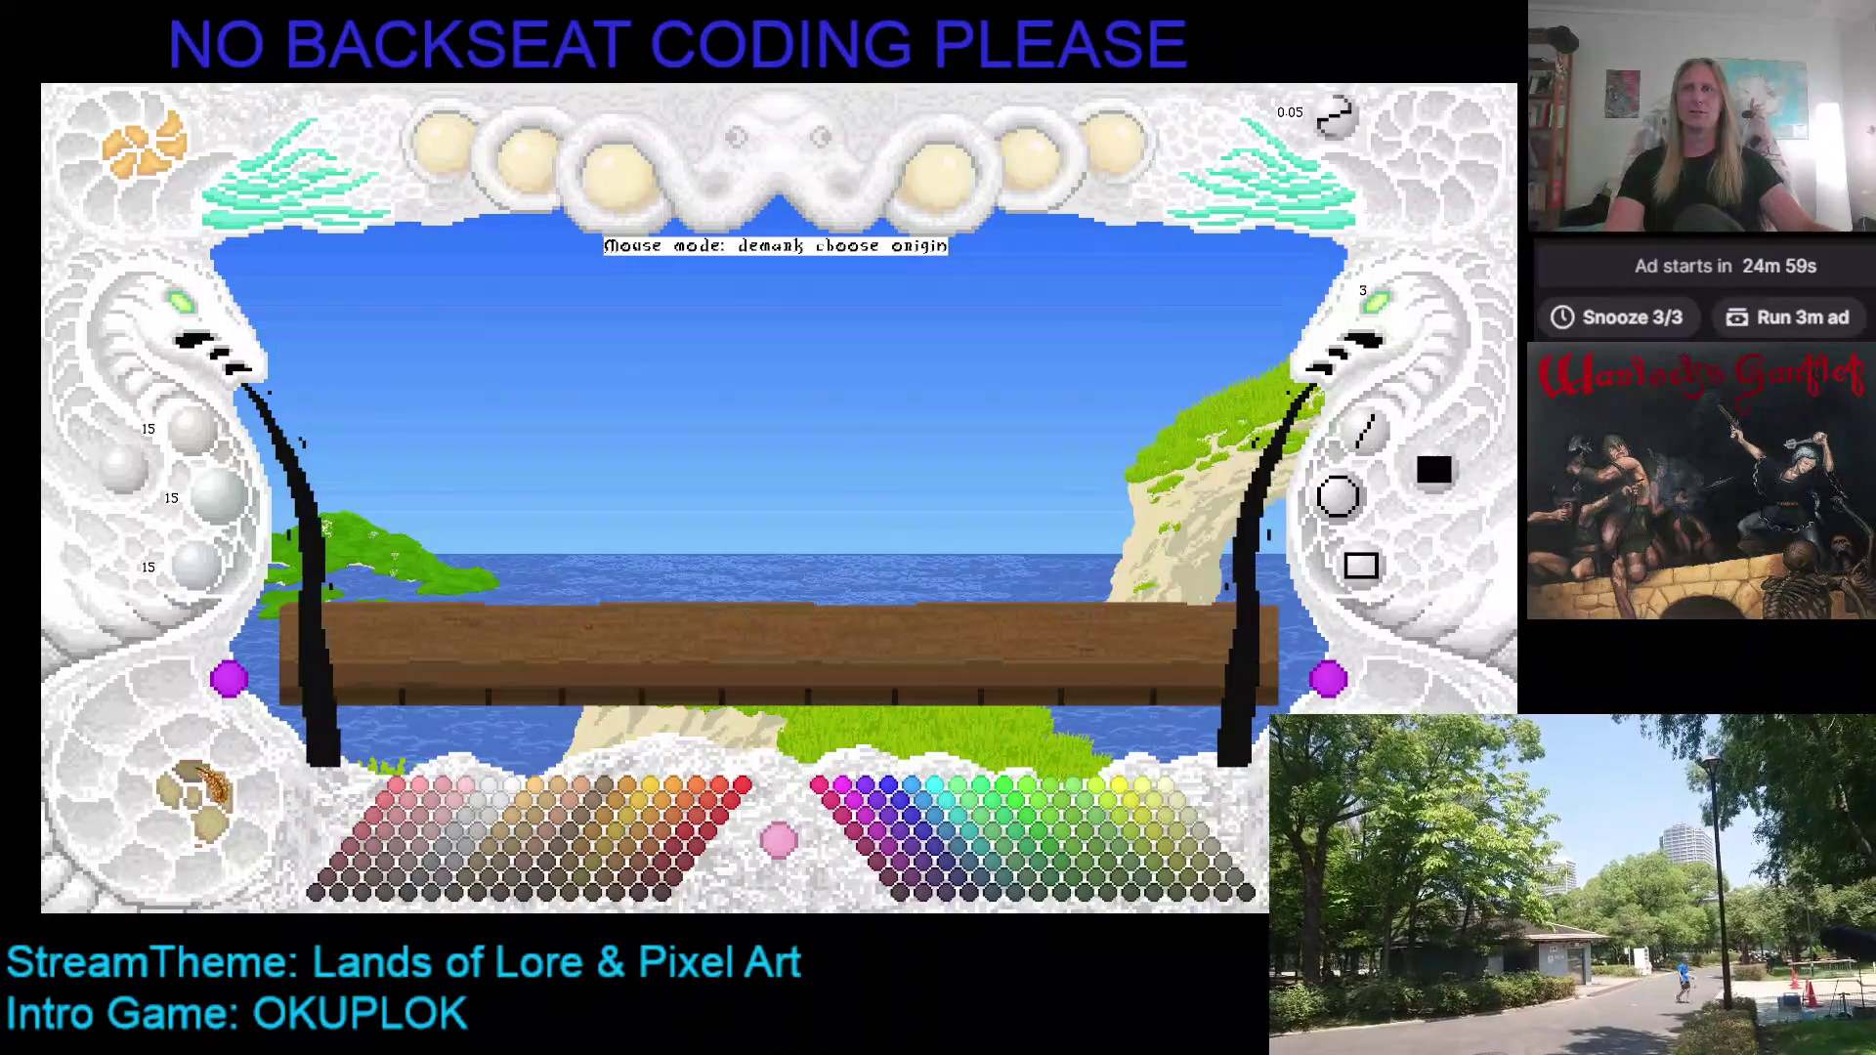
Step: Draw a dark pole below the shelf, undo the extra line, and freehand a short crossbar
mouse_move(200, 809)
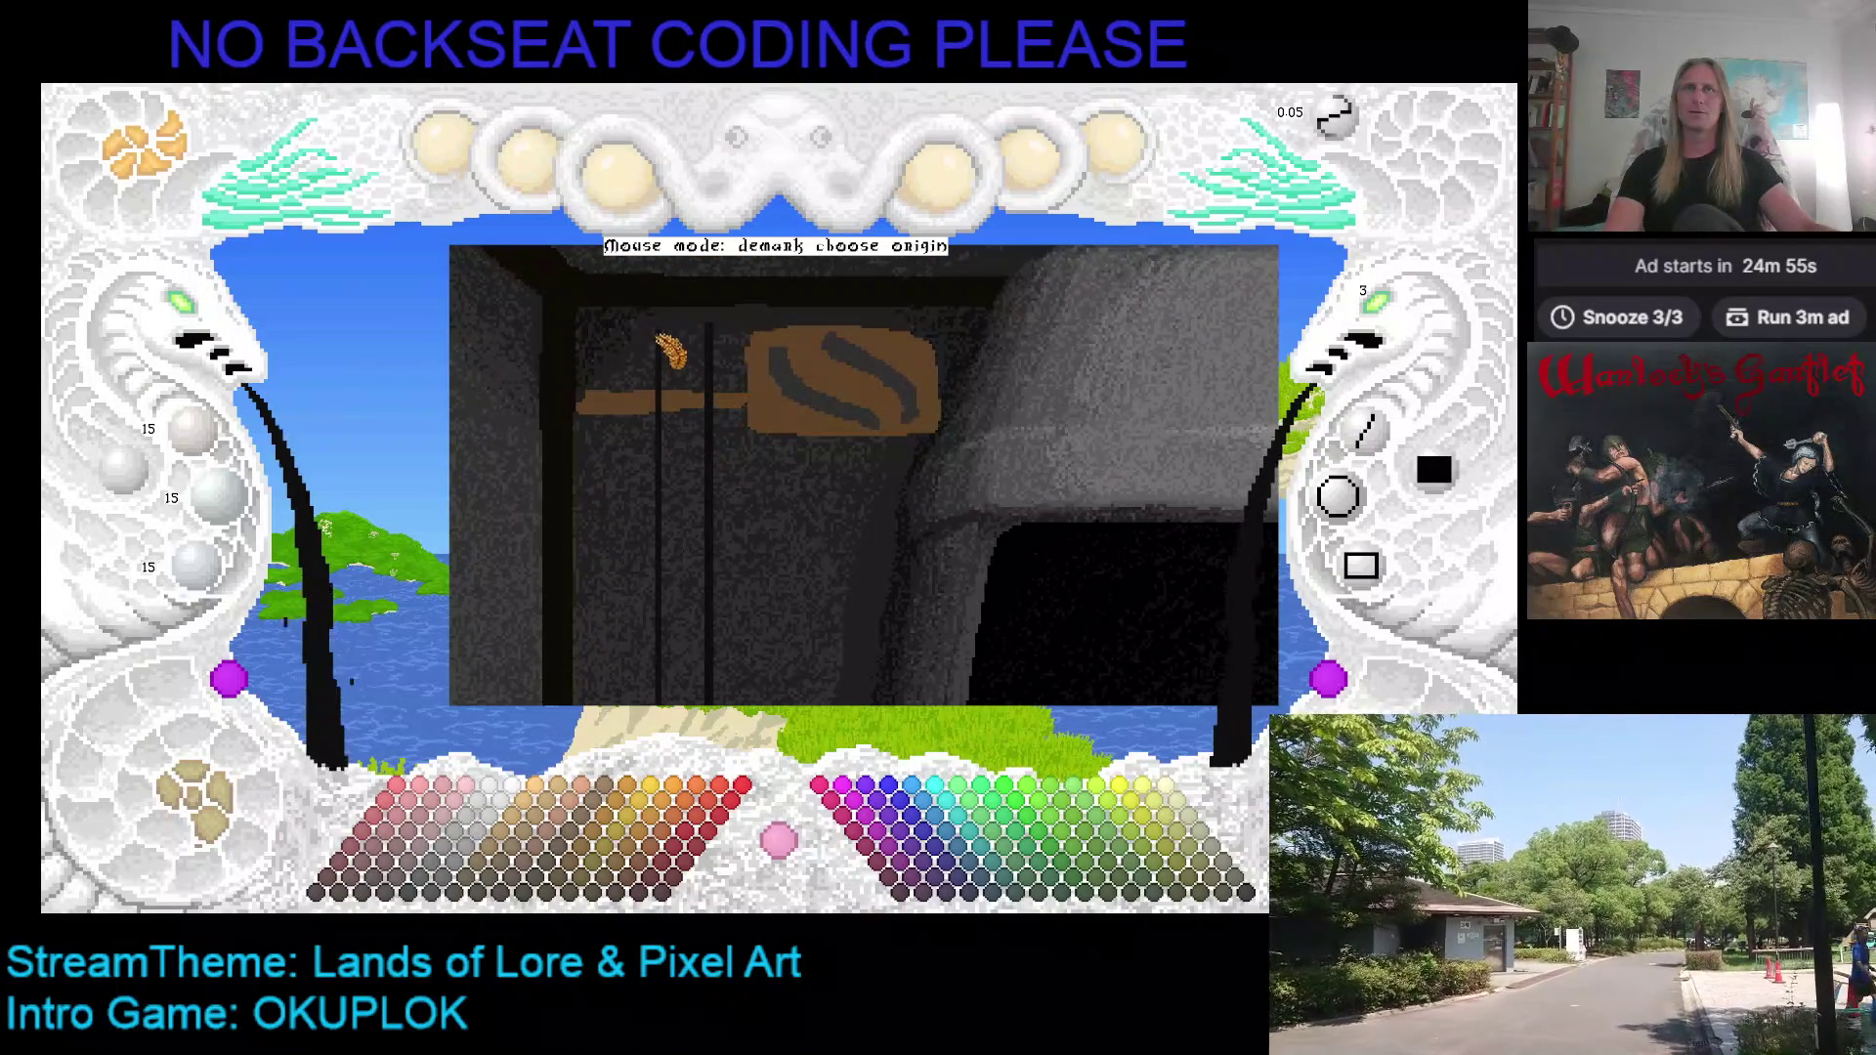
click(675, 345)
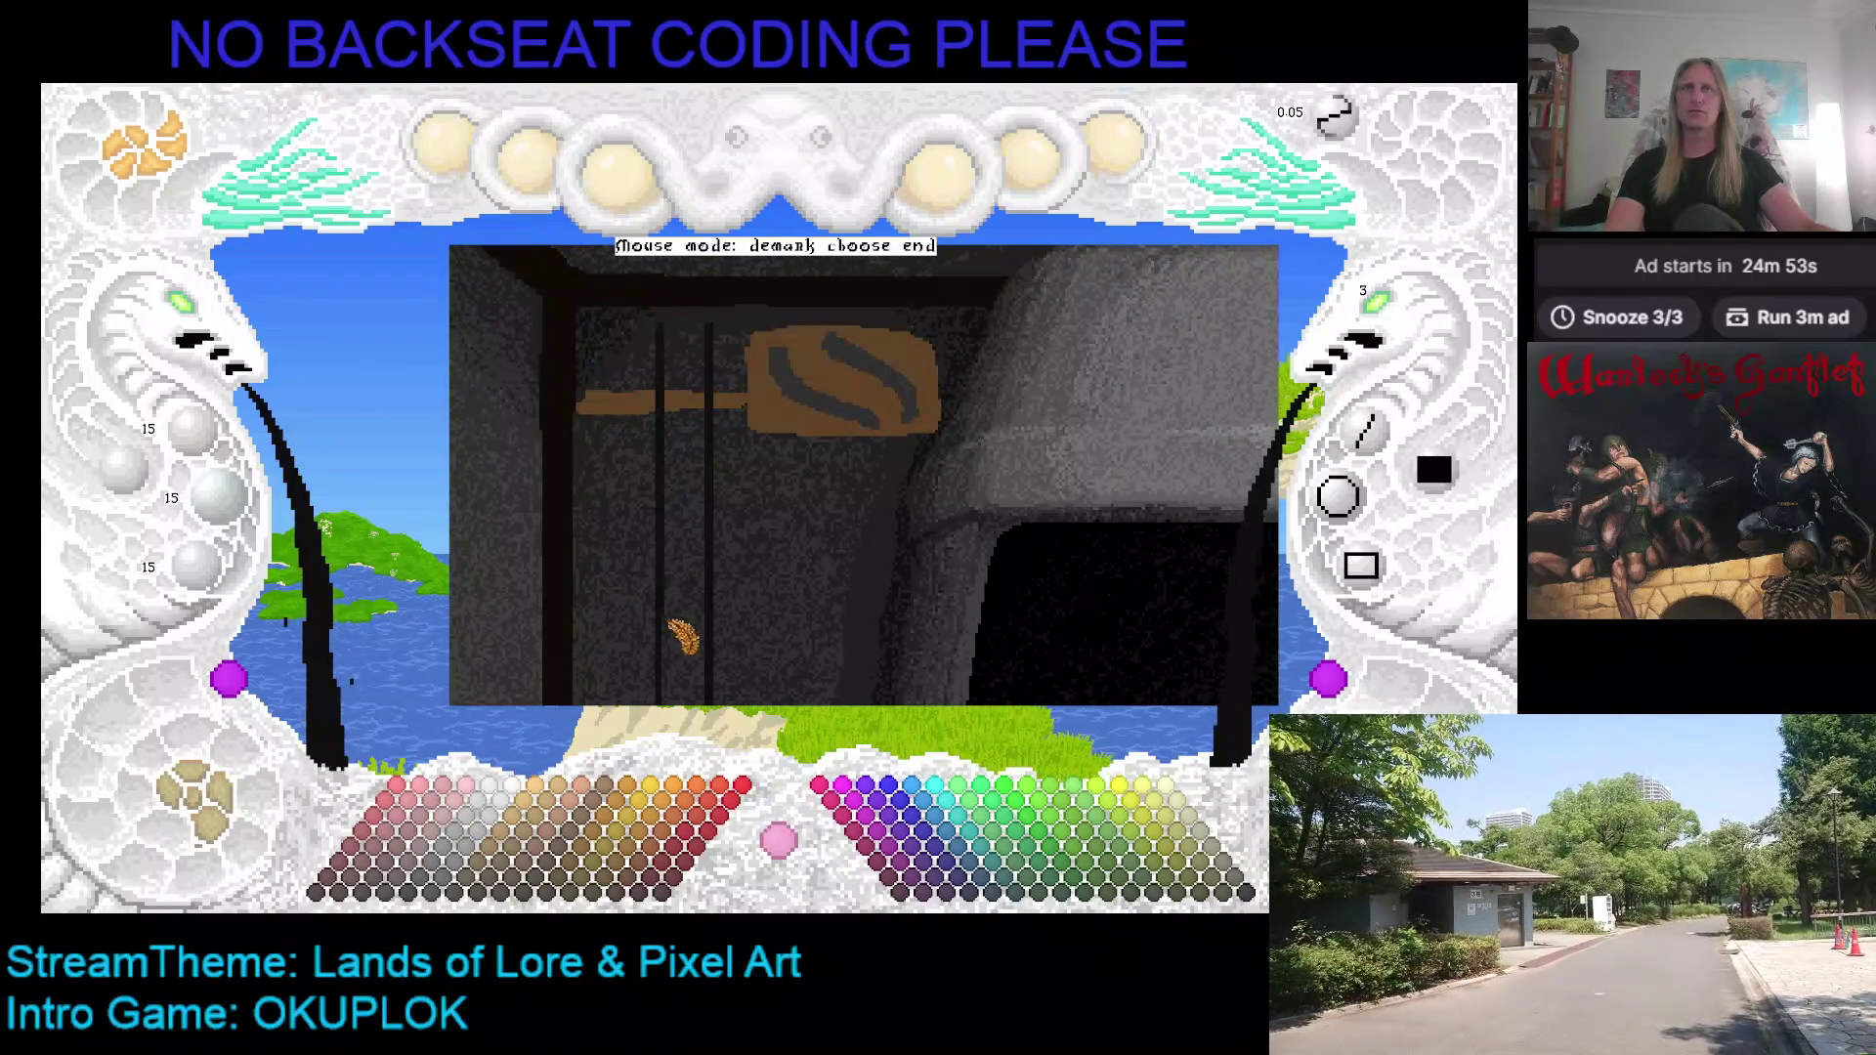
click(684, 690)
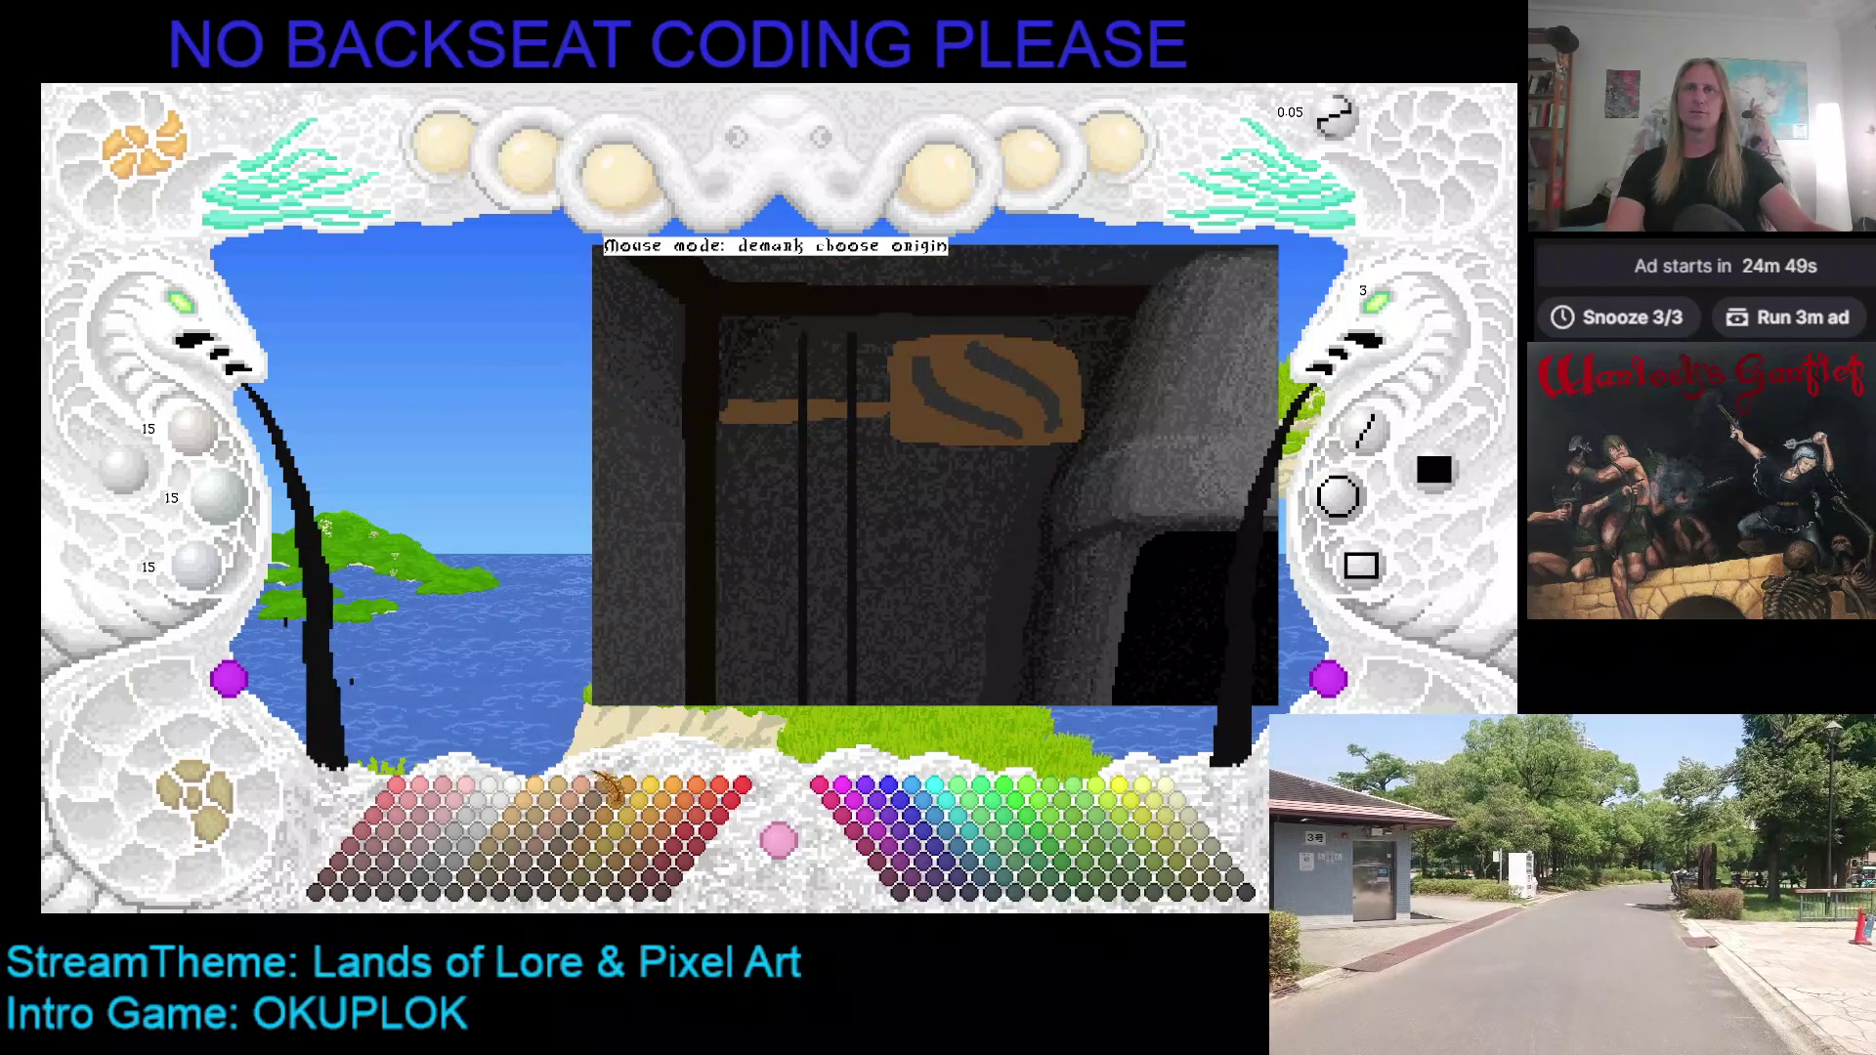
click(826, 403)
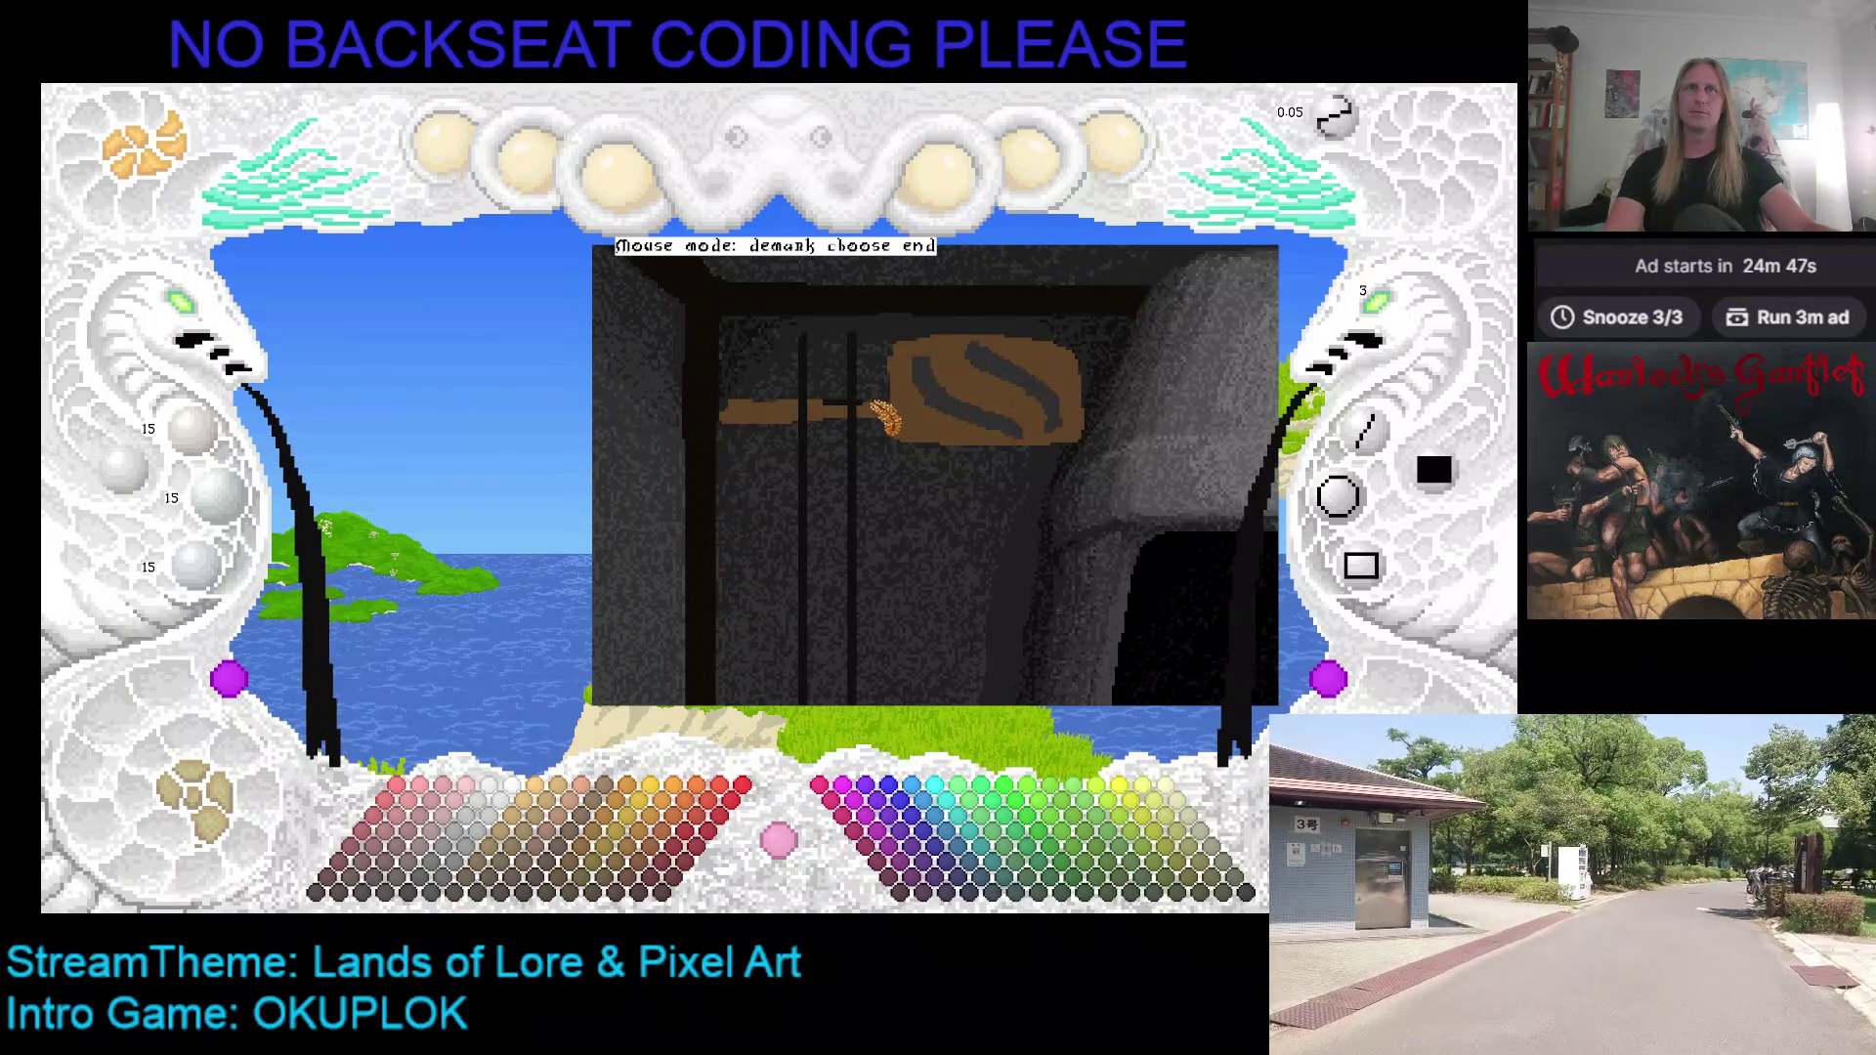
click(884, 404)
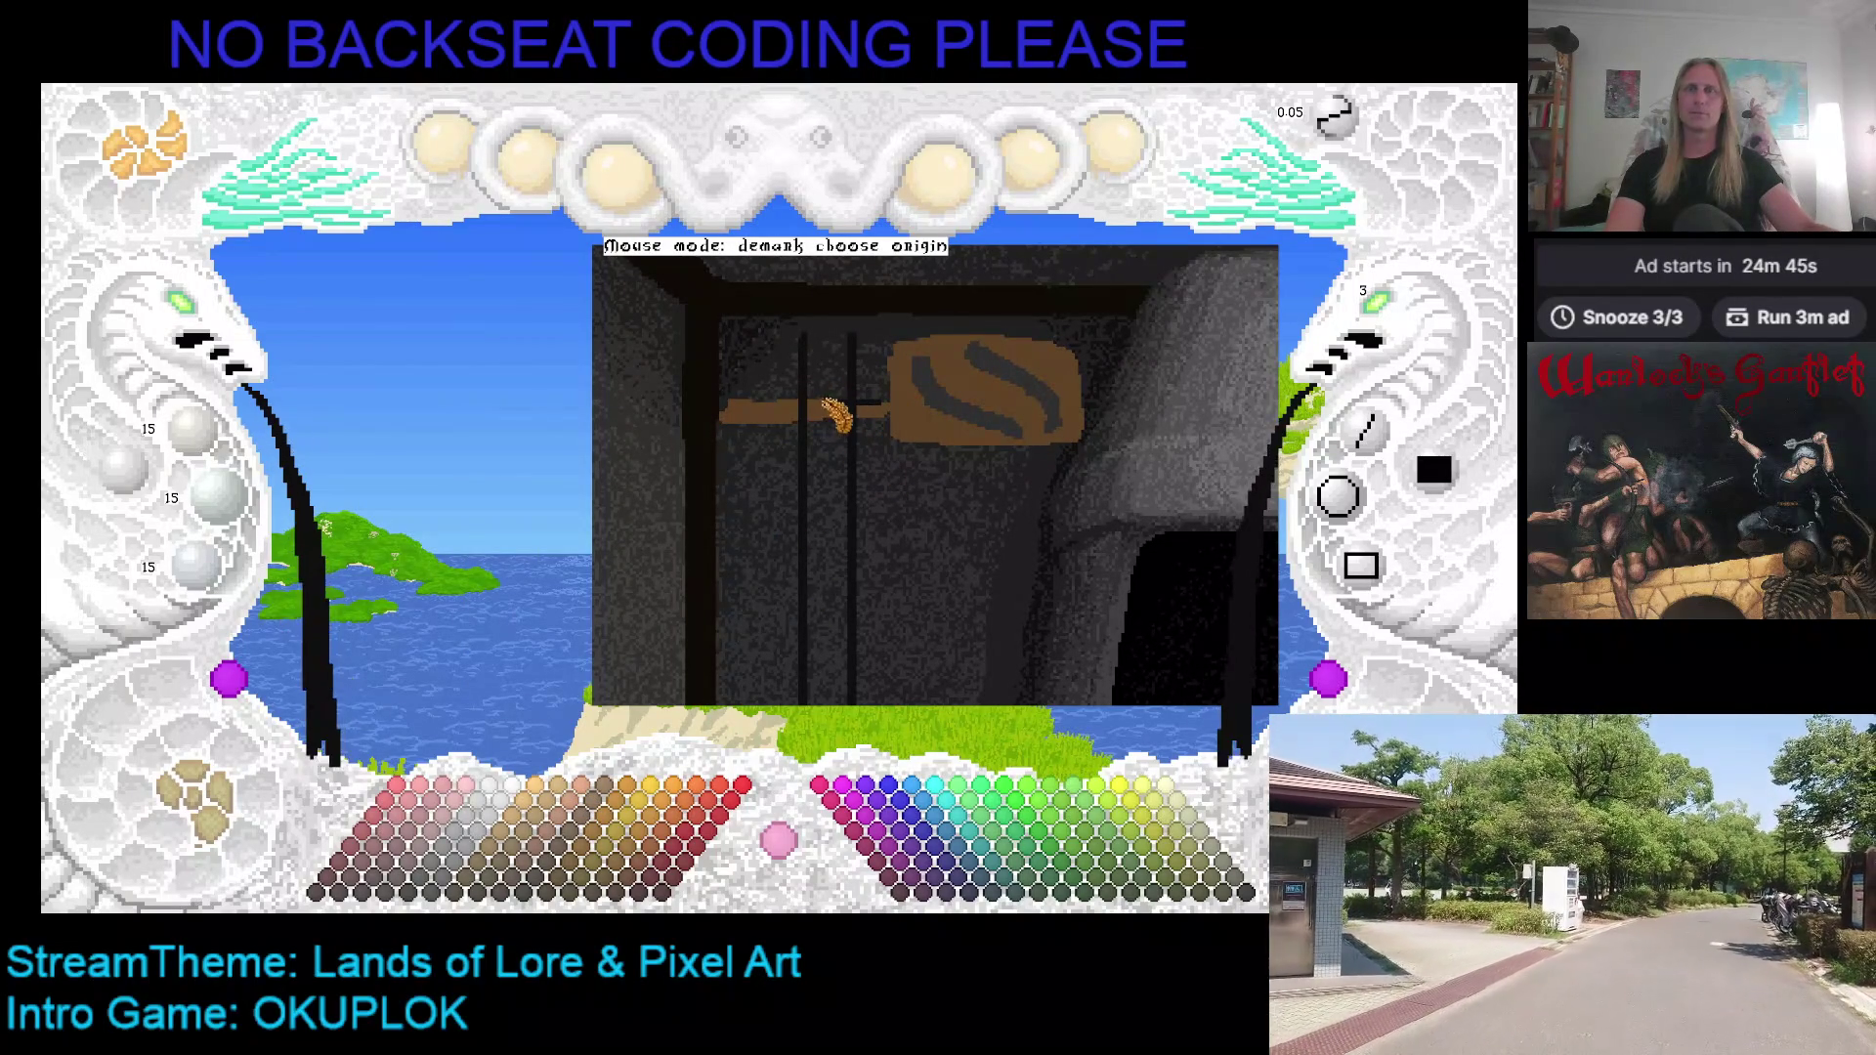
key(ctrl+z)
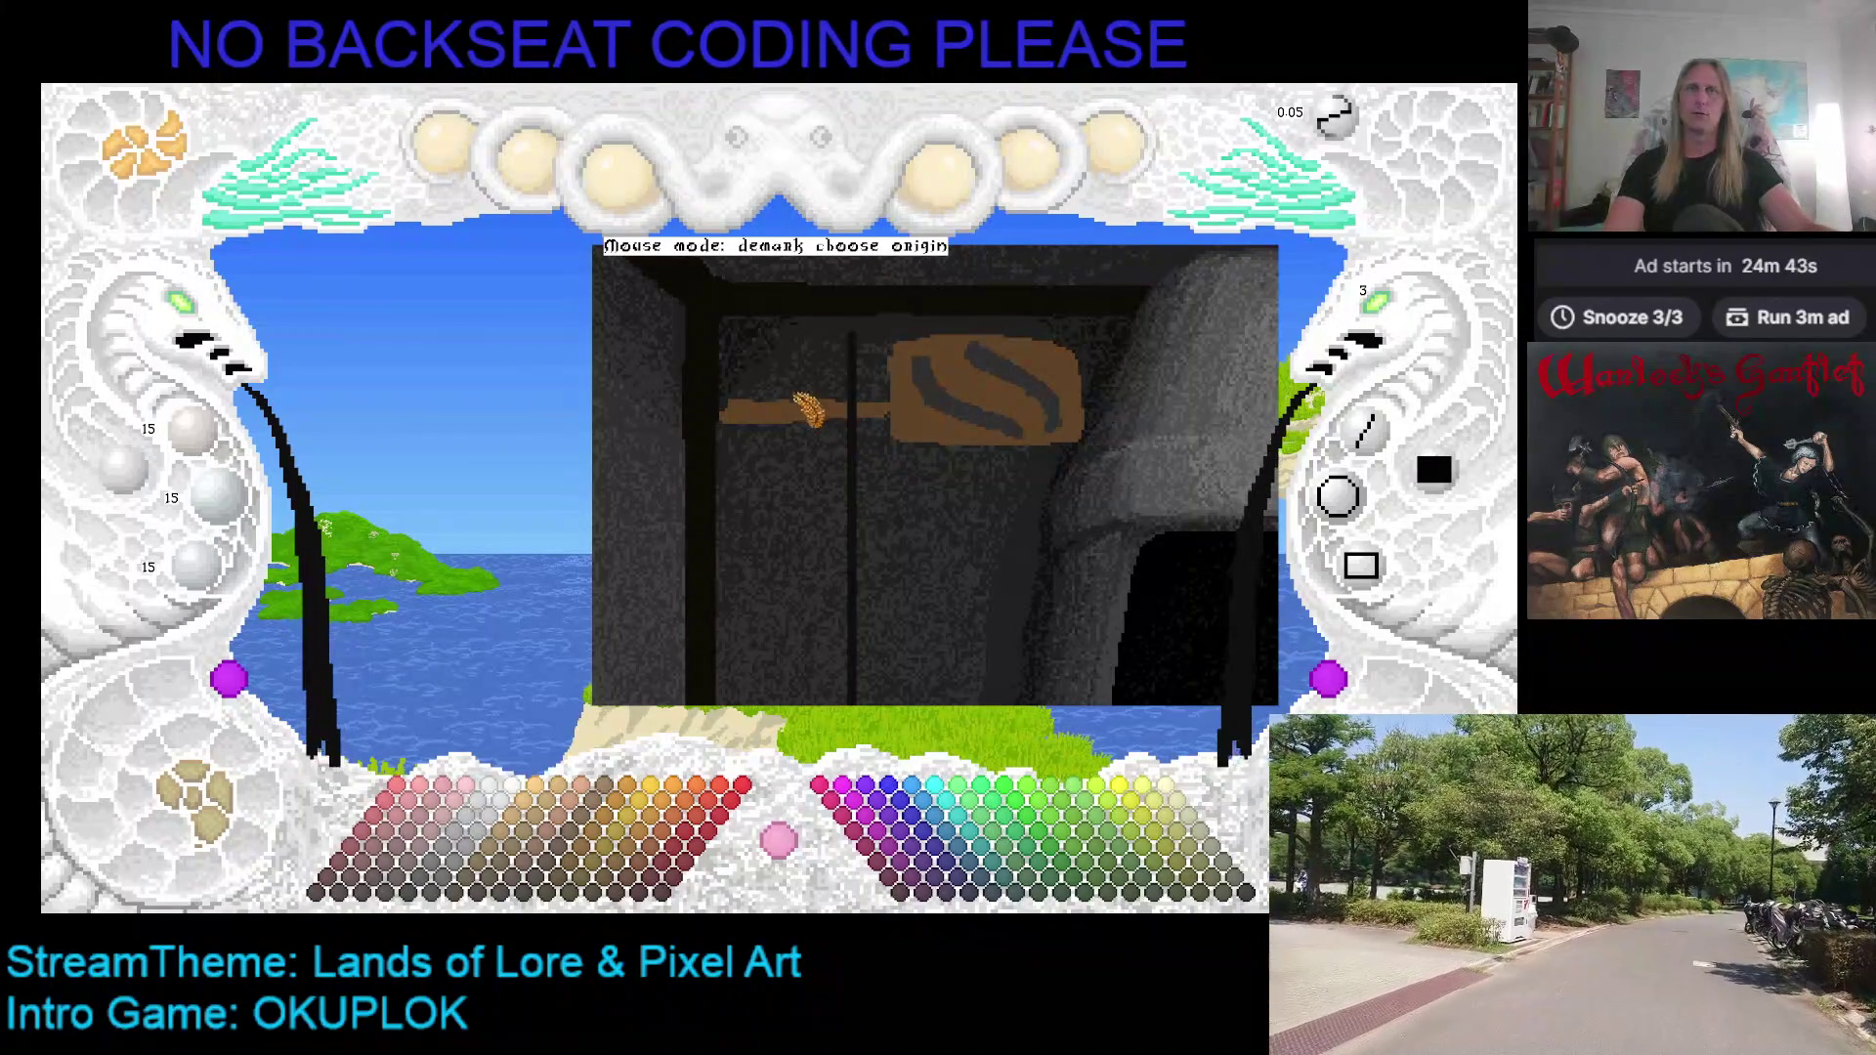
click(1368, 428)
drag(819, 401, 885, 402)
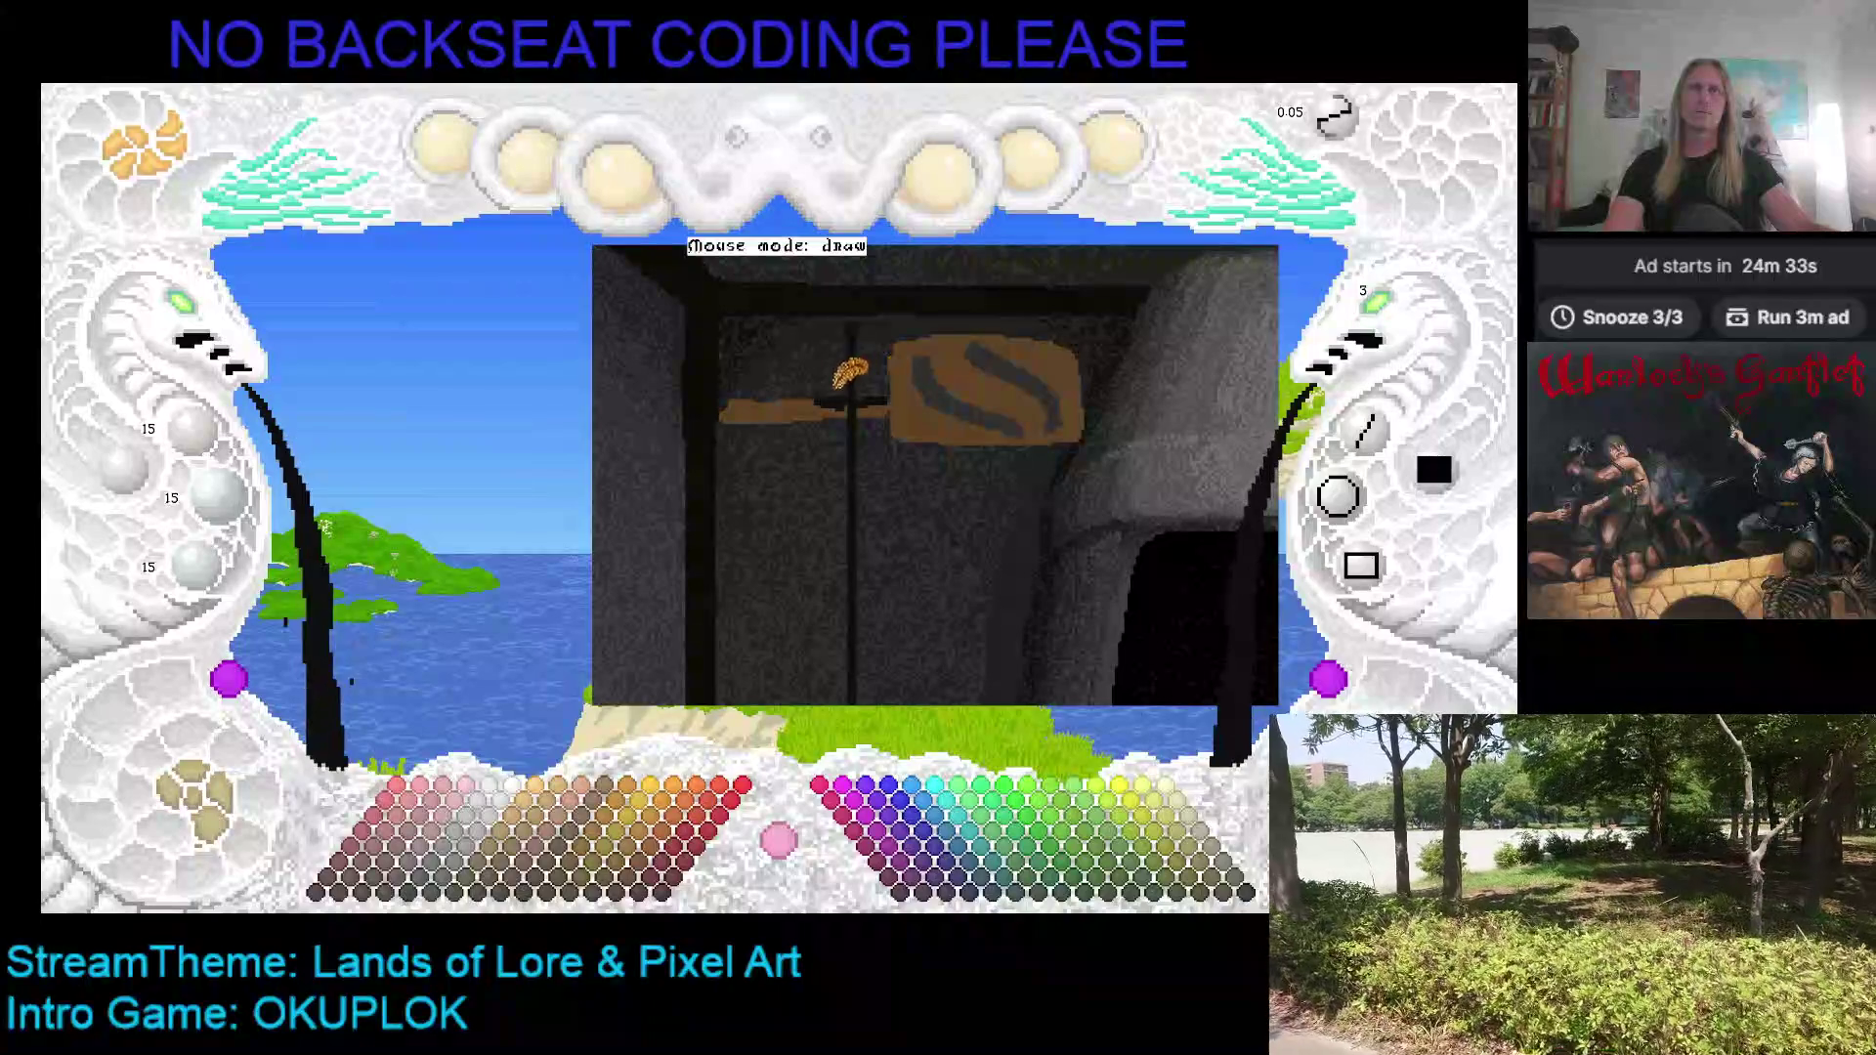
Step: Draw two dark lines hanging from the crossbar and paint a rounded end on one
click(1369, 430)
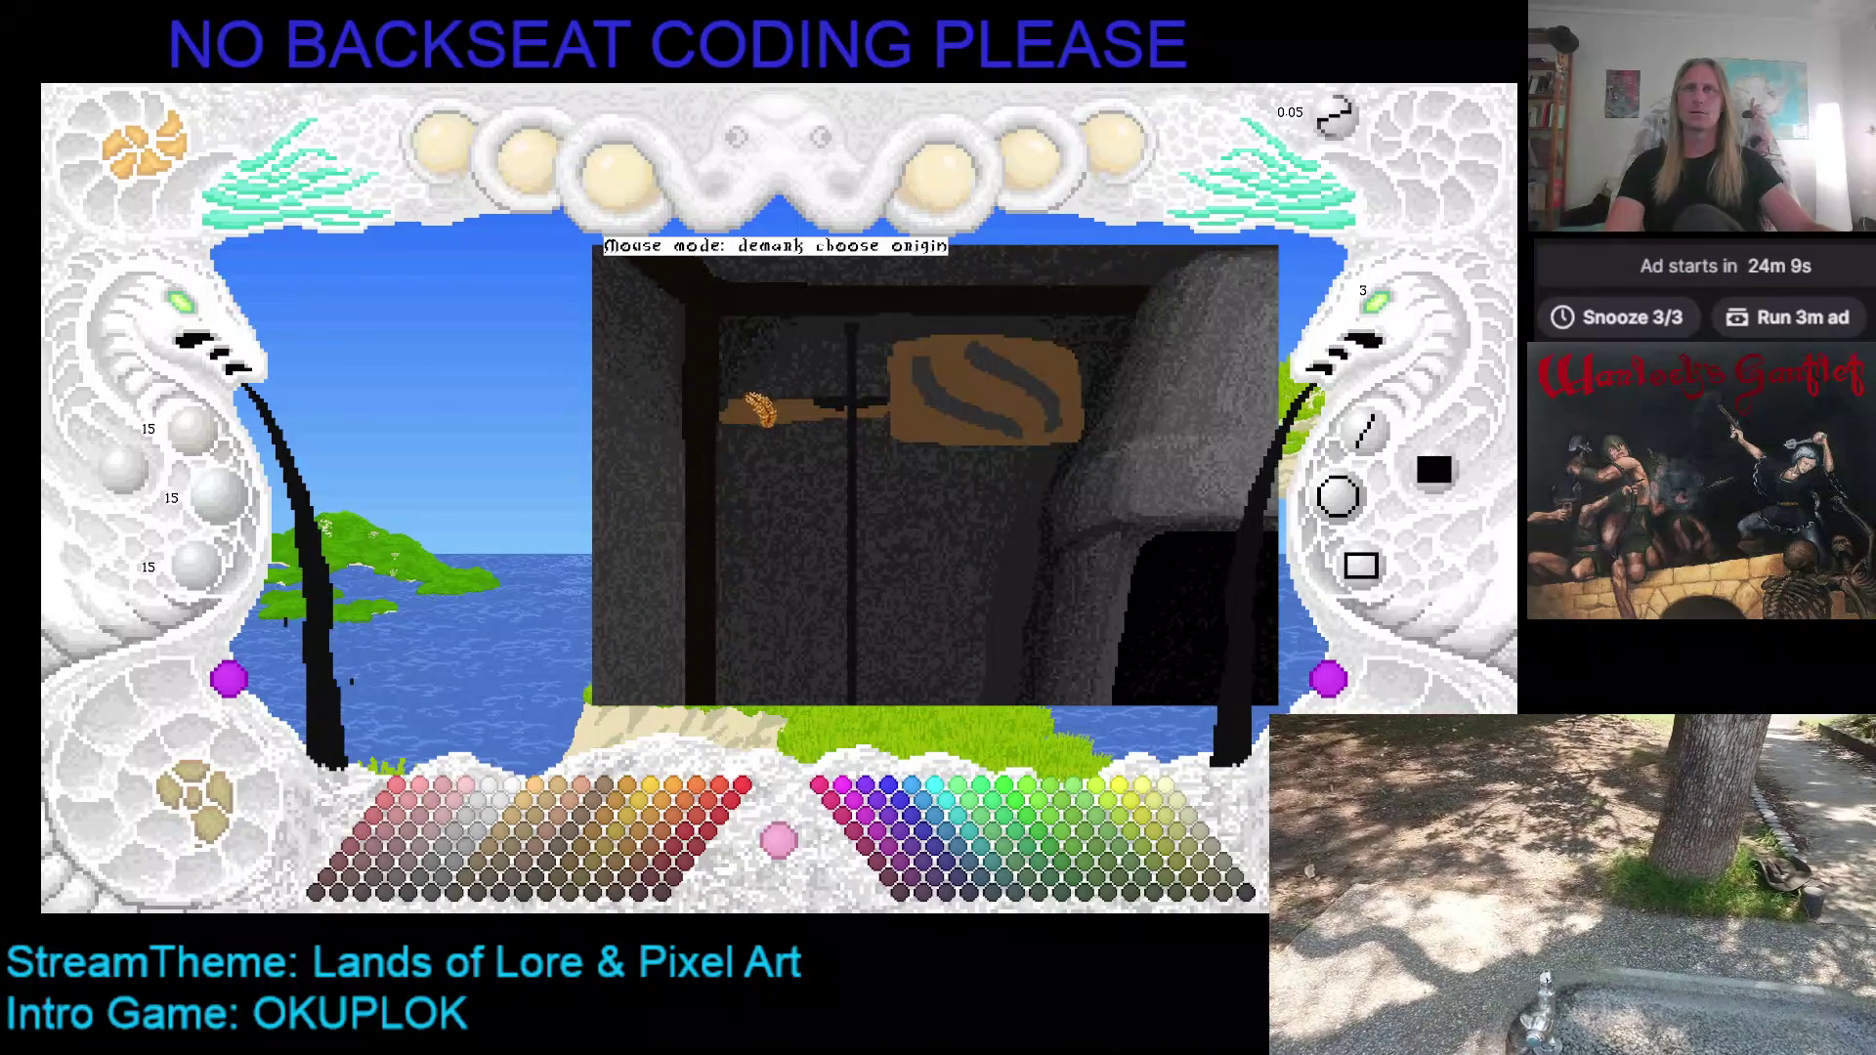
click(753, 393)
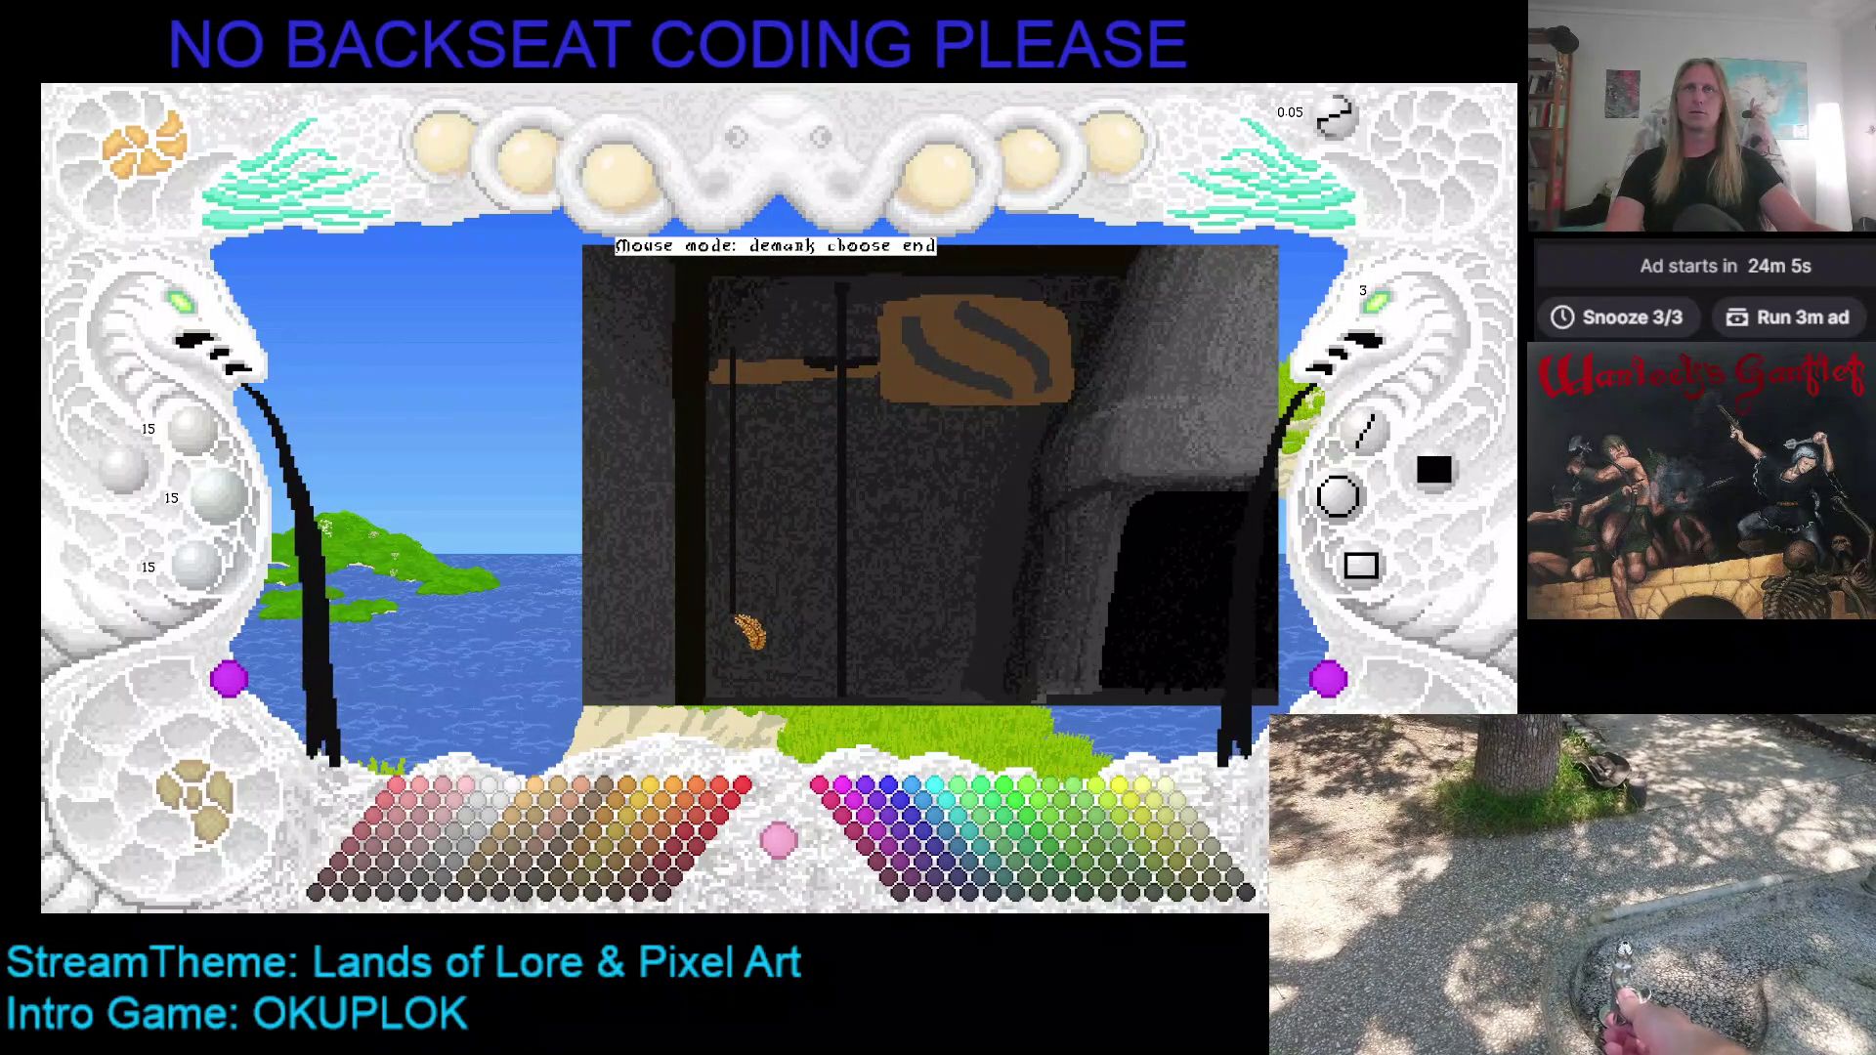
click(737, 542)
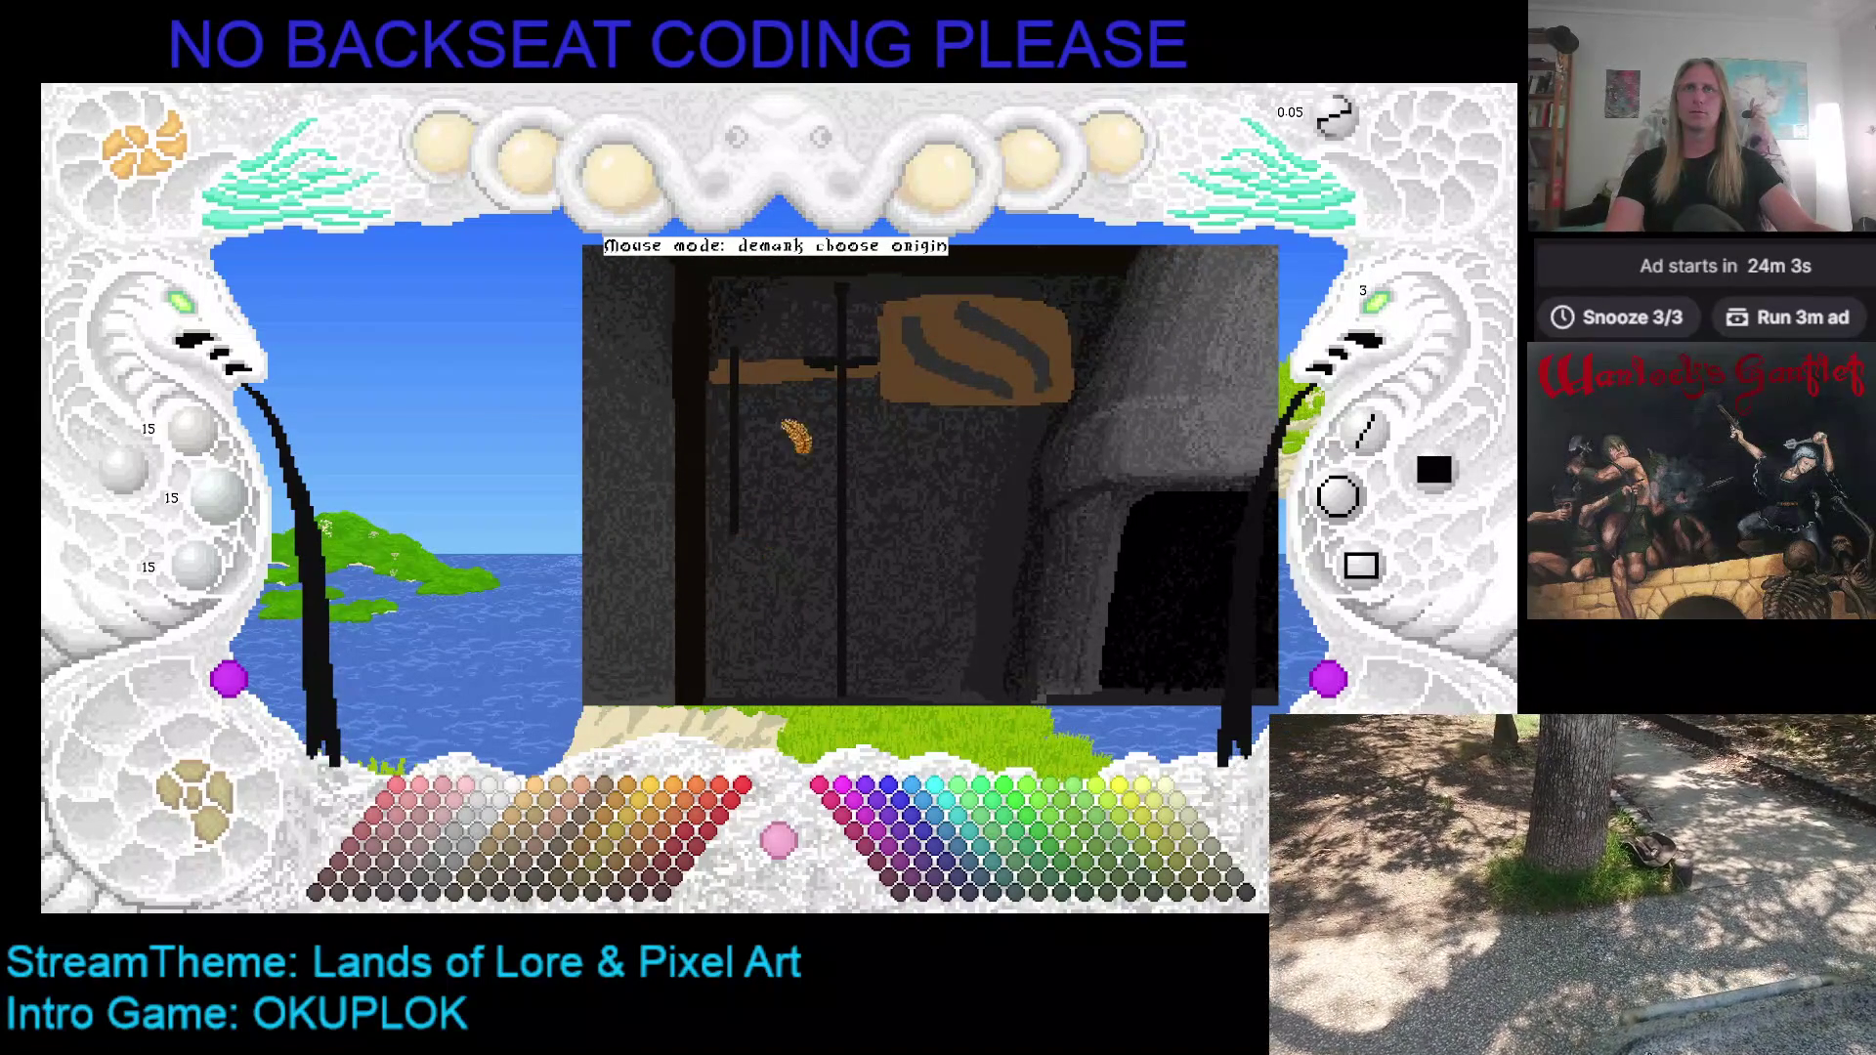
click(780, 349)
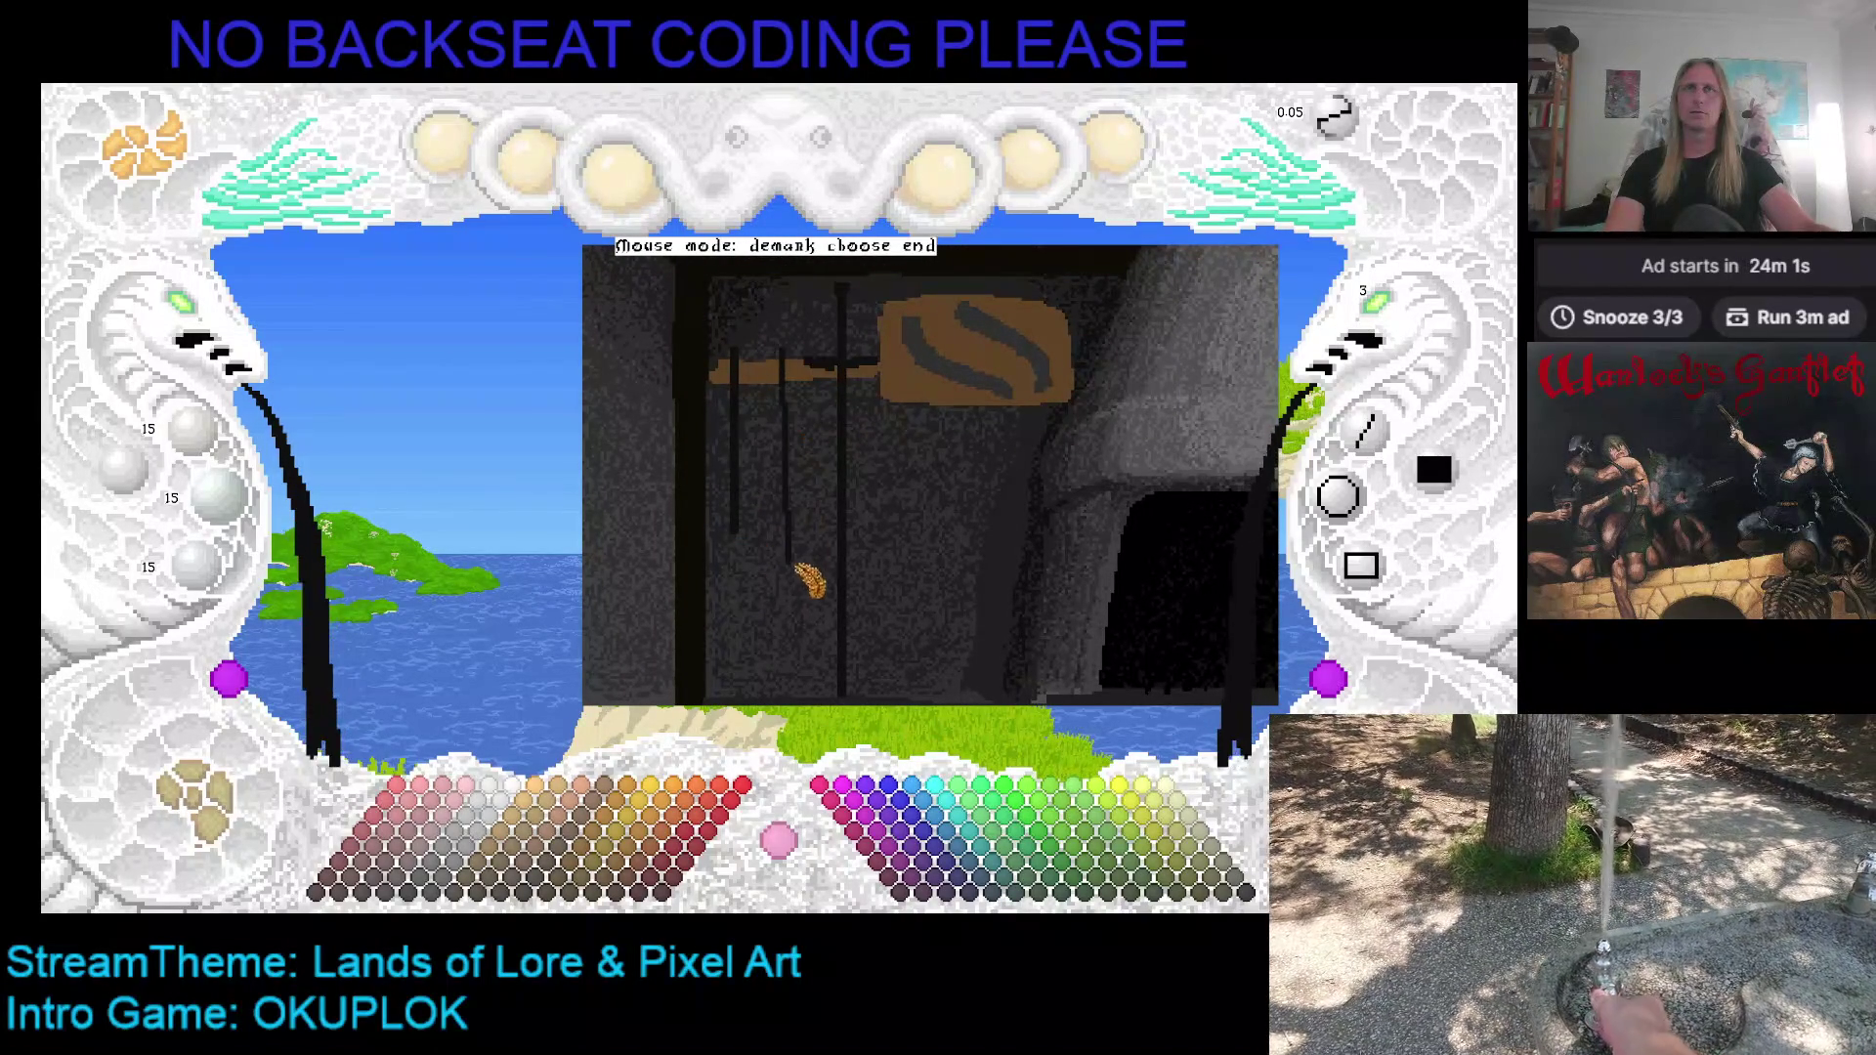
click(788, 553)
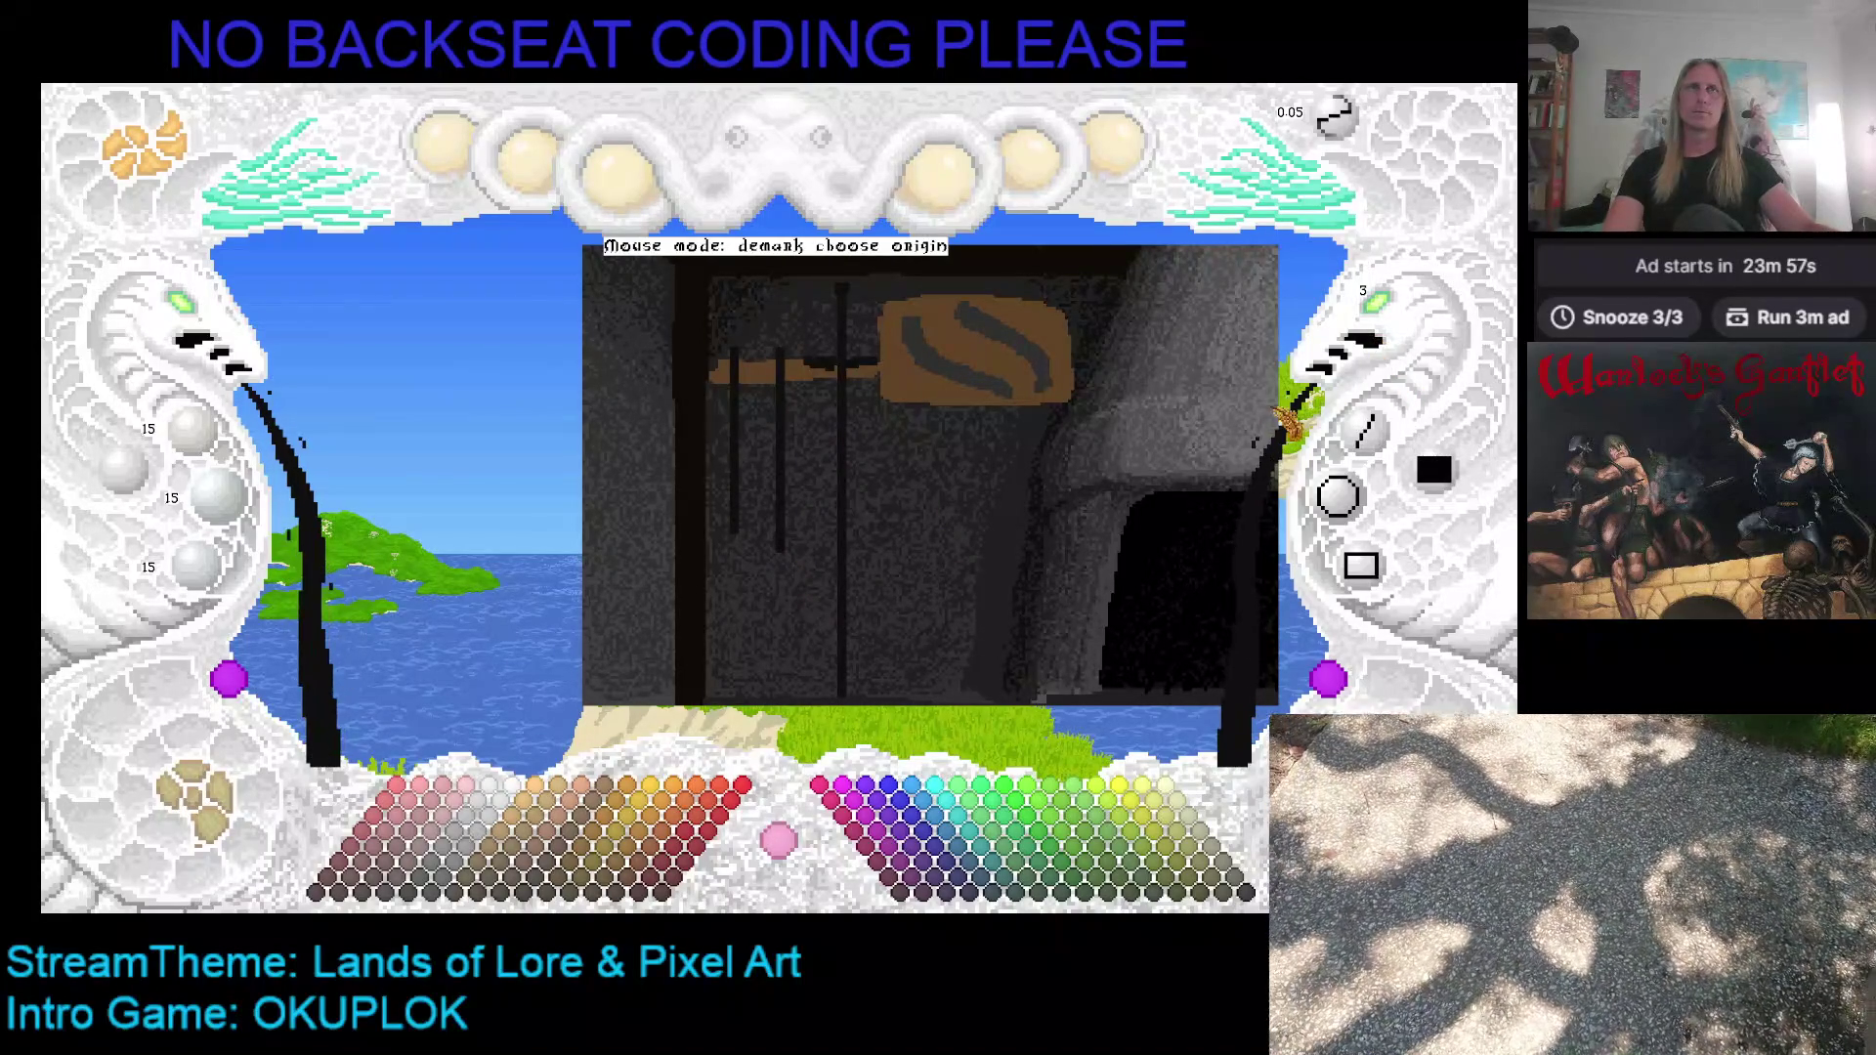
click(1291, 419)
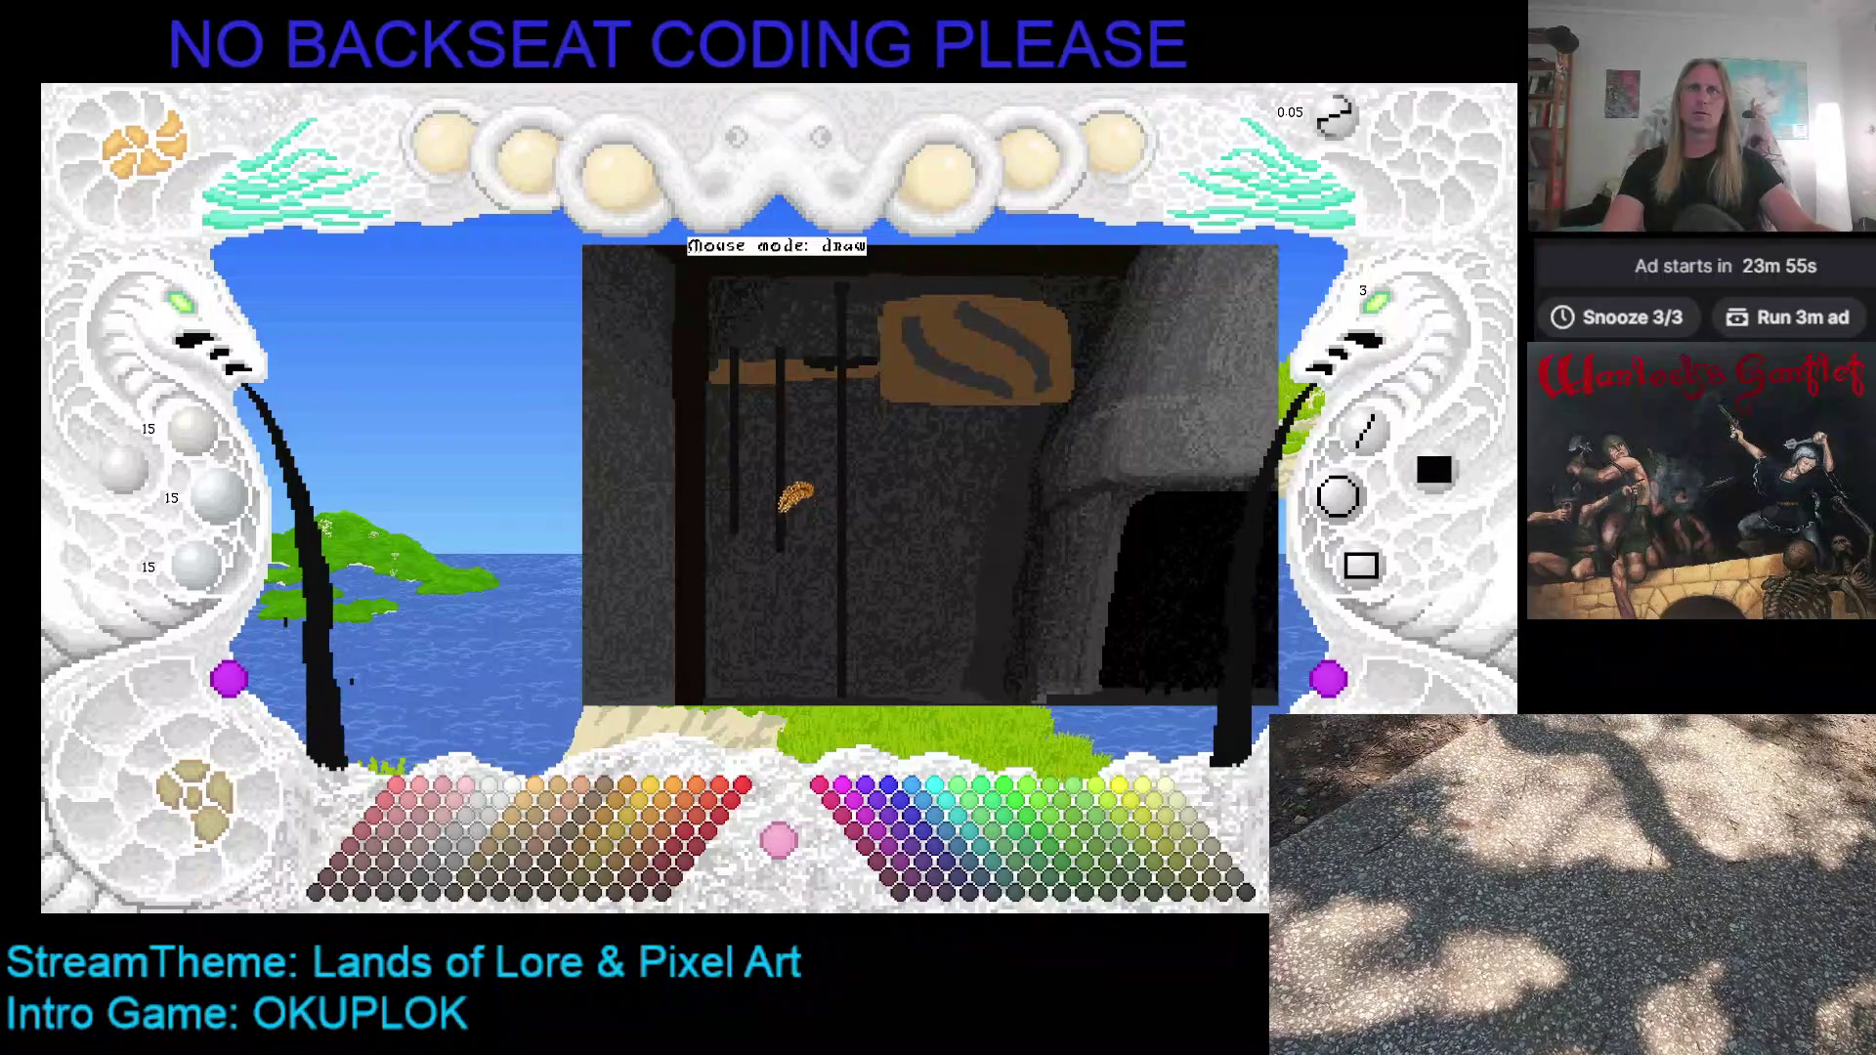
mouse_move(783, 511)
mouse_down()
mouse_move(796, 532)
mouse_move(798, 499)
mouse_up()
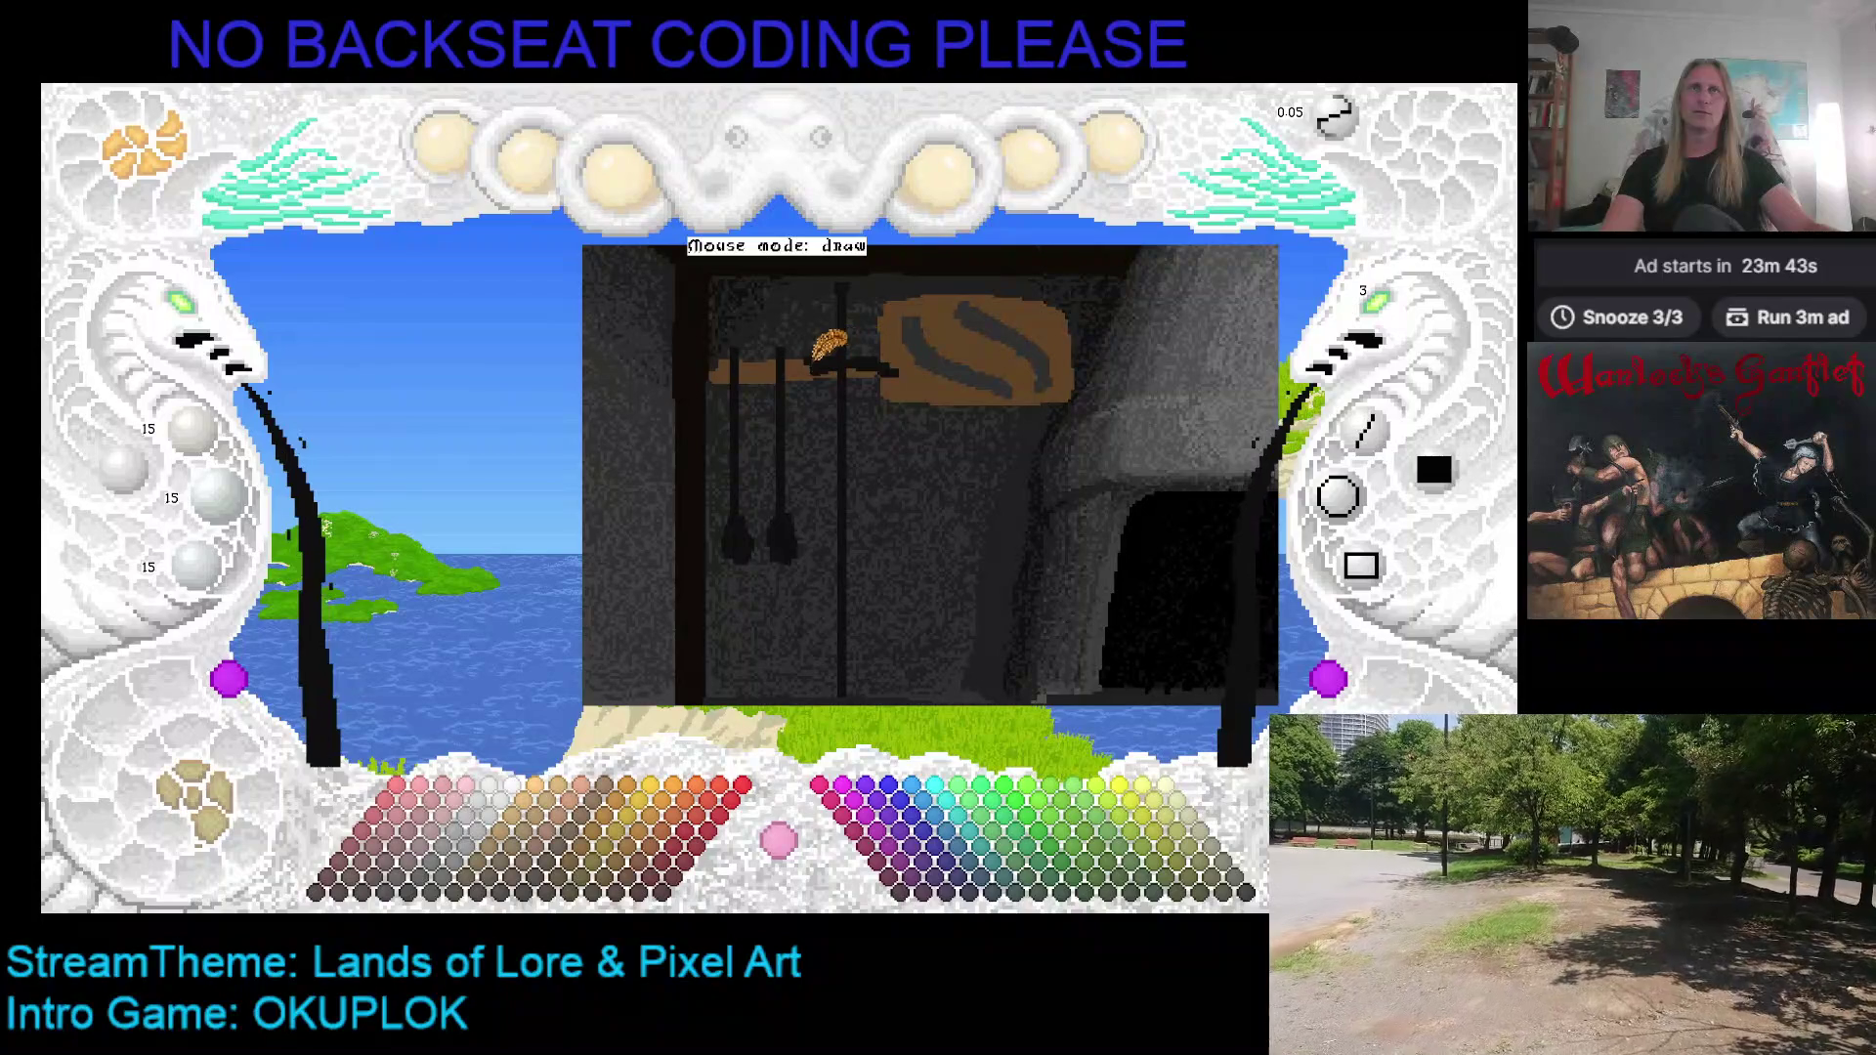
Step: Sample colours from the drawing and pick medium dark brown 64/44/24 from the palette
right_click(903, 364)
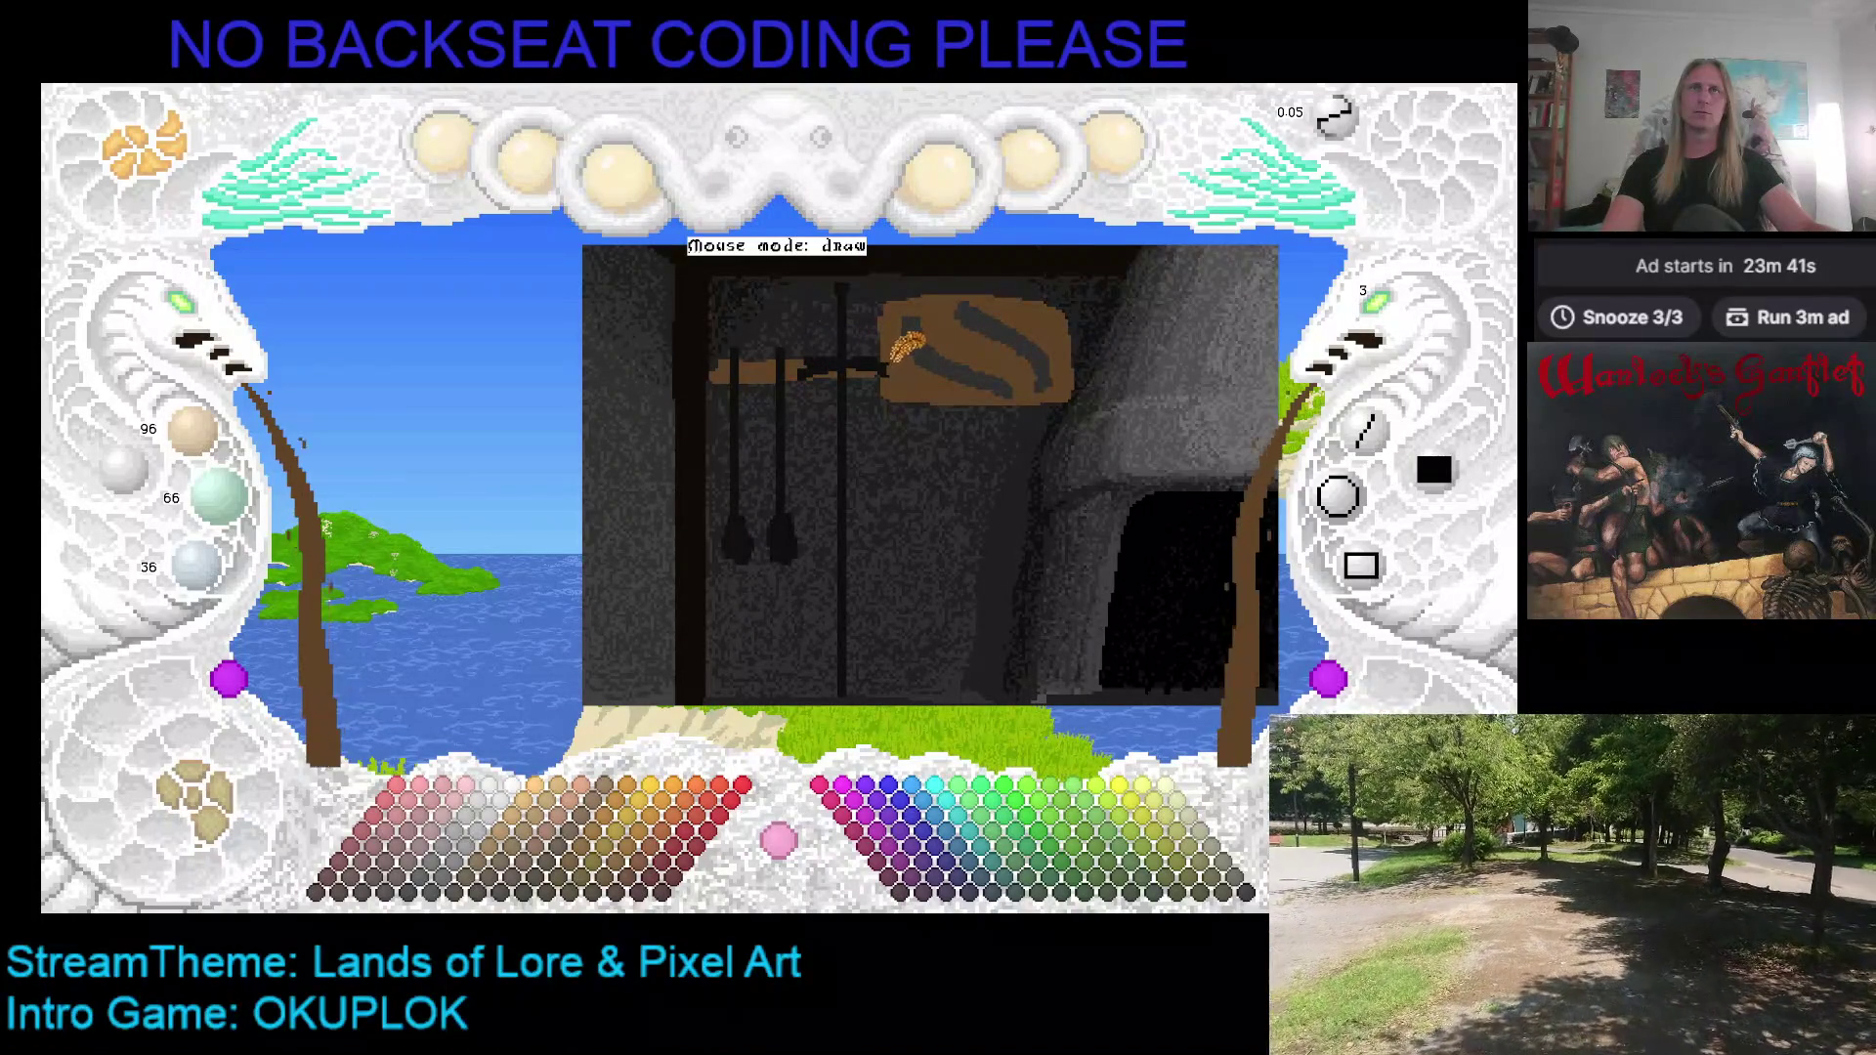
right_click(892, 346)
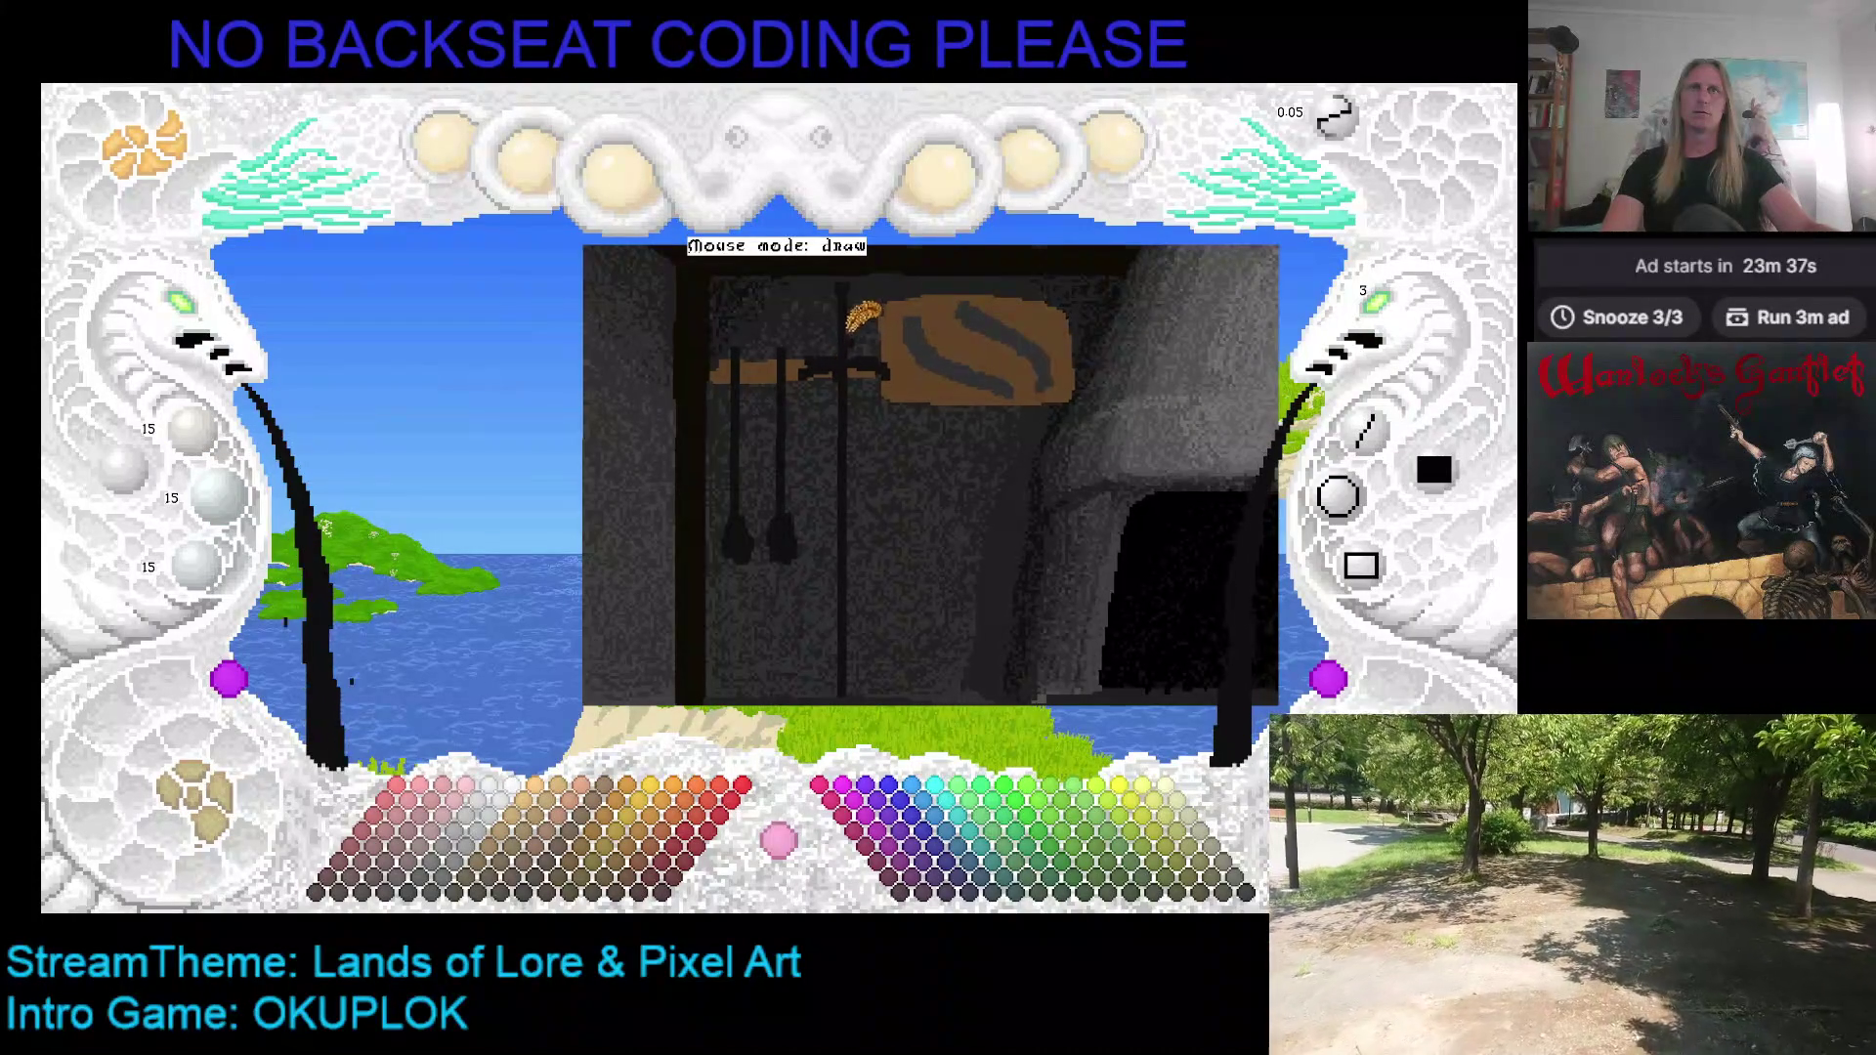
scroll(851, 327, up, 2)
mouse_move(772, 430)
mouse_down()
mouse_move(885, 418)
mouse_move(879, 369)
mouse_move(779, 356)
mouse_move(1060, 357)
mouse_up()
right_click(894, 409)
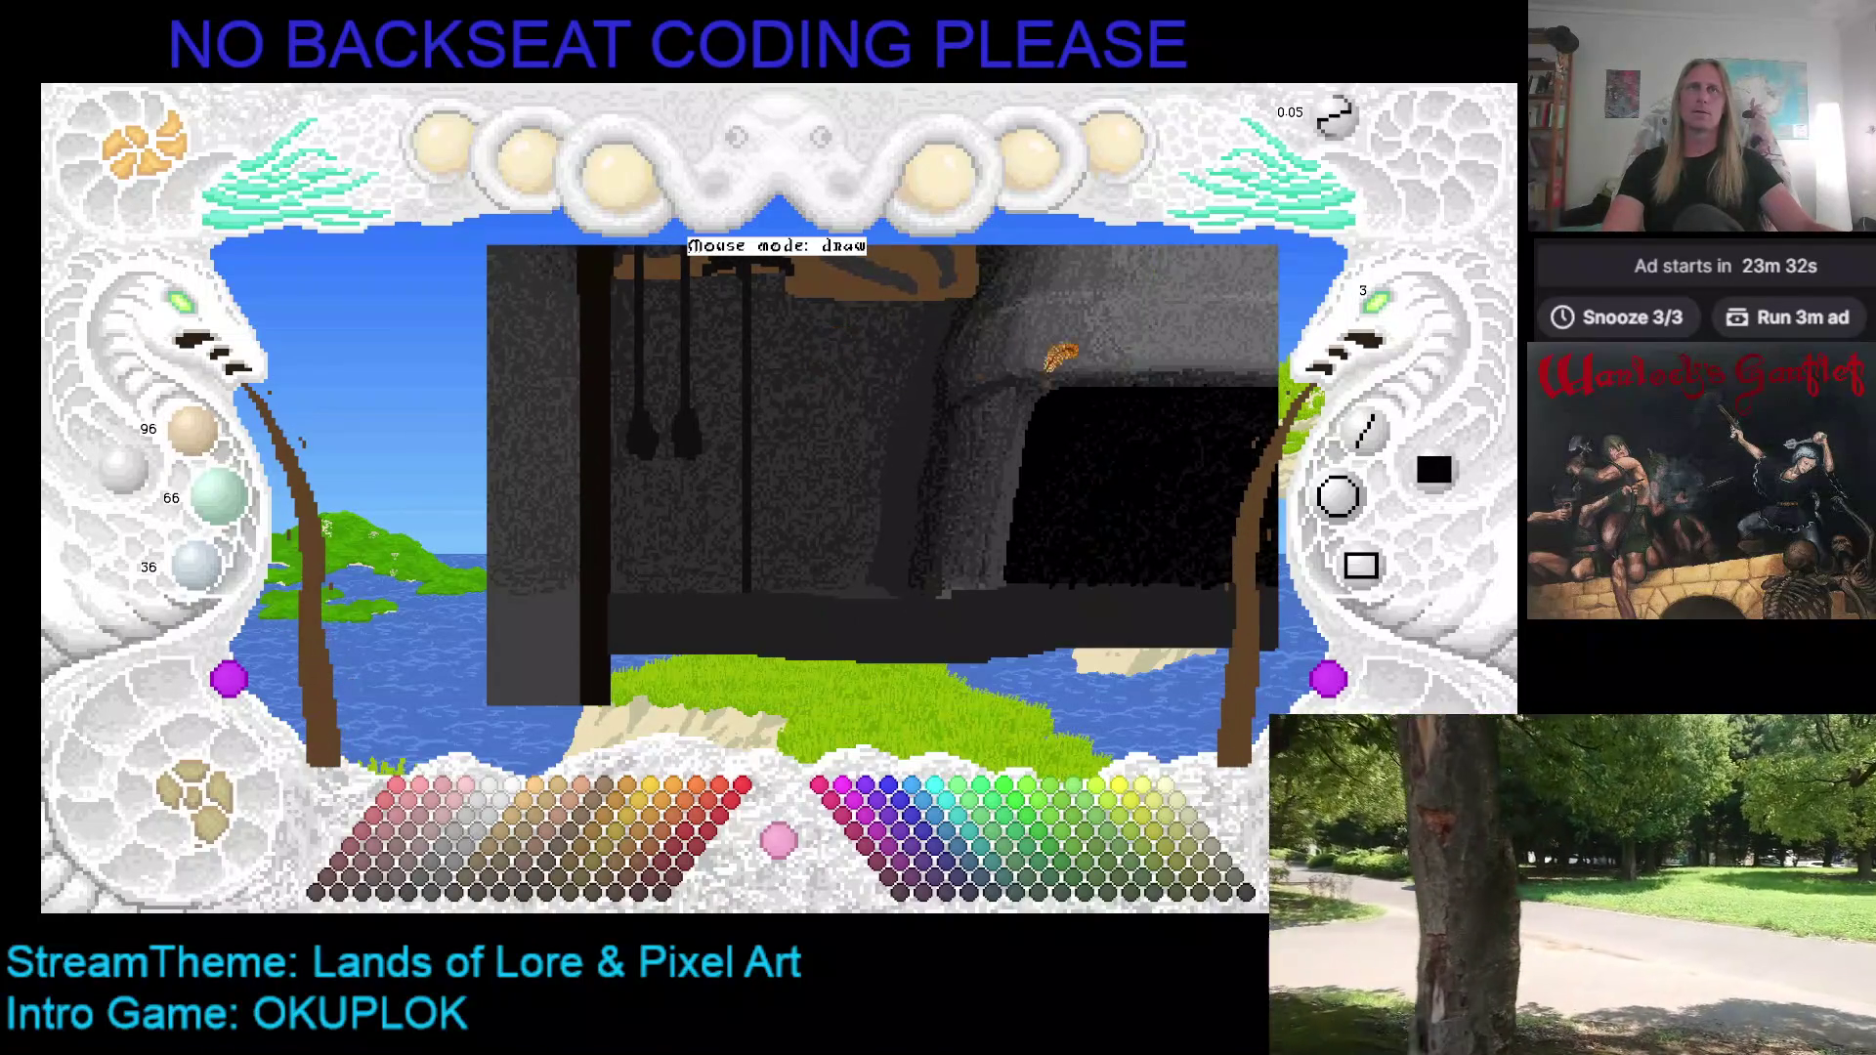
click(569, 877)
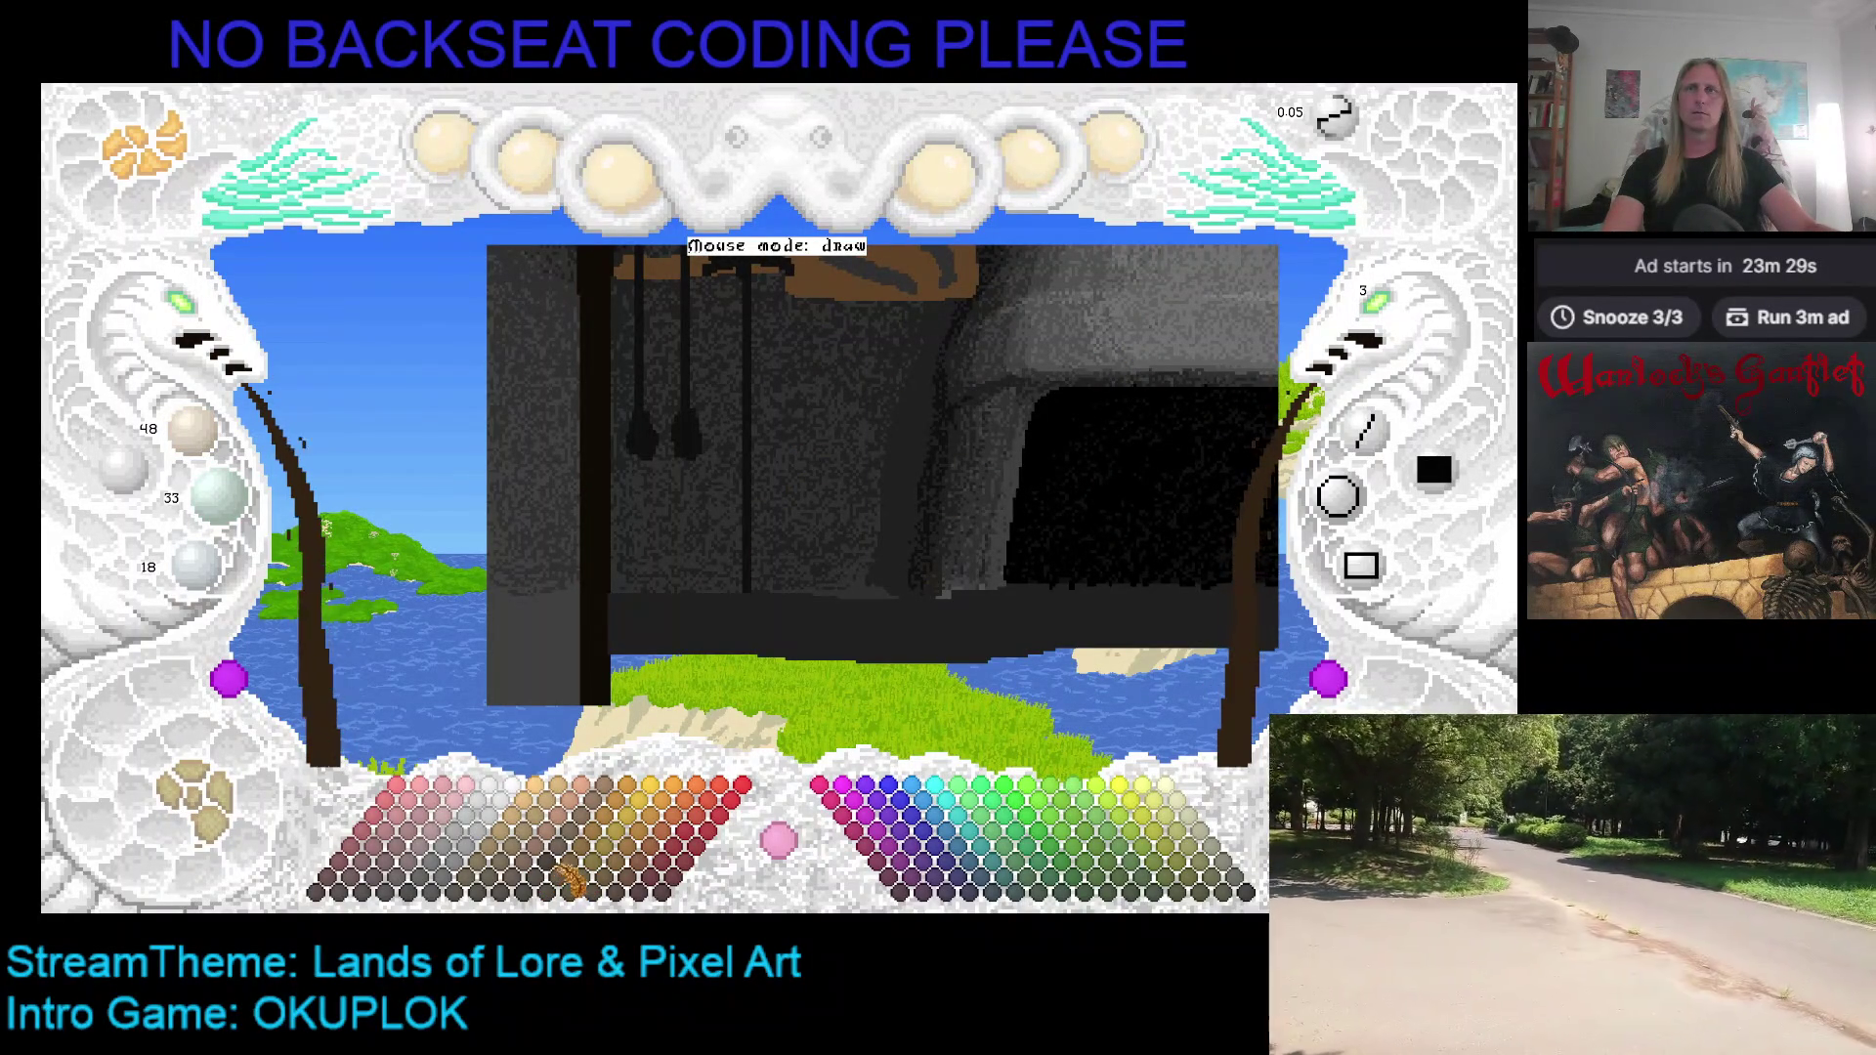
click(573, 864)
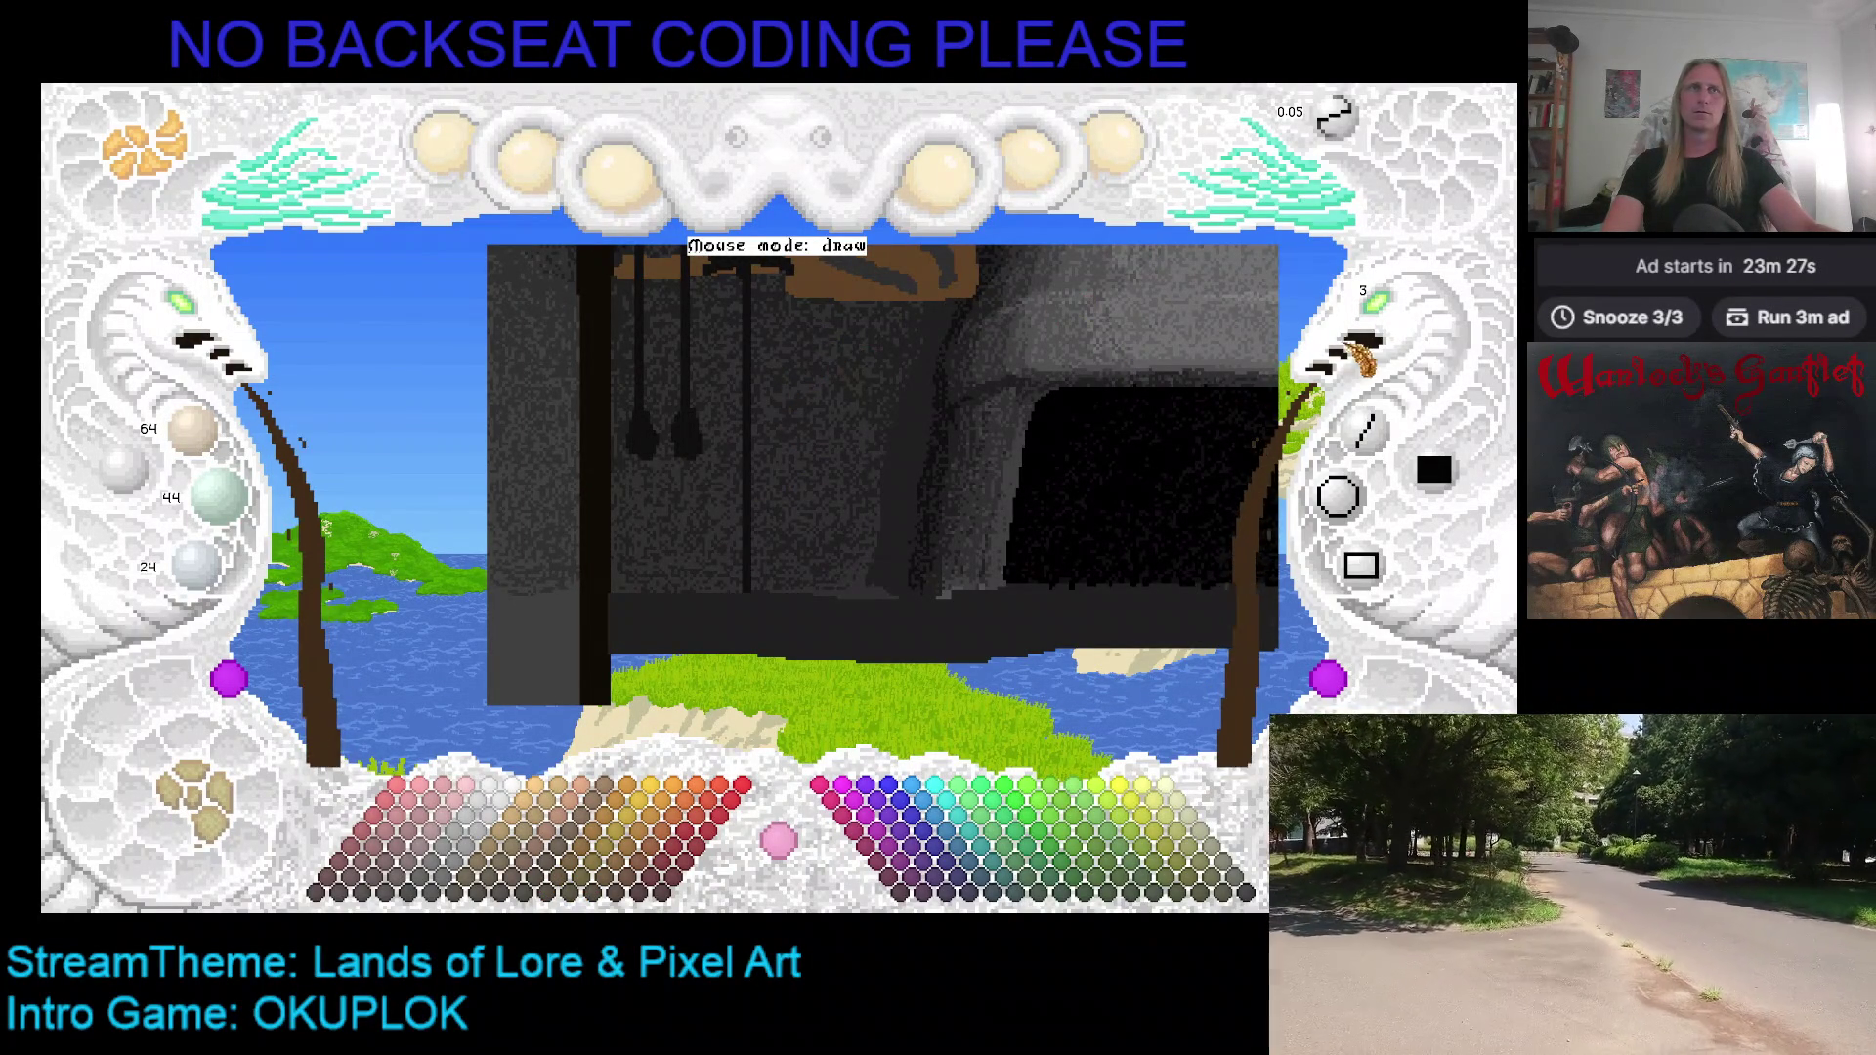
click(1373, 435)
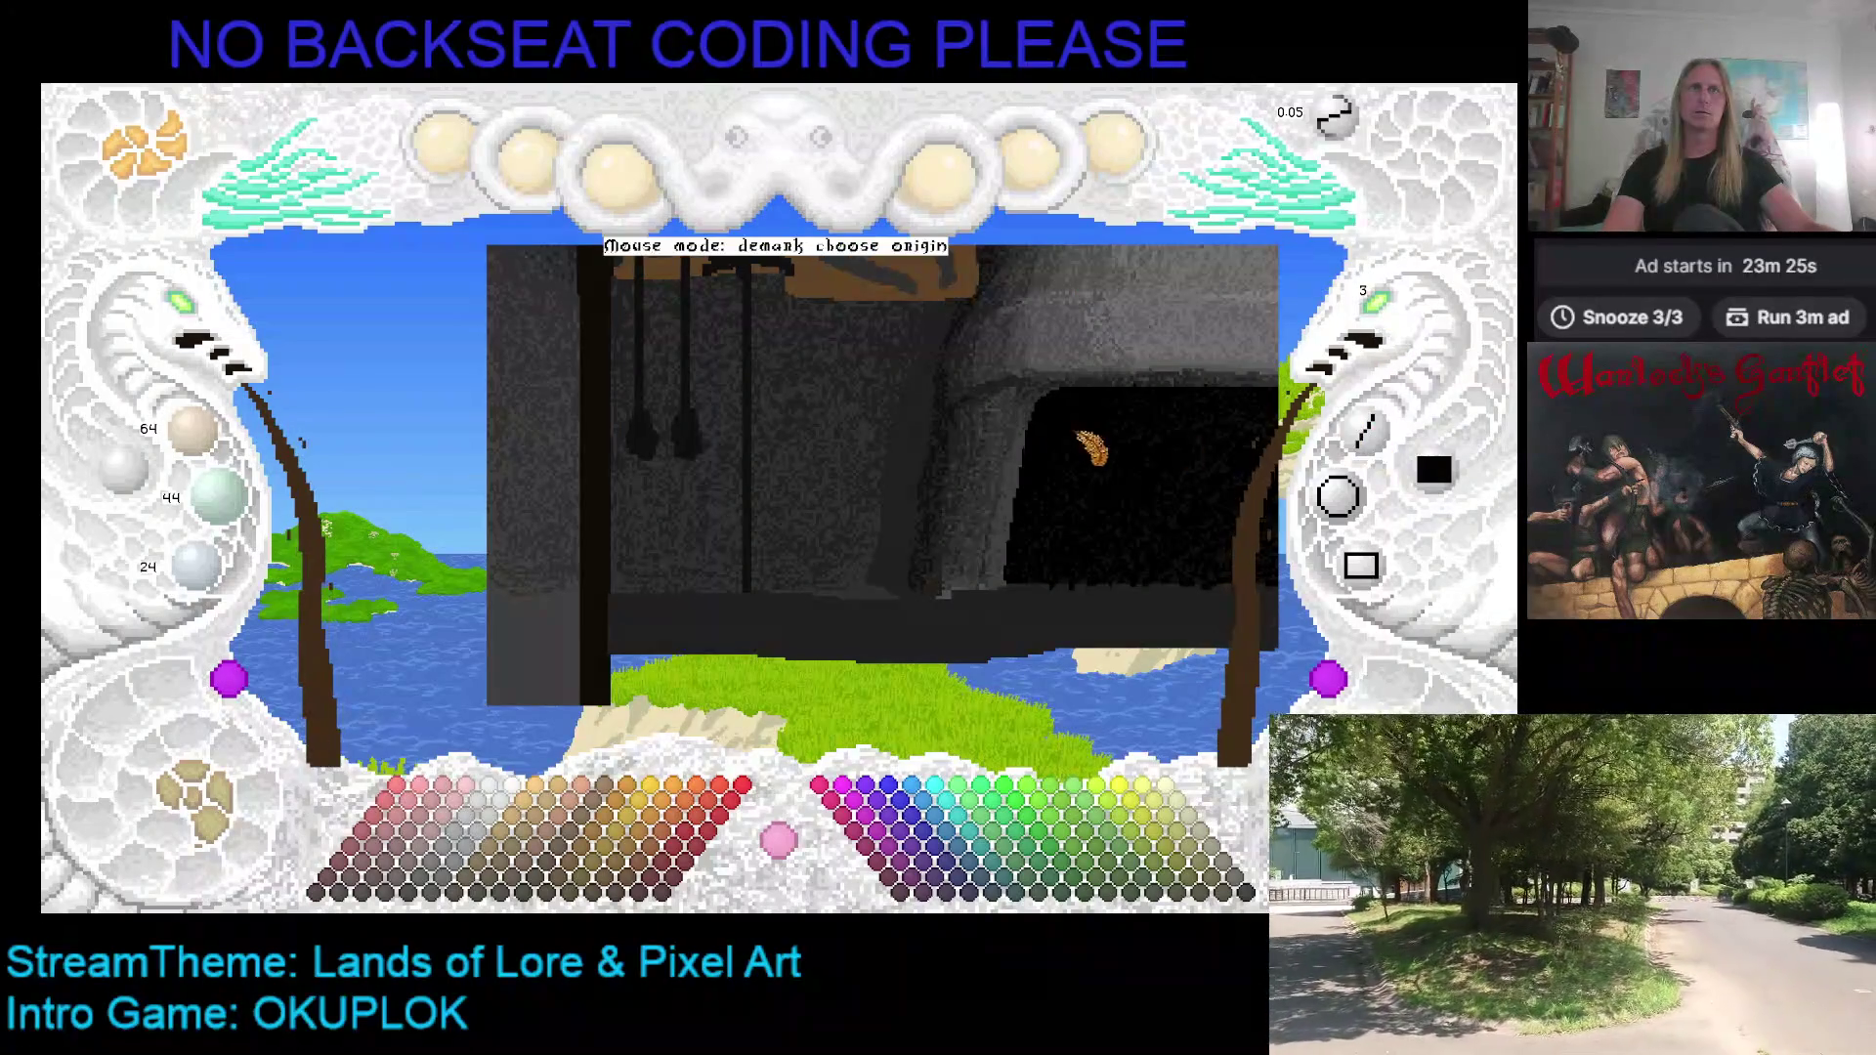
drag(1185, 453, 811, 518)
mouse_move(651, 405)
mouse_down()
mouse_move(660, 361)
mouse_move(718, 360)
mouse_up()
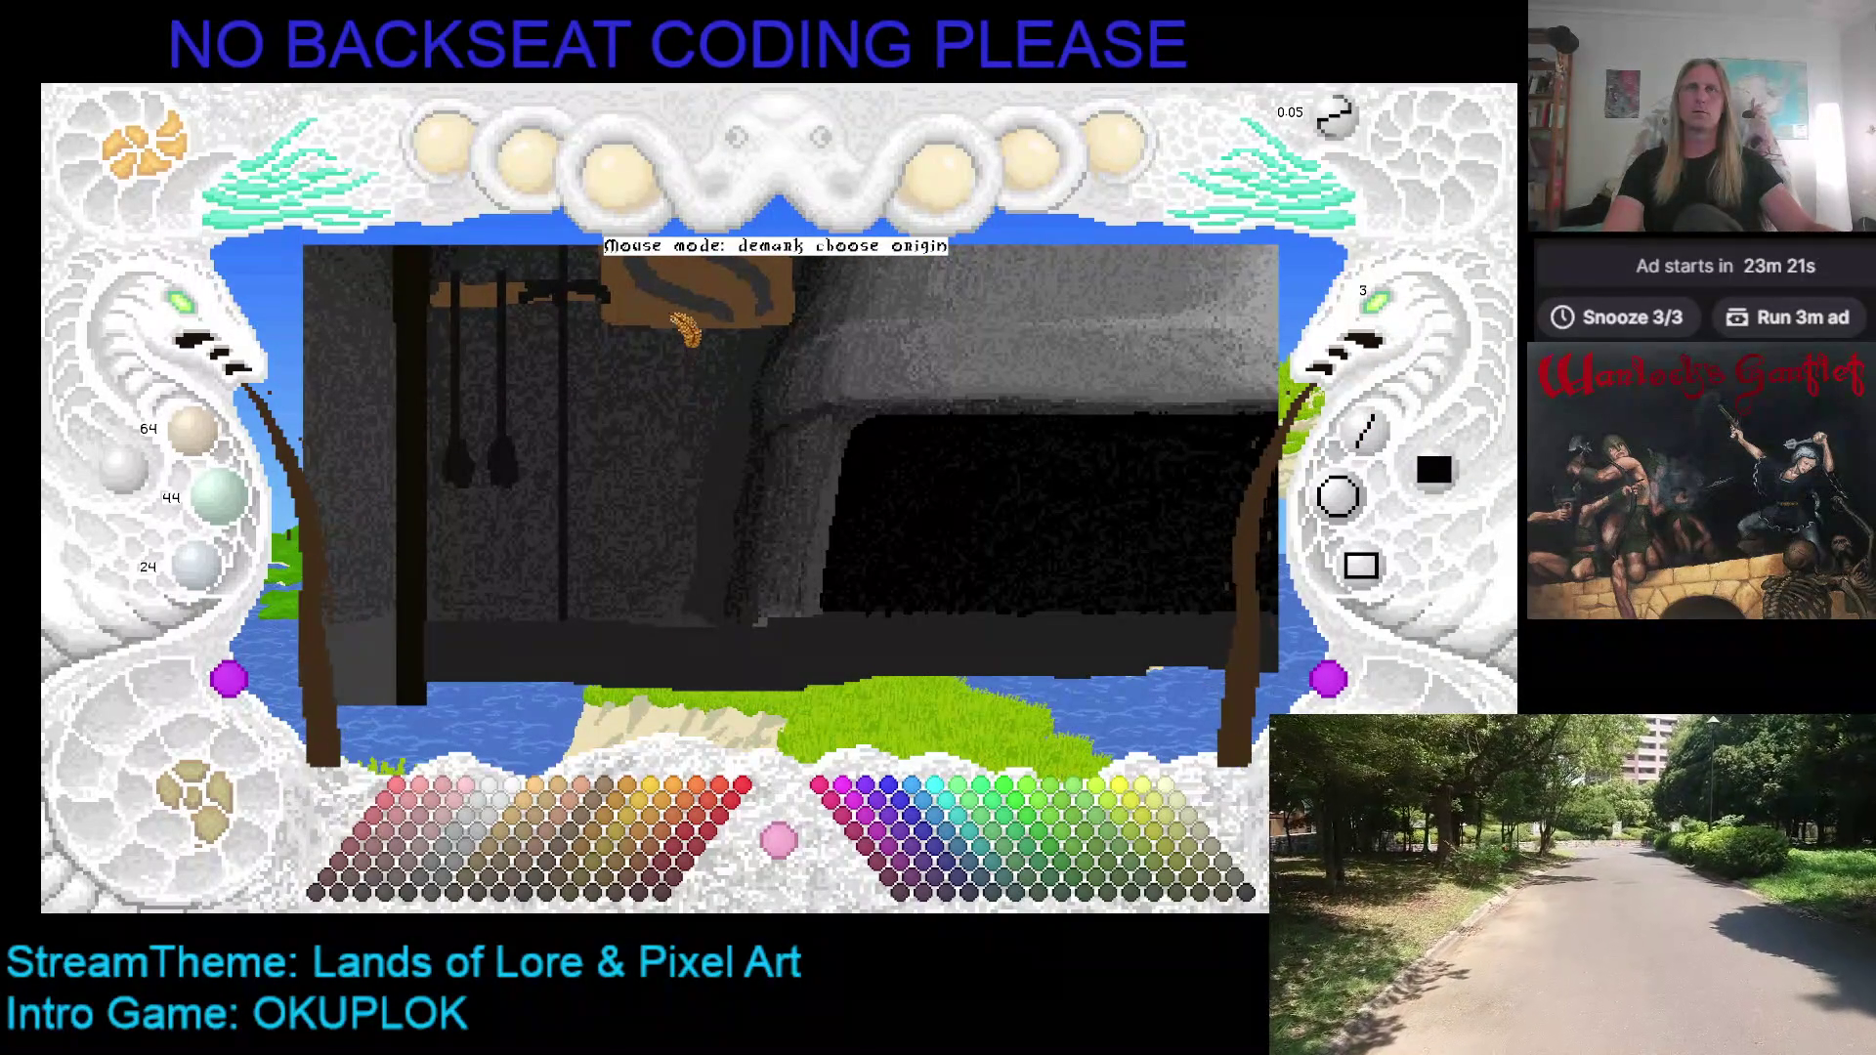
click(195, 565)
mouse_move(450, 508)
mouse_down()
mouse_move(496, 489)
mouse_move(459, 635)
mouse_move(684, 538)
mouse_move(785, 357)
mouse_move(780, 376)
mouse_move(542, 366)
mouse_move(962, 372)
mouse_move(906, 384)
mouse_move(839, 441)
mouse_up()
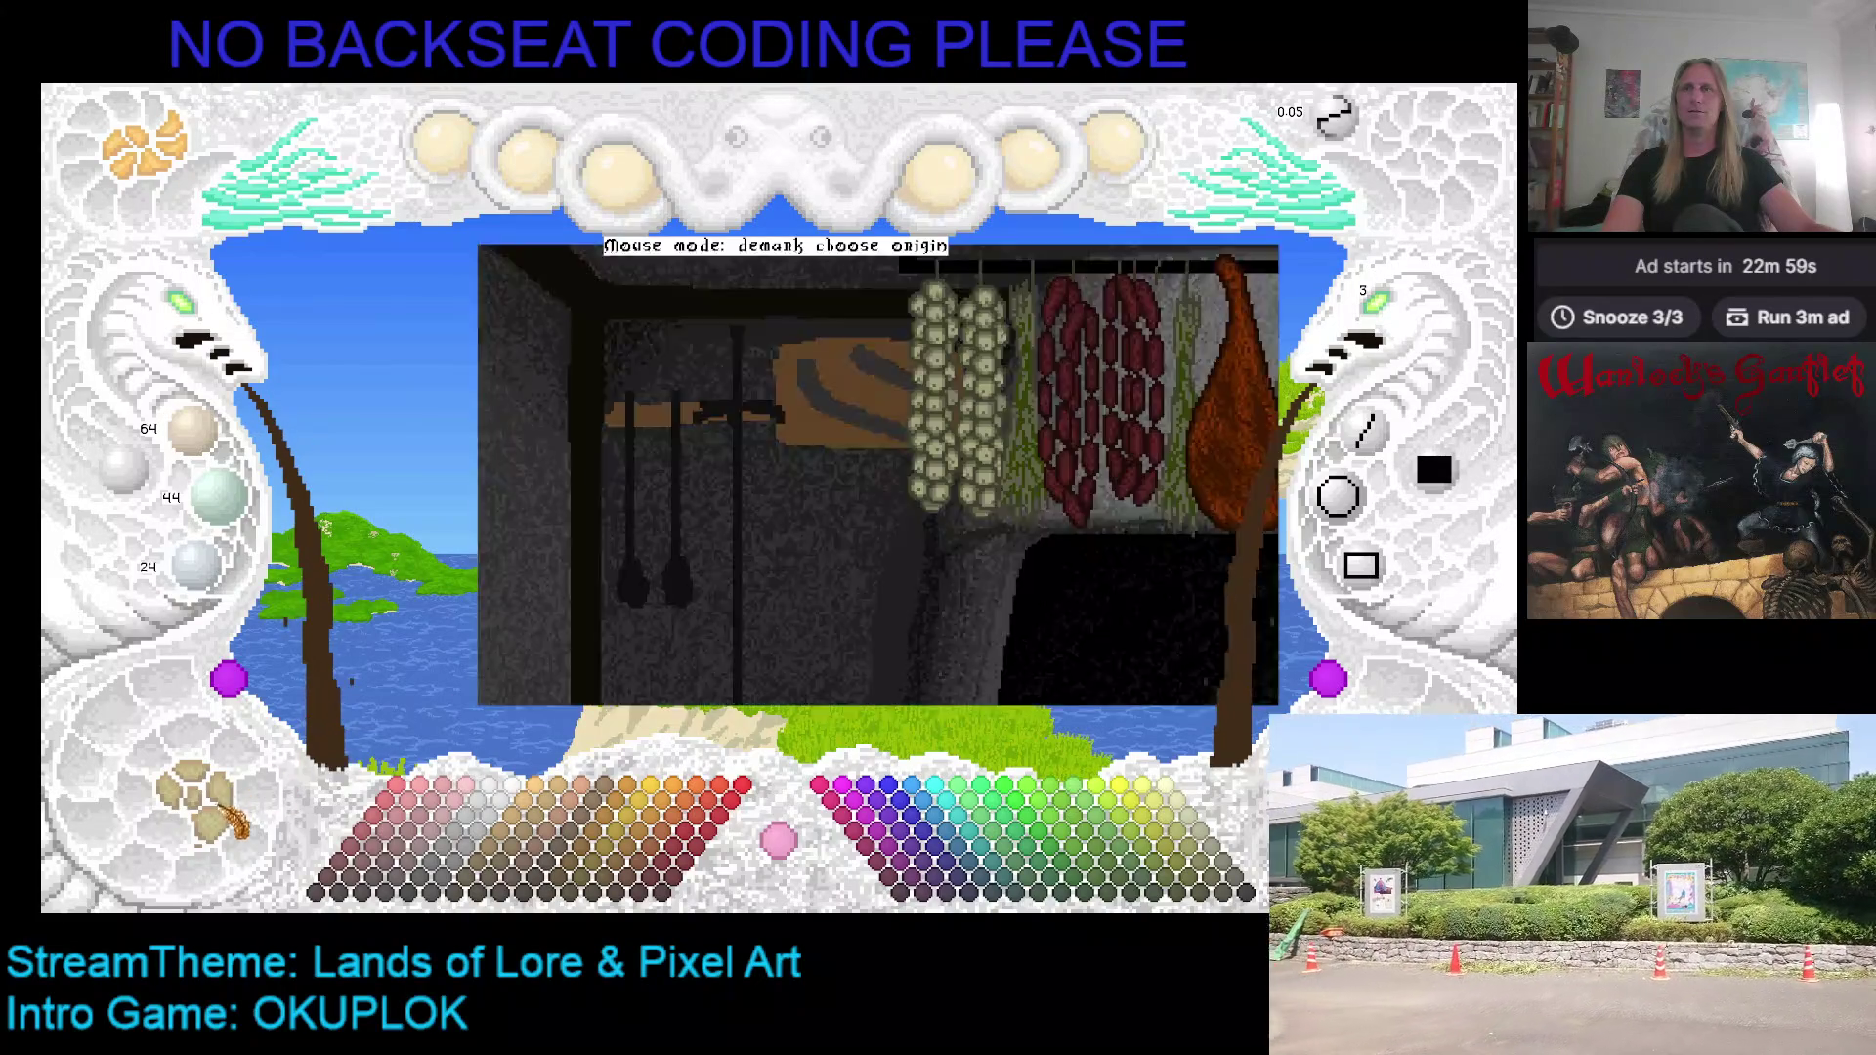
click(200, 811)
click(200, 811)
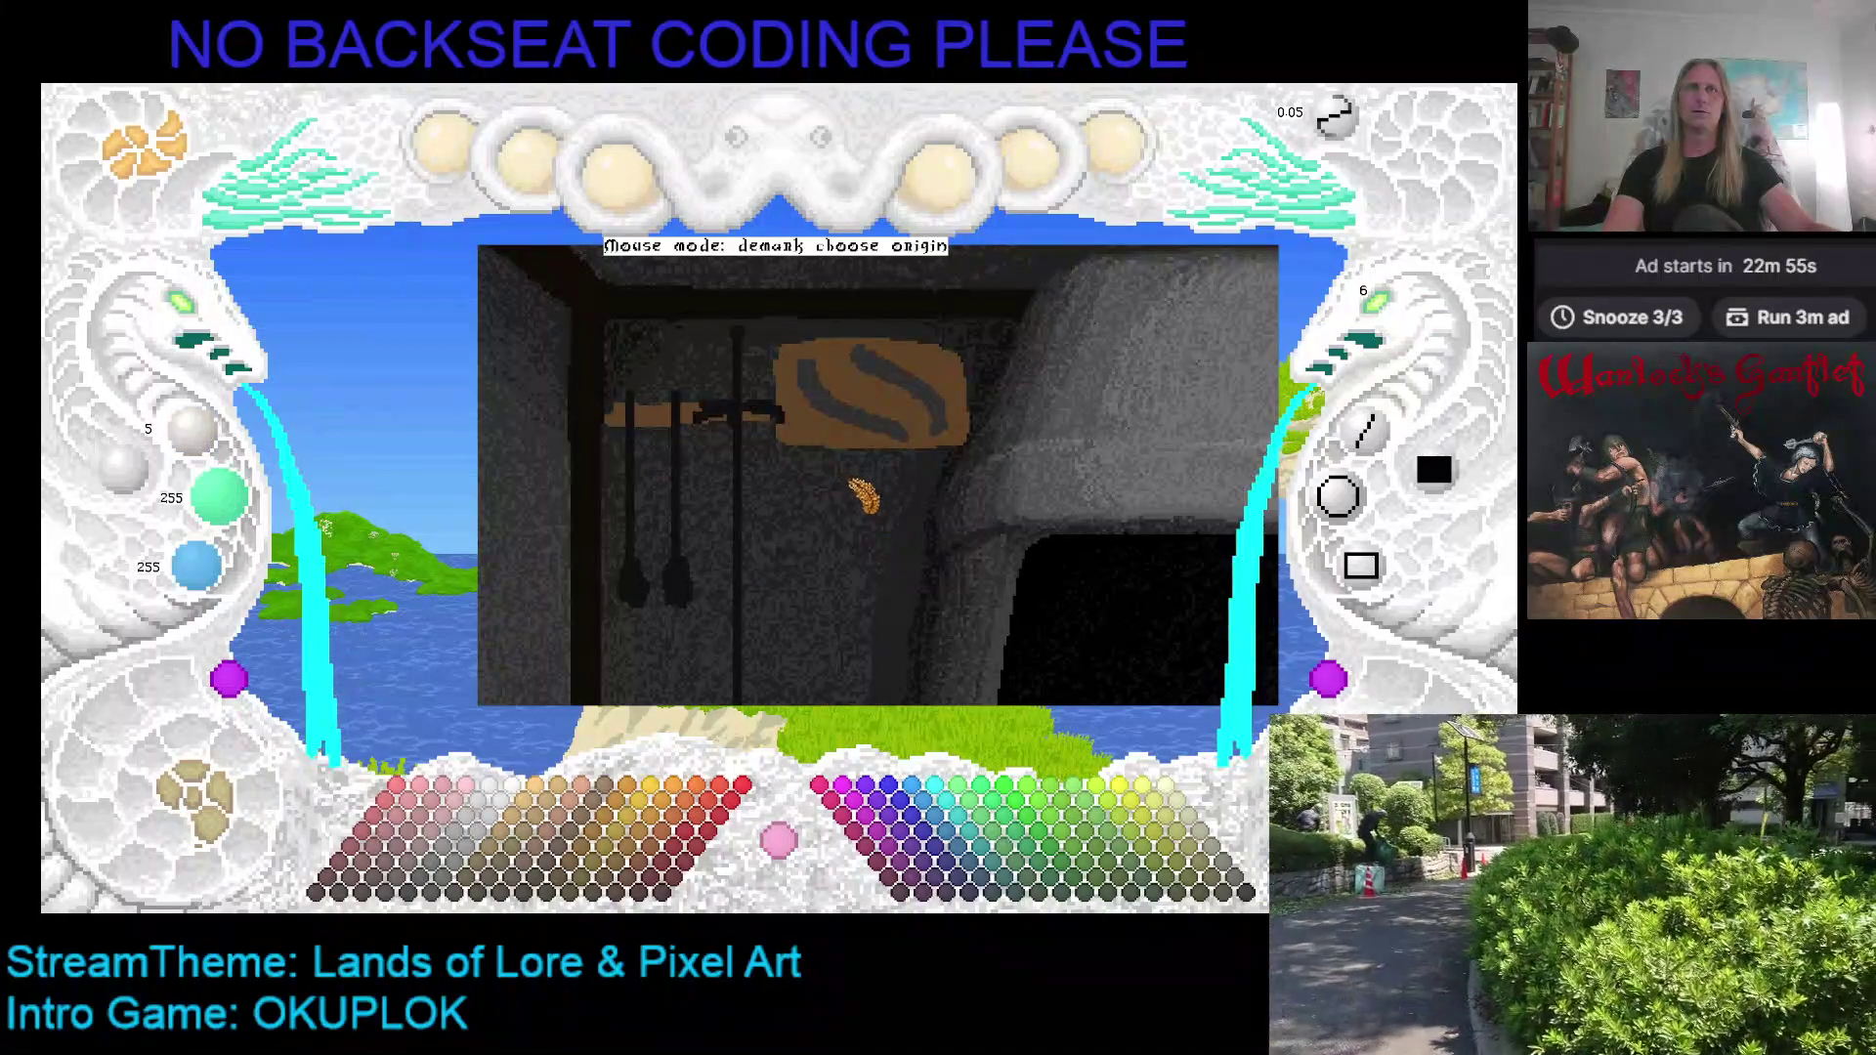
click(977, 476)
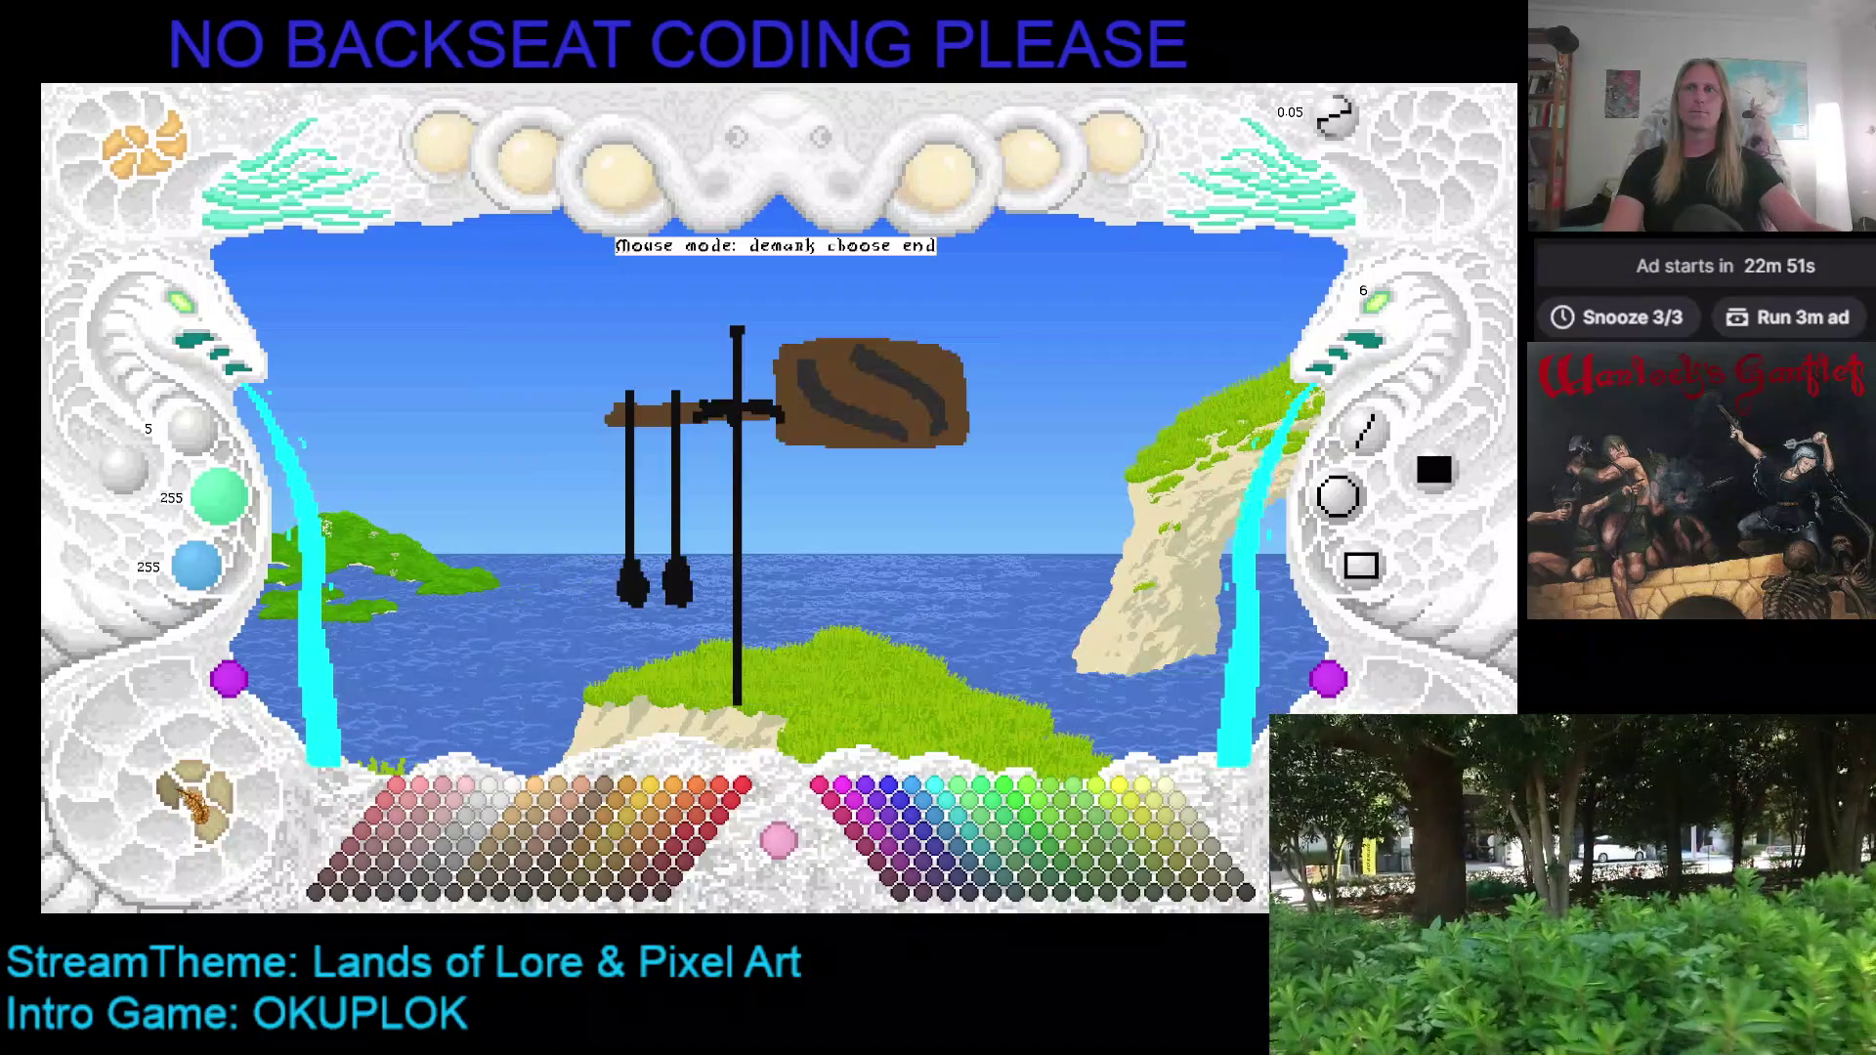
Step: Finish a line, then undo strokes to remove the brown shelf shape and vertical lines
click(882, 477)
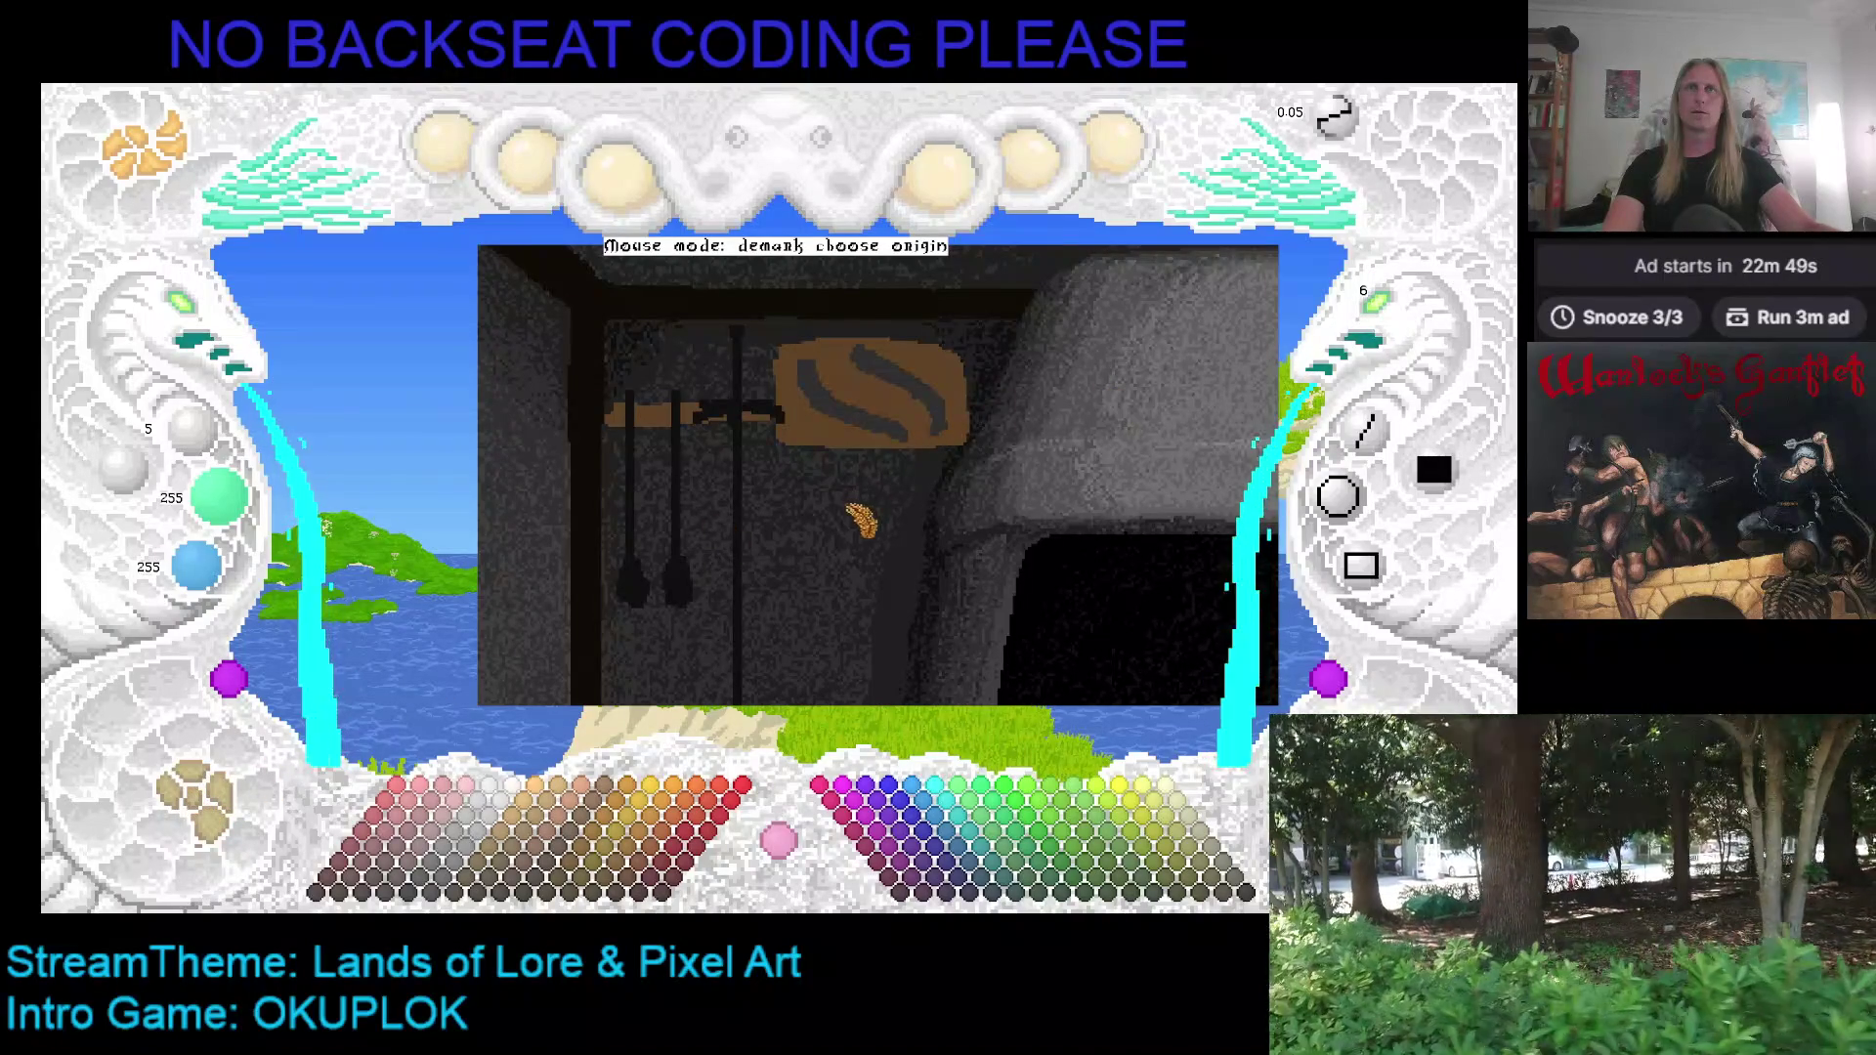
right_click(919, 425)
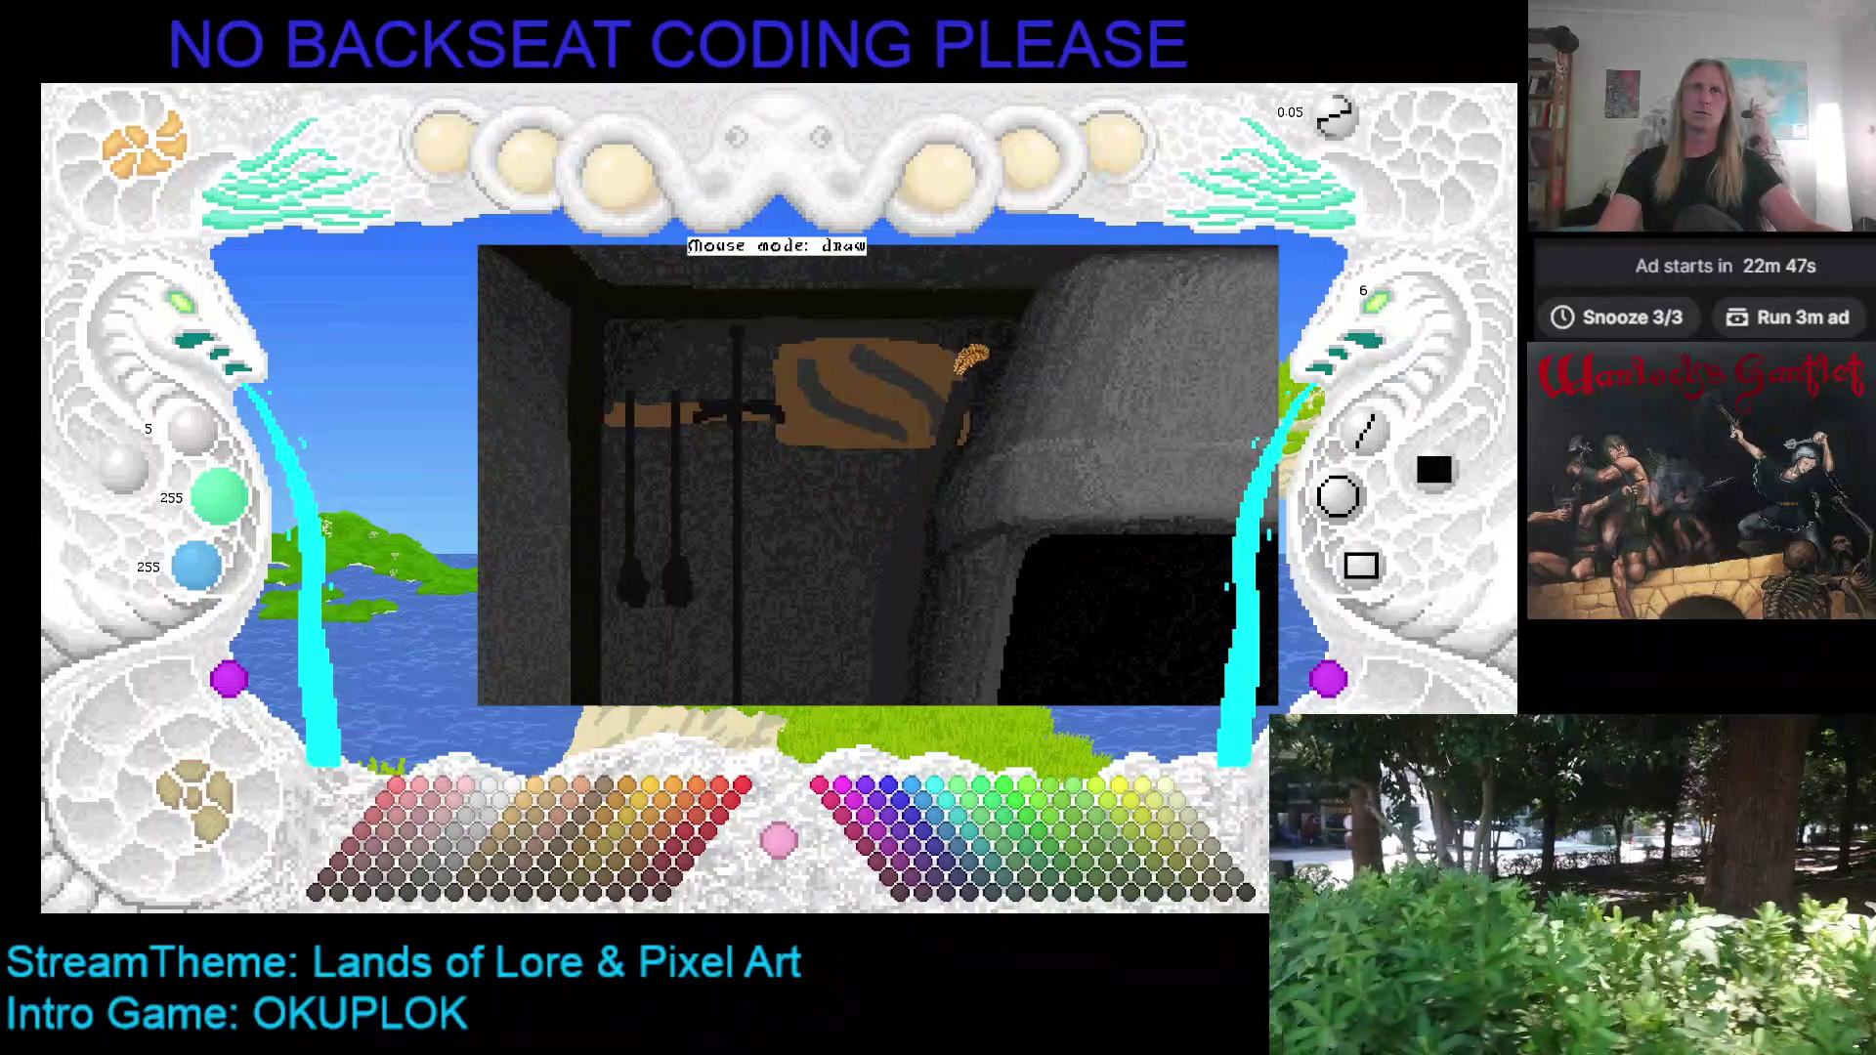
key(ctrl+z)
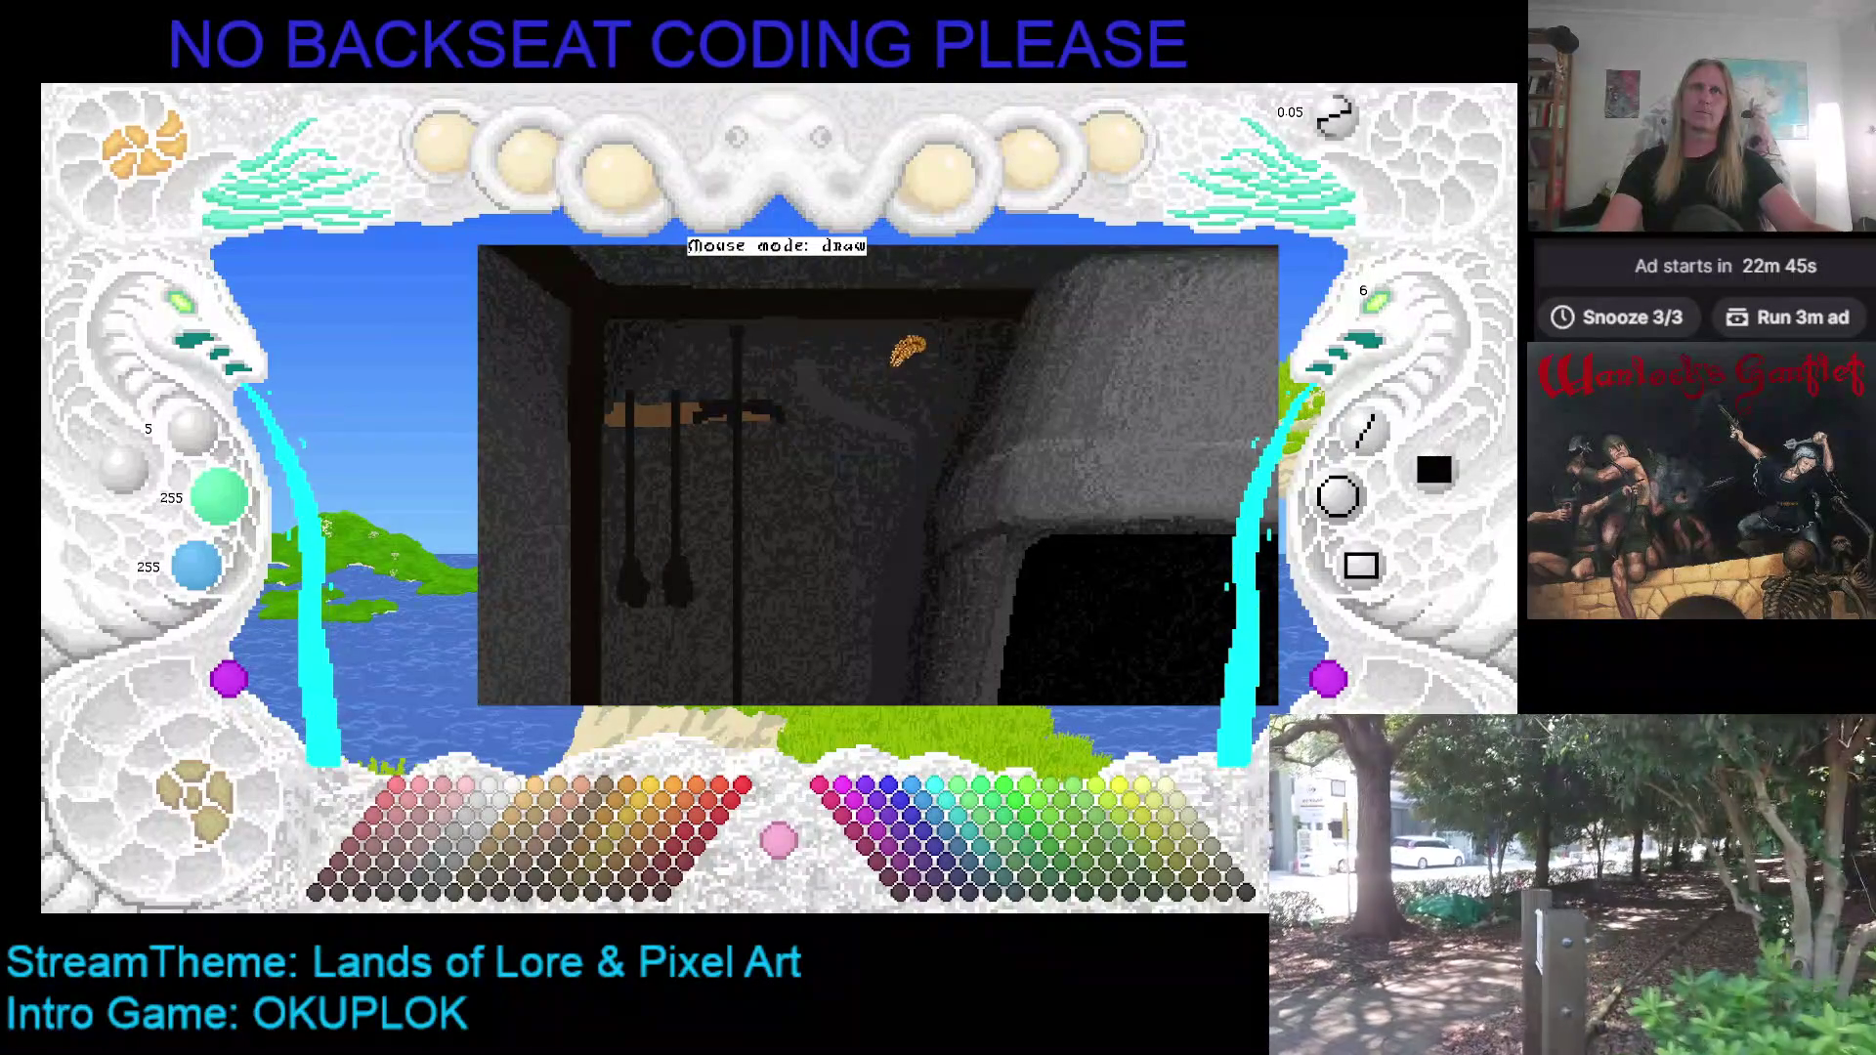
key(ctrl+z)
key(ctrl+z)
key(ctrl+z)
key(ctrl+z)
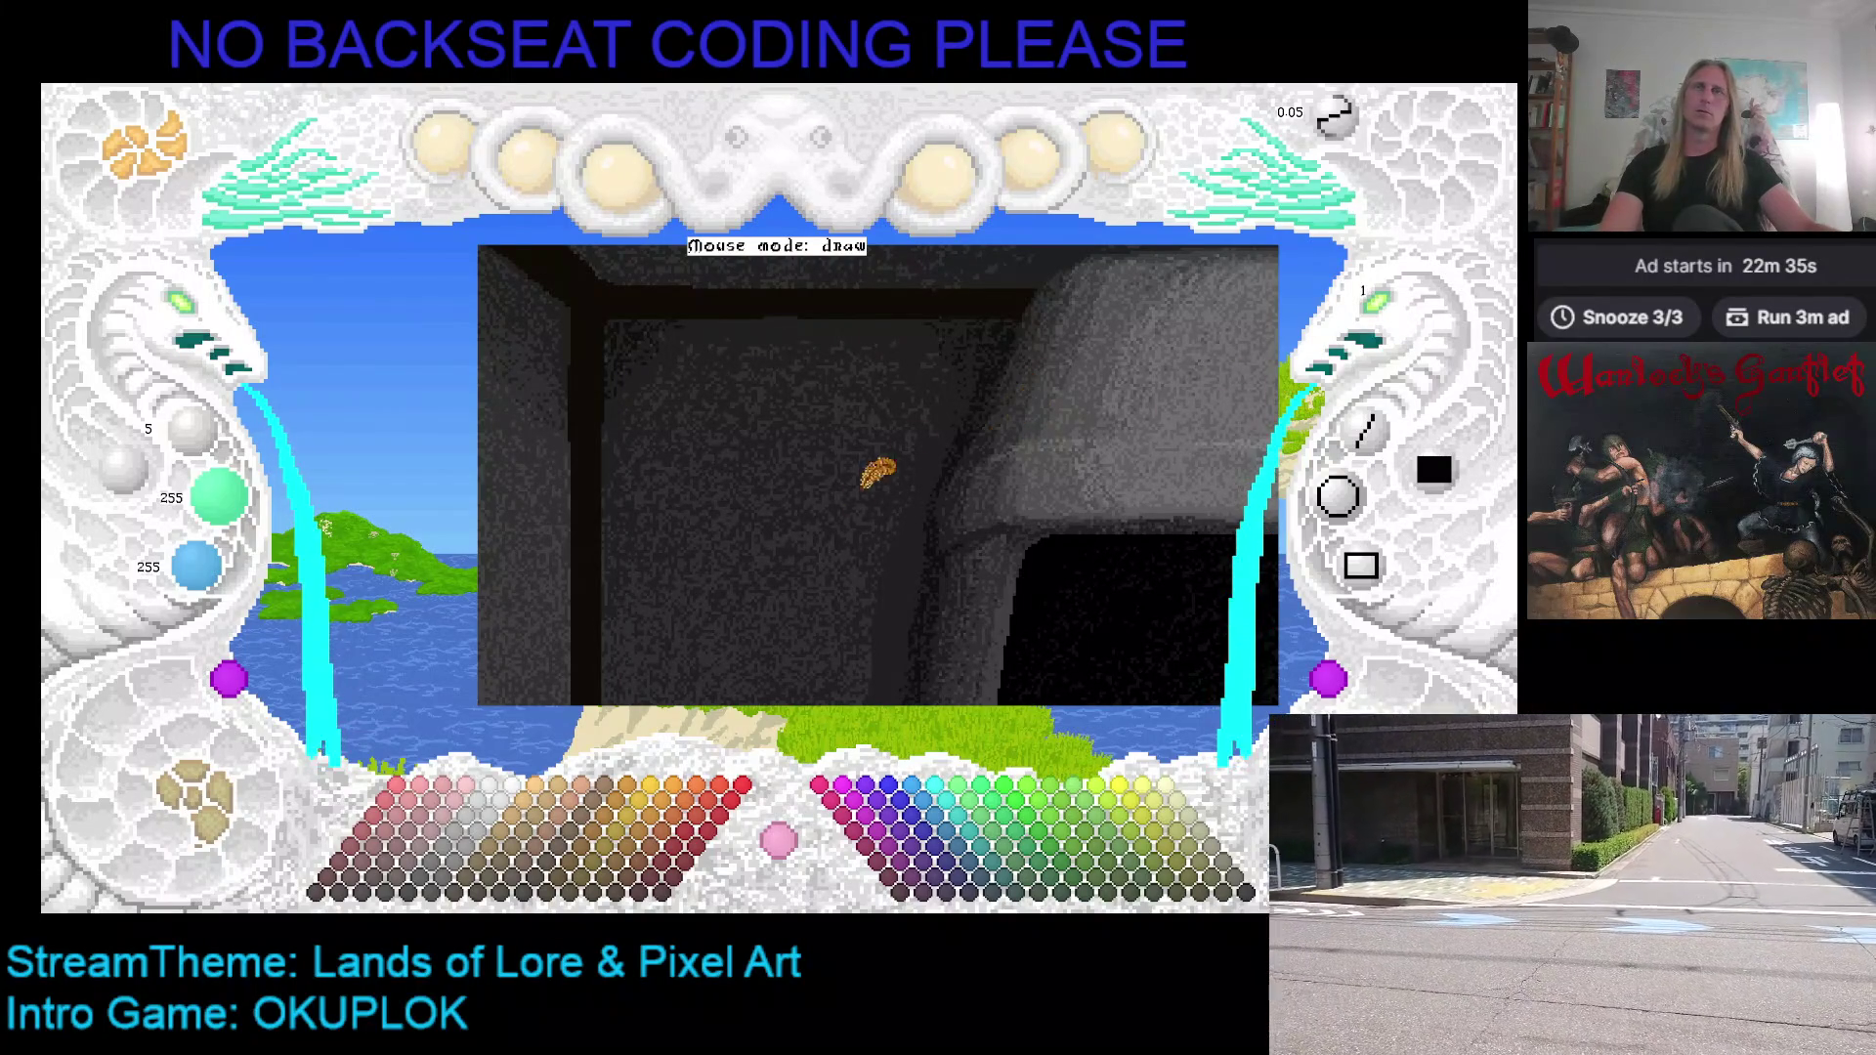
mouse_move(769, 575)
mouse_down()
mouse_move(699, 419)
mouse_move(759, 489)
mouse_move(753, 553)
mouse_up()
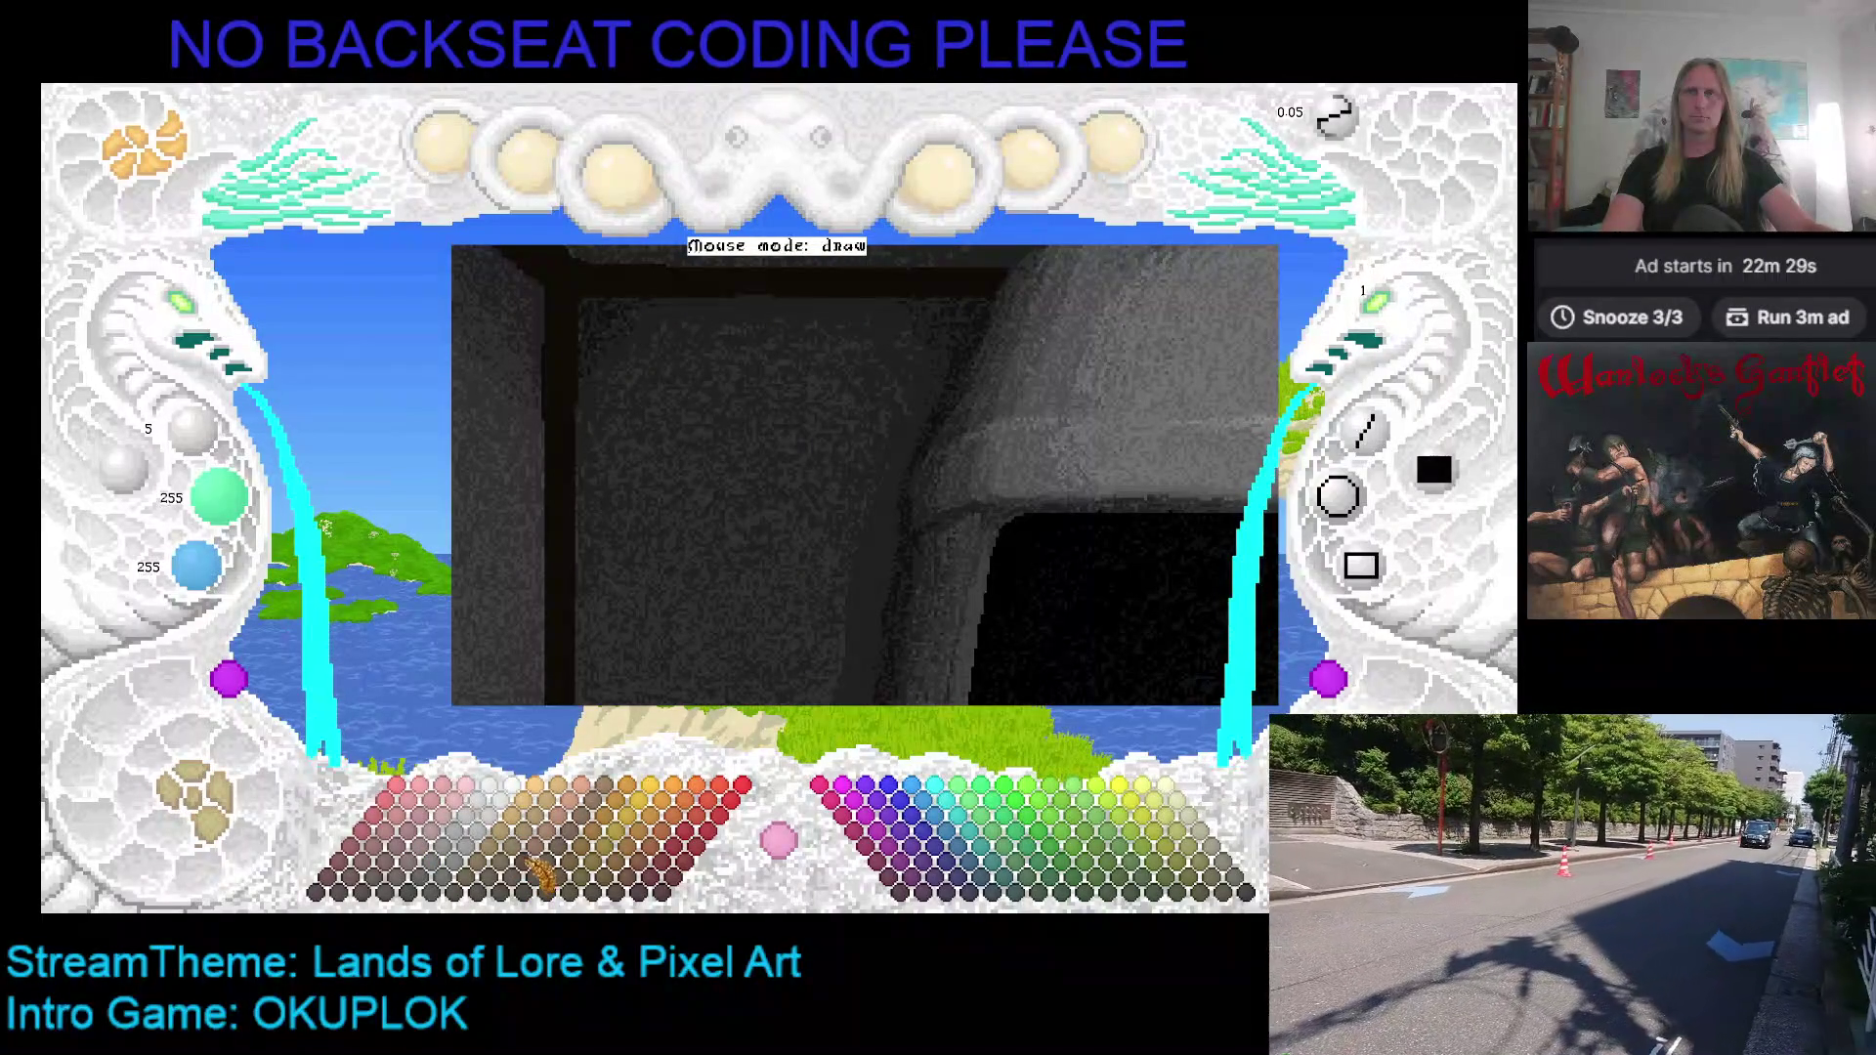
Step: Pick dark brown, toggle line mode on and off, and briefly toggle the background layer
click(565, 872)
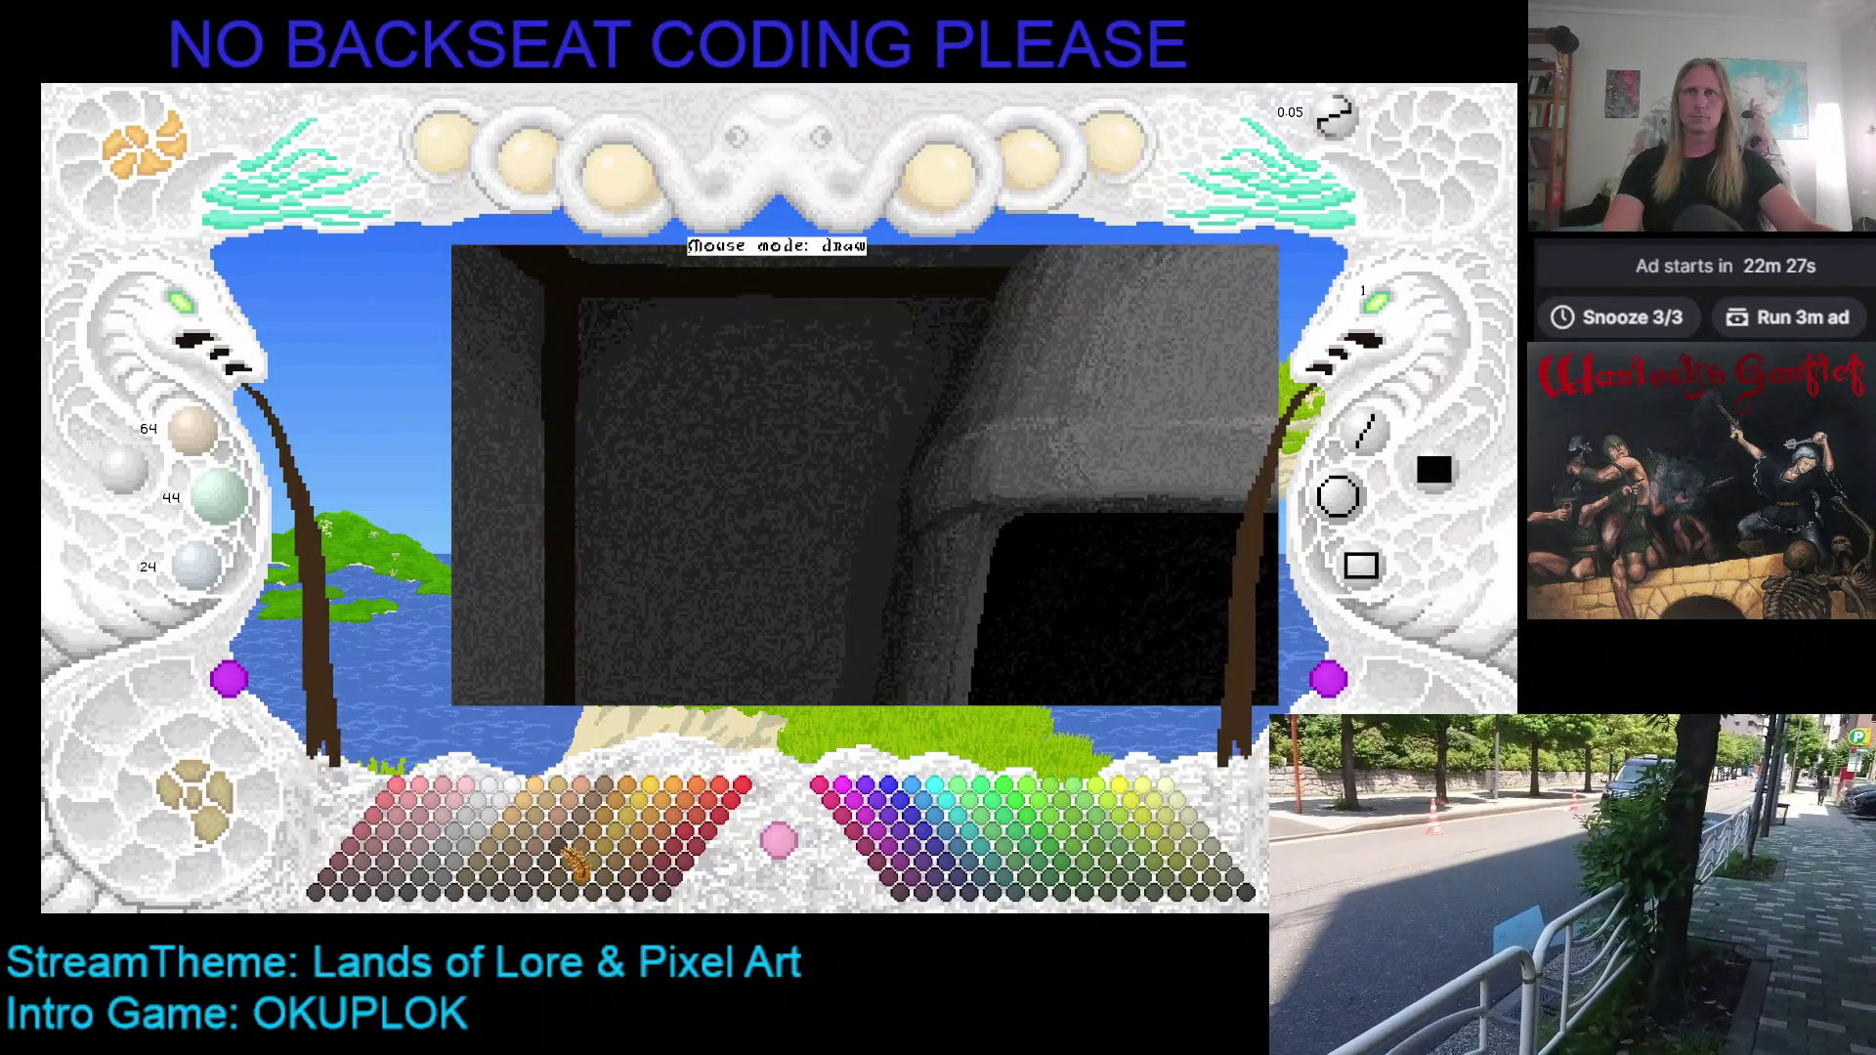
click(1376, 433)
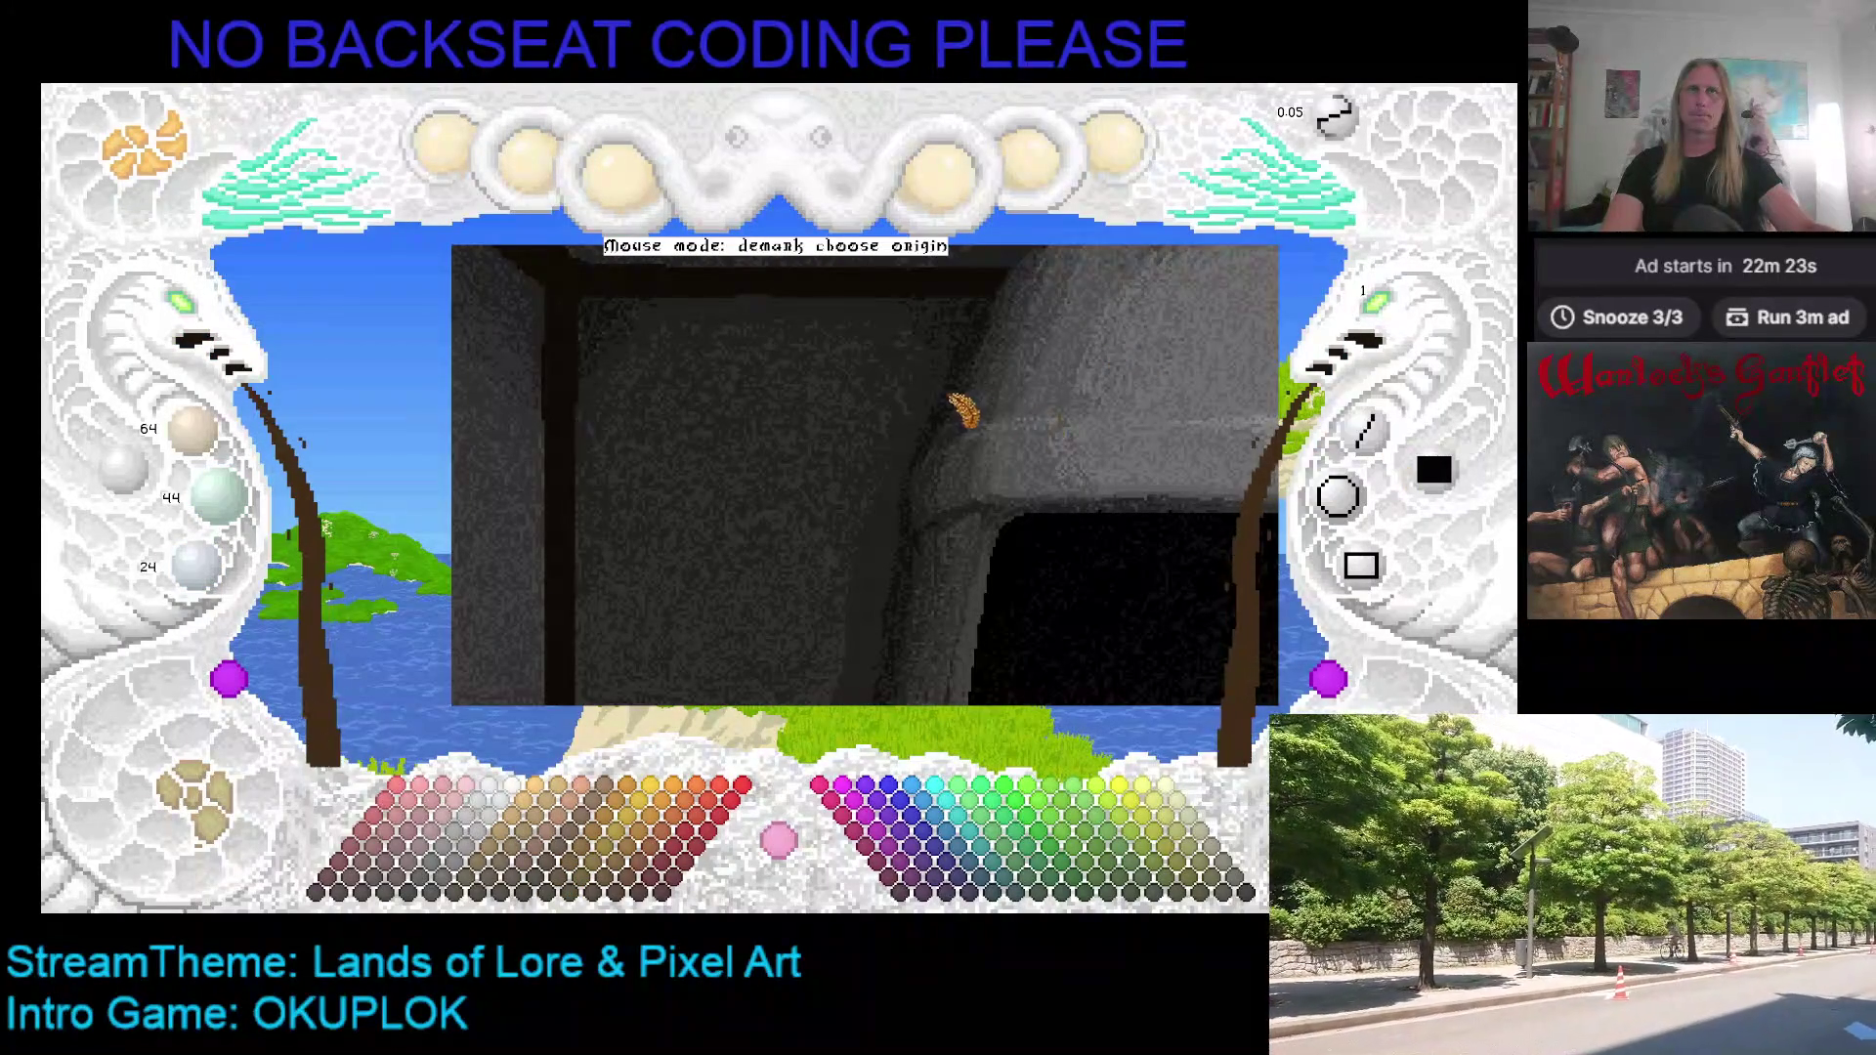
click(1373, 430)
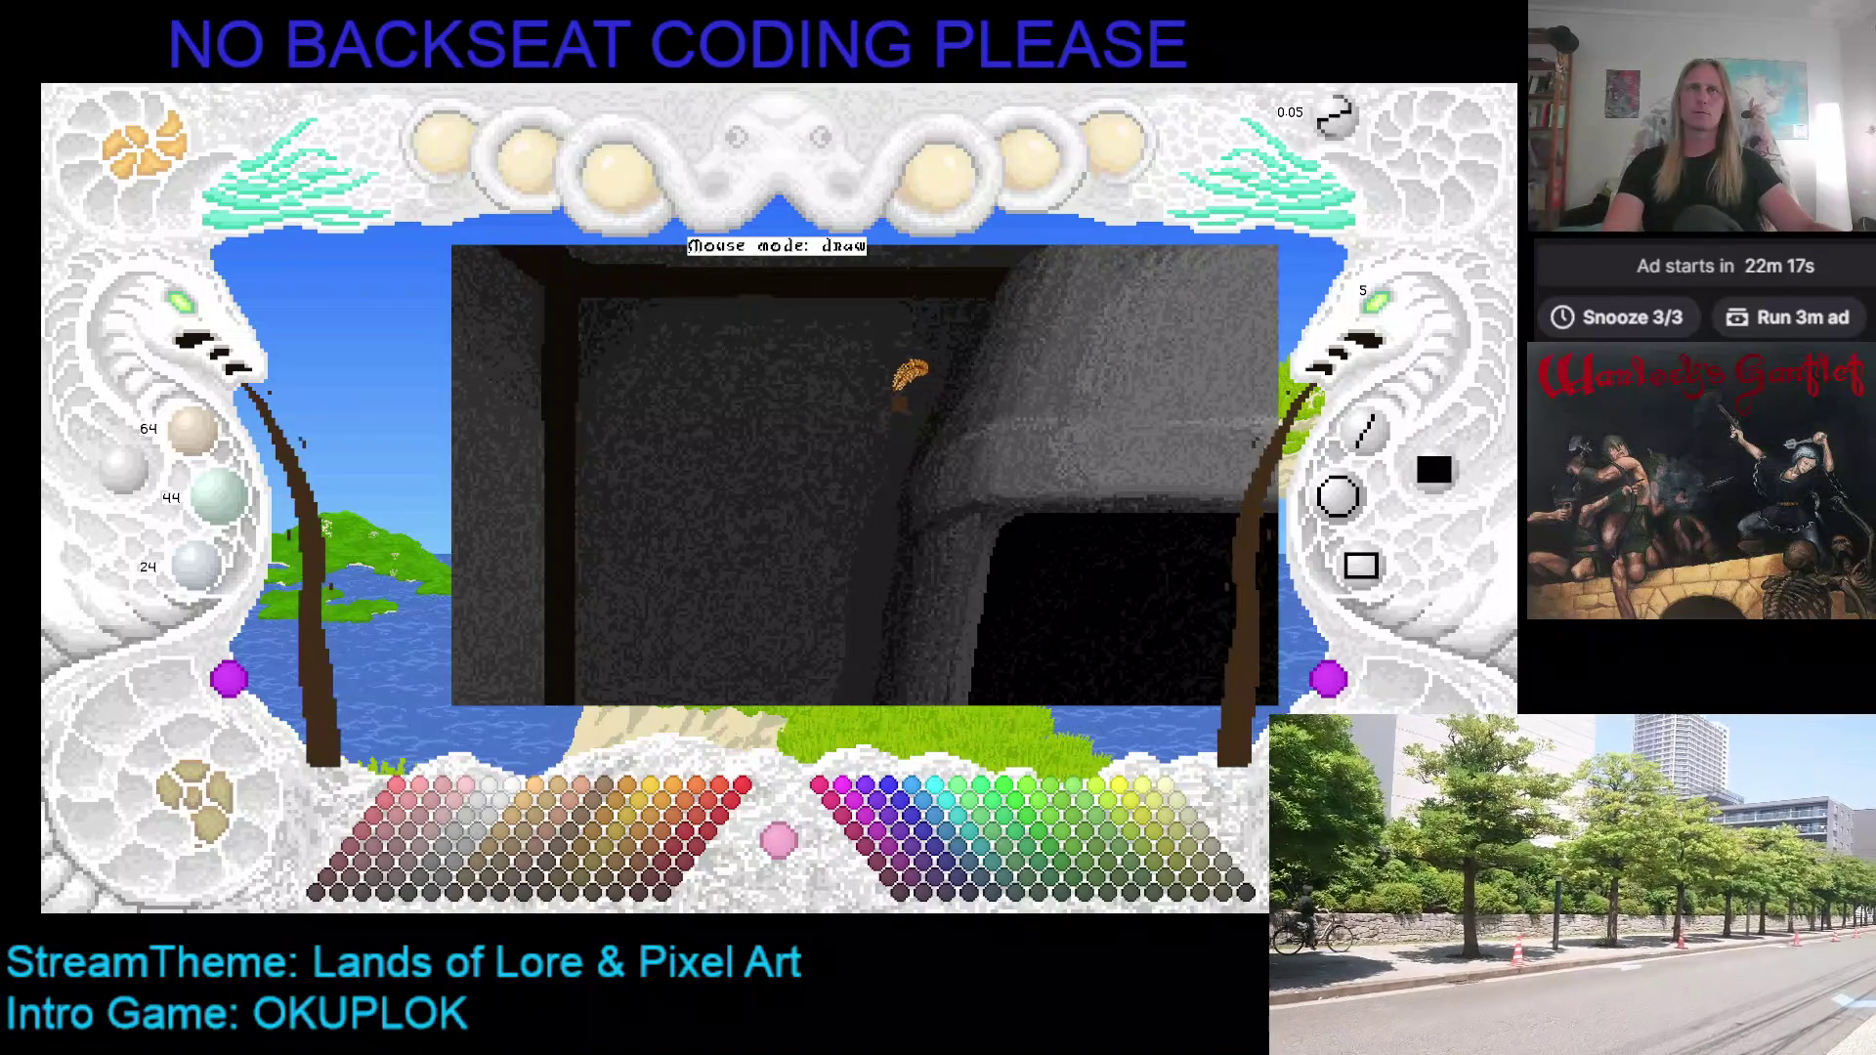
key(space)
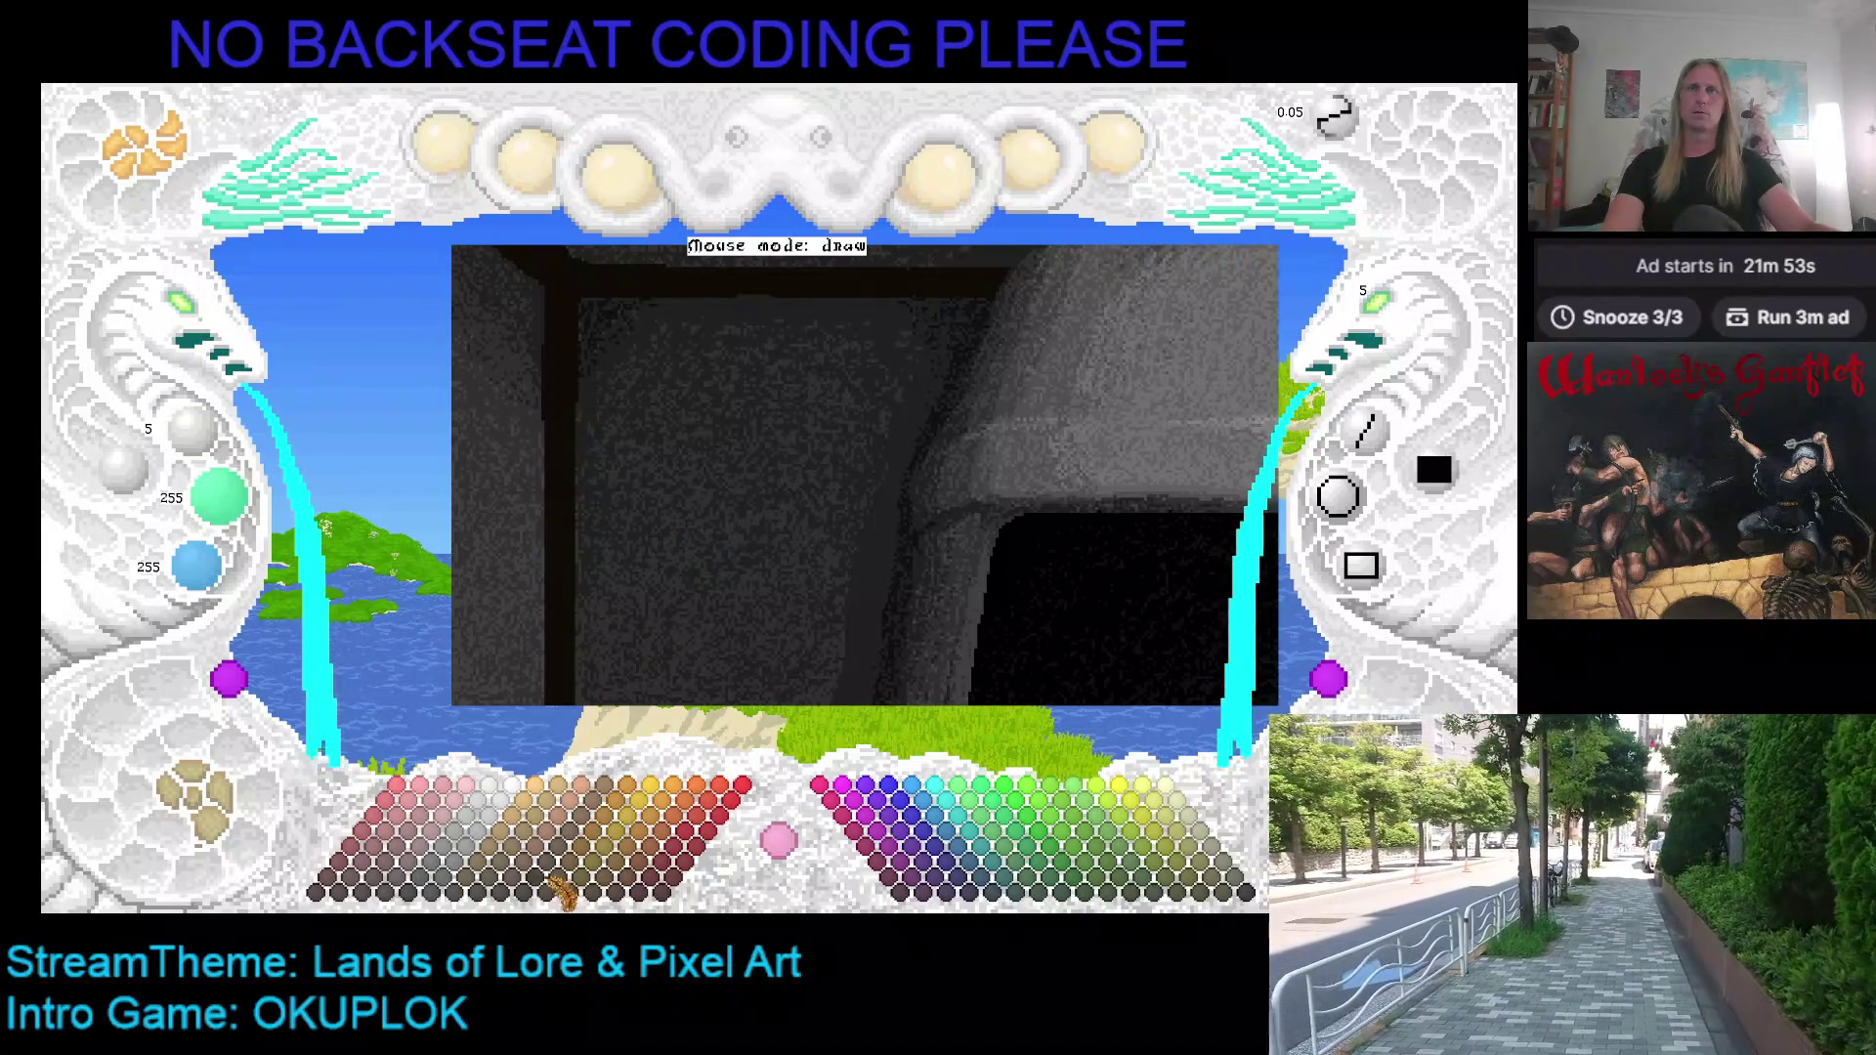
Step: Draw a brown horizontal shelf and a filled brown door rectangle on the left
click(583, 867)
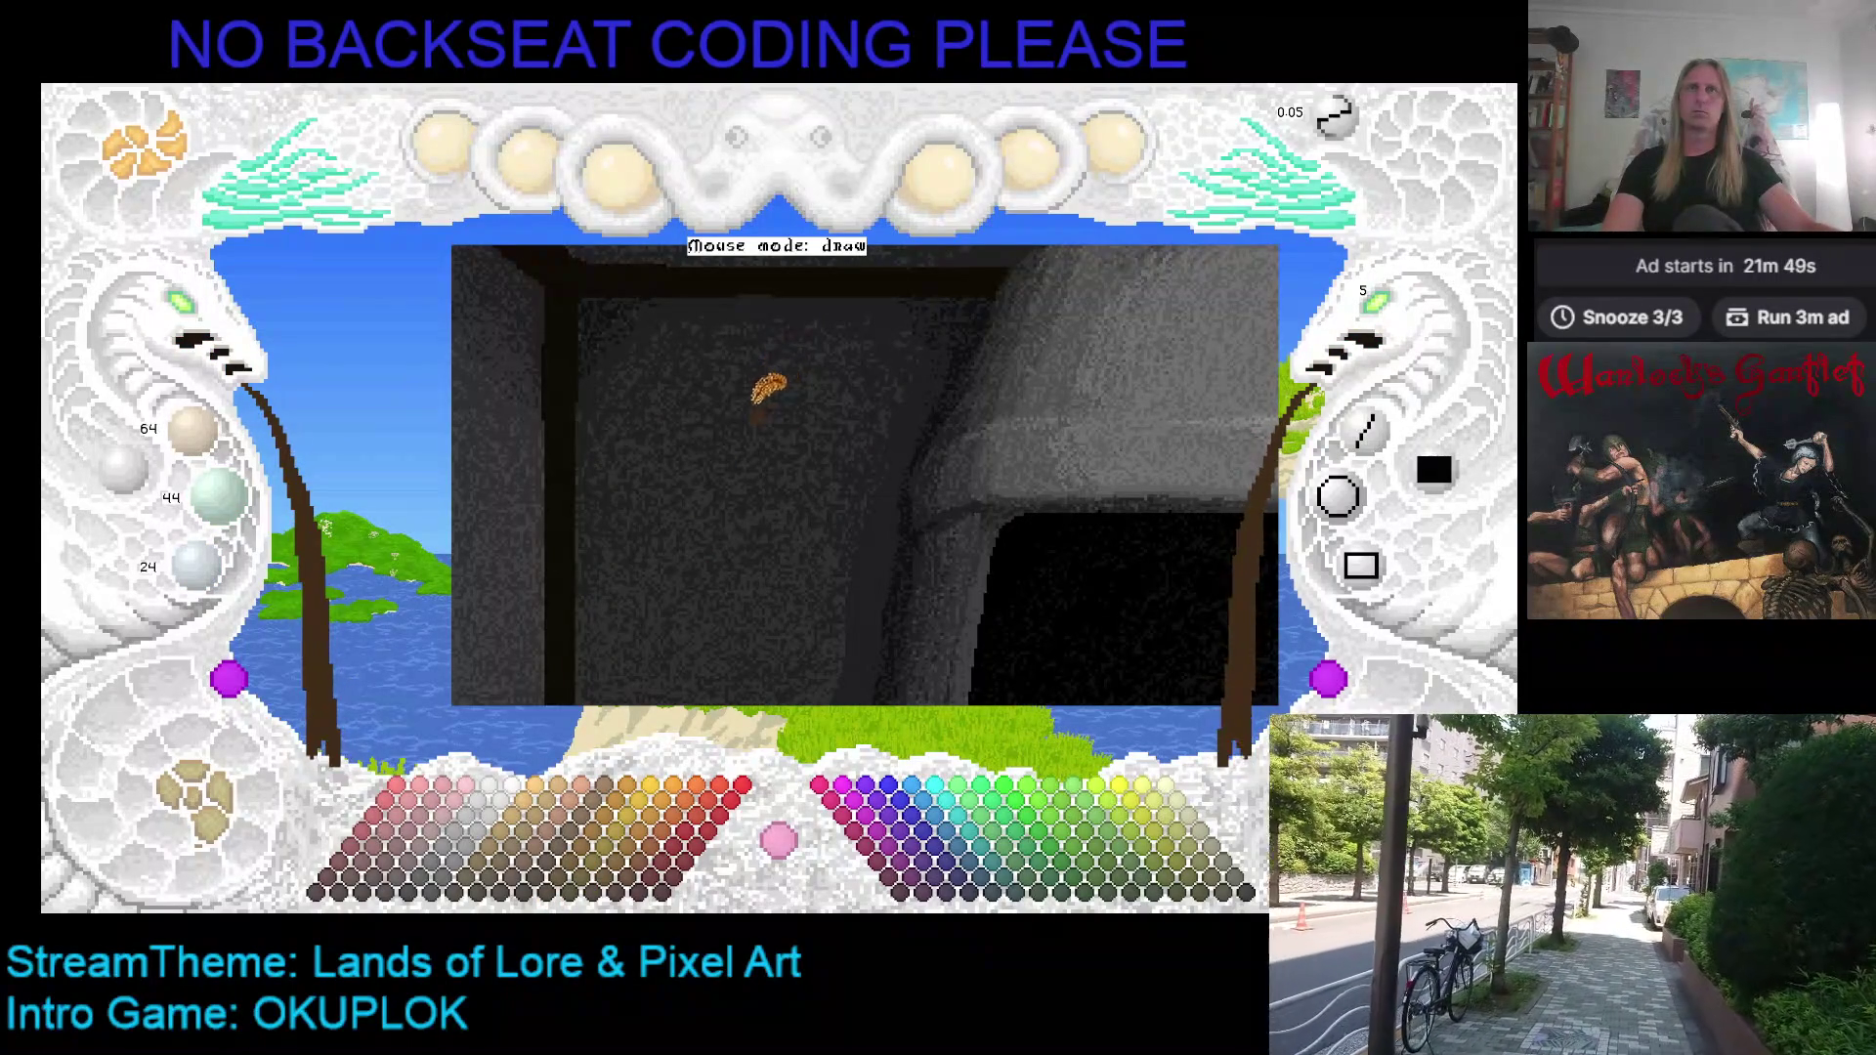
drag(747, 410, 916, 411)
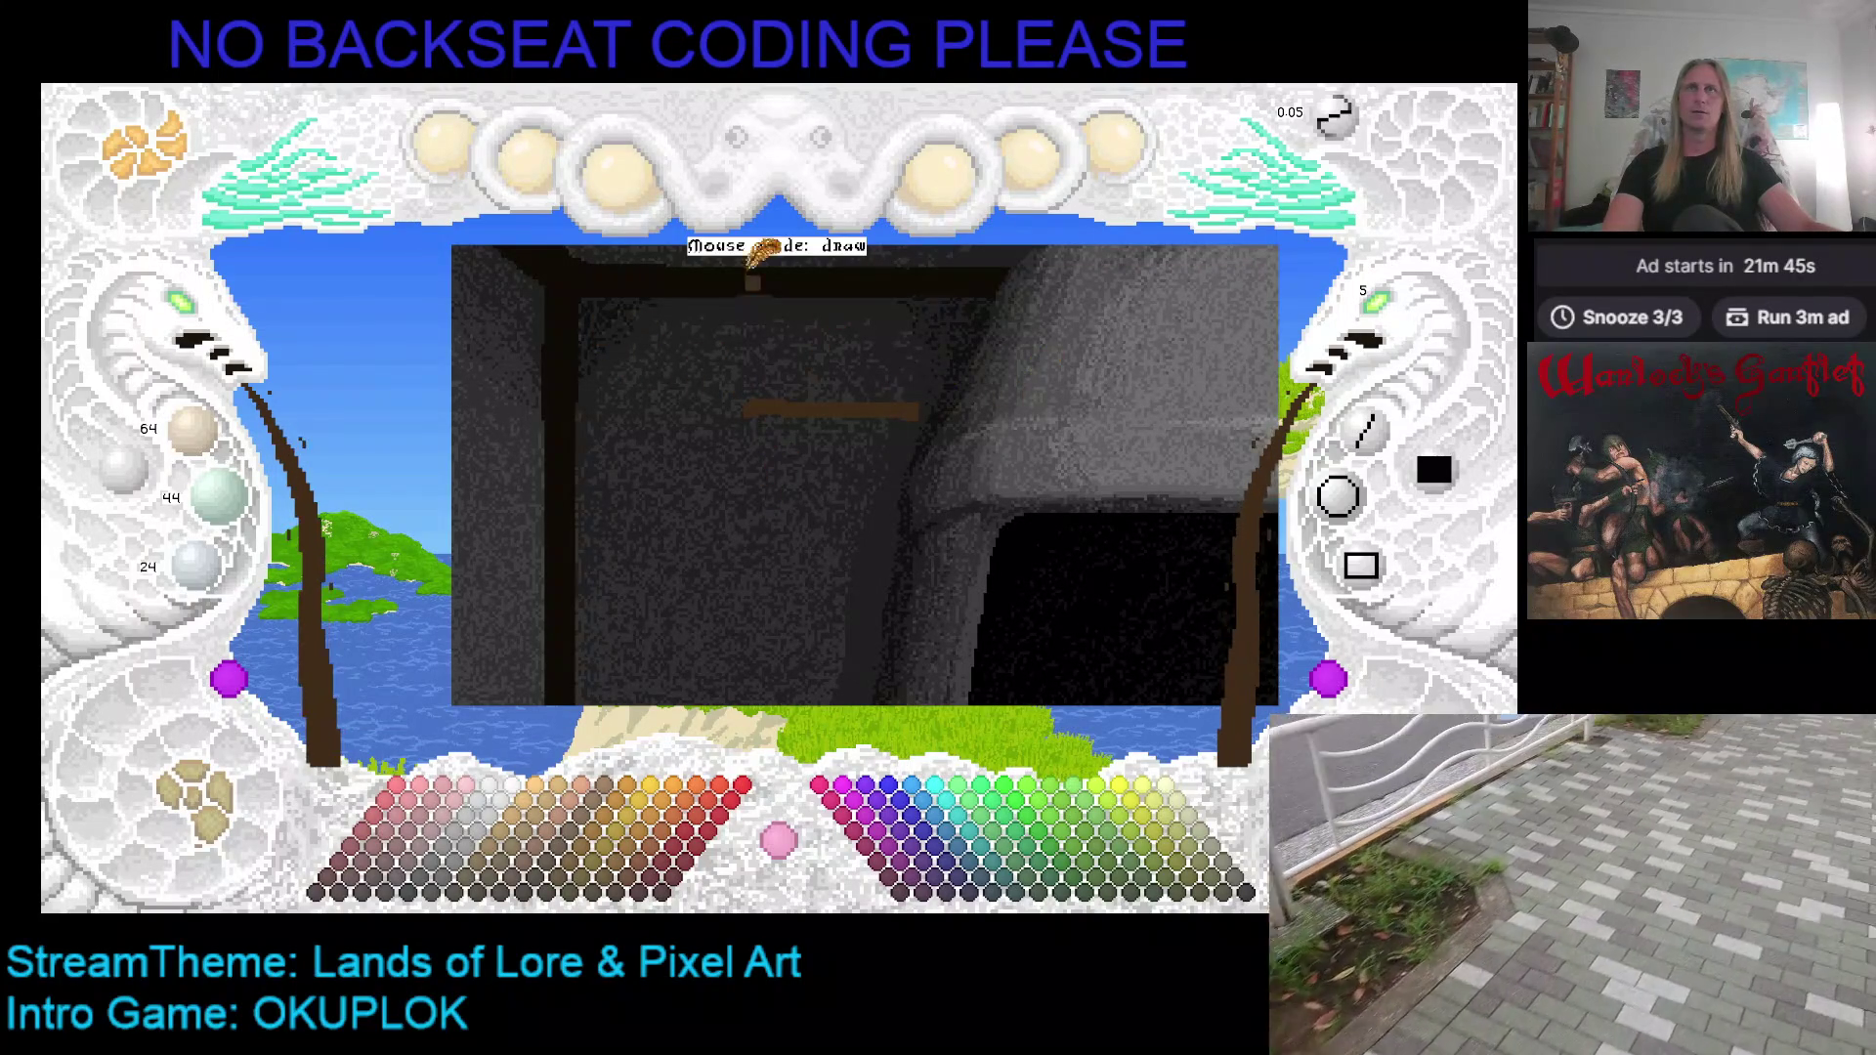
click(1435, 474)
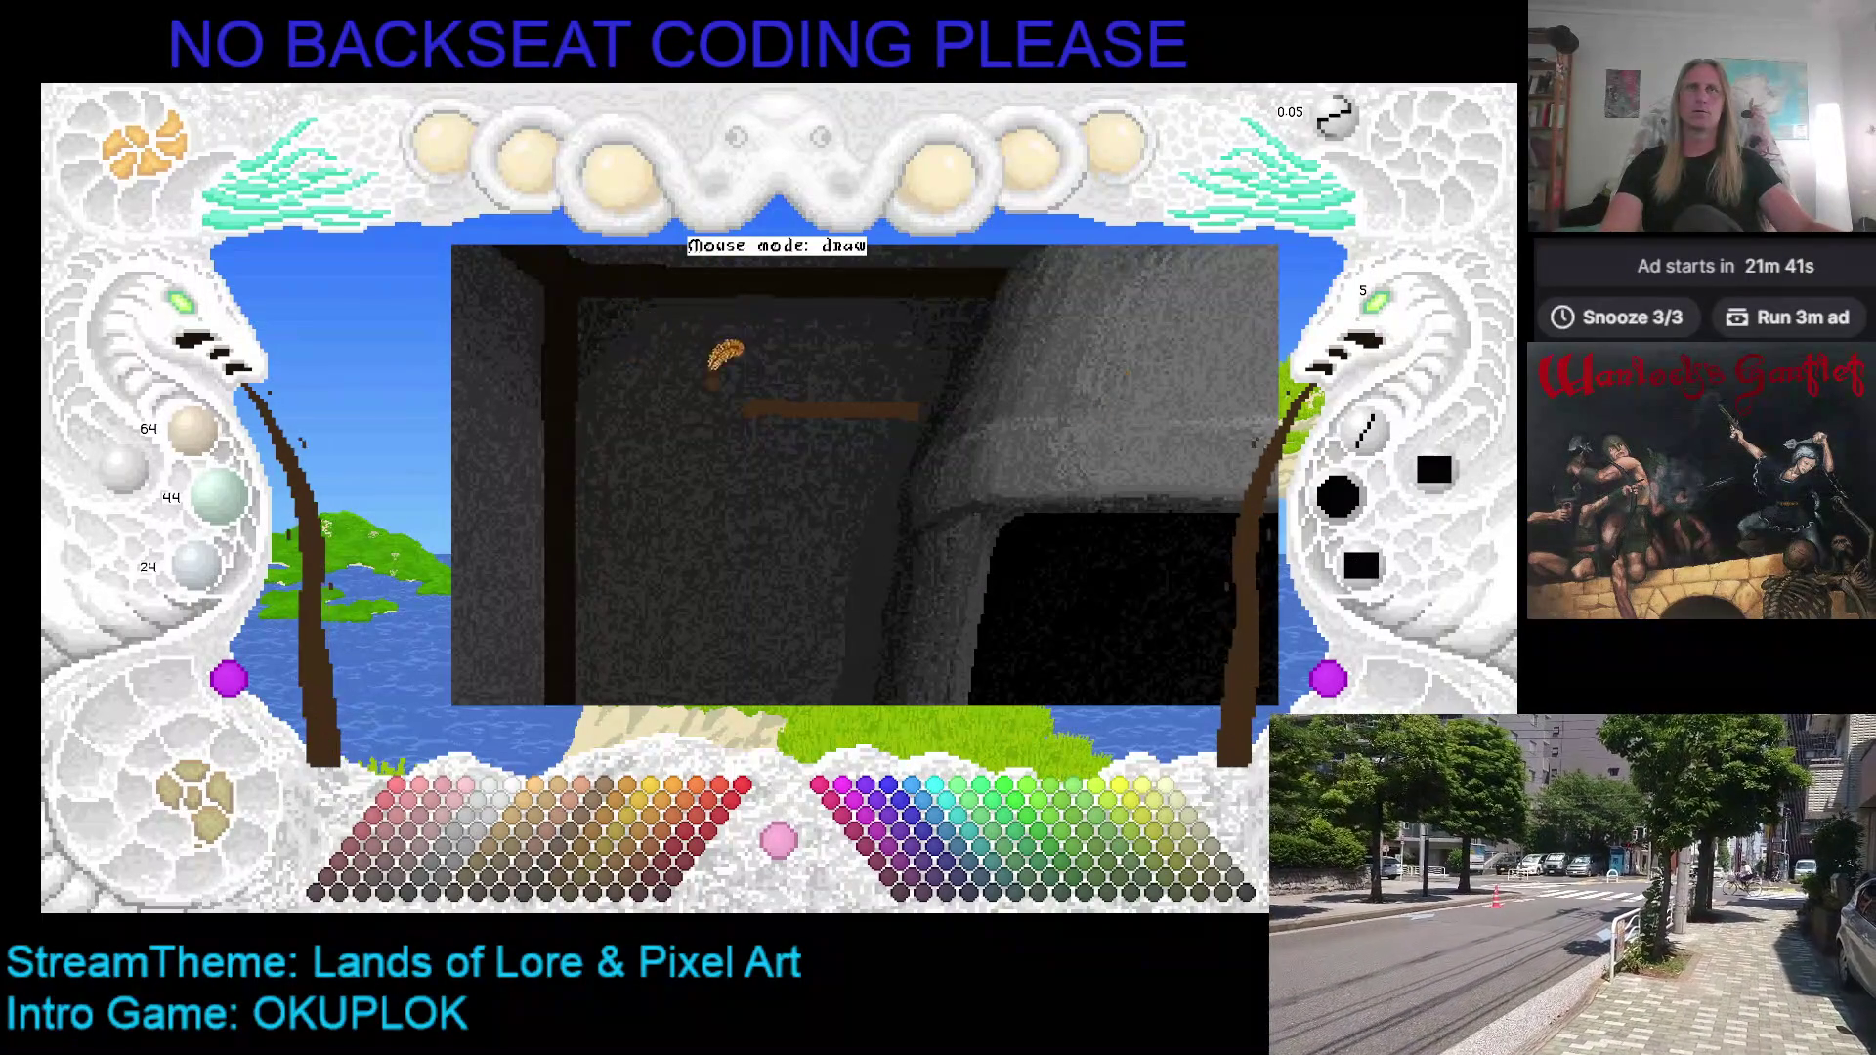
click(1434, 471)
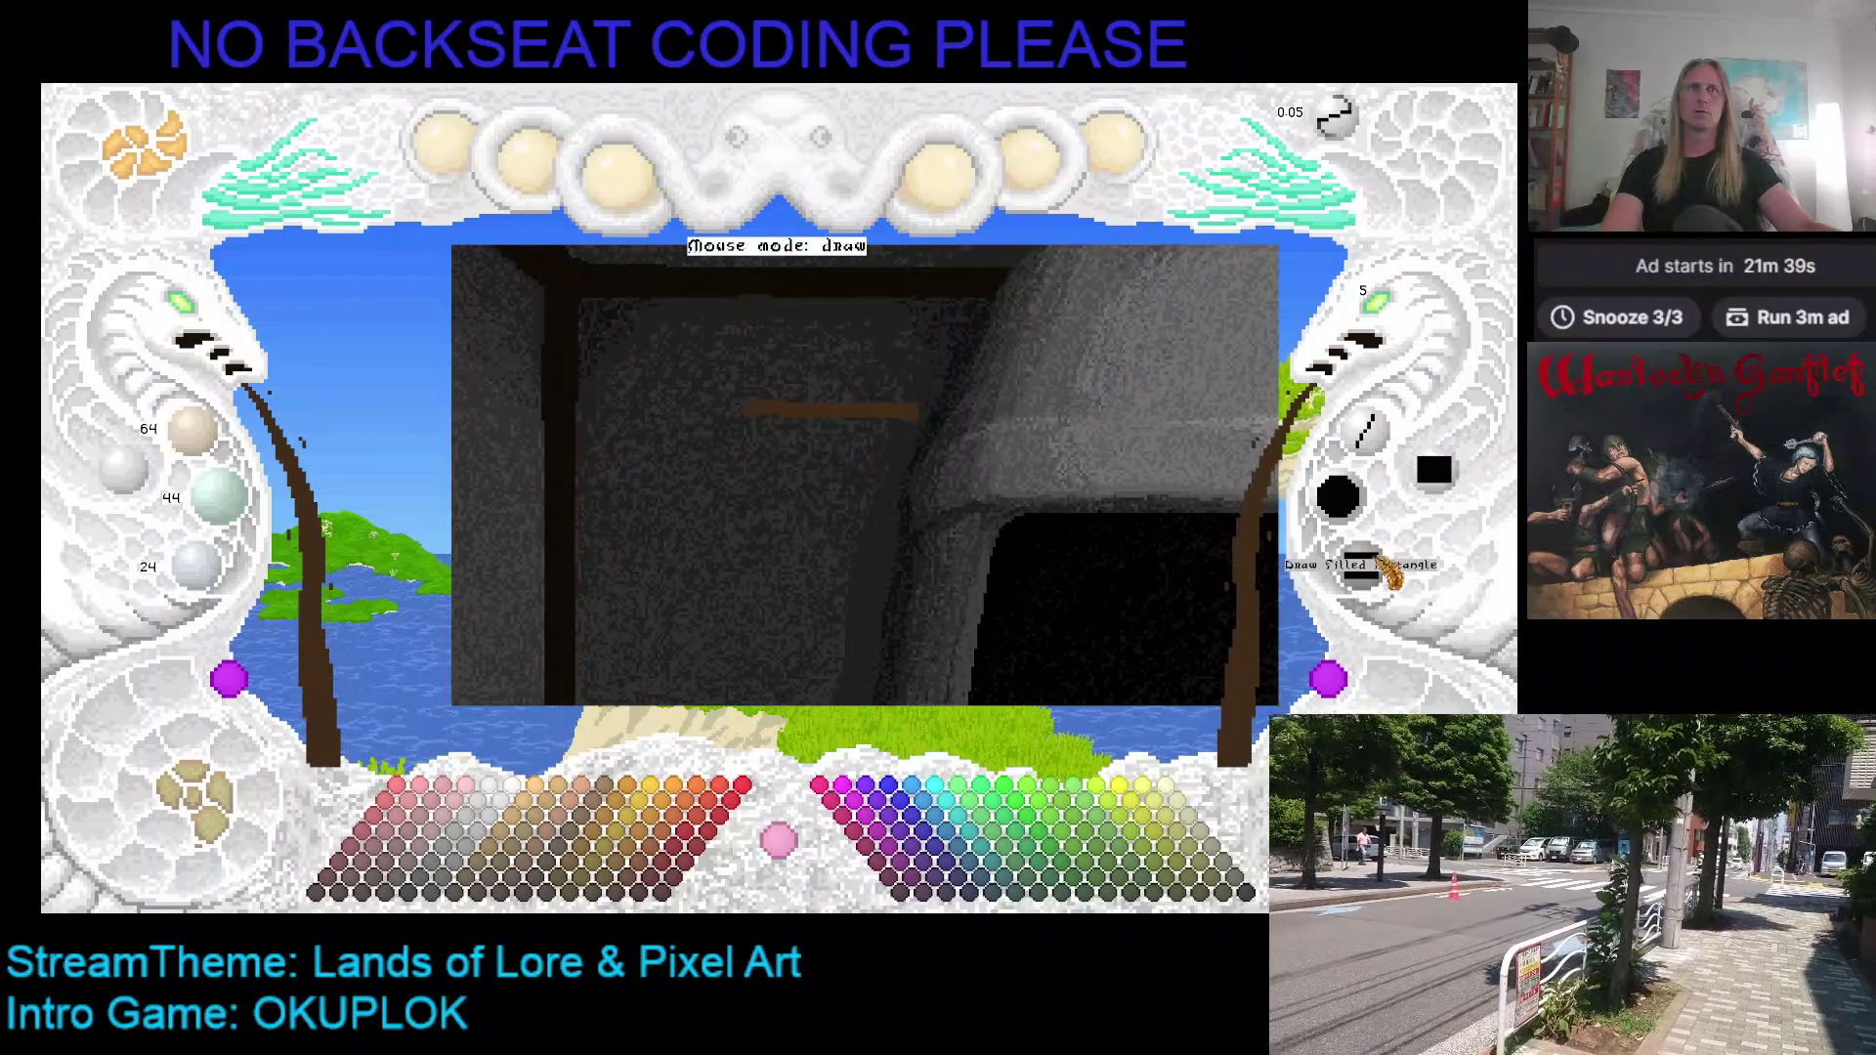
key(d)
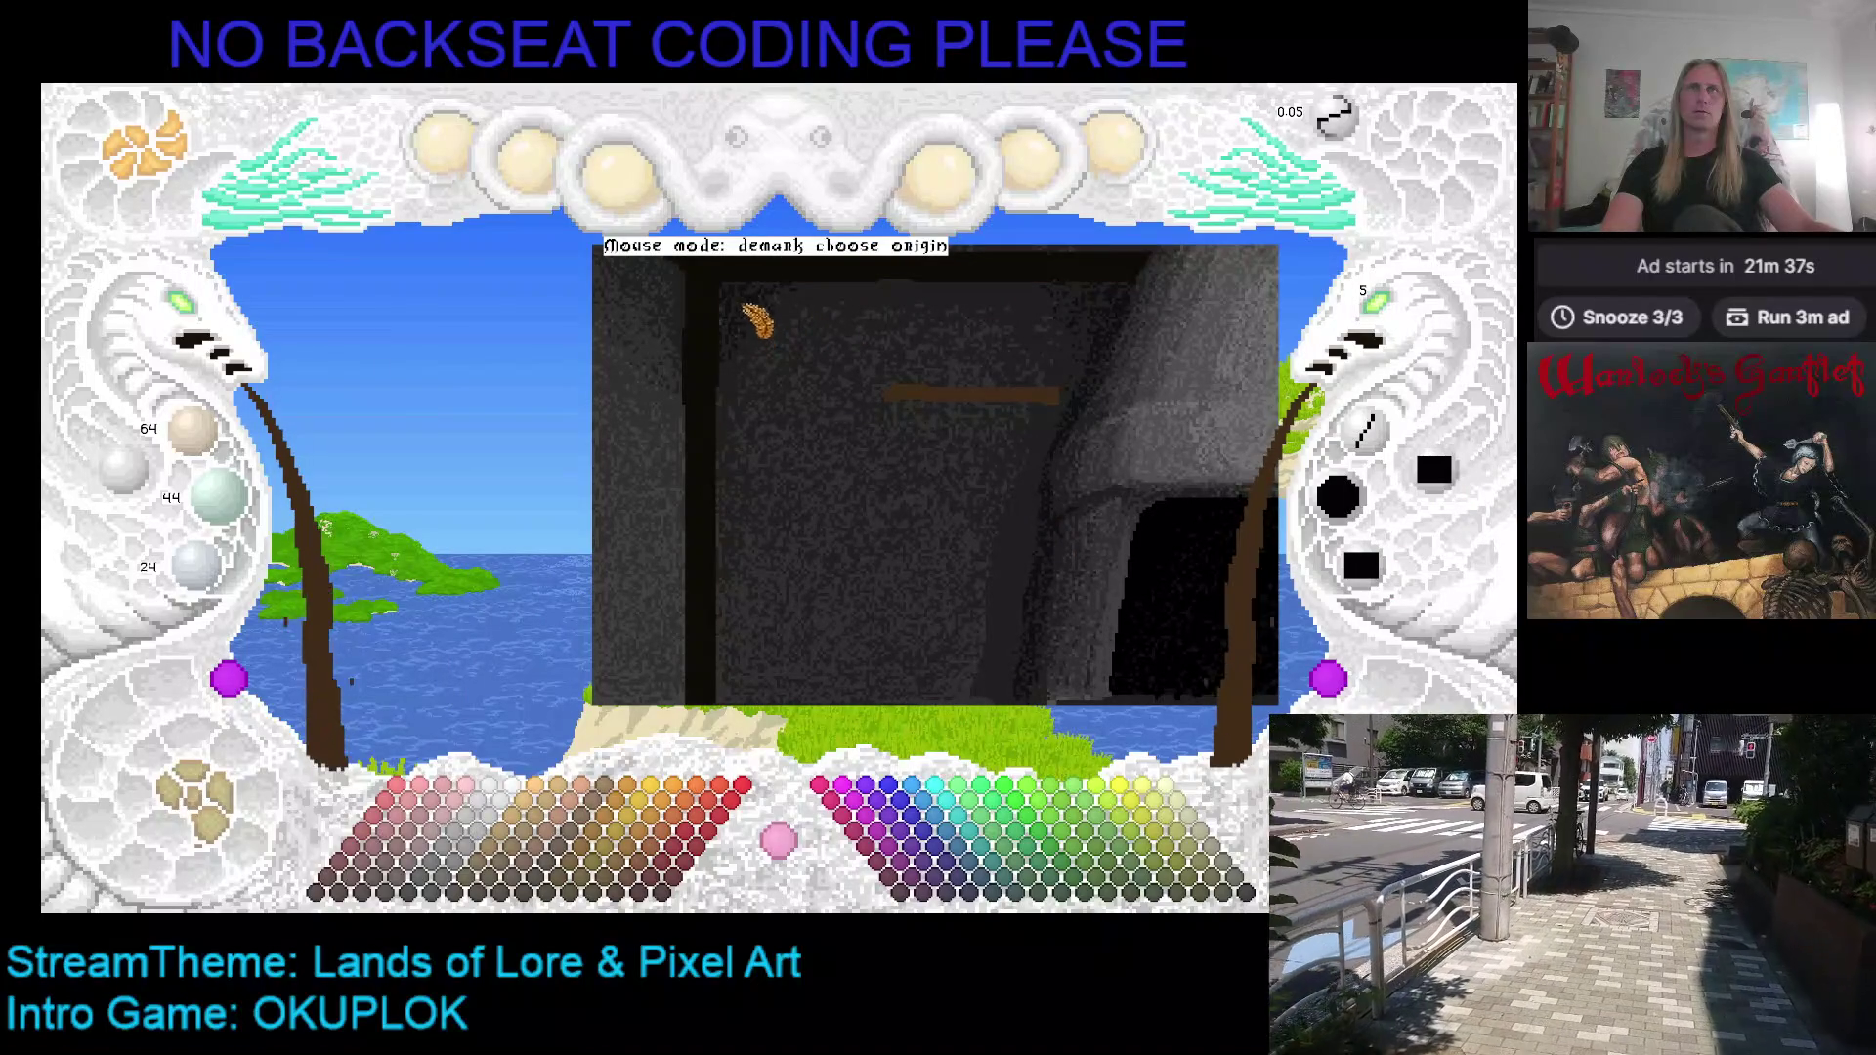
click(741, 305)
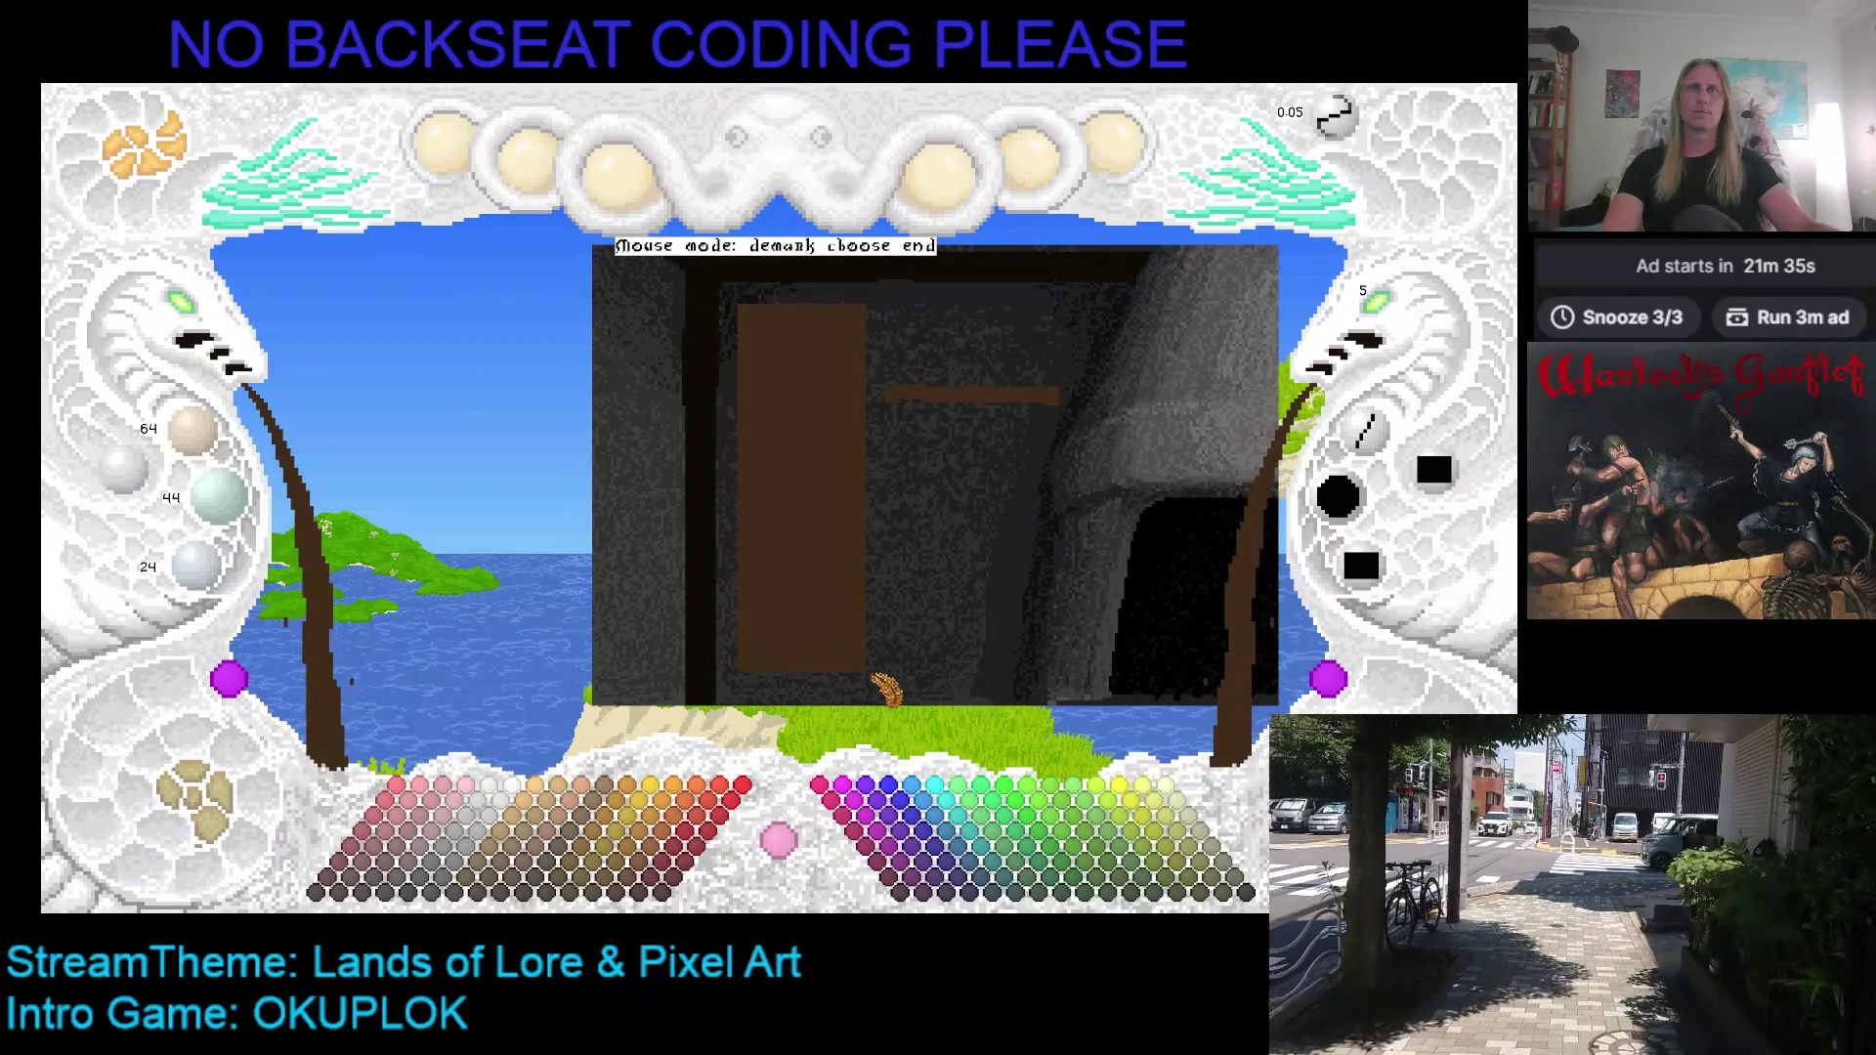
click(876, 681)
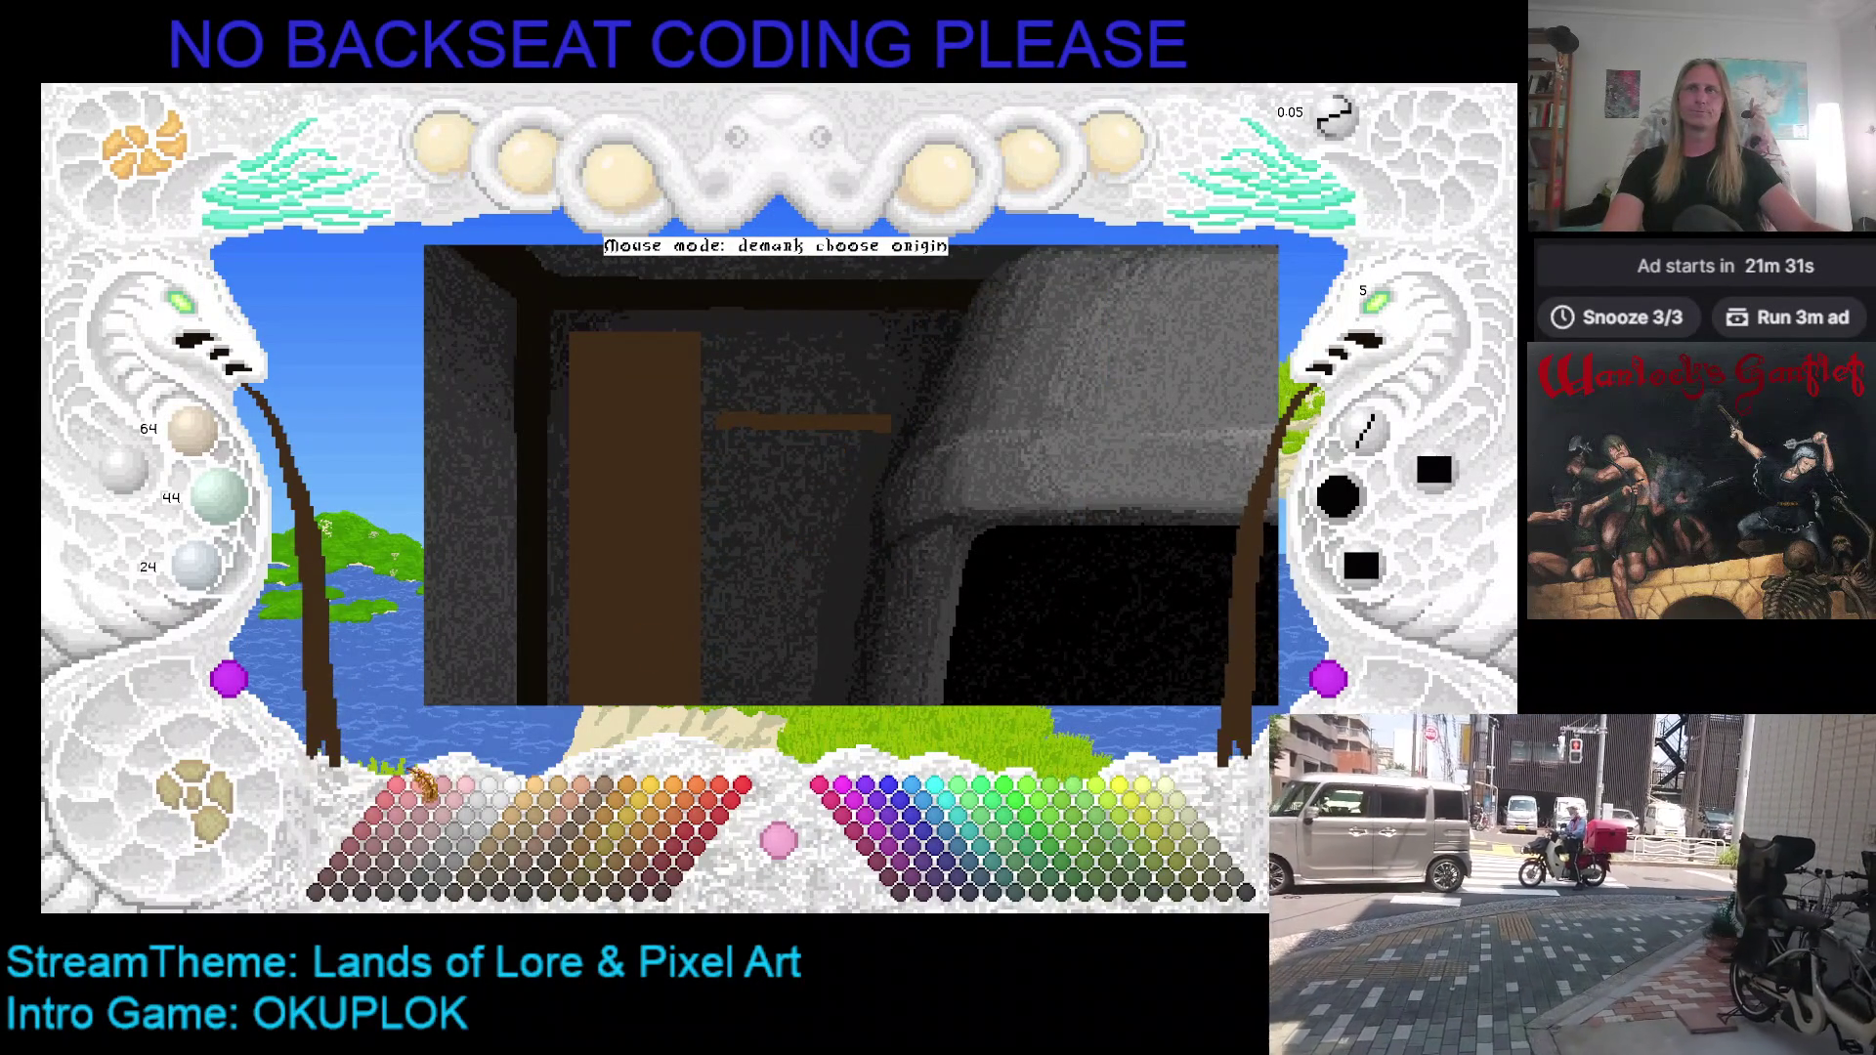
Step: Toggle the food layer view, turn filled shapes off, and pick near-black paint
click(252, 833)
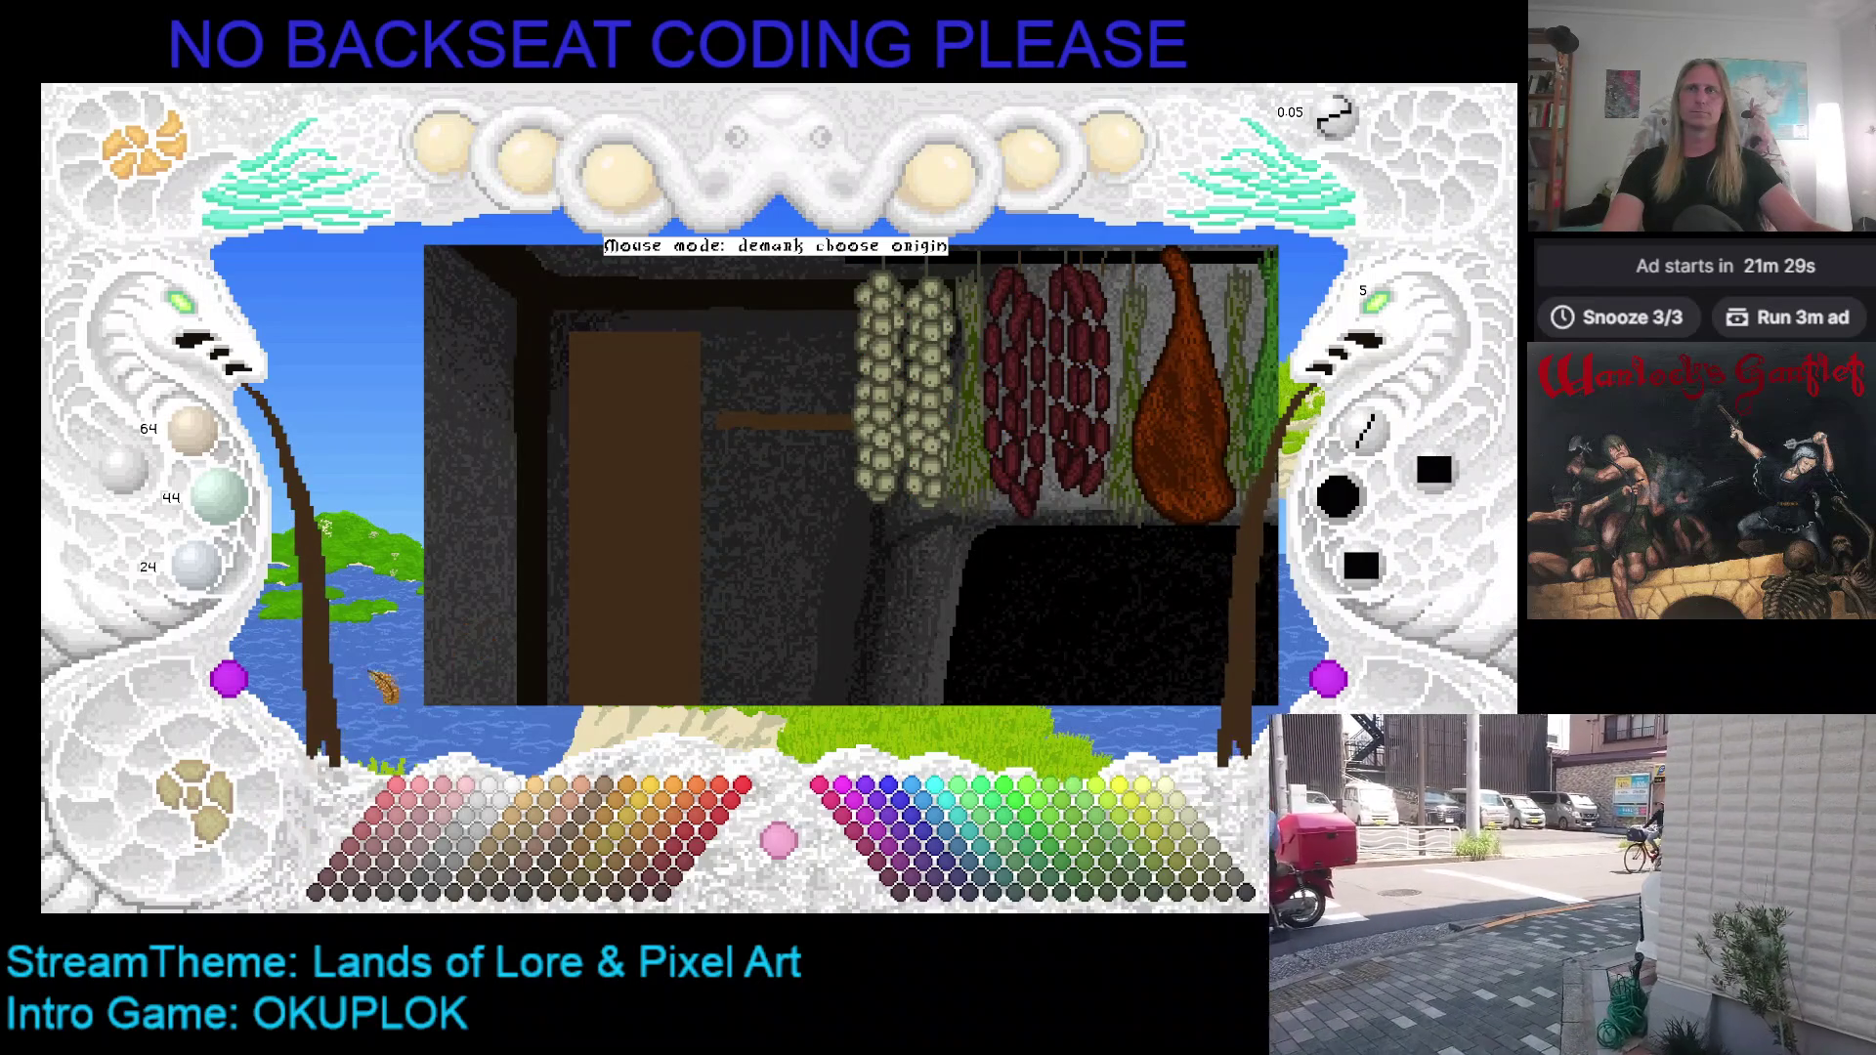
click(207, 819)
click(207, 819)
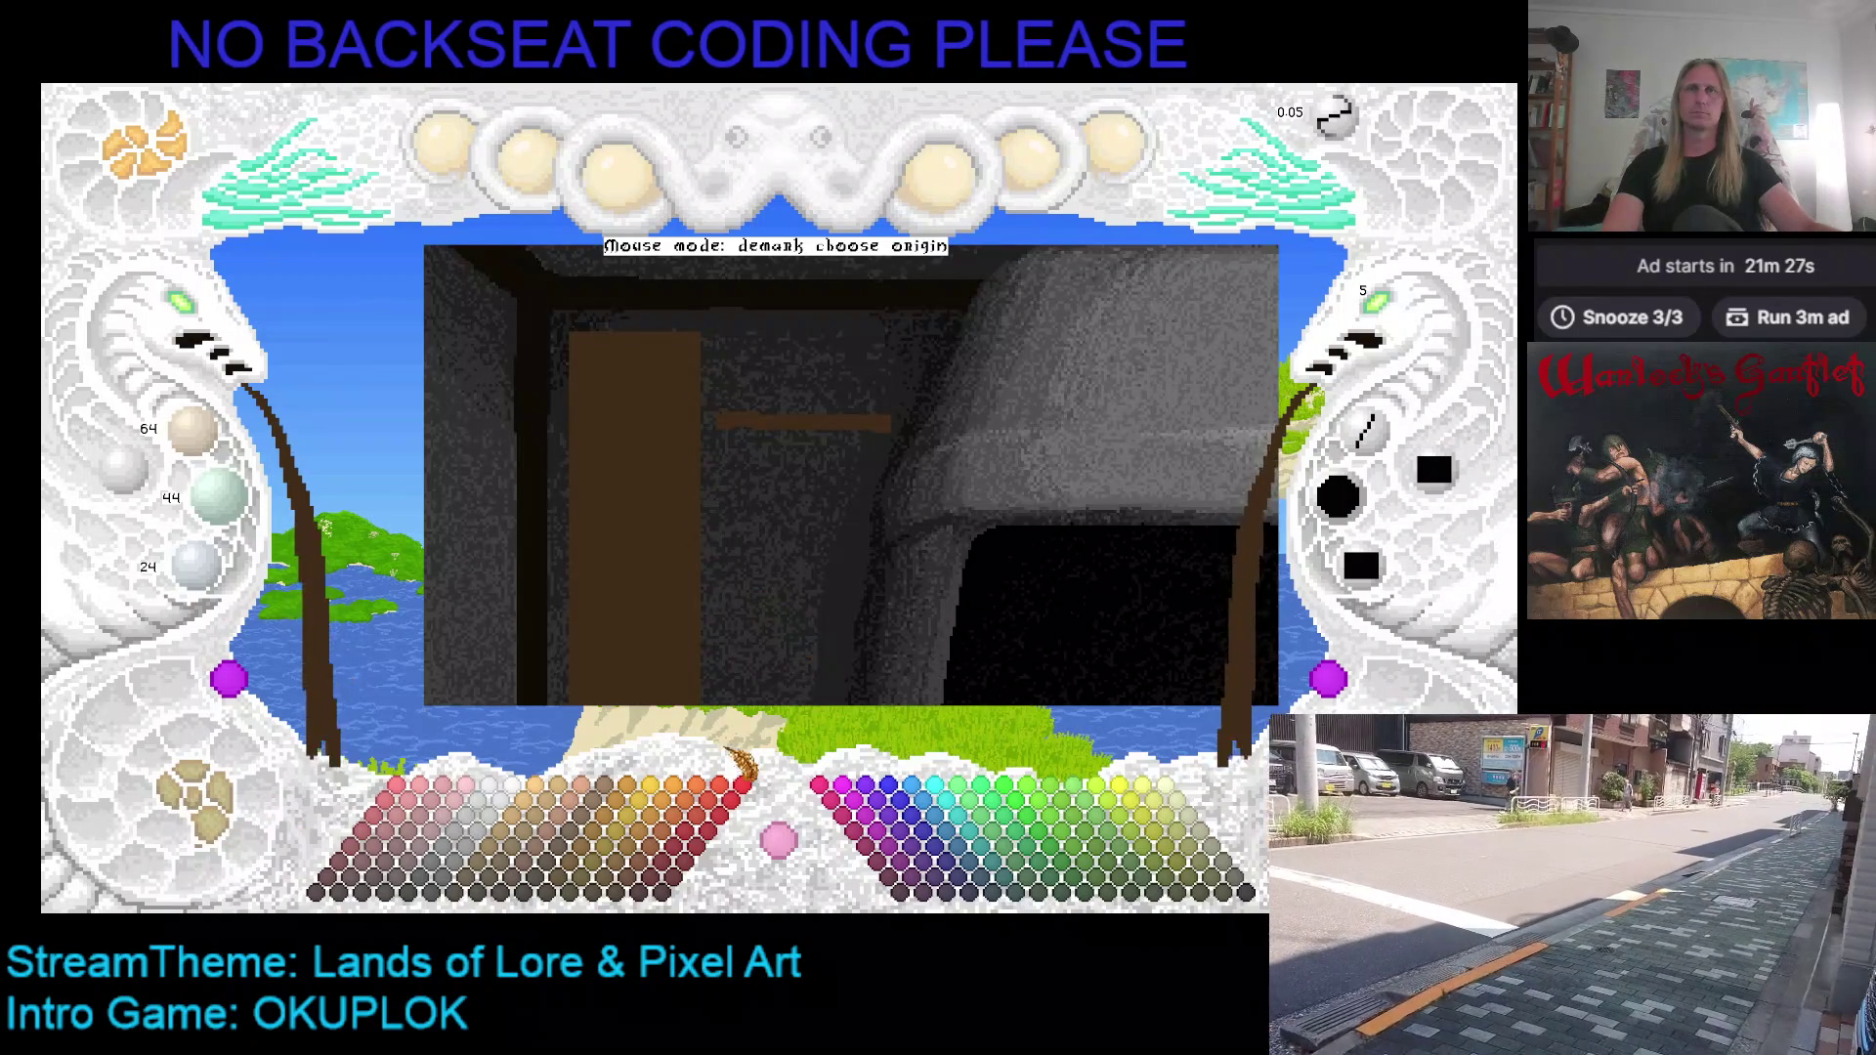
click(1434, 470)
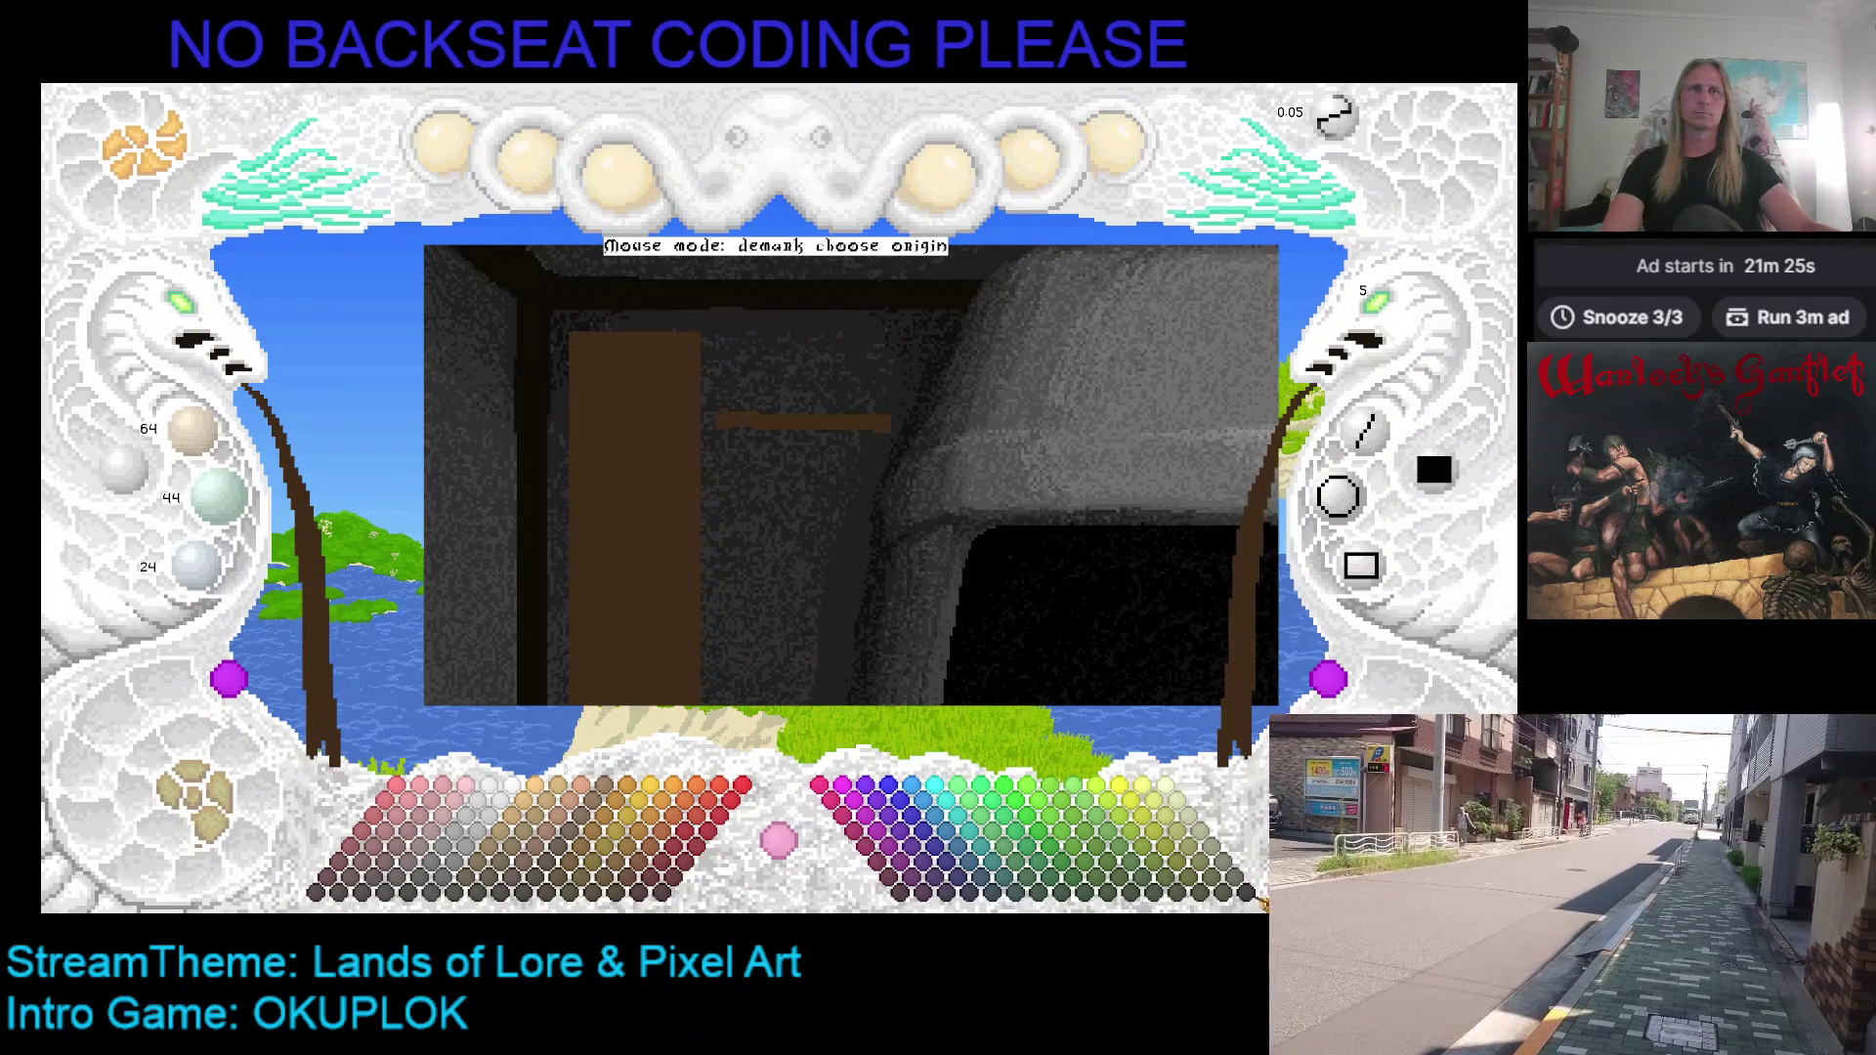
click(1252, 893)
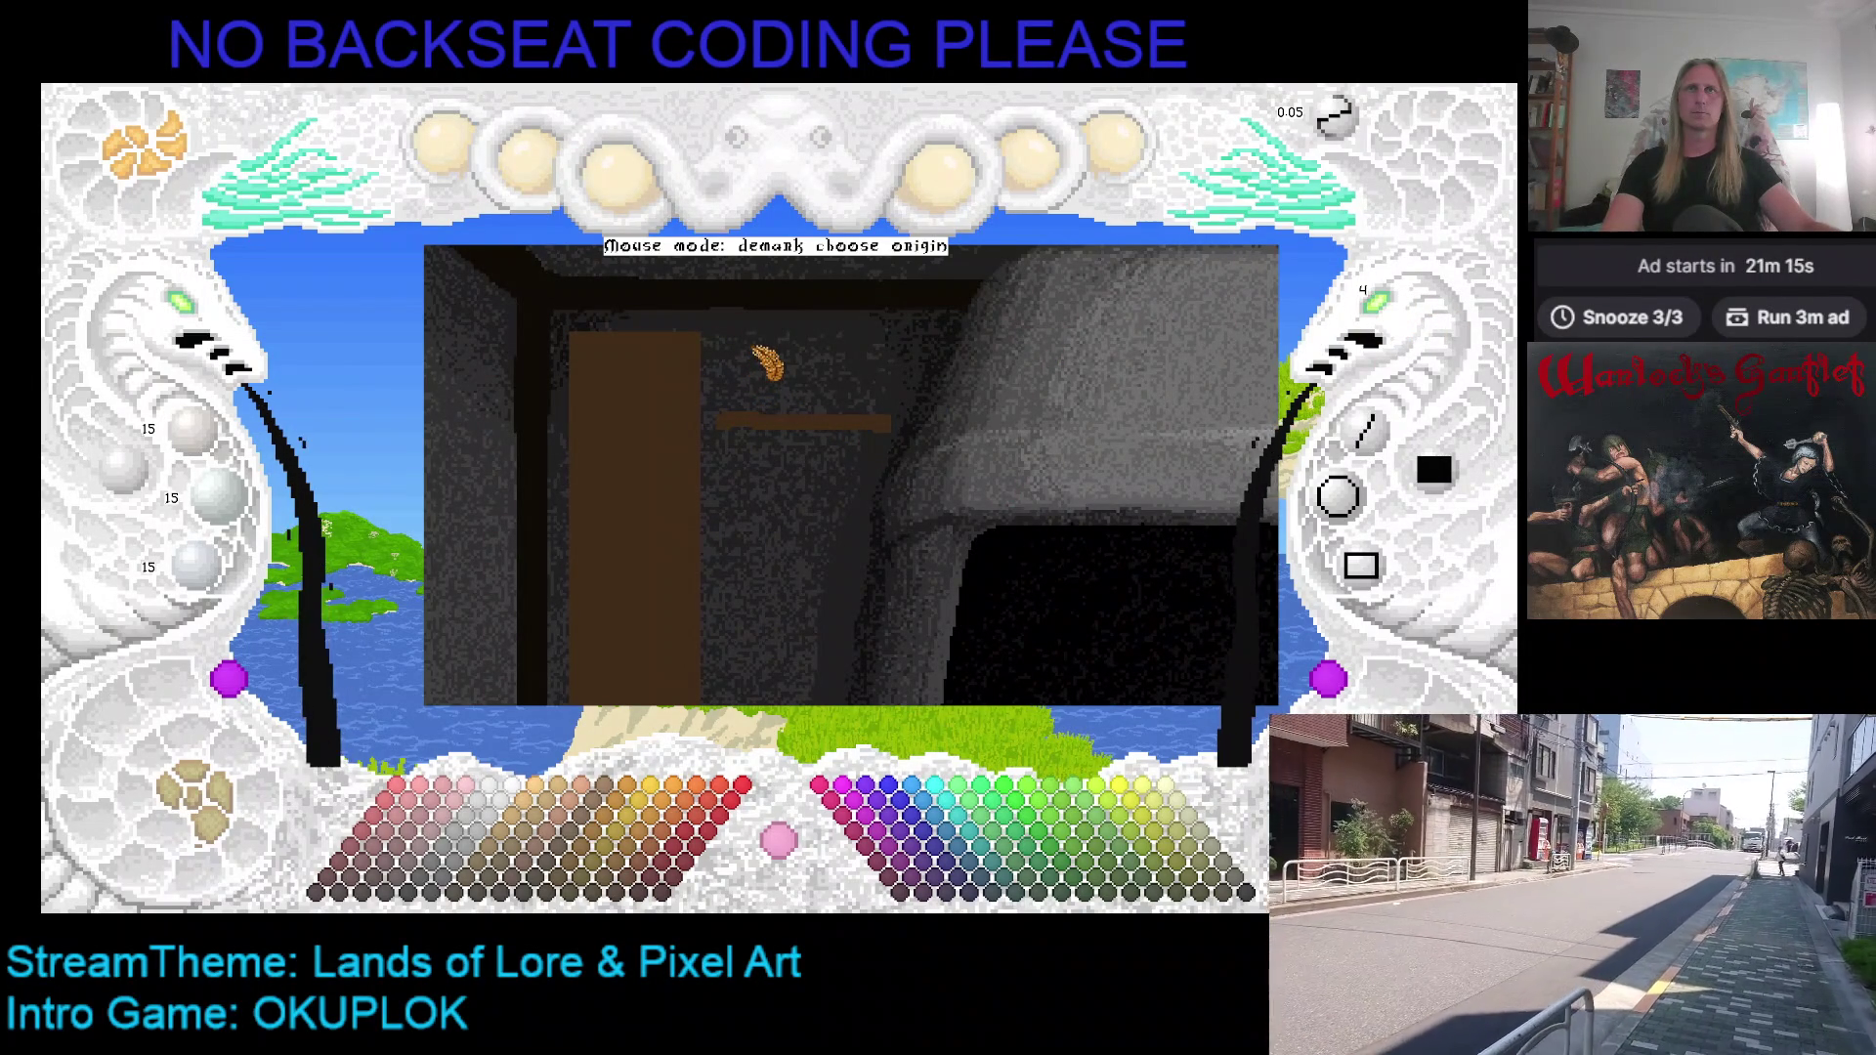
Step: Draw three black vertical lines hanging from the brown shelf as tool handles
click(768, 361)
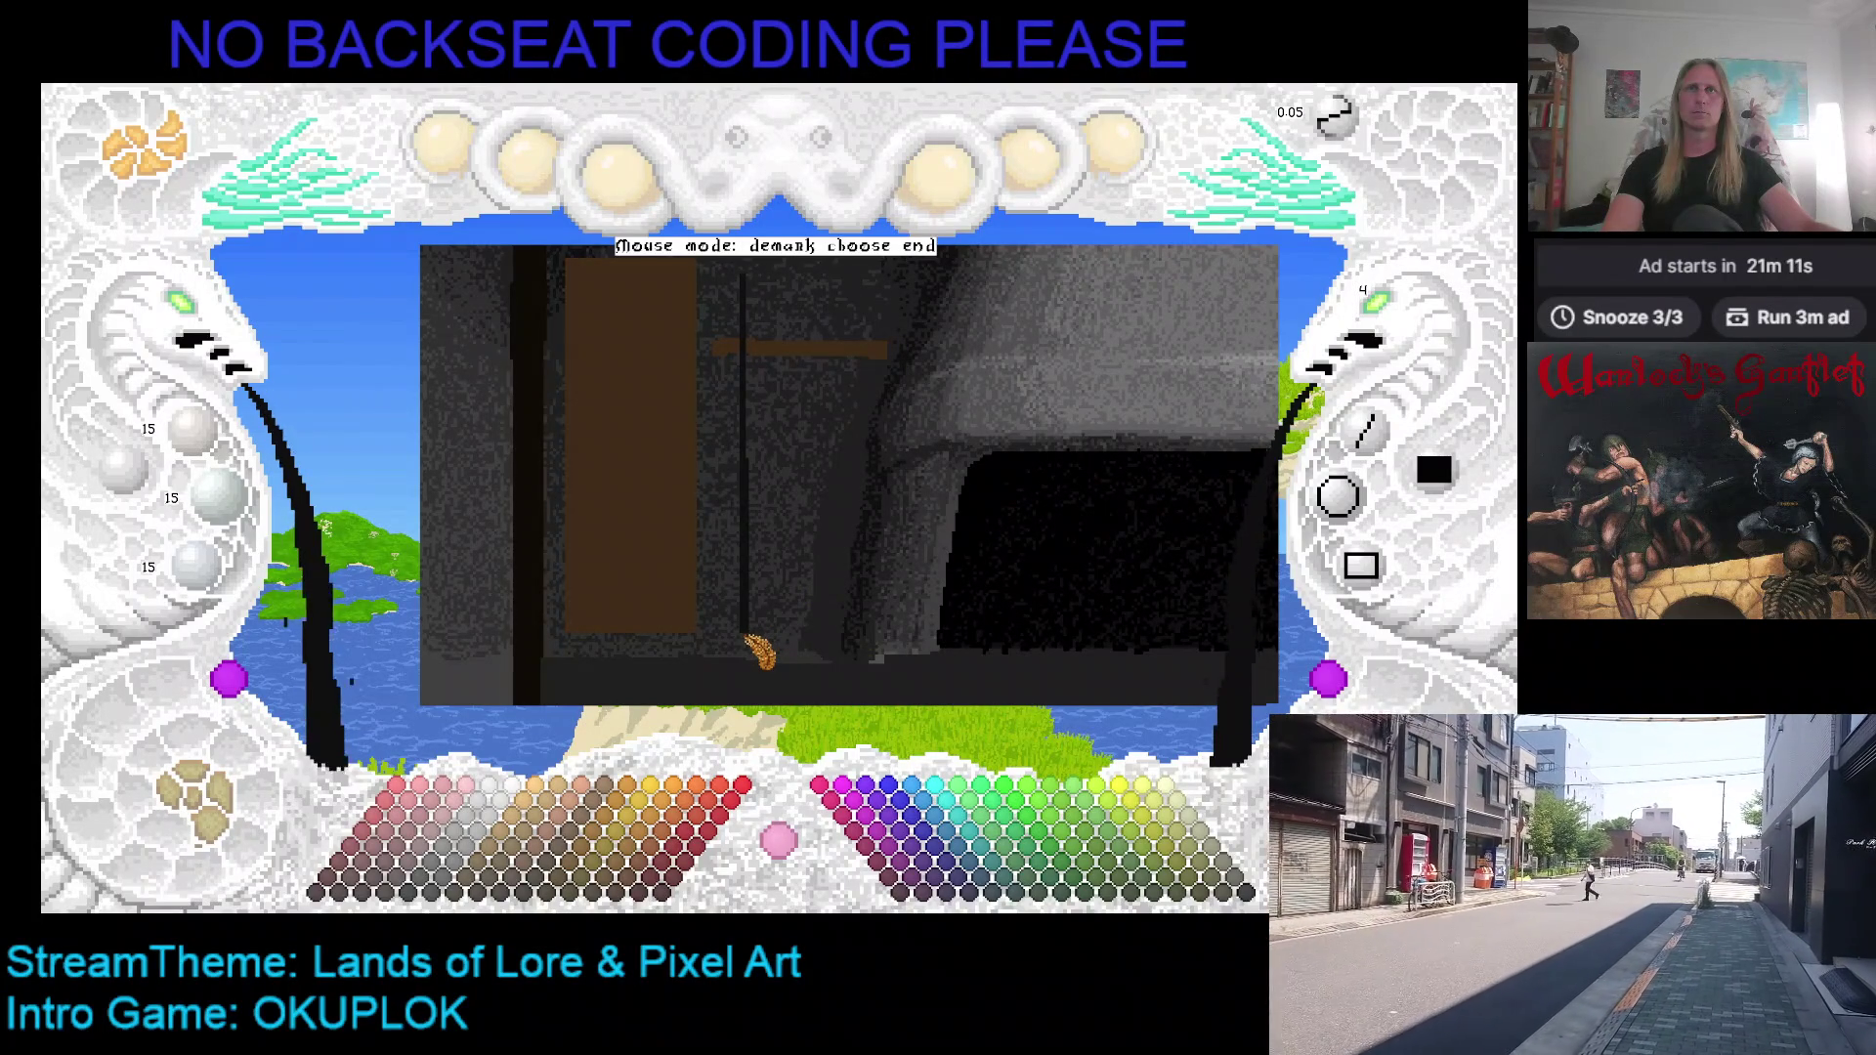
click(748, 637)
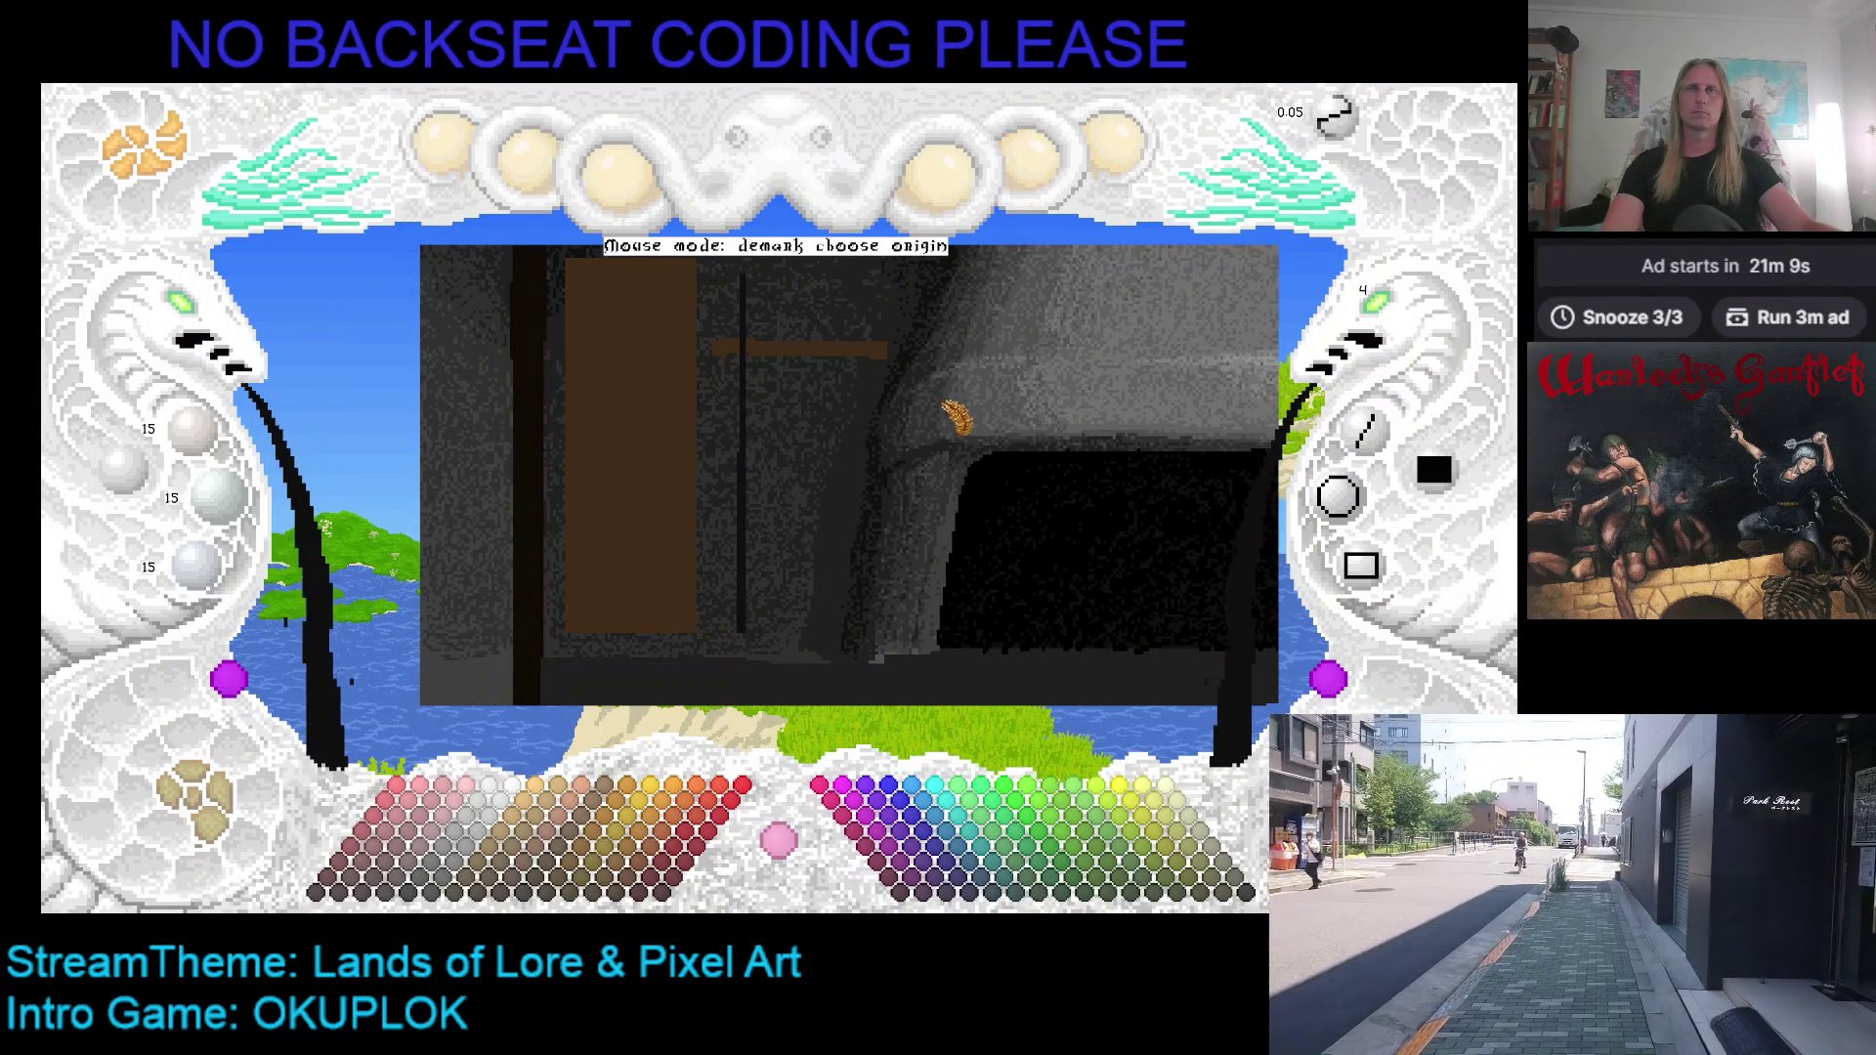
scroll(857, 518, up, 2)
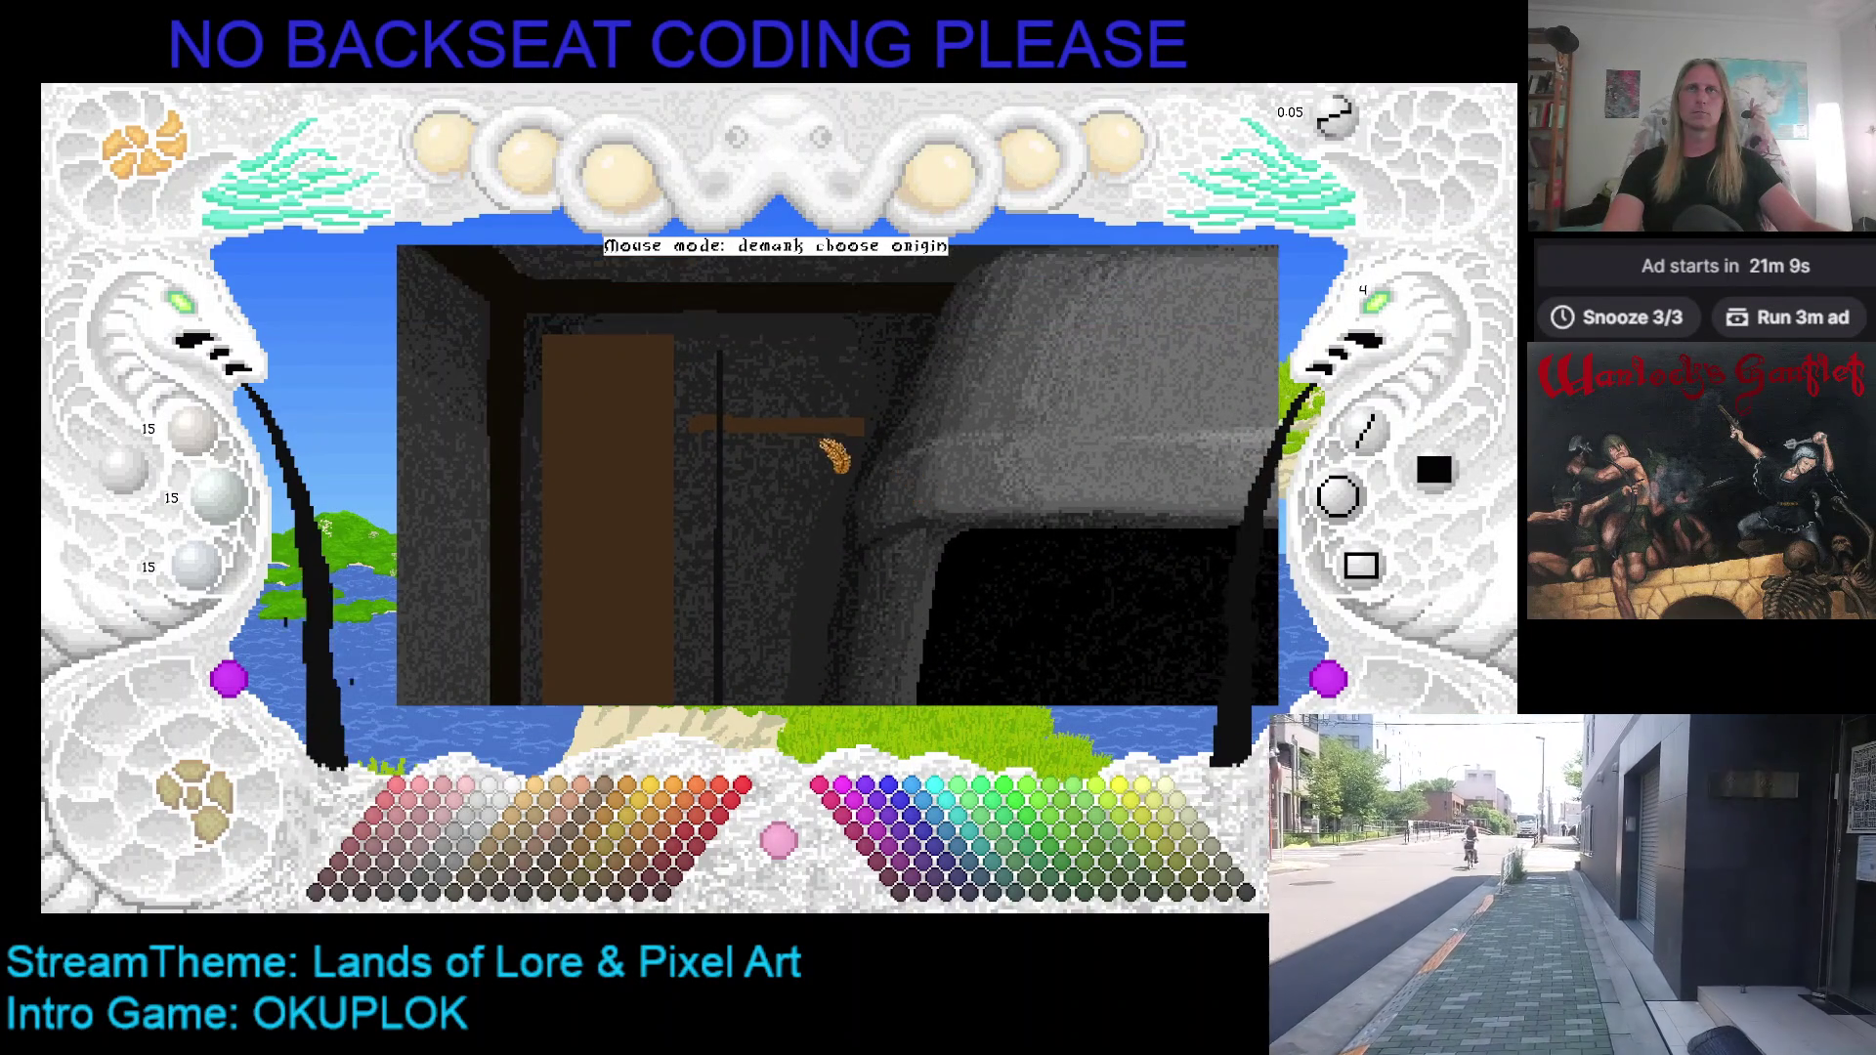
click(777, 399)
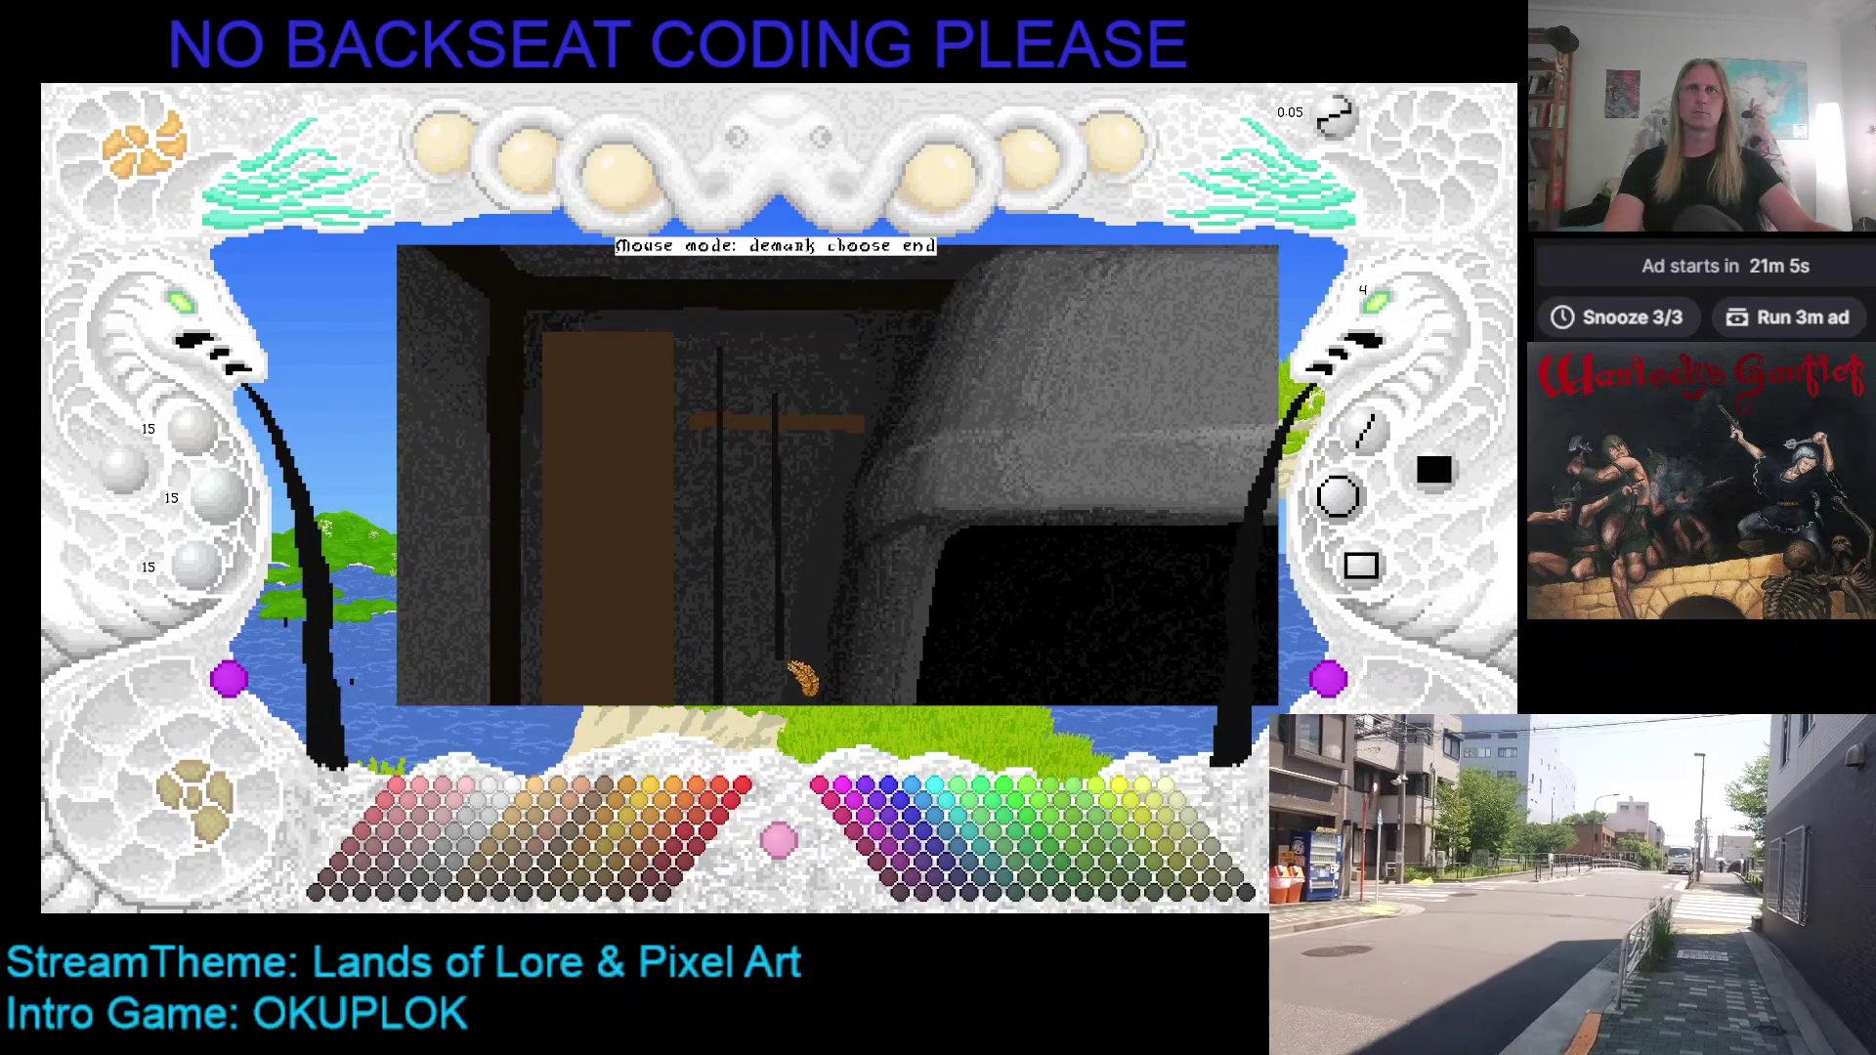
scroll(798, 679, down, 1)
click(779, 570)
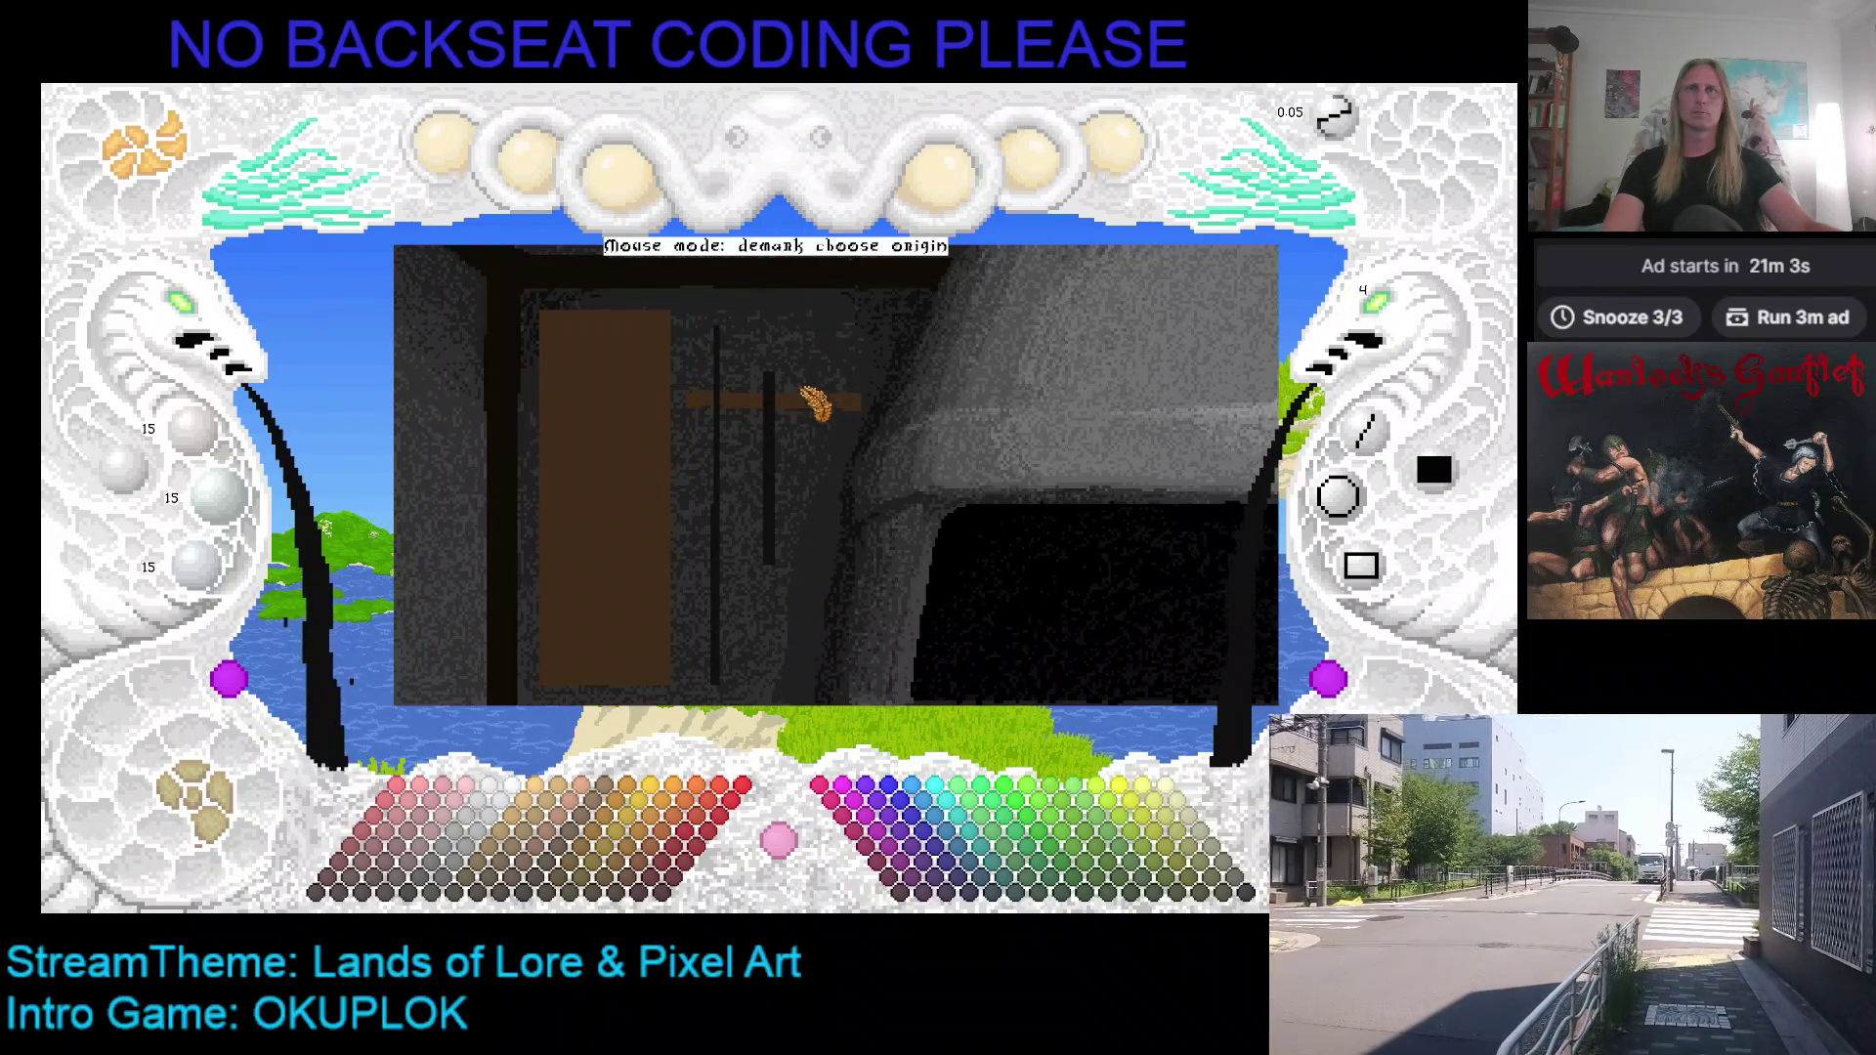
click(812, 377)
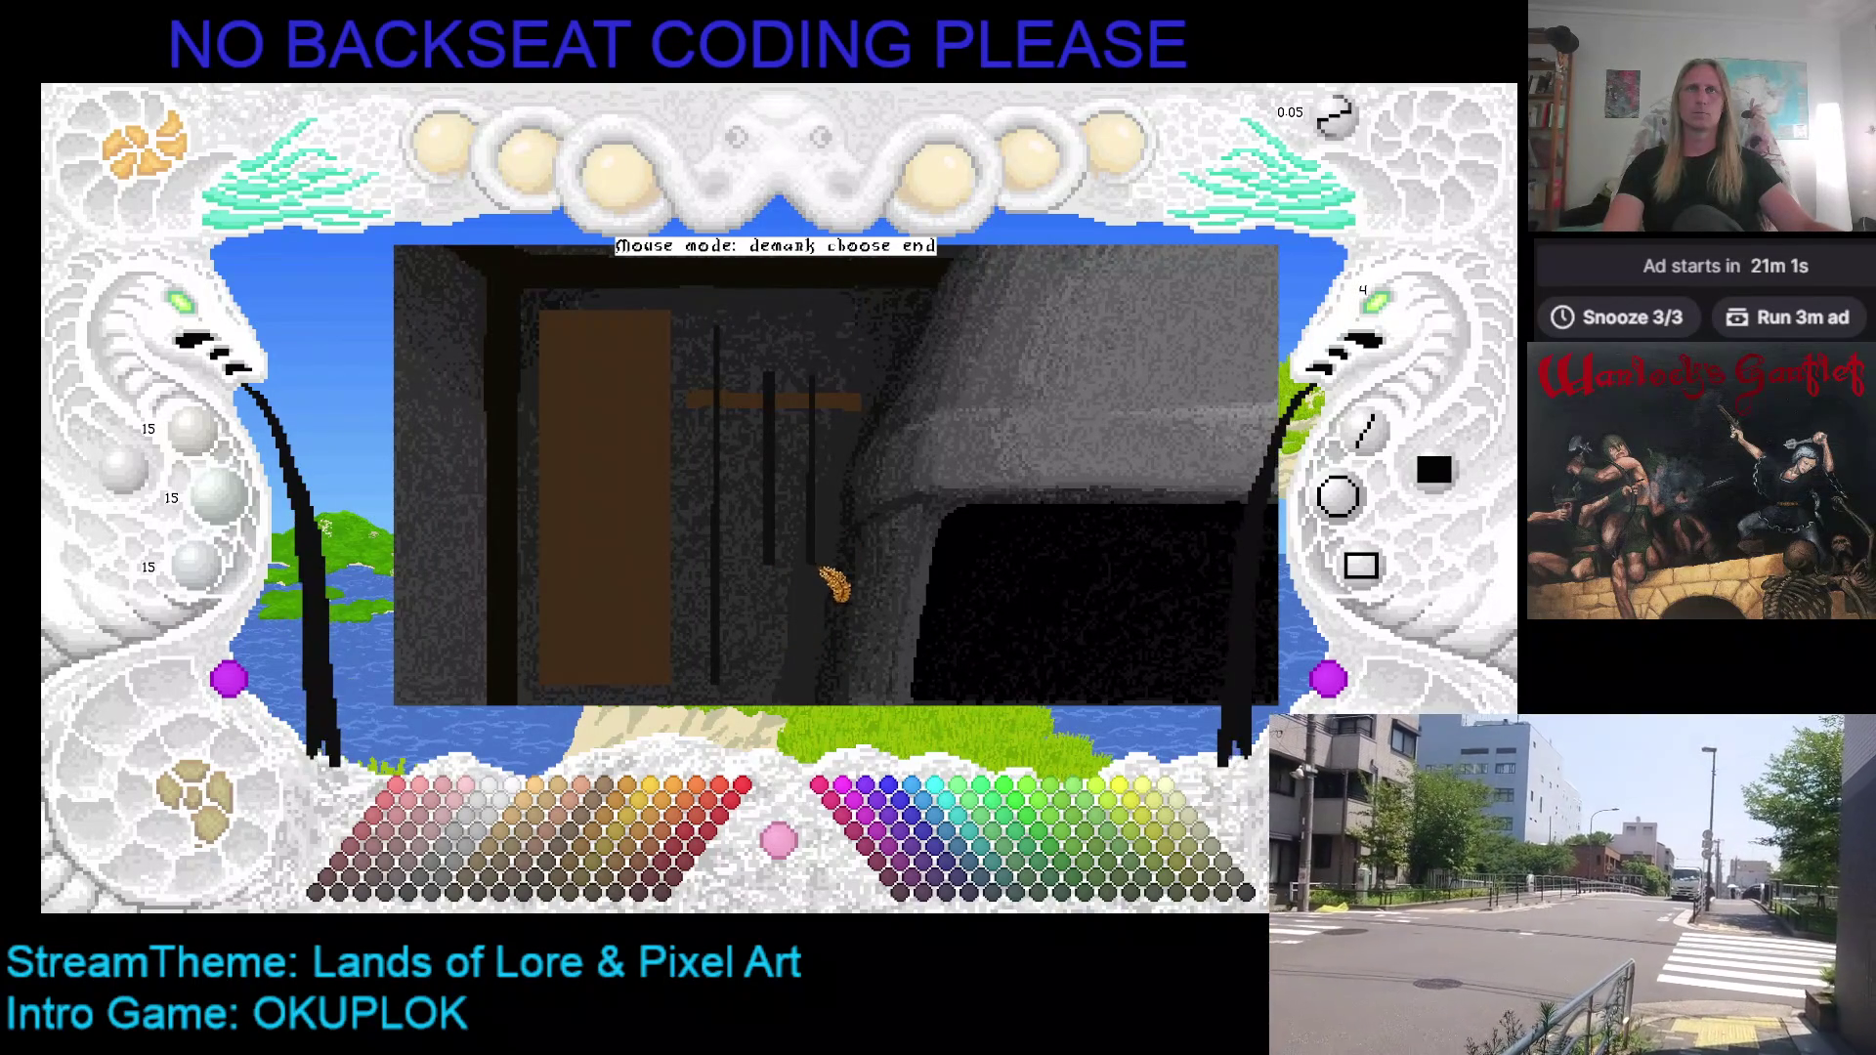
click(826, 597)
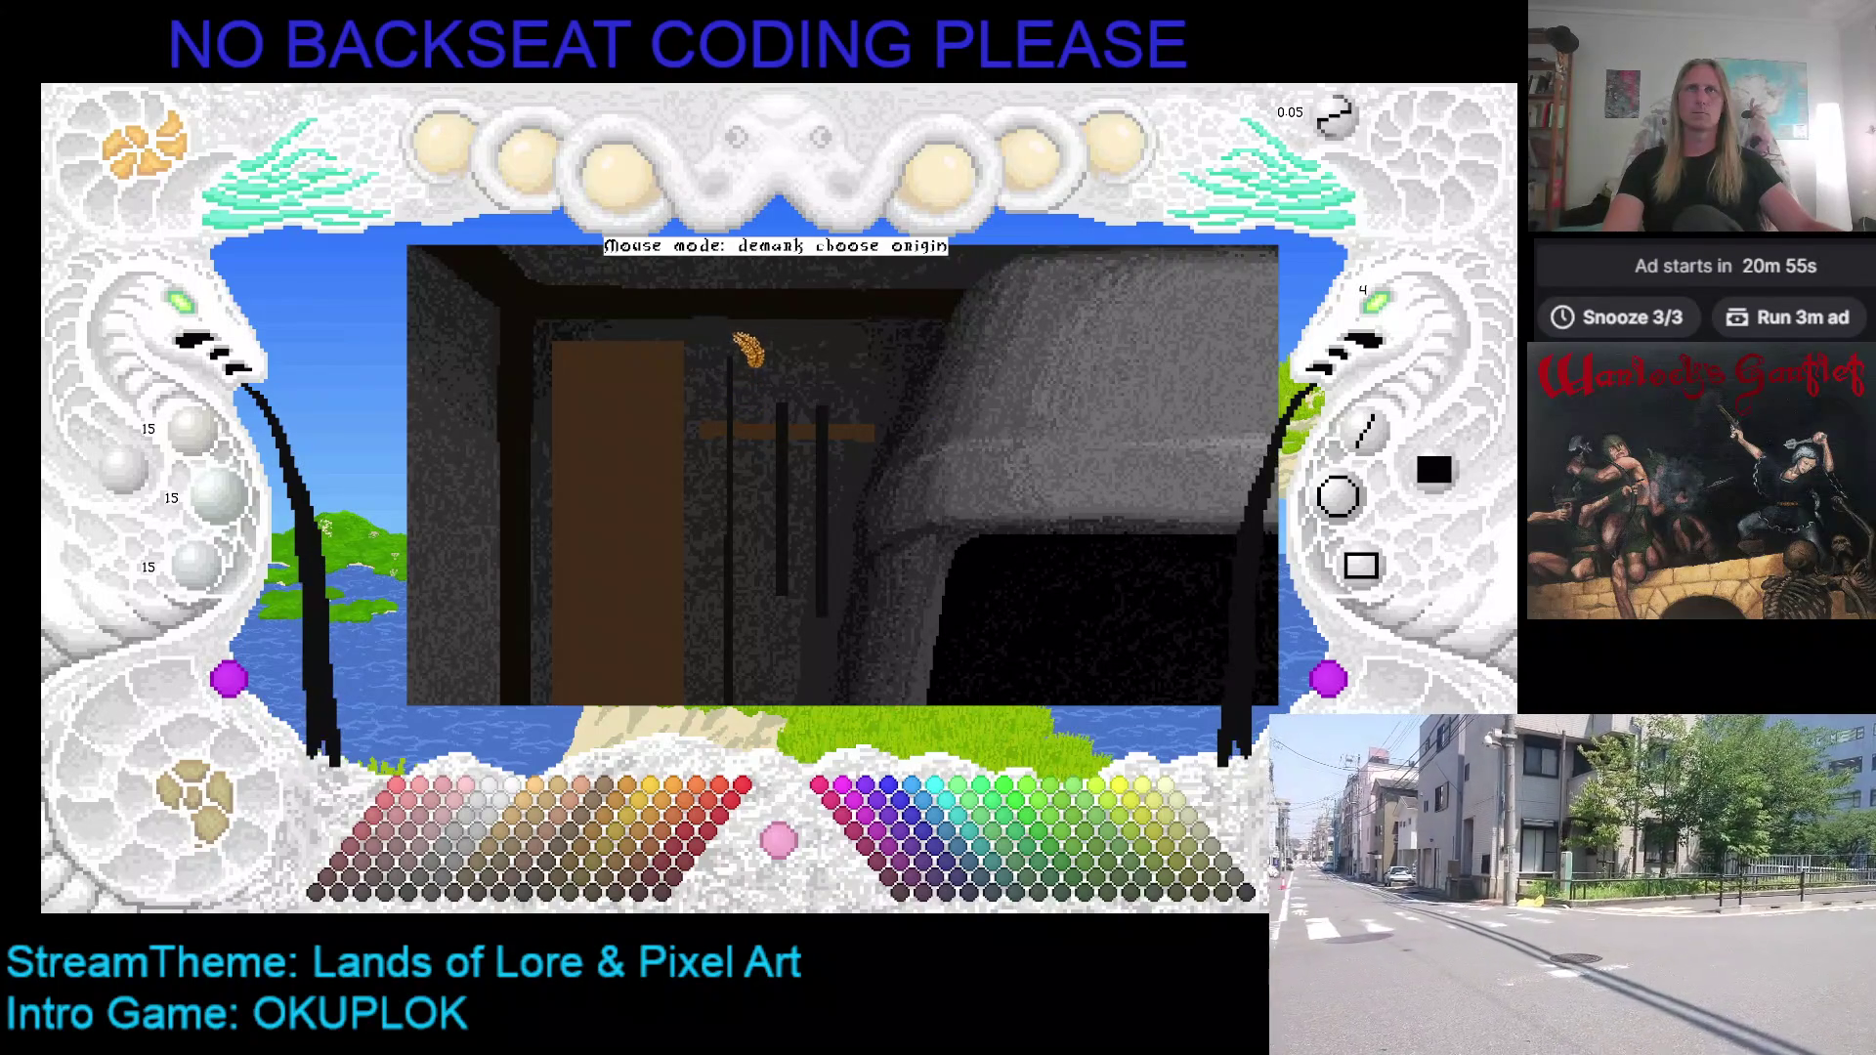
Step: Add a short black line near the wall top and a black crossbar by the shelf
click(739, 428)
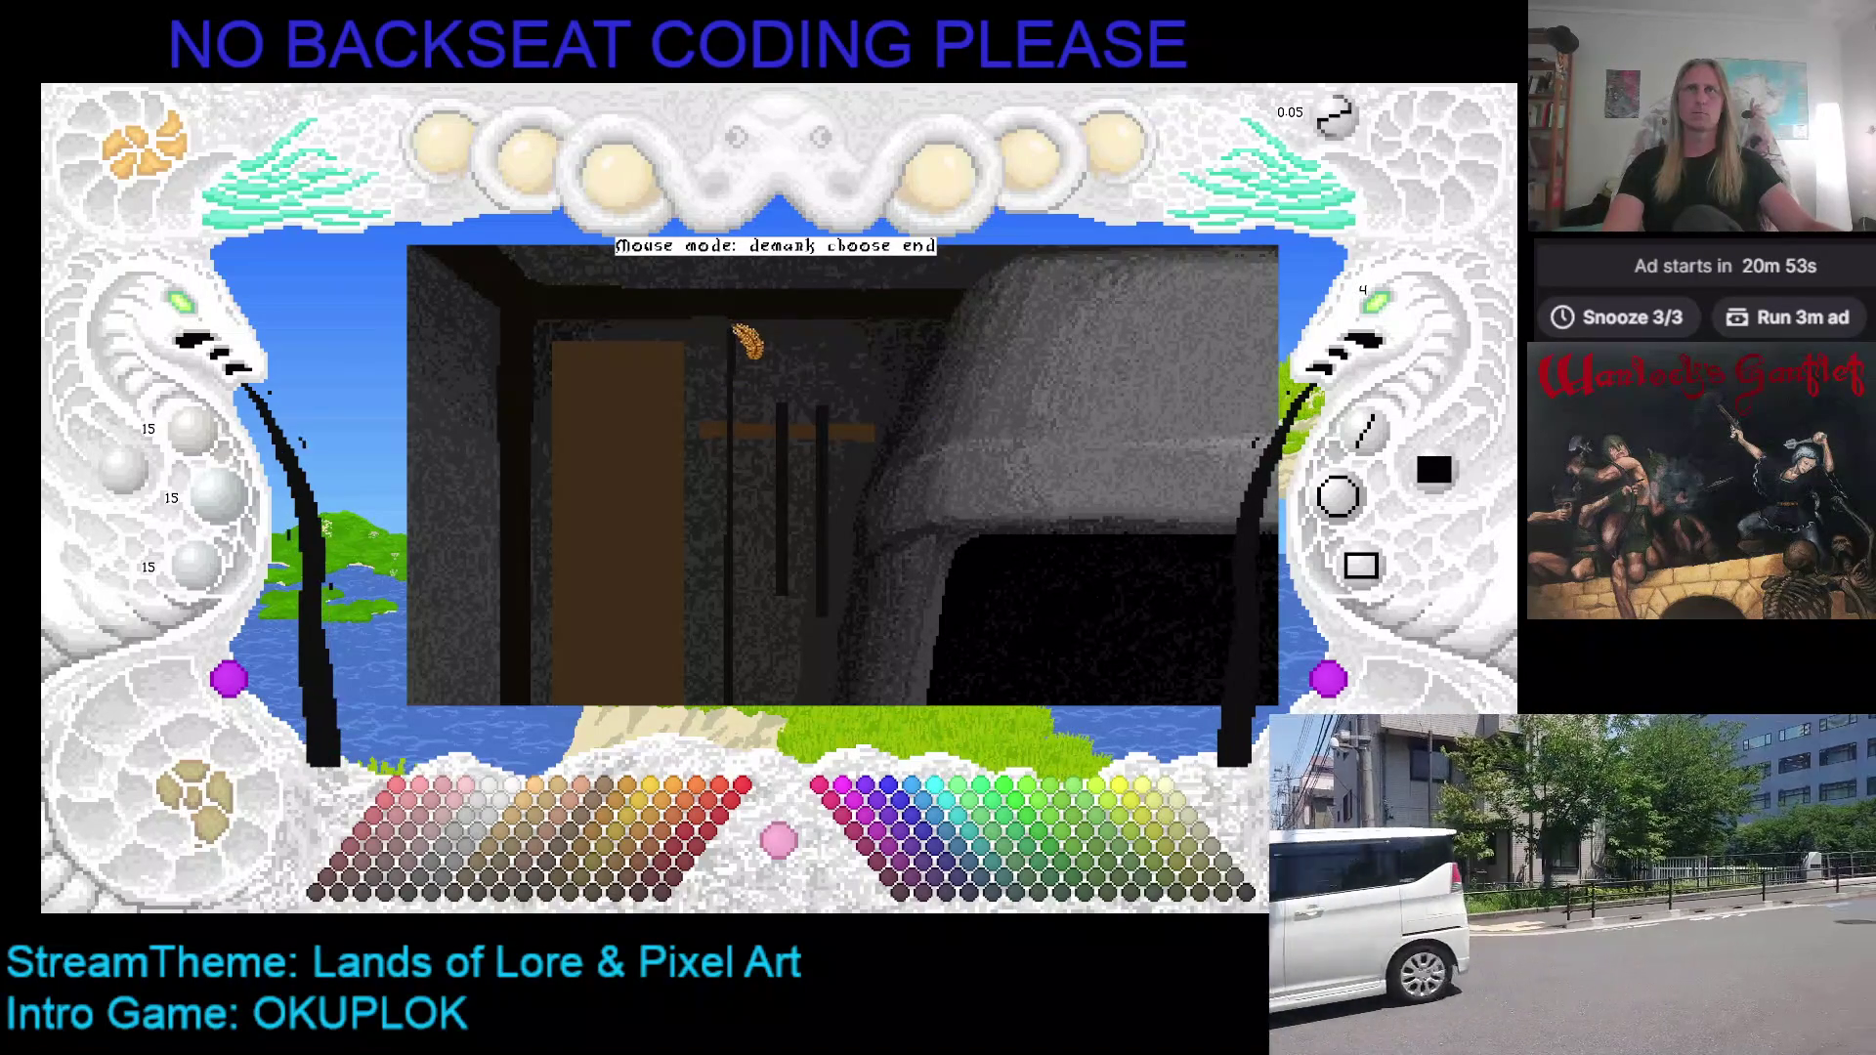
click(745, 352)
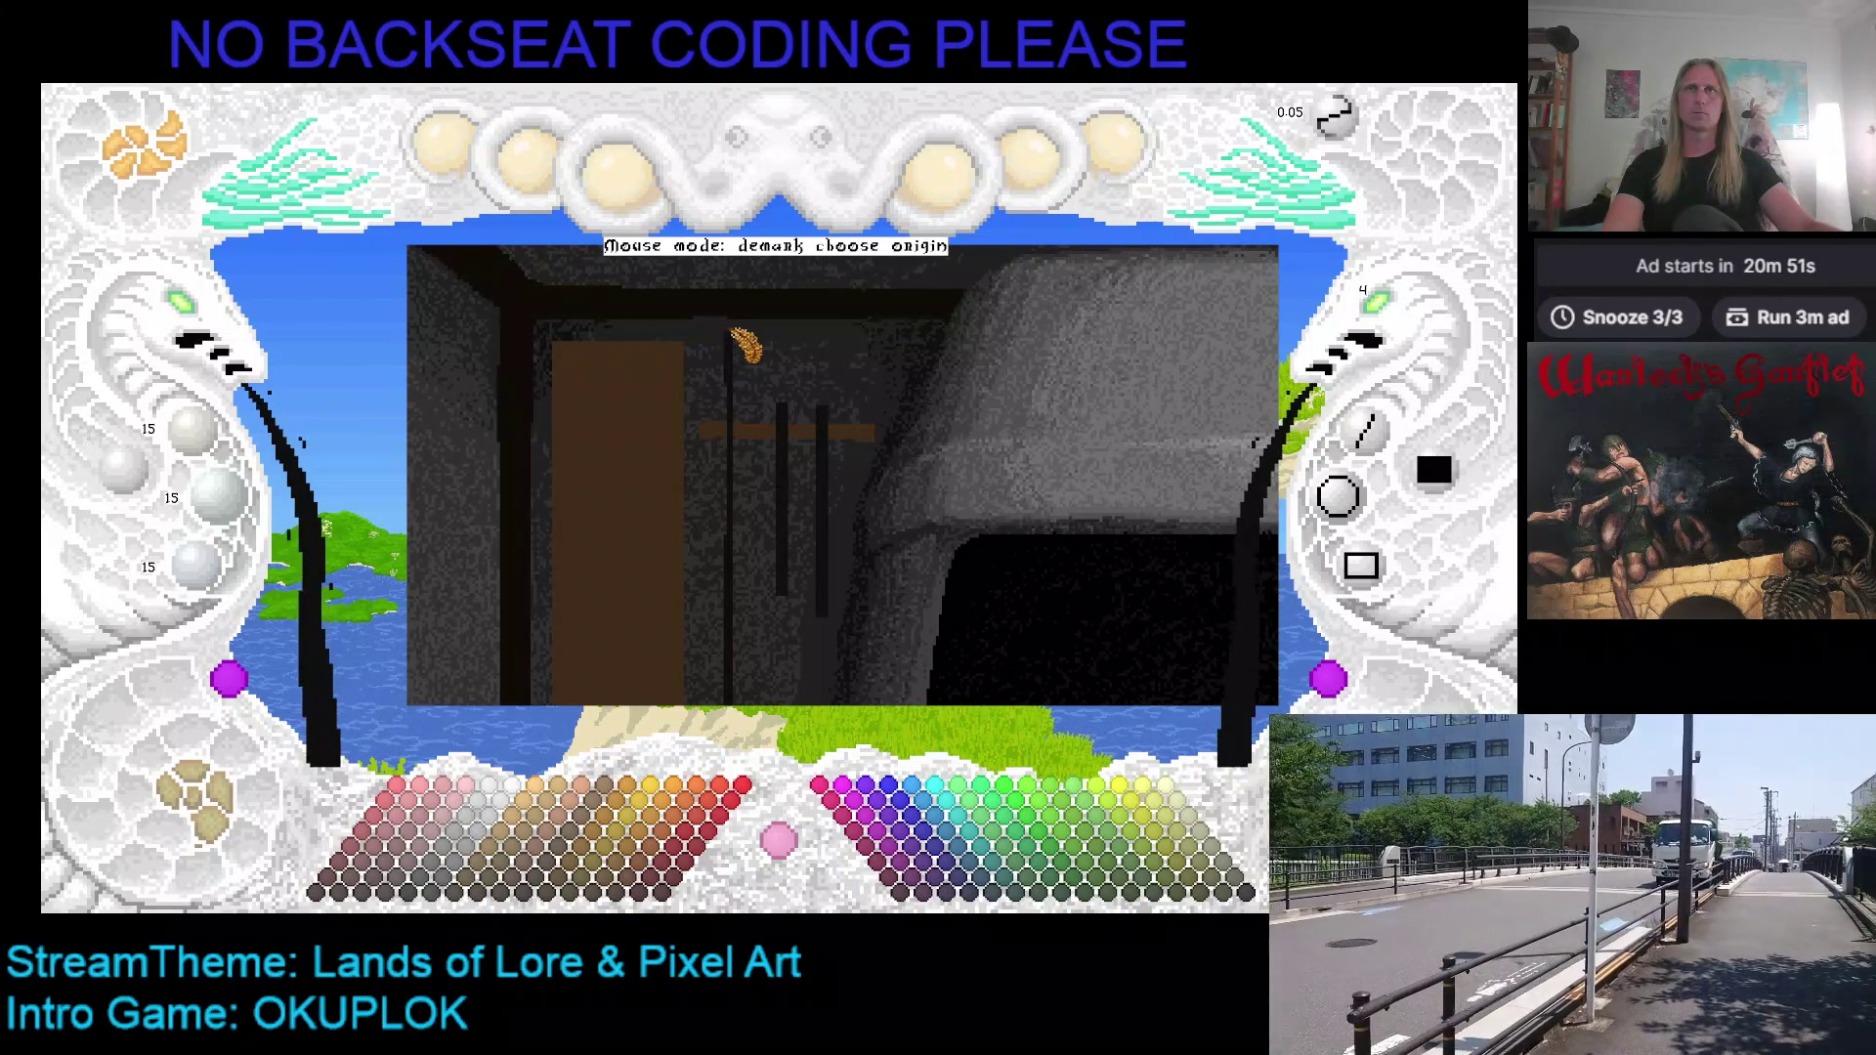
click(701, 414)
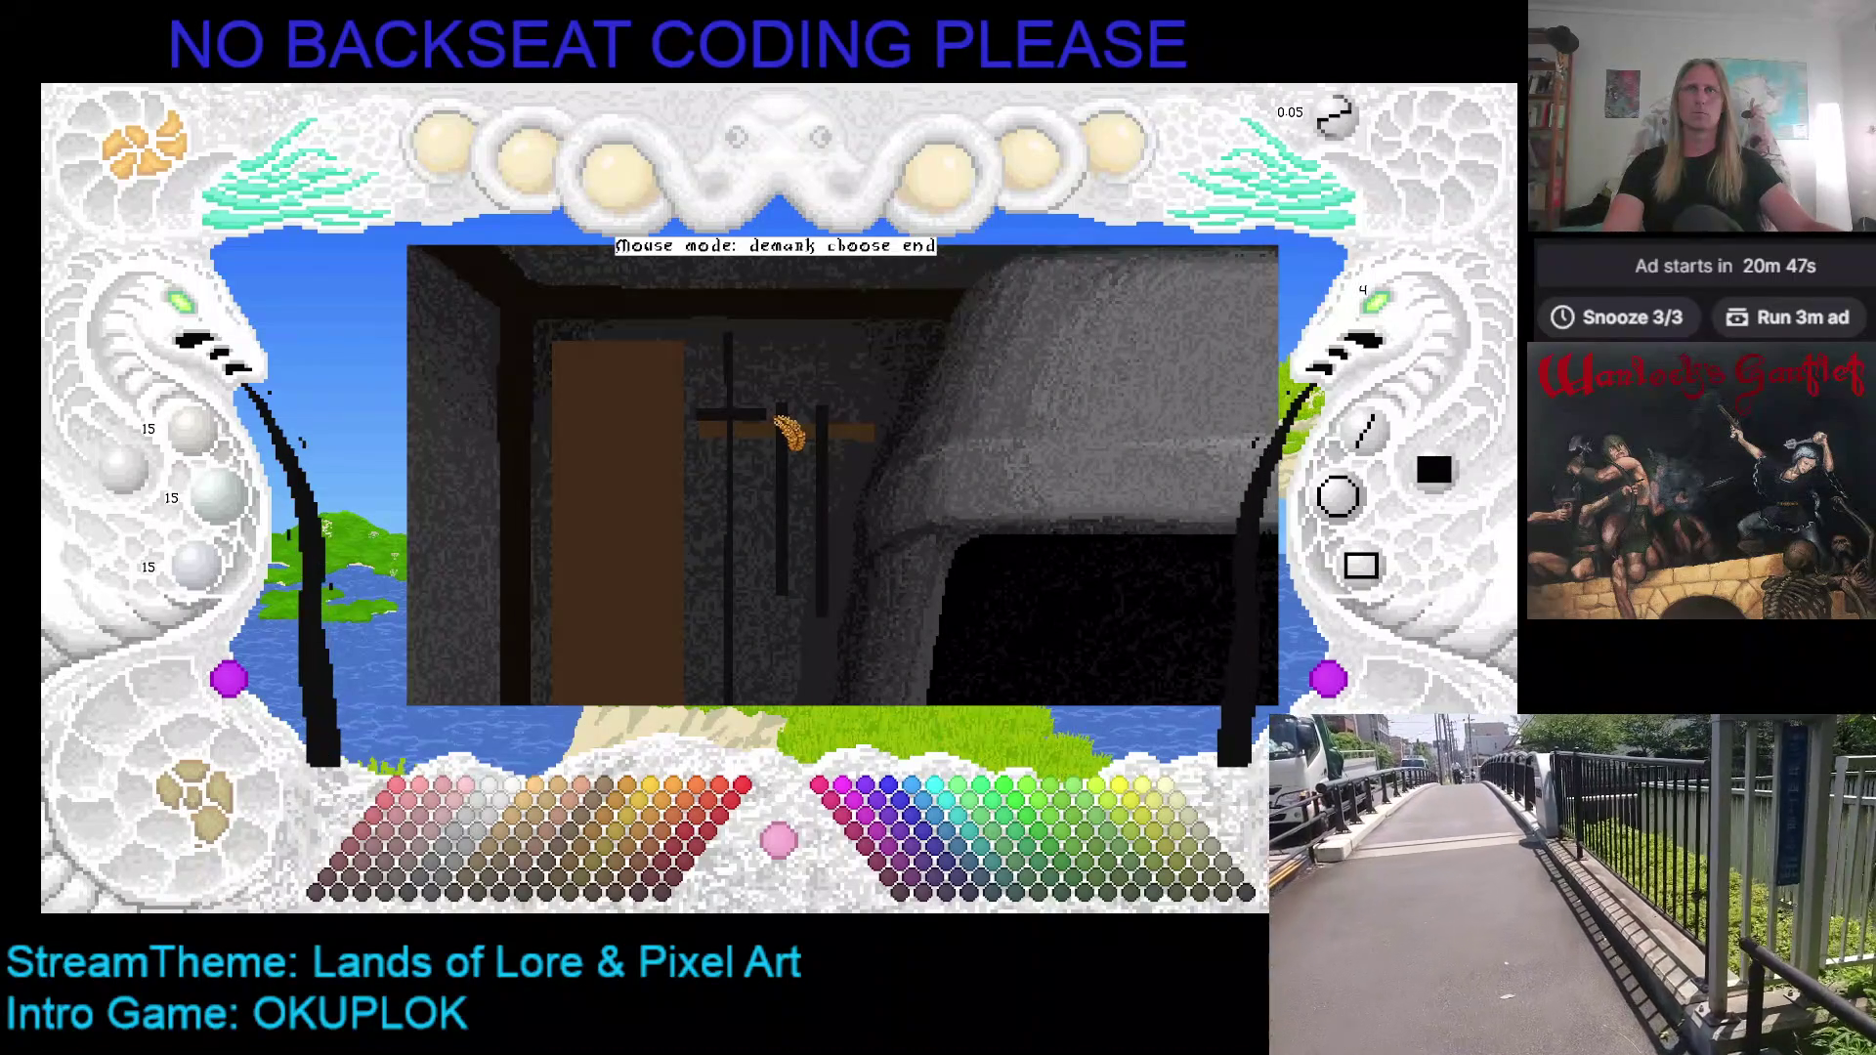
click(779, 418)
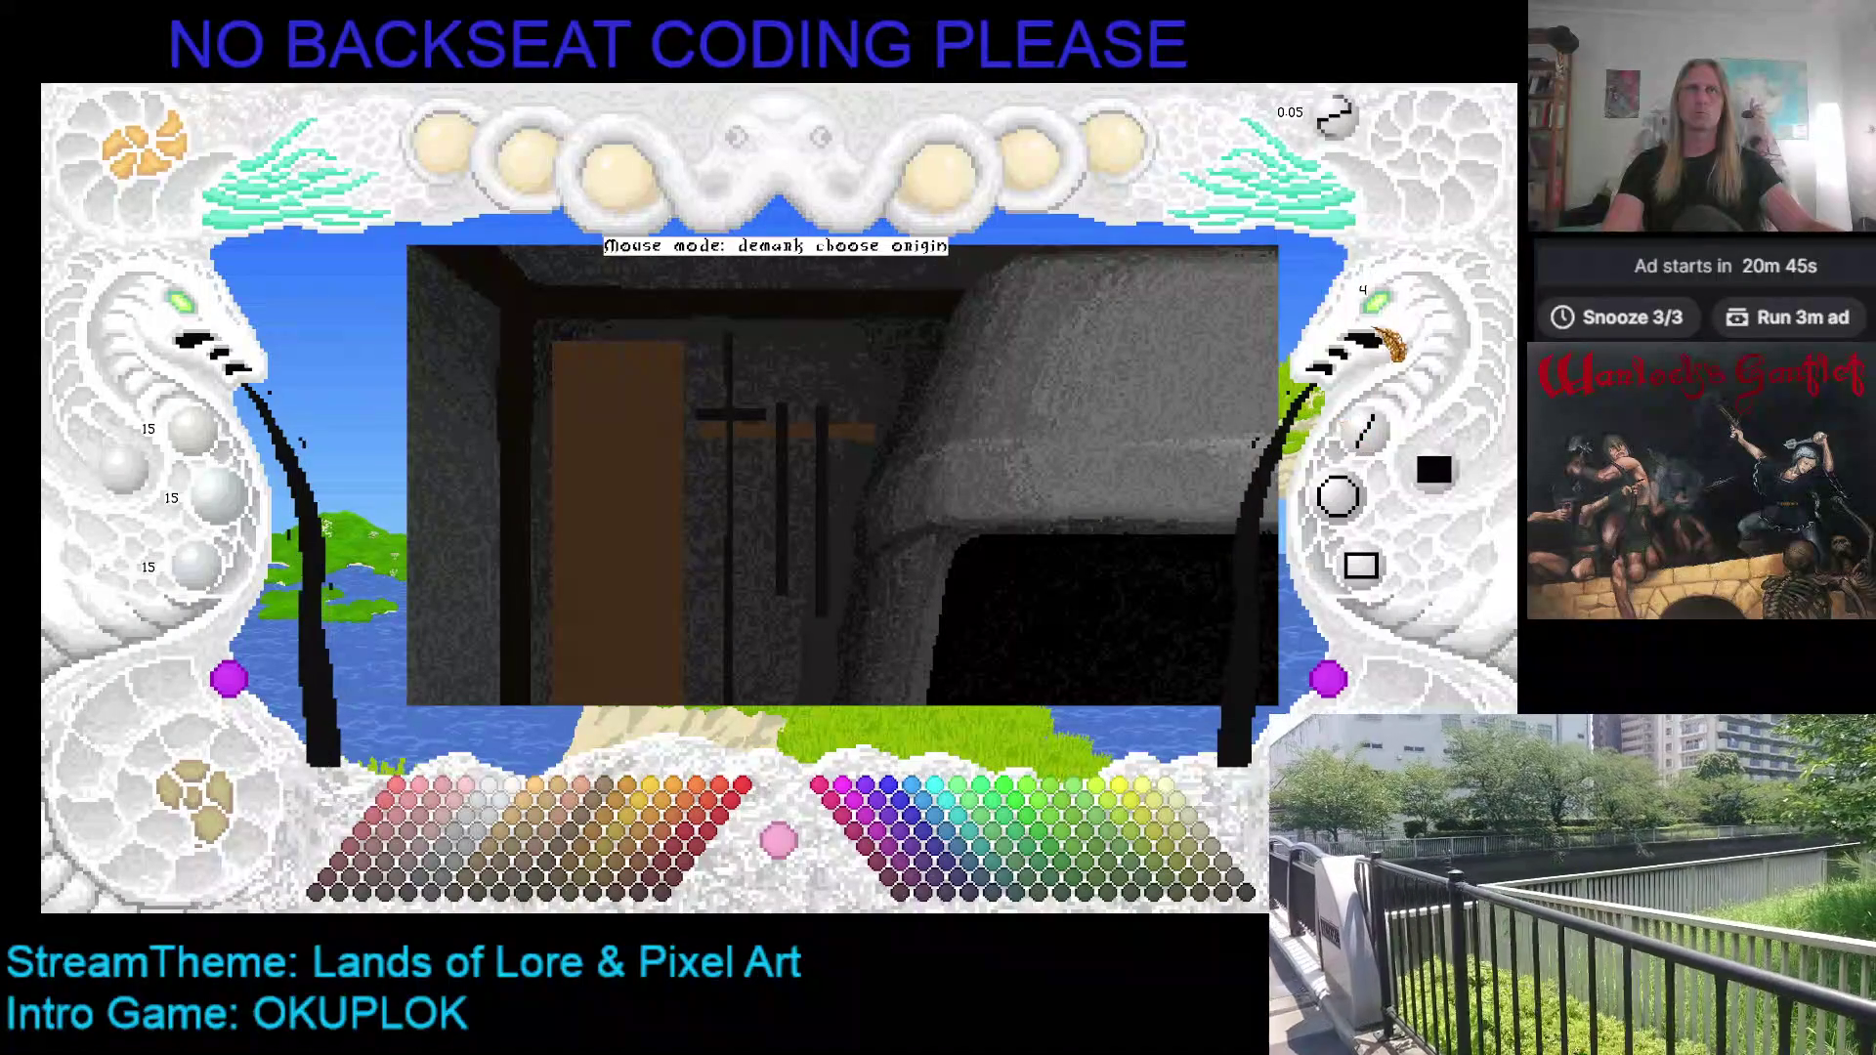
click(1382, 326)
scroll(1397, 323, down, 1)
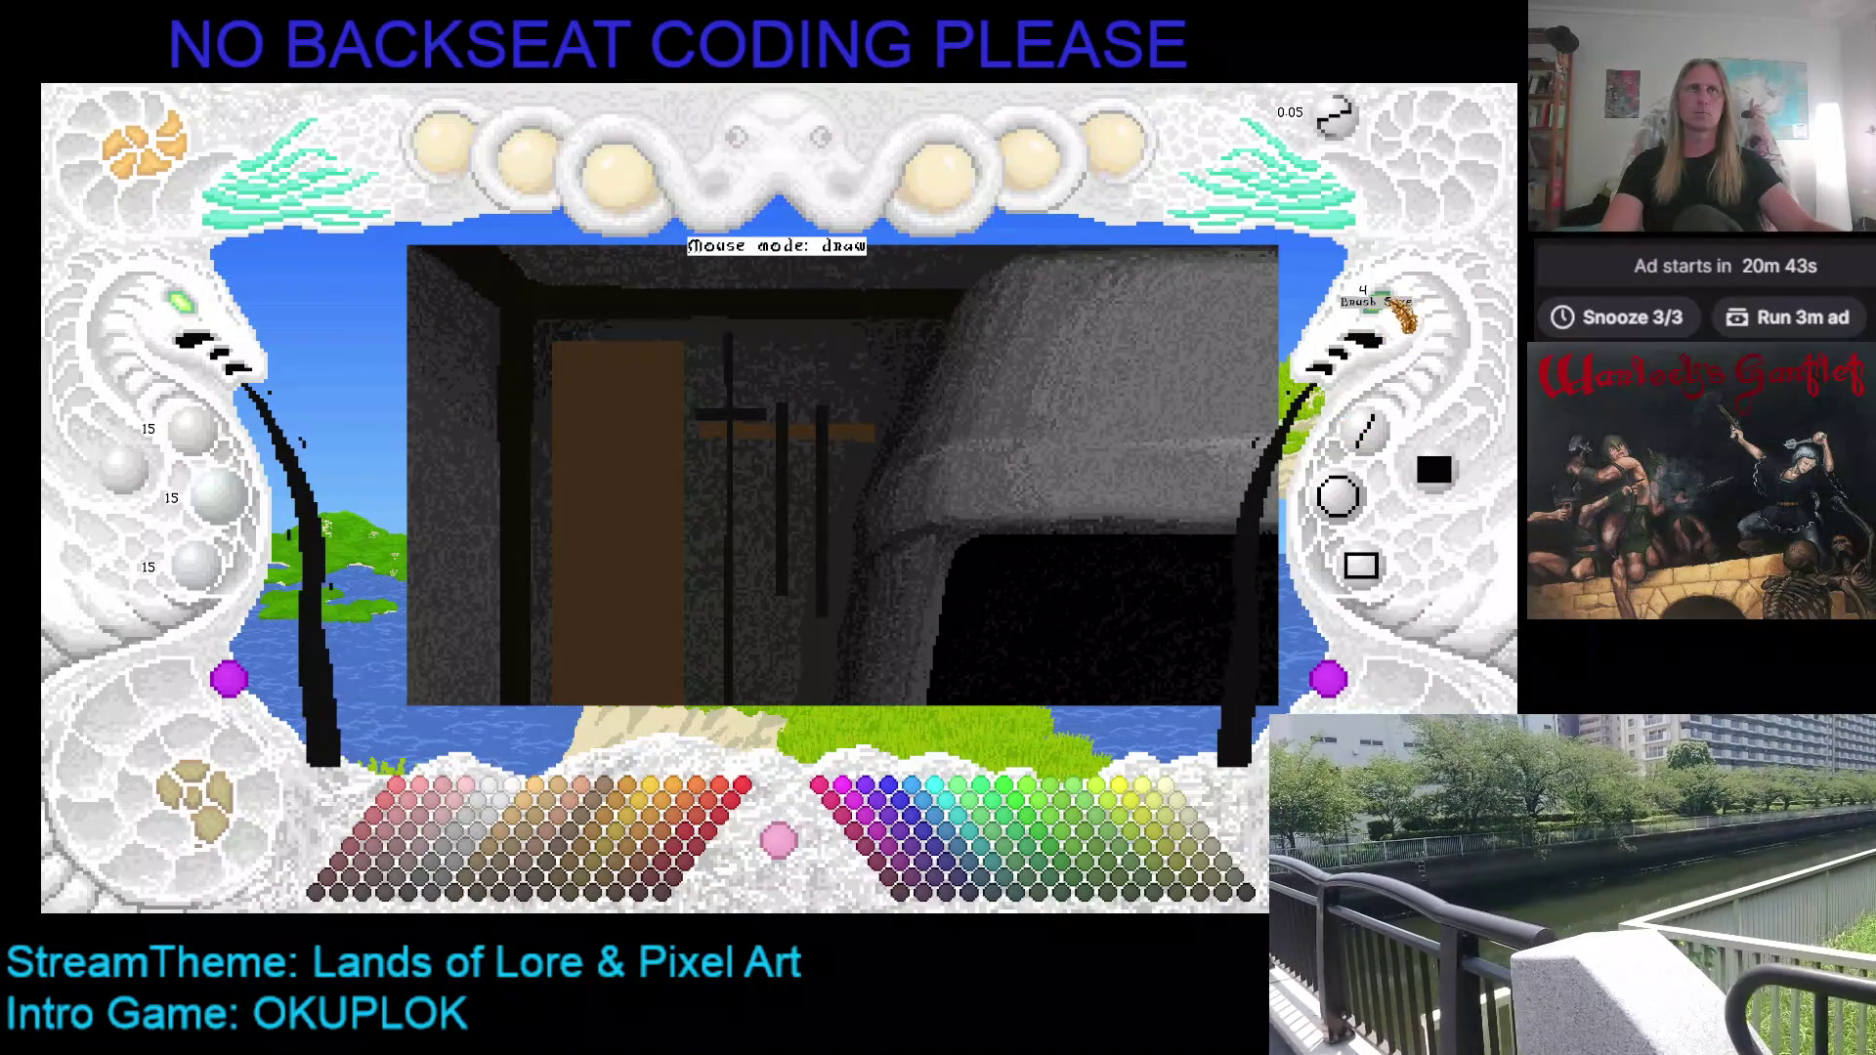
Step: At brush size 2, draw rounded black tips at the bottom ends of both hanging handles
scroll(1398, 322, down, 1)
scroll(196, 313, up, 2)
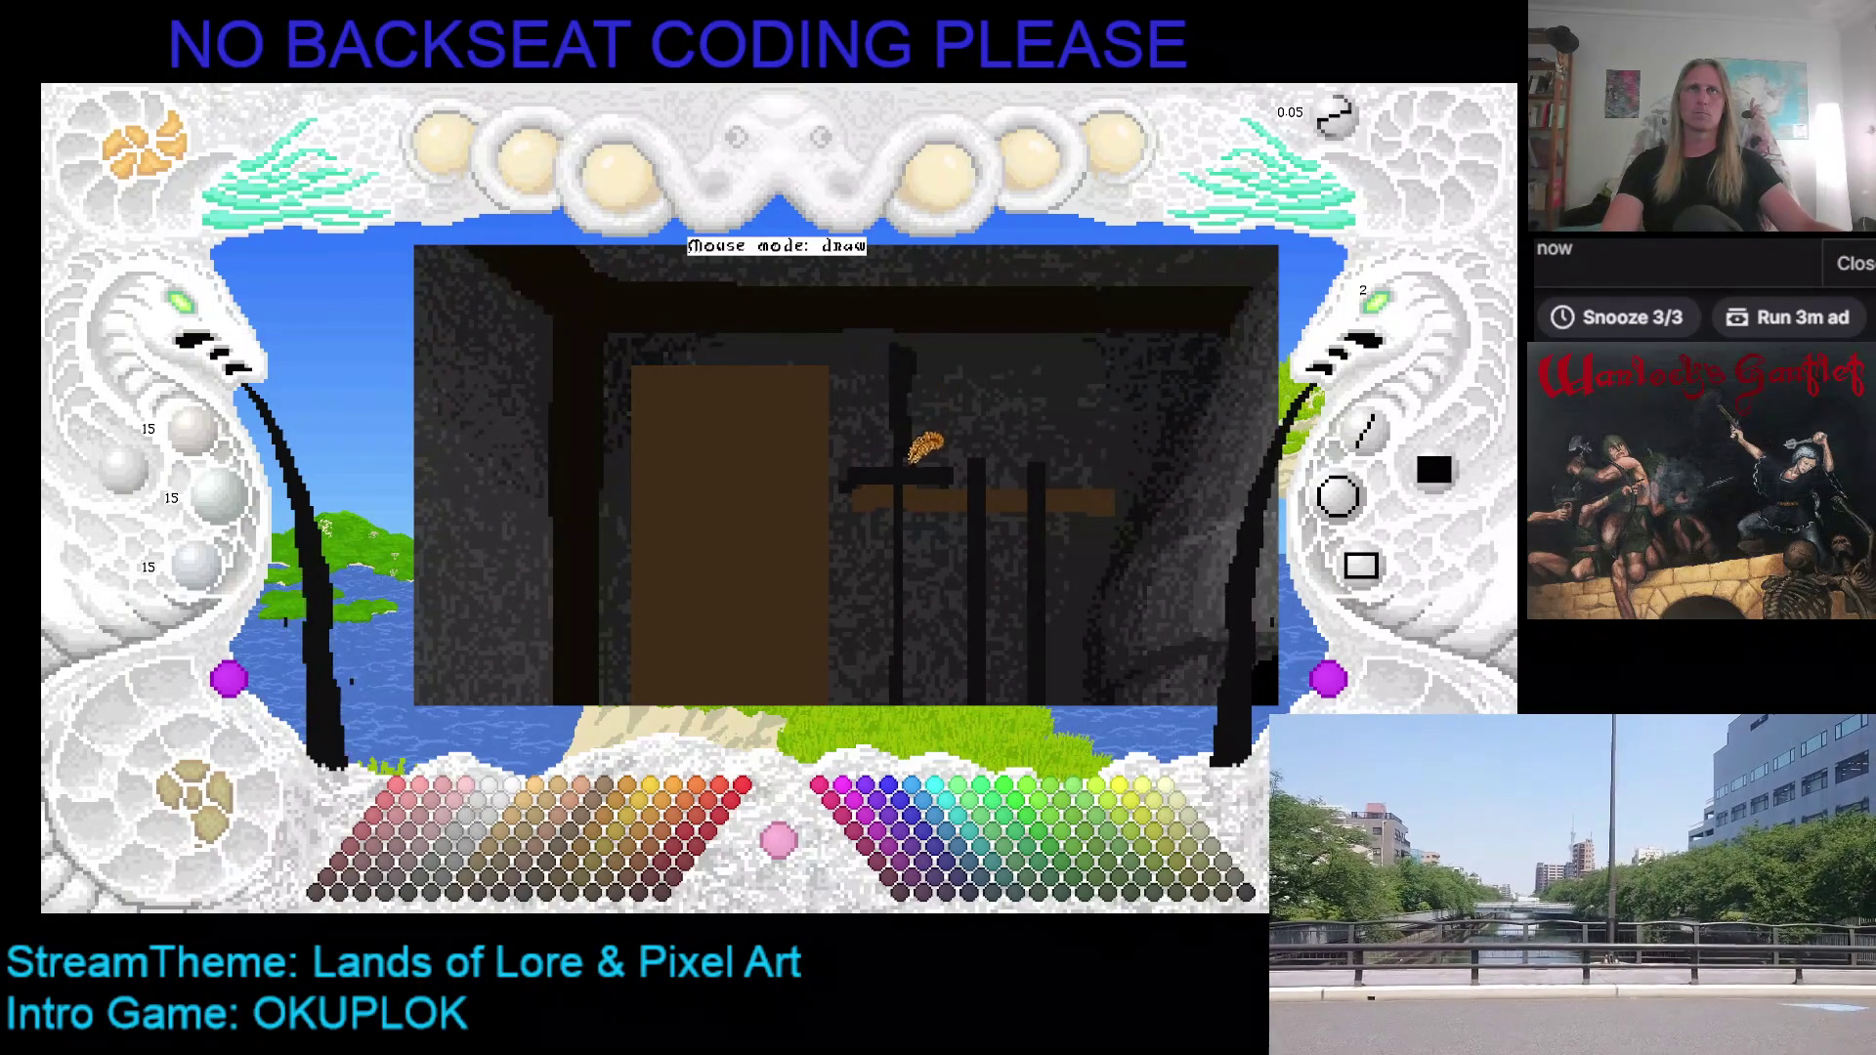
drag(905, 420, 834, 293)
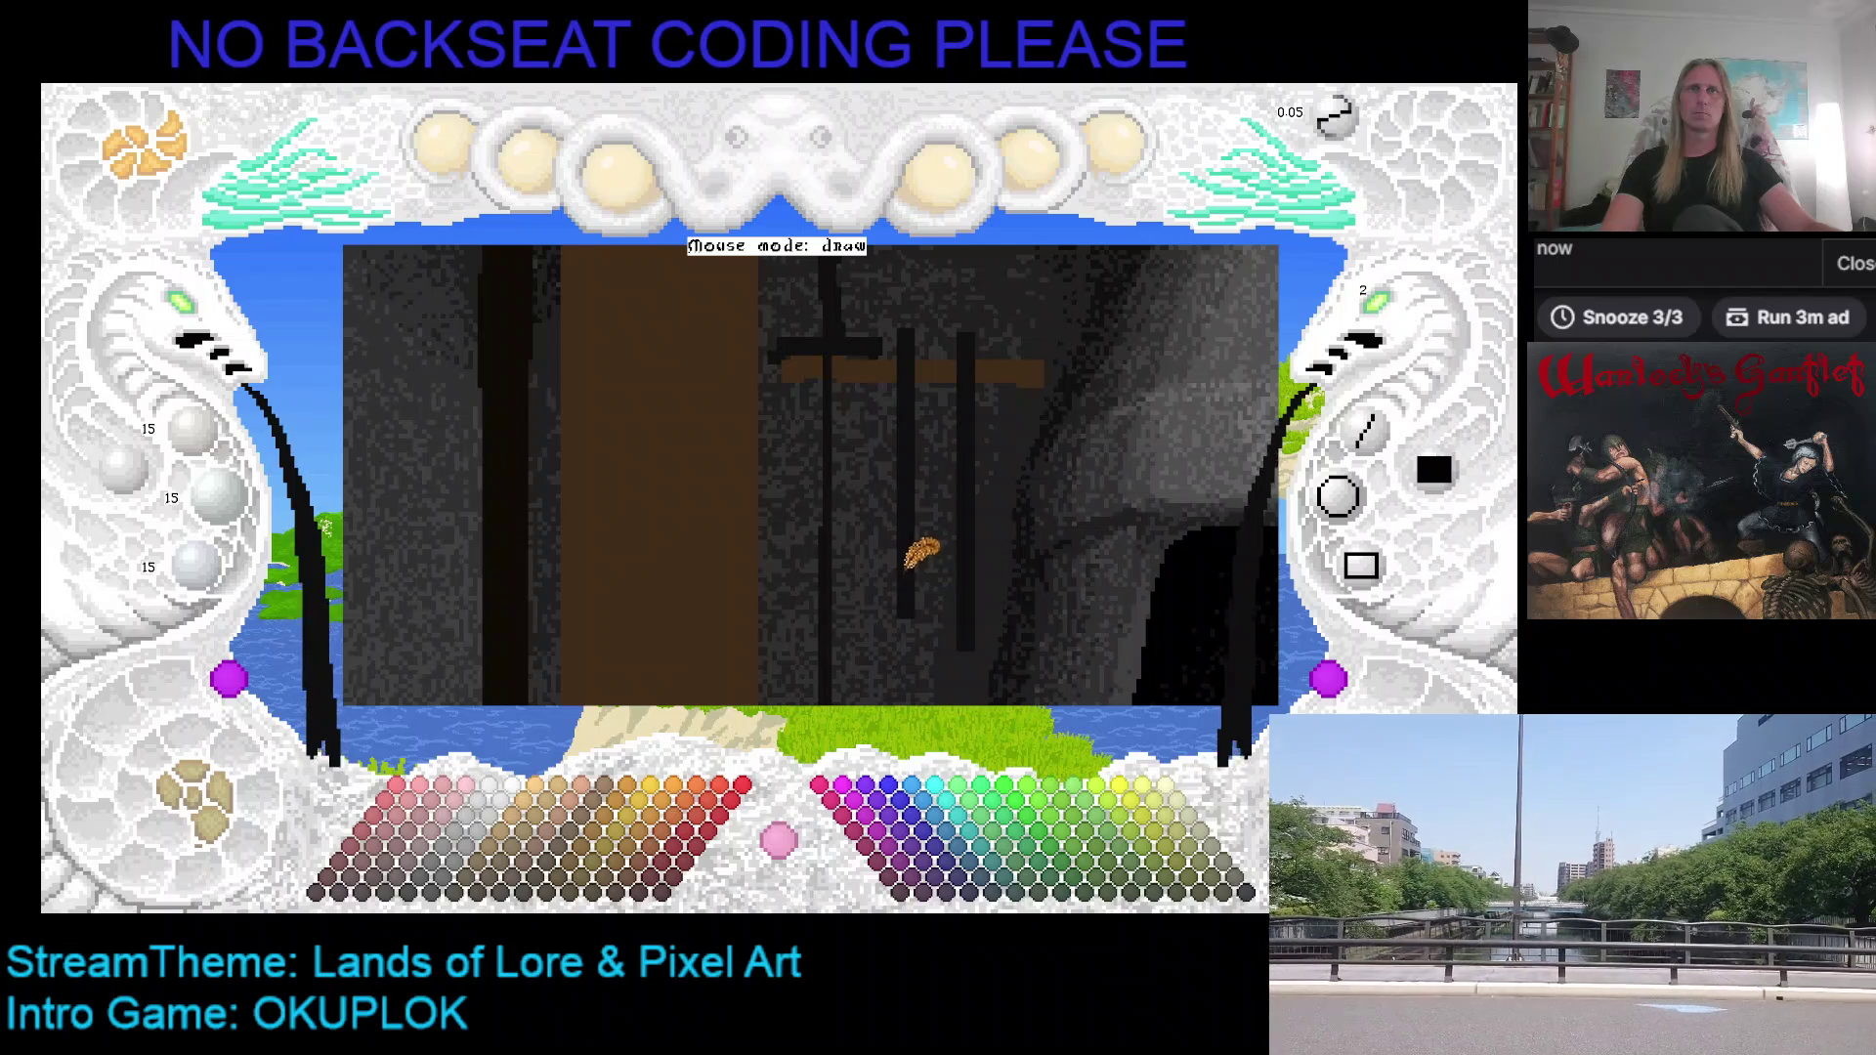
mouse_move(905, 600)
mouse_down()
mouse_move(938, 606)
mouse_move(917, 536)
mouse_move(896, 586)
mouse_move(927, 572)
mouse_move(901, 592)
mouse_move(909, 566)
mouse_move(916, 617)
mouse_up()
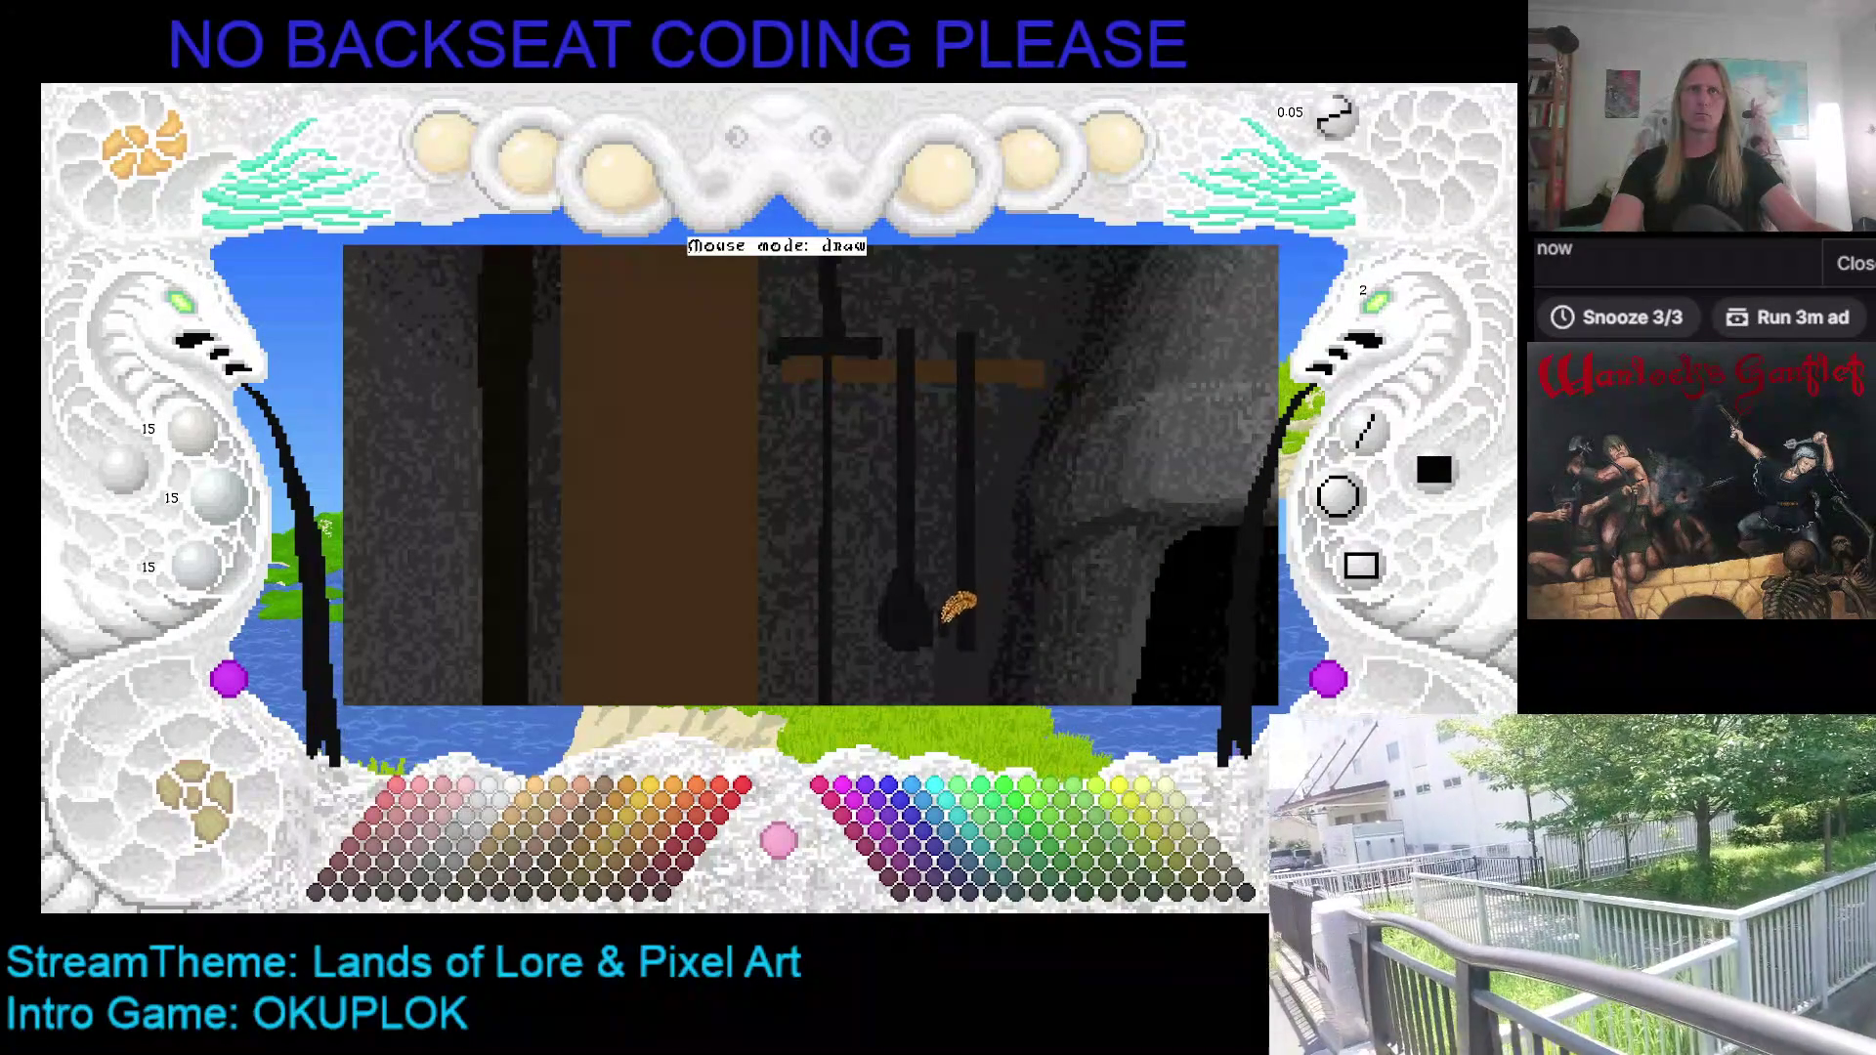
scroll(985, 615, down, 3)
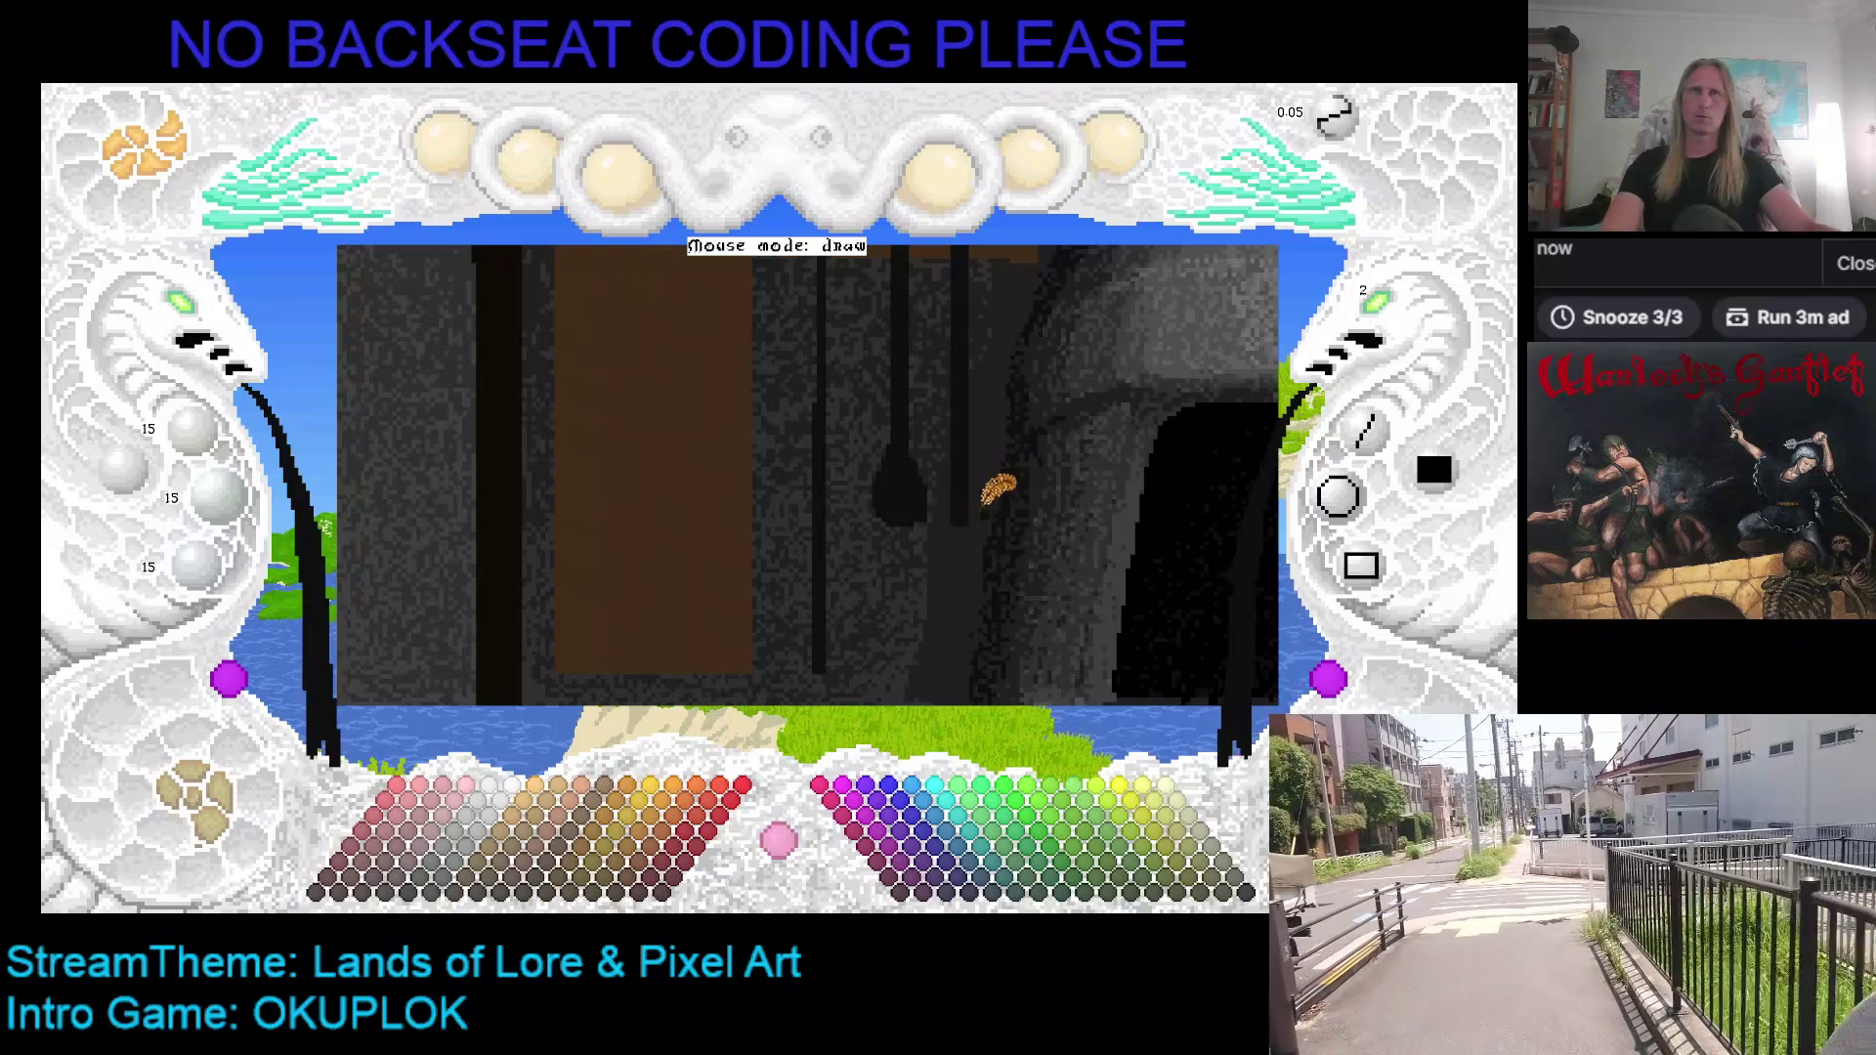
drag(958, 493, 987, 525)
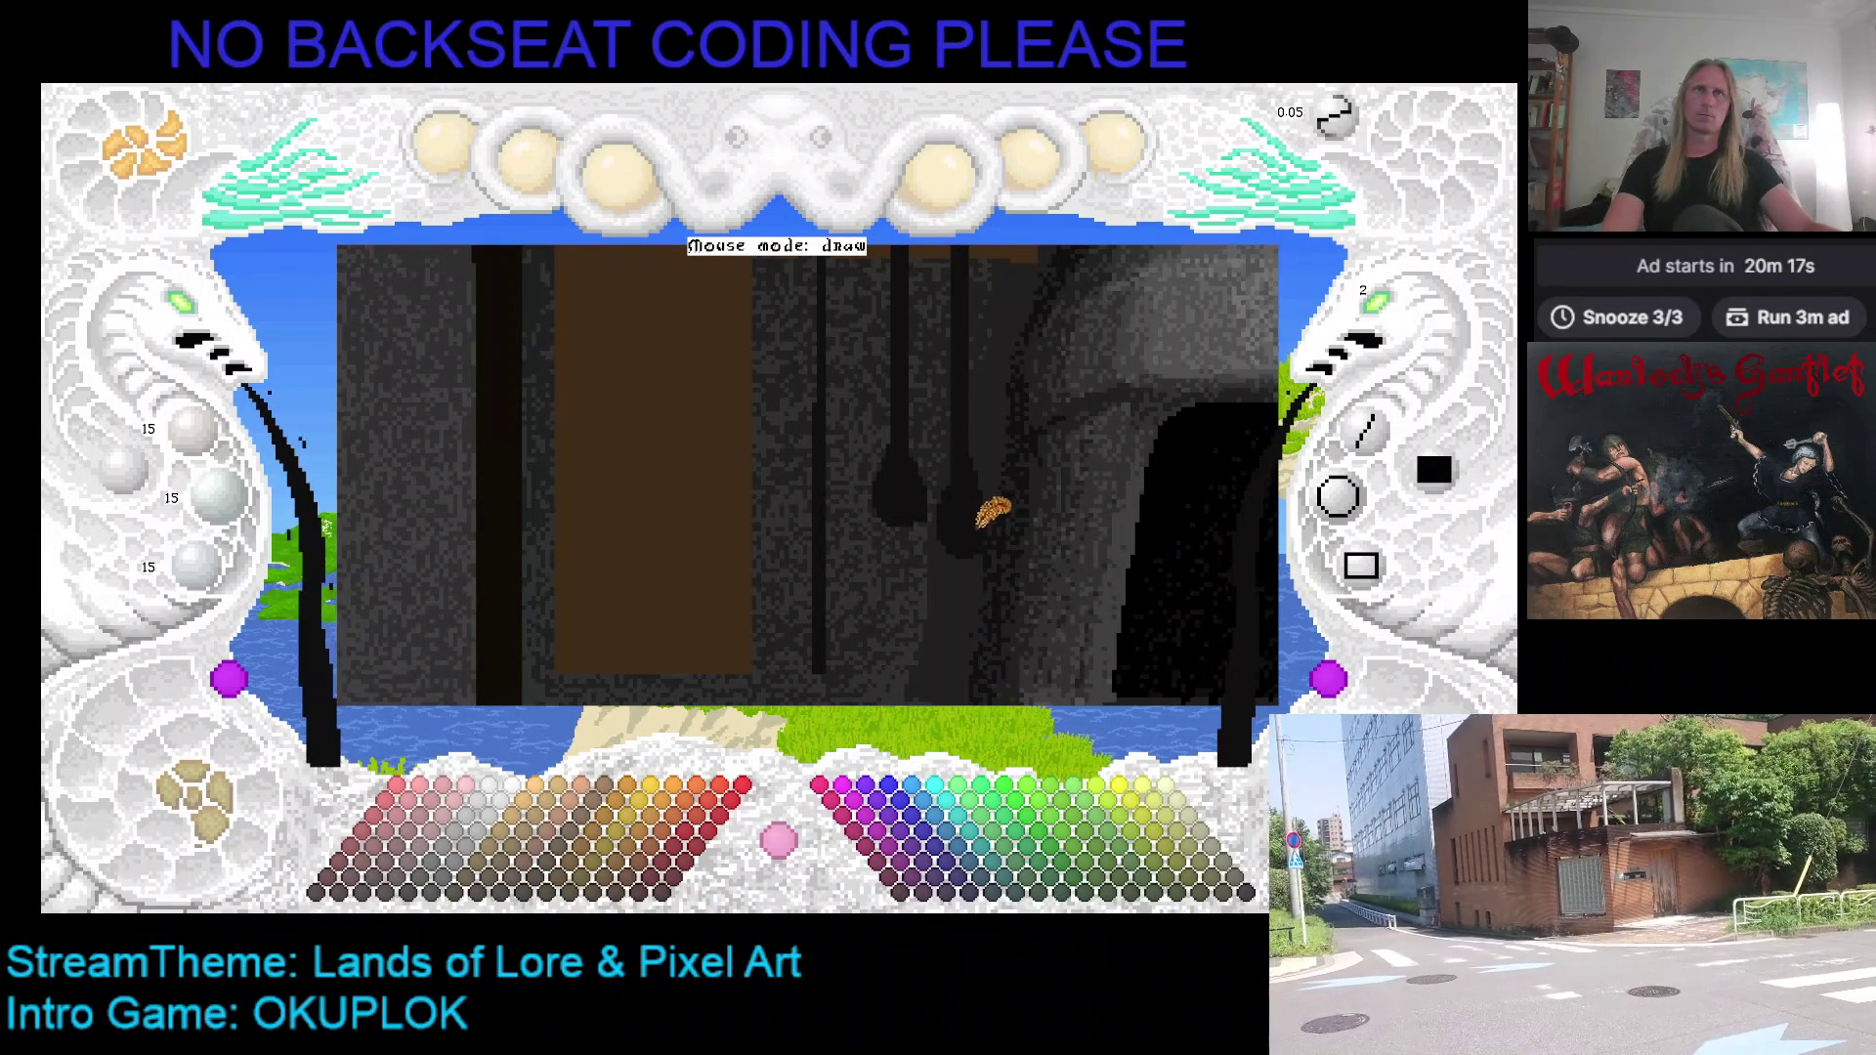
key(Up)
key(Left)
key(Up)
key(Left)
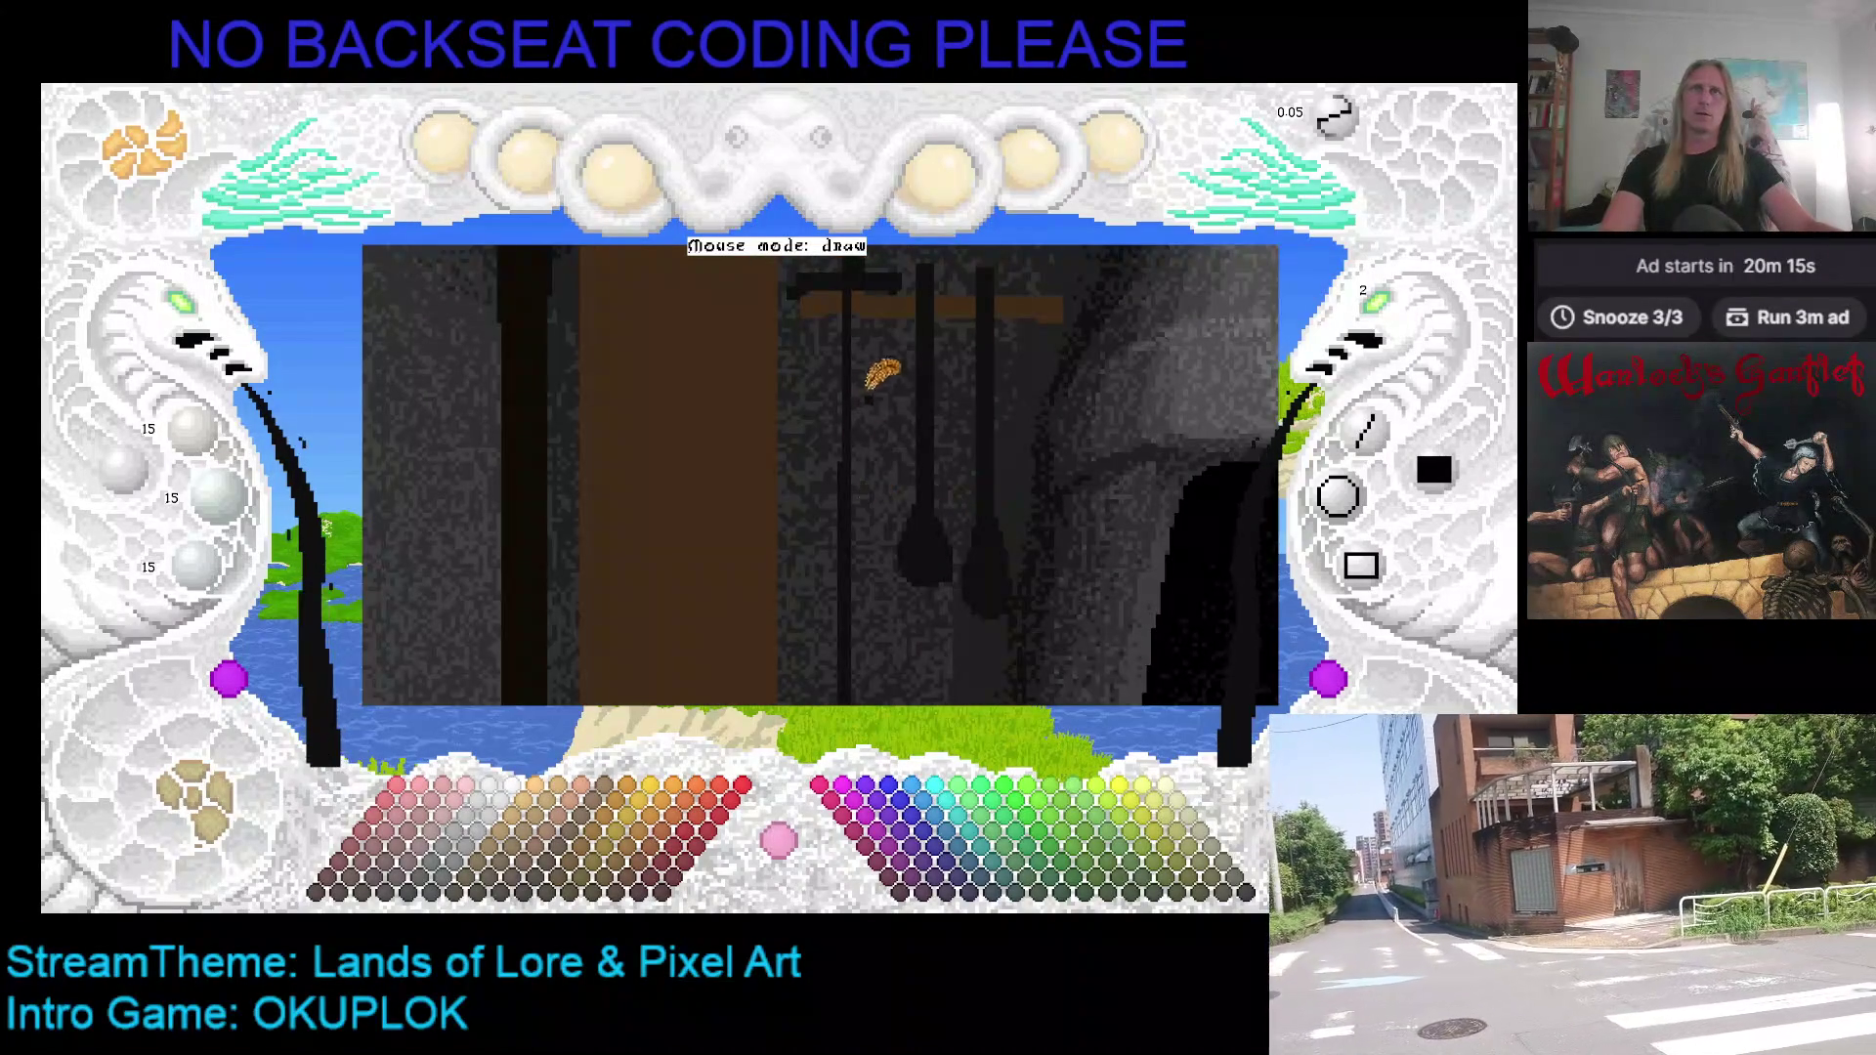
click(1366, 425)
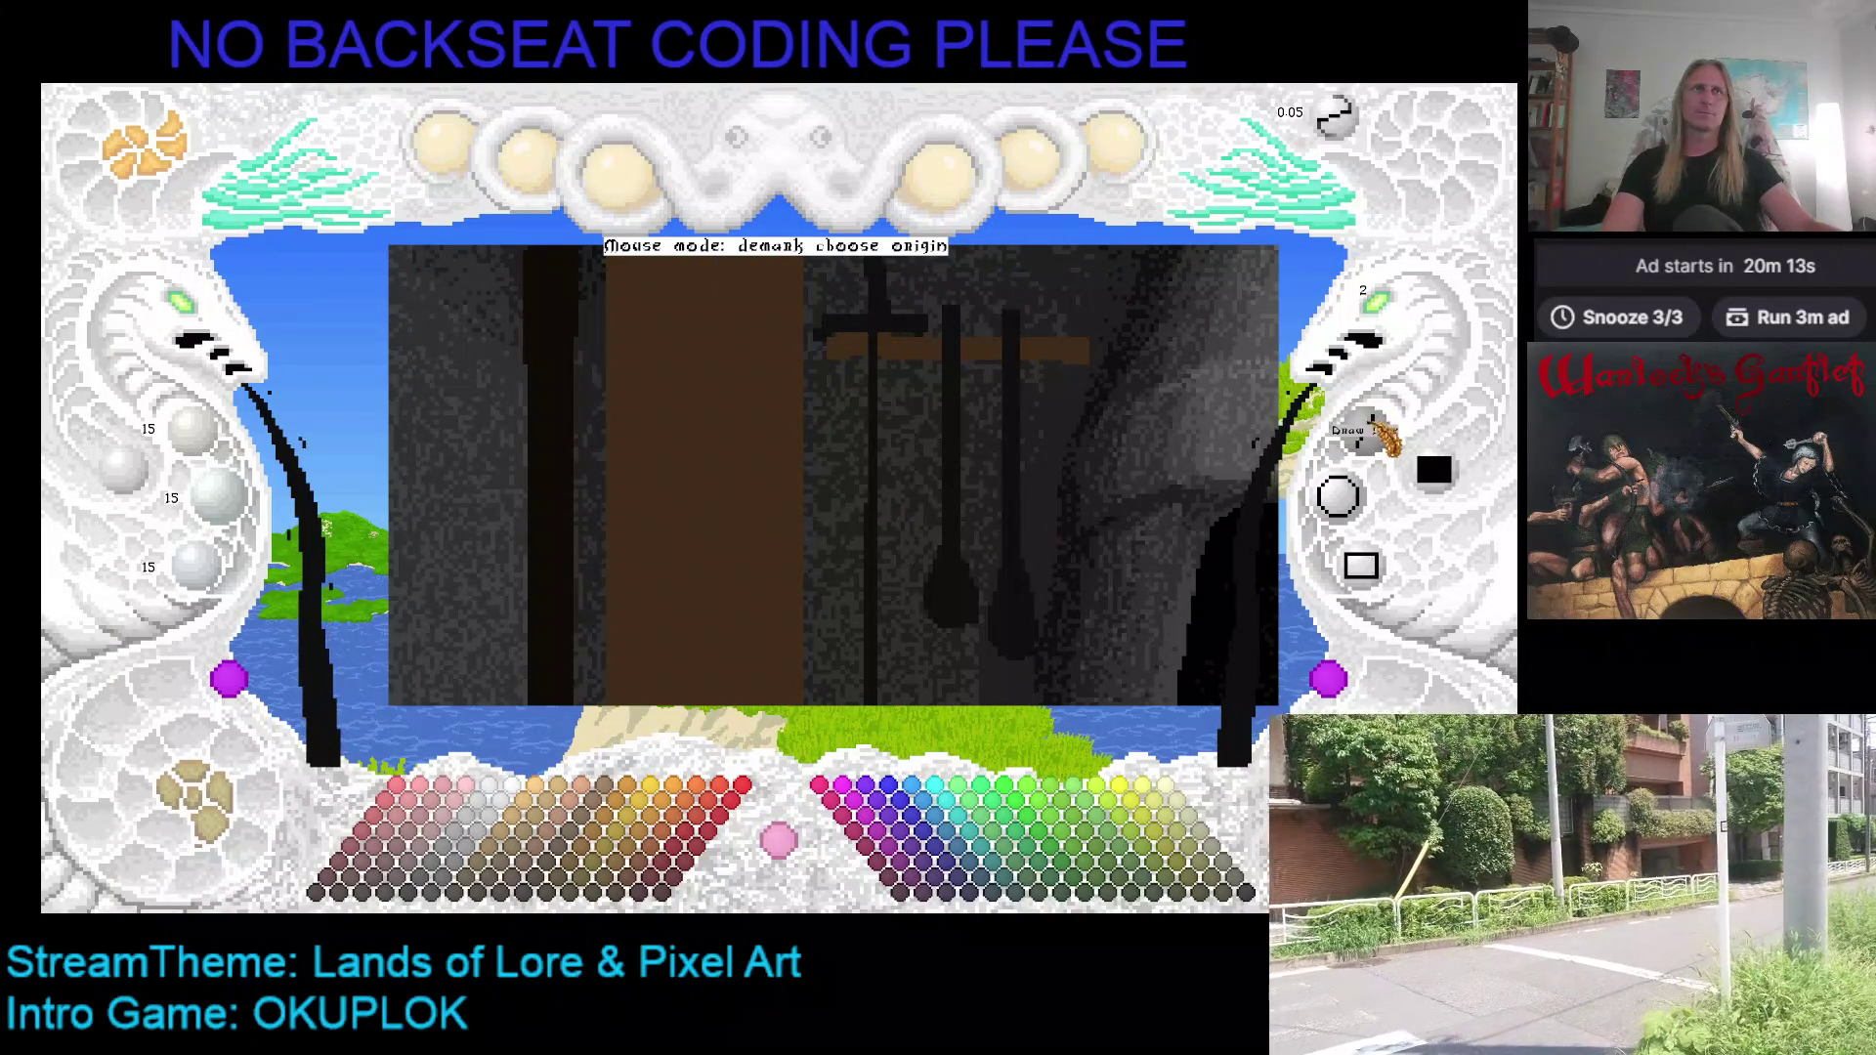
click(915, 357)
key(Down)
key(Left)
key(Down)
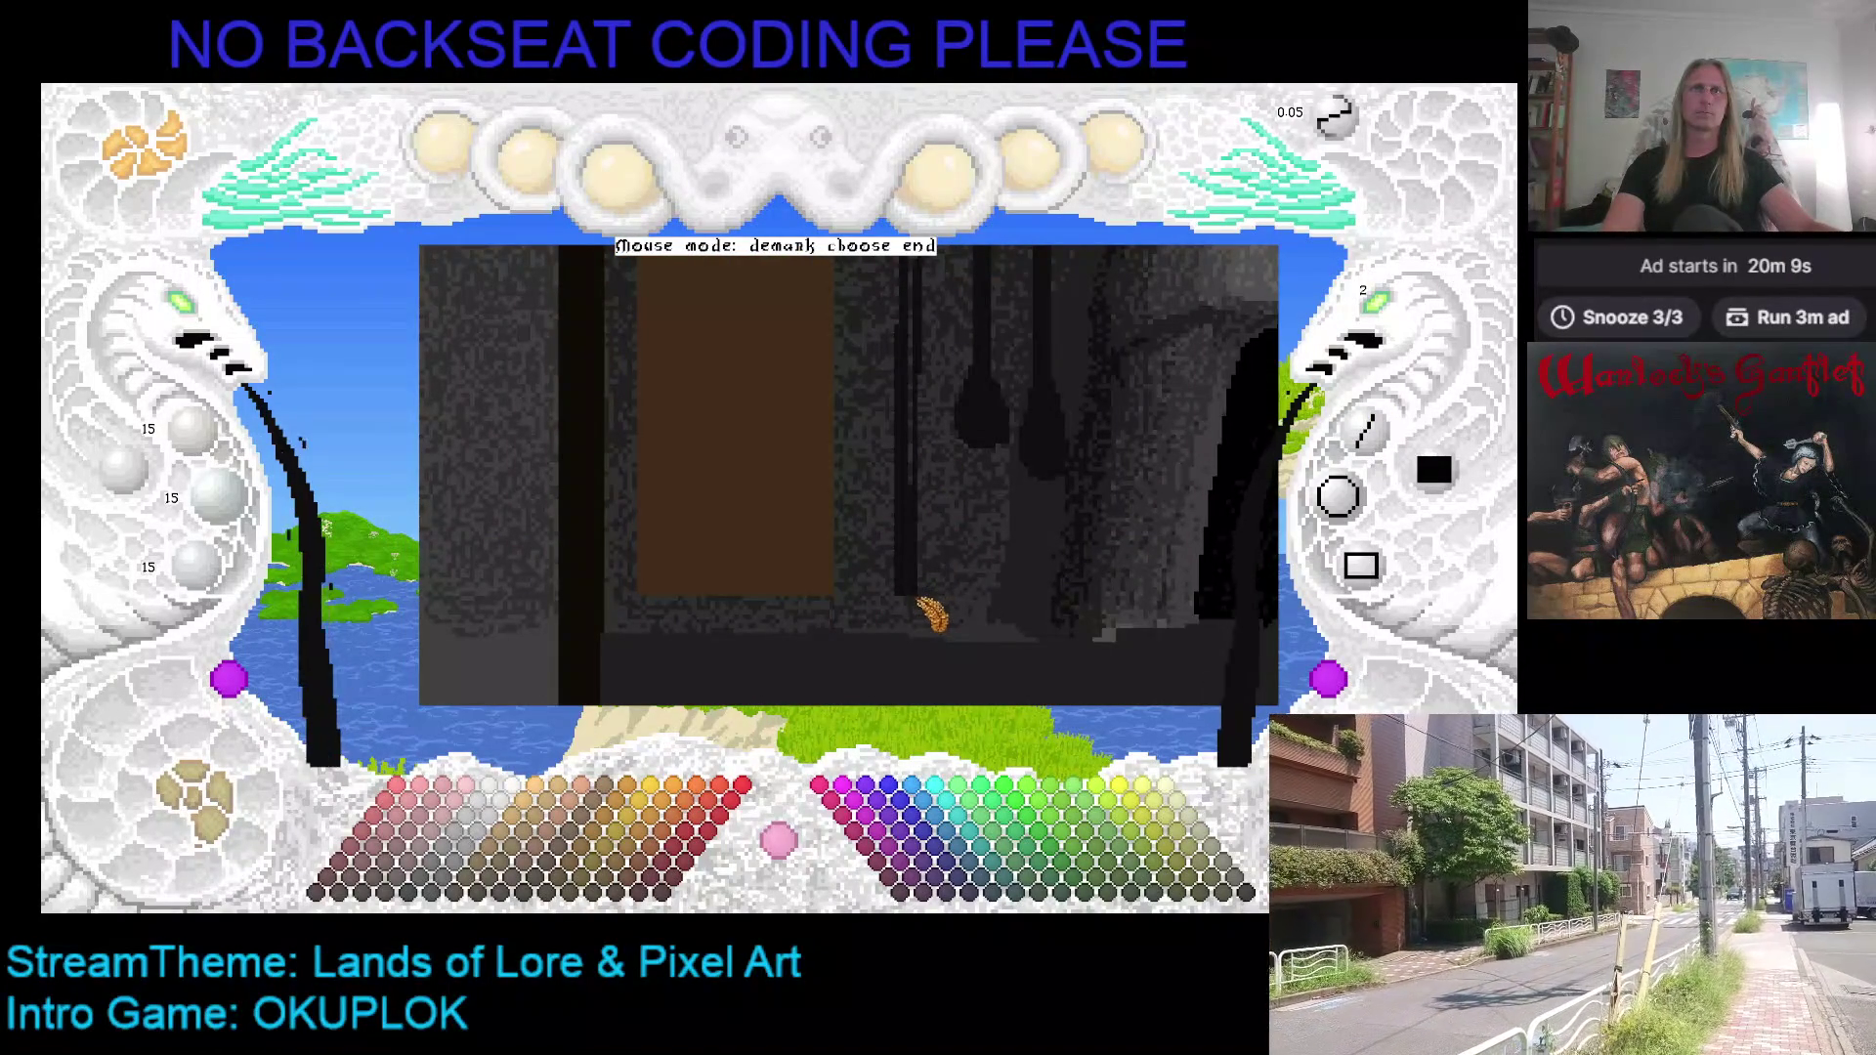
click(937, 601)
key(Up)
key(Up)
key(Up)
key(Left)
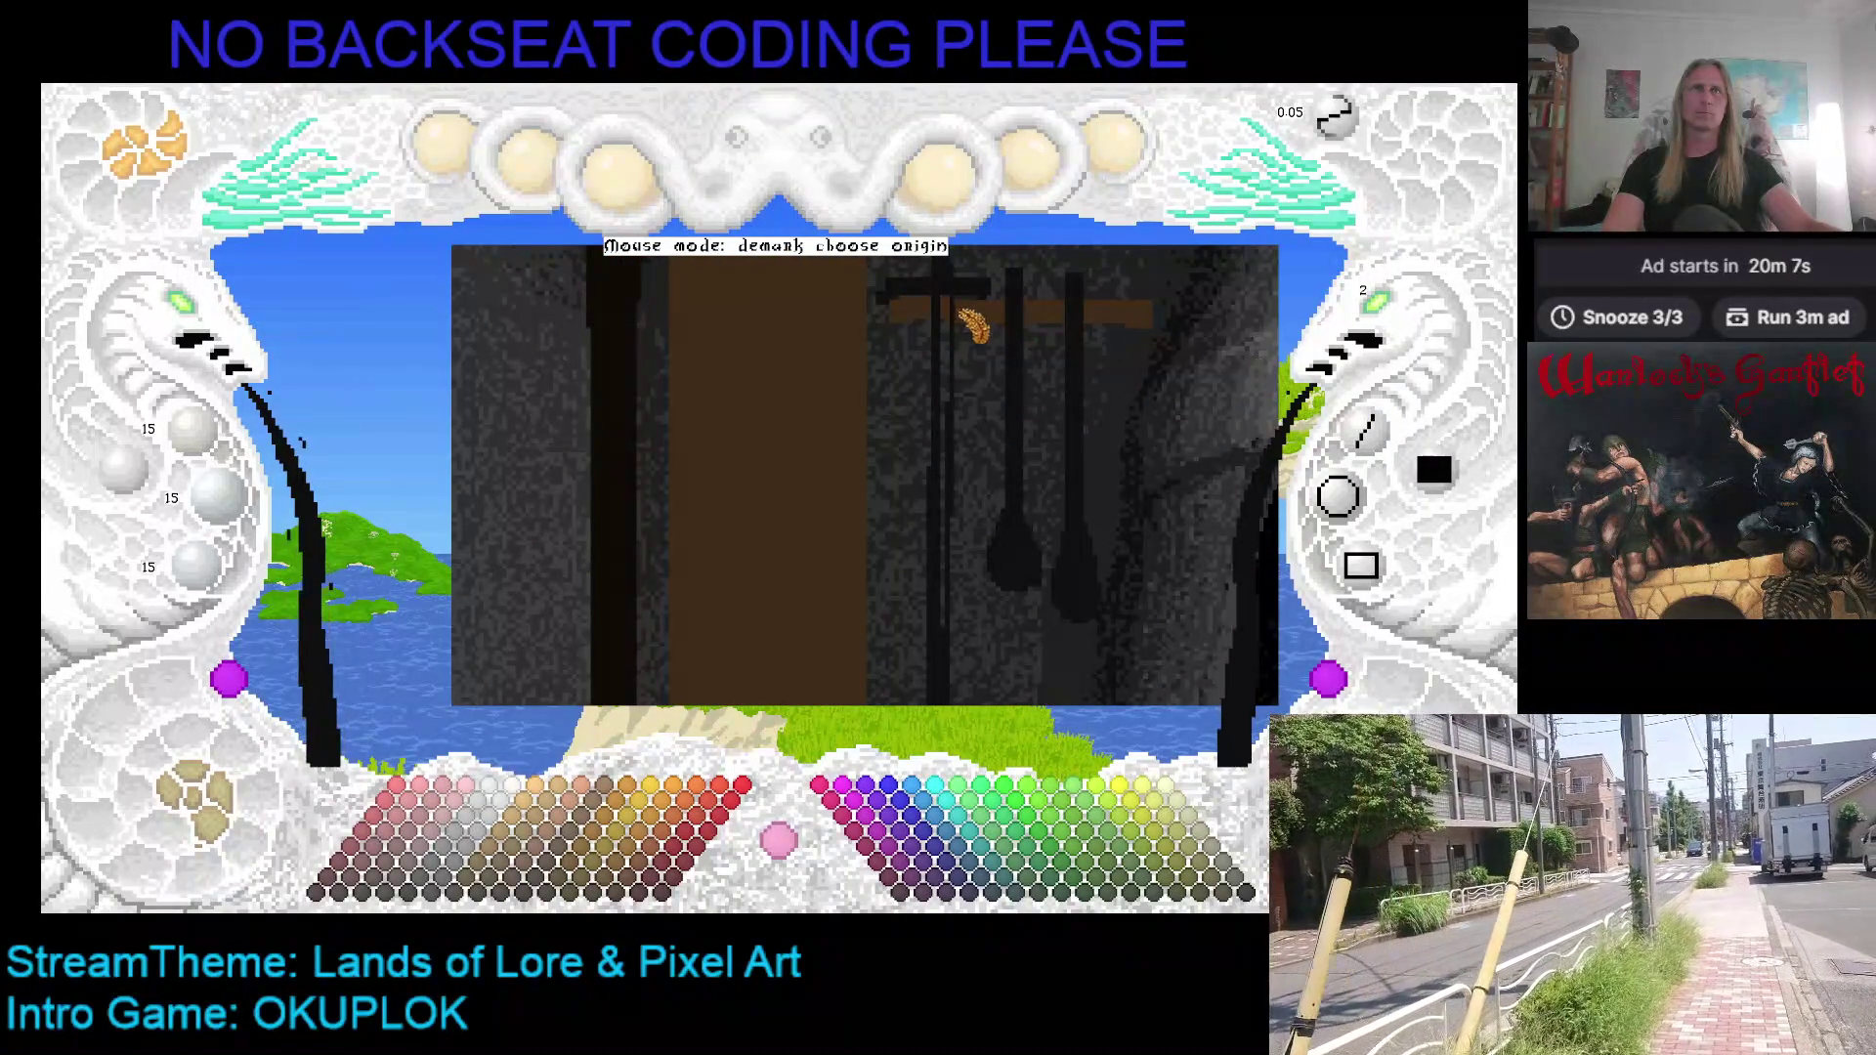
click(958, 298)
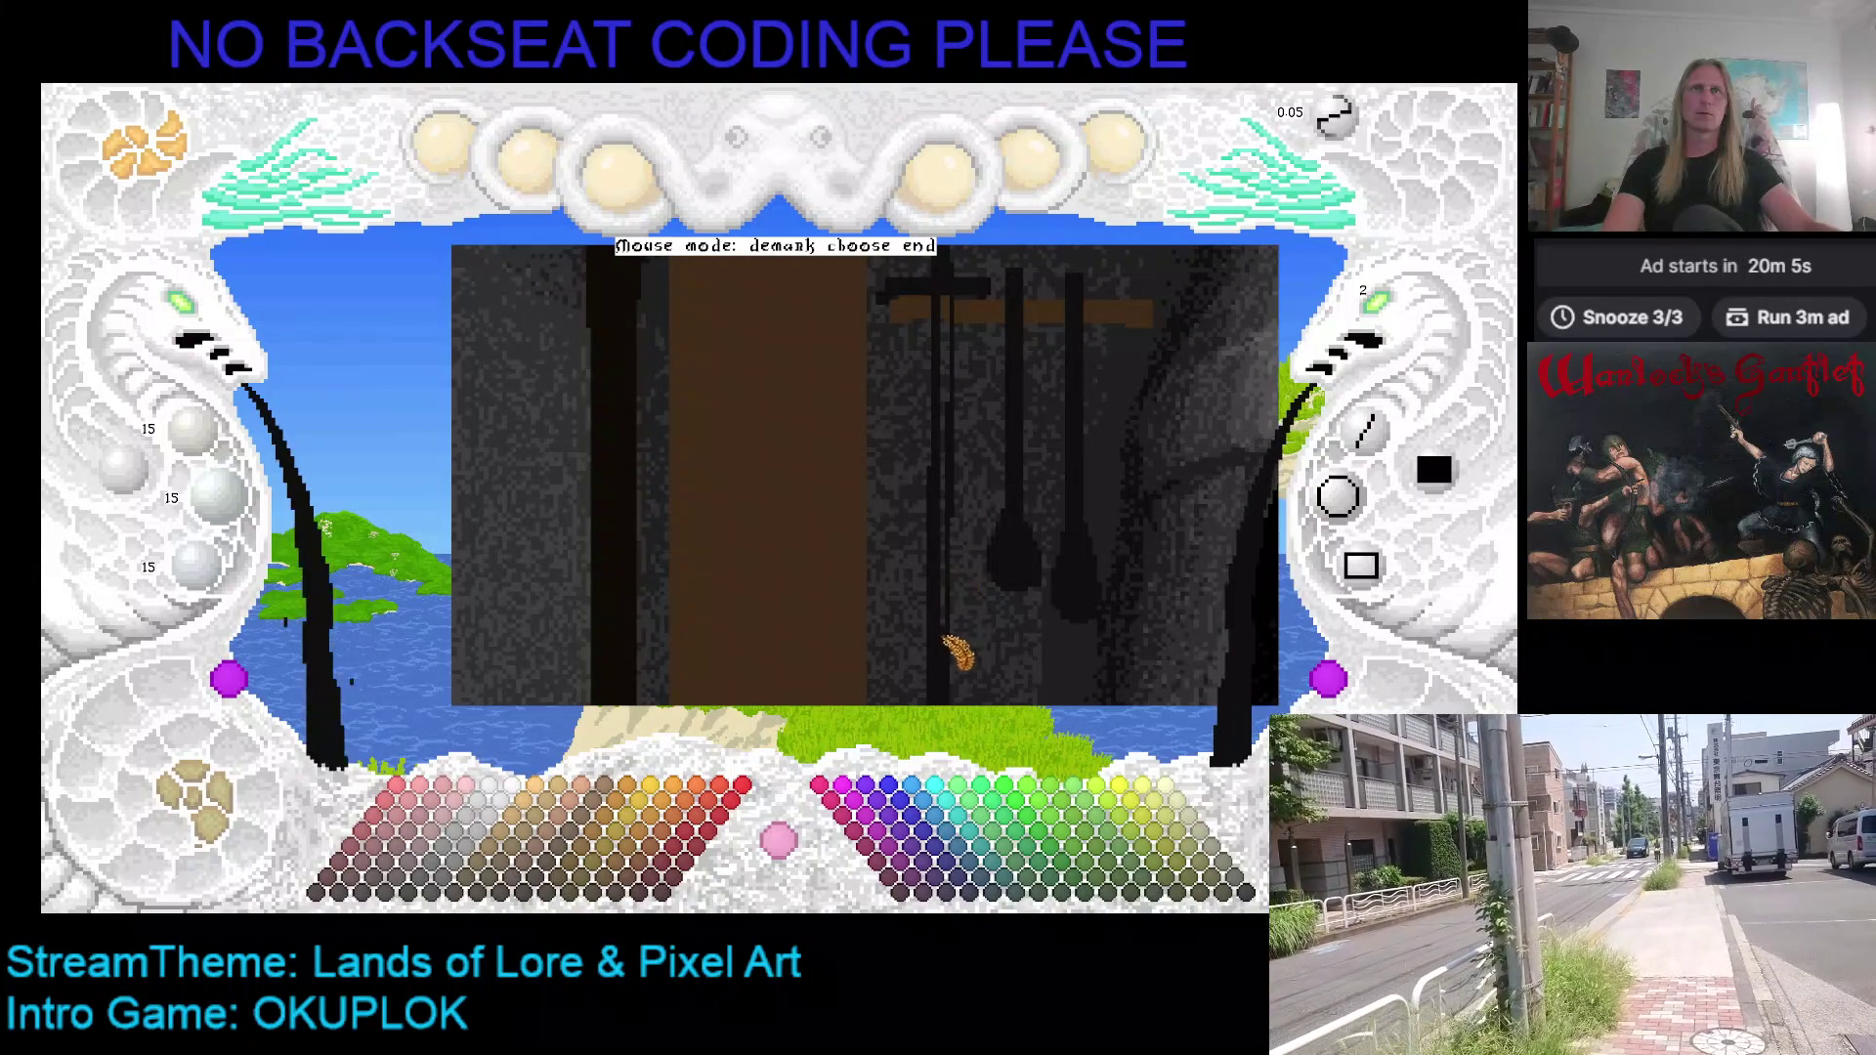
click(953, 315)
click(1364, 400)
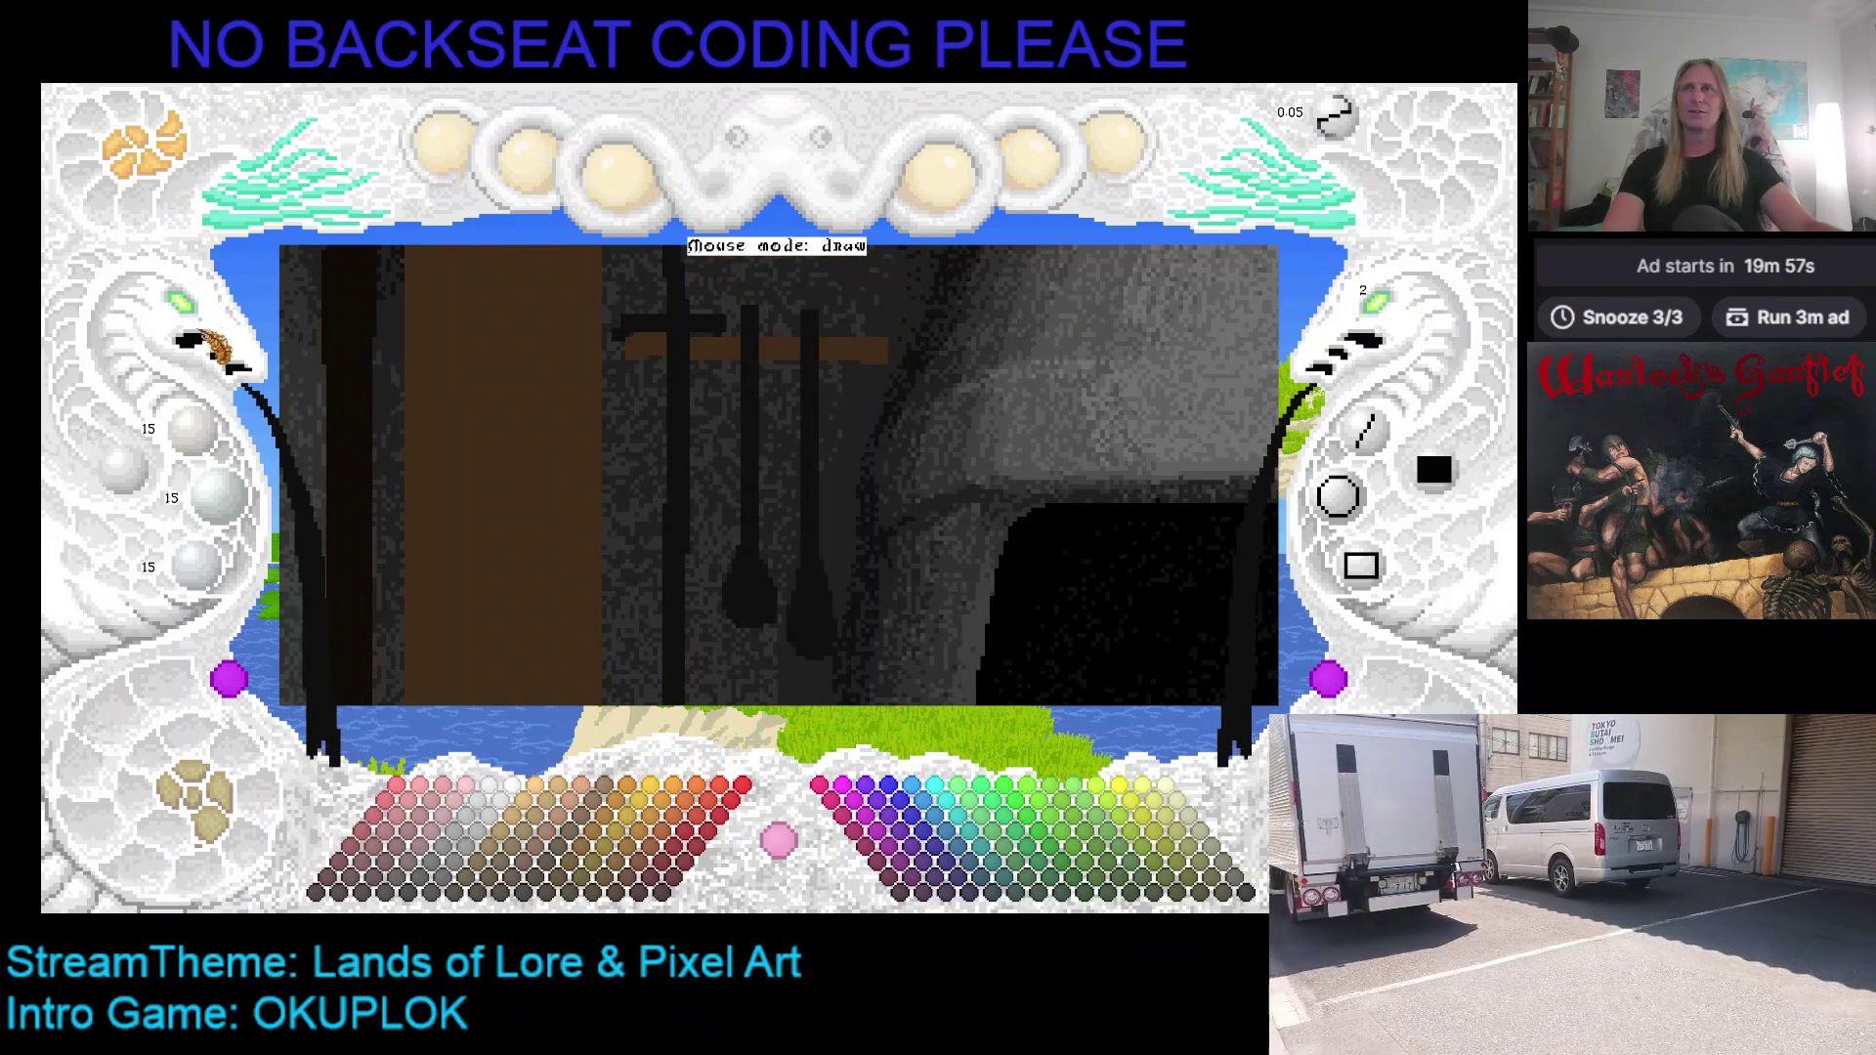
click(185, 305)
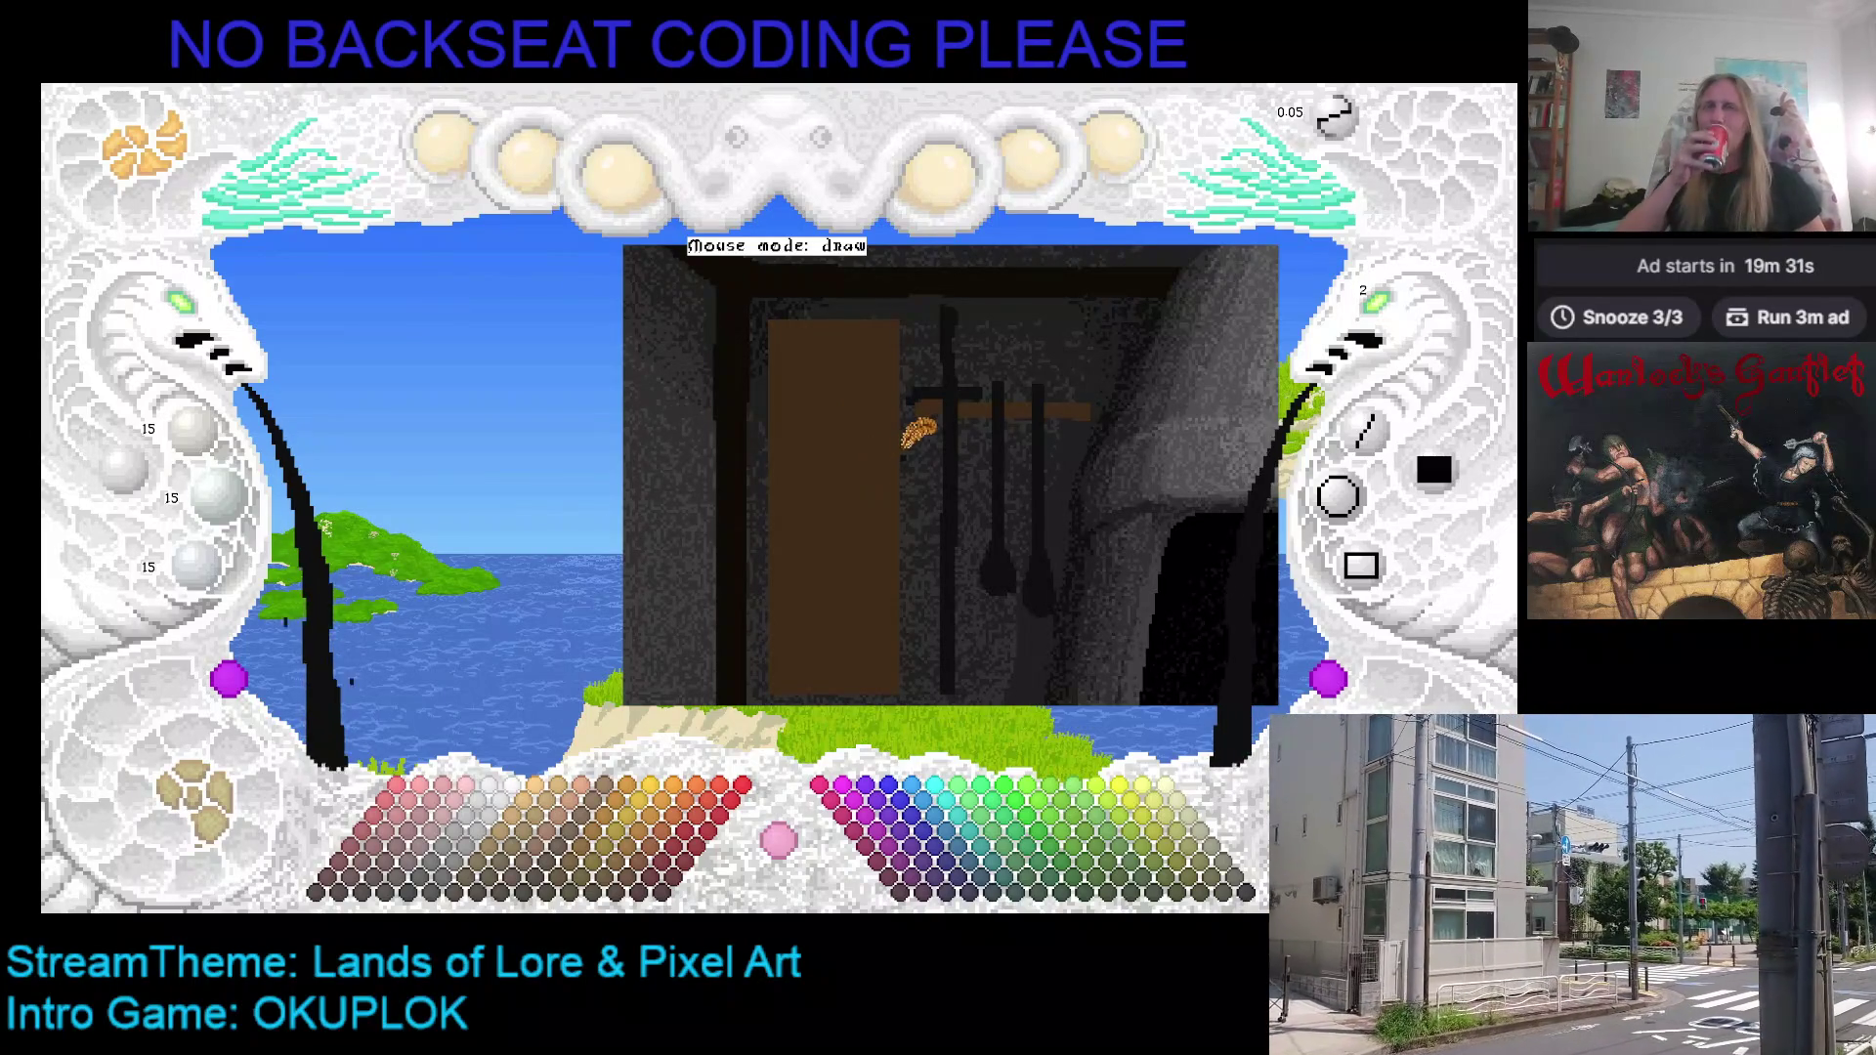
Step: Zoom in on the door and draw two dark curved strokes across its upper part
drag(918, 430, 796, 440)
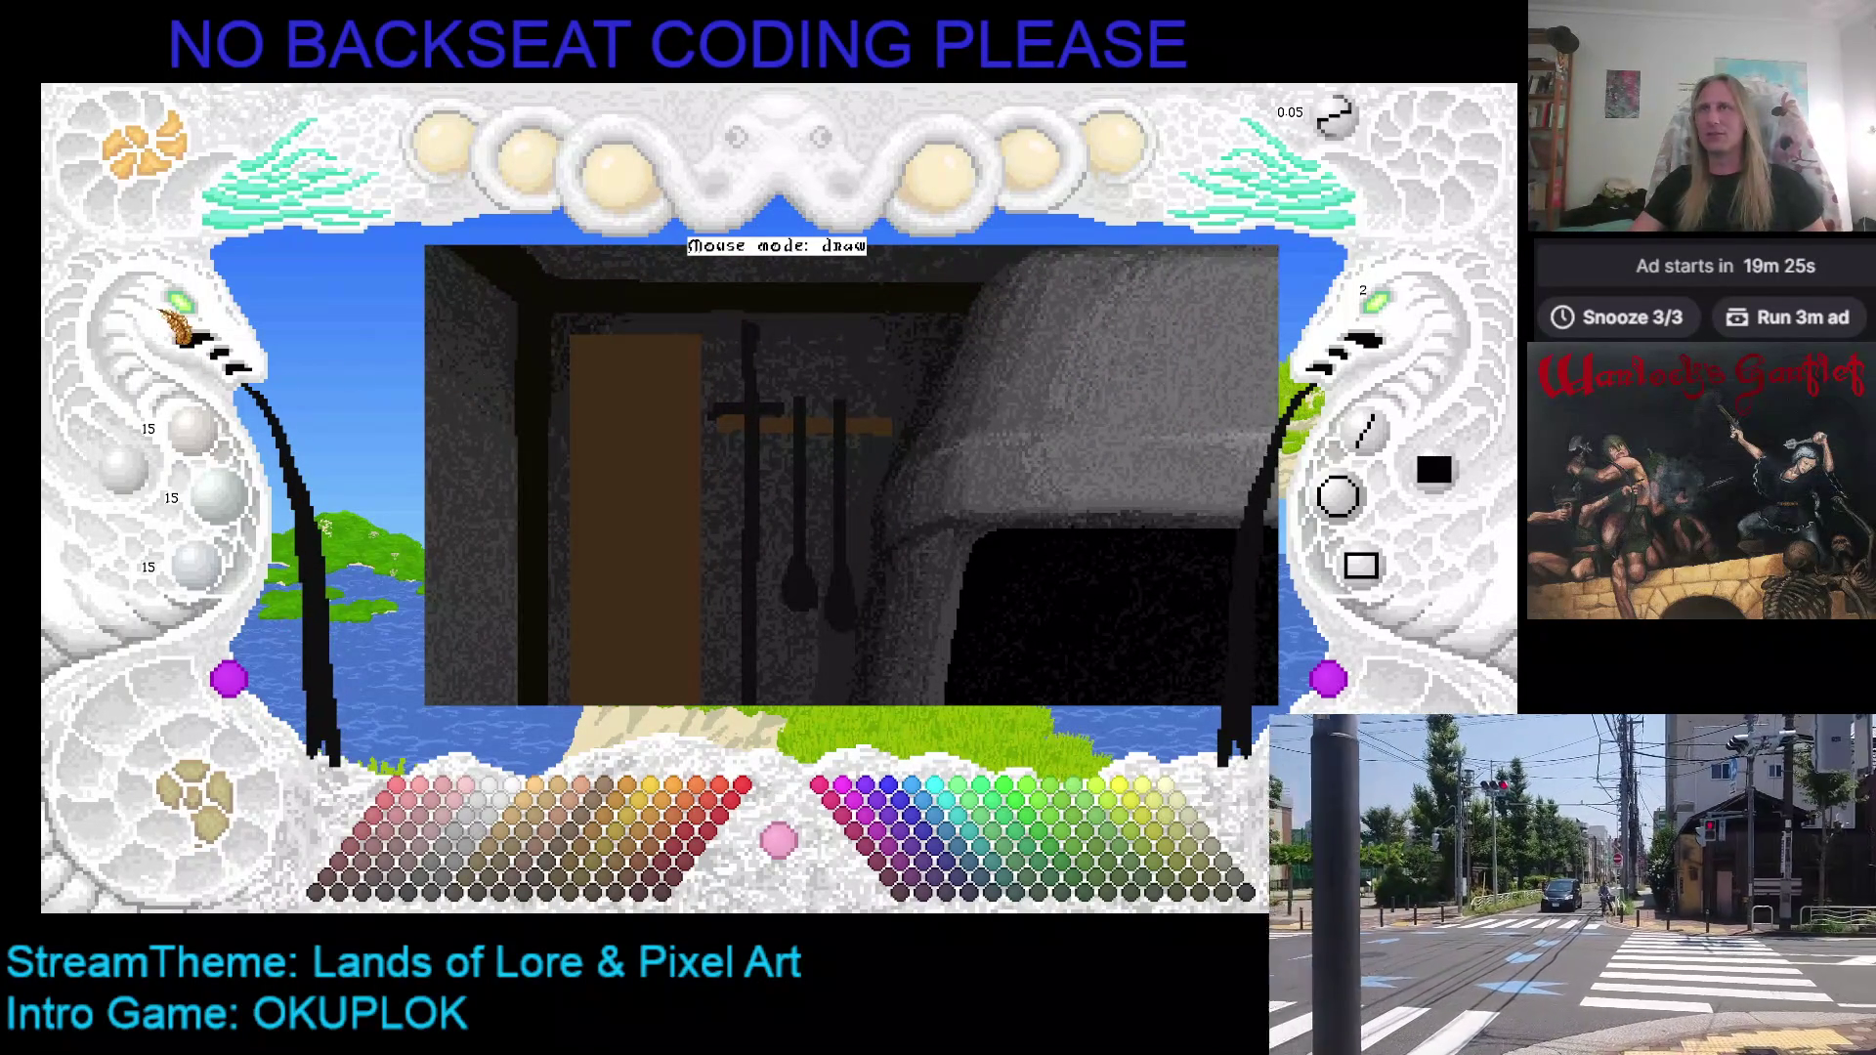
click(191, 322)
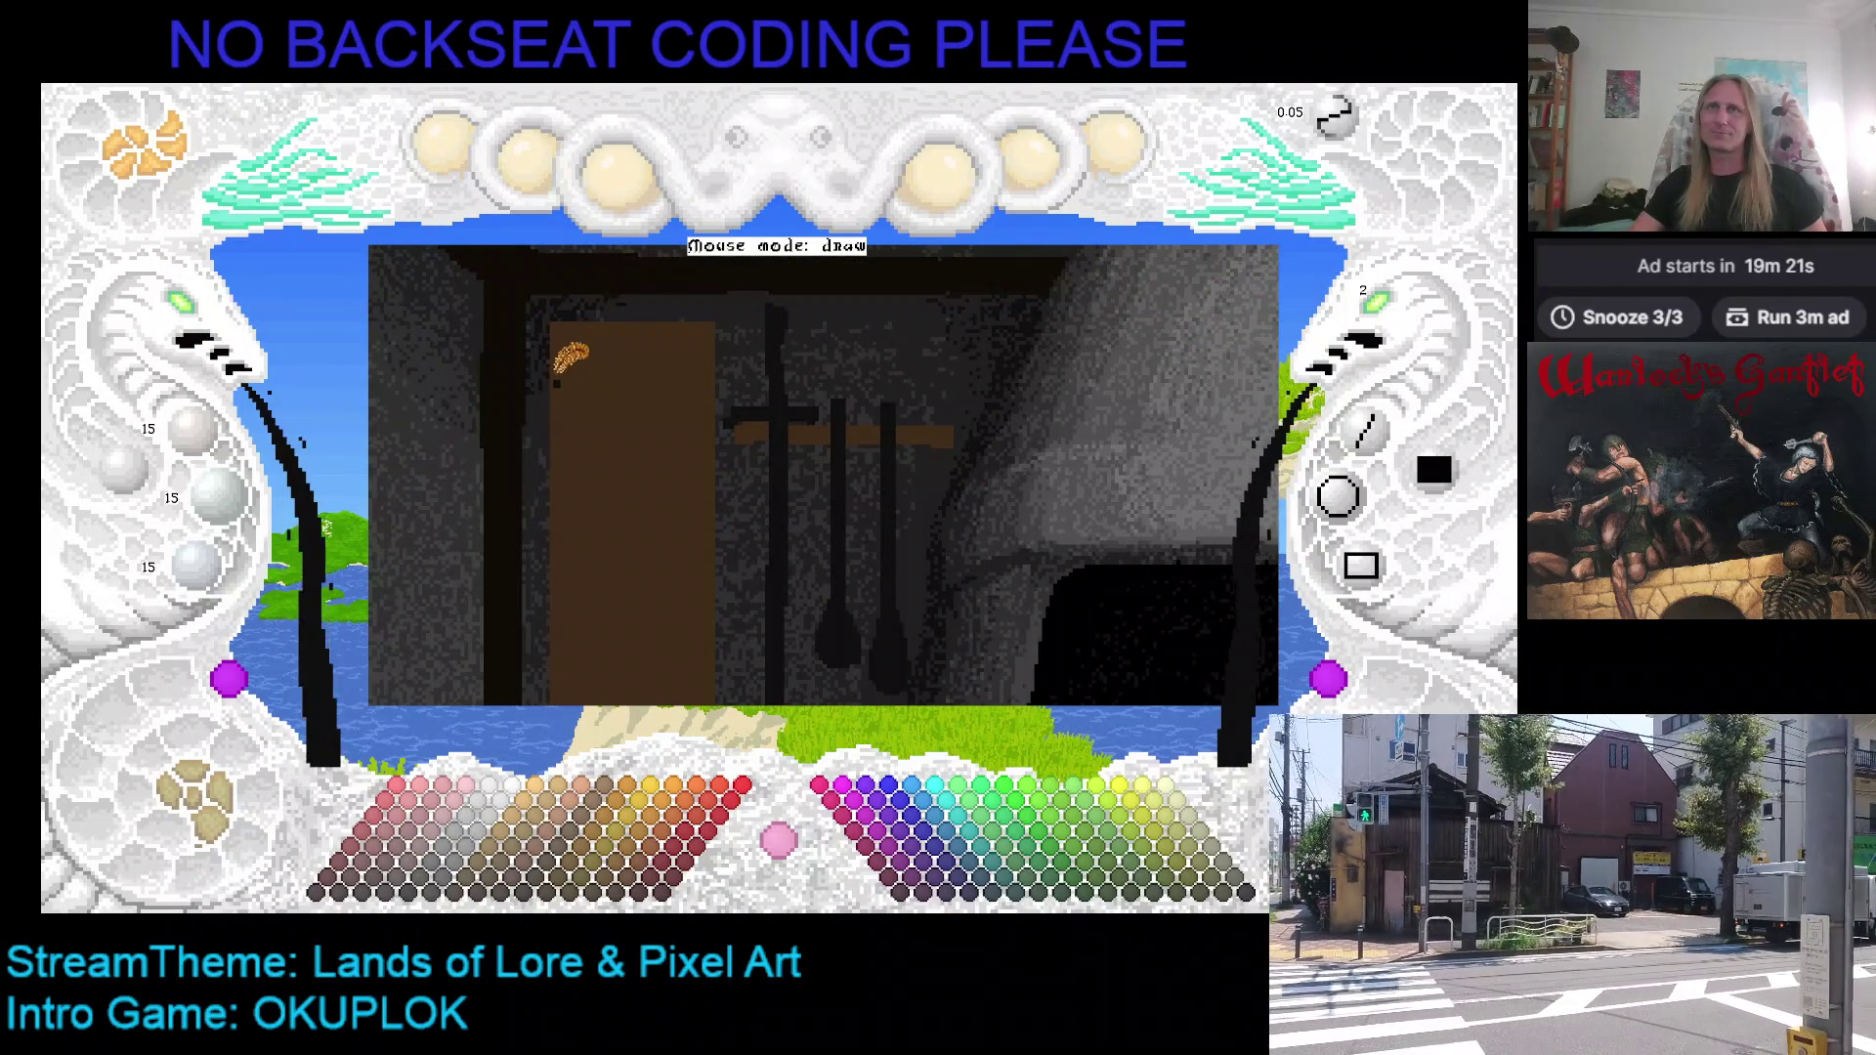
mouse_move(573, 362)
mouse_down()
mouse_move(636, 328)
mouse_move(721, 334)
mouse_up()
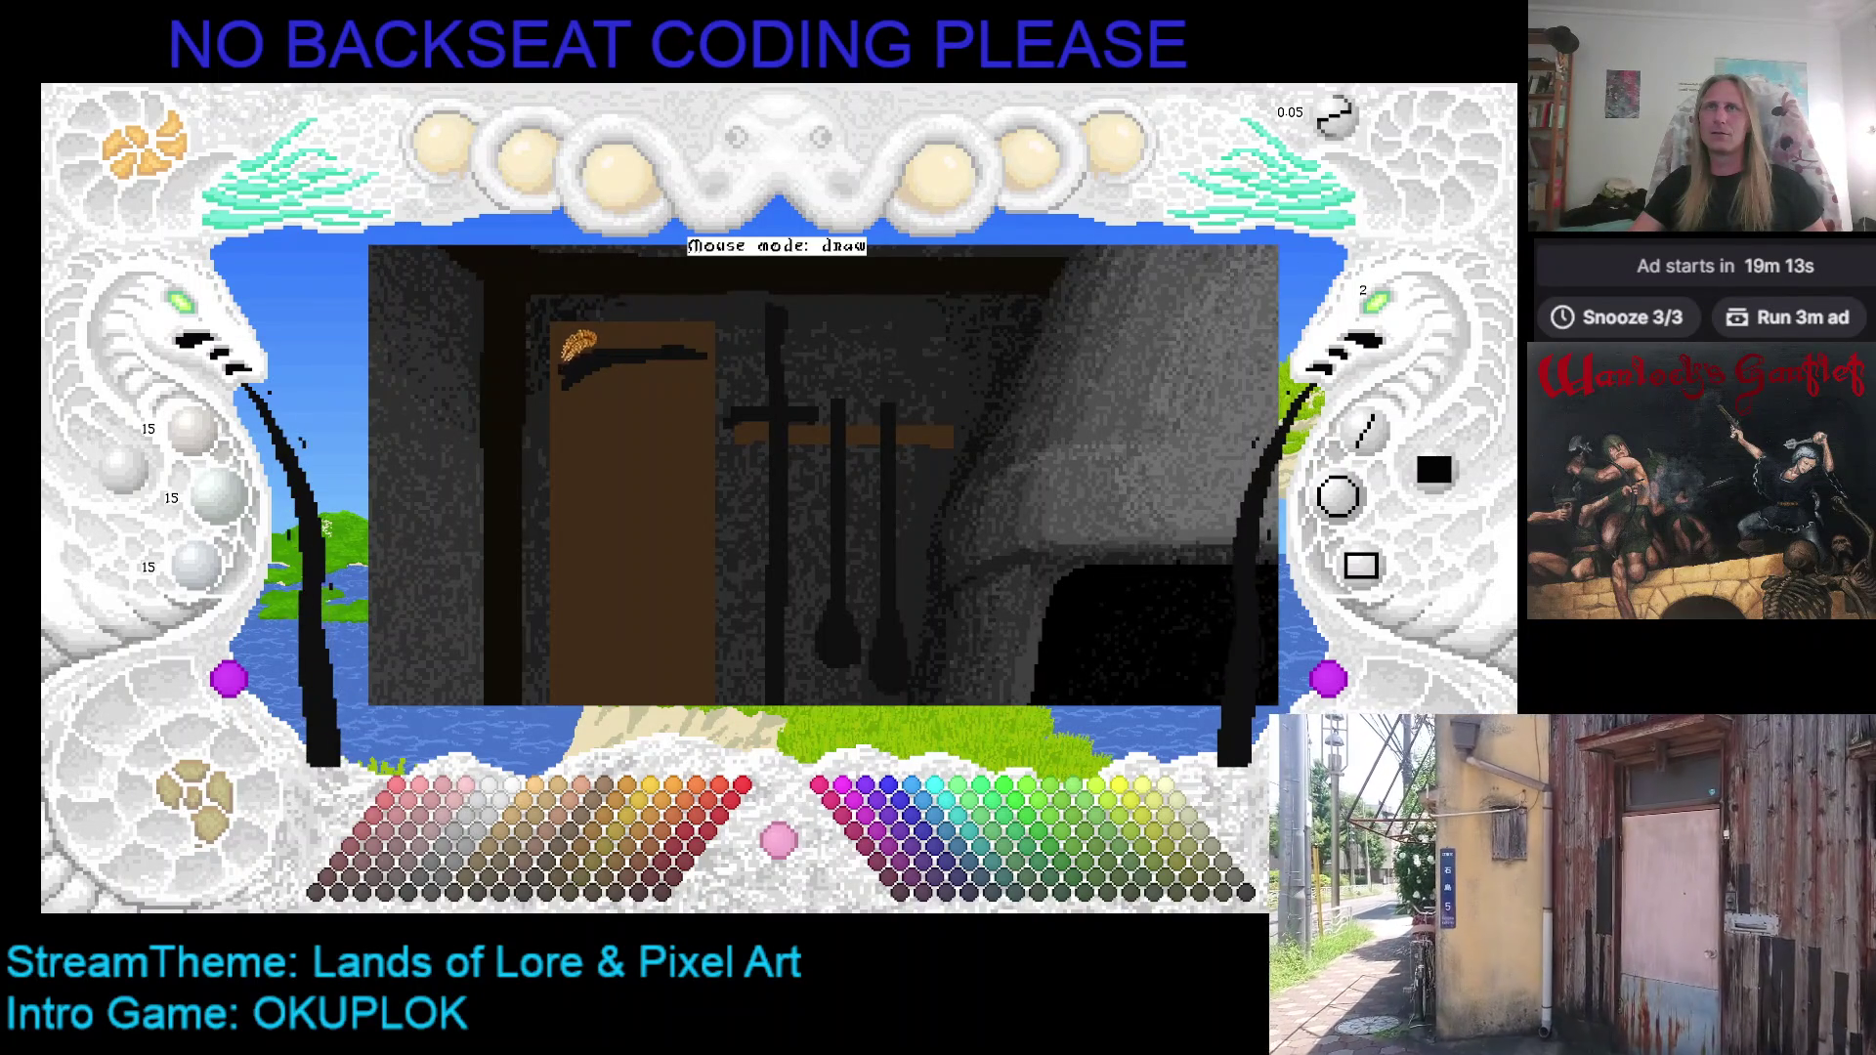
key(Down)
key(Left)
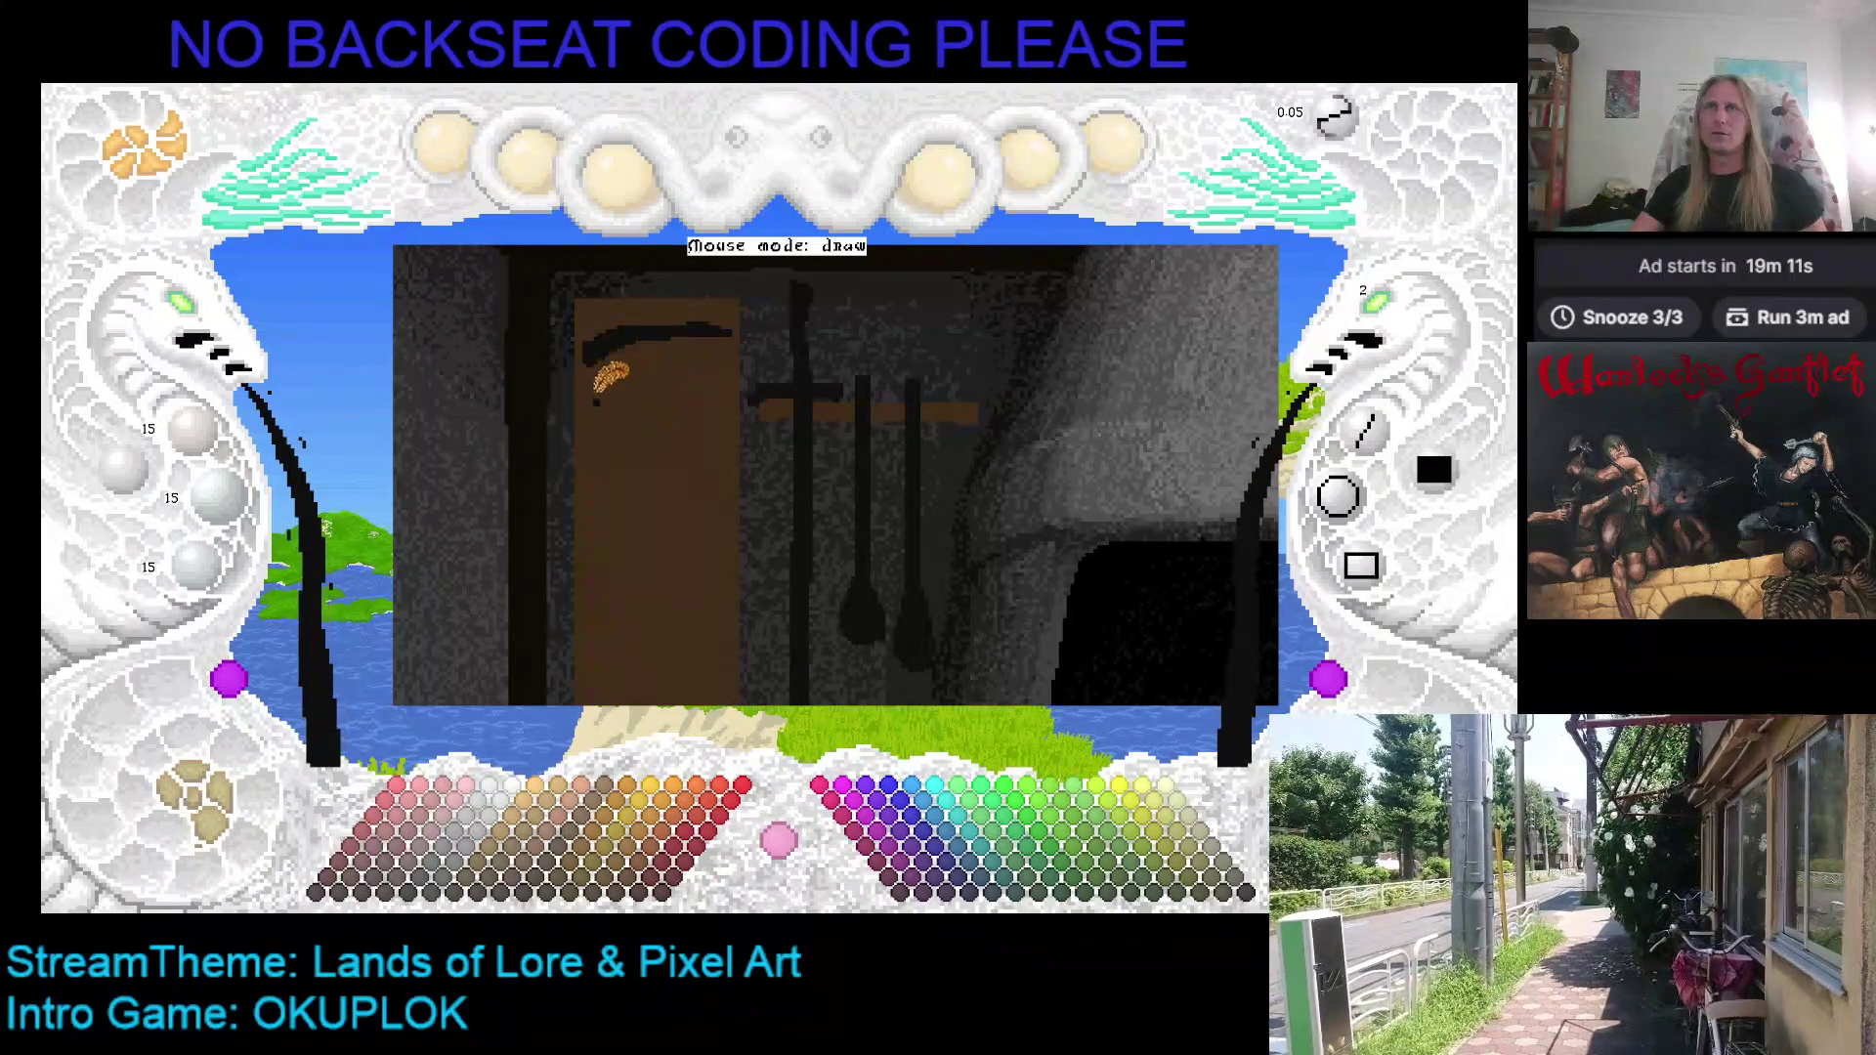
mouse_move(624, 391)
mouse_down()
mouse_move(709, 391)
mouse_move(734, 417)
mouse_move(672, 396)
mouse_move(721, 430)
mouse_up()
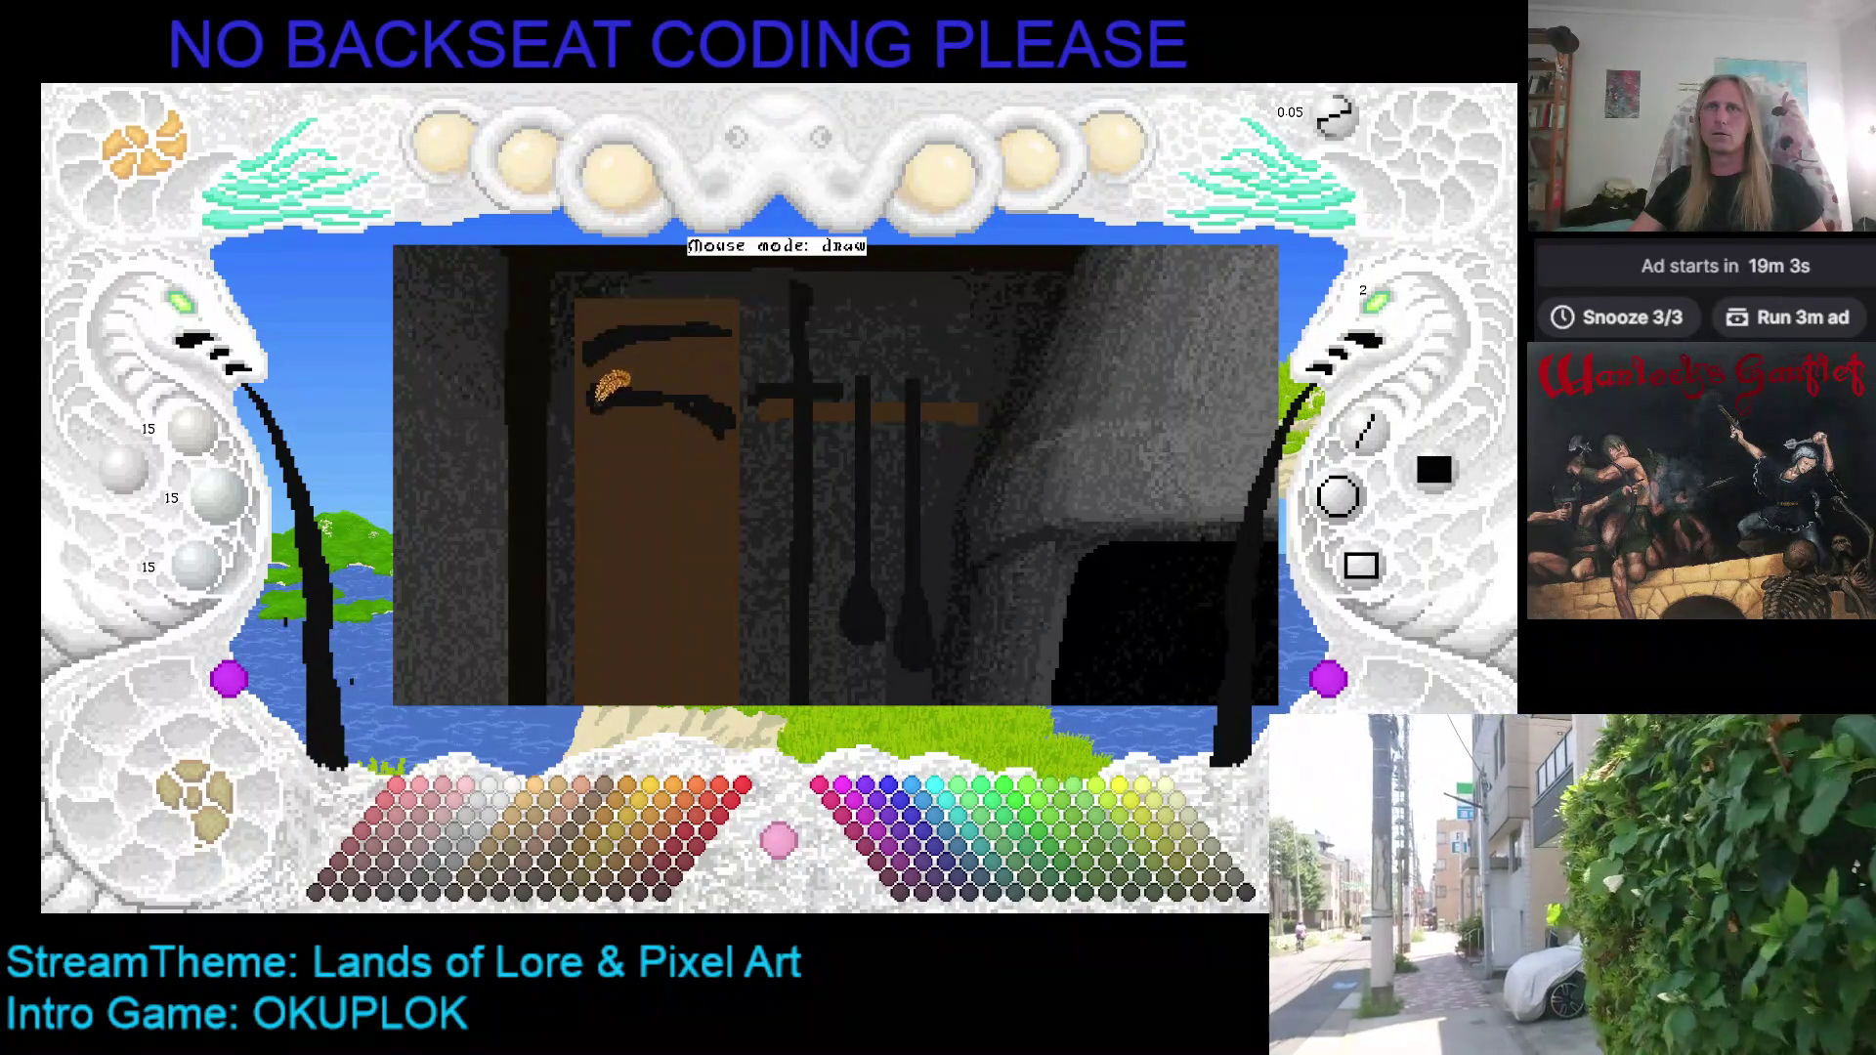
Step: Pan the canvas back and forth to reposition the door in view
key(Down)
key(Left)
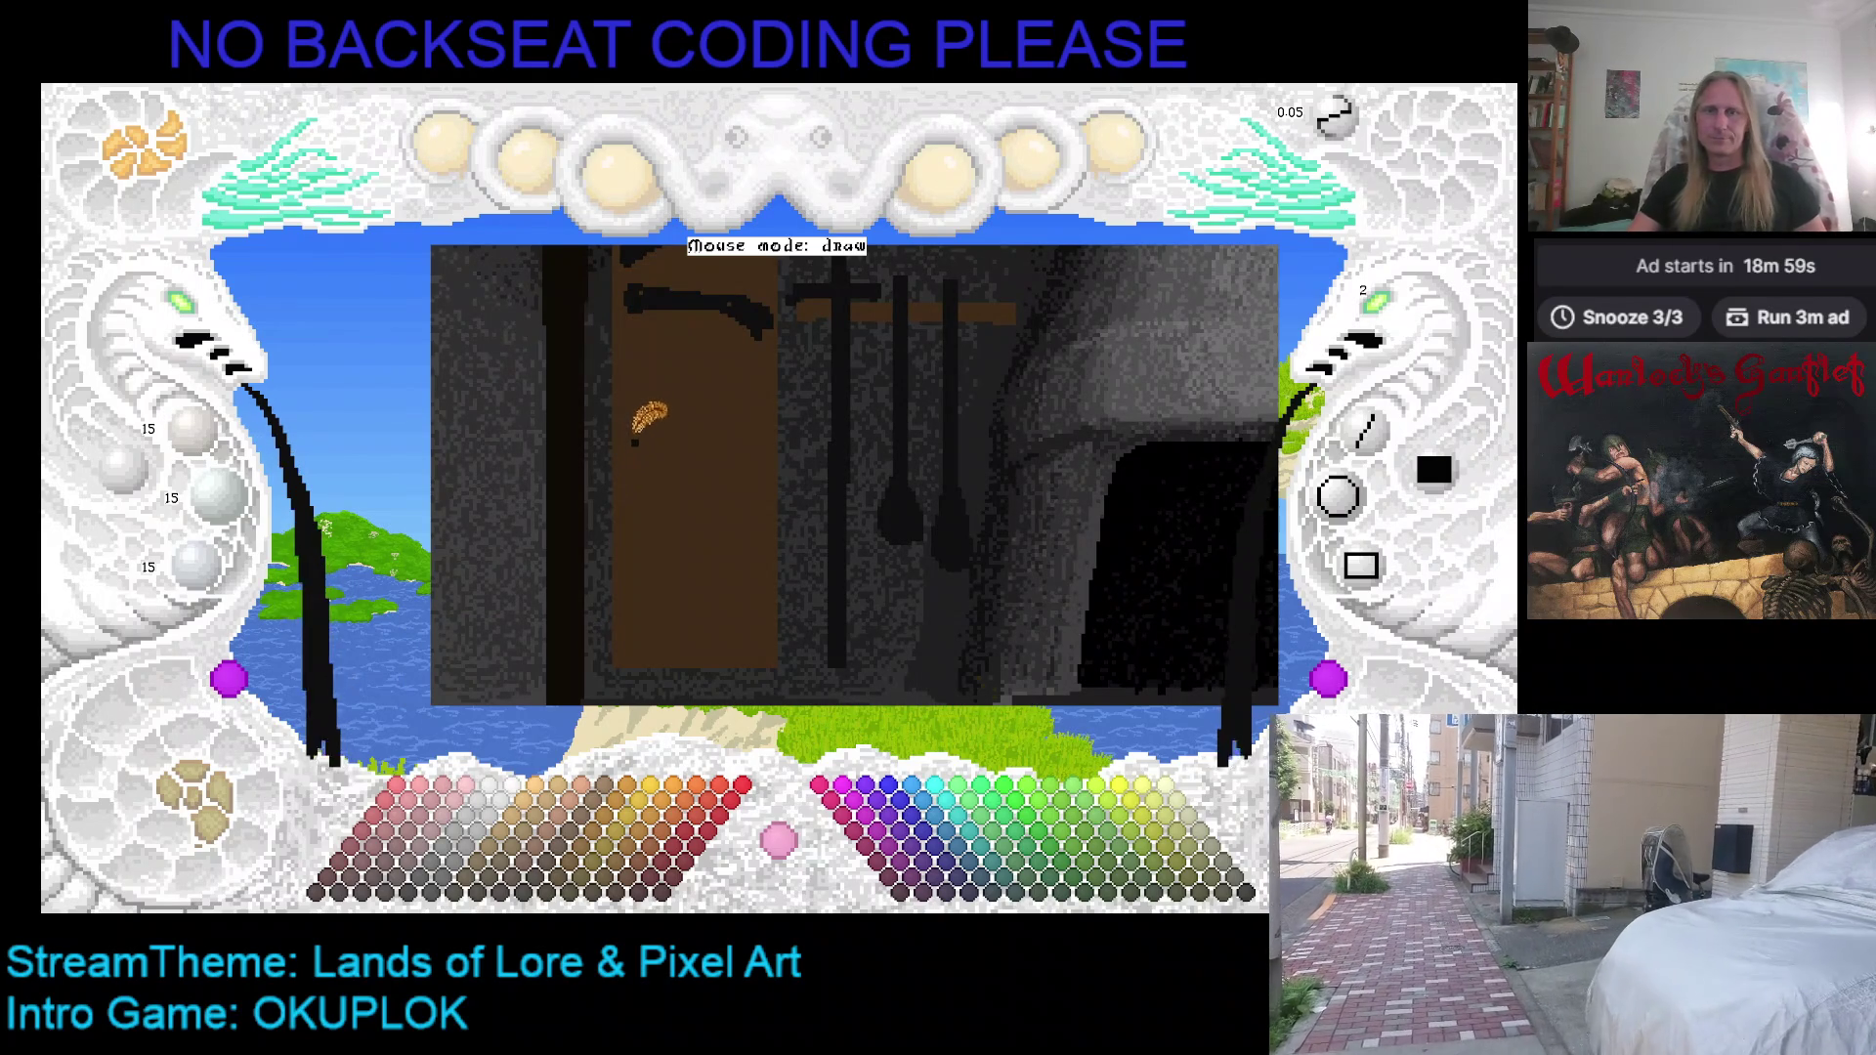
key(Up)
key(Right)
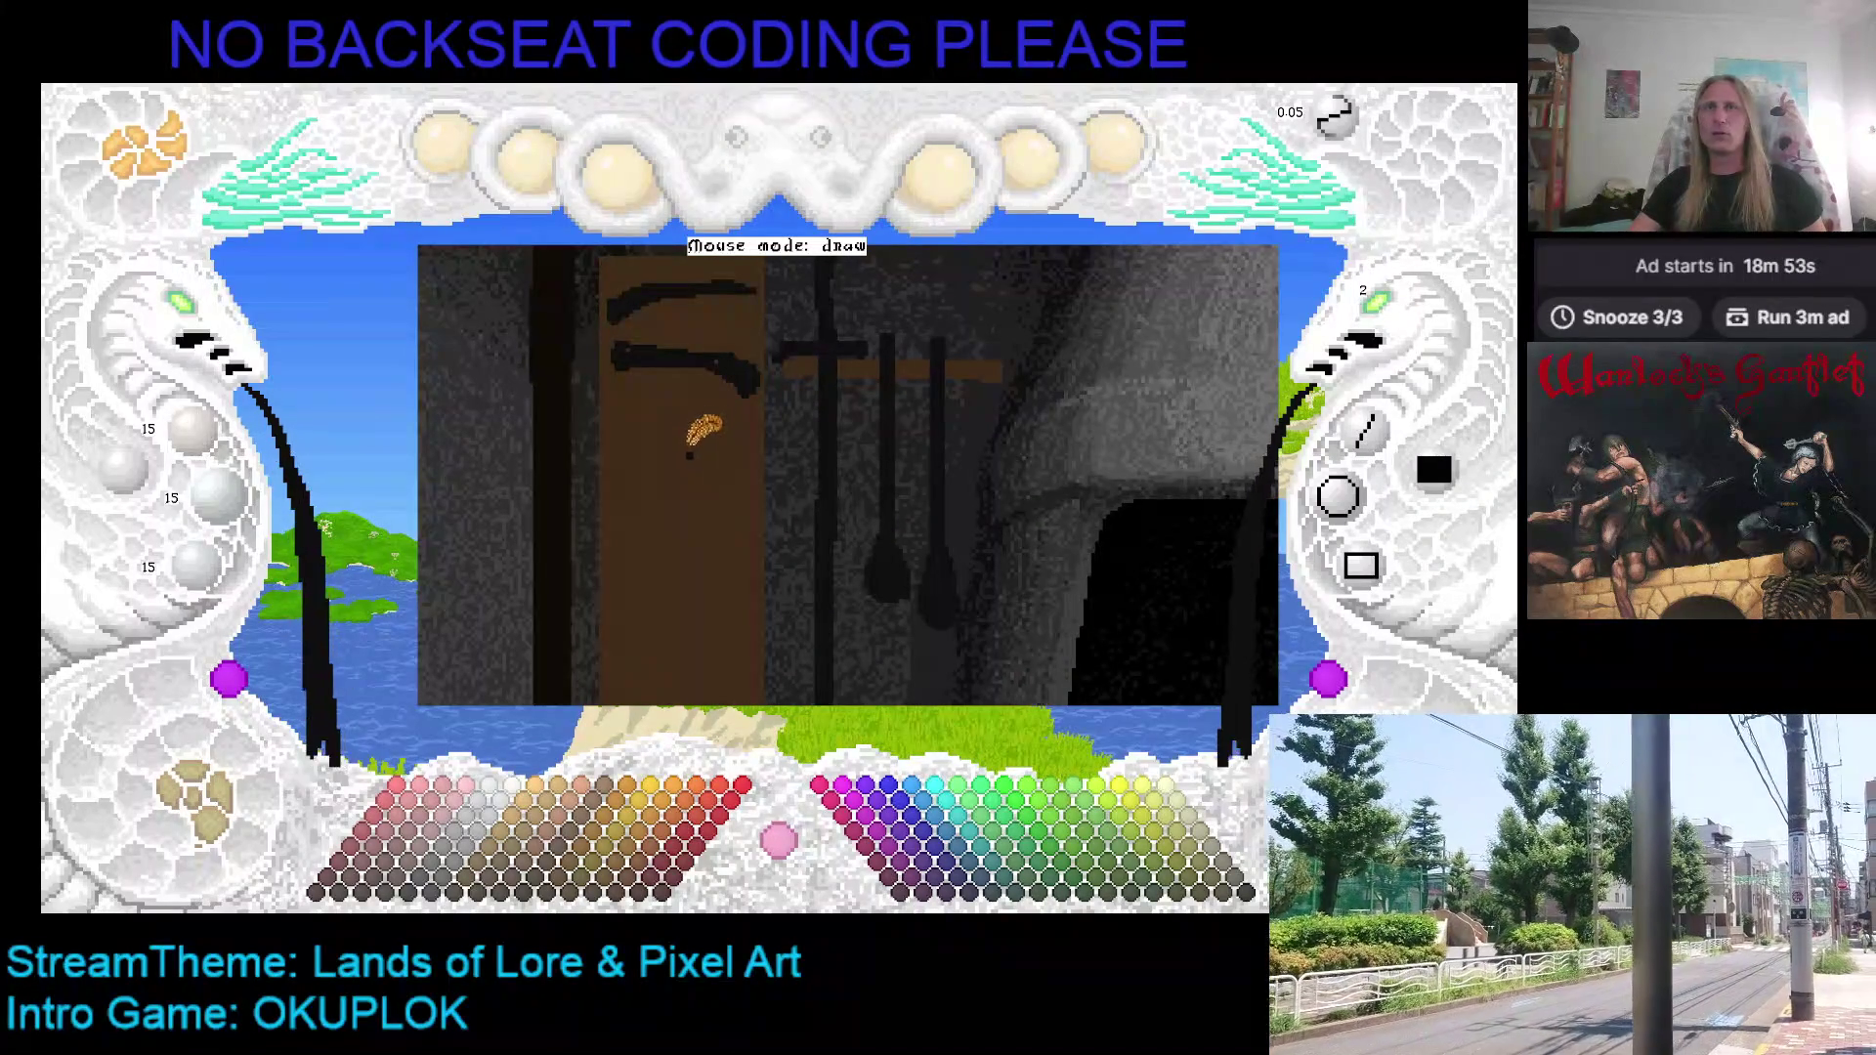
key(Down)
key(Left)
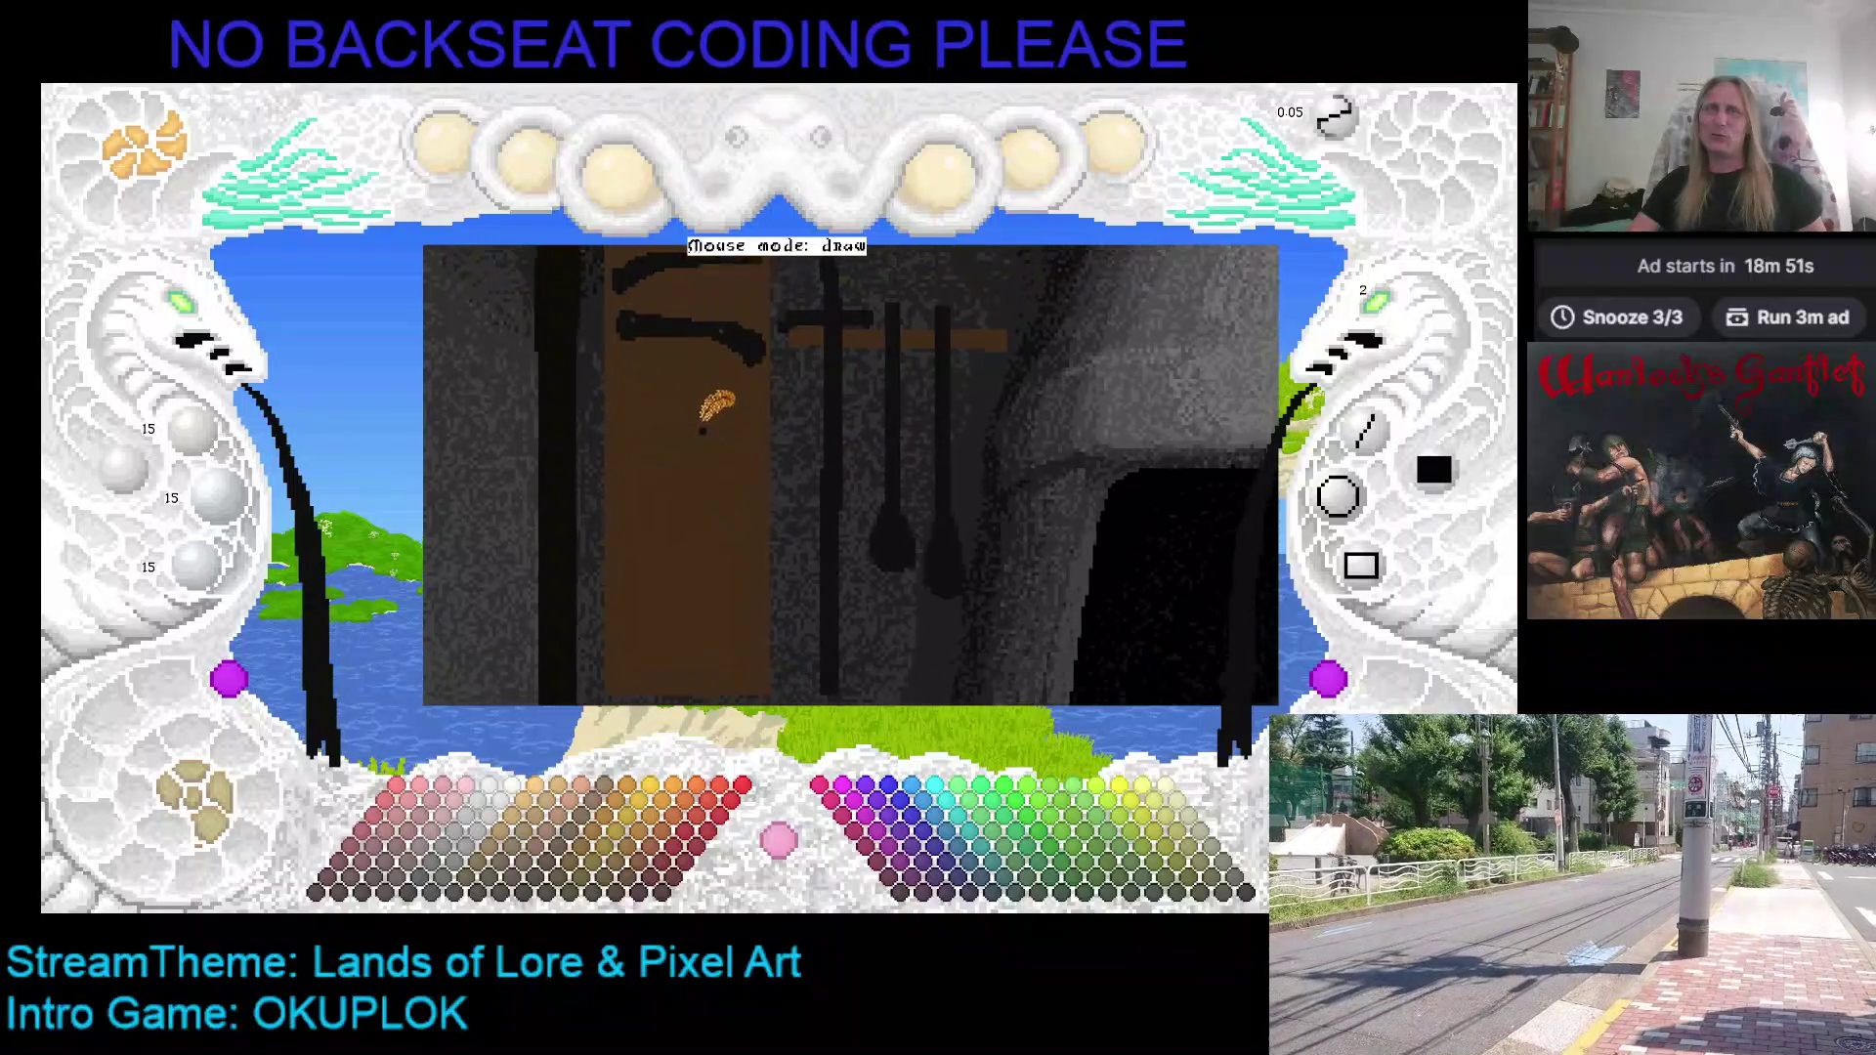
key(Up)
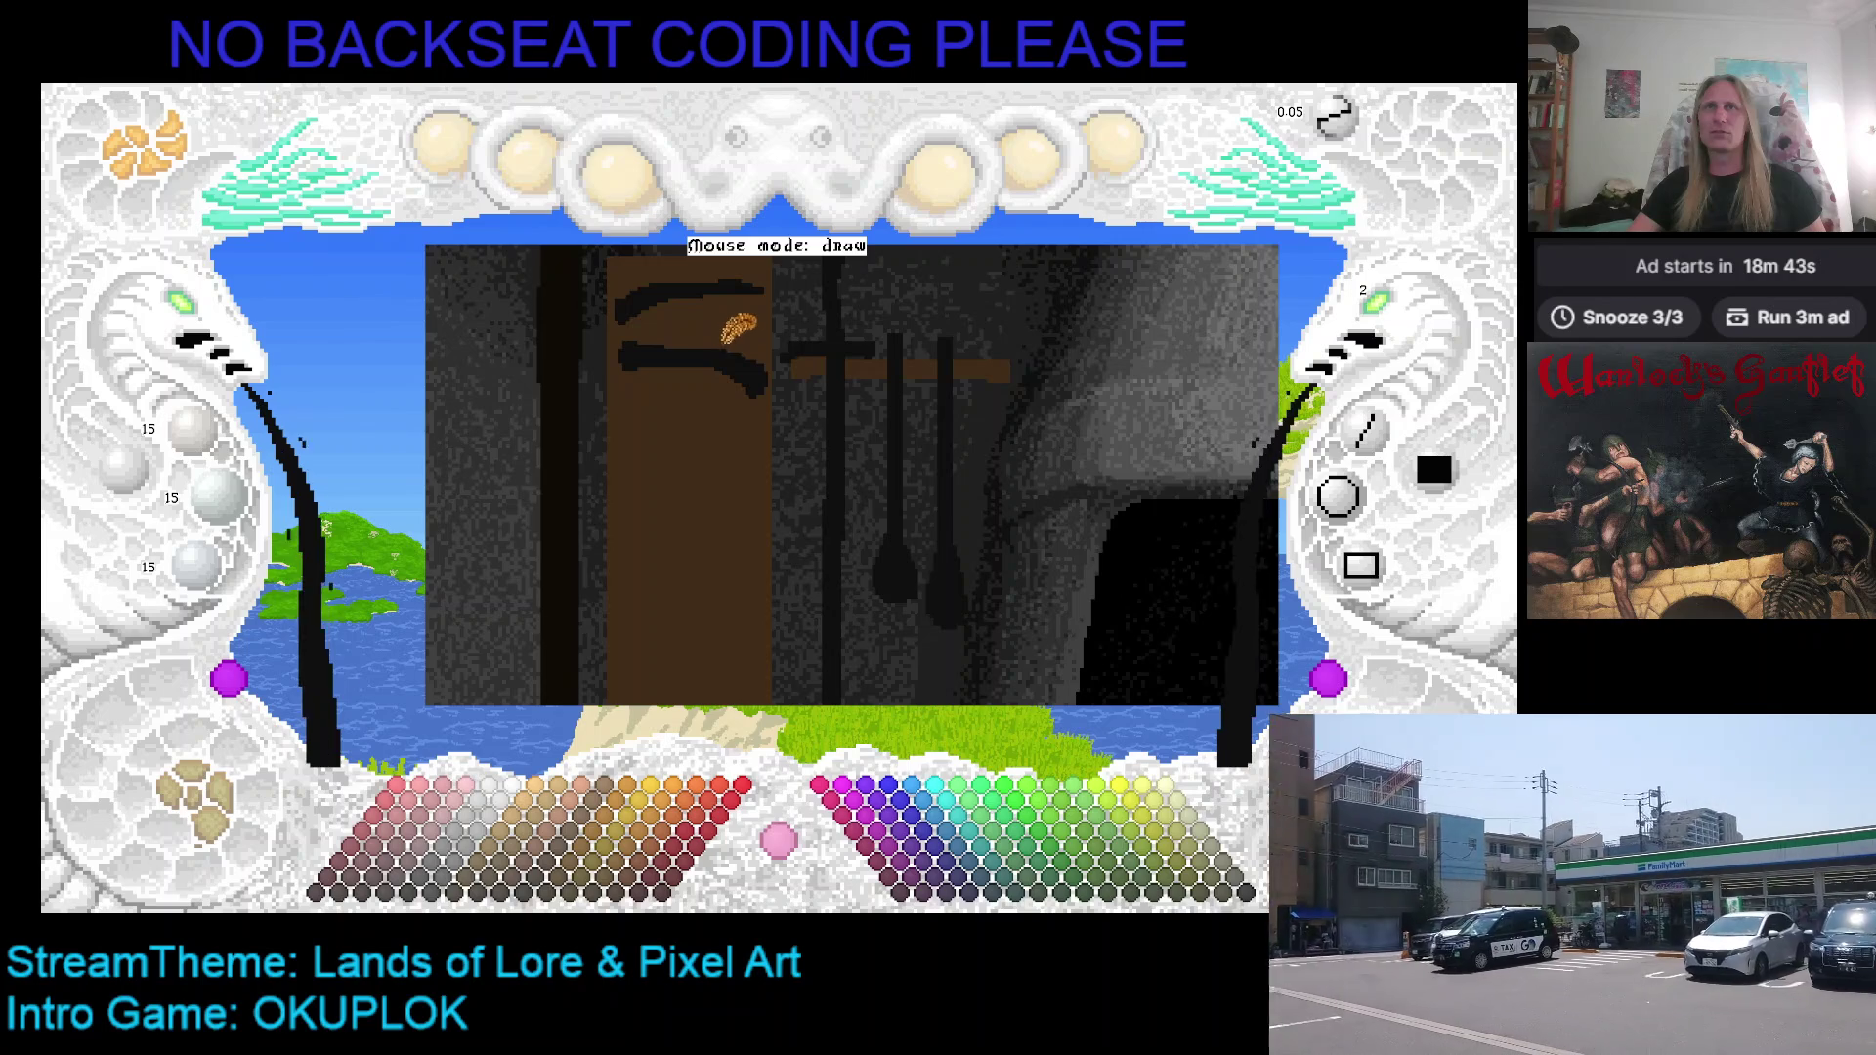
drag(710, 408, 722, 464)
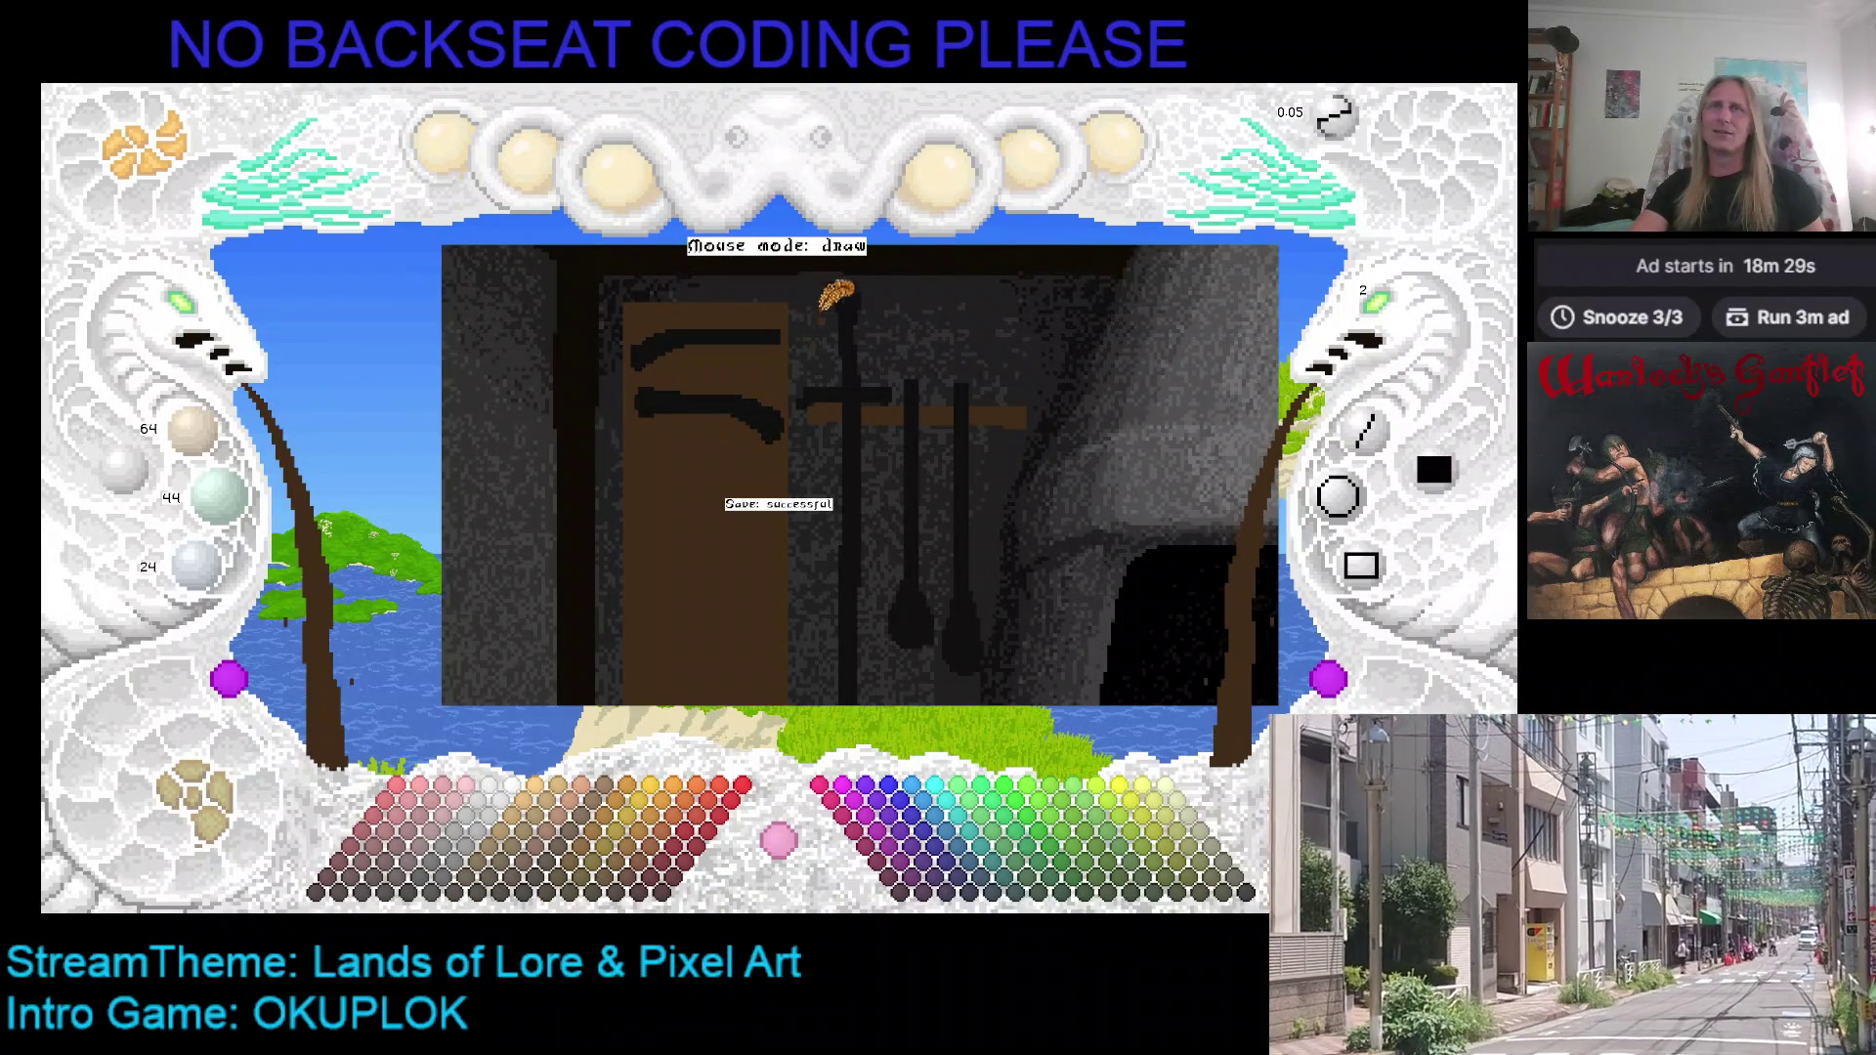
Step: Switch to a darker 48/33/18 brown and draw a horizontal stroke on the door above the curves
scroll(811, 391, down, 3)
scroll(777, 459, up, 3)
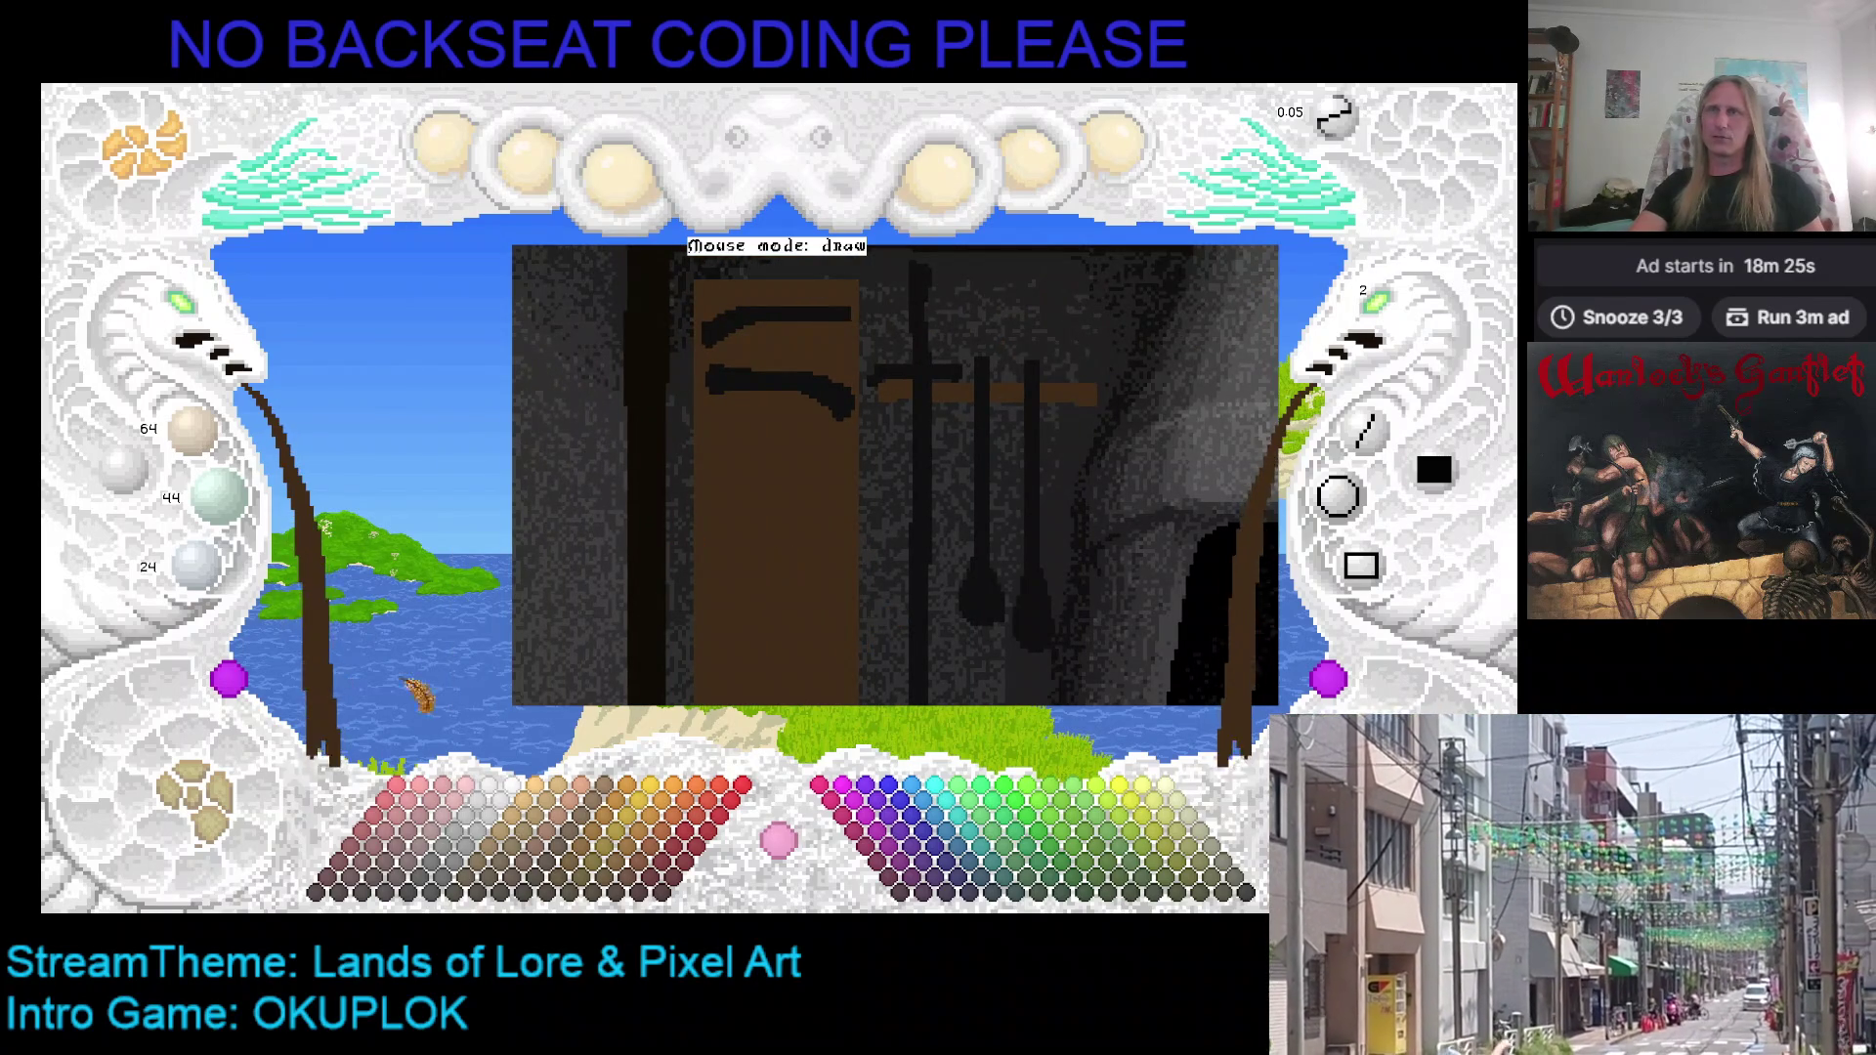
scroll(231, 831, down, 2)
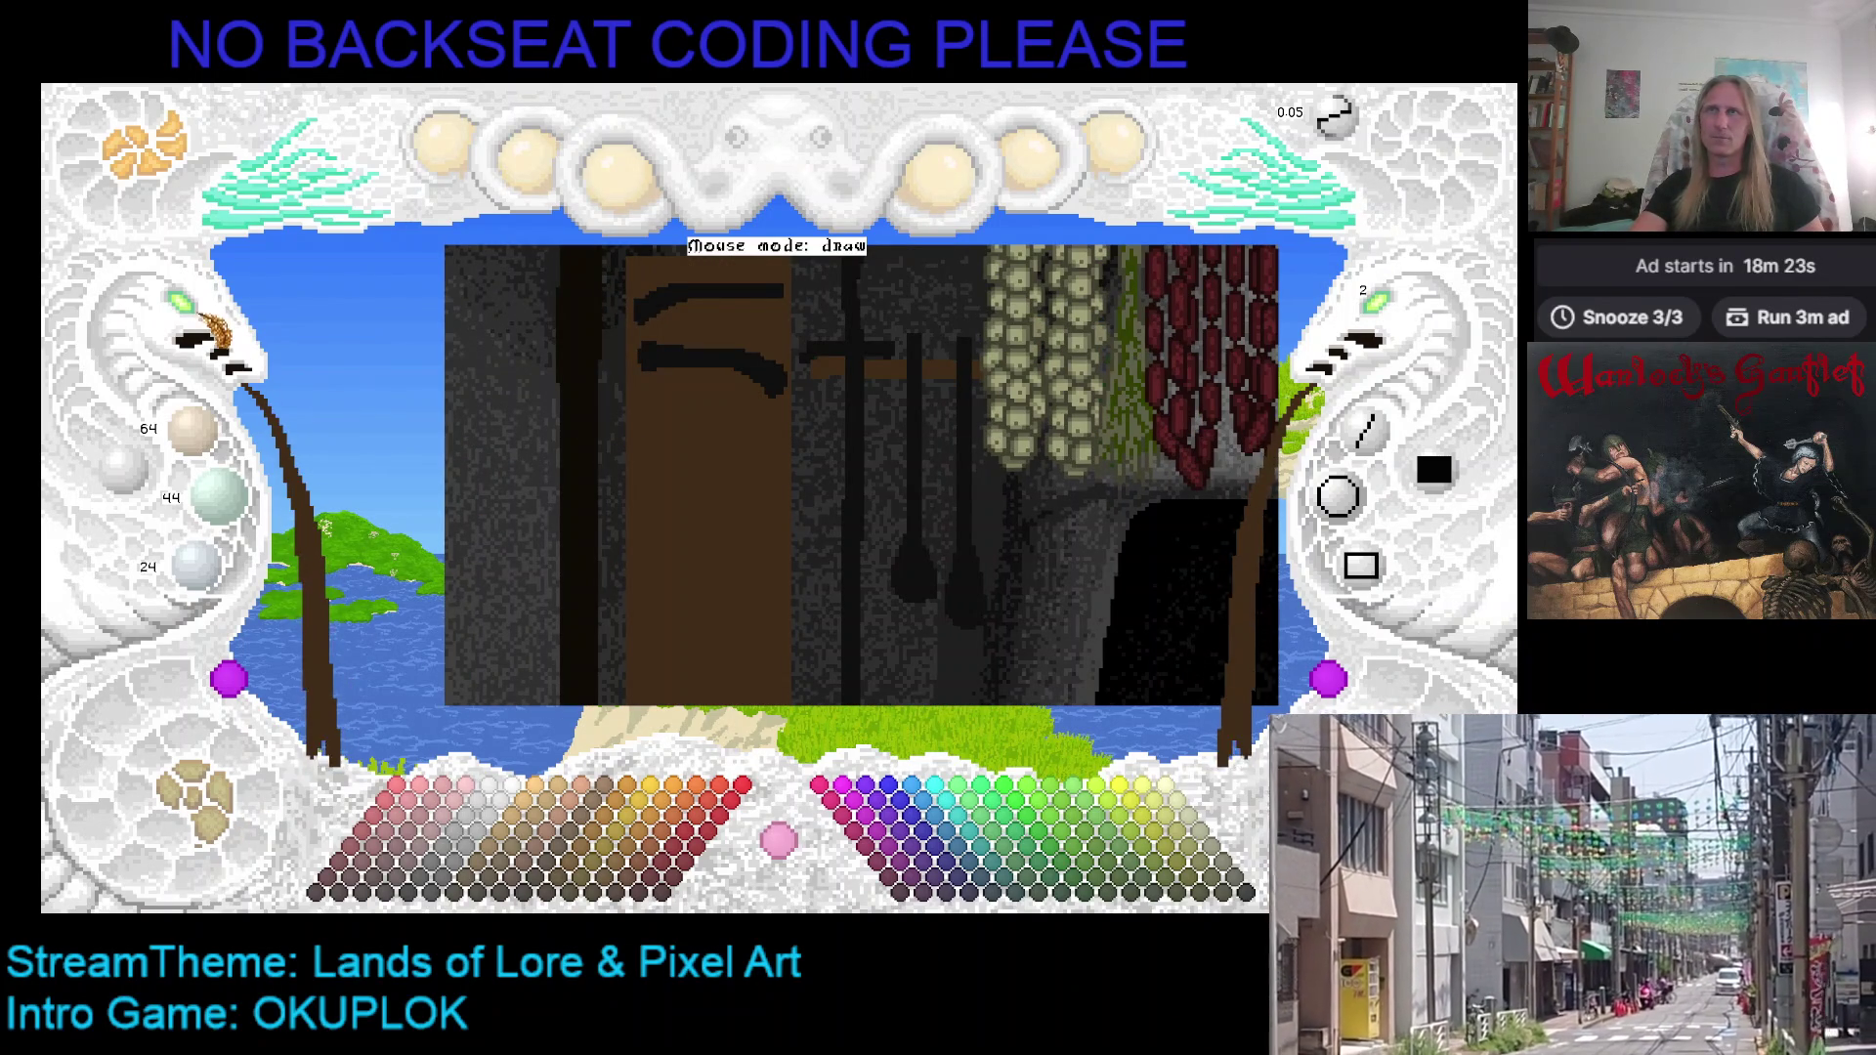
scroll(208, 317, down, 2)
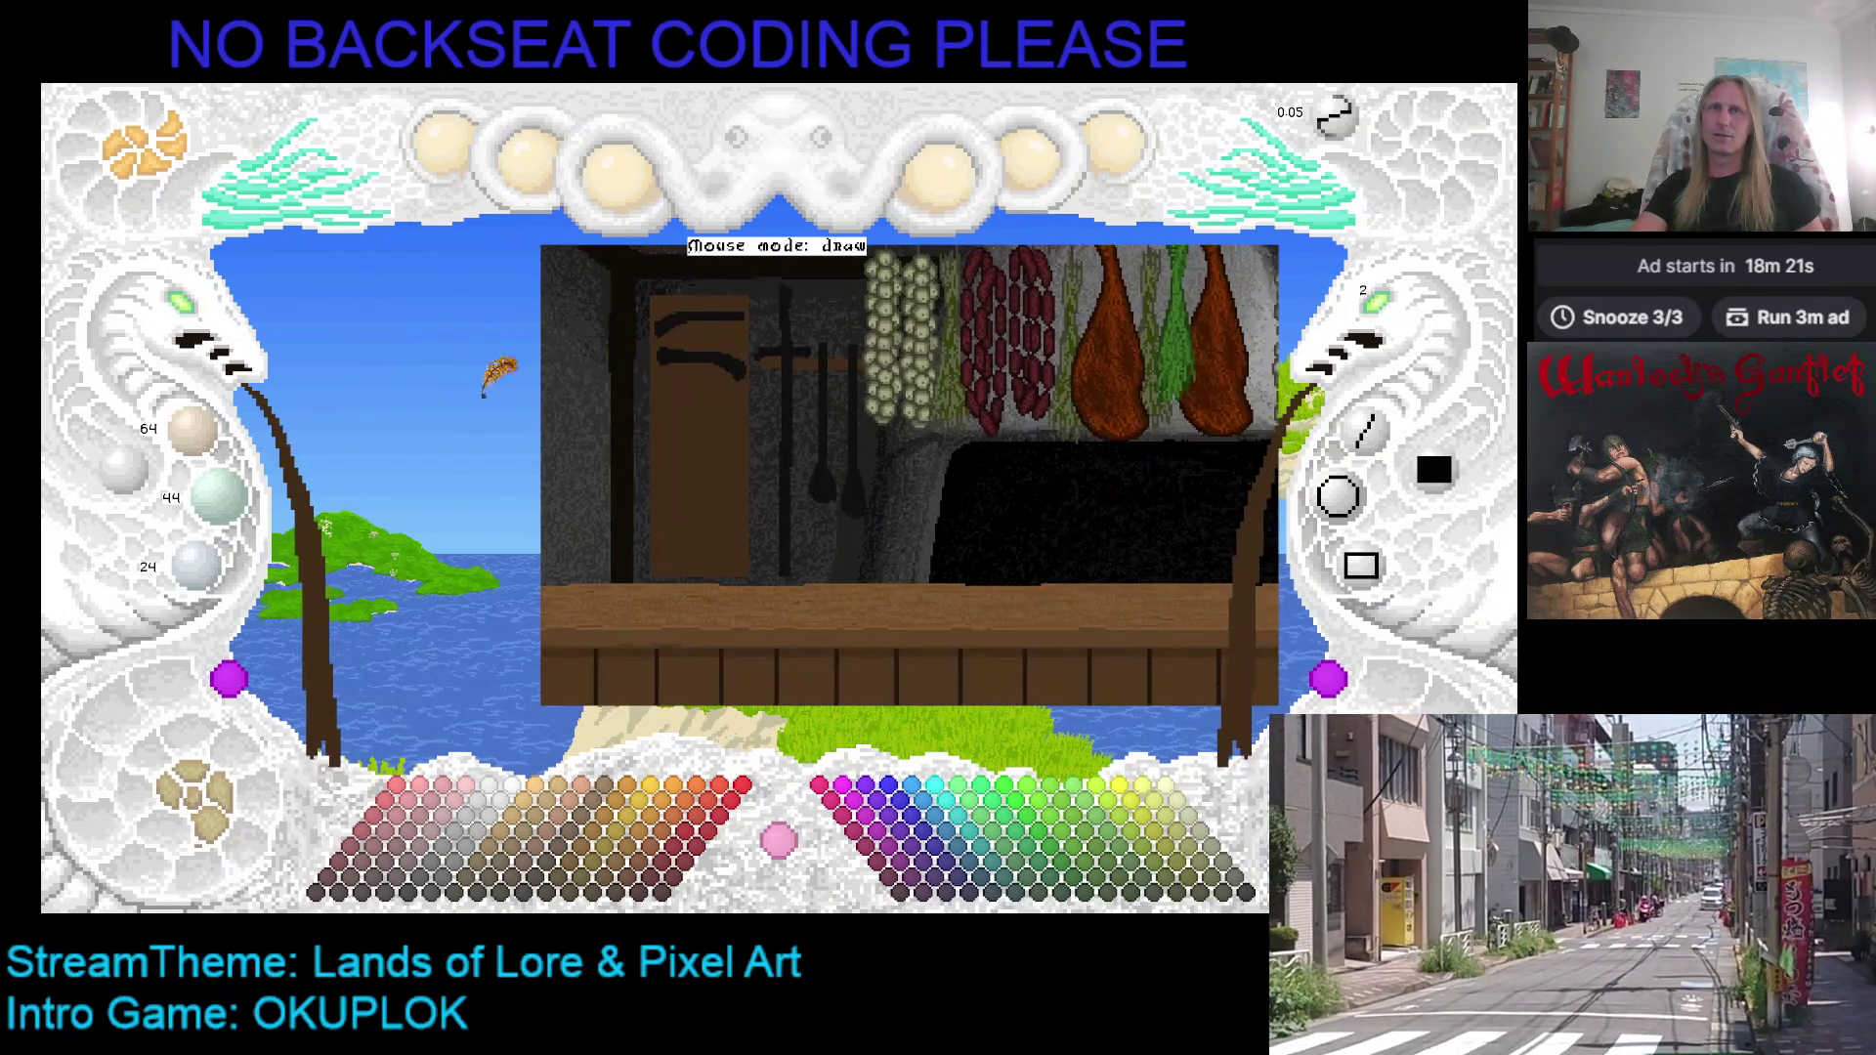
scroll(605, 411, up, 3)
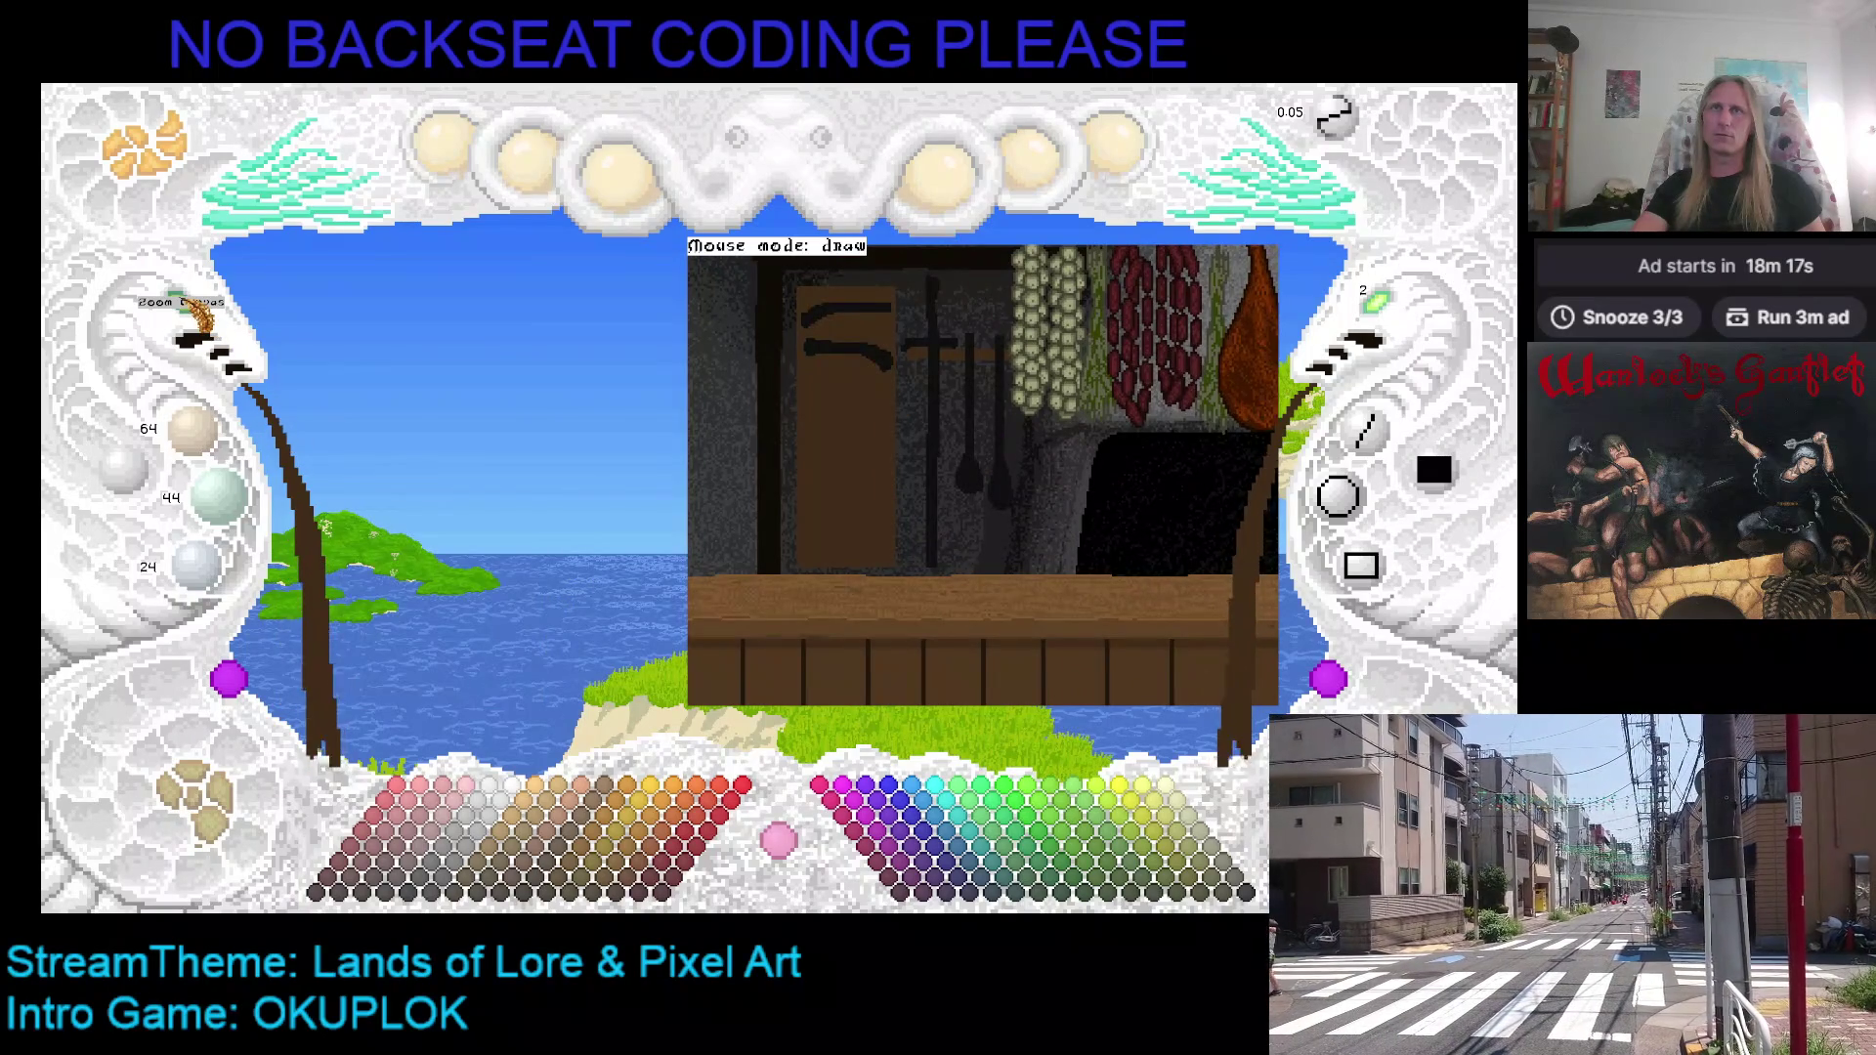
scroll(196, 313, up, 2)
scroll(200, 312, down, 2)
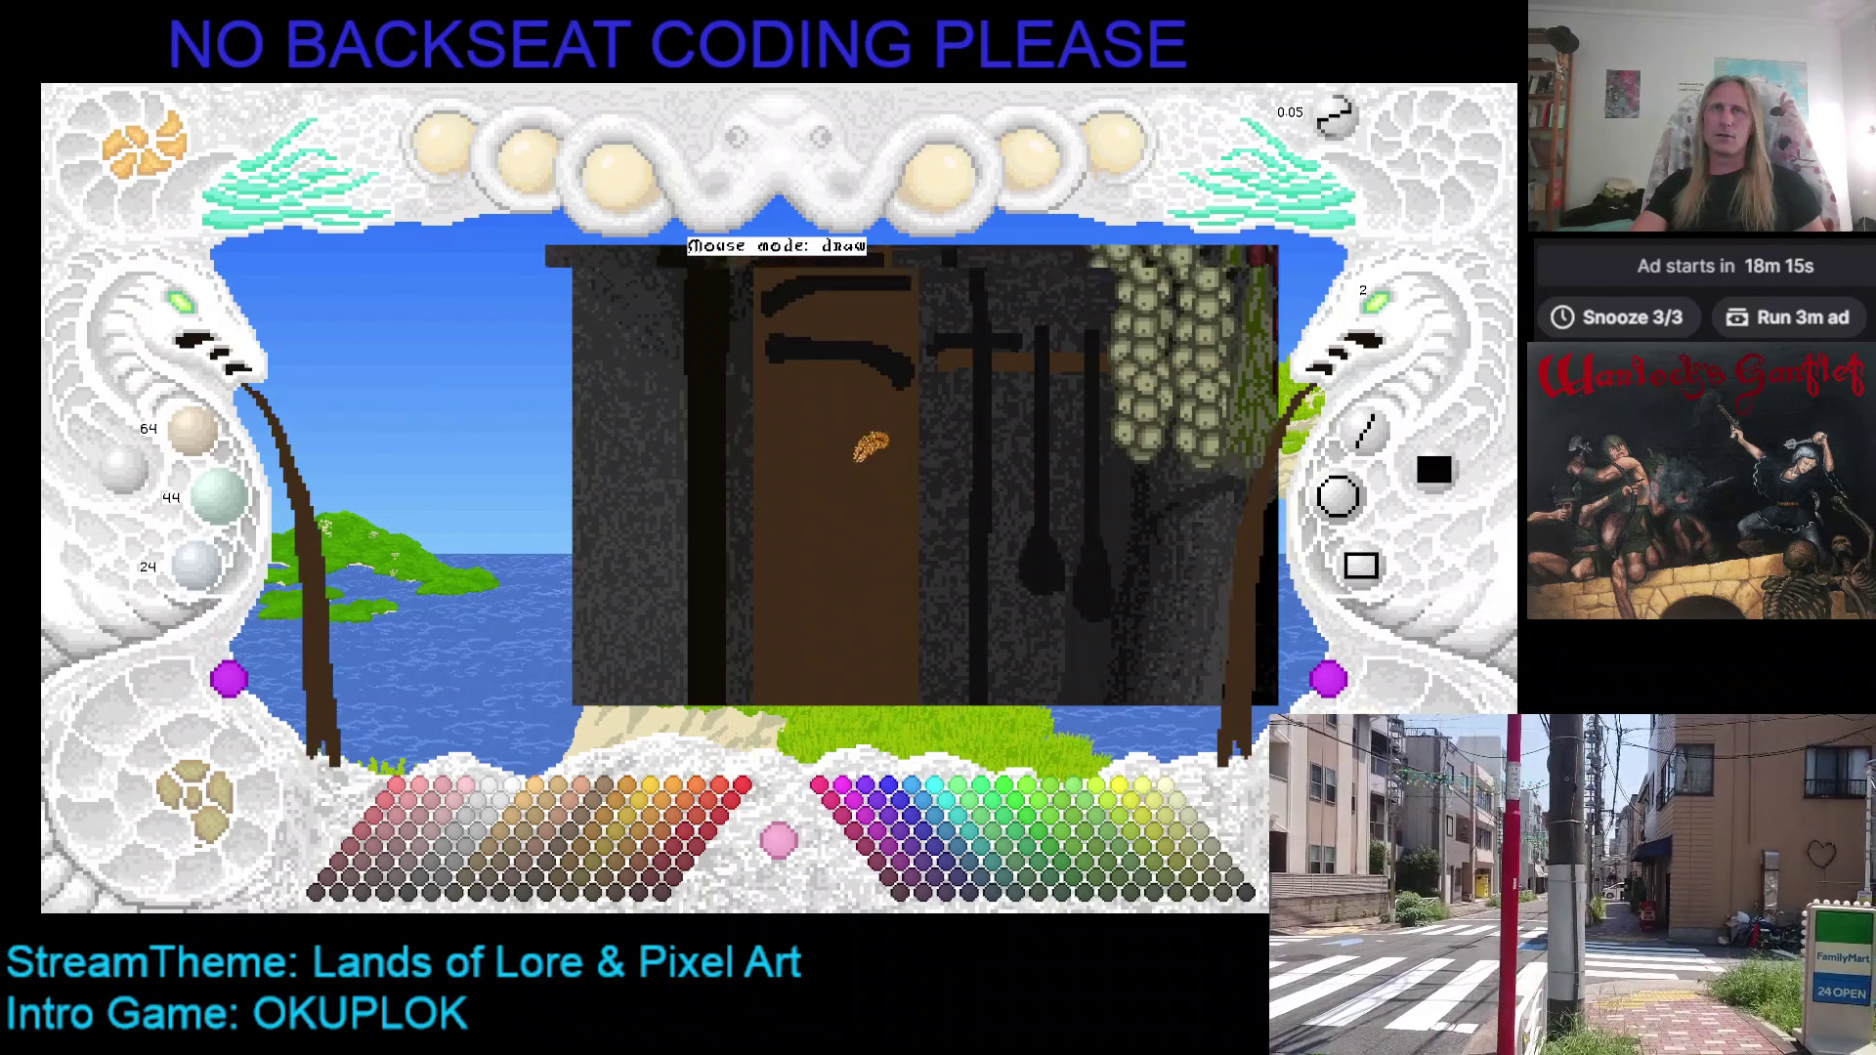
click(562, 879)
click(185, 797)
click(185, 796)
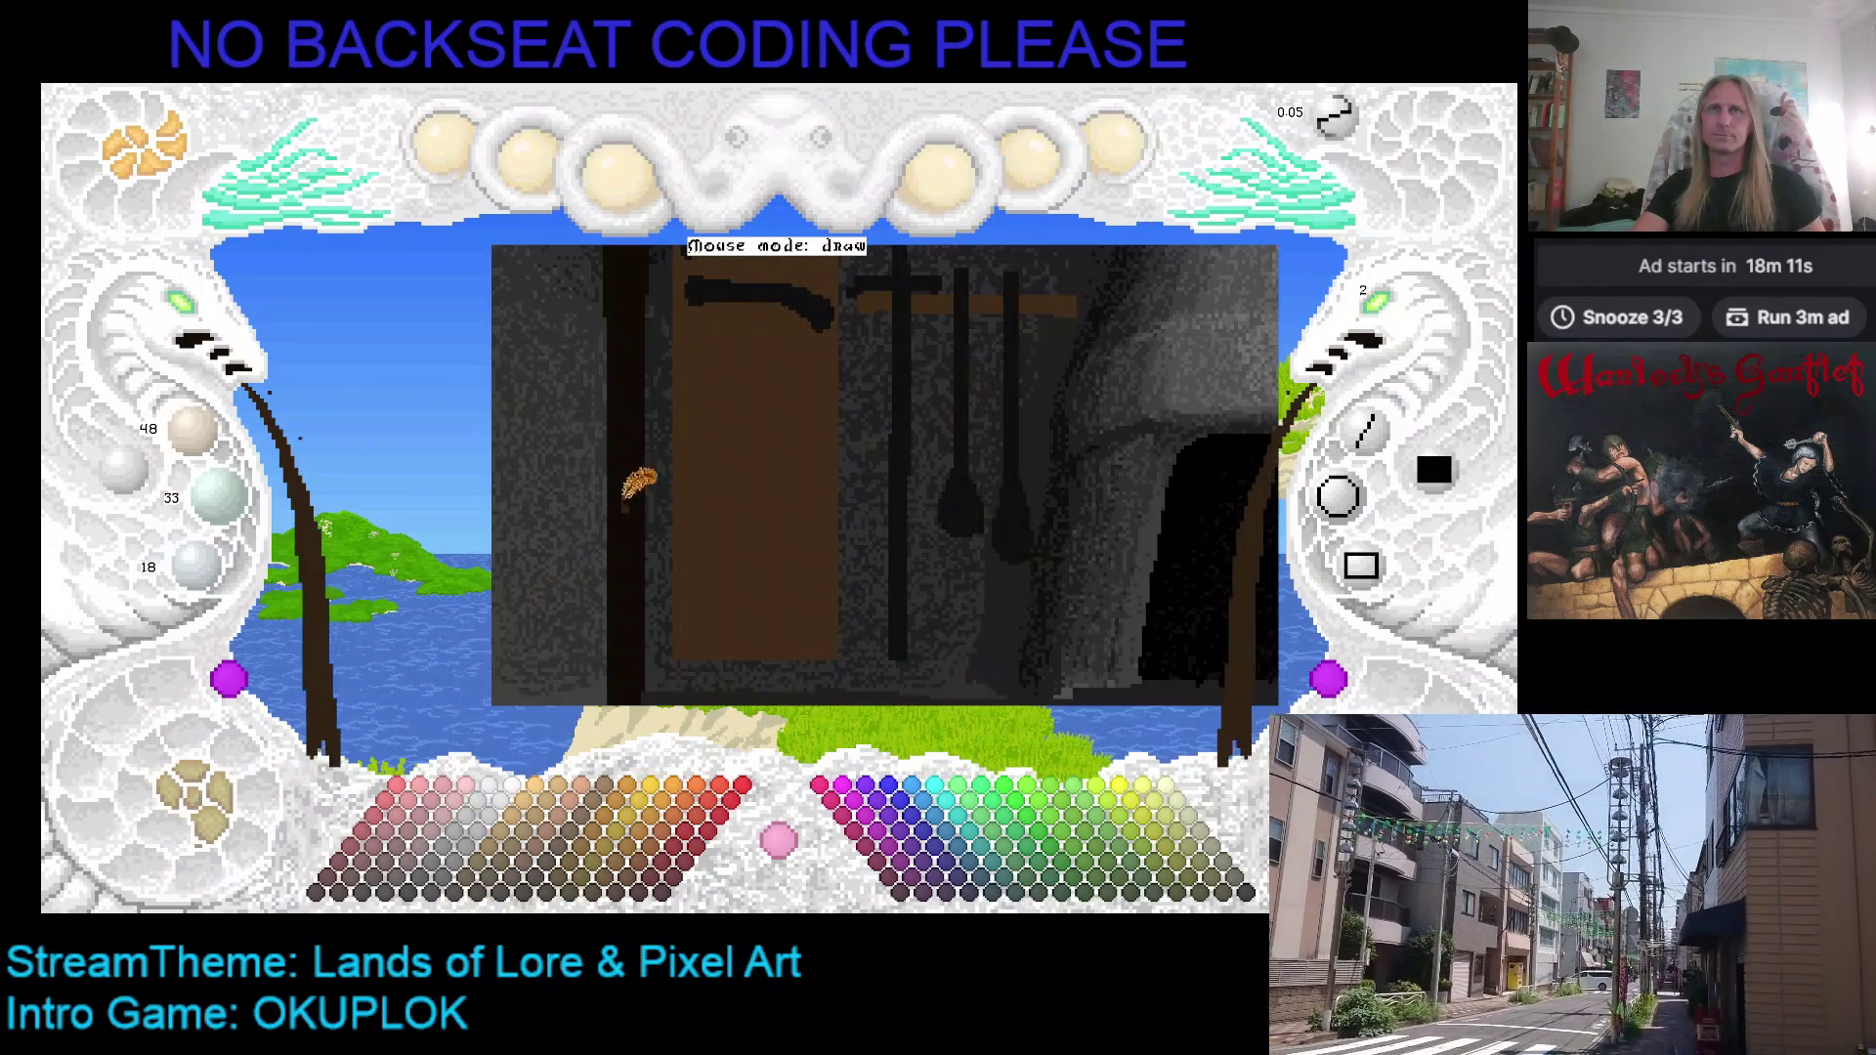
drag(786, 311, 933, 311)
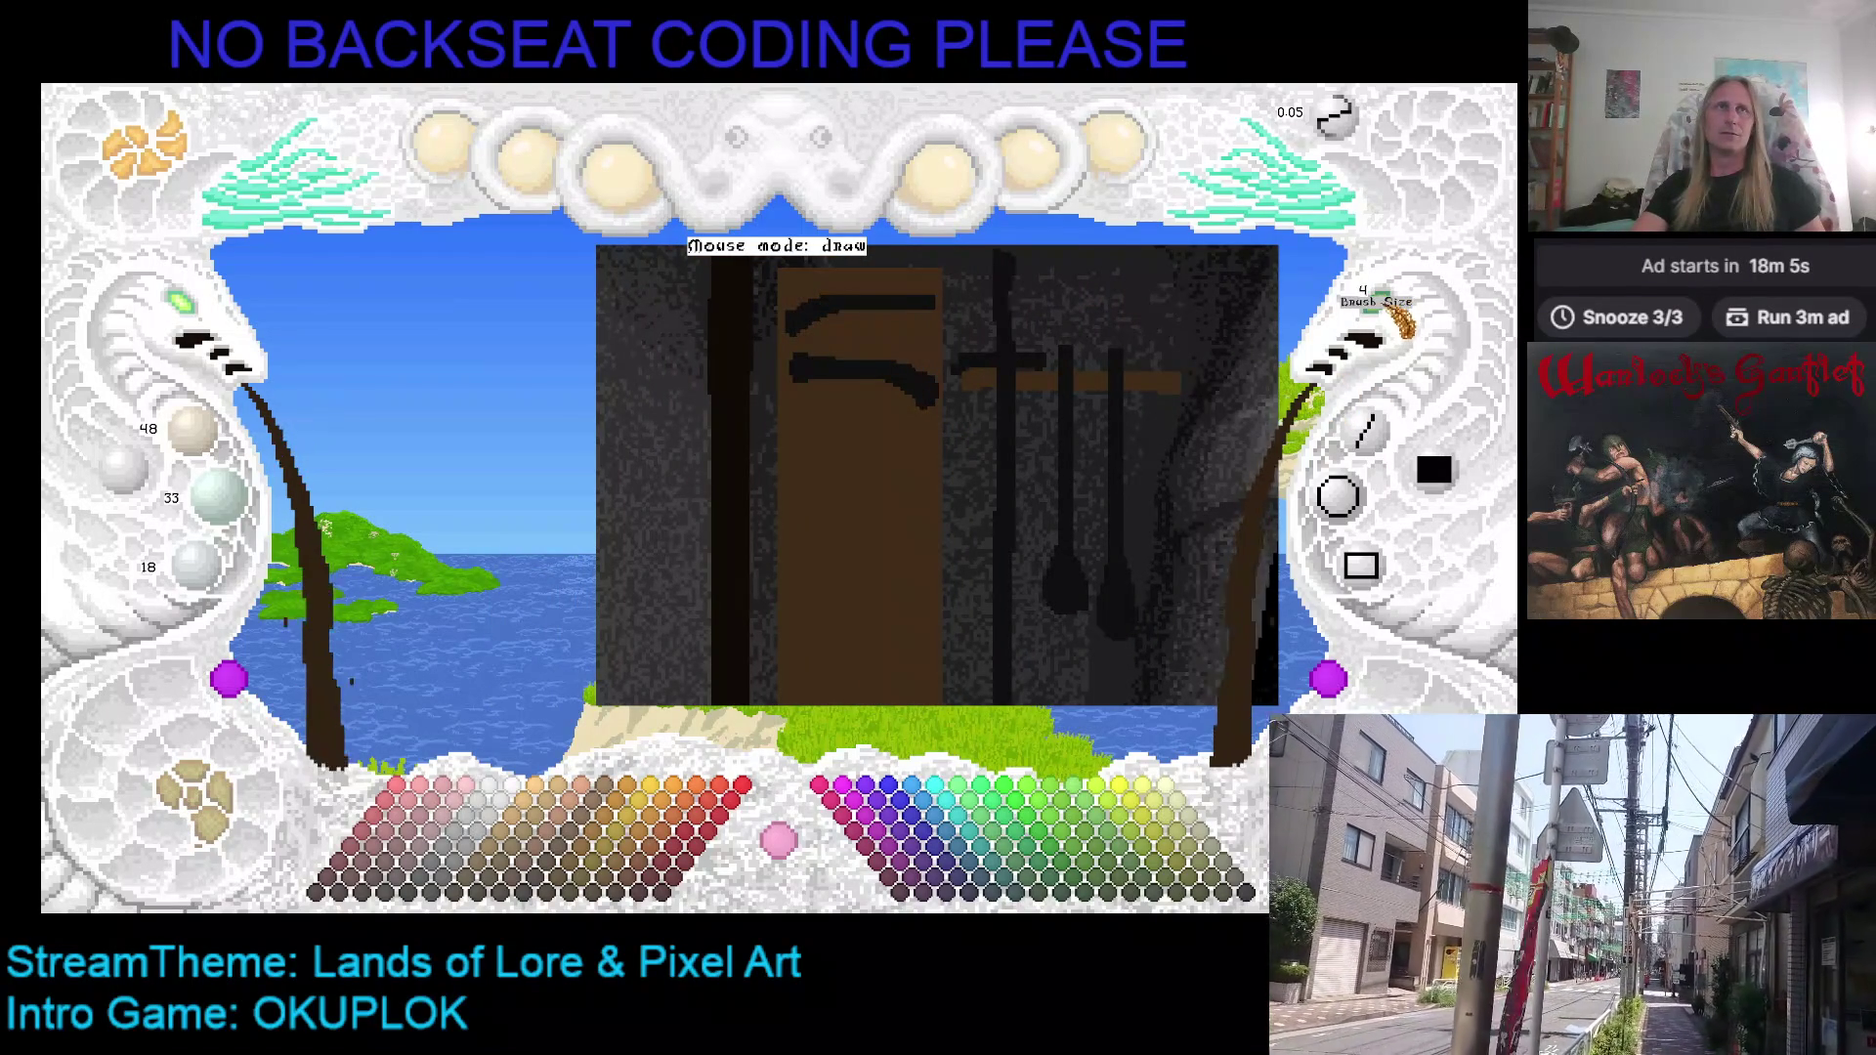
scroll(1402, 319, up, 1)
Step: Draw a straight brown line down the left side of the wall scene
key(d)
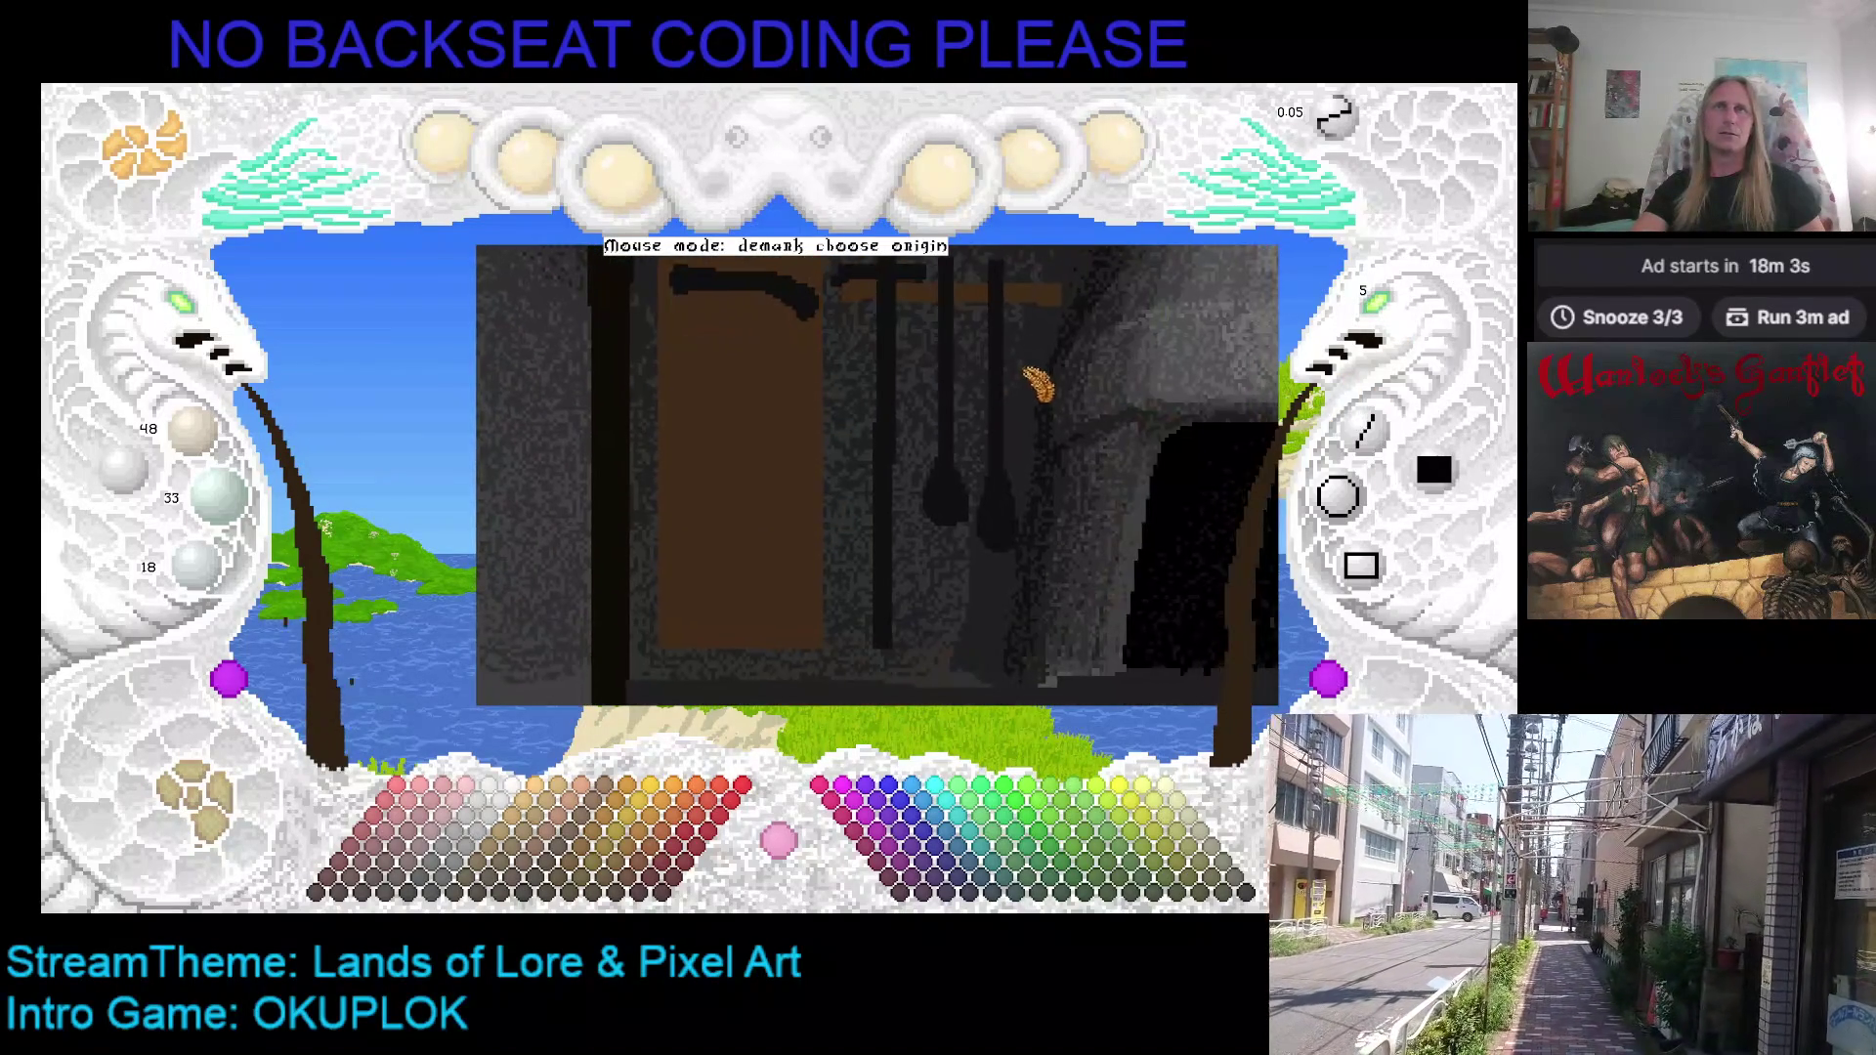
mouse_move(811, 455)
mouse_down()
mouse_move(795, 459)
mouse_move(912, 376)
mouse_move(995, 430)
mouse_up()
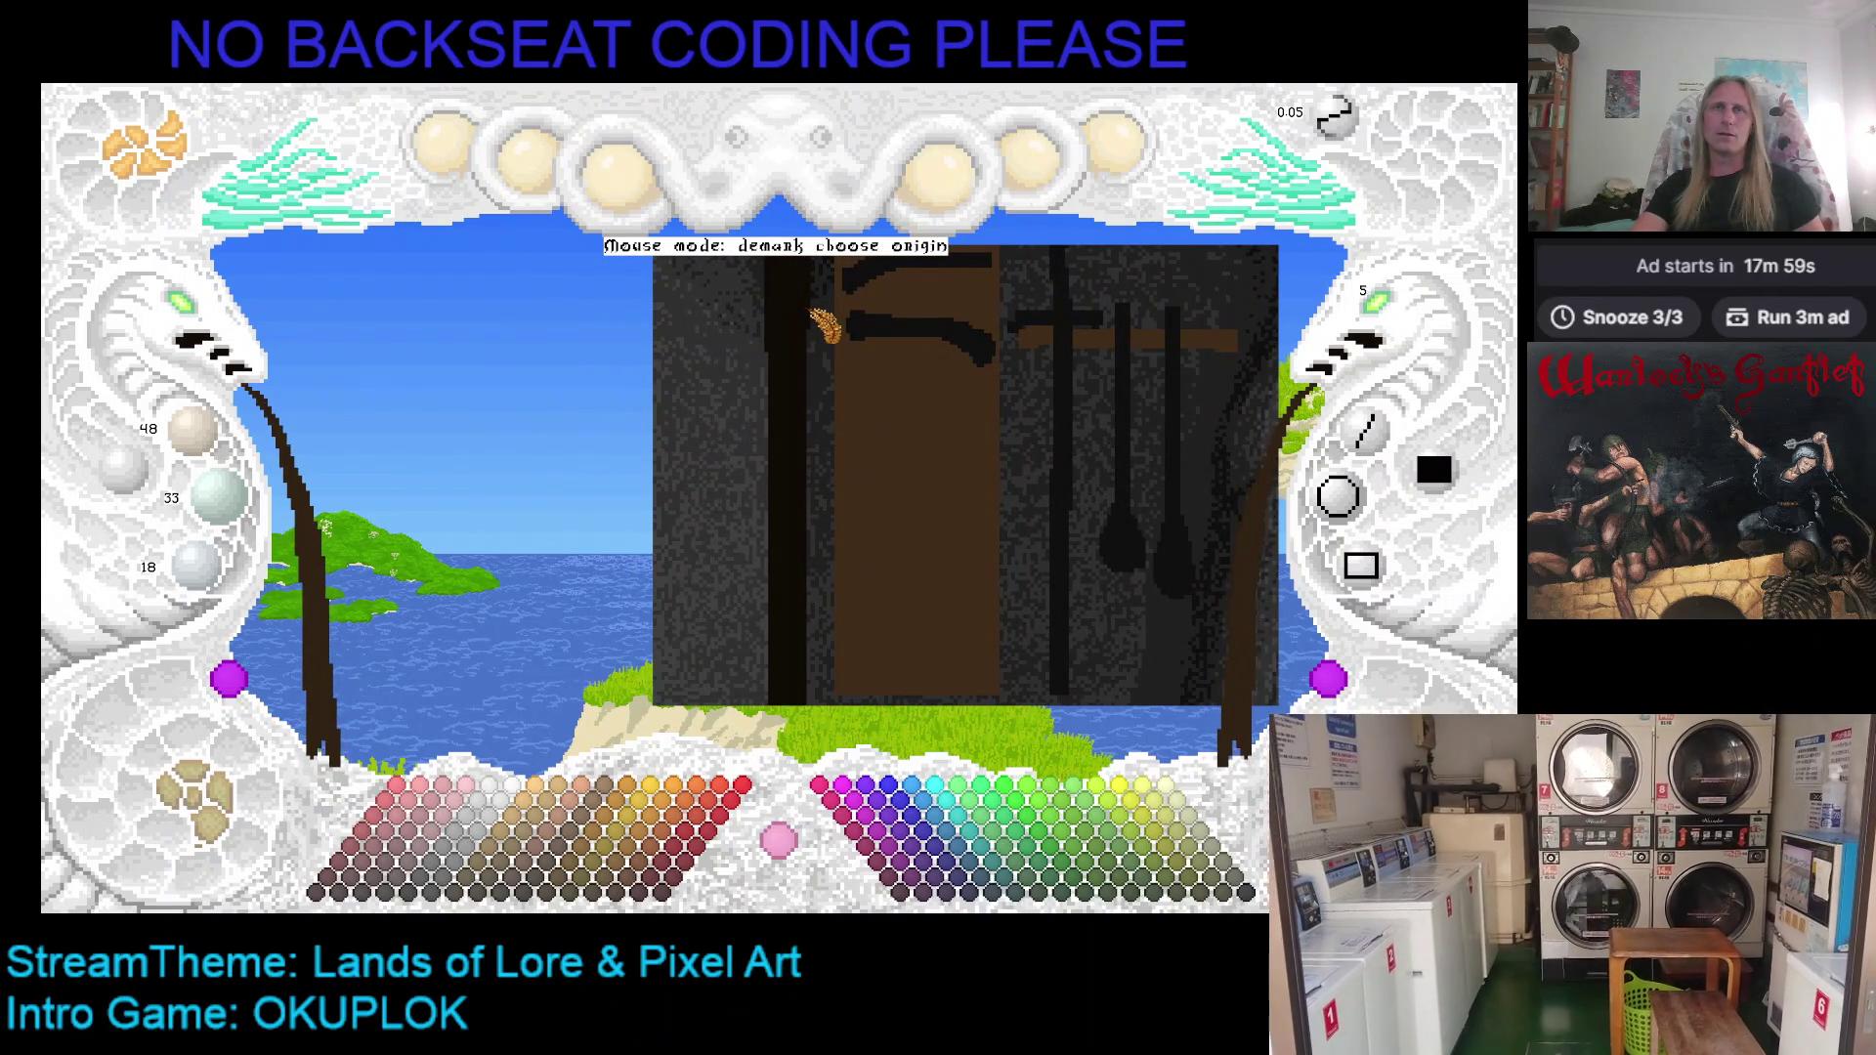
drag(801, 322, 791, 352)
click(792, 354)
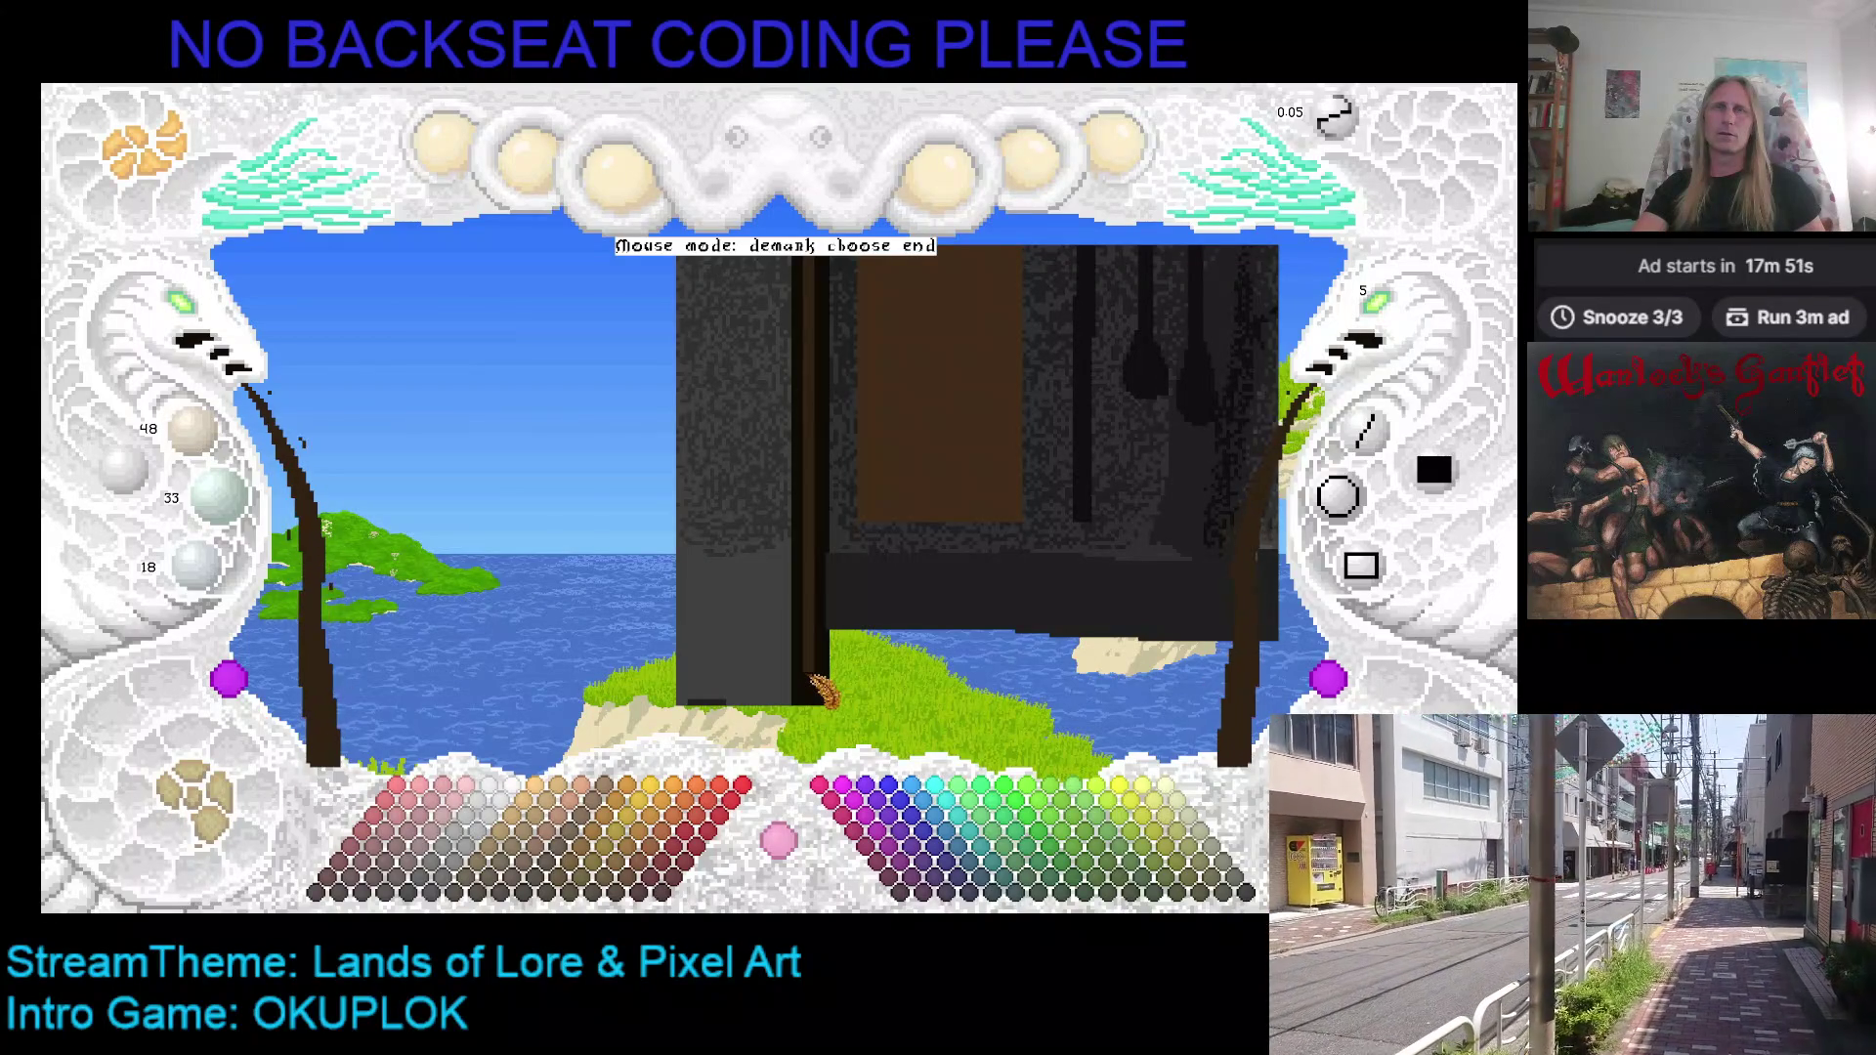
click(821, 689)
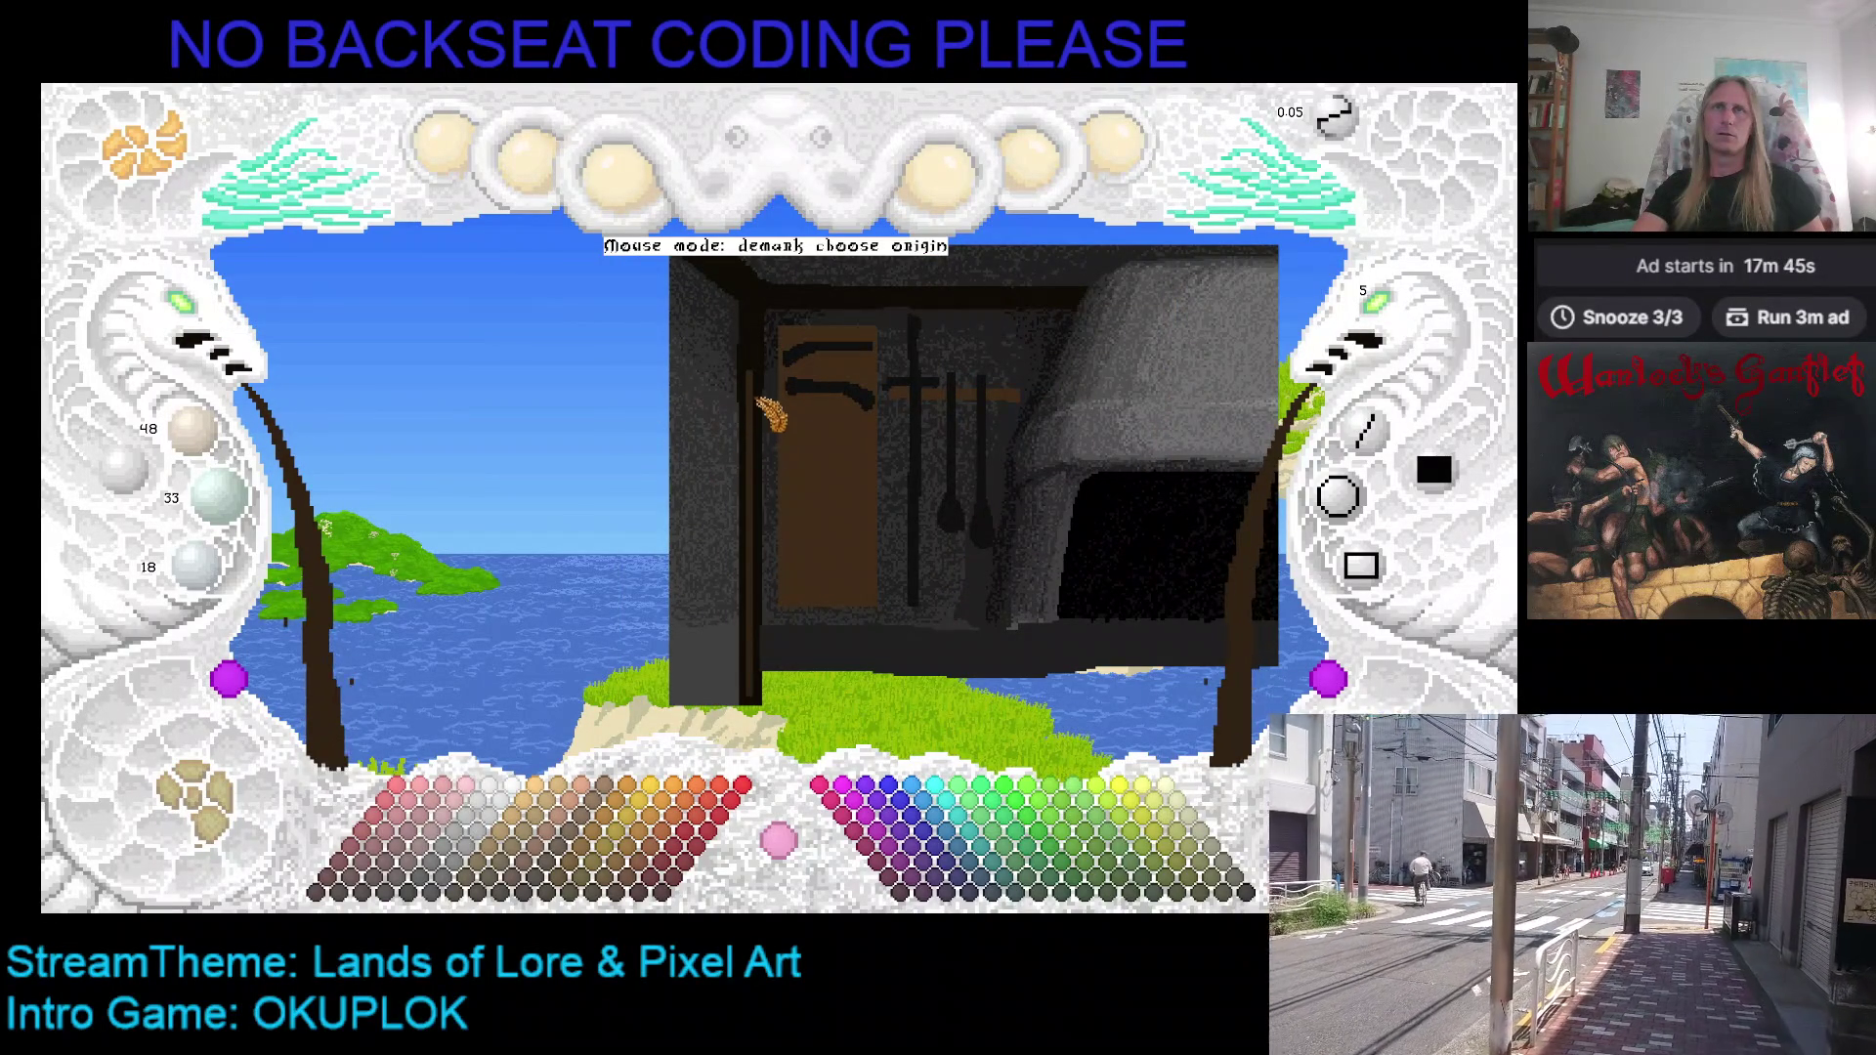
Step: Cycle through the scene artwork layers, previewing the hanging-sausages scene
click(208, 813)
click(207, 813)
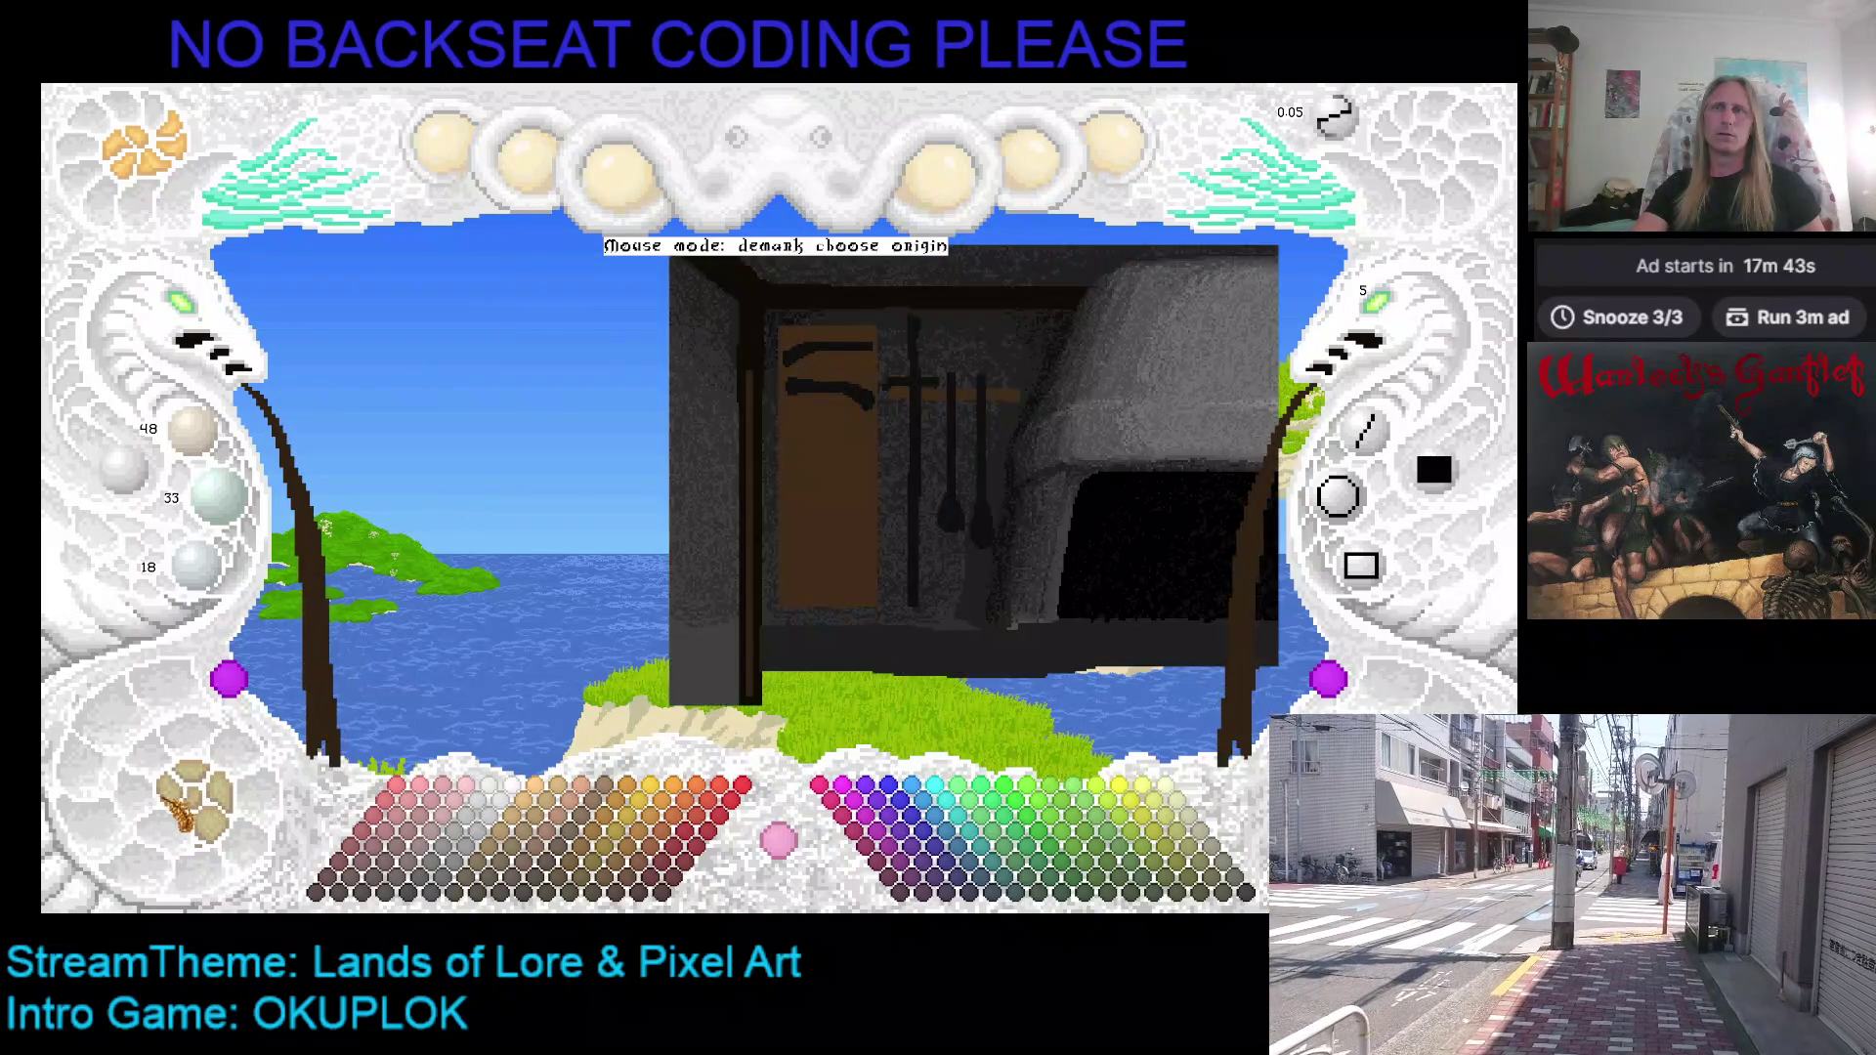
click(207, 813)
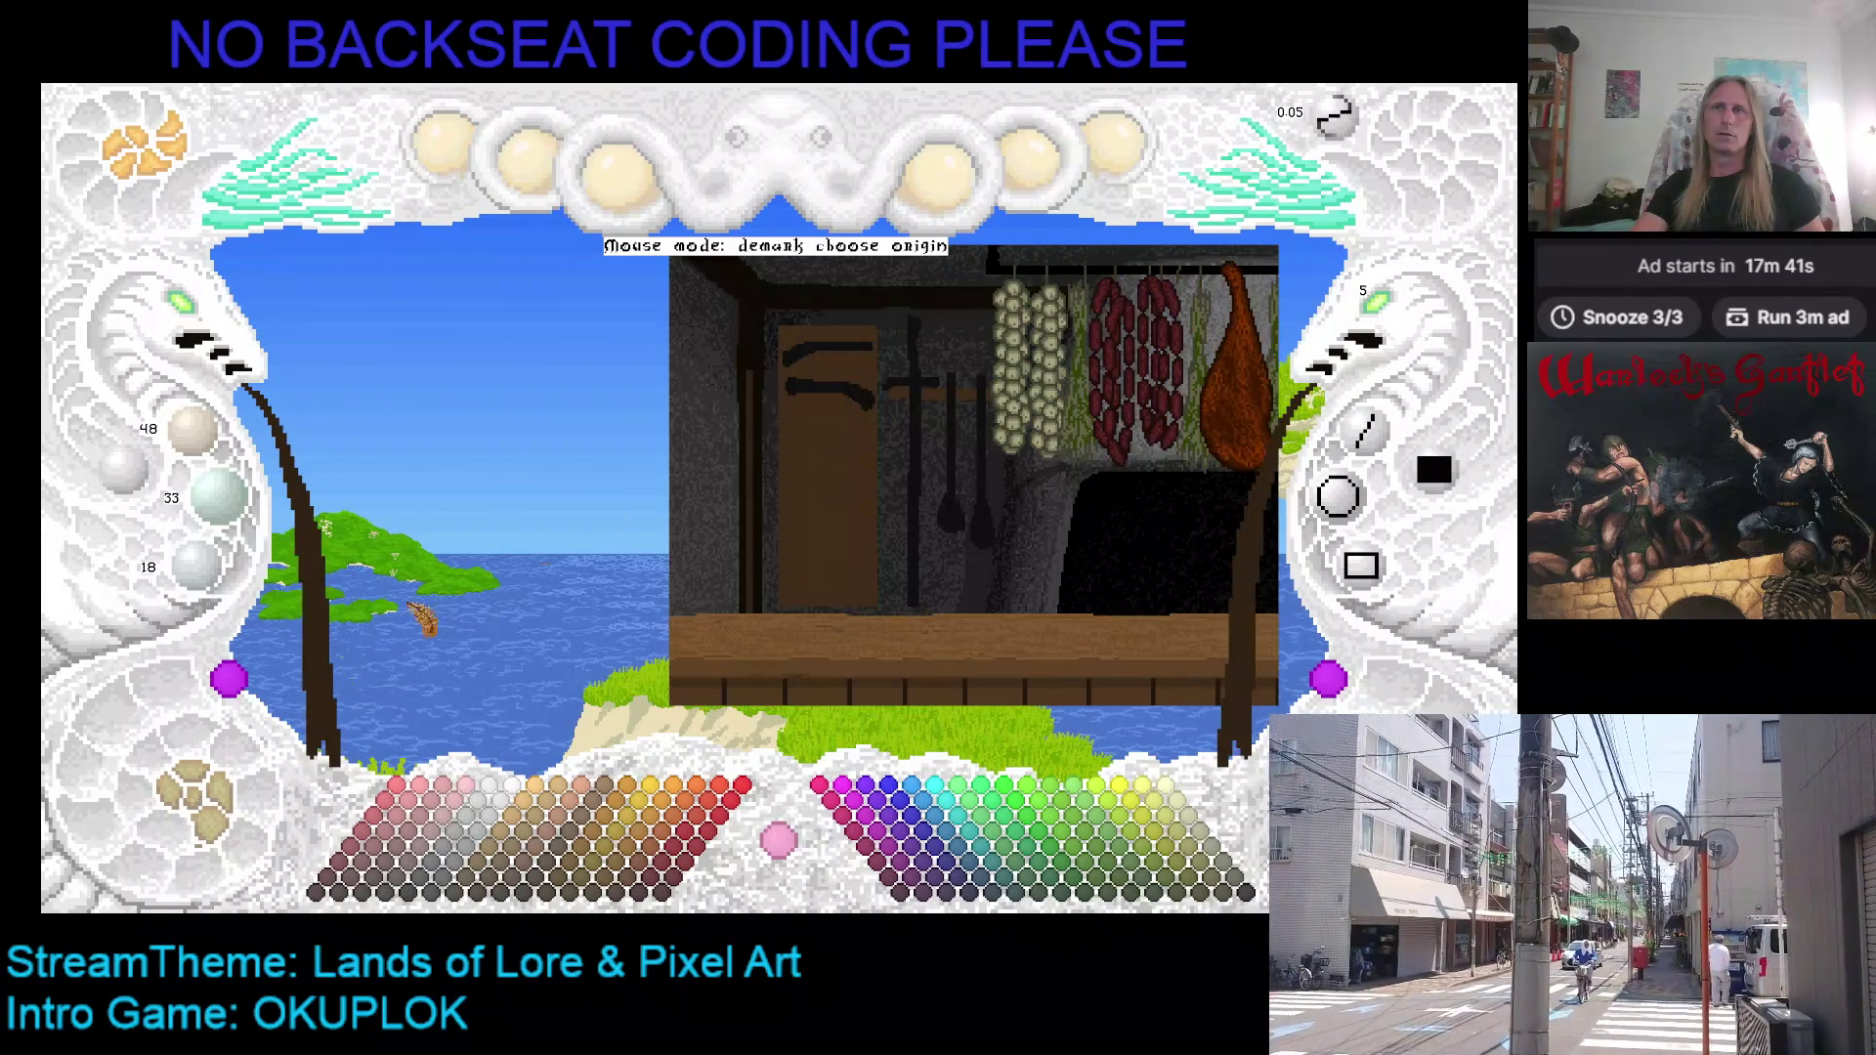
click(191, 796)
click(190, 800)
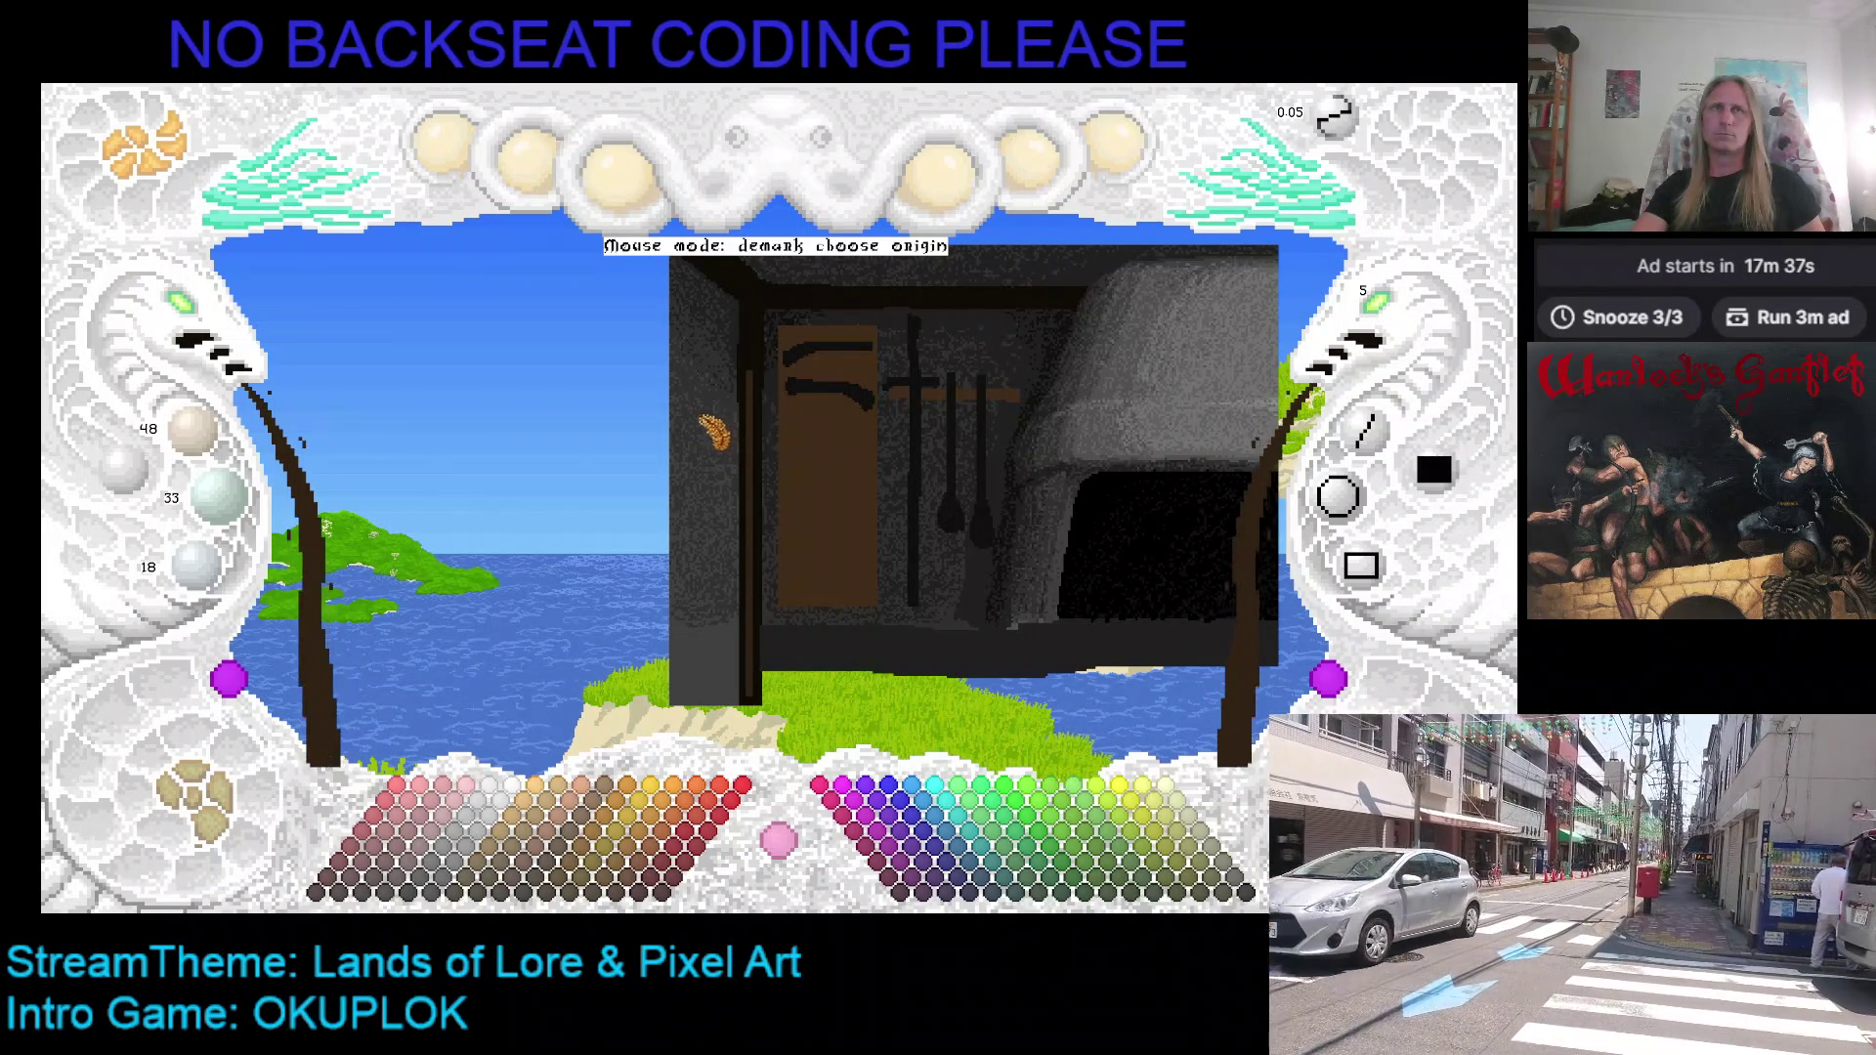
Step: Draw two short straight lines from the door's left side, then switch to the browser
click(694, 416)
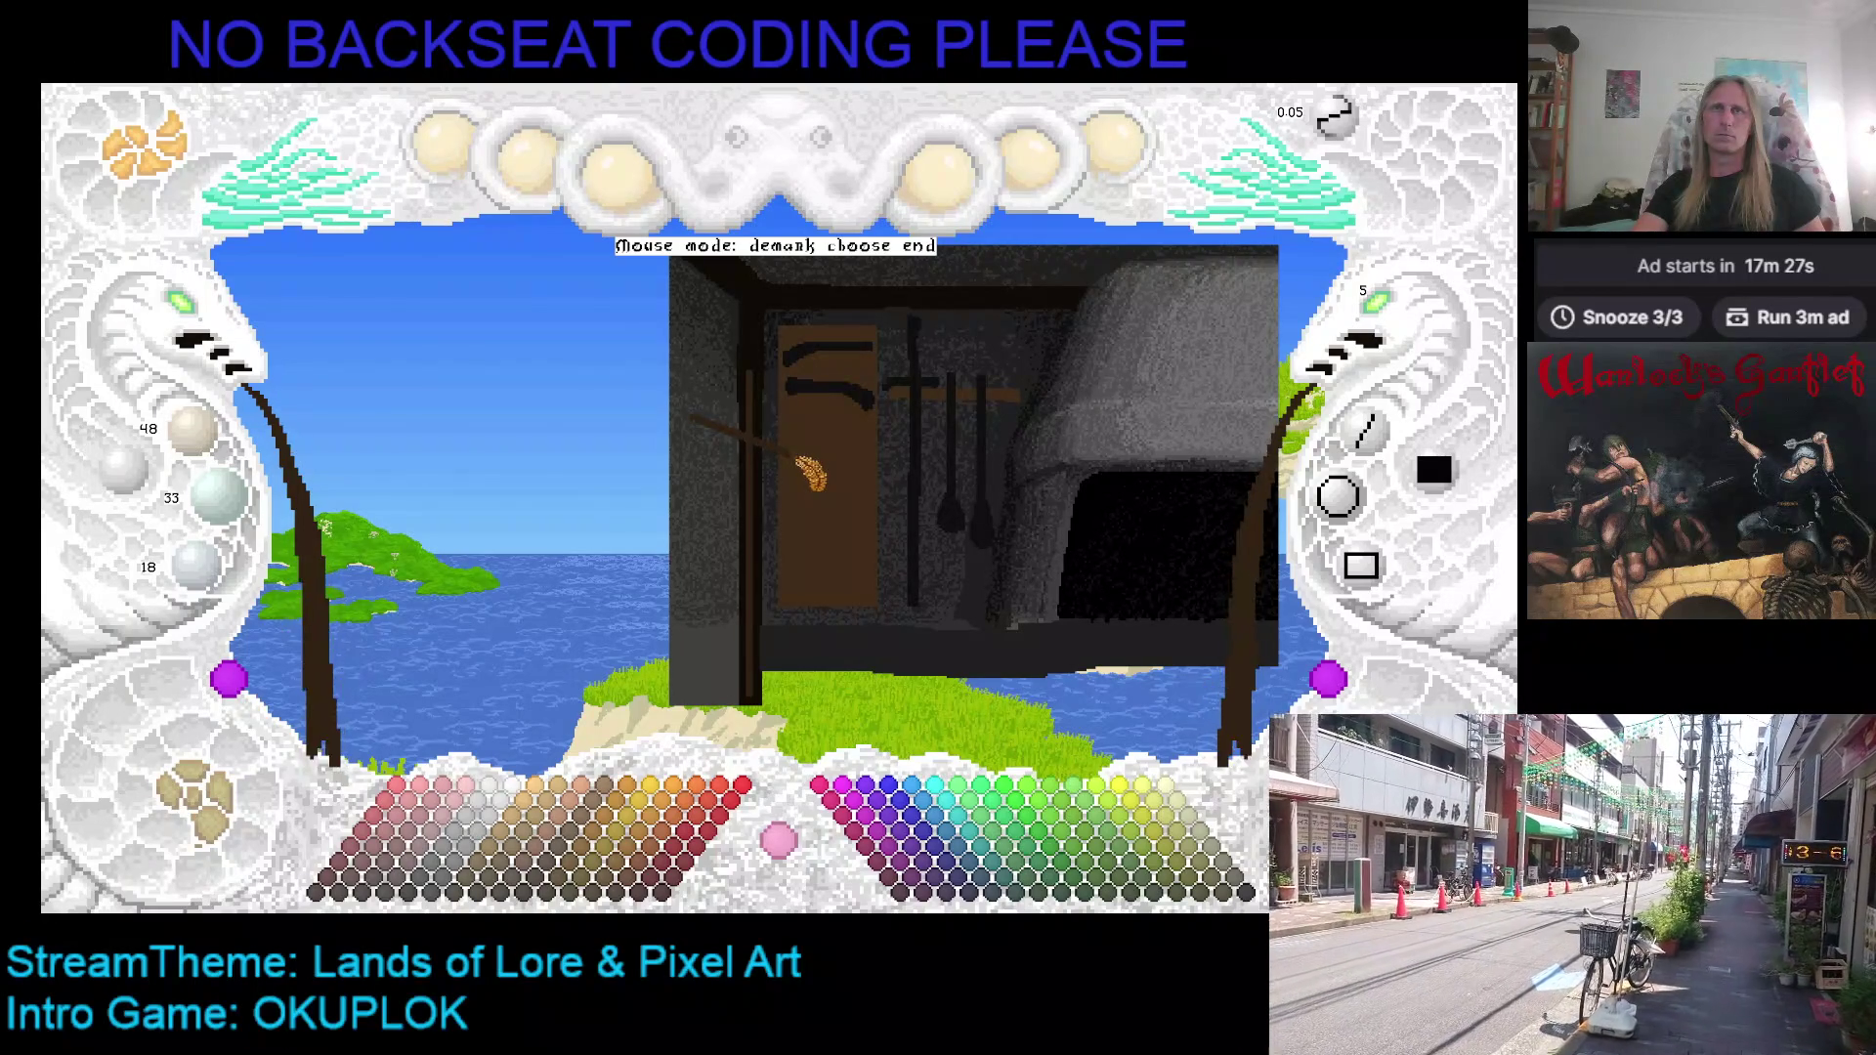
click(799, 467)
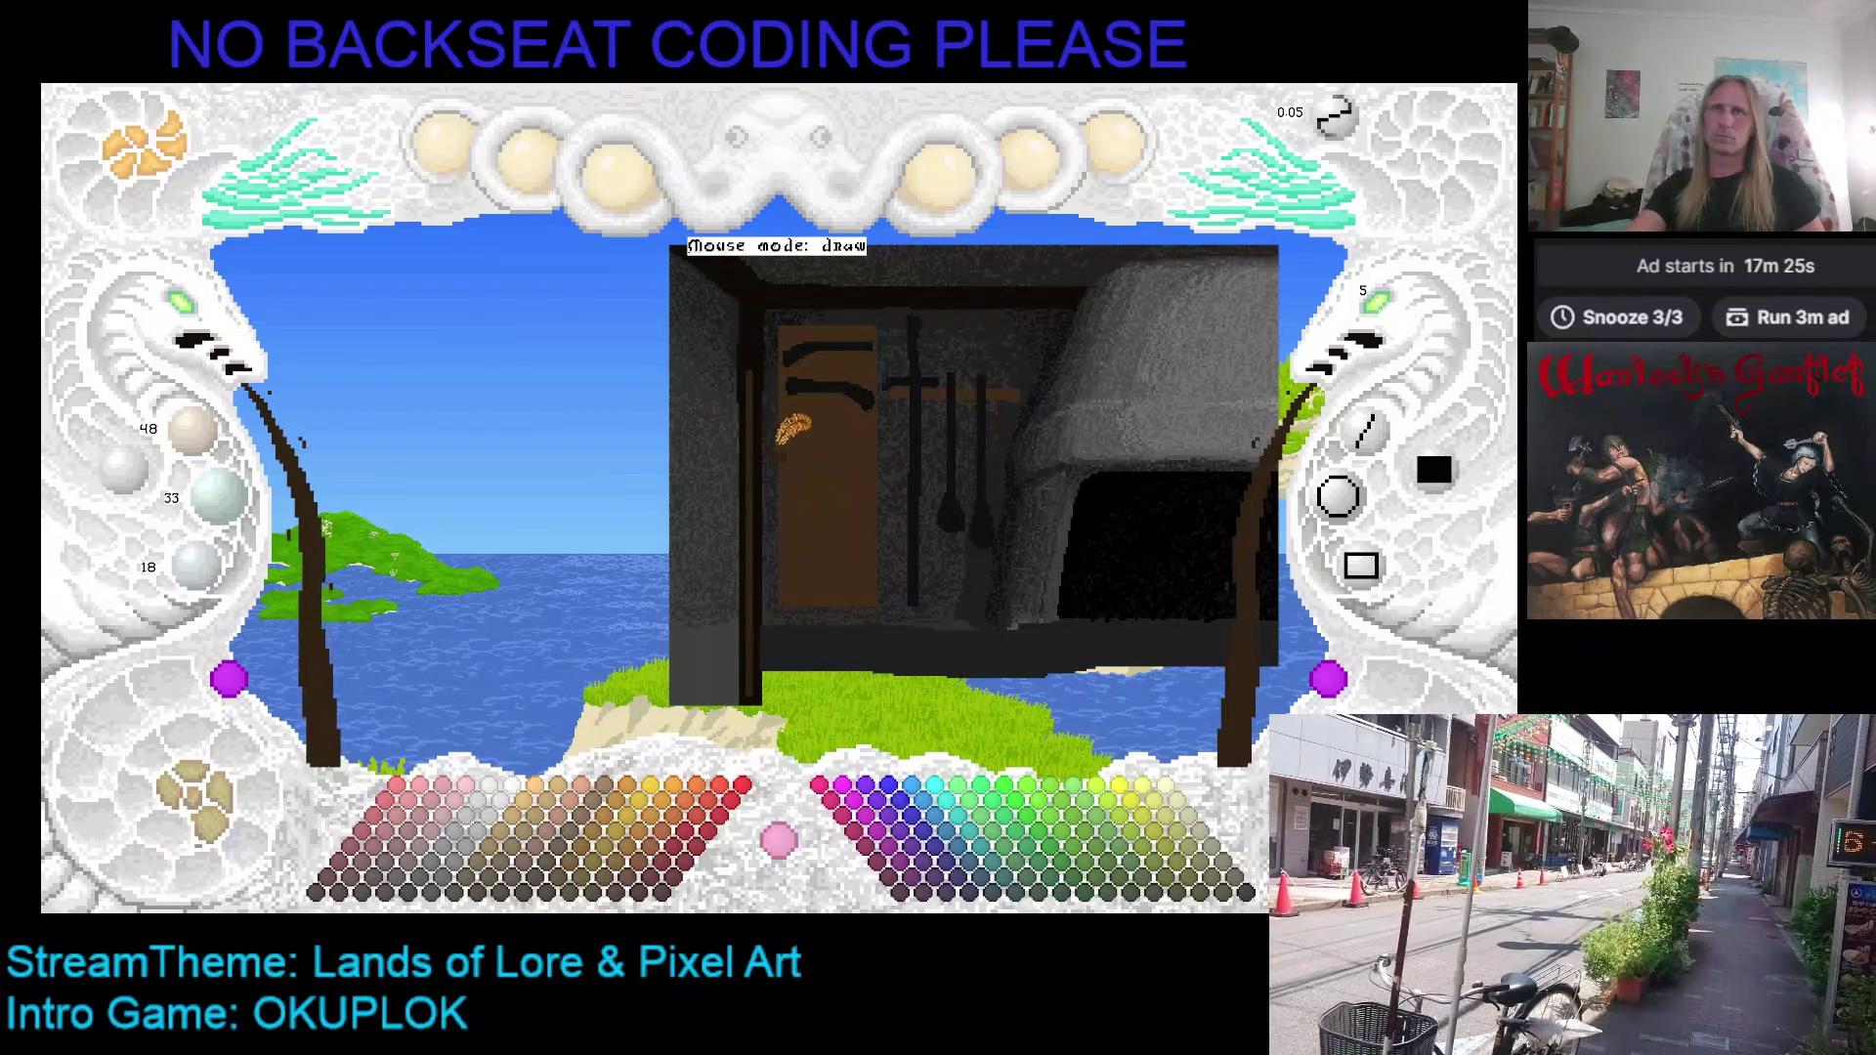
click(1368, 433)
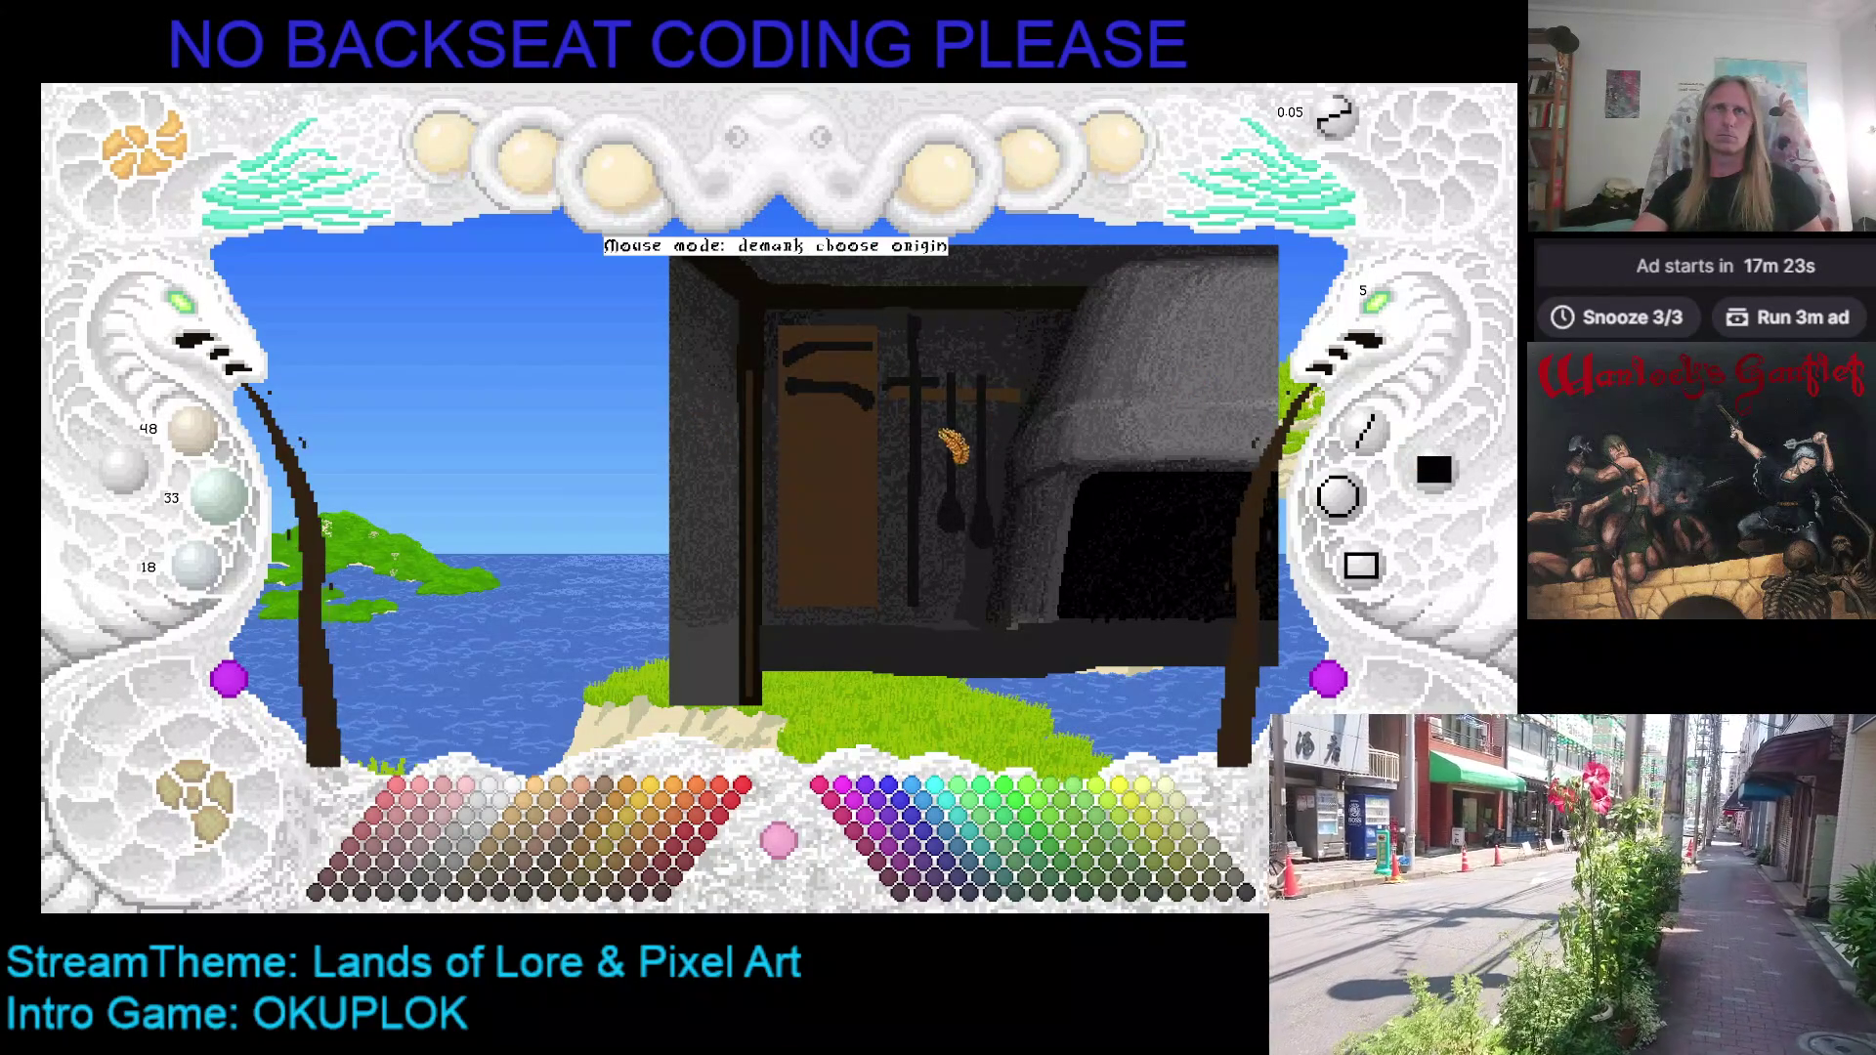
click(692, 445)
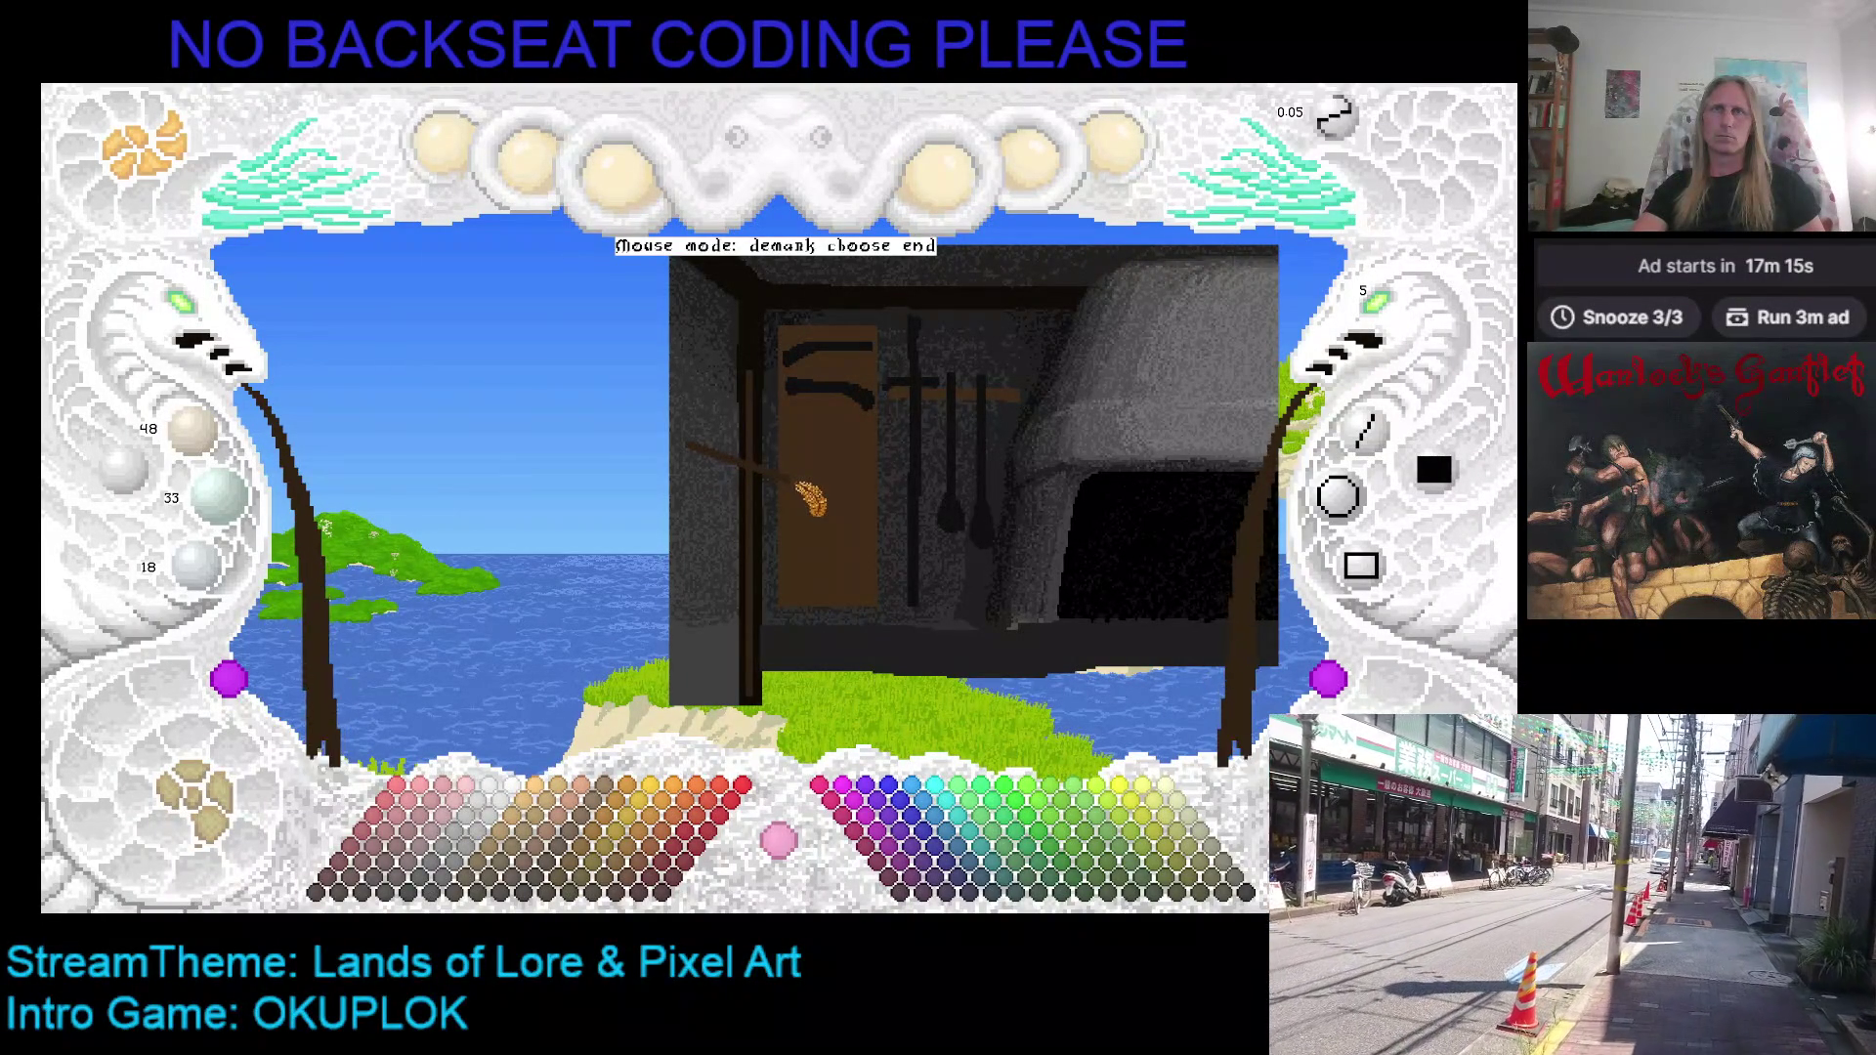
click(795, 482)
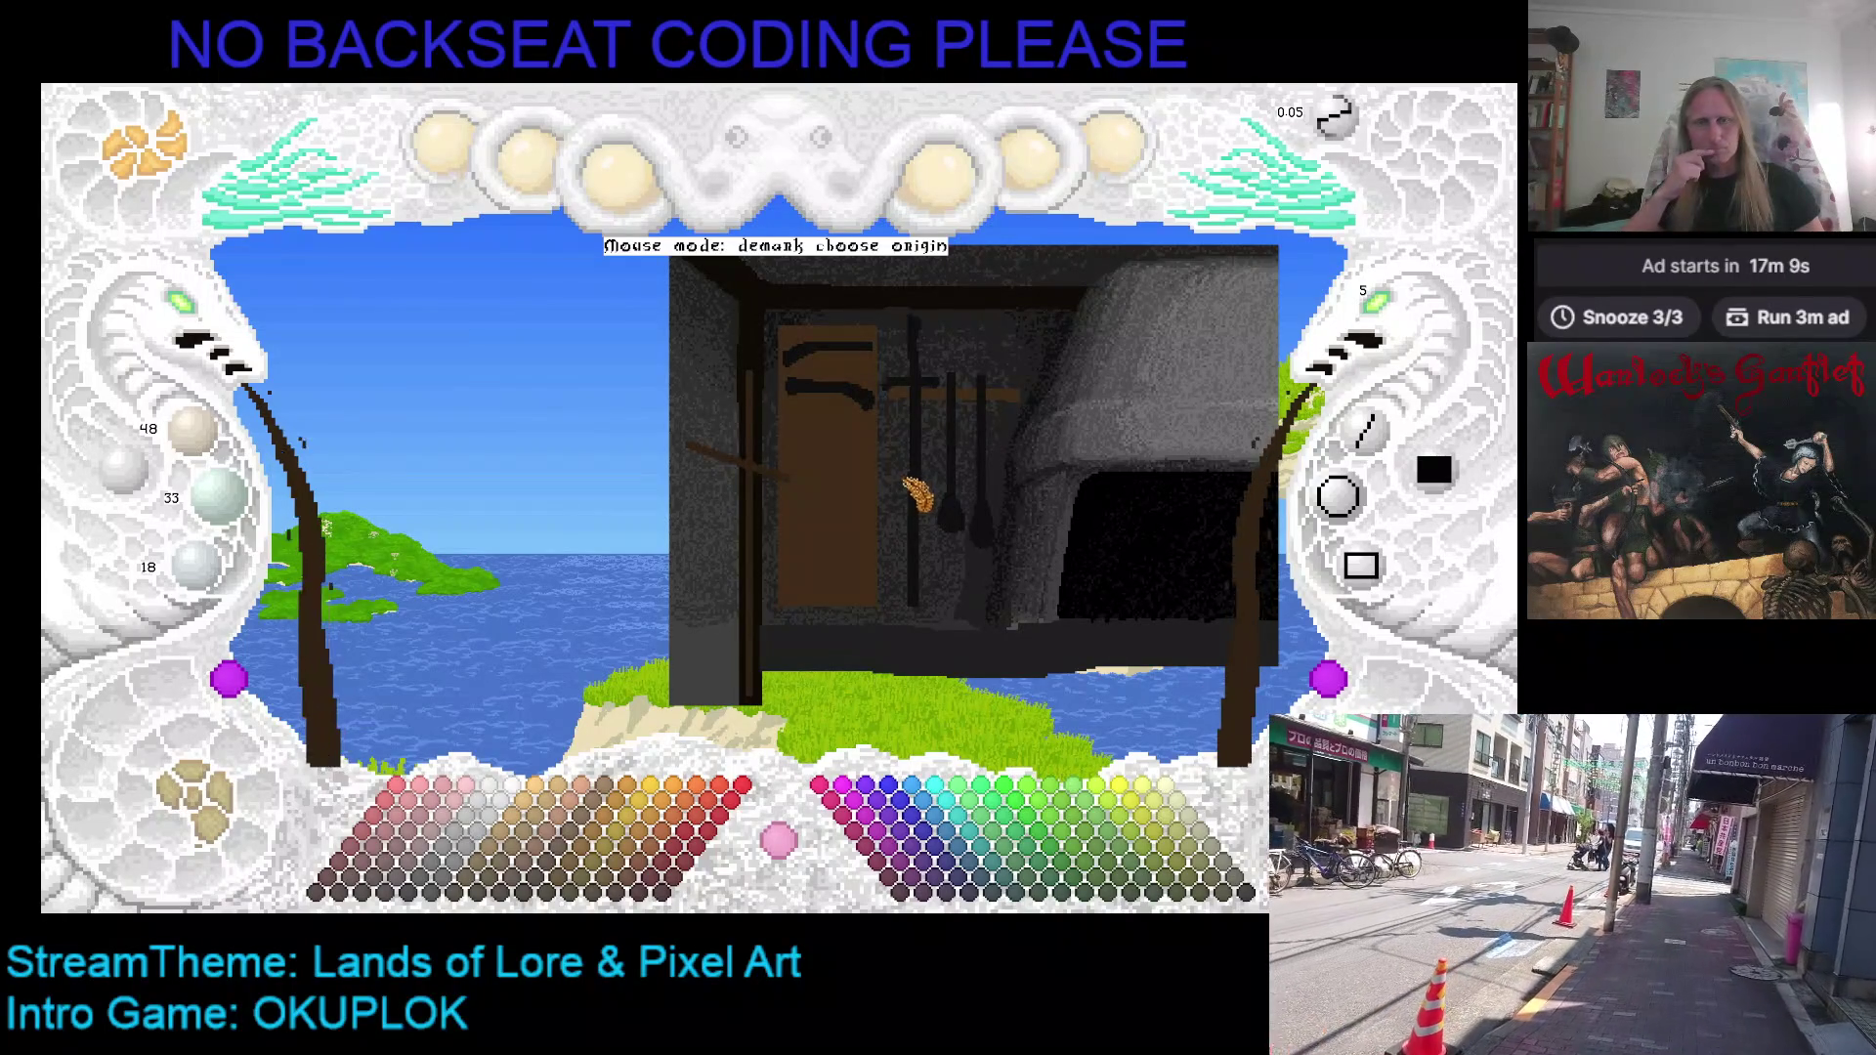
mouse_move(895, 496)
mouse_down()
mouse_move(394, 496)
mouse_move(948, 464)
mouse_move(489, 479)
mouse_move(775, 459)
mouse_move(704, 435)
mouse_move(1012, 497)
mouse_up()
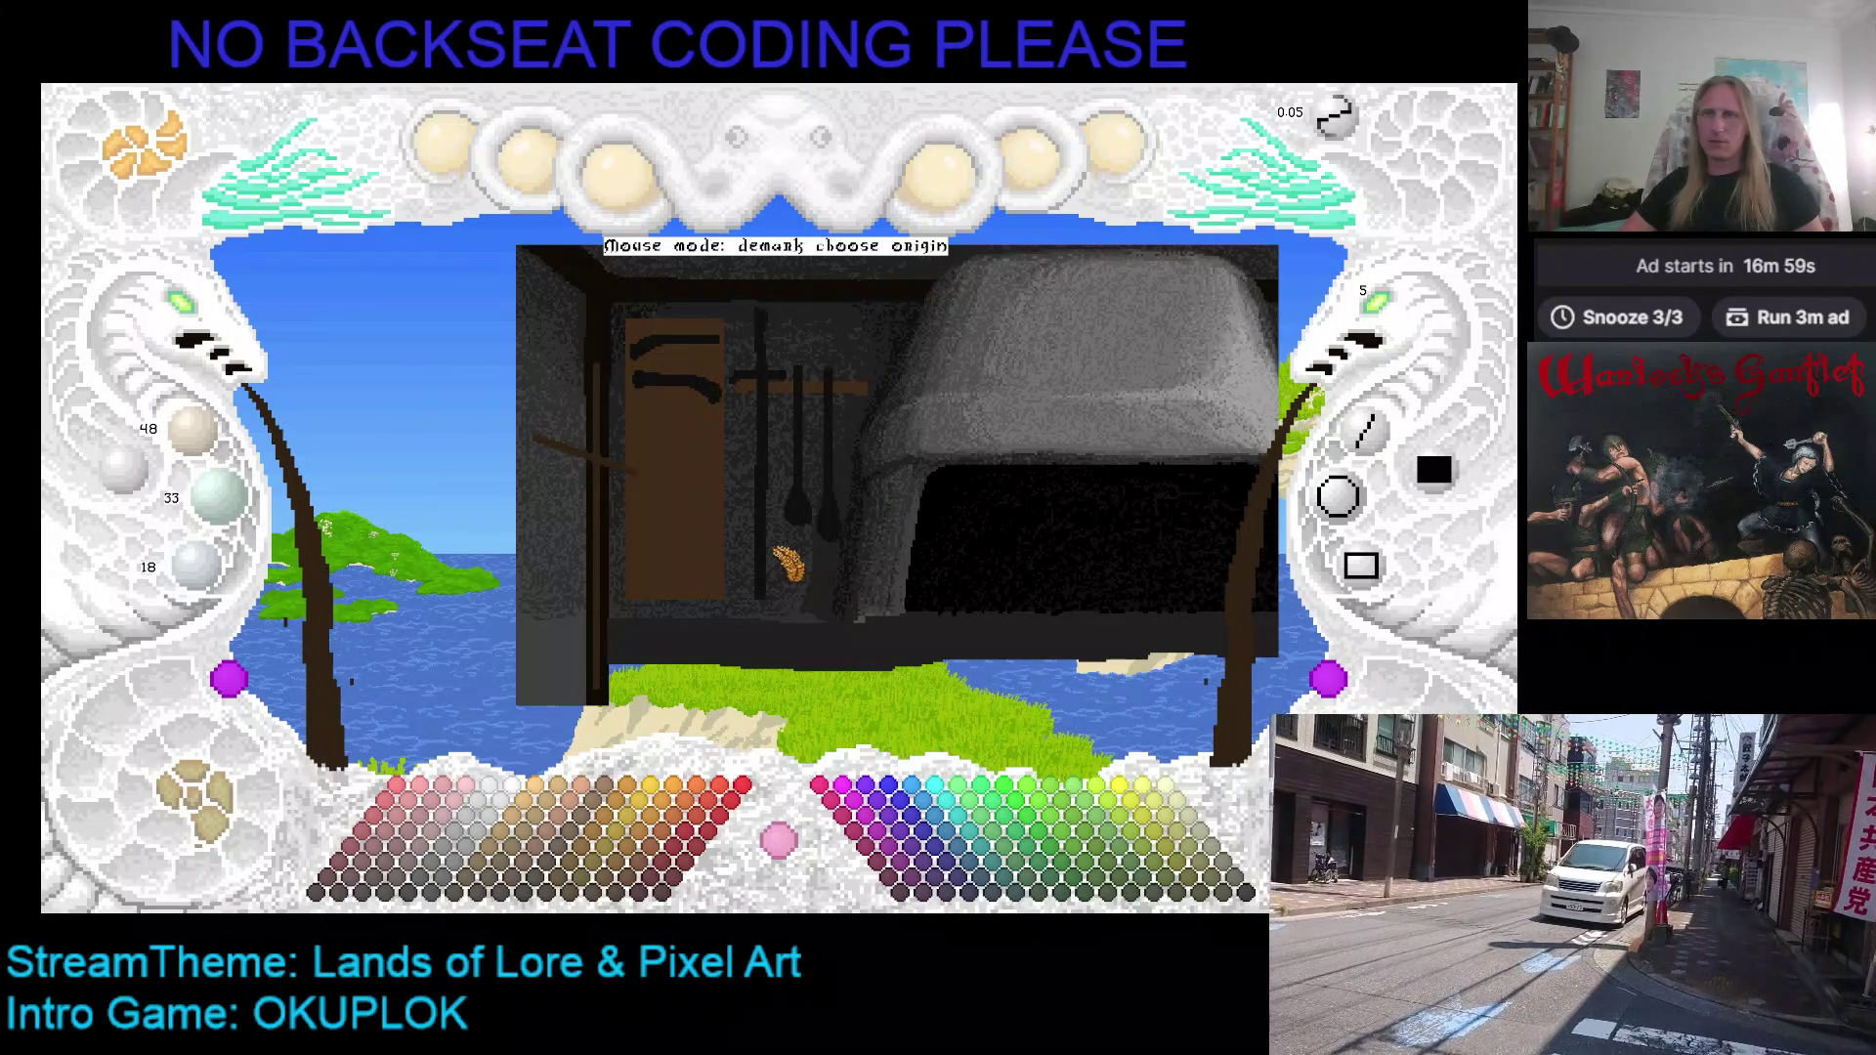
key(alt+Tab)
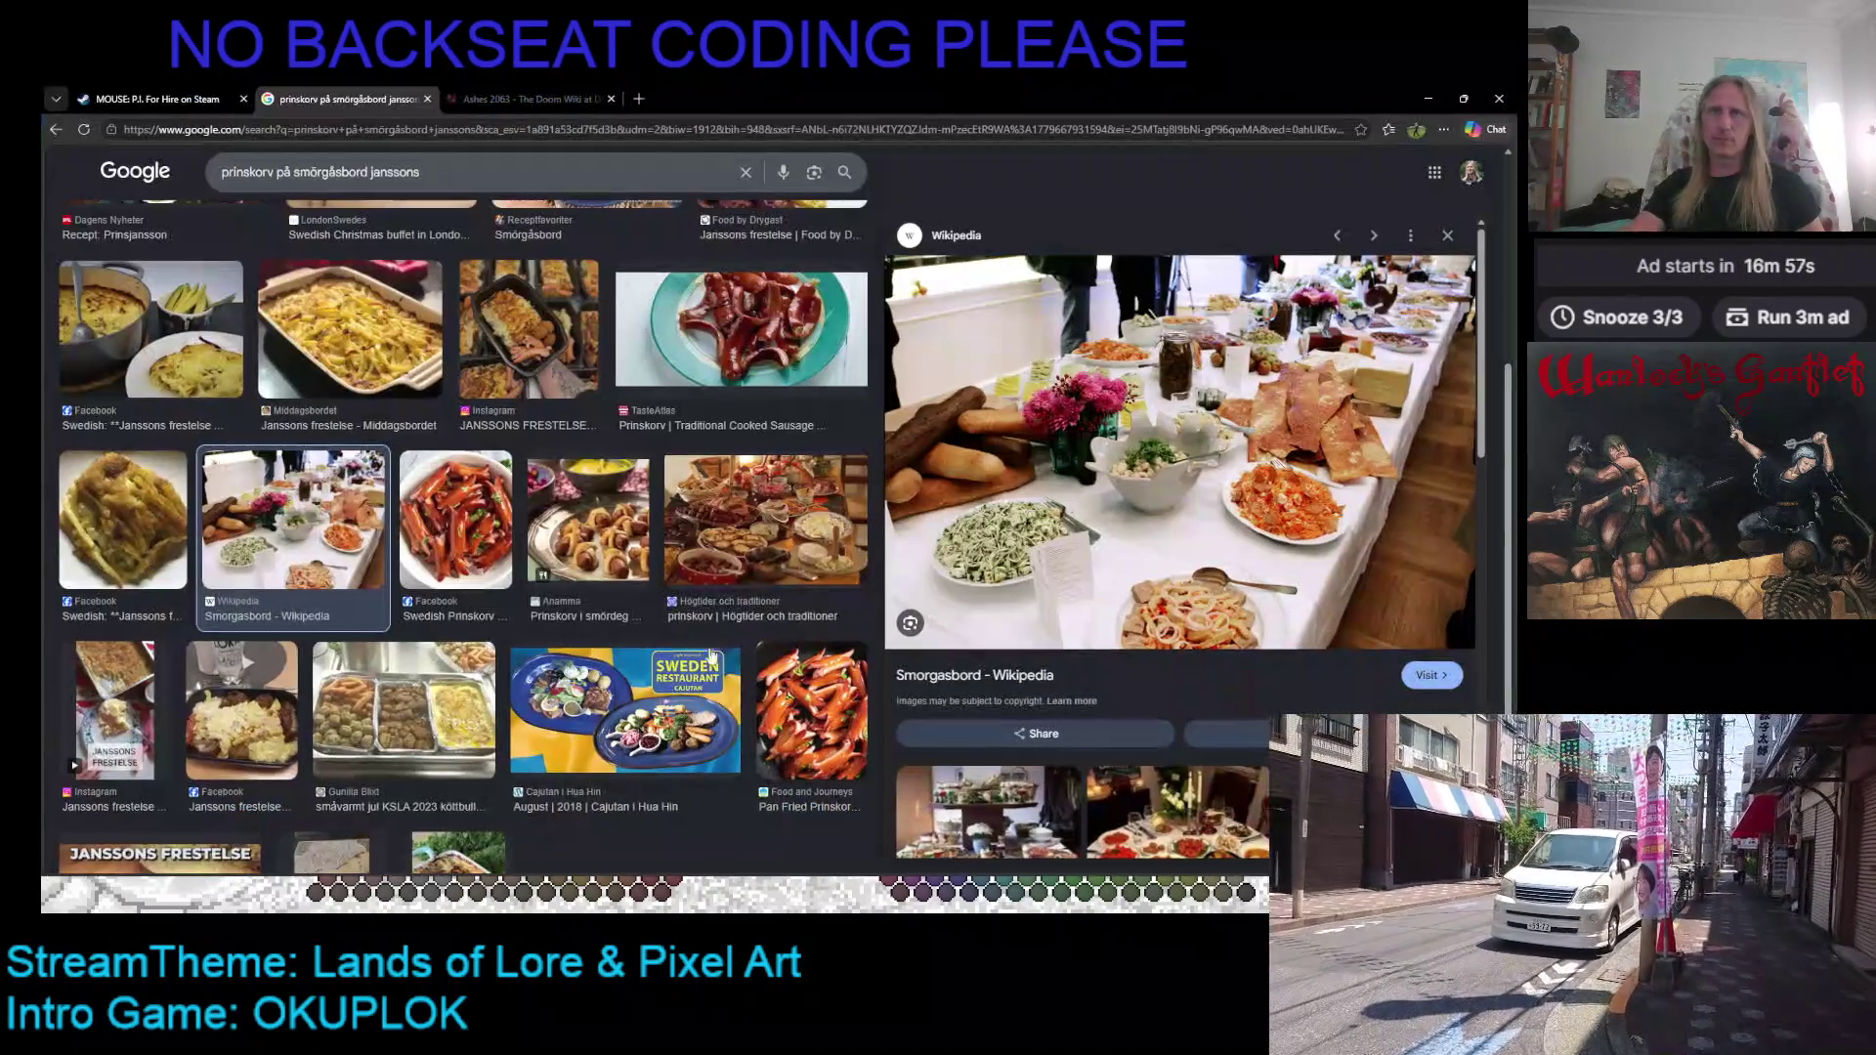
Step: Switch from Google Images to the Visual Studio window with the OathBreaker code
key(alt+Tab)
key(alt+Down)
key(alt+Down)
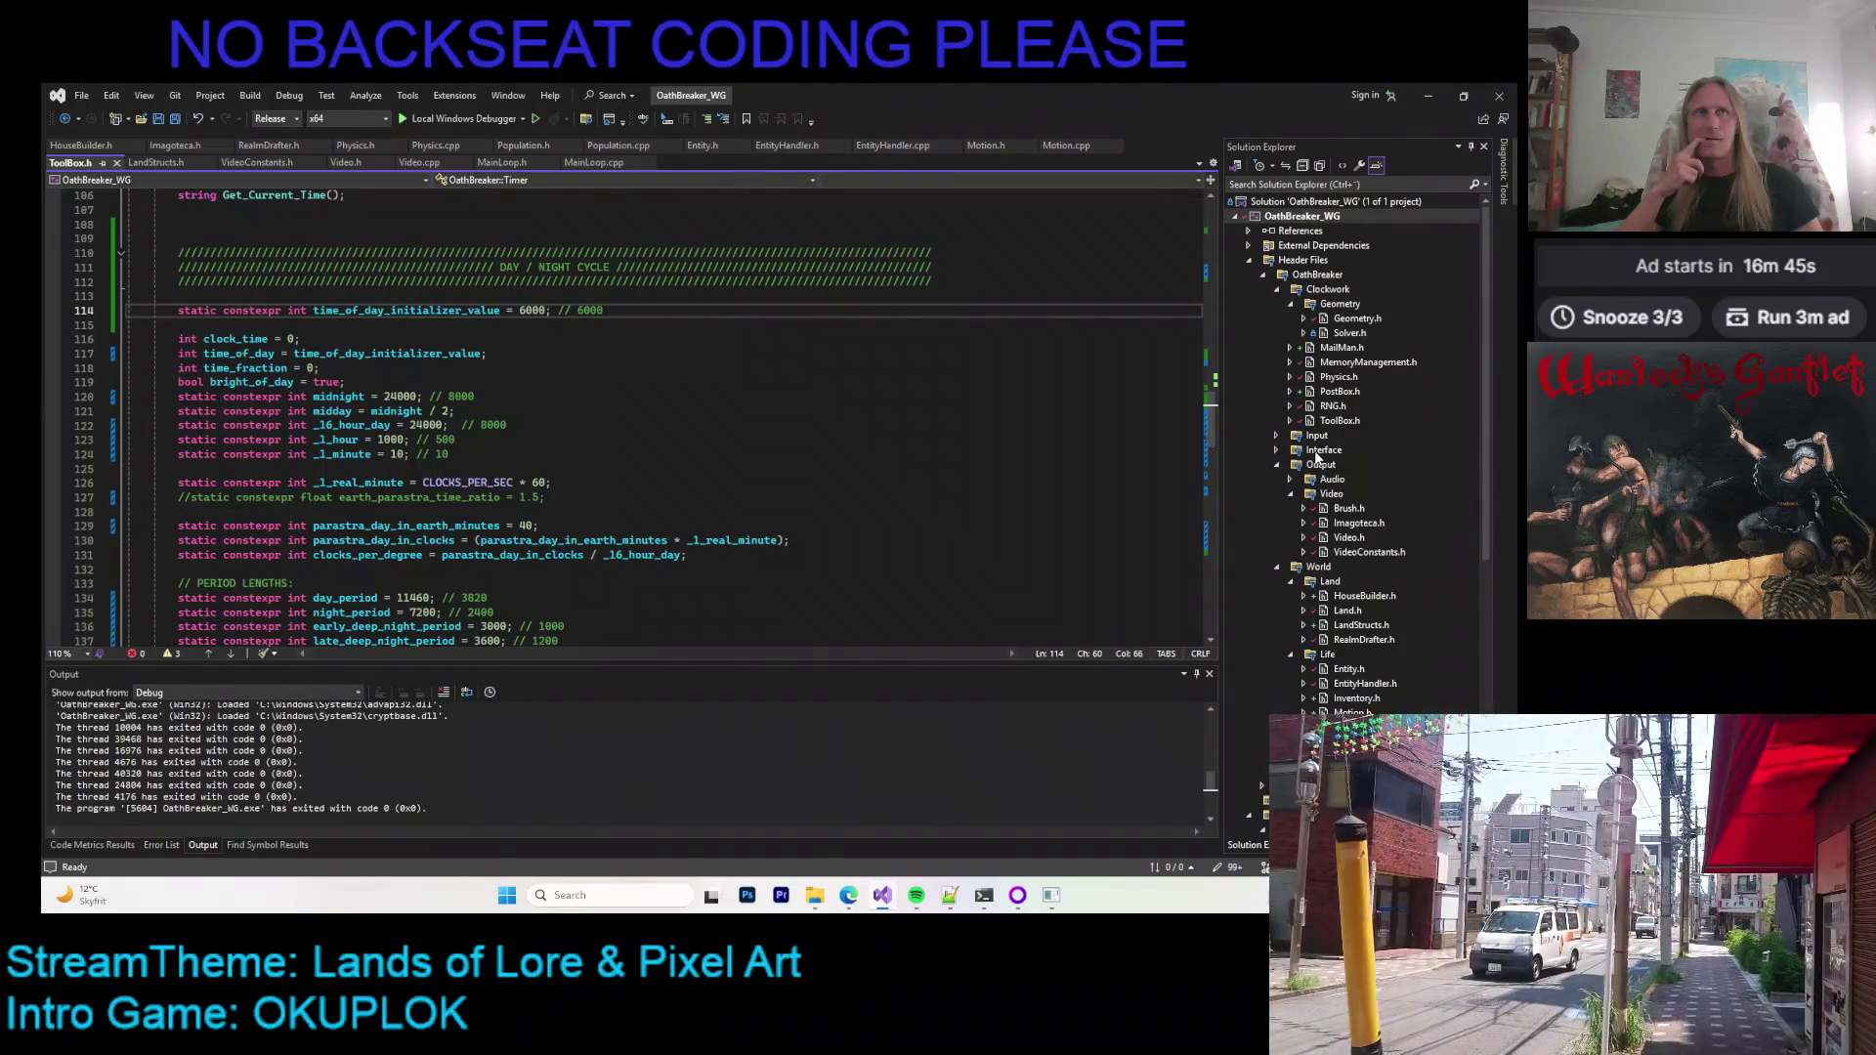
Step: Expand the Interface folder, look through Shop.h and Menu.h, then close both tabs
click(1275, 449)
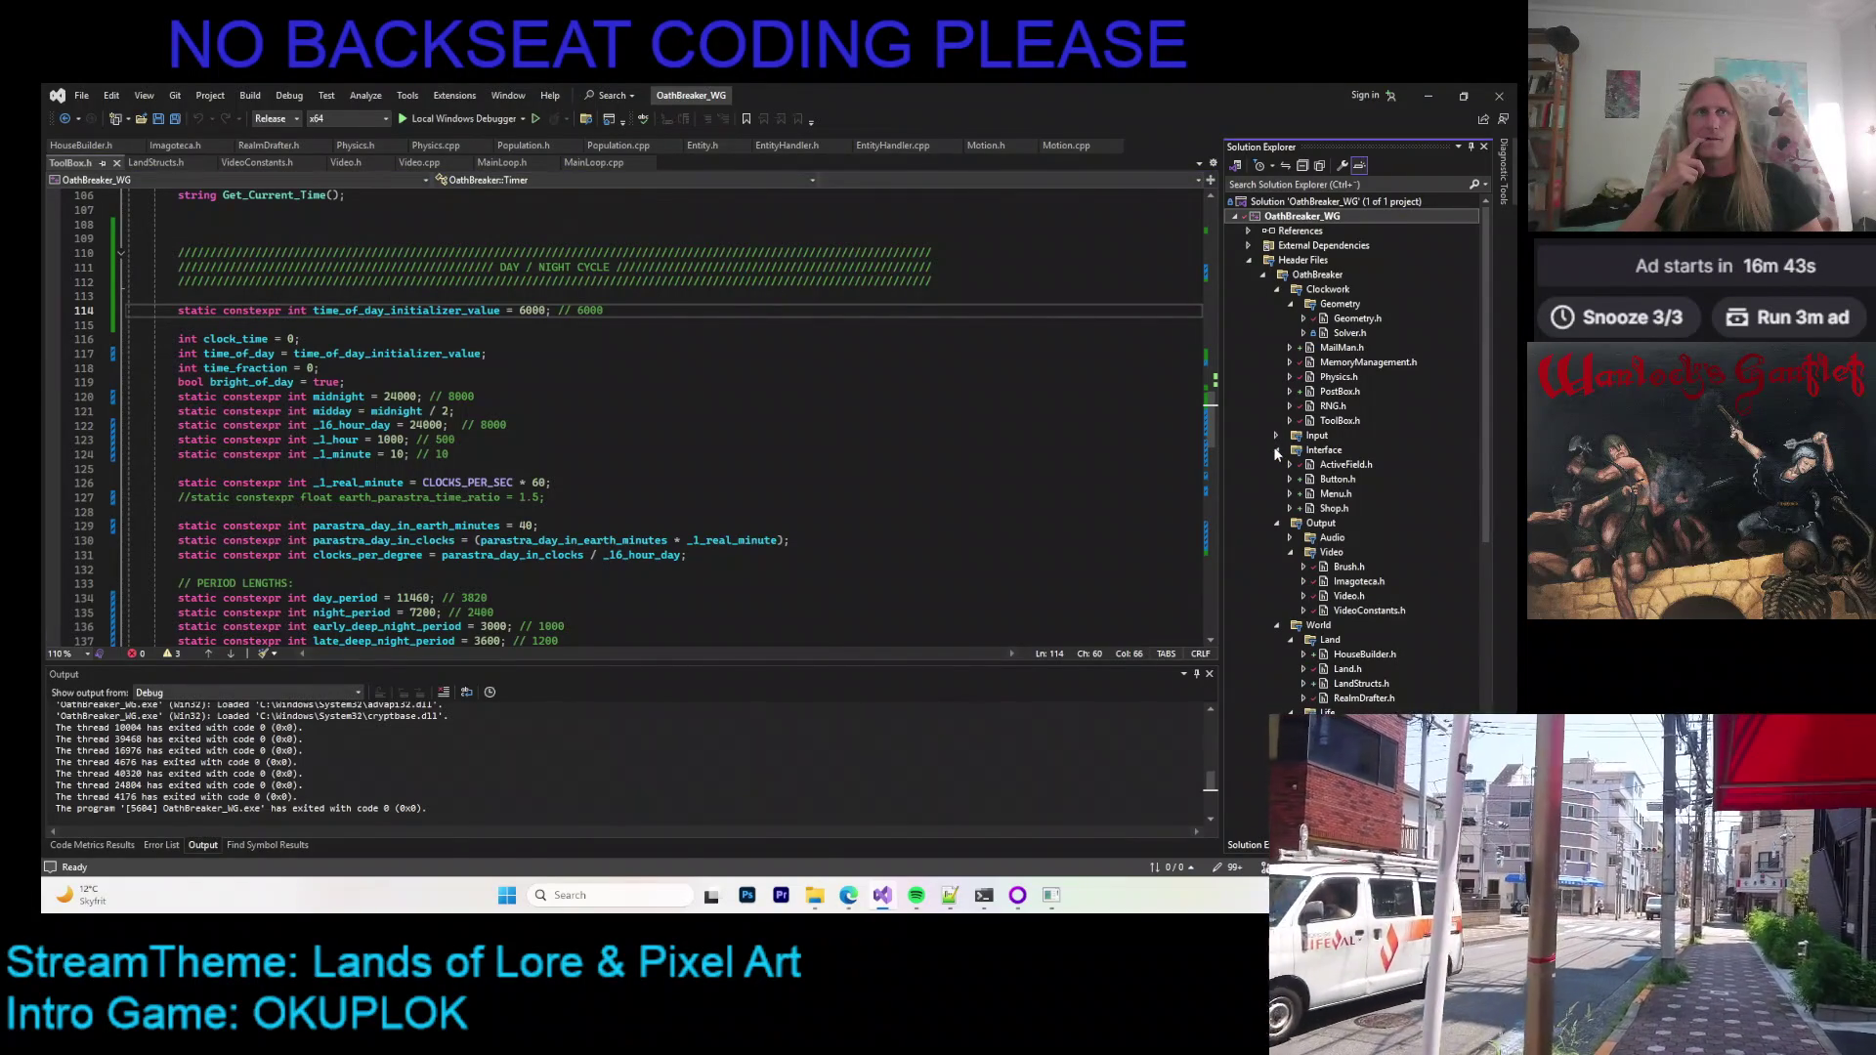
double_click(1332, 508)
scroll(769, 421, down, 10)
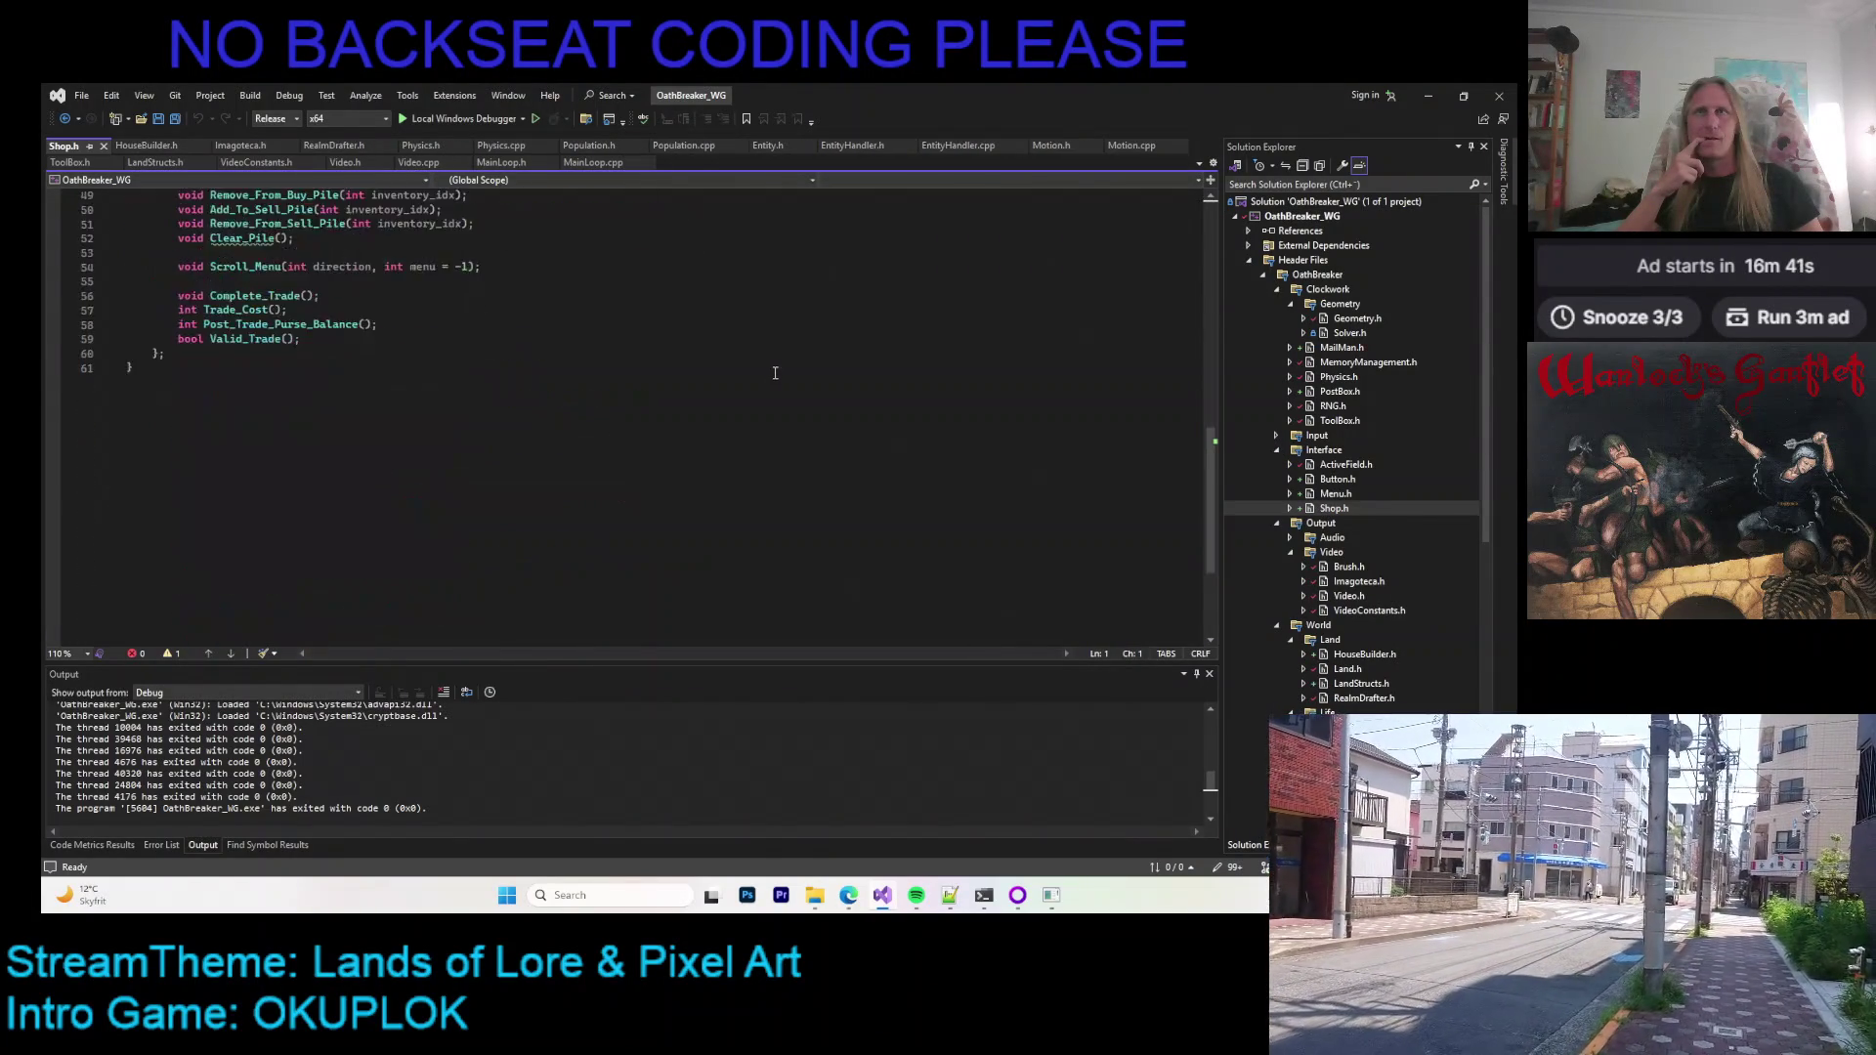
scroll(769, 421, up, 12)
scroll(782, 401, down, 8)
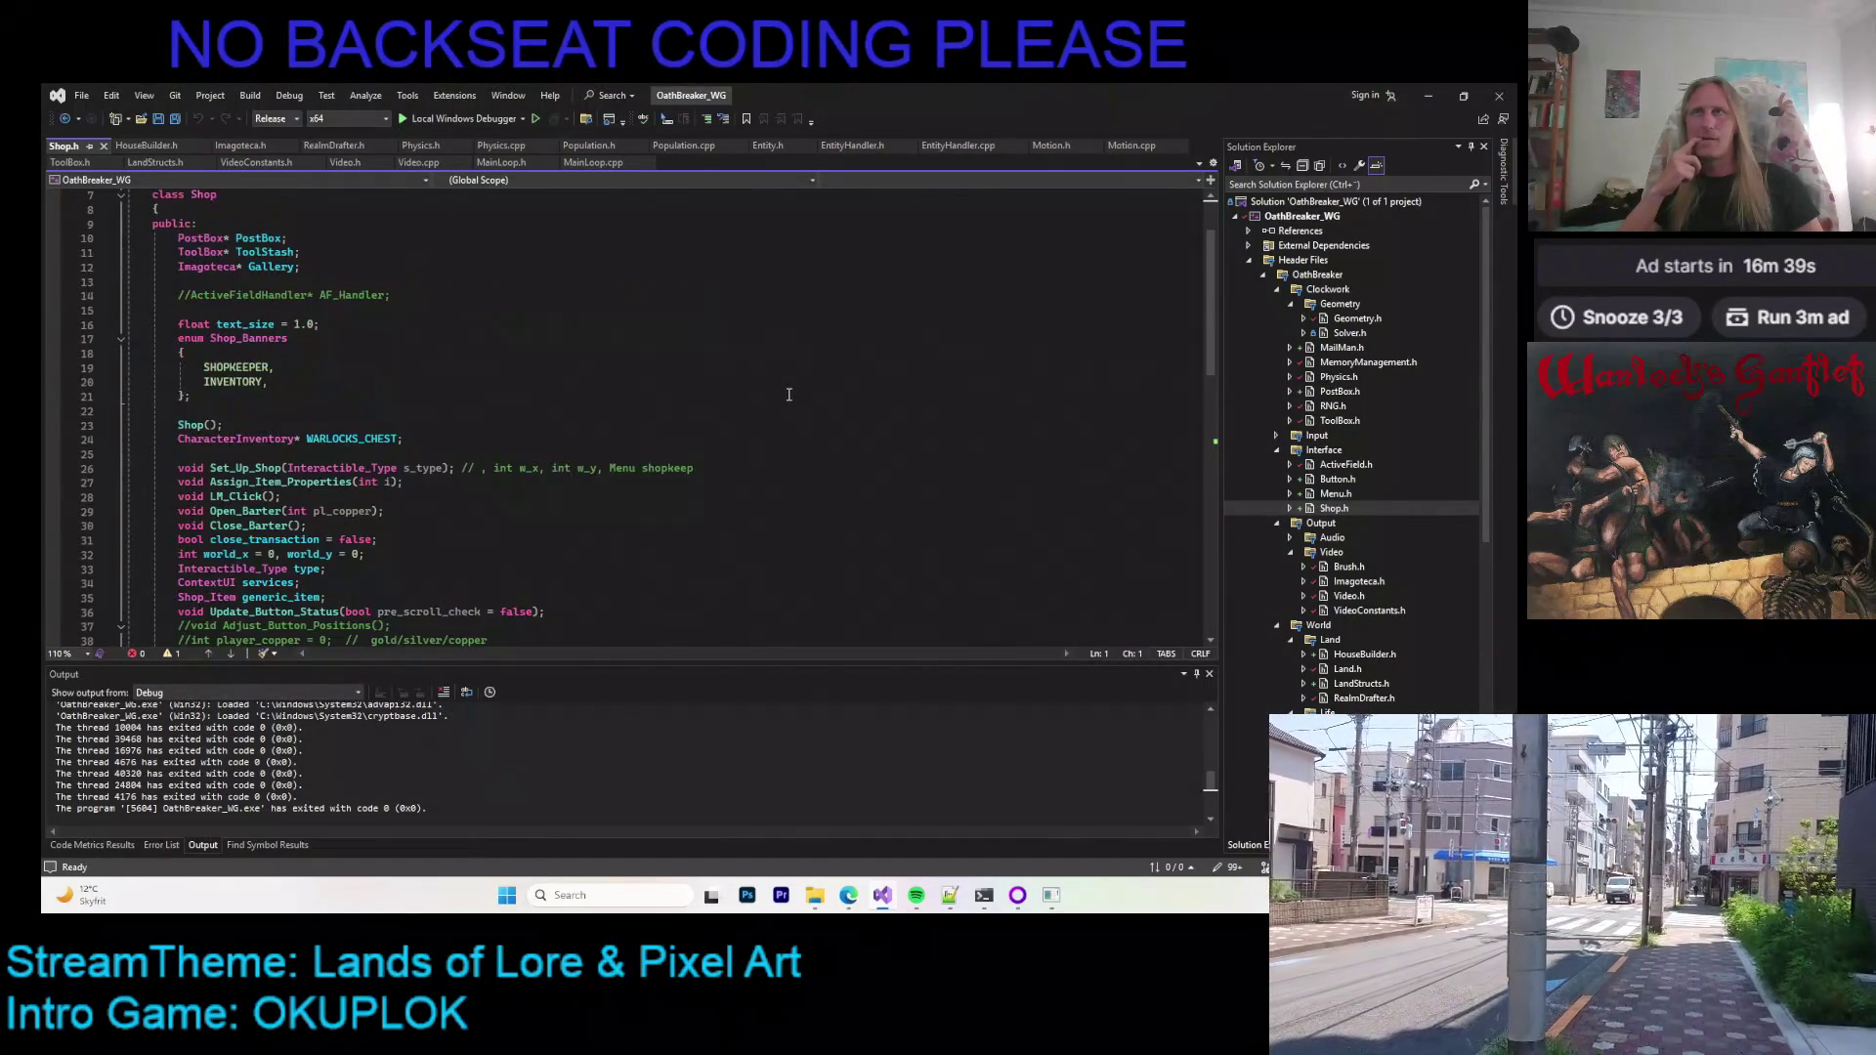
scroll(788, 395, up, 6)
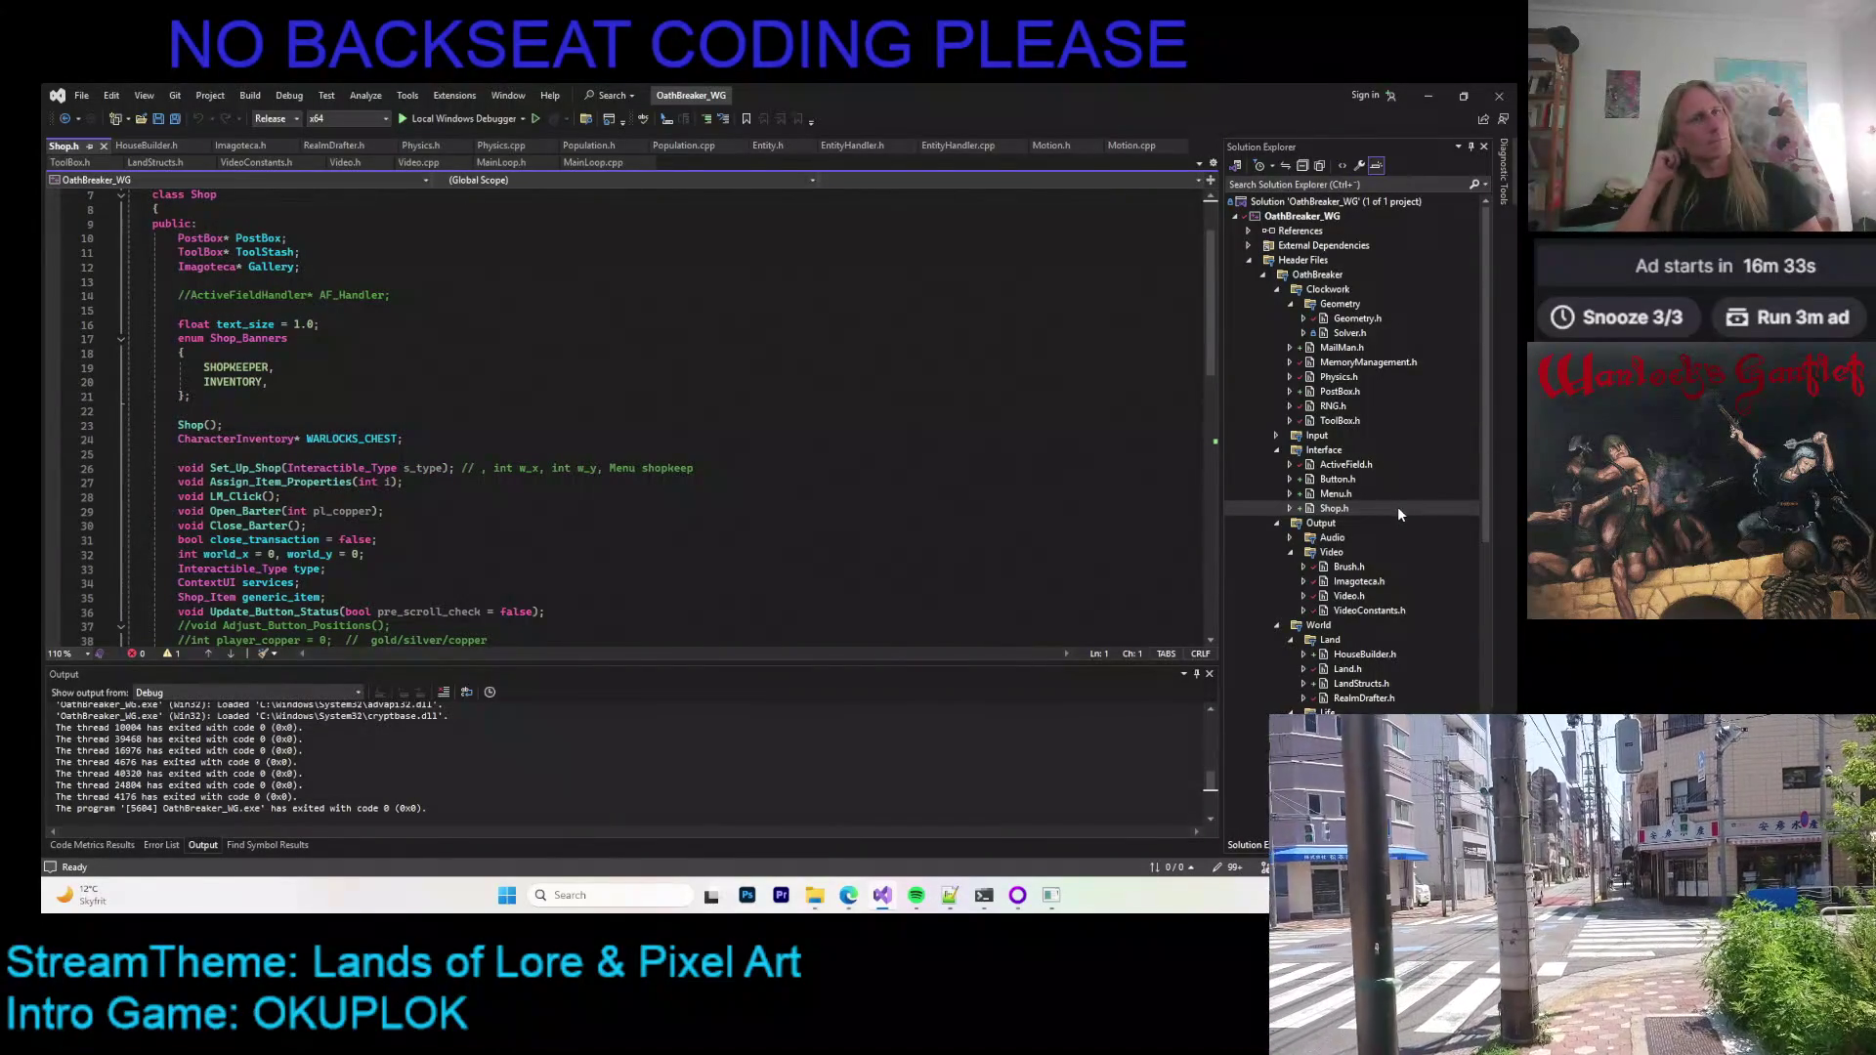
double_click(1341, 493)
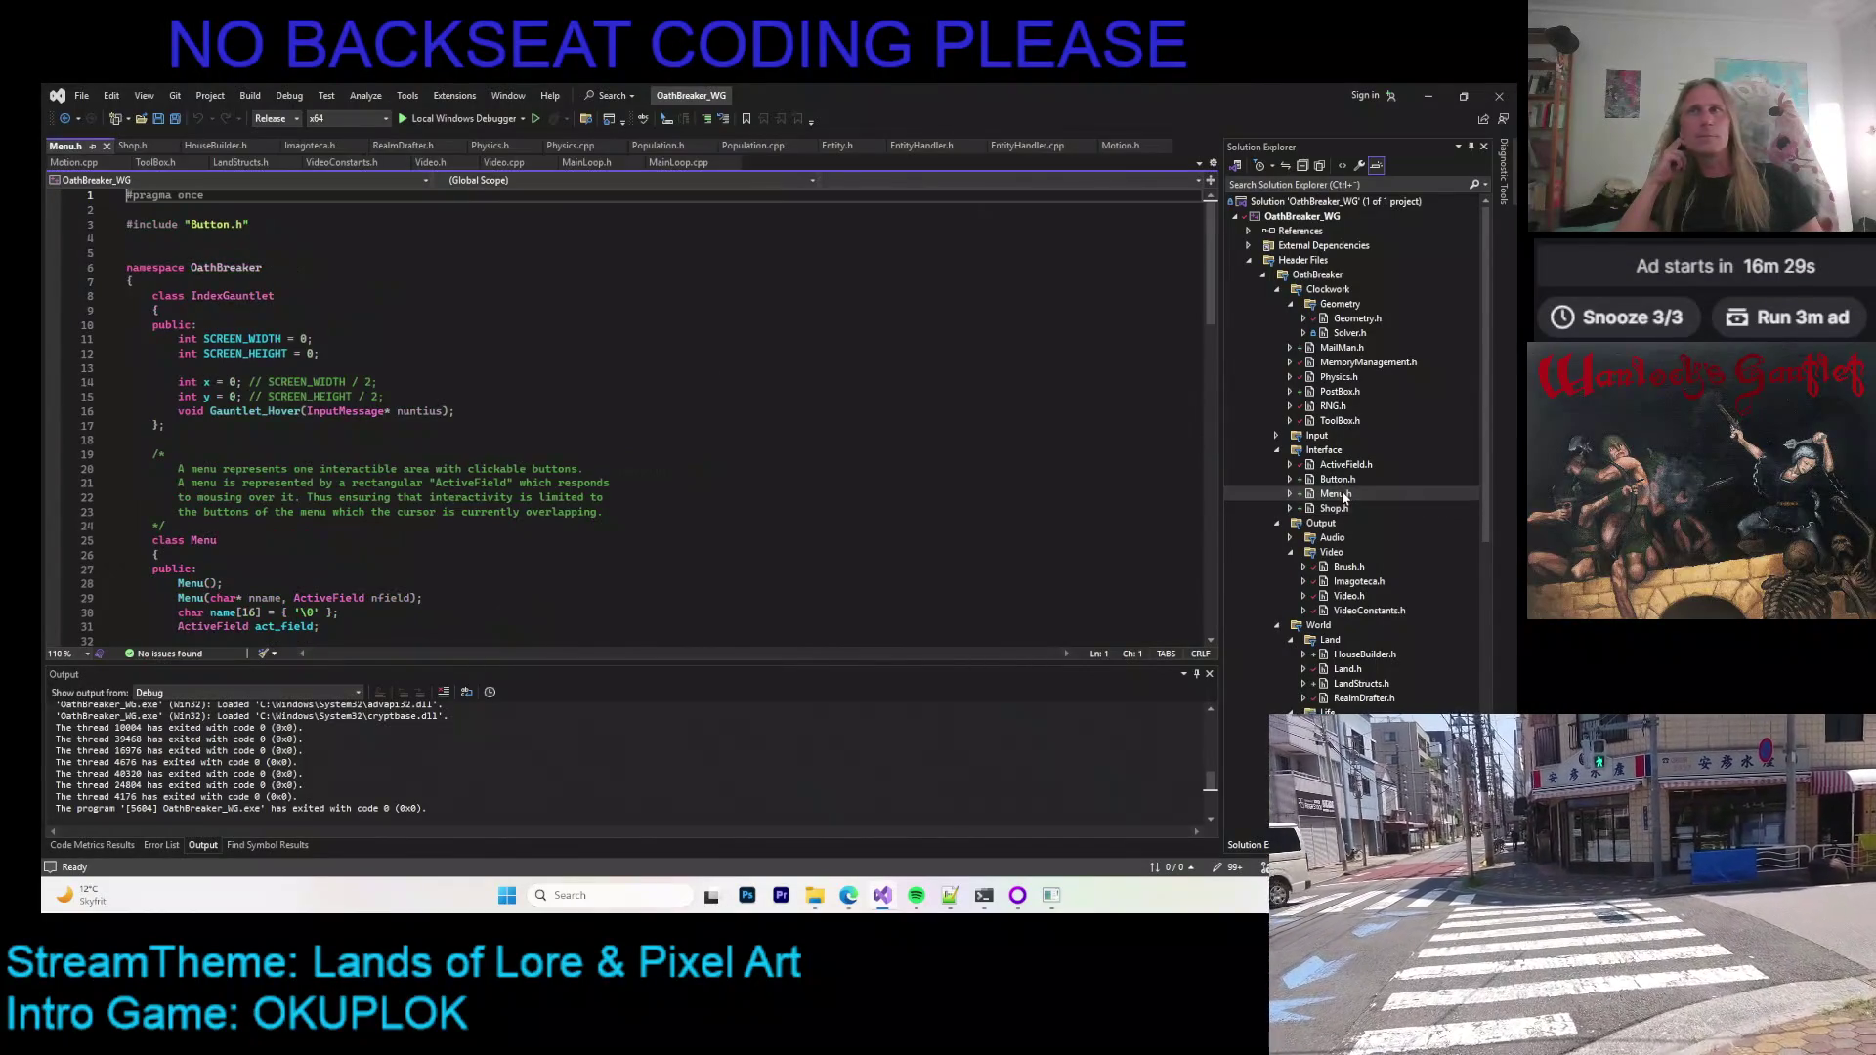
scroll(176, 194, up, 3)
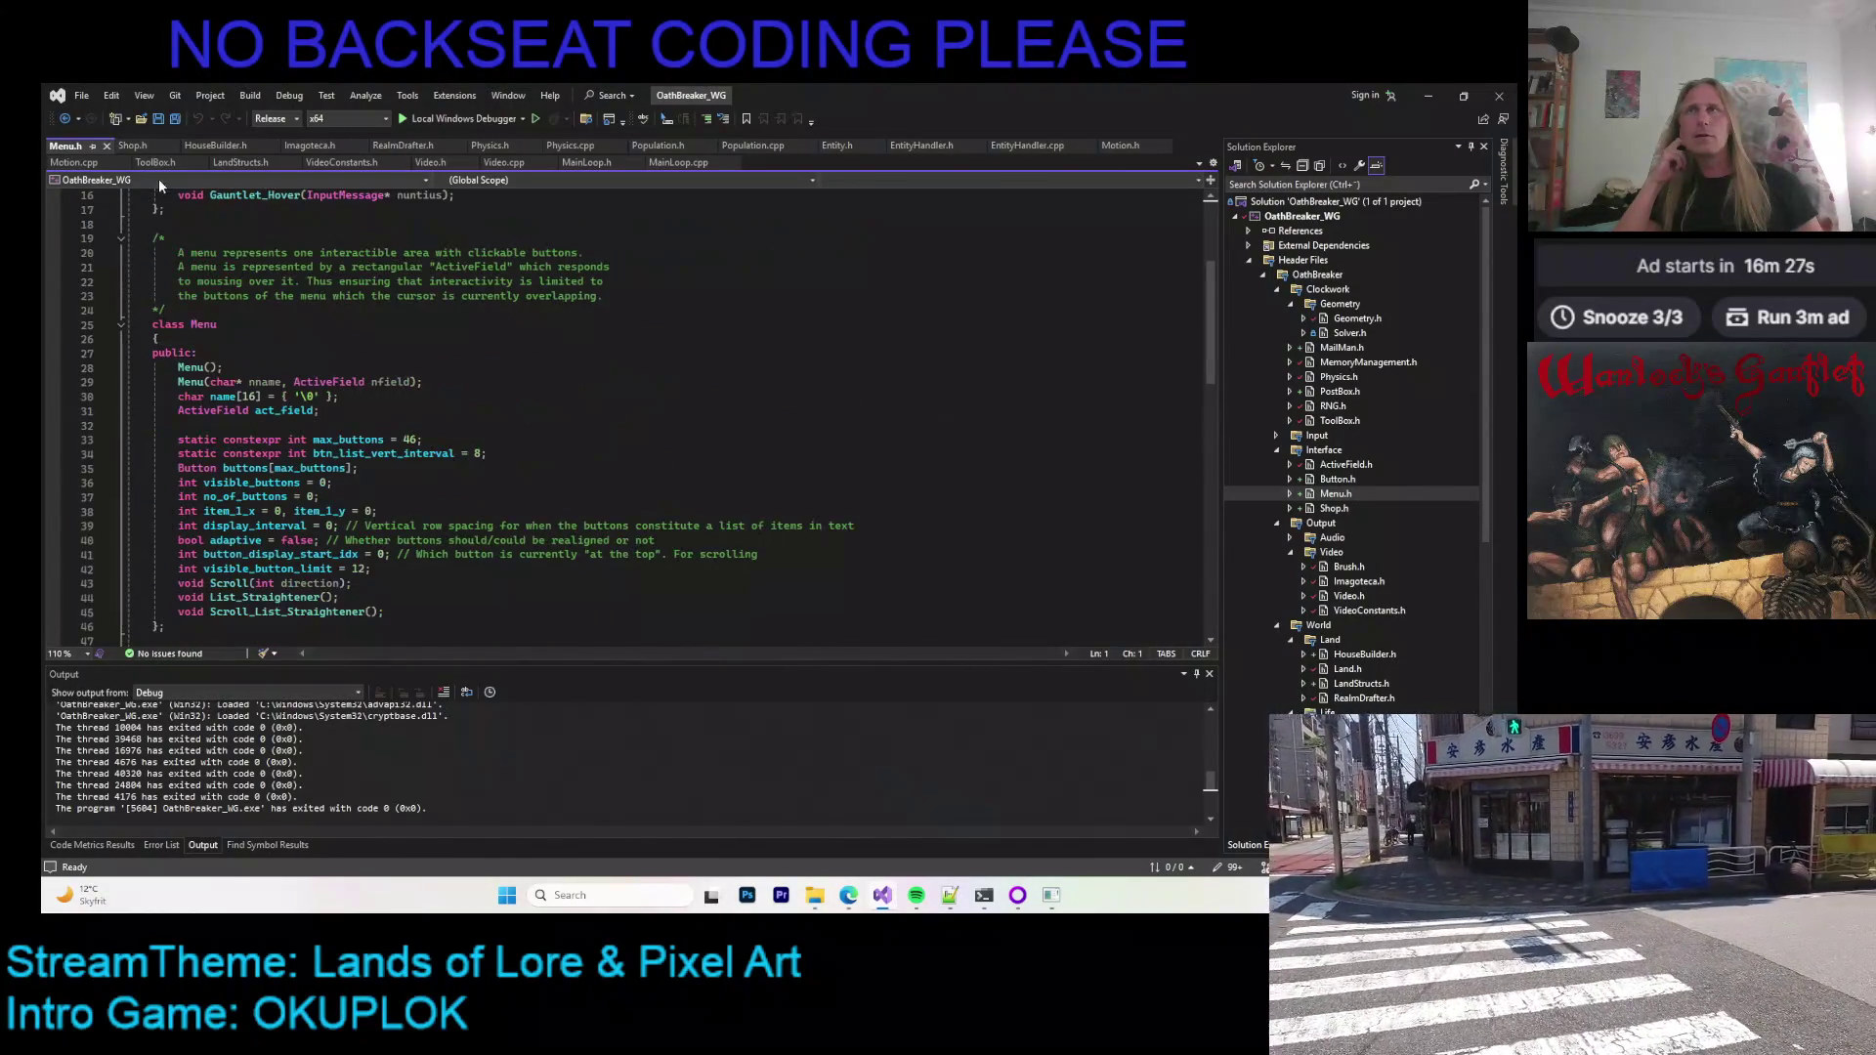
click(105, 146)
click(107, 145)
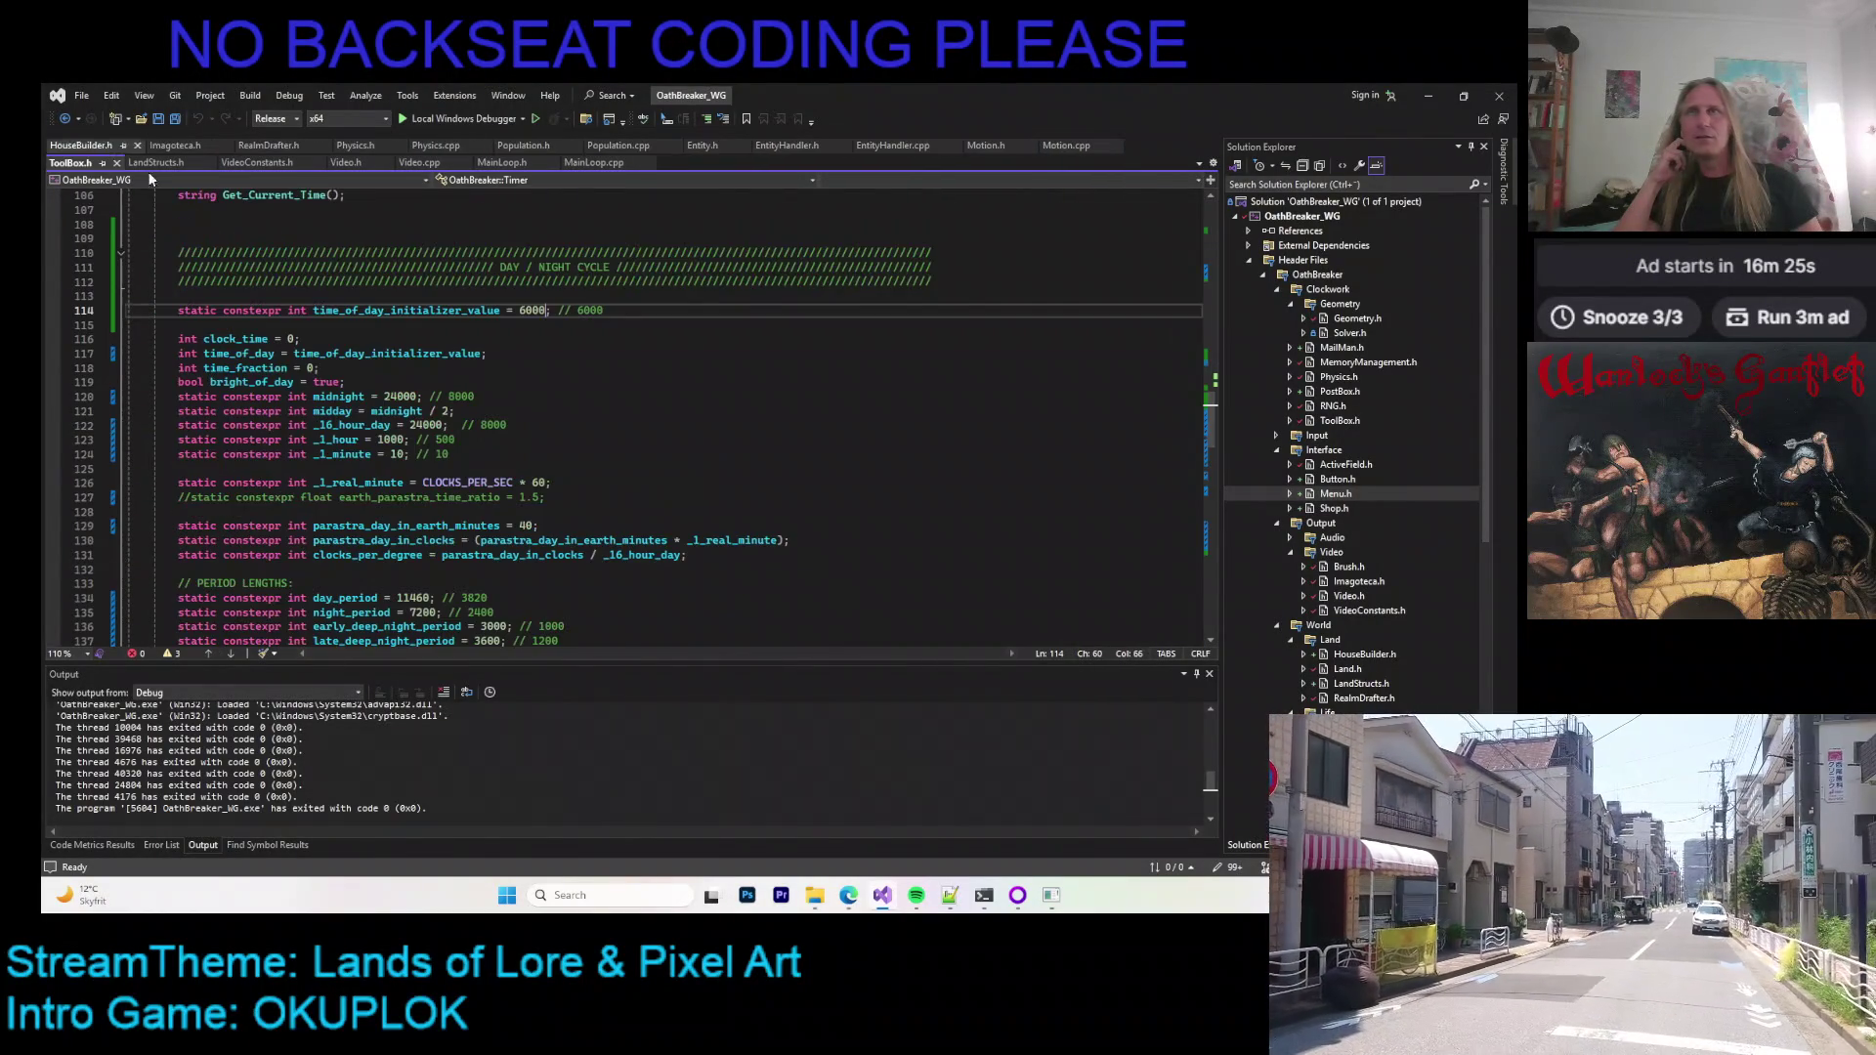
Step: Read through GlobalOathBreaker.h, close it, and collapse the Video and World folders
scroll(1367, 542, down, 5)
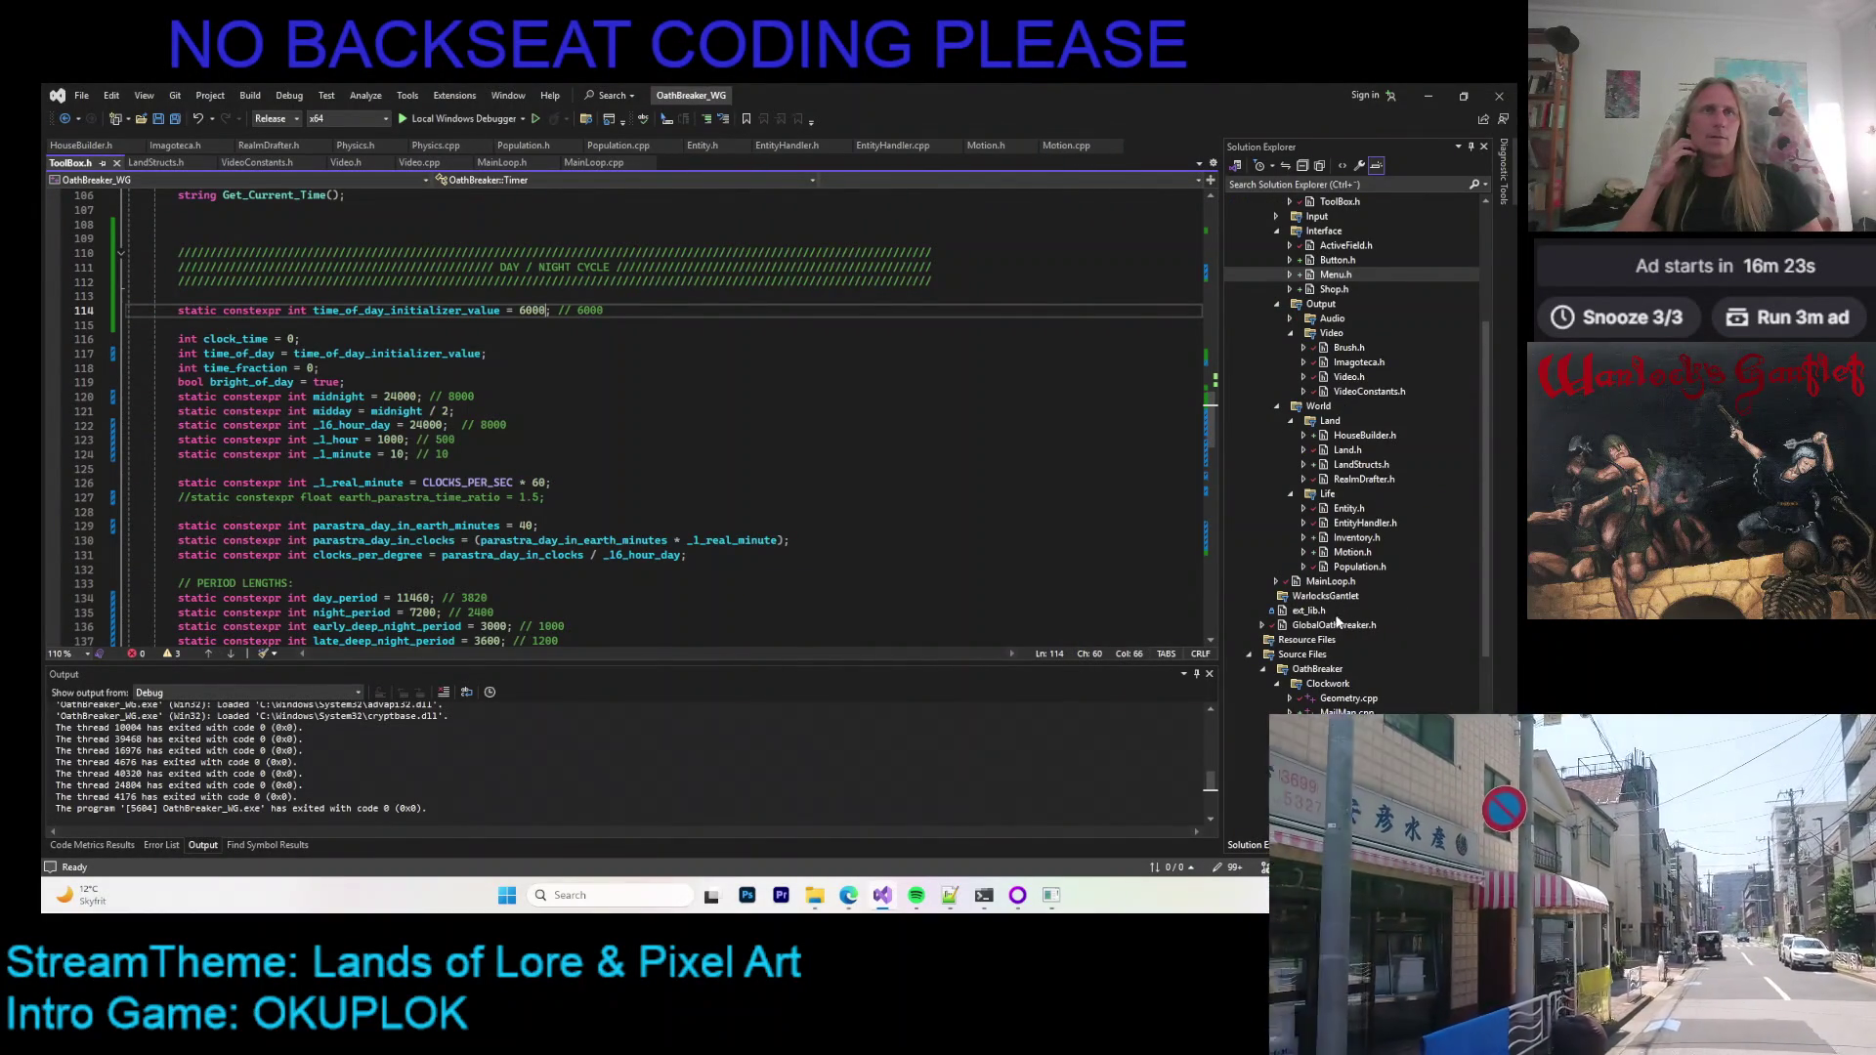
scroll(881, 478, down, 20)
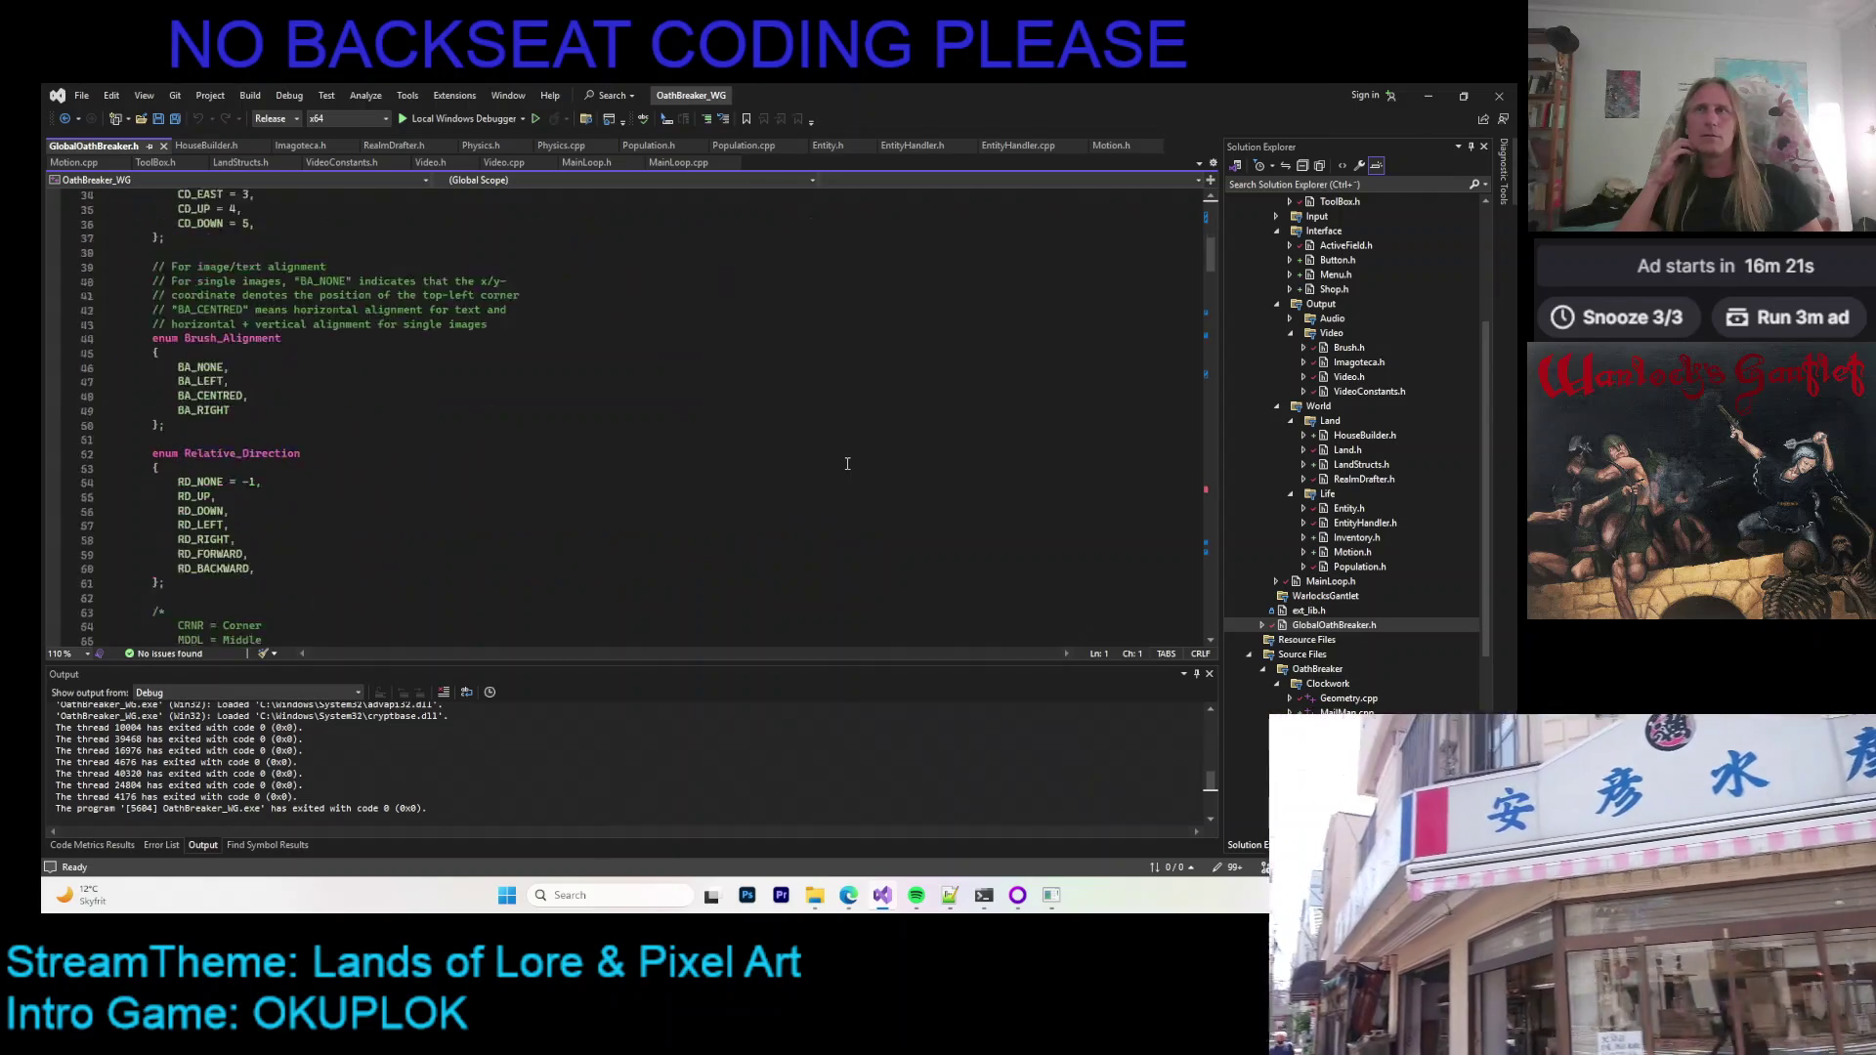
scroll(803, 437, down, 20)
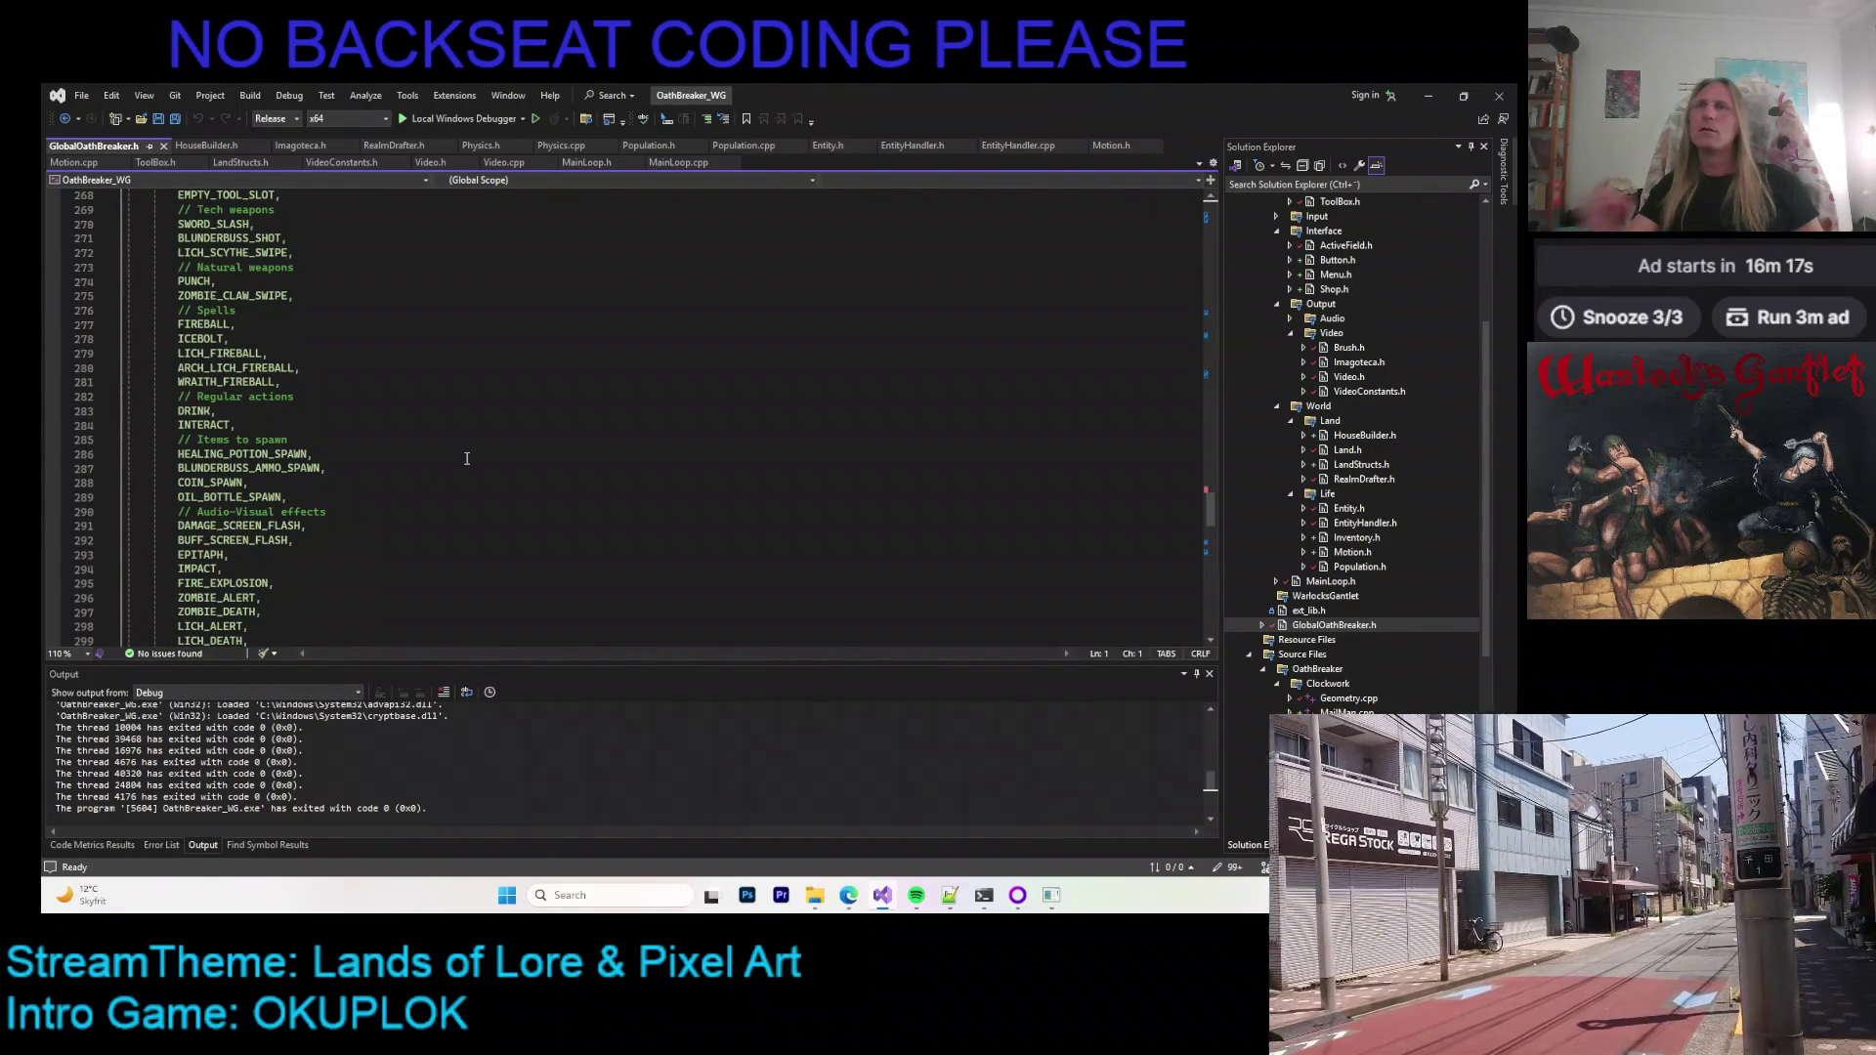
scroll(466, 398, up, 4)
scroll(466, 398, up, 8)
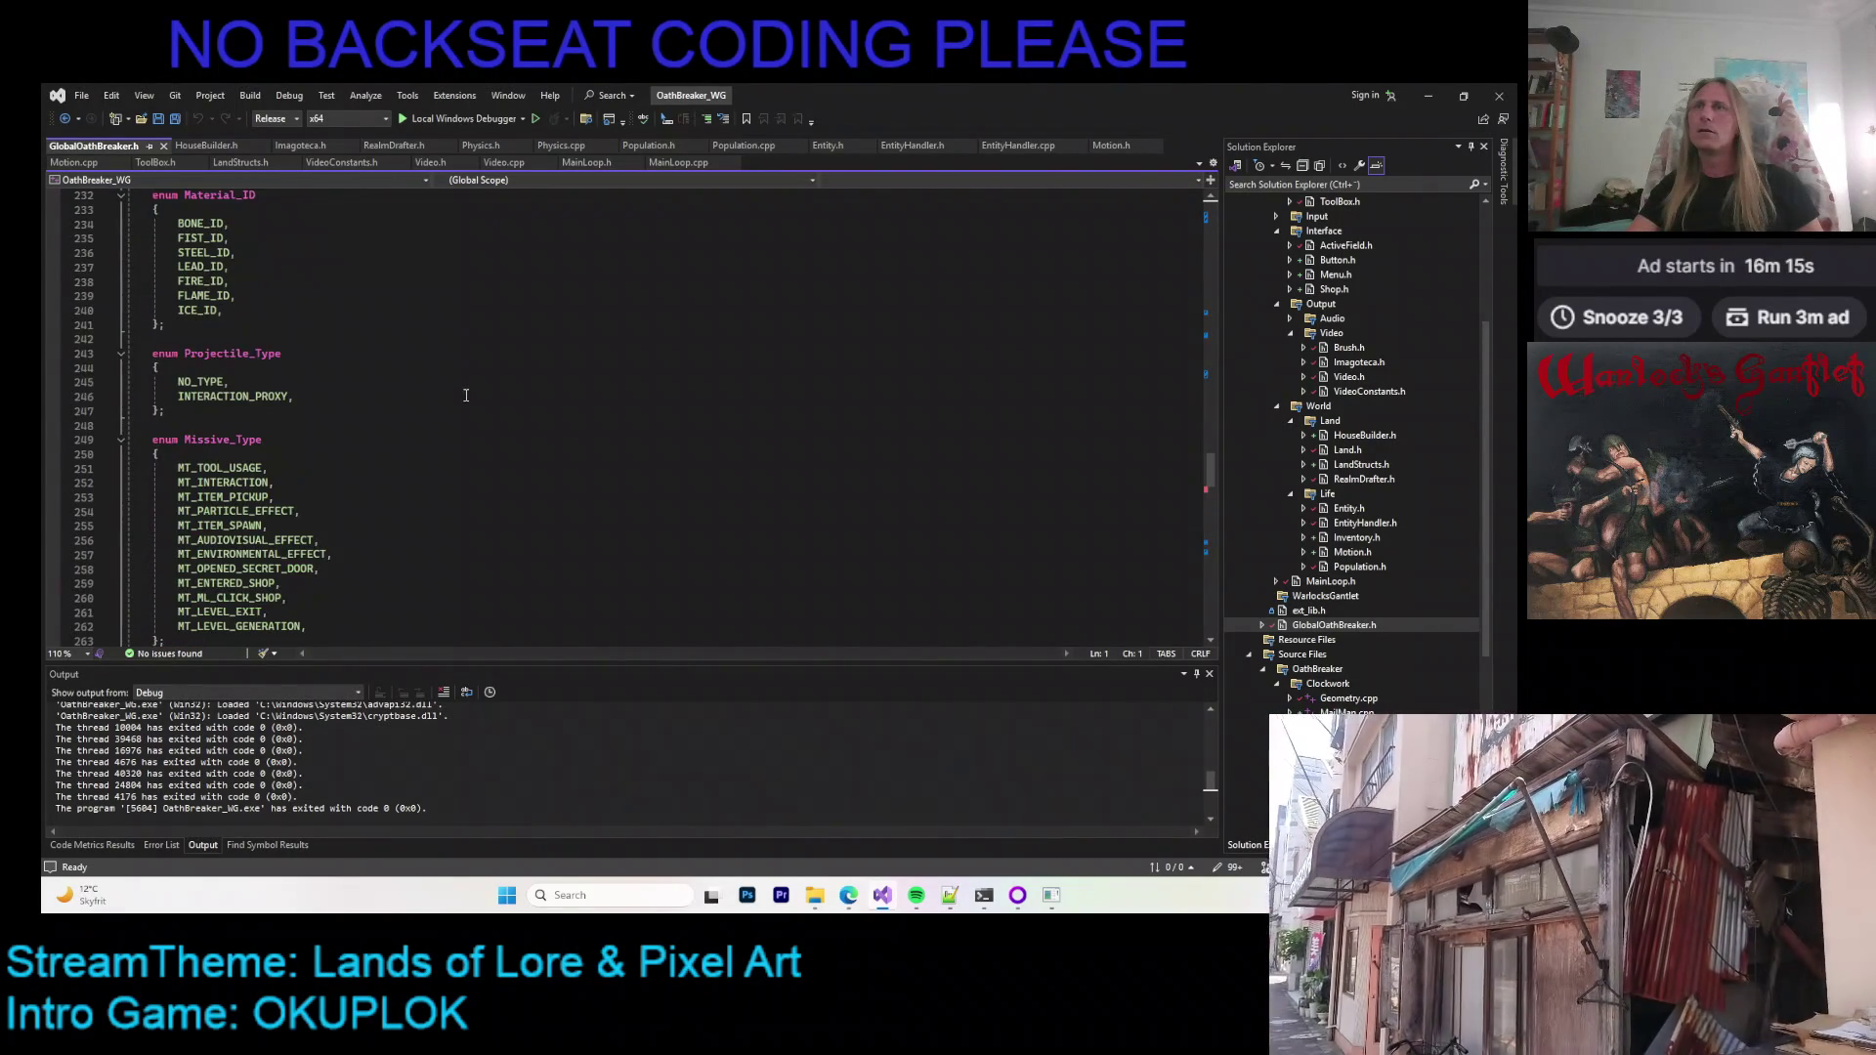
scroll(466, 395, up, 20)
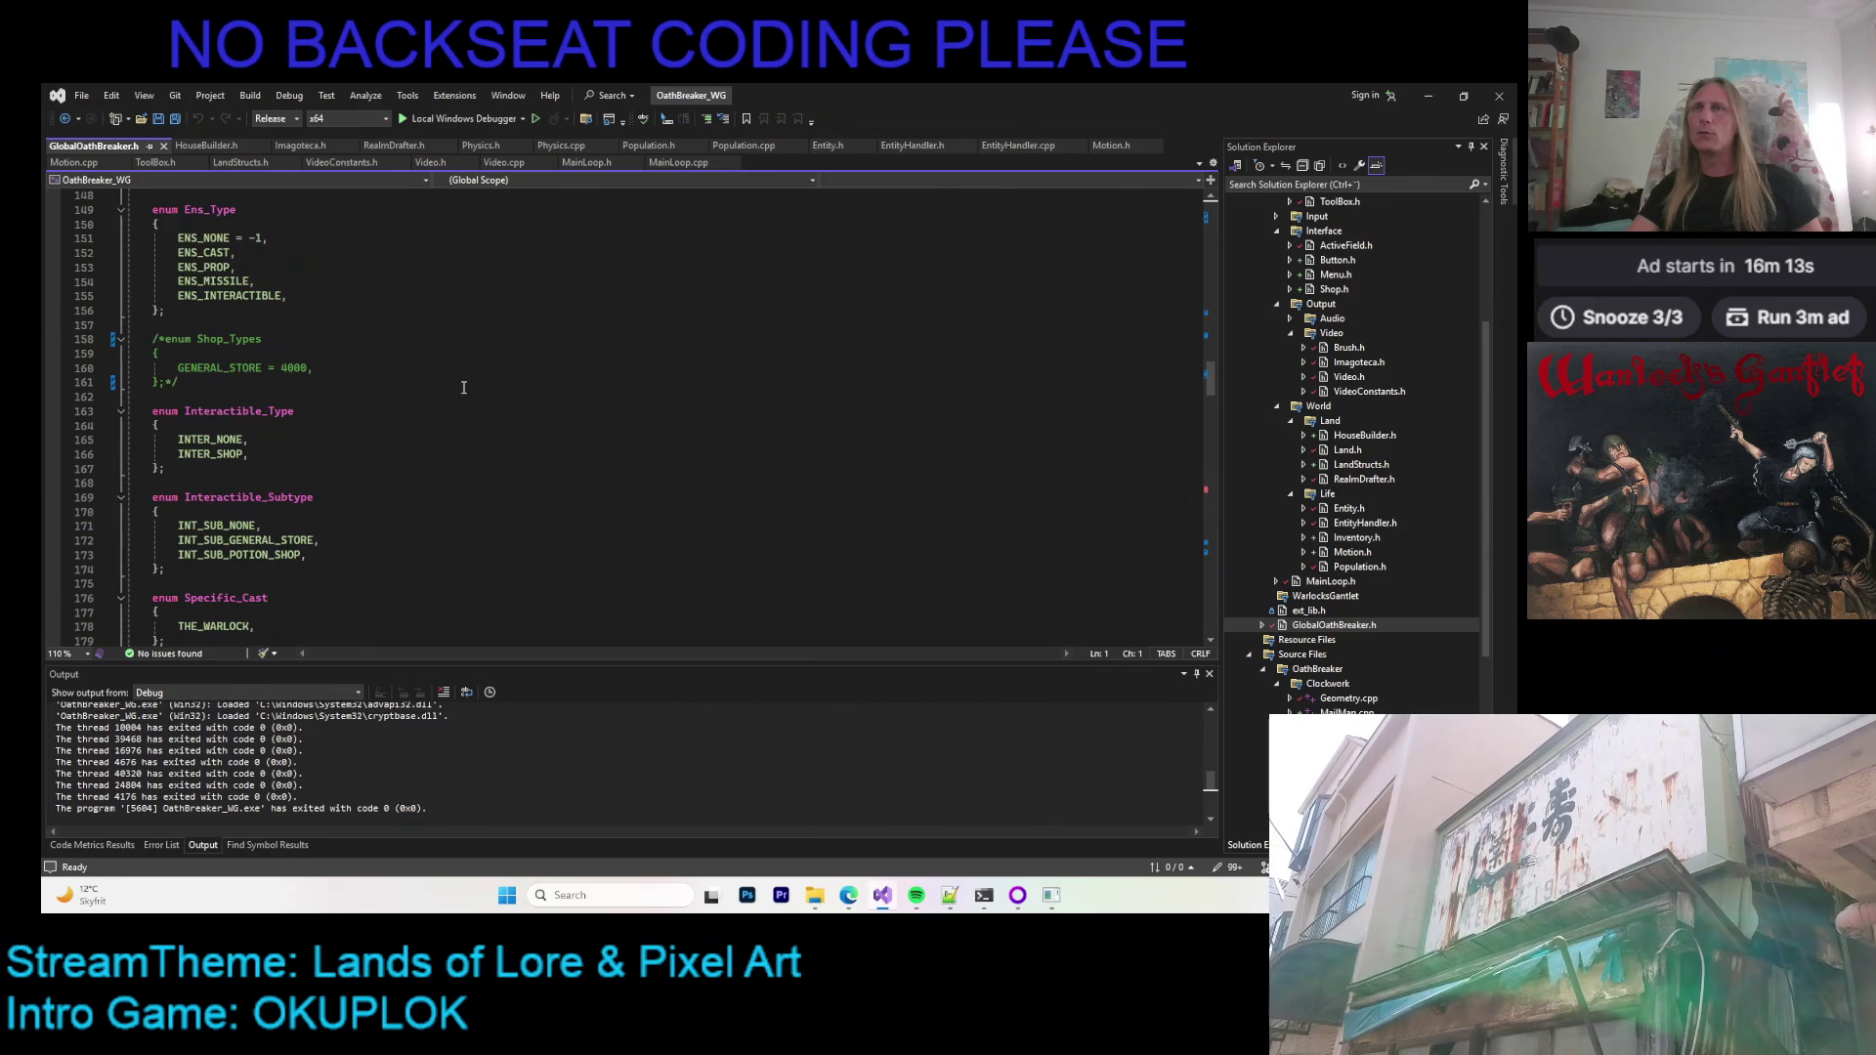
scroll(464, 387, up, 20)
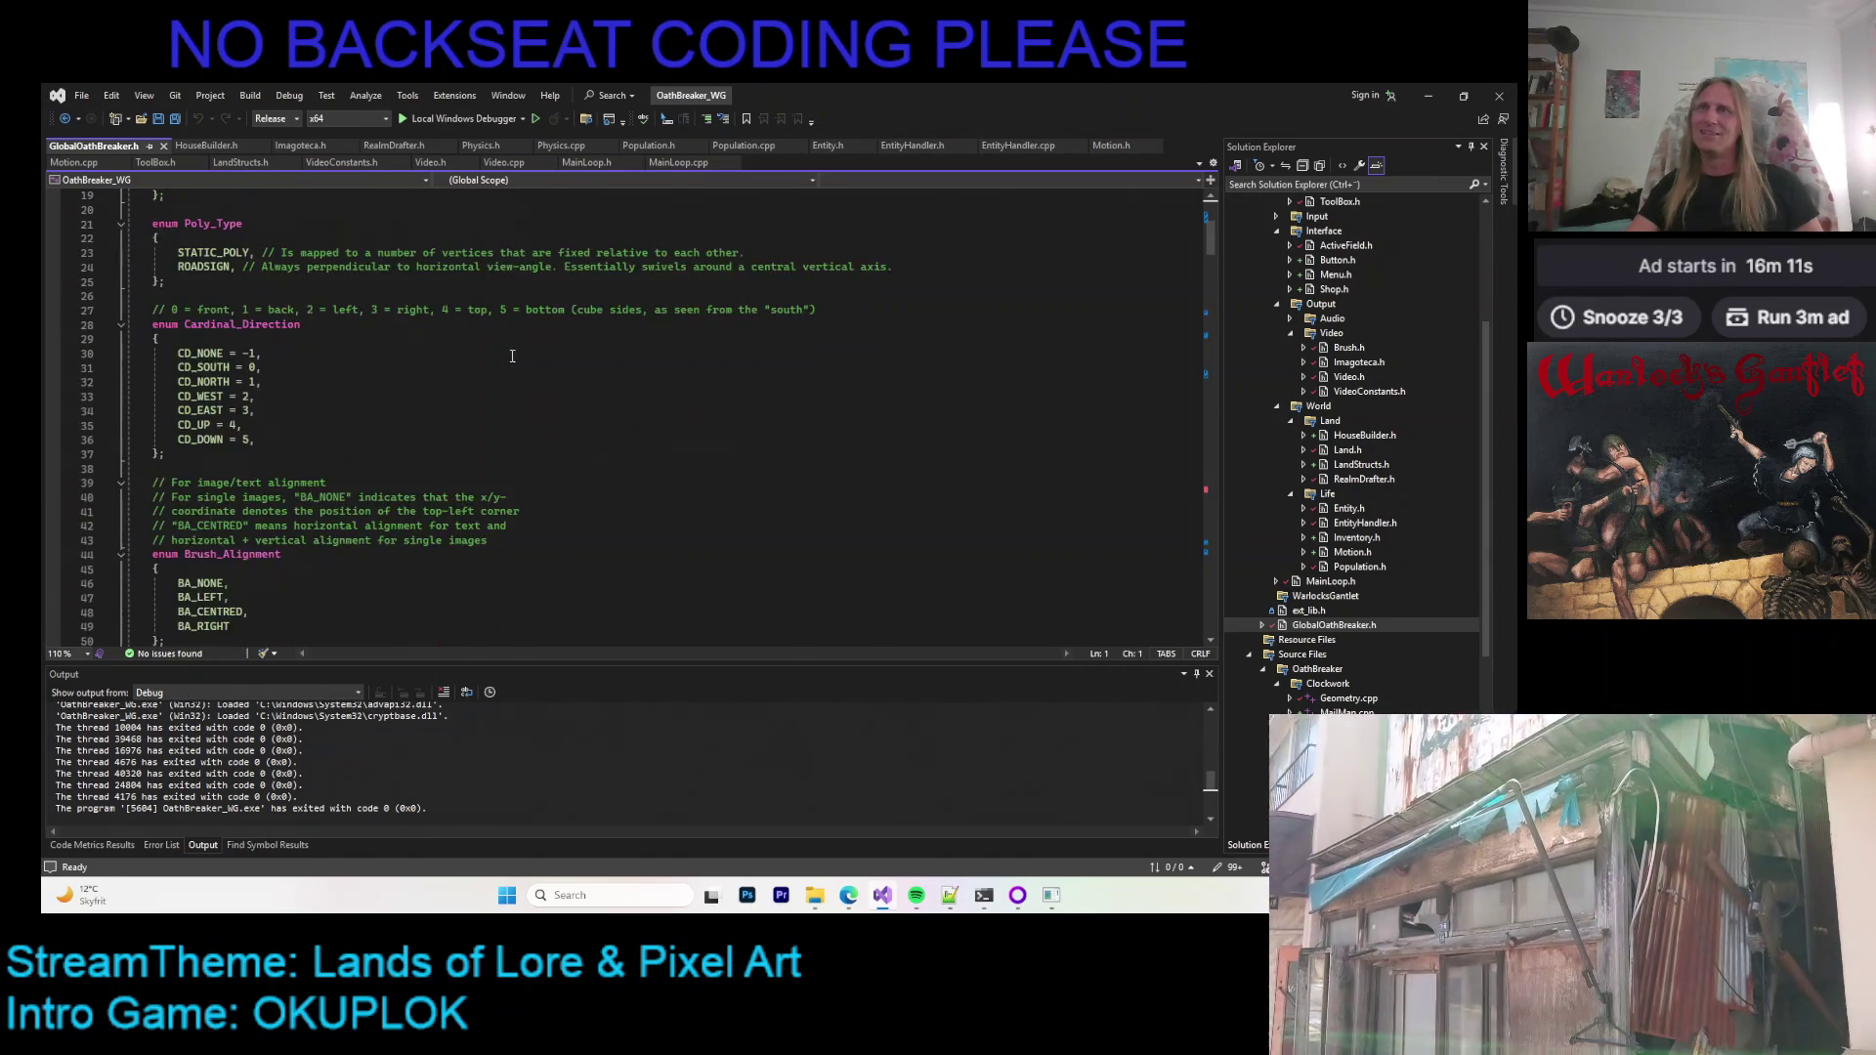
scroll(521, 358, up, 4)
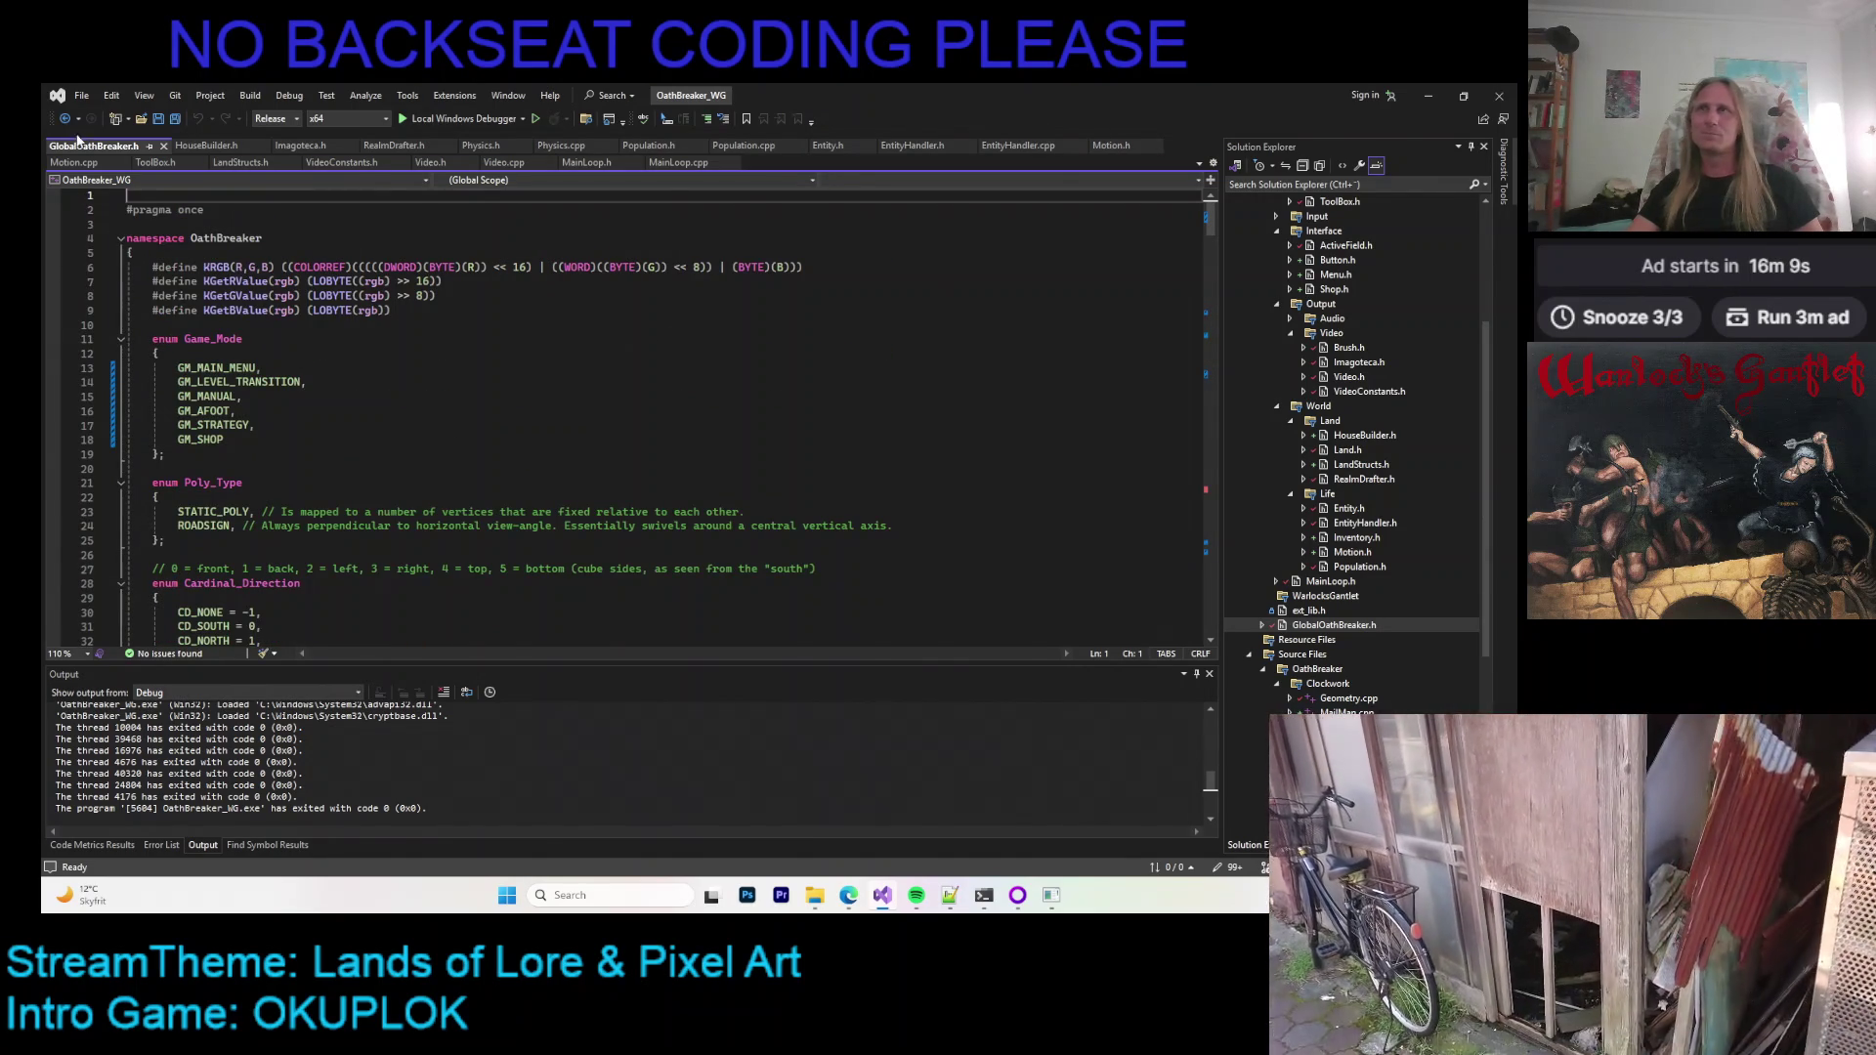
click(163, 146)
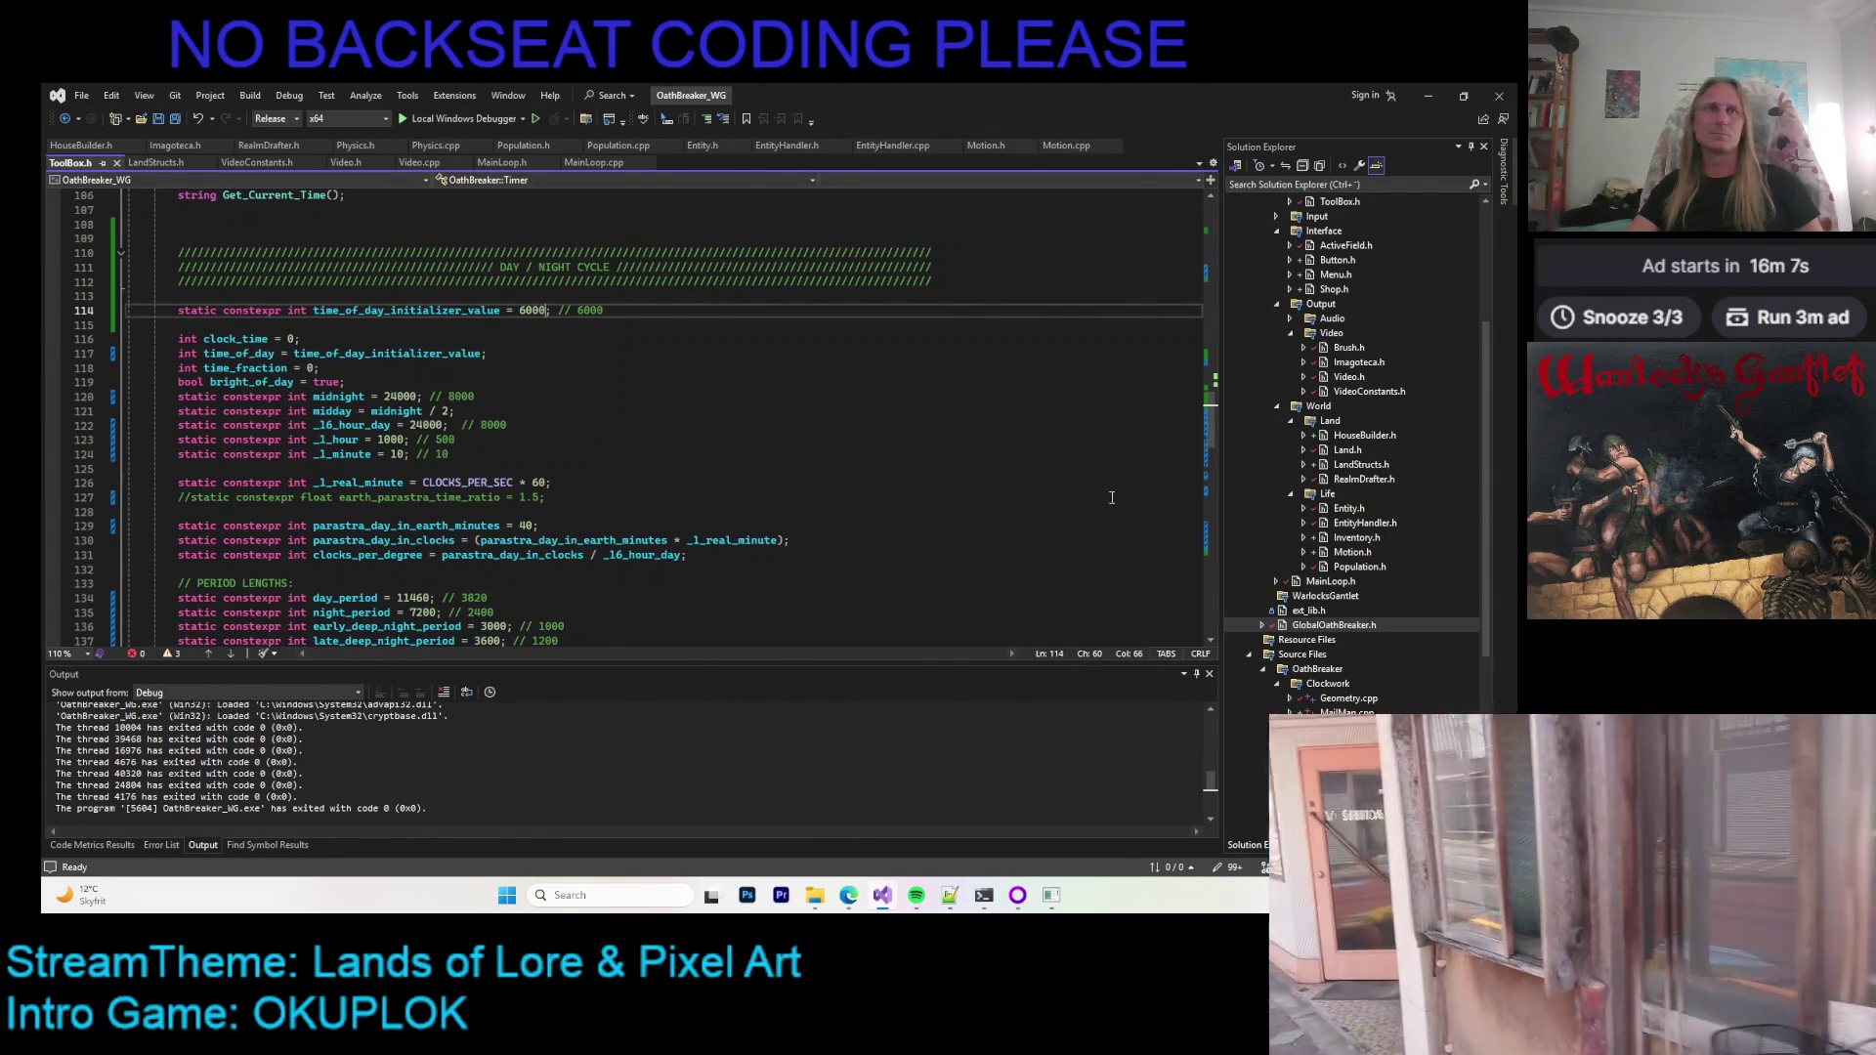
scroll(1350, 496, up, 4)
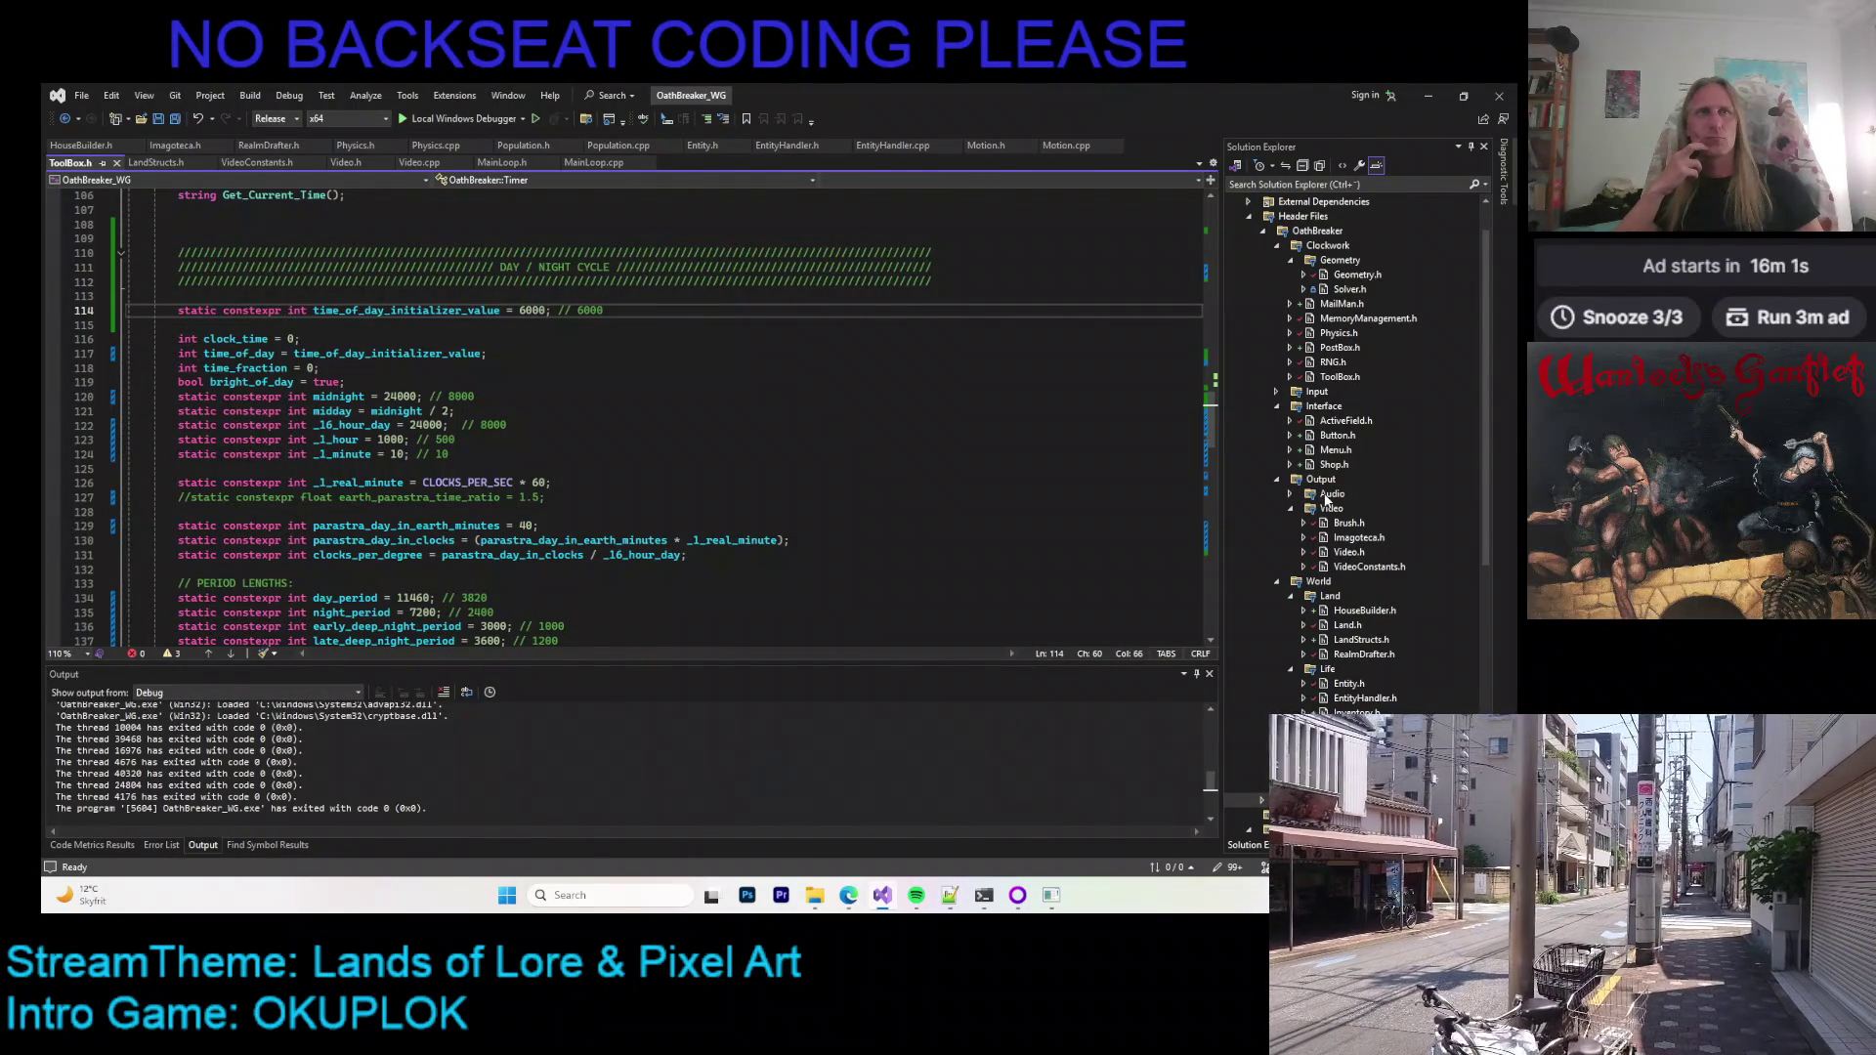
click(1291, 509)
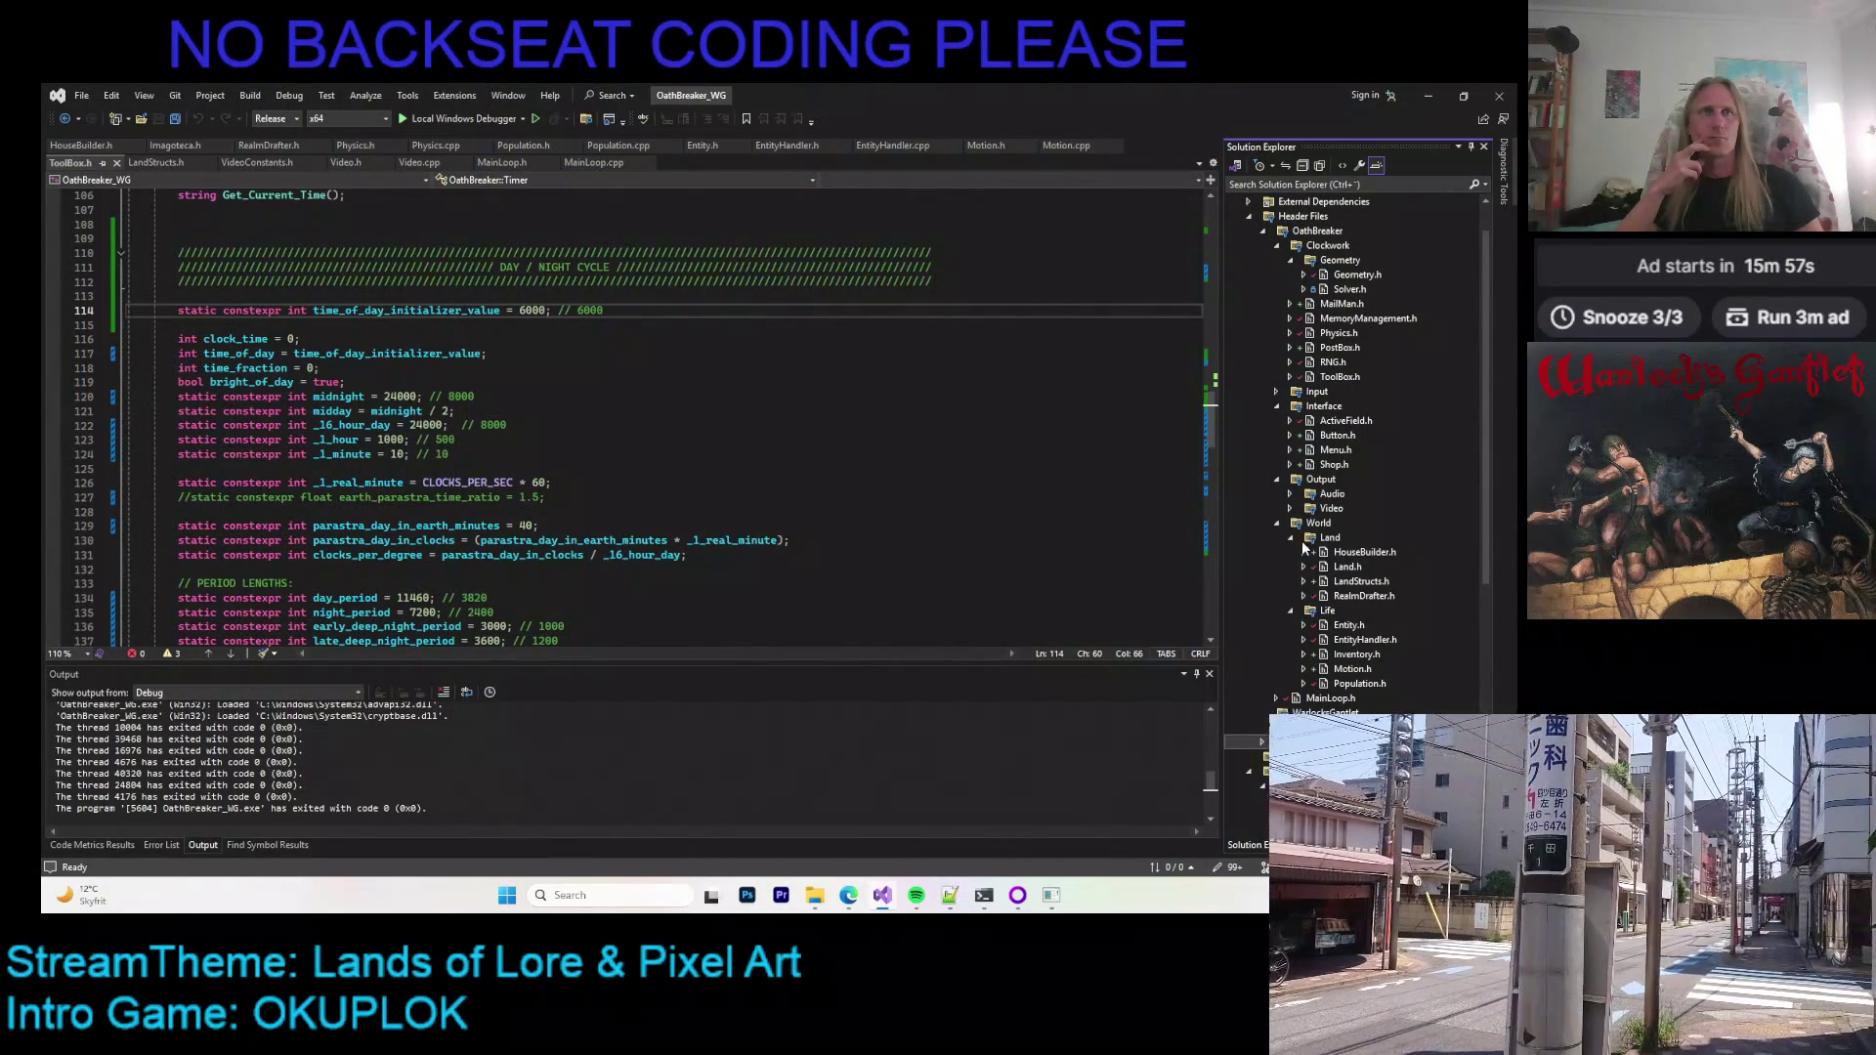
click(1278, 524)
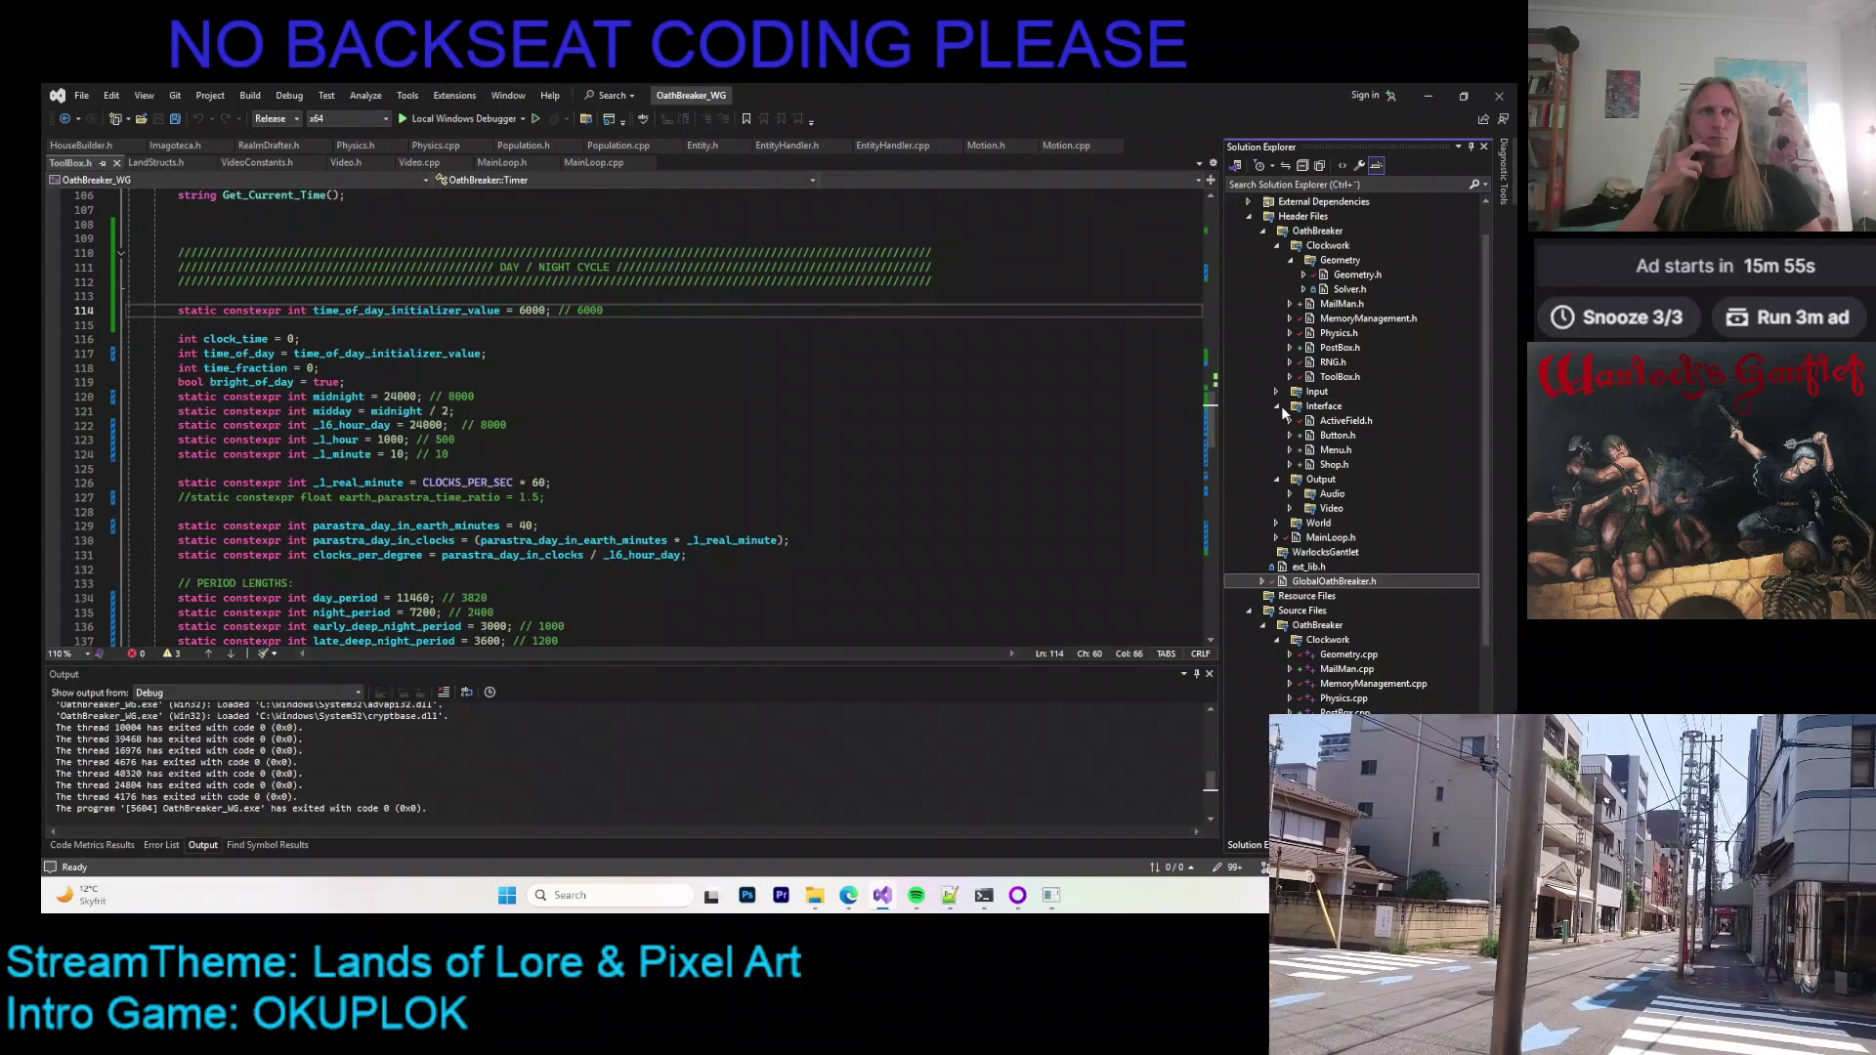
double_click(1336, 450)
scroll(983, 345, down, 19)
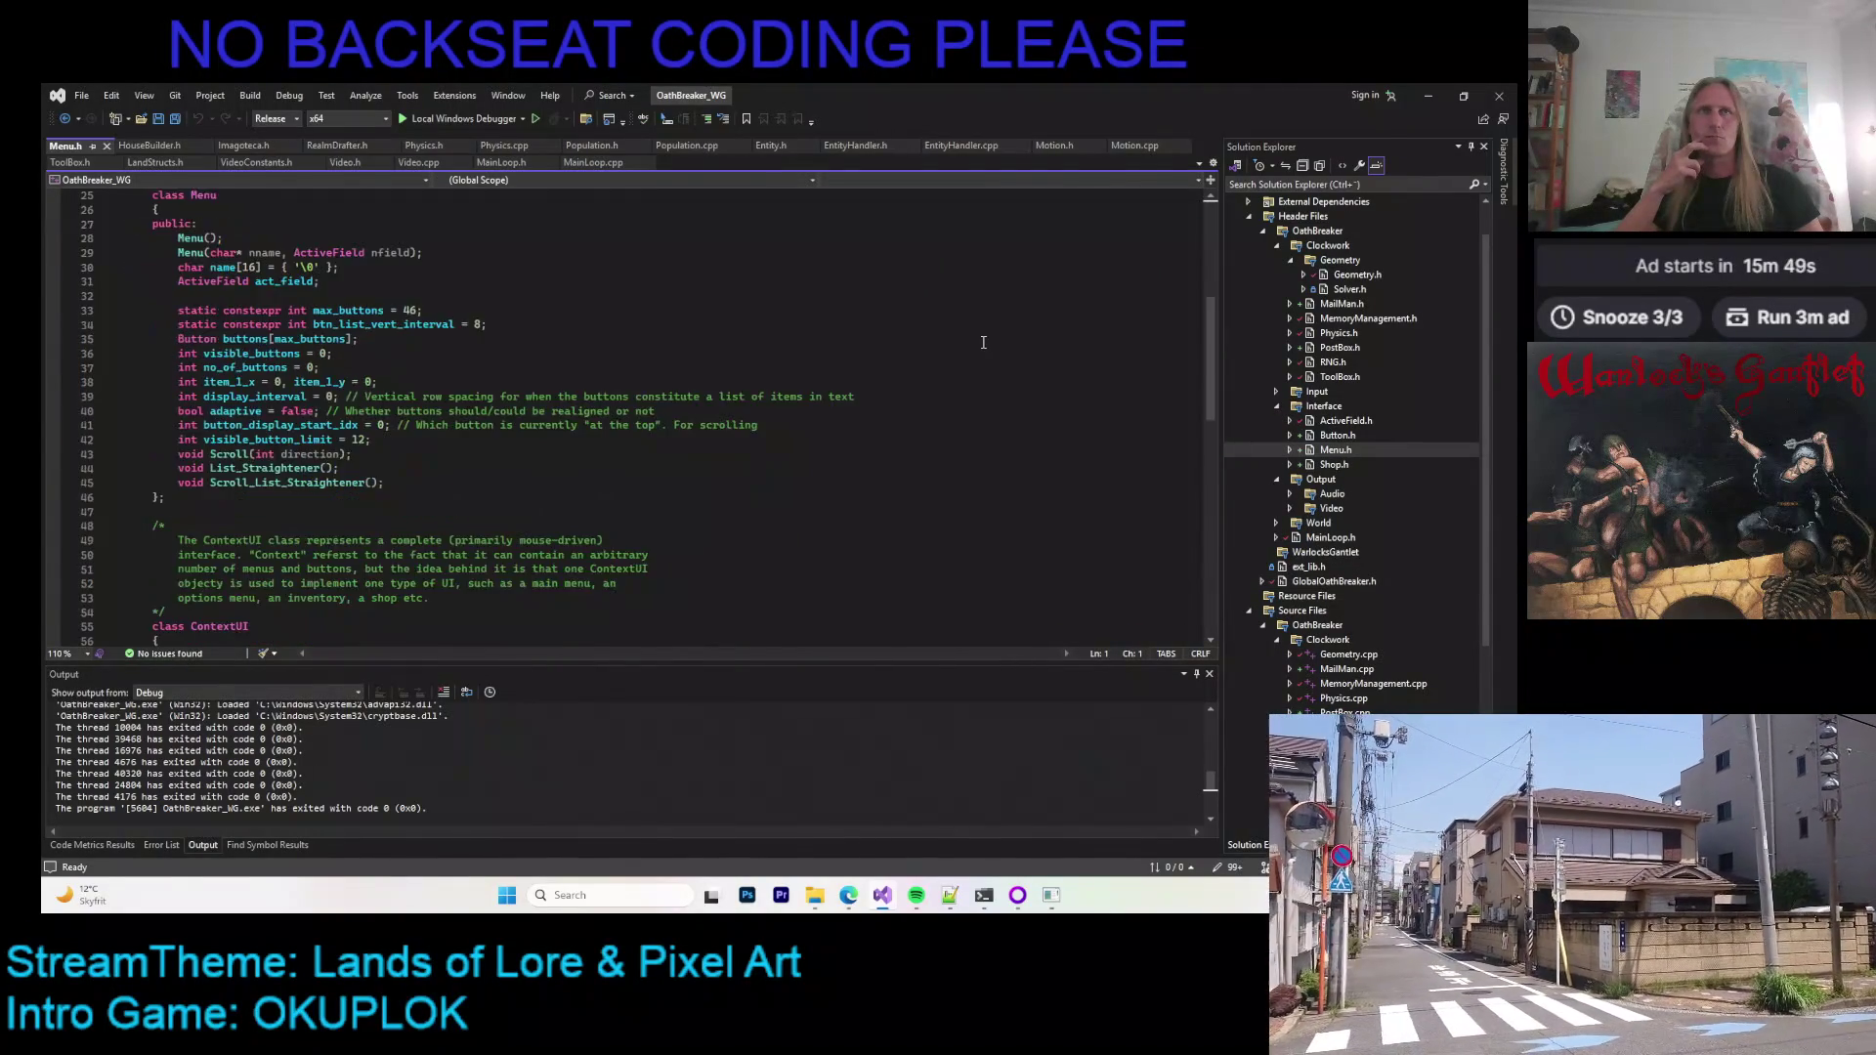
scroll(983, 345, up, 10)
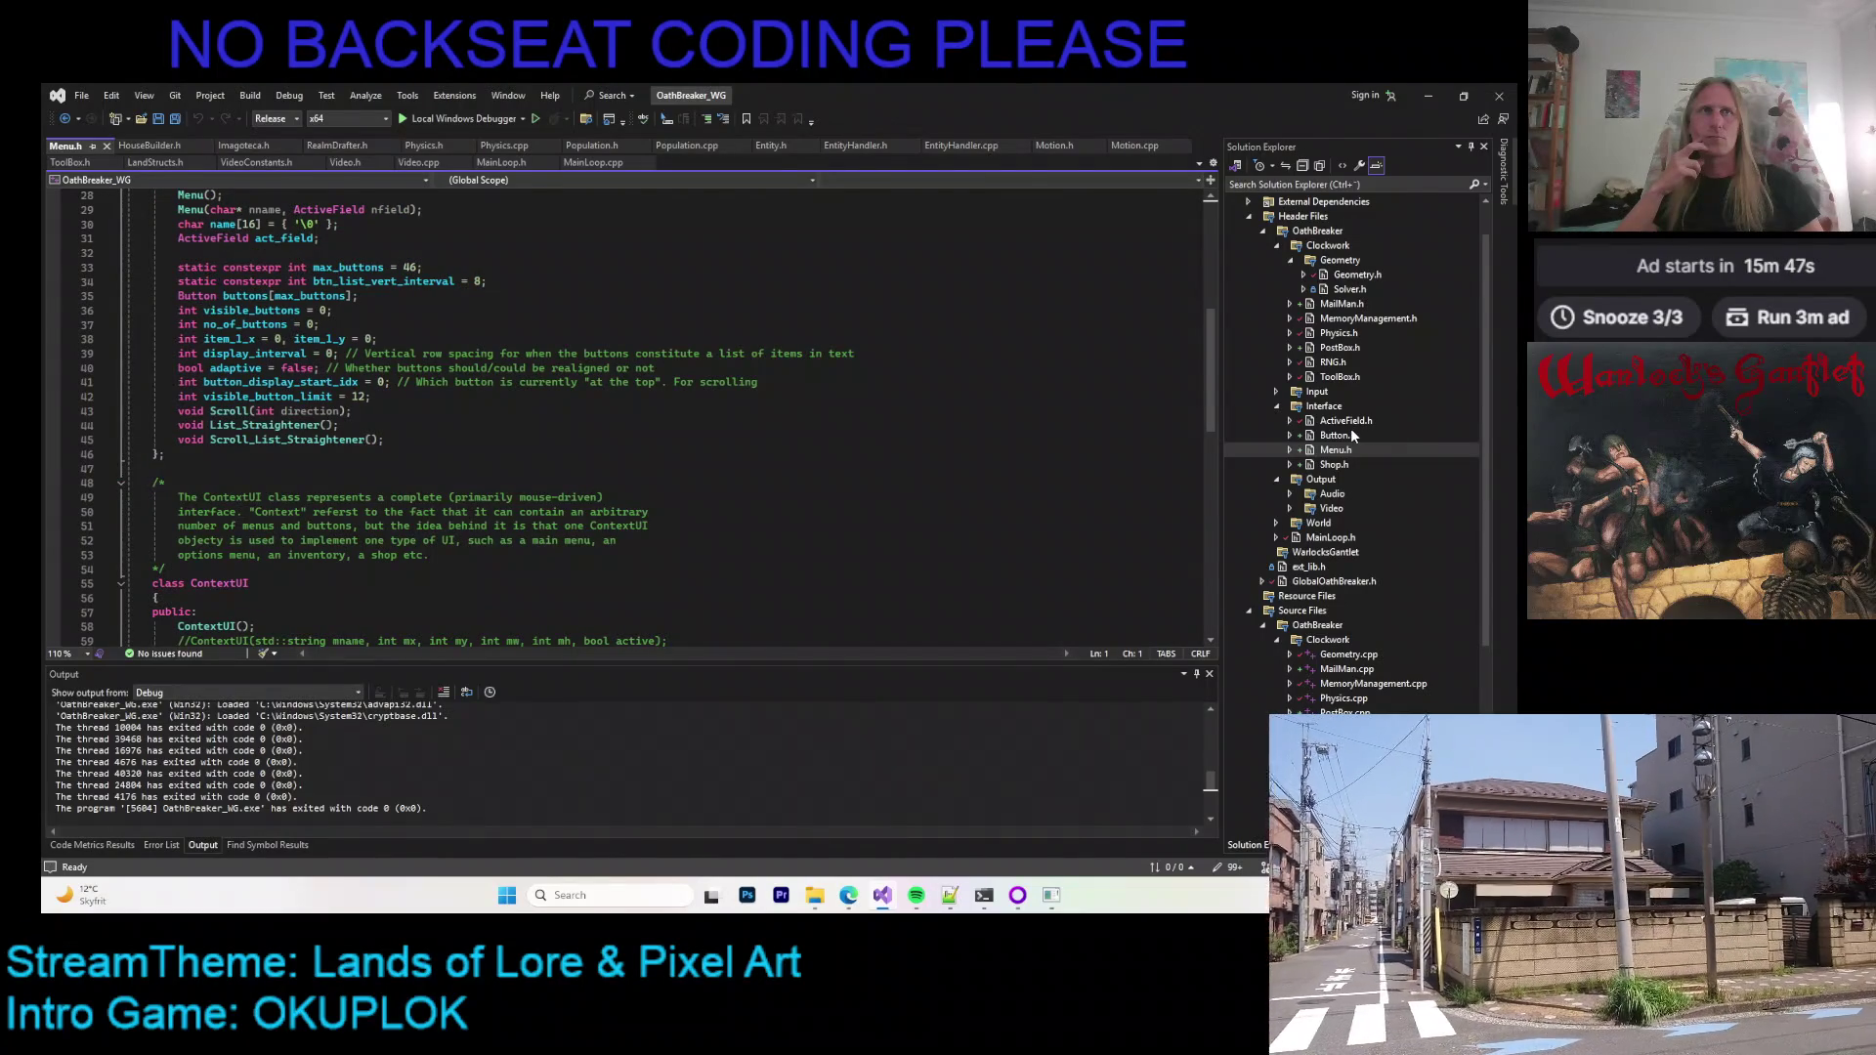
click(106, 145)
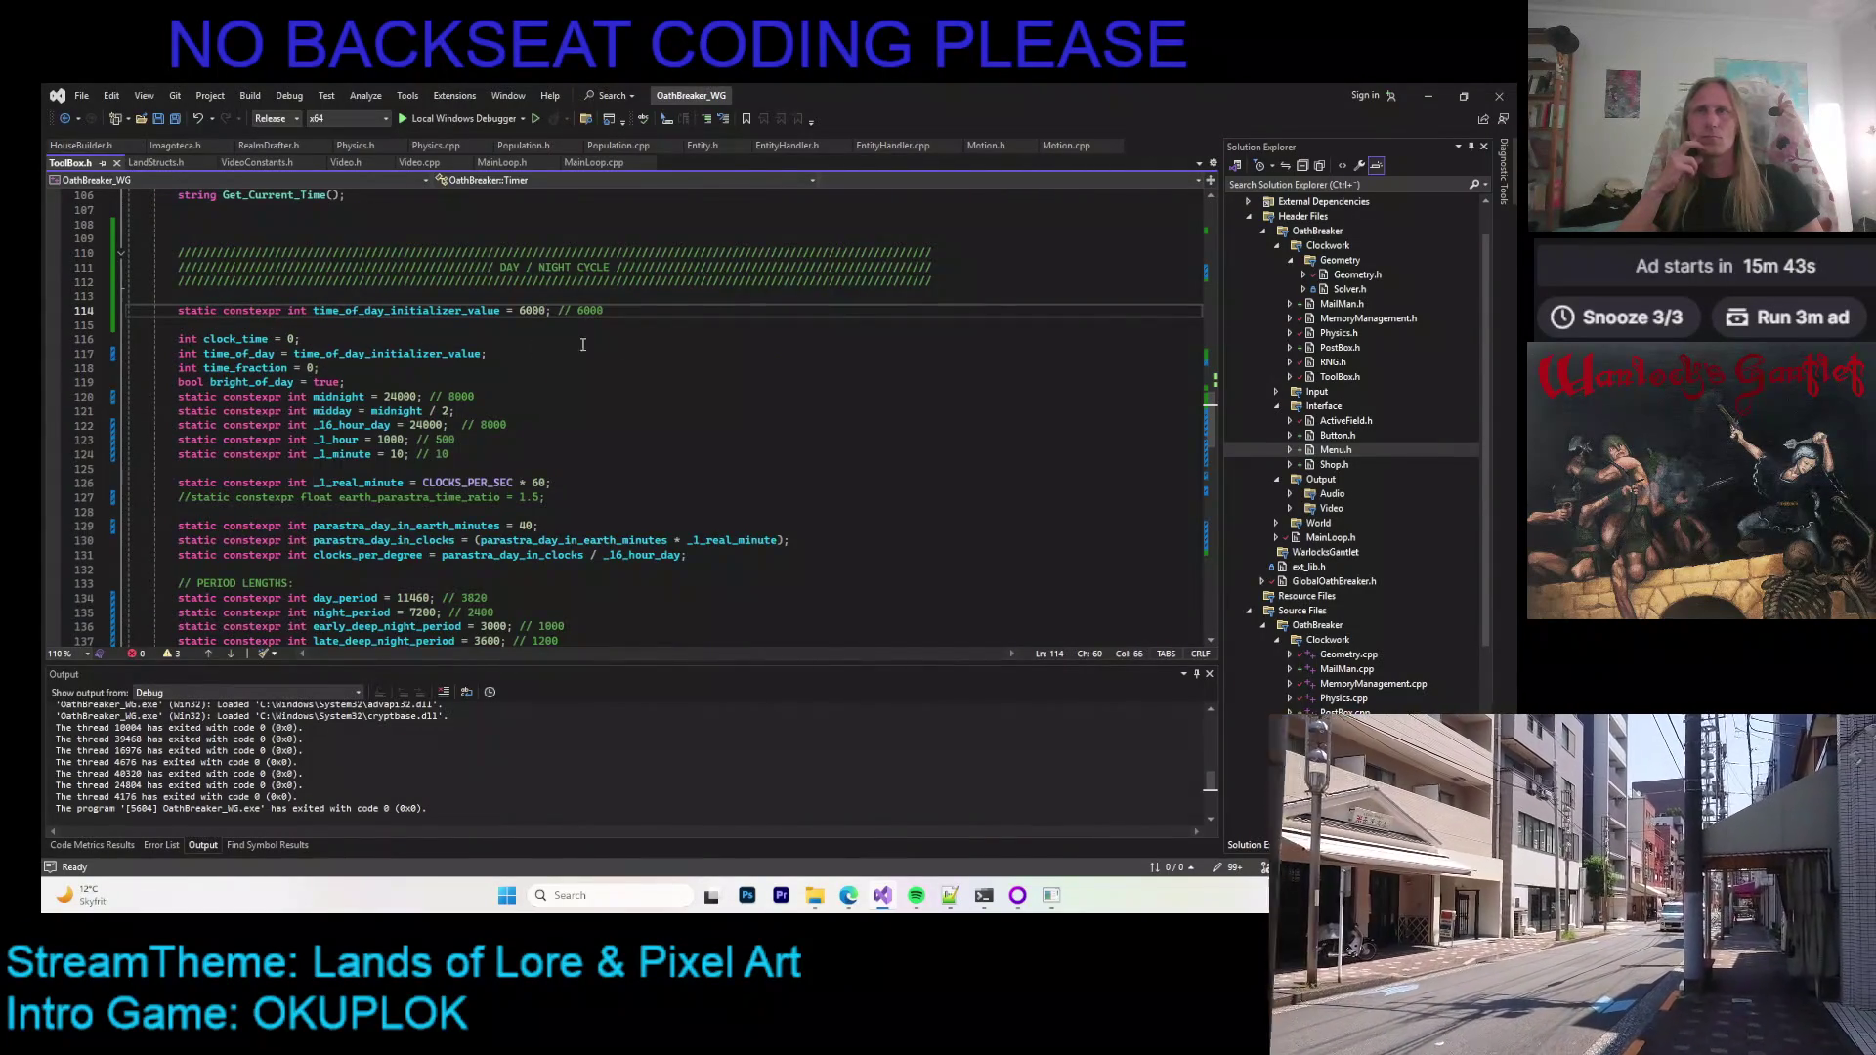
scroll(637, 348, down, 5)
scroll(637, 347, up, 8)
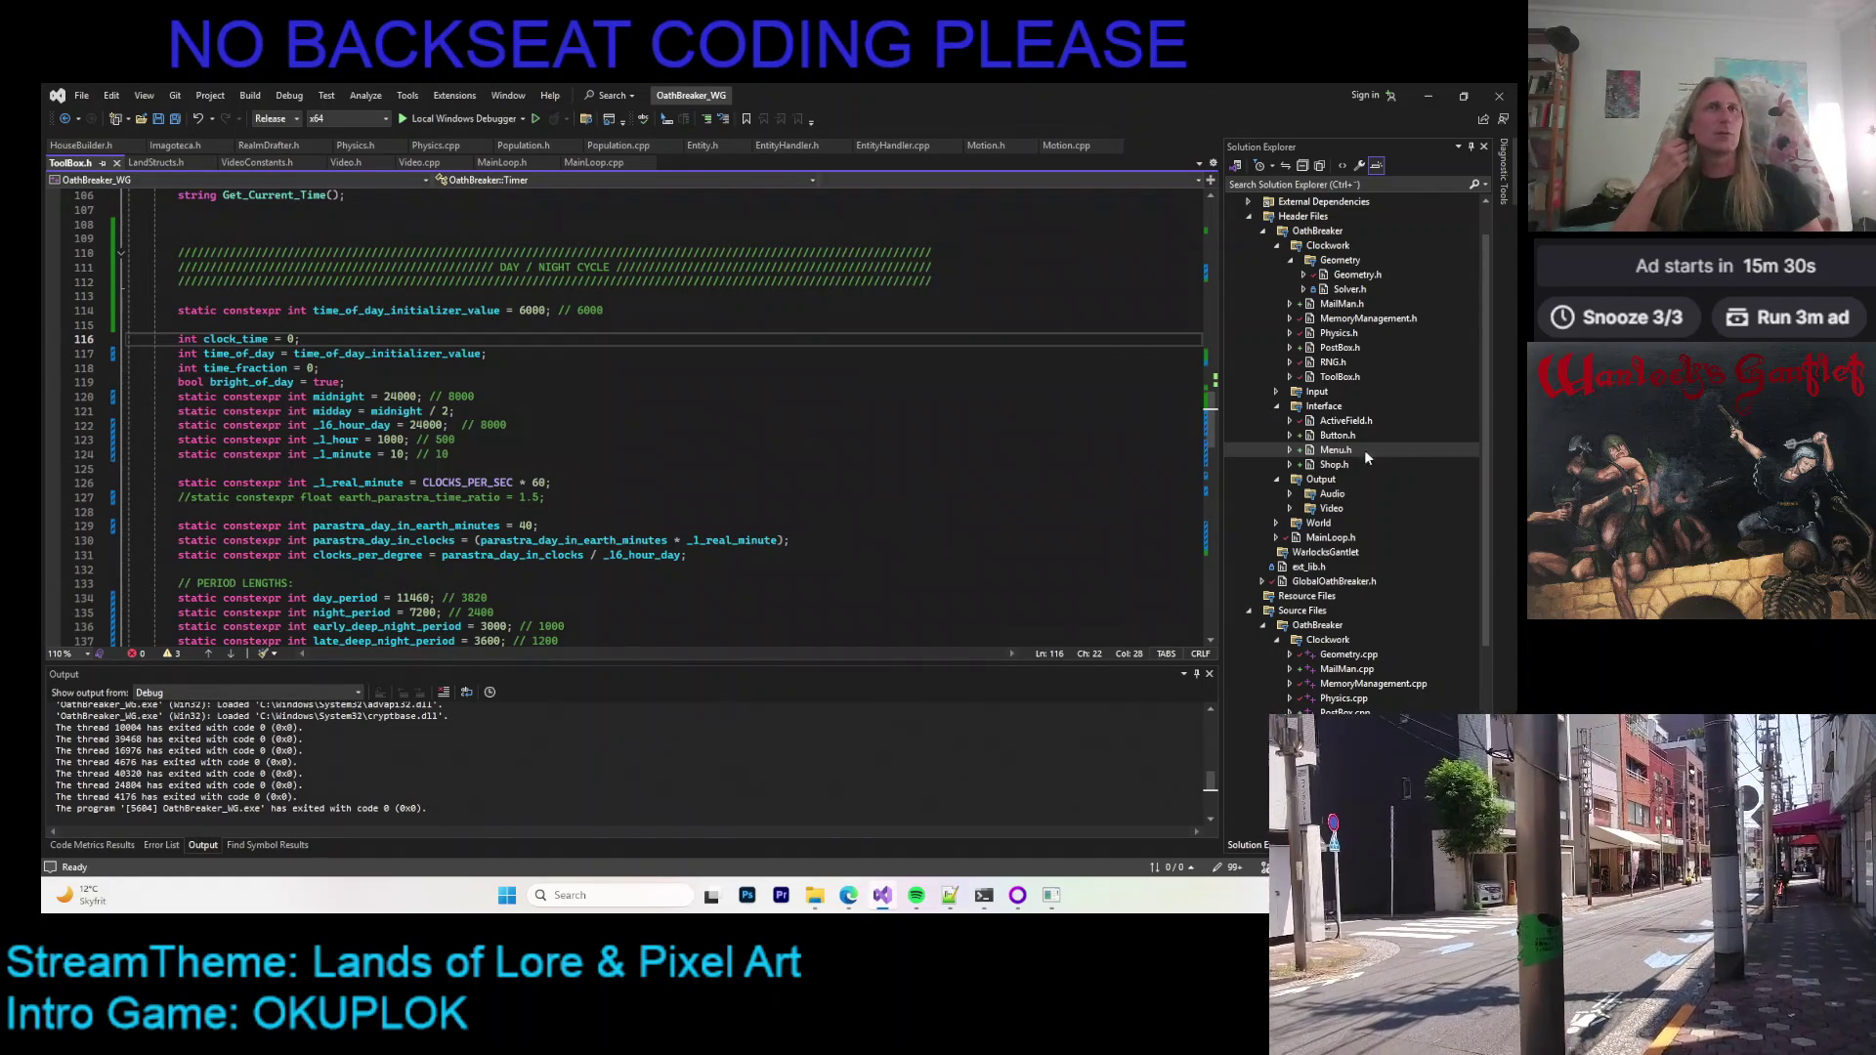
double_click(1333, 465)
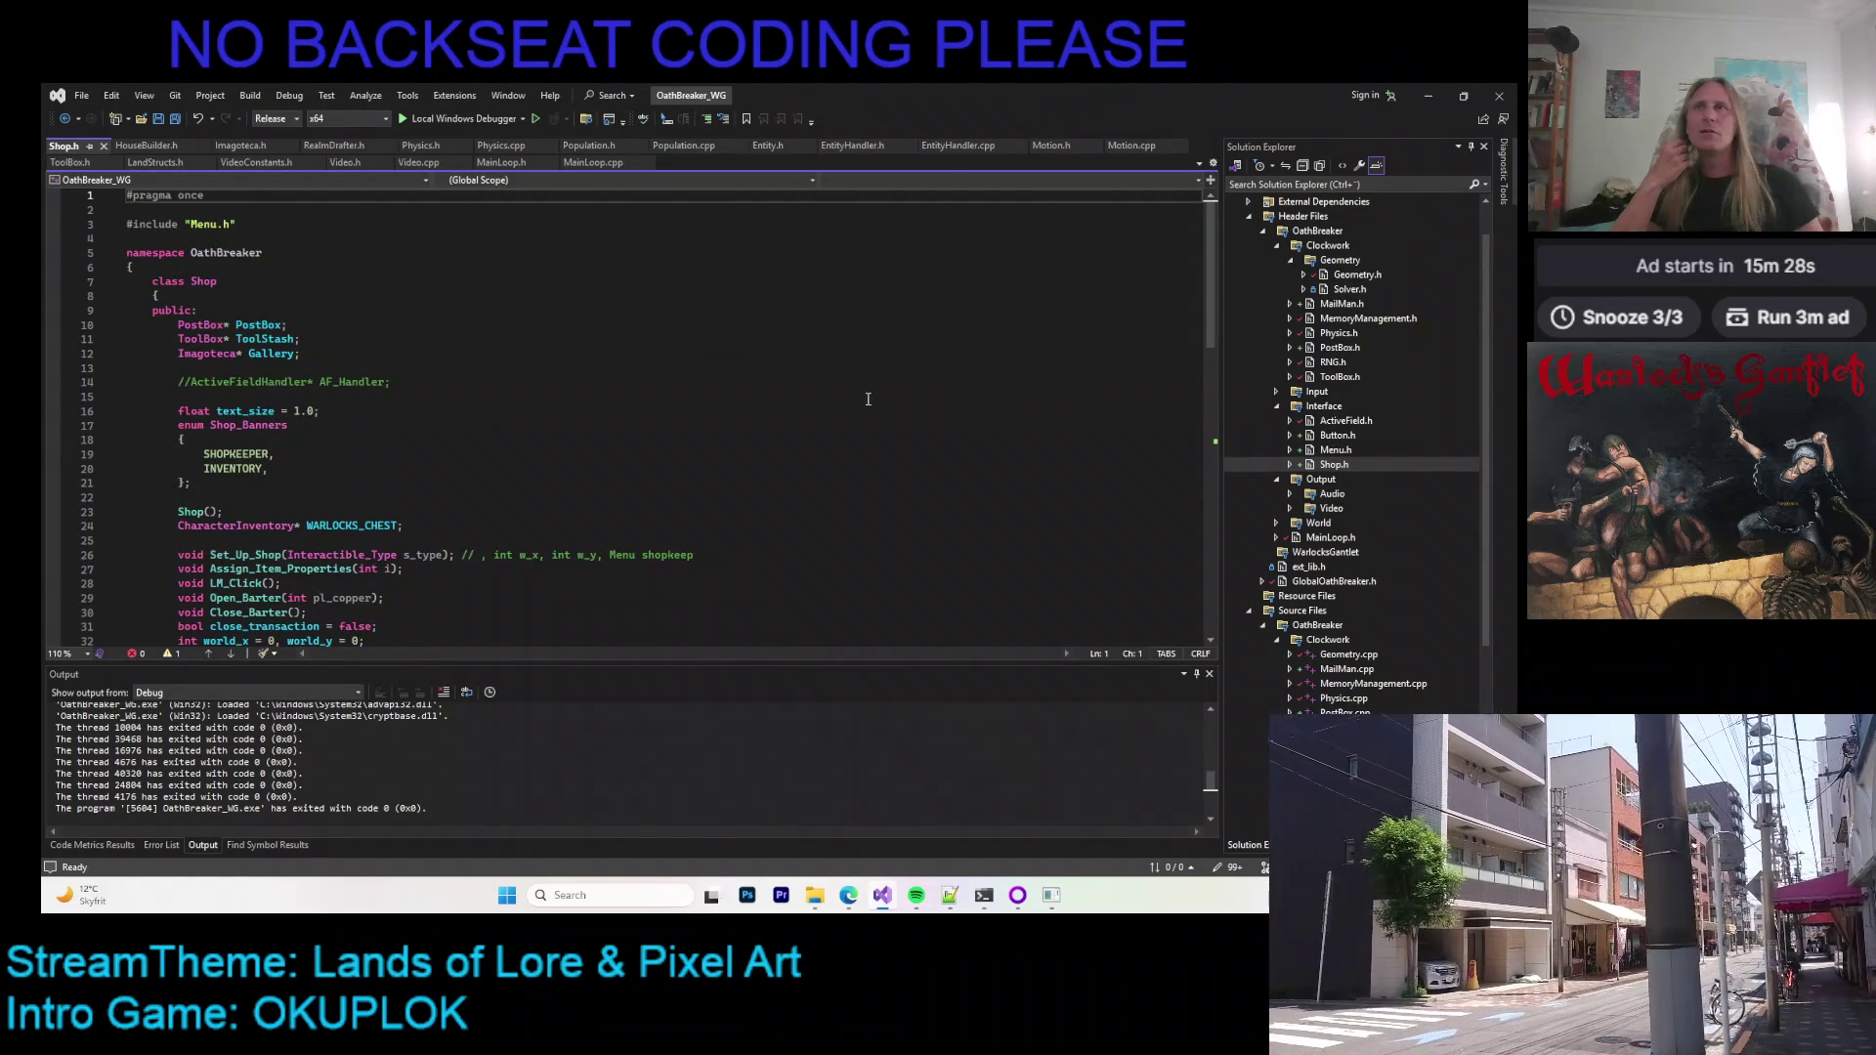
scroll(315, 311, down, 4)
scroll(314, 311, down, 10)
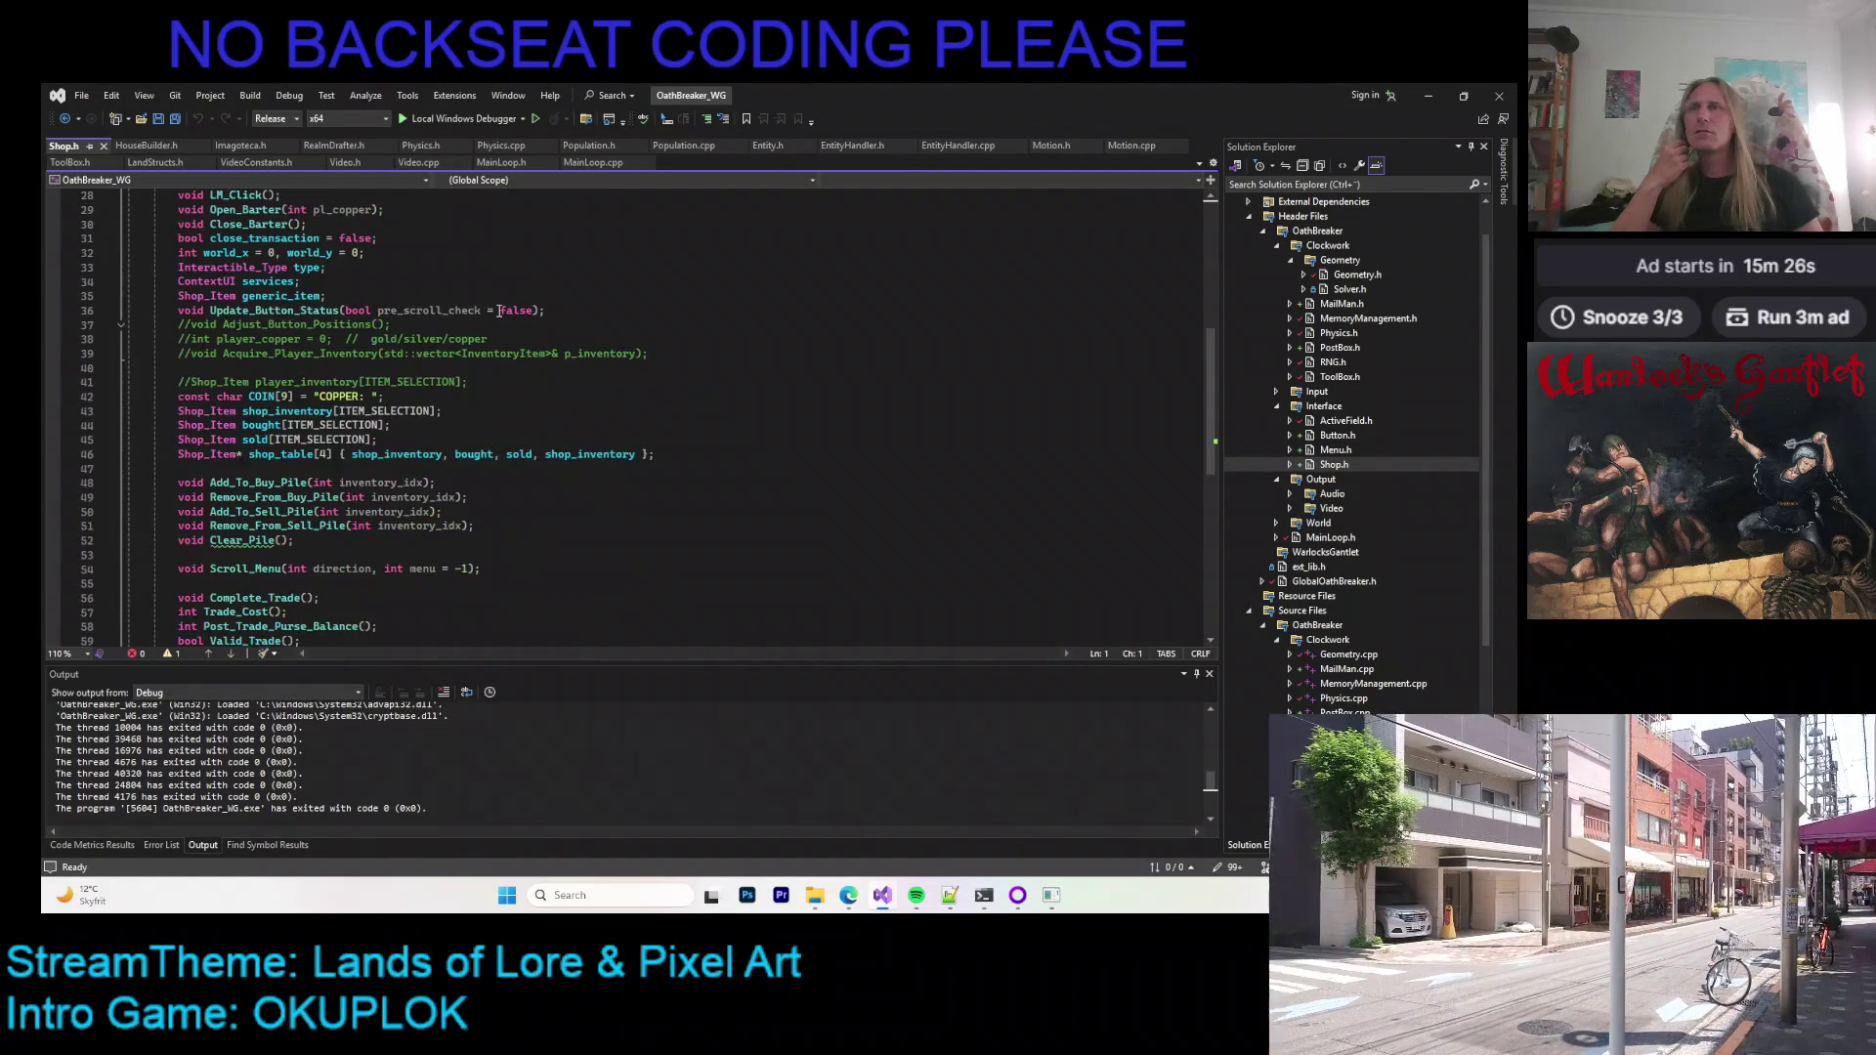
scroll(493, 317, up, 9)
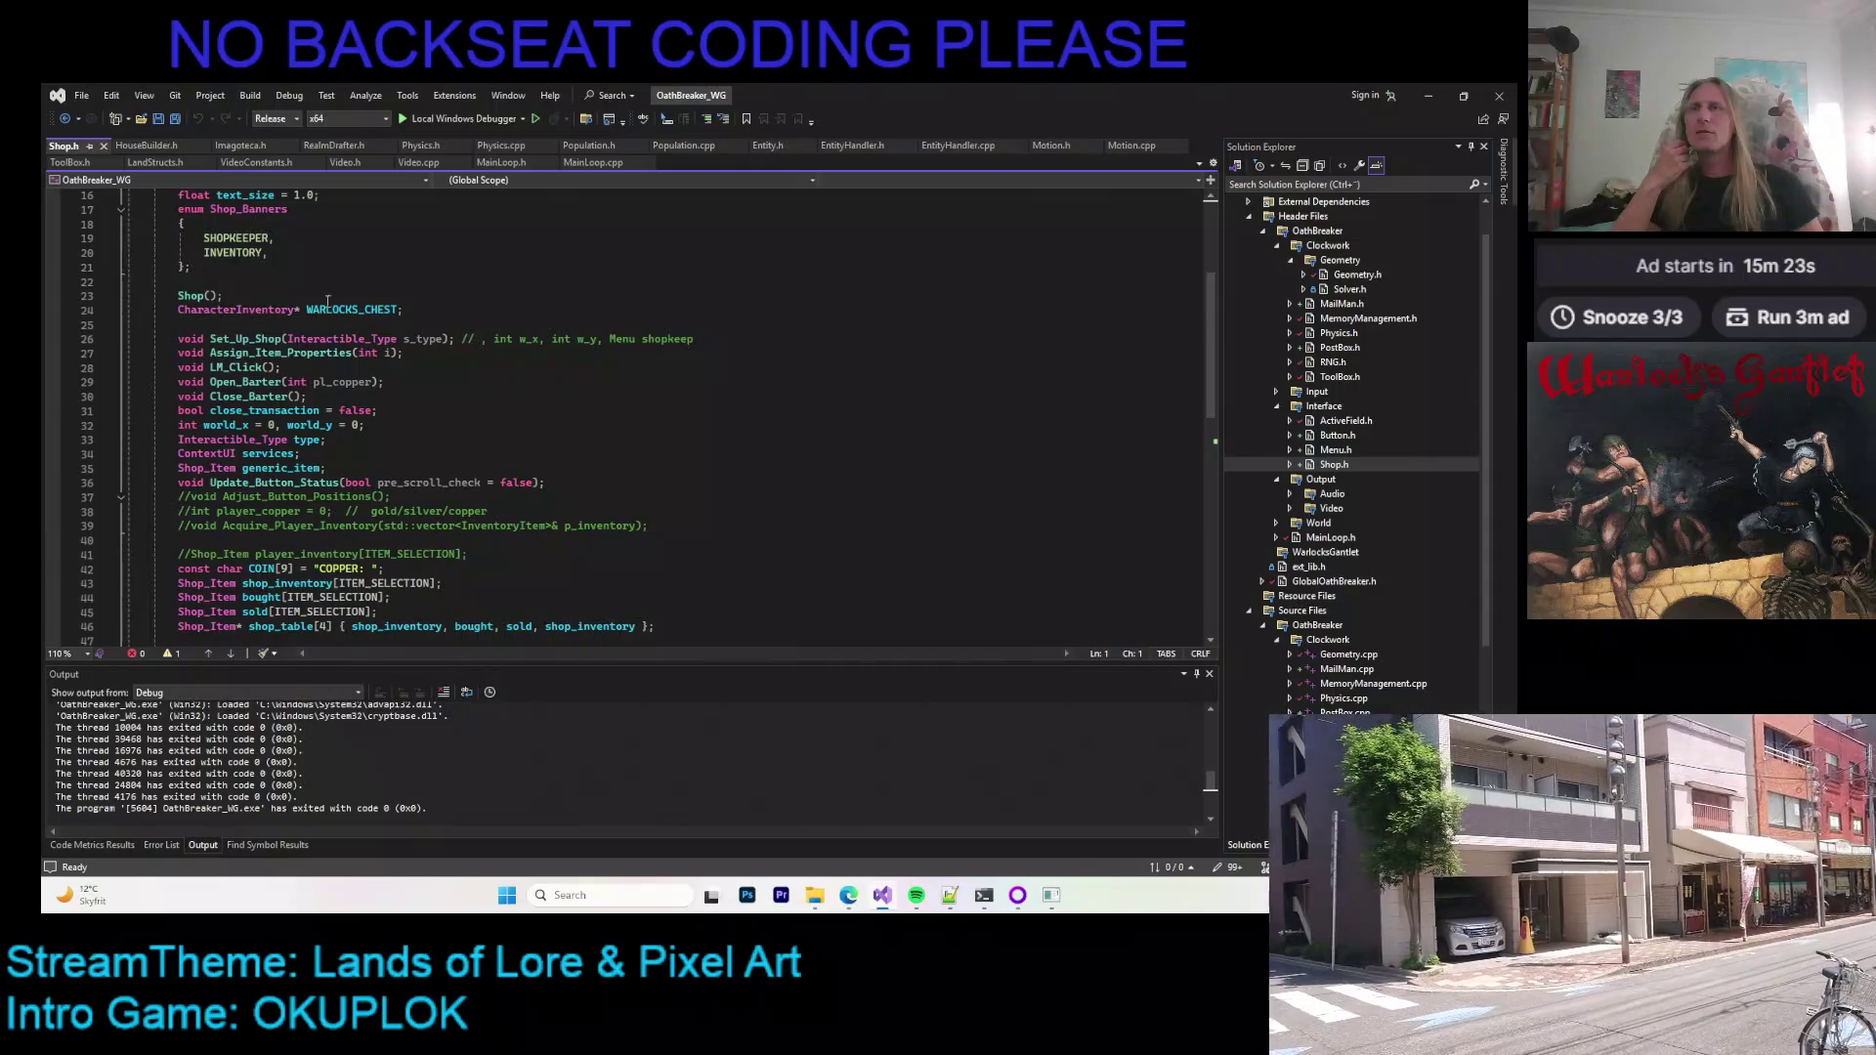
click(102, 146)
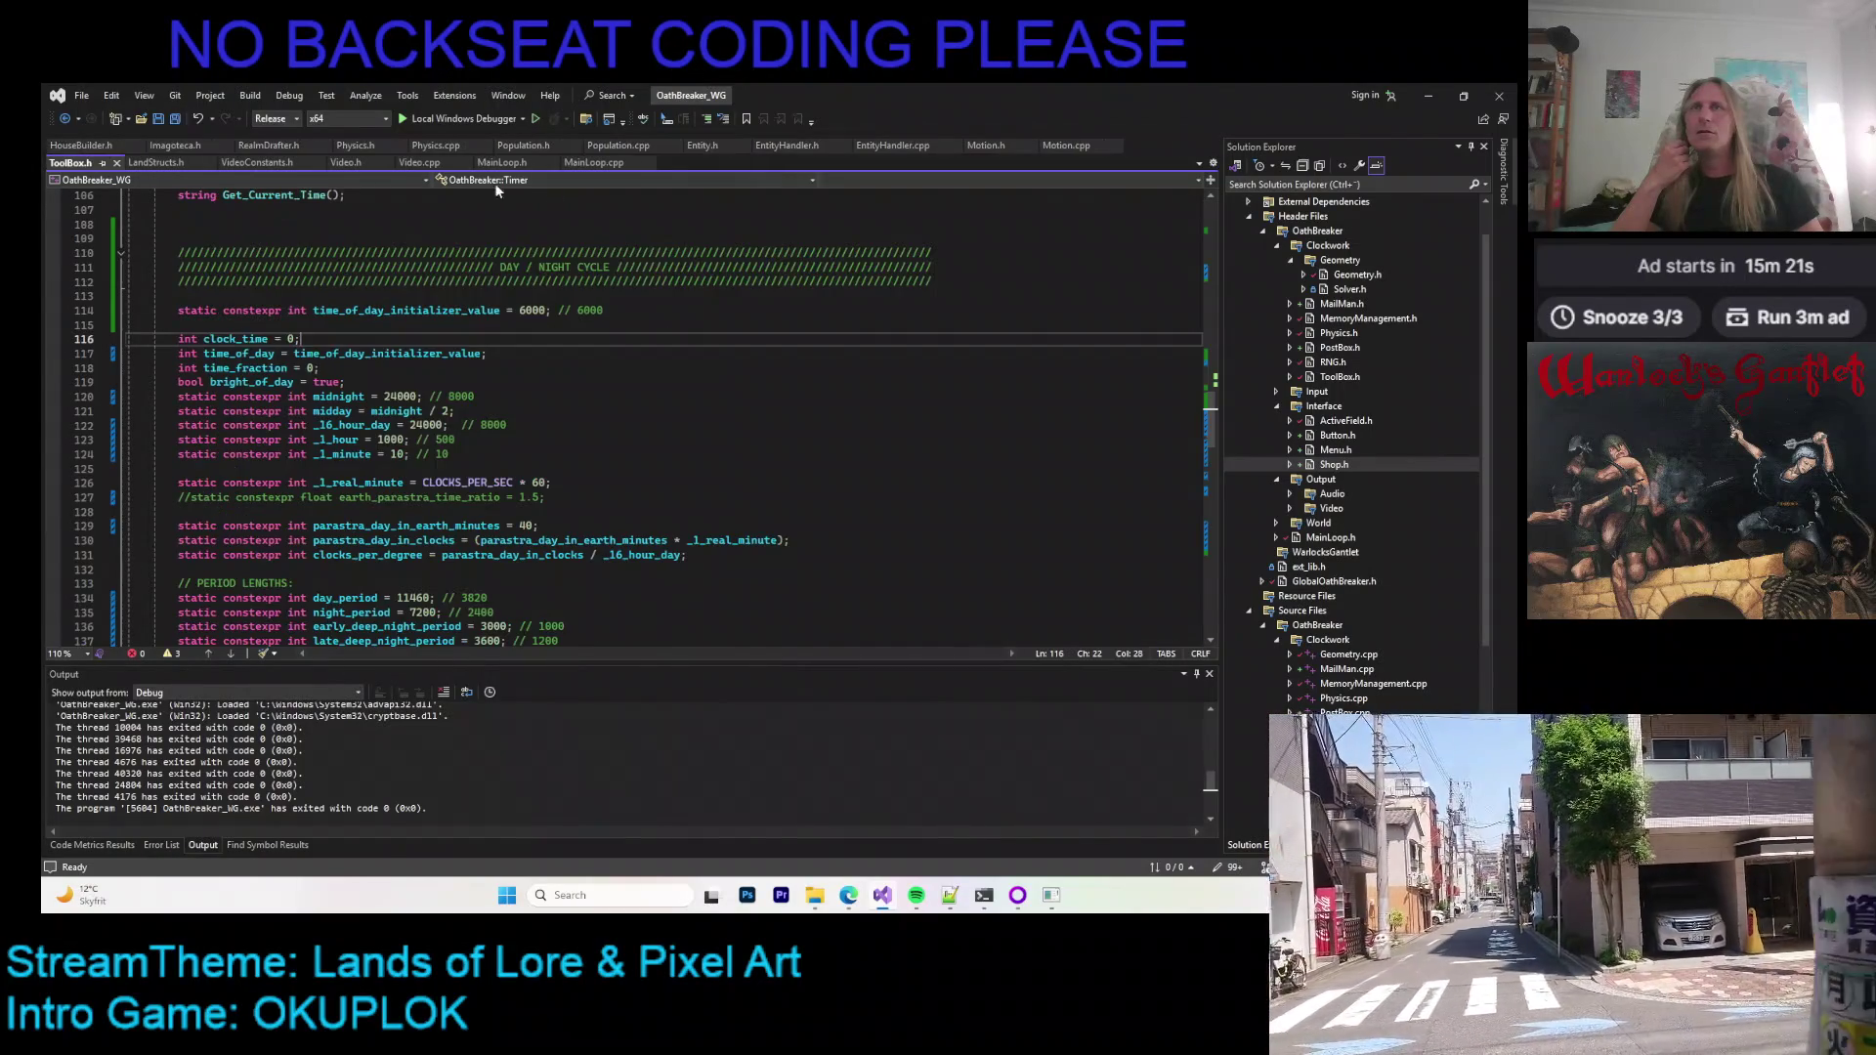
Step: In Video.cpp, inspect the Render_Shop code around the Draw_Context_UI call on line 2391
click(419, 162)
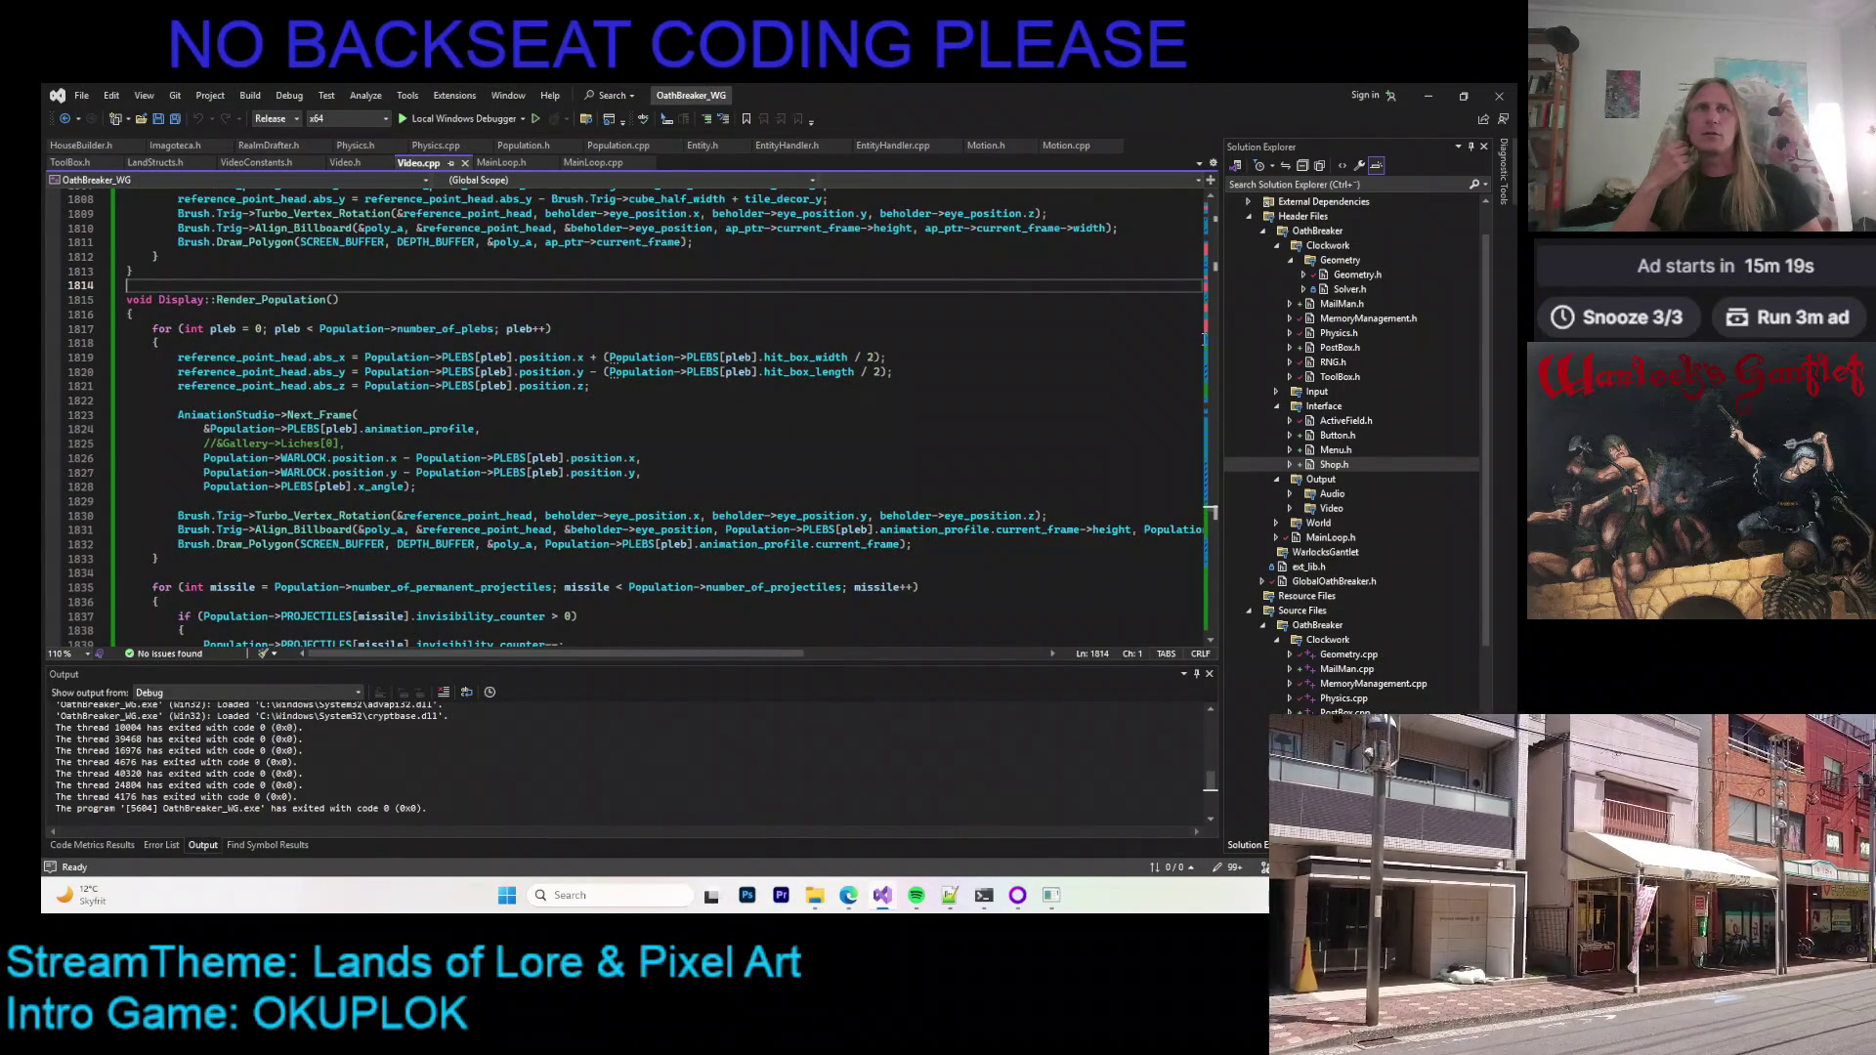
drag(1216, 510, 1225, 628)
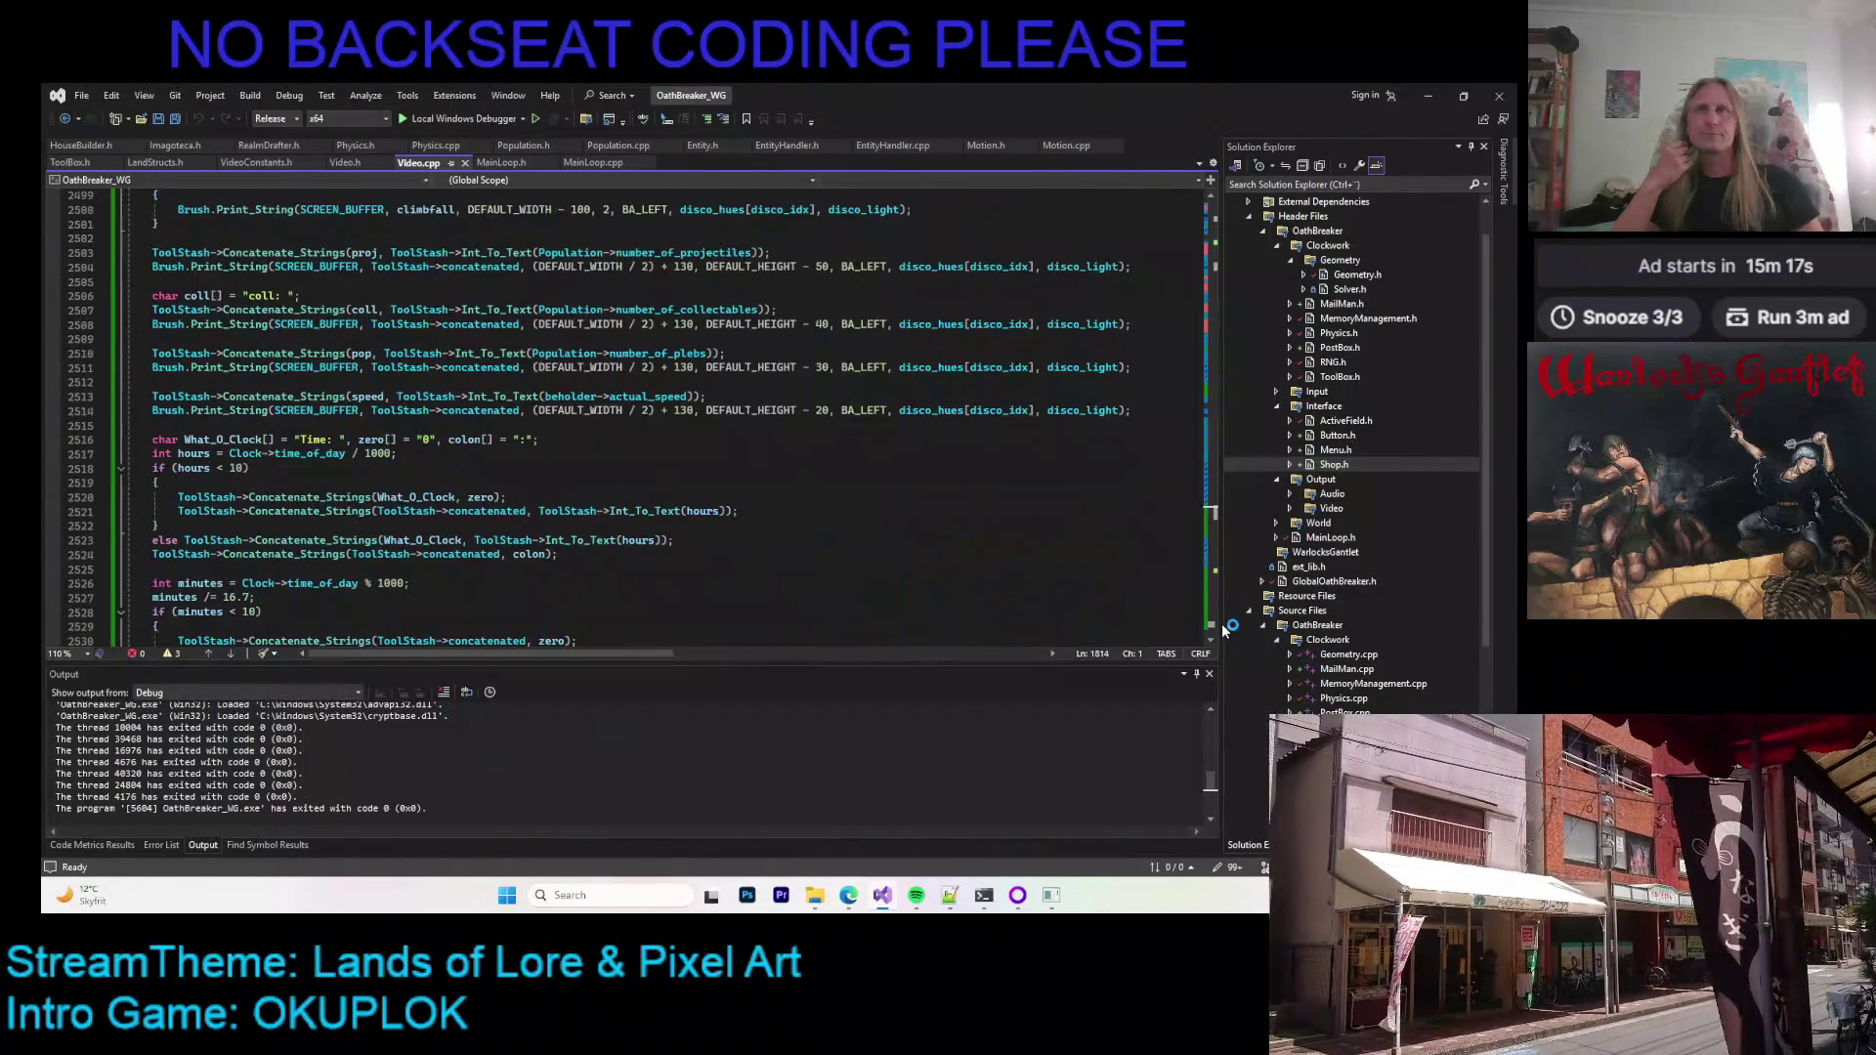
scroll(515, 408, up, 3)
scroll(515, 408, up, 20)
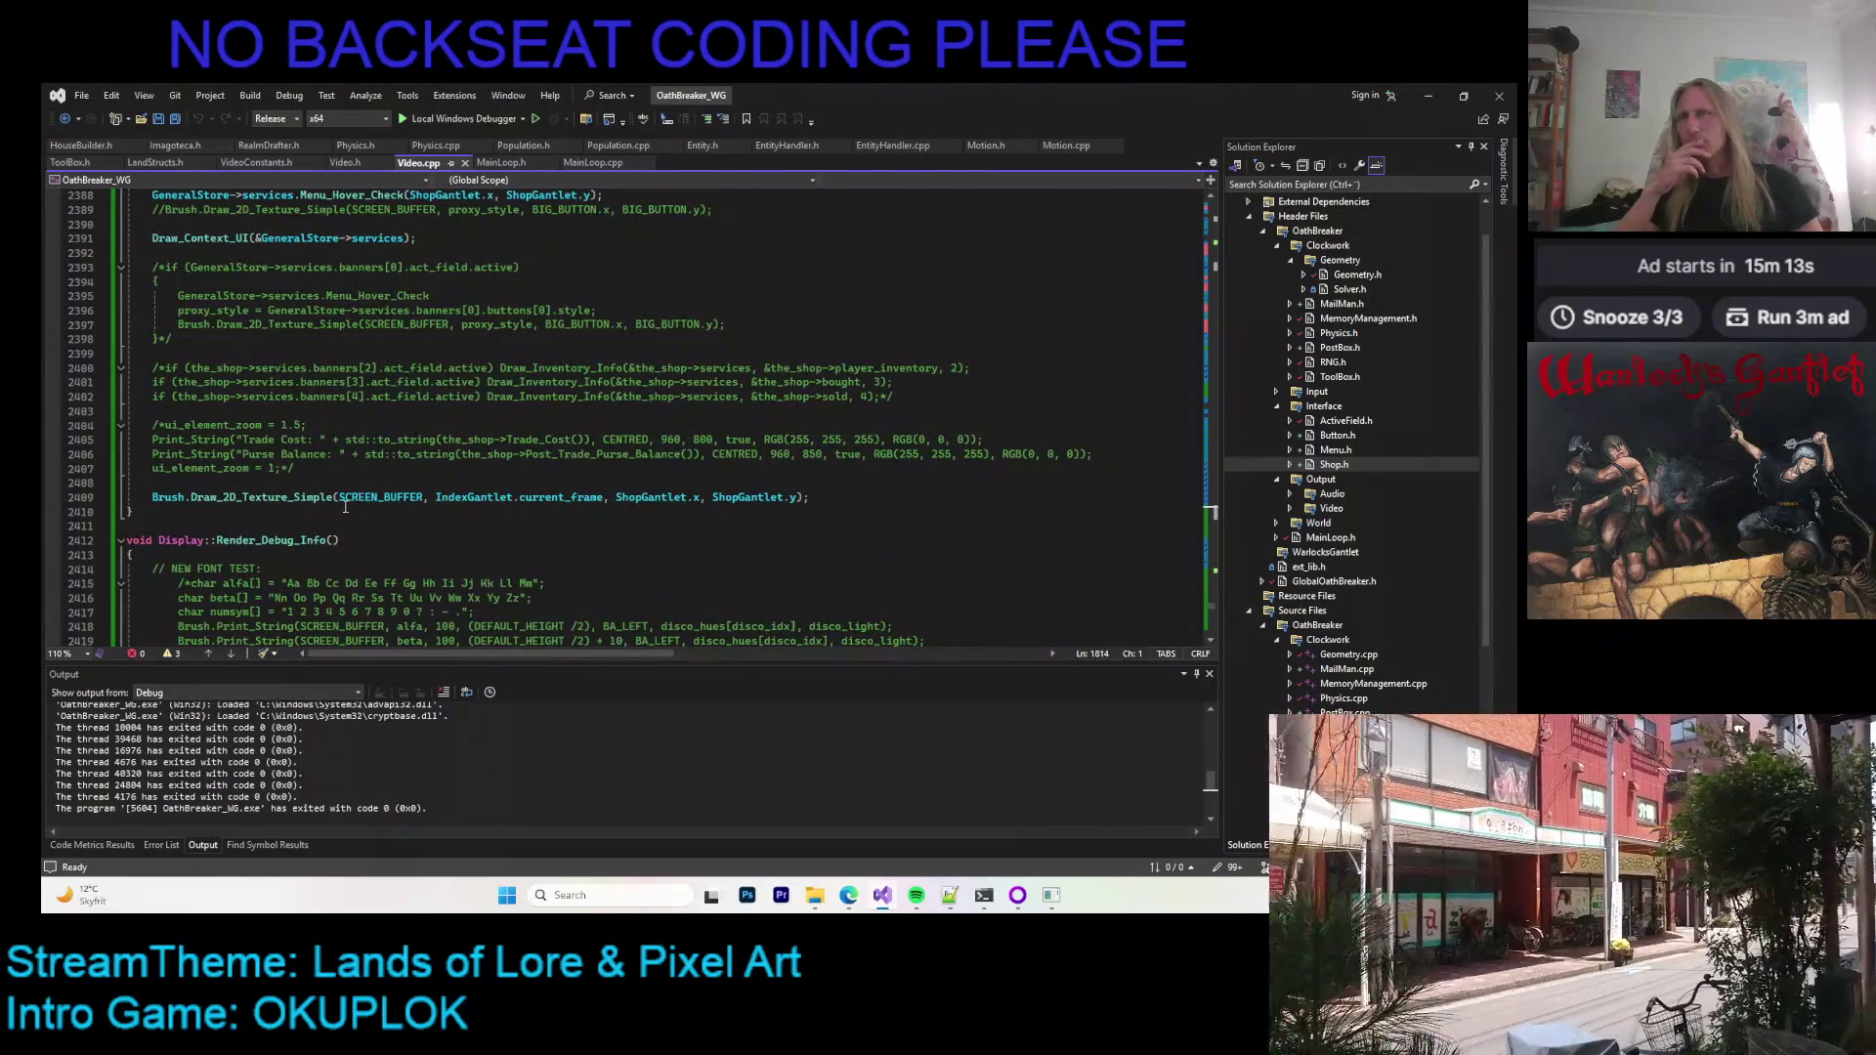
scroll(478, 406, up, 3)
scroll(494, 415, down, 2)
scroll(499, 418, up, 5)
click(178, 497)
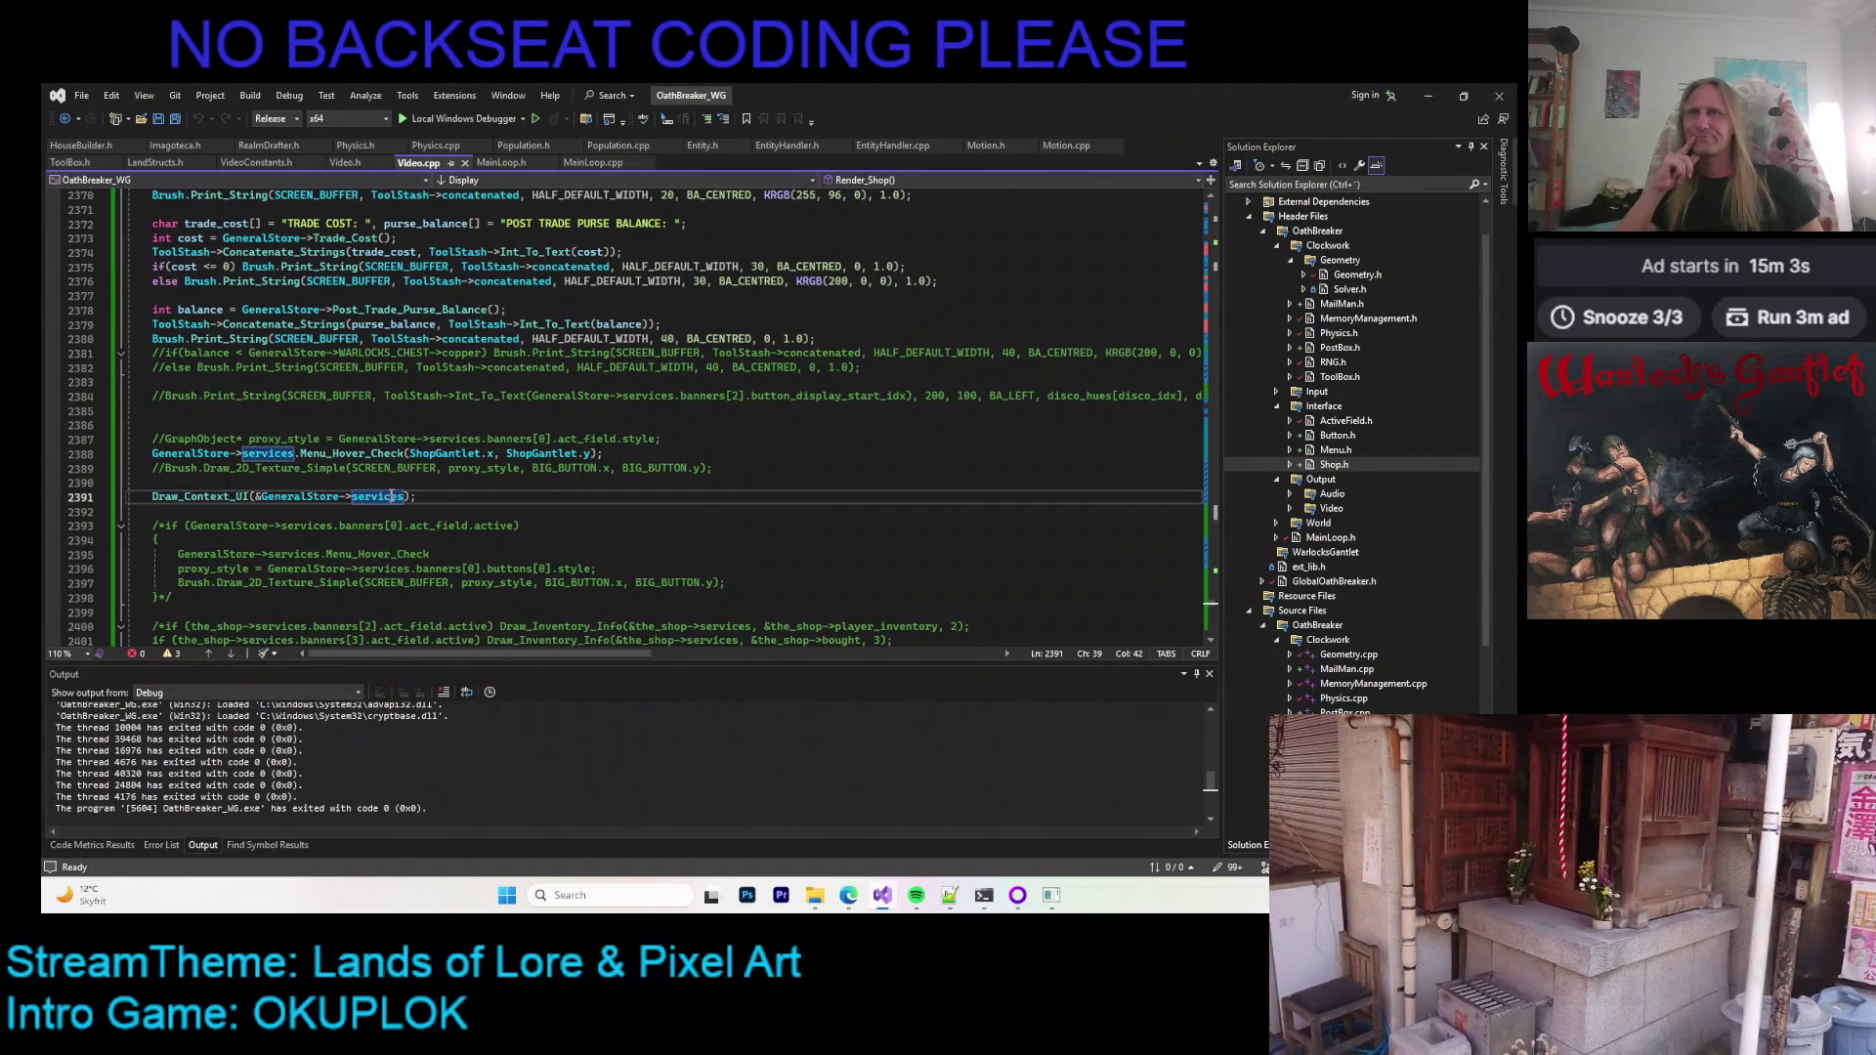
key(End)
scroll(509, 496, up, 7)
scroll(509, 496, up, 10)
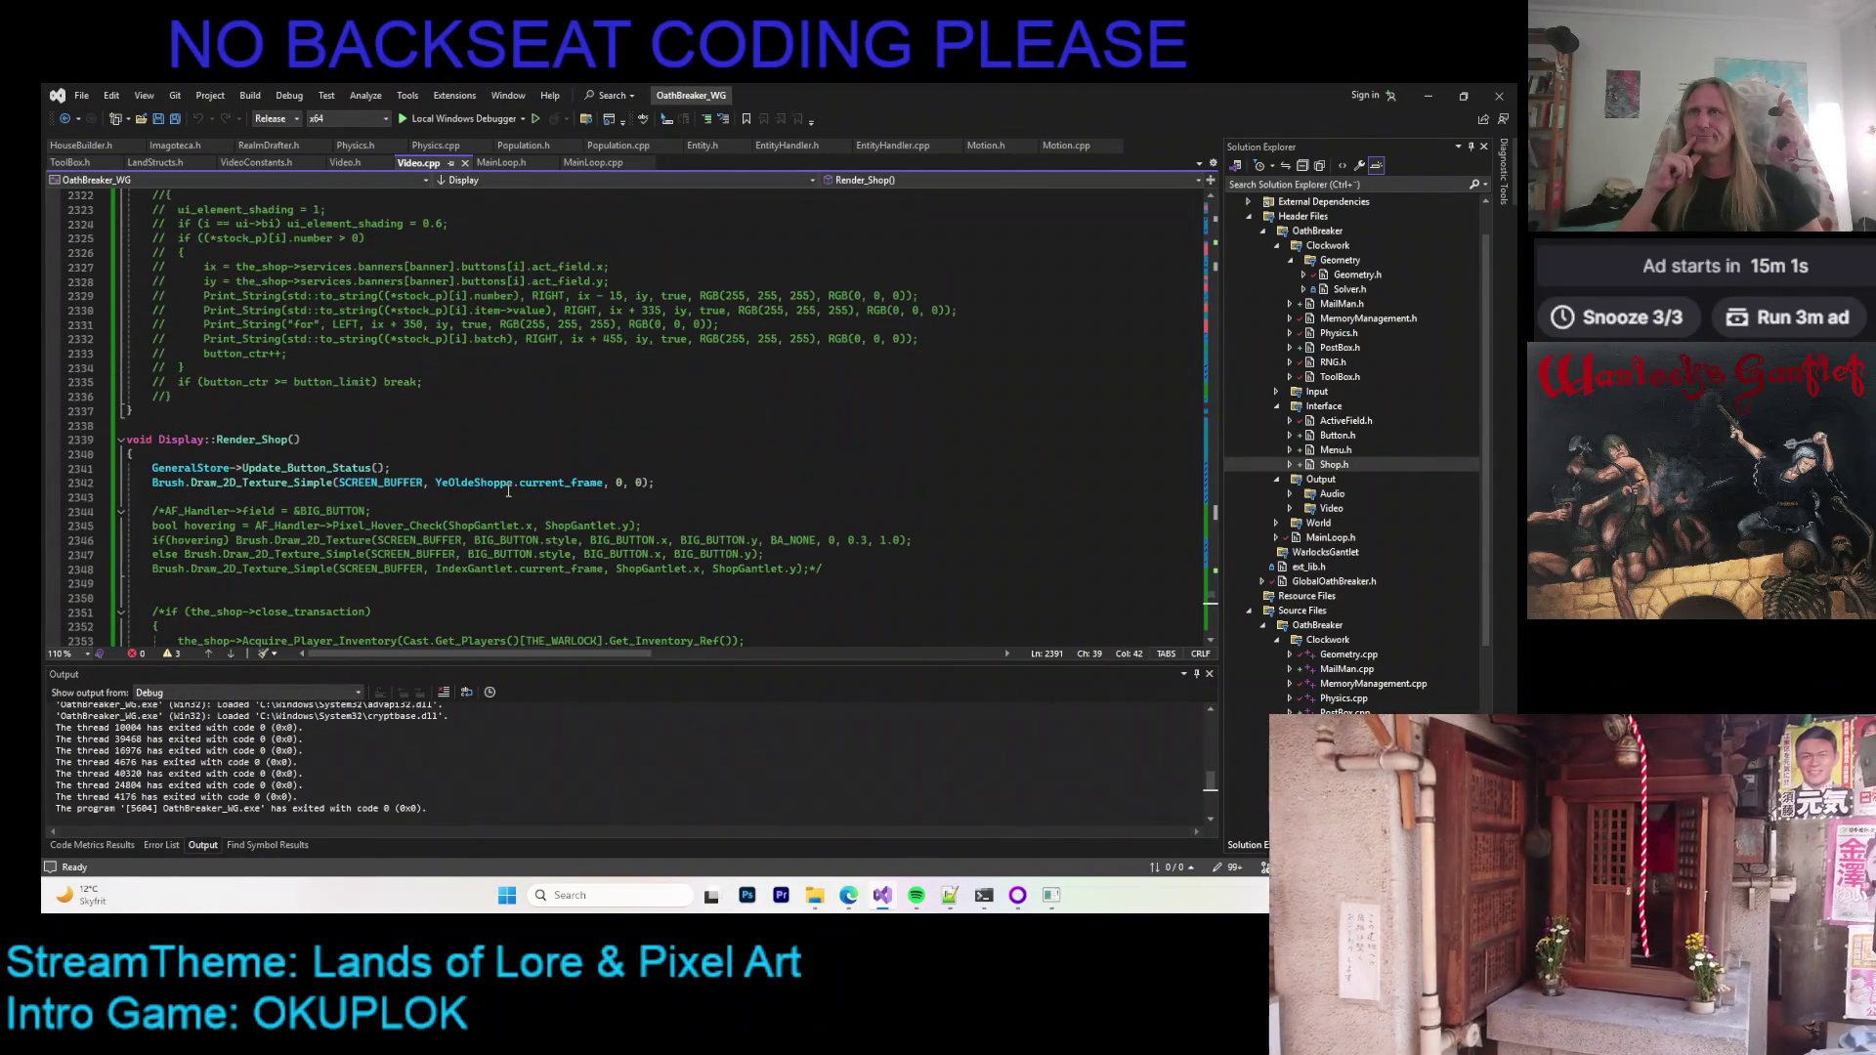
scroll(501, 377, down, 7)
scroll(501, 377, down, 5)
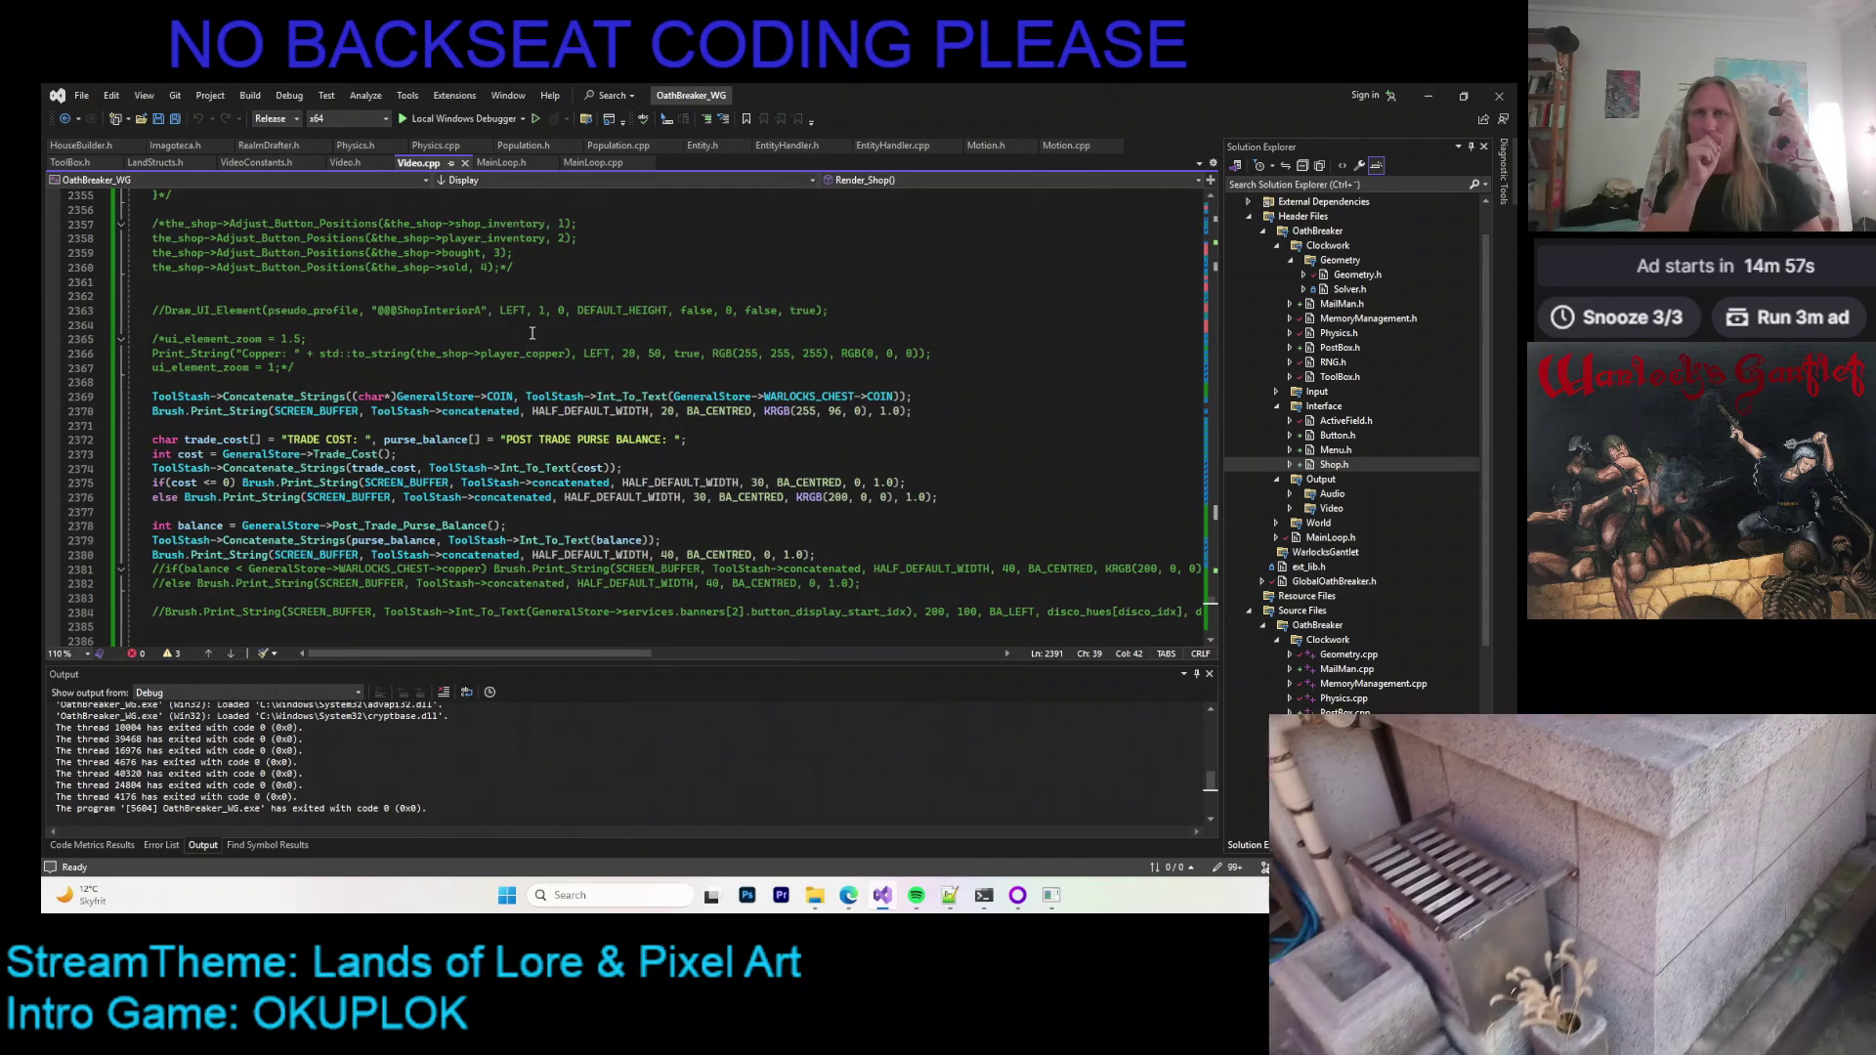
scroll(533, 333, down, 5)
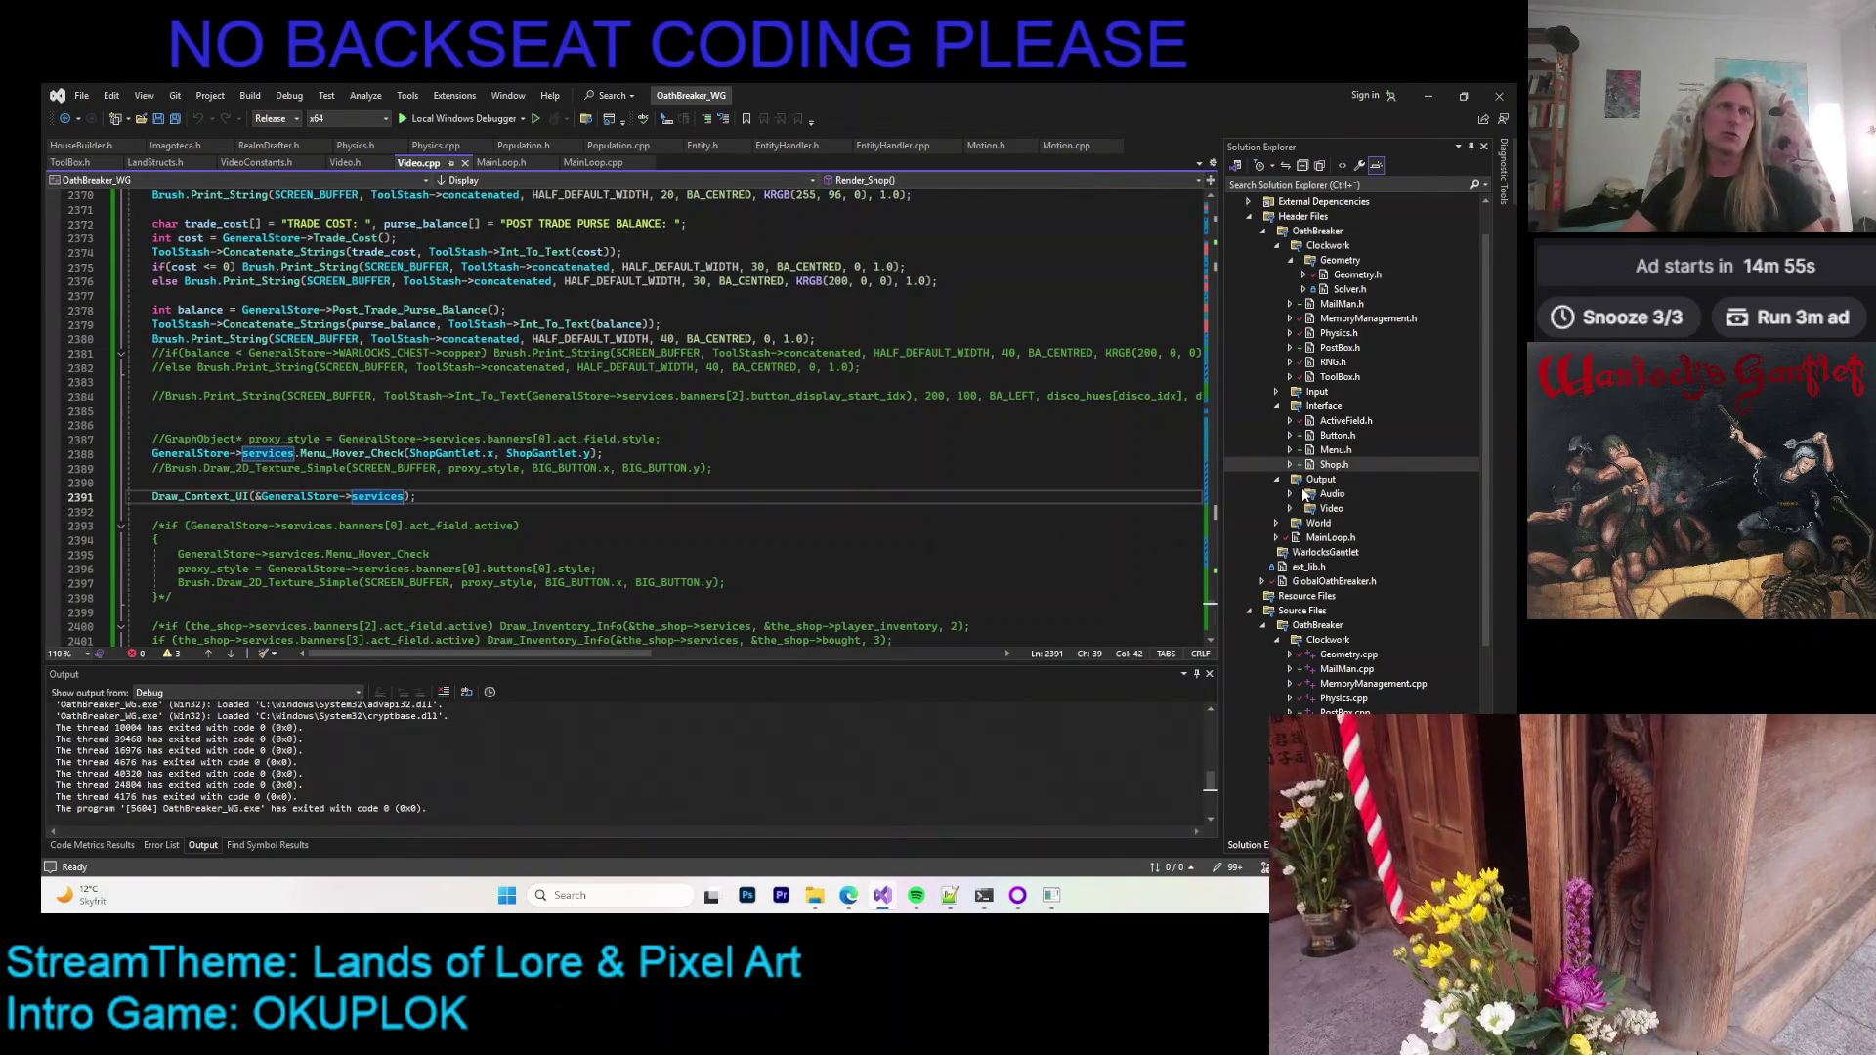
Step: Open Shop.h and go to the Shop_Item definition with F12
double_click(1334, 464)
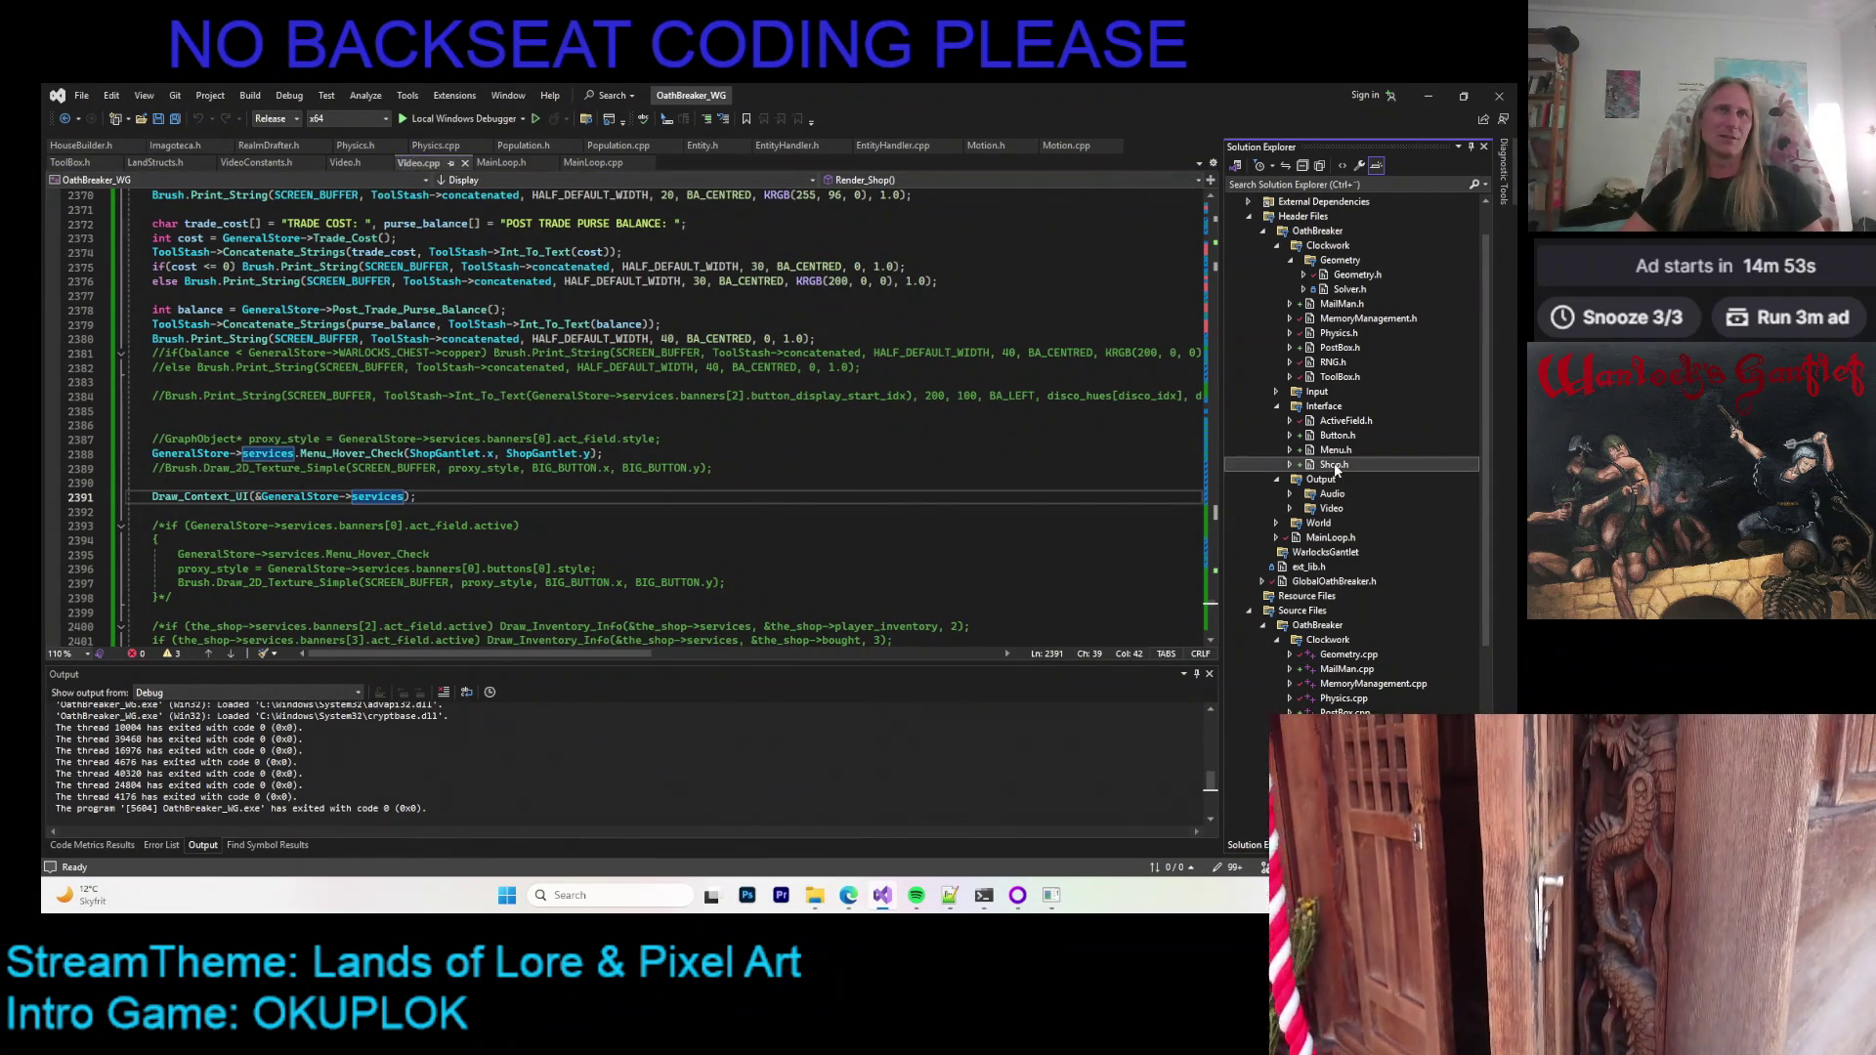
scroll(606, 300, down, 5)
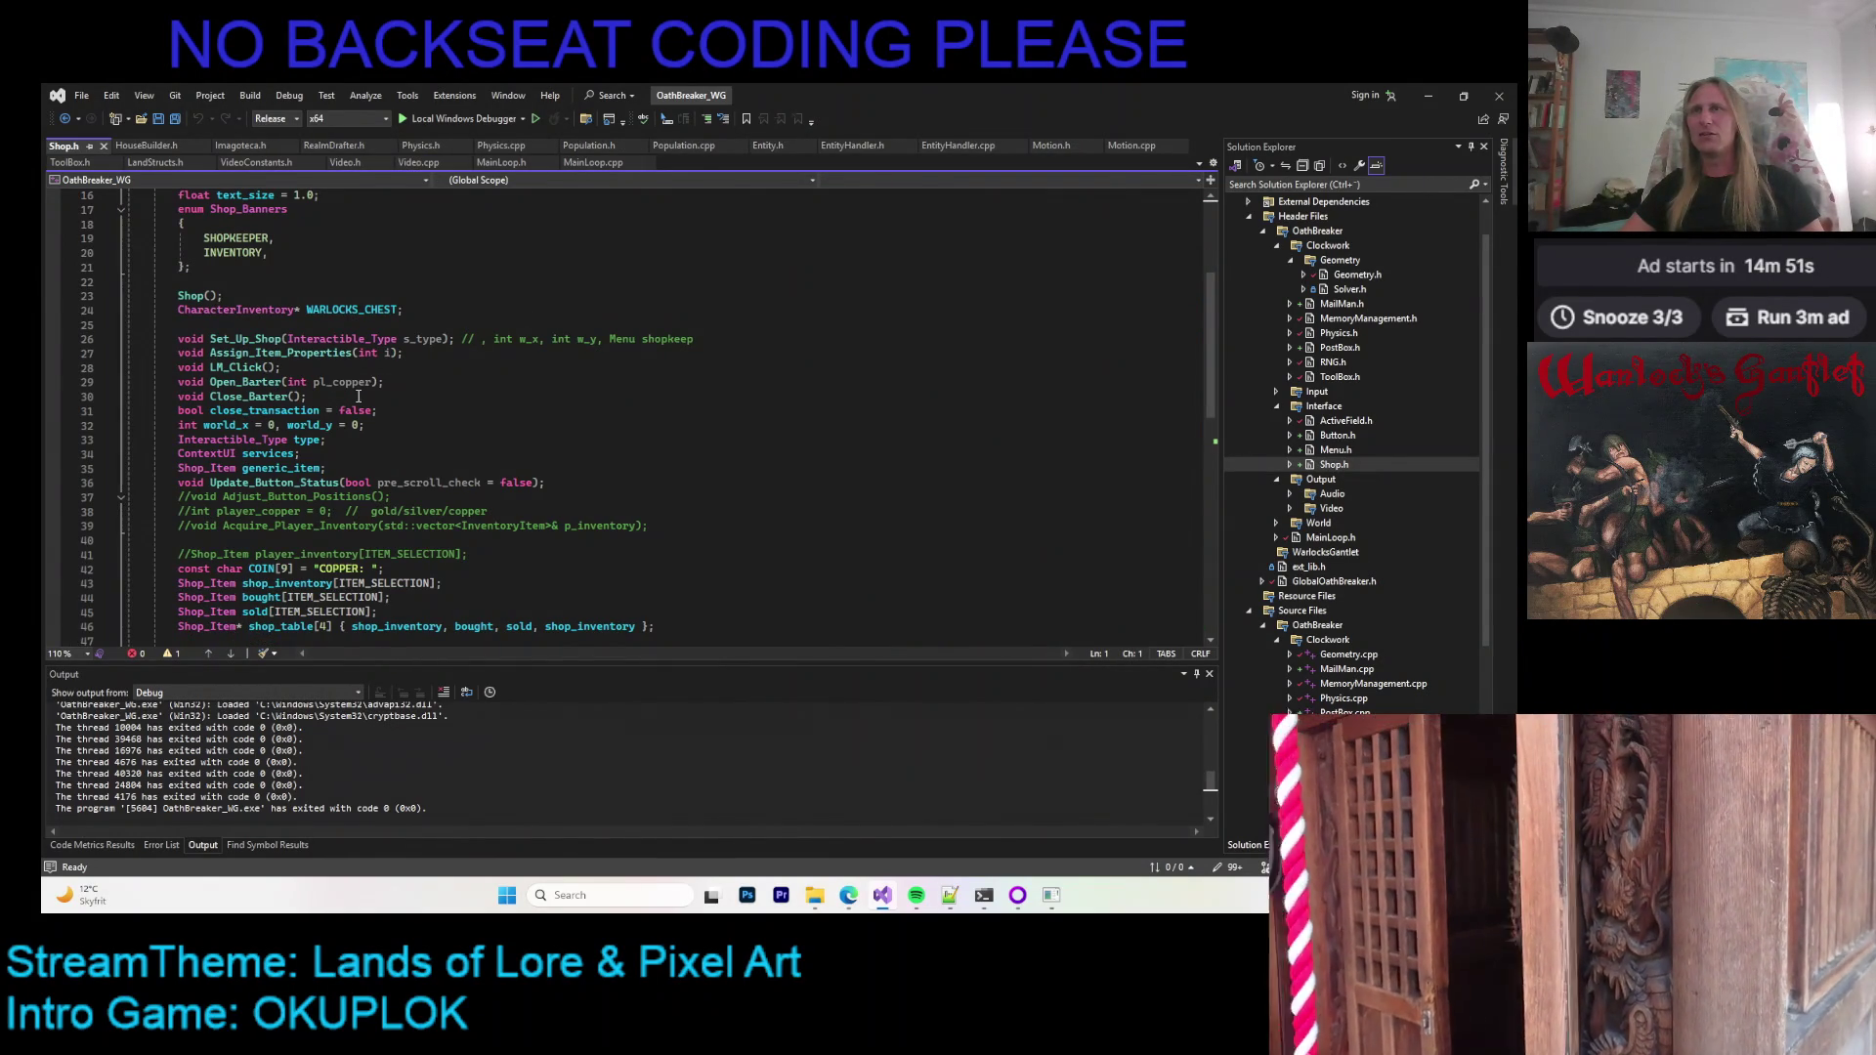
click(210, 469)
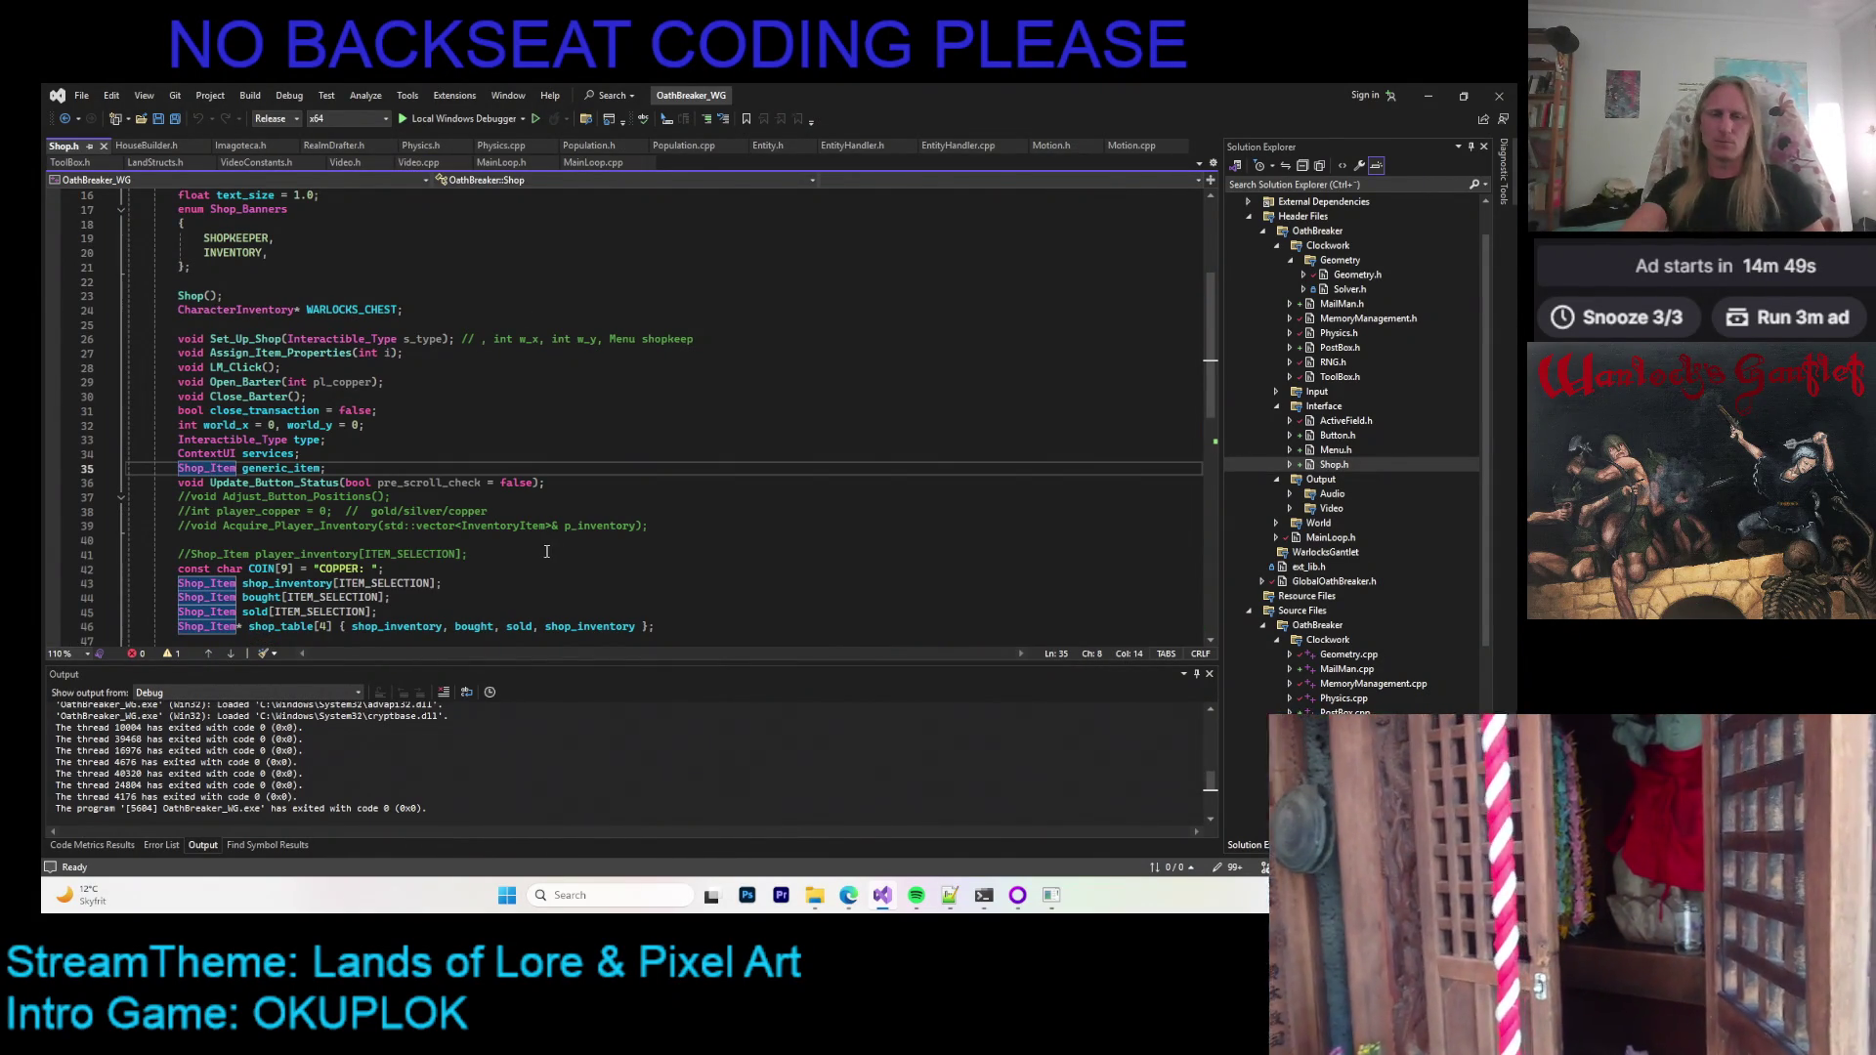
key(F12)
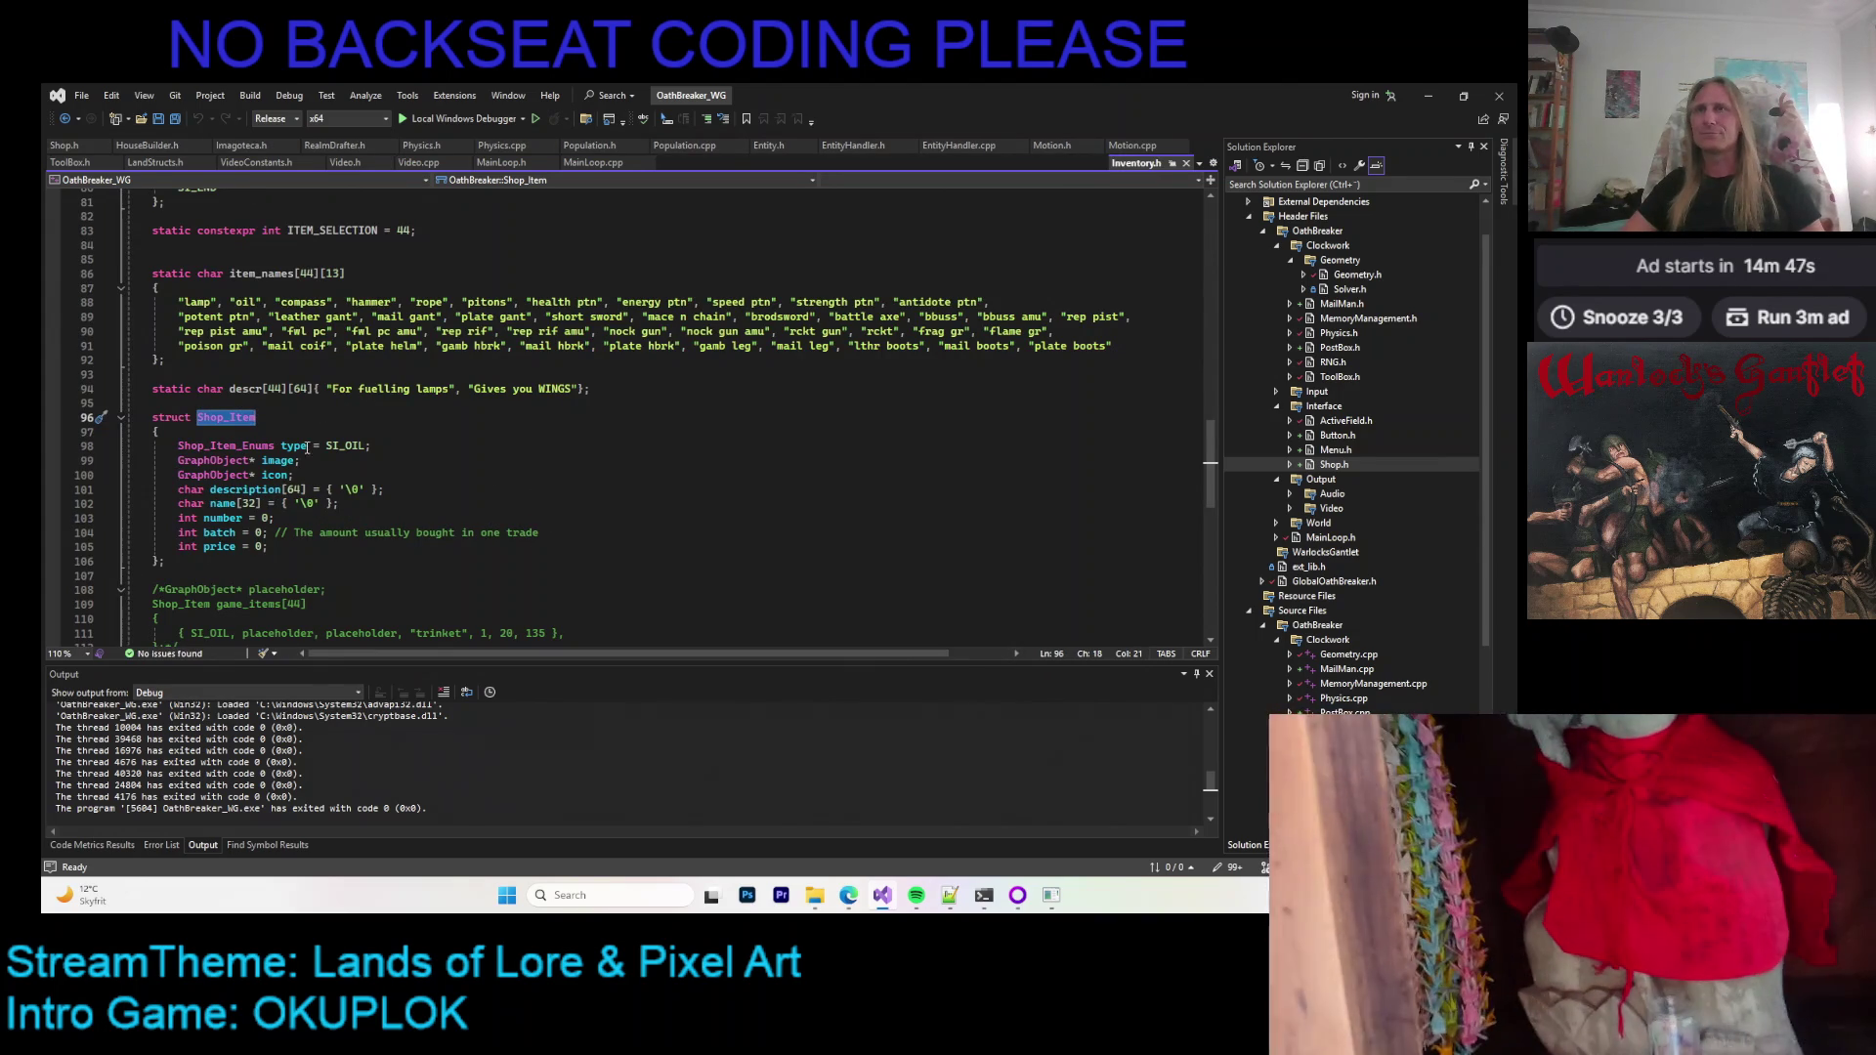
Step: Go to the Shop_Item_Enums definition and keep Inventory.h open as a permanent tab
click(347, 445)
key(F12)
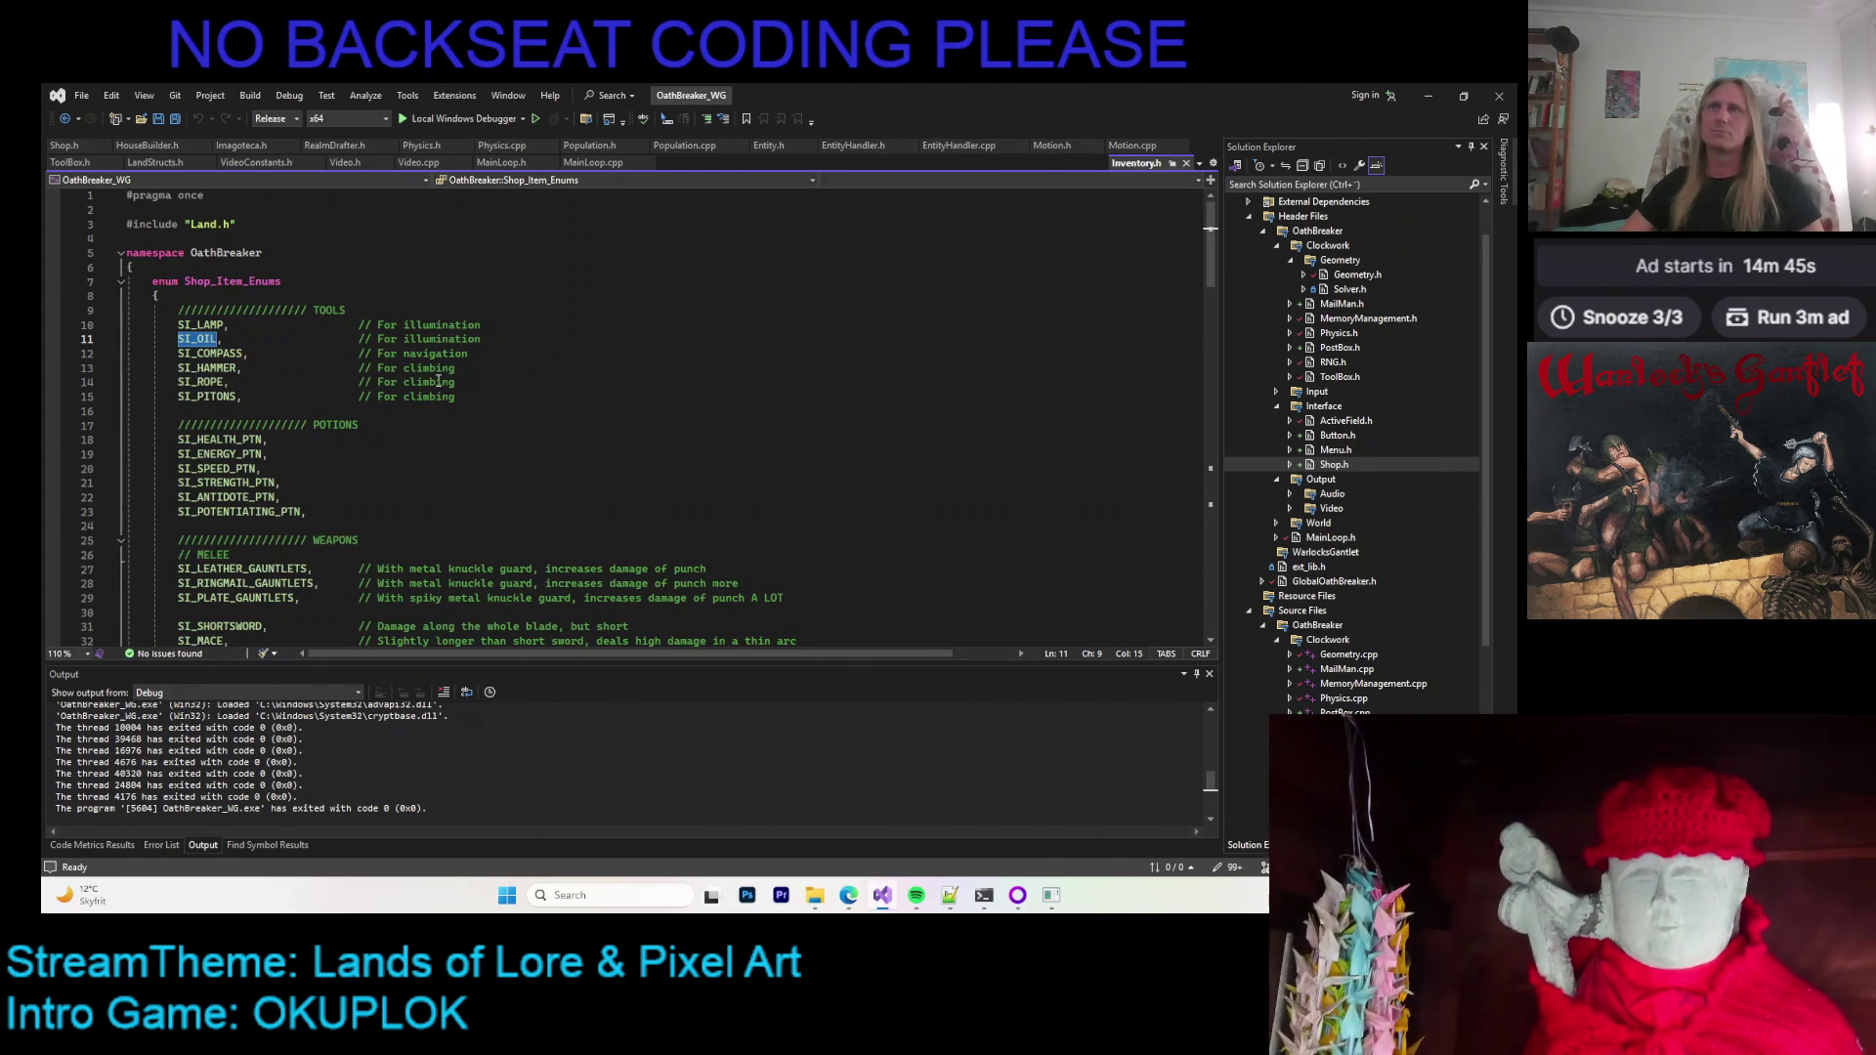
click(1171, 166)
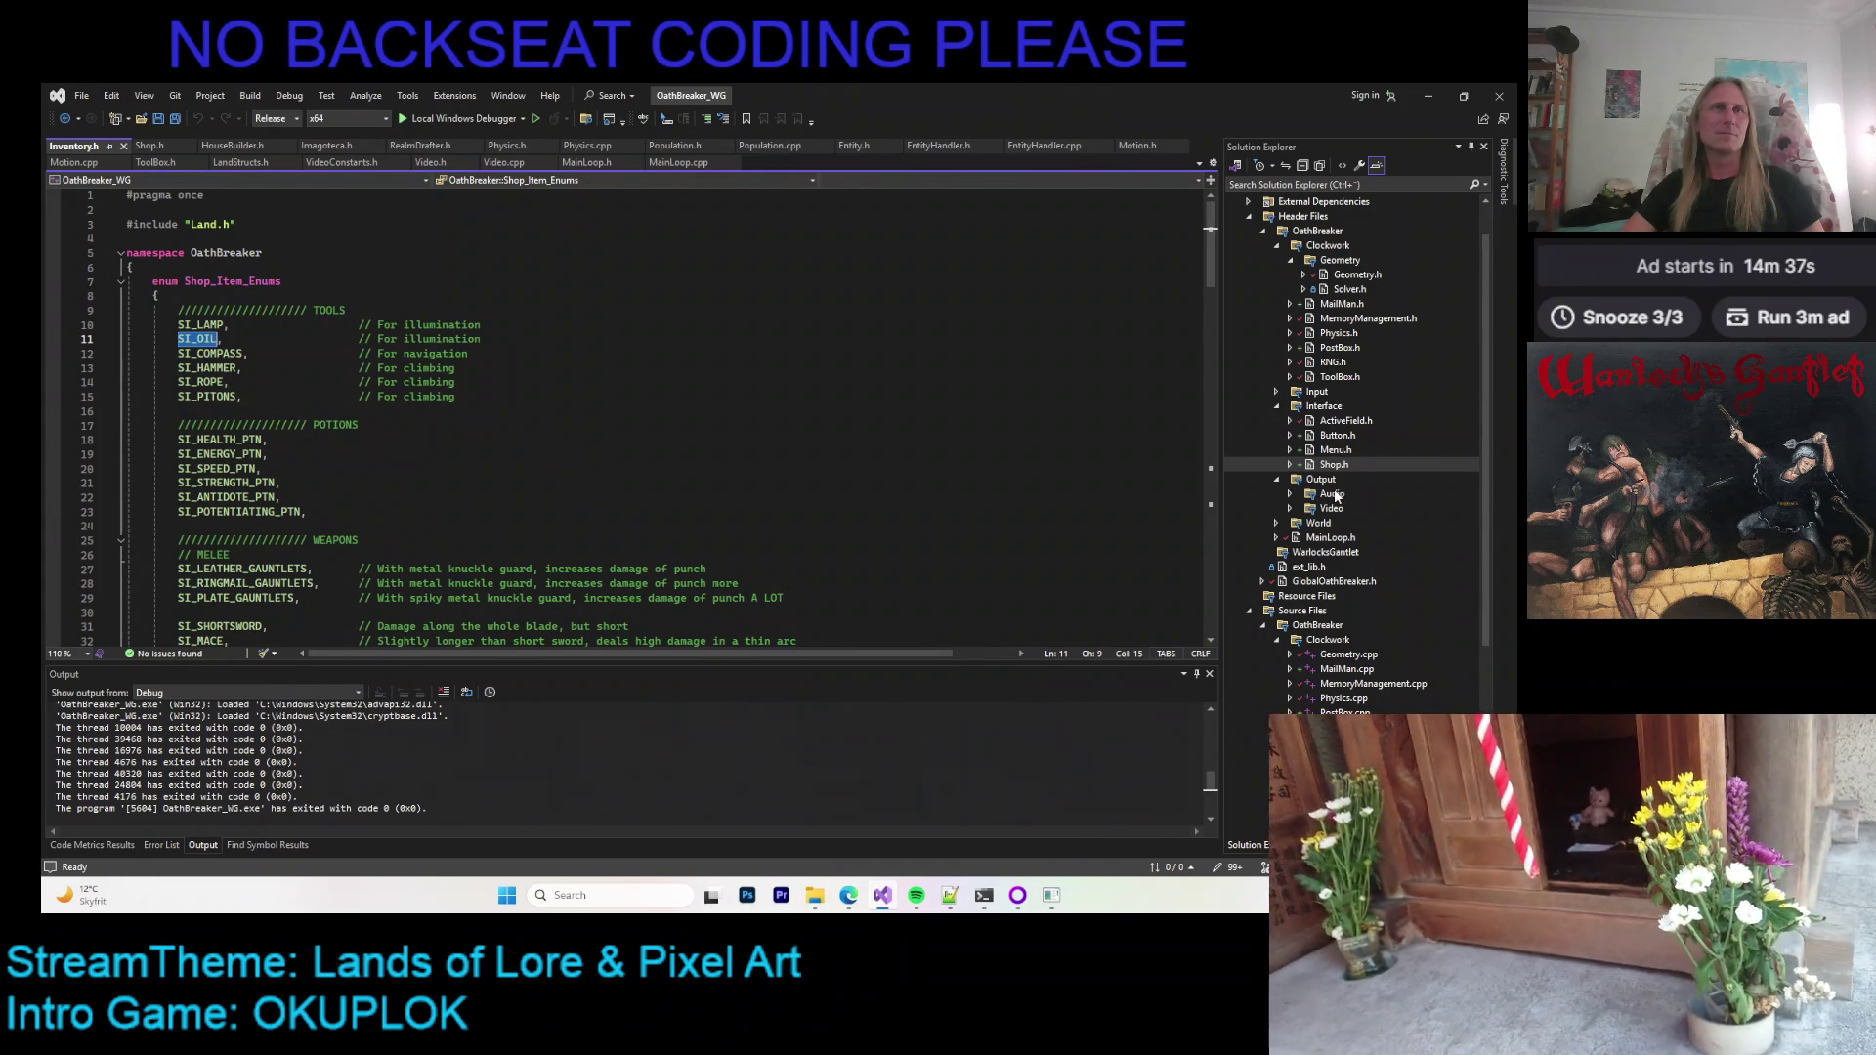
scroll(1361, 435, up, 1)
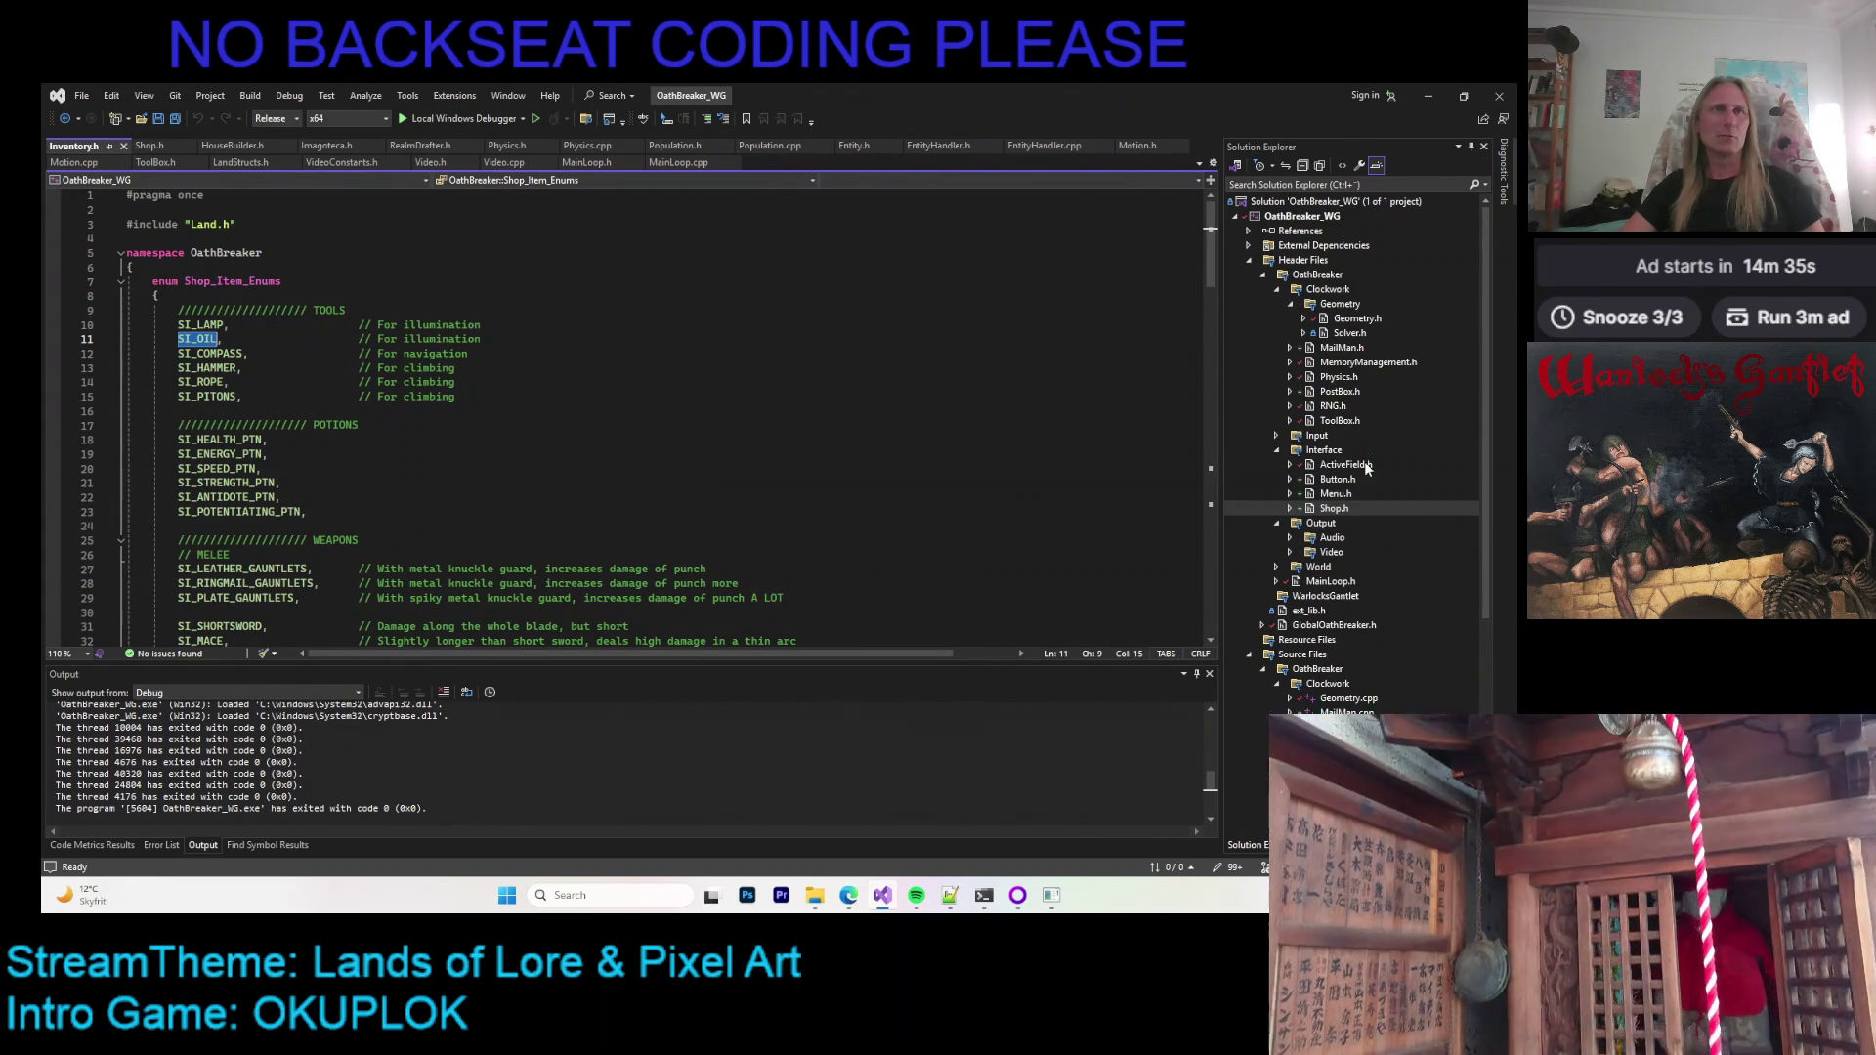
scroll(1353, 567, down, 3)
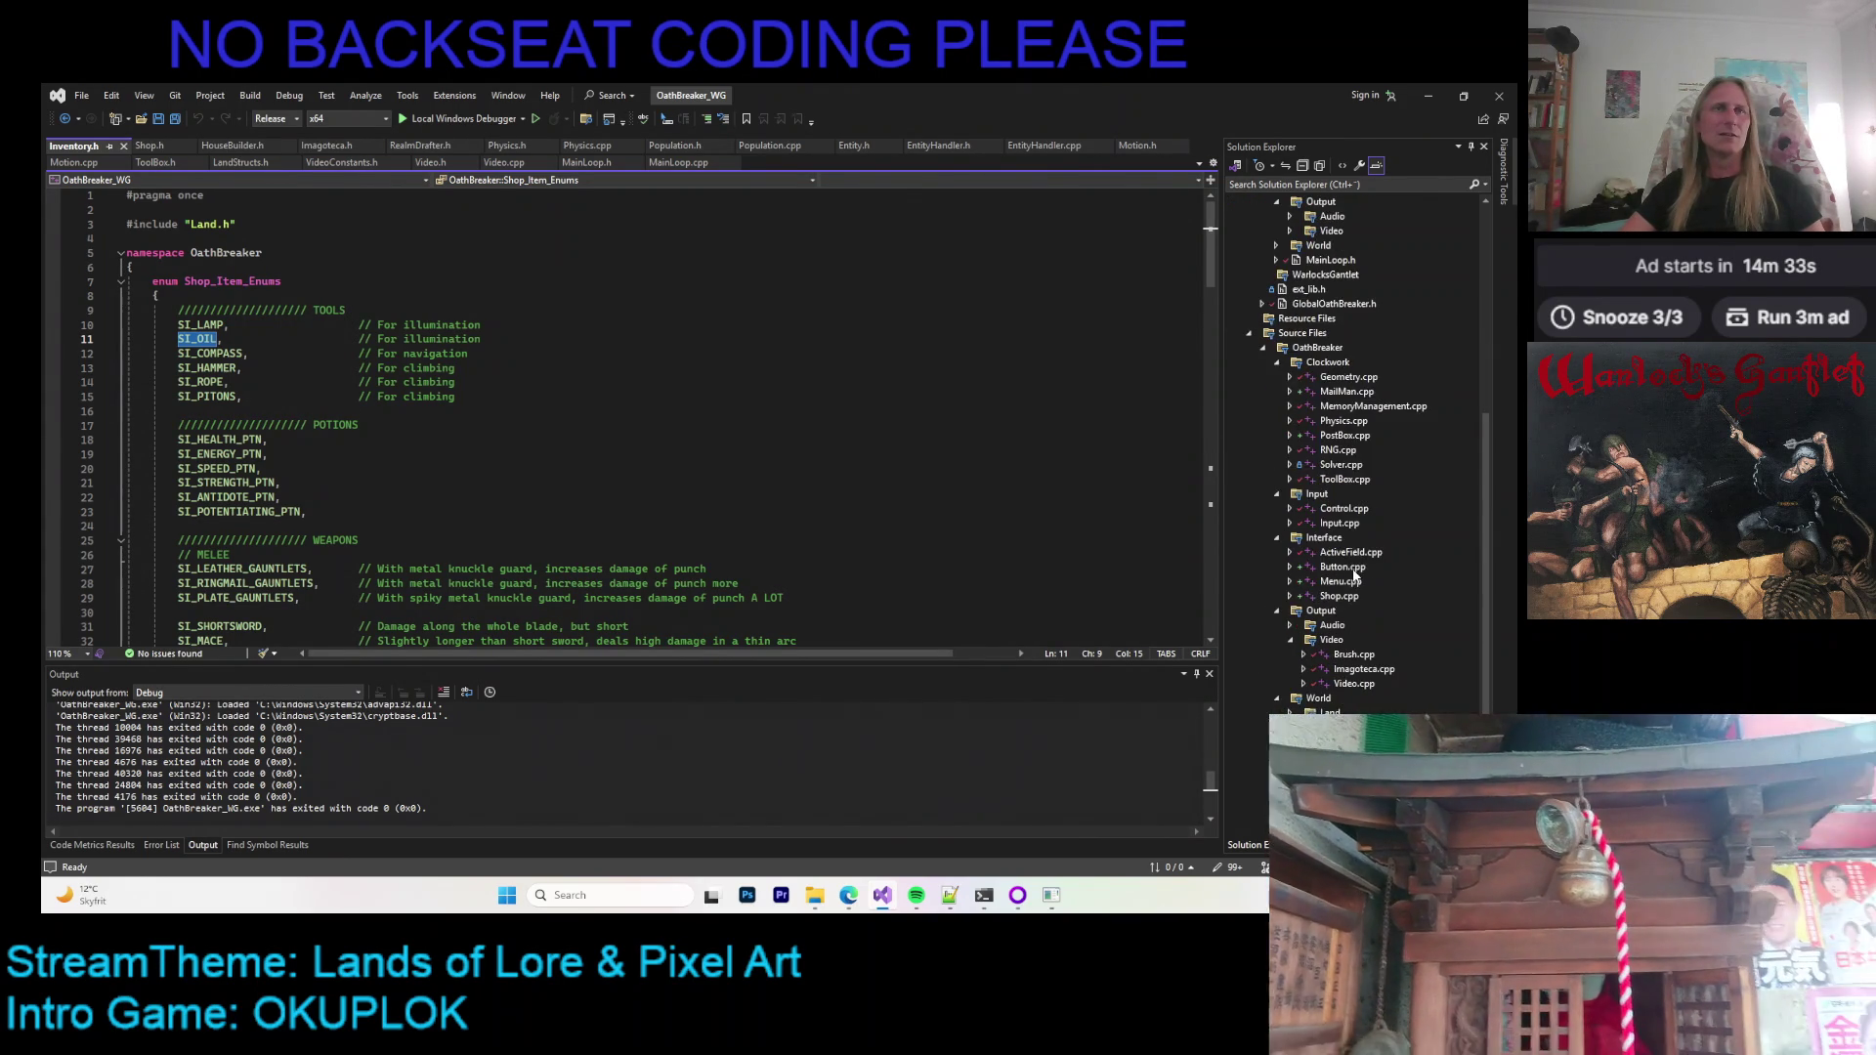
scroll(1354, 575, up, 2)
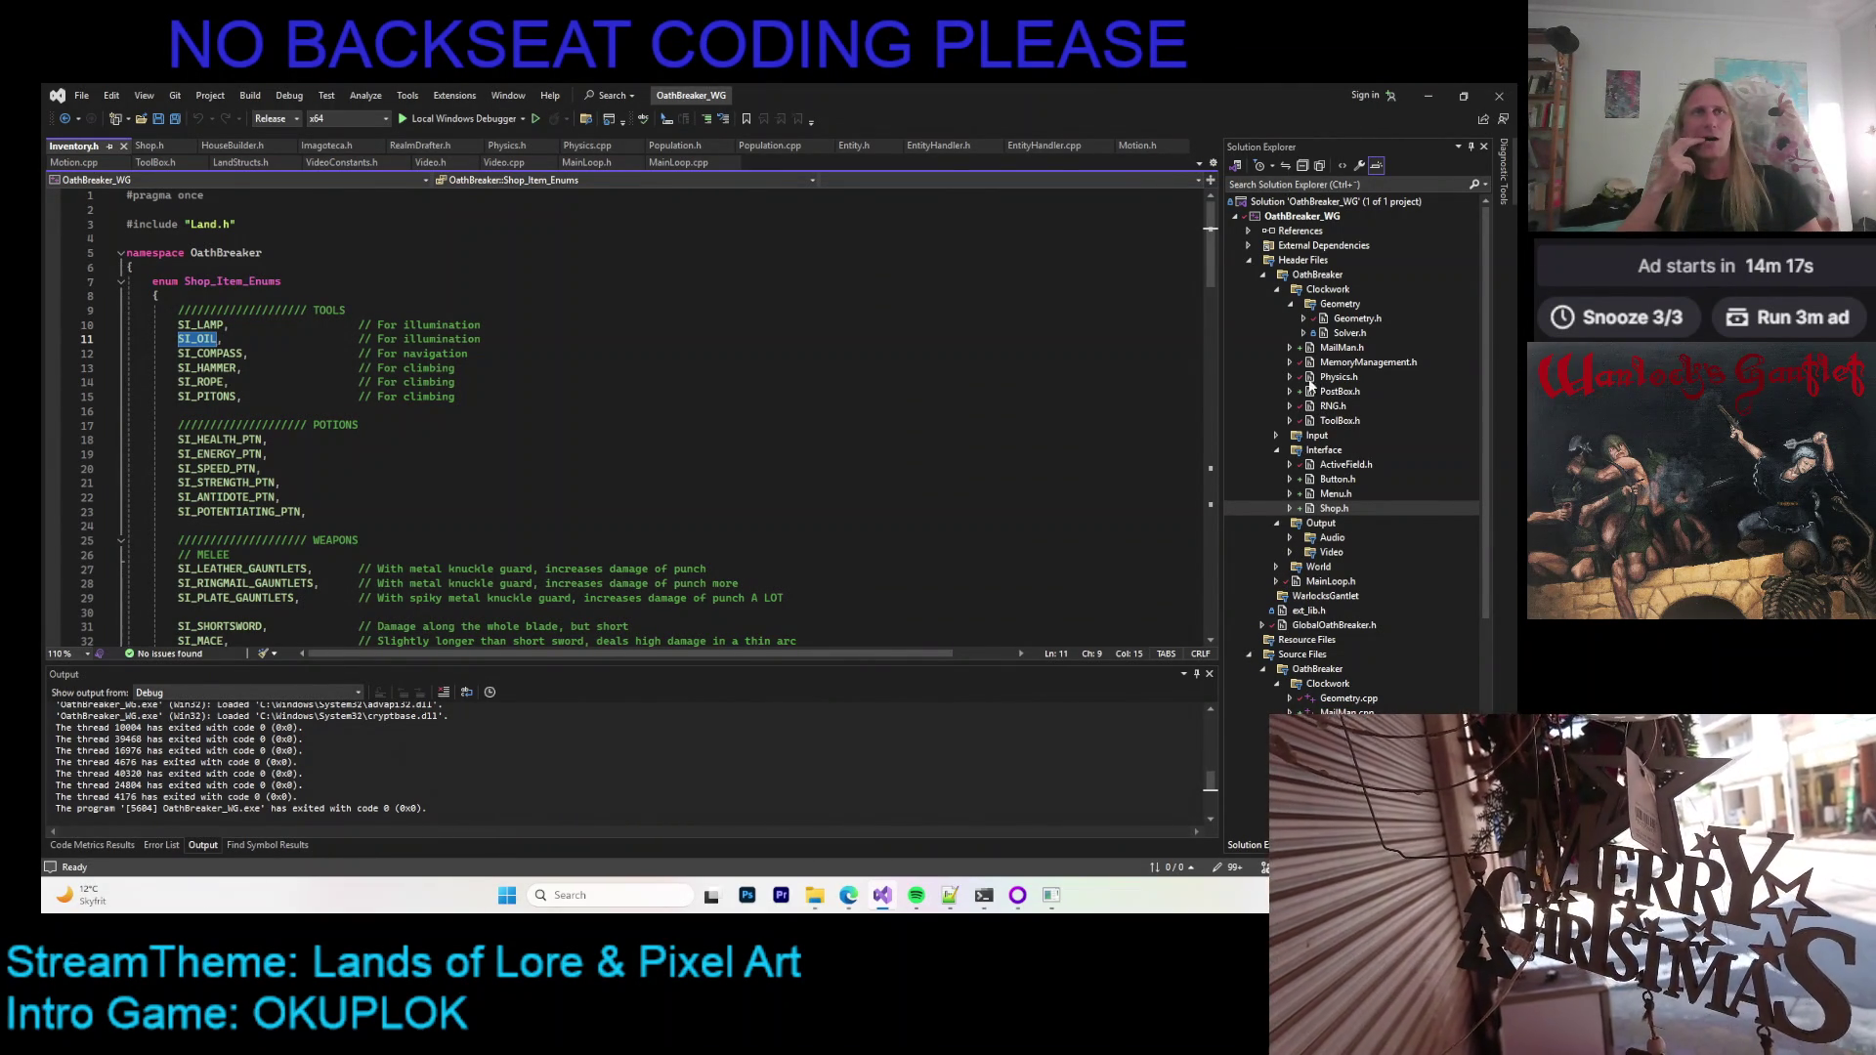
Step: Collapse the Geometry and Clockwork folders and expand World to show Land and Life
click(1262, 277)
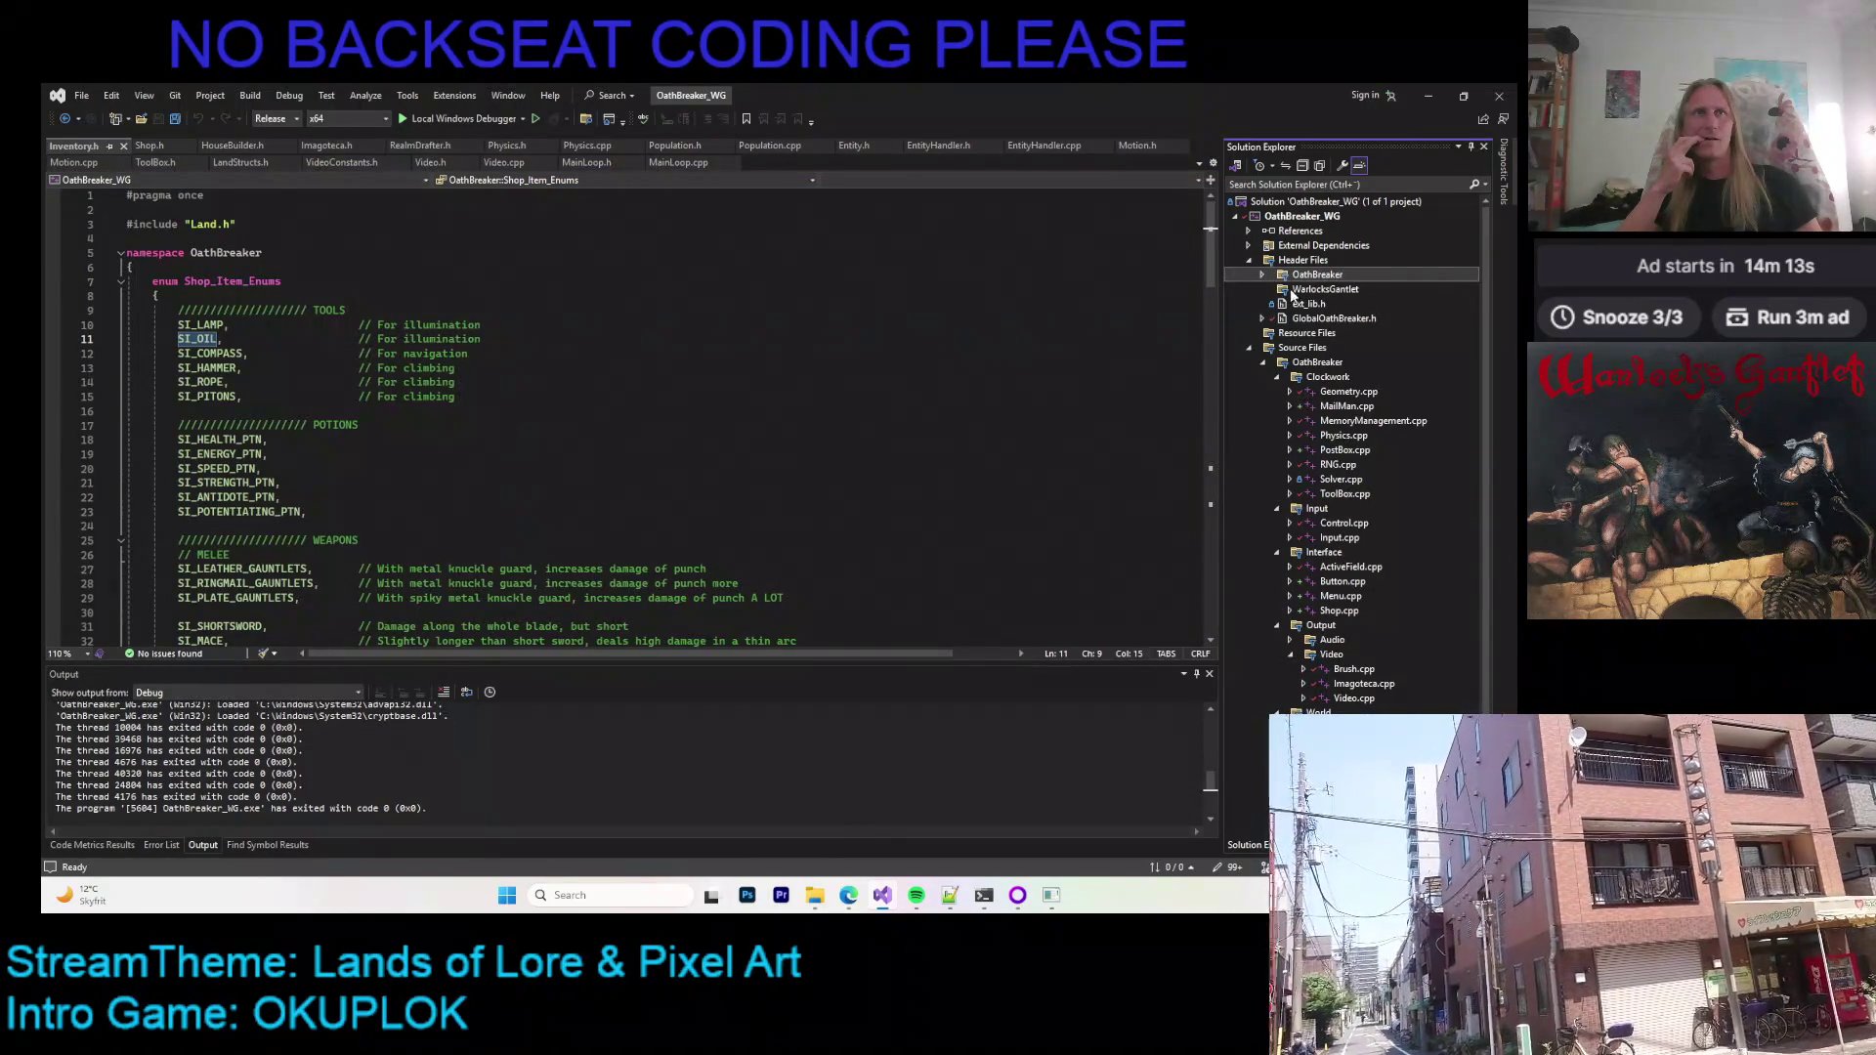
click(1262, 276)
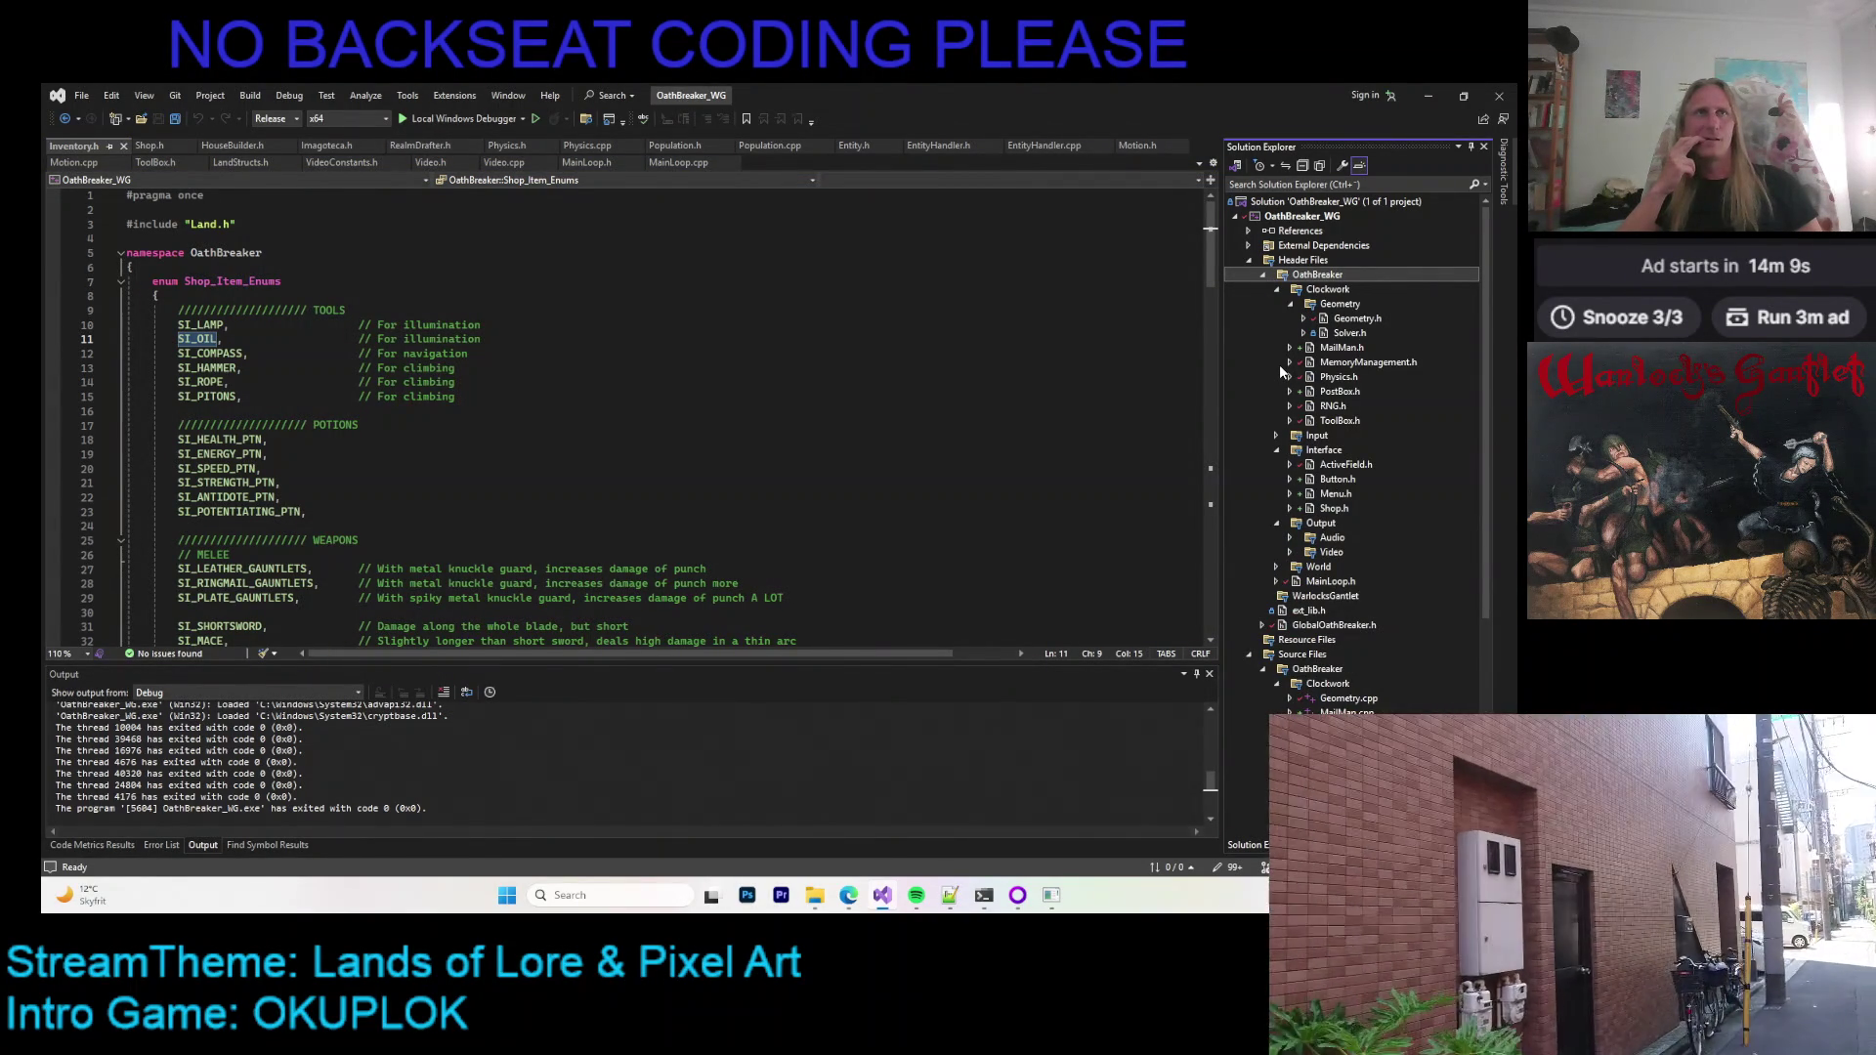
click(1290, 304)
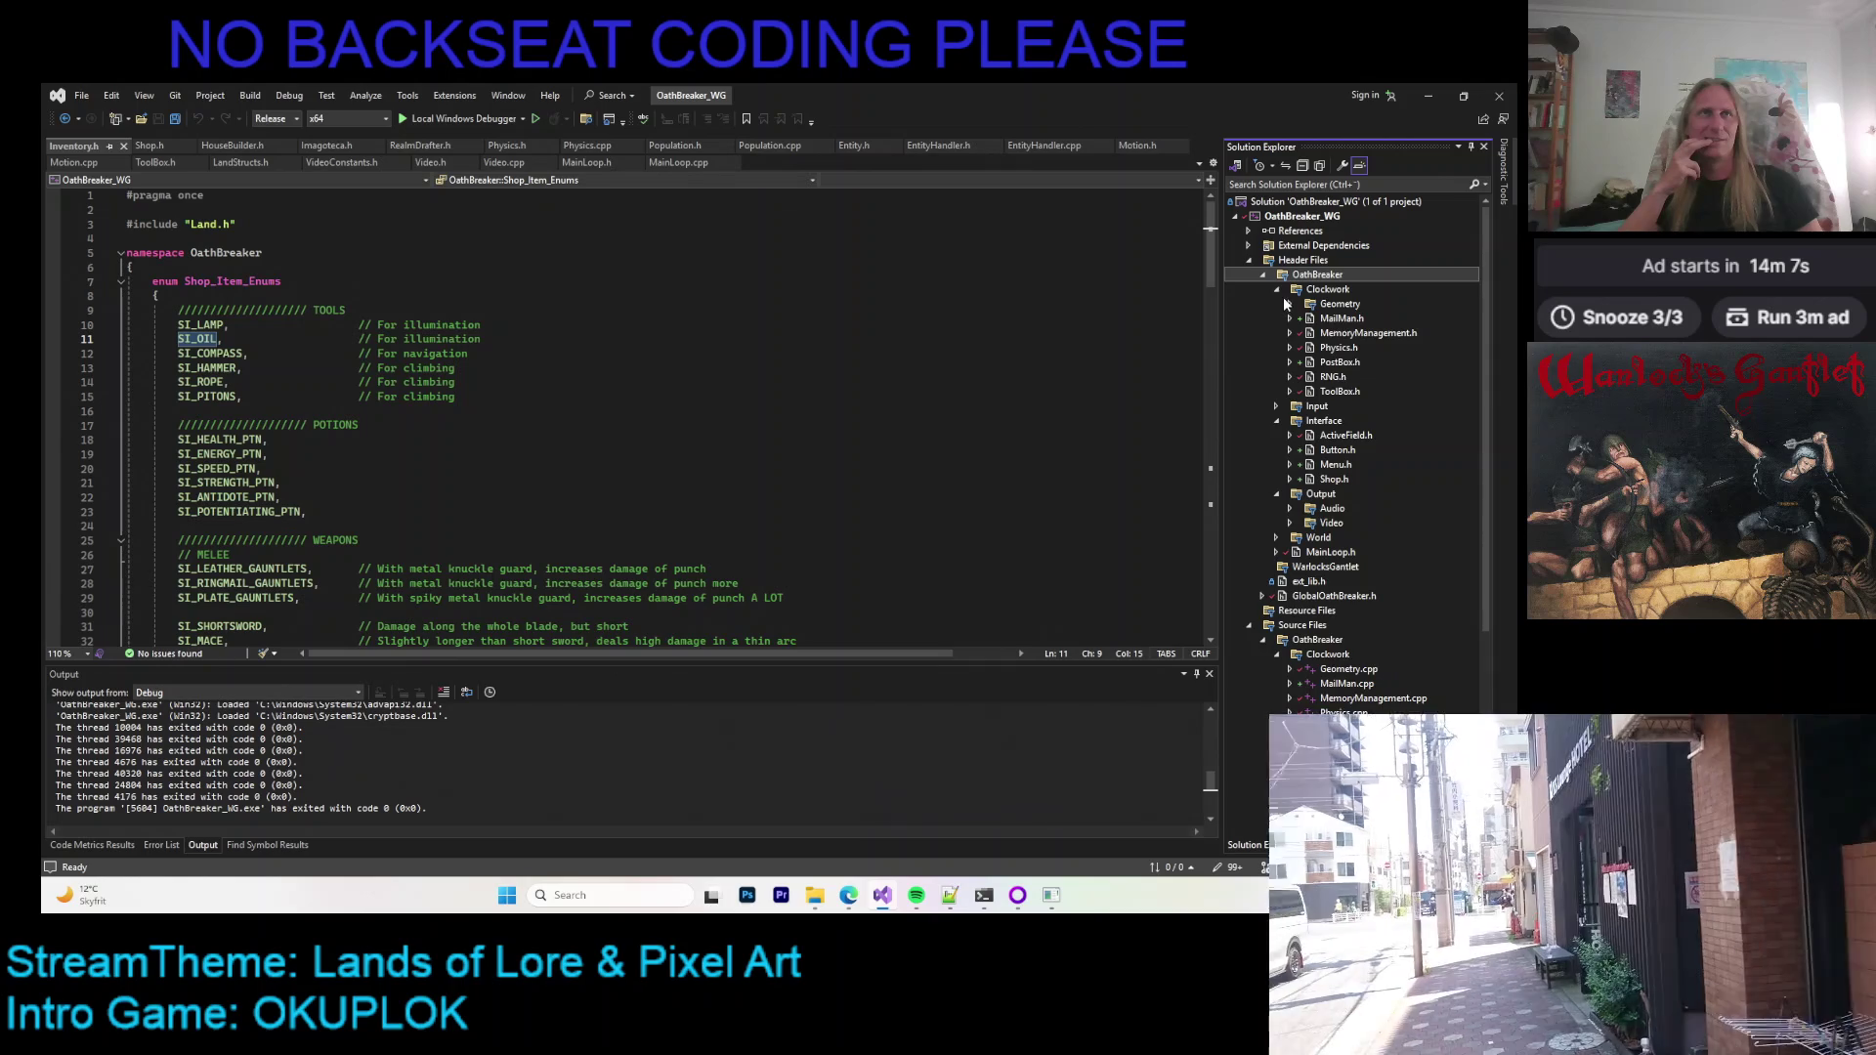
click(1277, 290)
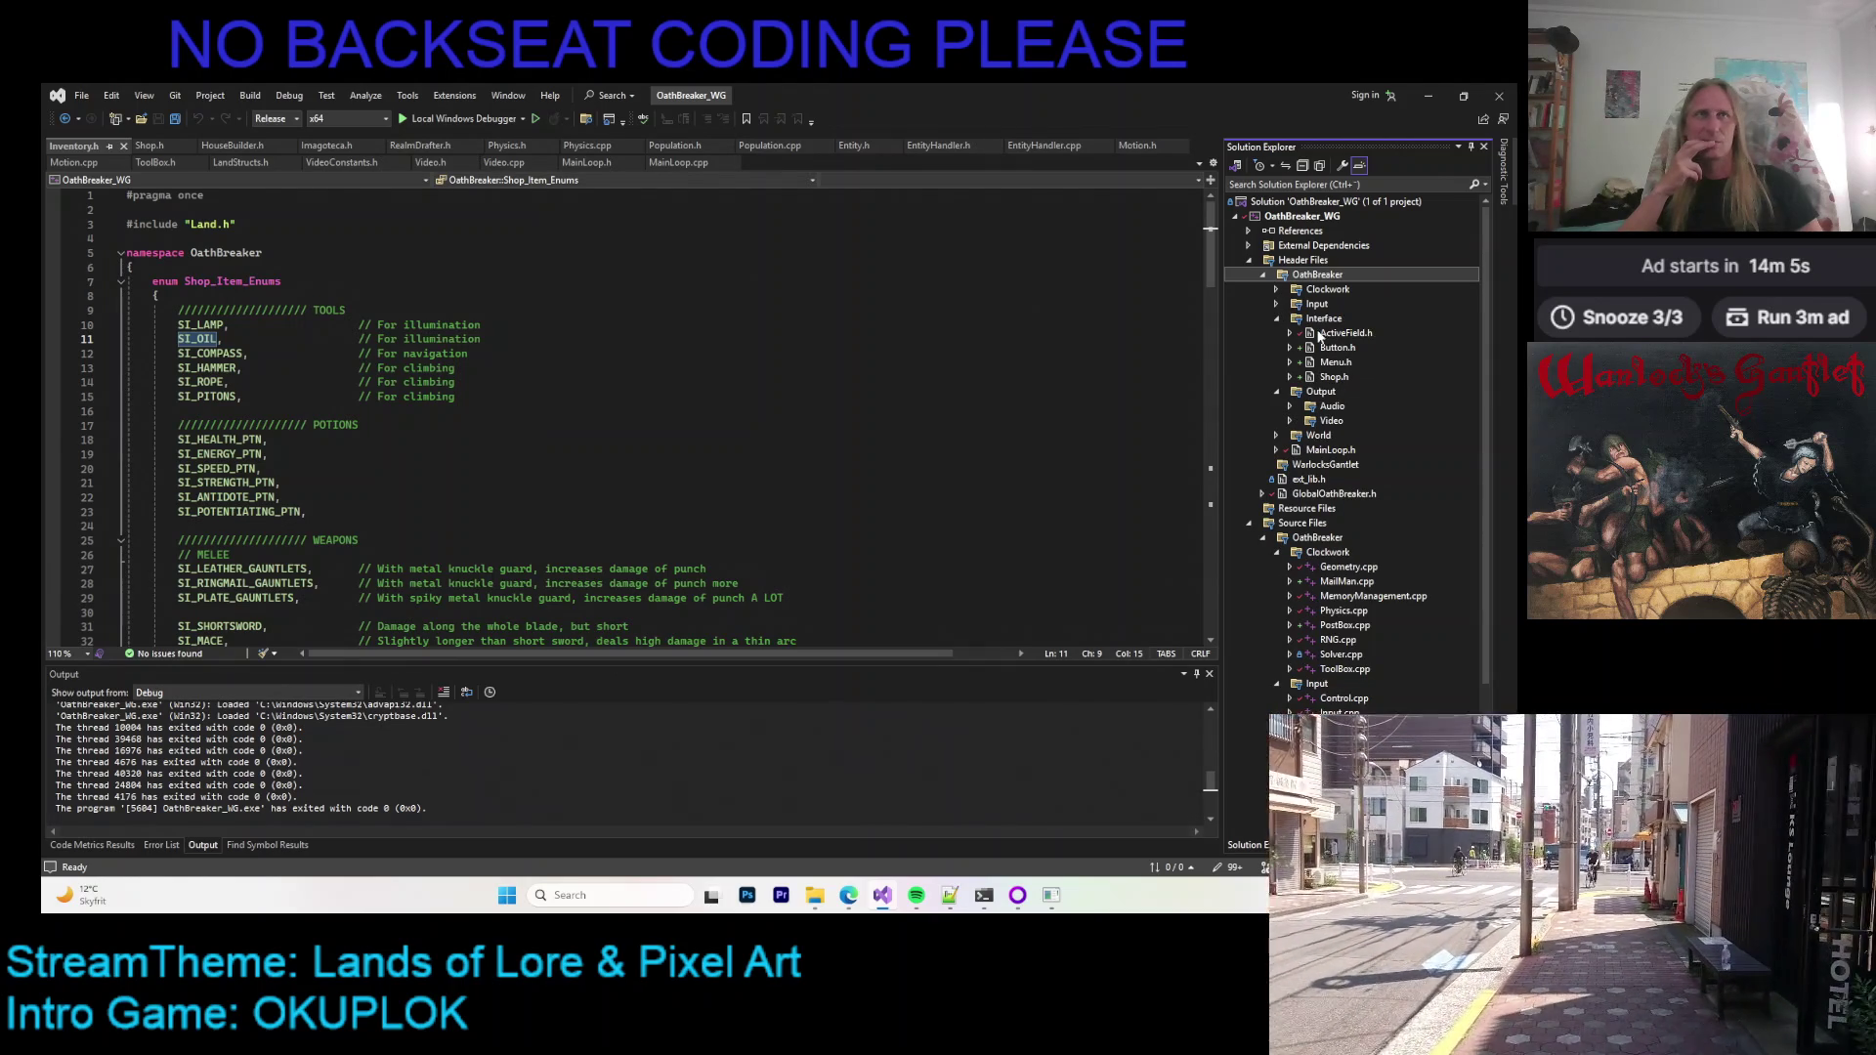
click(1276, 435)
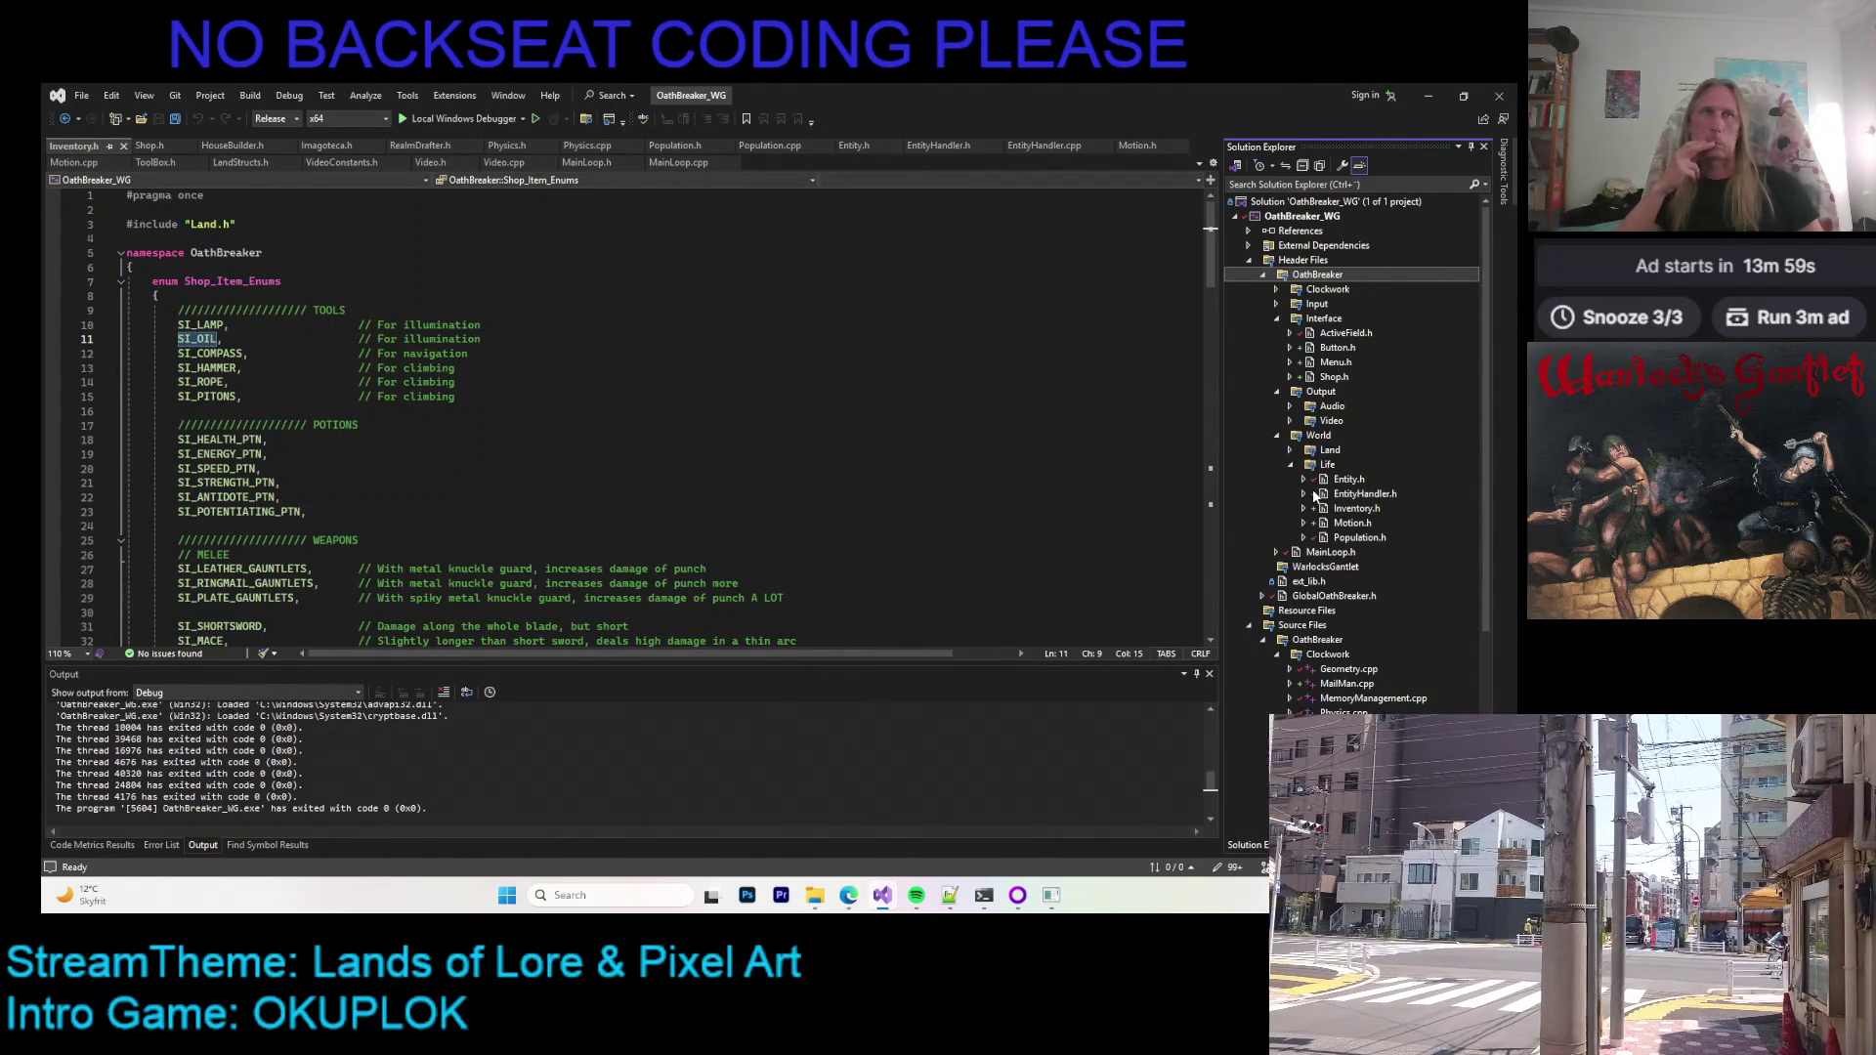
scroll(762, 415, down, 3)
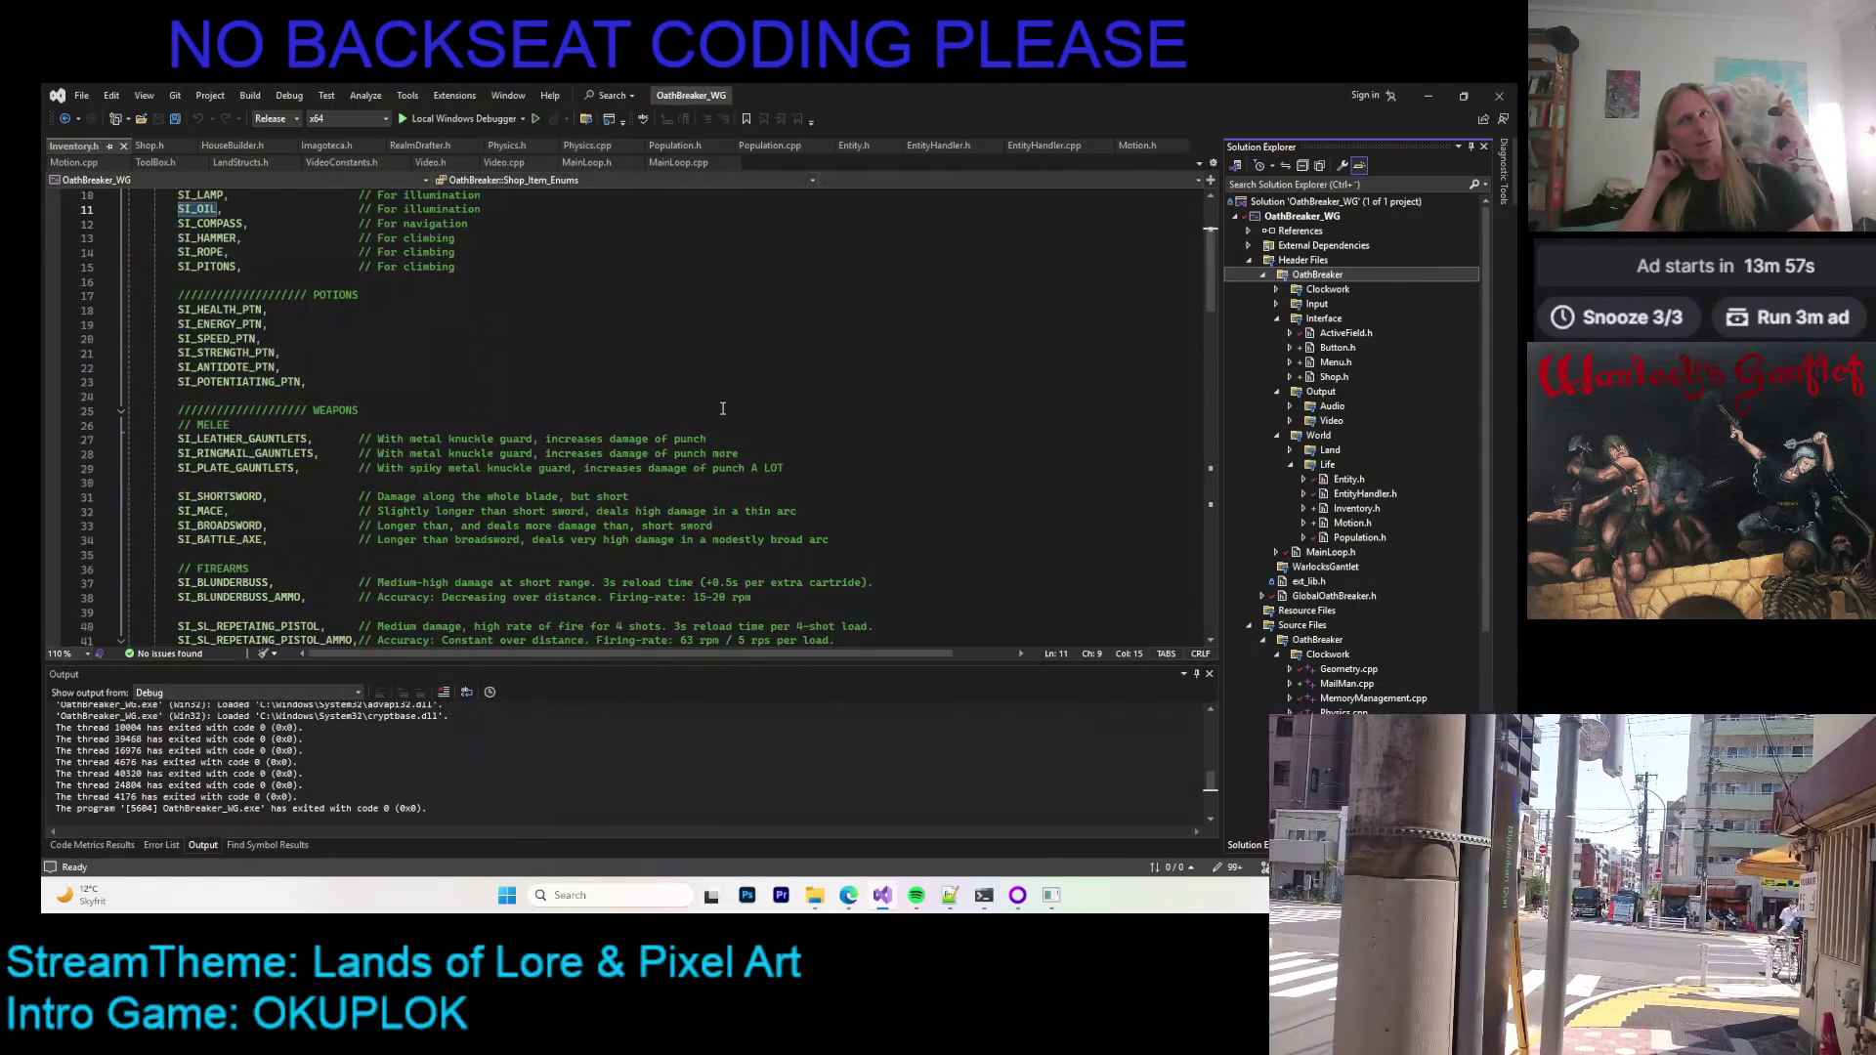
scroll(332, 364, up, 3)
ctrl+scroll(333, 364, up, 3)
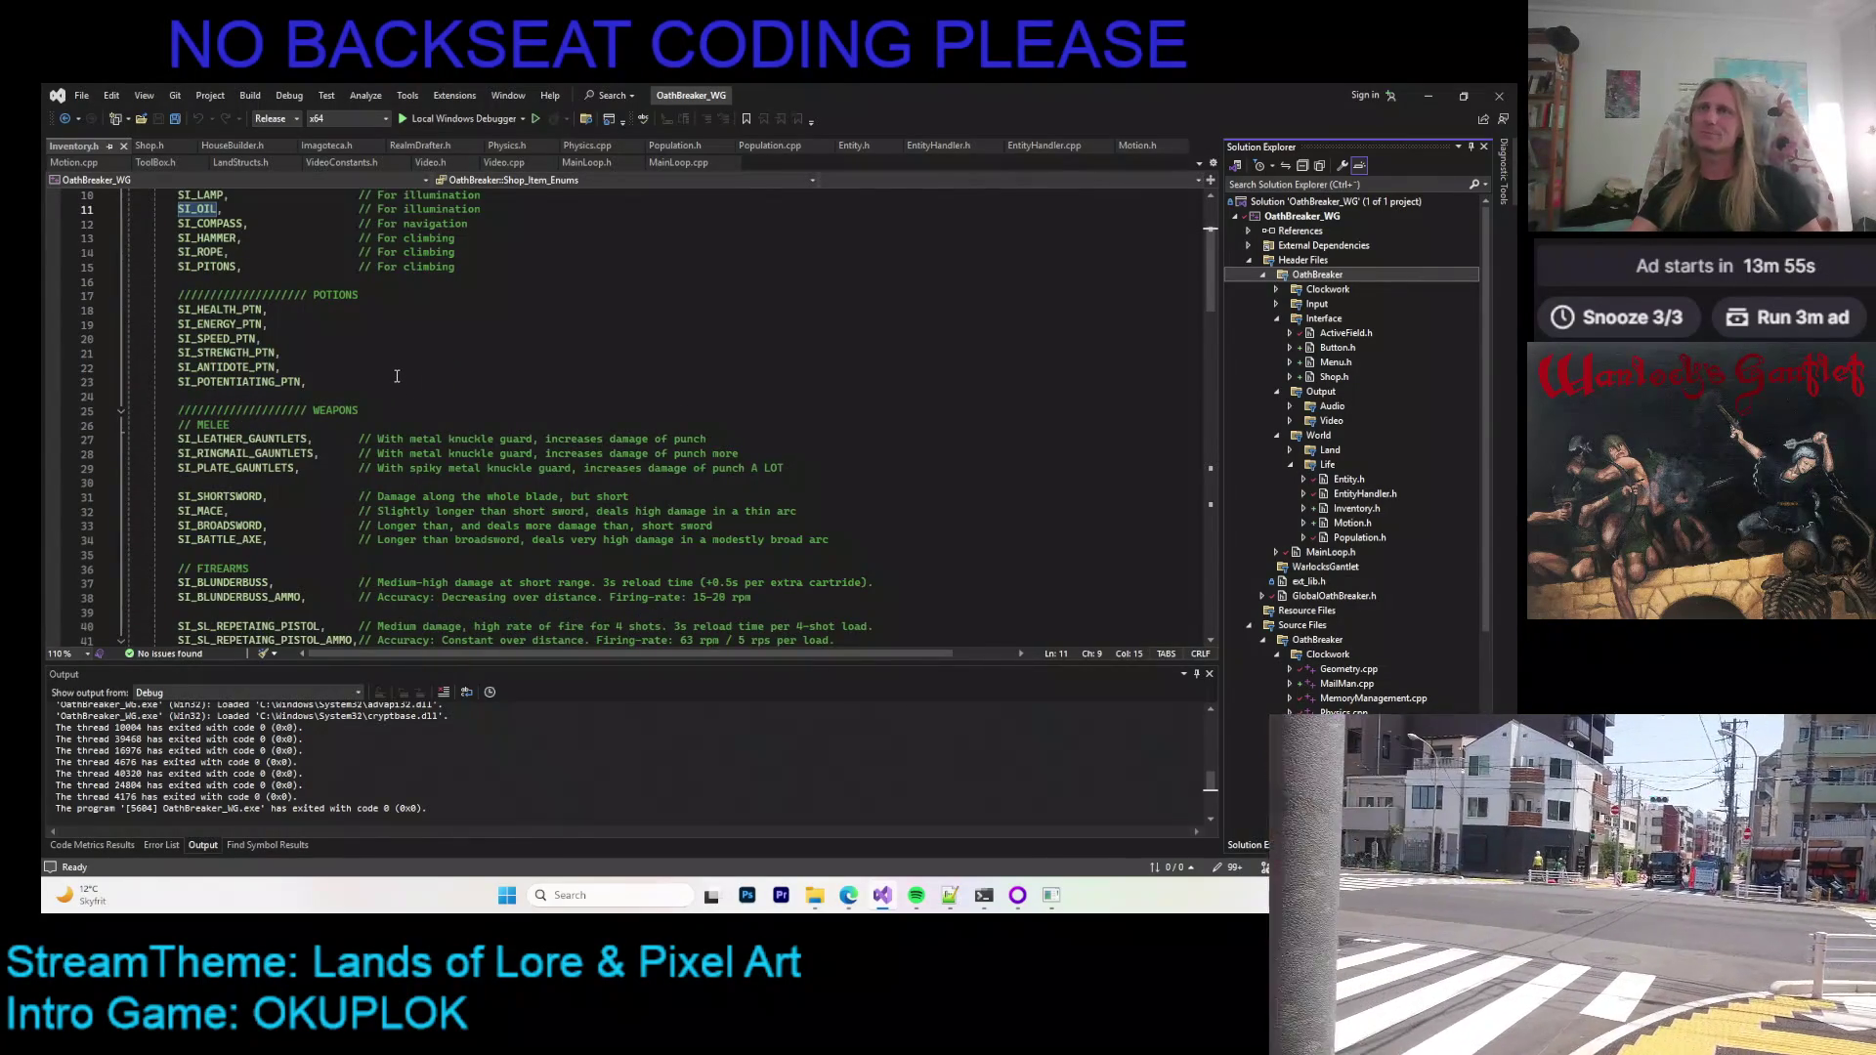
scroll(424, 363, up, 3)
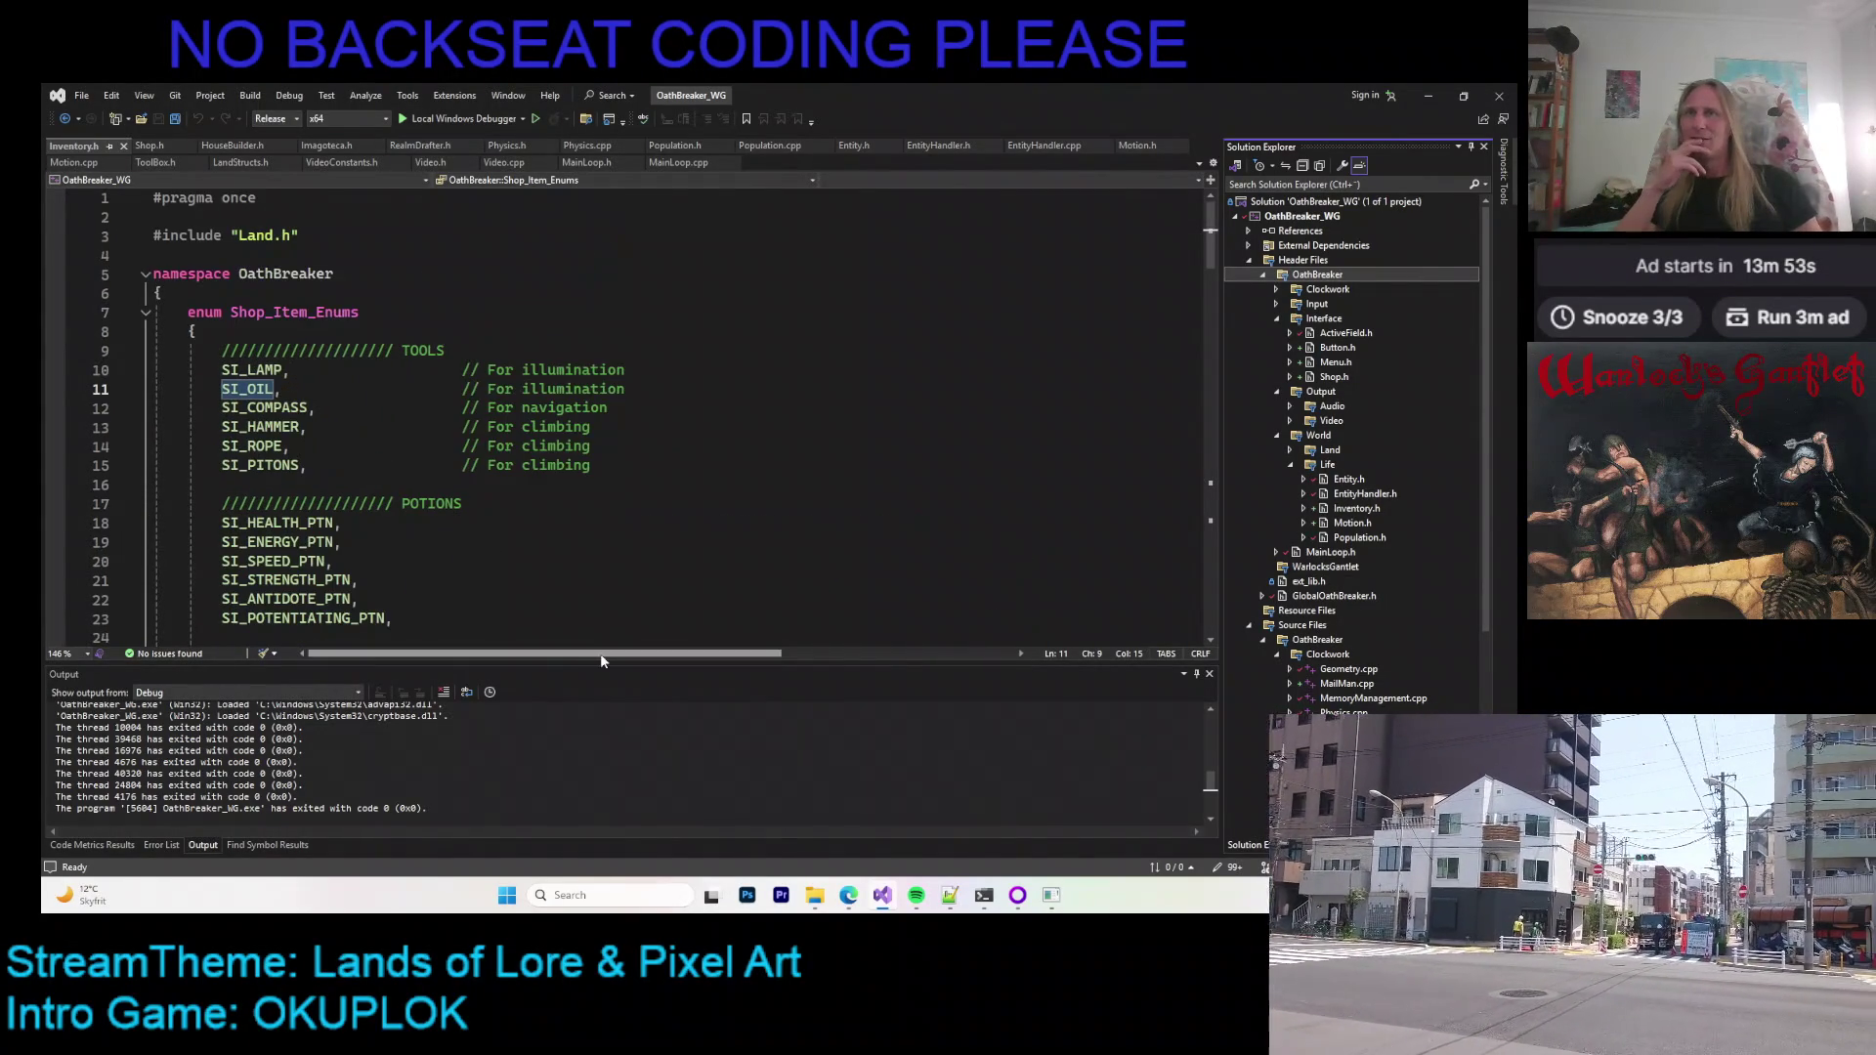
Step: Enlarge the code pane and review the weapon entries around SI_PLATE_HELM in Shop_Item_Enums
drag(595, 662, 595, 753)
click(601, 542)
scroll(601, 532, down, 5)
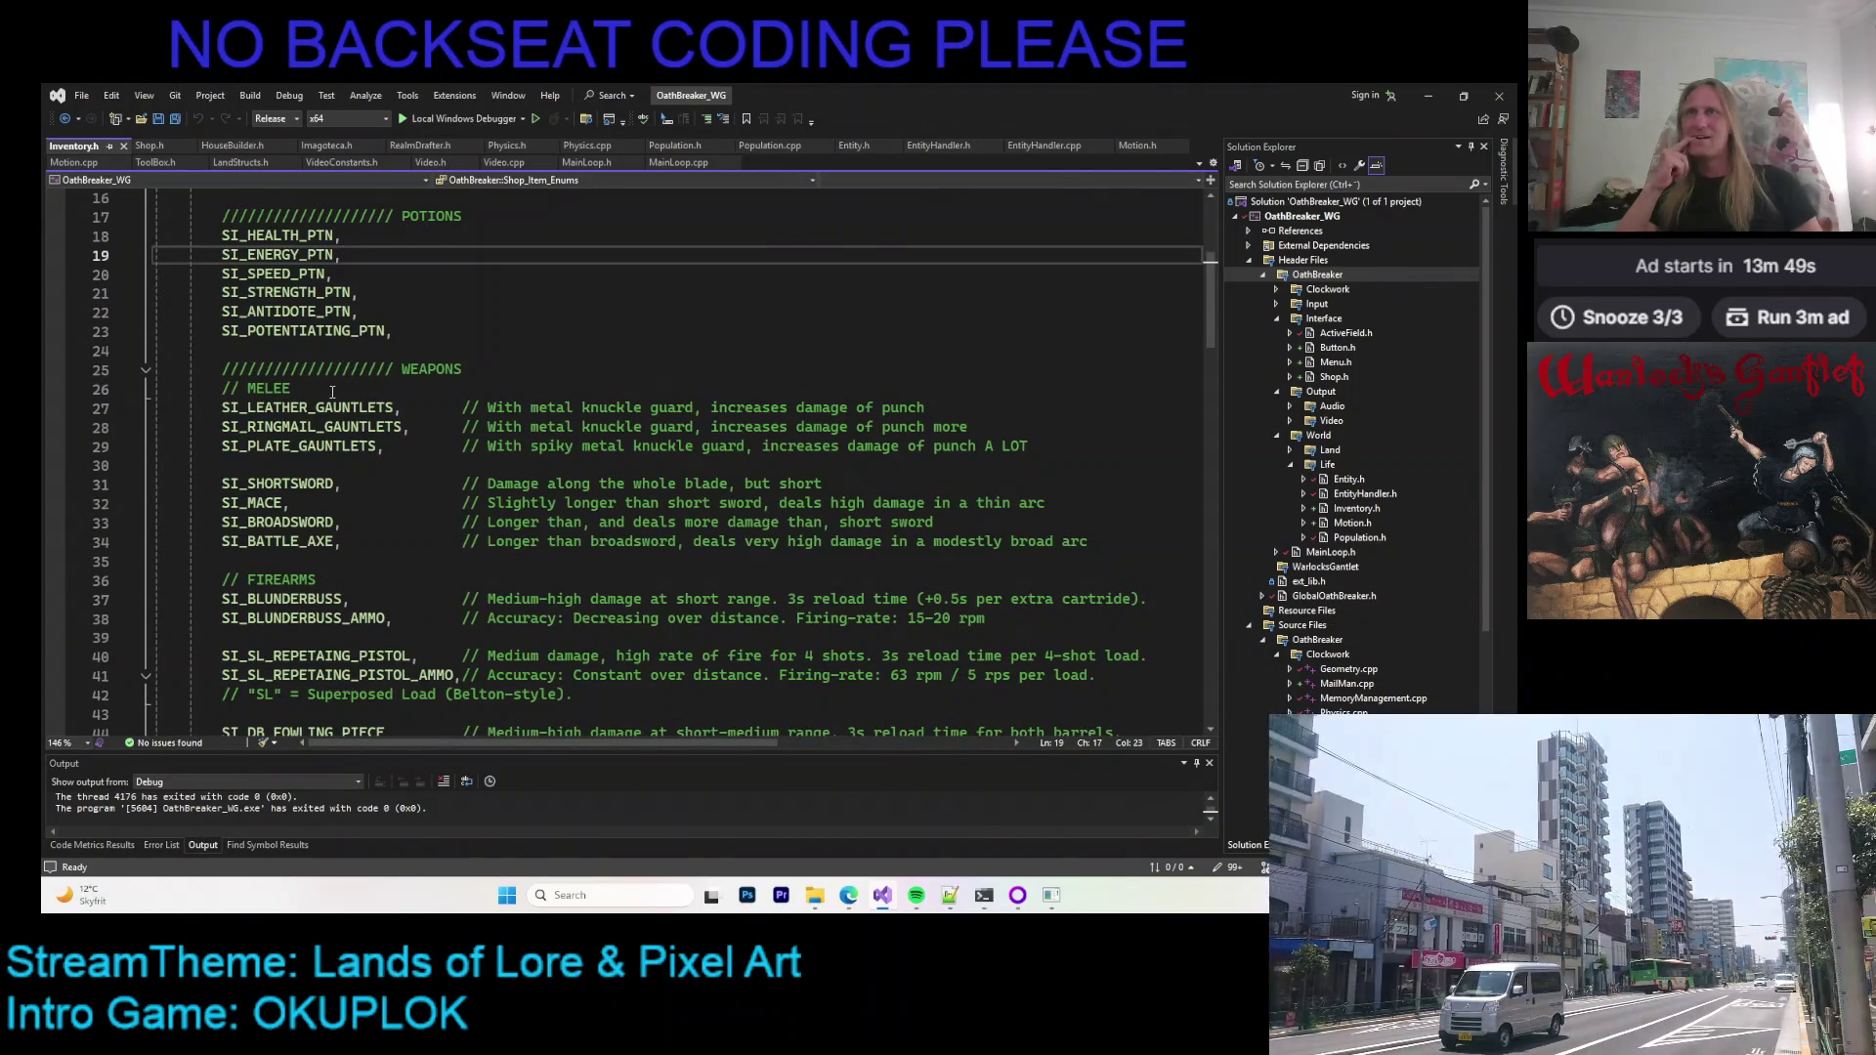
scroll(332, 392, down, 7)
scroll(389, 362, down, 6)
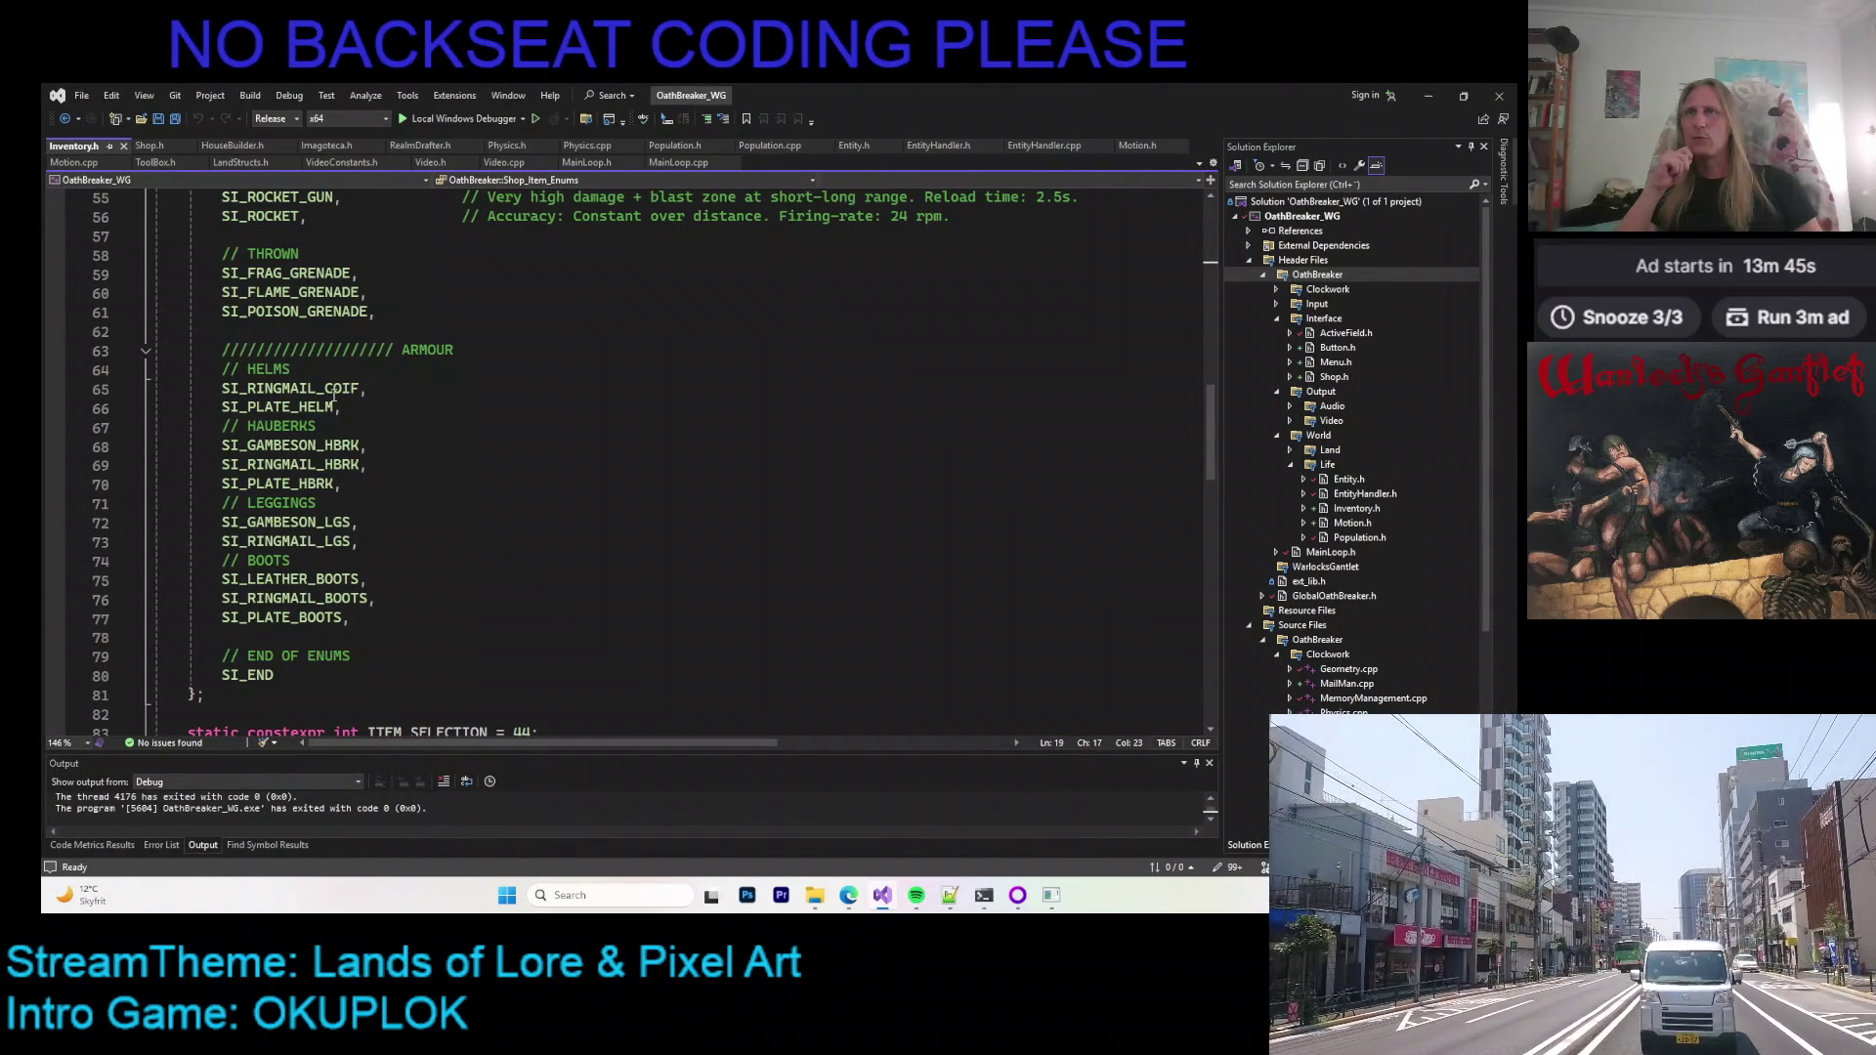
double_click(333, 405)
click(399, 403)
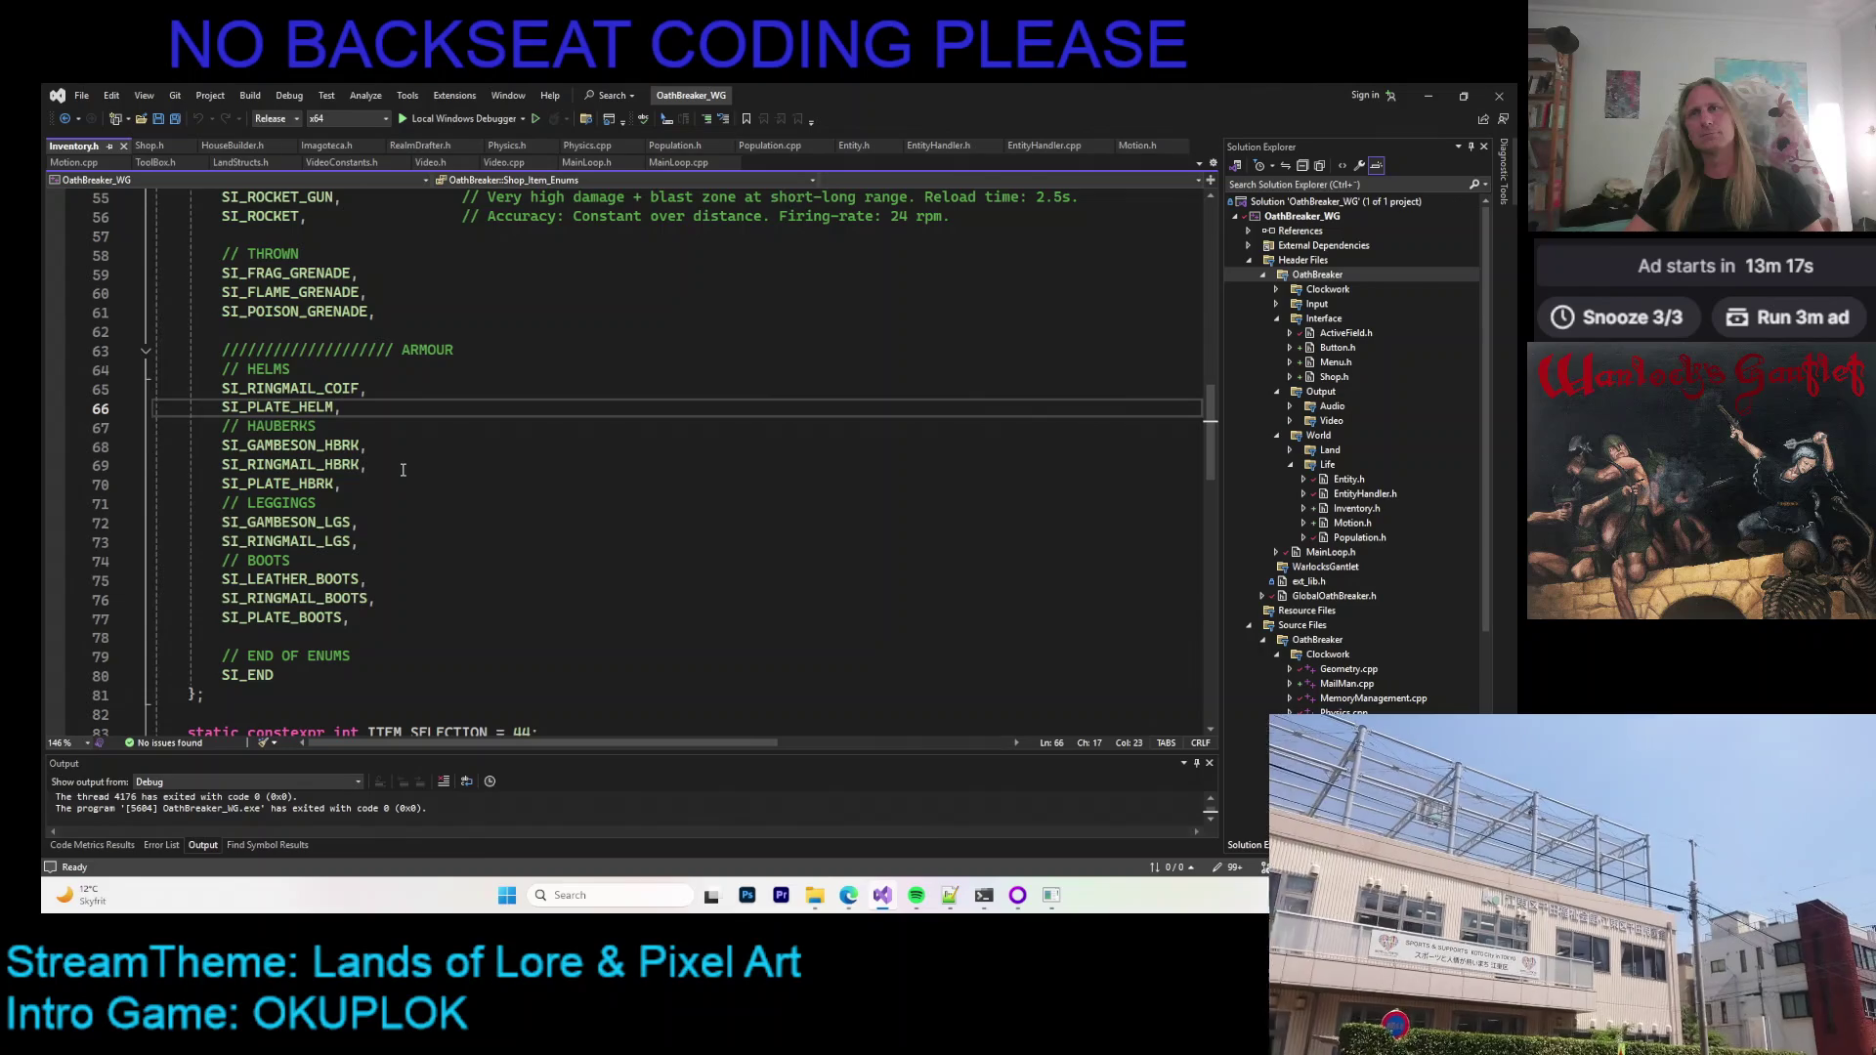
scroll(403, 470, up, 3)
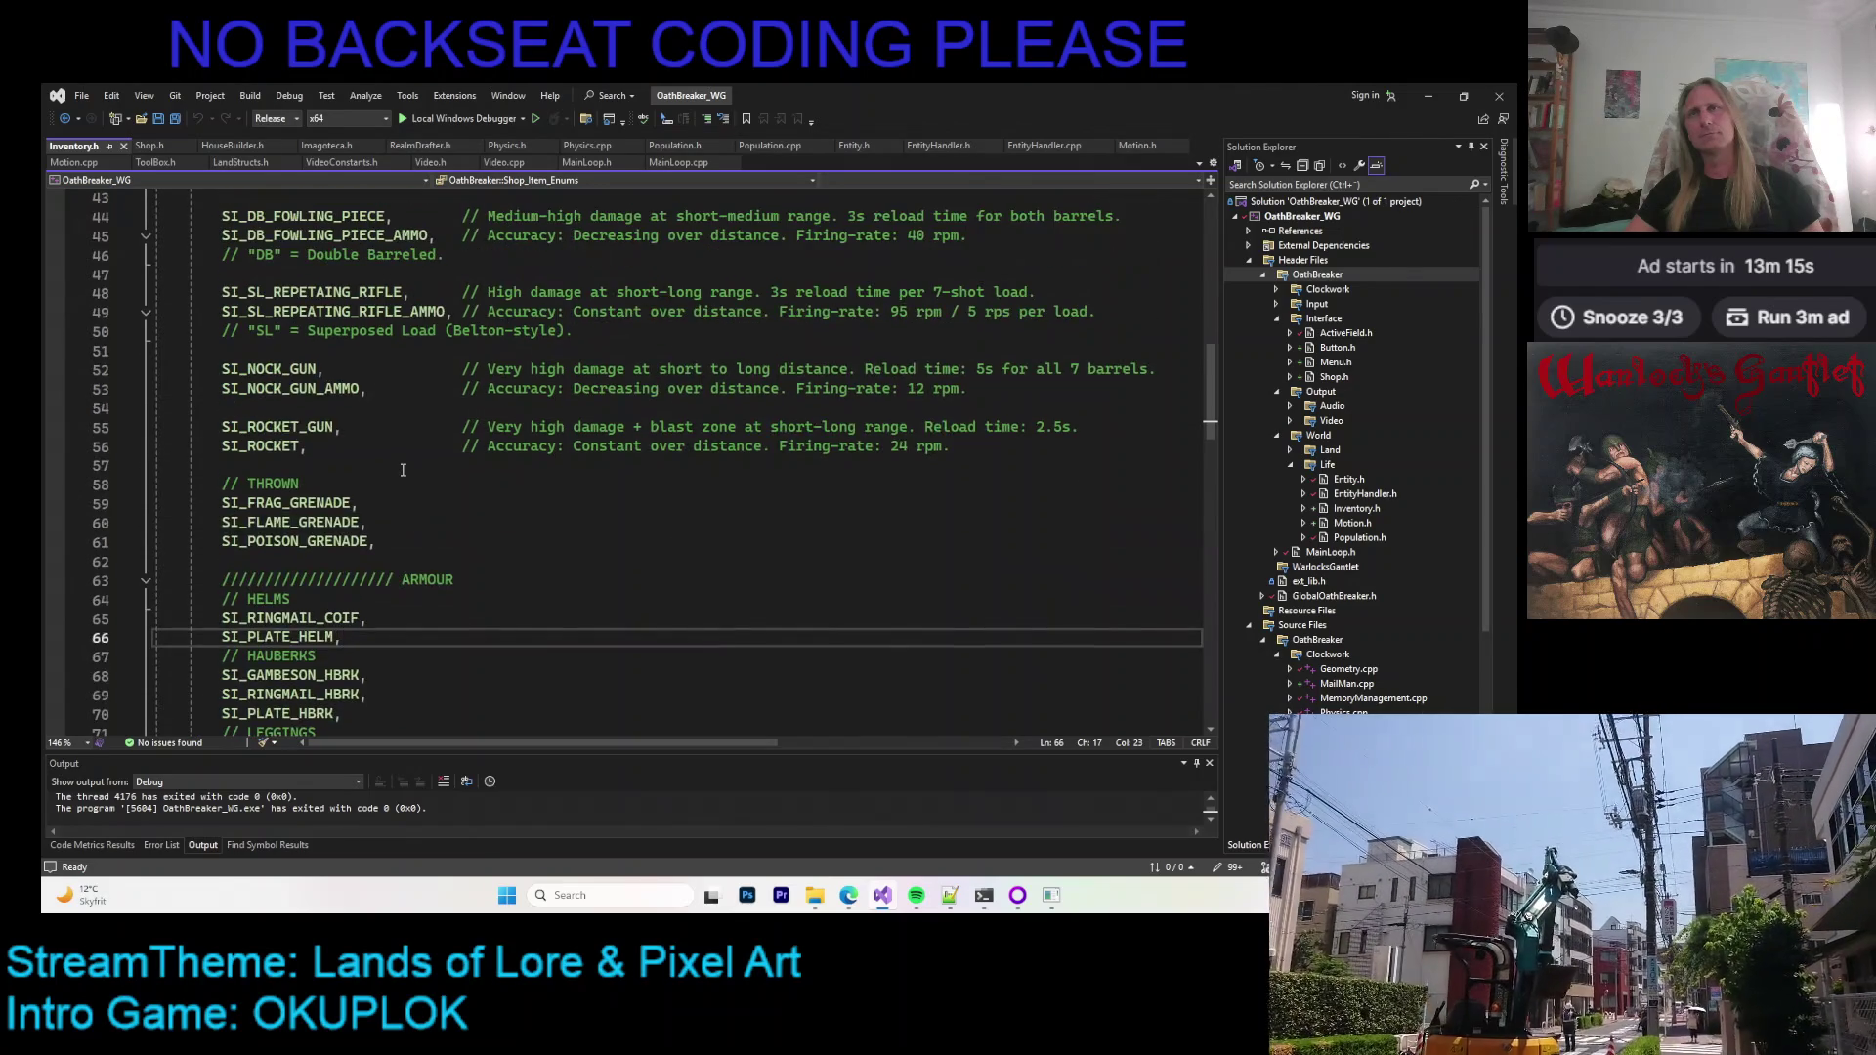
scroll(402, 470, down, 2)
scroll(402, 470, up, 4)
scroll(400, 472, down, 4)
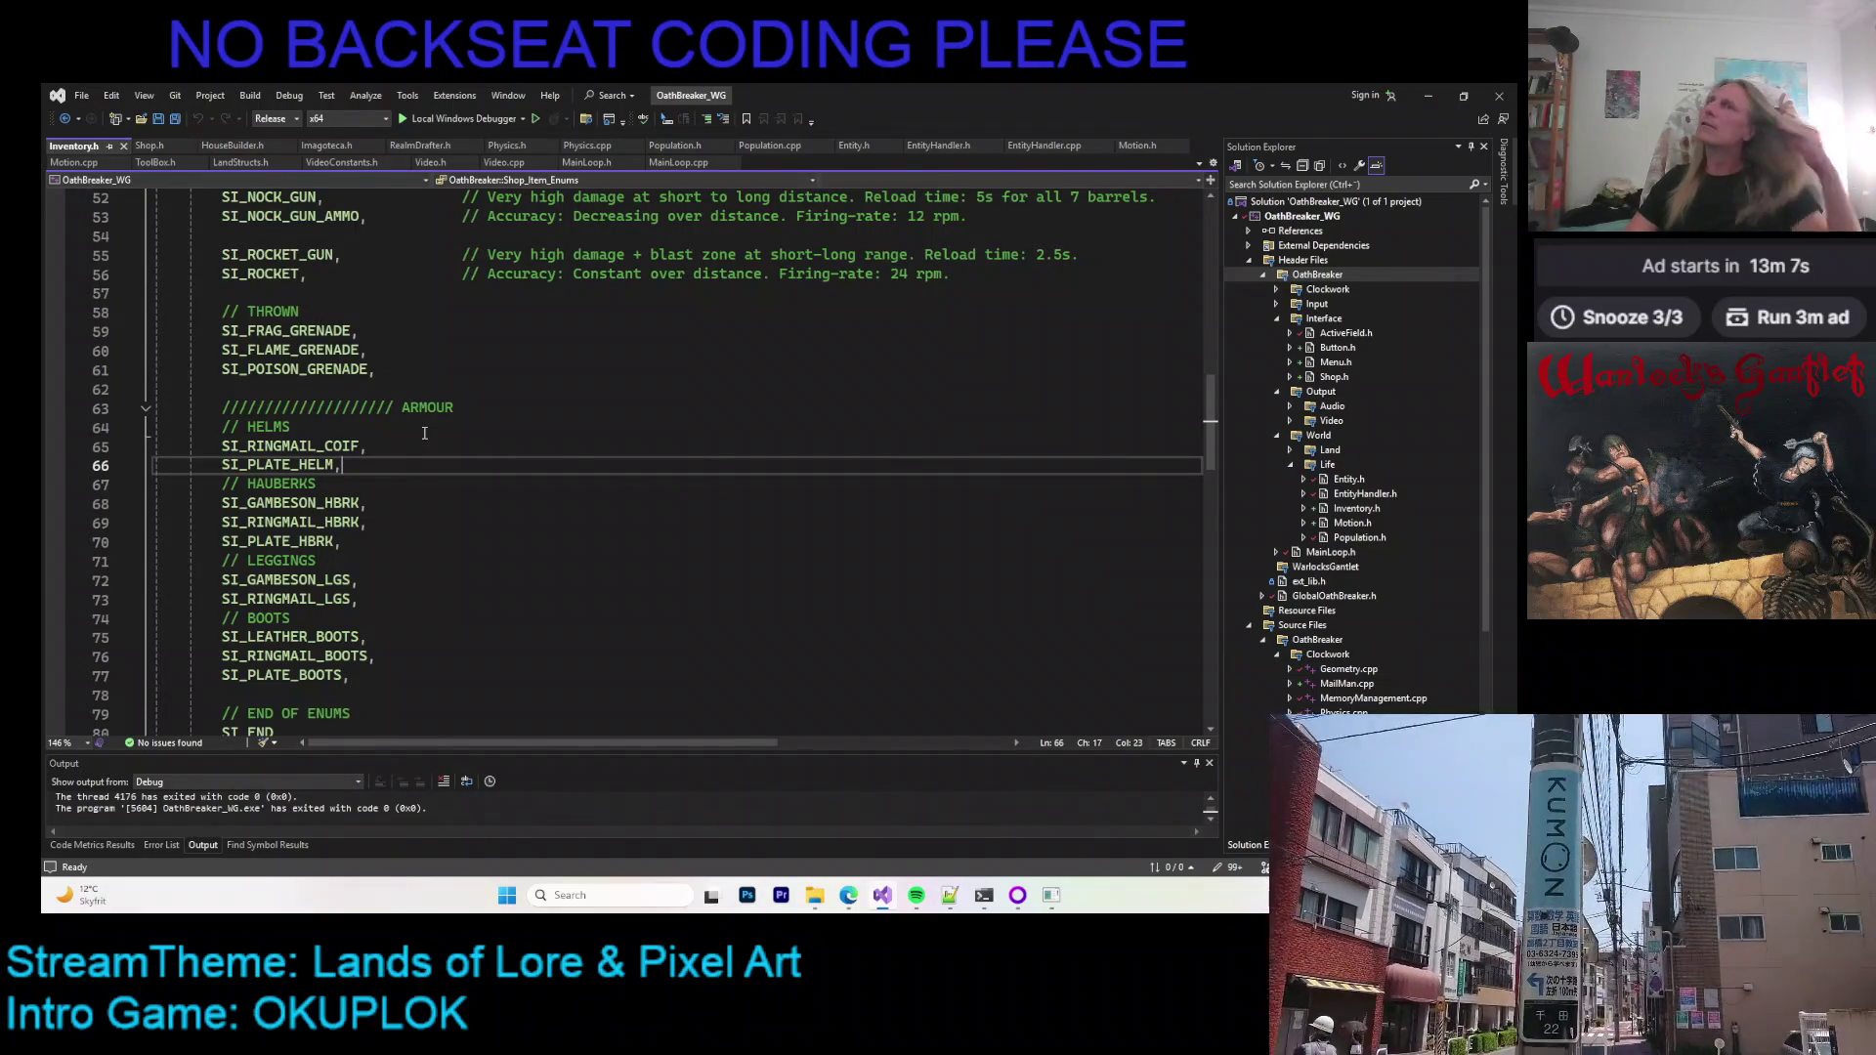
scroll(425, 433, up, 2)
scroll(403, 443, up, 2)
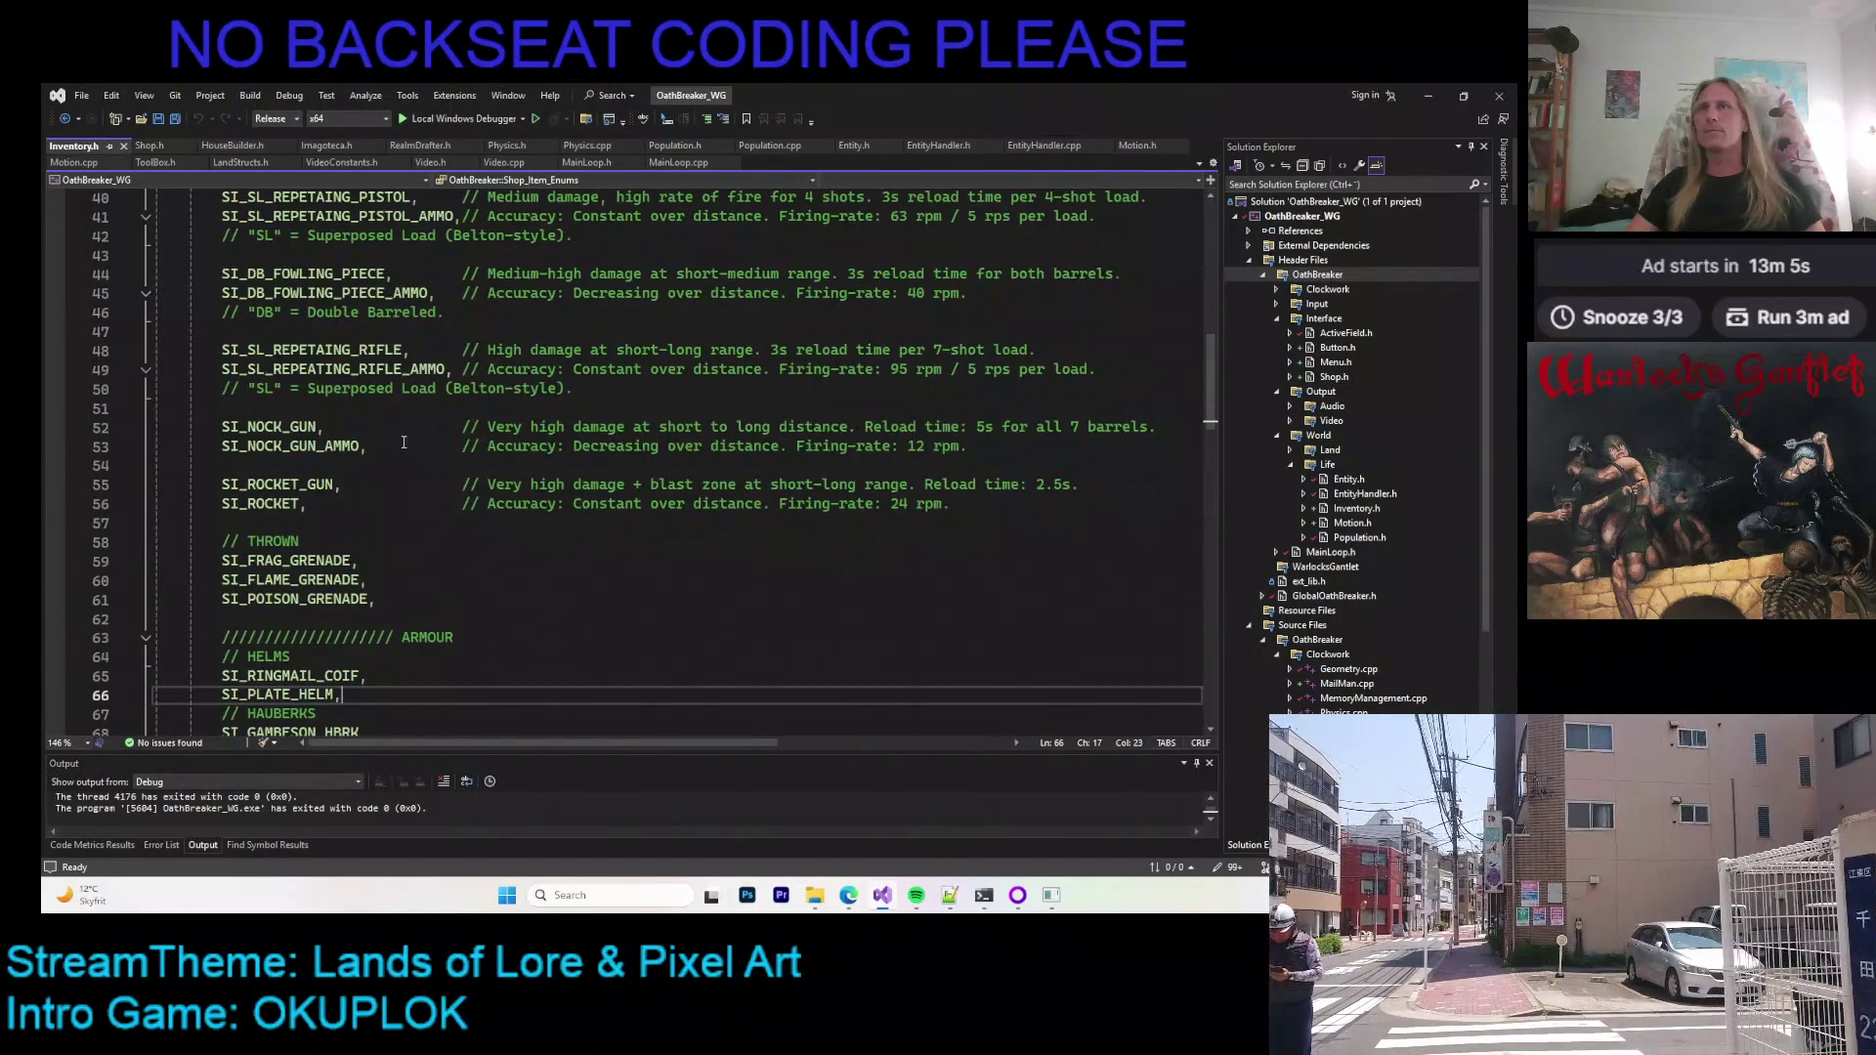
scroll(679, 330, up, 3)
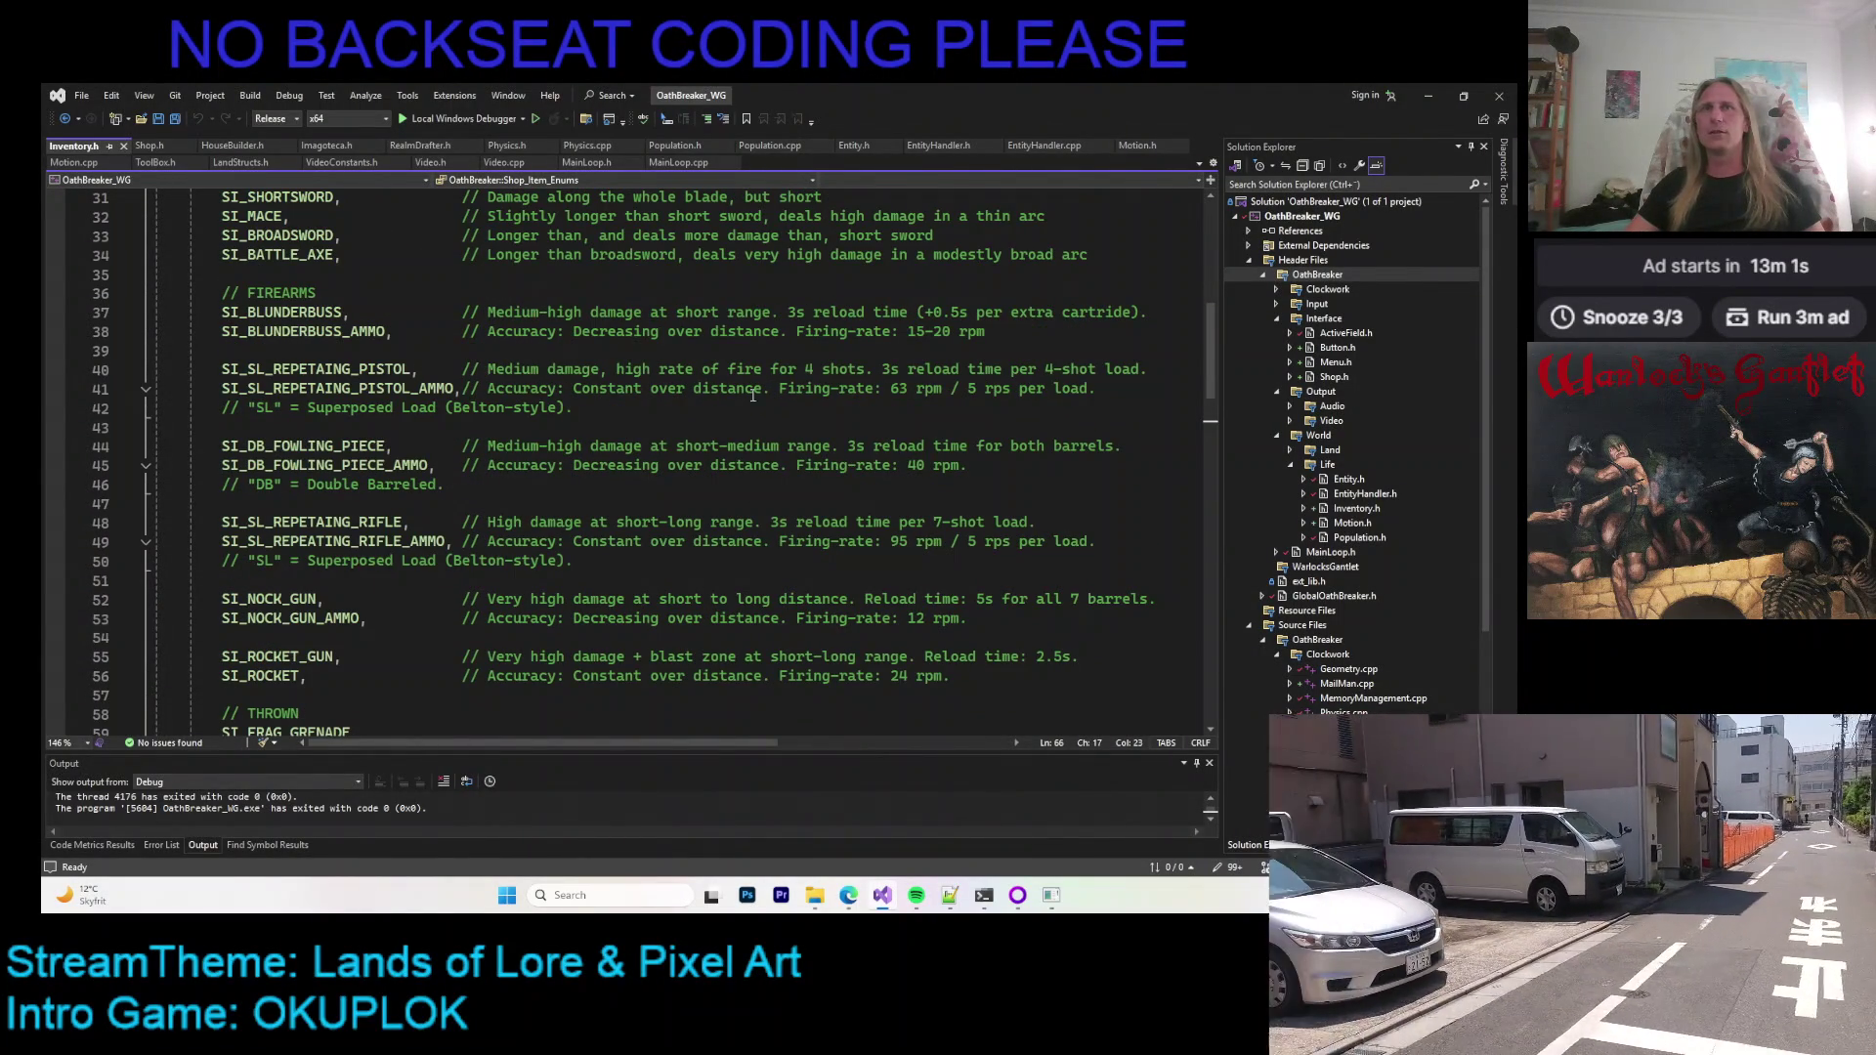
Step: Select Belton to find its other use, then run the paint program with F5
double_click(479, 407)
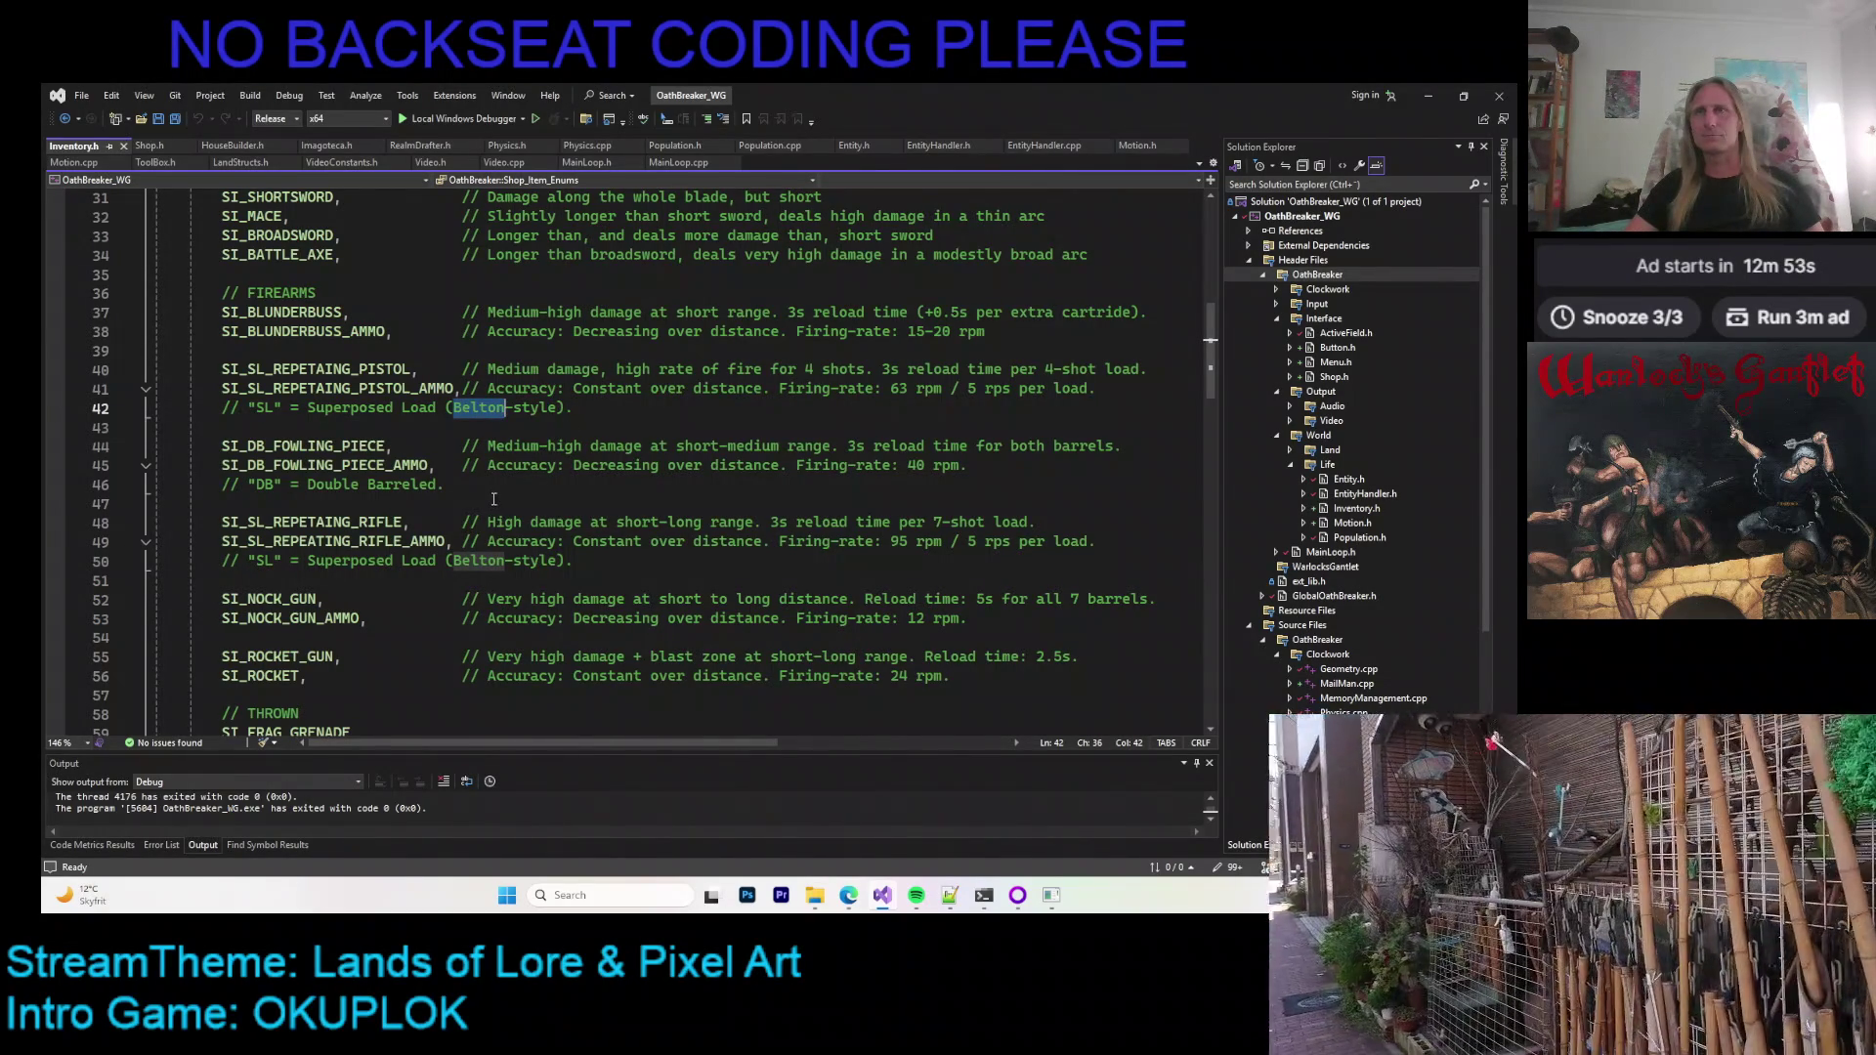
scroll(494, 498, up, 4)
scroll(493, 498, down, 3)
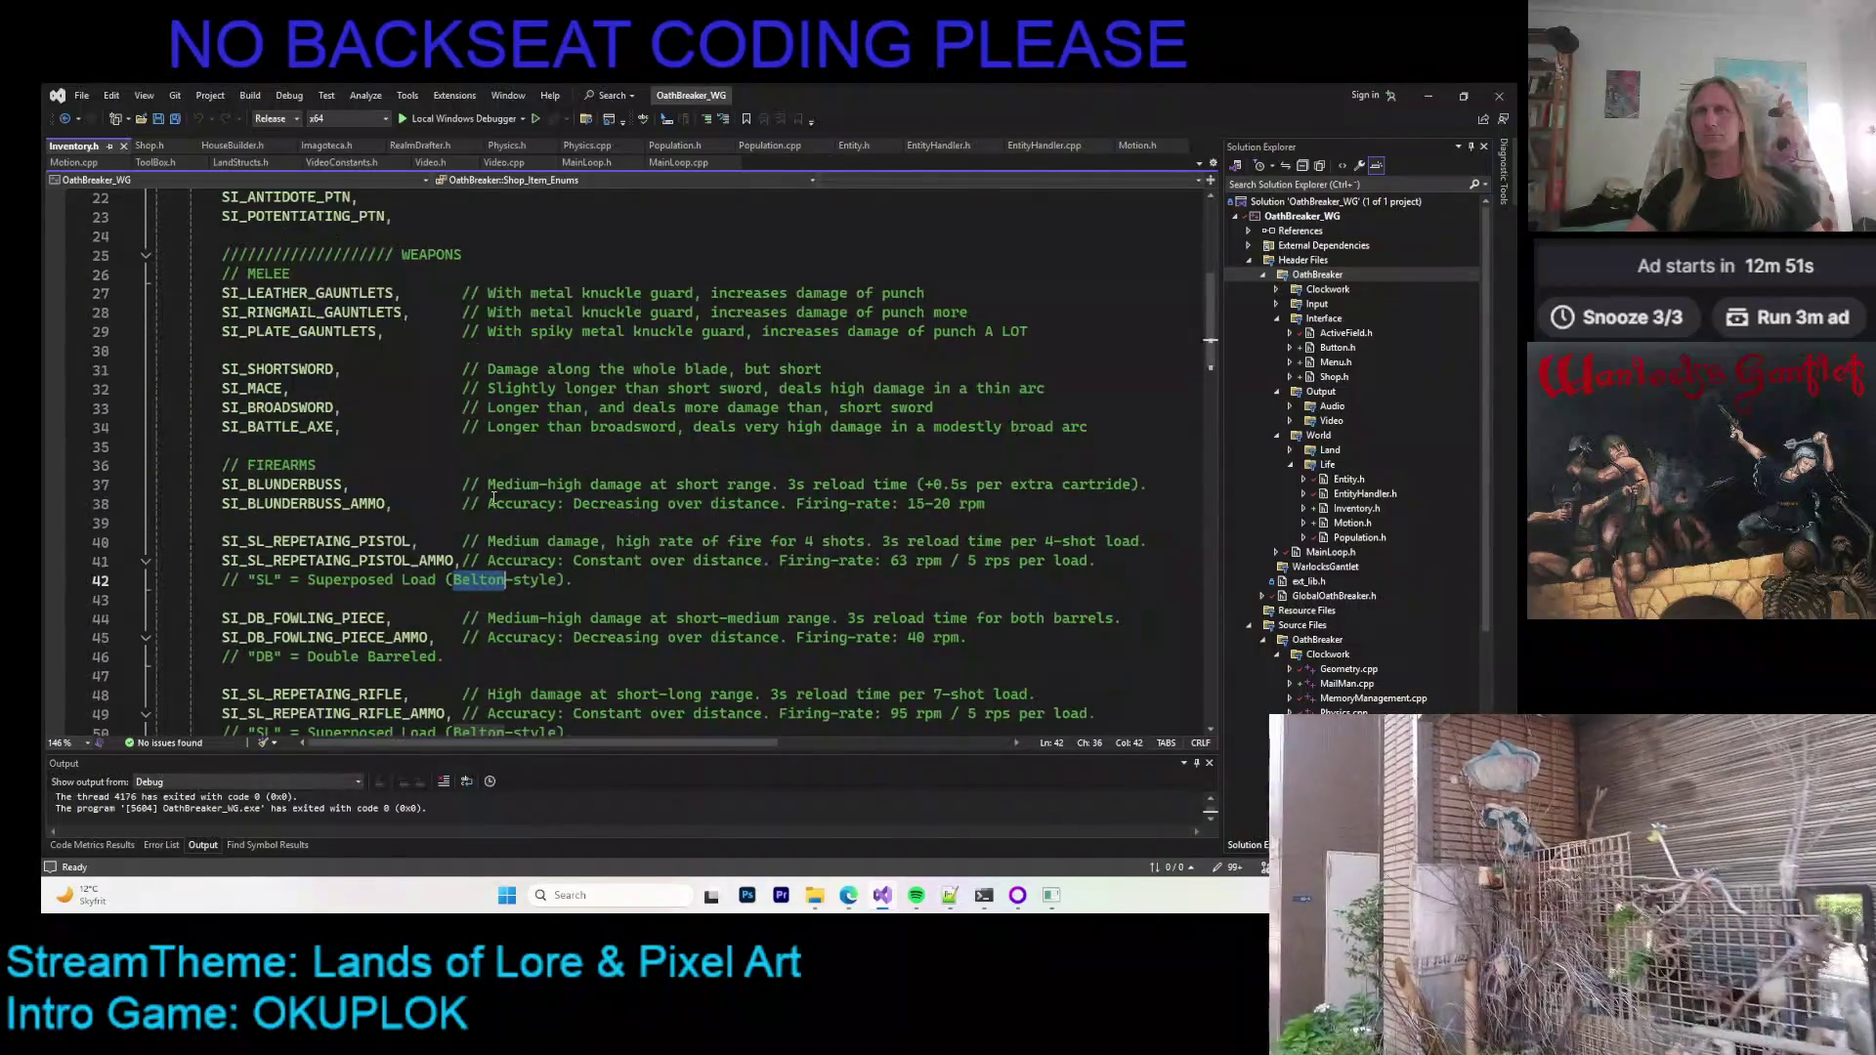
scroll(493, 499, up, 1)
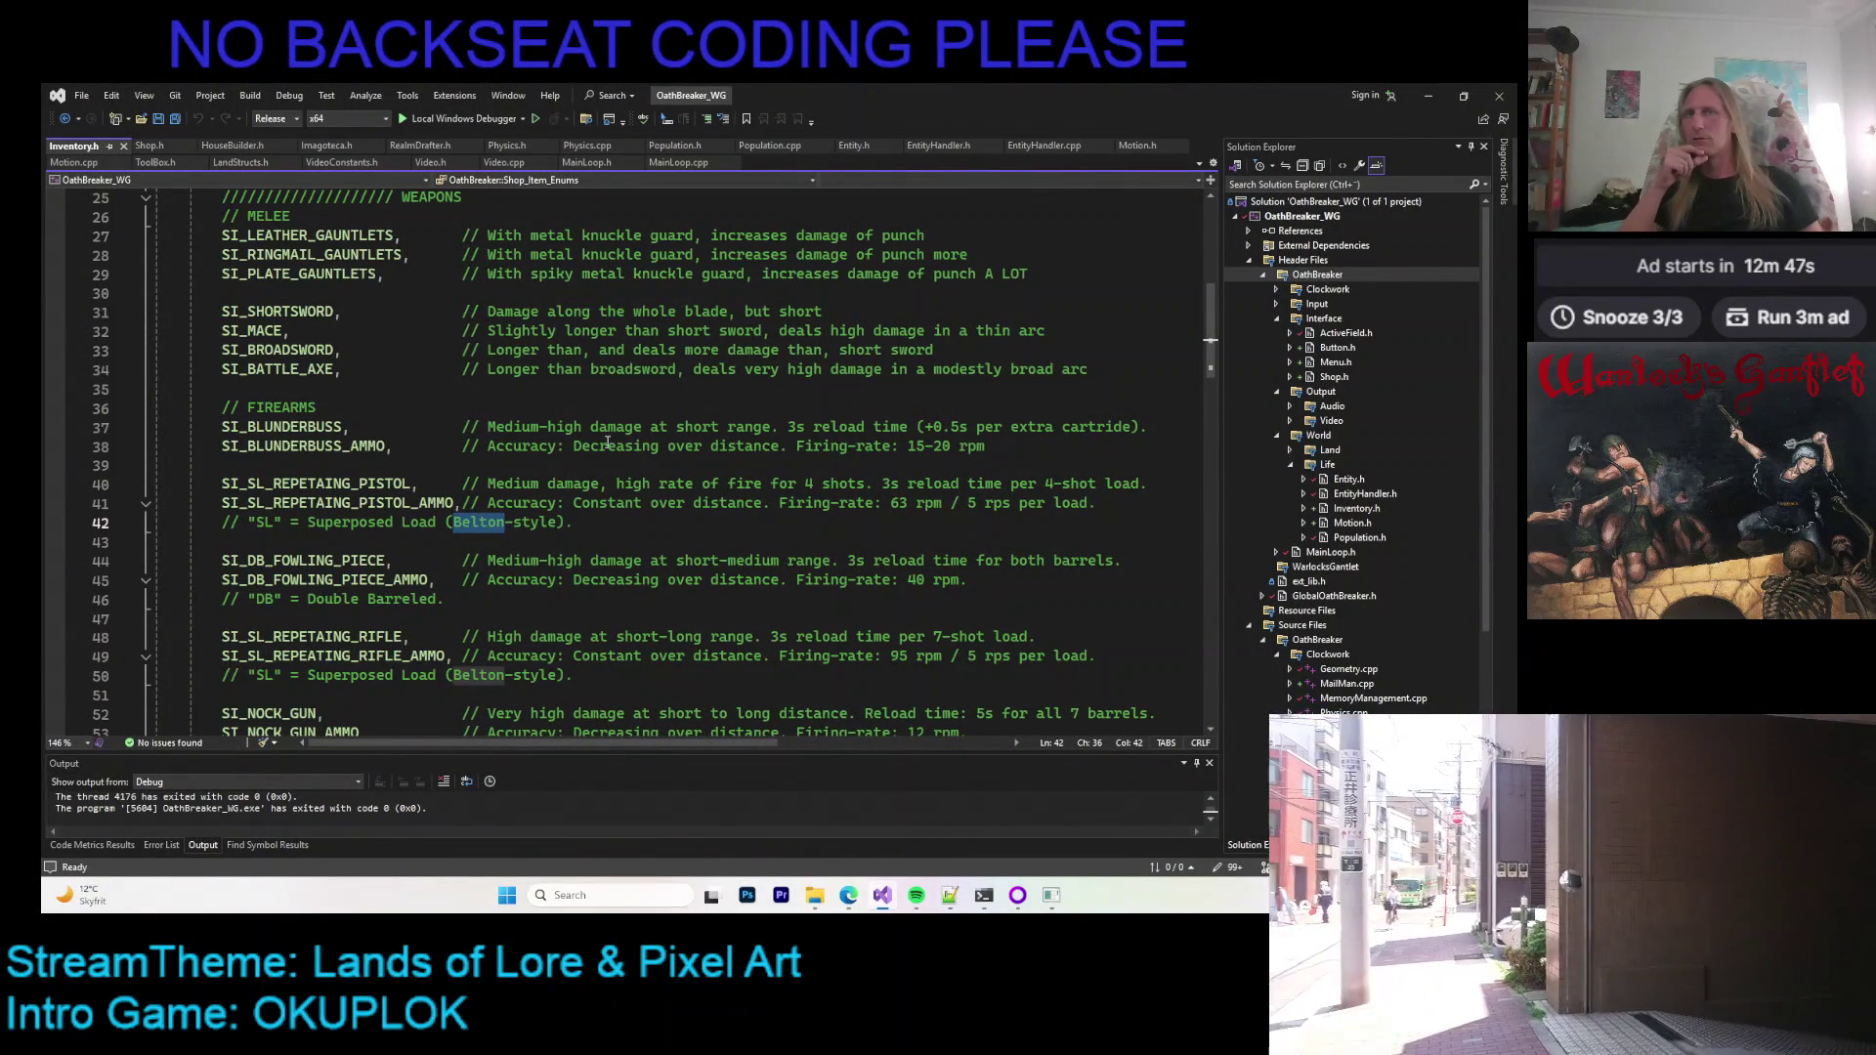
key(F5)
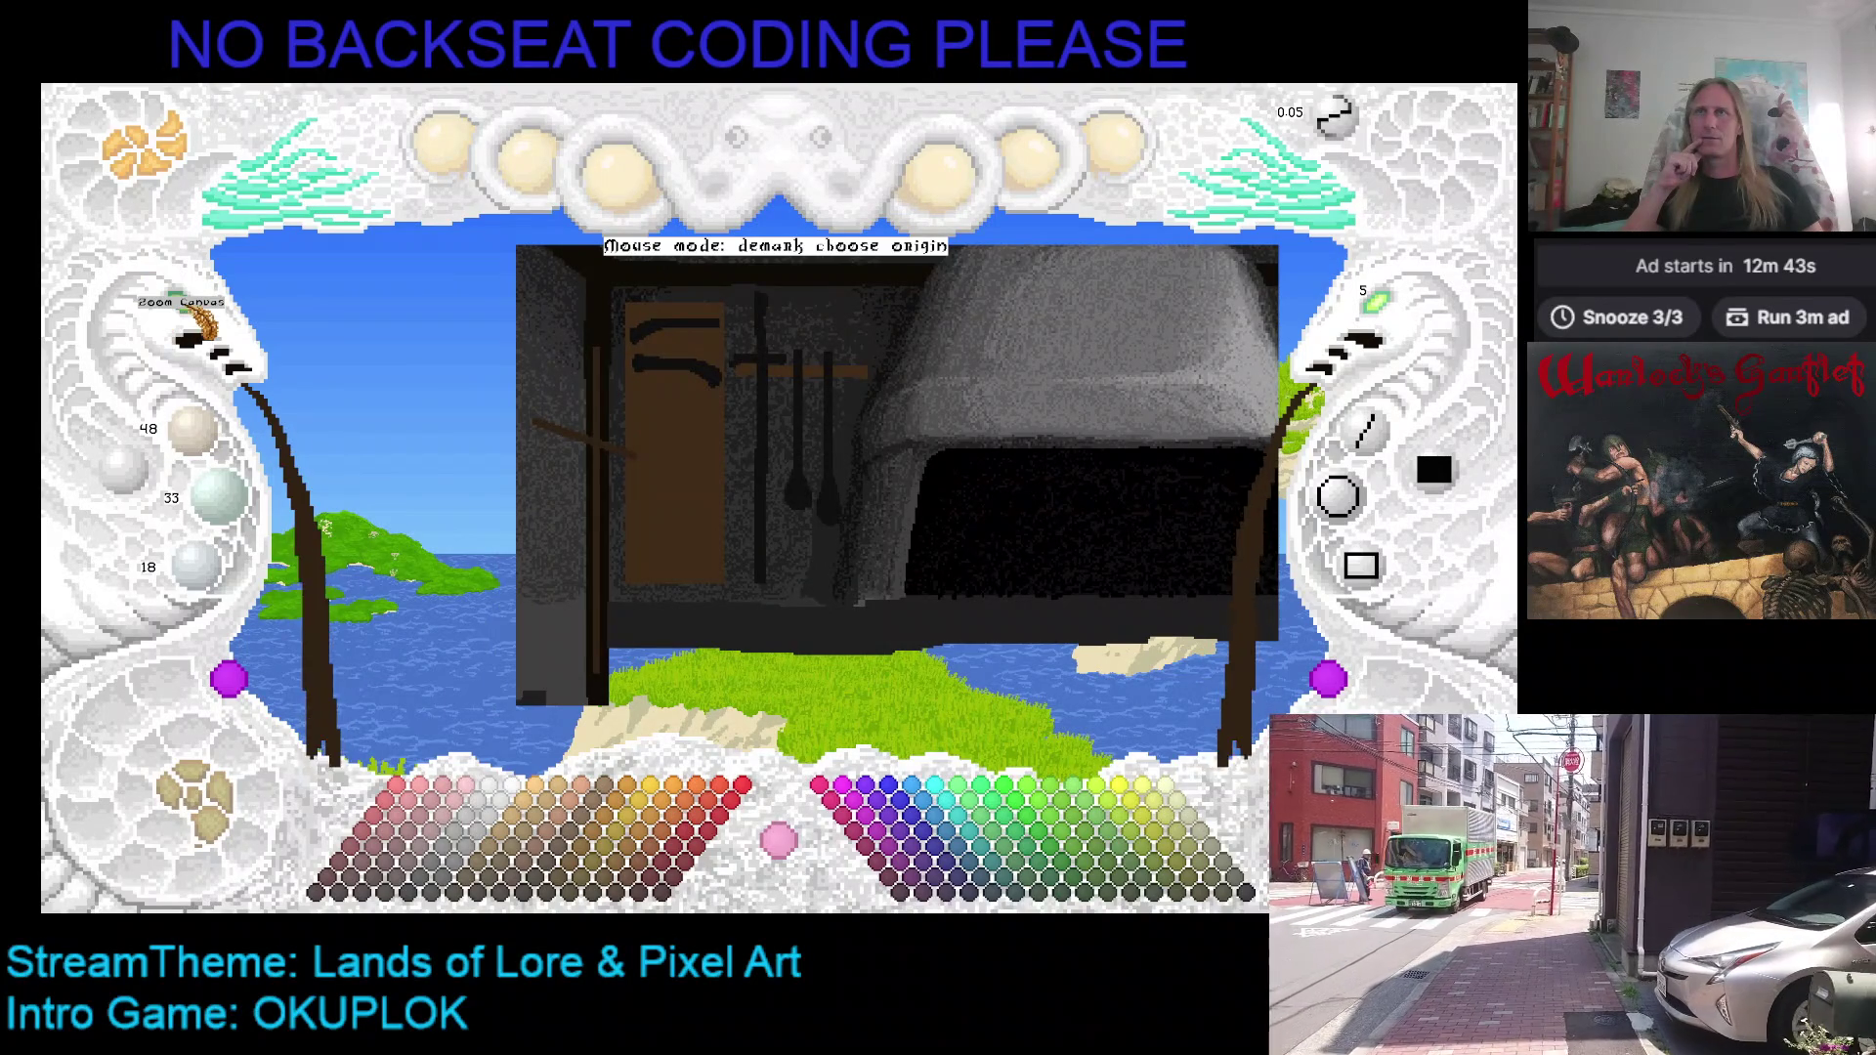
Step: Zoom in on the dungeon wall picture and return to freehand drawing mode
click(186, 307)
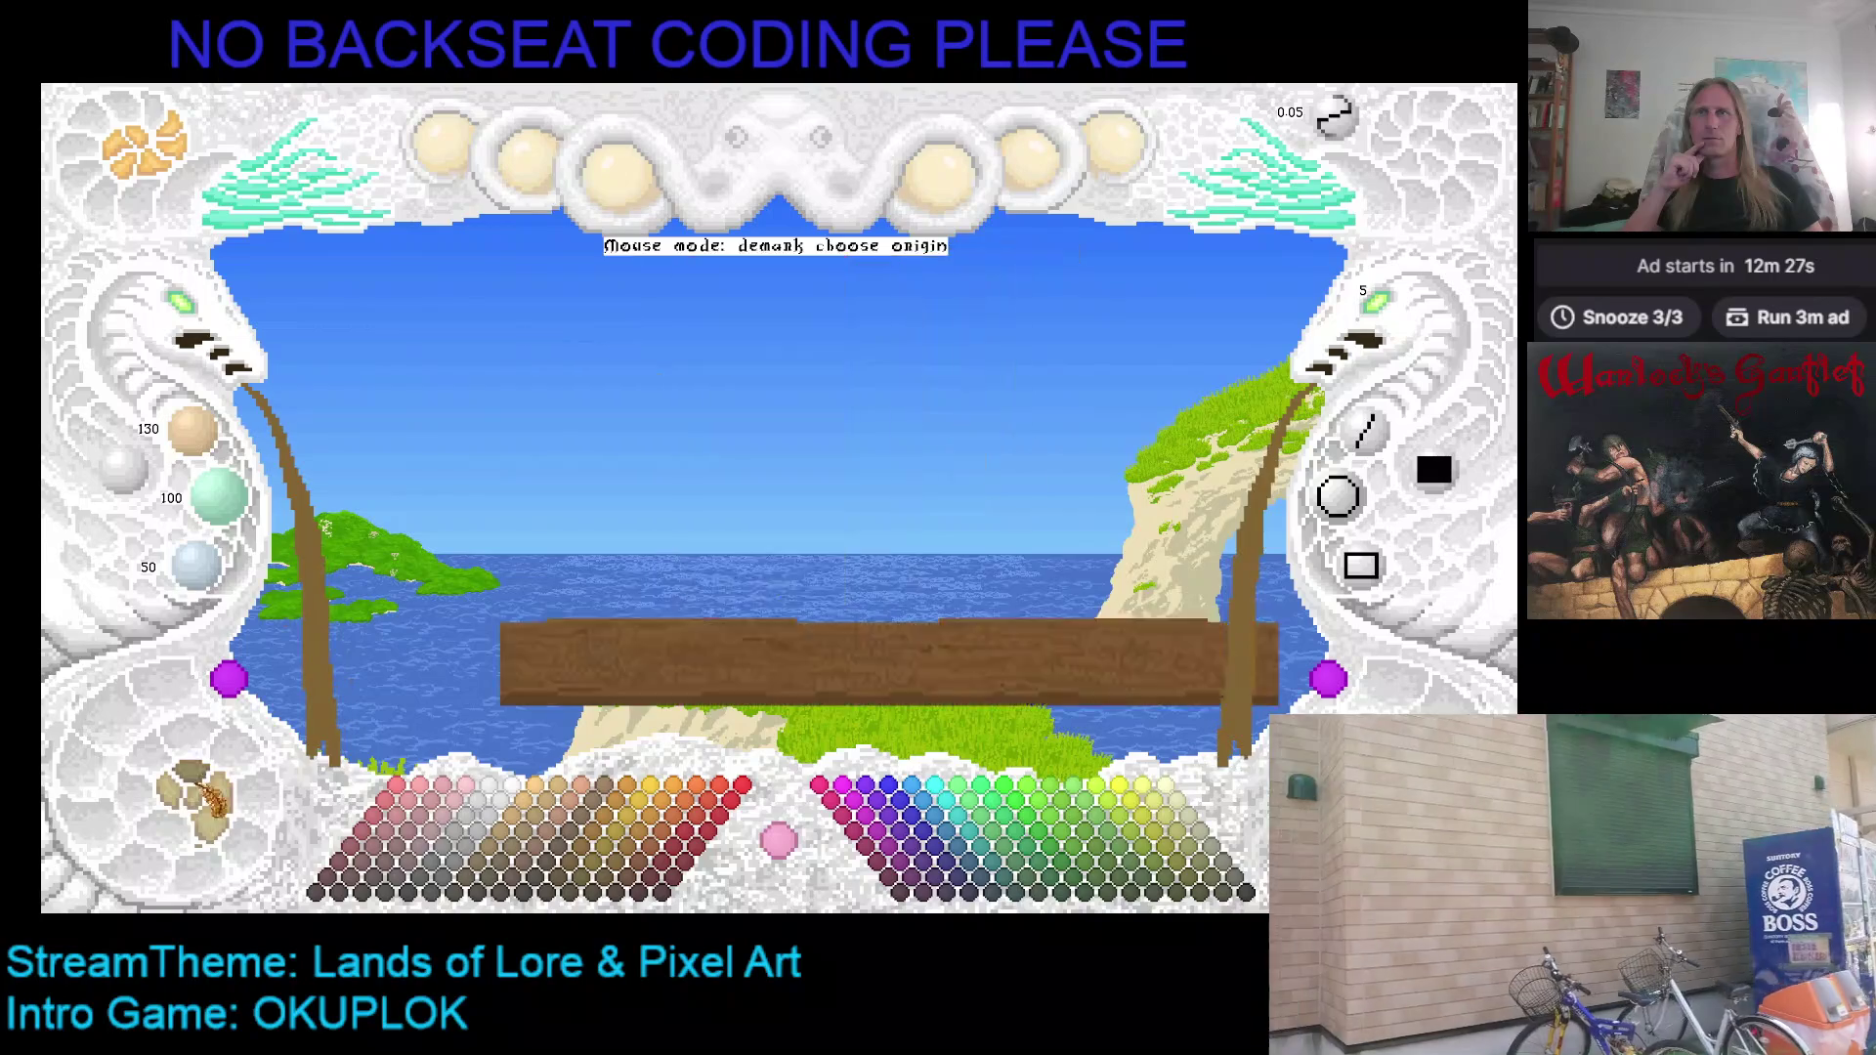
key(Escape)
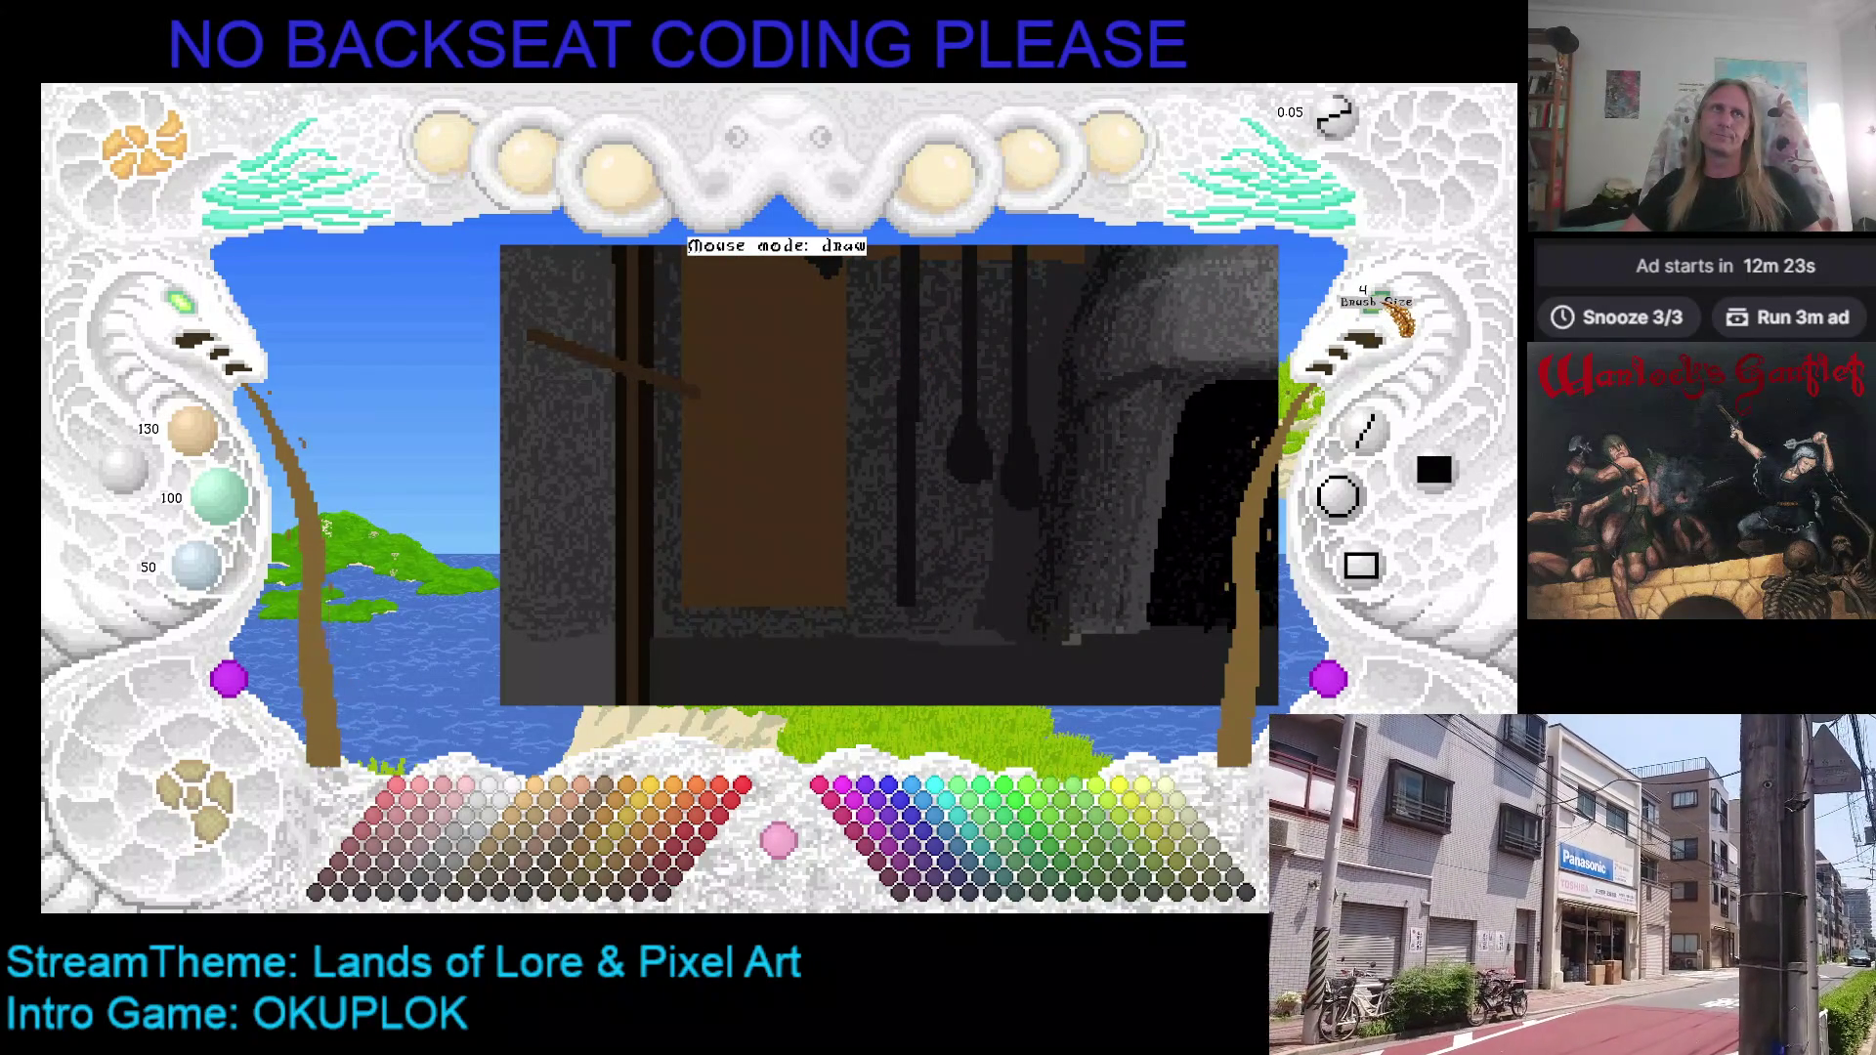
Step: Paint tan rope strands and a looping coil hanging down the left wooden post
key(Left)
key(Down)
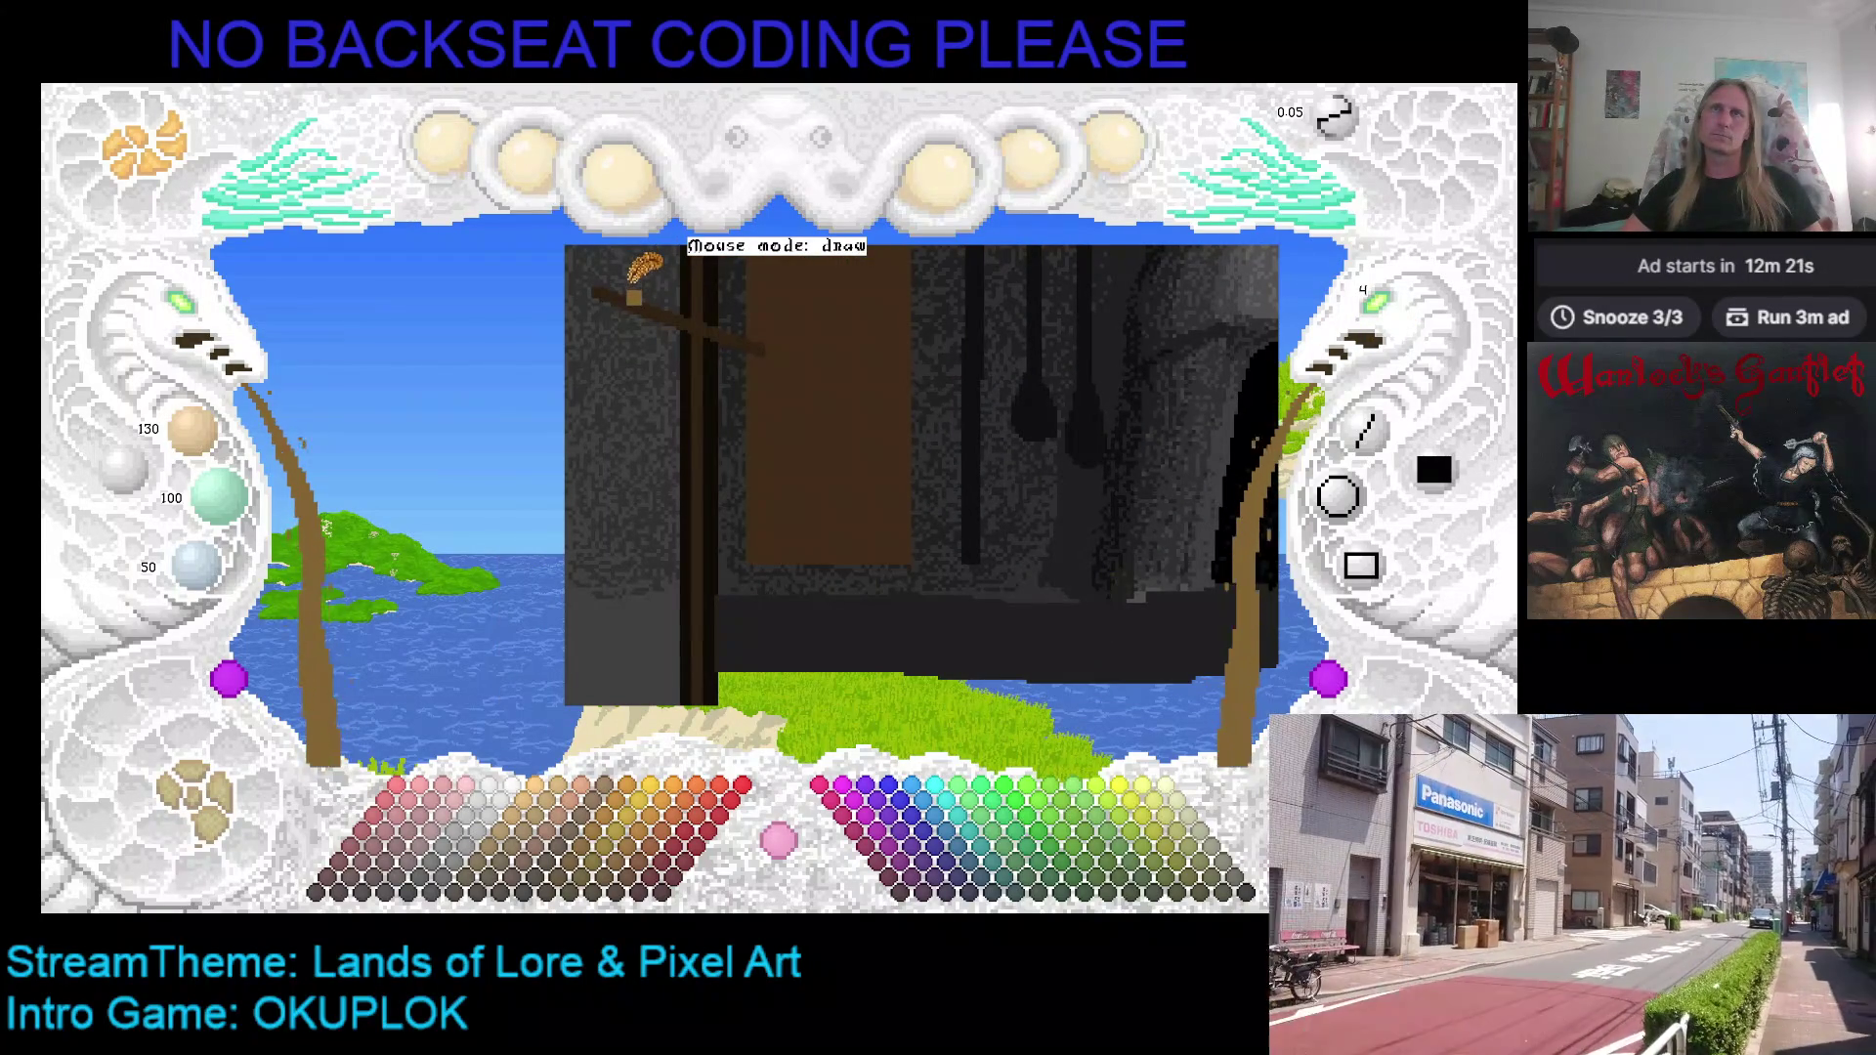
mouse_move(634, 278)
mouse_down()
mouse_move(673, 305)
mouse_move(706, 430)
mouse_move(743, 319)
mouse_move(699, 350)
mouse_move(738, 381)
mouse_move(740, 323)
mouse_move(754, 367)
mouse_move(741, 631)
mouse_up()
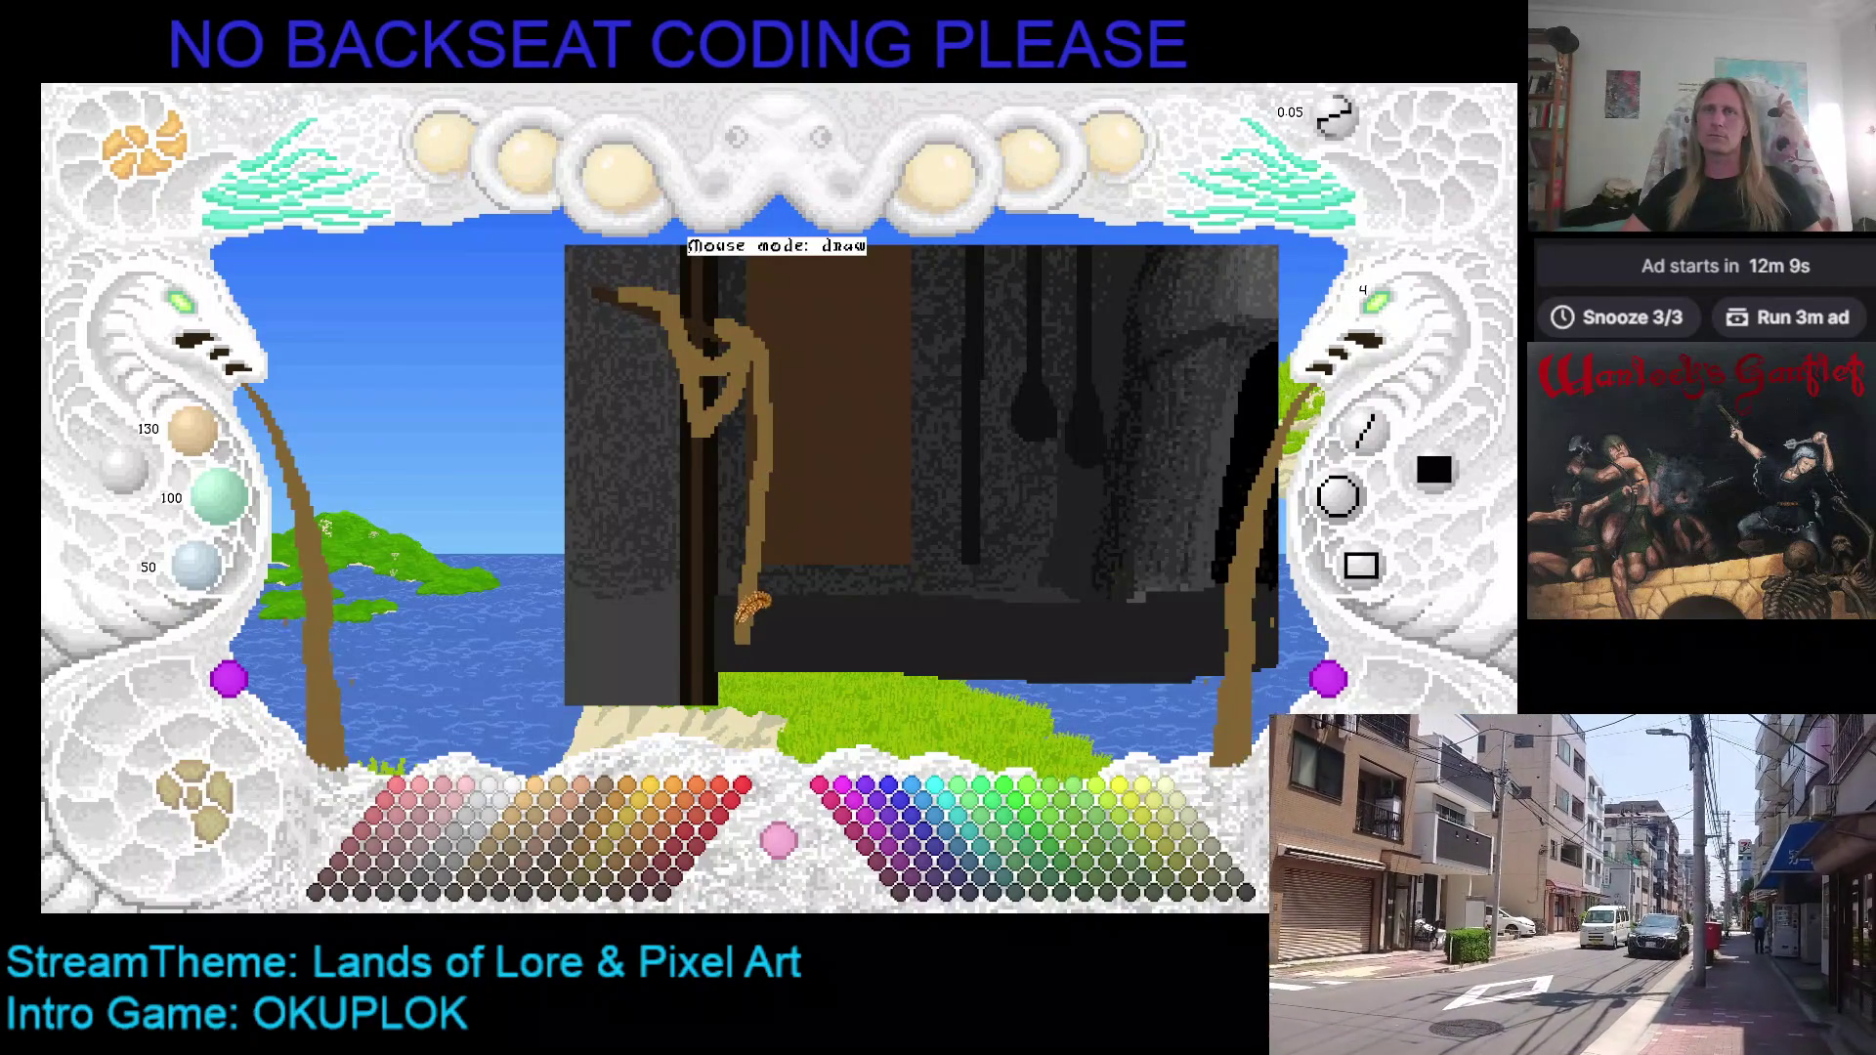
drag(779, 398, 757, 643)
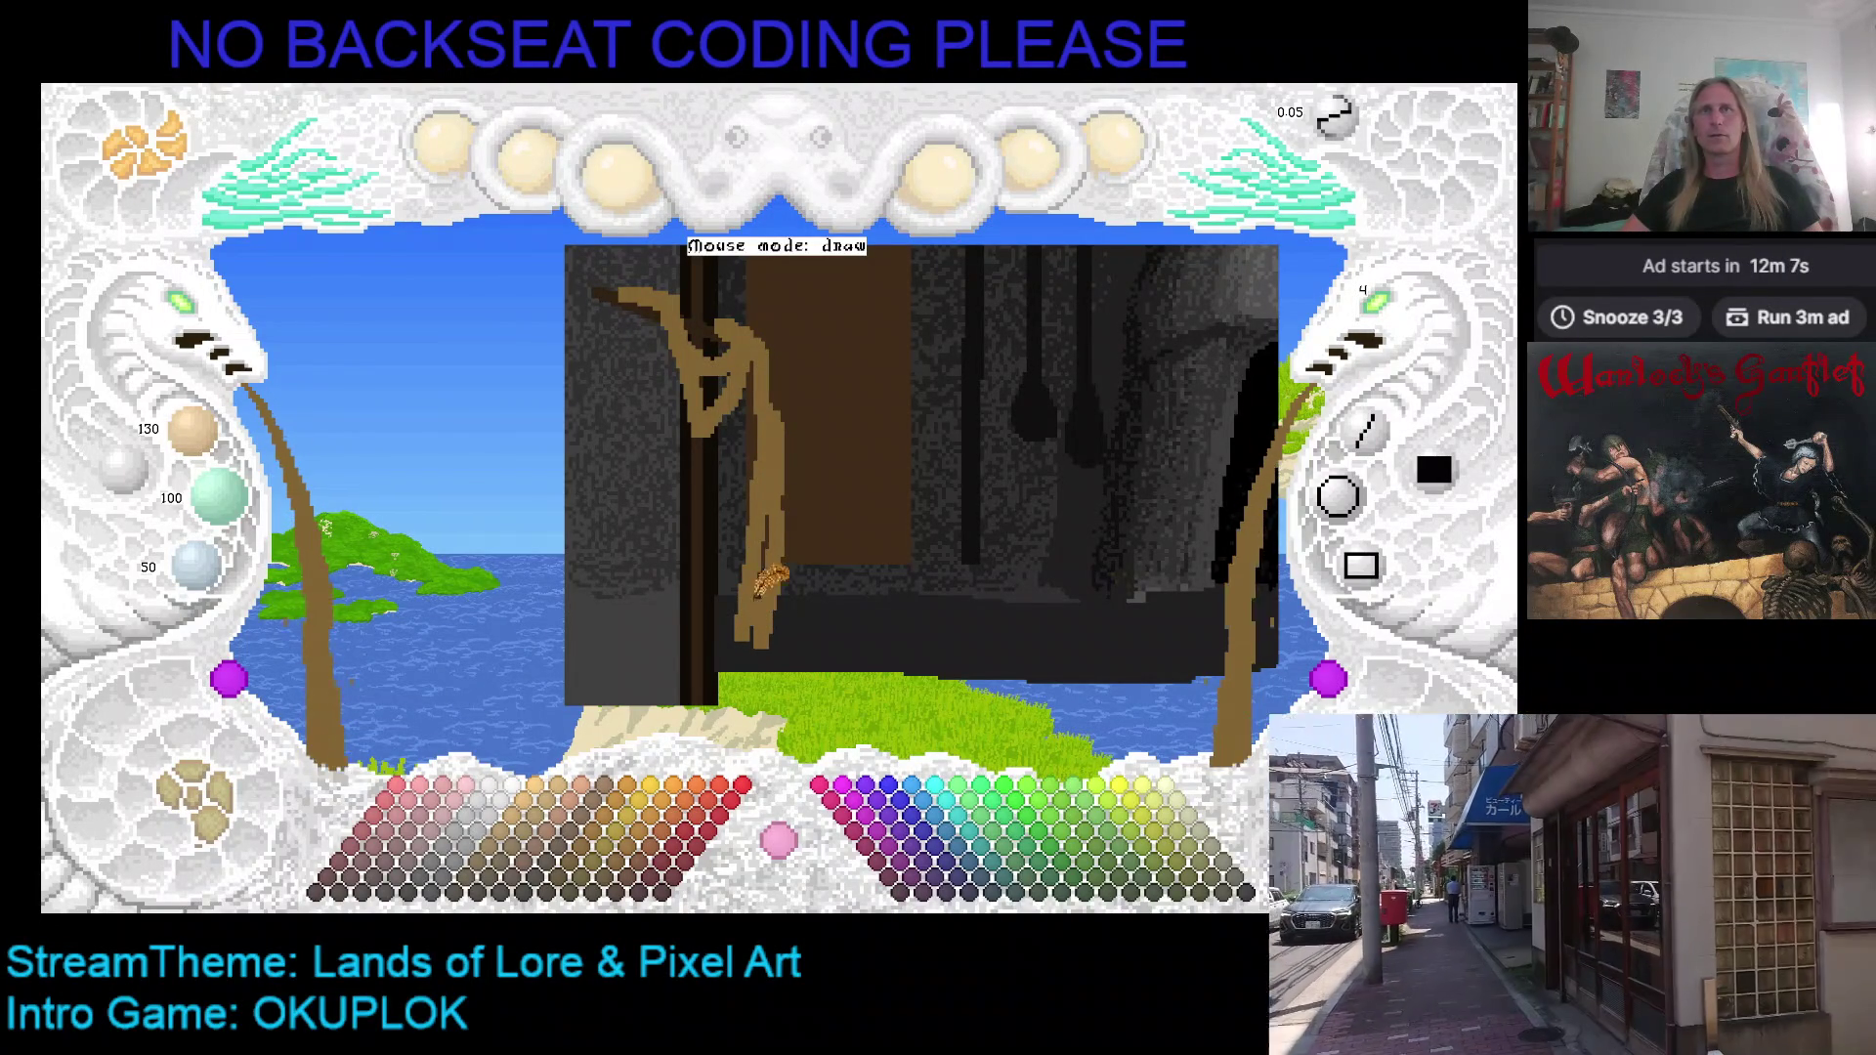
mouse_move(797, 381)
mouse_down()
mouse_move(794, 469)
mouse_move(779, 425)
mouse_up()
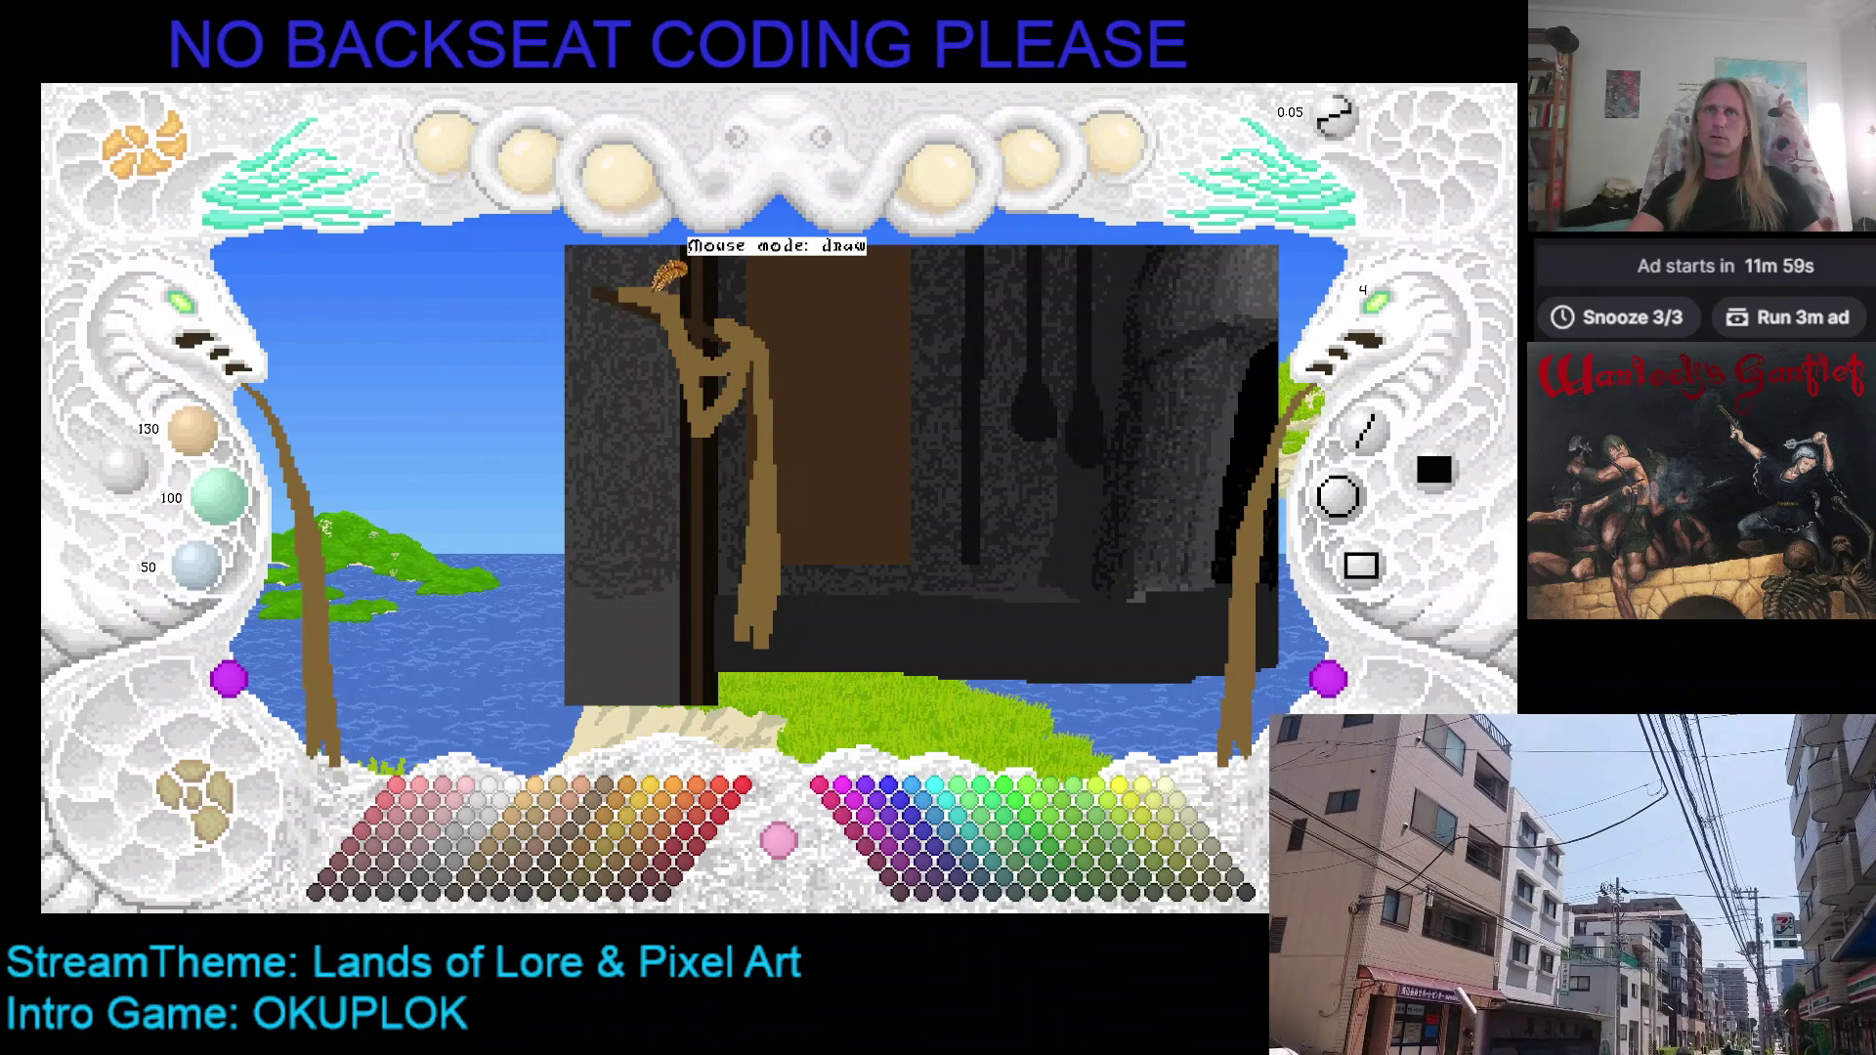
mouse_move(645, 284)
mouse_down()
mouse_move(684, 391)
mouse_move(660, 293)
mouse_up()
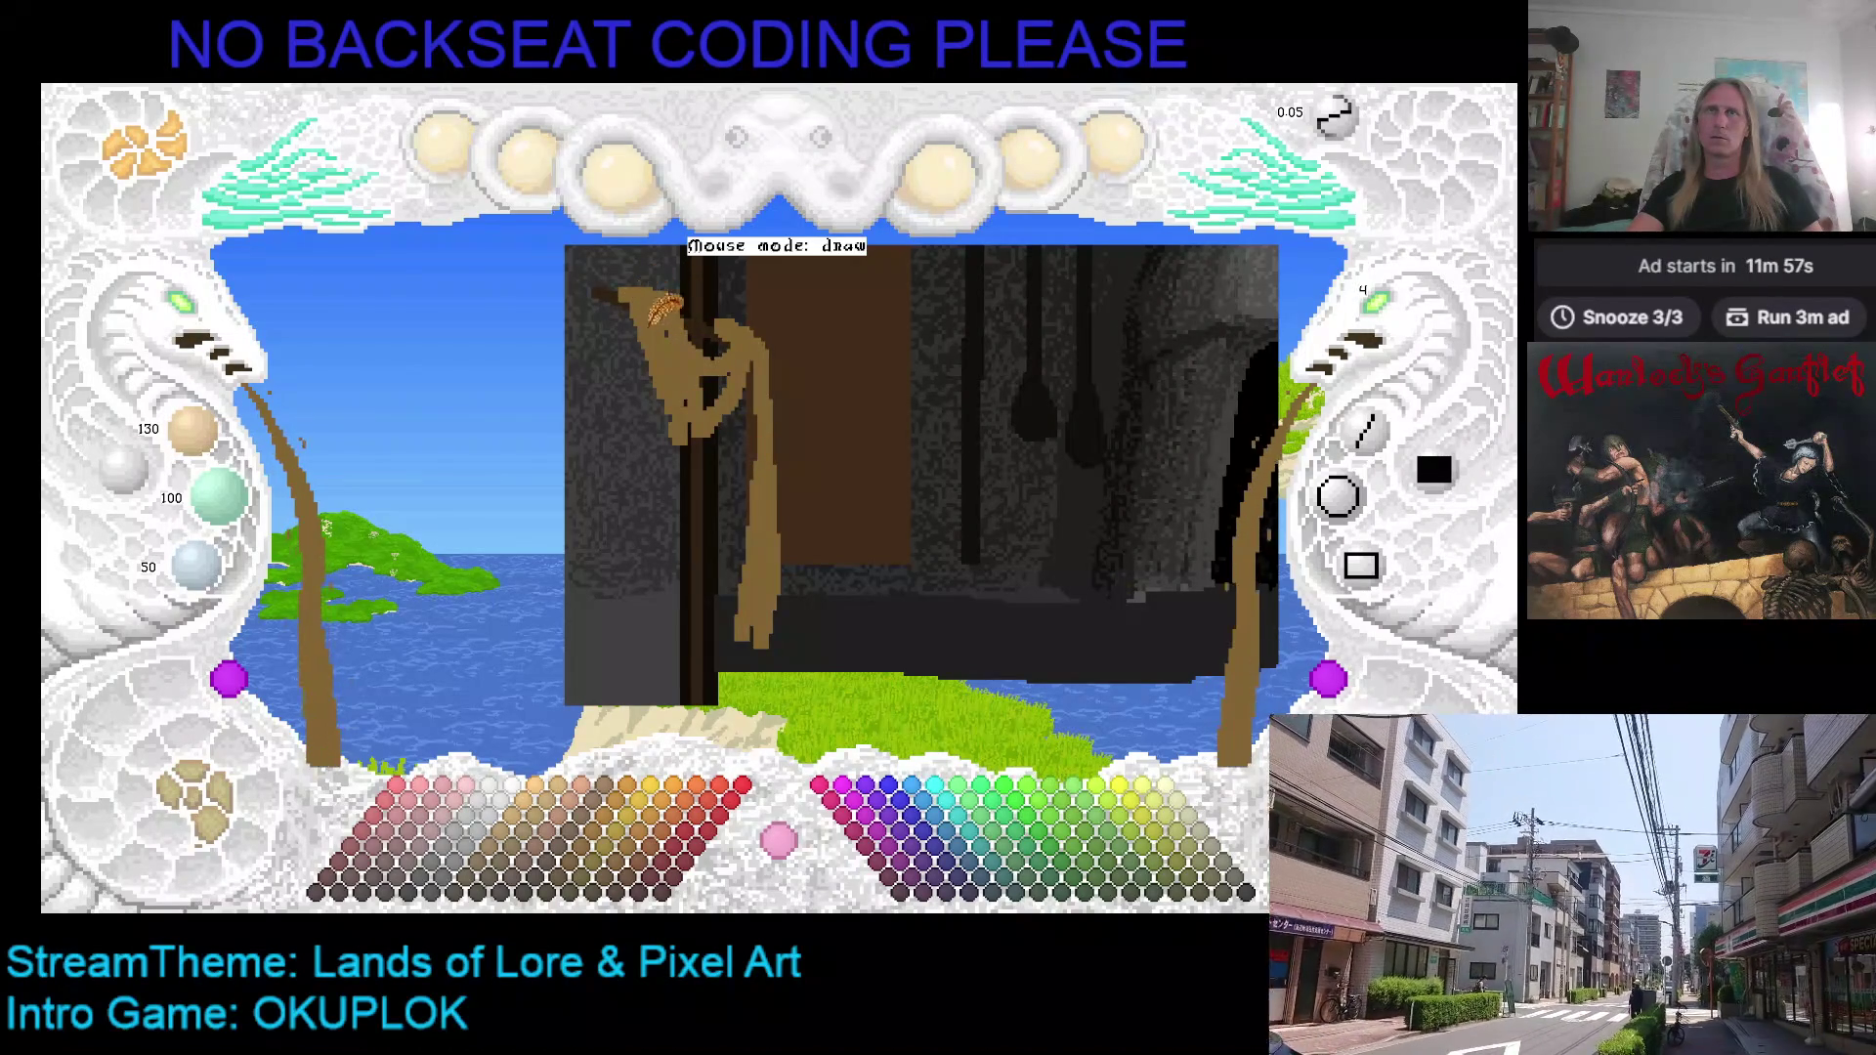
drag(667, 436, 637, 298)
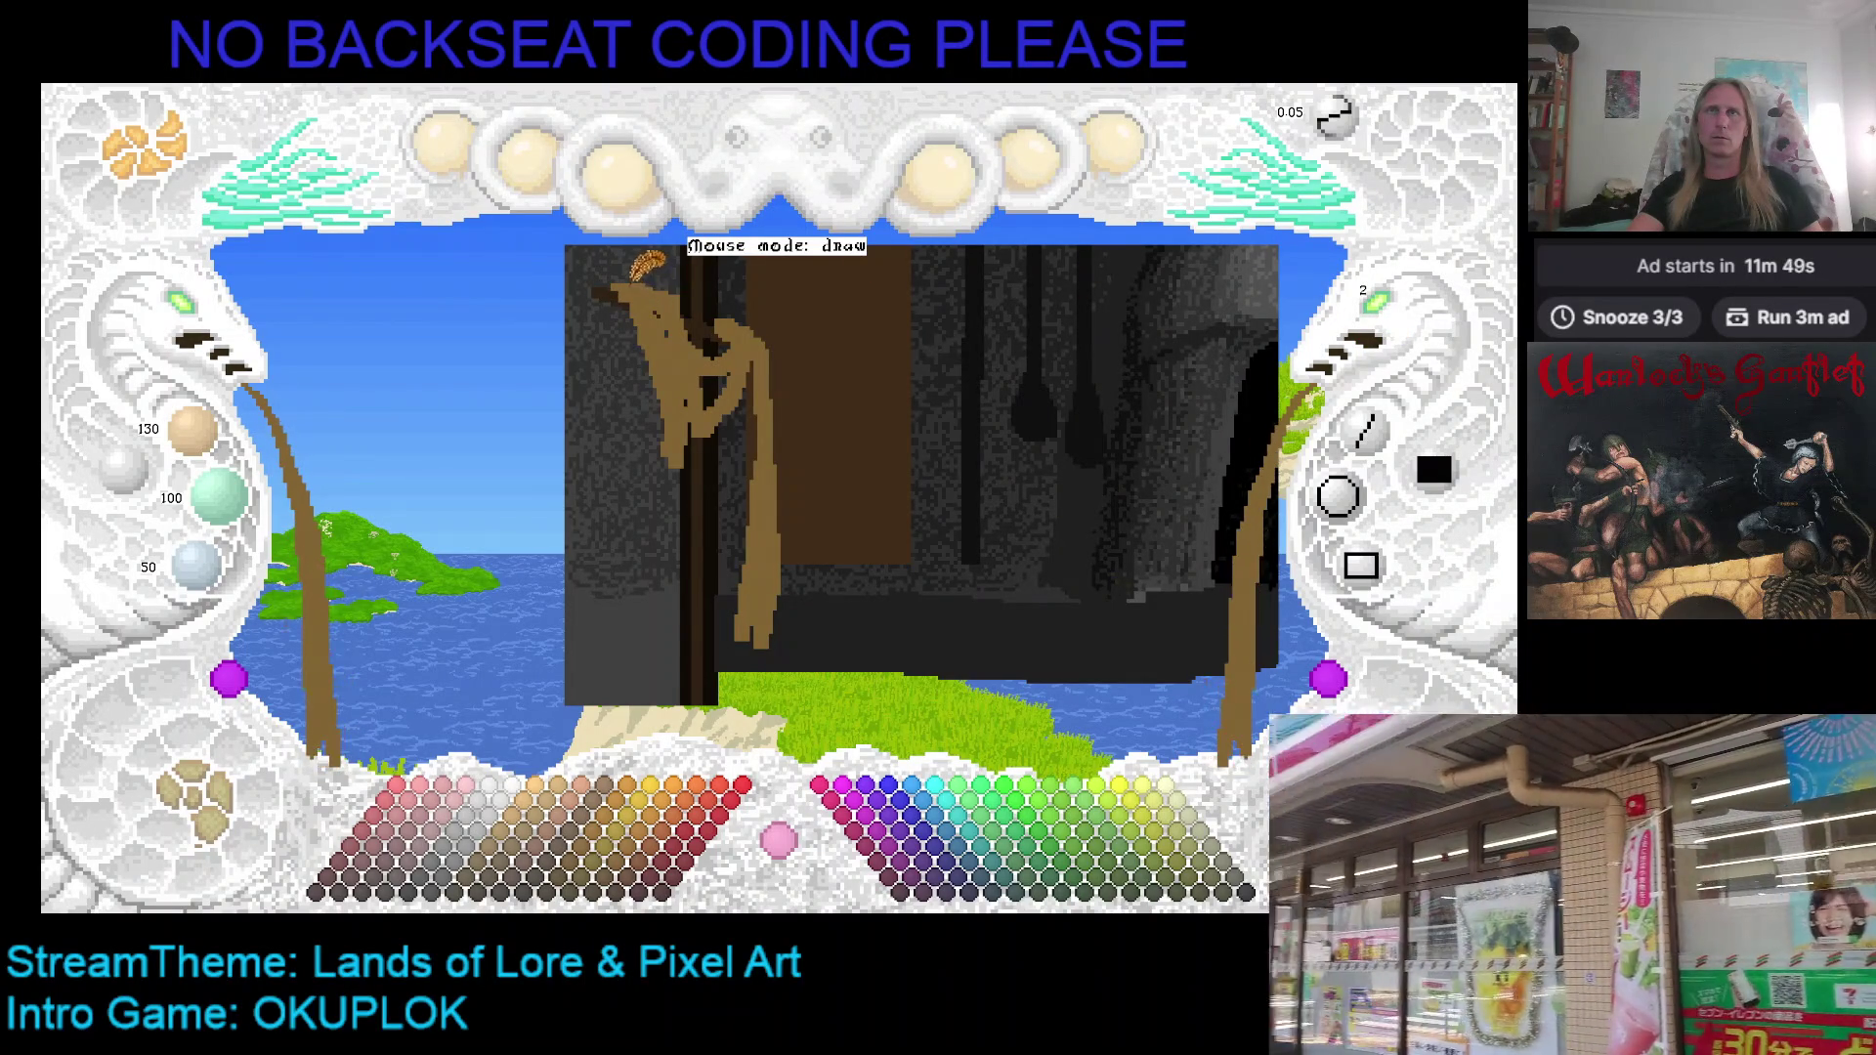
mouse_move(640, 401)
mouse_down()
mouse_move(607, 337)
mouse_move(620, 298)
mouse_up()
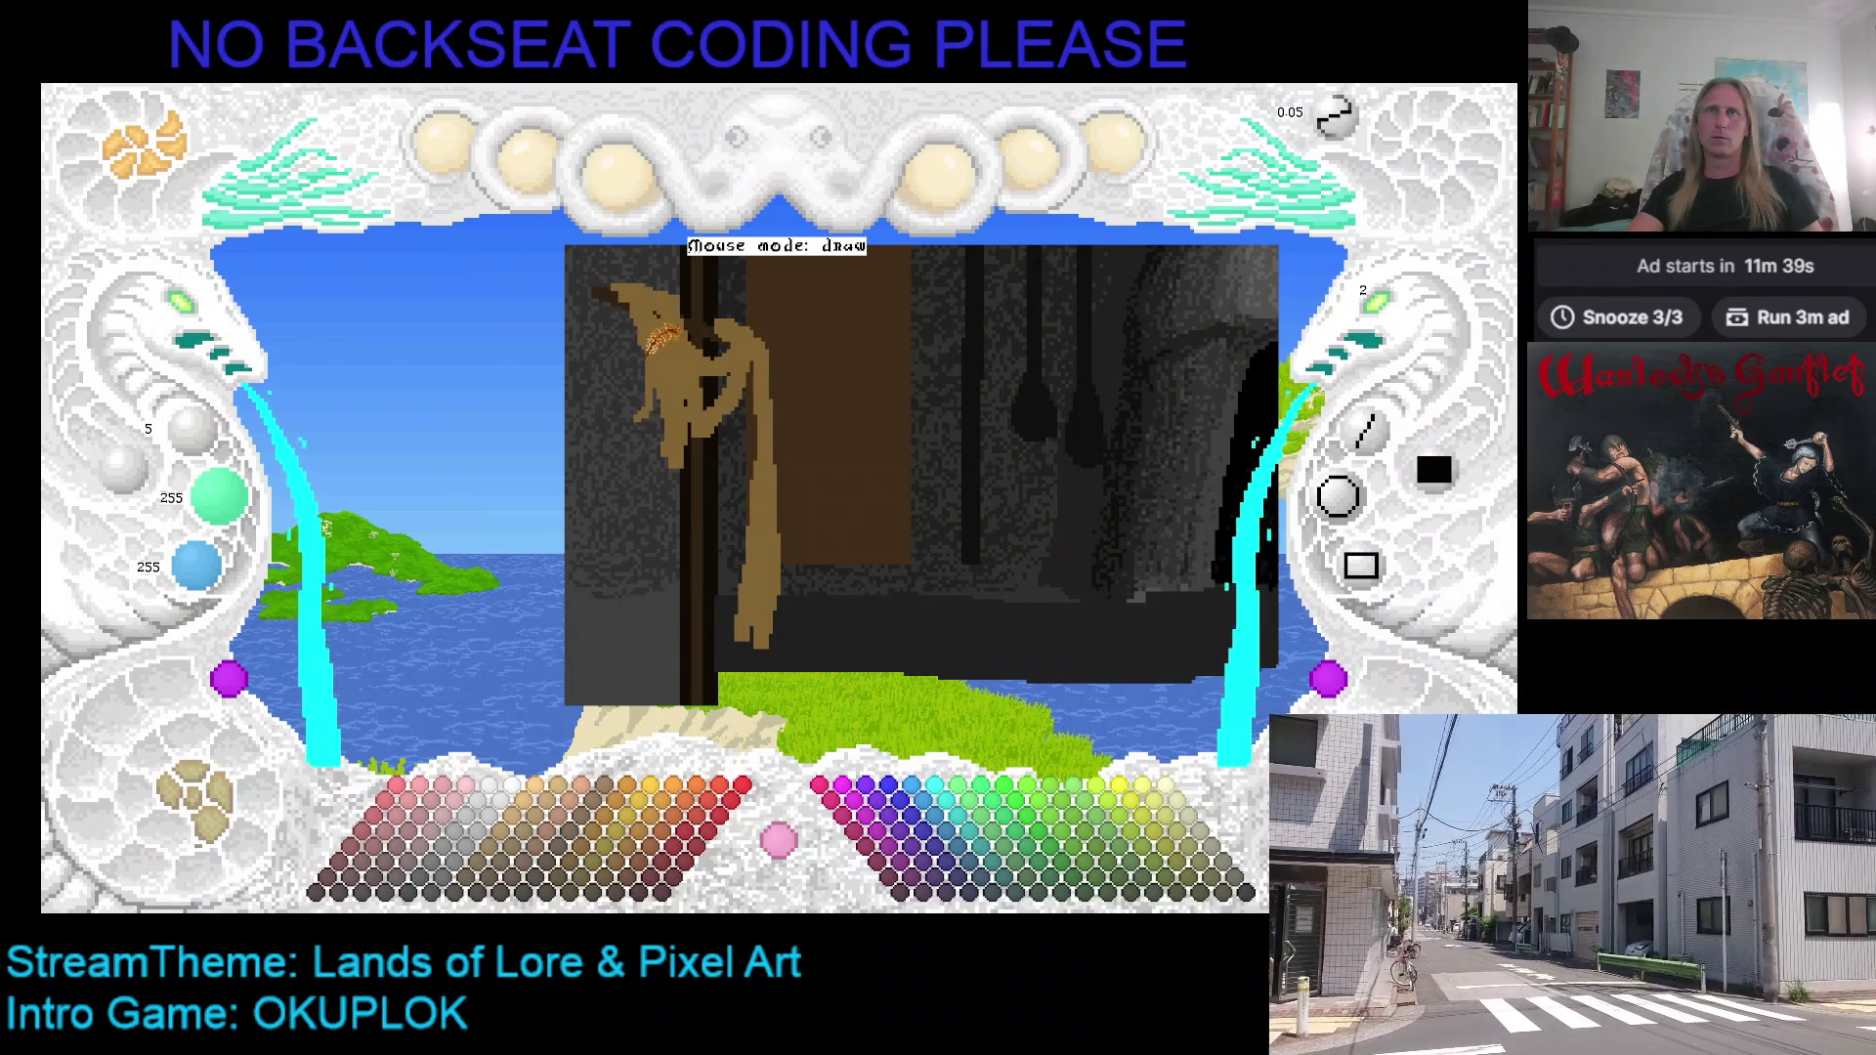
Step: Sample the tan rope colour from the picture and exit the paint program back to Visual Studio
right_click(660, 354)
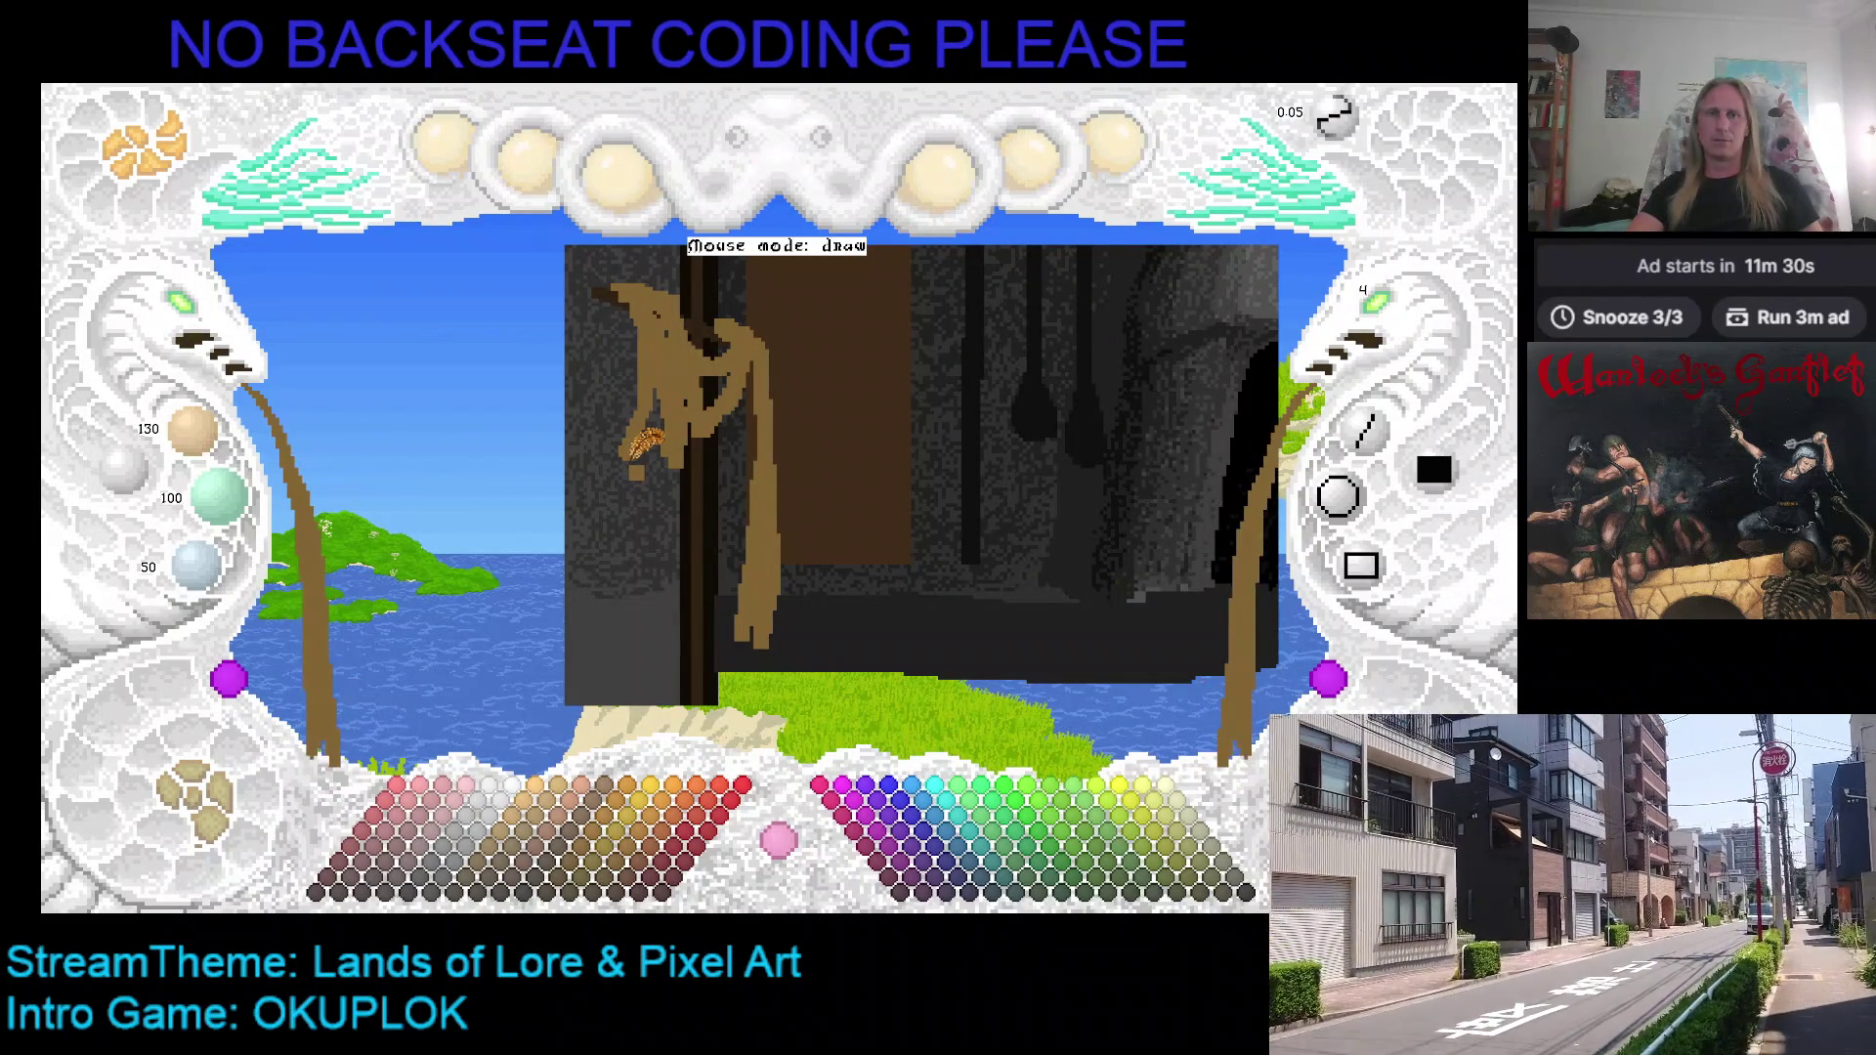
mouse_move(640, 445)
mouse_down()
mouse_move(772, 373)
mouse_move(733, 440)
mouse_up()
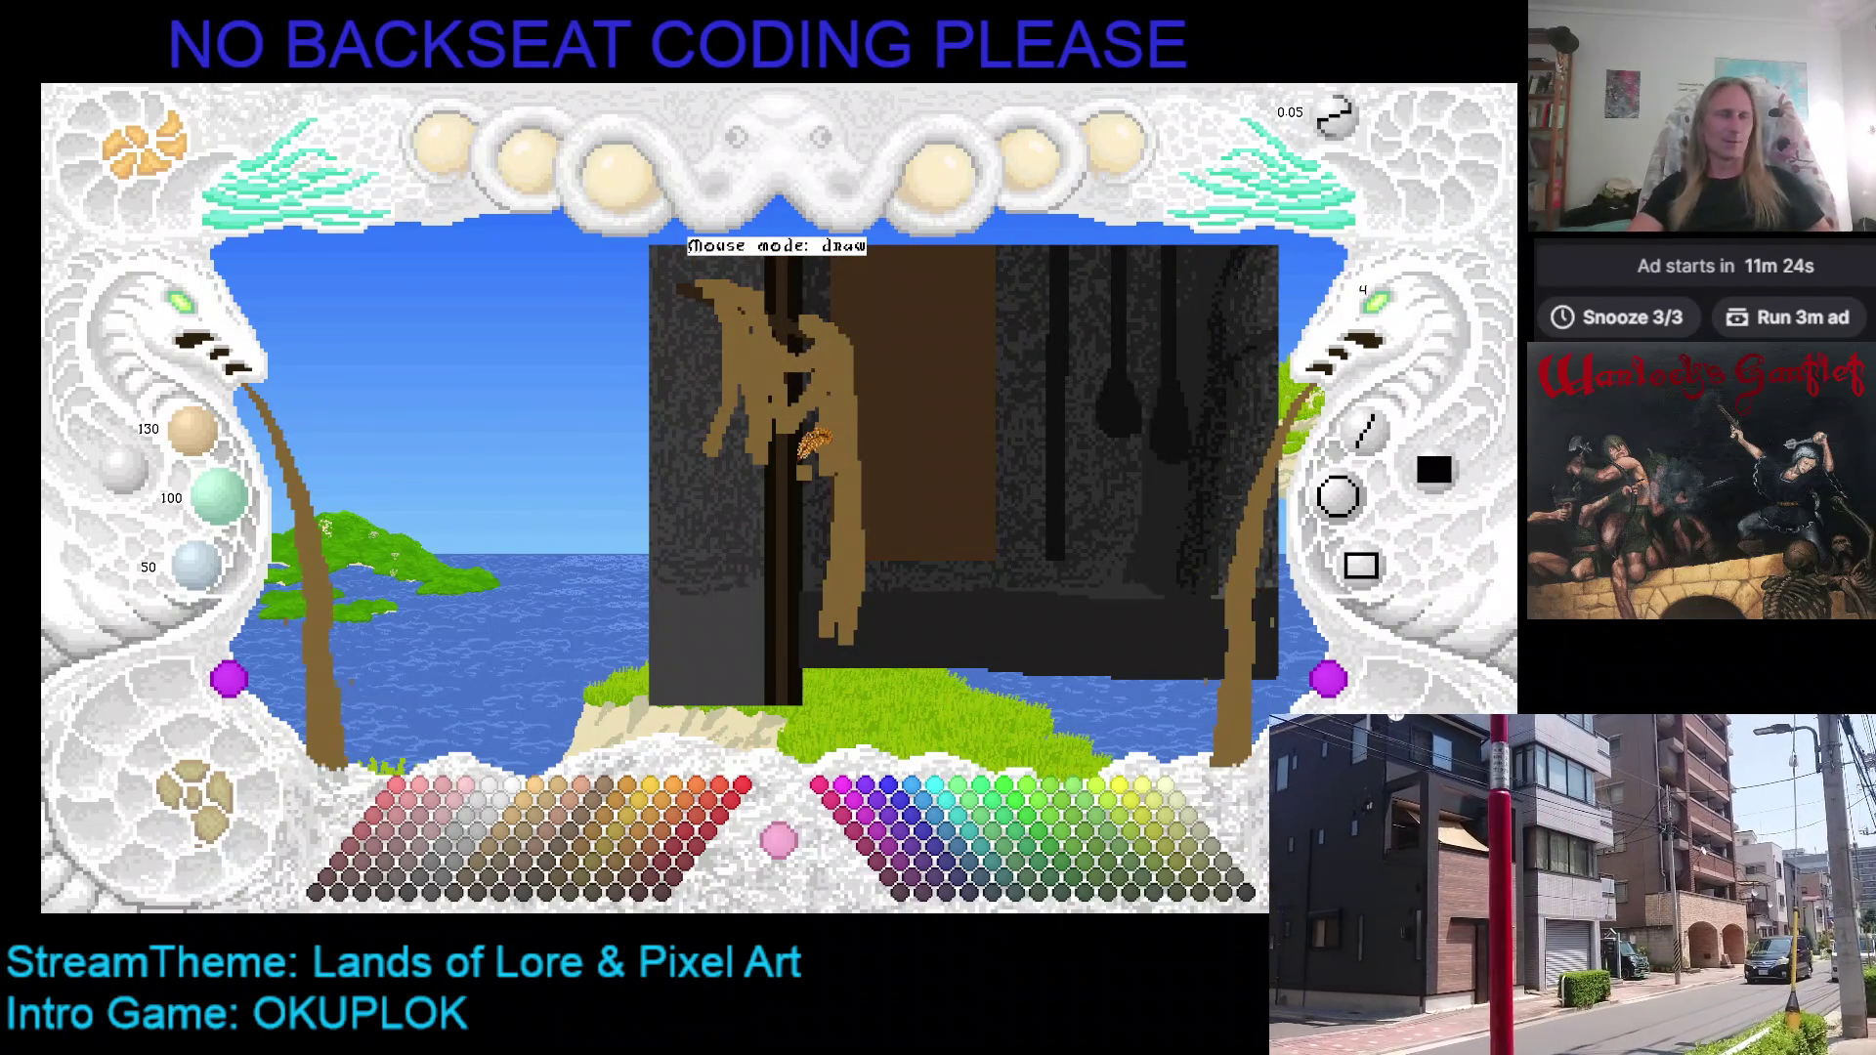
key(Escape)
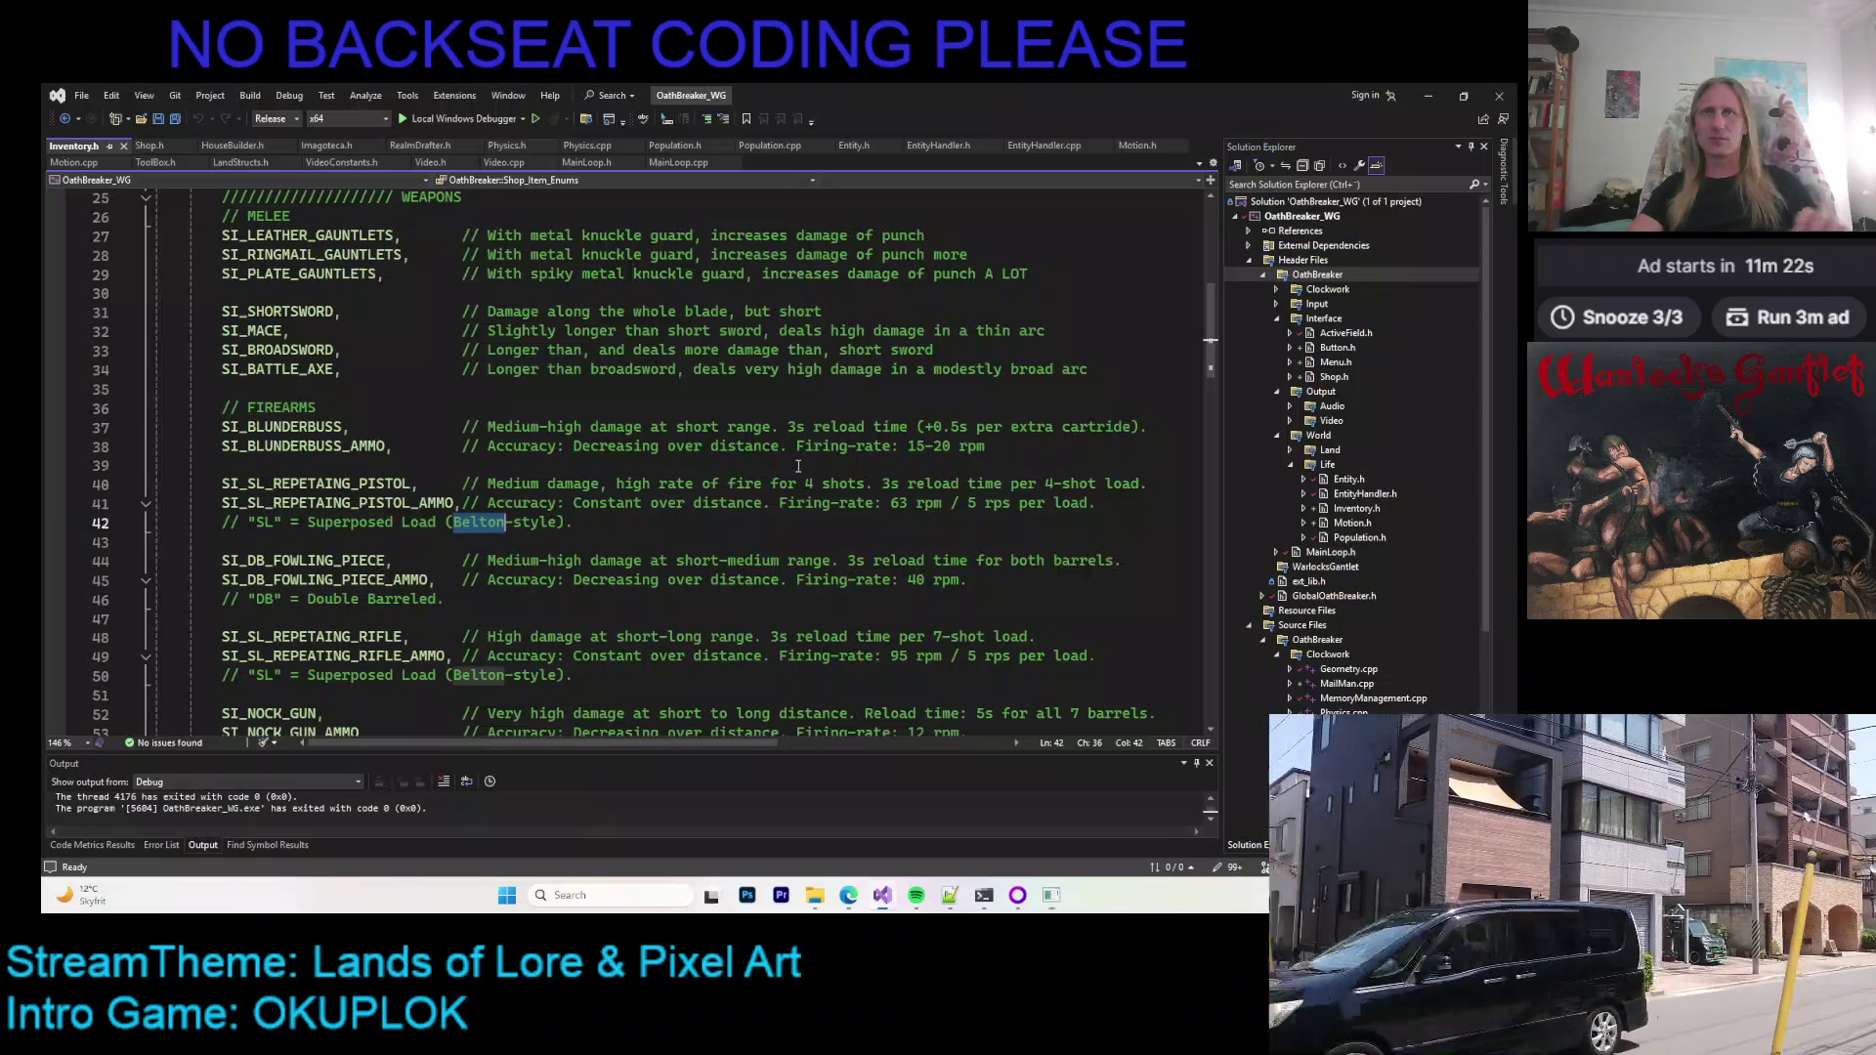
Step: In Chrome, replace the smörgåsbord image search with 'gambeson hauberk'
mouse_move(869, 903)
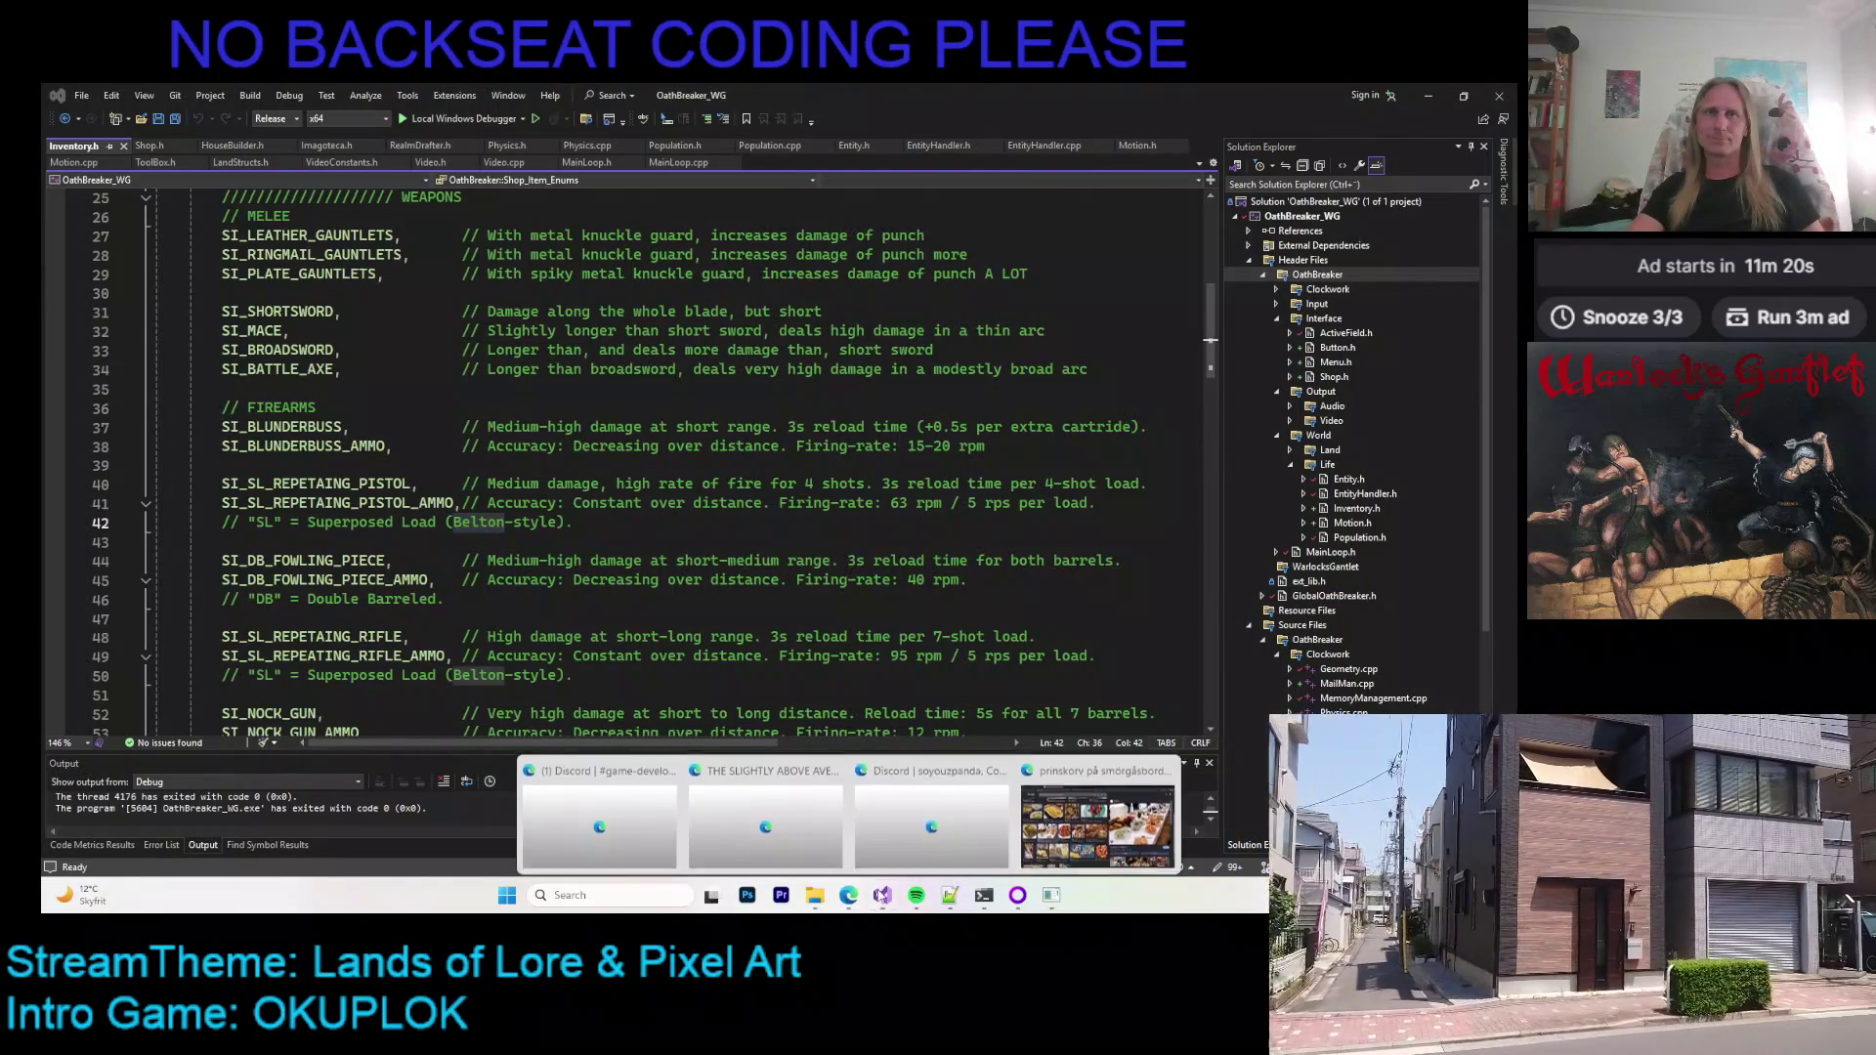
click(1094, 831)
drag(257, 163, 219, 168)
text(gambeson hauber)
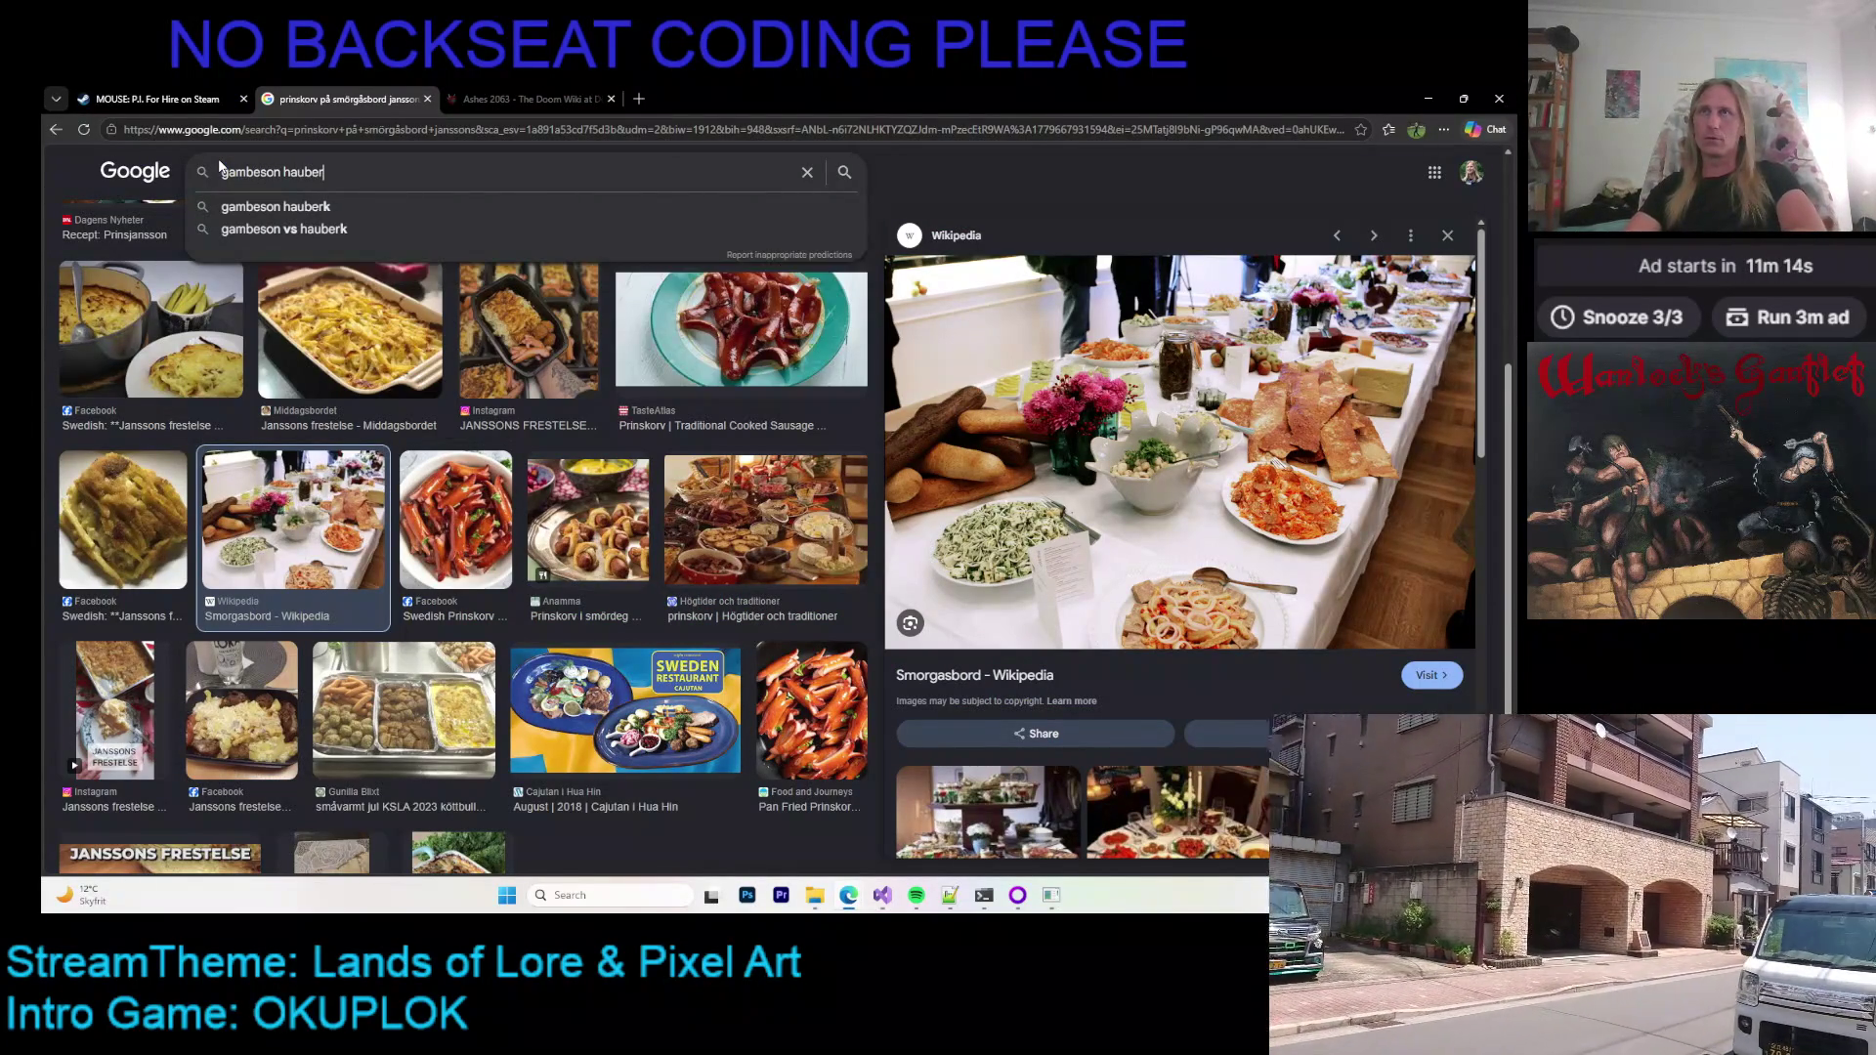
key(Return)
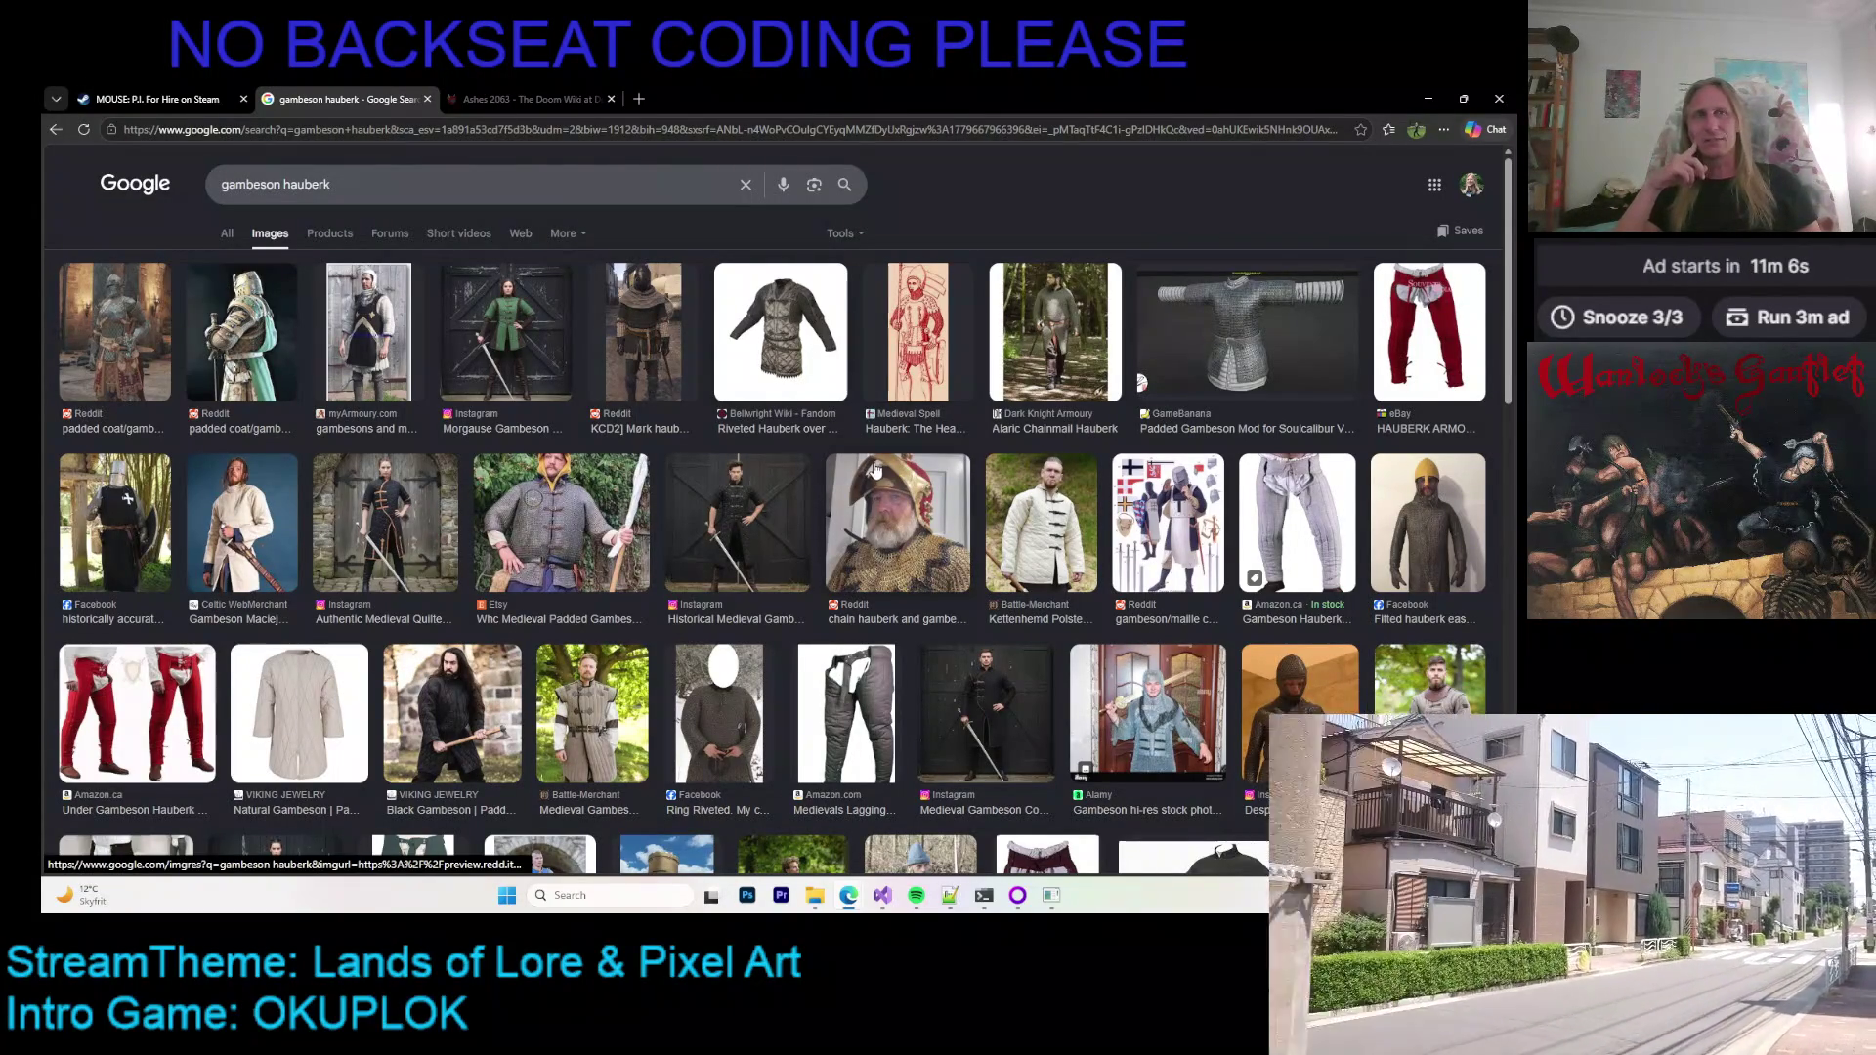
Step: Preview the Battle-Merchant, black, Kettenhemd and Maciejowski Bible gambeson results
scroll(876, 470, down, 1)
click(592, 635)
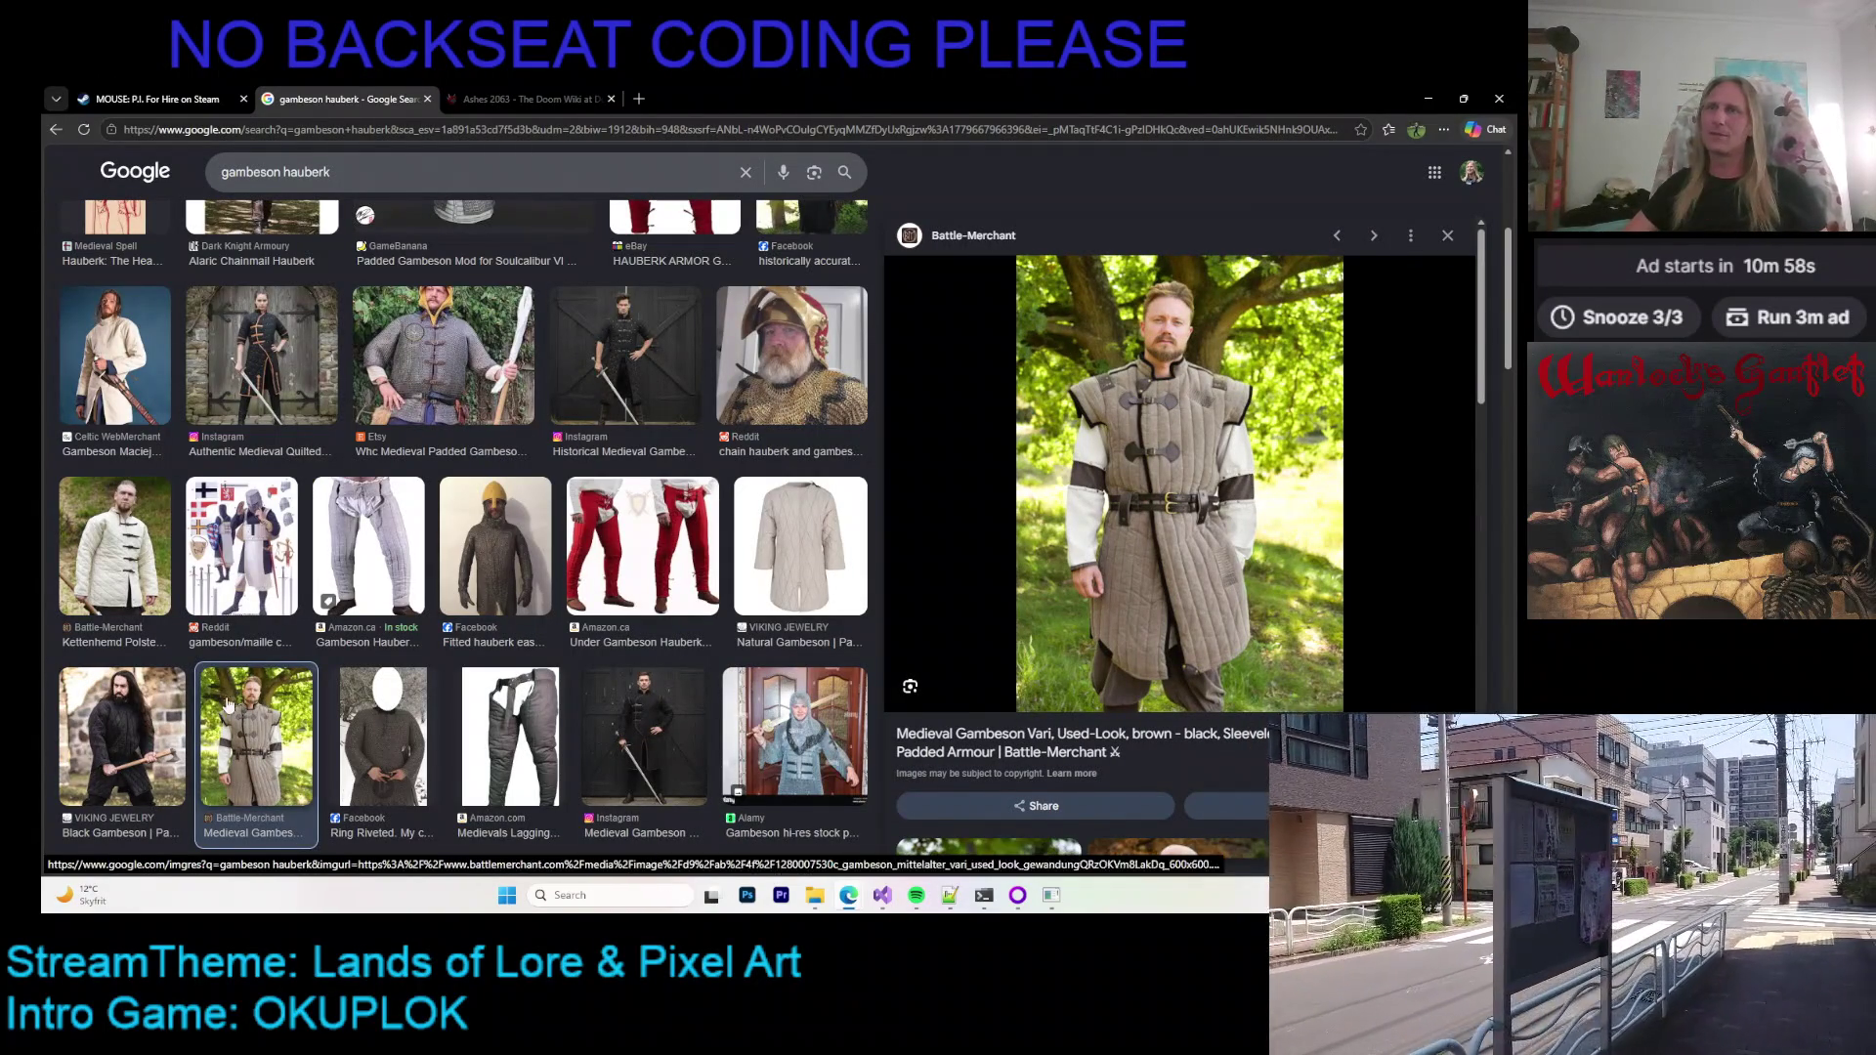
click(110, 706)
click(109, 549)
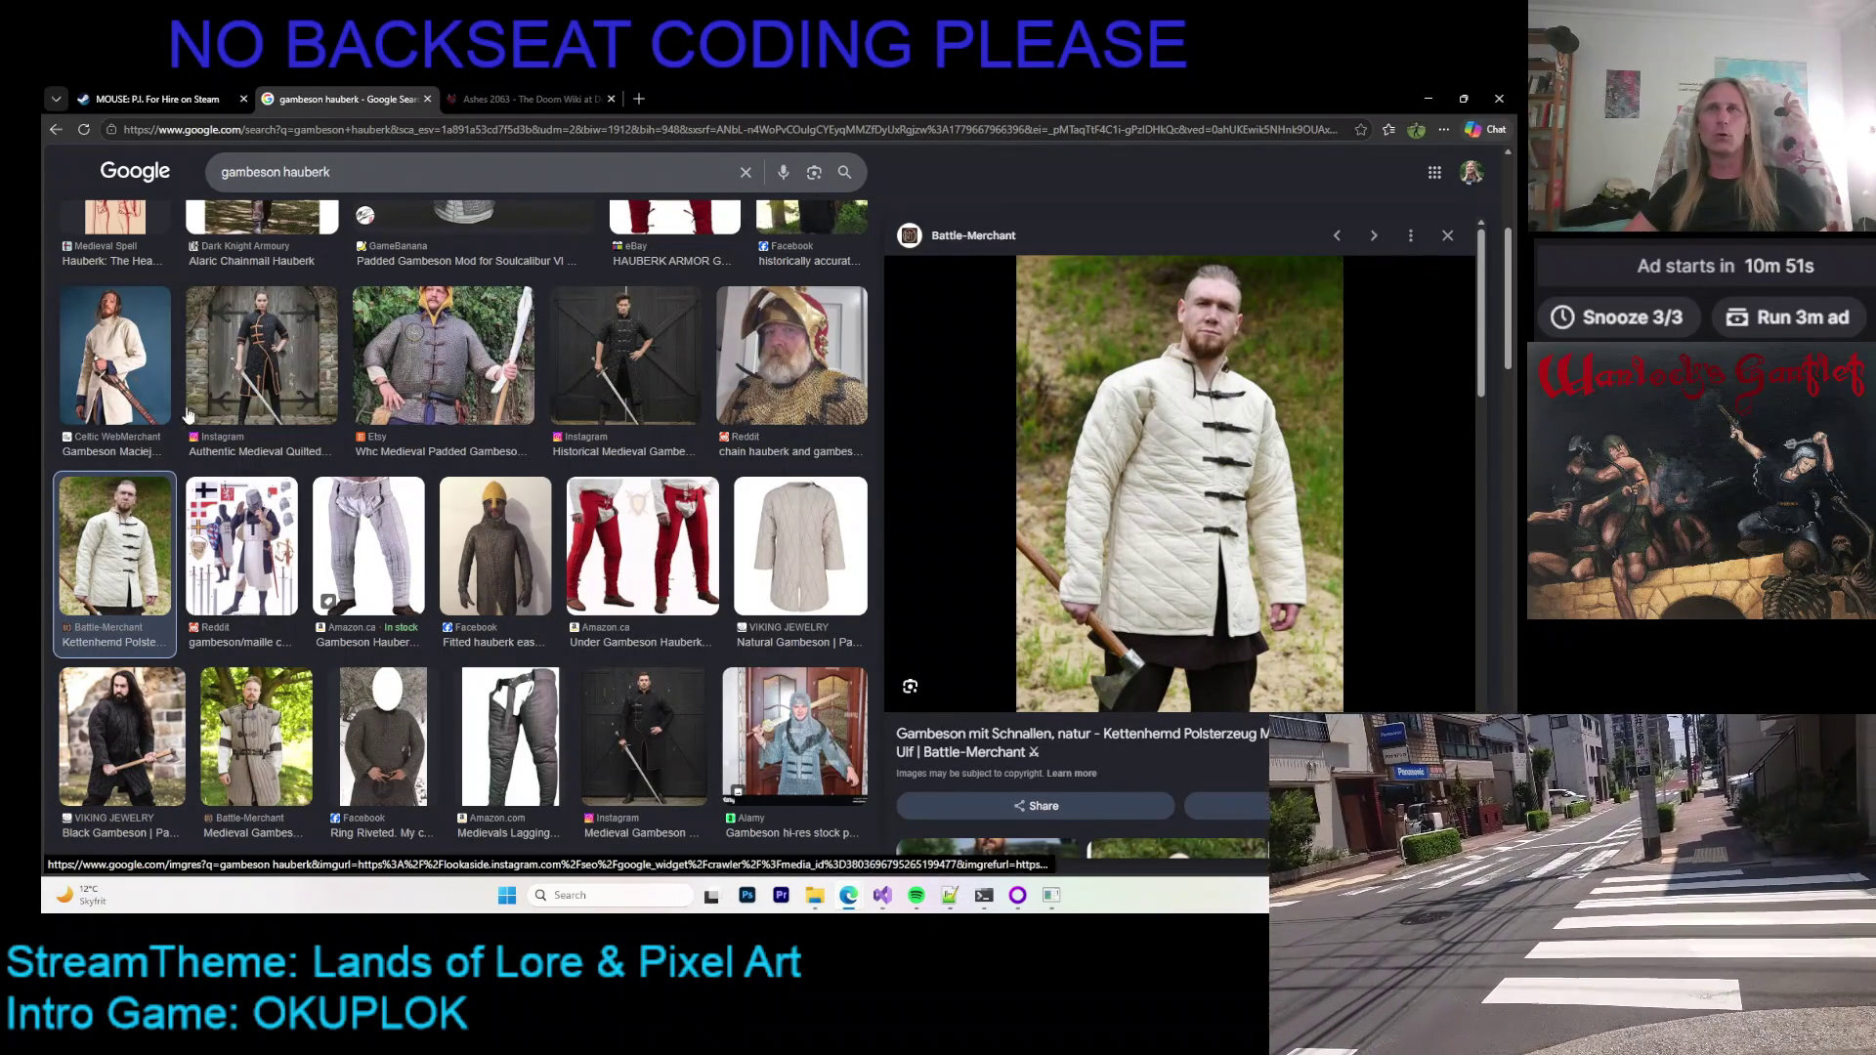
click(104, 377)
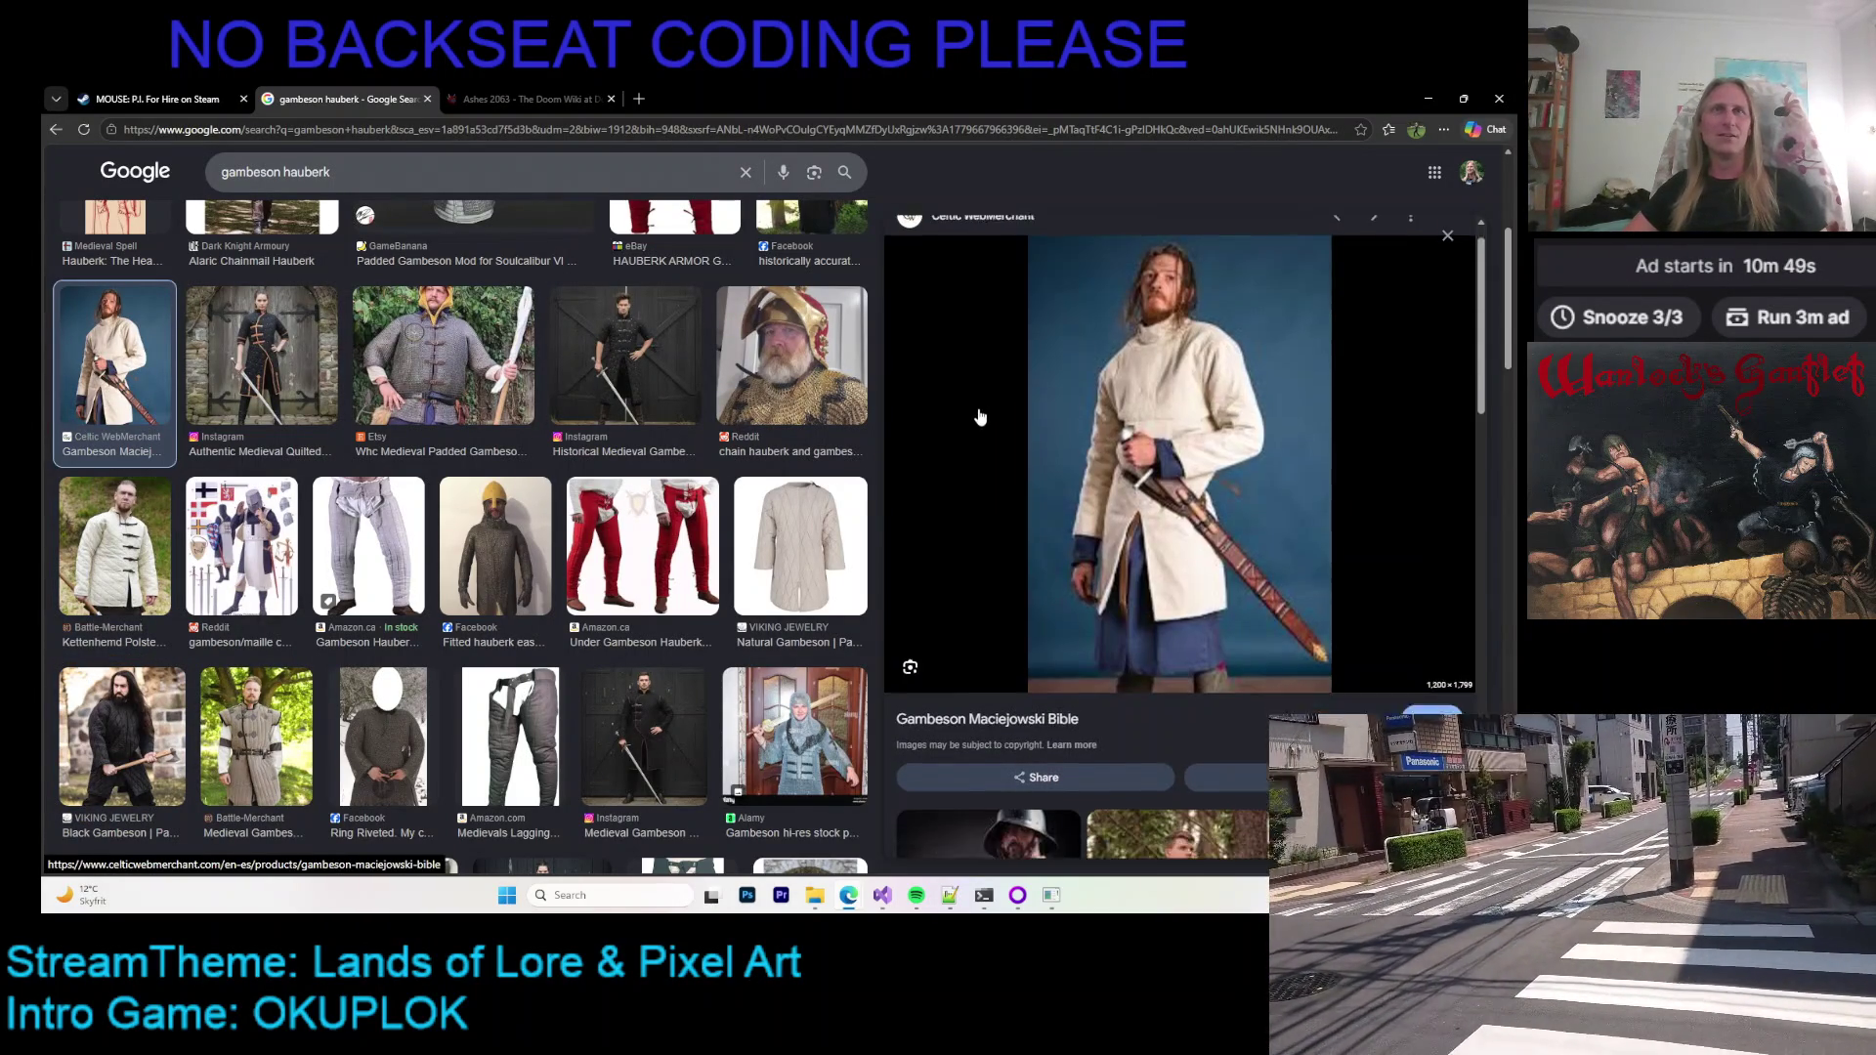
Step: Preview the Medieval Extreme hard linen gambeson, then the sleeveless Battle-Merchant gambeson again
scroll(977, 420, down, 3)
scroll(980, 431, down, 3)
scroll(980, 431, down, 3)
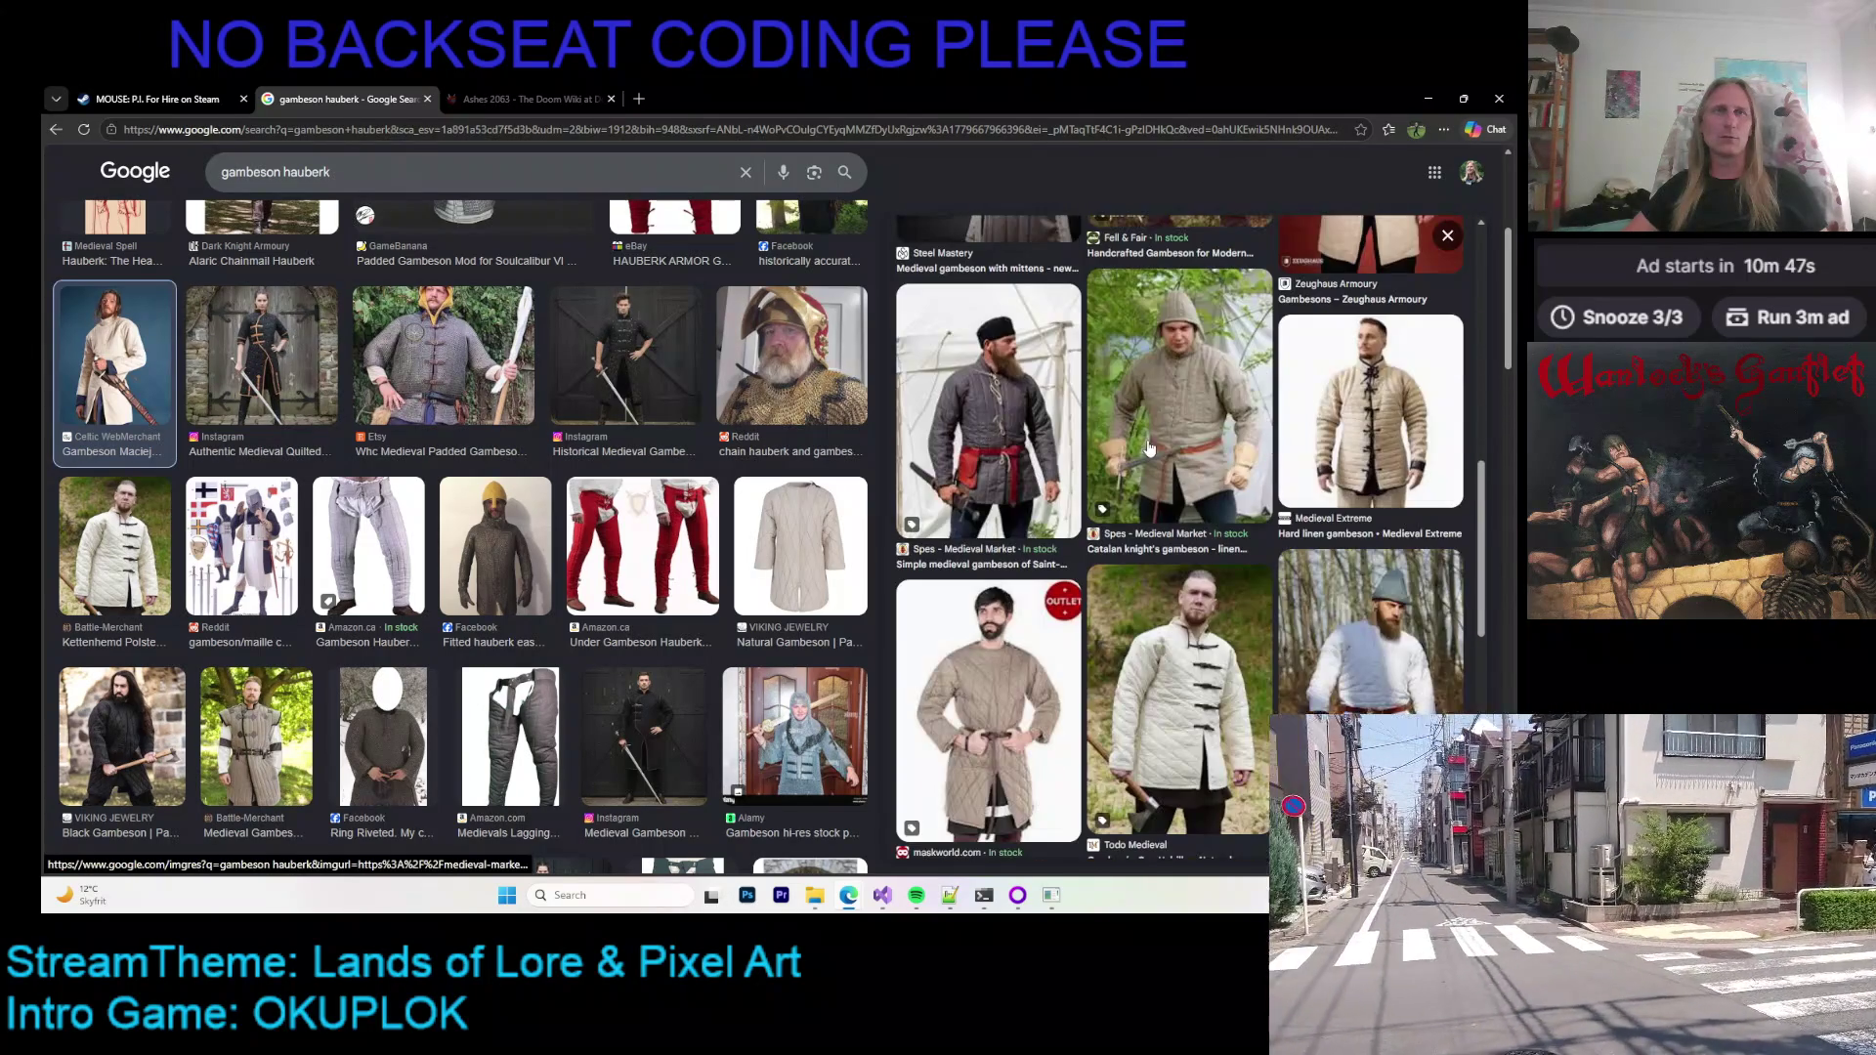
click(1339, 399)
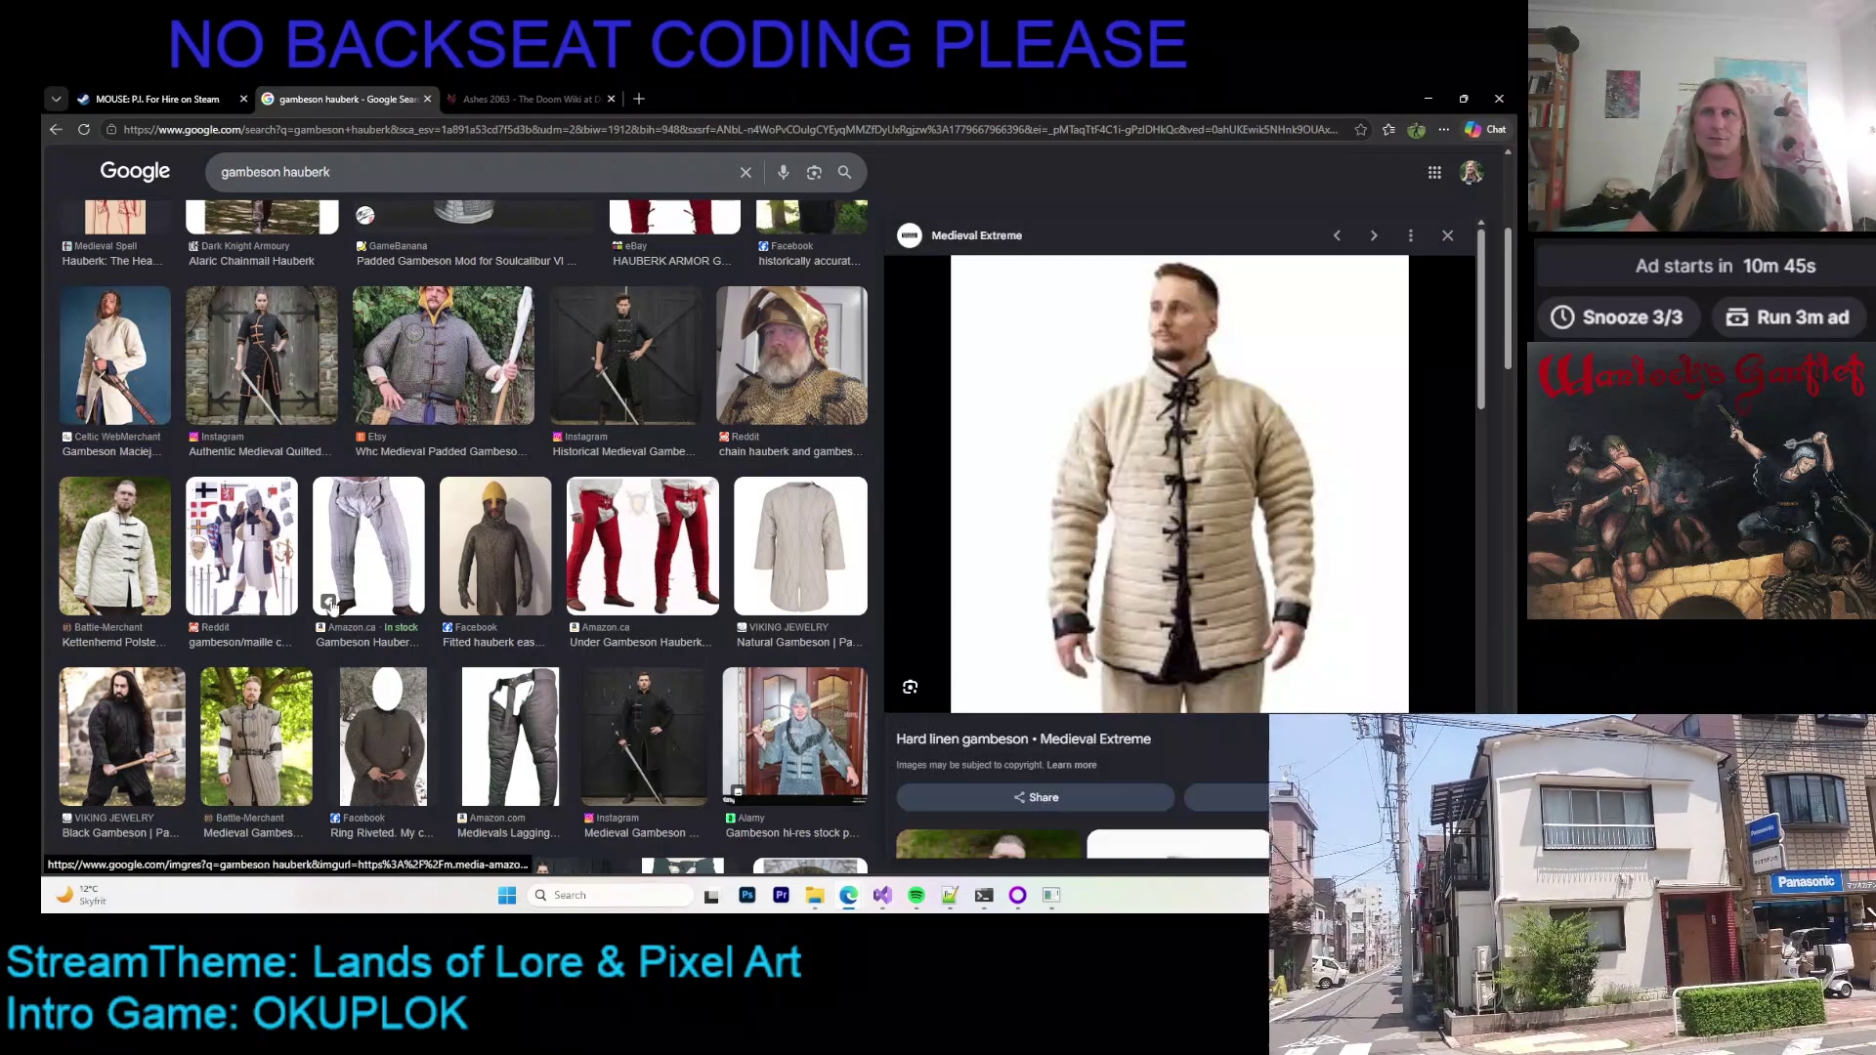
click(253, 695)
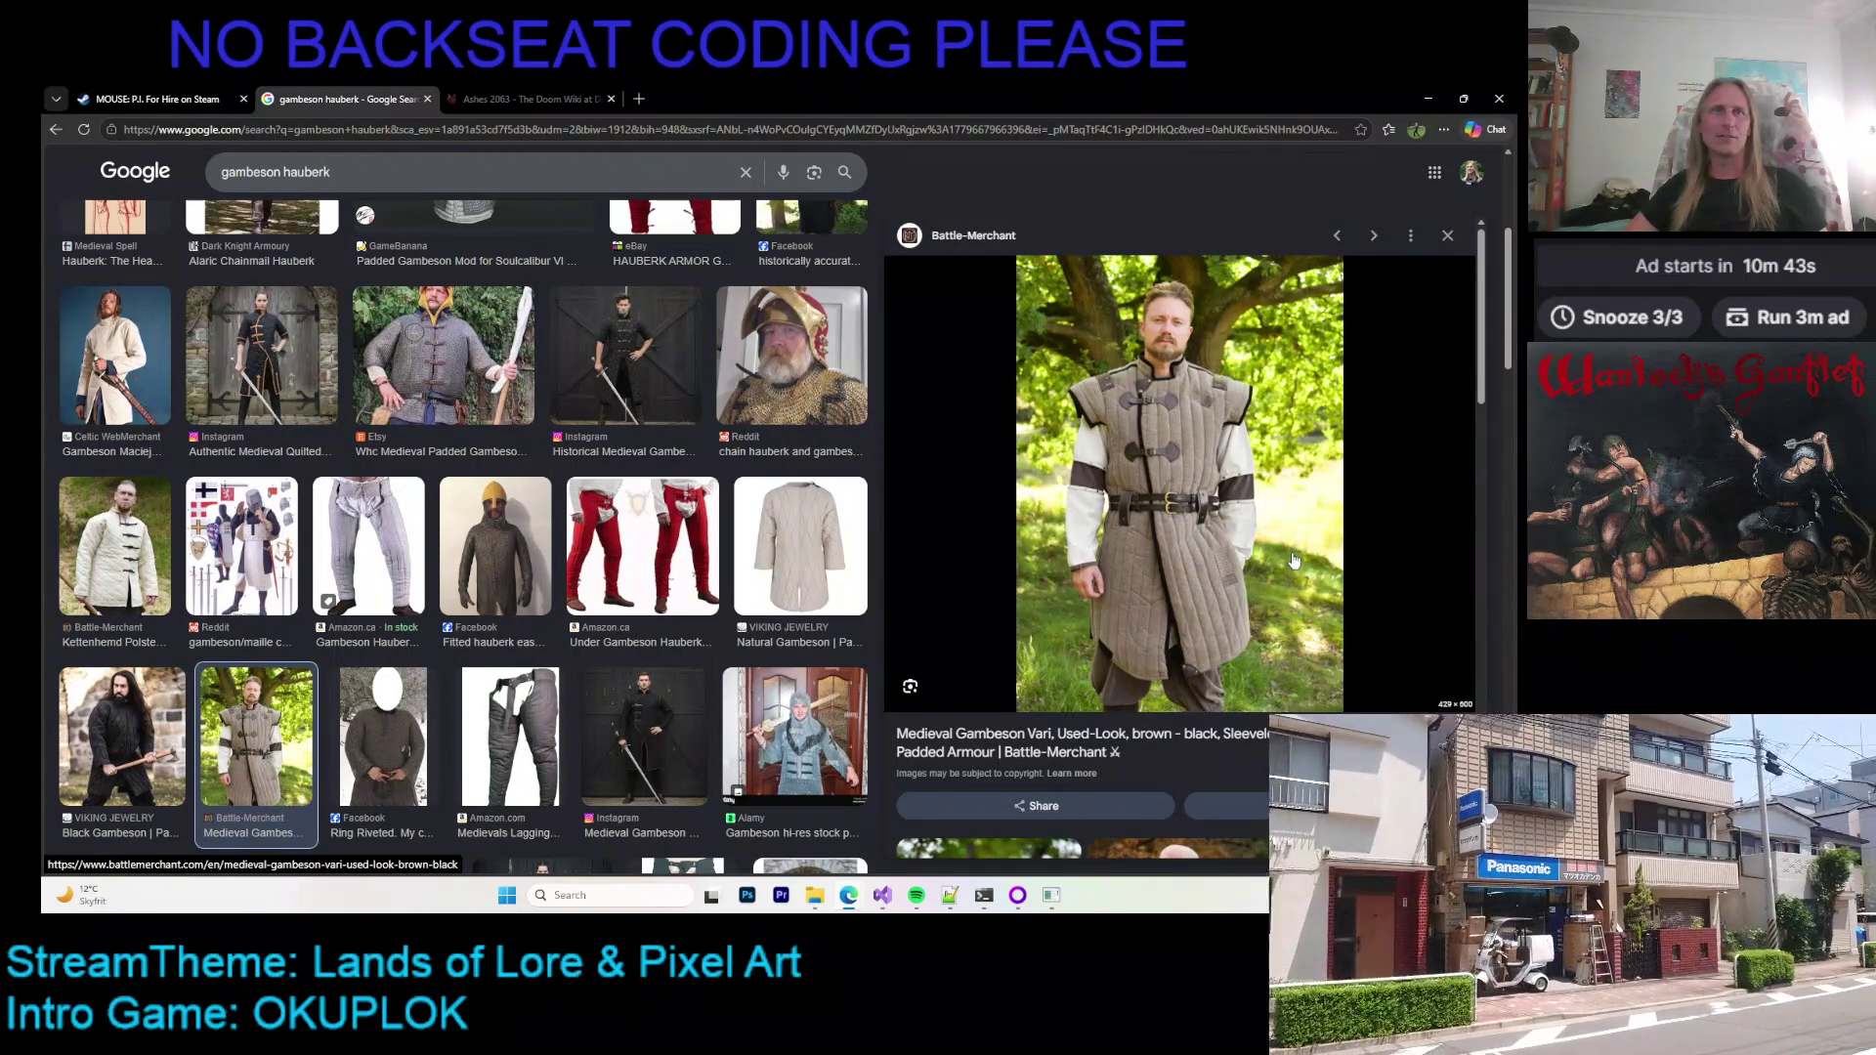
Step: Scroll the Battle-Merchant preview's related images and open the full related-images page
scroll(1202, 420, down, 4)
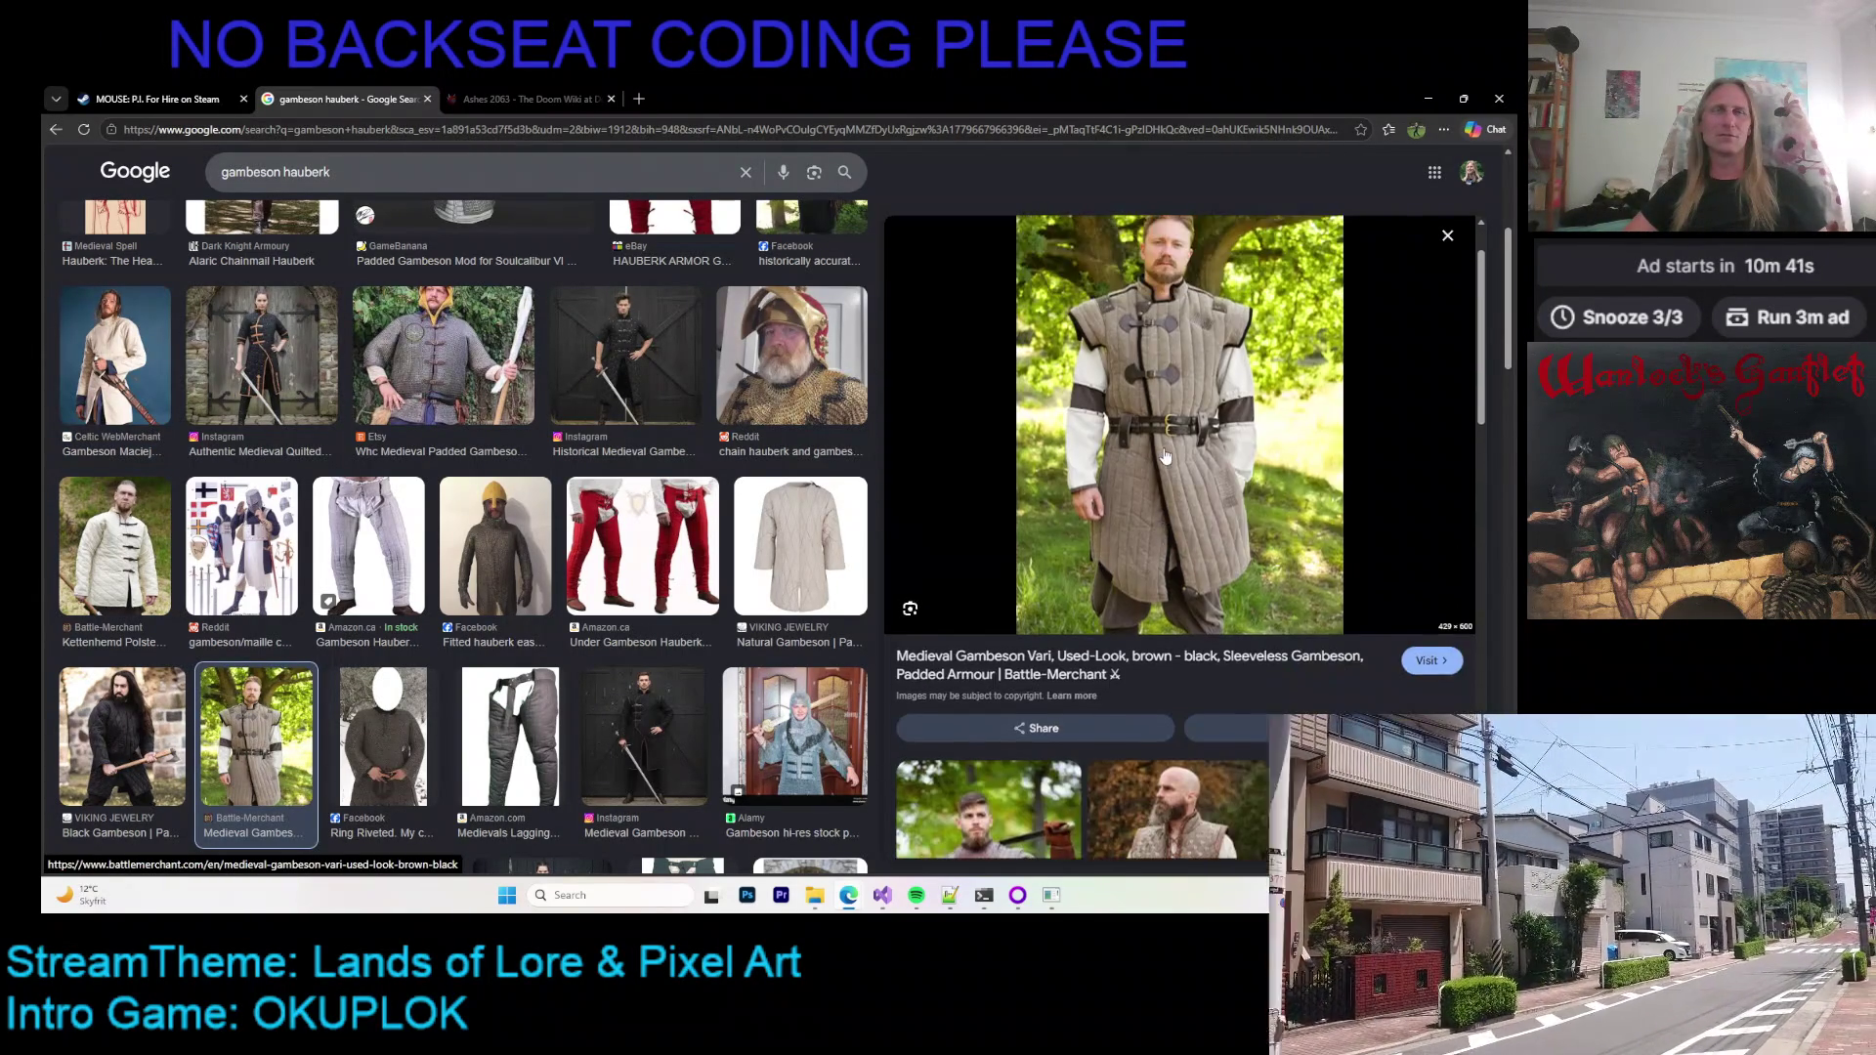
scroll(1157, 443, down, 5)
scroll(1157, 443, up, 4)
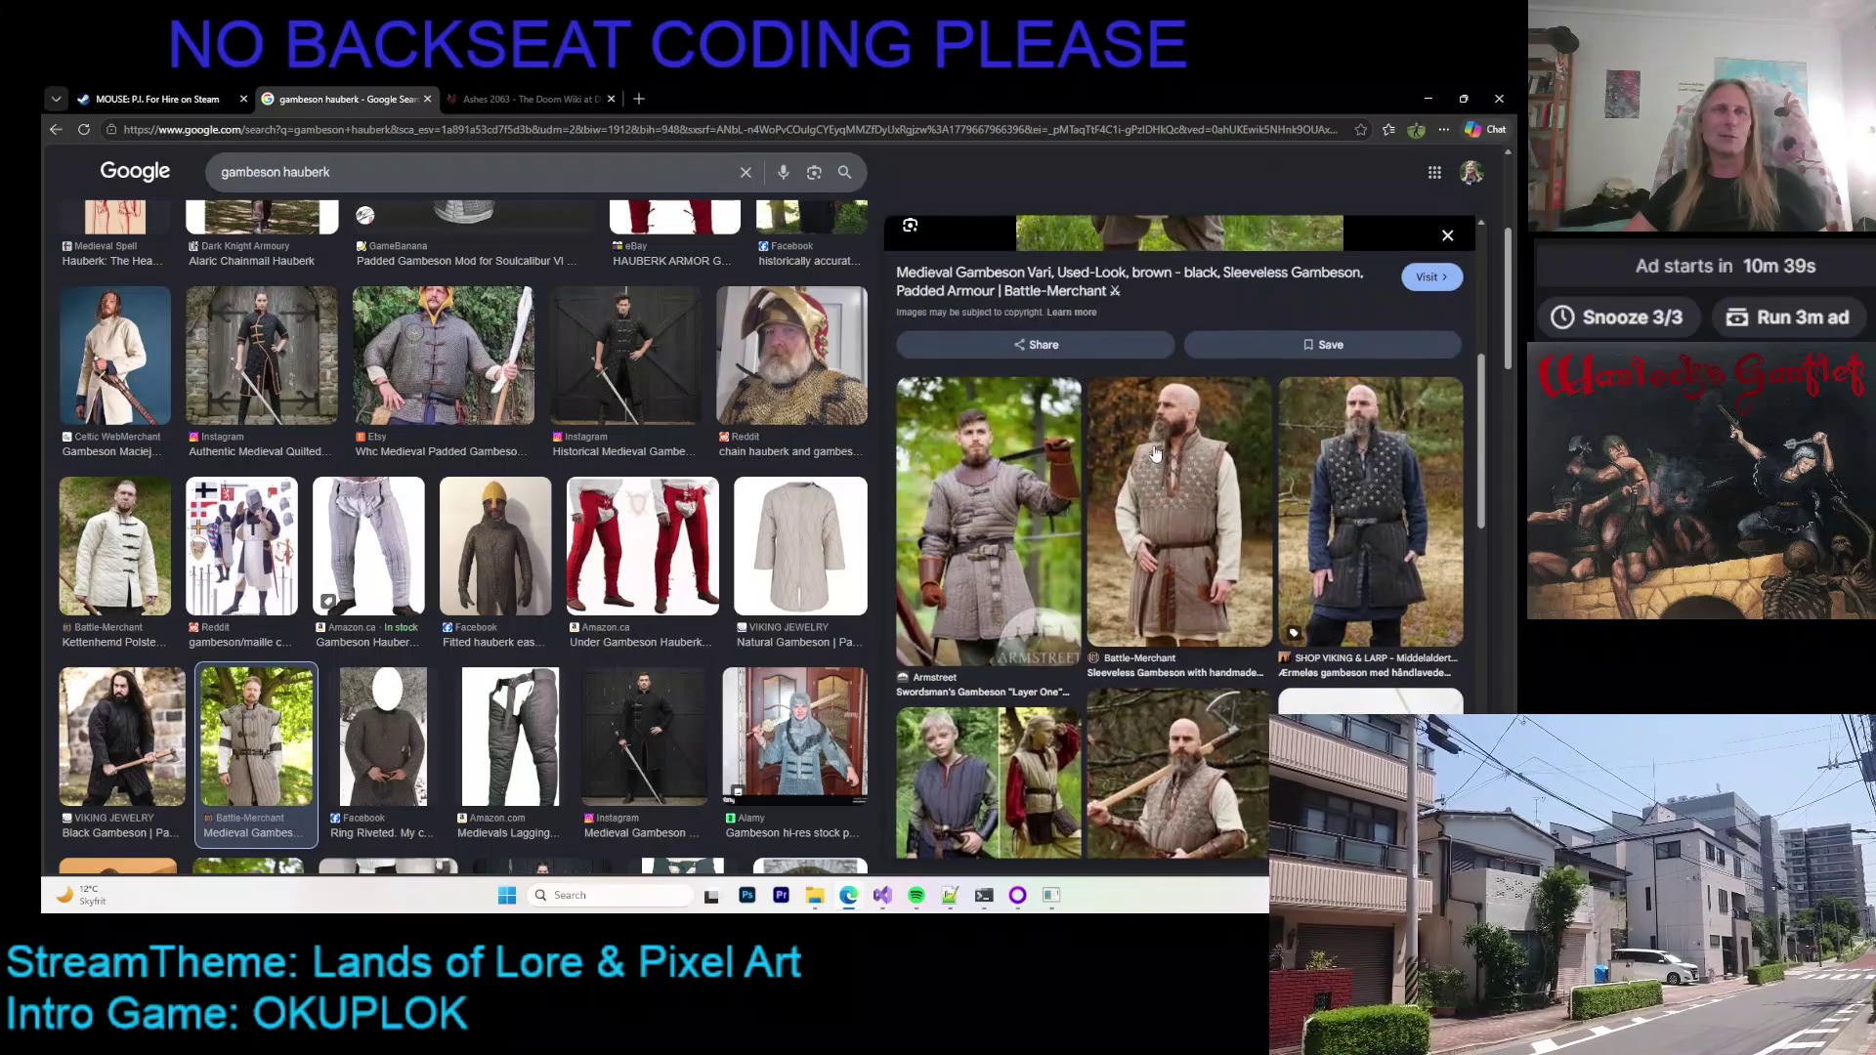
scroll(1150, 457, down, 5)
scroll(1150, 458, down, 5)
scroll(1150, 457, up, 5)
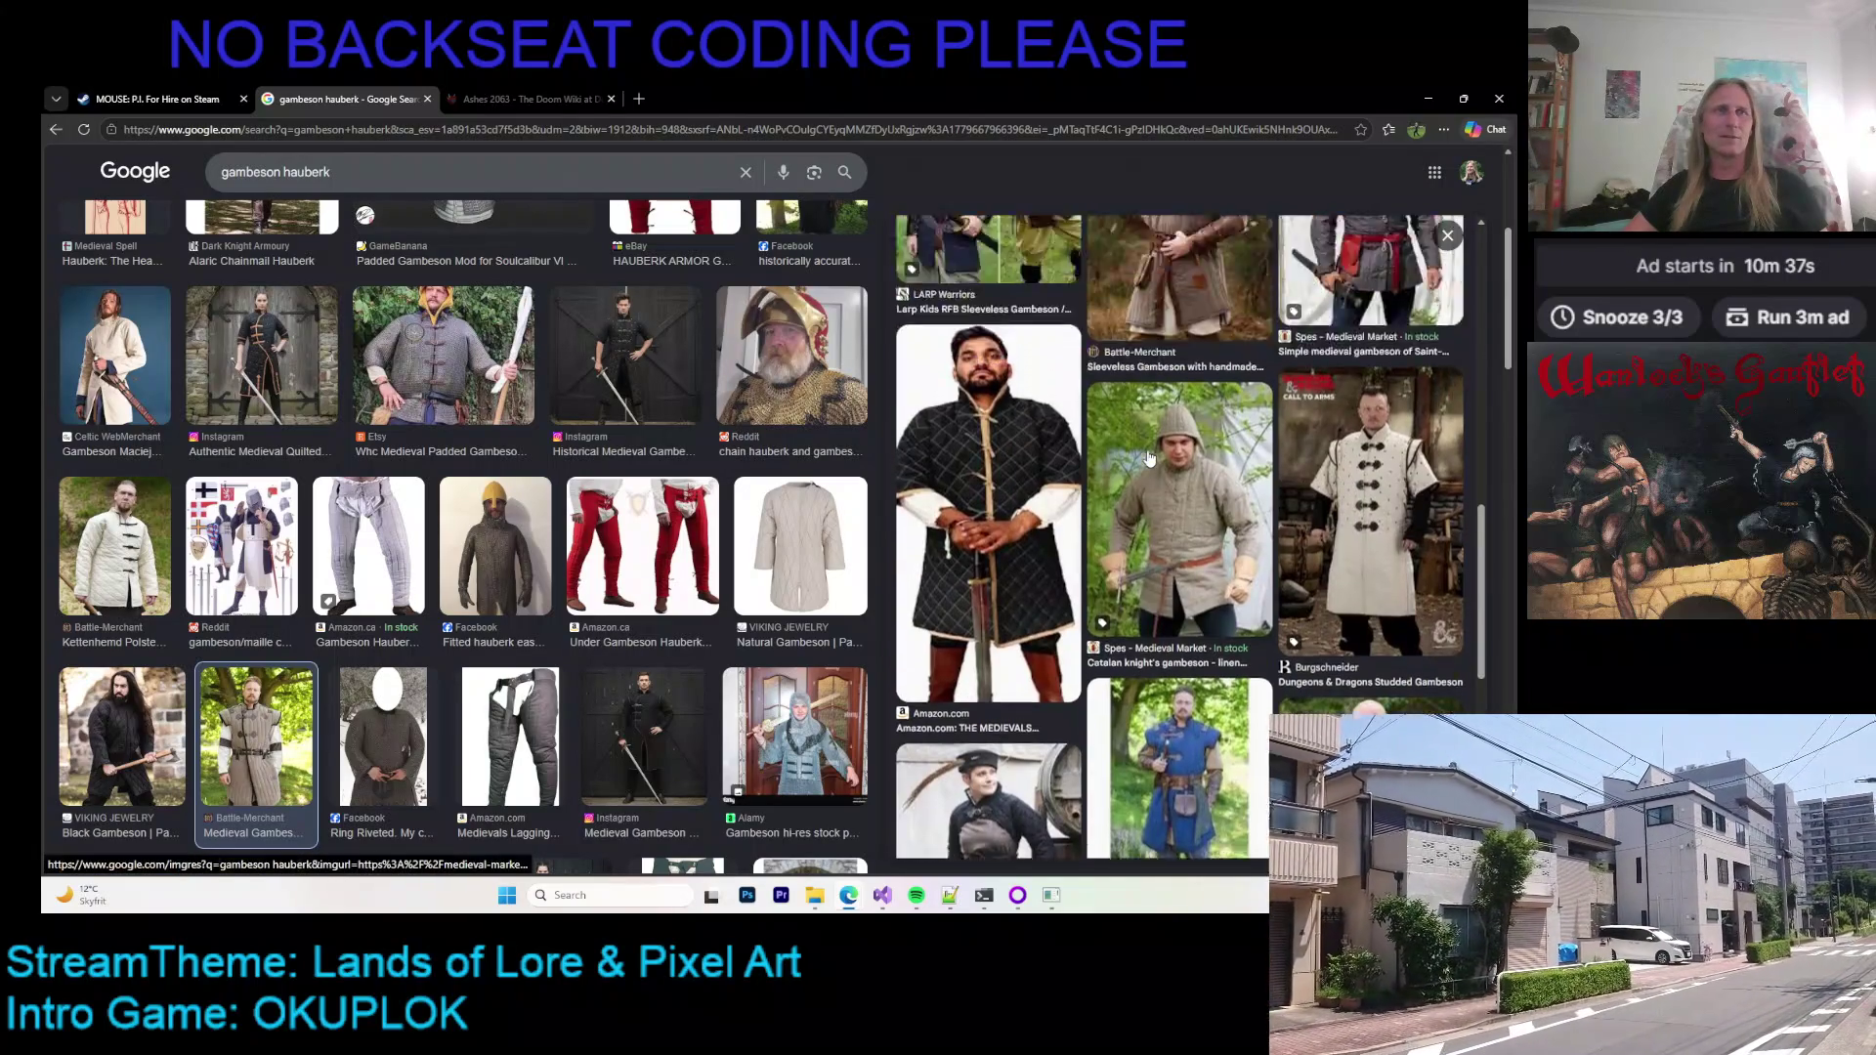
scroll(1150, 457, down, 5)
scroll(588, 542, down, 5)
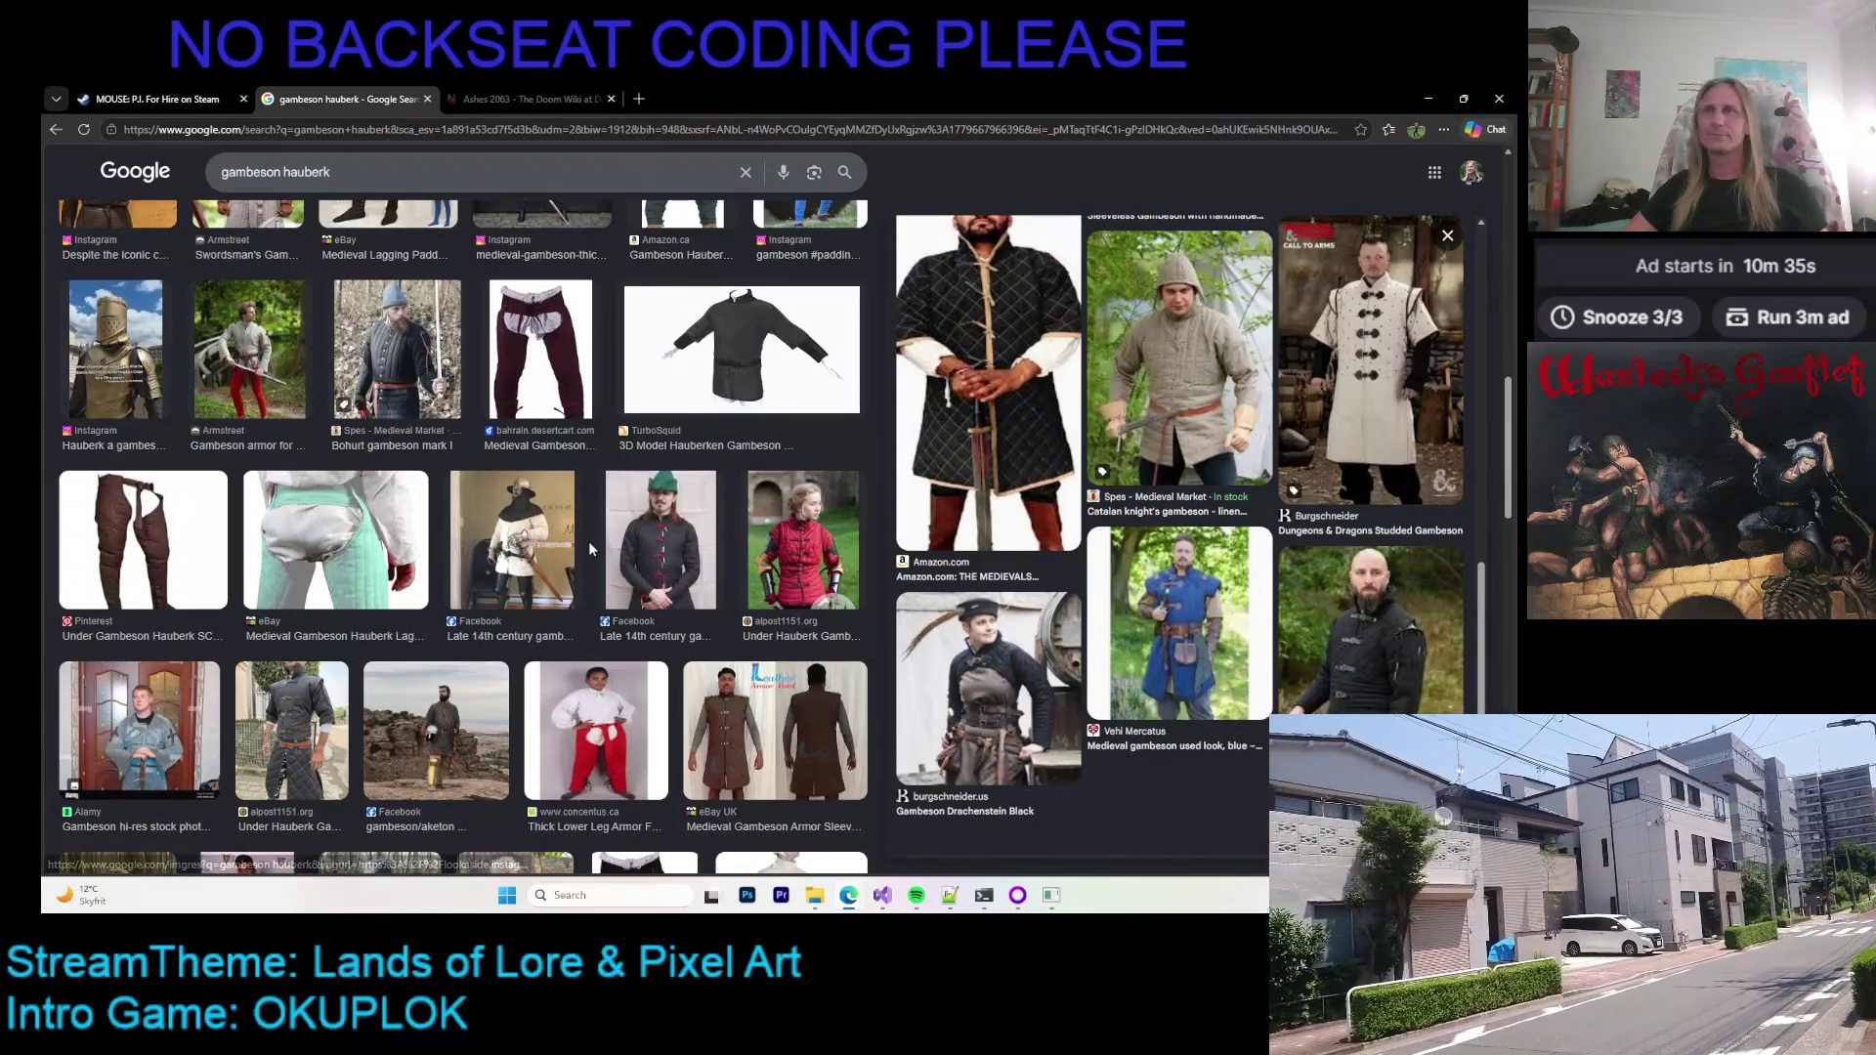
scroll(1131, 762, down, 3)
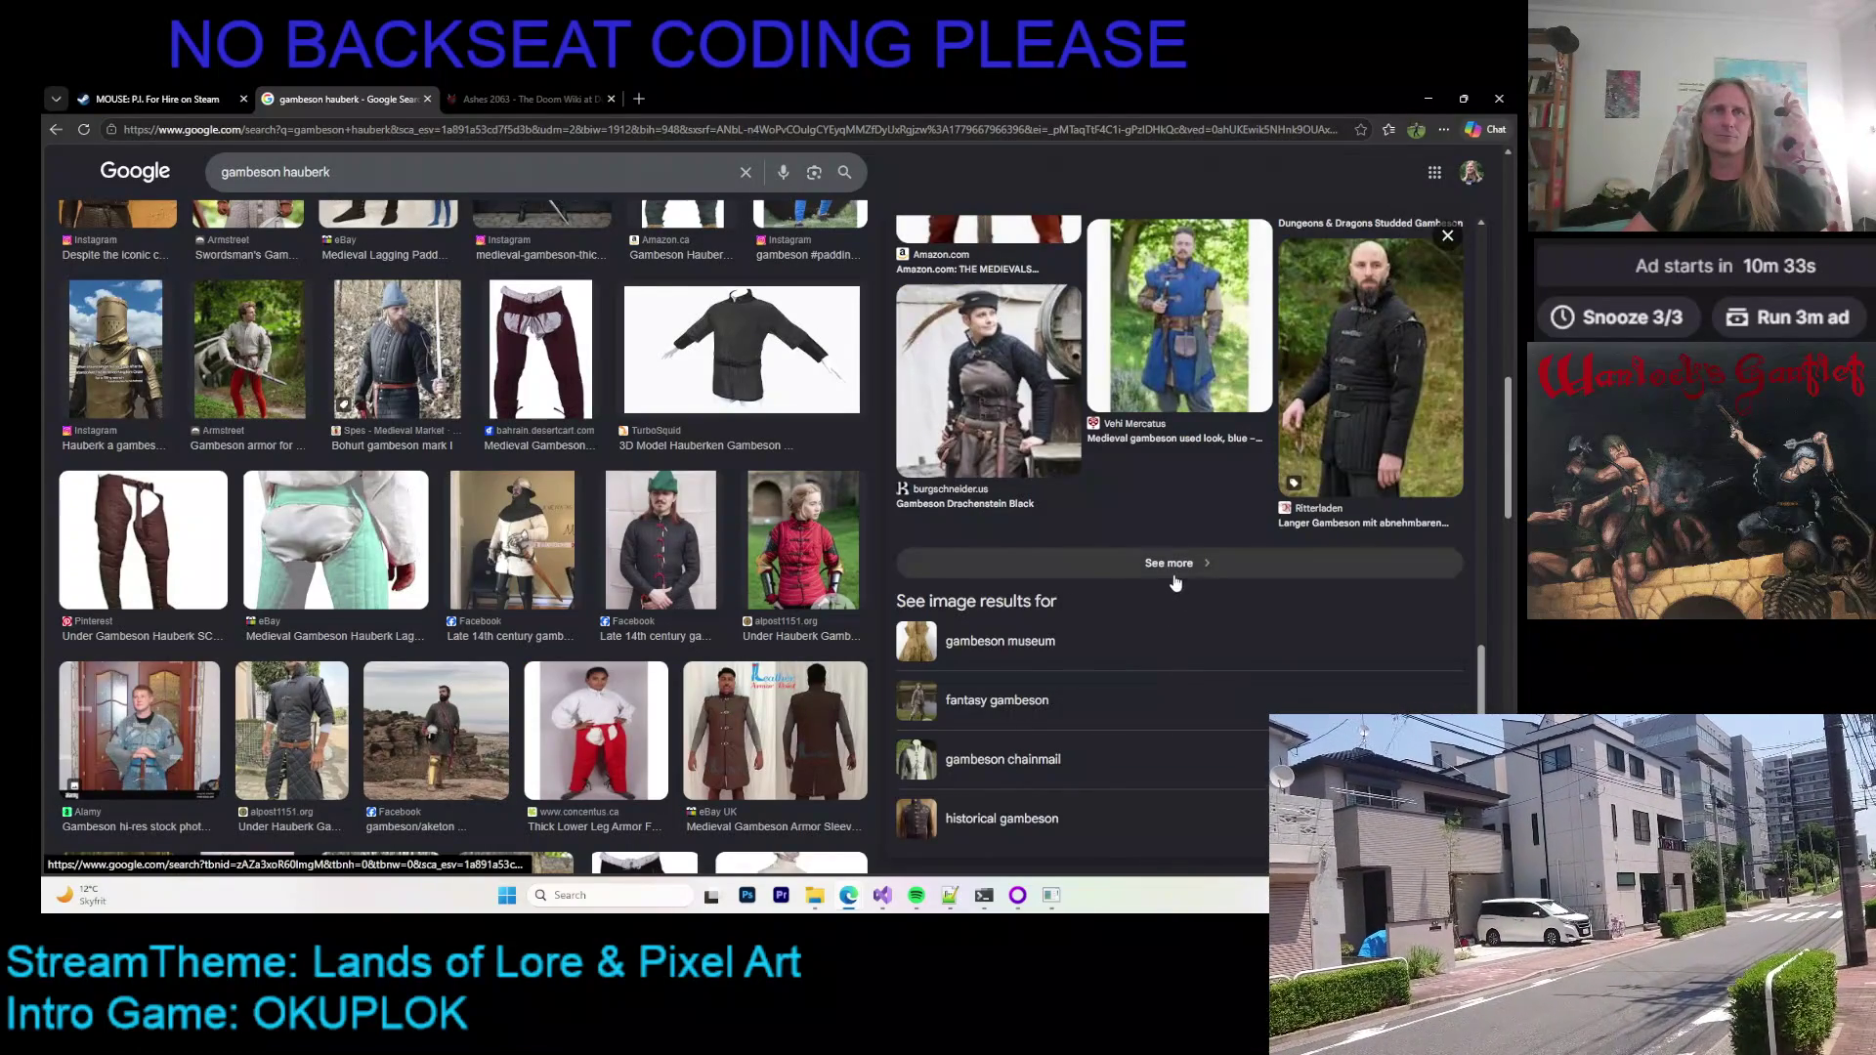
click(1173, 576)
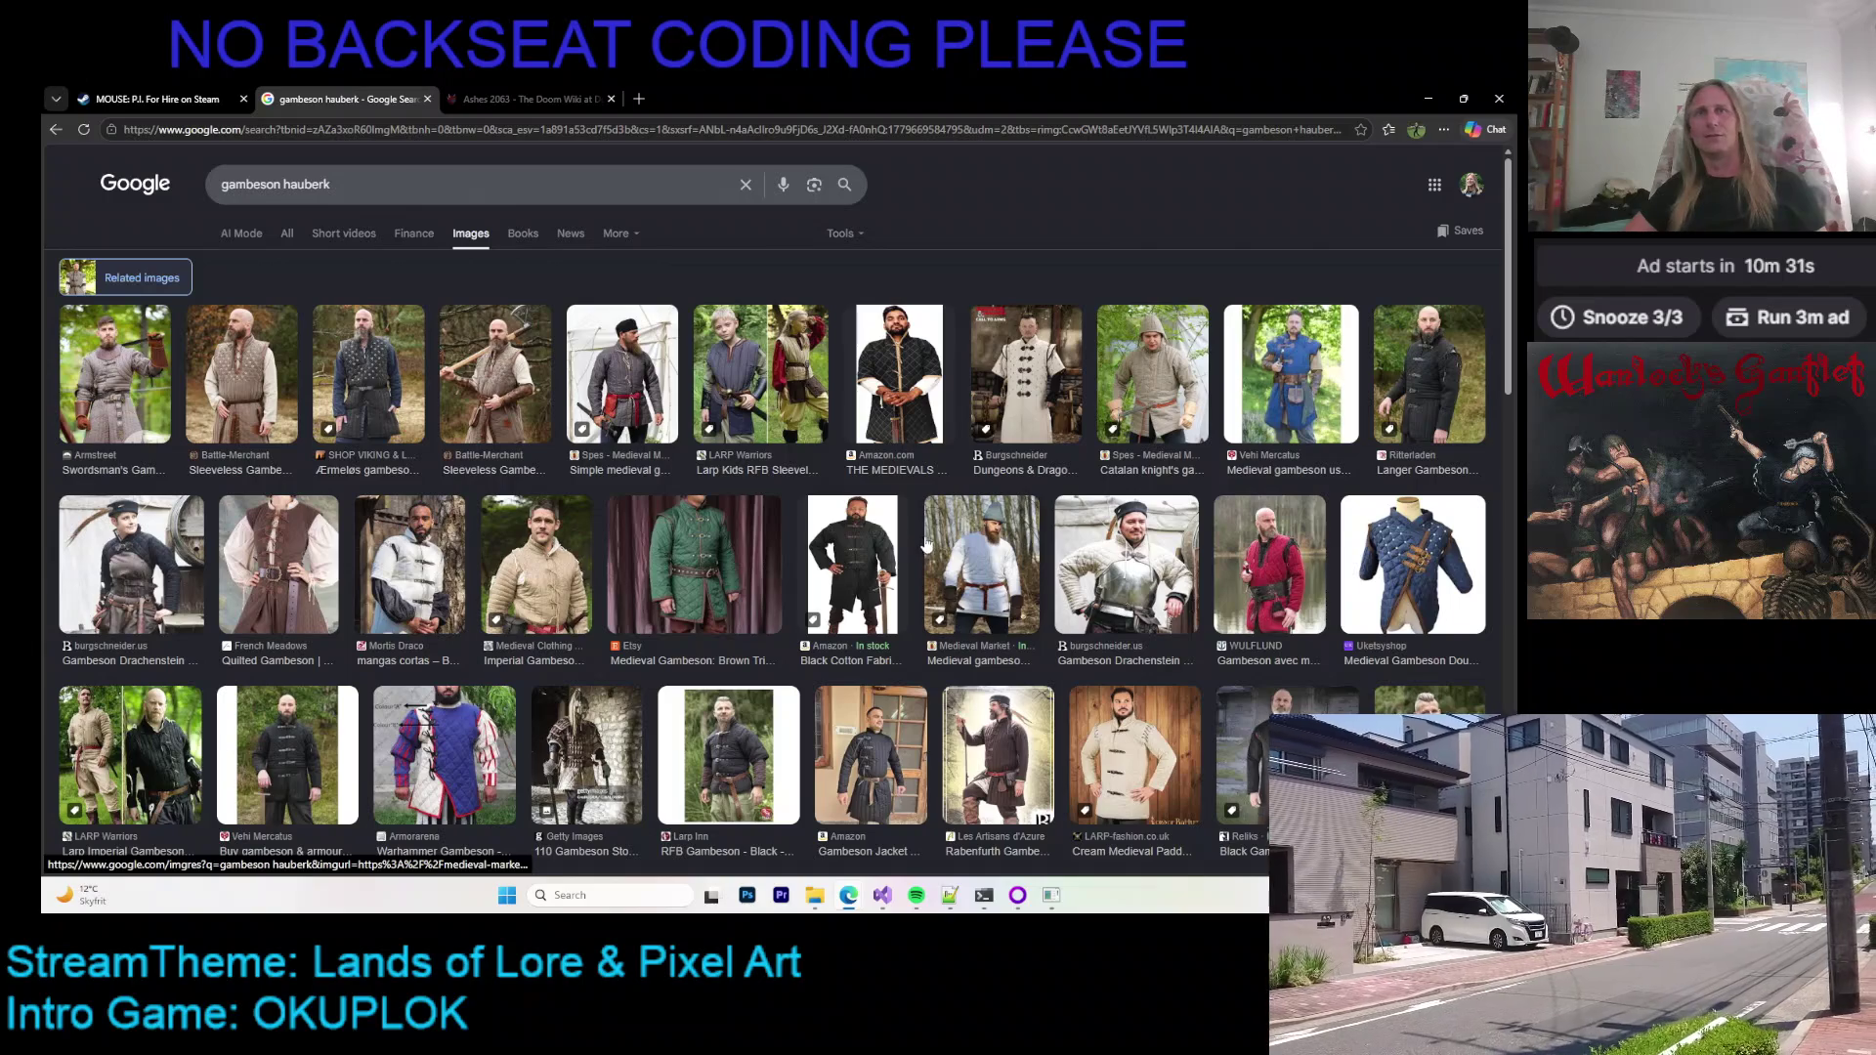
Step: Preview the Drachenstein gambeson, the blue half-sleeve doublet and the Armstreet swordsman's gambeson
click(1105, 550)
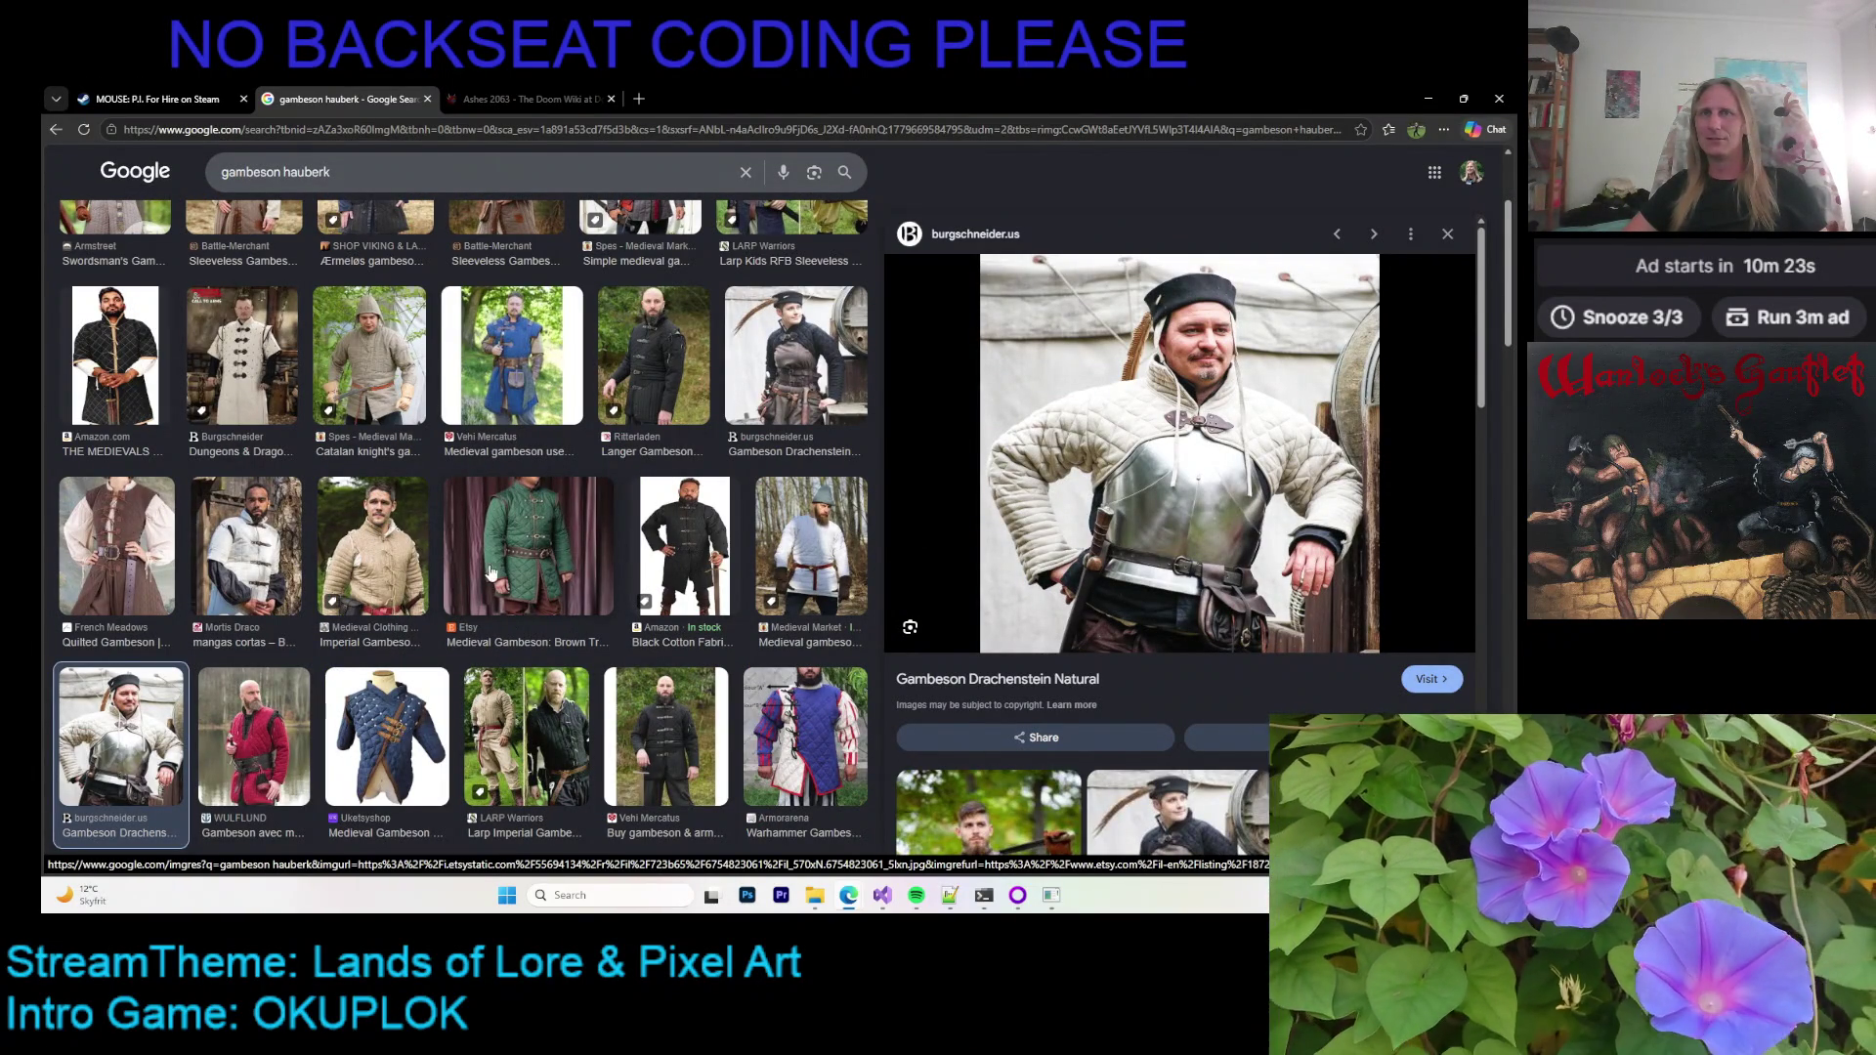
click(389, 735)
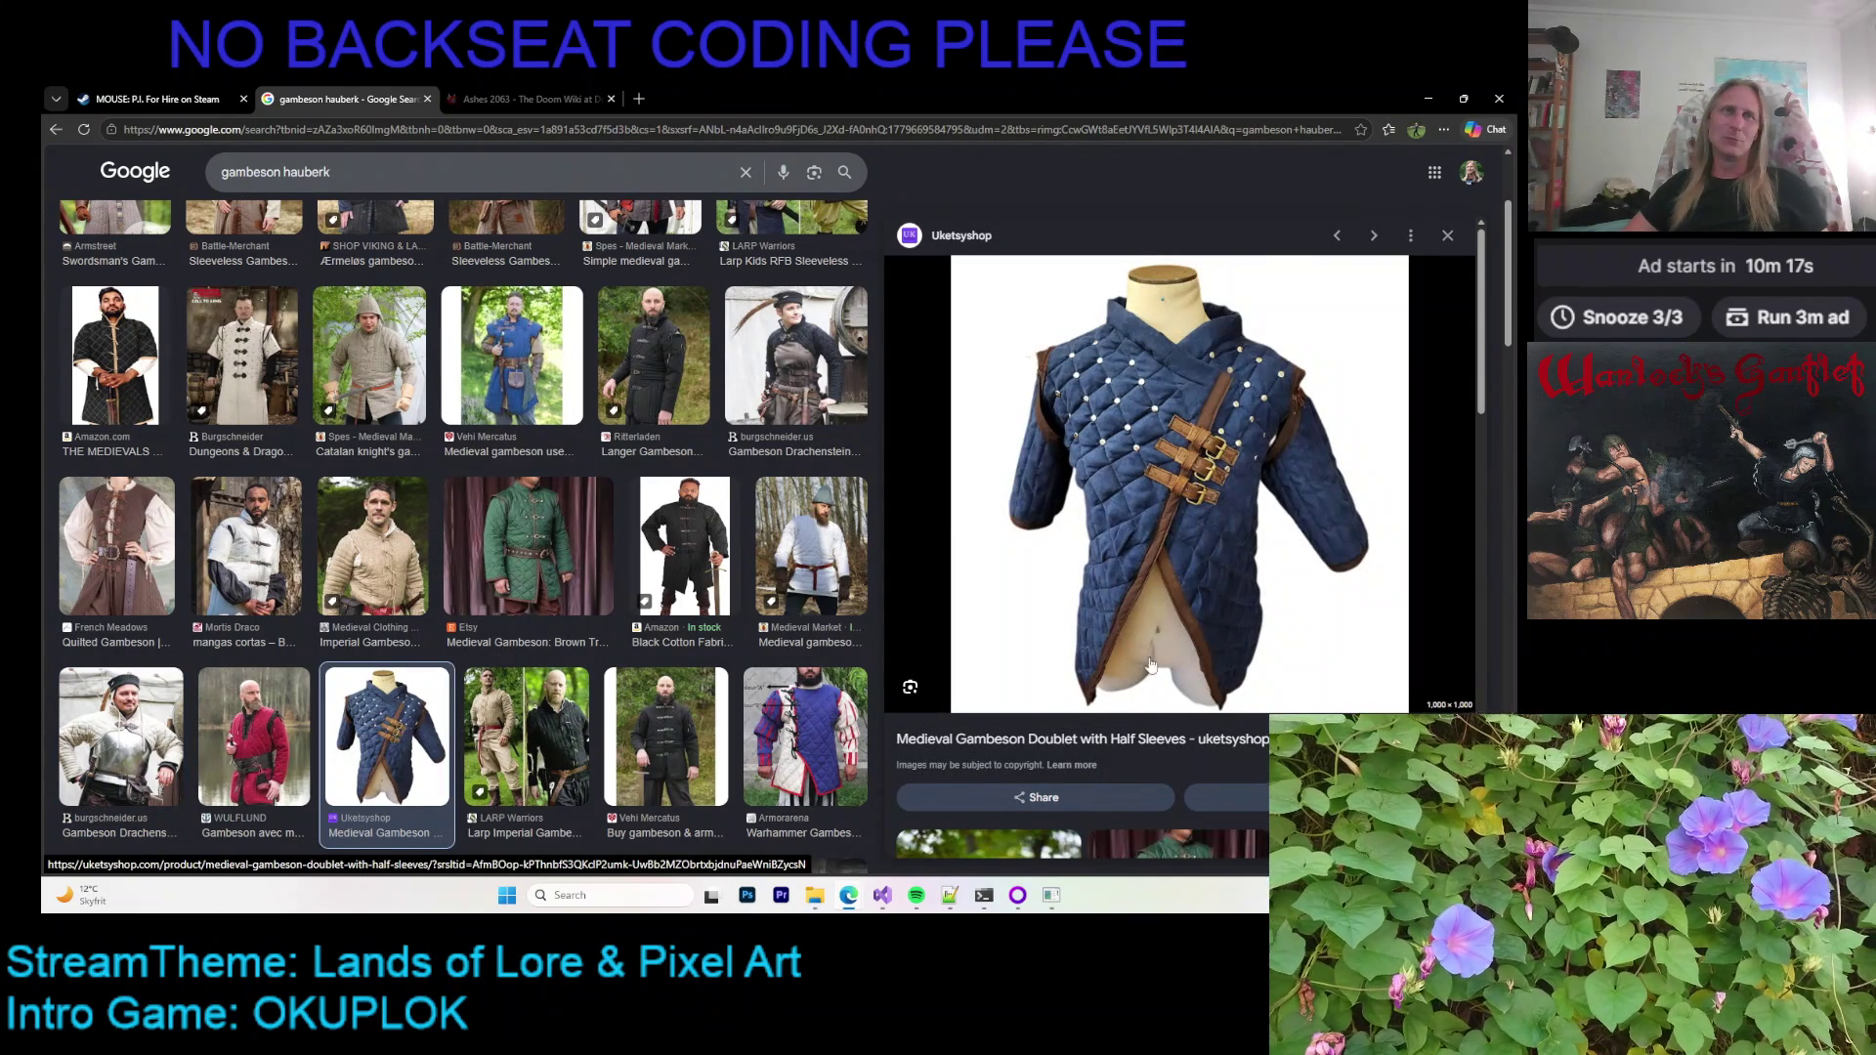
scroll(1155, 528, down, 4)
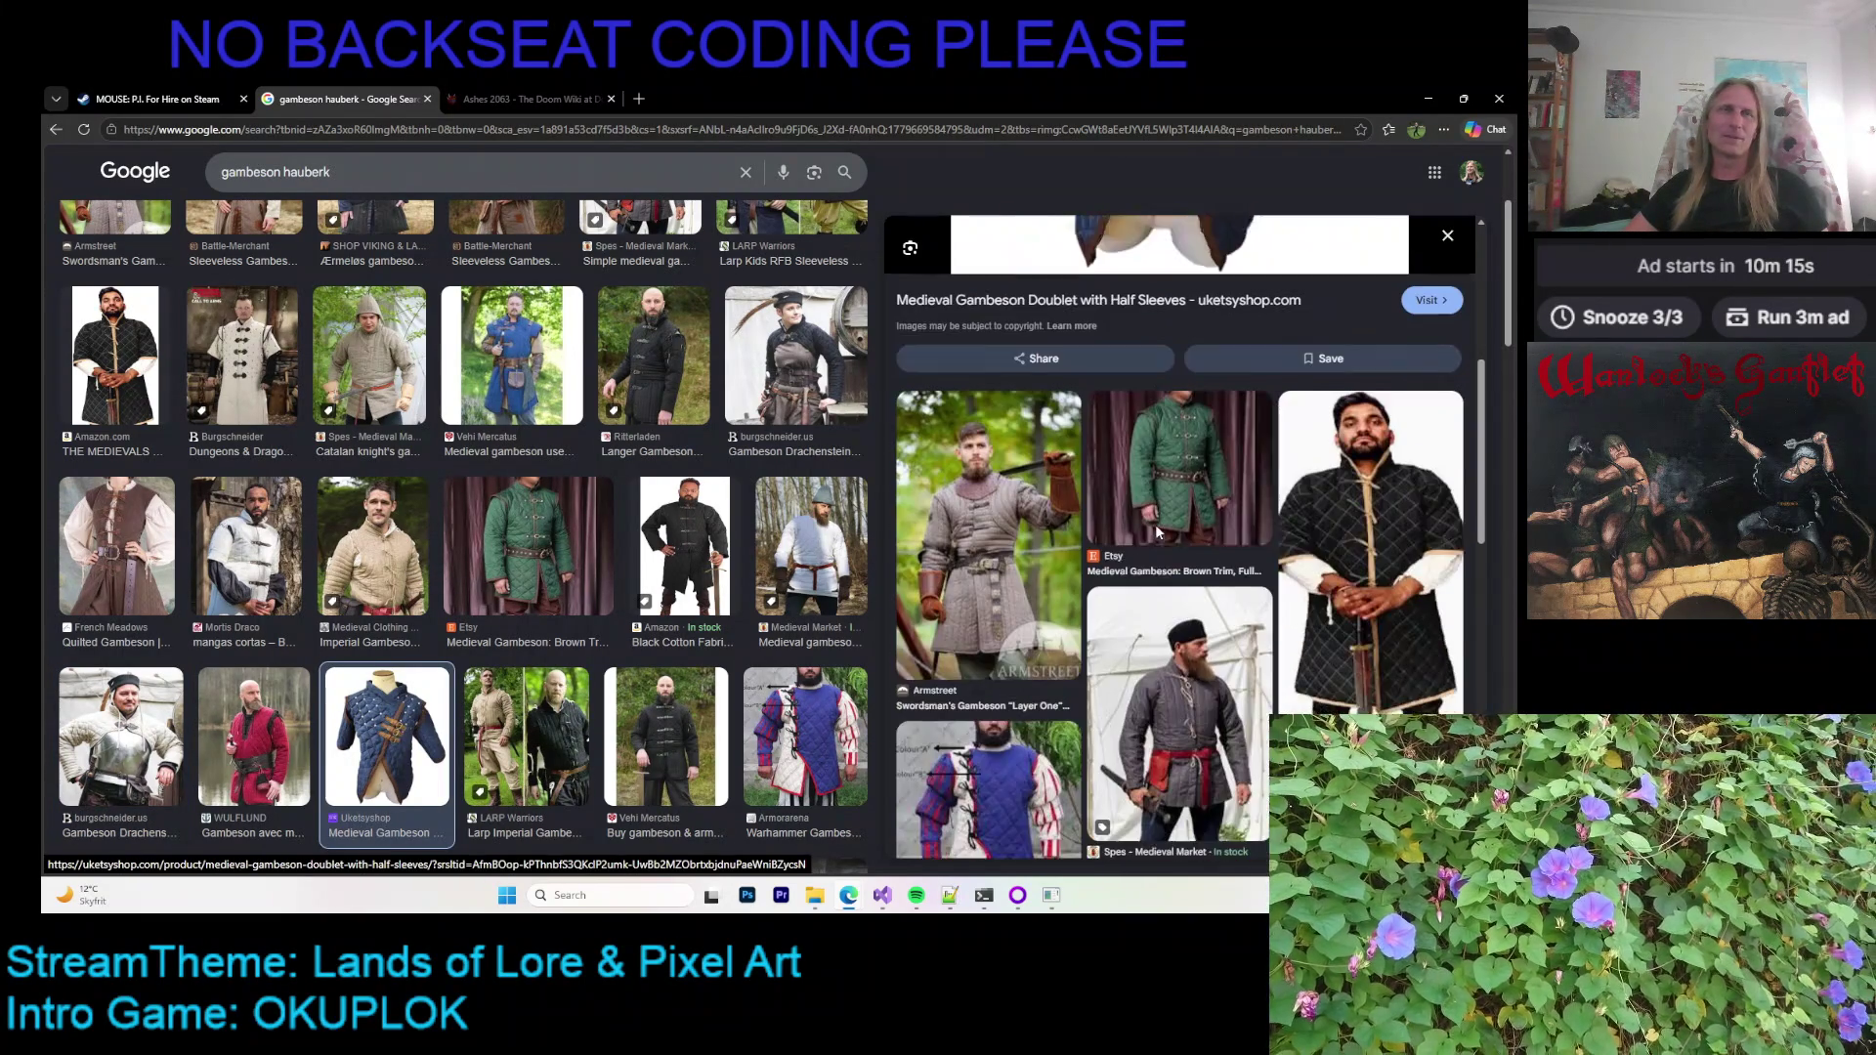
scroll(1143, 531, down, 3)
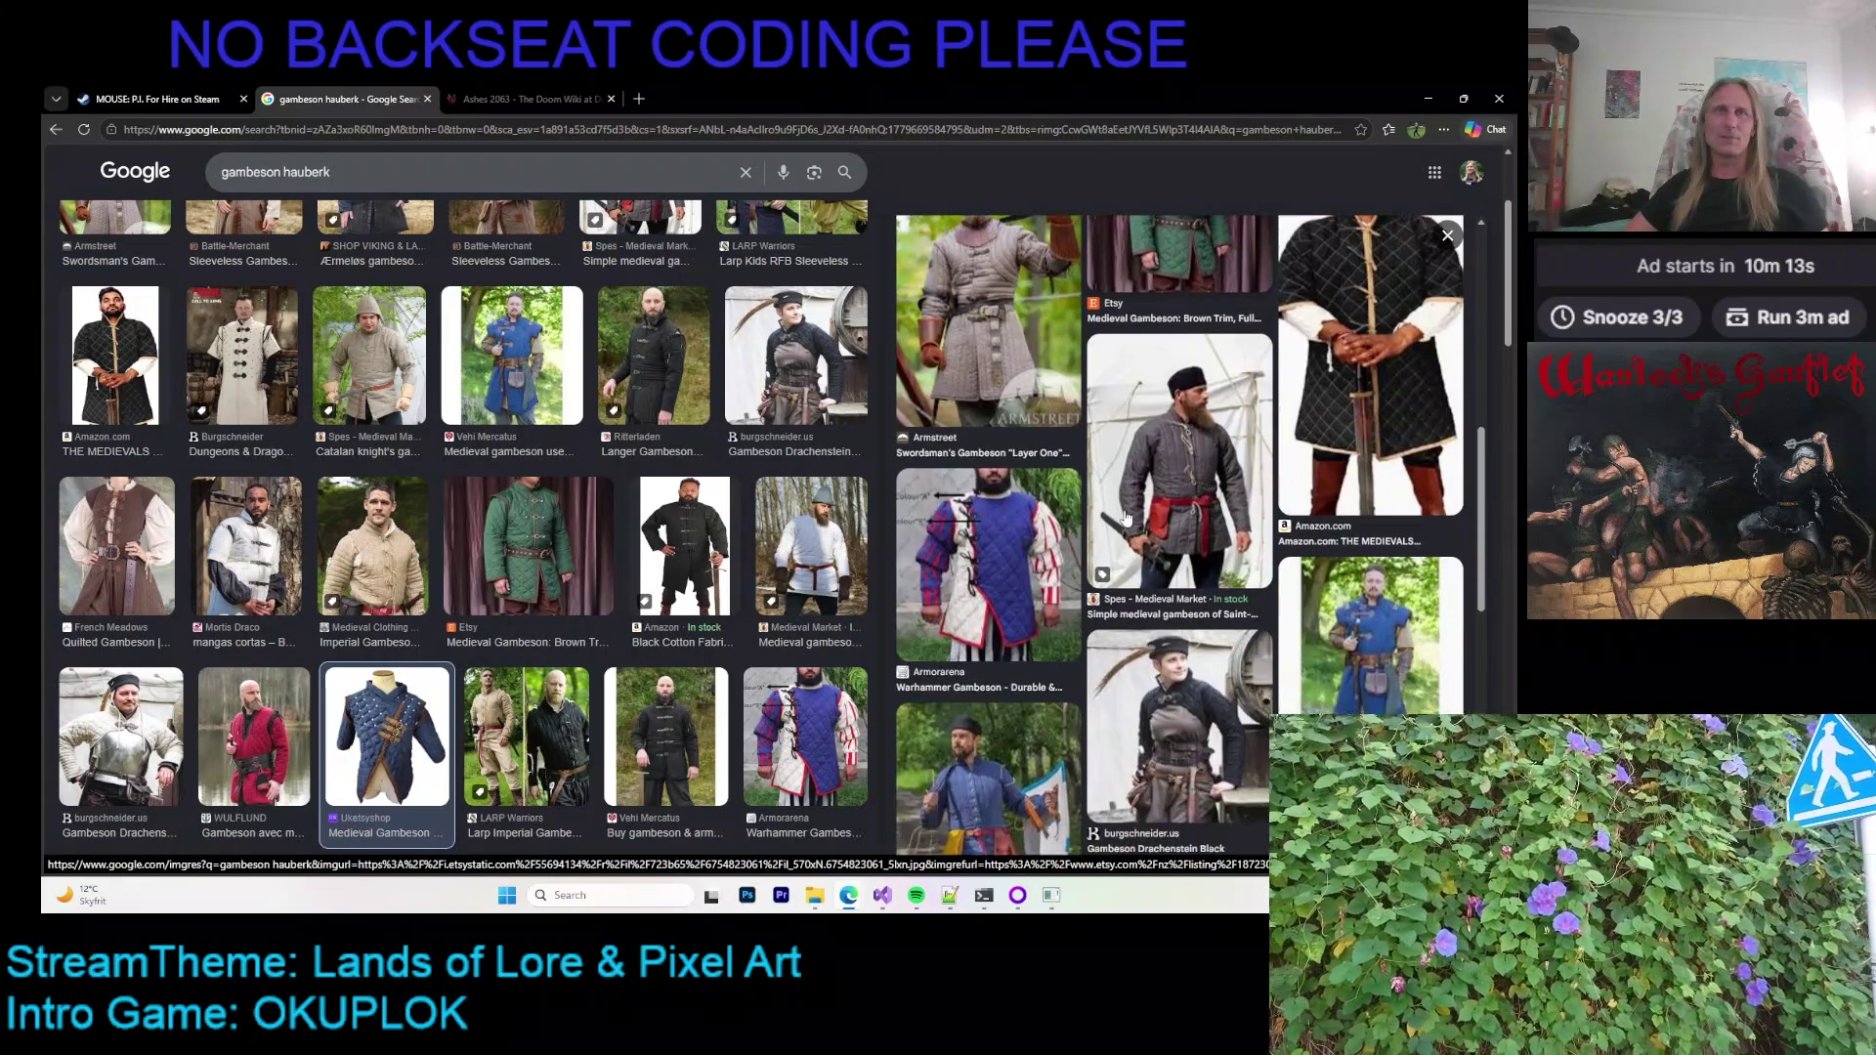
click(1023, 355)
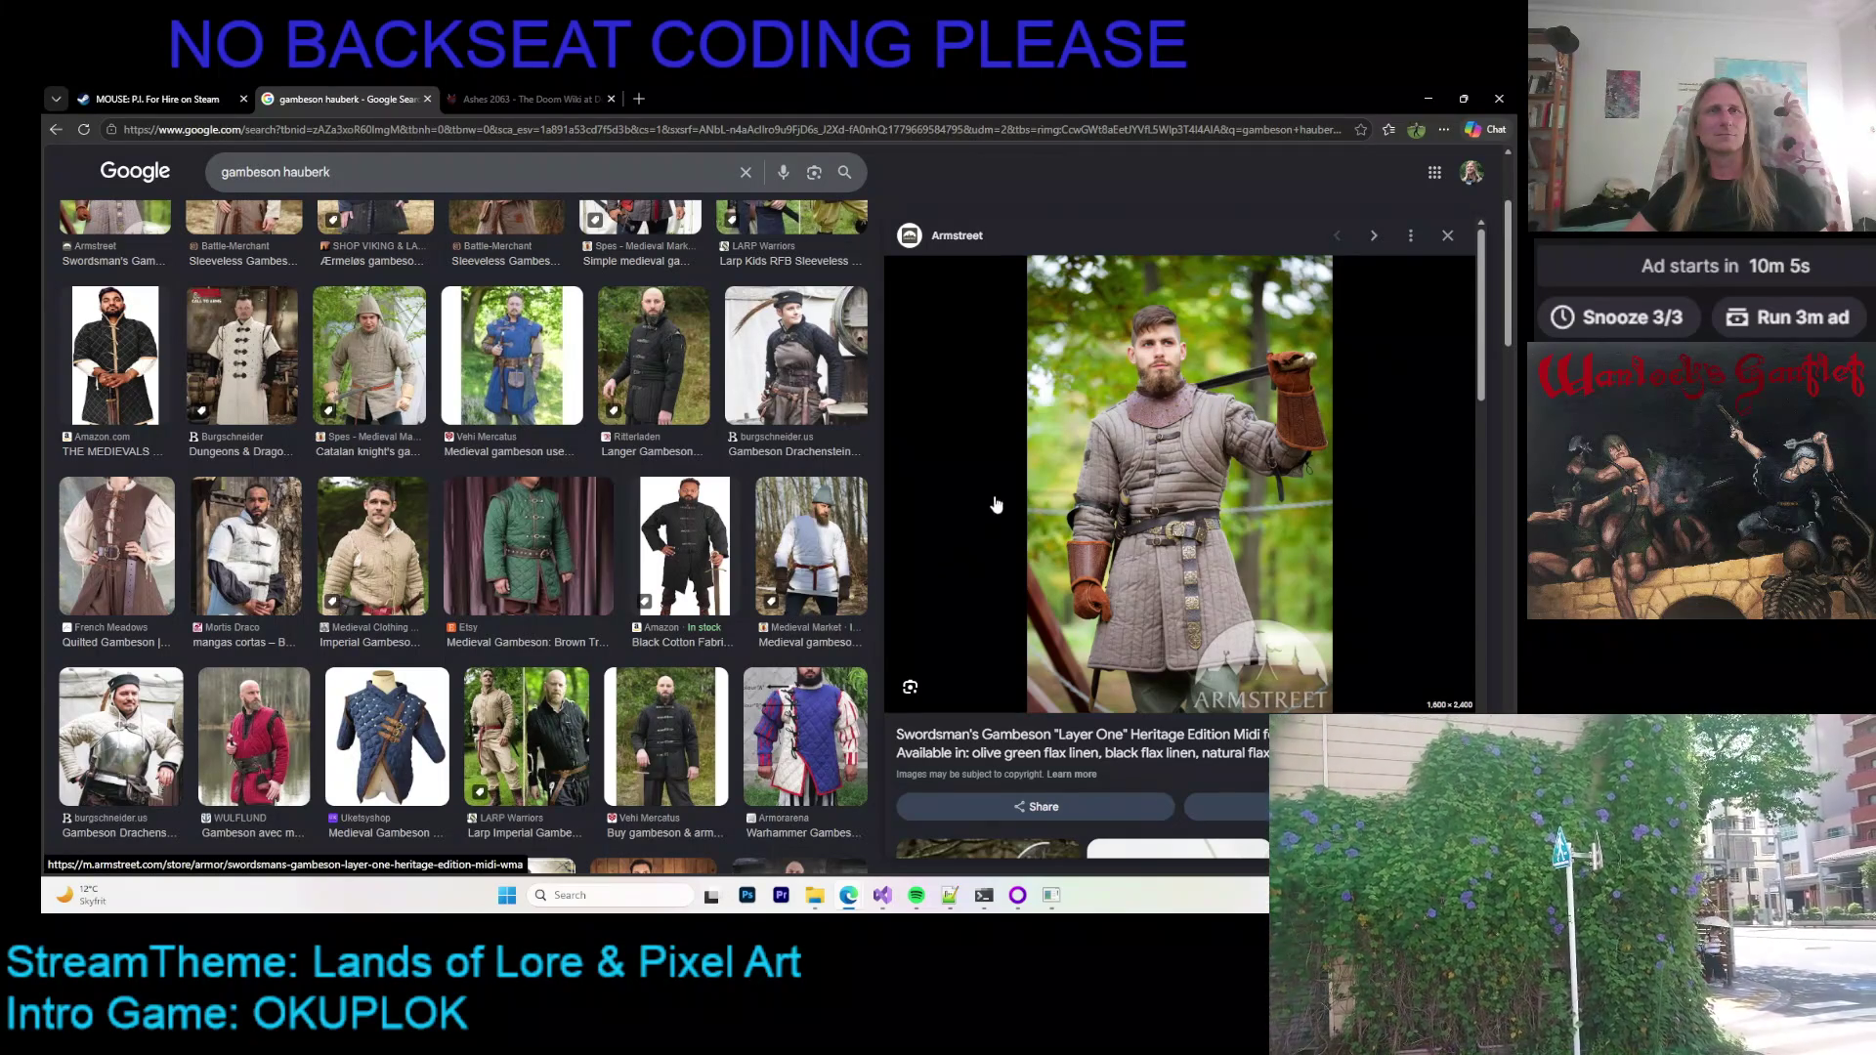
Step: Enlarge the Amazon.ca padded gambeson, then step back through Spes Medieval Market to Wulflund sleeveless
scroll(997, 505, down, 5)
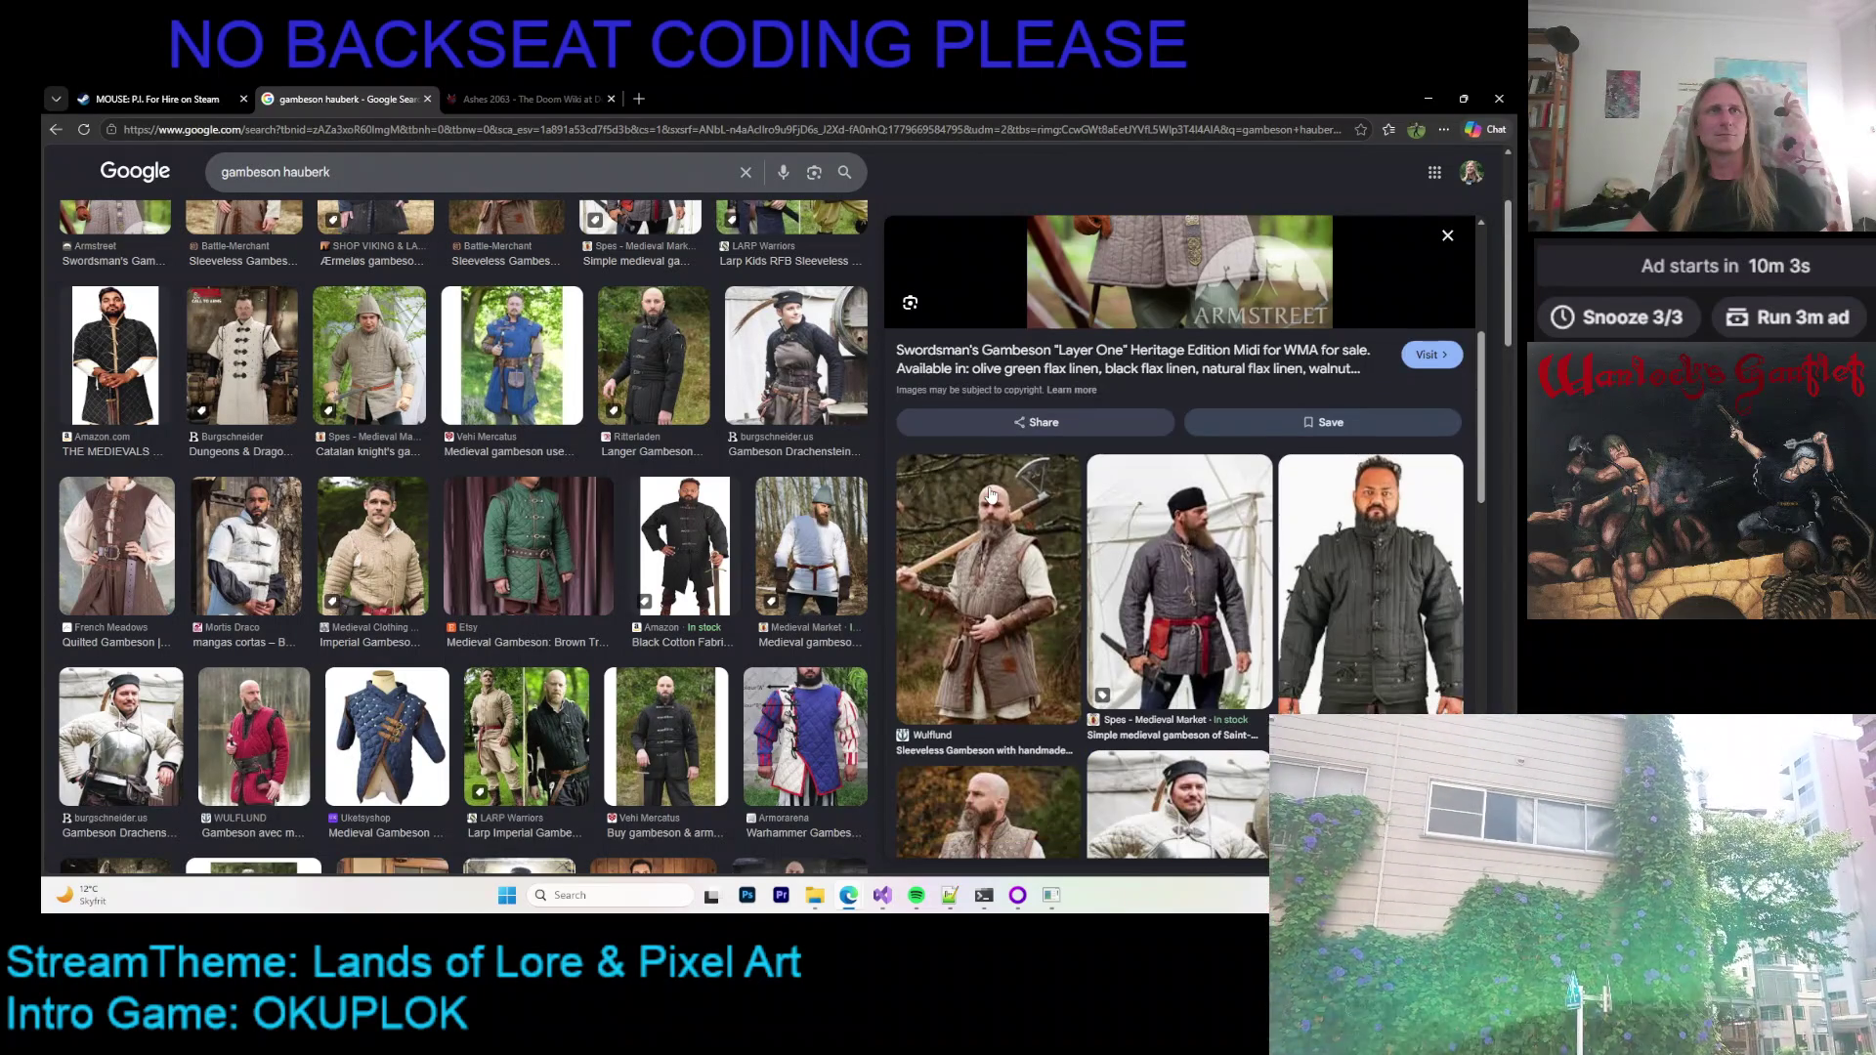
scroll(989, 493, down, 2)
scroll(980, 495, up, 1)
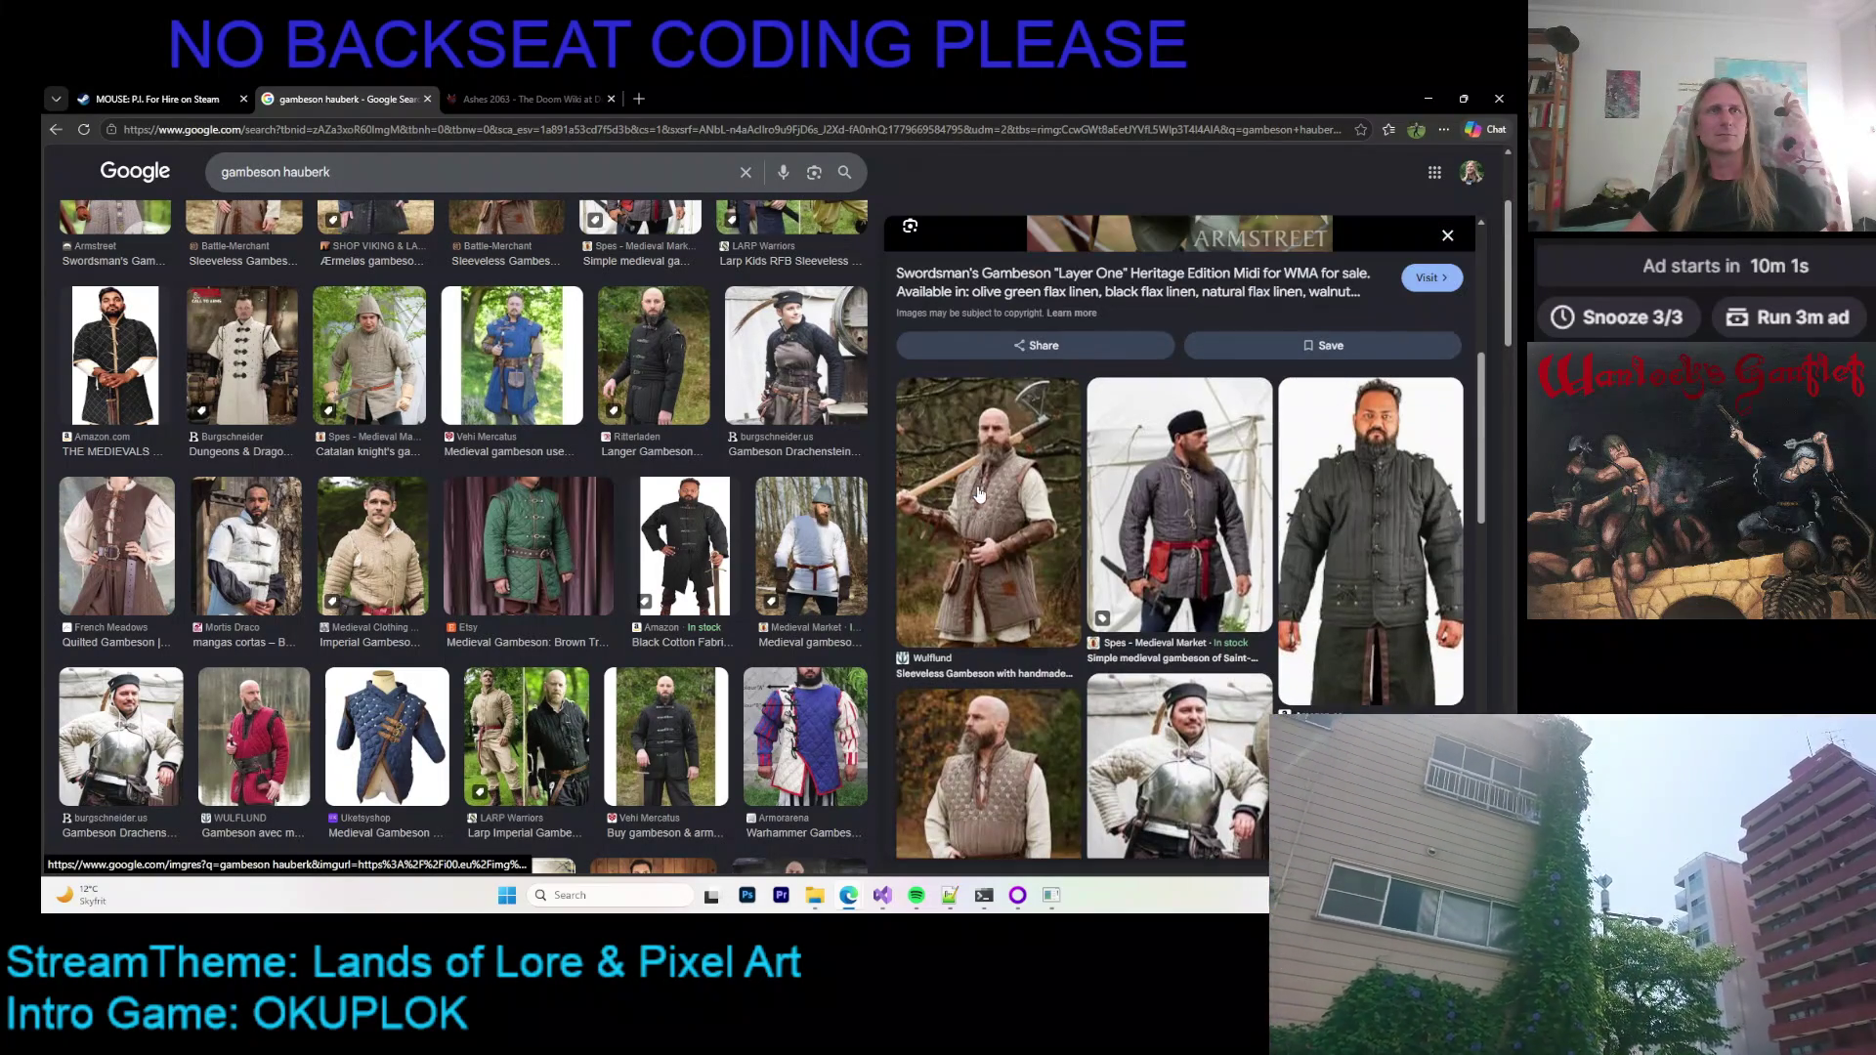
scroll(973, 489, down, 1)
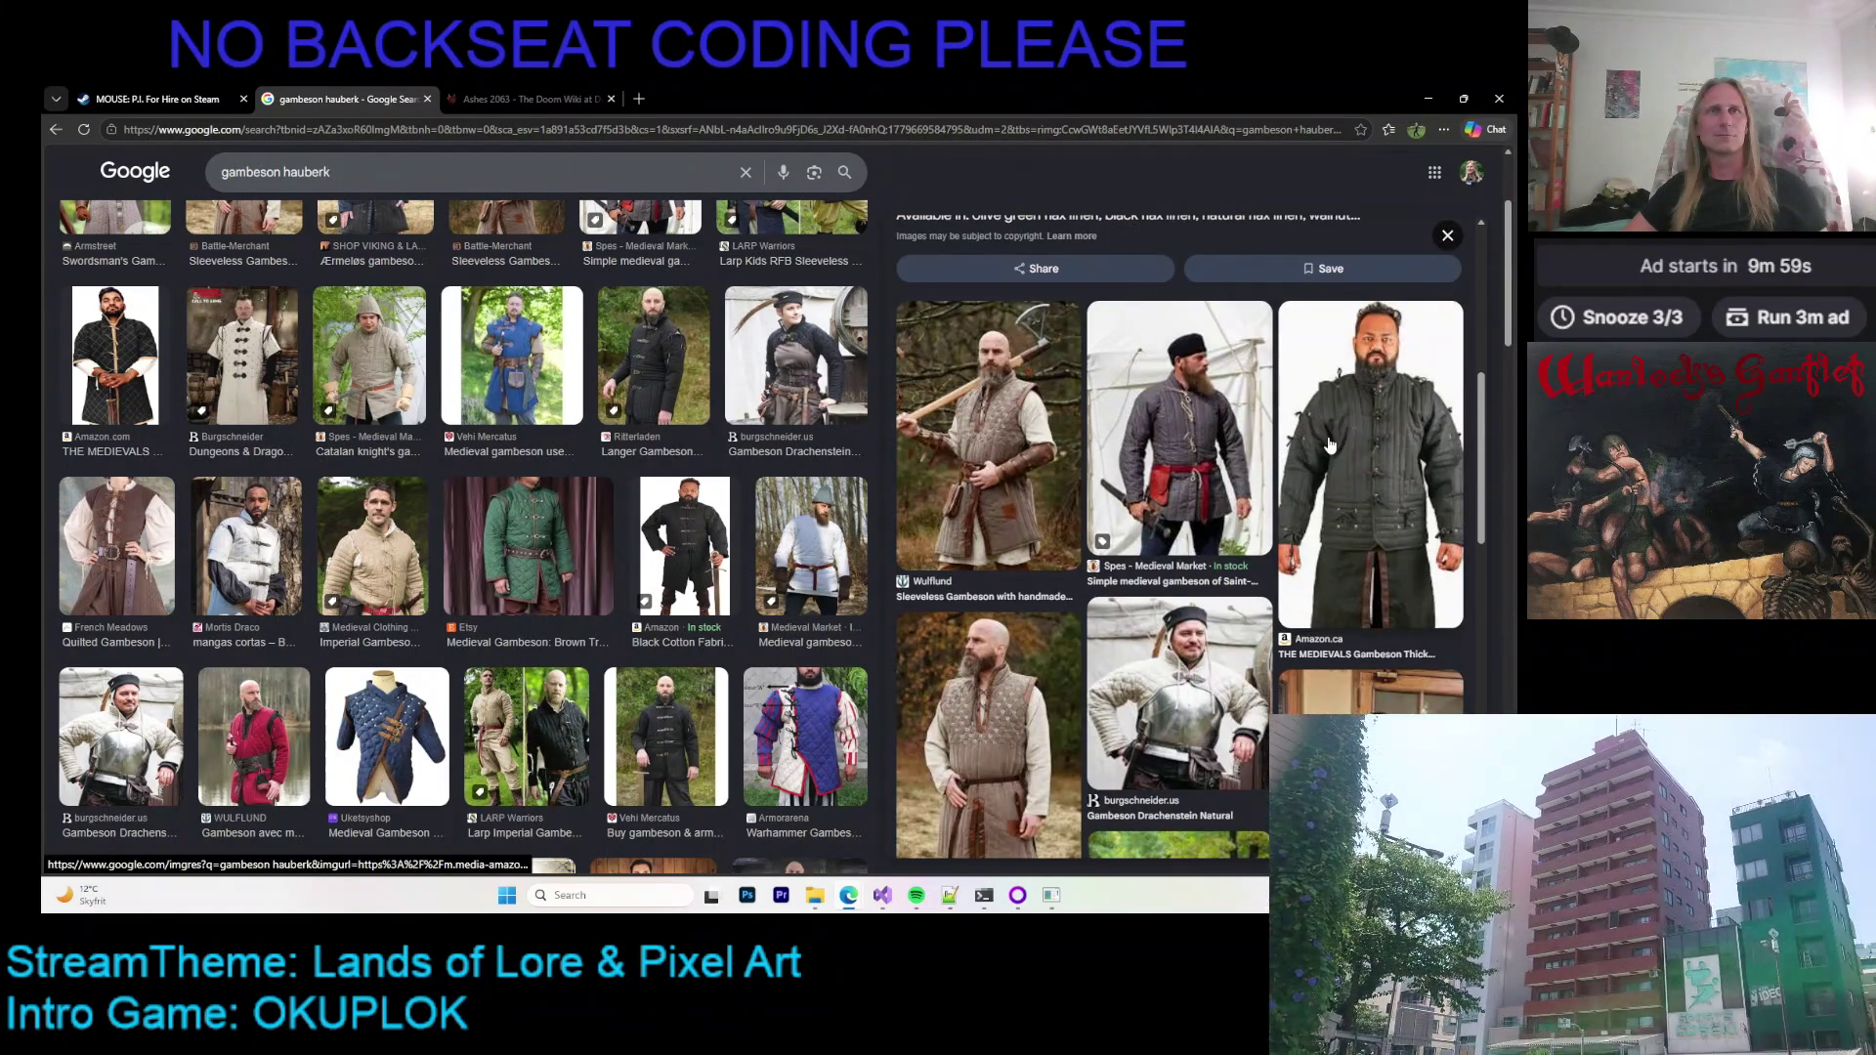
click(1329, 445)
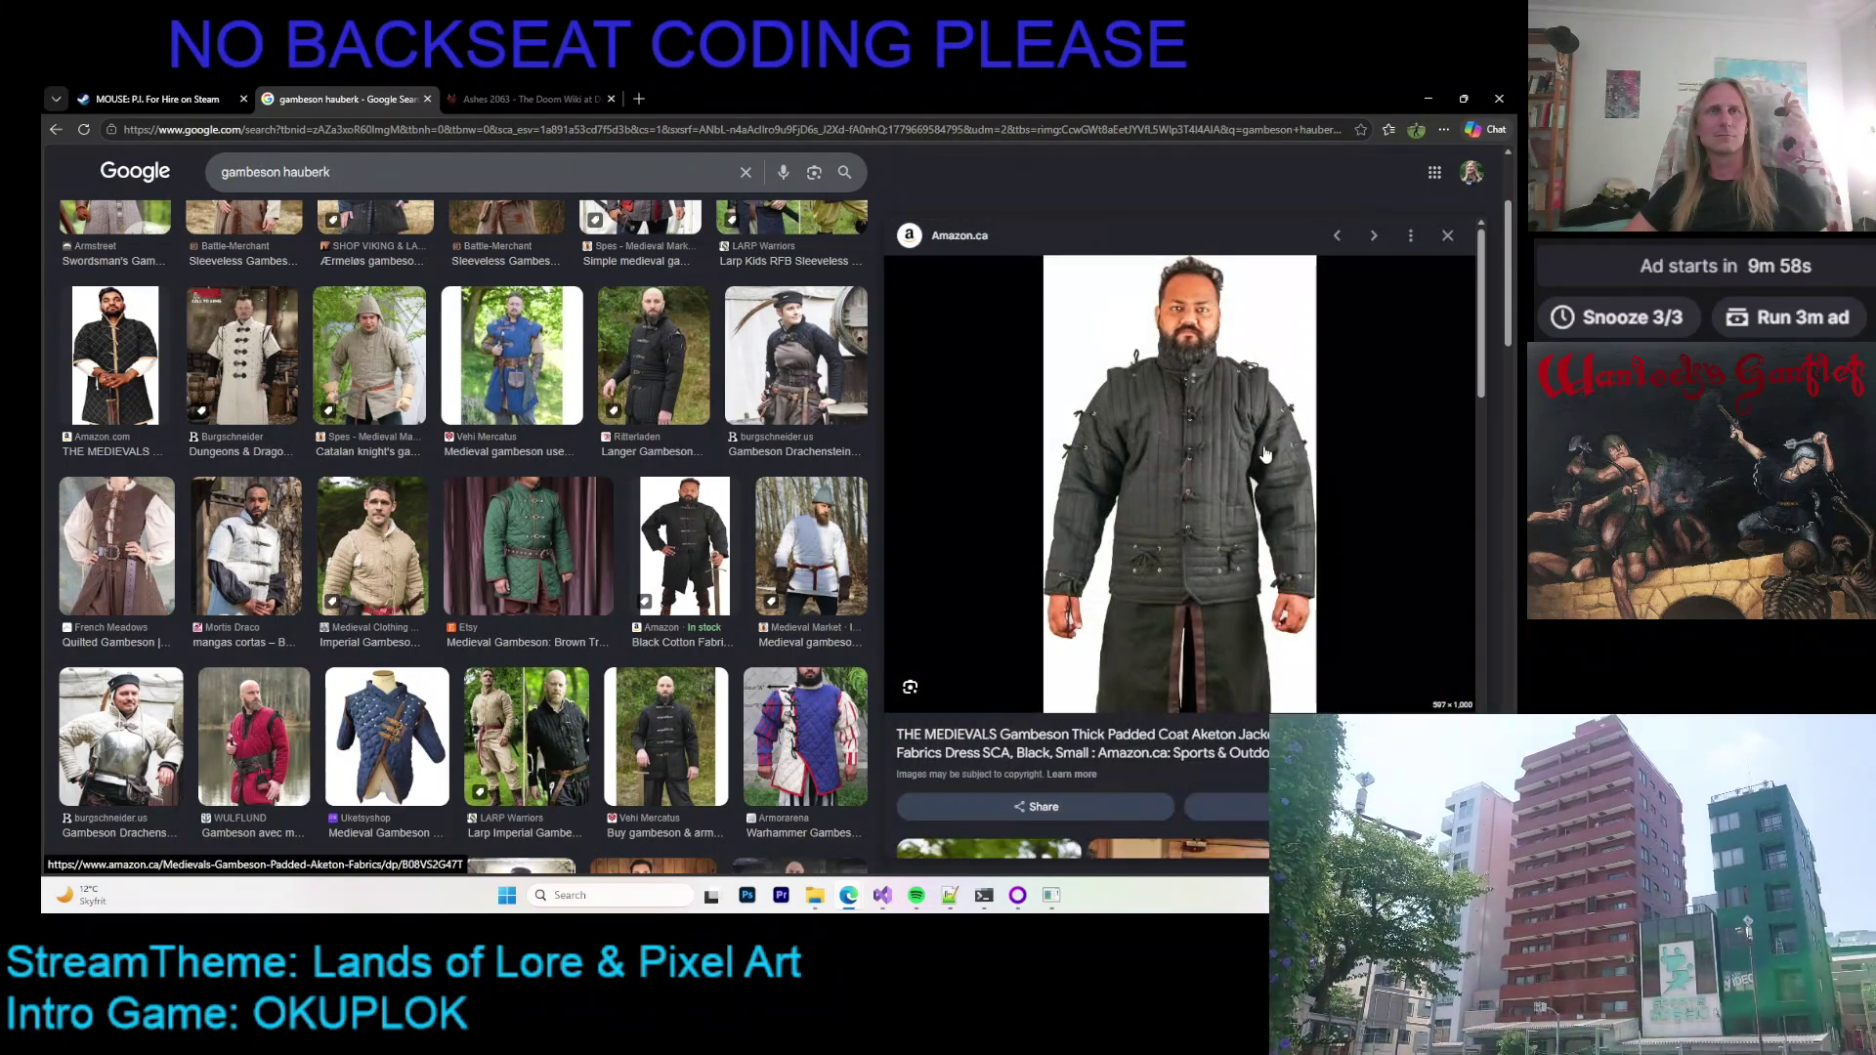
click(1320, 249)
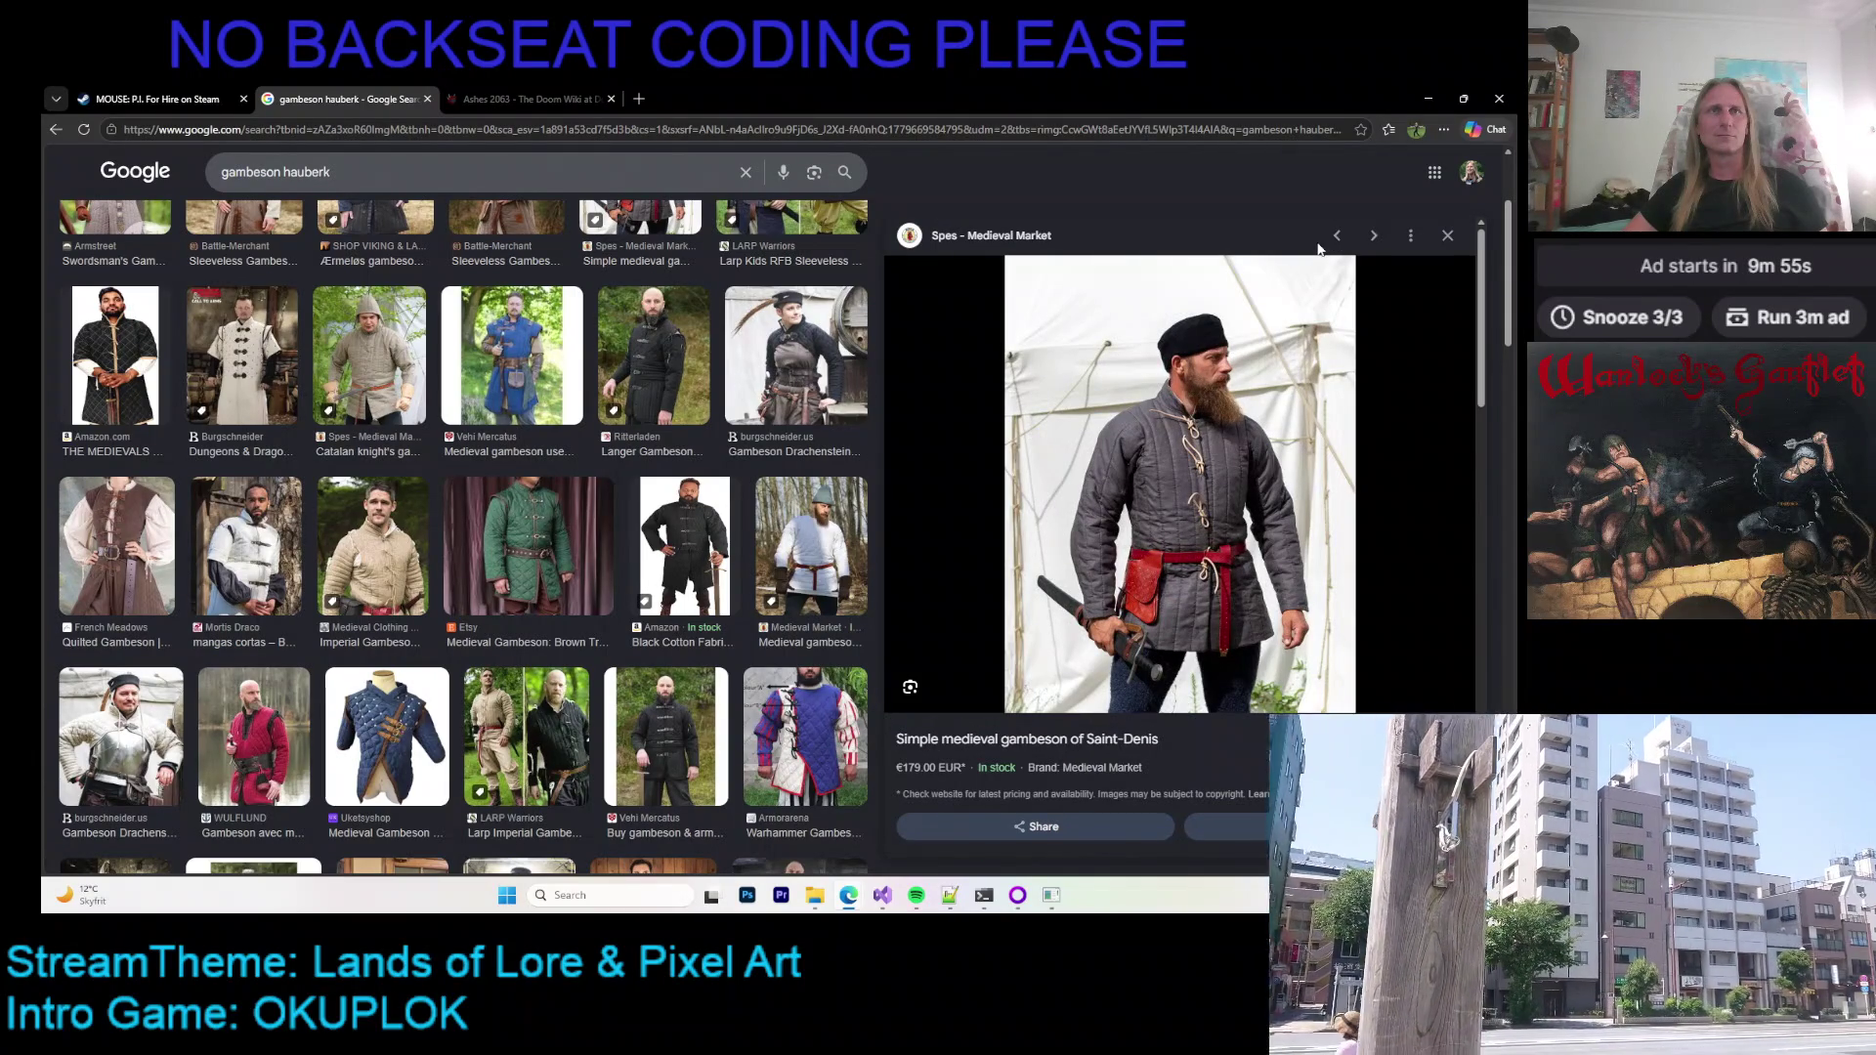
click(1337, 235)
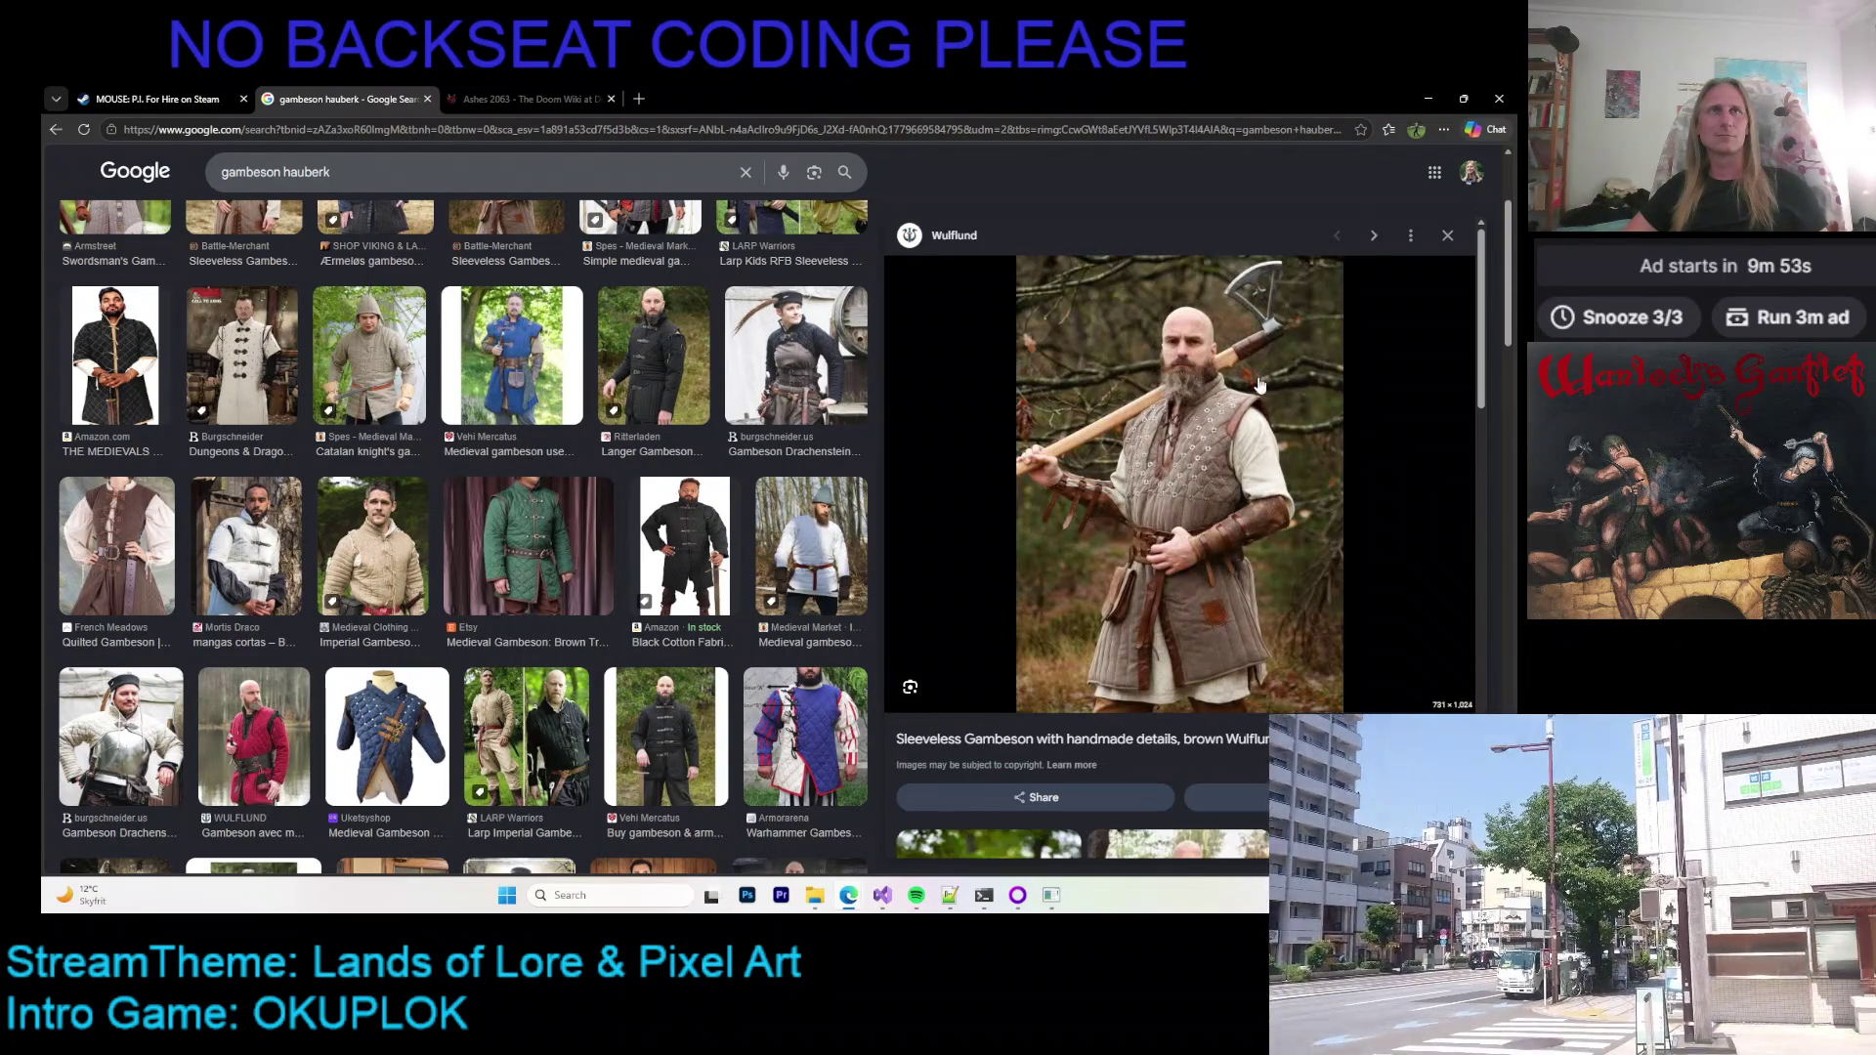
Step: Preview the red Wulflund gambeson
scroll(989, 416, down, 5)
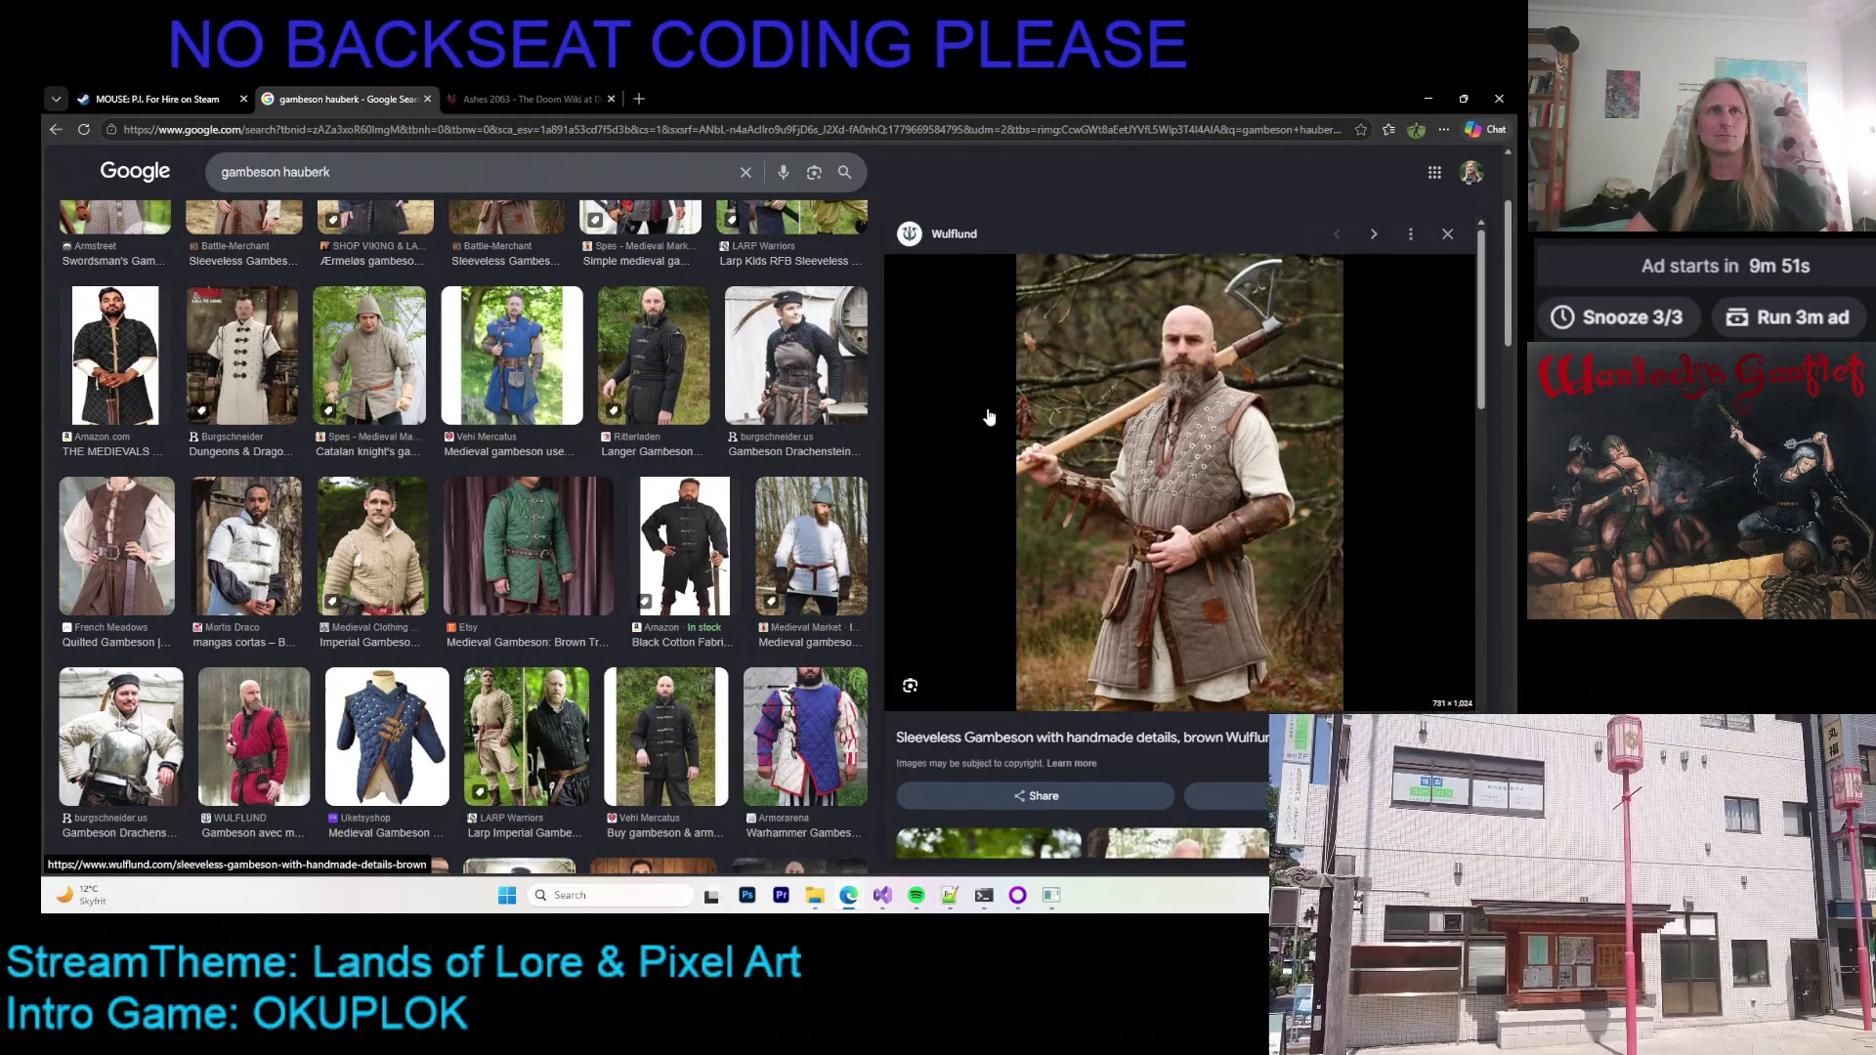
scroll(989, 415, down, 5)
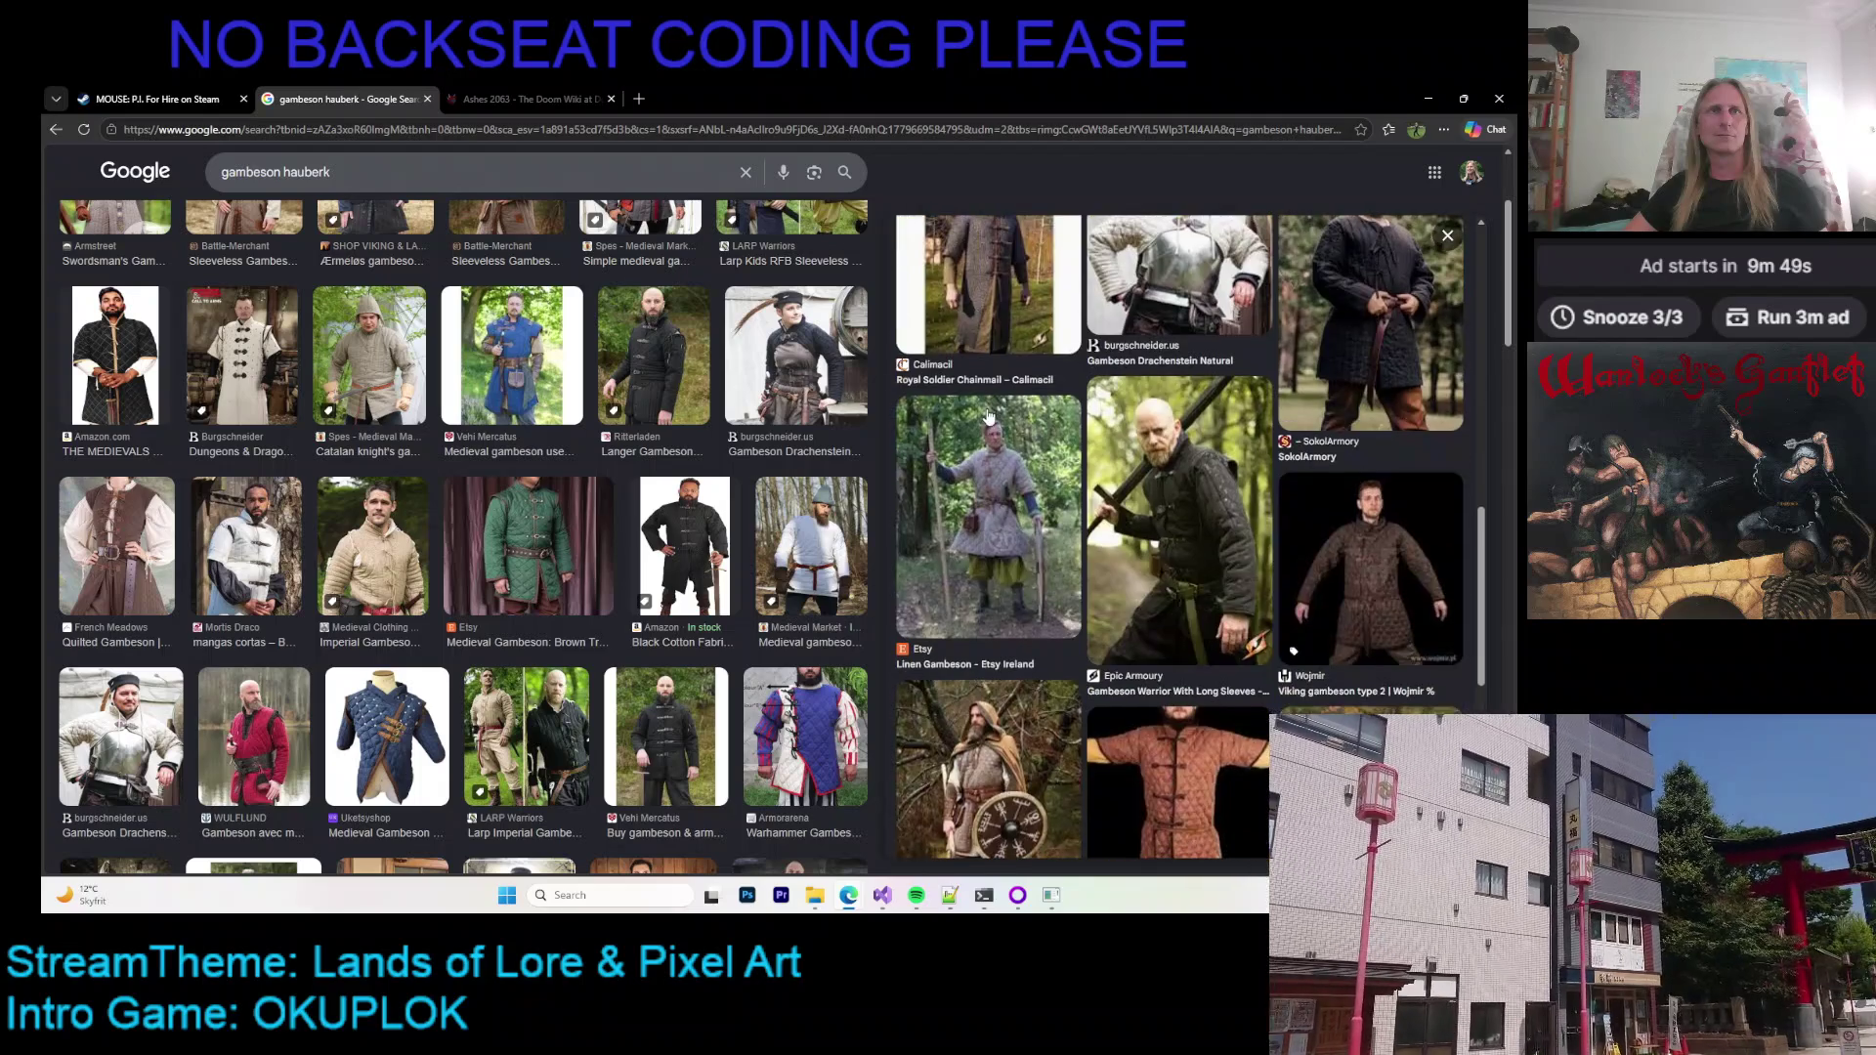
scroll(989, 416, up, 10)
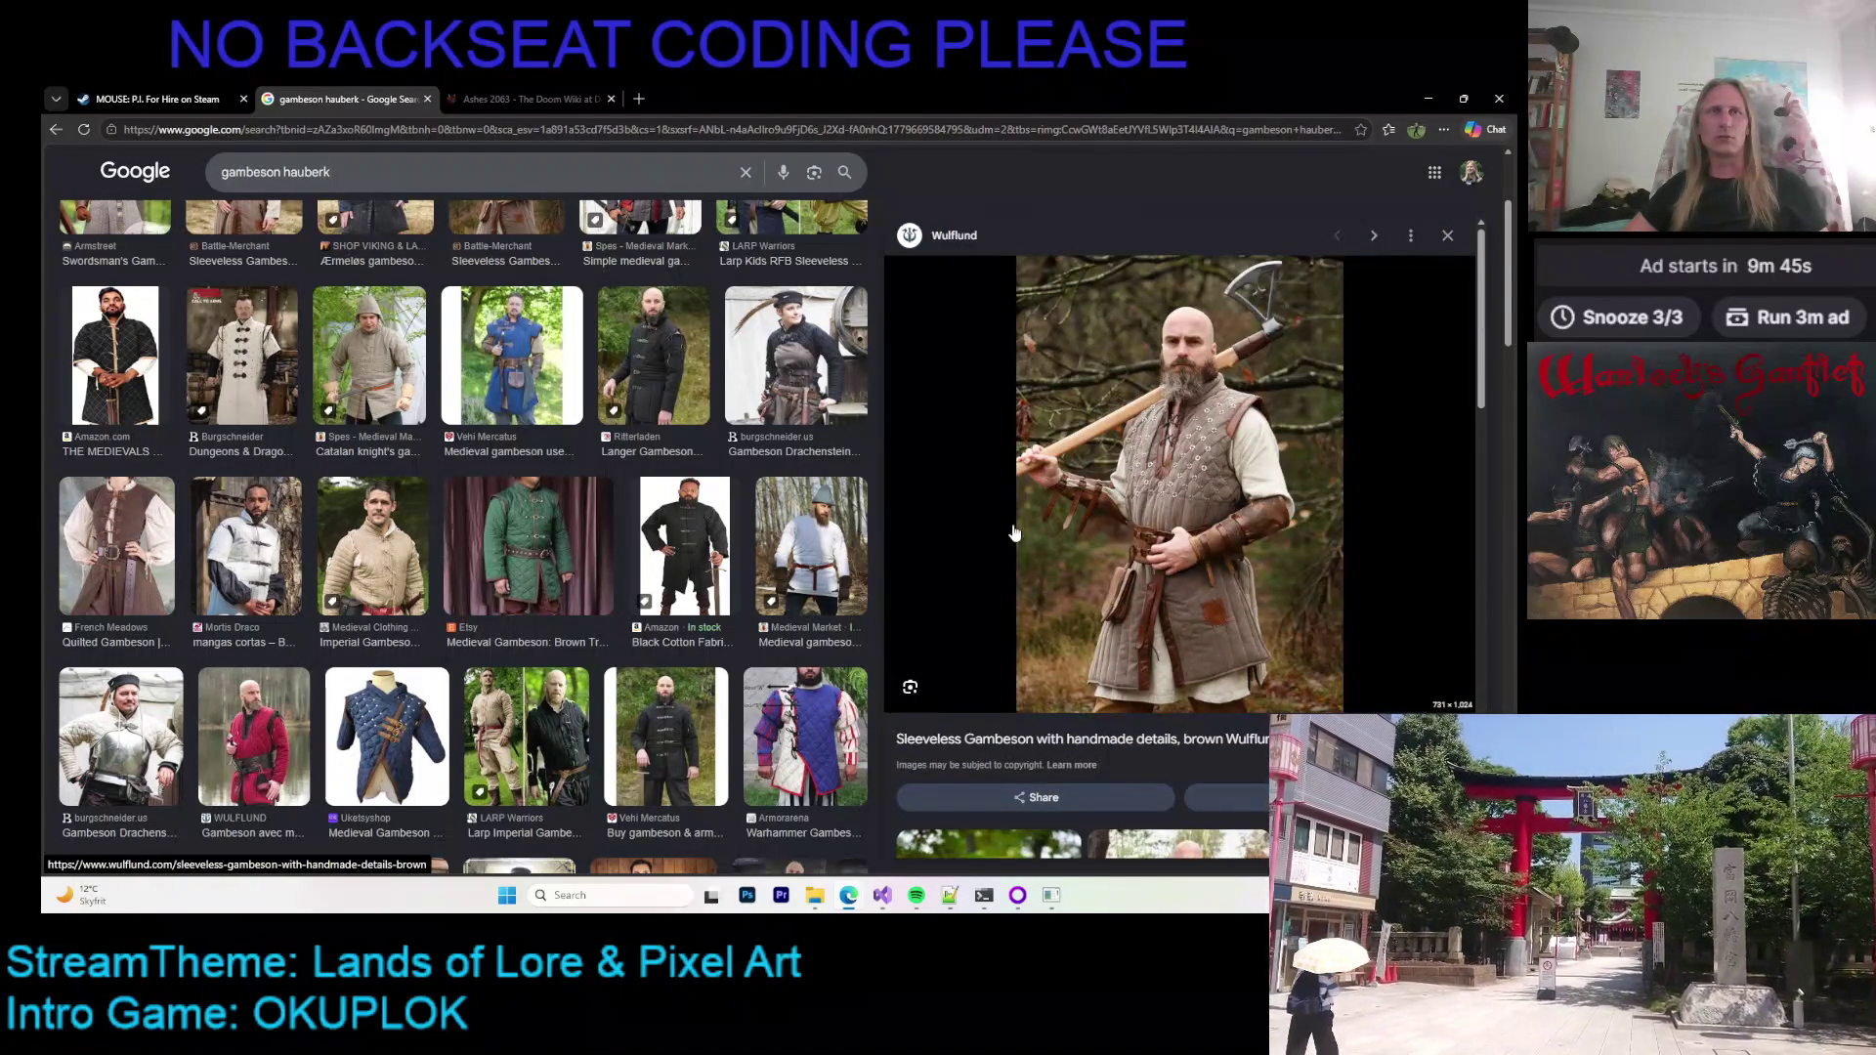
scroll(403, 506, down, 4)
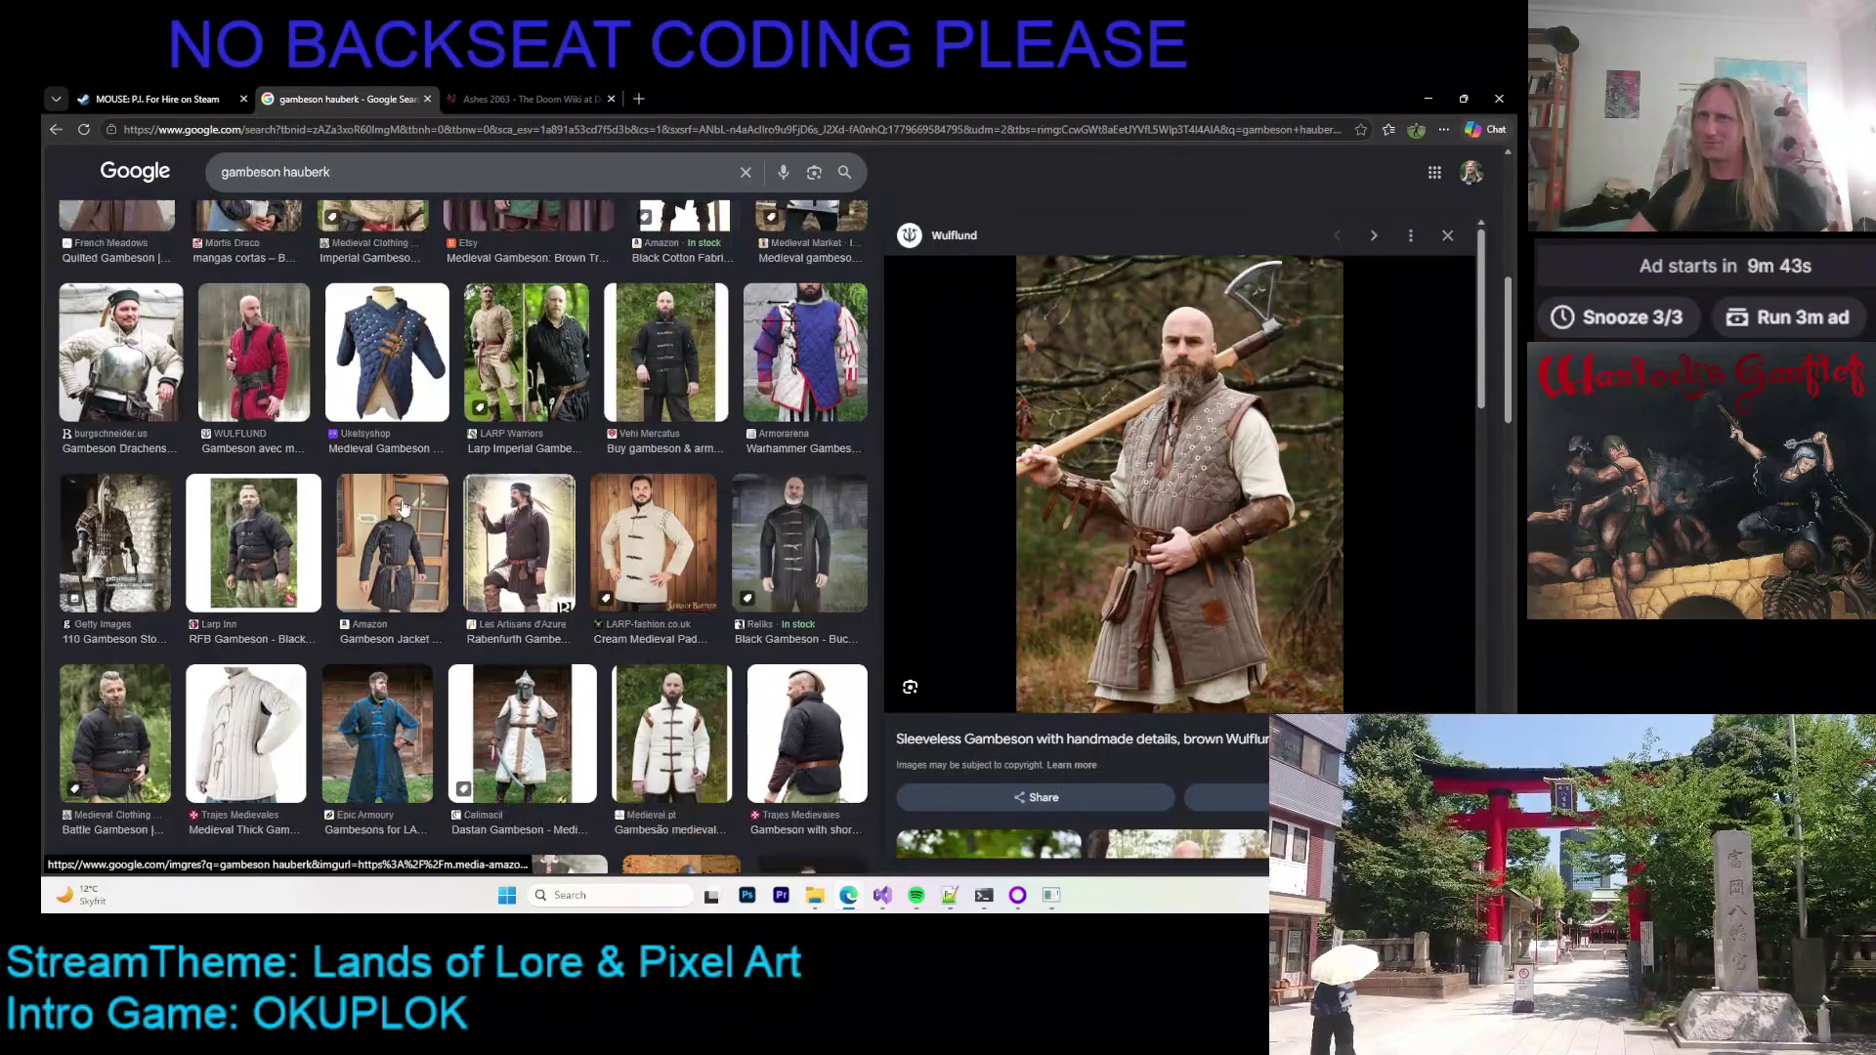
click(257, 347)
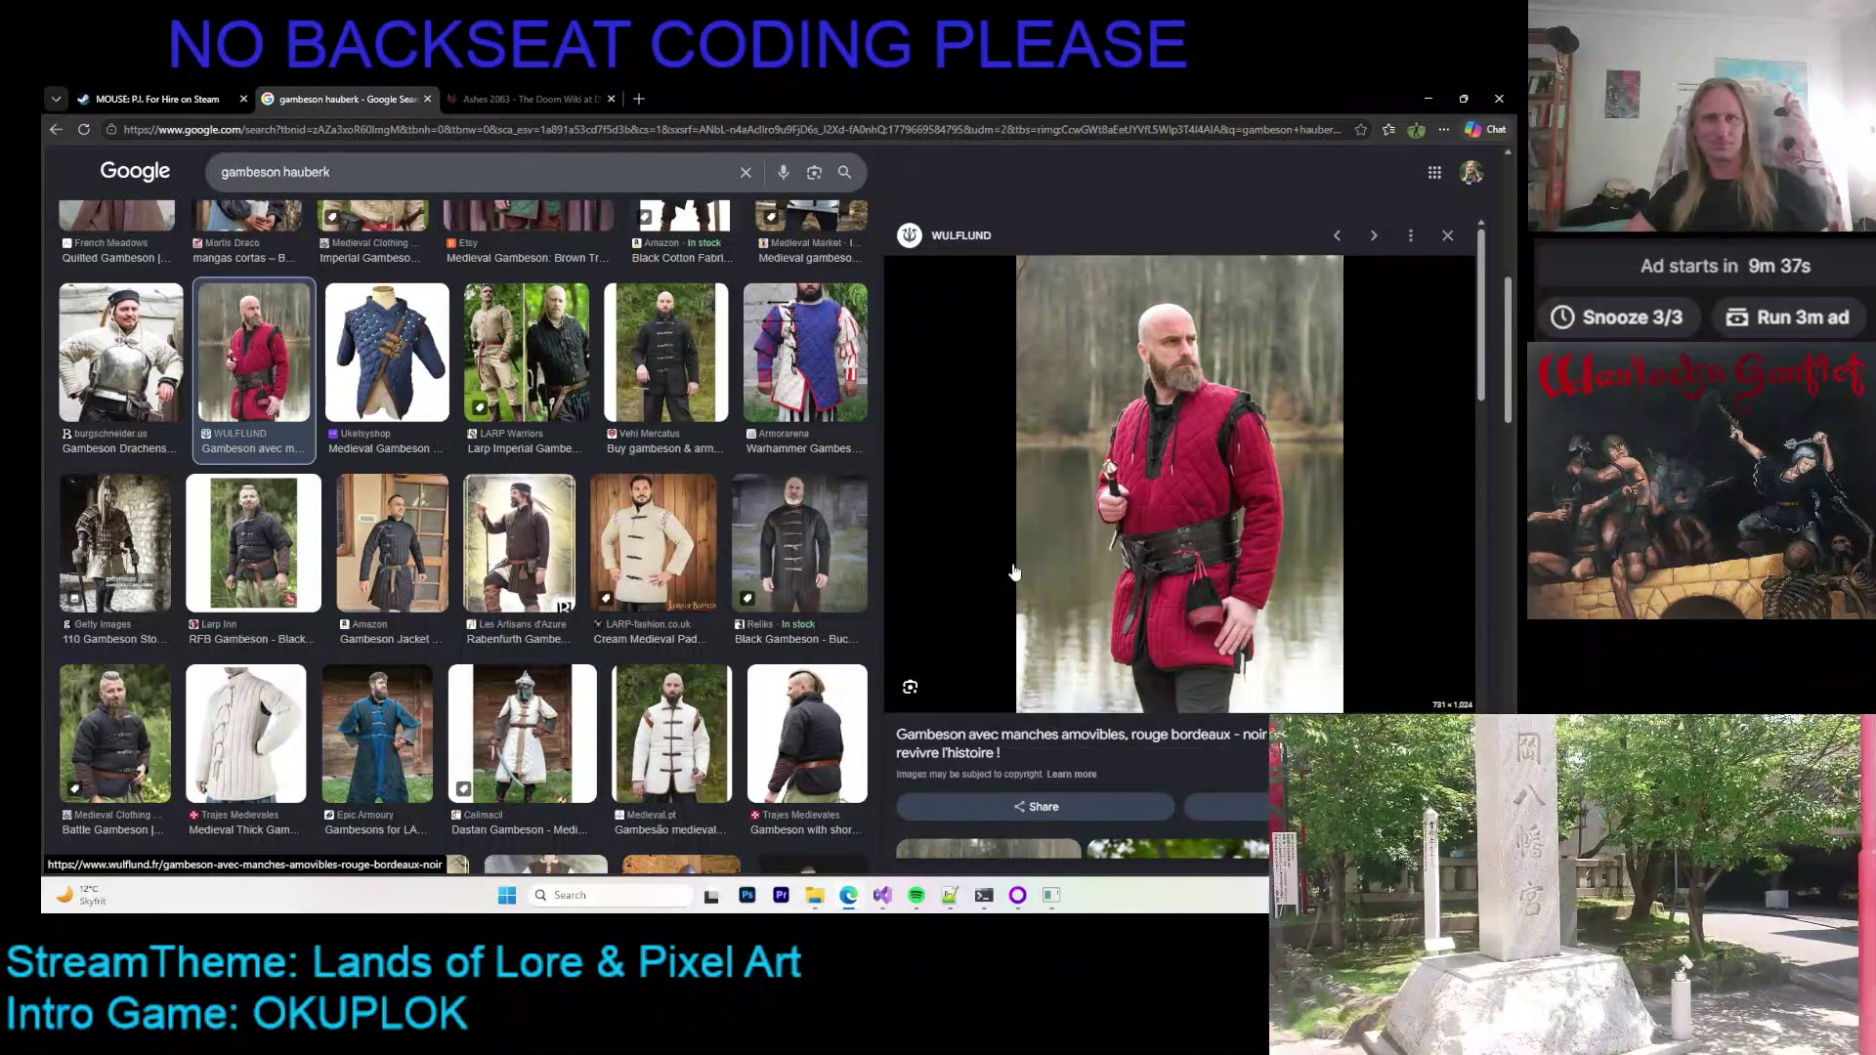
Step: Scroll through the results and preview the blue Epic Armoury gambeson
scroll(1014, 567, down, 4)
scroll(1015, 567, up, 4)
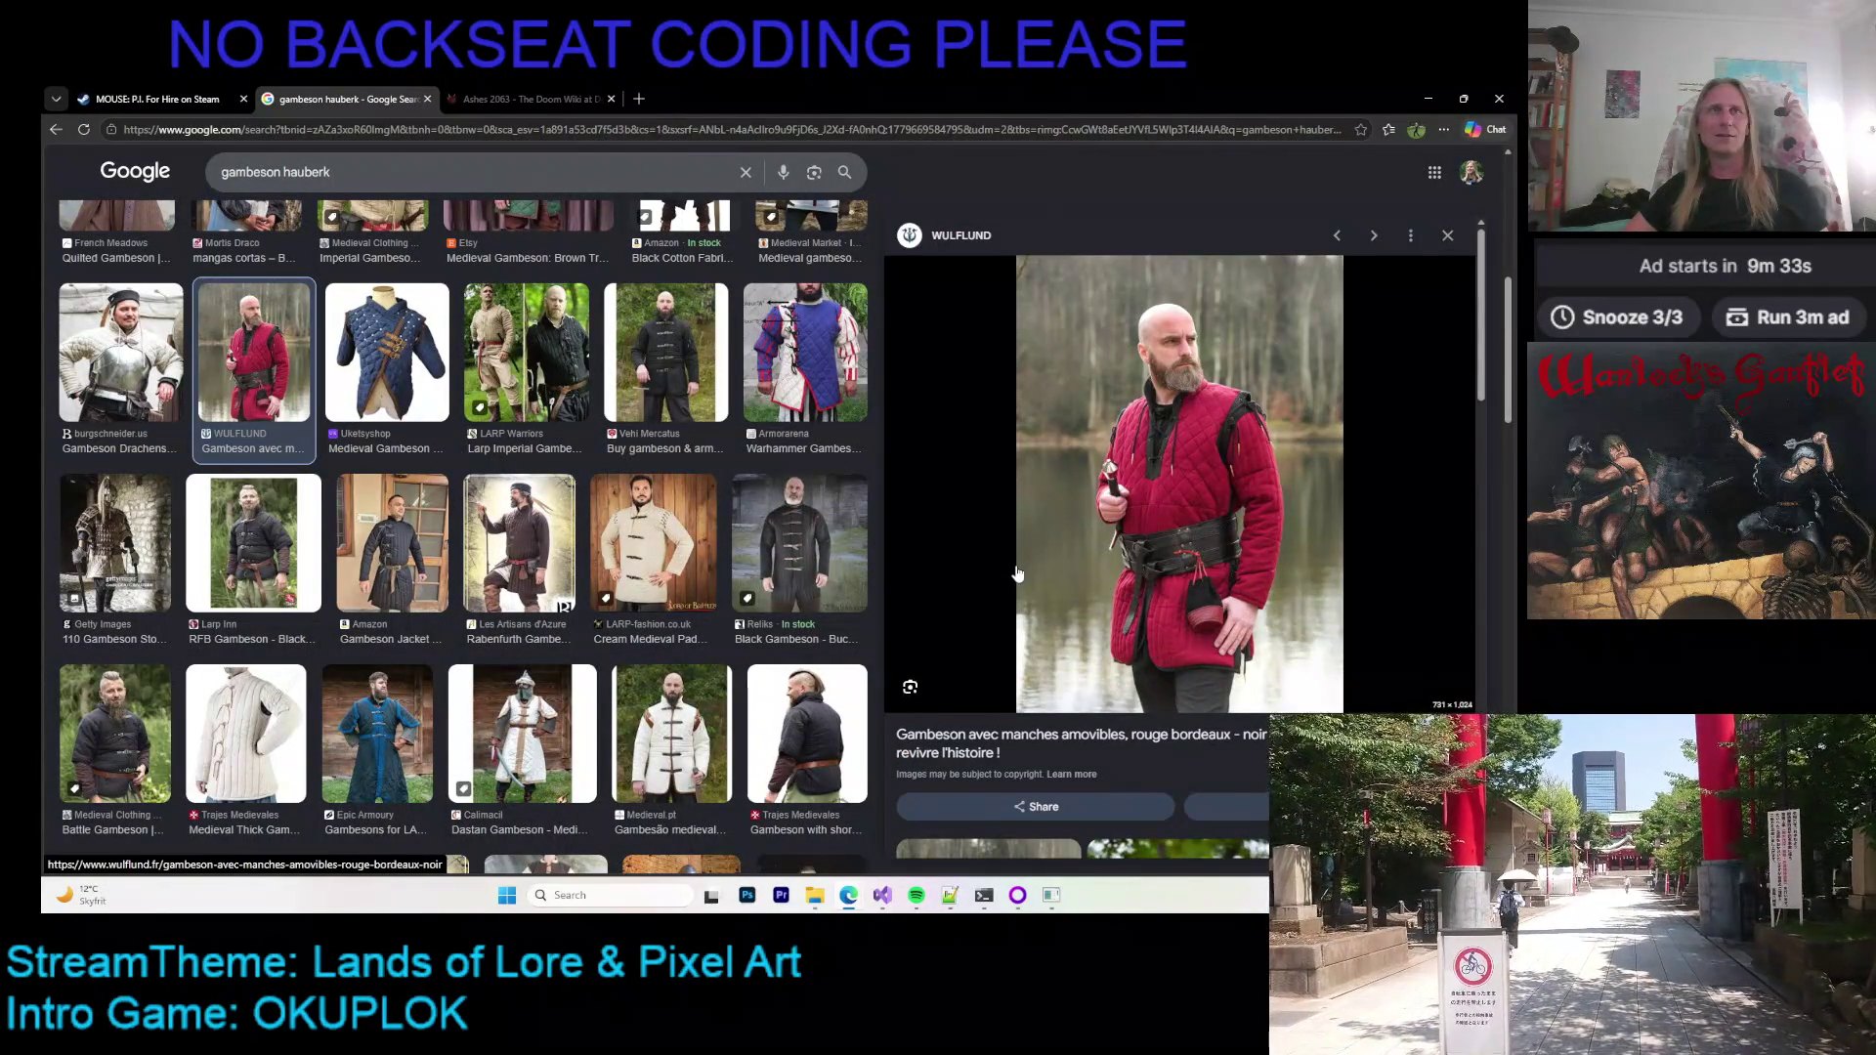
scroll(1016, 574, down, 5)
scroll(1010, 572, up, 5)
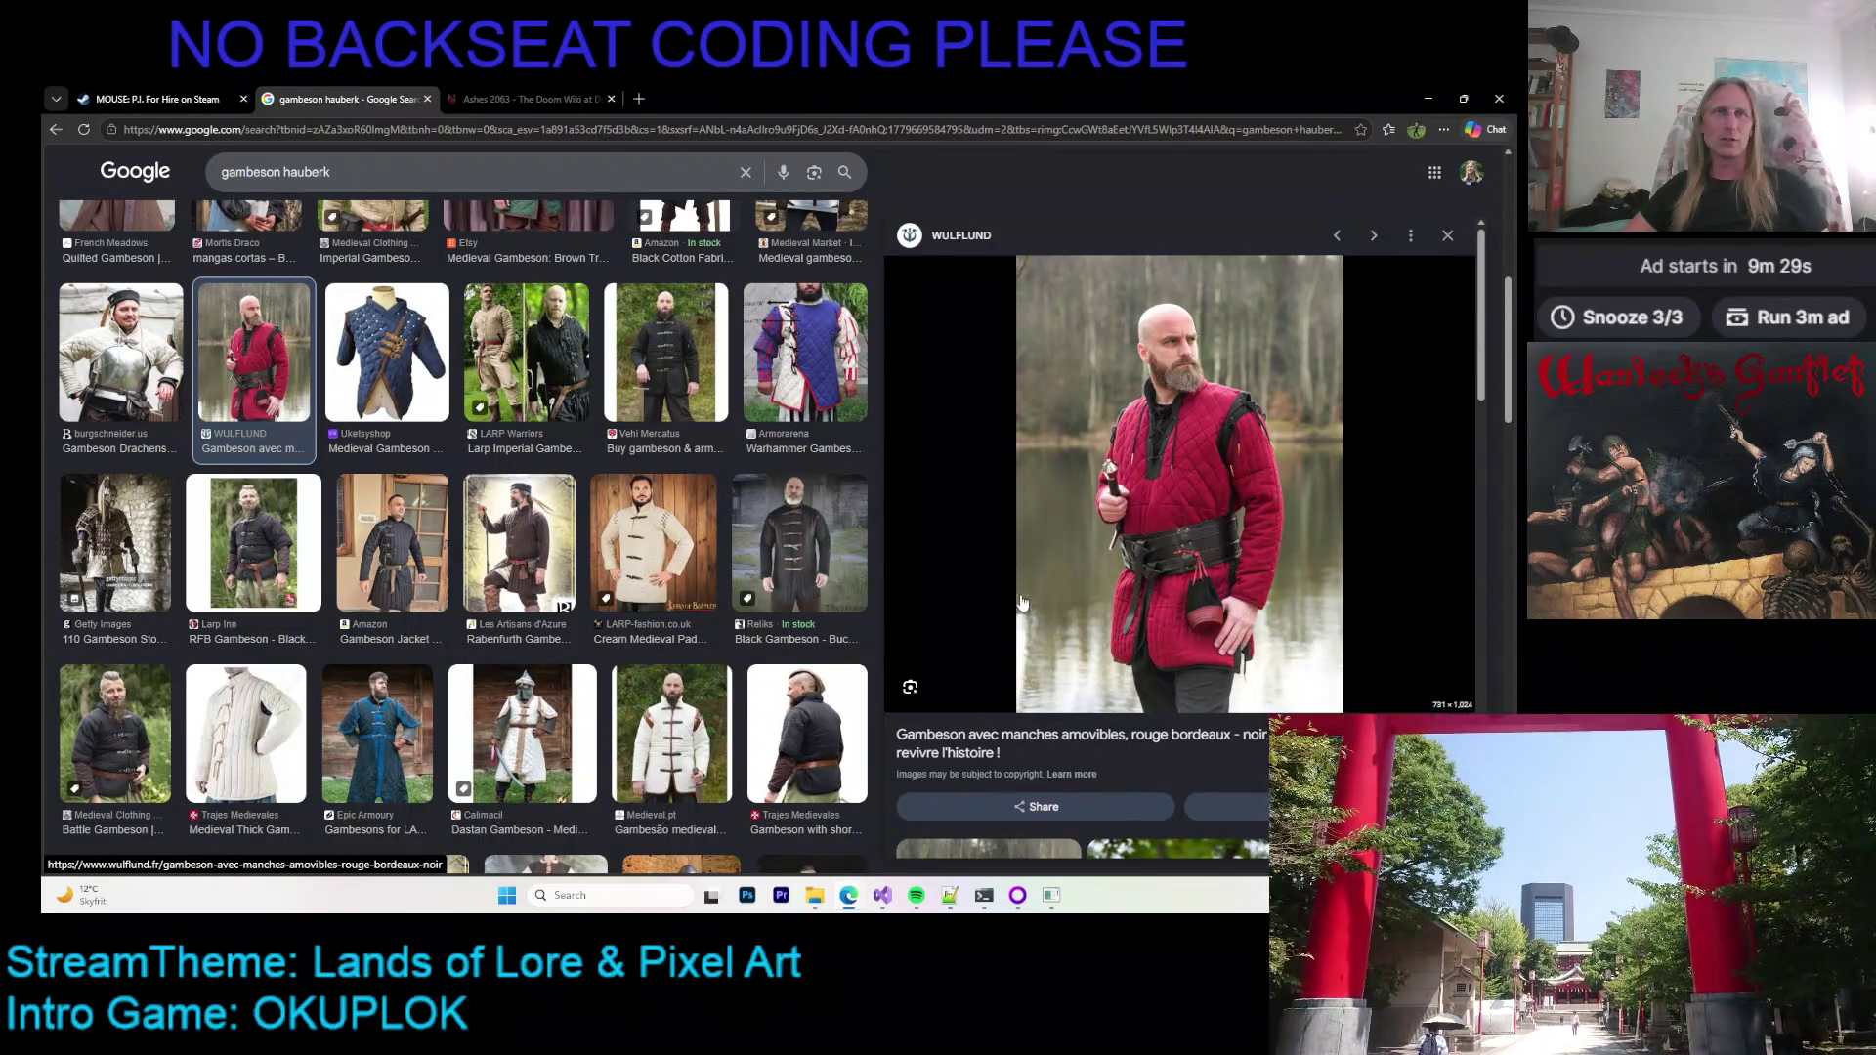
scroll(1036, 592, down, 5)
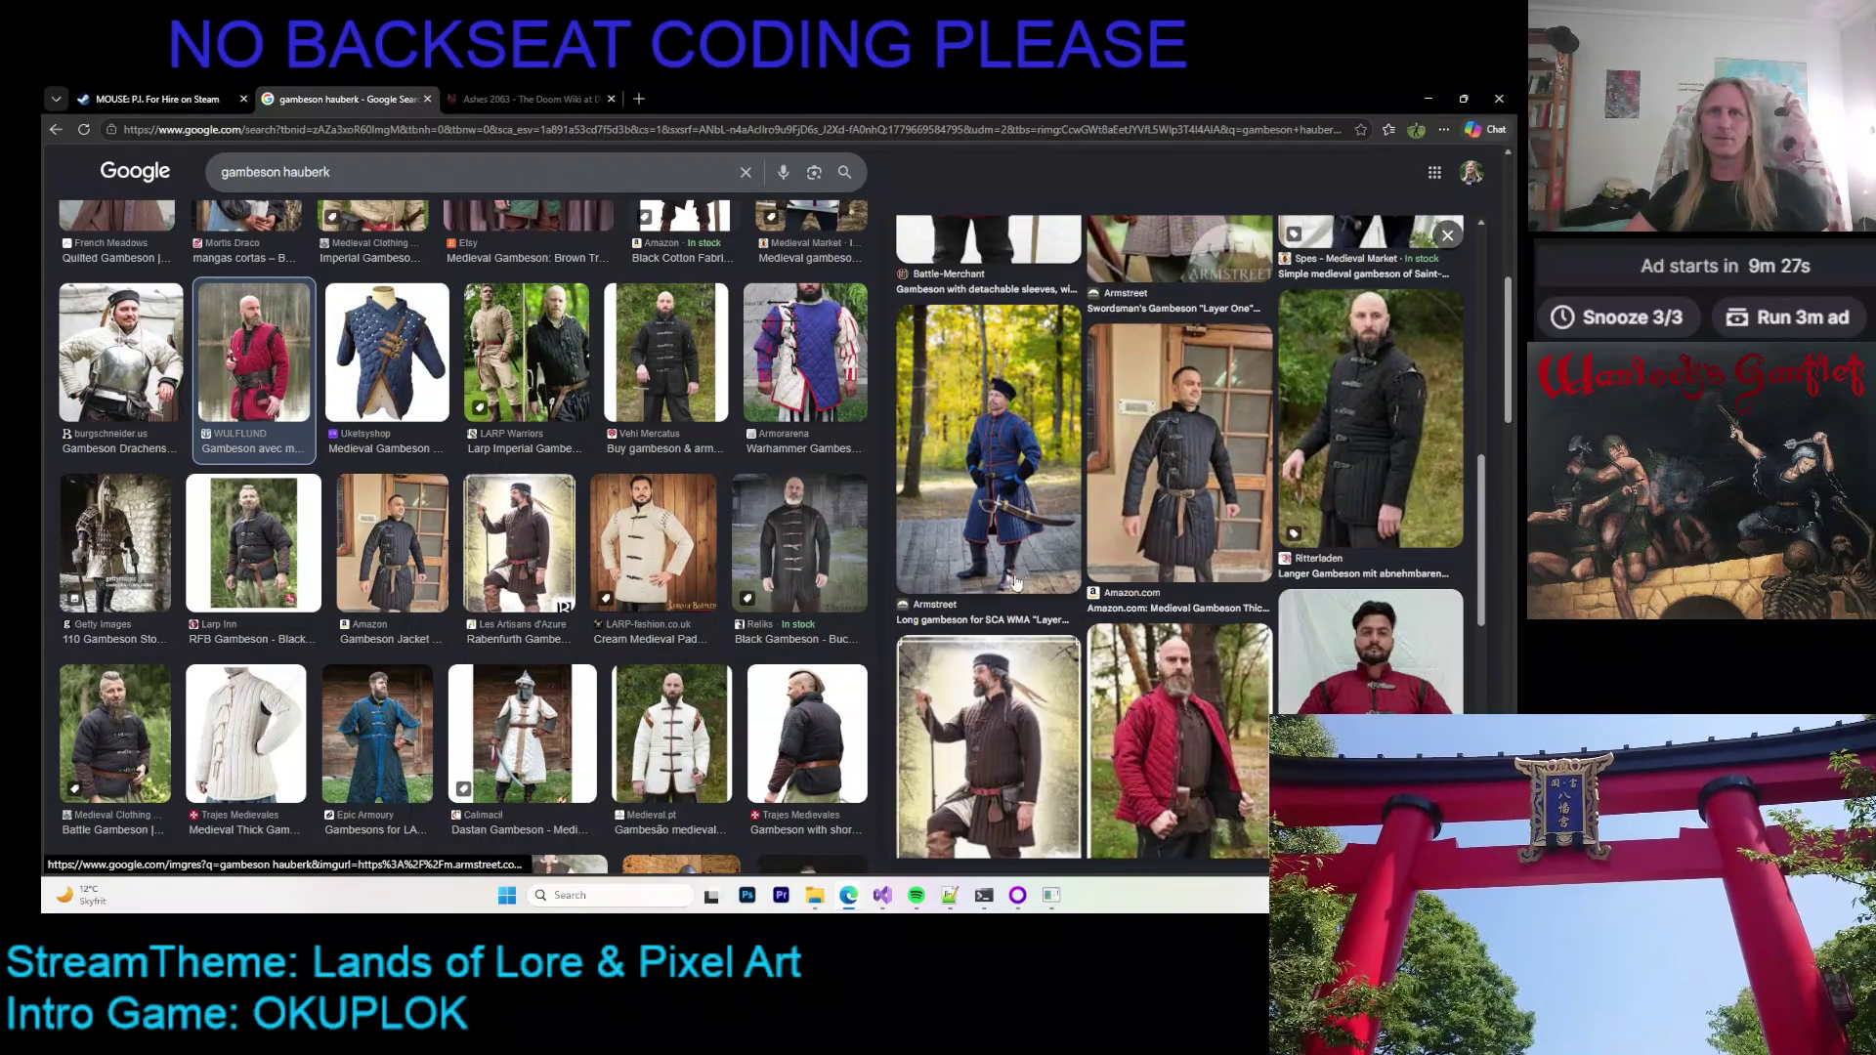
scroll(475, 520, down, 1)
scroll(475, 520, down, 3)
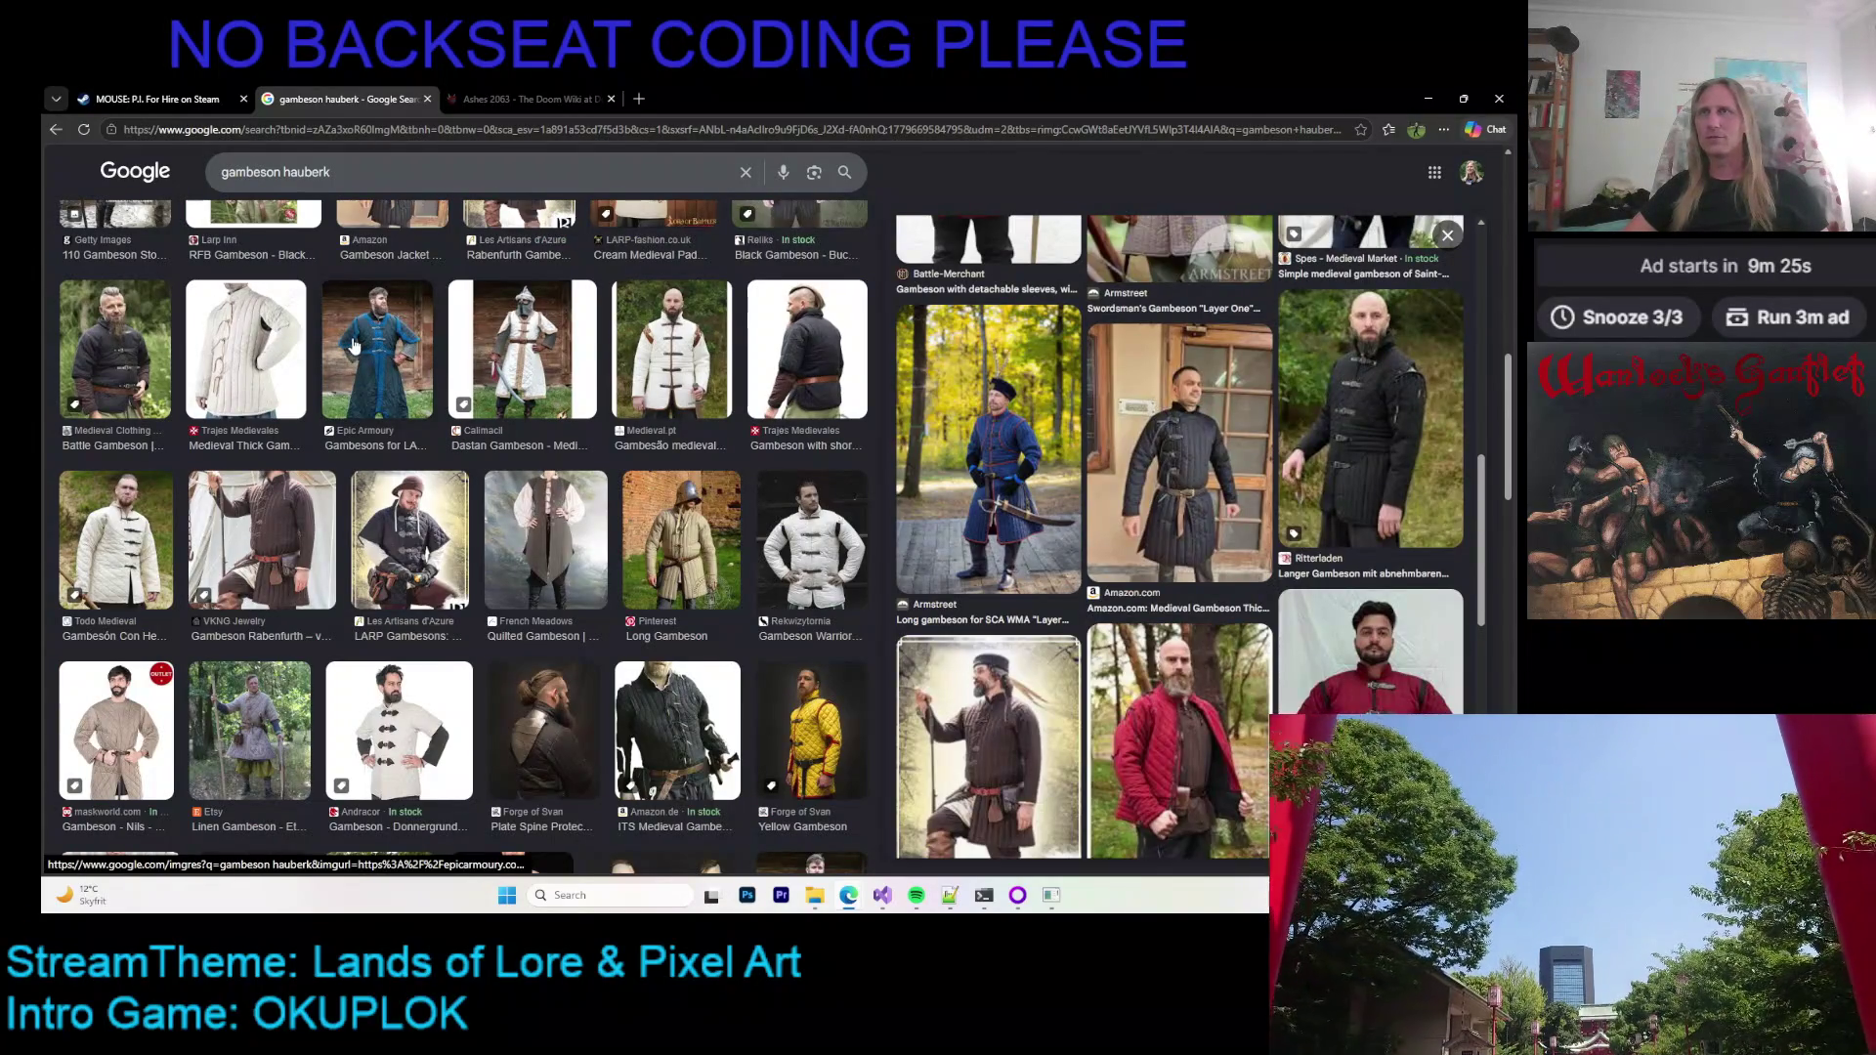
click(354, 346)
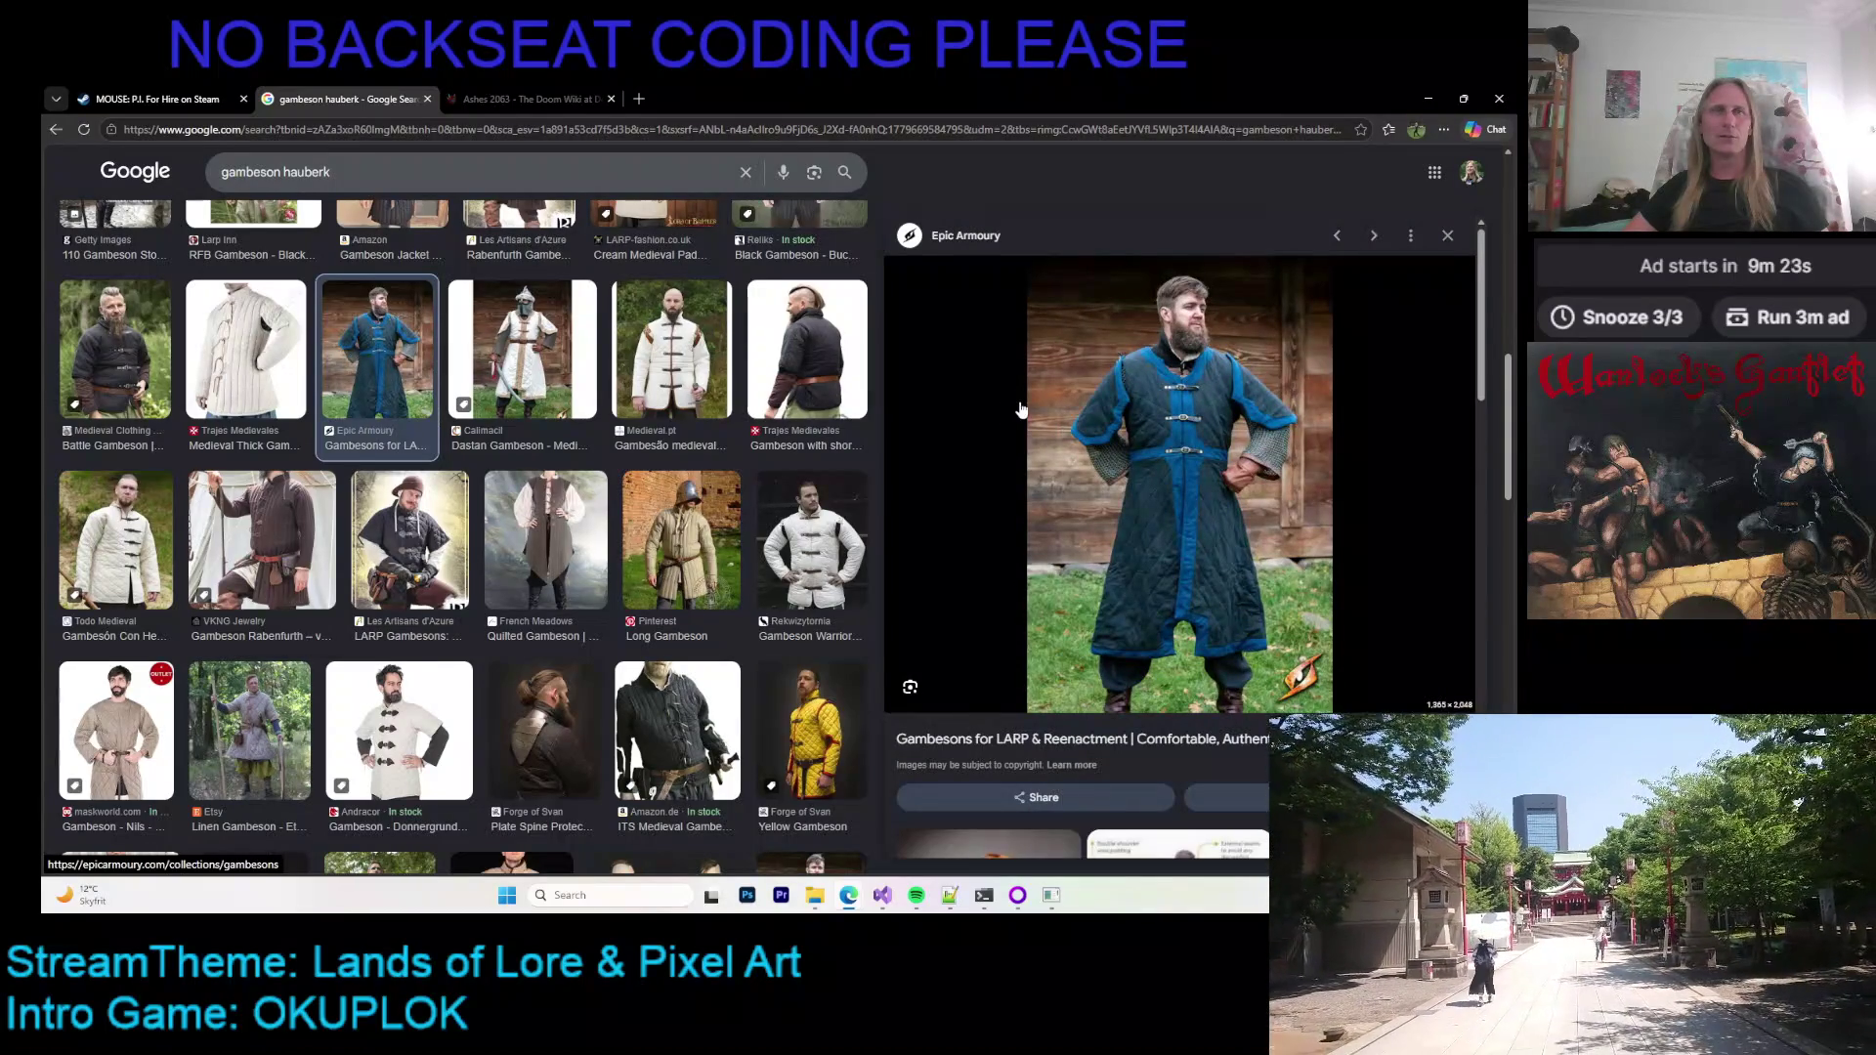
Step: Open the Armstreet green gambeson from the related images
scroll(1012, 425, down, 5)
scroll(1024, 438, up, 2)
scroll(1026, 442, down, 3)
click(1245, 547)
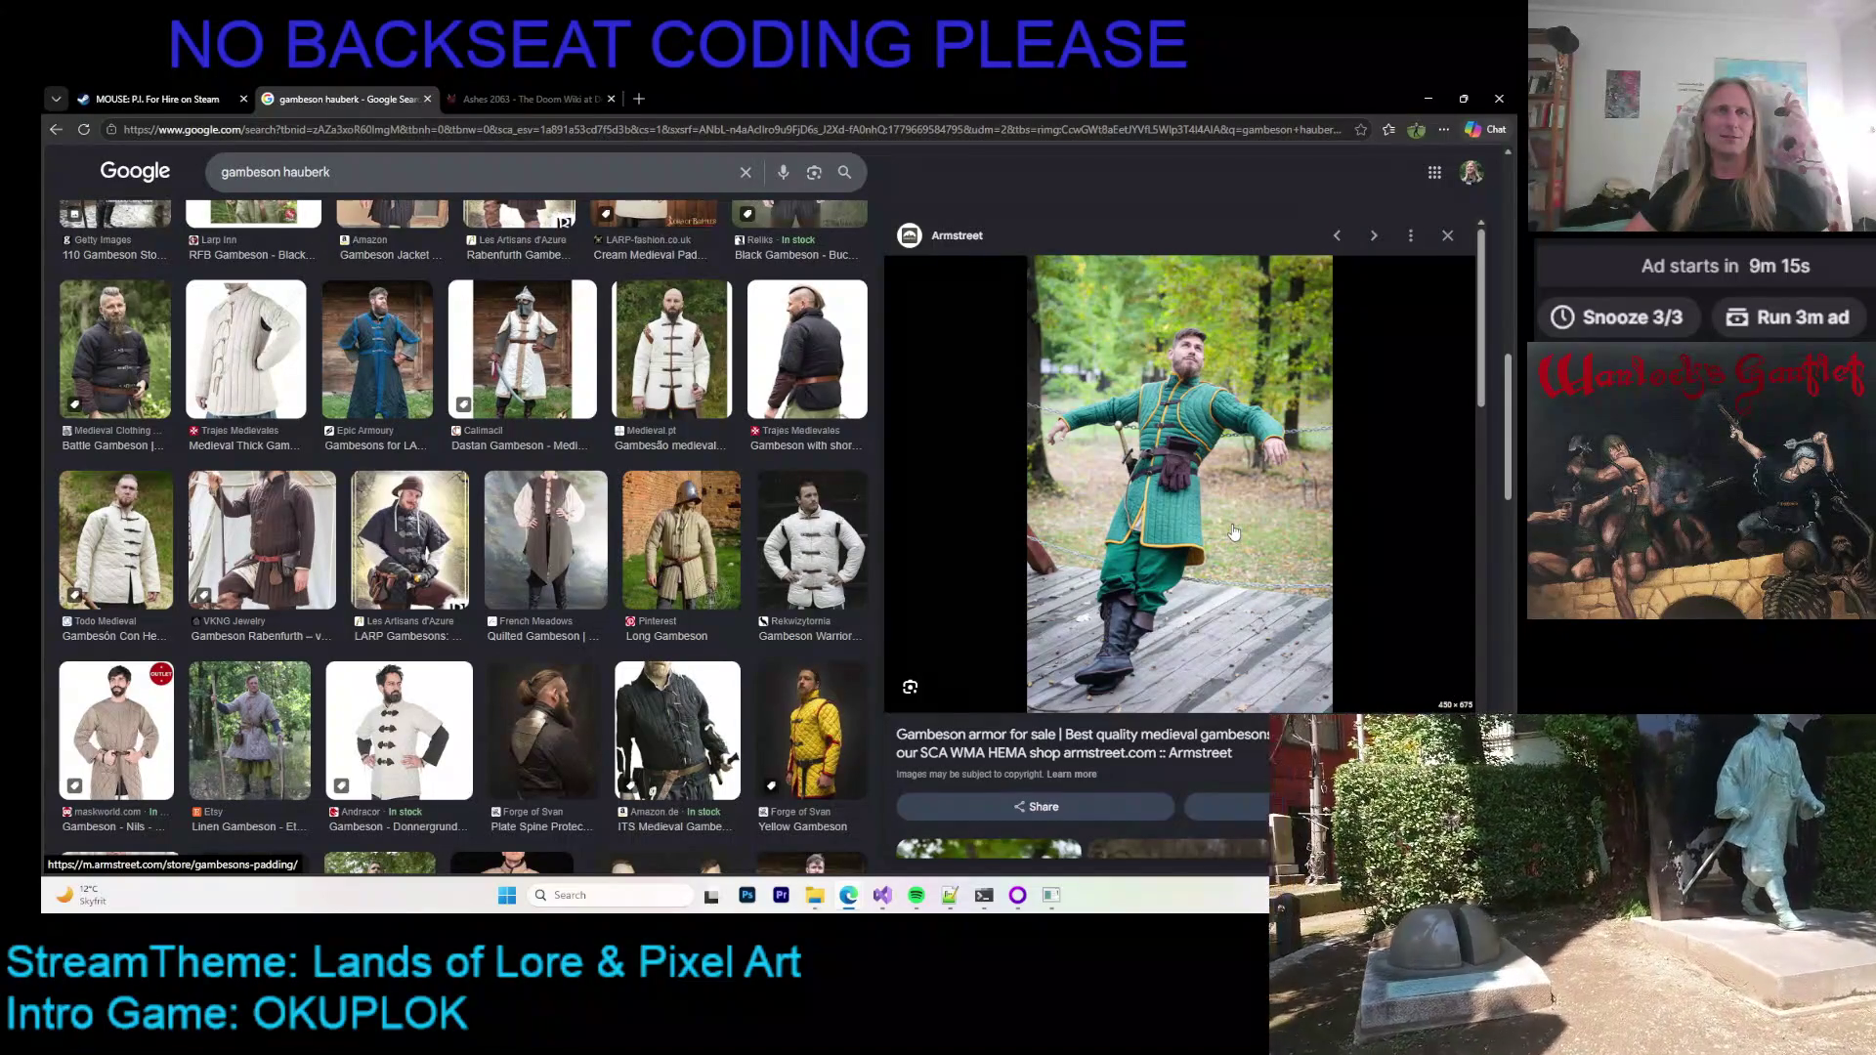
Step: Scroll the results and preview the Etsy 'FULL SET Witcher Armor' outfit
scroll(1233, 532, down, 5)
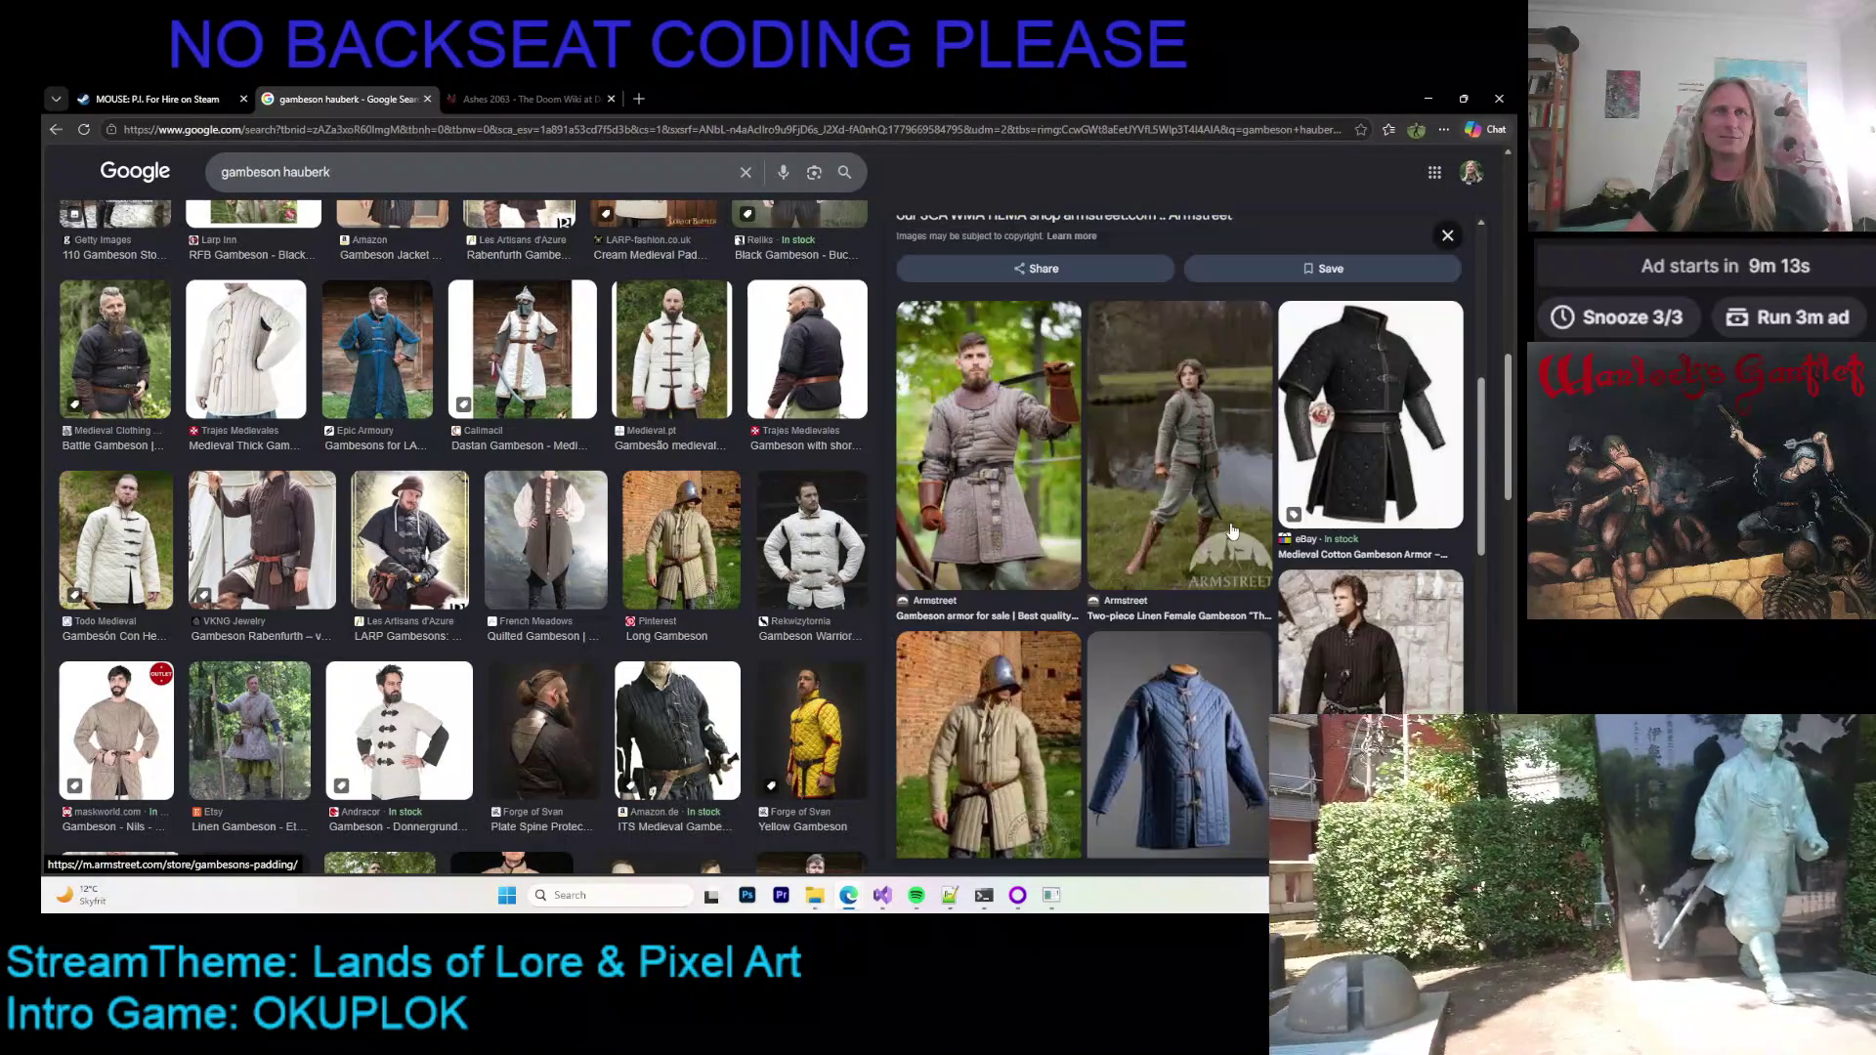
scroll(1223, 535, down, 3)
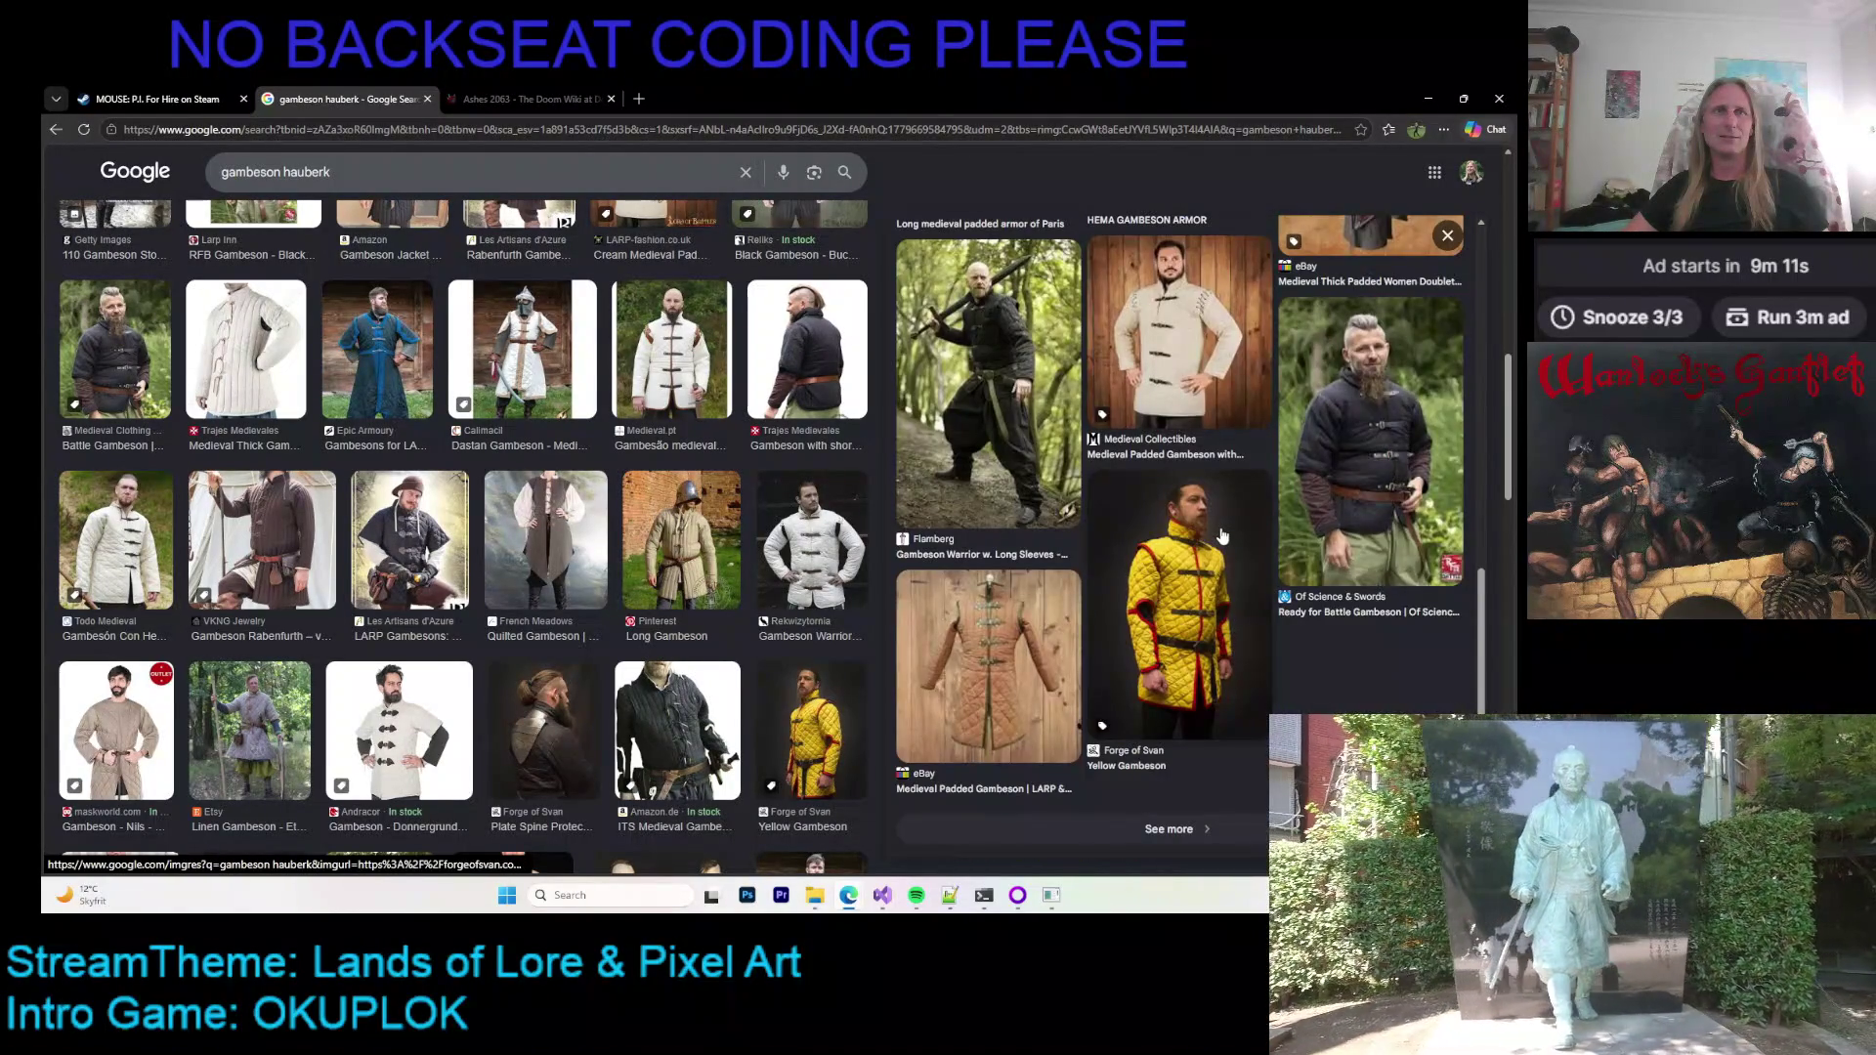
scroll(1223, 535, up, 8)
scroll(1217, 539, down, 8)
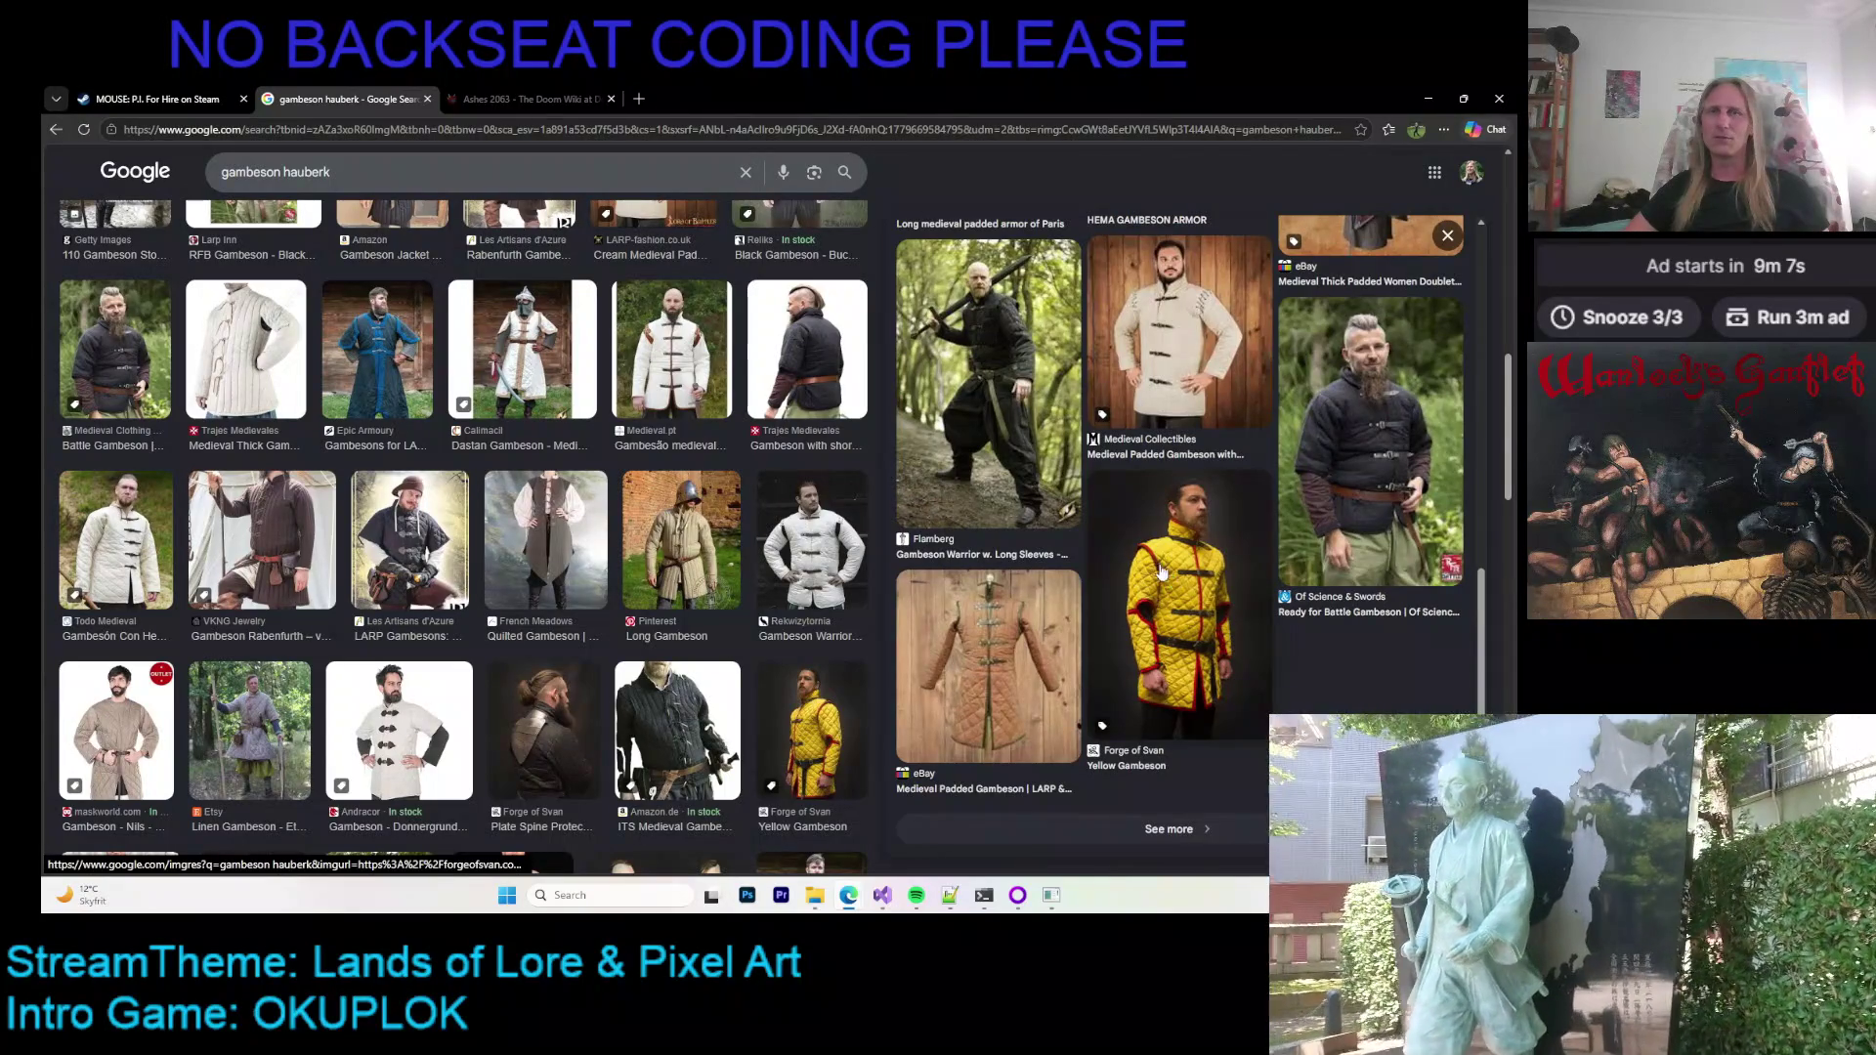
scroll(1166, 577, up, 8)
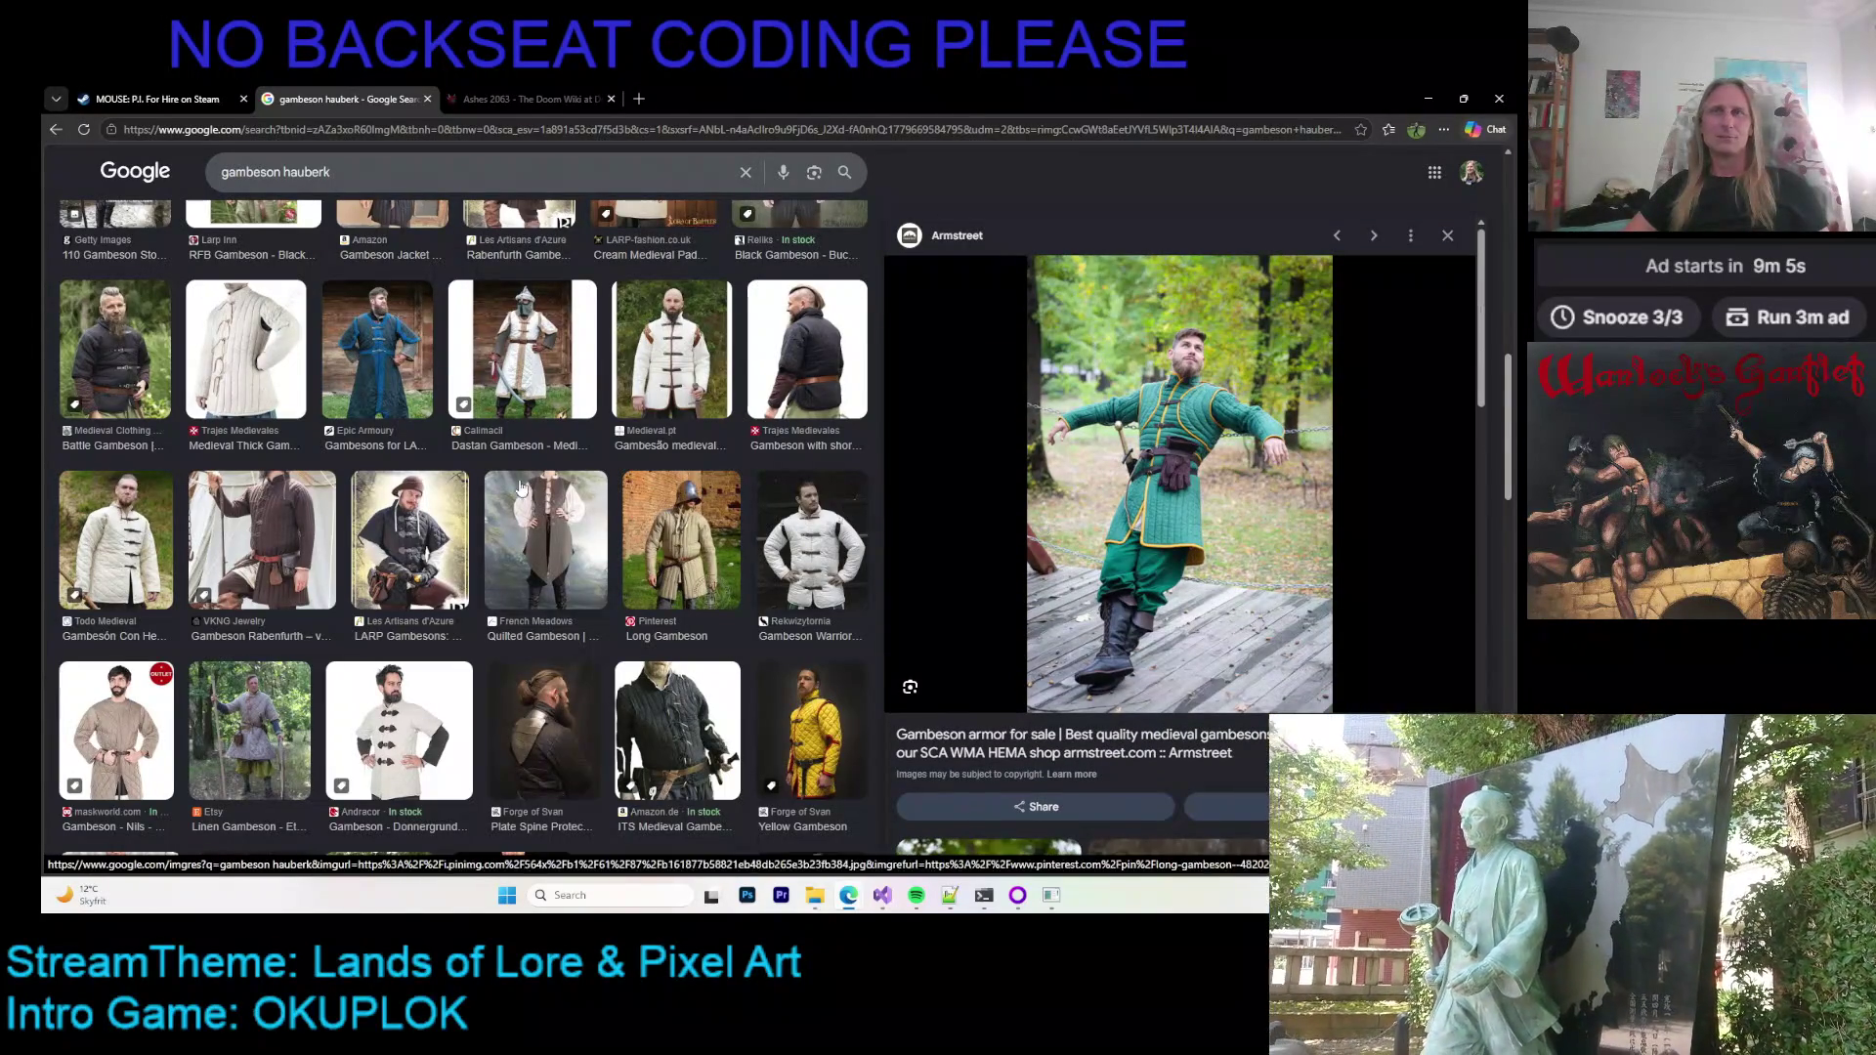
scroll(567, 486, down, 6)
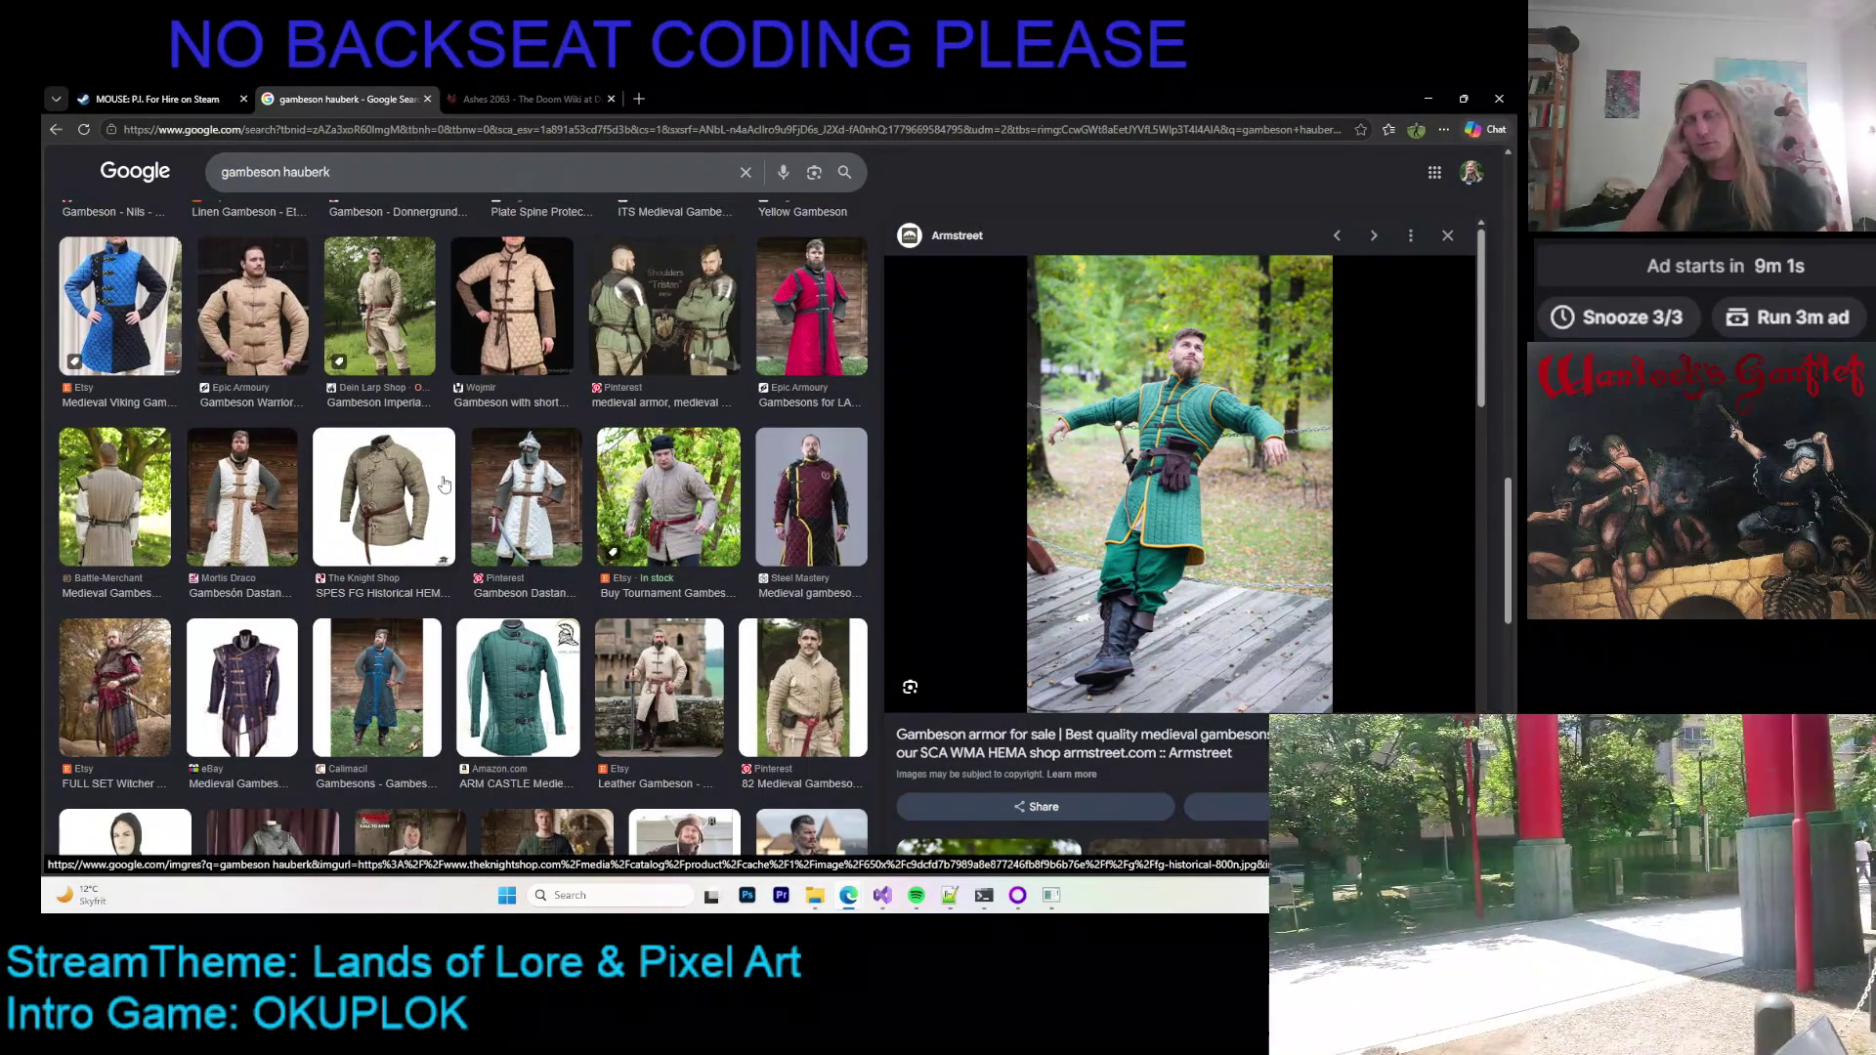
scroll(444, 485, down, 3)
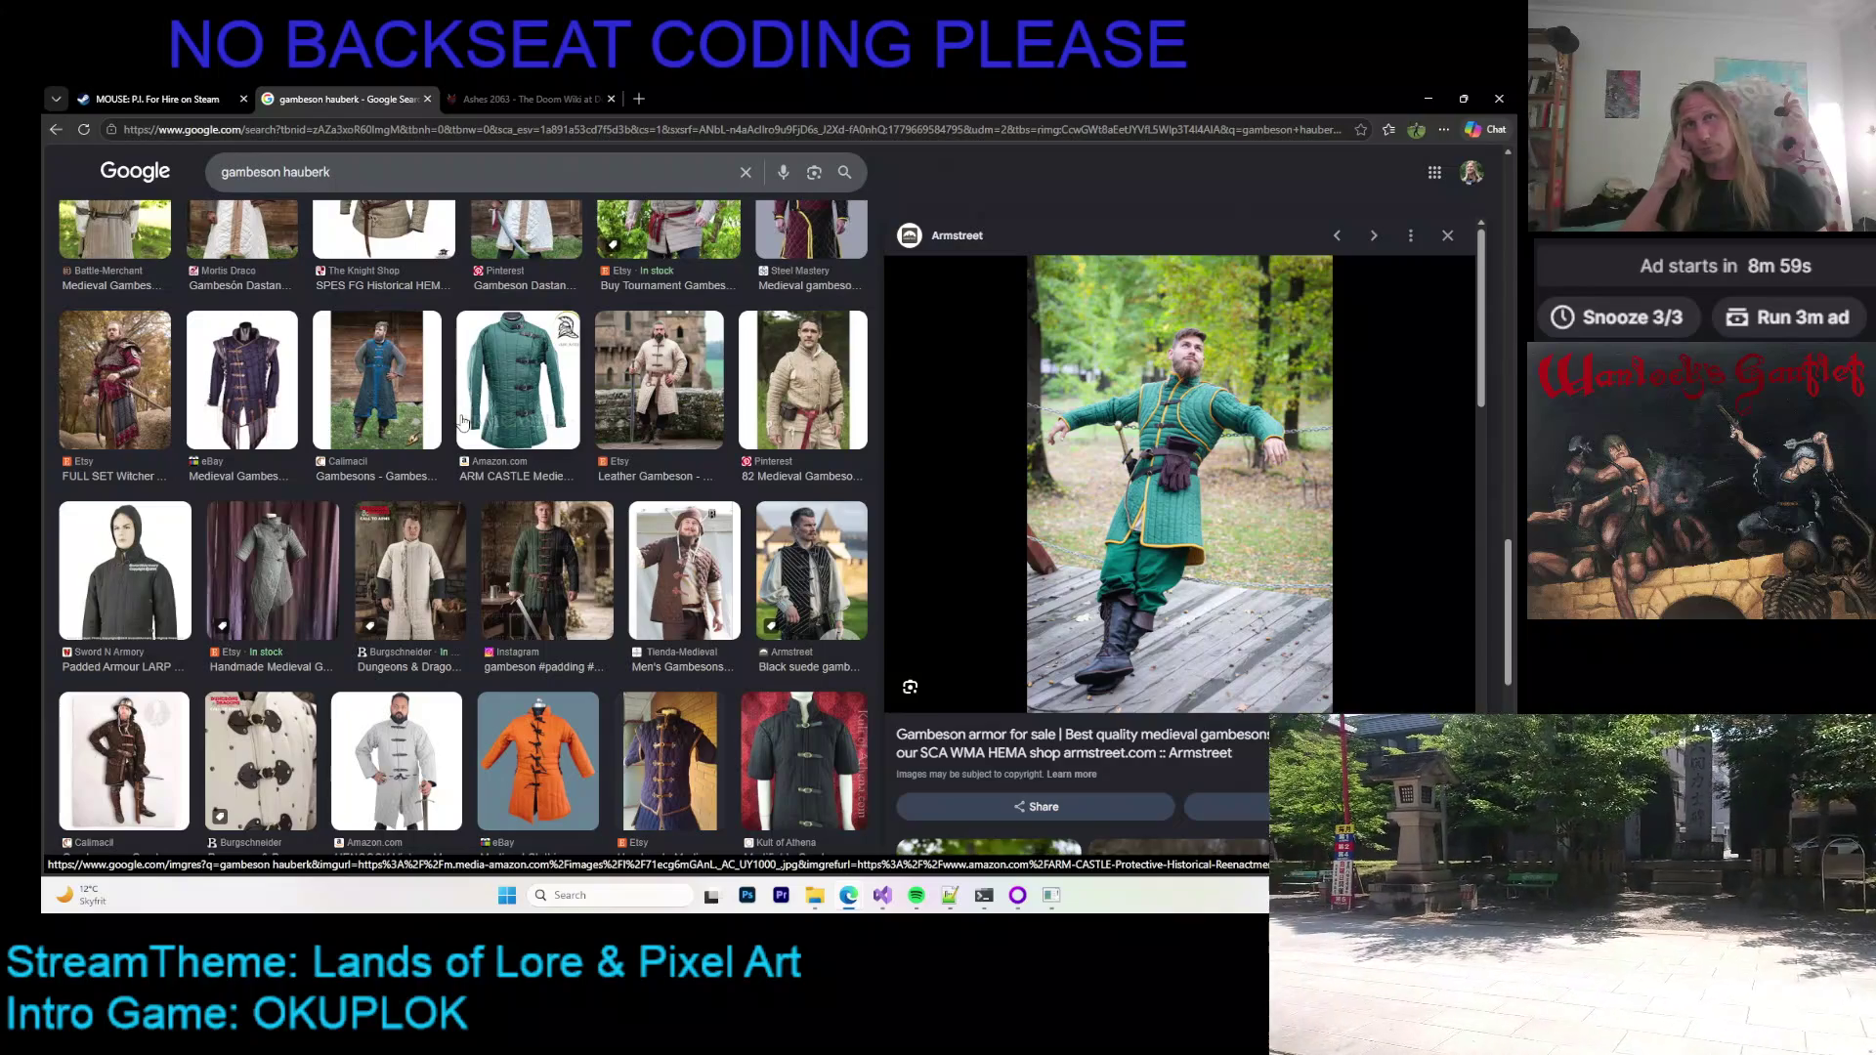
scroll(364, 486, down, 5)
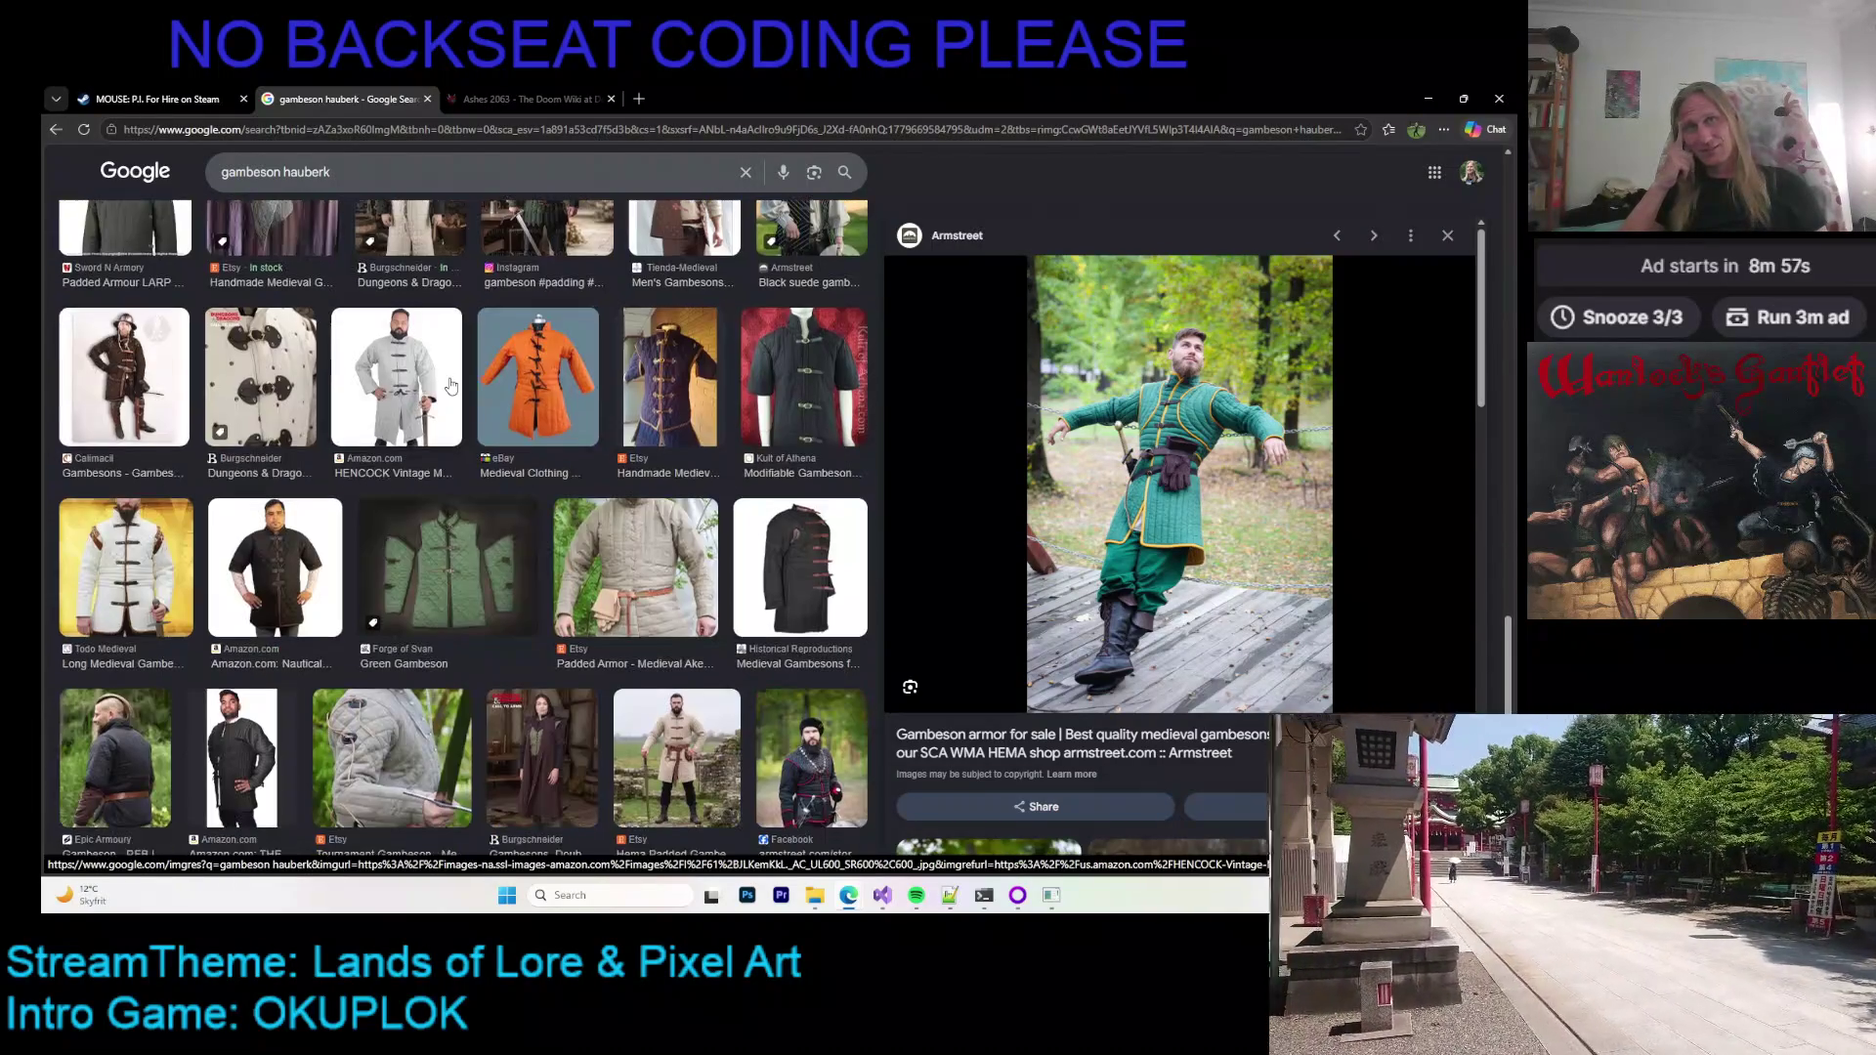
scroll(439, 393, up, 4)
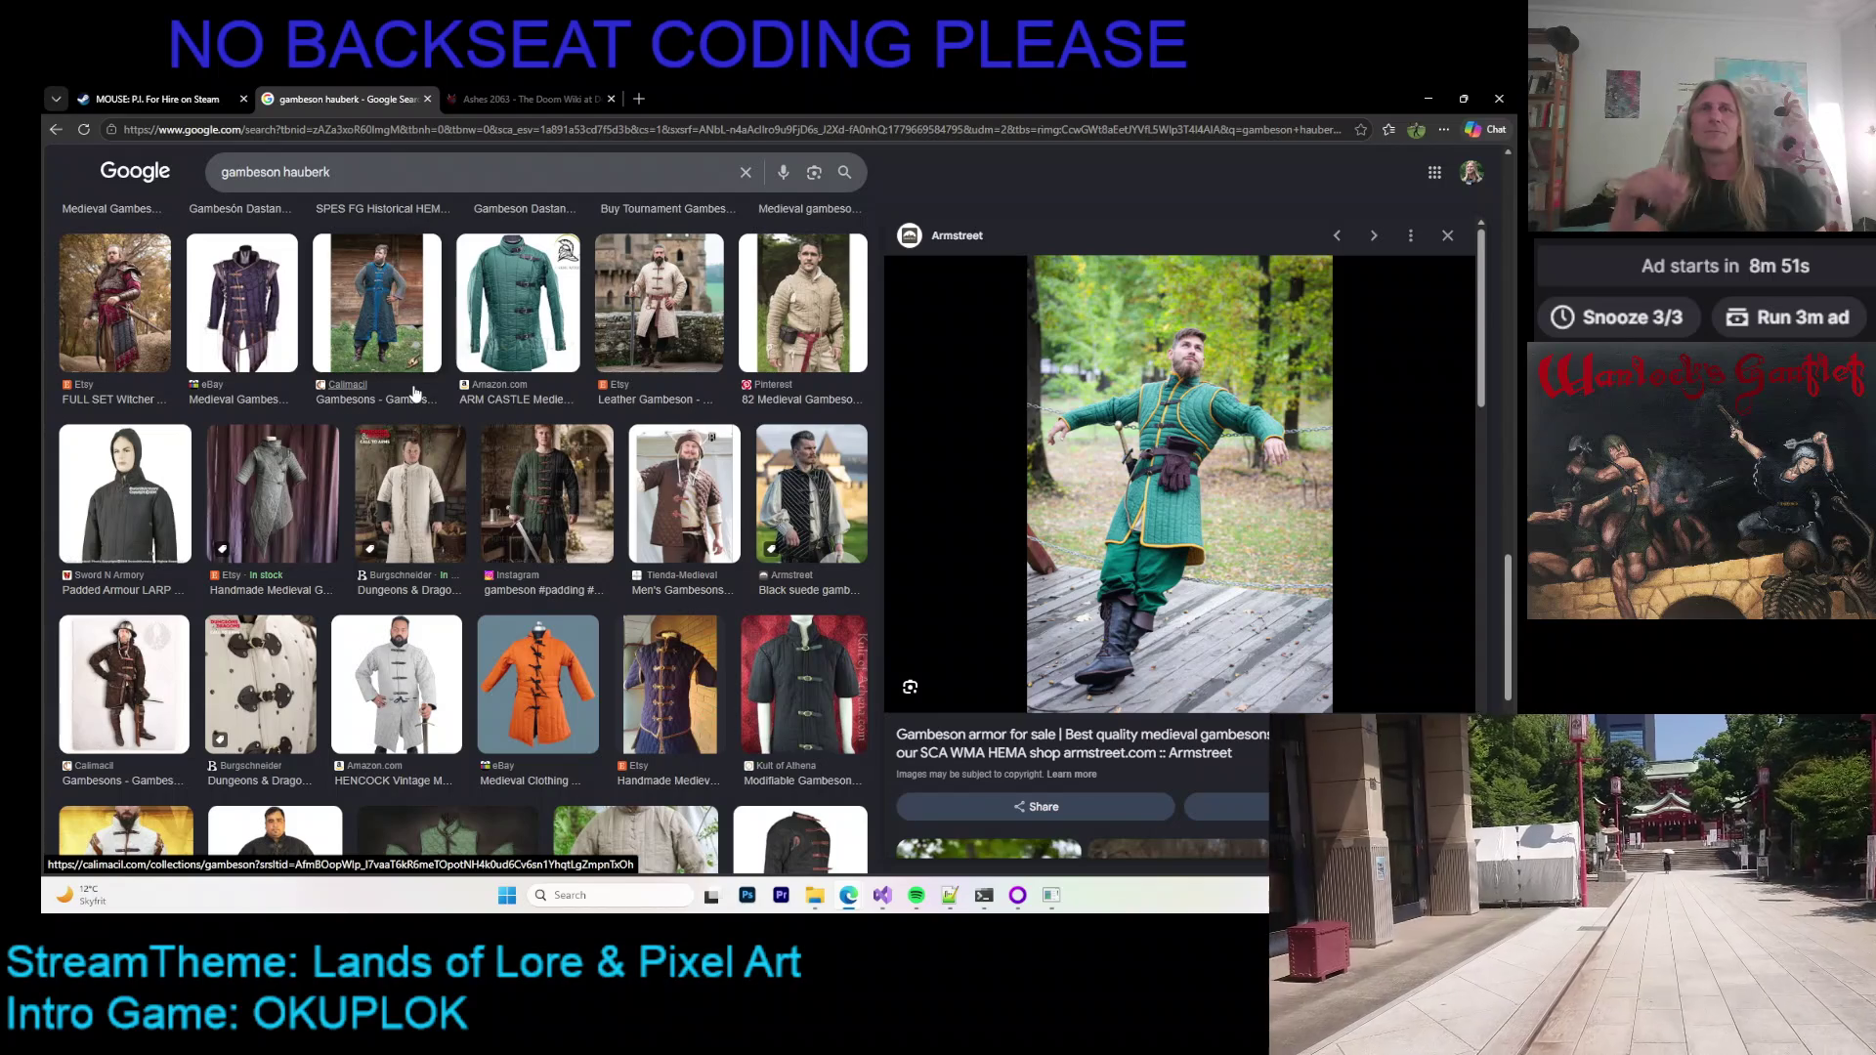
scroll(418, 430, up, 2)
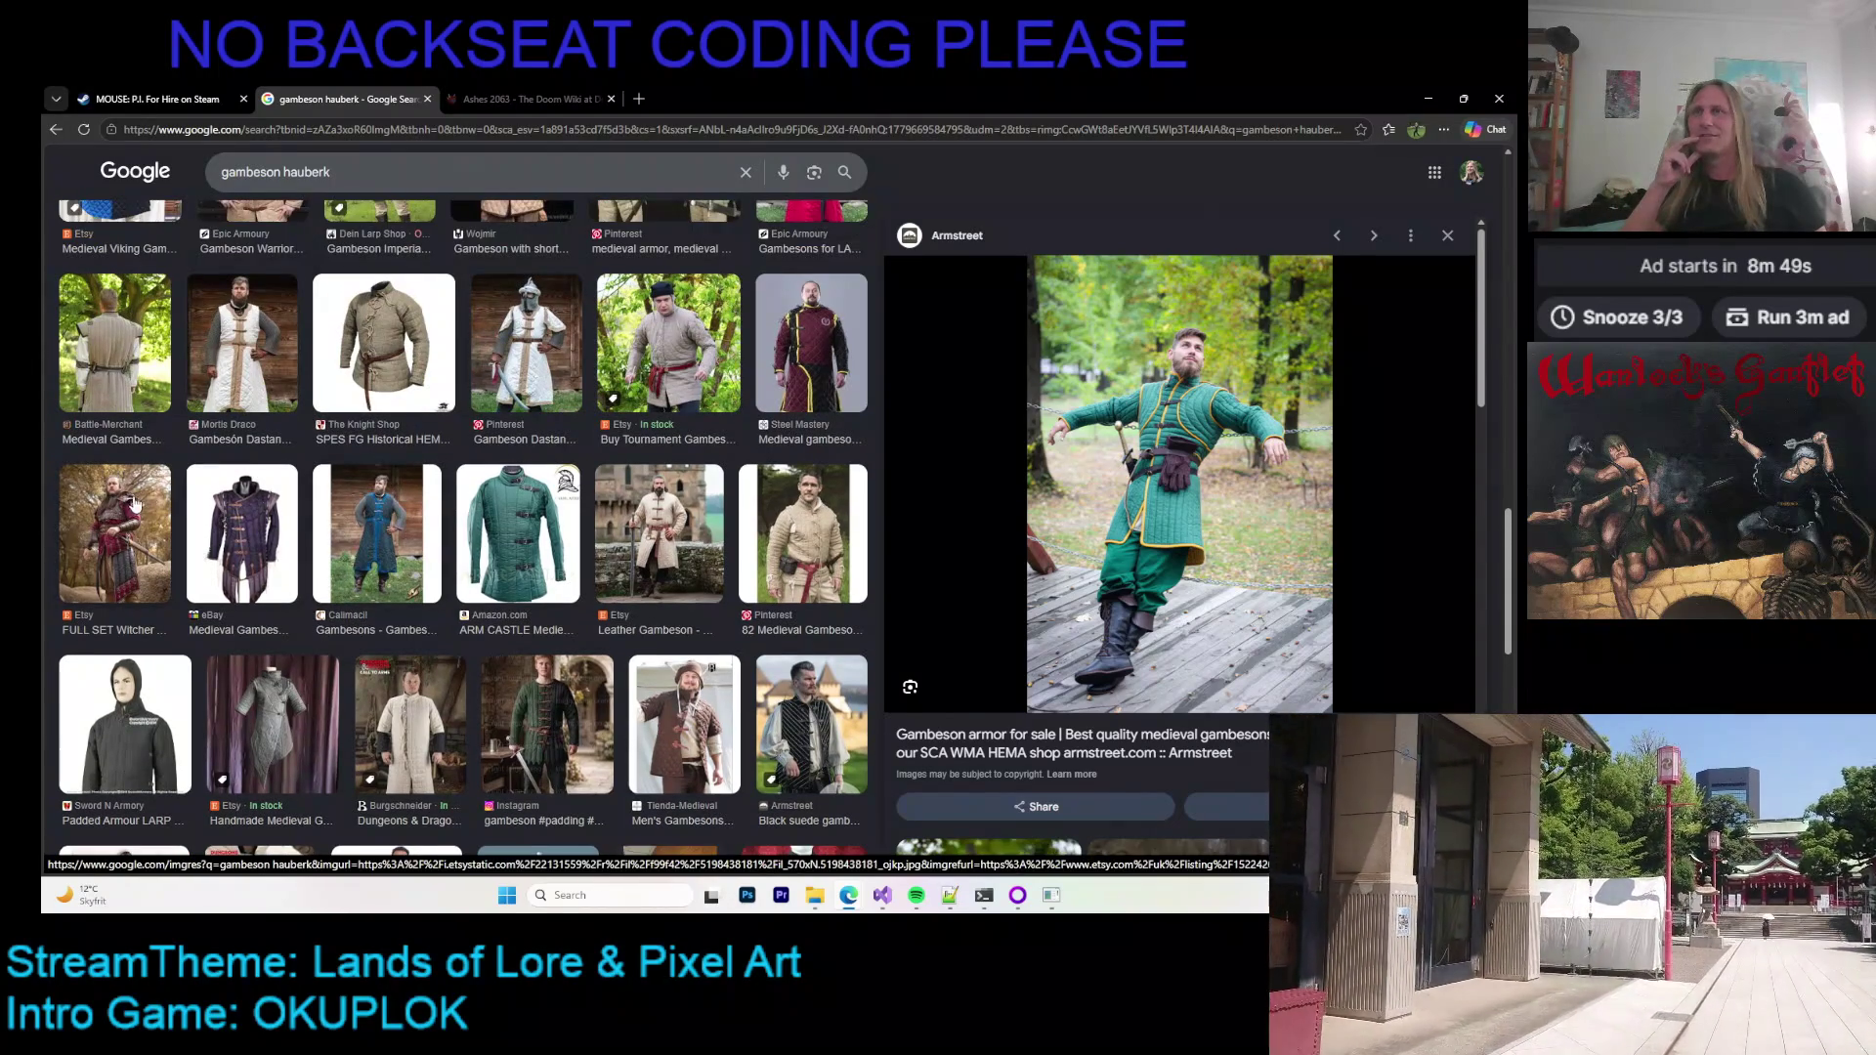
click(115, 533)
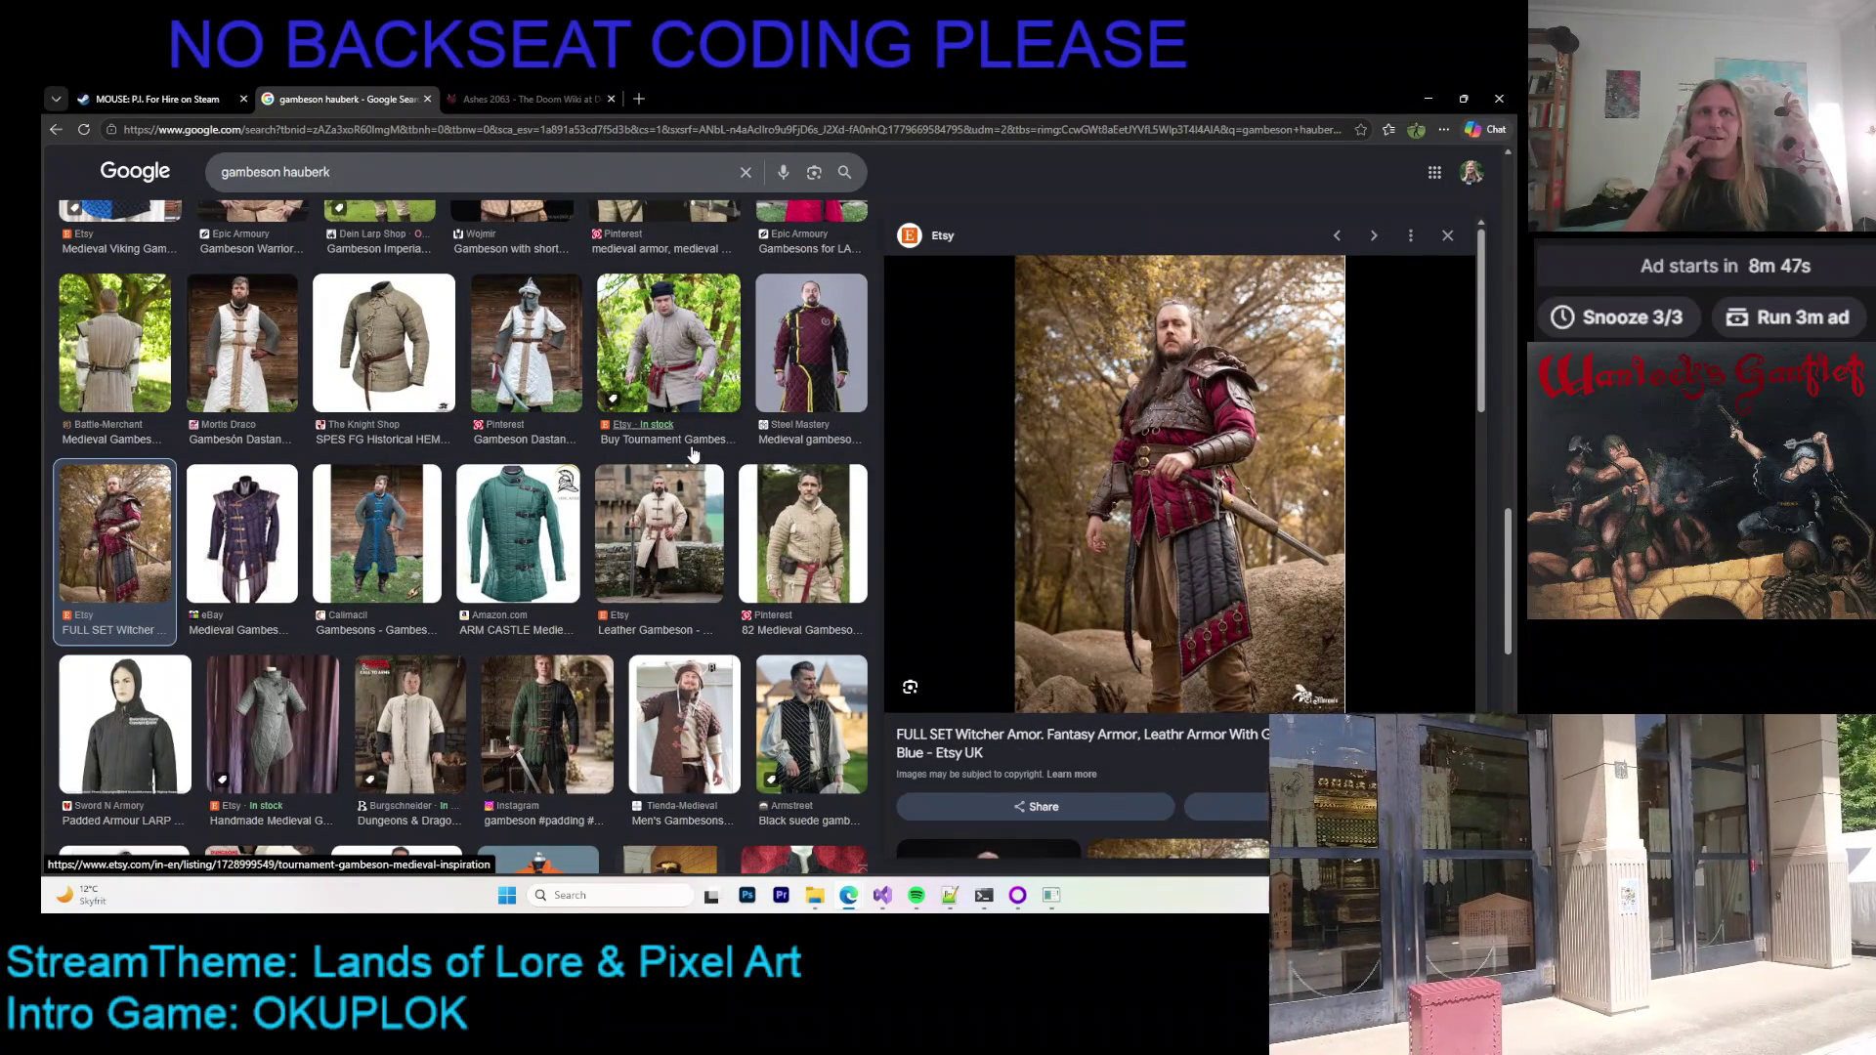
scroll(674, 469, up, 4)
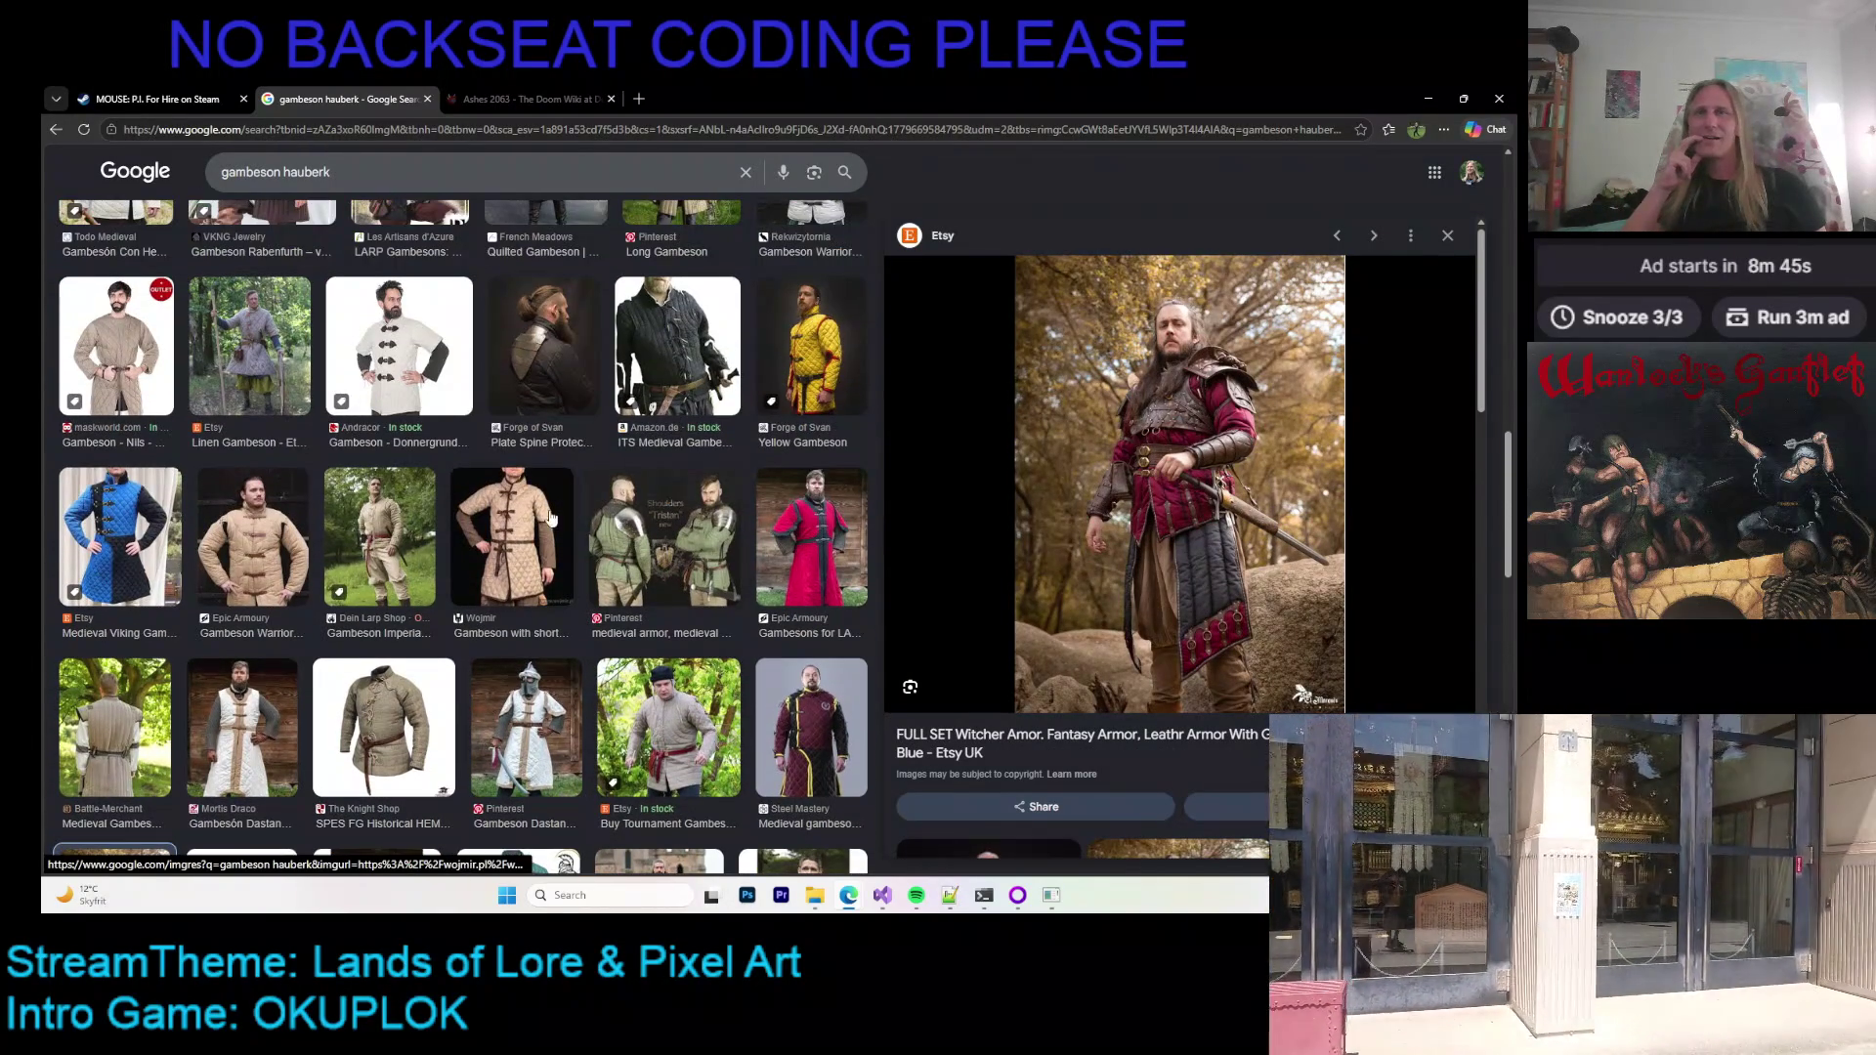
scroll(511, 526, up, 1)
scroll(511, 526, up, 6)
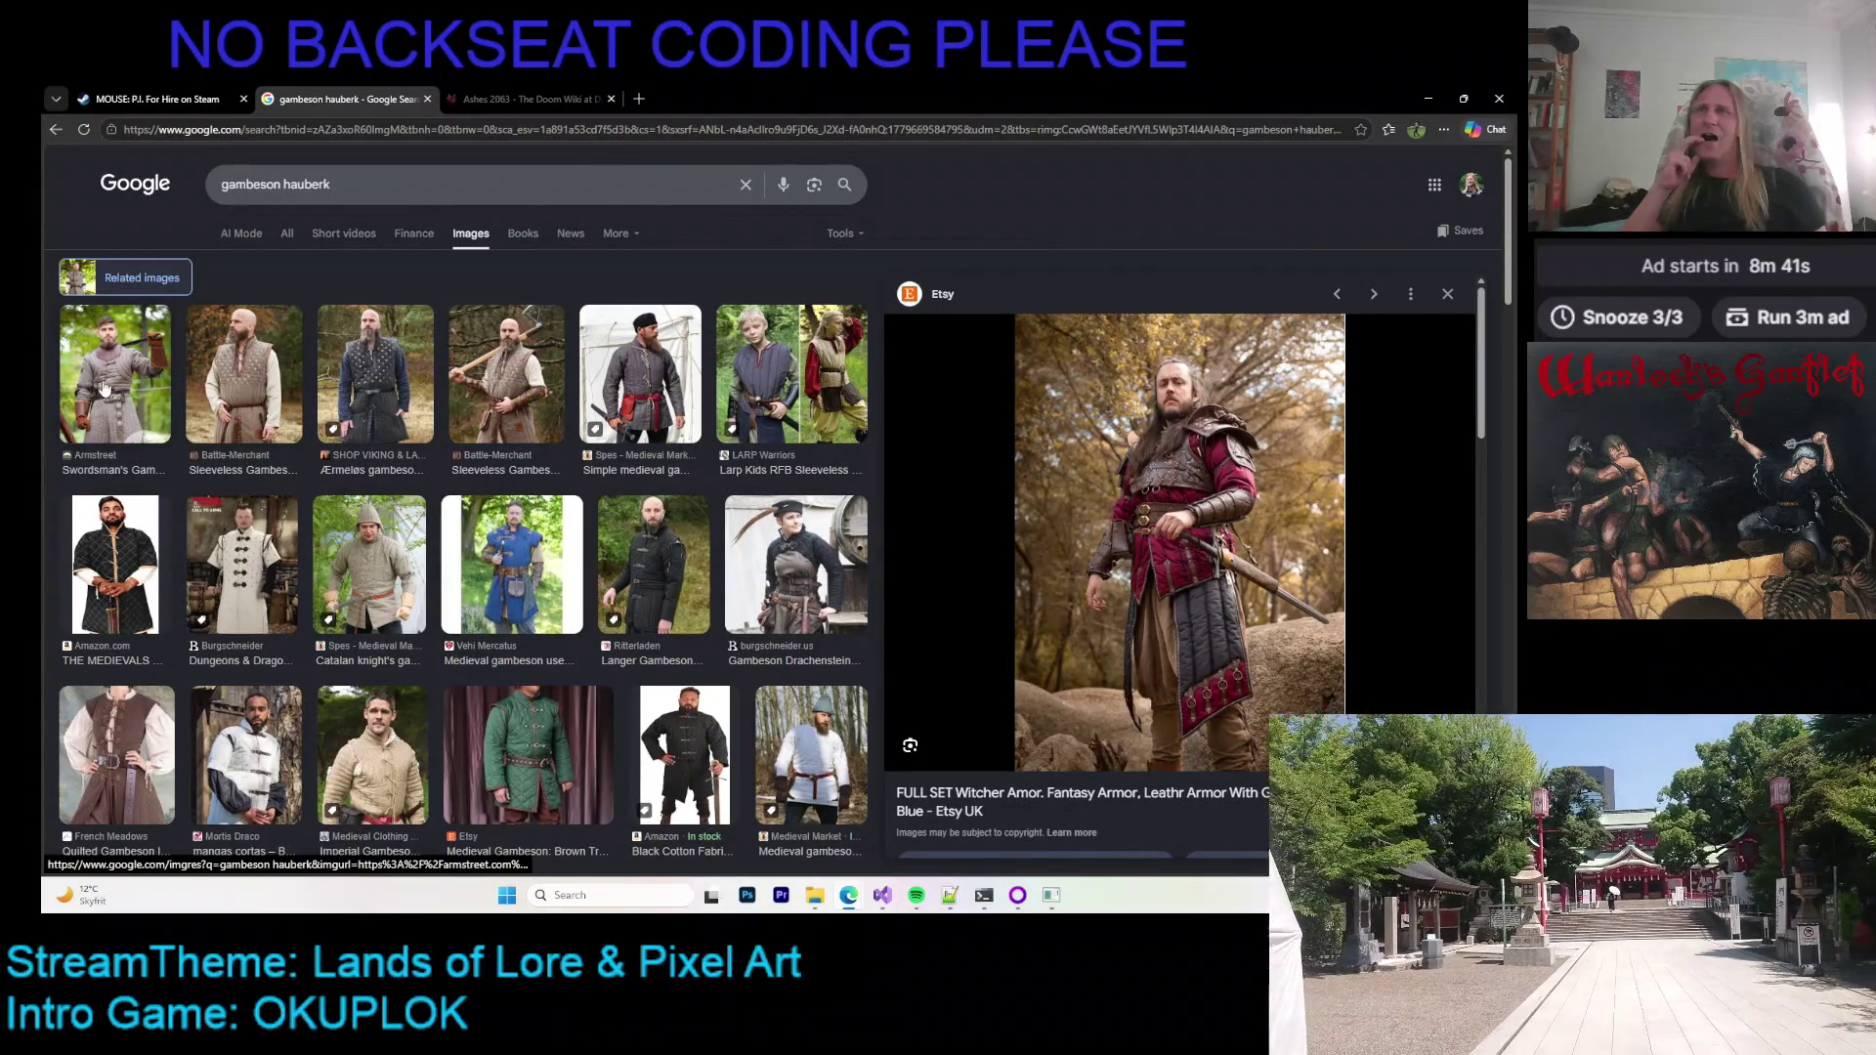
Step: Preview the burgschneider Drachenstein gambeson and open its related Armstreet gambeson image
click(238, 383)
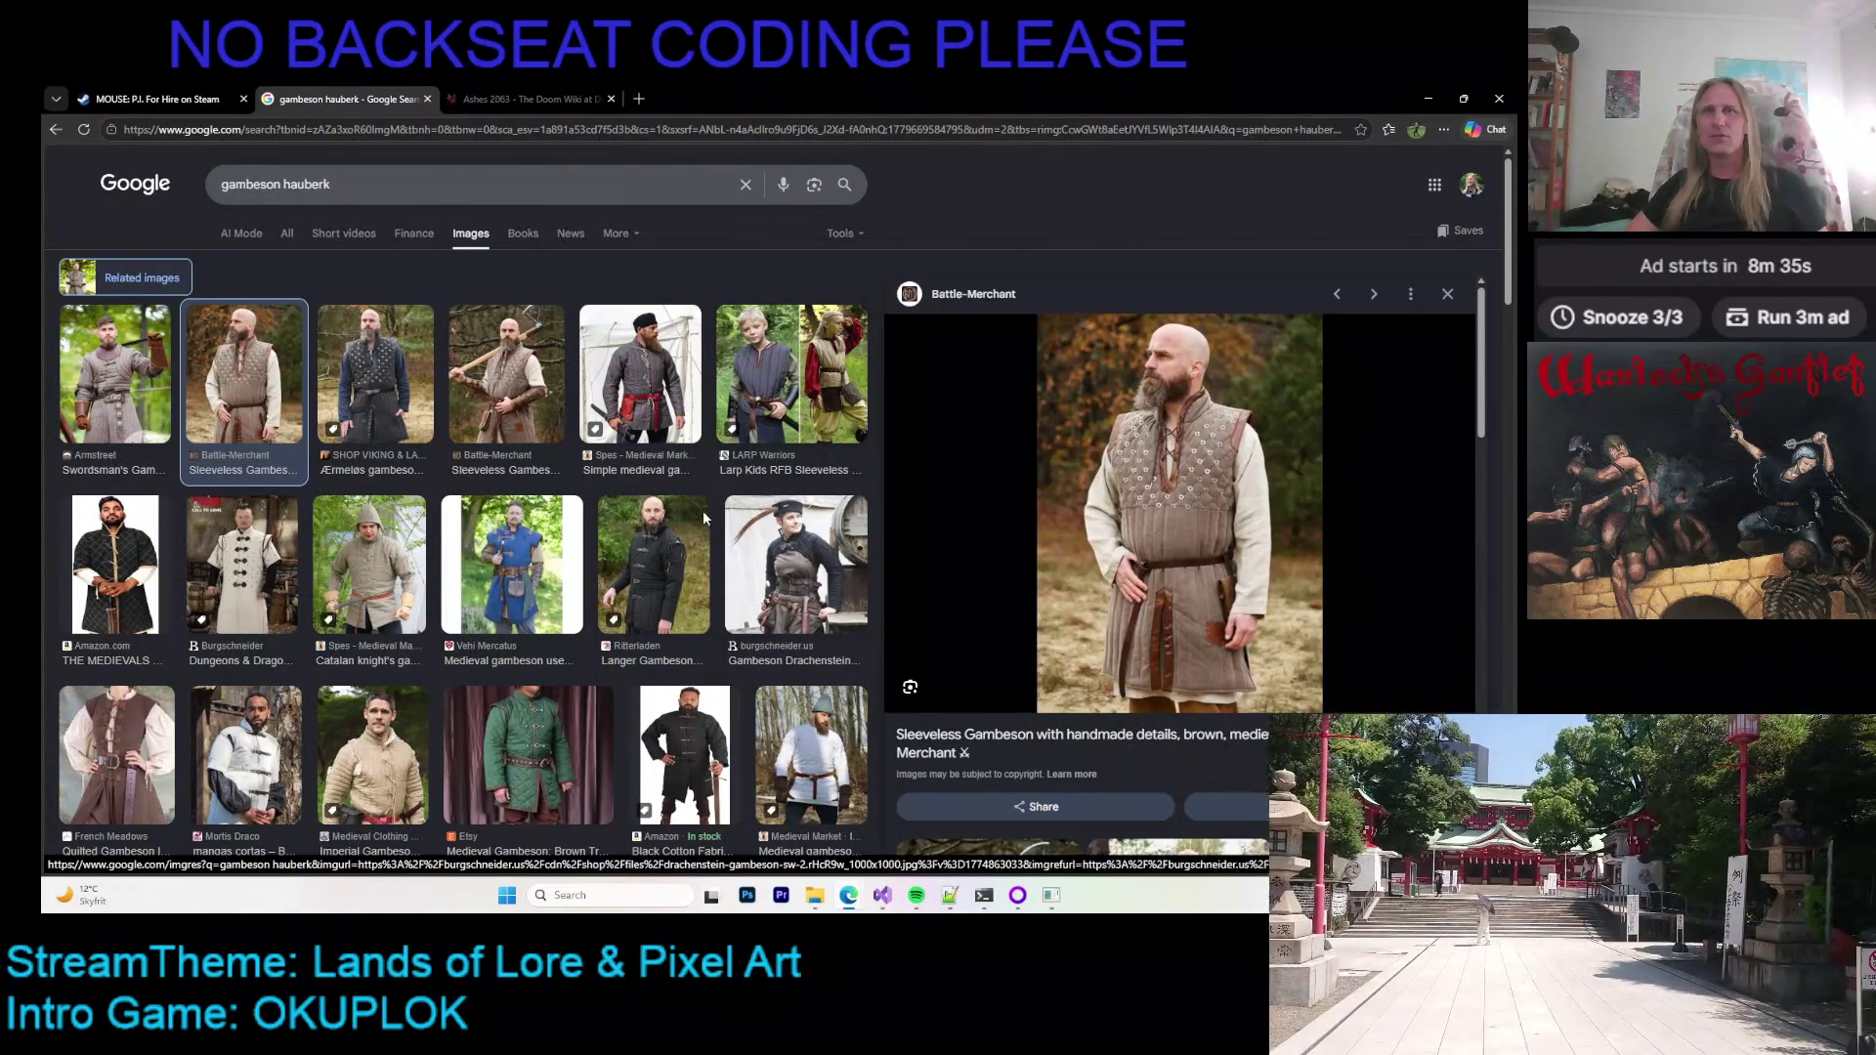
click(763, 589)
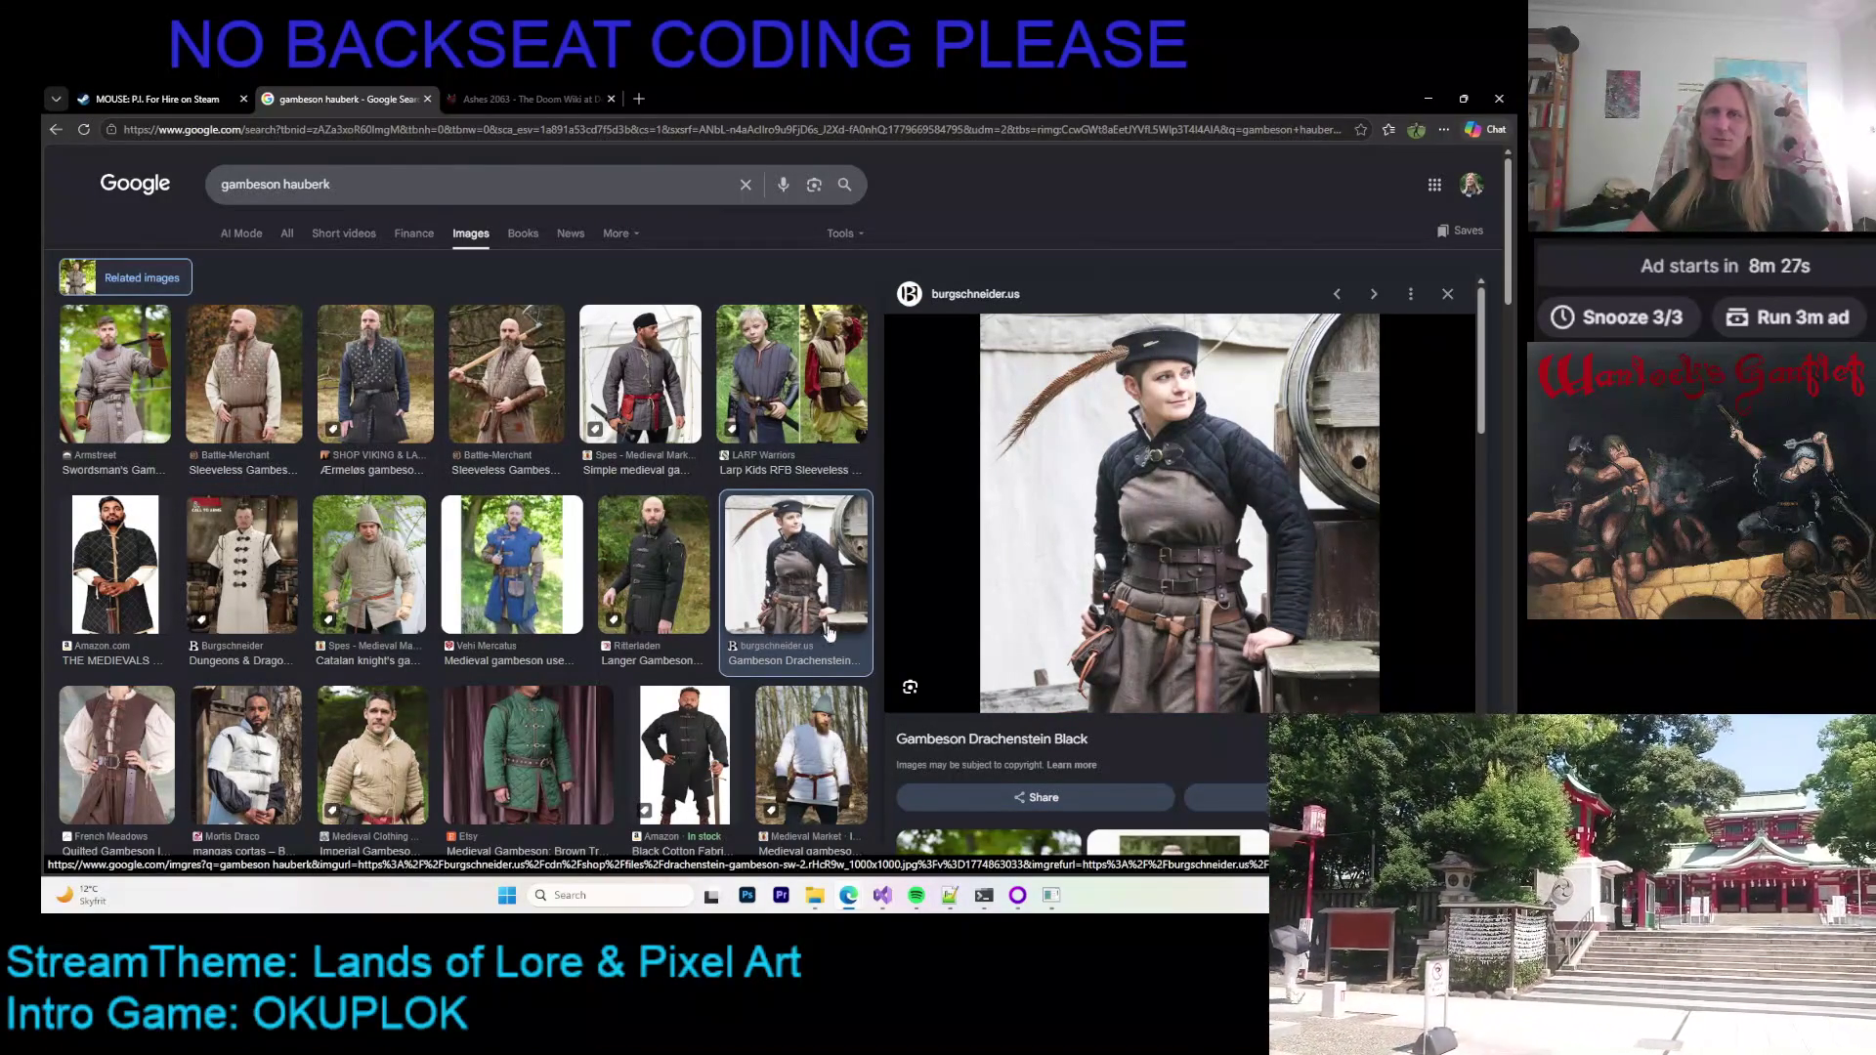
scroll(1188, 570, down, 7)
scroll(1187, 570, up, 2)
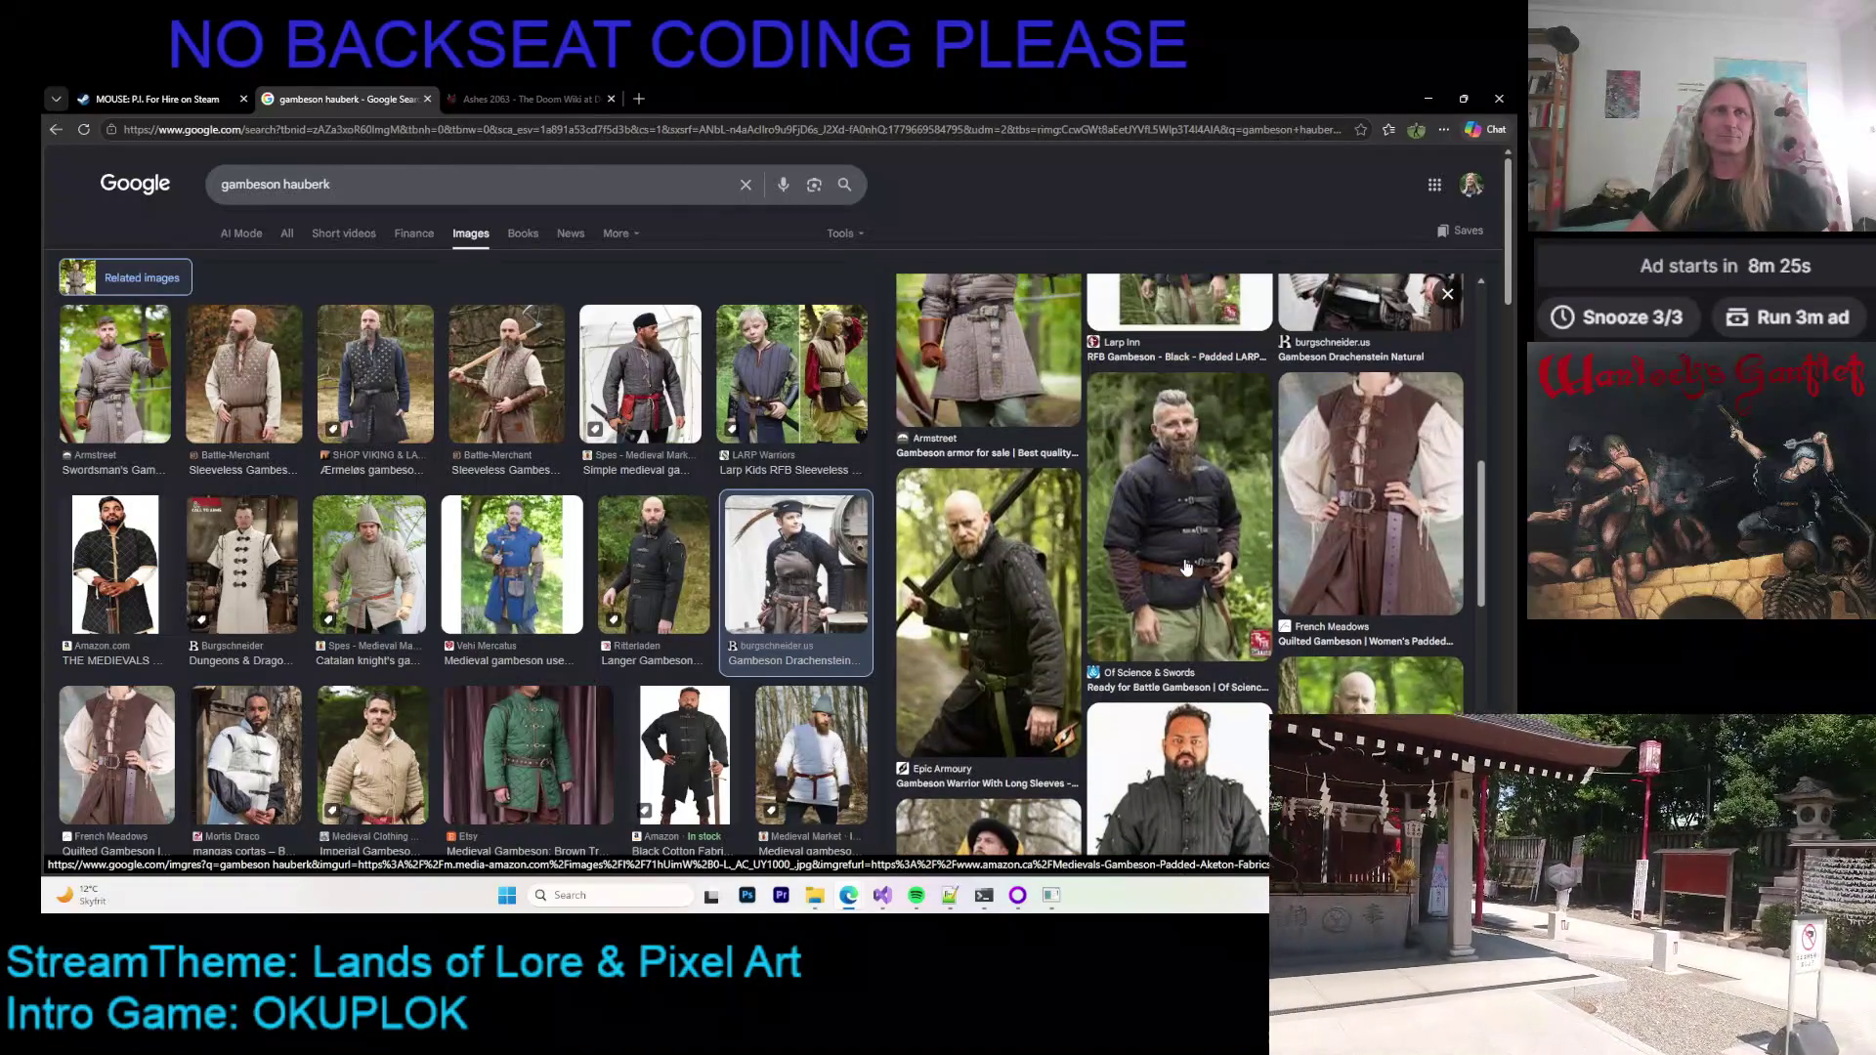
scroll(1124, 528, up, 2)
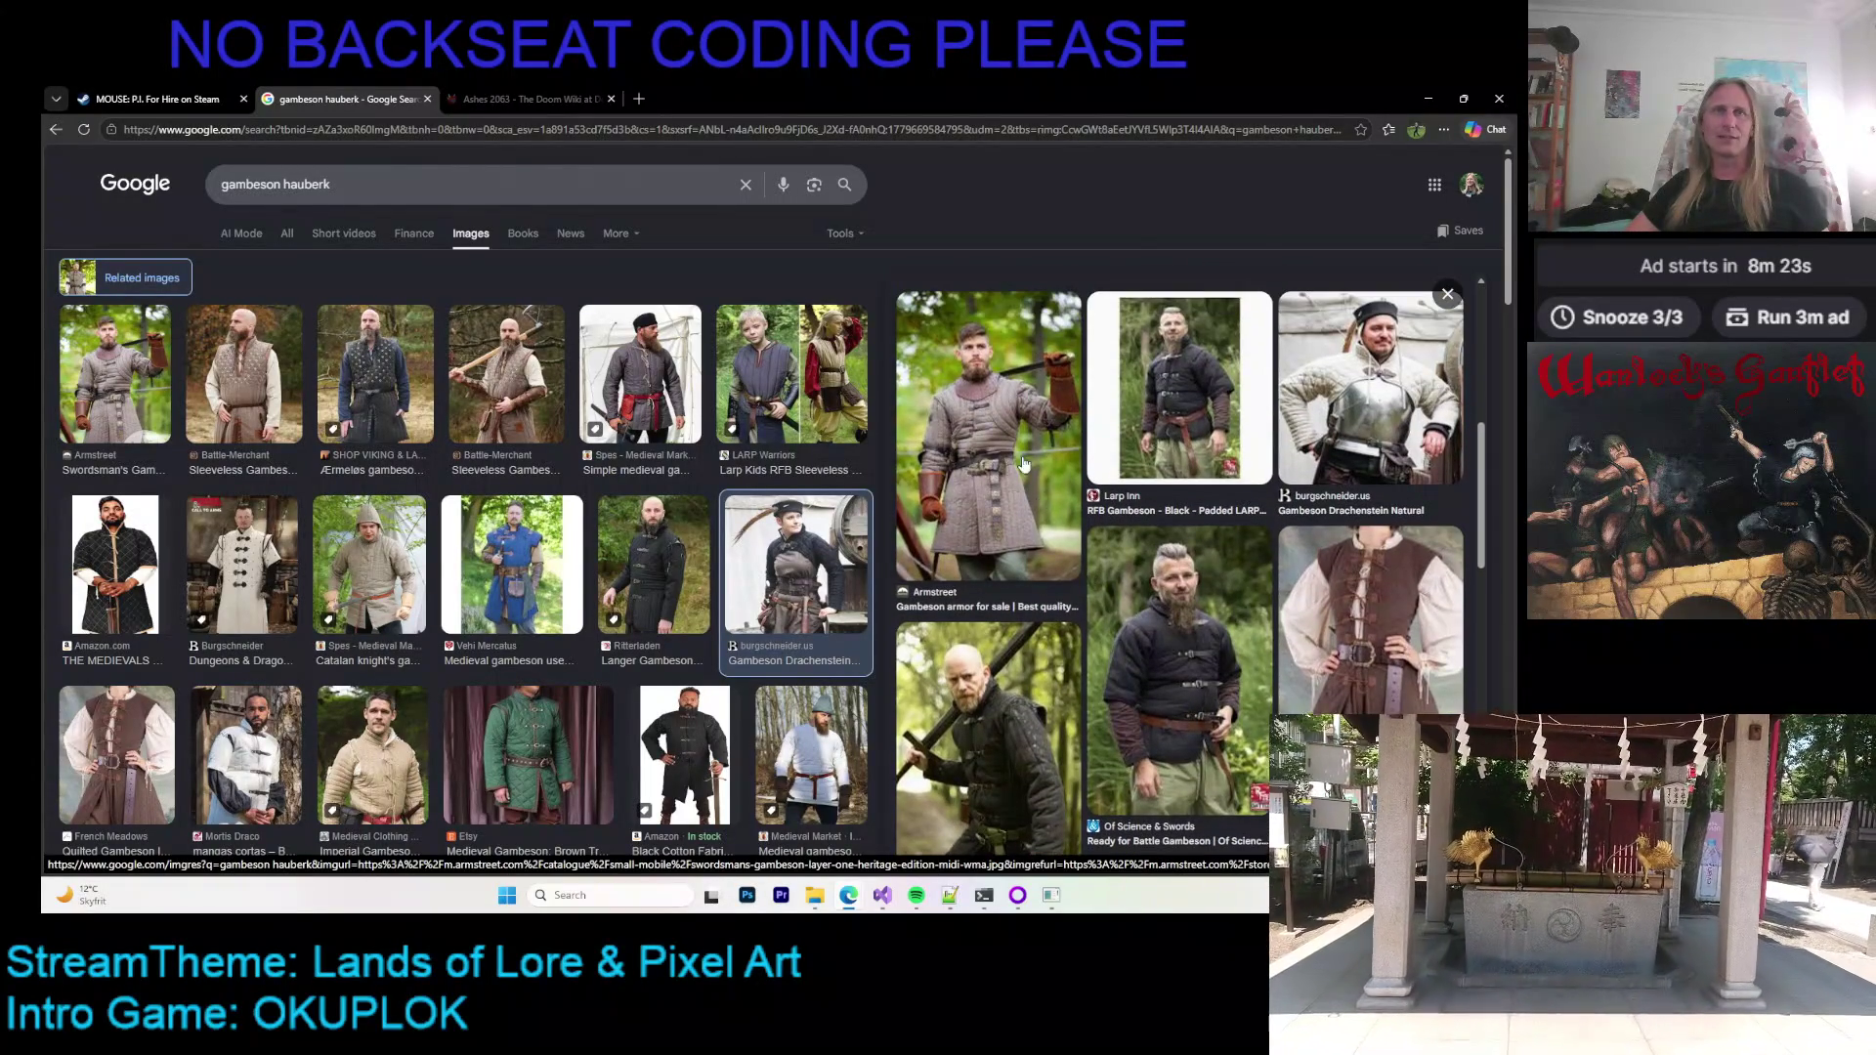
click(1006, 446)
click(469, 185)
Step: Change the image search to 'gambeson museum', dropping 'hauberk'
text(museum)
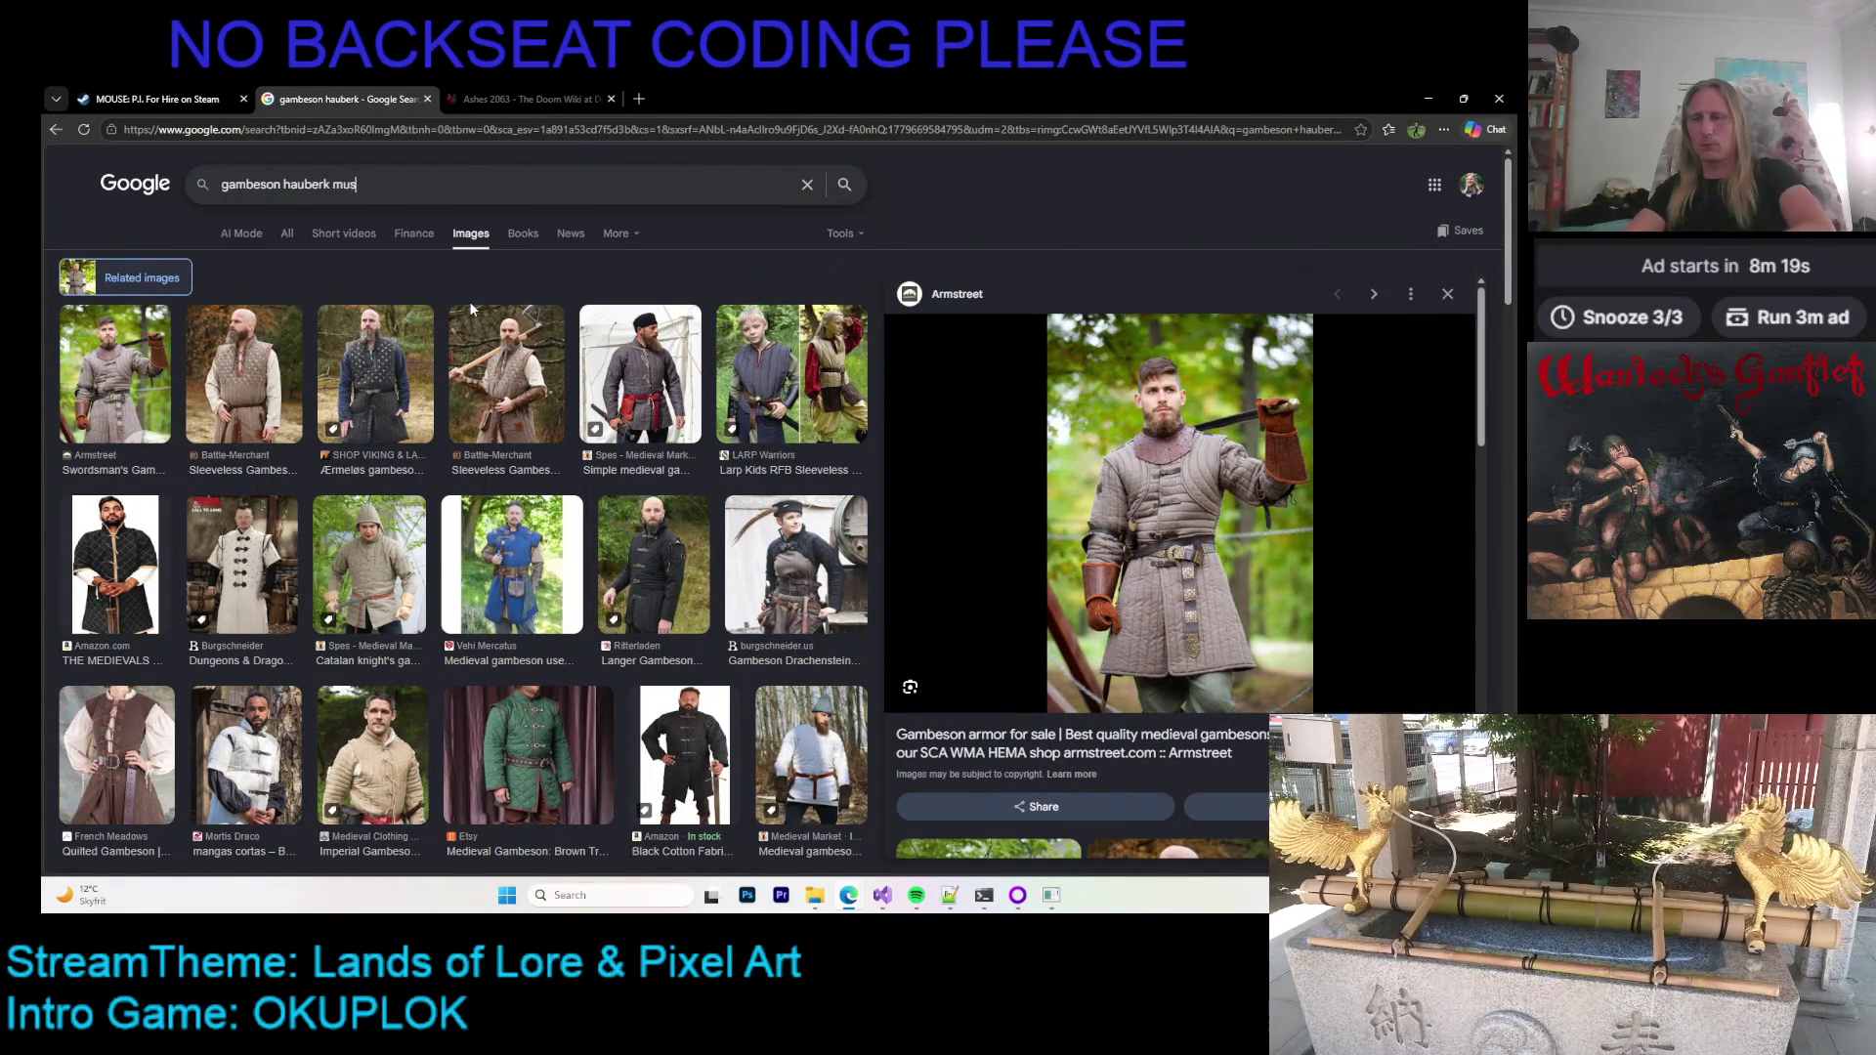
key(Return)
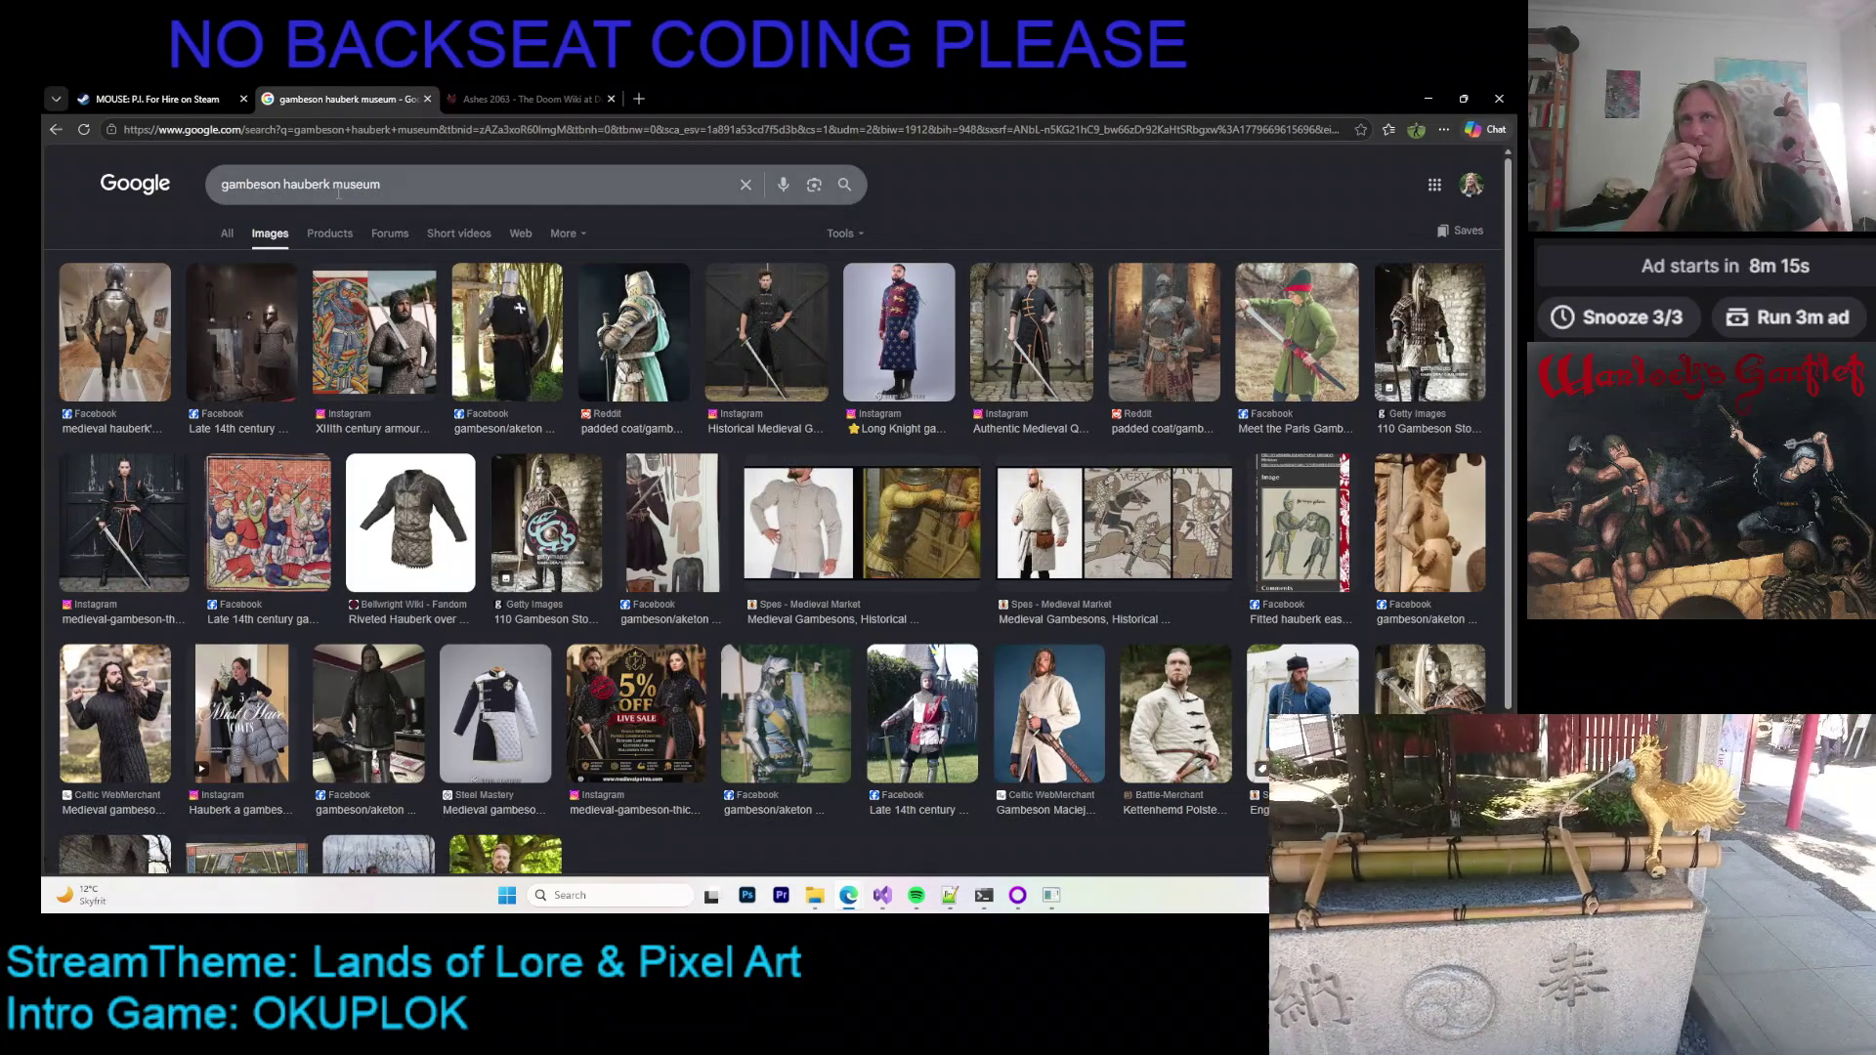
double_click(306, 185)
key(BackSpace)
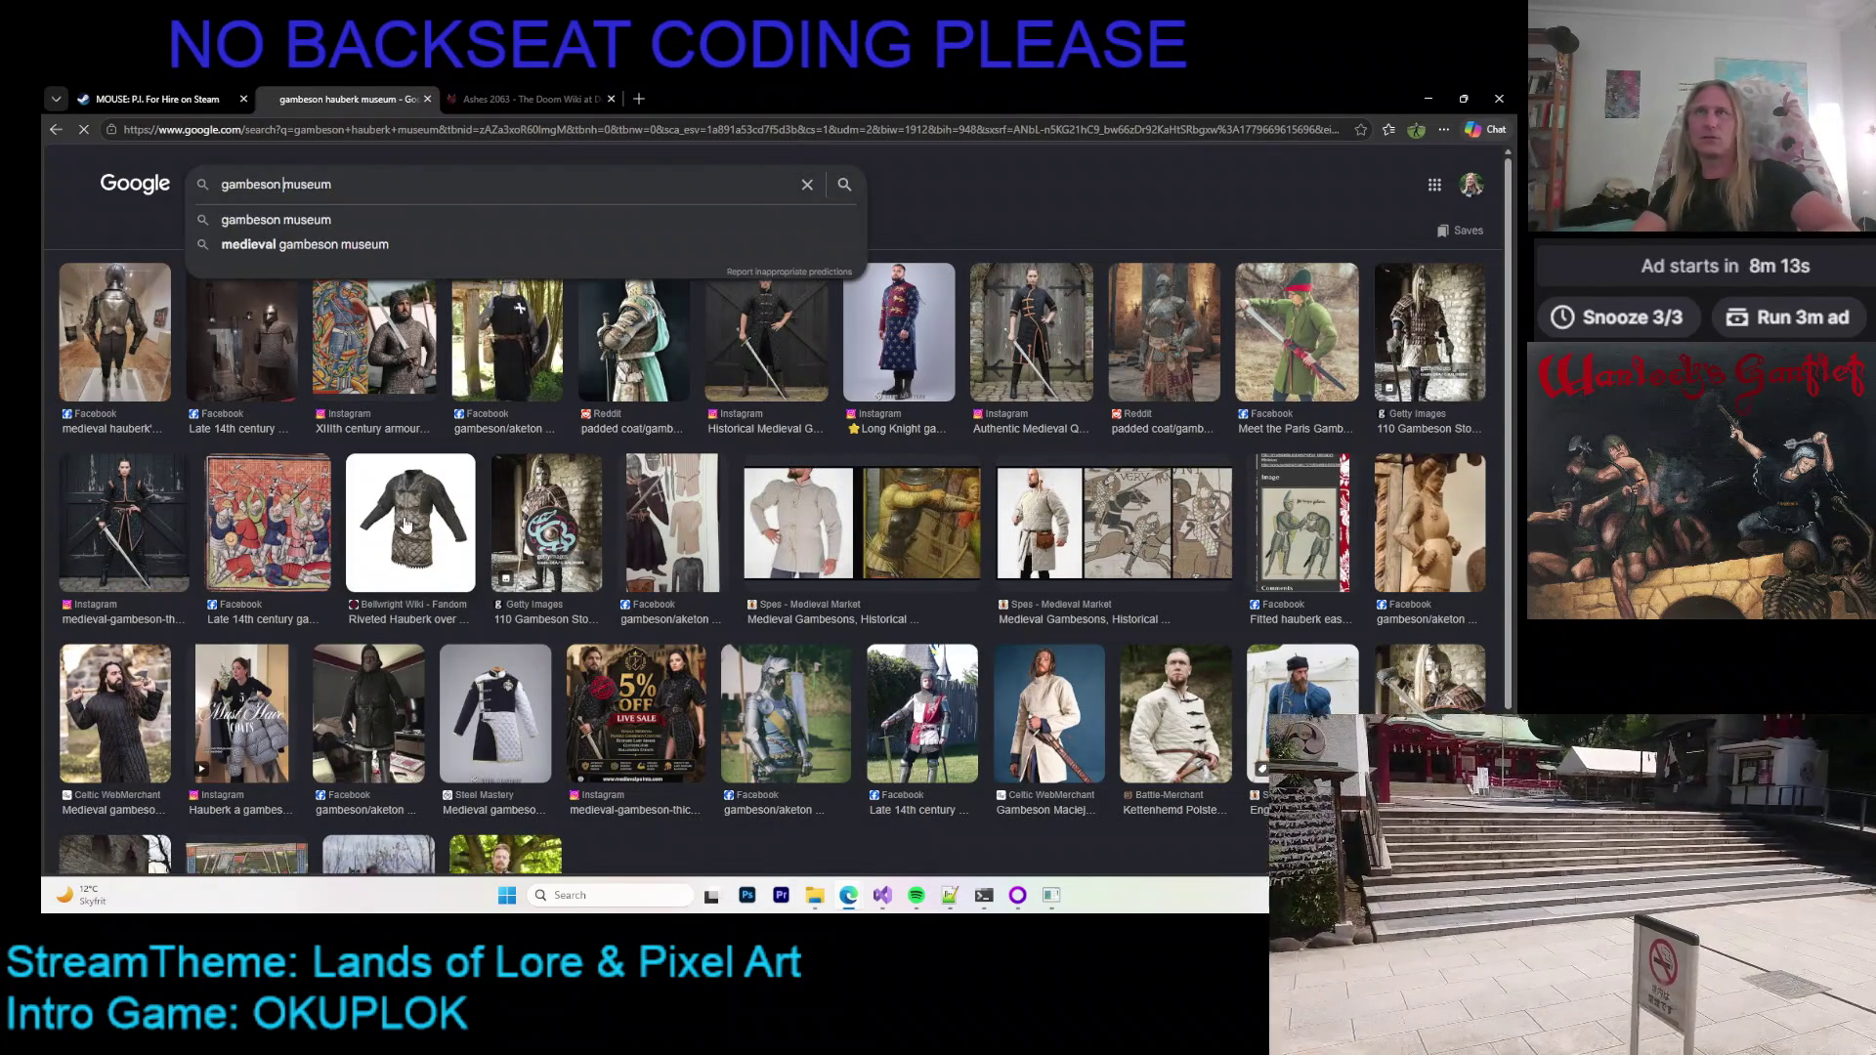
key(Return)
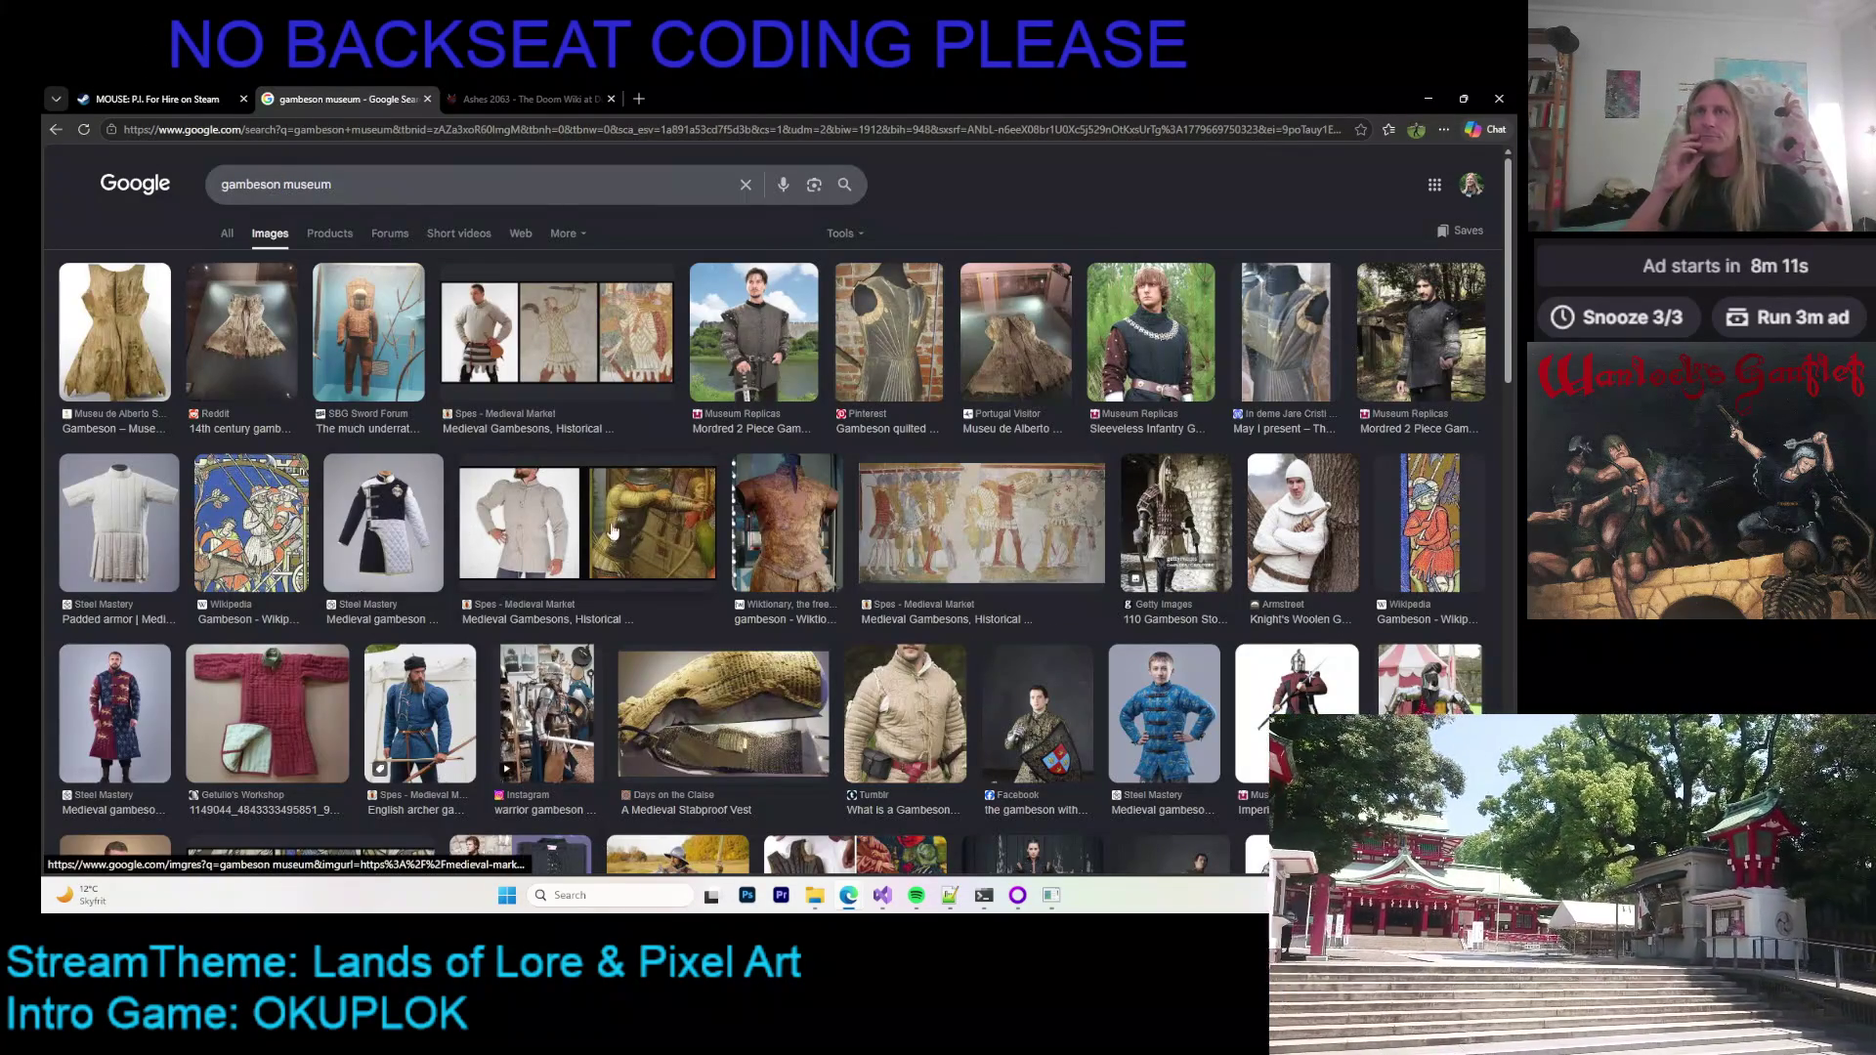
Step: Preview the Museu de Alberto Sampaio gambeson and open all its related images
click(114, 332)
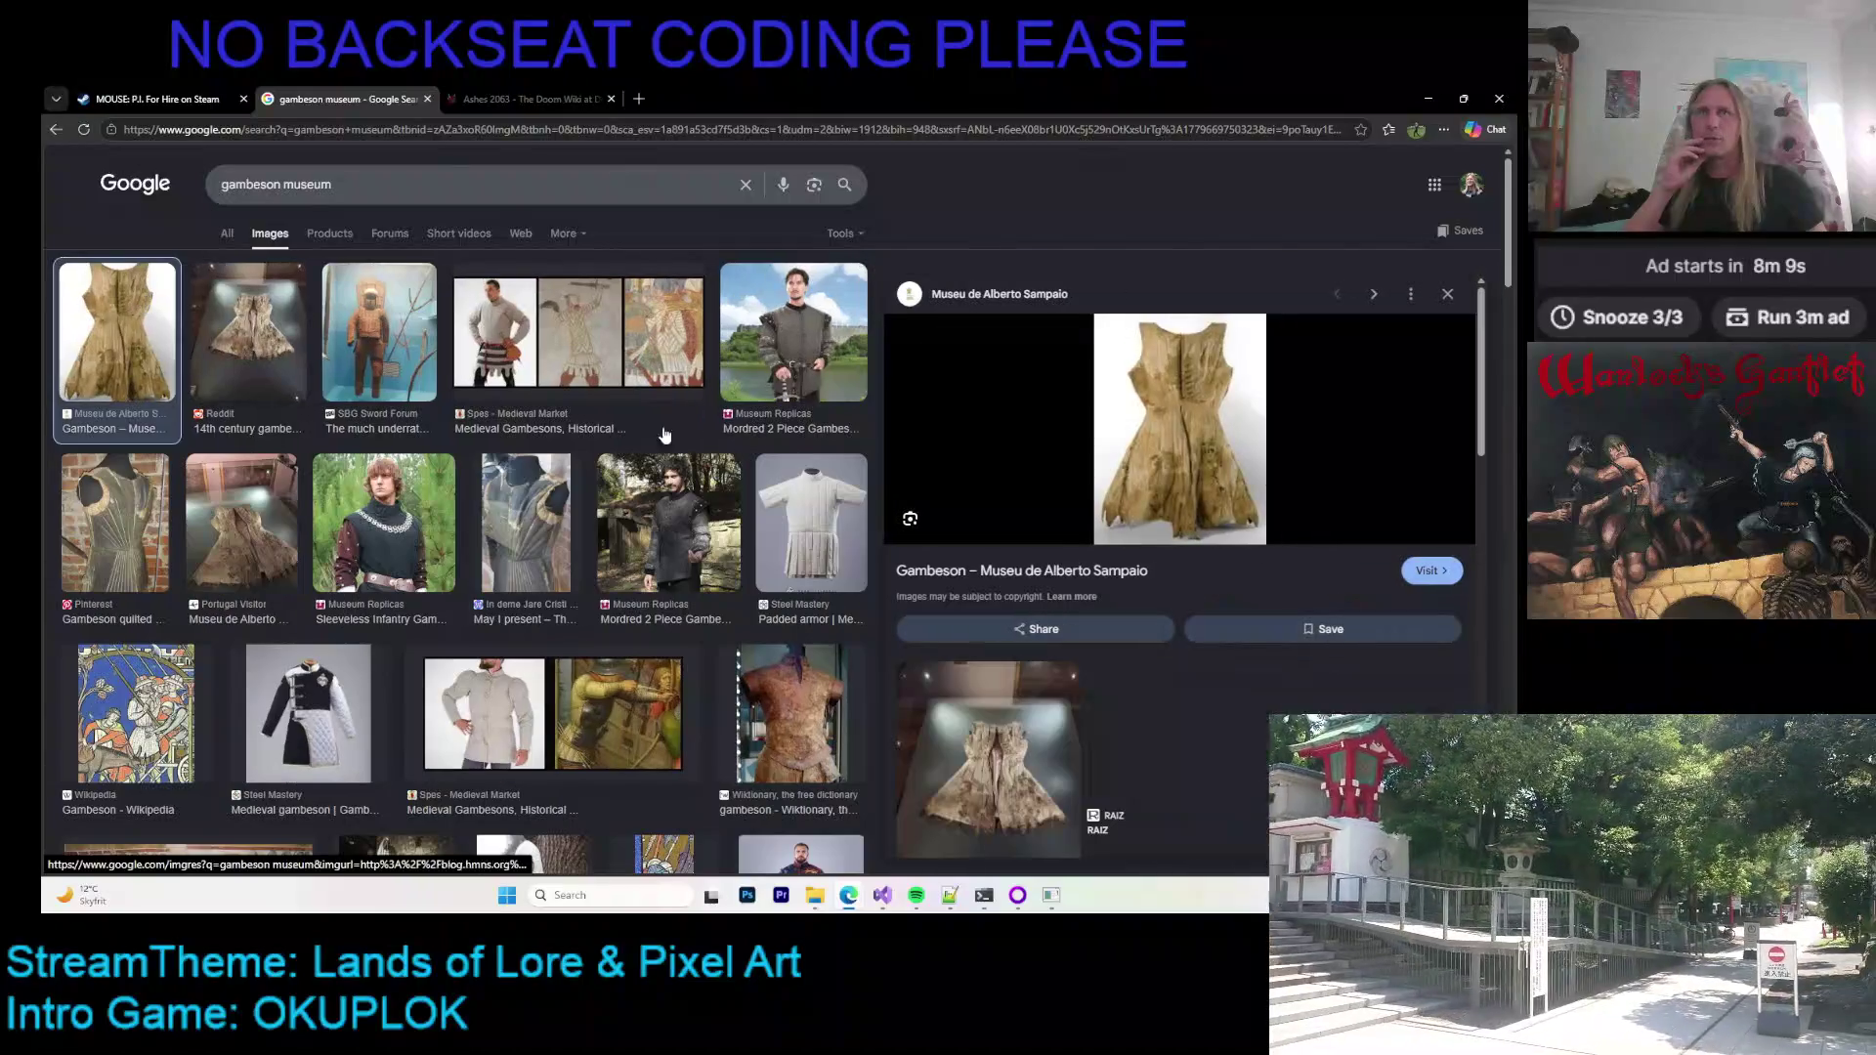
scroll(1251, 406, down, 4)
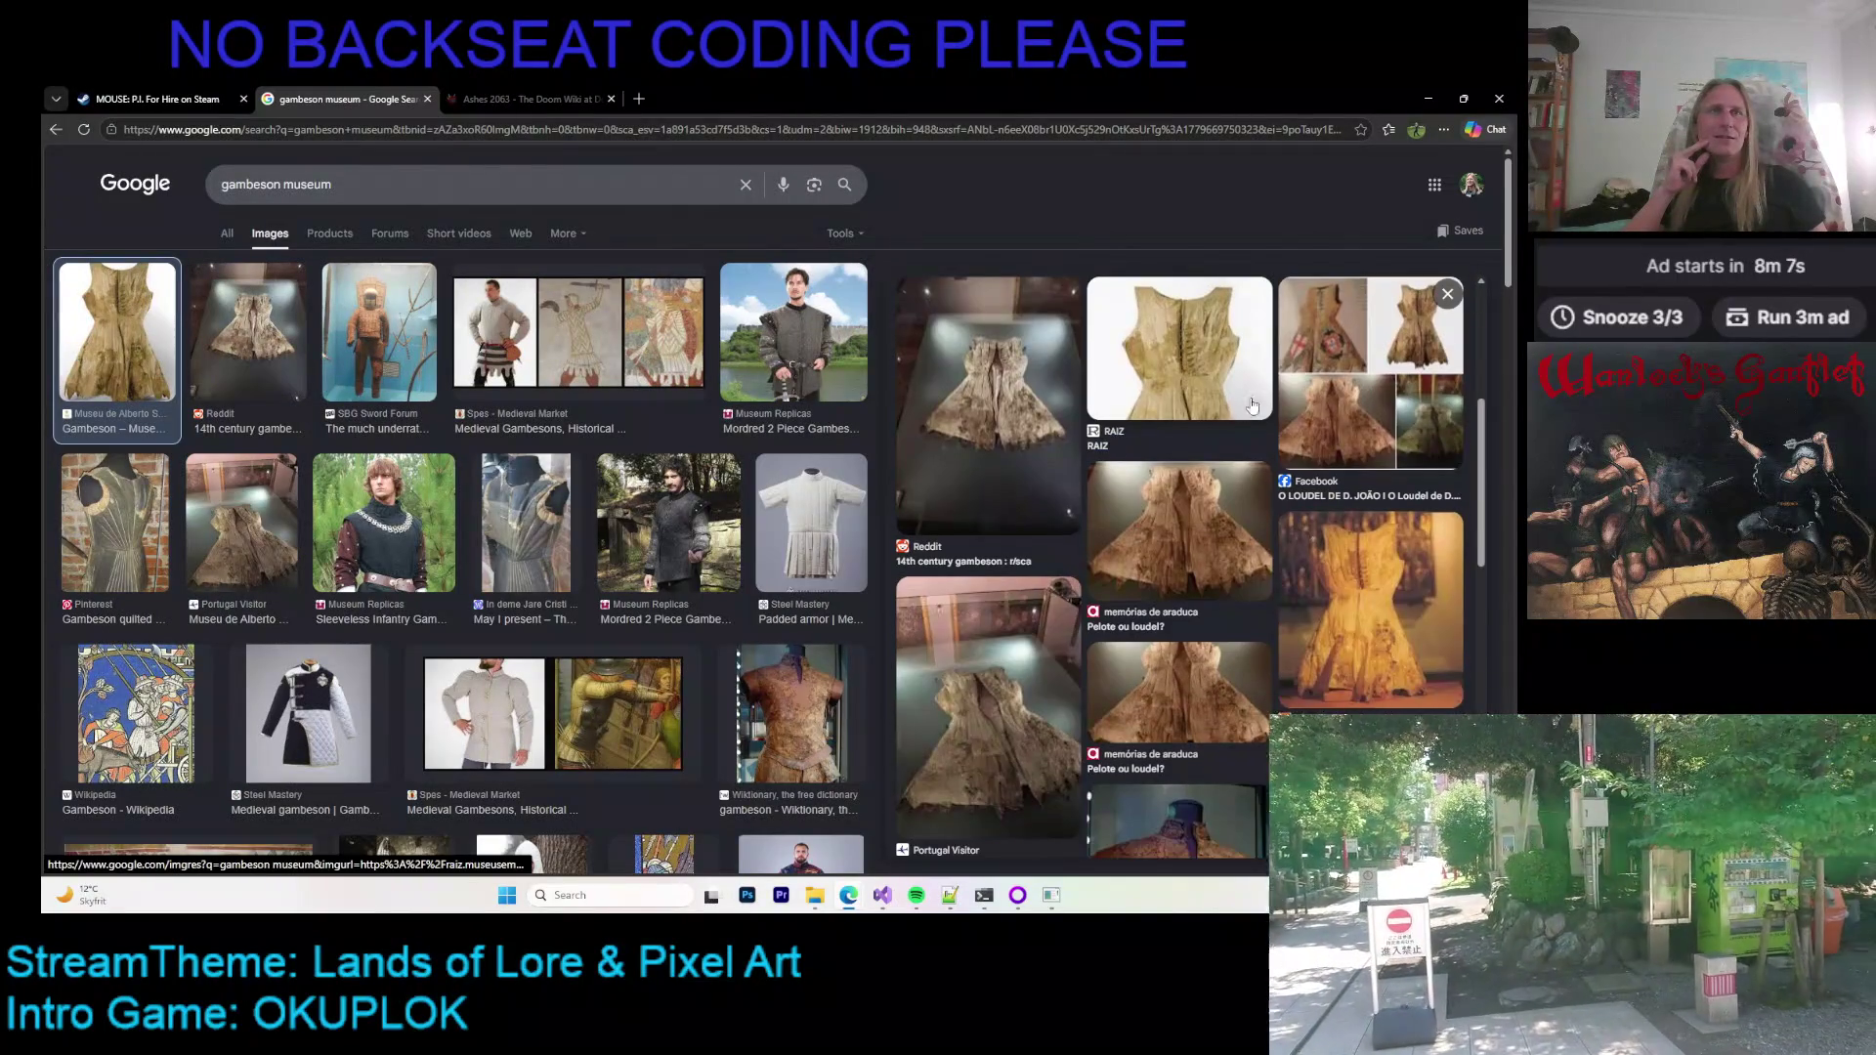
scroll(1281, 391, down, 5)
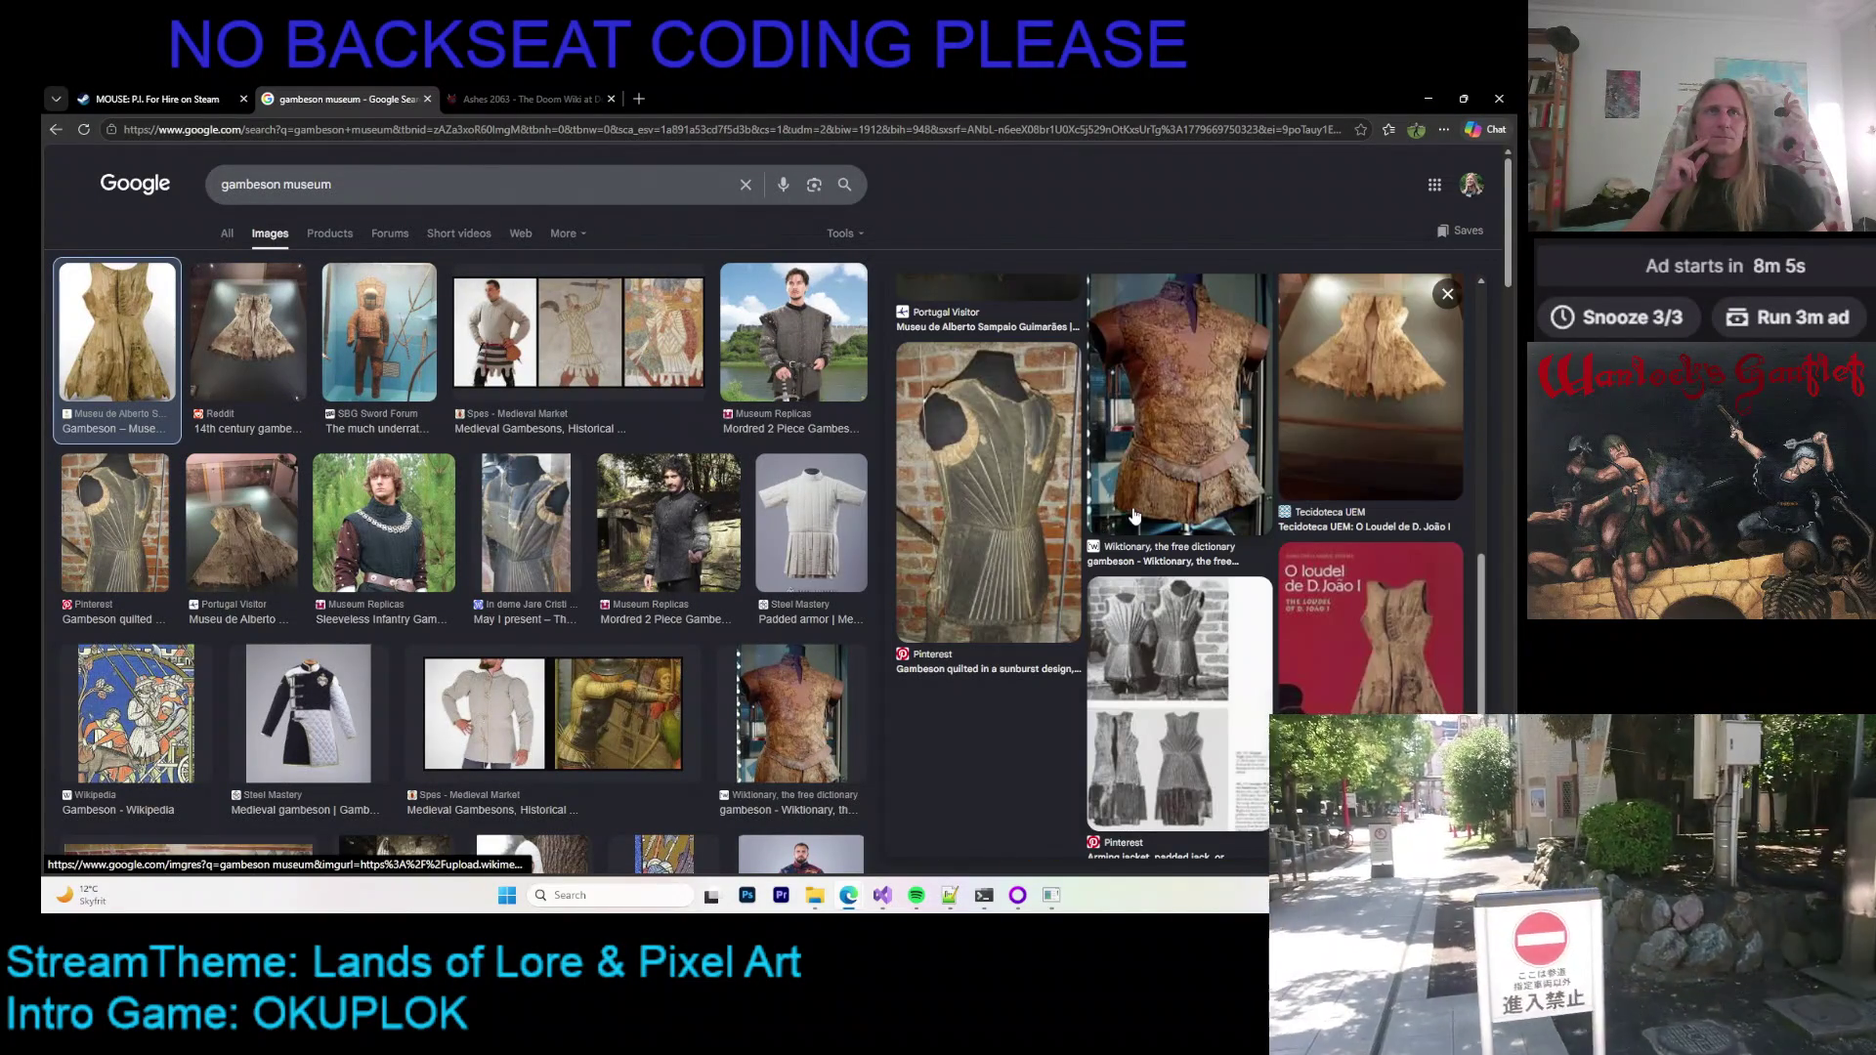
scroll(1134, 515, down, 5)
click(1137, 479)
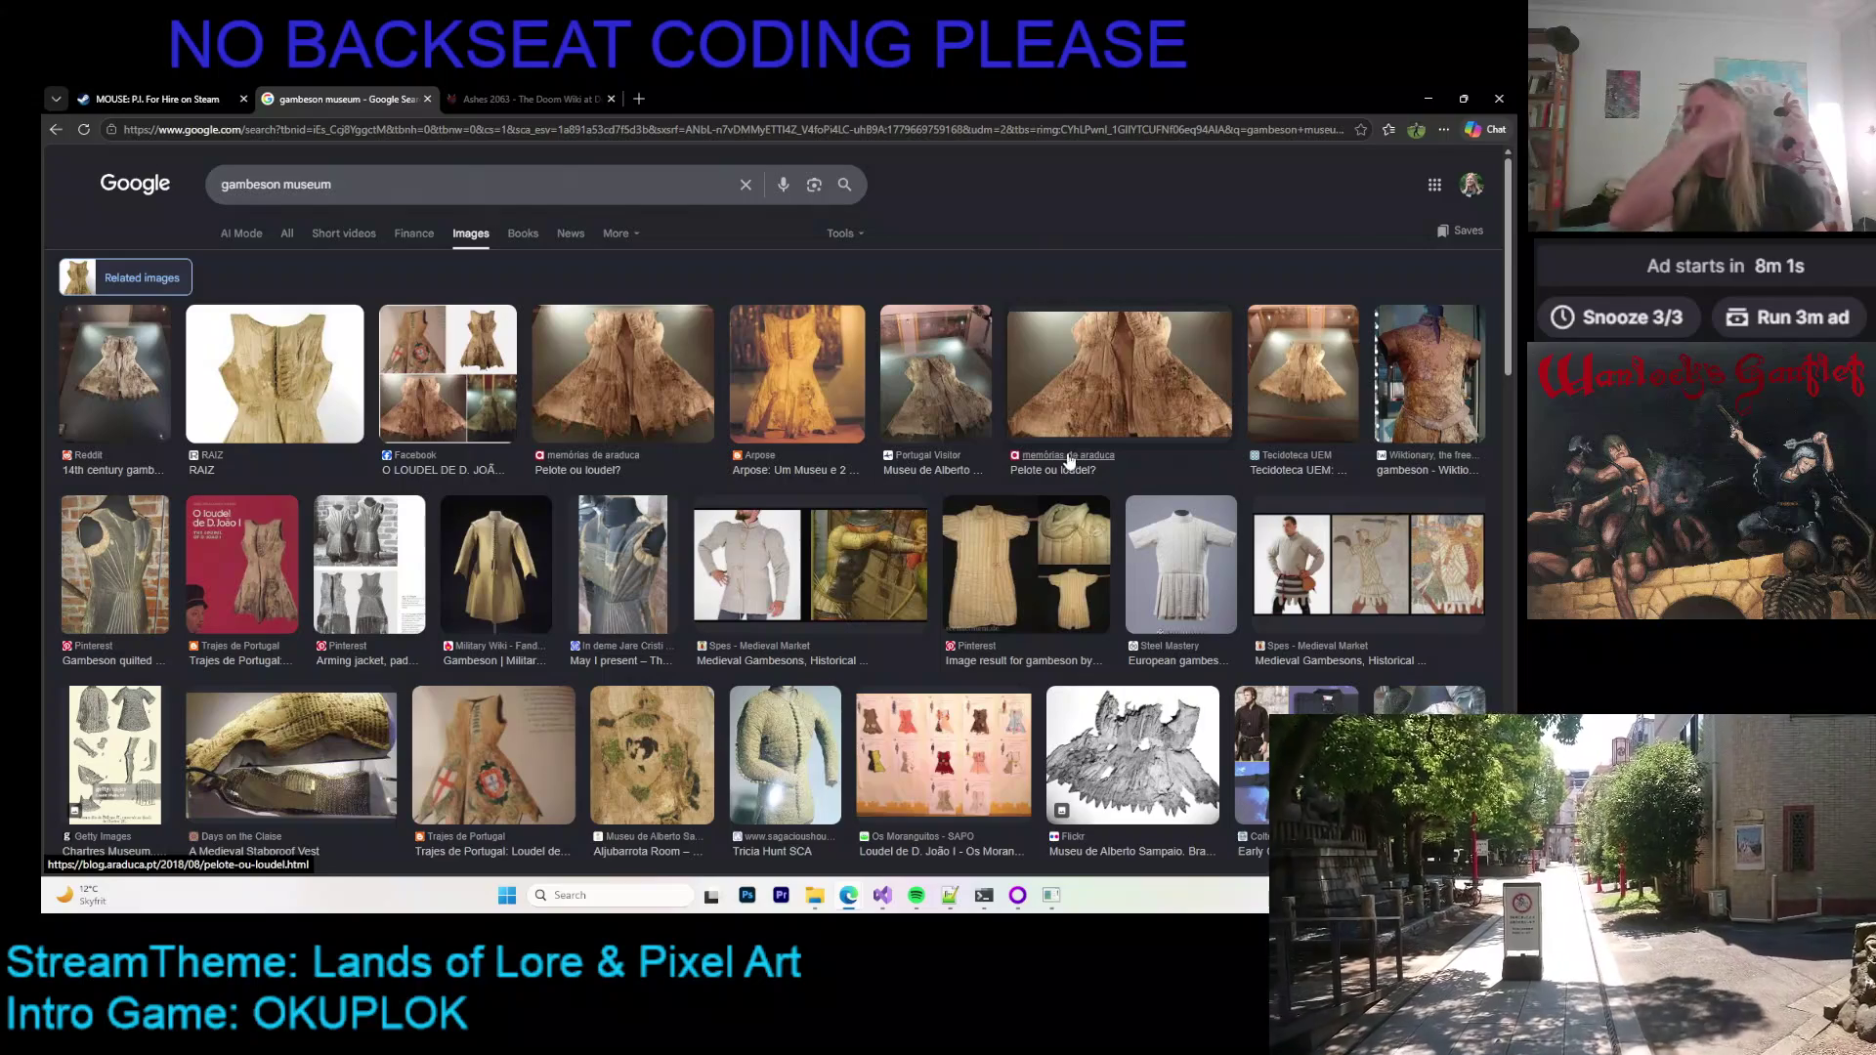
Step: Preview the RAIZ, Arpose, 'Pelote ou loudel?' and Military Wiki gambeson images
click(344, 373)
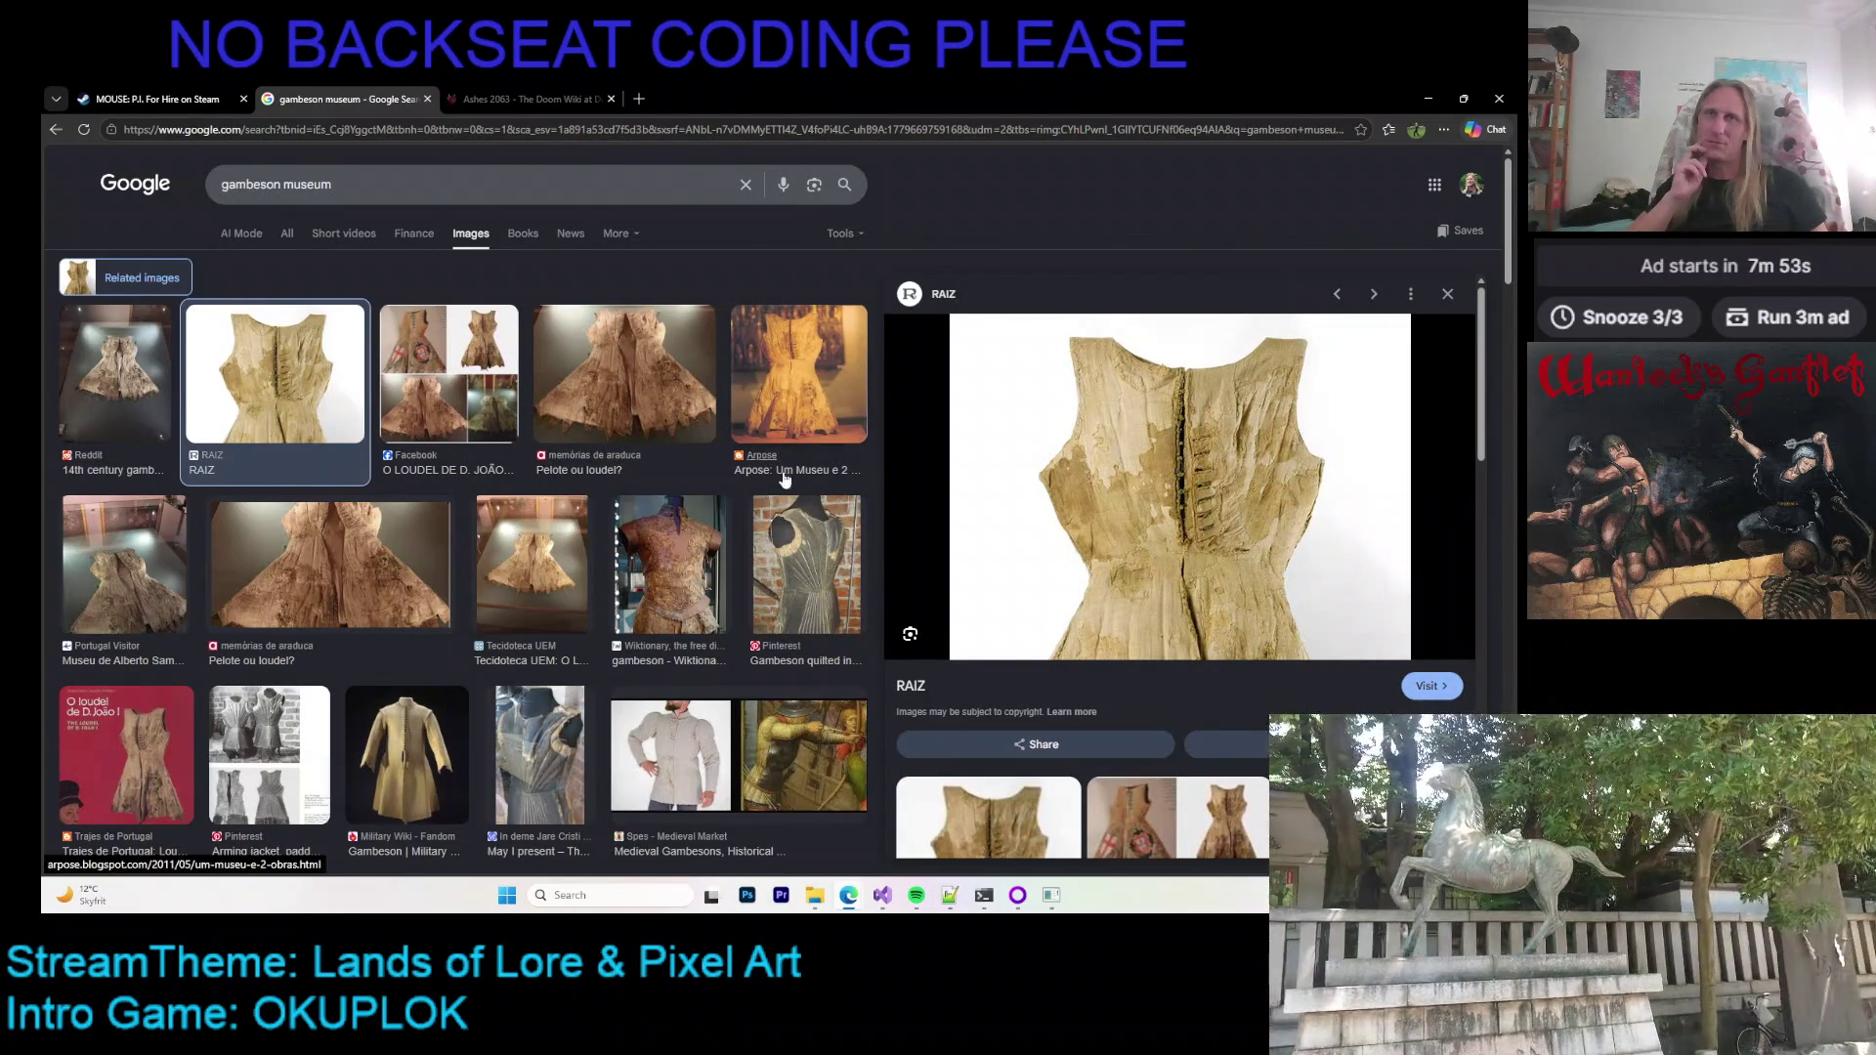
click(796, 430)
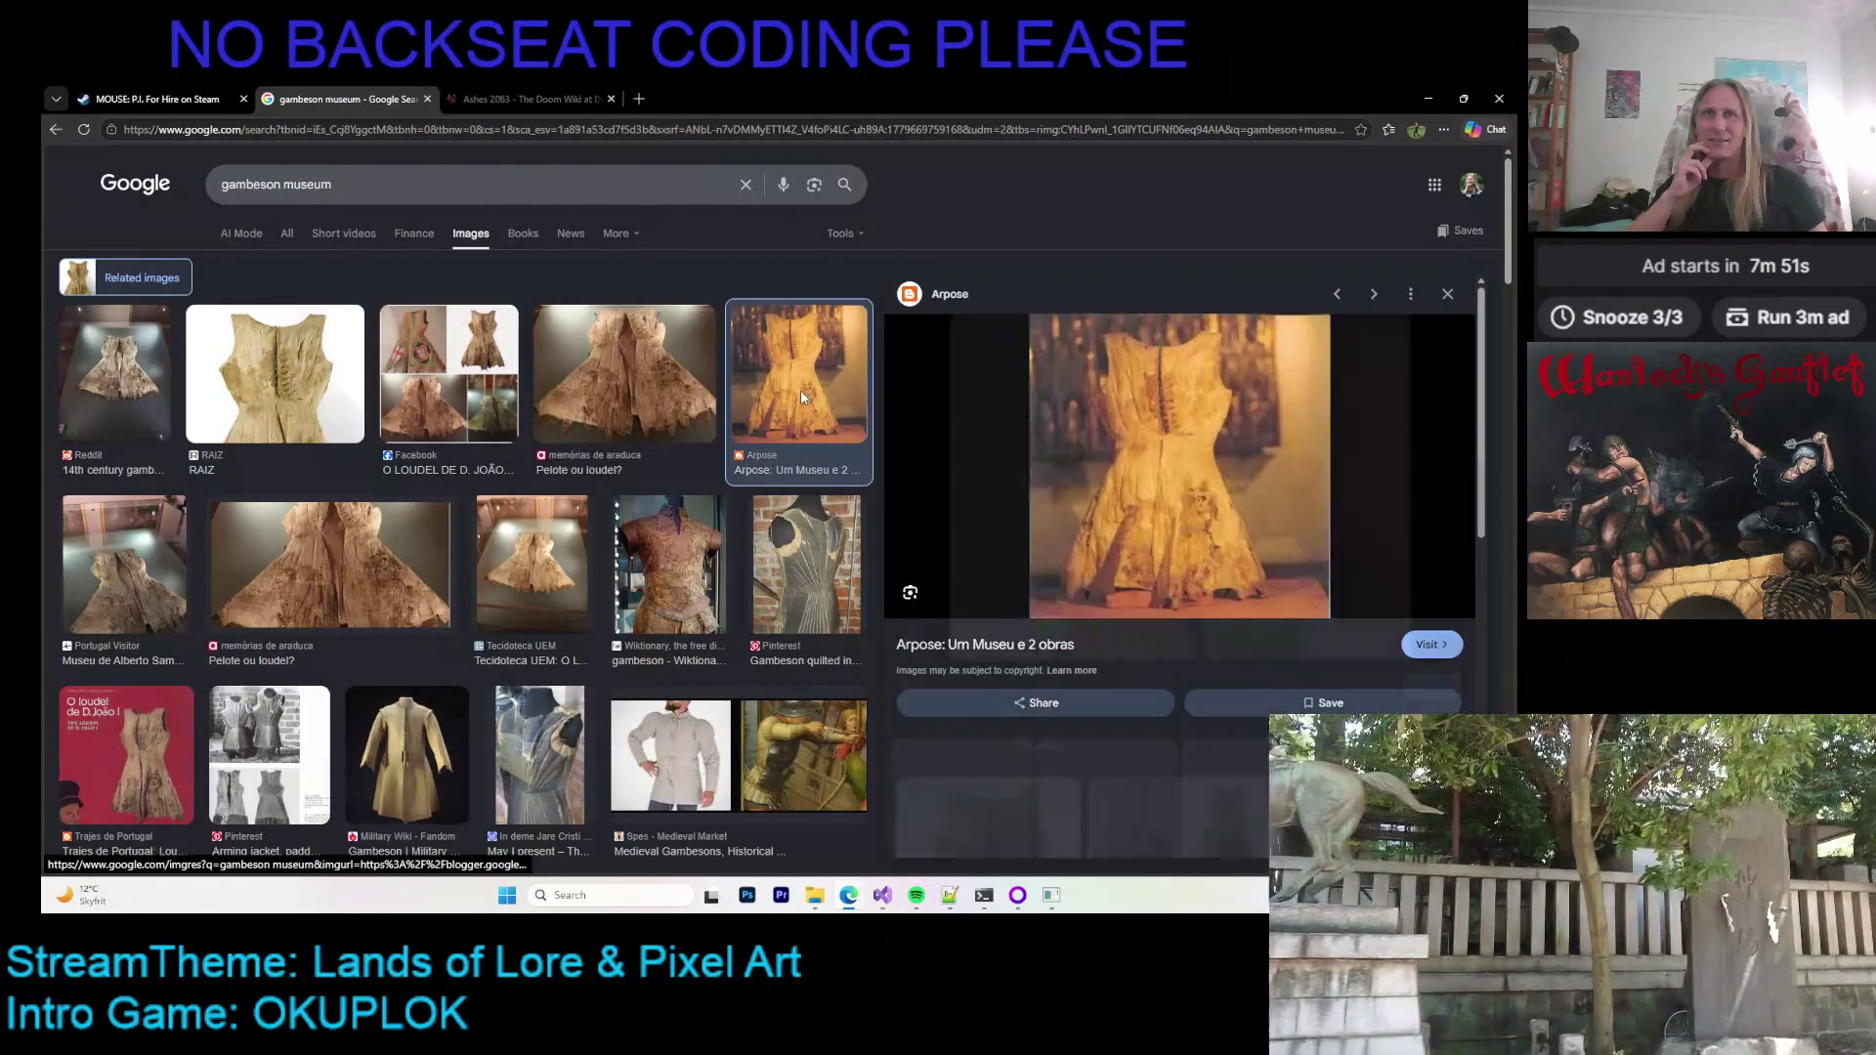
click(665, 387)
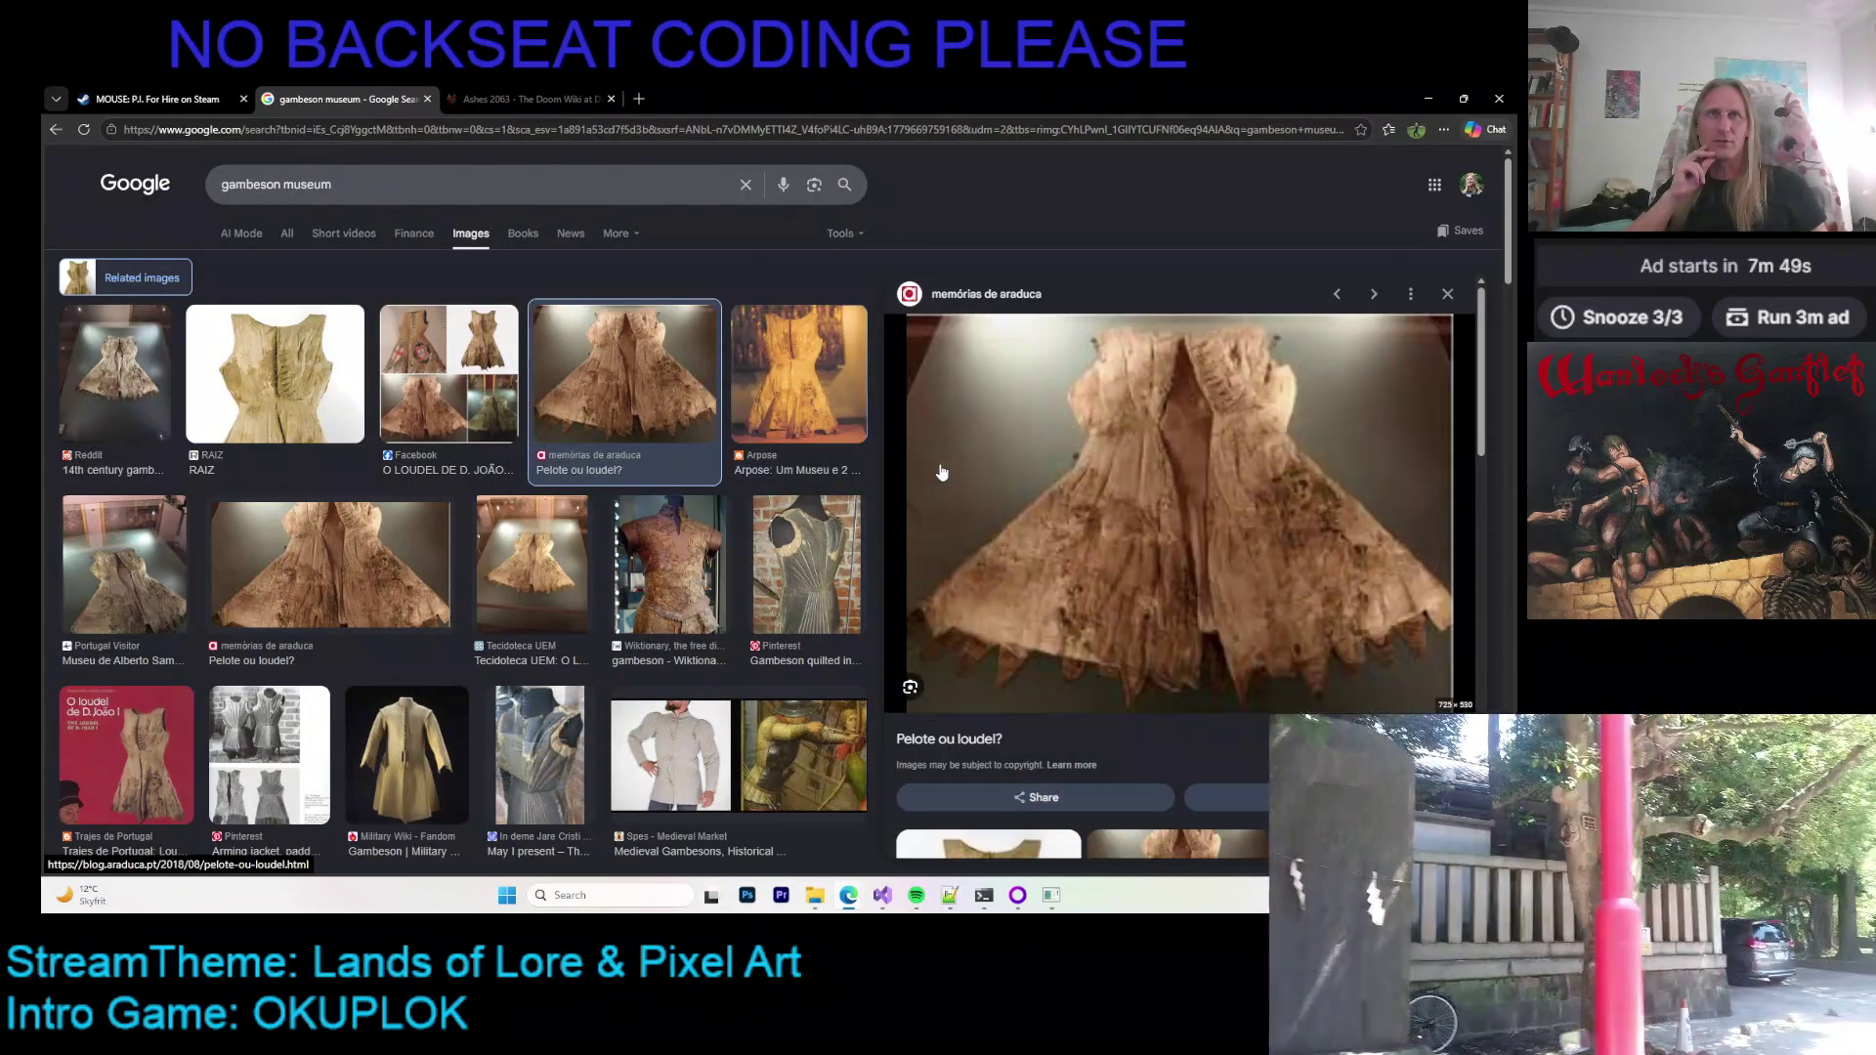
scroll(437, 481, down, 2)
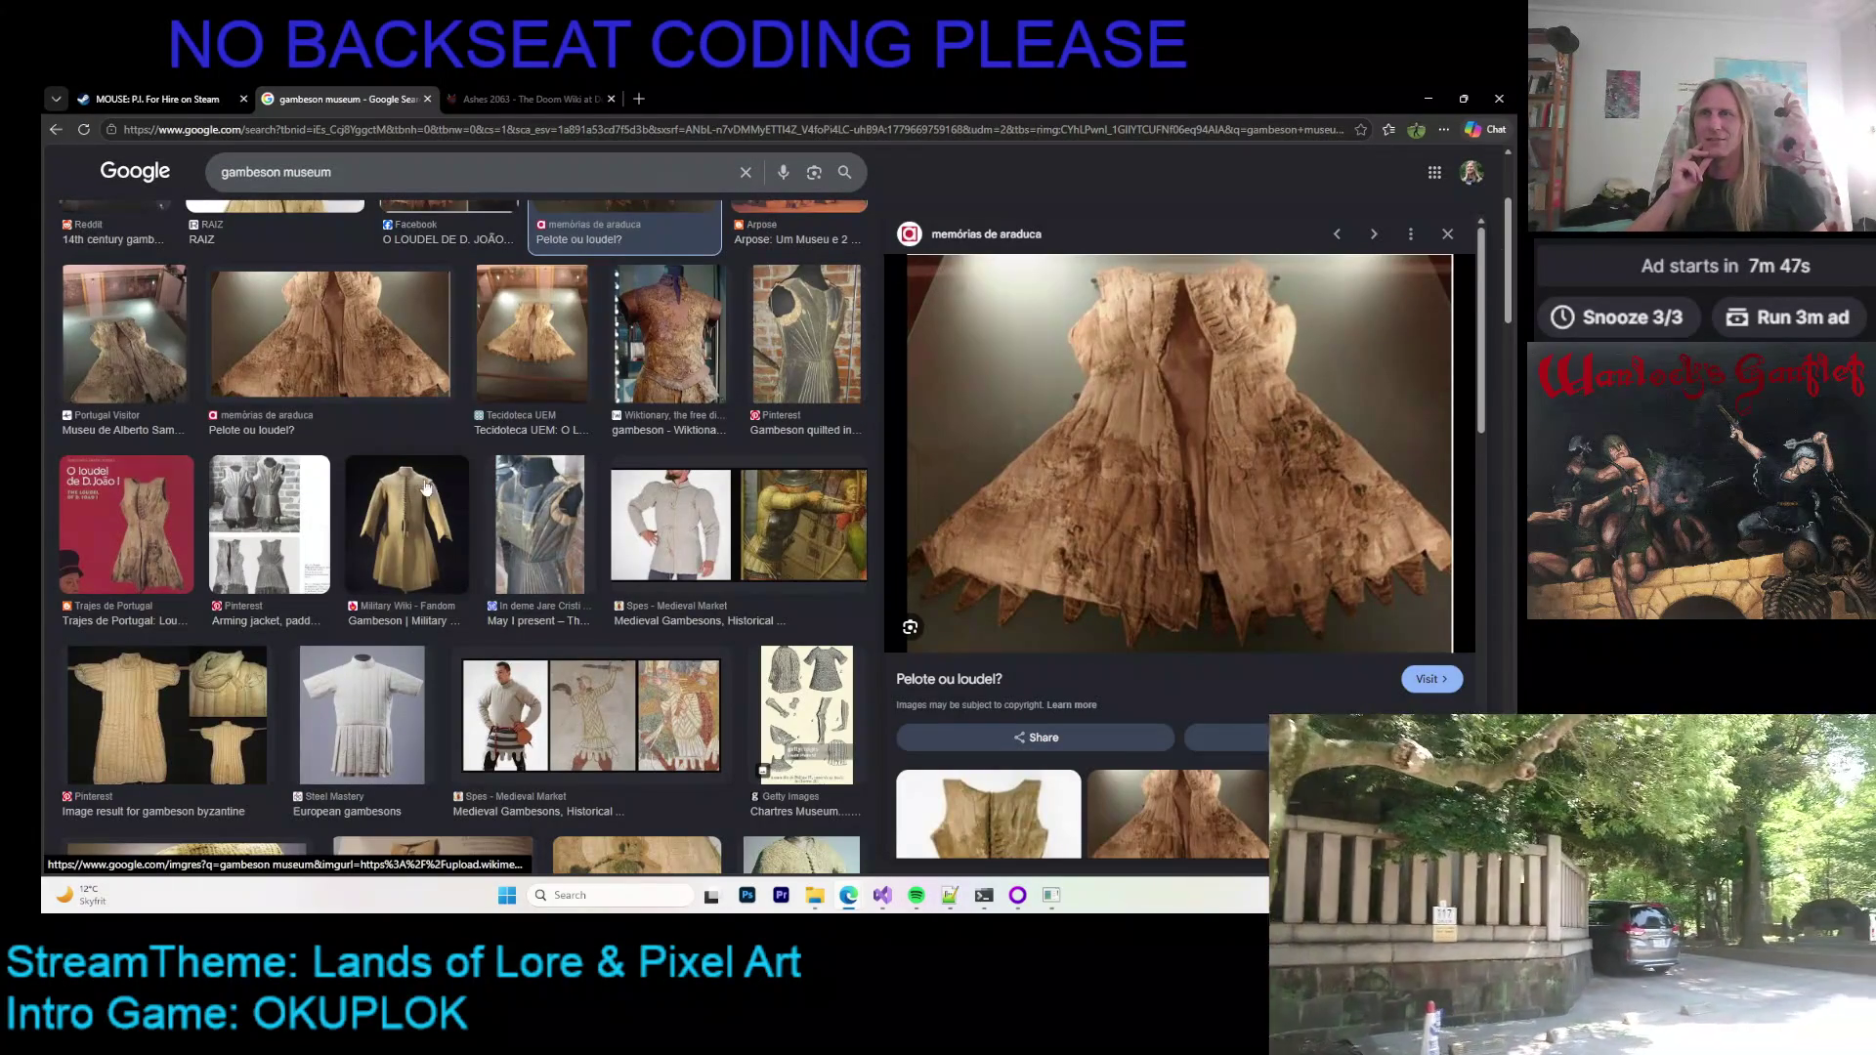
click(409, 504)
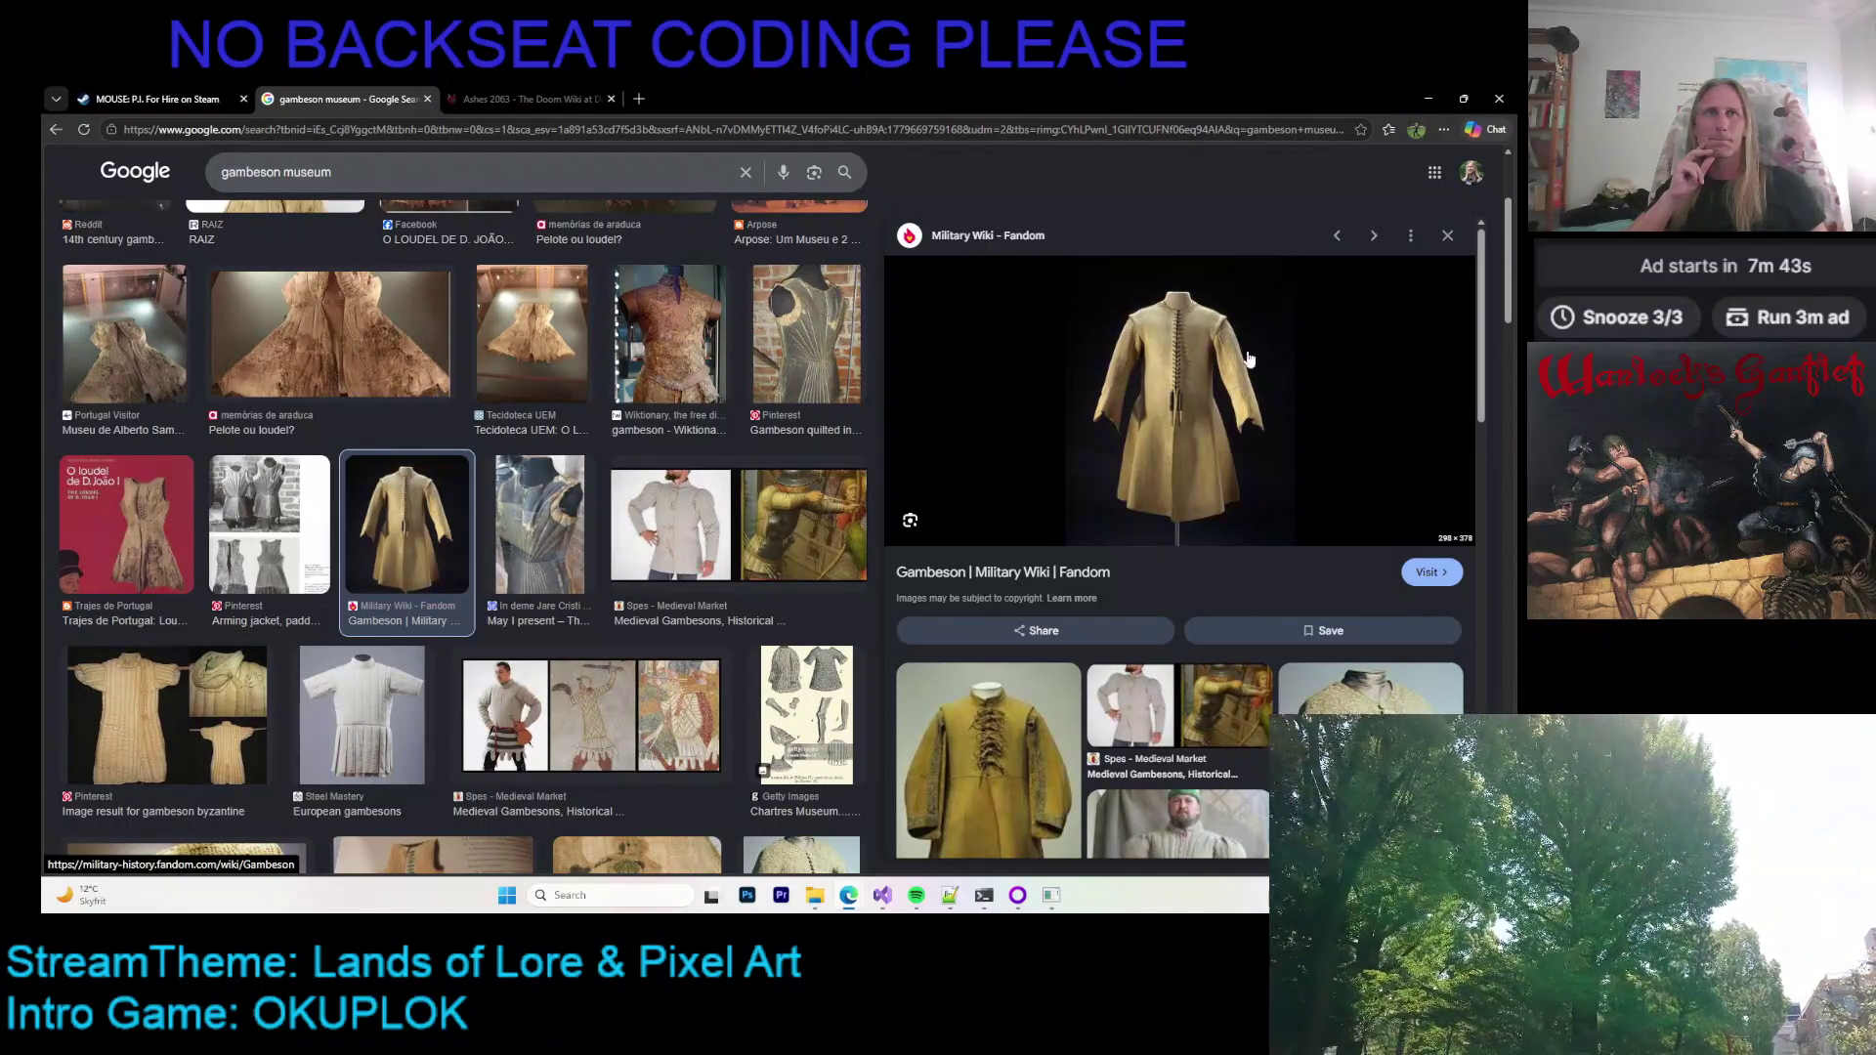
Step: Preview the Alamy padded doublet and the Spes Medieval Market gambesons
scroll(1080, 430, down, 4)
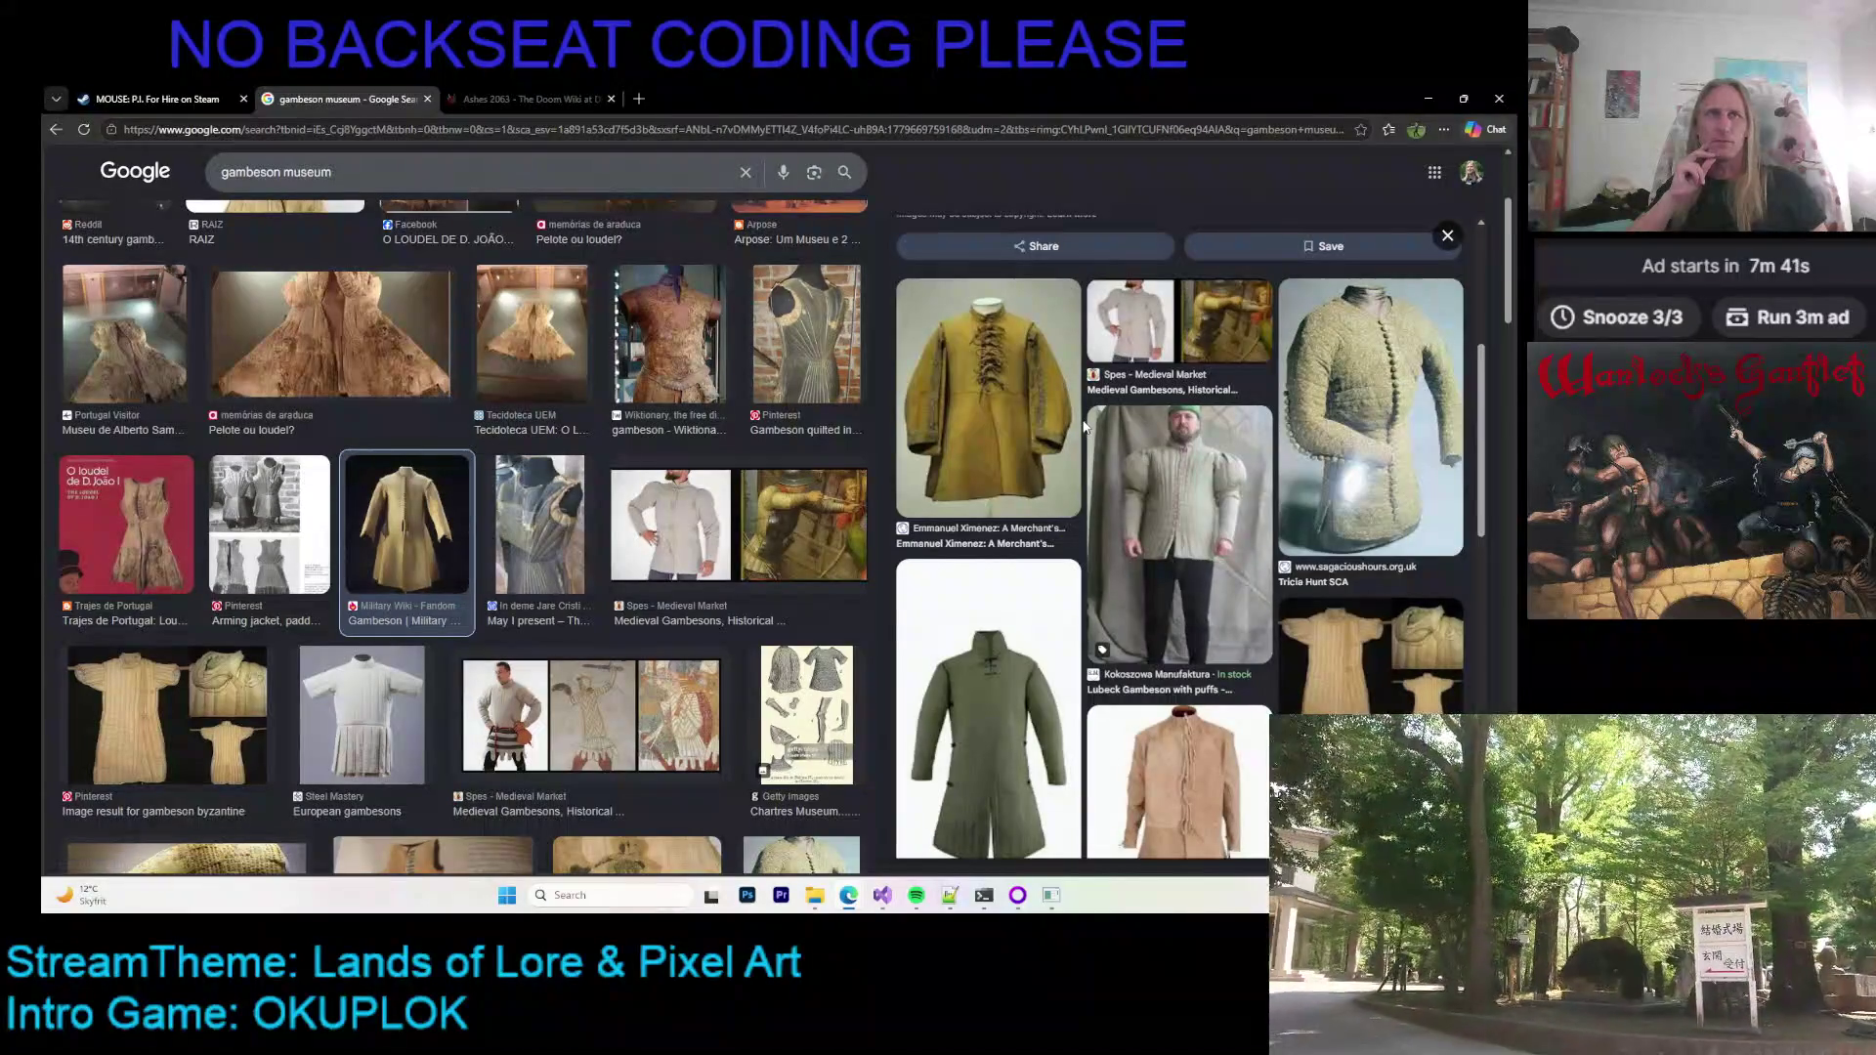
scroll(1079, 430, down, 4)
scroll(1085, 425, up, 1)
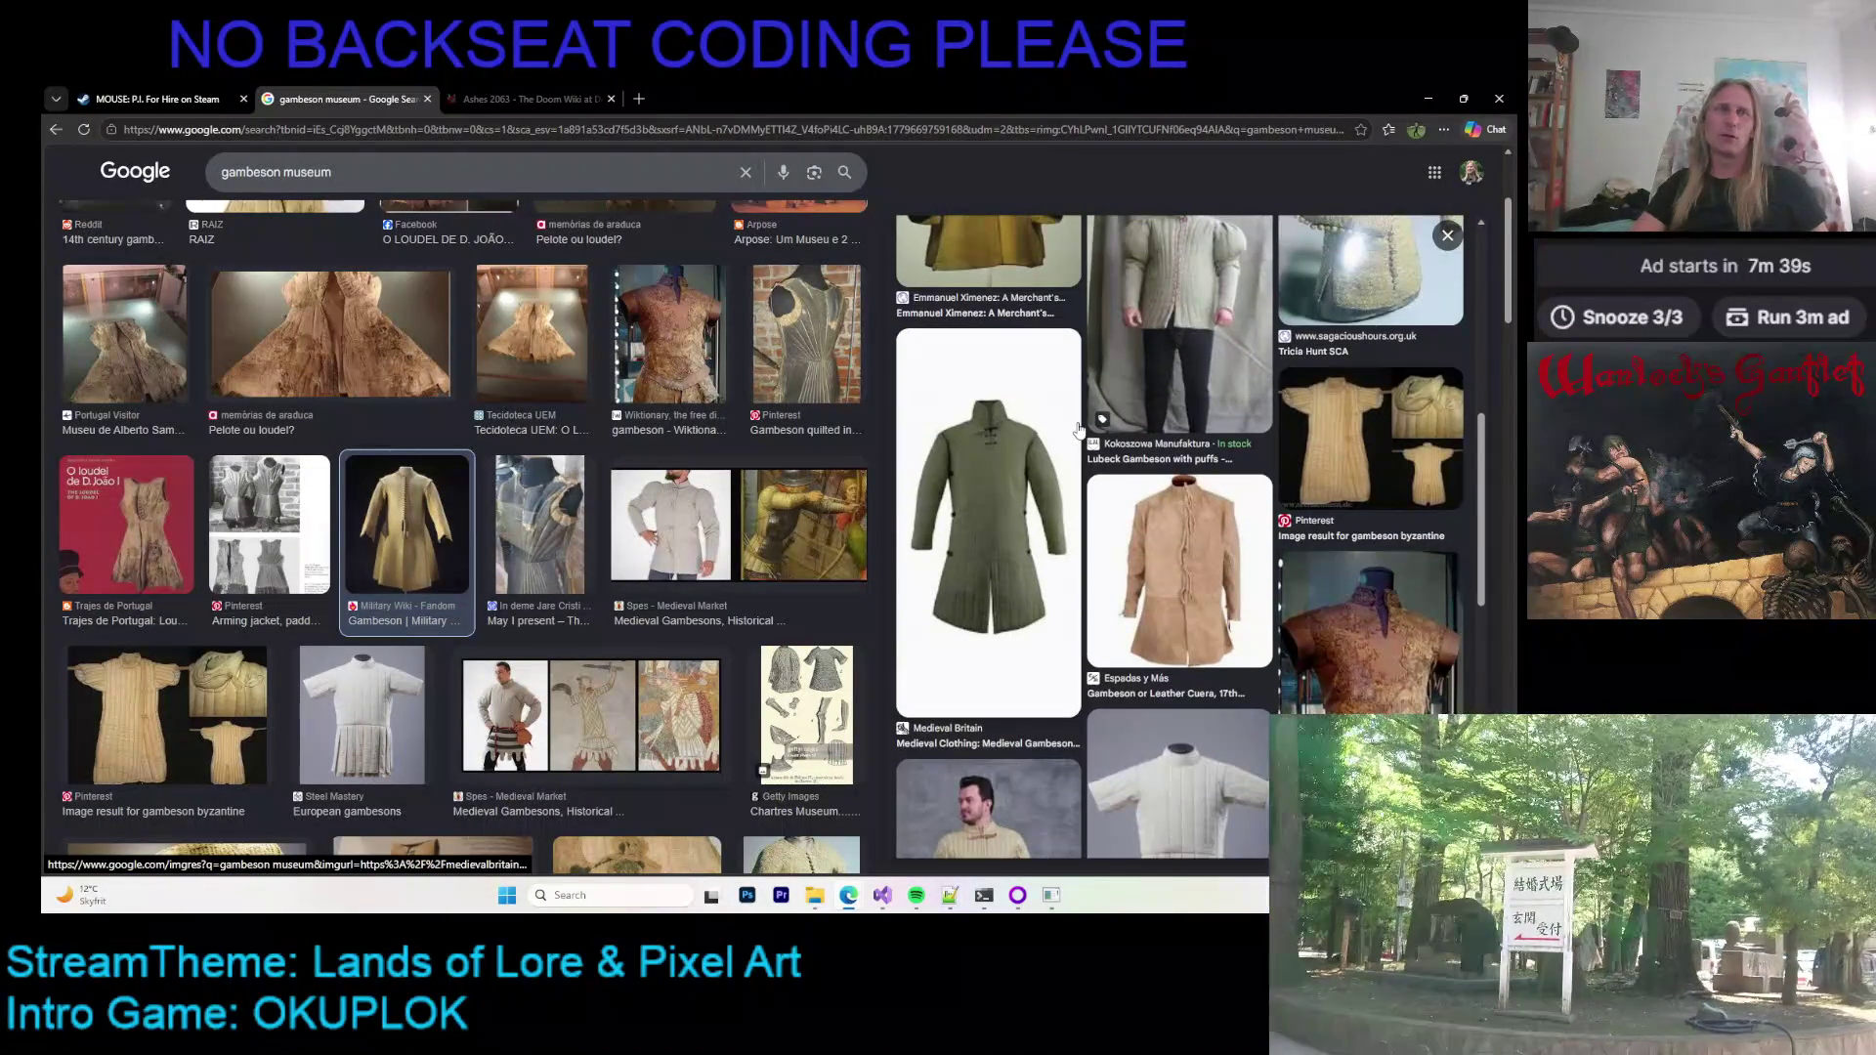
scroll(1102, 418, down, 3)
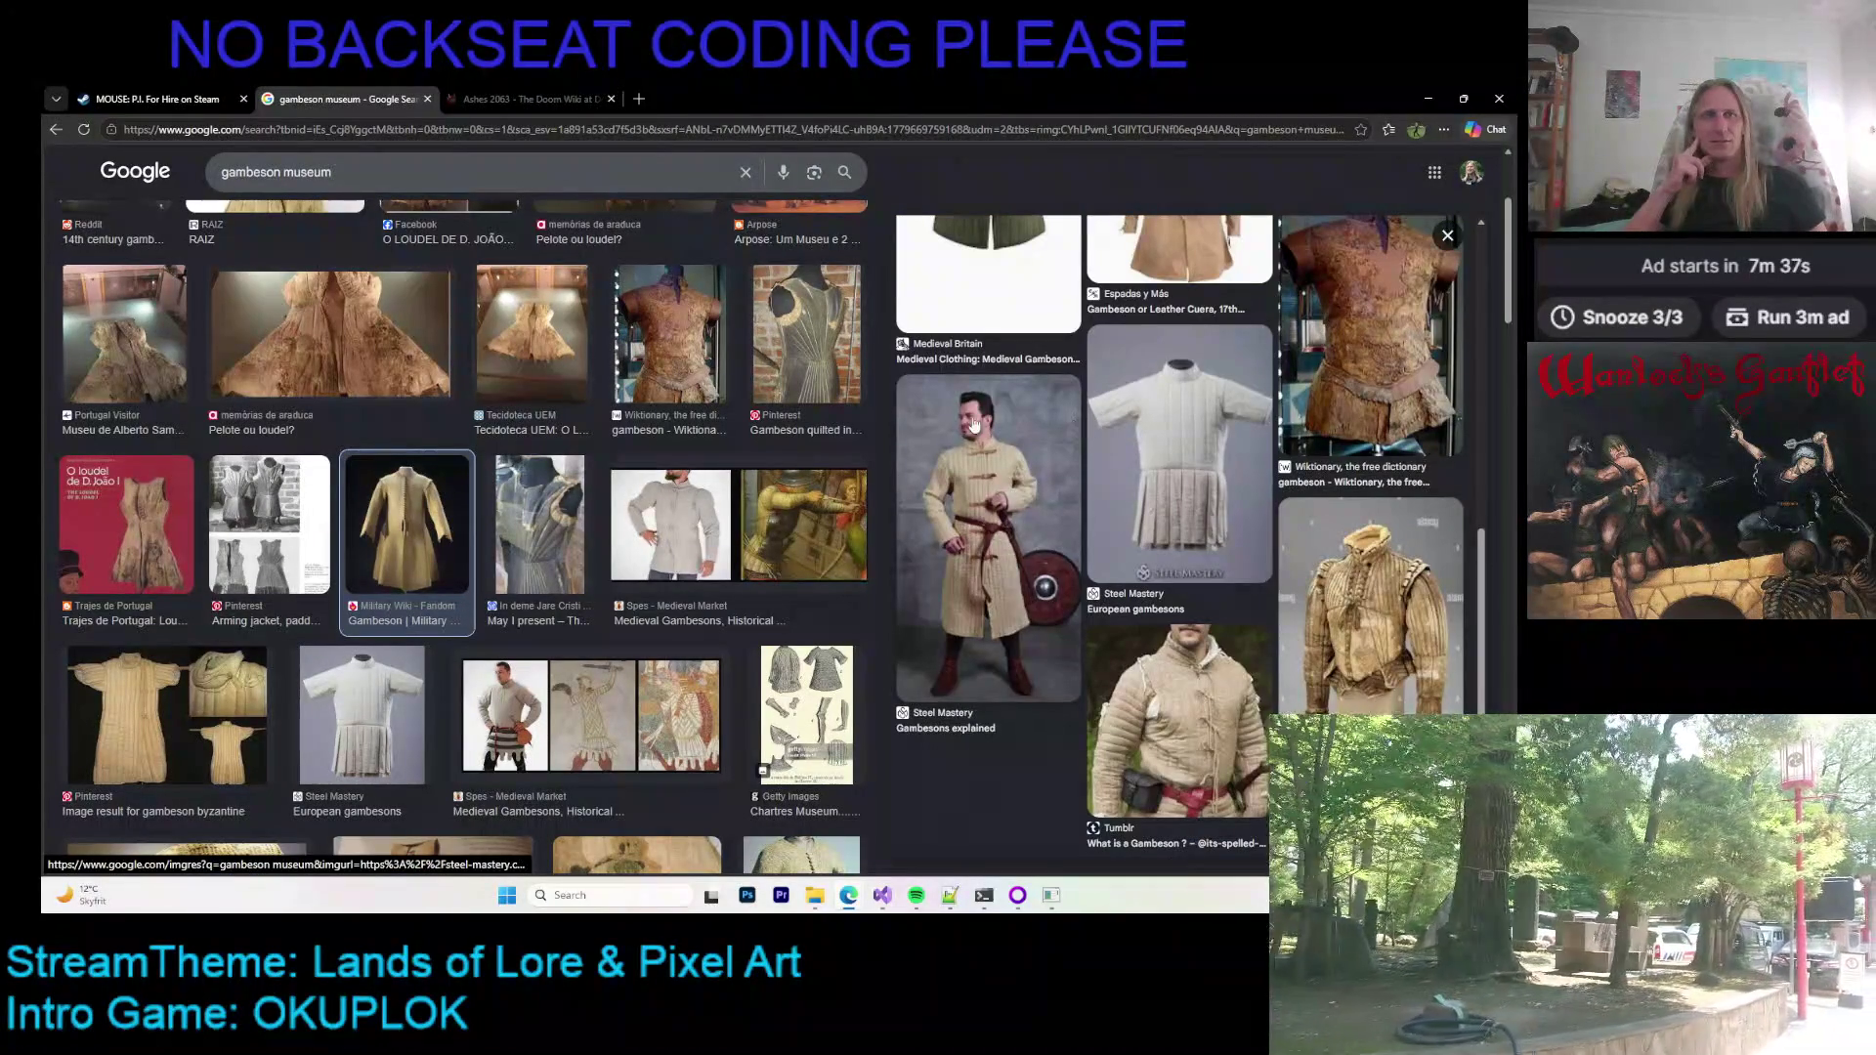
click(1288, 532)
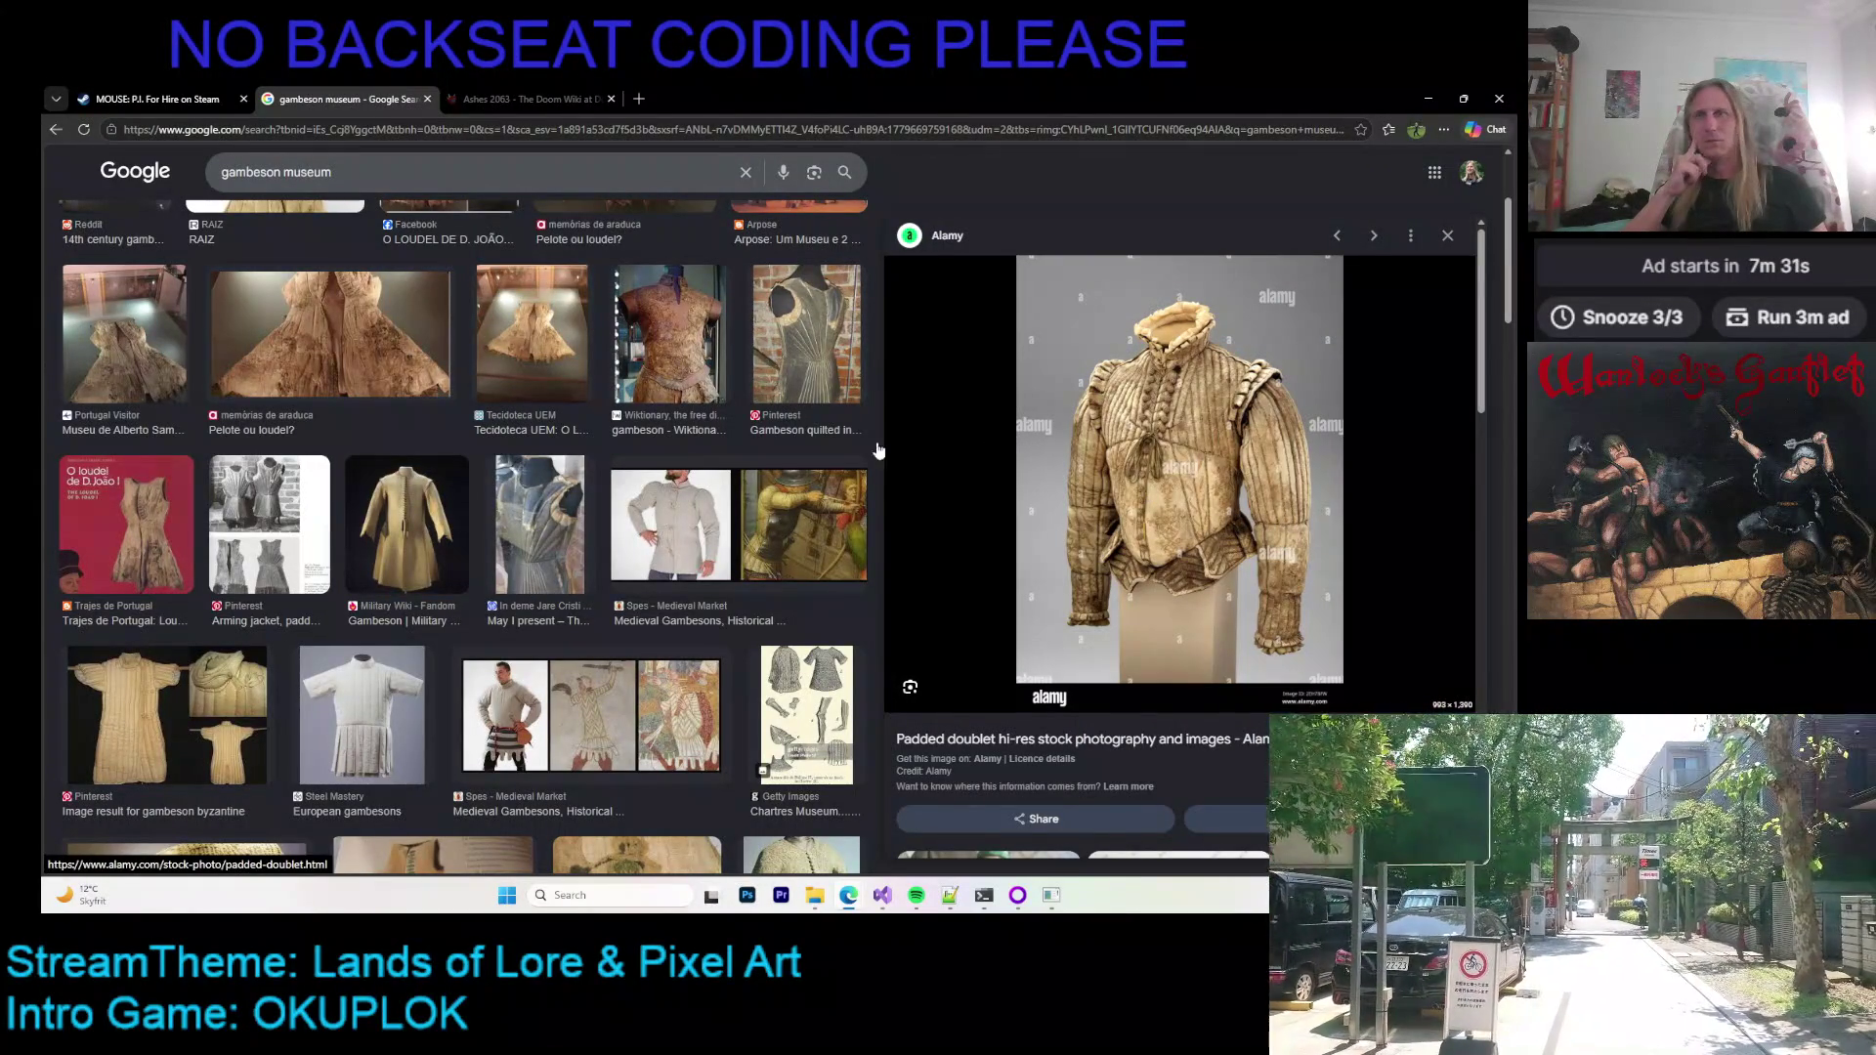
scroll(615, 404, down, 3)
click(482, 404)
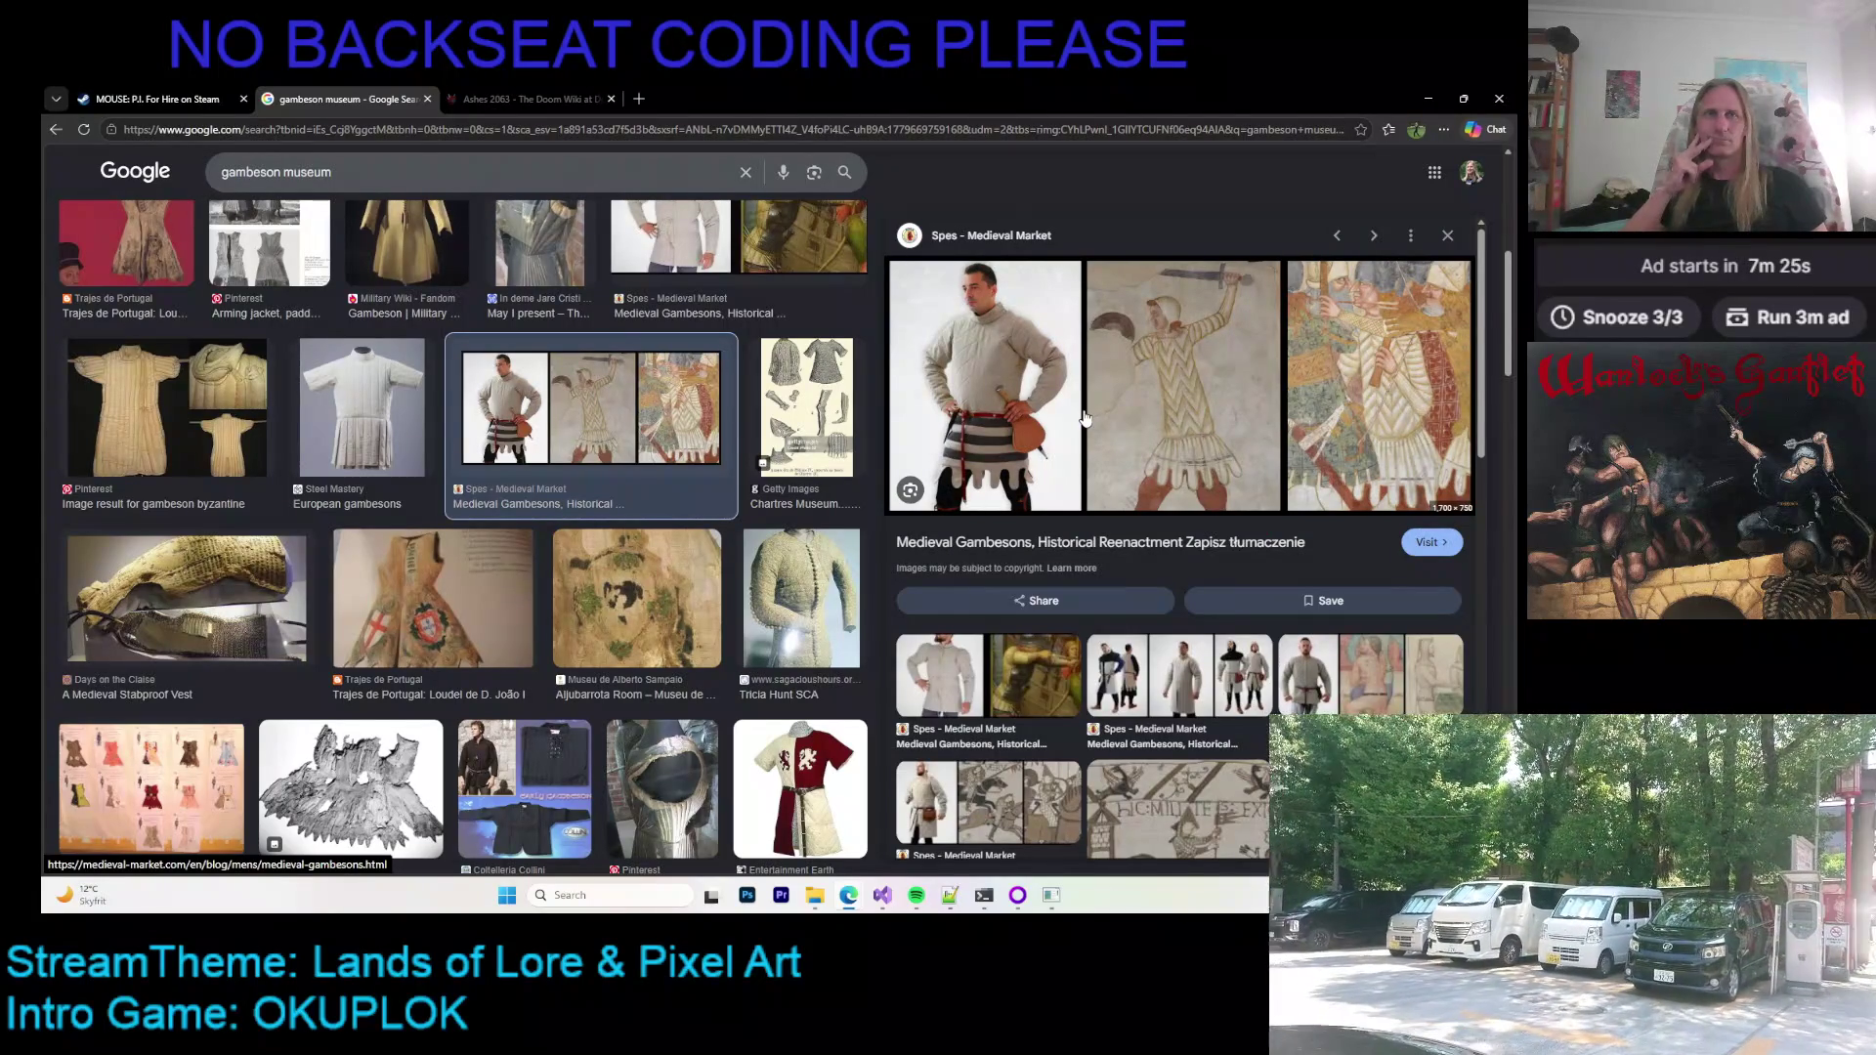
Step: Preview the Pinterest byzantine gambeson, sagacioushours quilted jacket and Holstentor Museum arming jacket
scroll(1085, 418, down, 4)
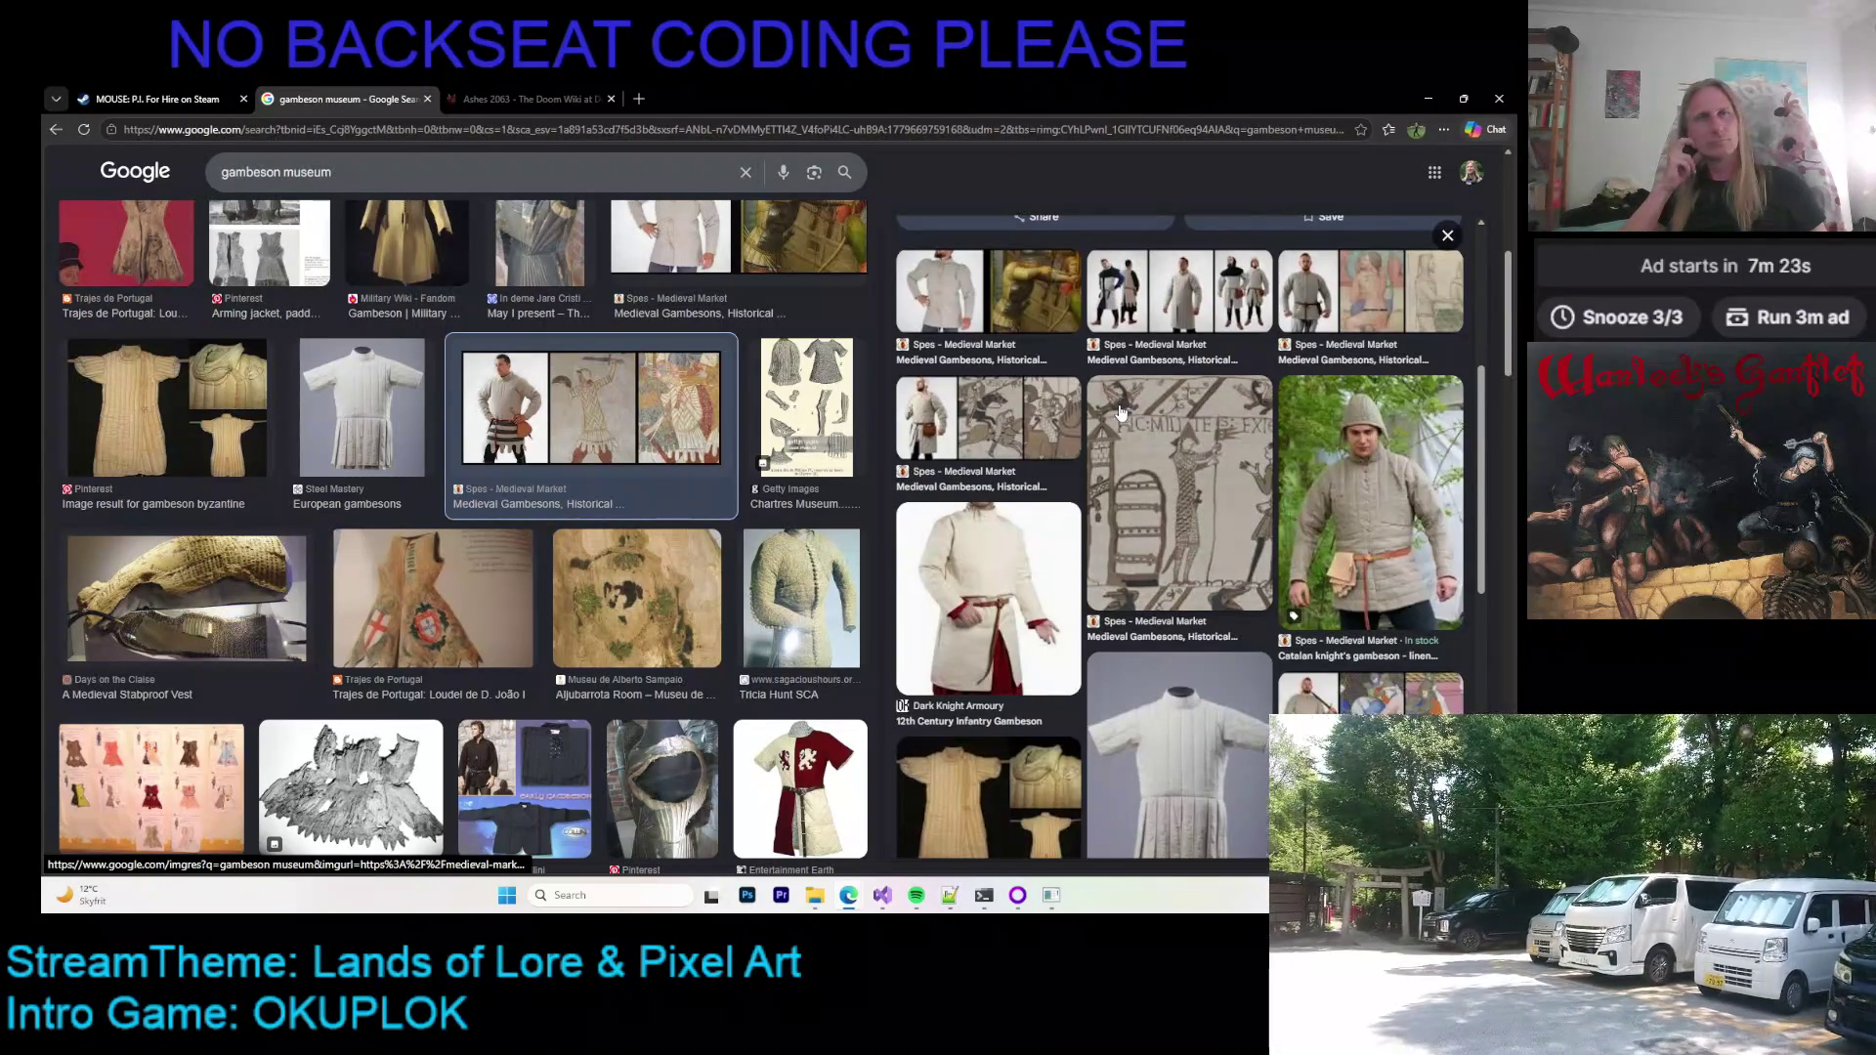
scroll(1122, 414, down, 3)
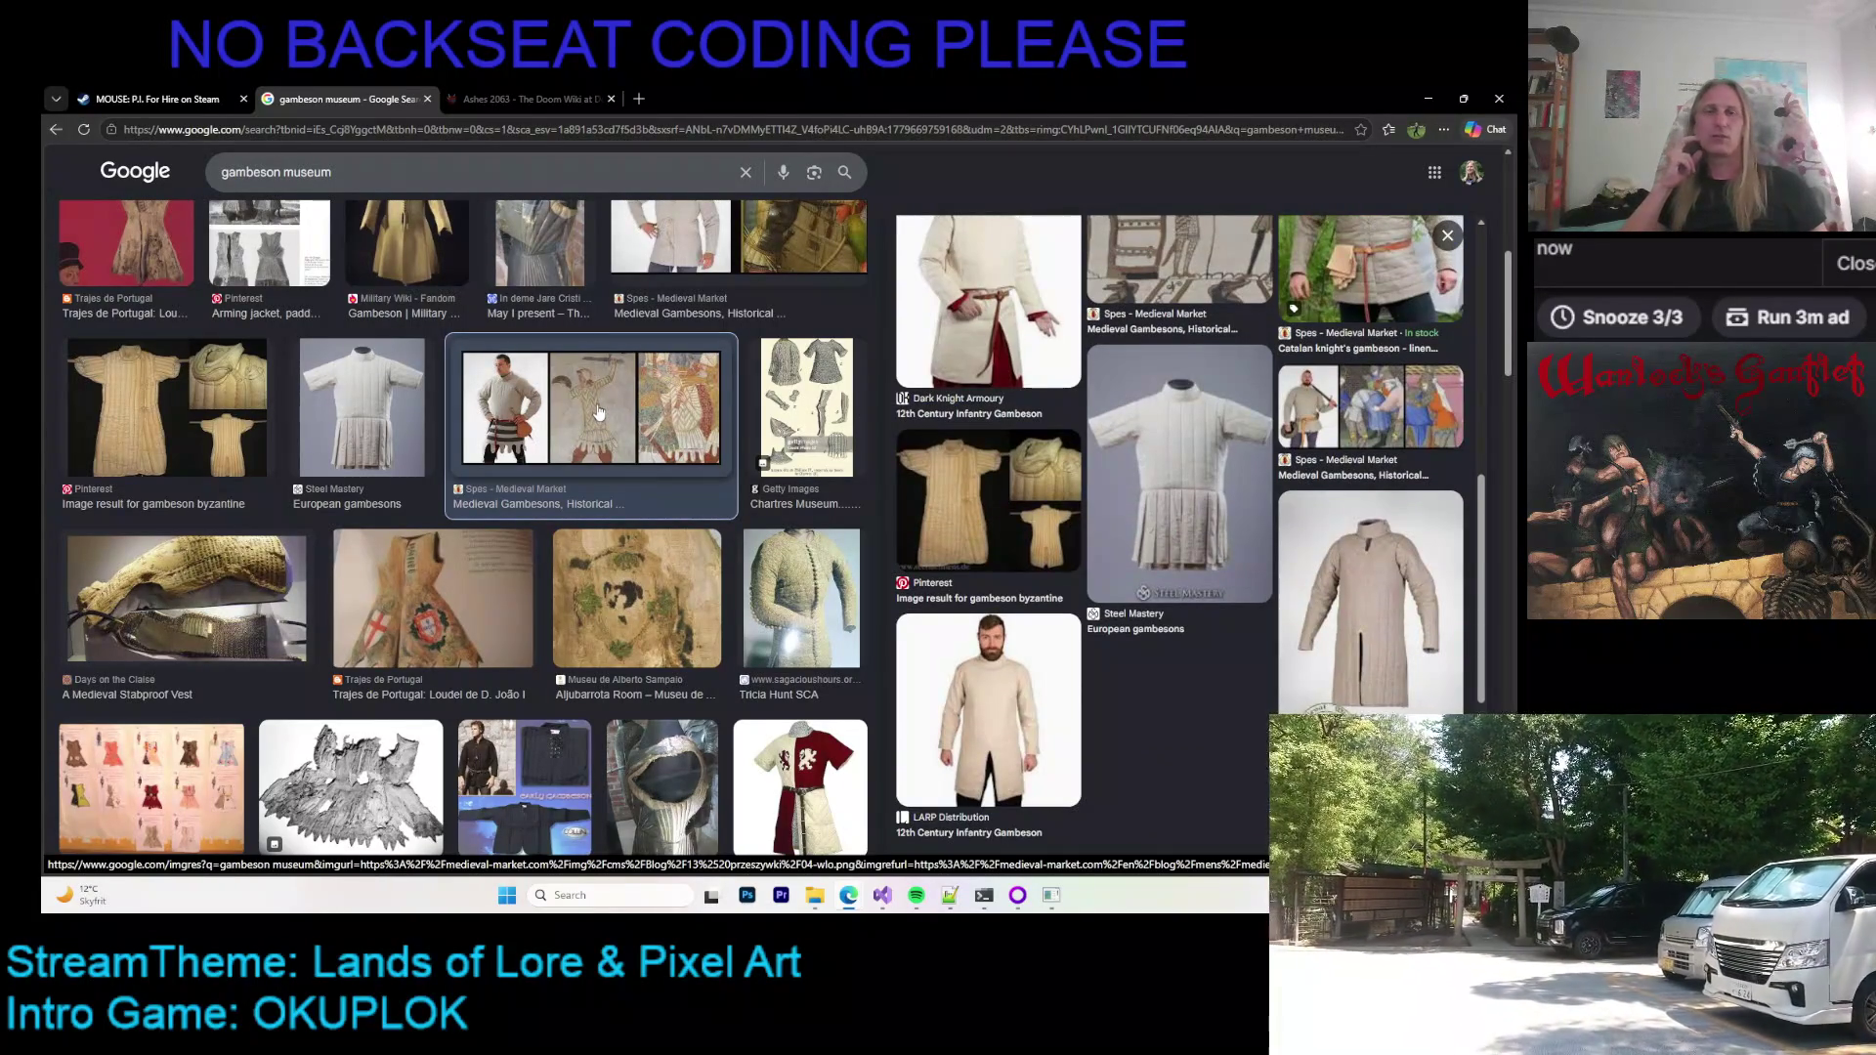
click(220, 415)
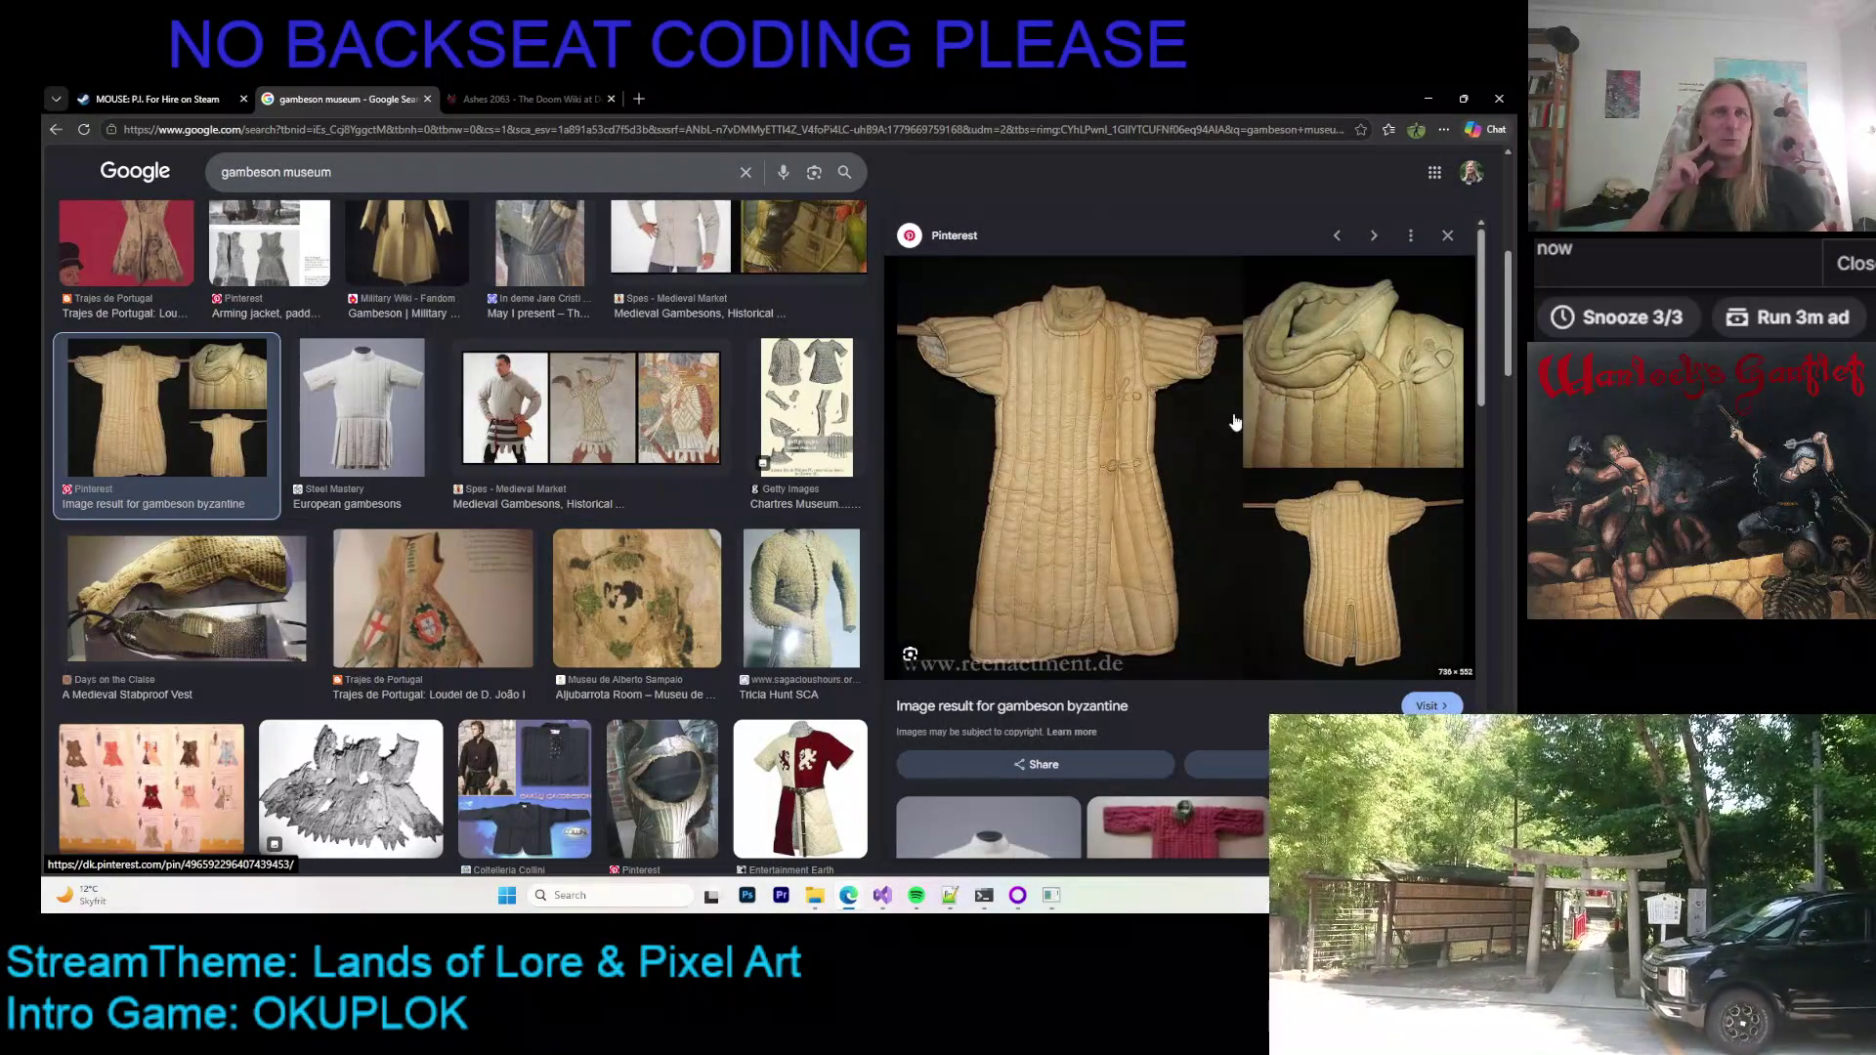
scroll(1183, 427, down, 5)
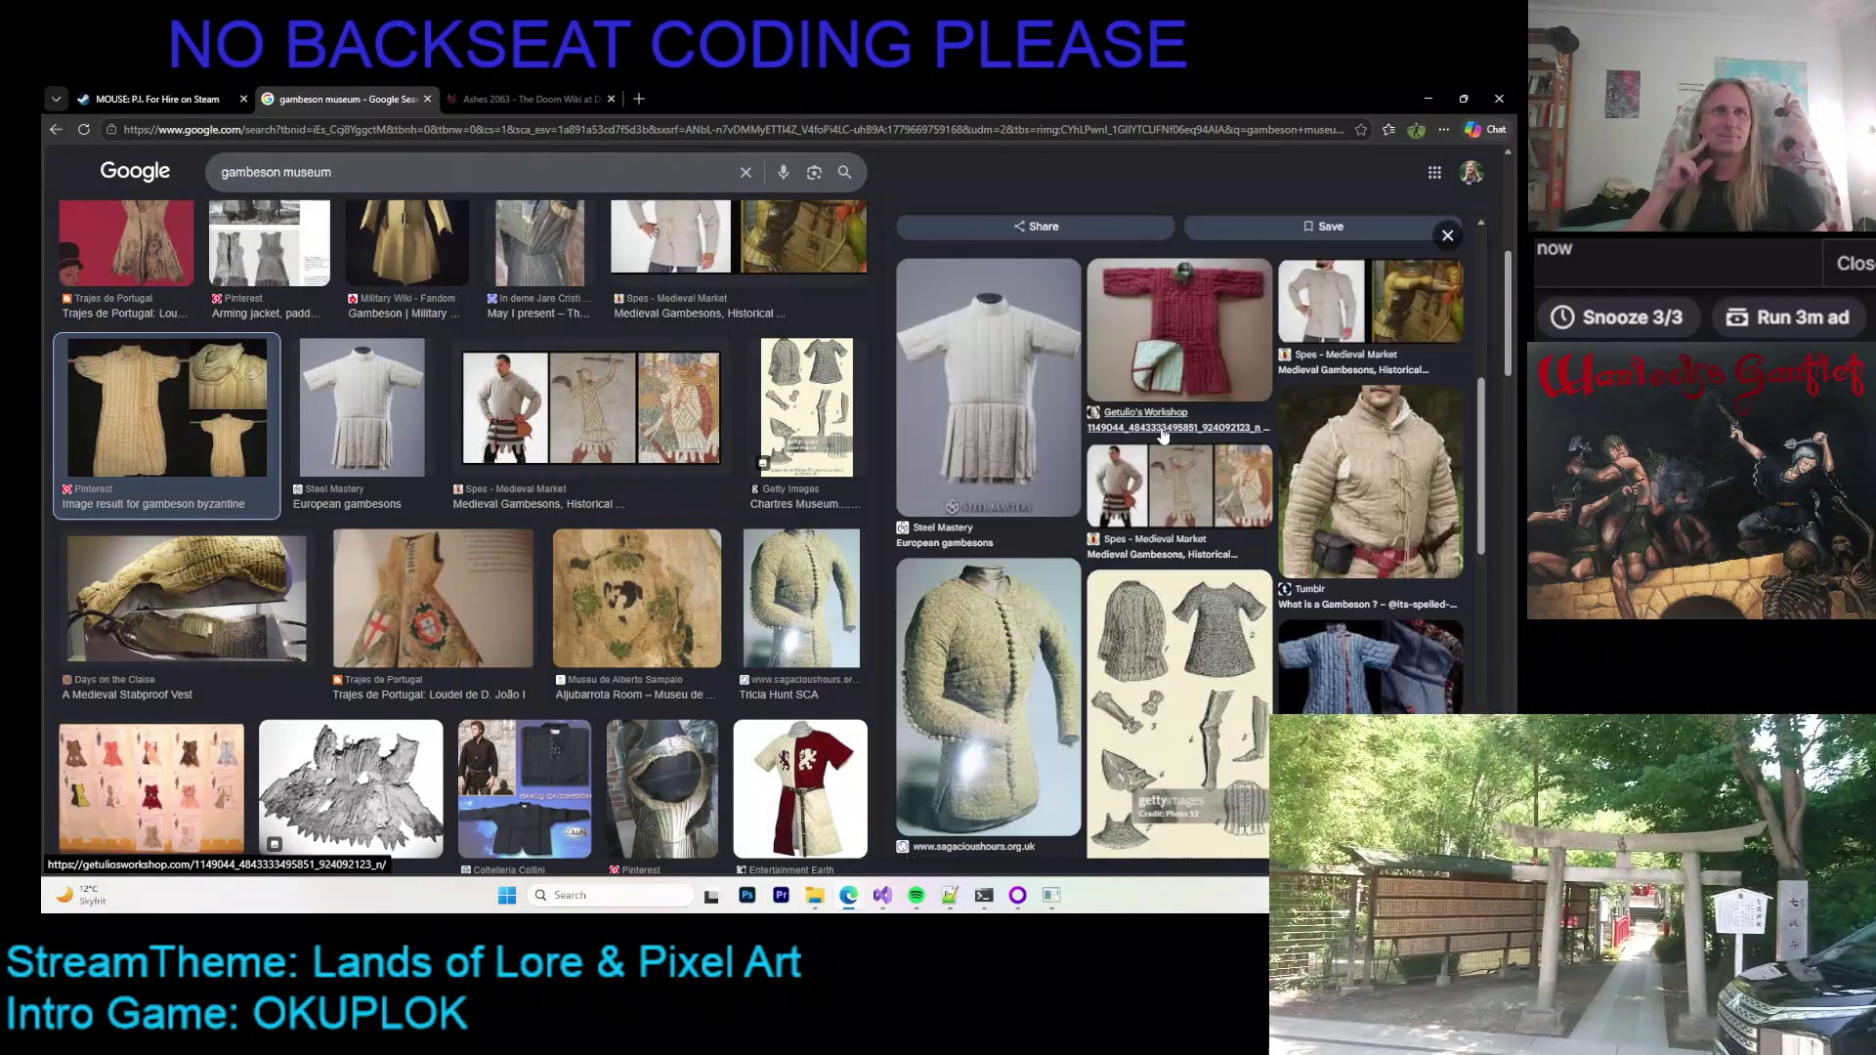
click(1028, 606)
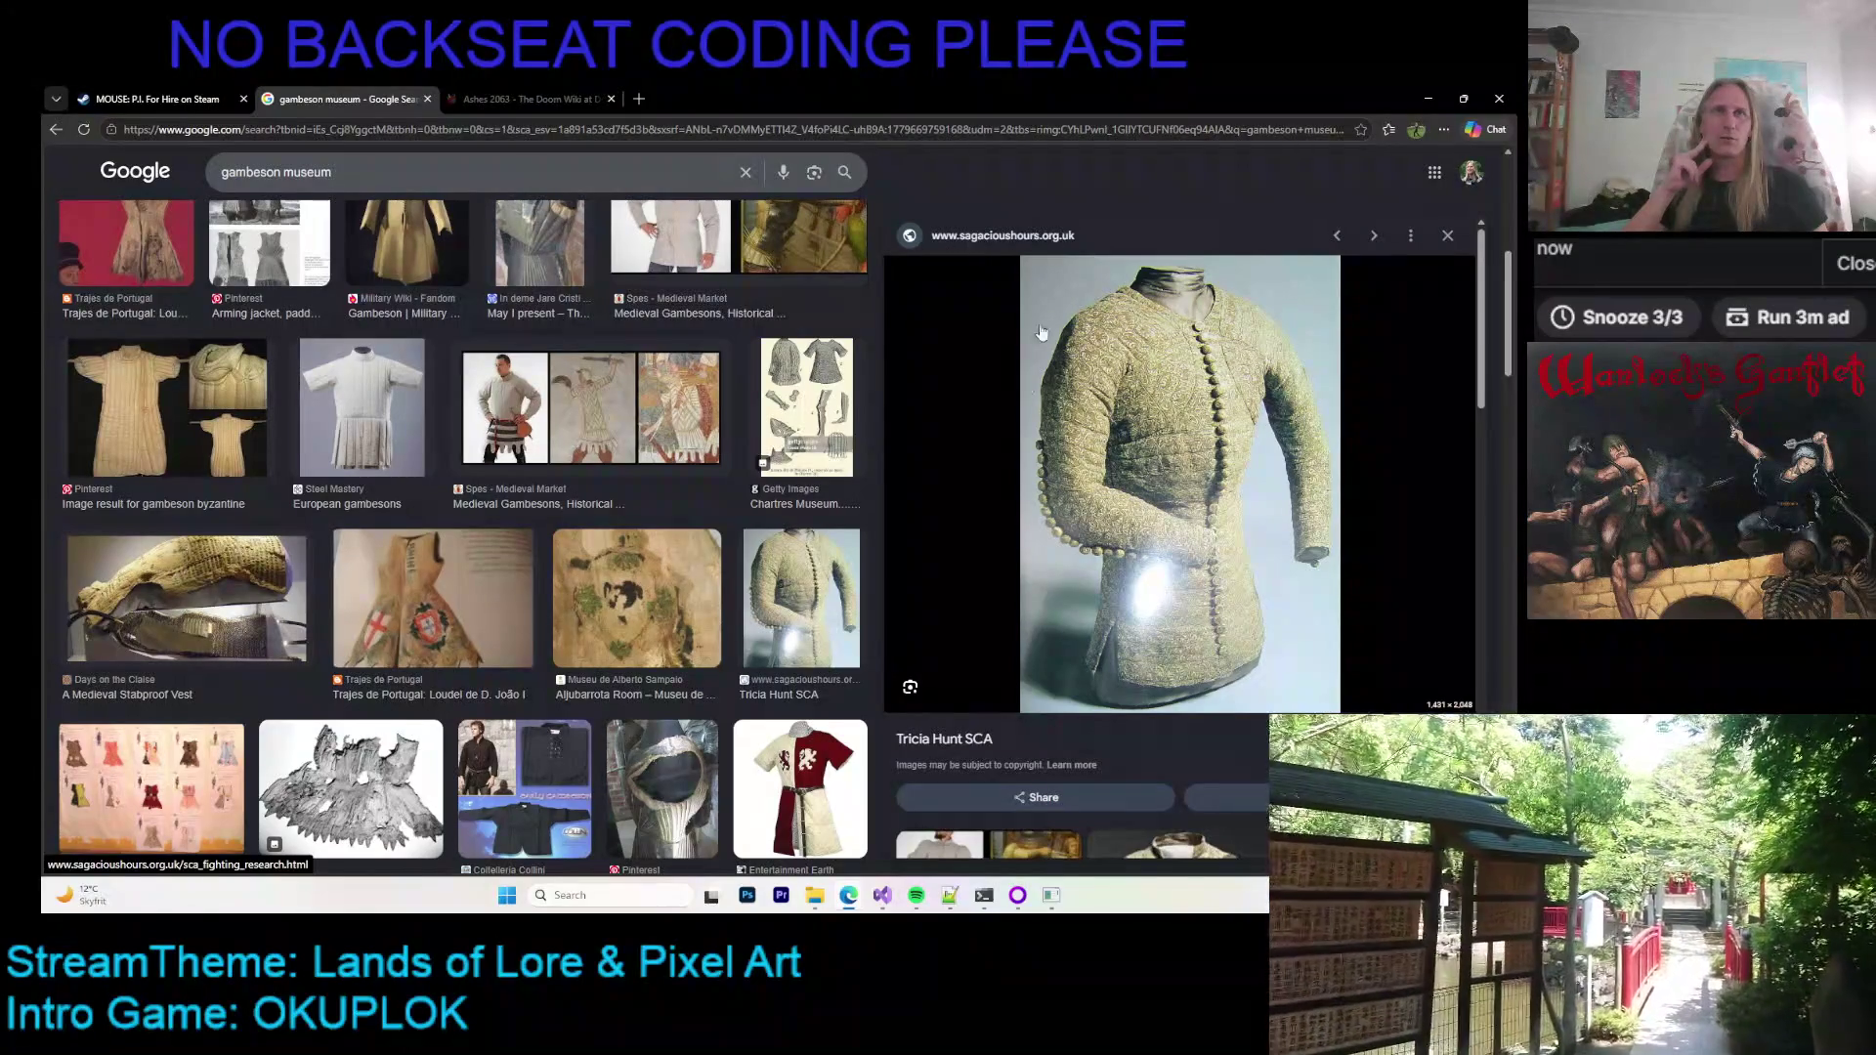
scroll(1094, 450, down, 10)
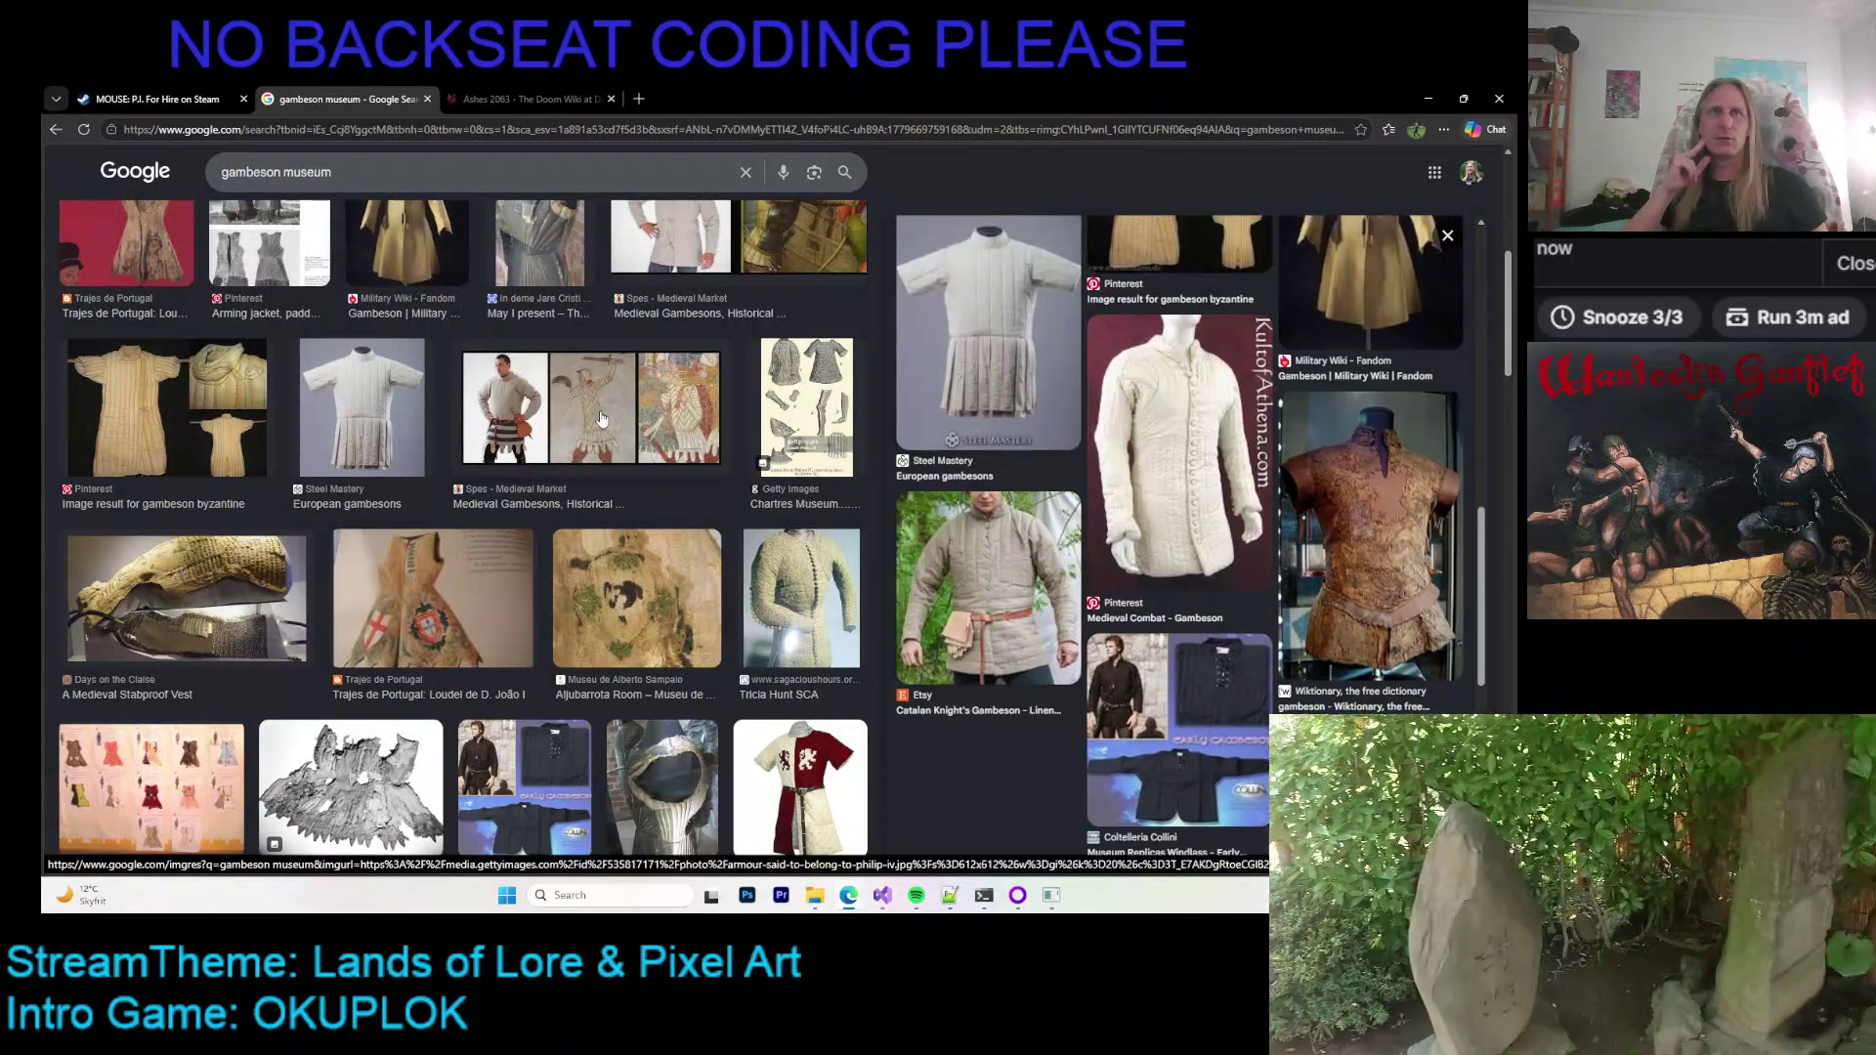
scroll(396, 417, down, 4)
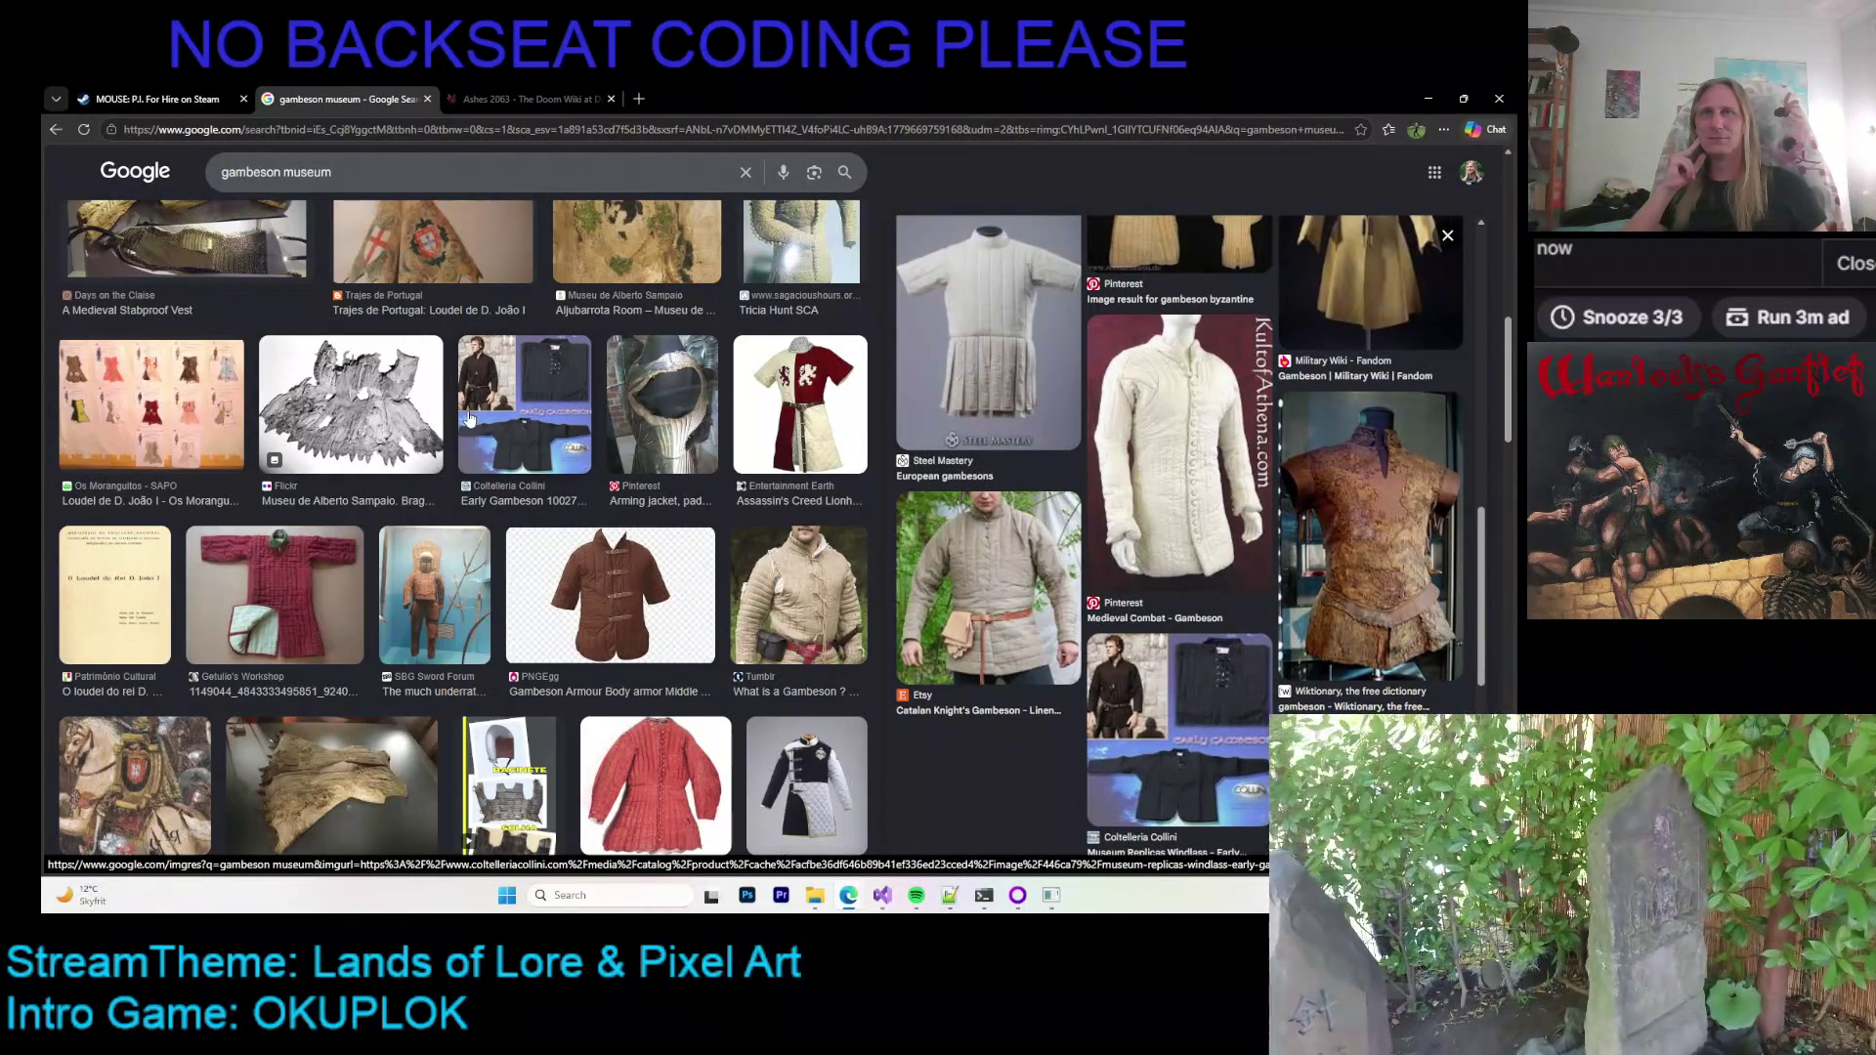
click(677, 423)
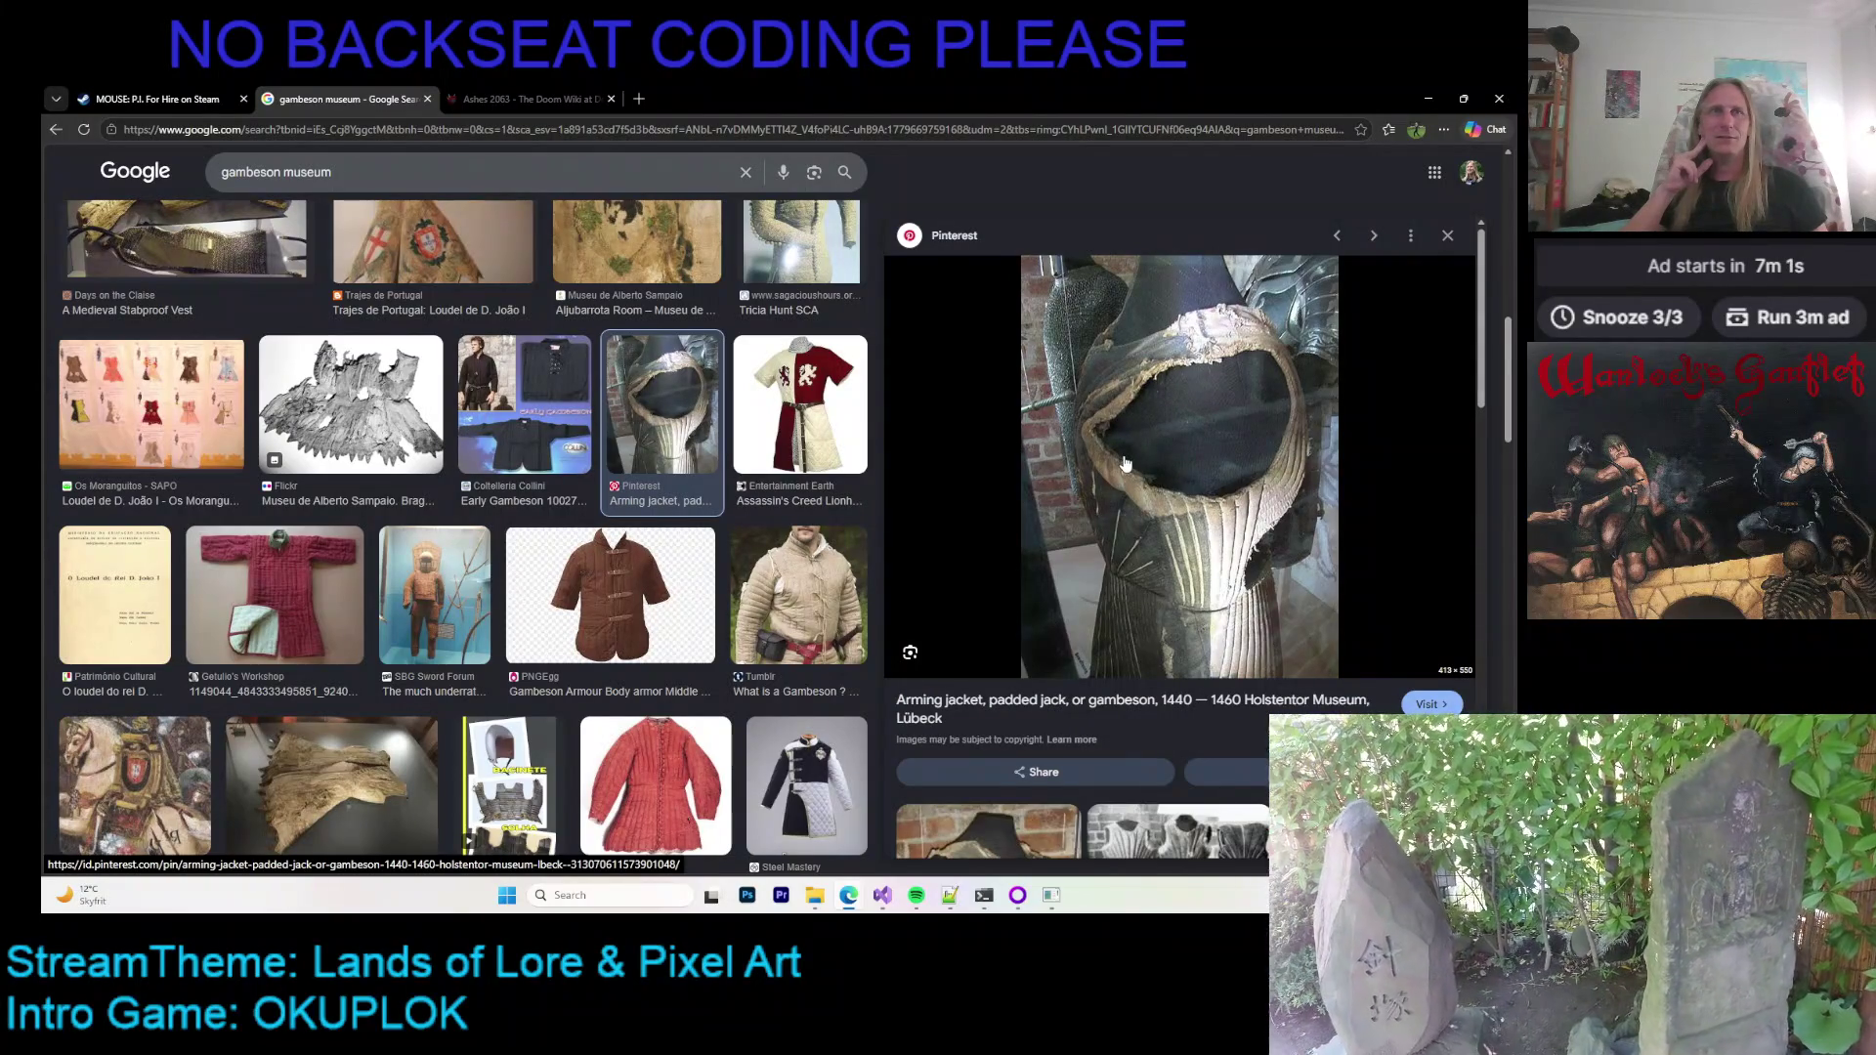
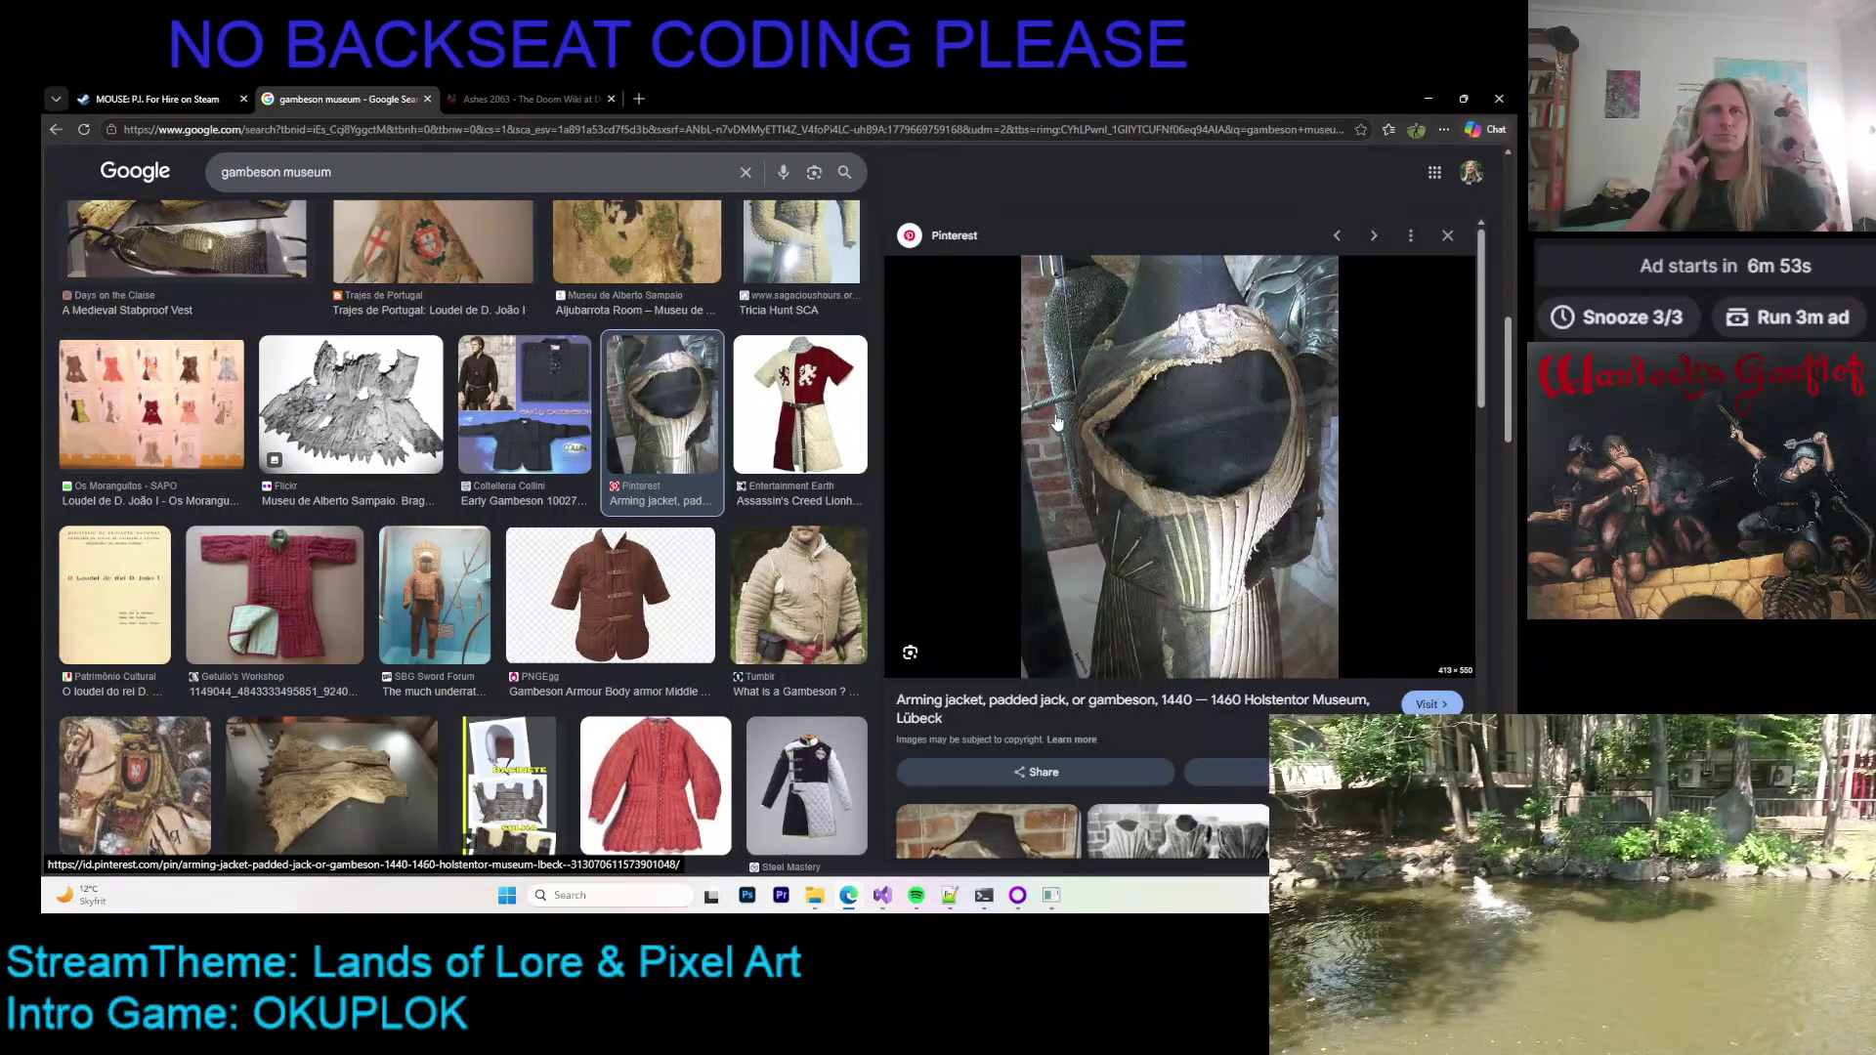
Step: View the sunburst-quilted gambeson large from the related images
scroll(1076, 411, down, 5)
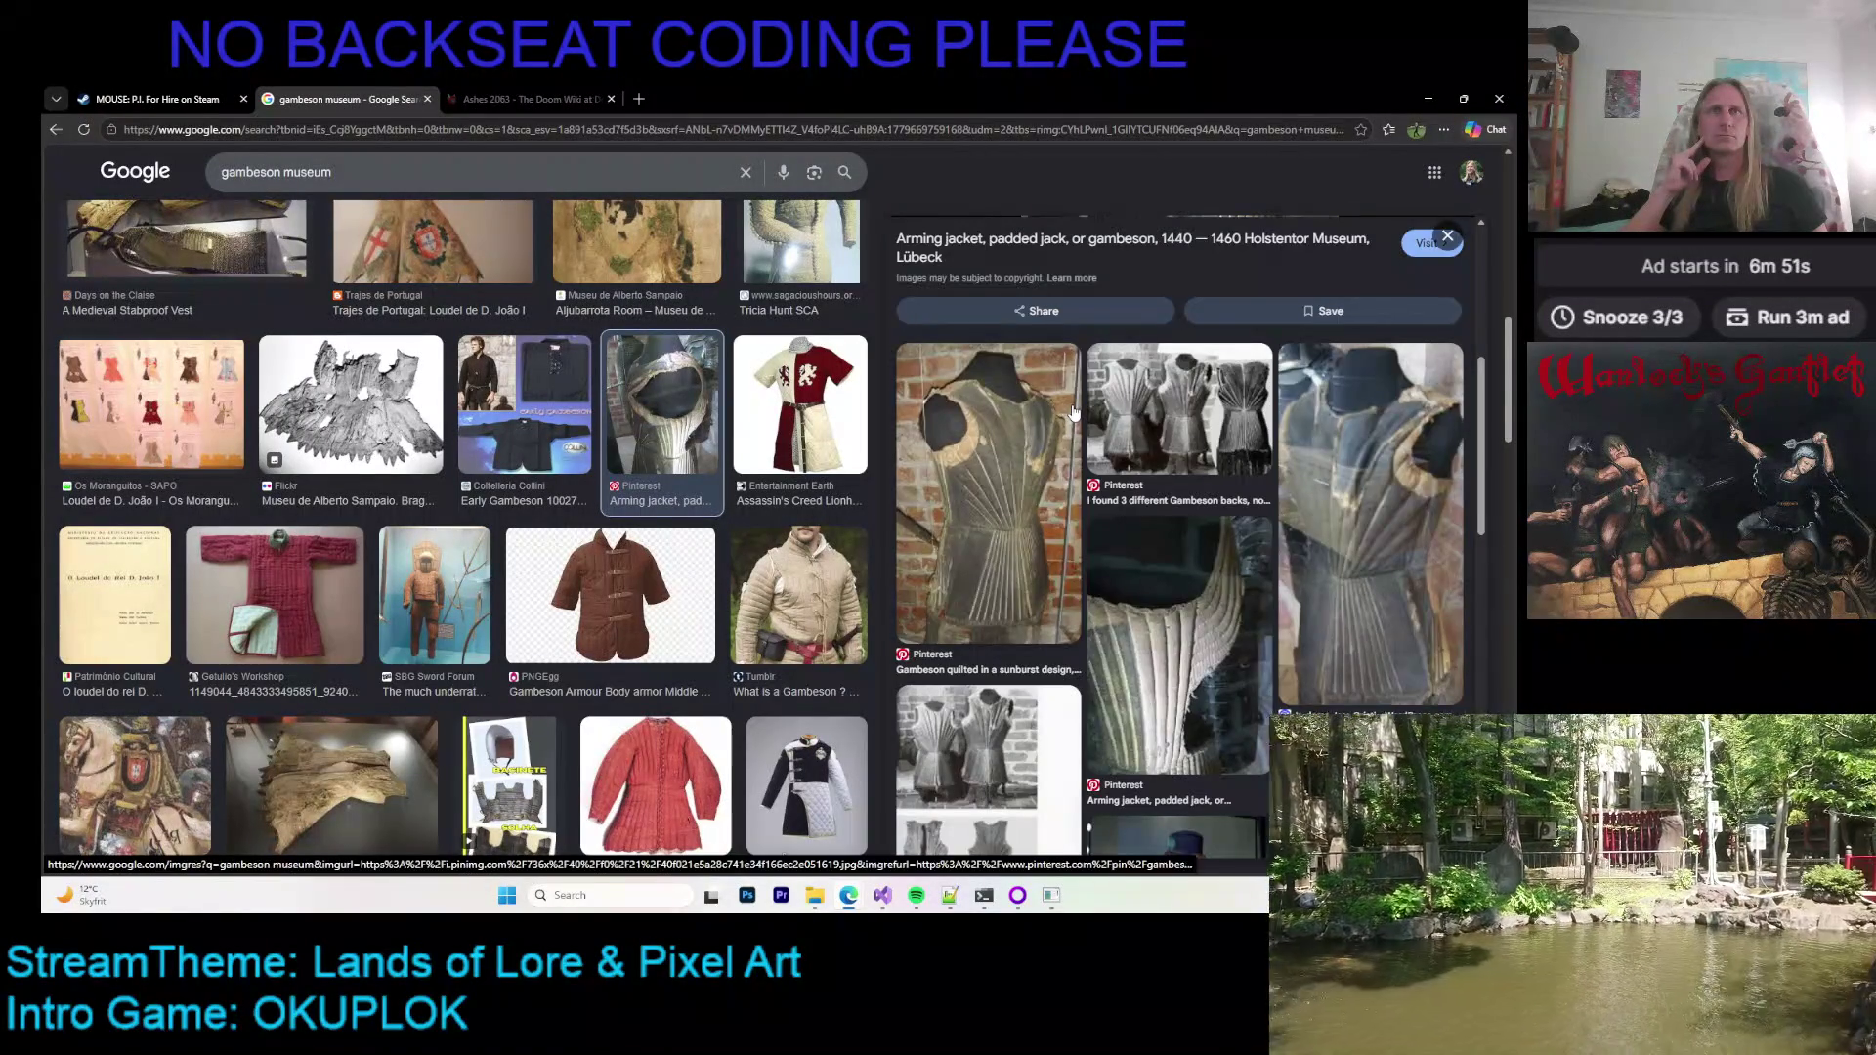
click(1060, 445)
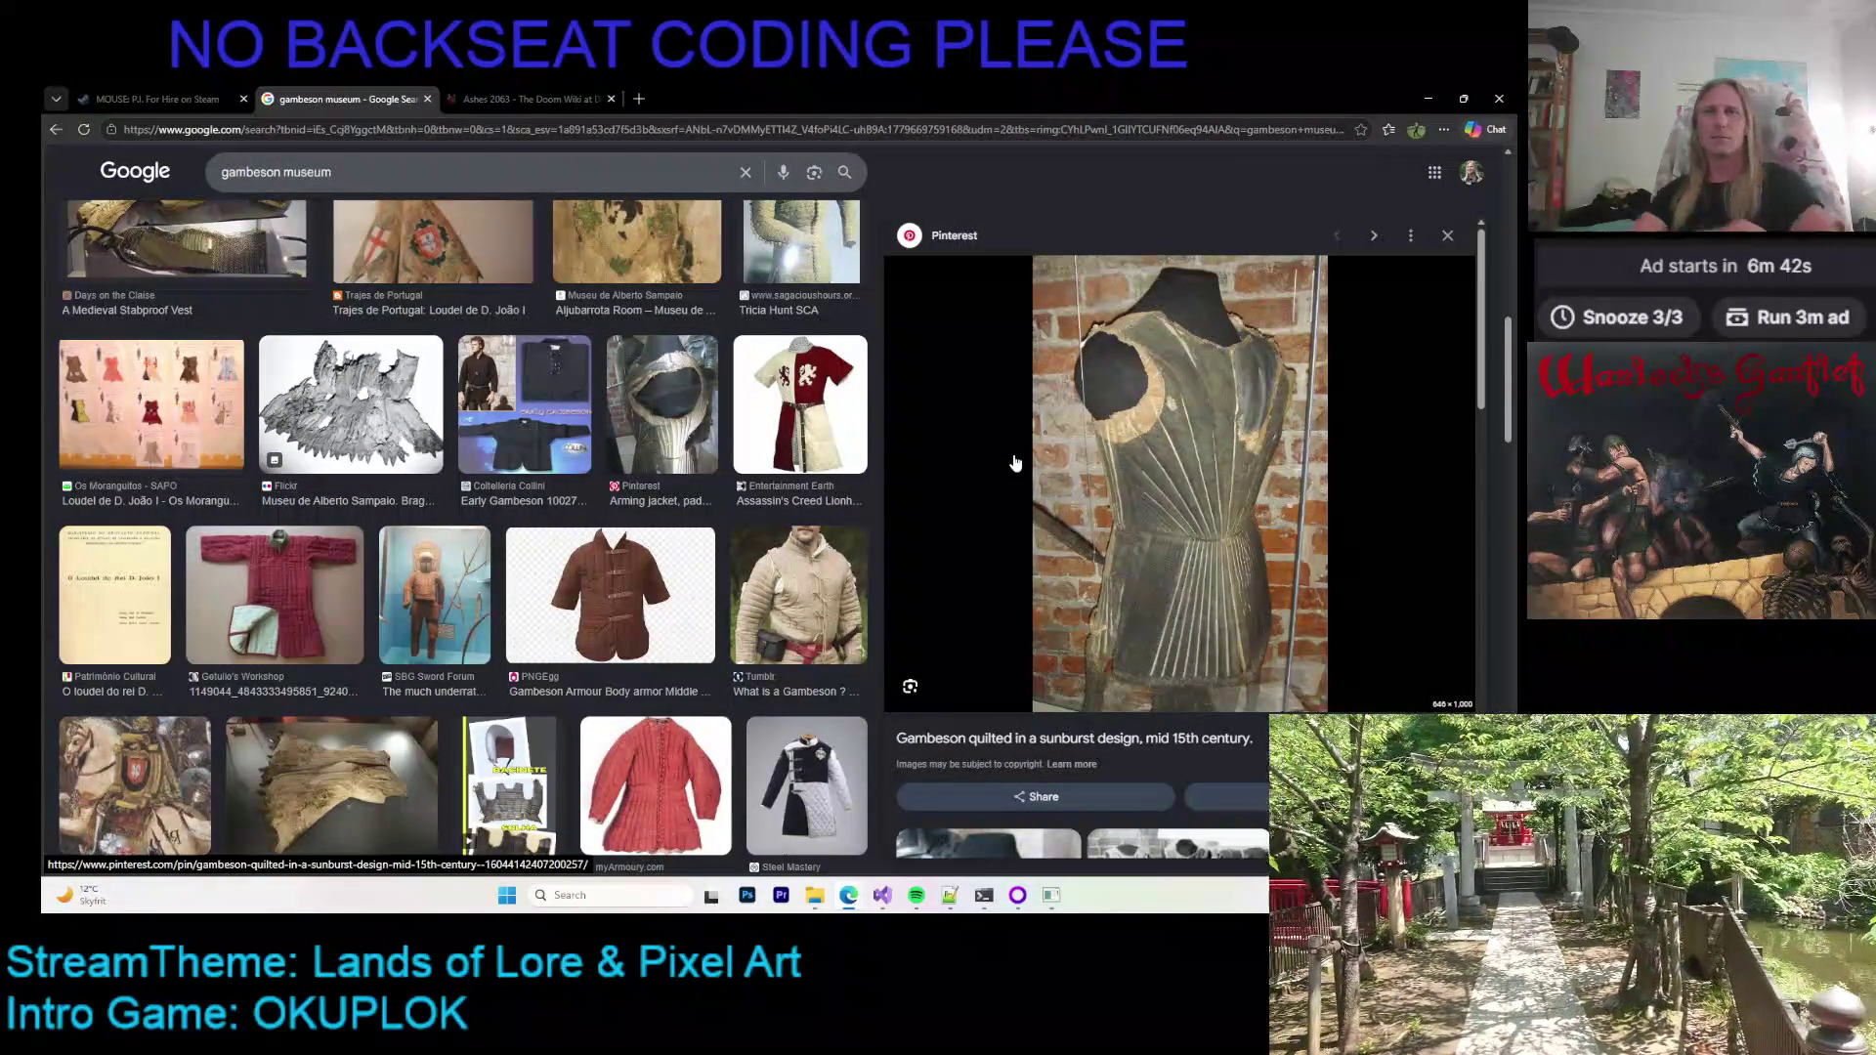
scroll(1015, 463, down, 3)
scroll(1075, 468, down, 2)
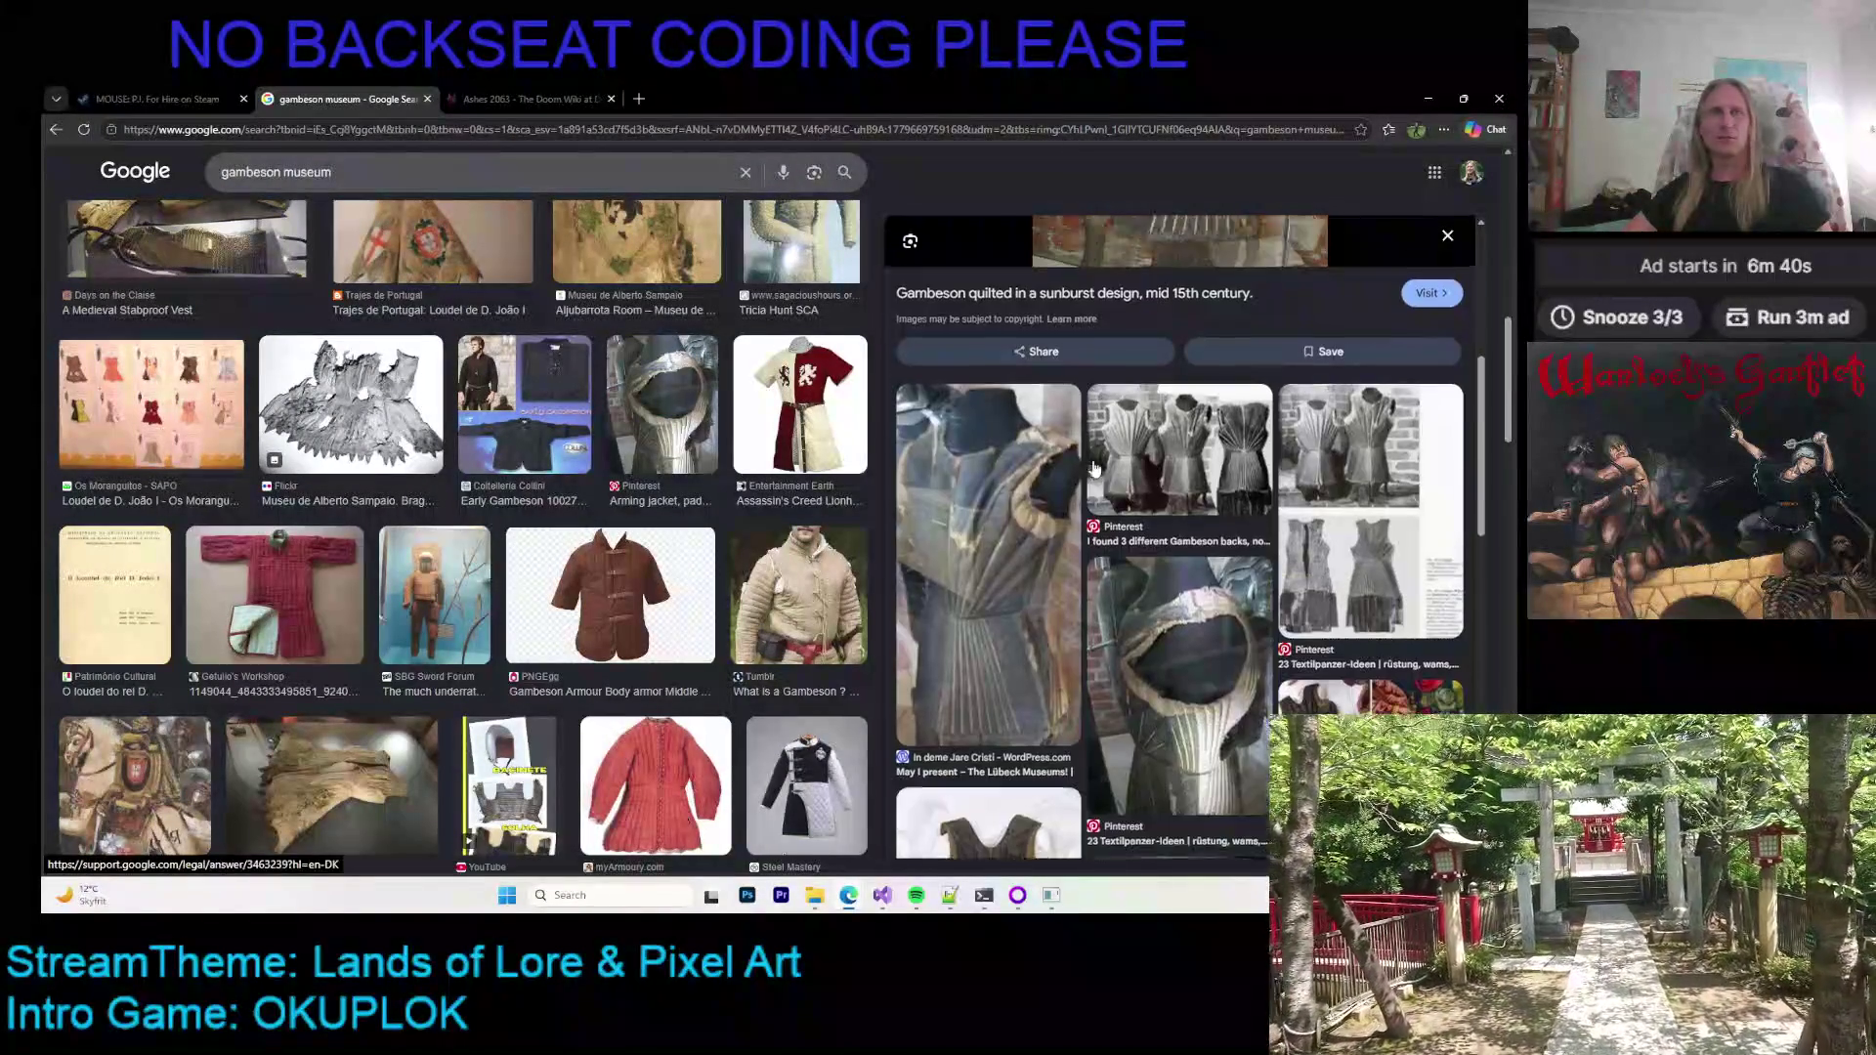
scroll(1170, 450, down, 5)
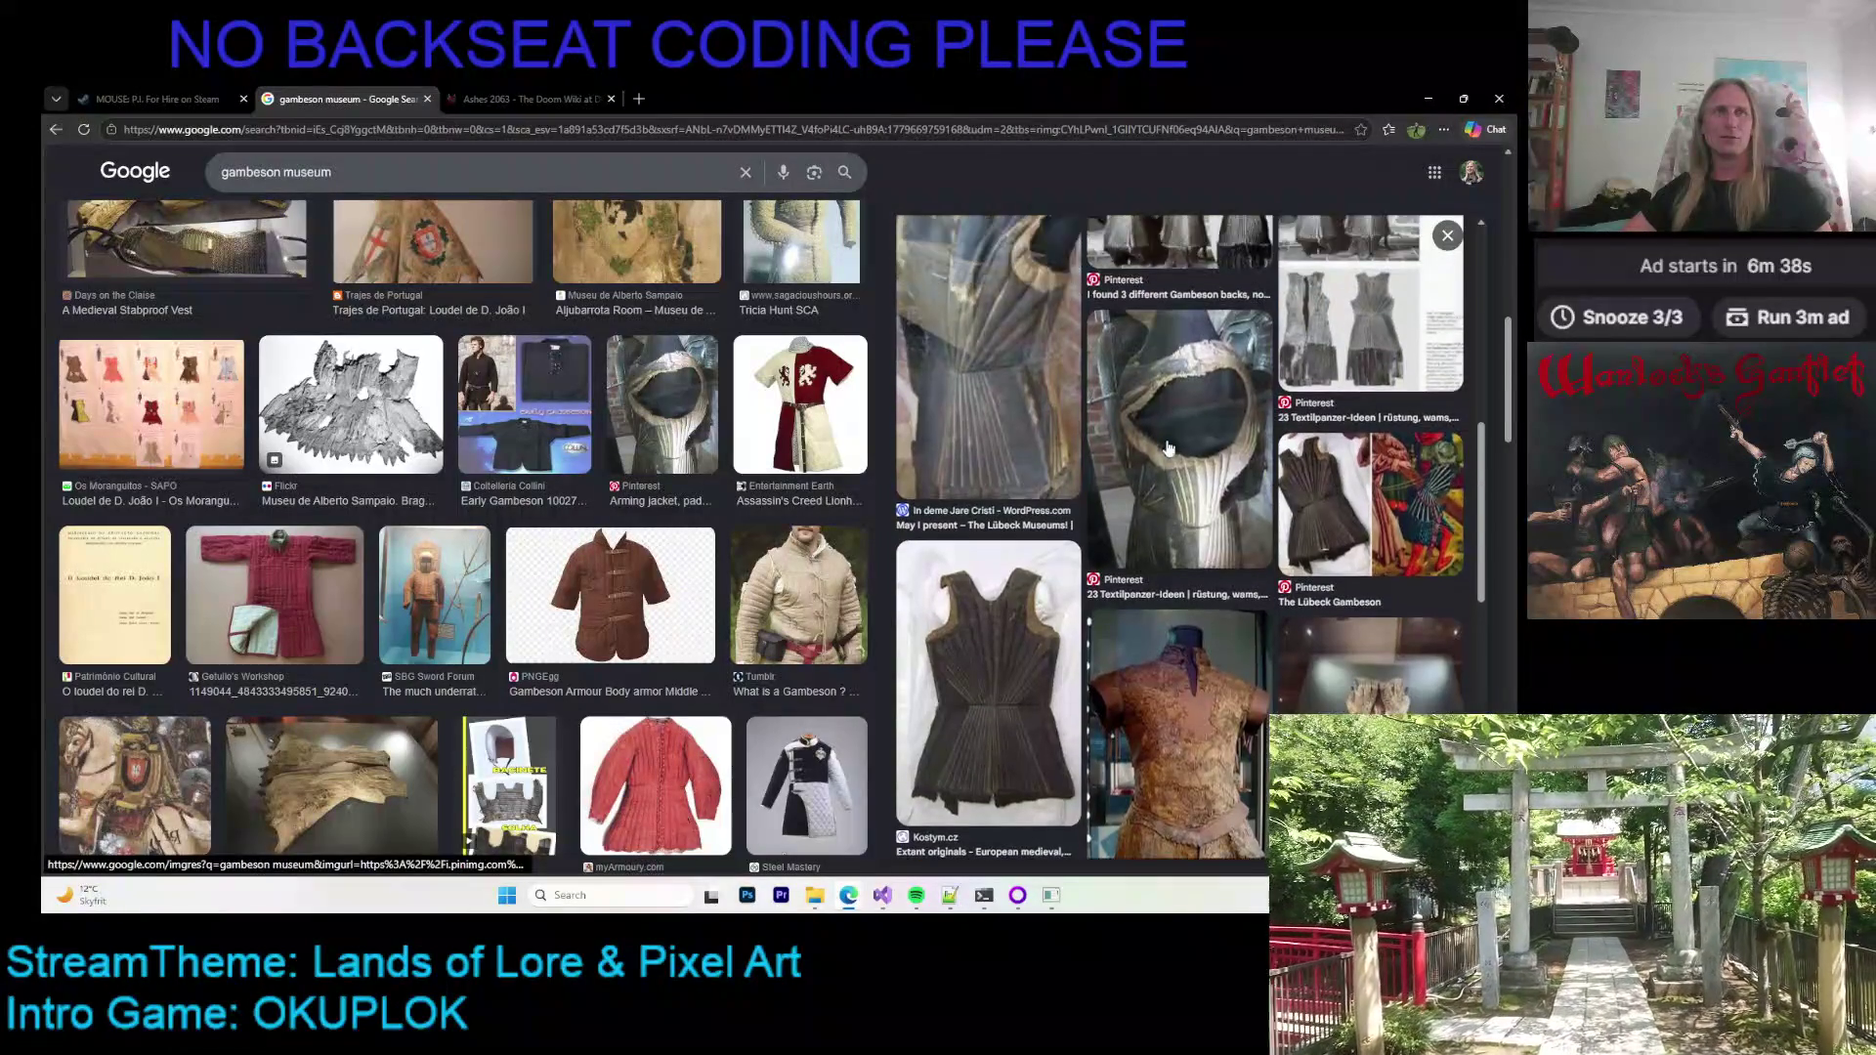
scroll(1150, 434, down, 1)
click(1149, 434)
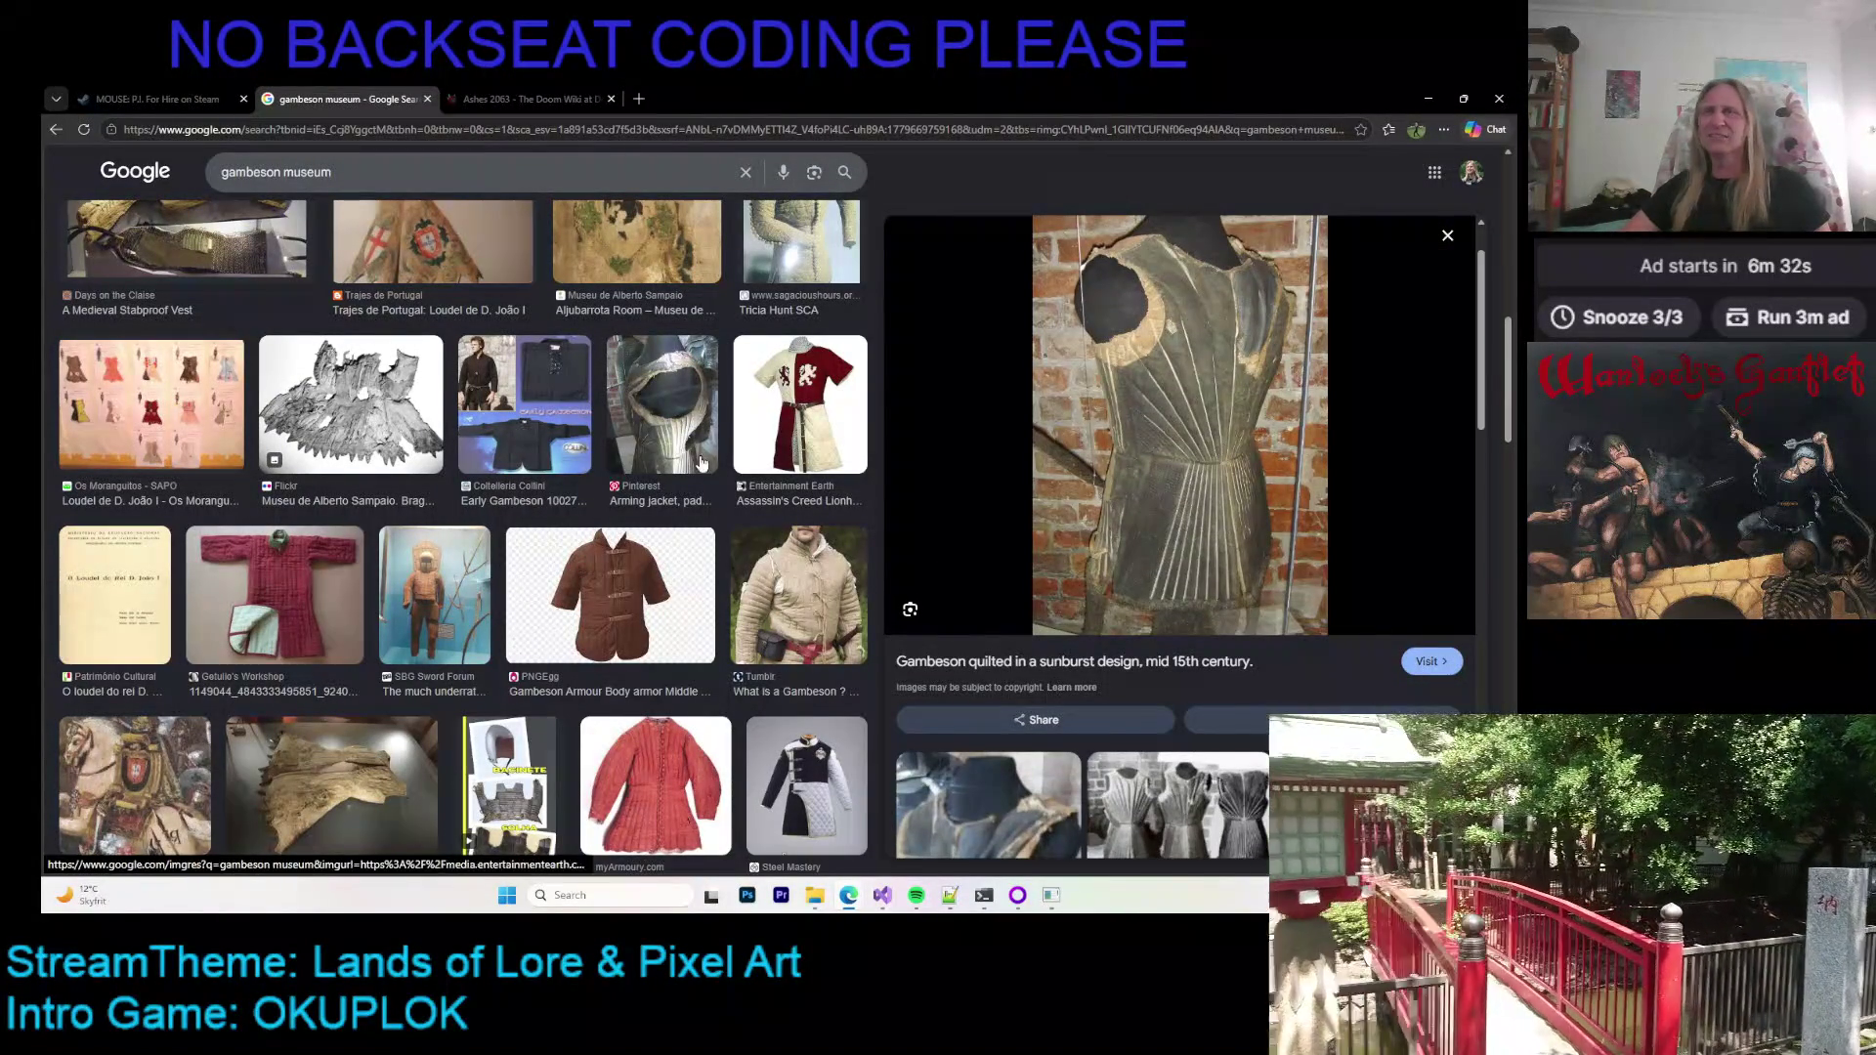
Step: Preview the Military Wiki gambeson coat, then open the Lubeck Gambeson with puffs image
scroll(581, 422, up, 4)
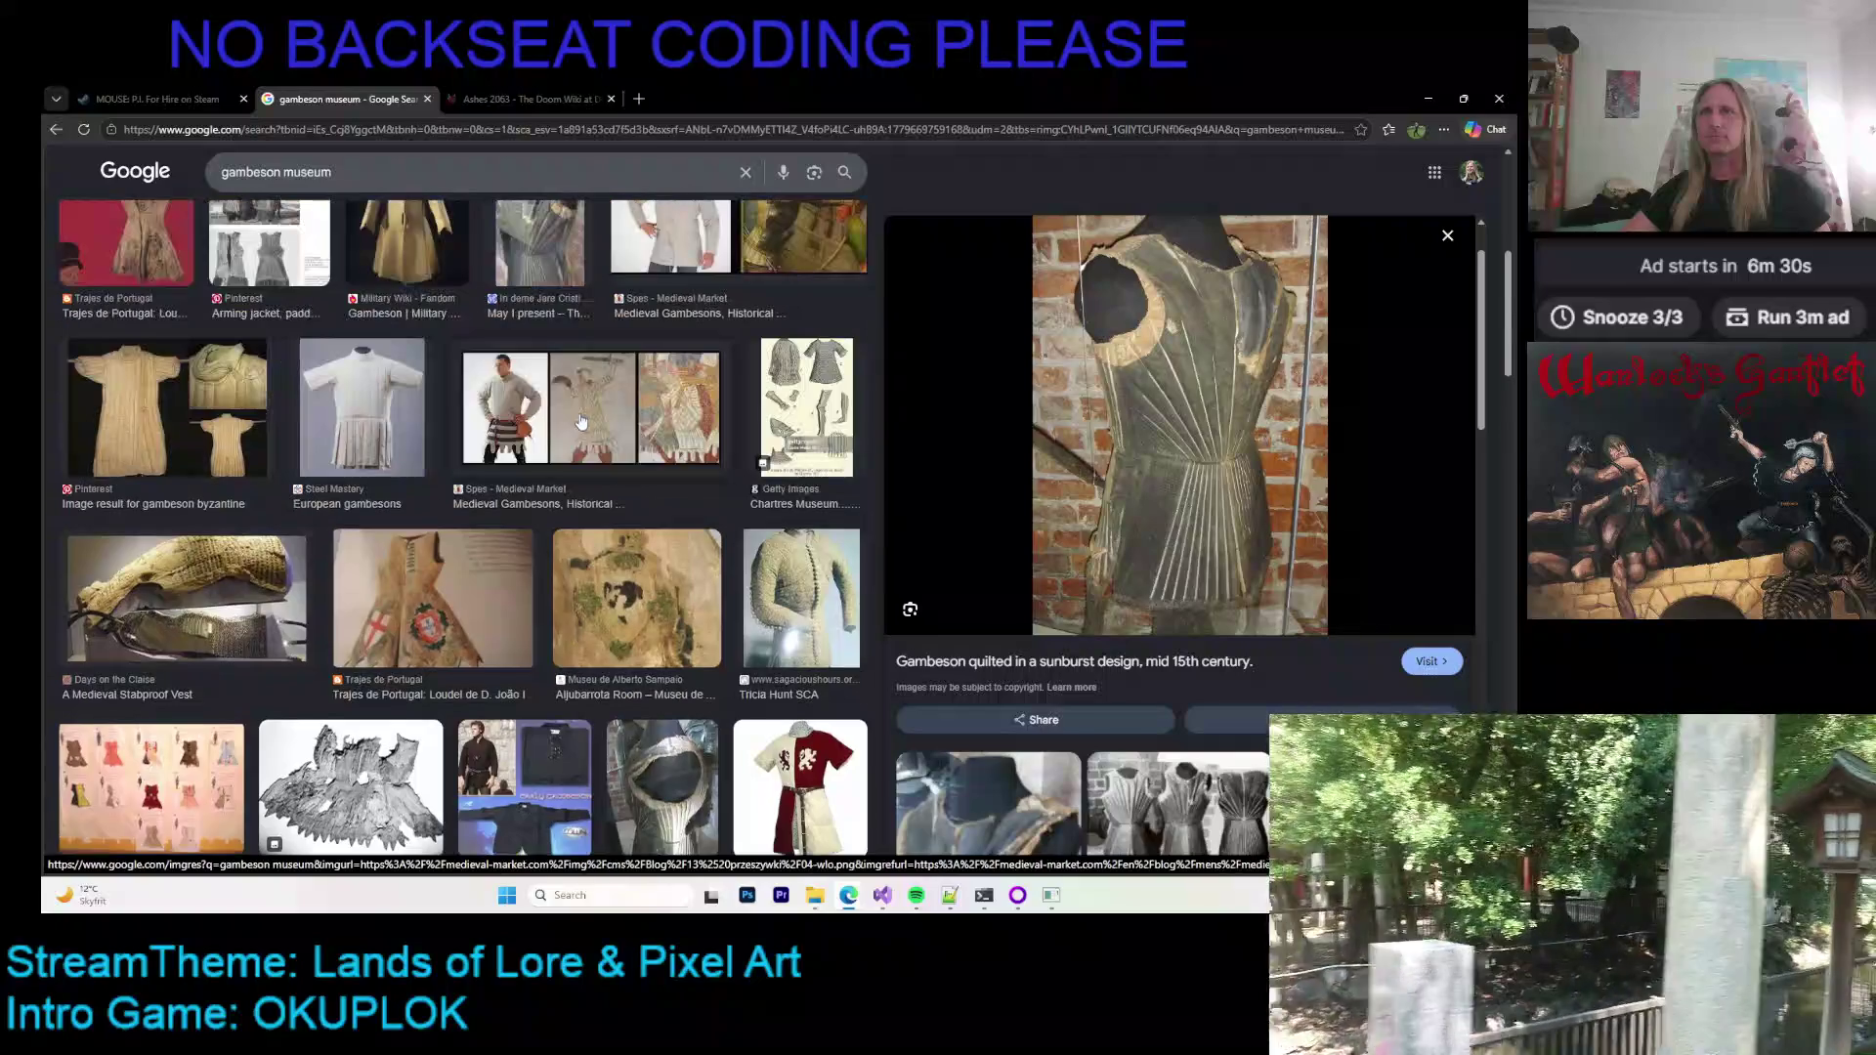
scroll(503, 526, up, 4)
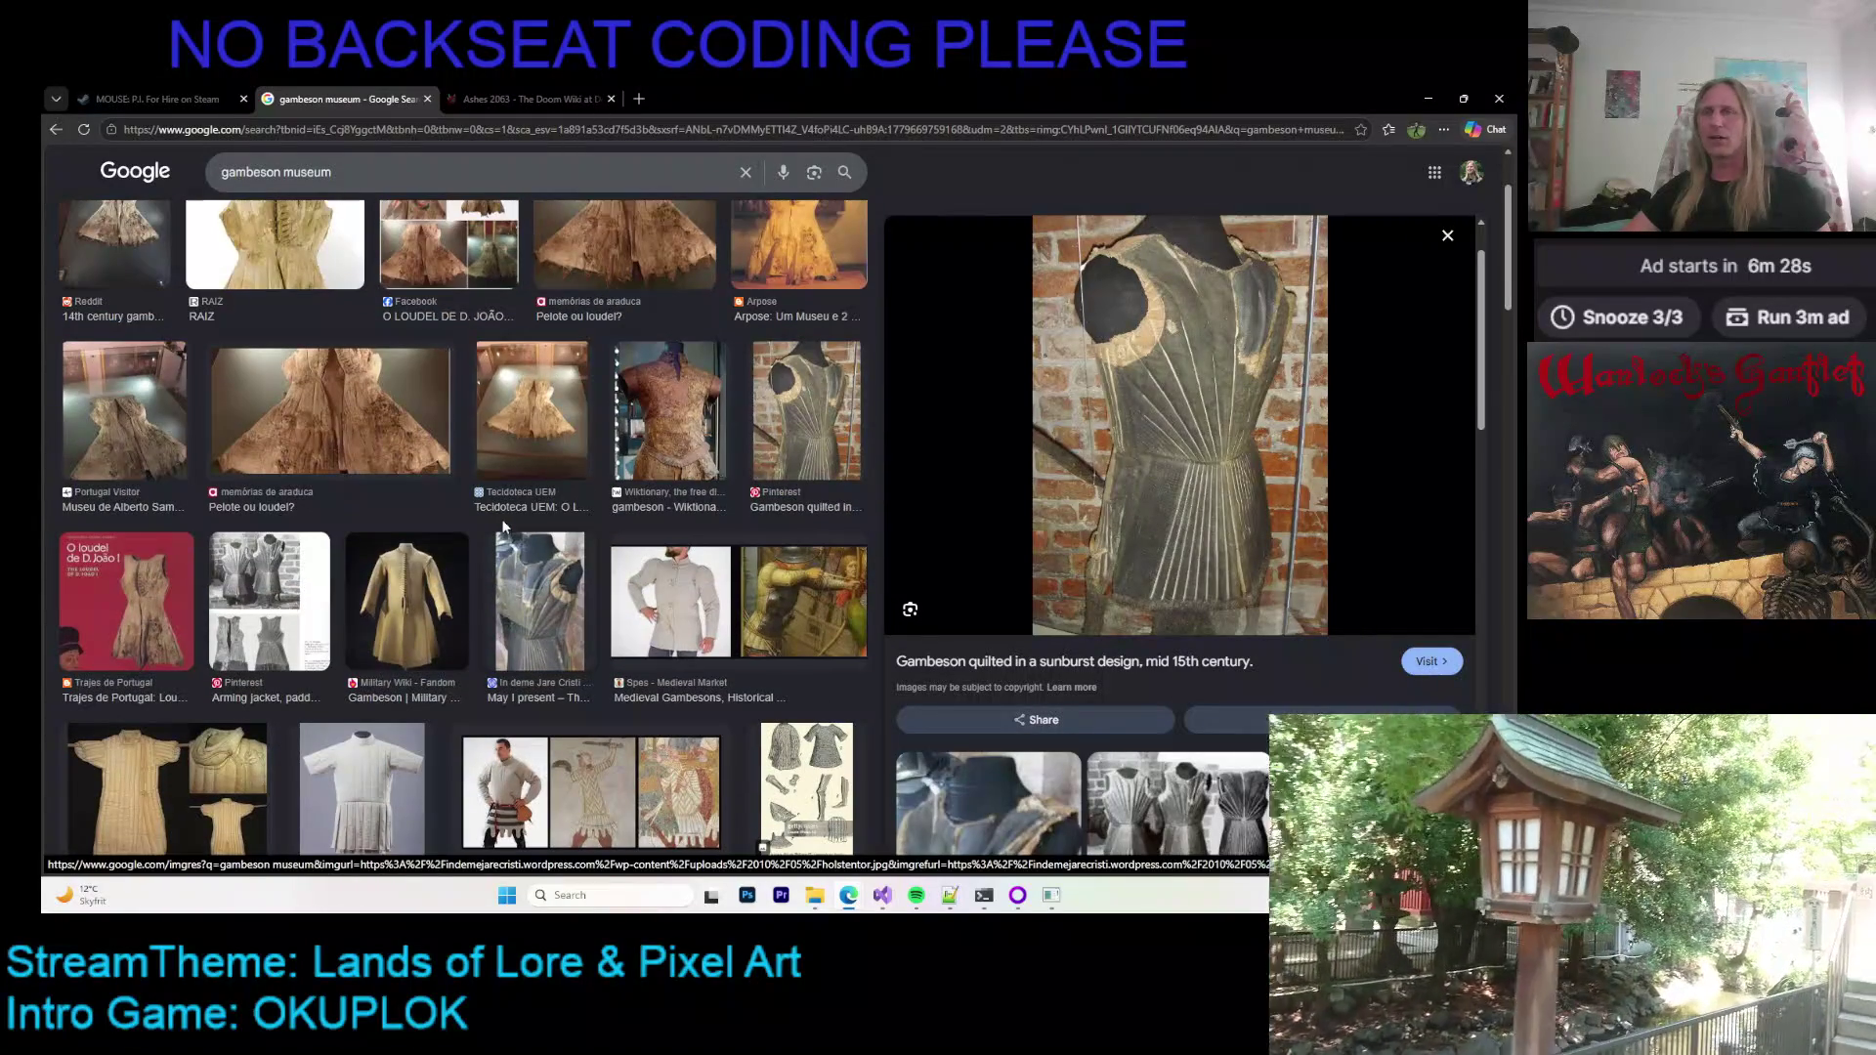
click(402, 573)
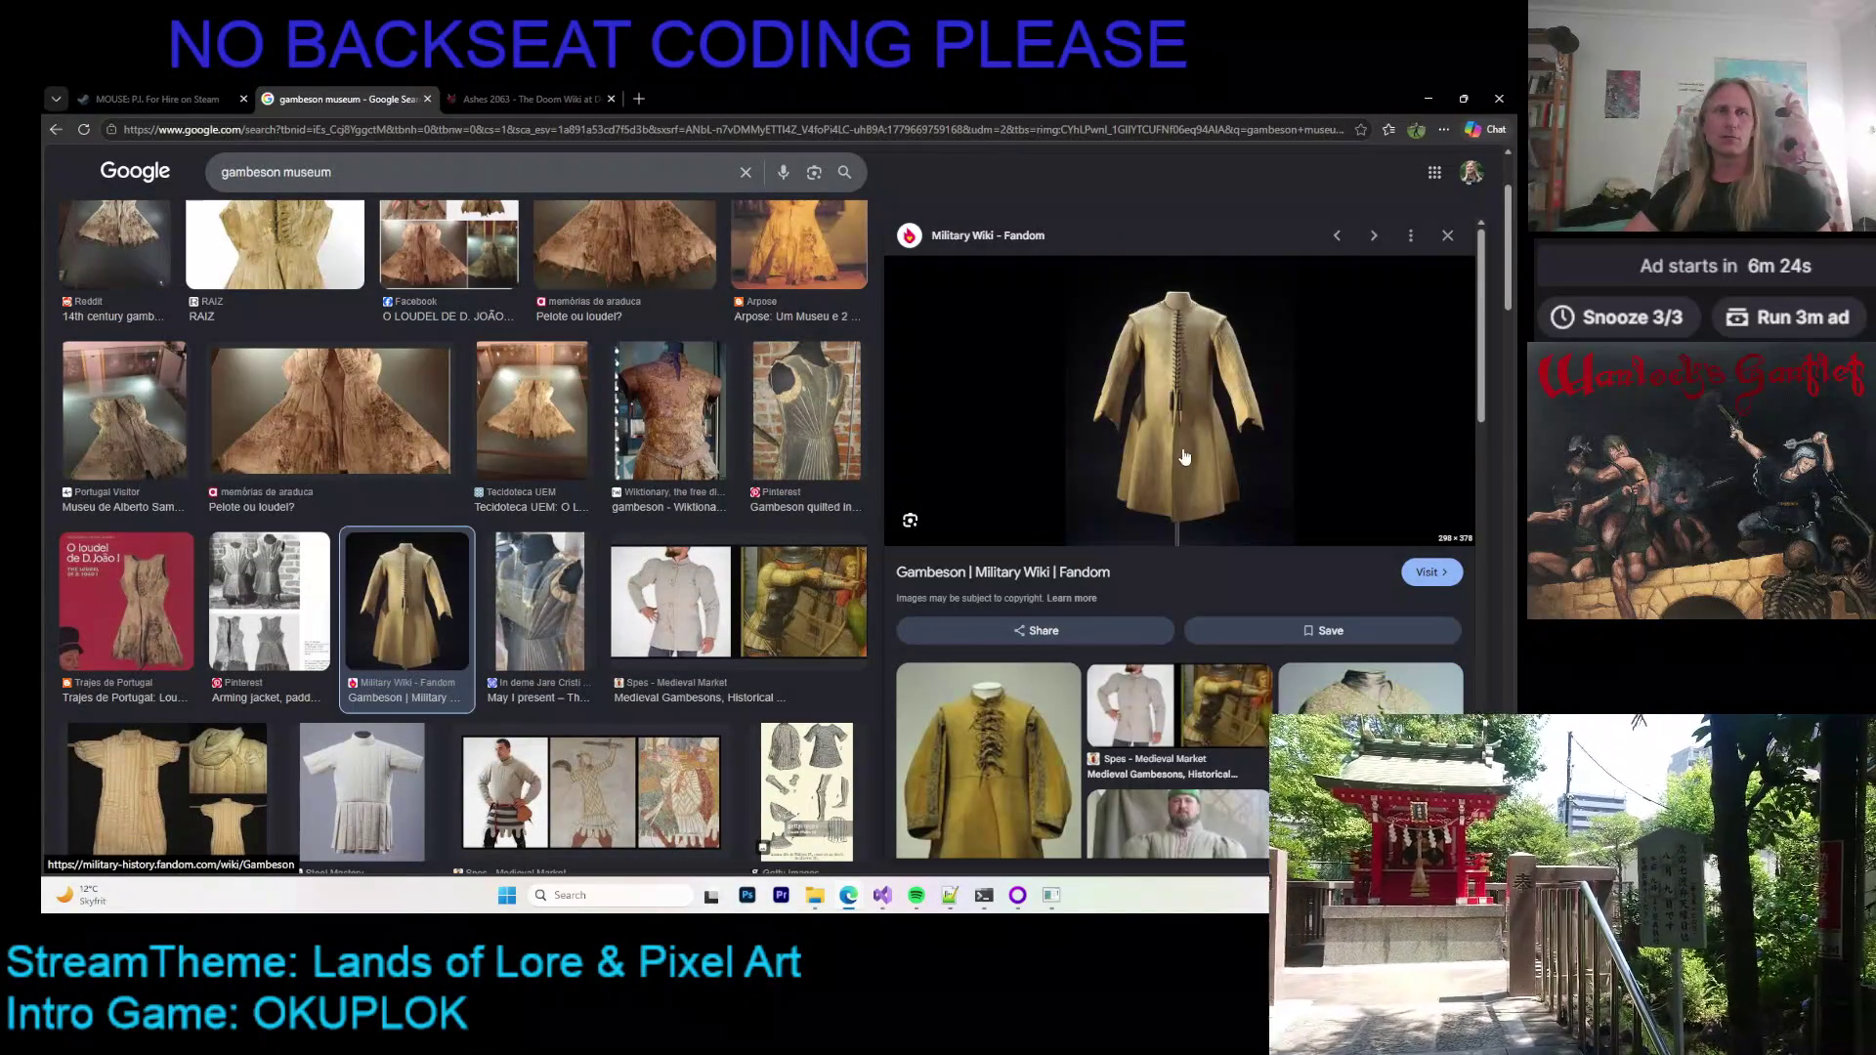
scroll(1173, 469, down, 4)
click(1161, 483)
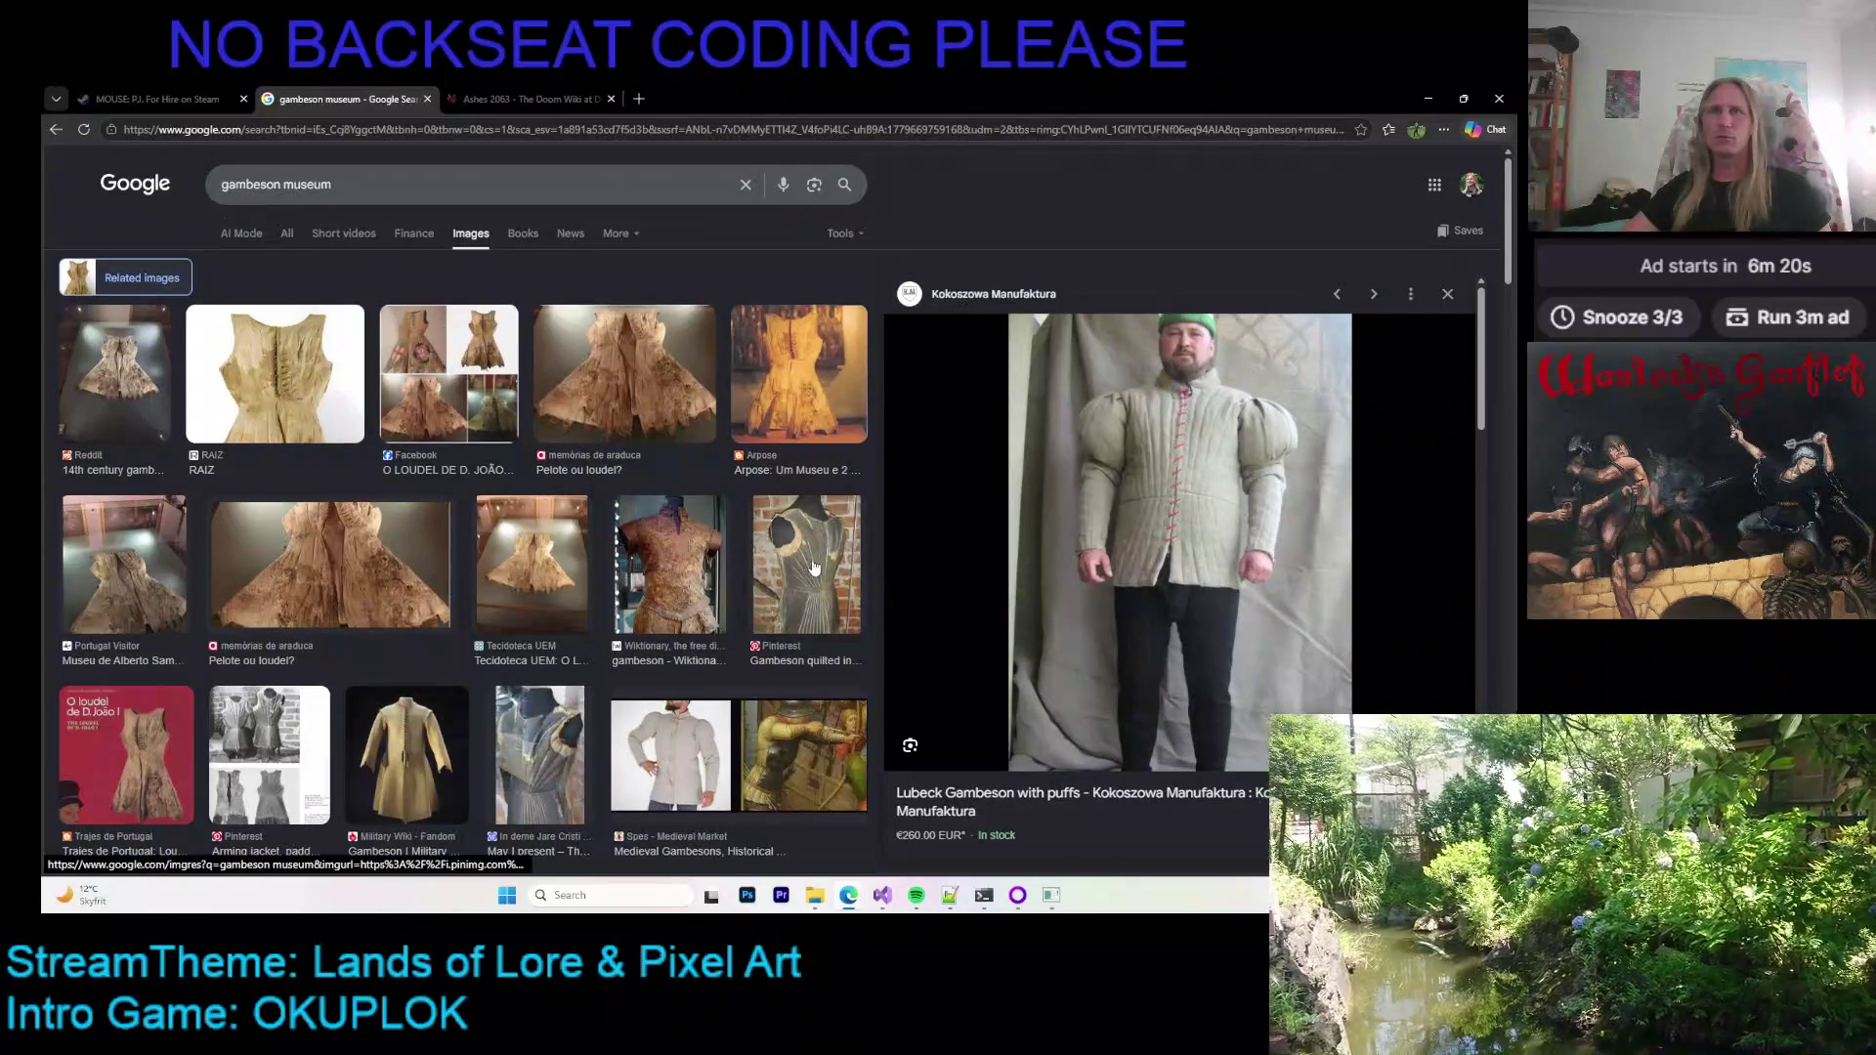
Step: Preview the sunburst gambeson, the three gambeson backs and the Lübeck Museums photo
click(829, 571)
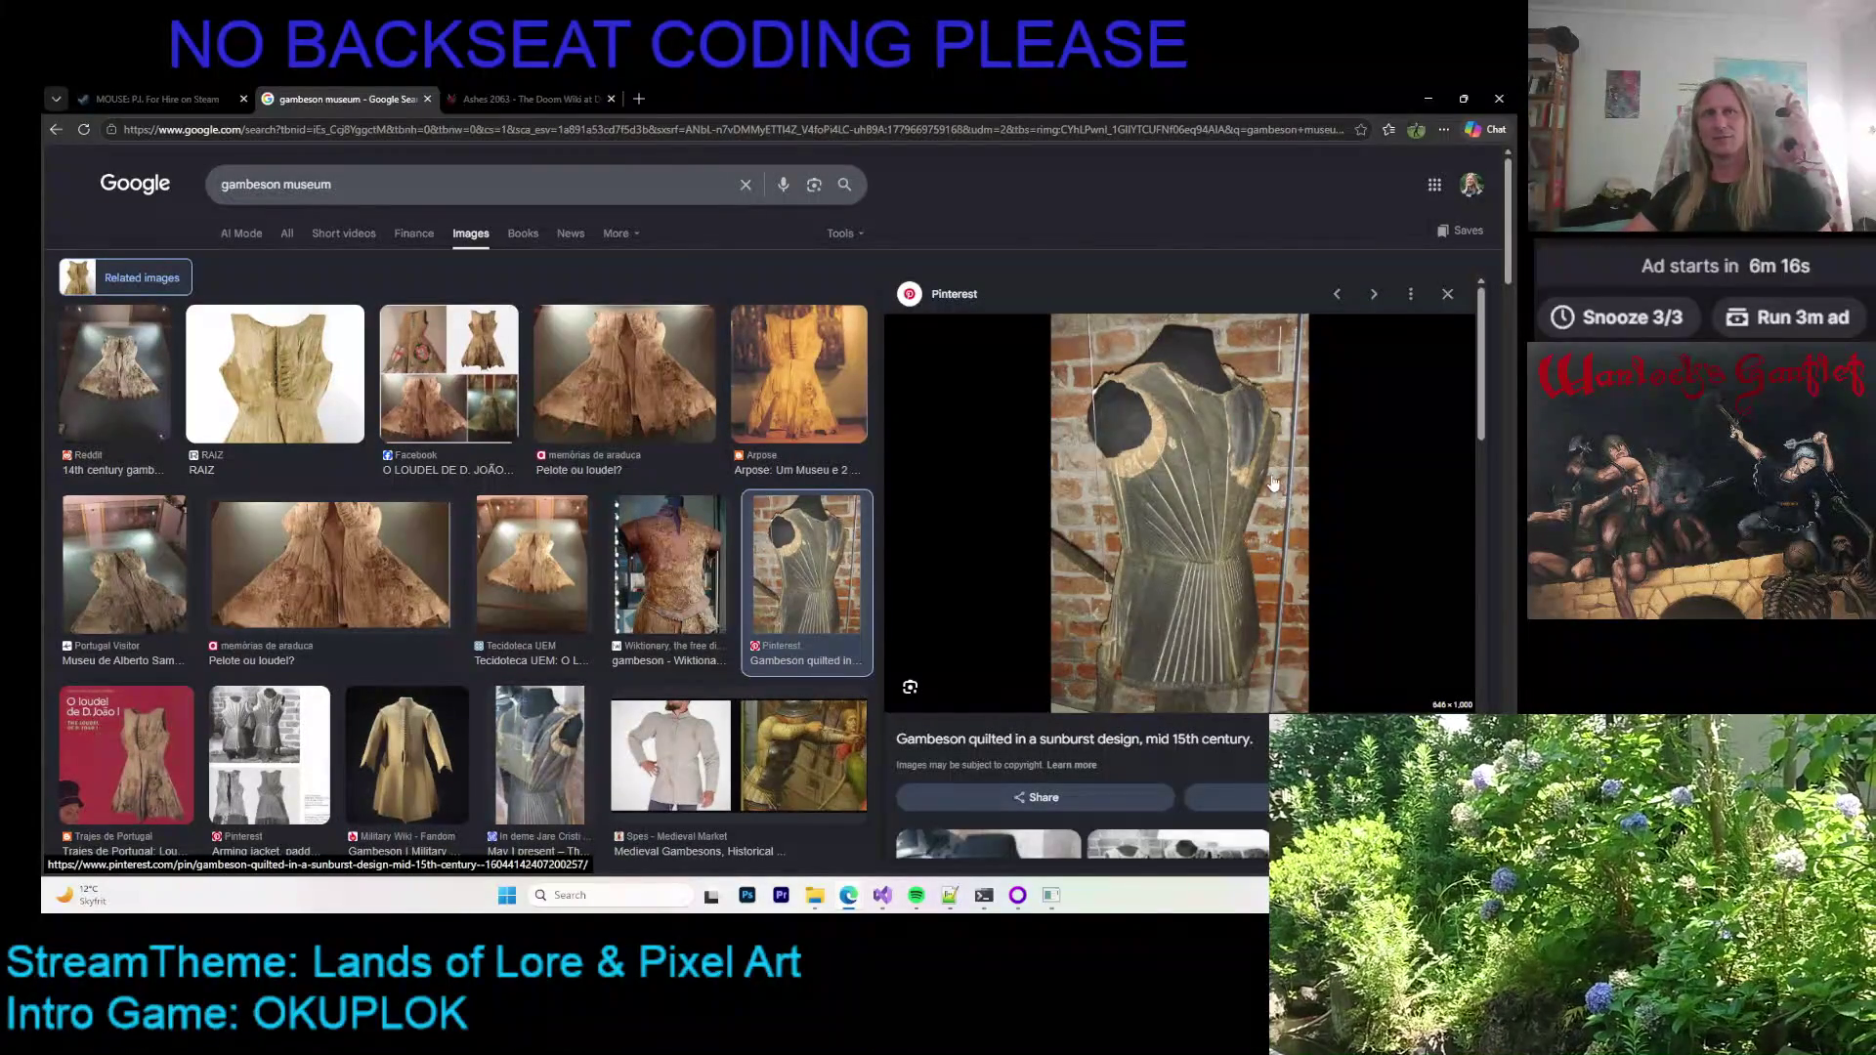
scroll(1270, 486, down, 5)
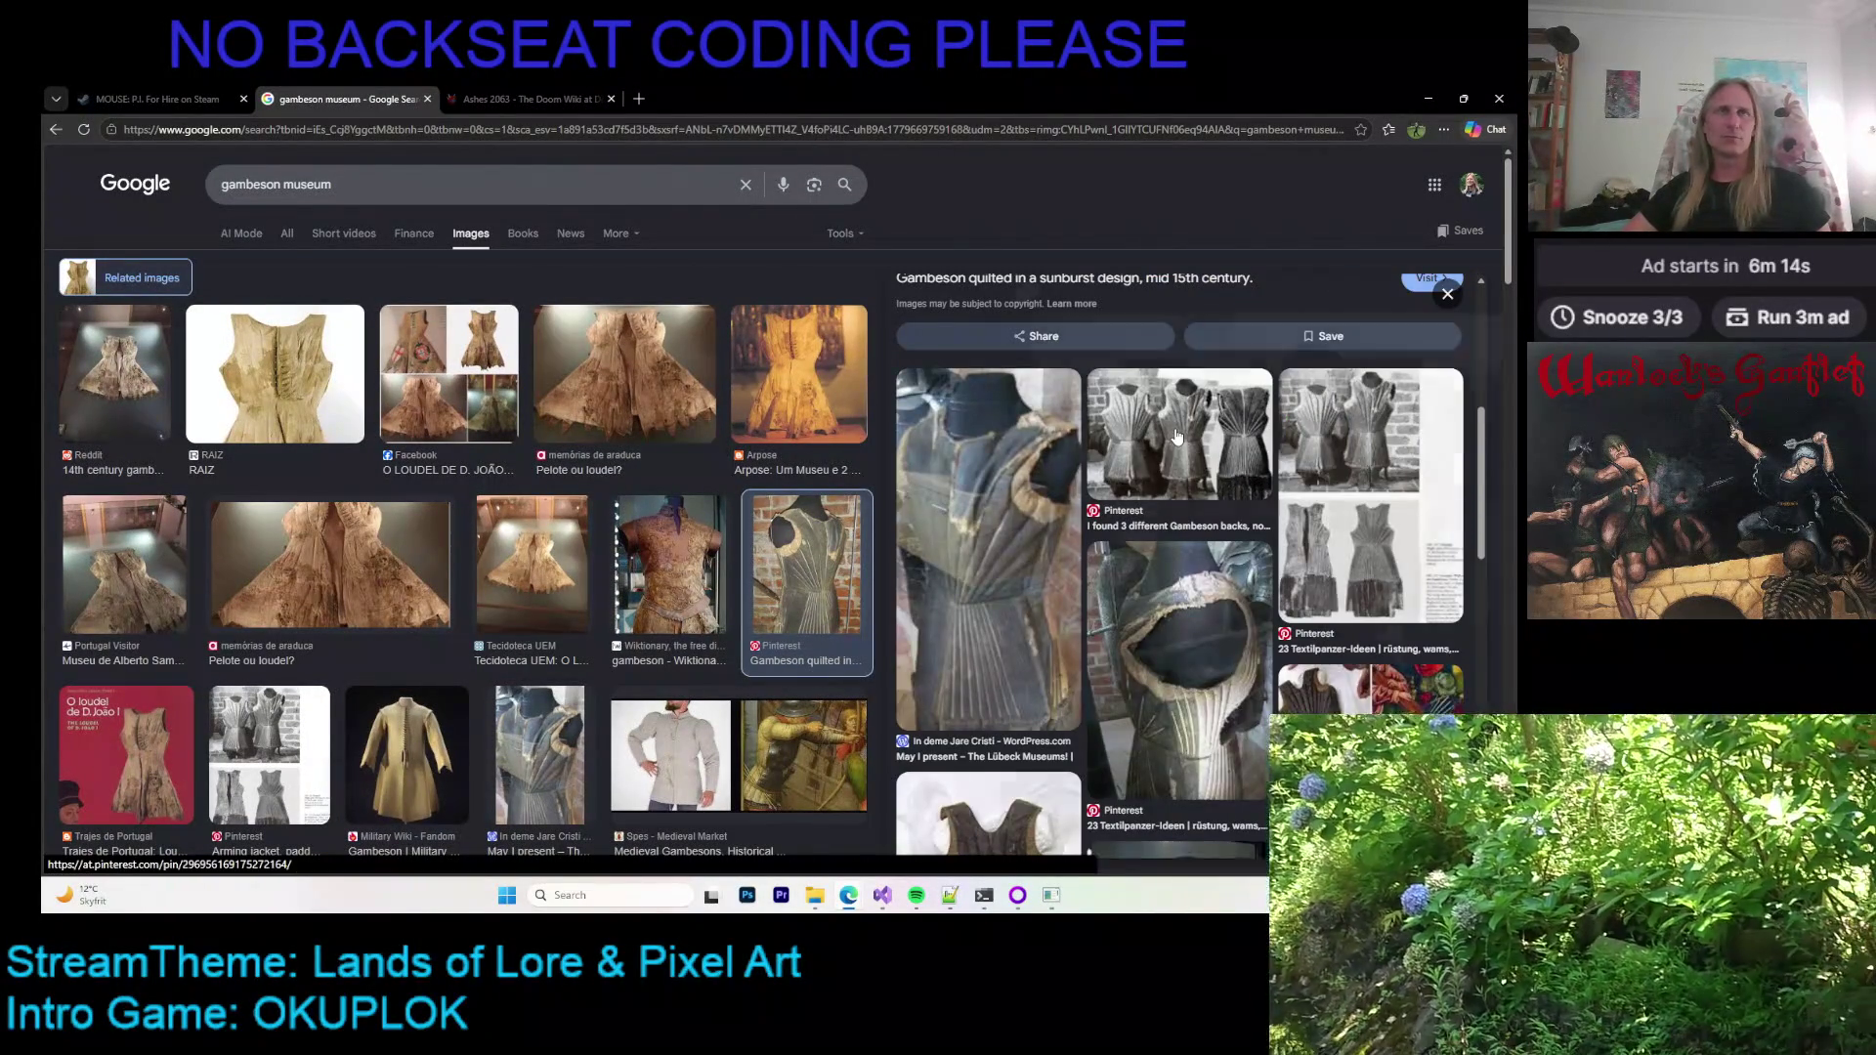
click(1177, 437)
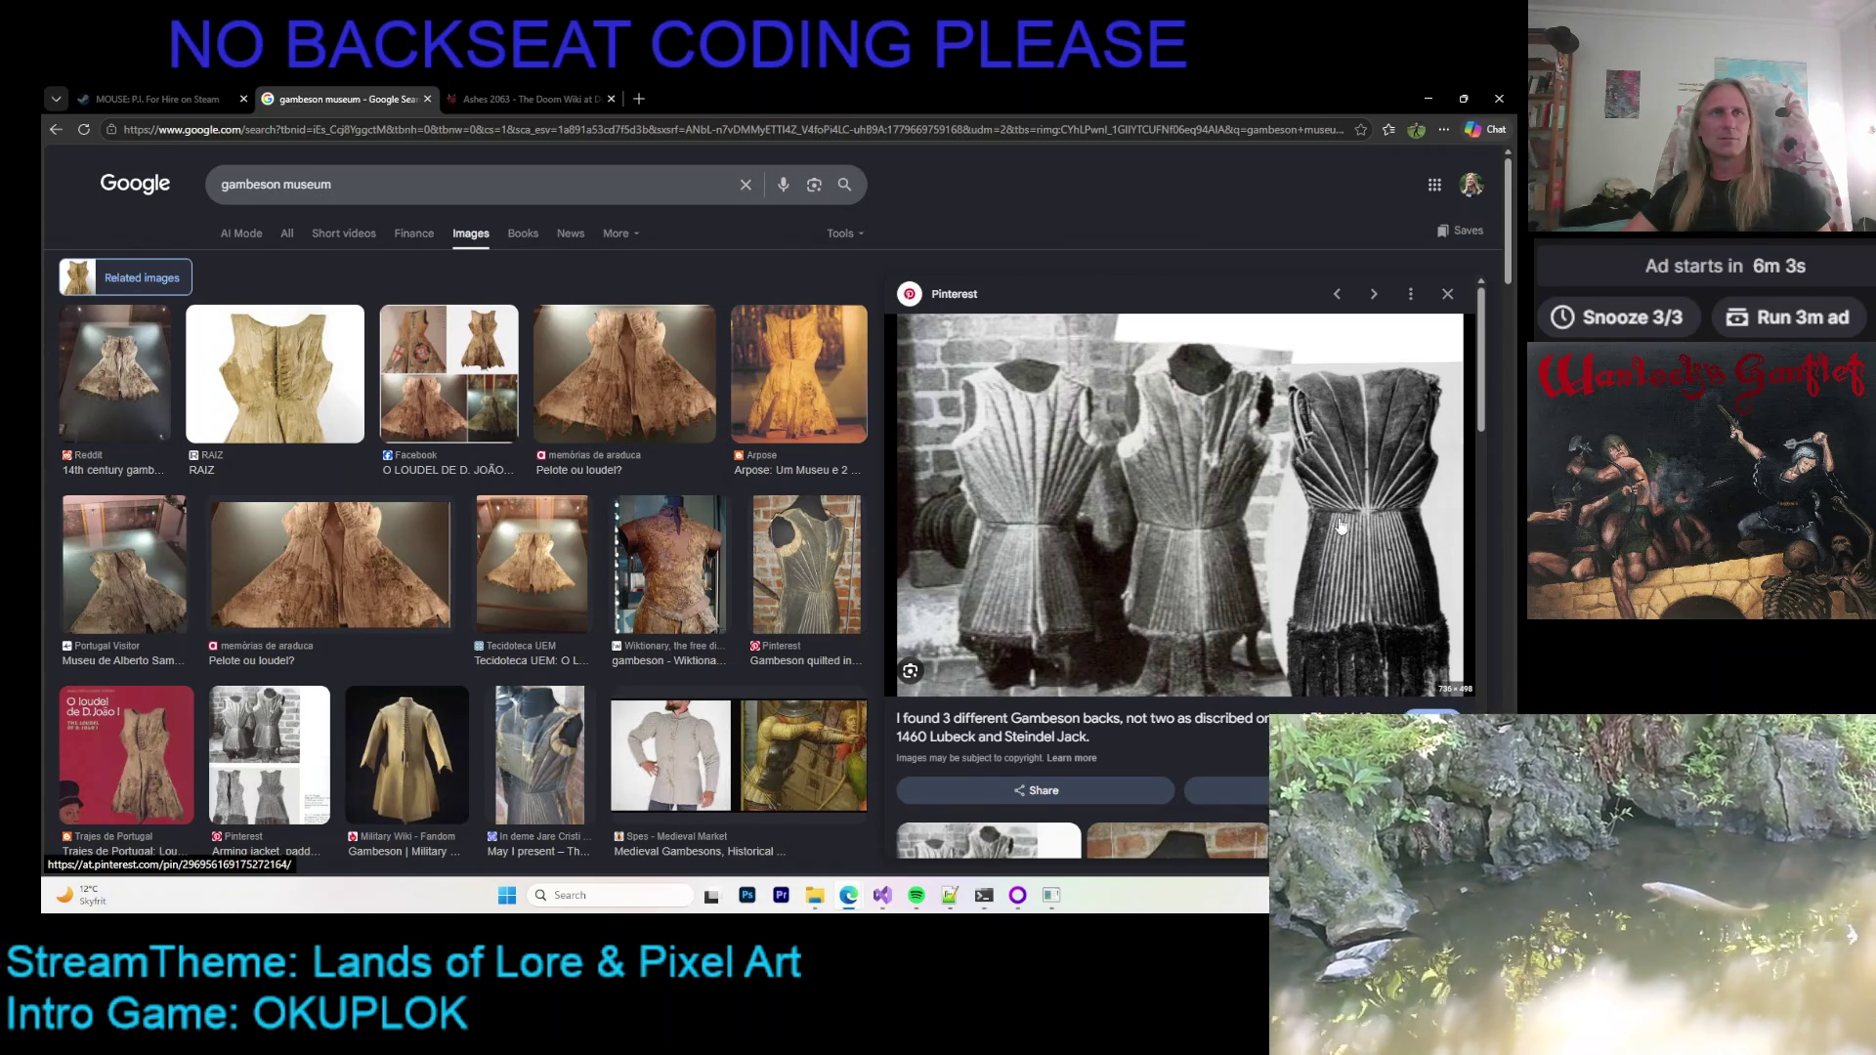
scroll(1329, 524, down, 4)
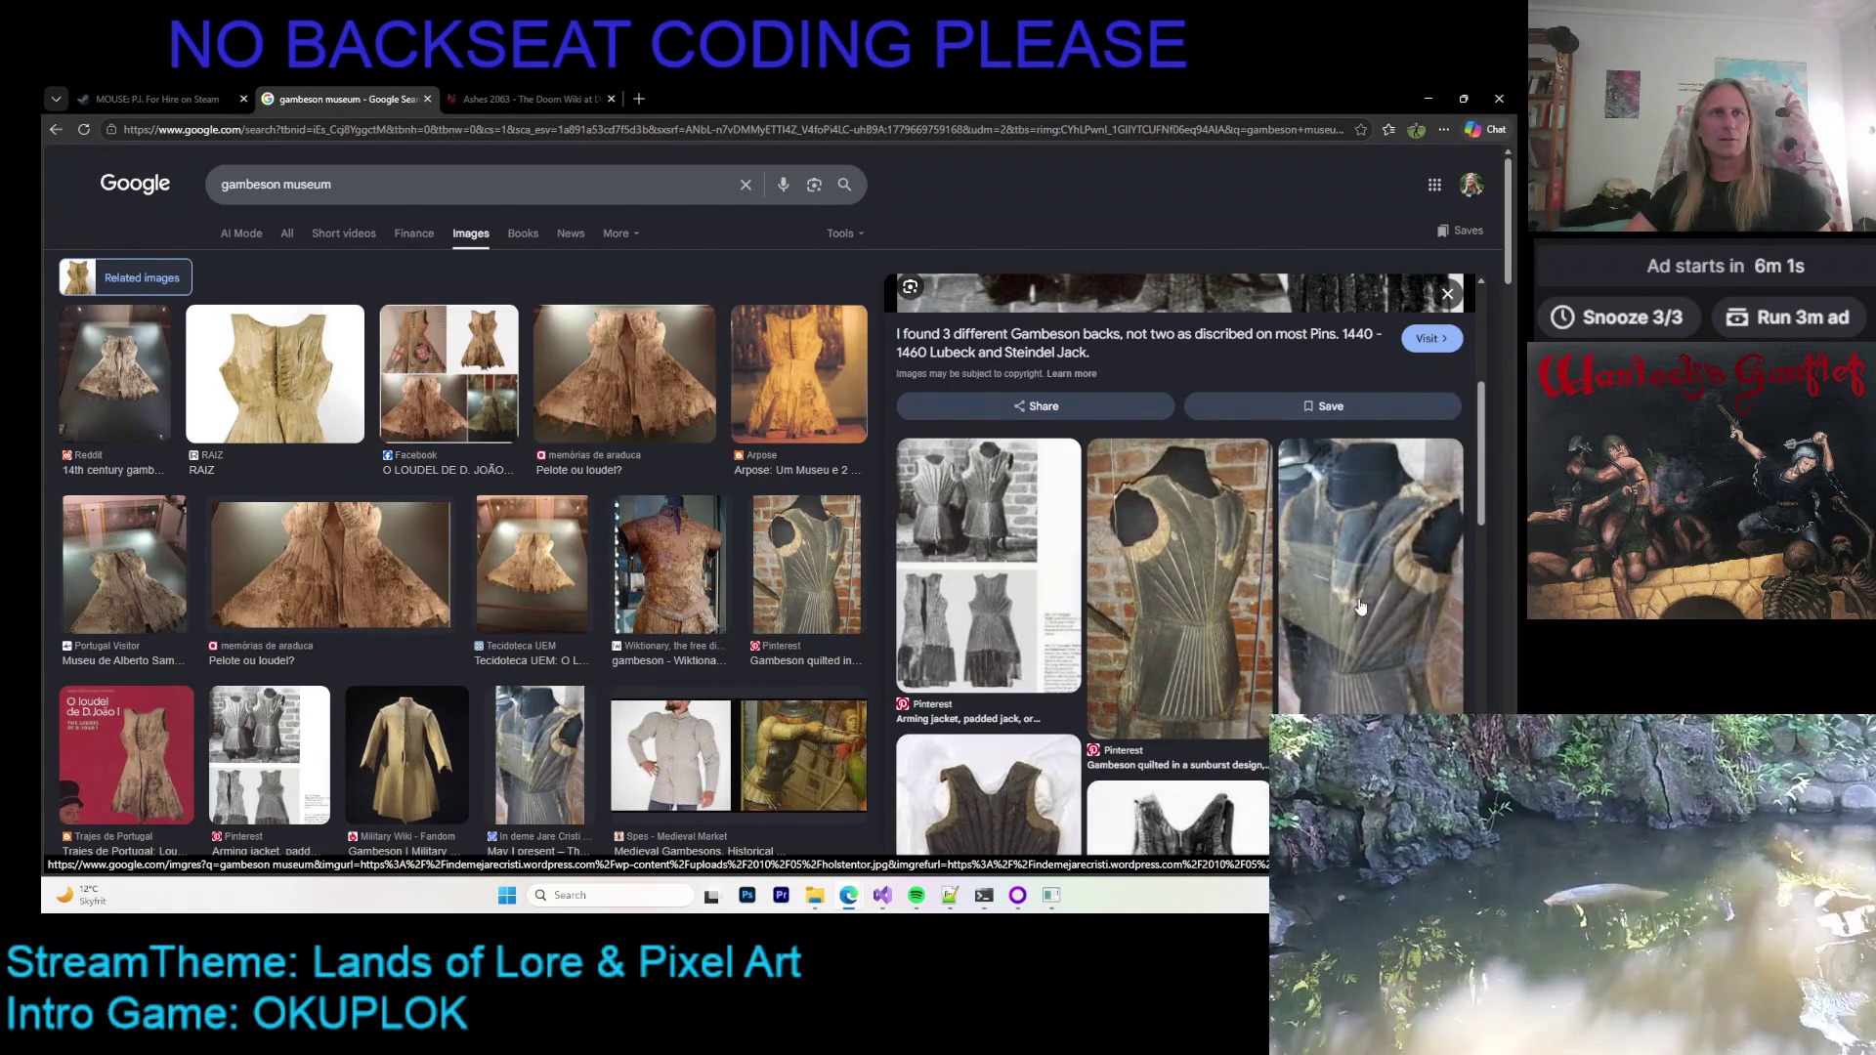
click(1360, 607)
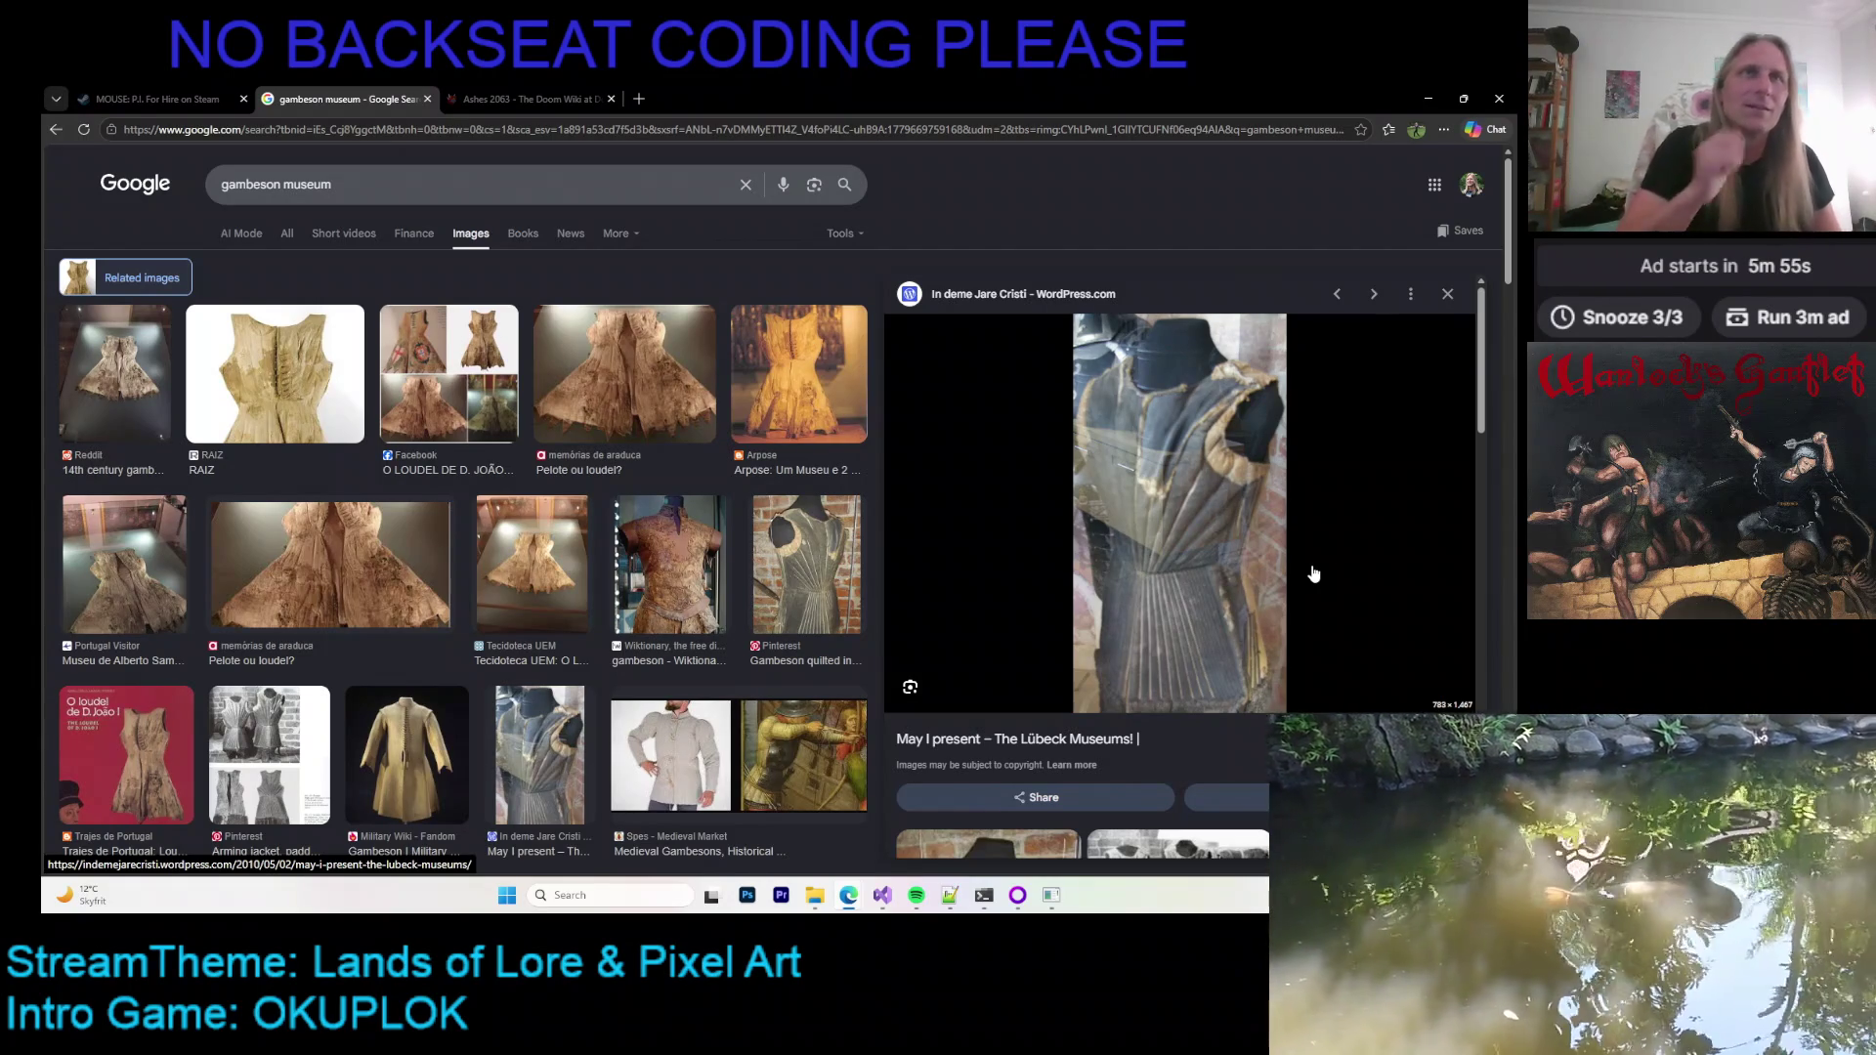
Step: View the medieval arming jacket, then return to the sunburst gambeson and scroll its related images
scroll(1314, 575, down, 10)
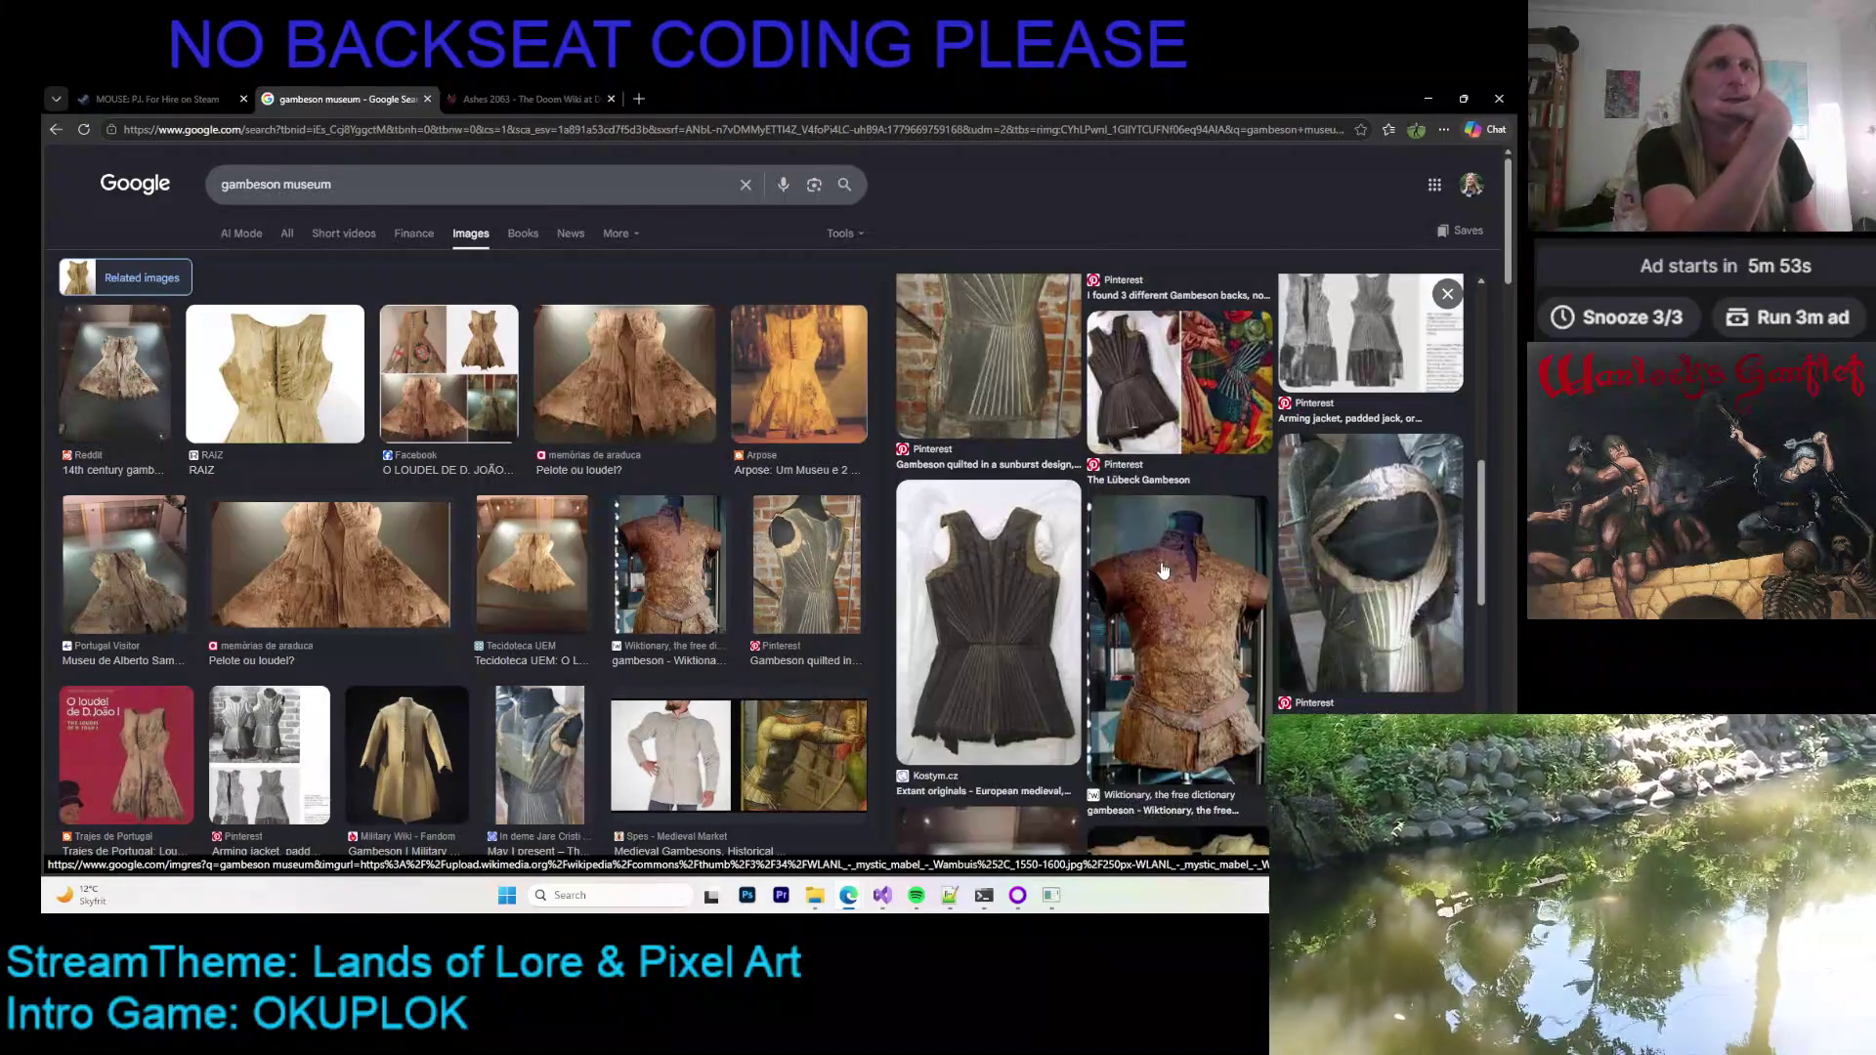
click(1070, 565)
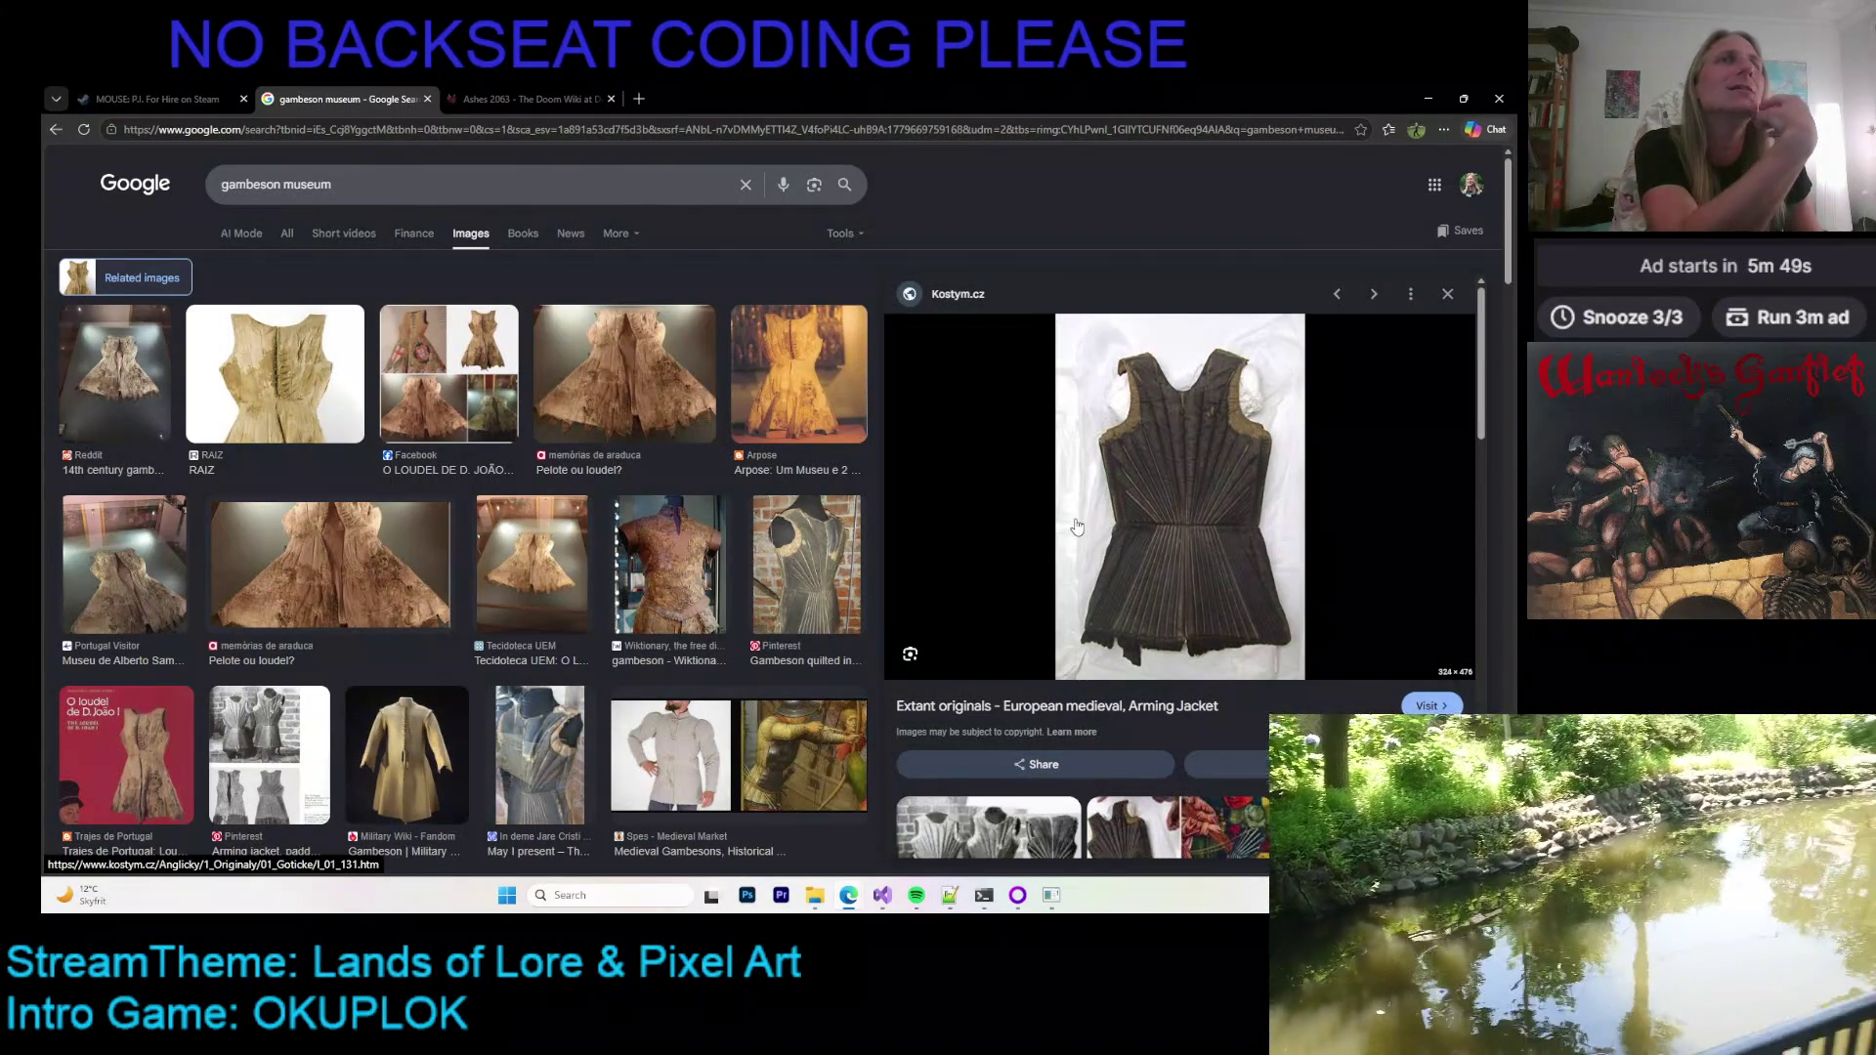
scroll(1130, 481, down, 4)
scroll(1271, 537, down, 5)
scroll(1335, 563, up, 5)
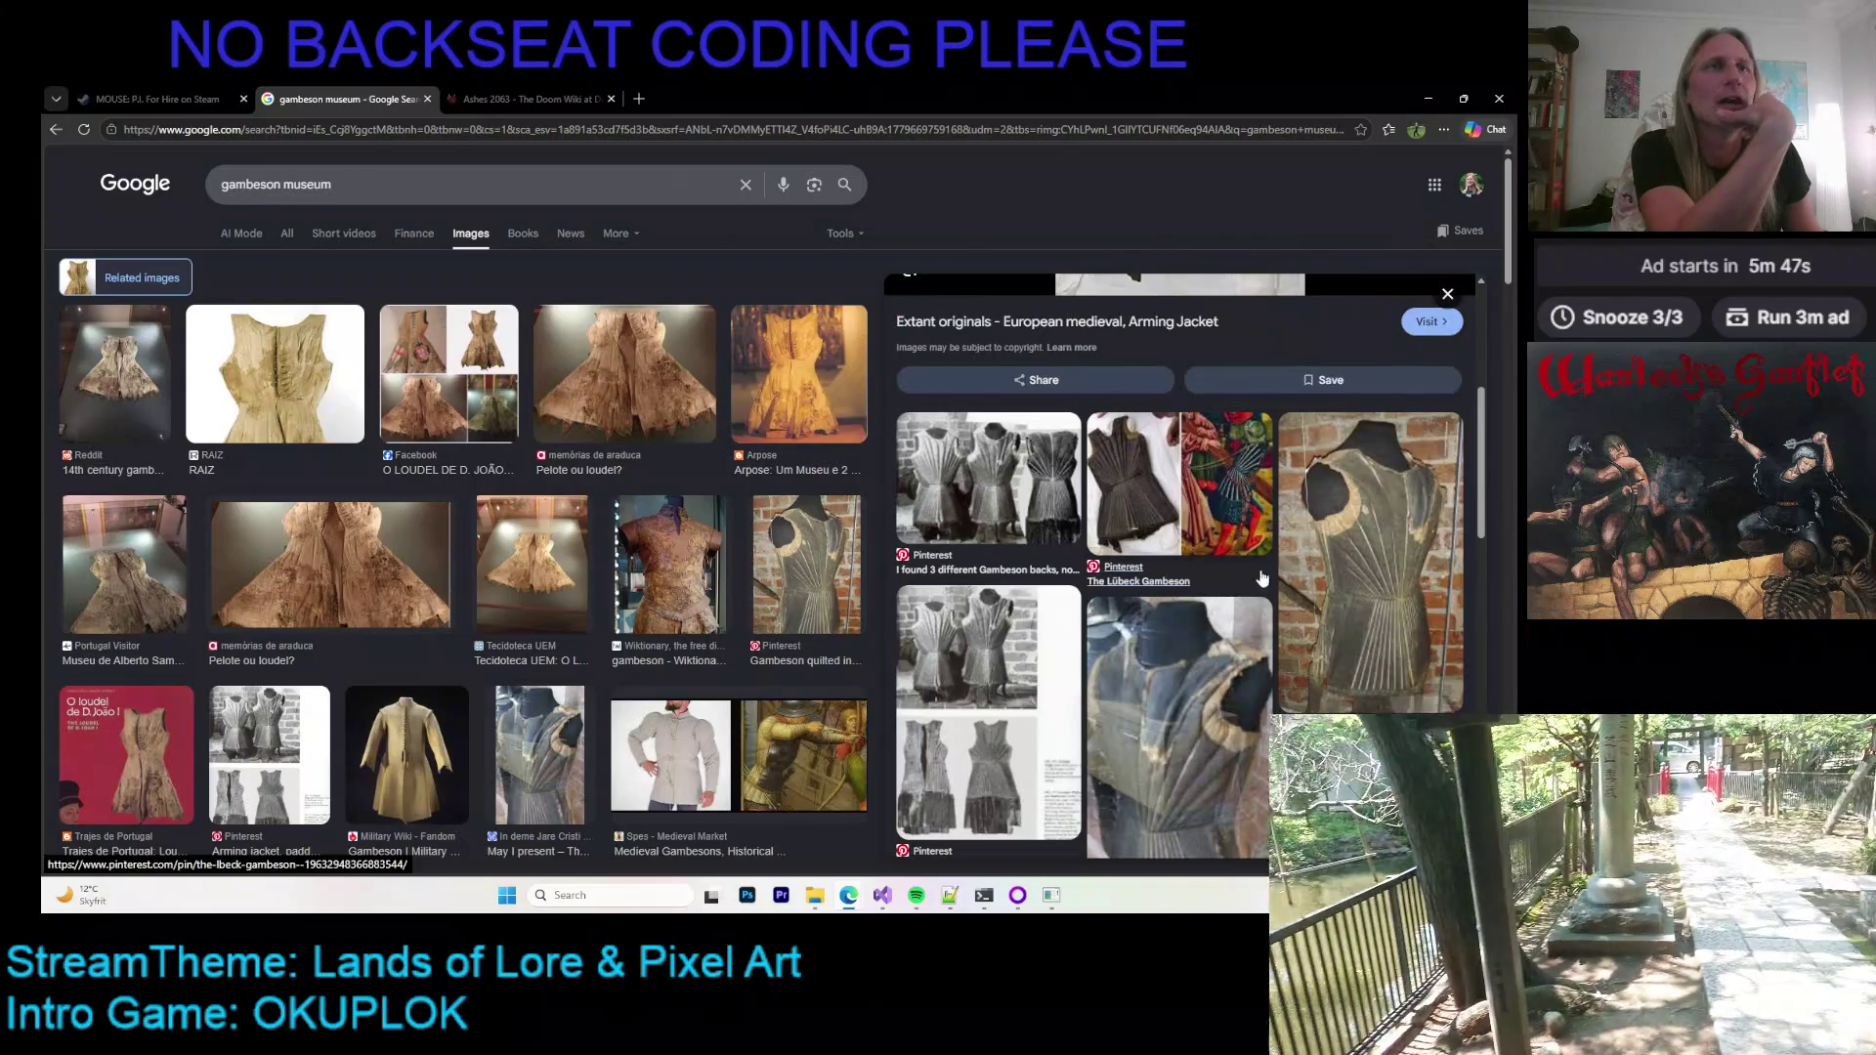
click(1334, 563)
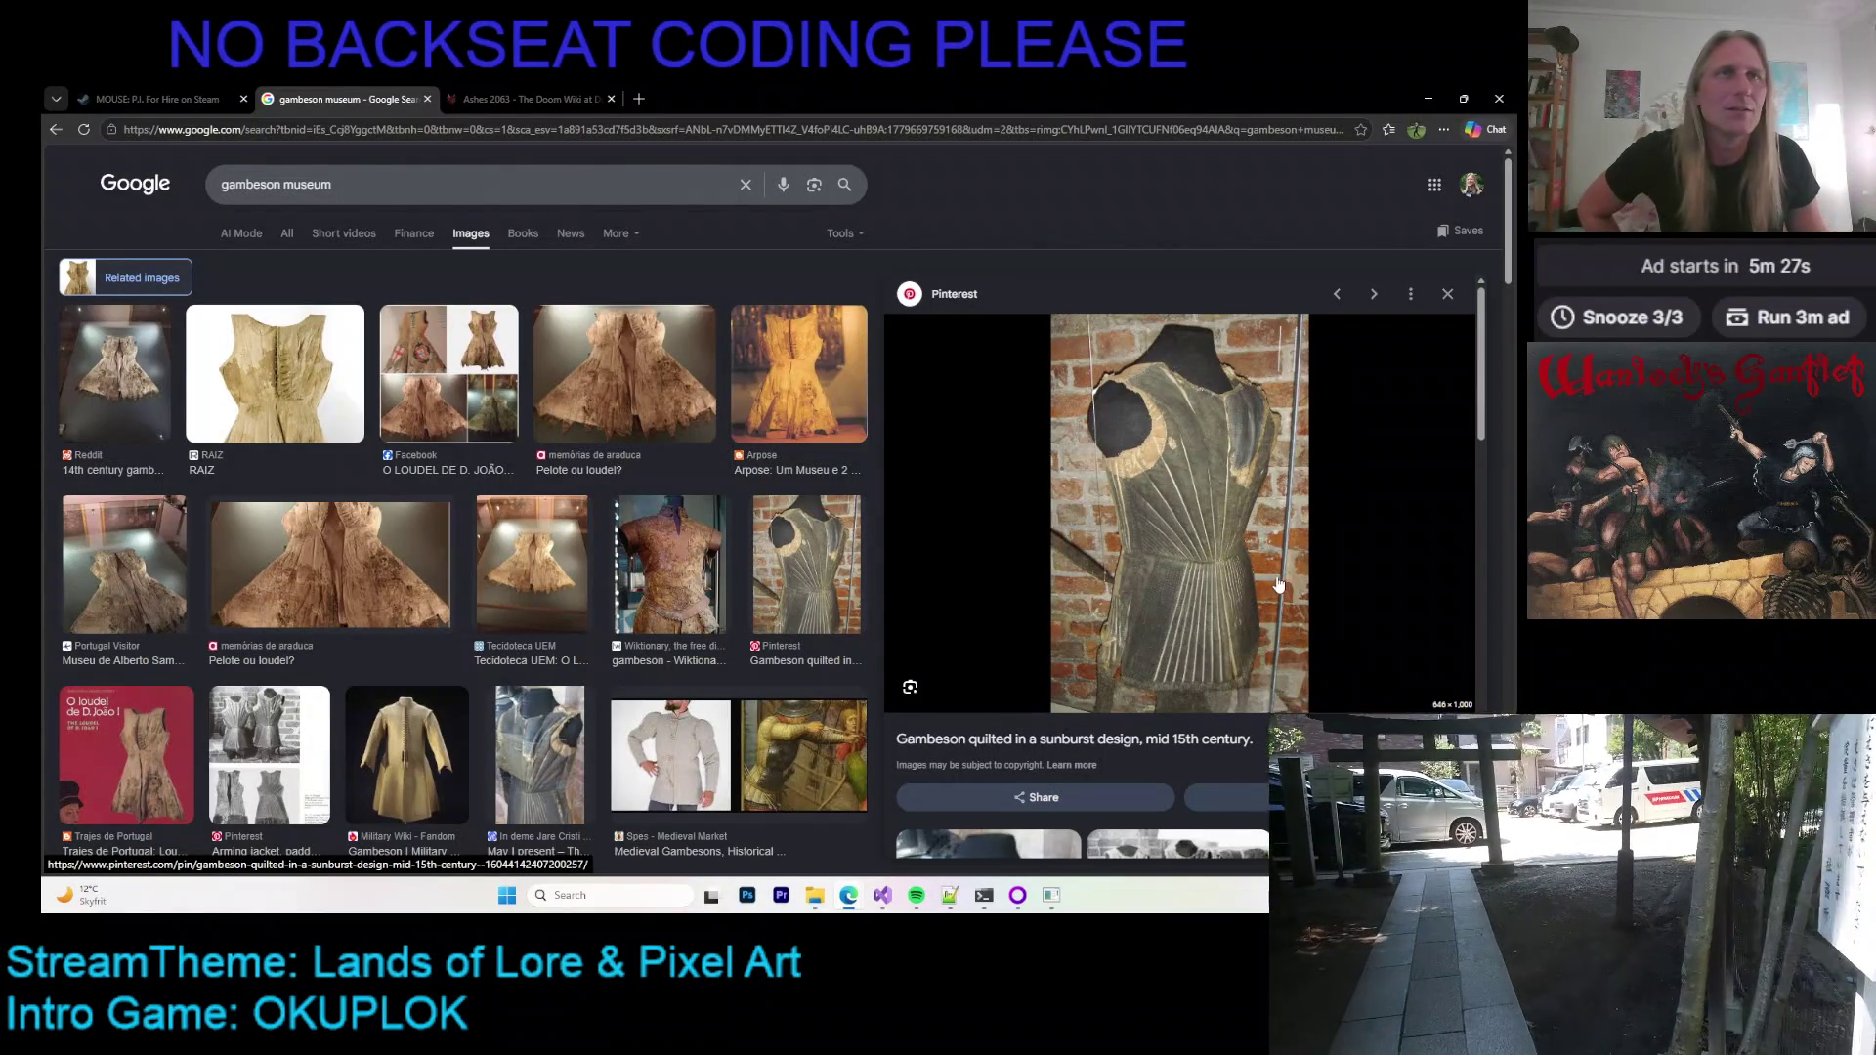
scroll(1162, 535, down, 1)
scroll(1162, 535, down, 7)
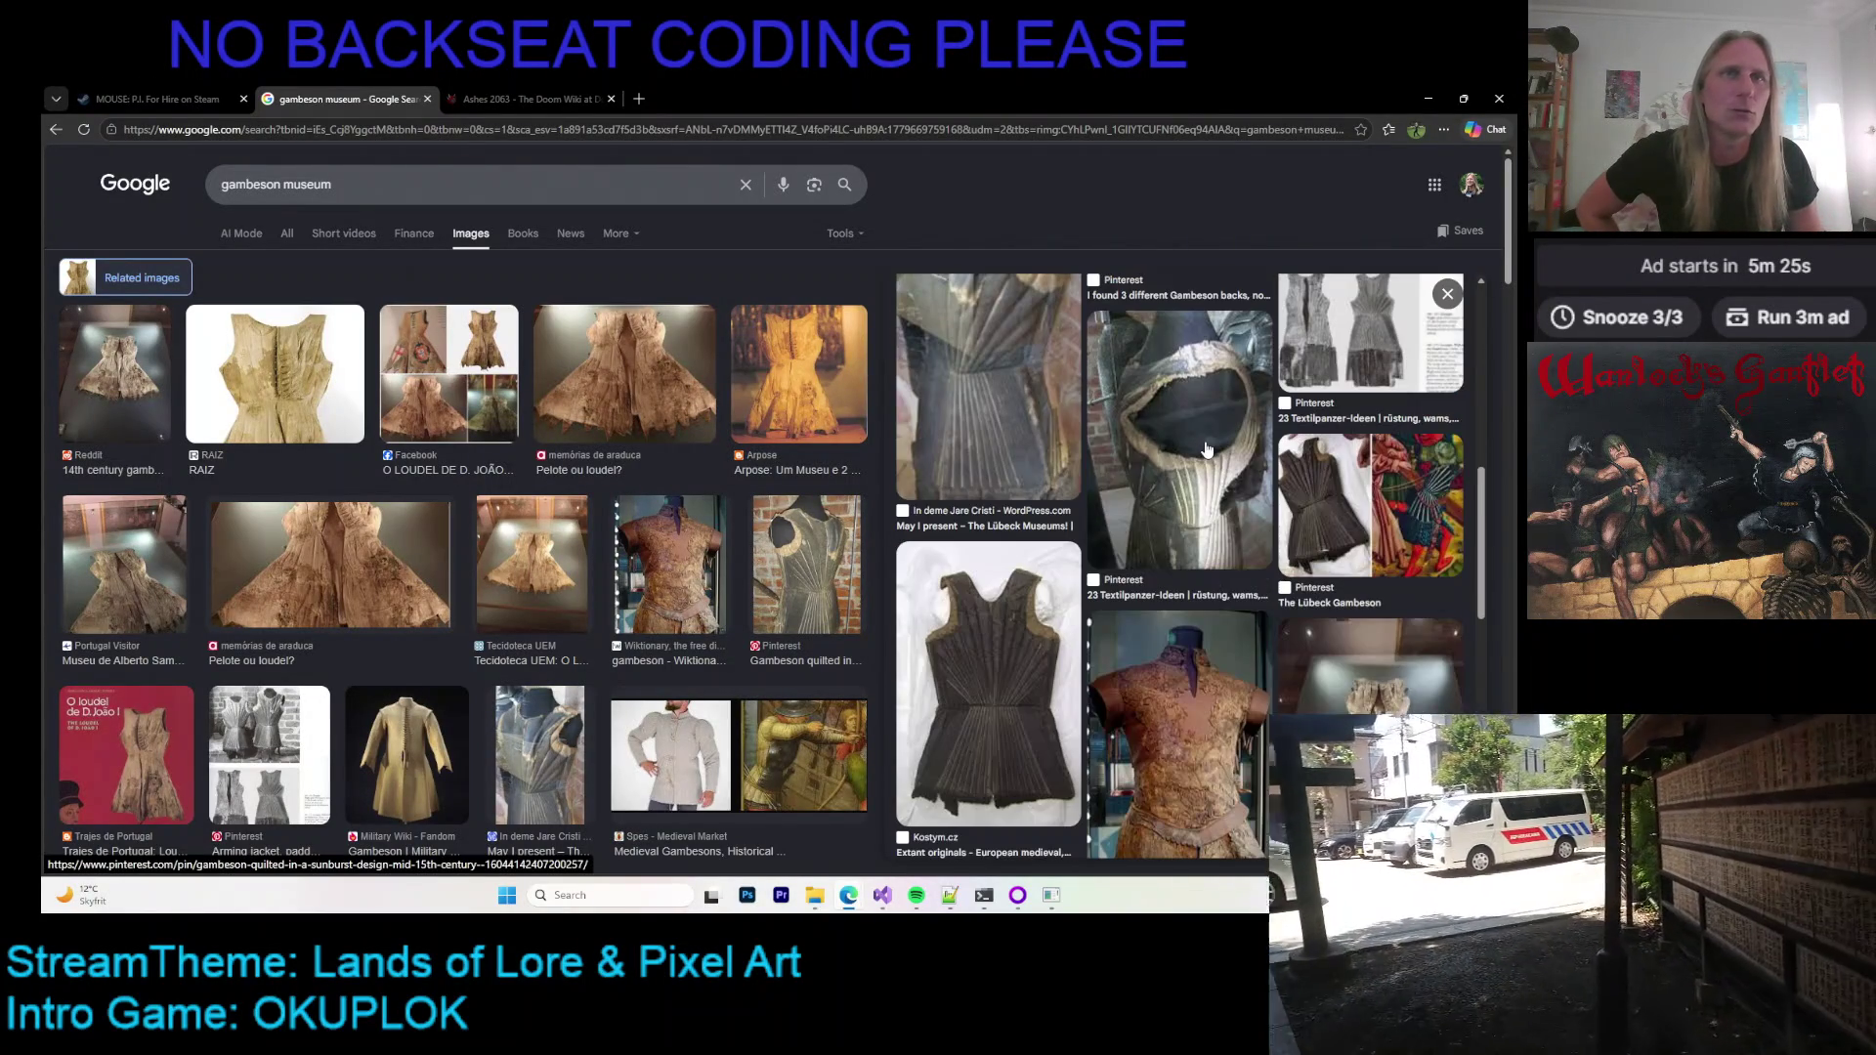
scroll(1176, 457, down, 4)
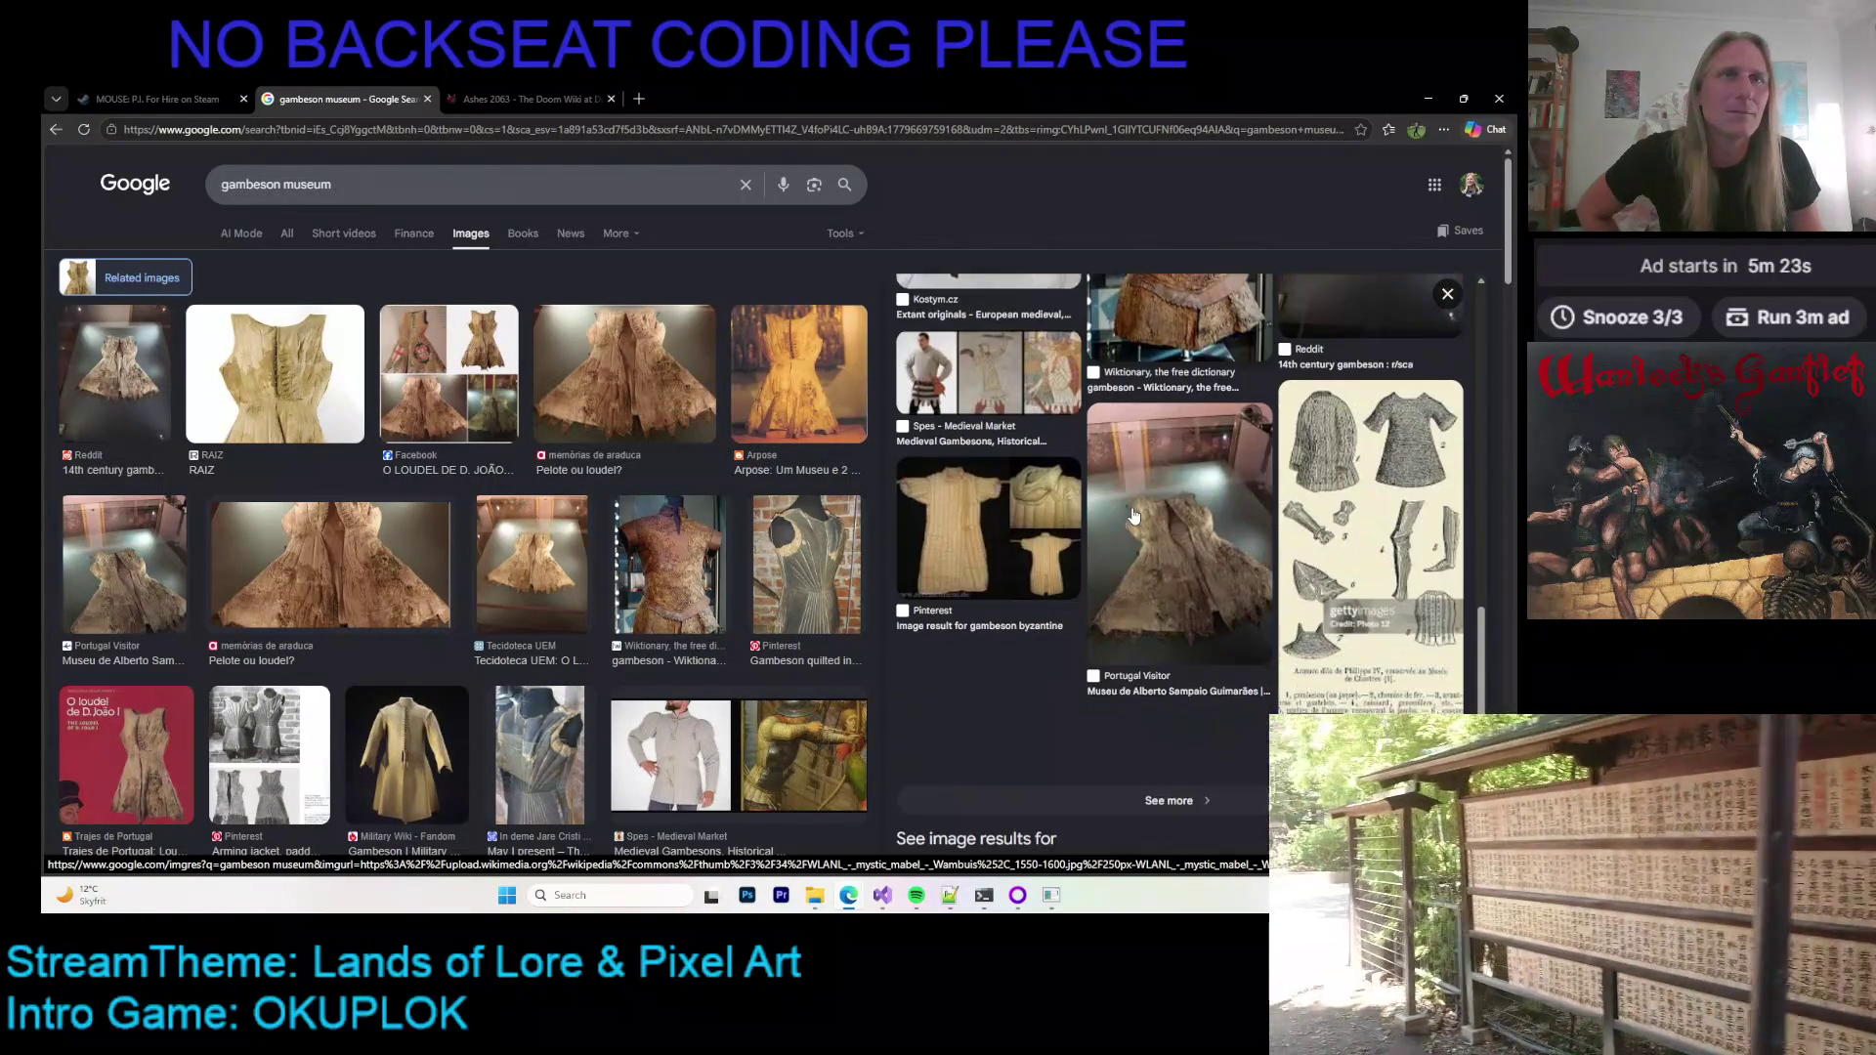
scroll(388, 534, down, 5)
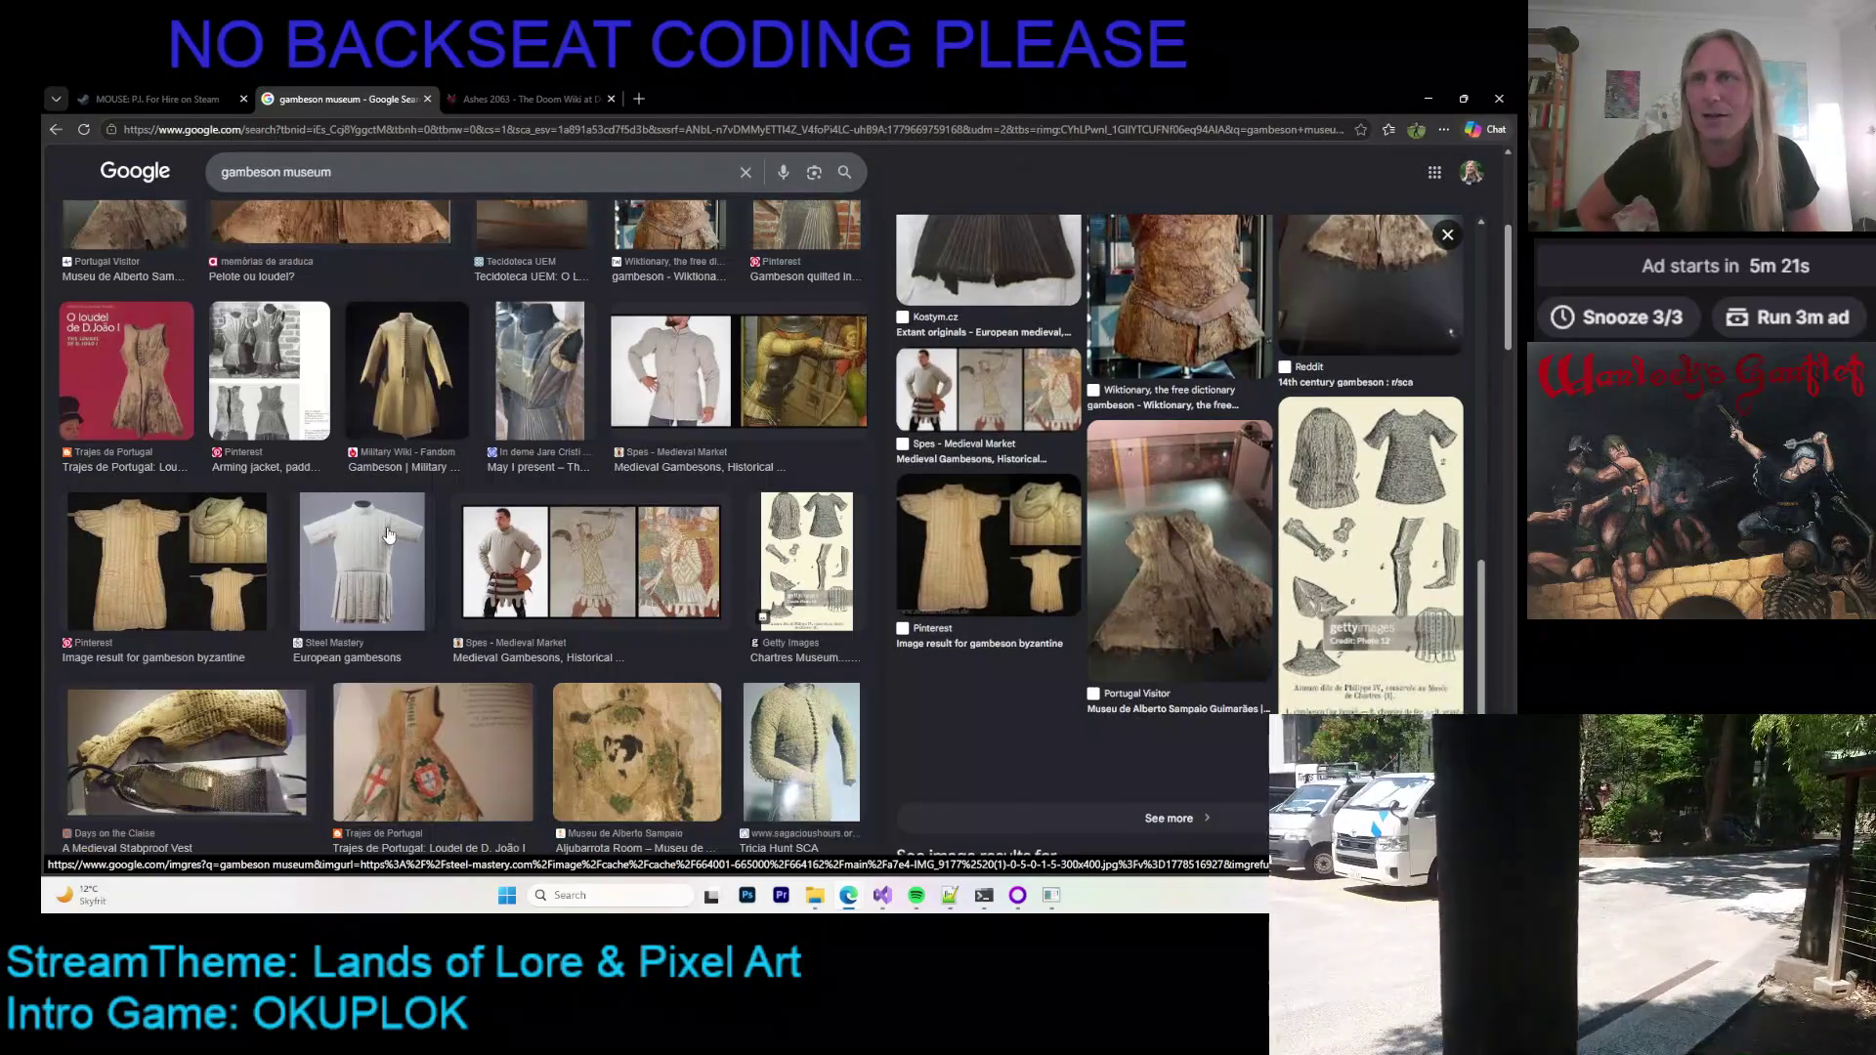
Step: Preview the Medieval Stabproof Vest, then the Natividade triptych from Museu de Alberto Sampaio
scroll(388, 533, down, 3)
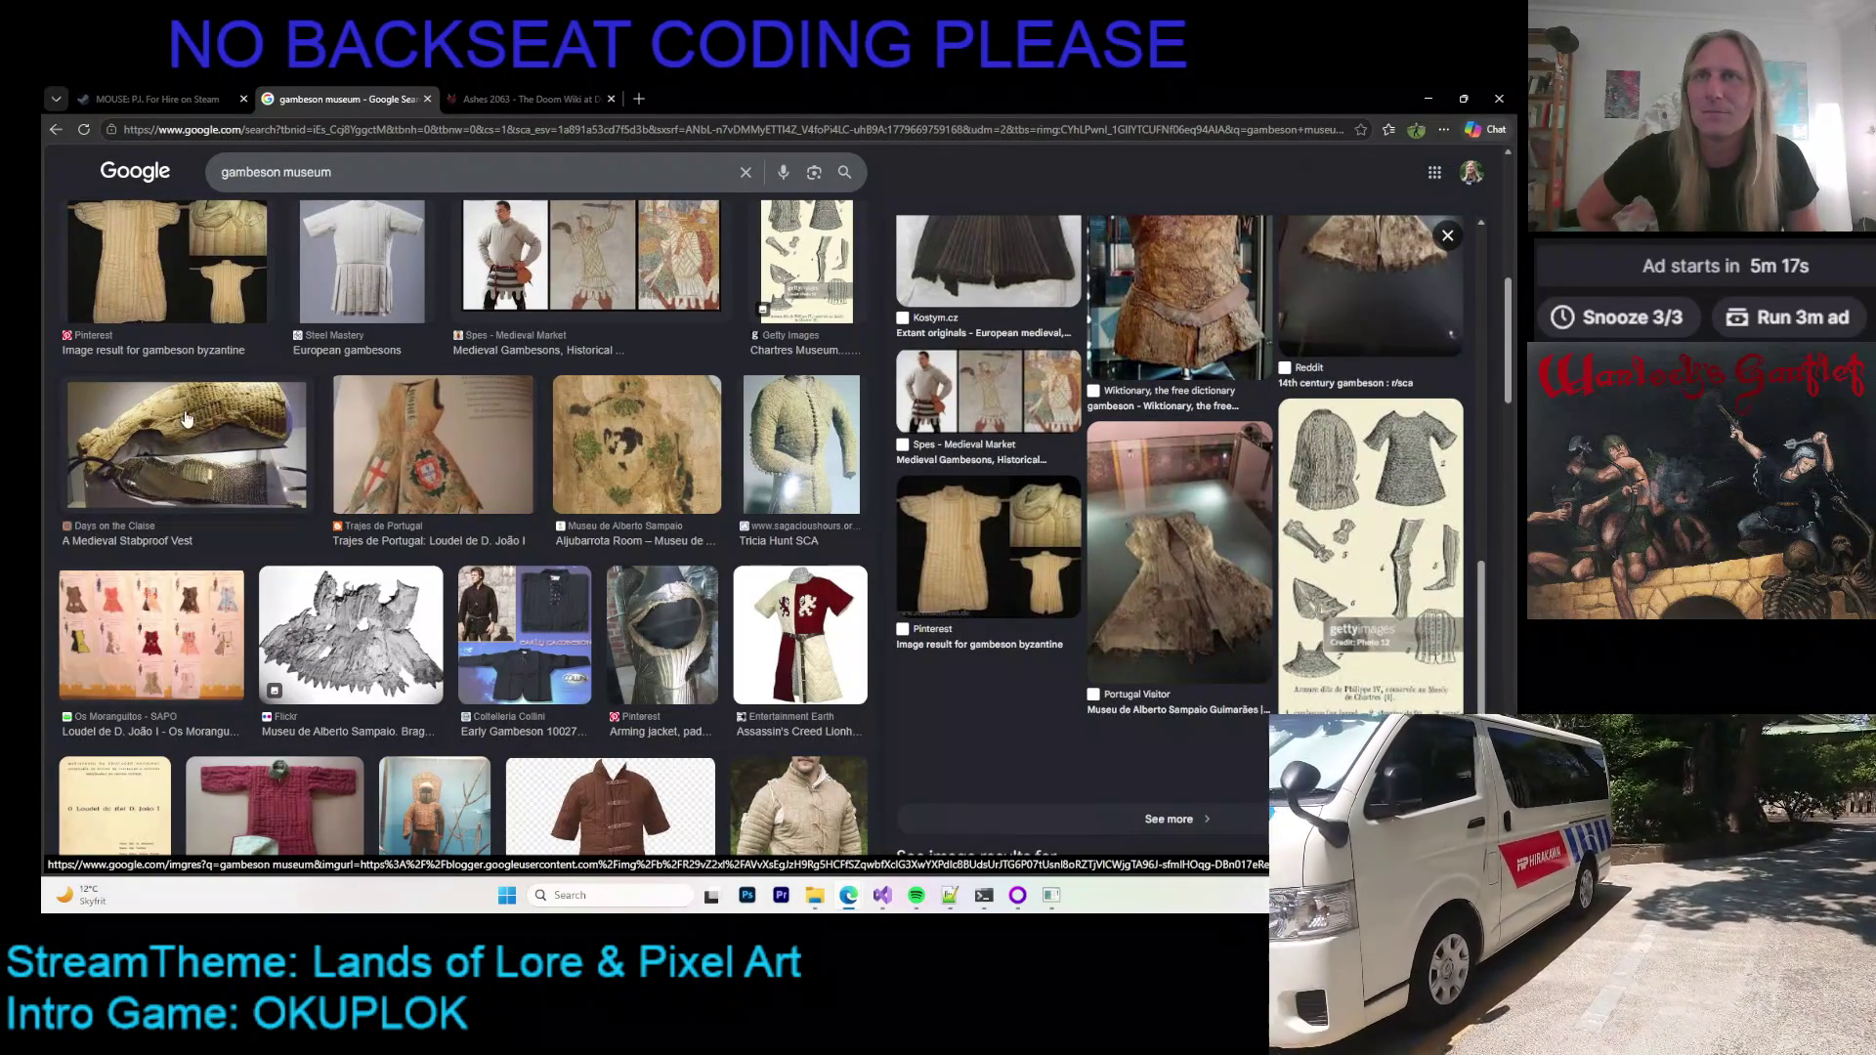
click(217, 440)
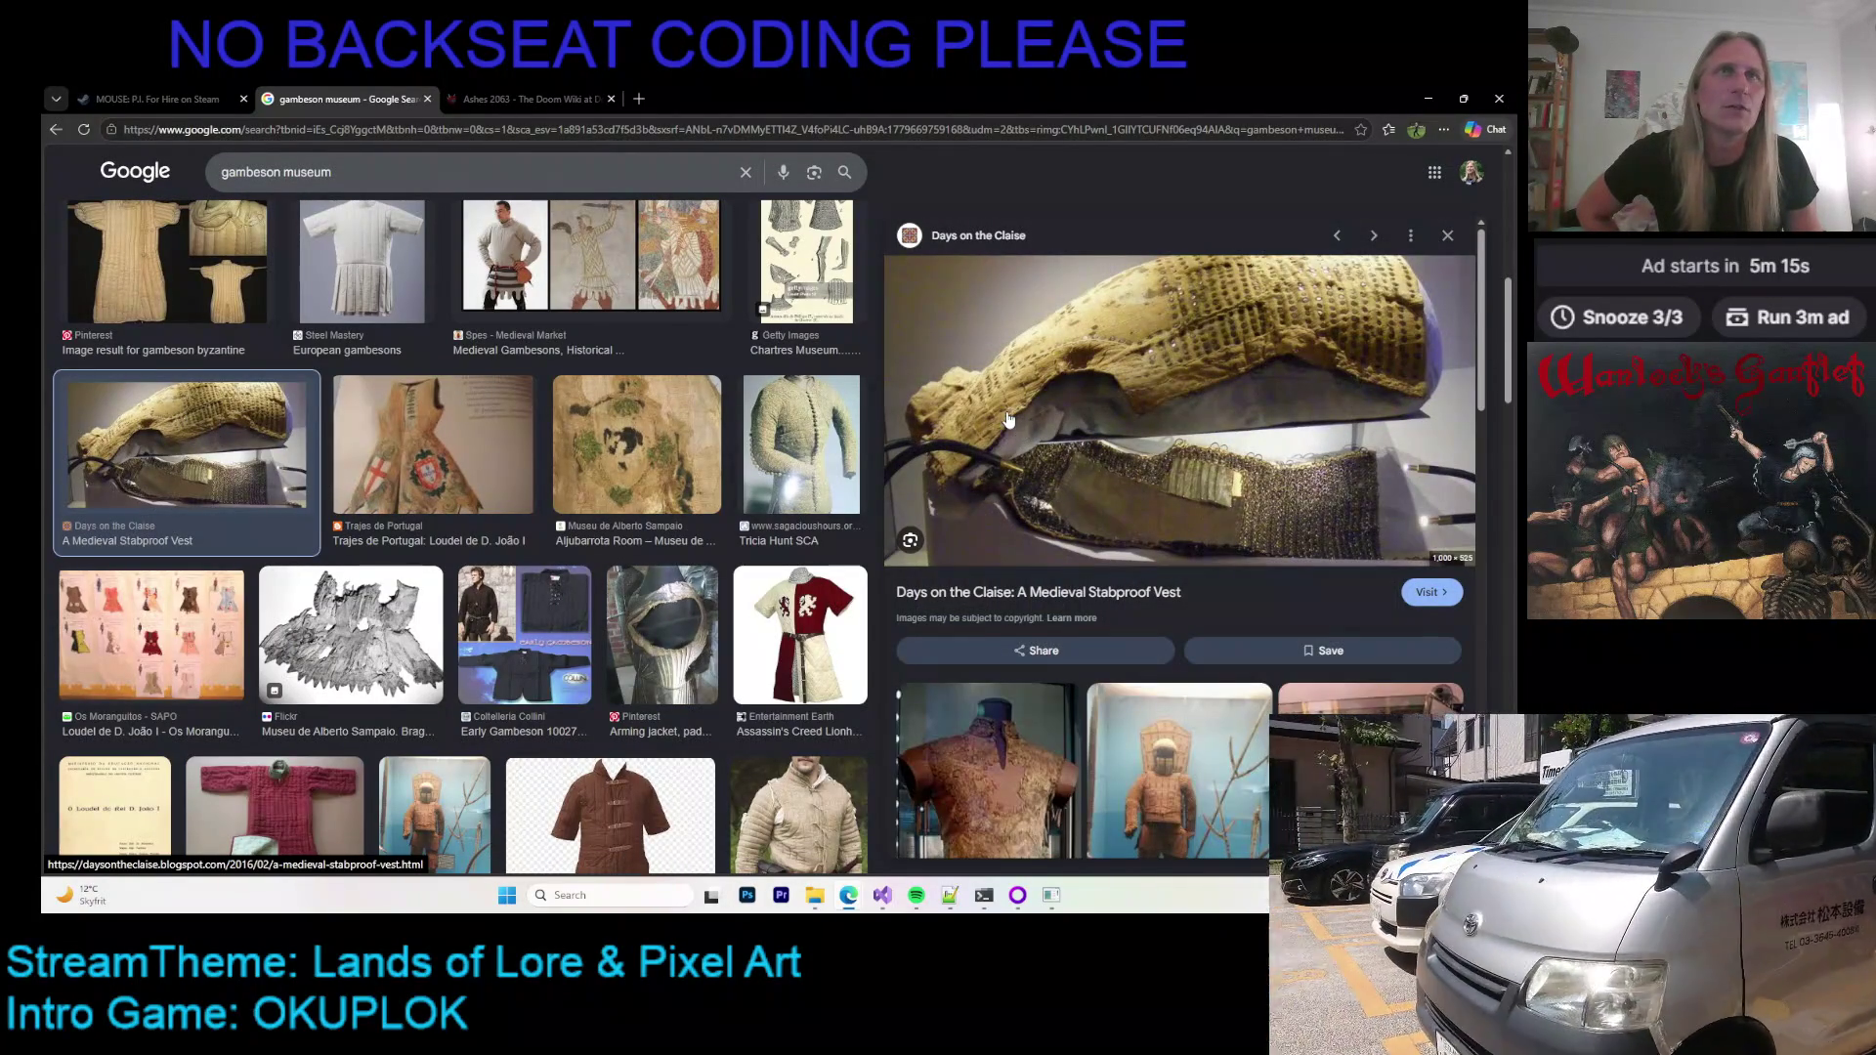
scroll(990, 409, down, 5)
scroll(1017, 405, down, 3)
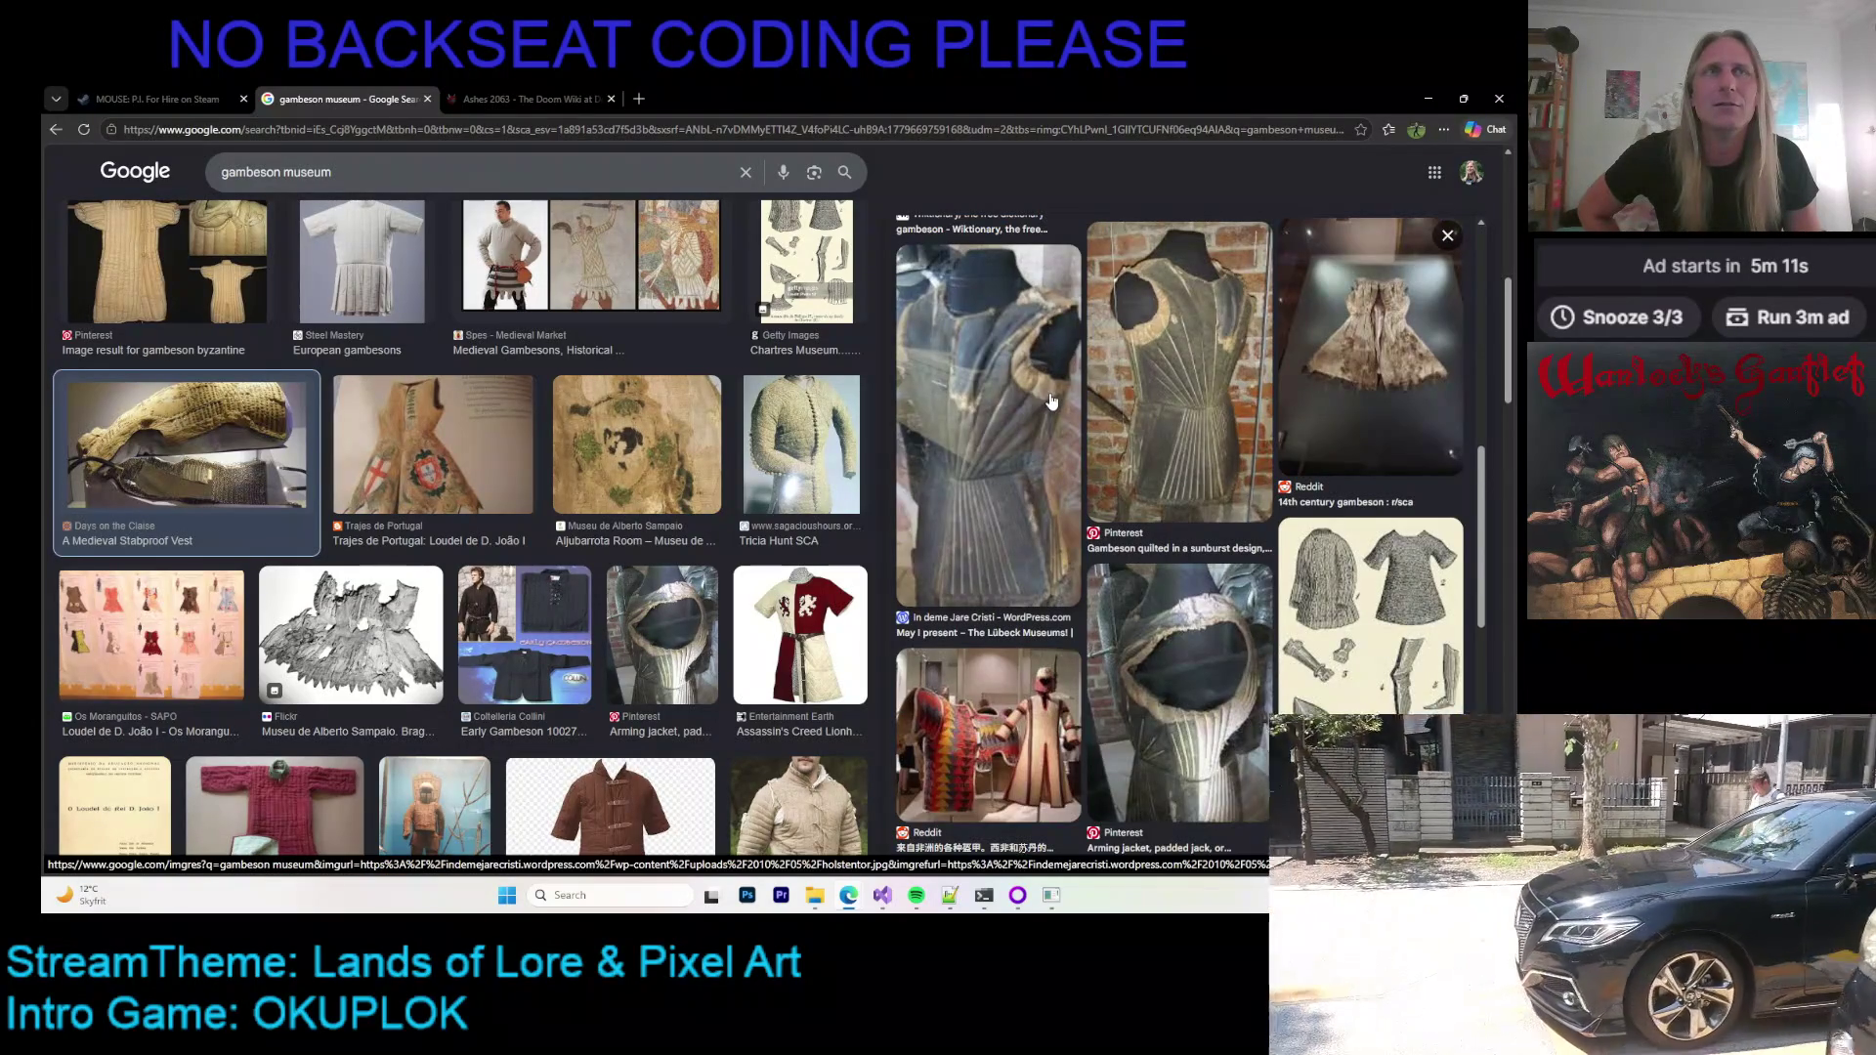
scroll(1043, 401, down, 2)
scroll(386, 451, down, 5)
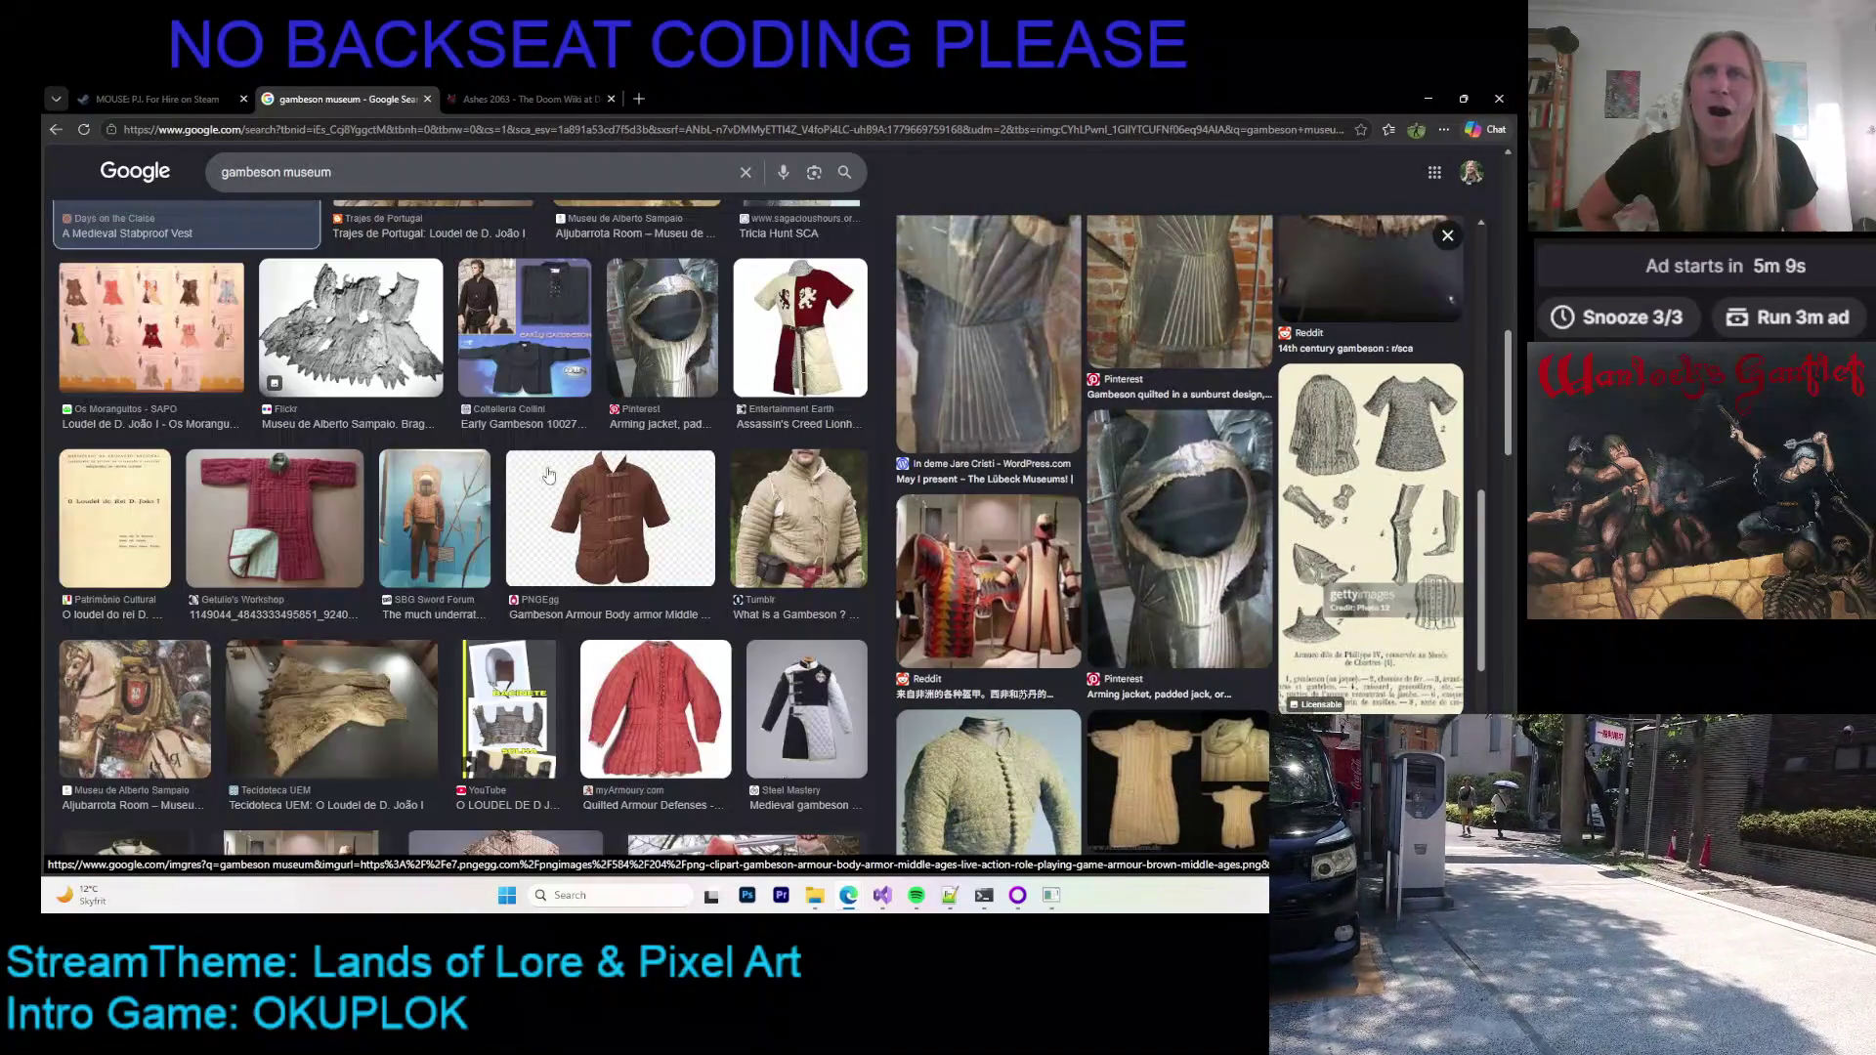
scroll(383, 469, down, 3)
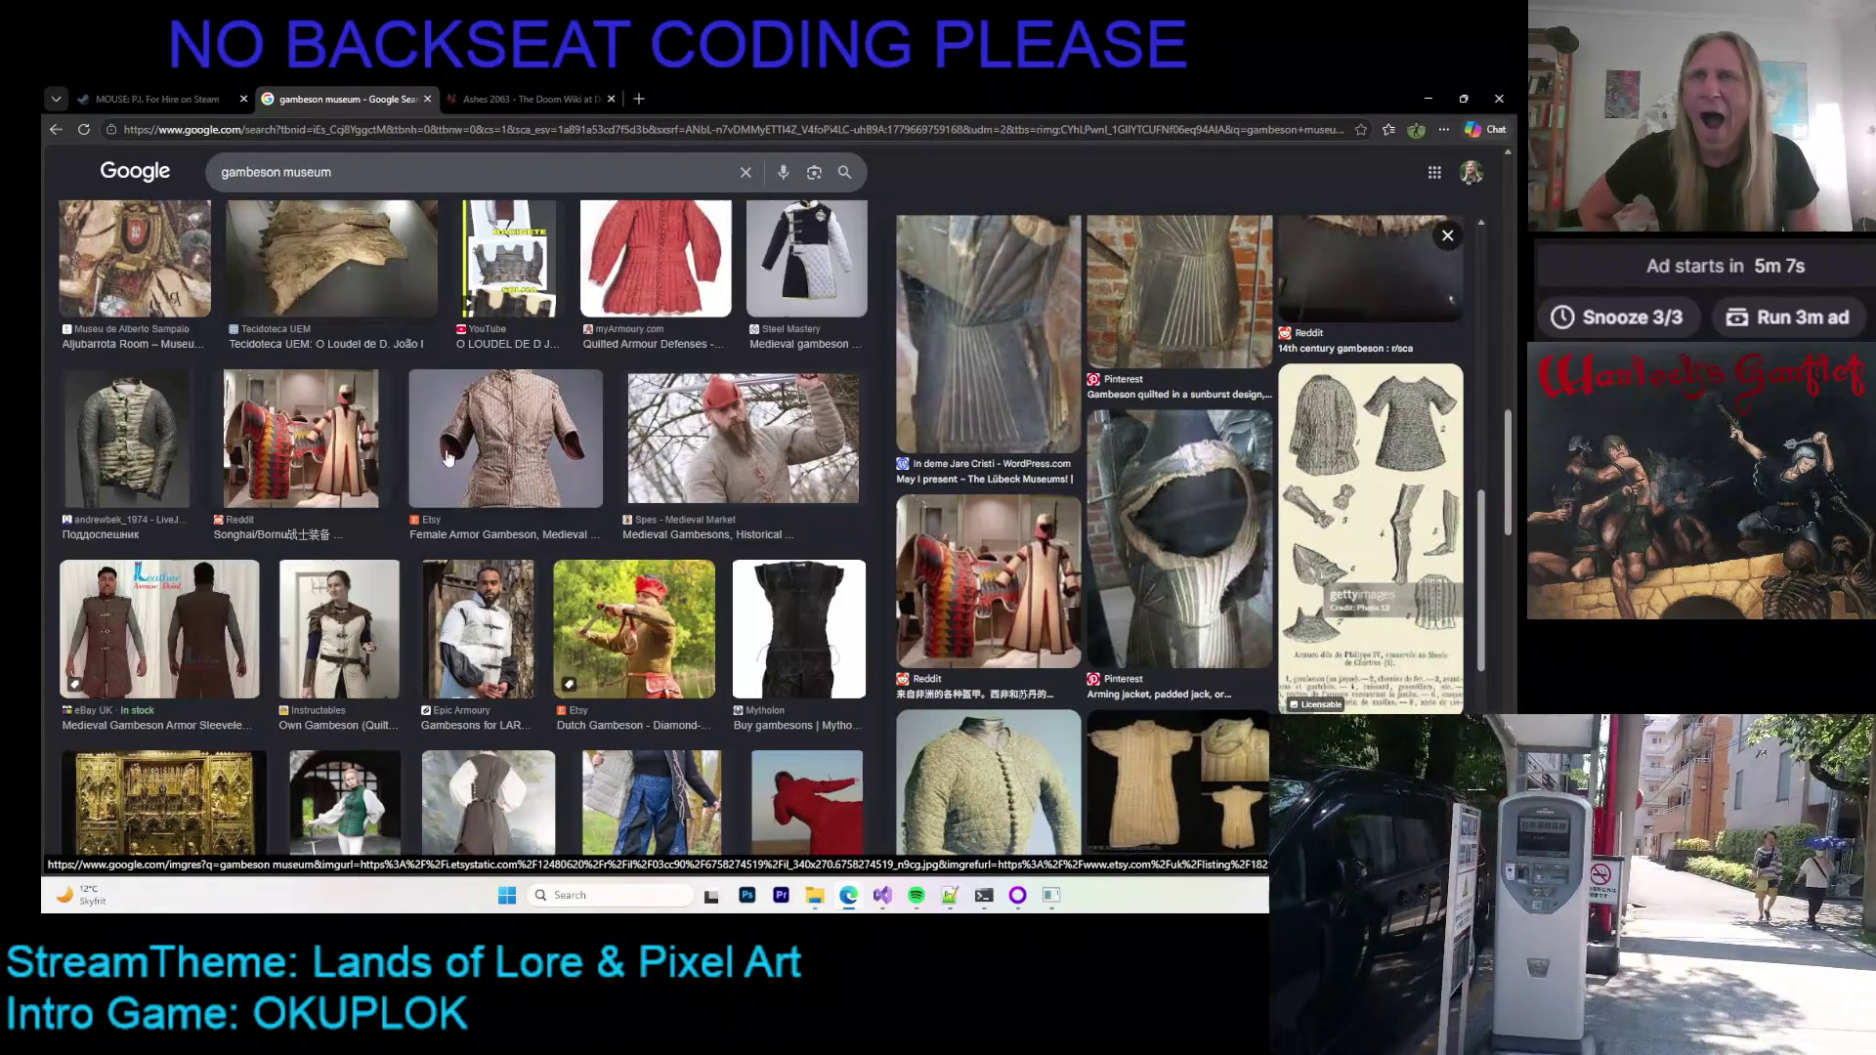
scroll(431, 456, down, 3)
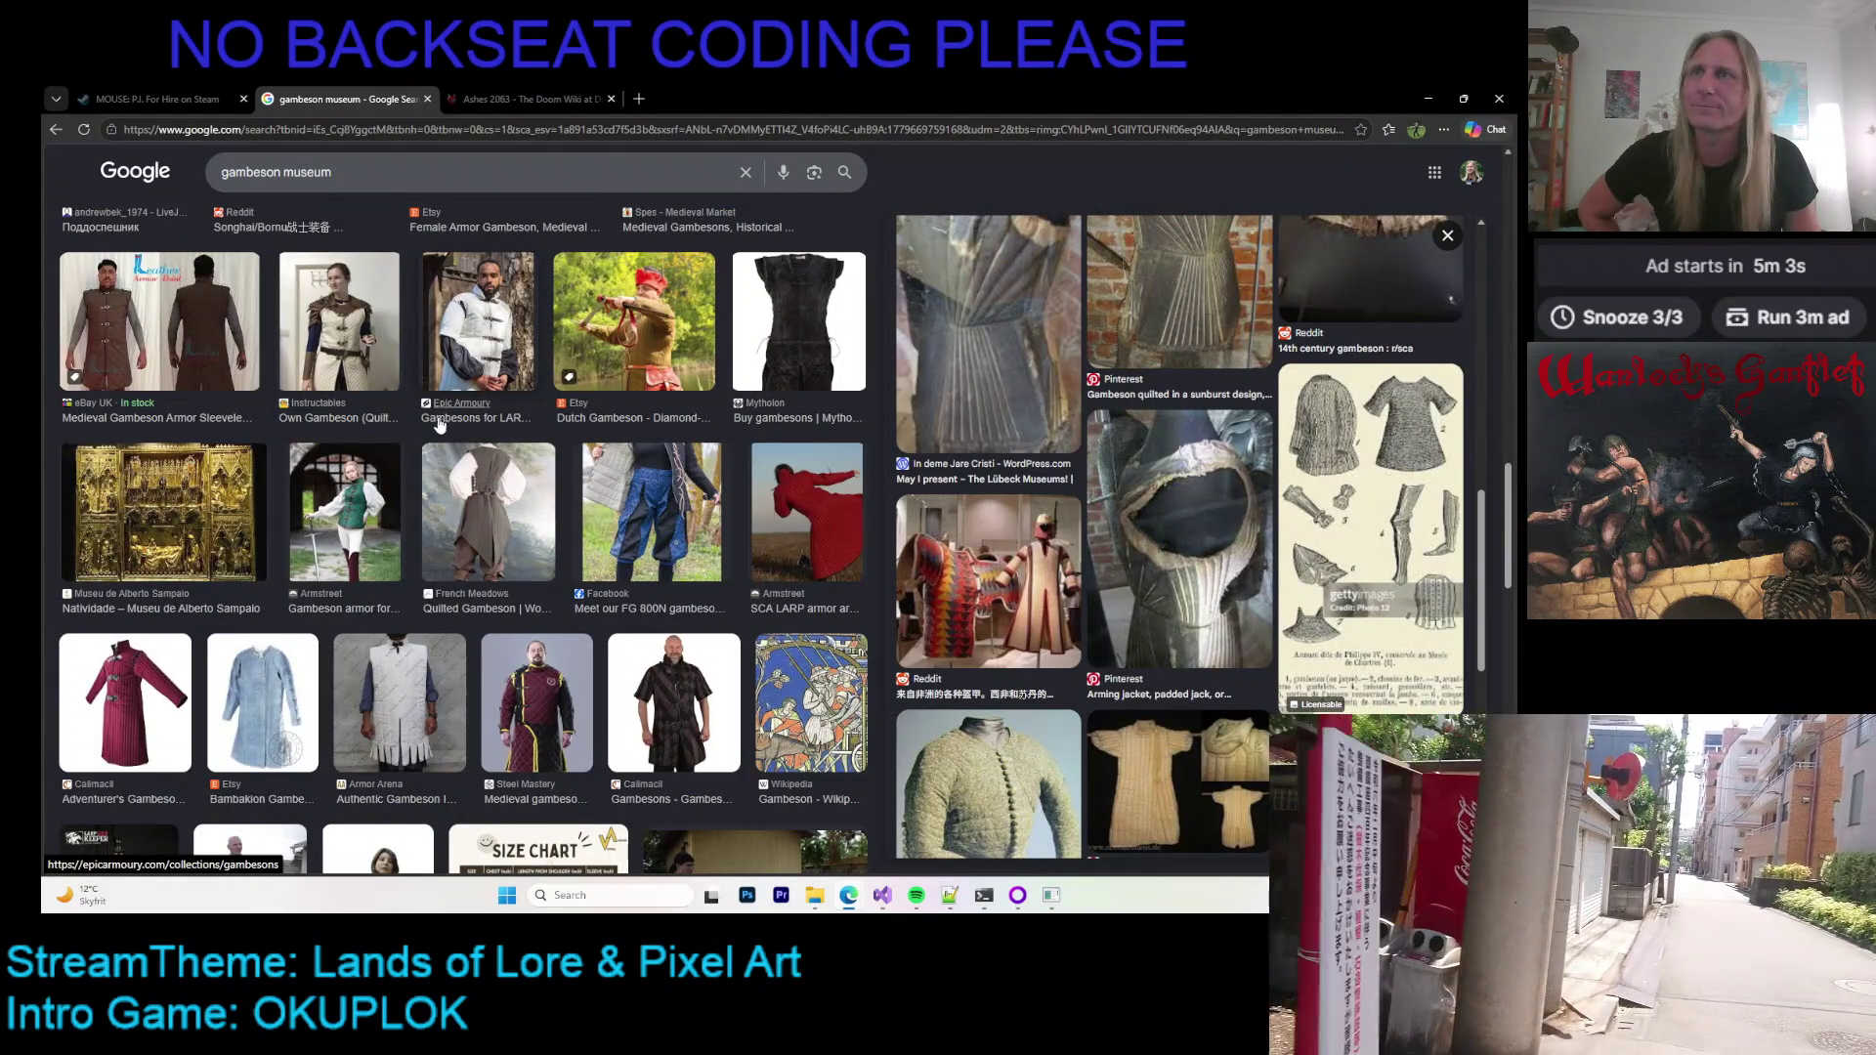
scroll(440, 422, up, 10)
scroll(410, 450, down, 8)
click(164, 733)
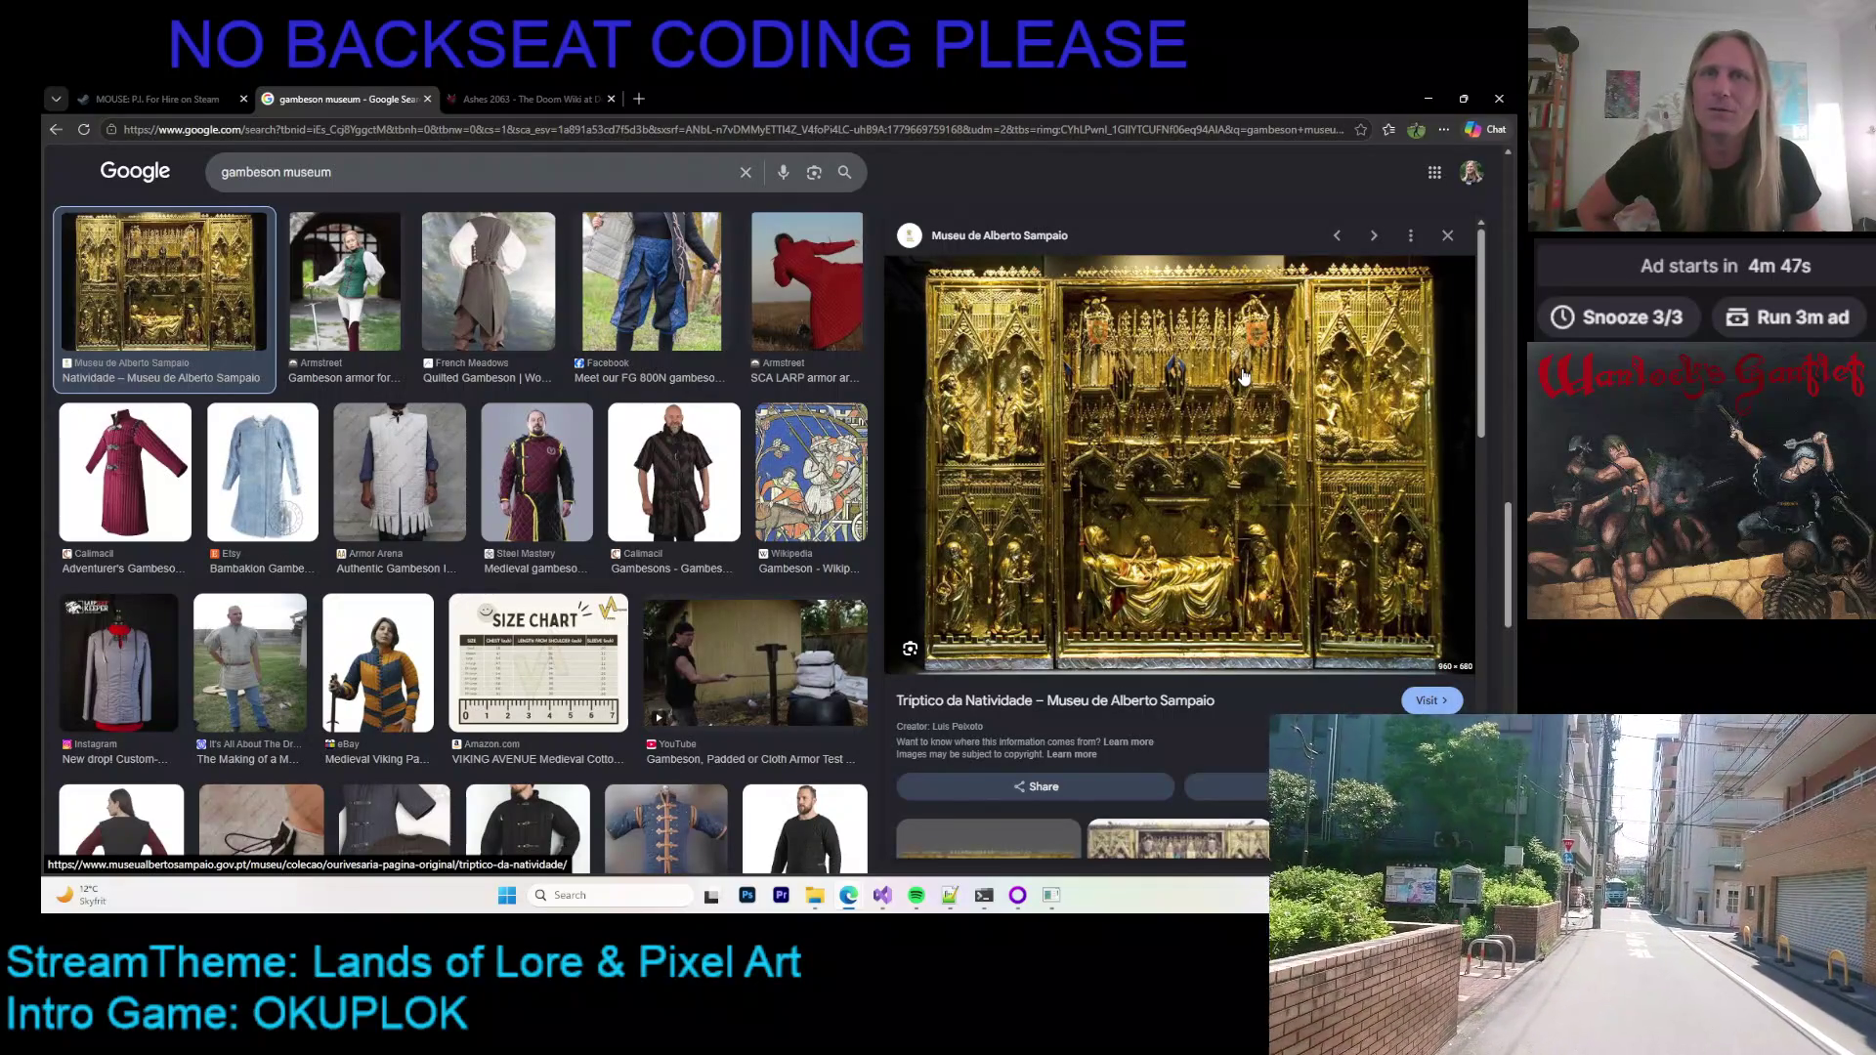
Step: Preview a related Alberto Sampaio Museum image and the Tripadvisor golden statue photo
scroll(1251, 430, down, 4)
scroll(1248, 454, up, 4)
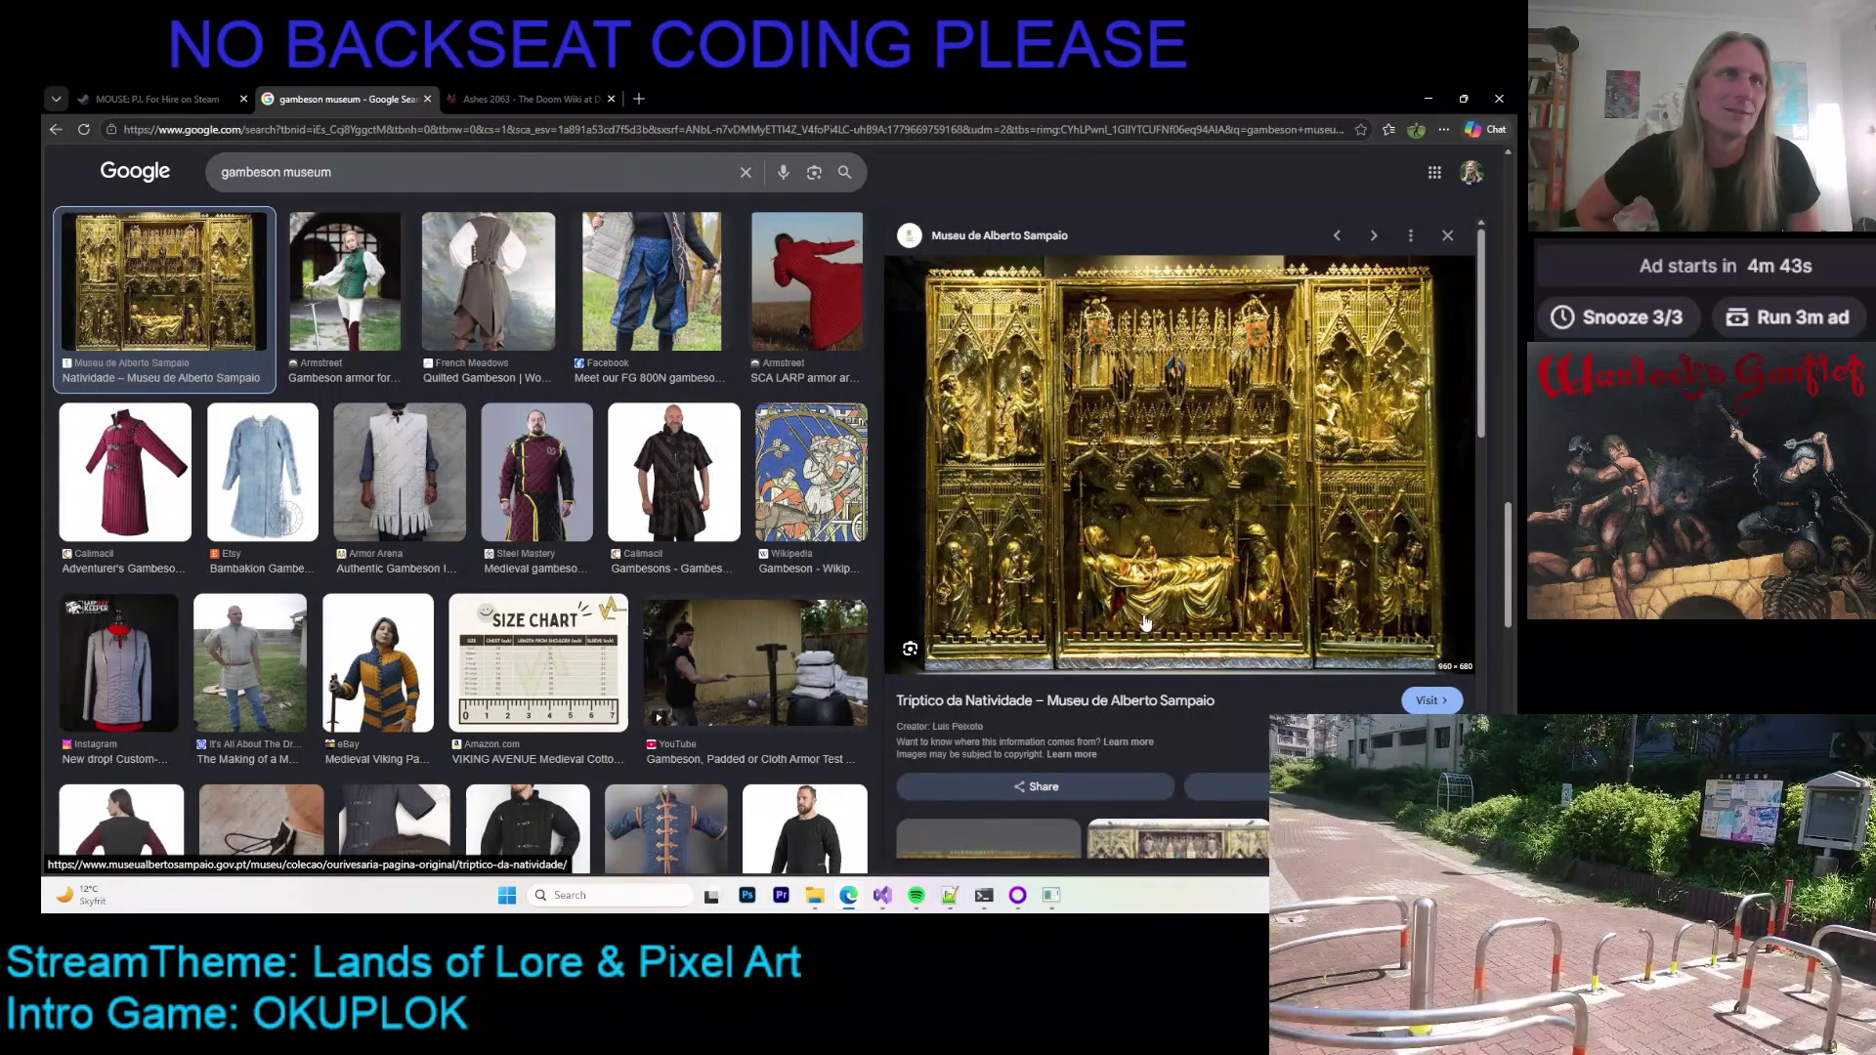
scroll(1134, 622, down, 5)
scroll(1135, 622, up, 2)
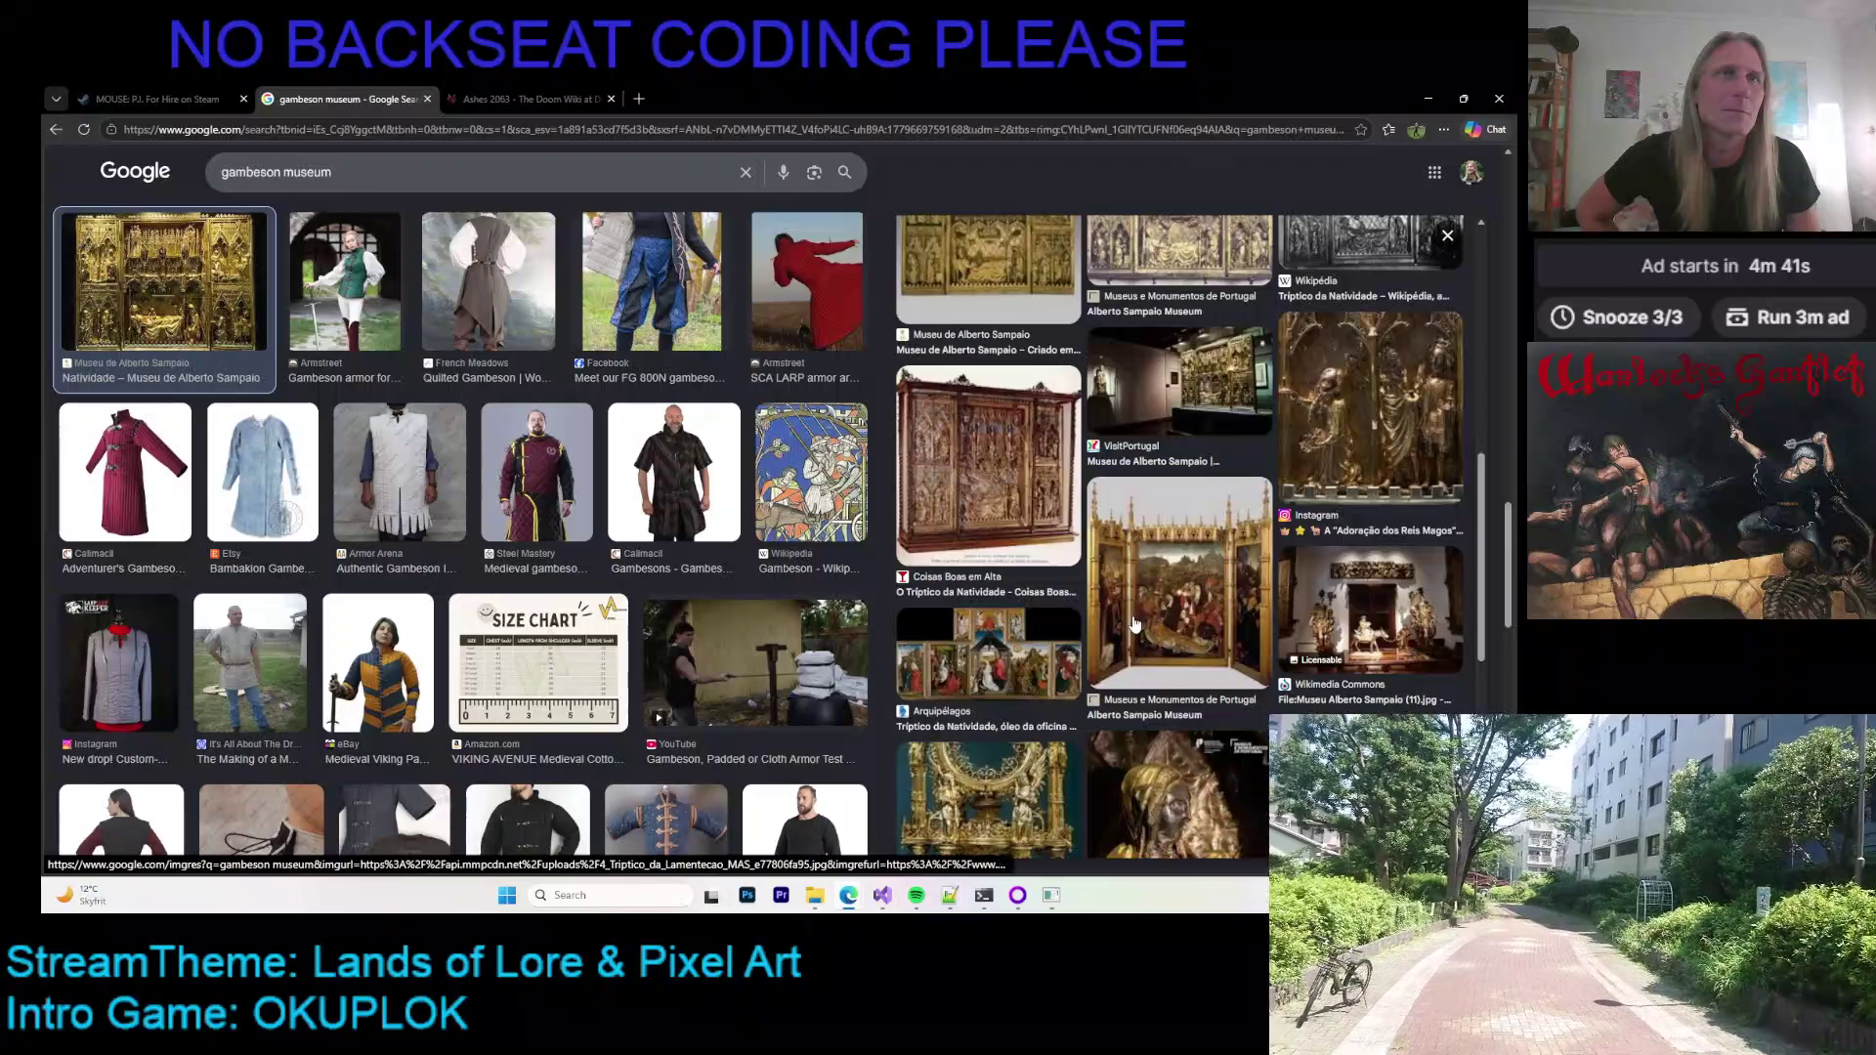
click(1153, 593)
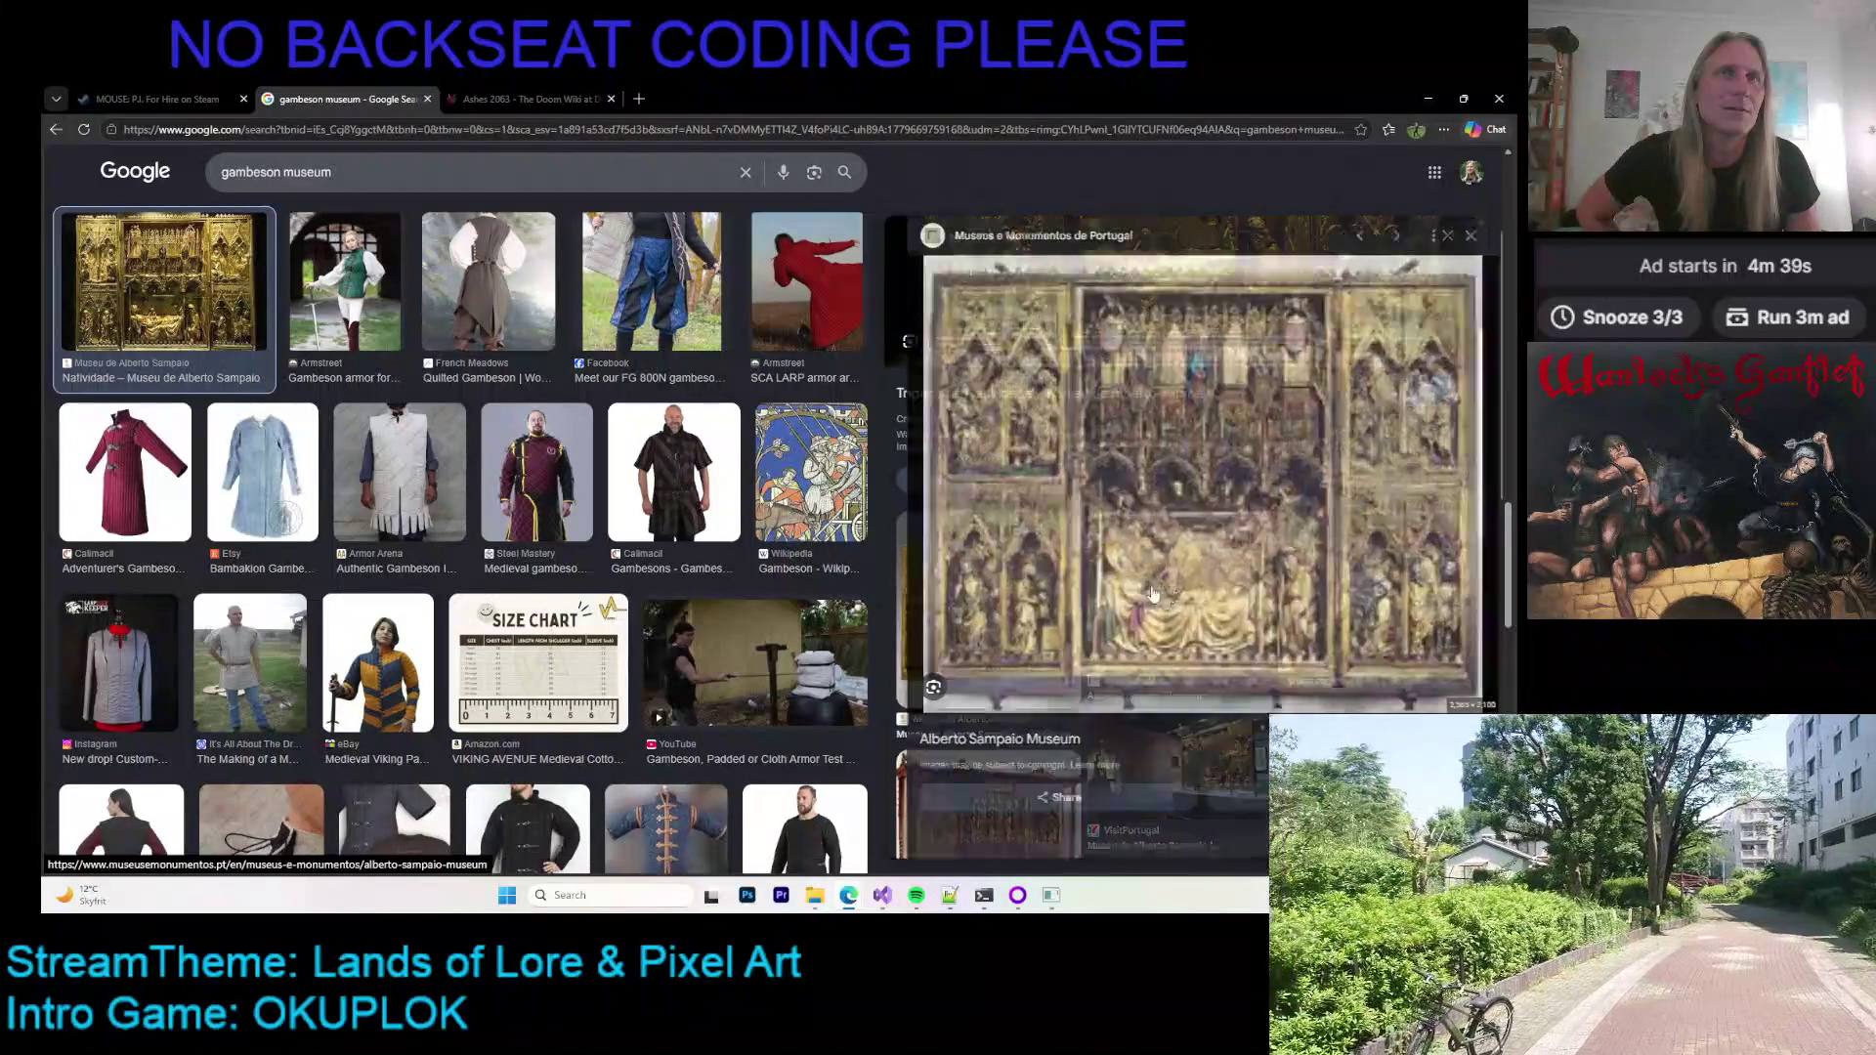
scroll(991, 449, down, 5)
scroll(991, 449, down, 3)
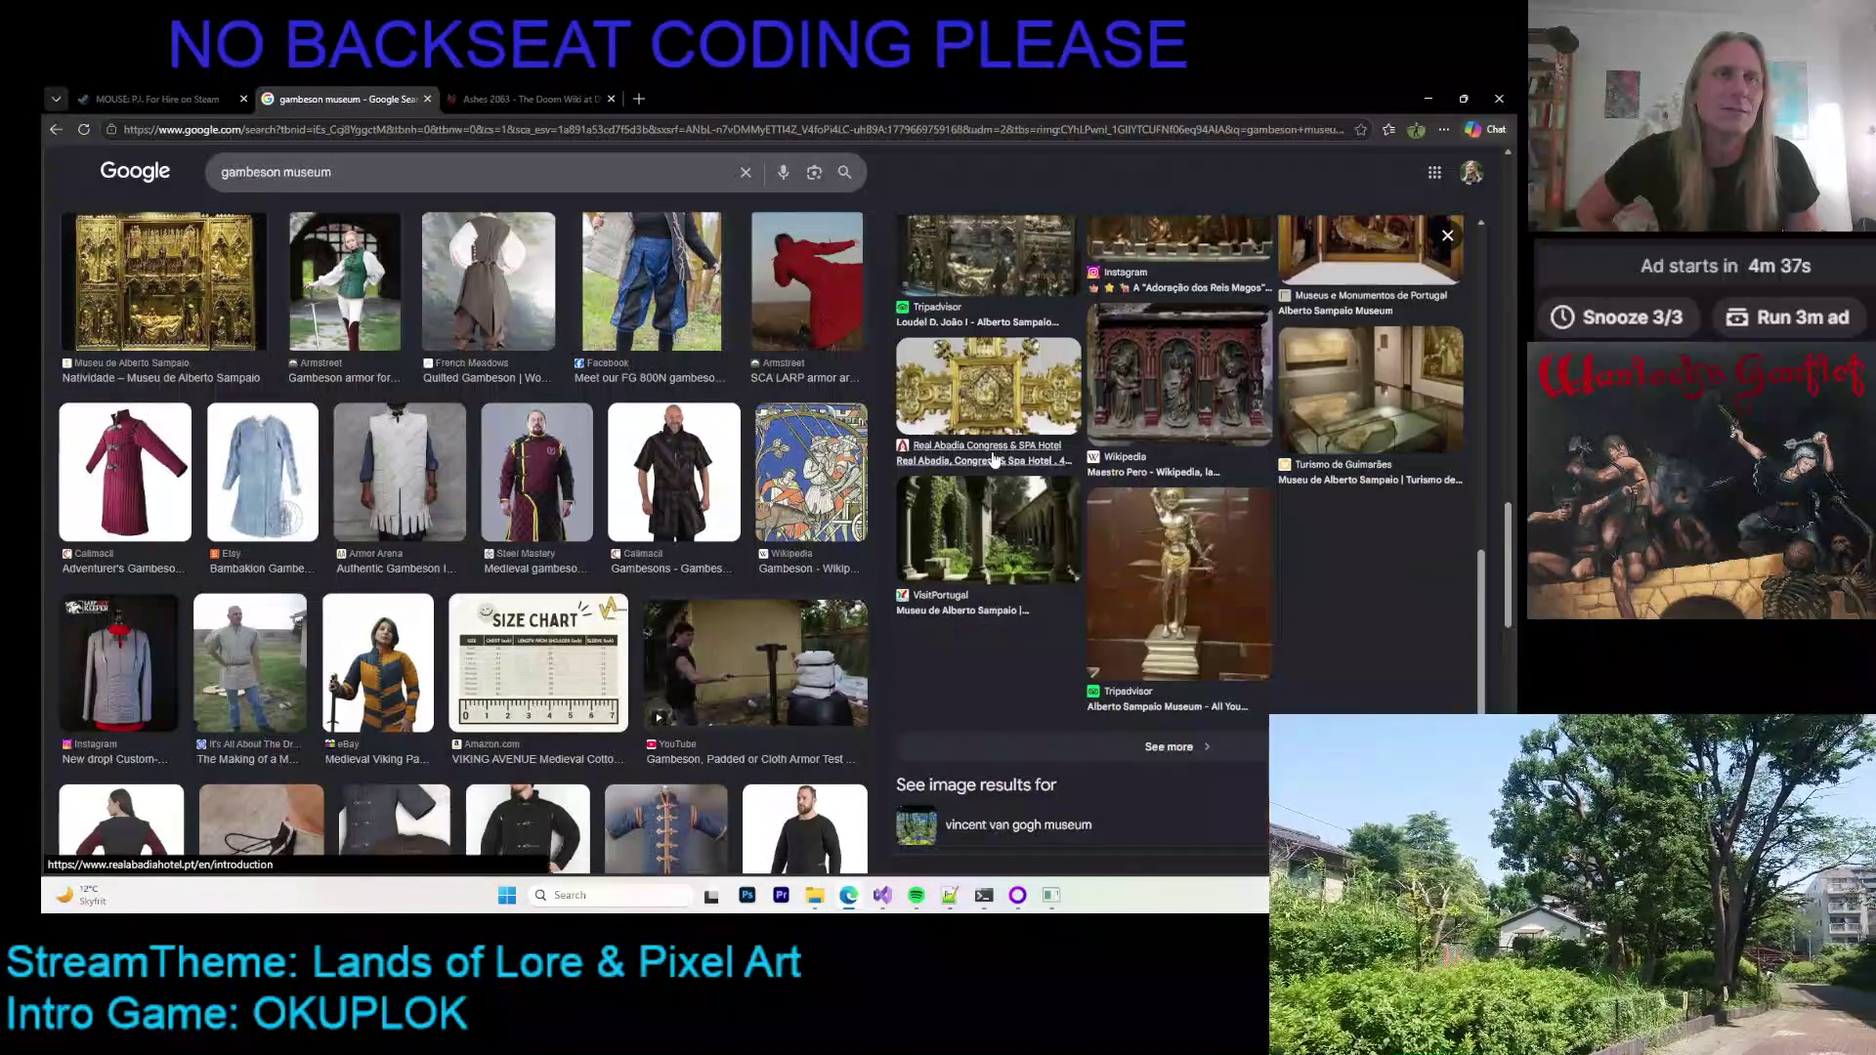
click(1136, 582)
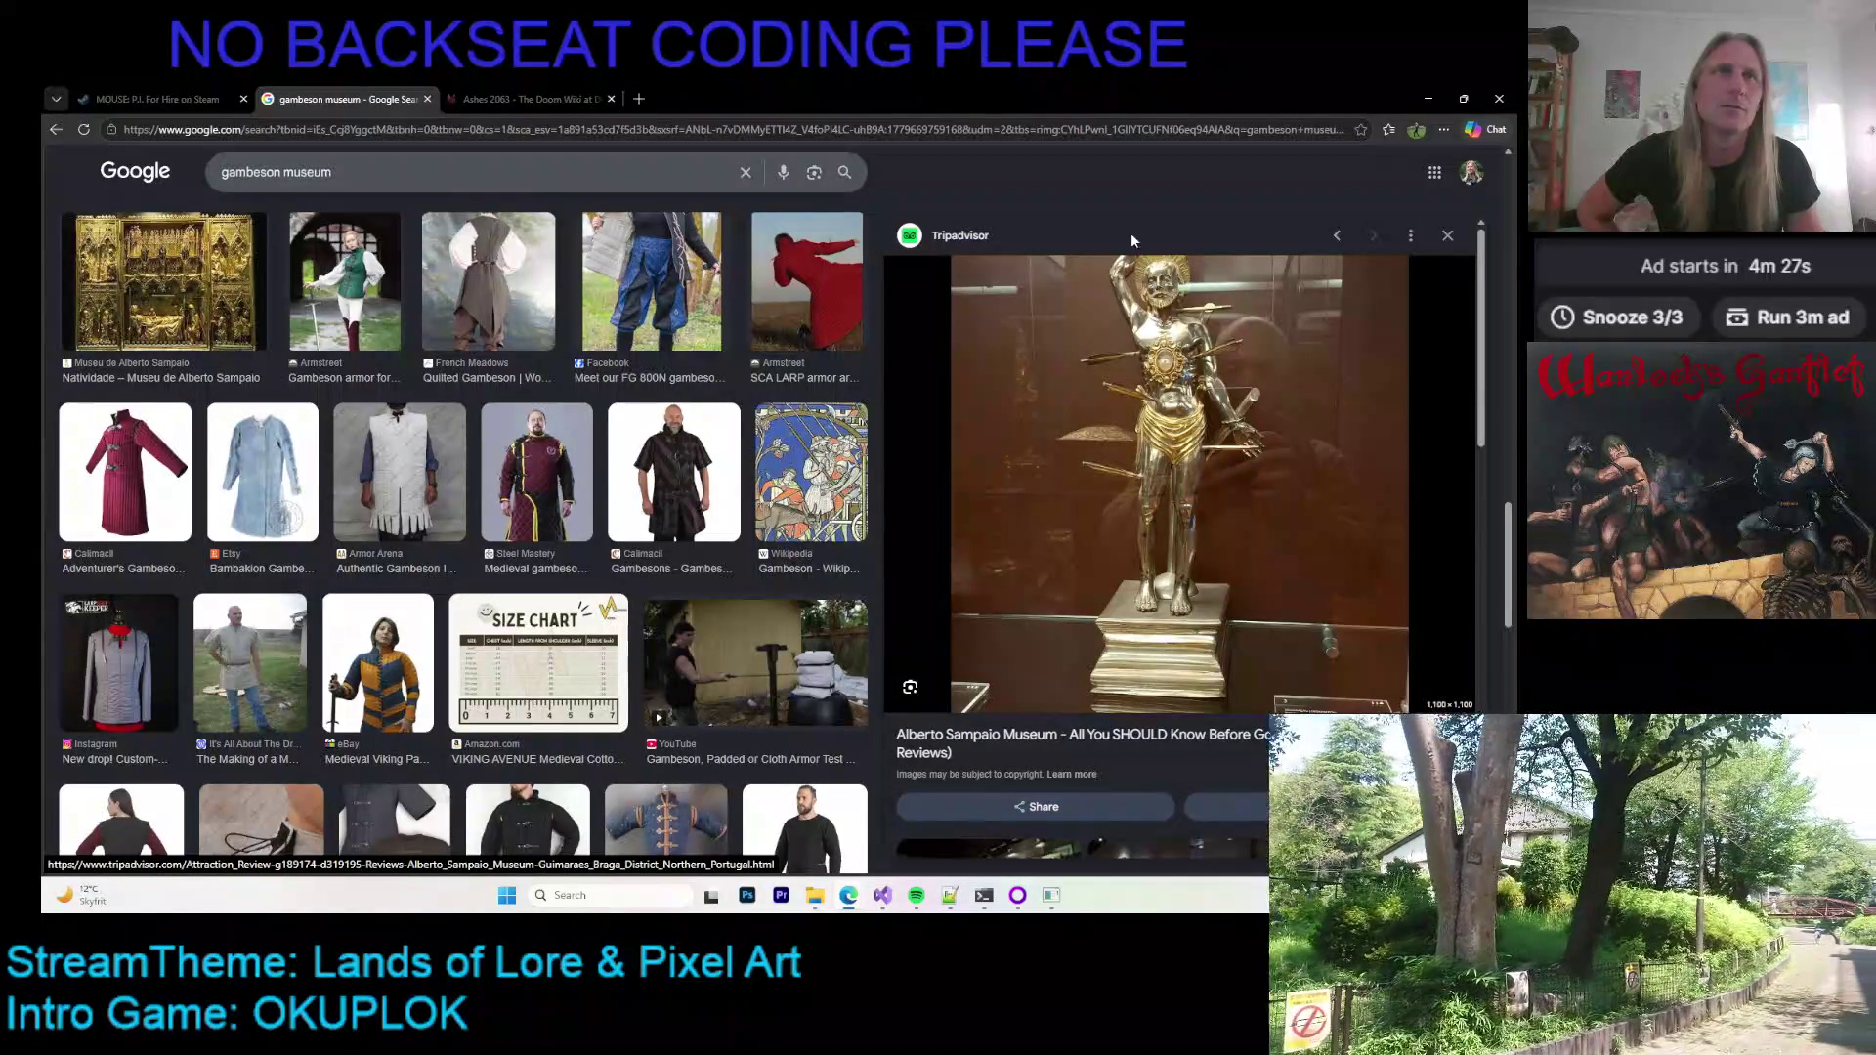
Step: Browse down to preview the Arpose gambeson and the 'Pelote ou loudel?' gambeson images
scroll(1181, 439, down, 6)
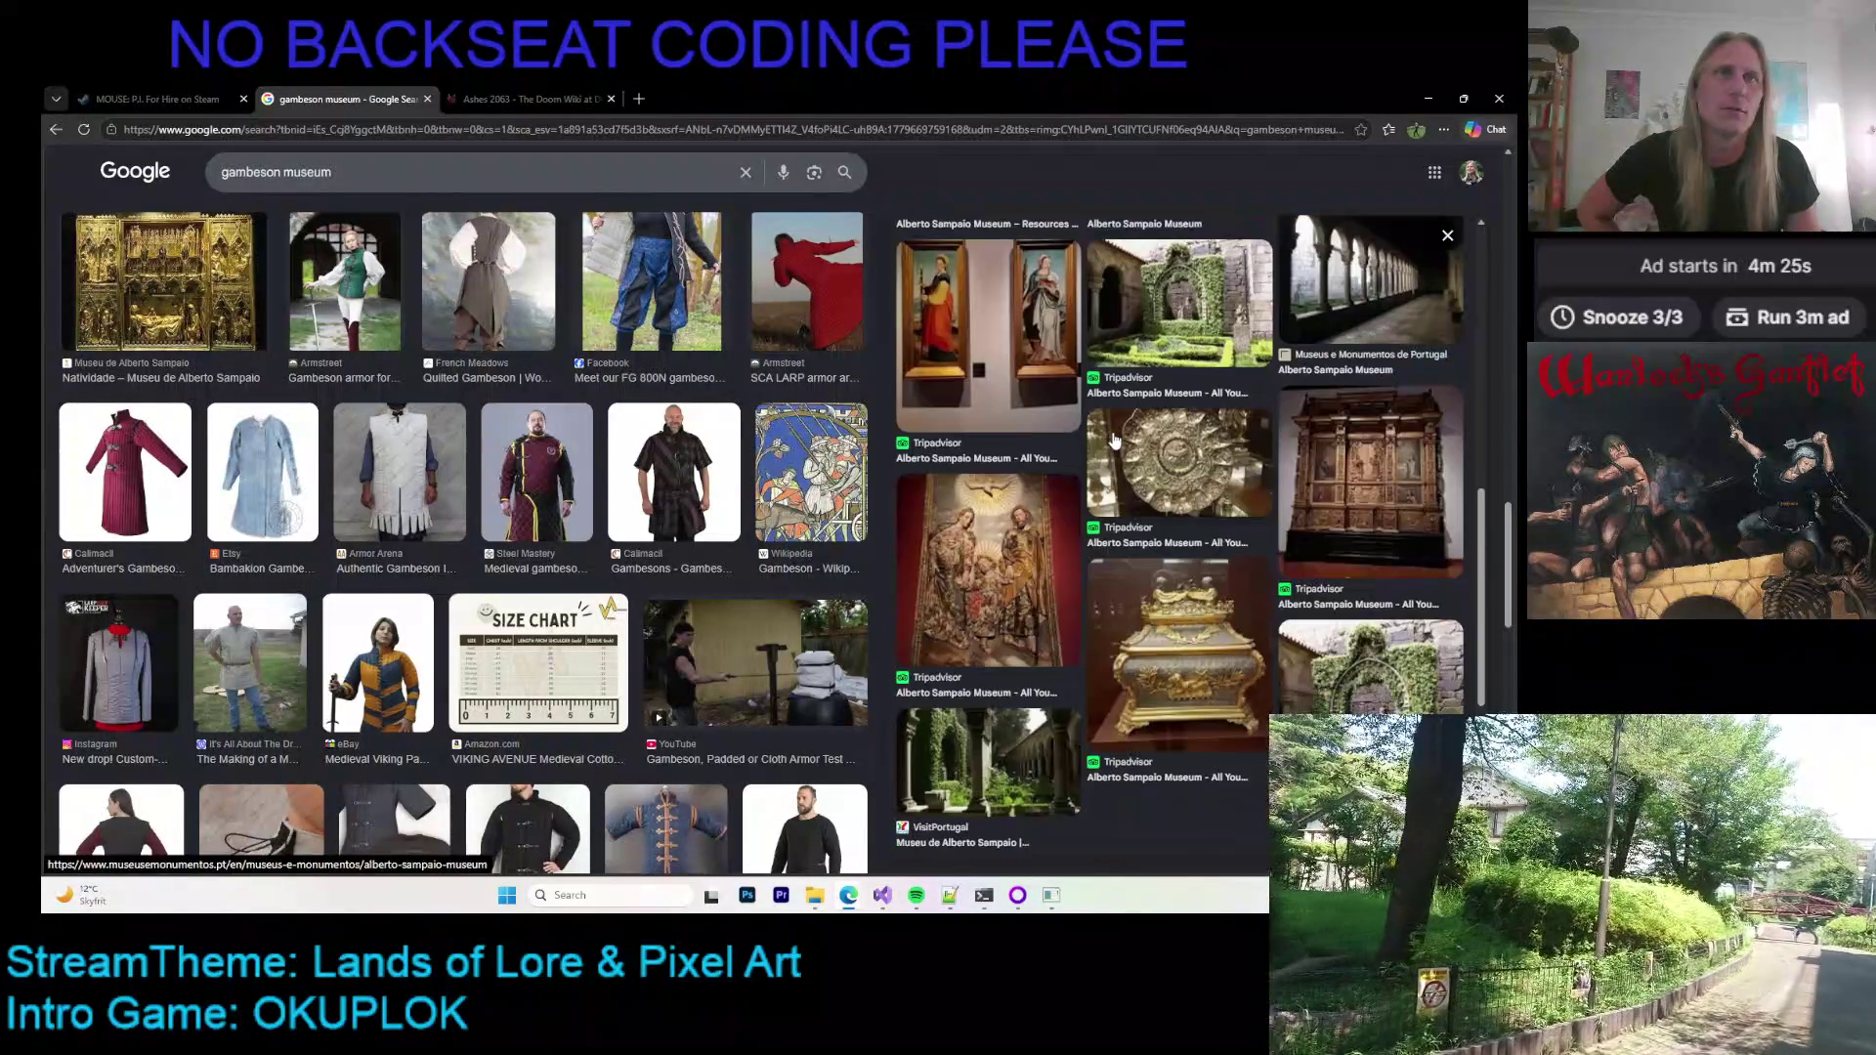
scroll(1100, 445, up, 3)
scroll(1099, 444, up, 3)
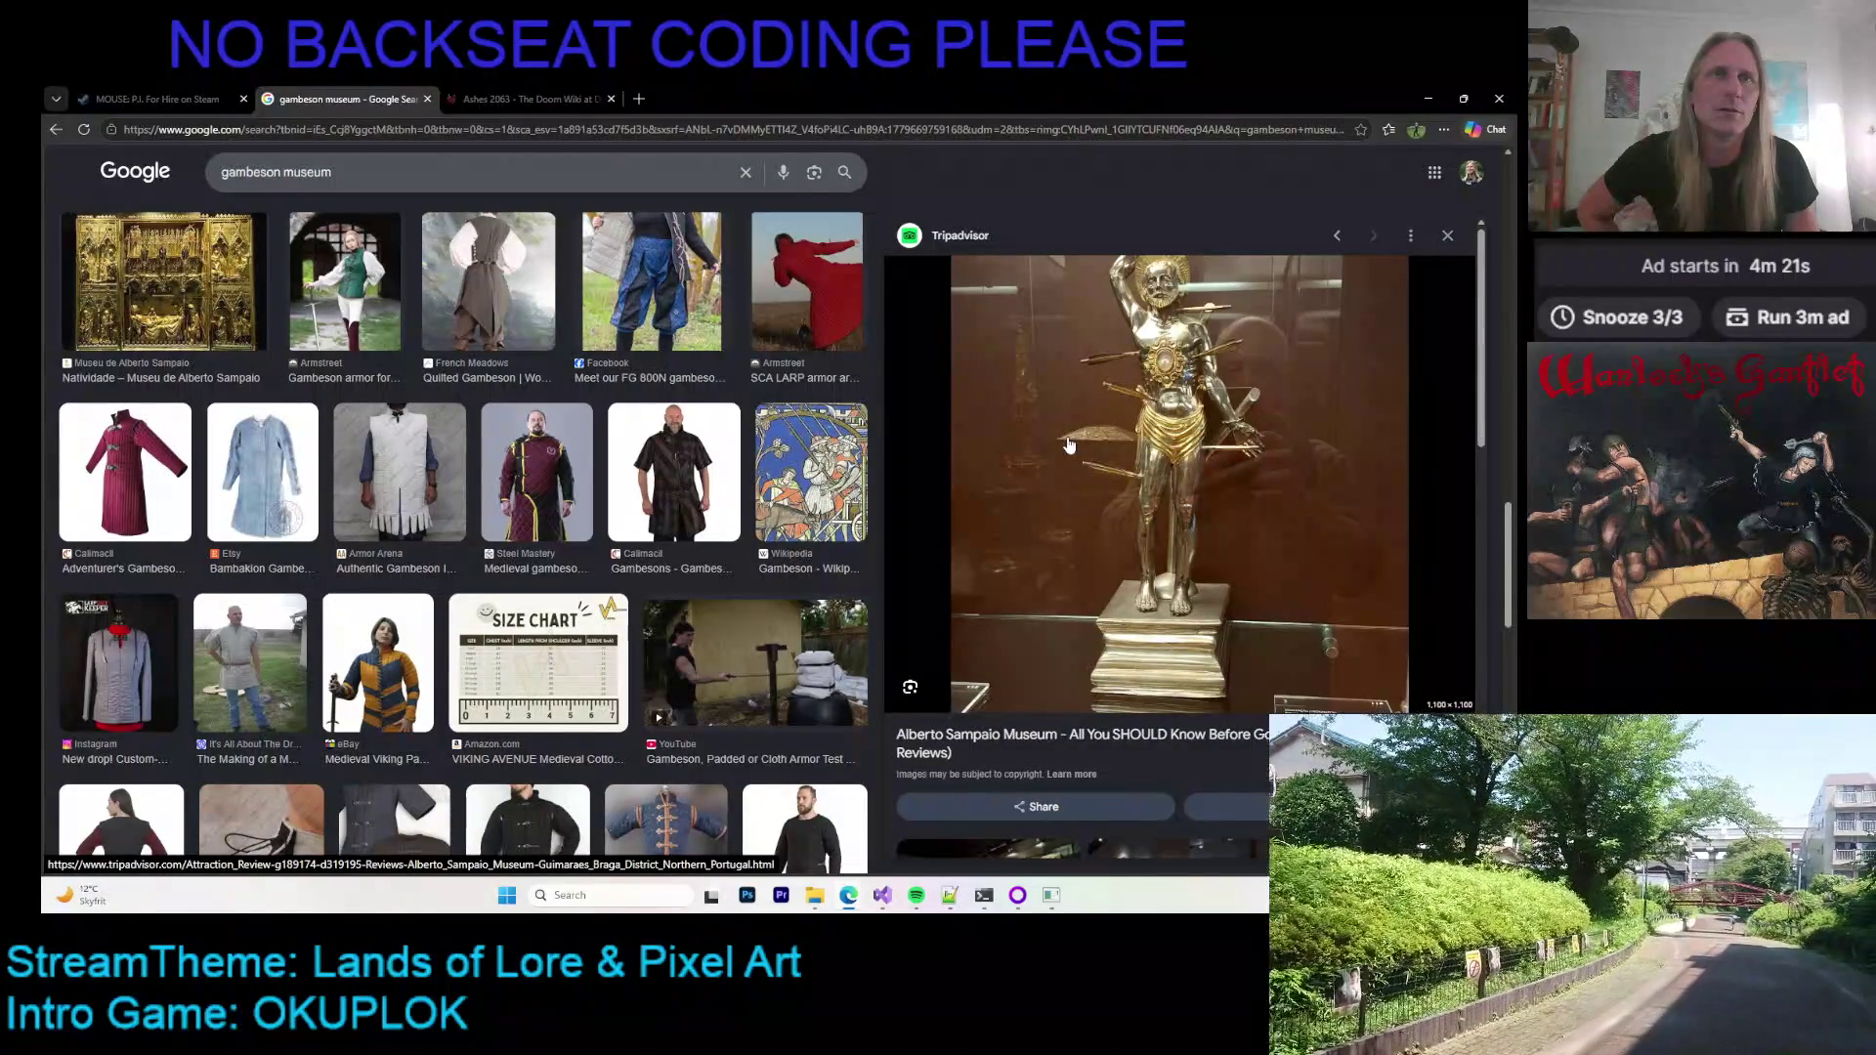
scroll(1057, 449, down, 5)
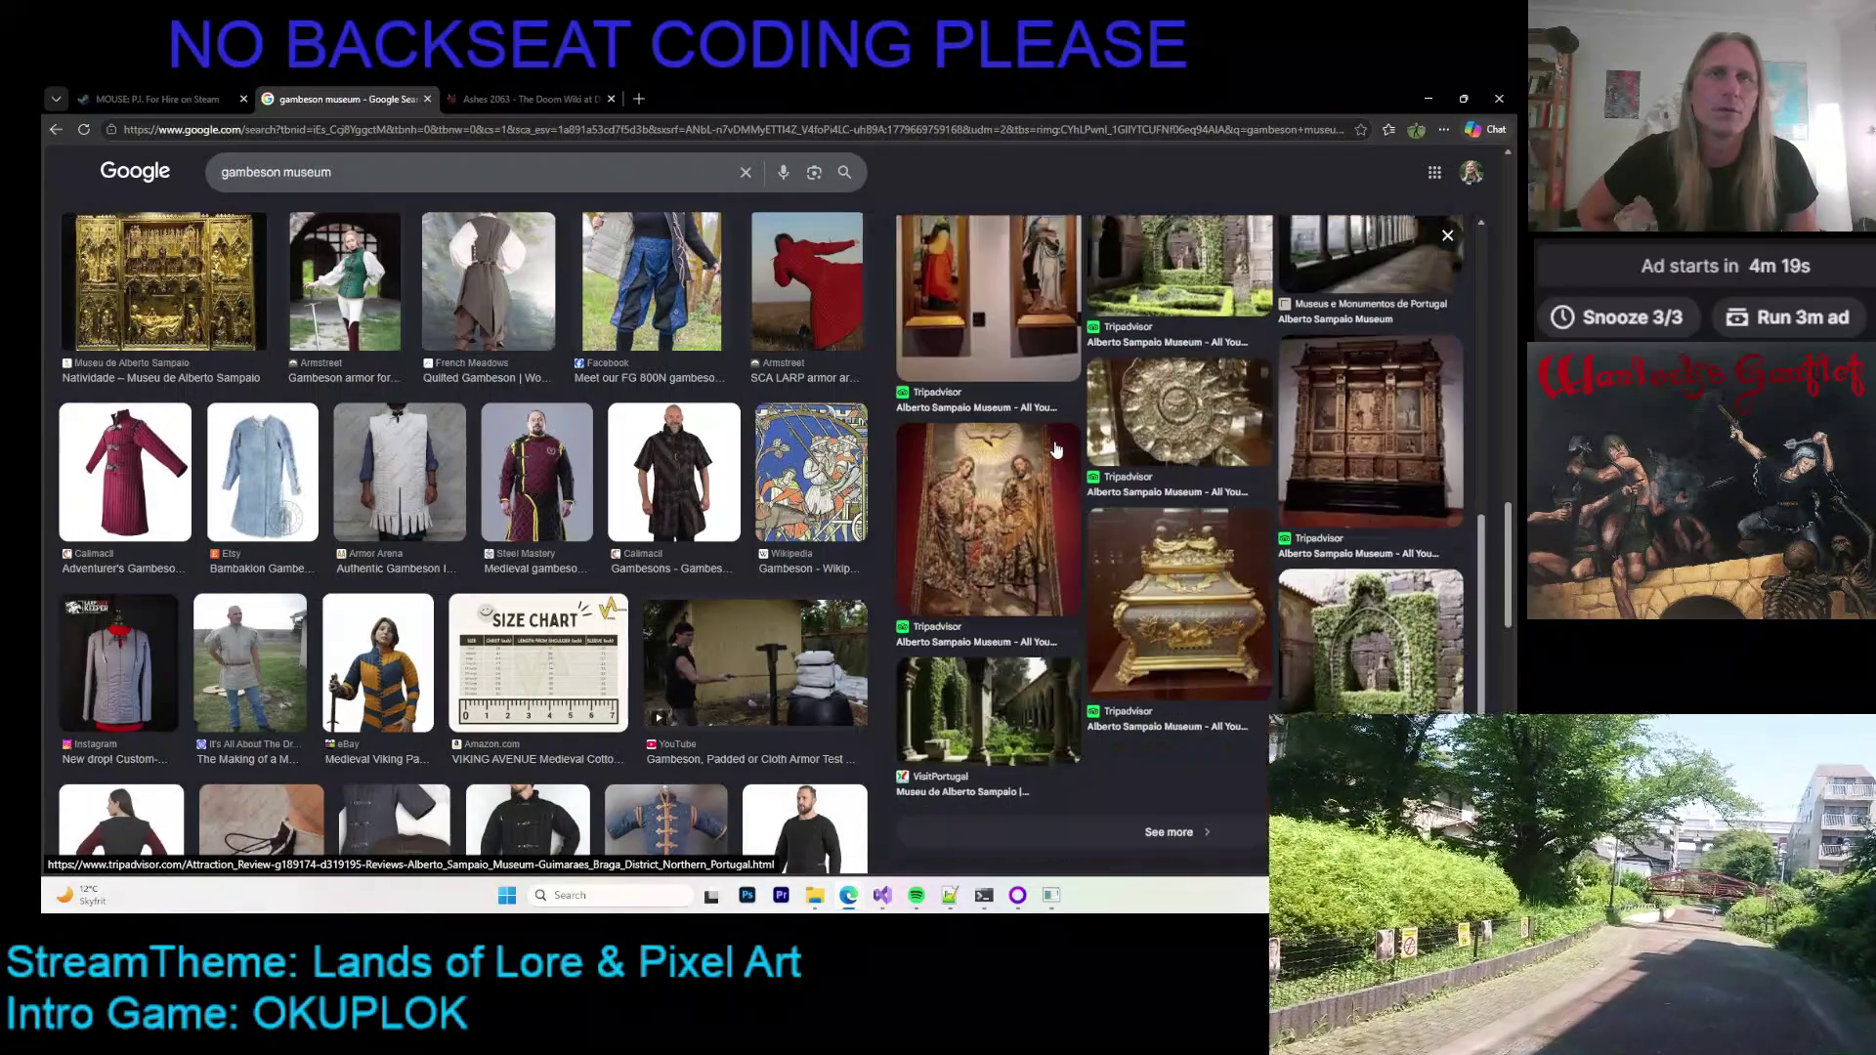
scroll(538, 465, down, 1)
scroll(538, 465, down, 3)
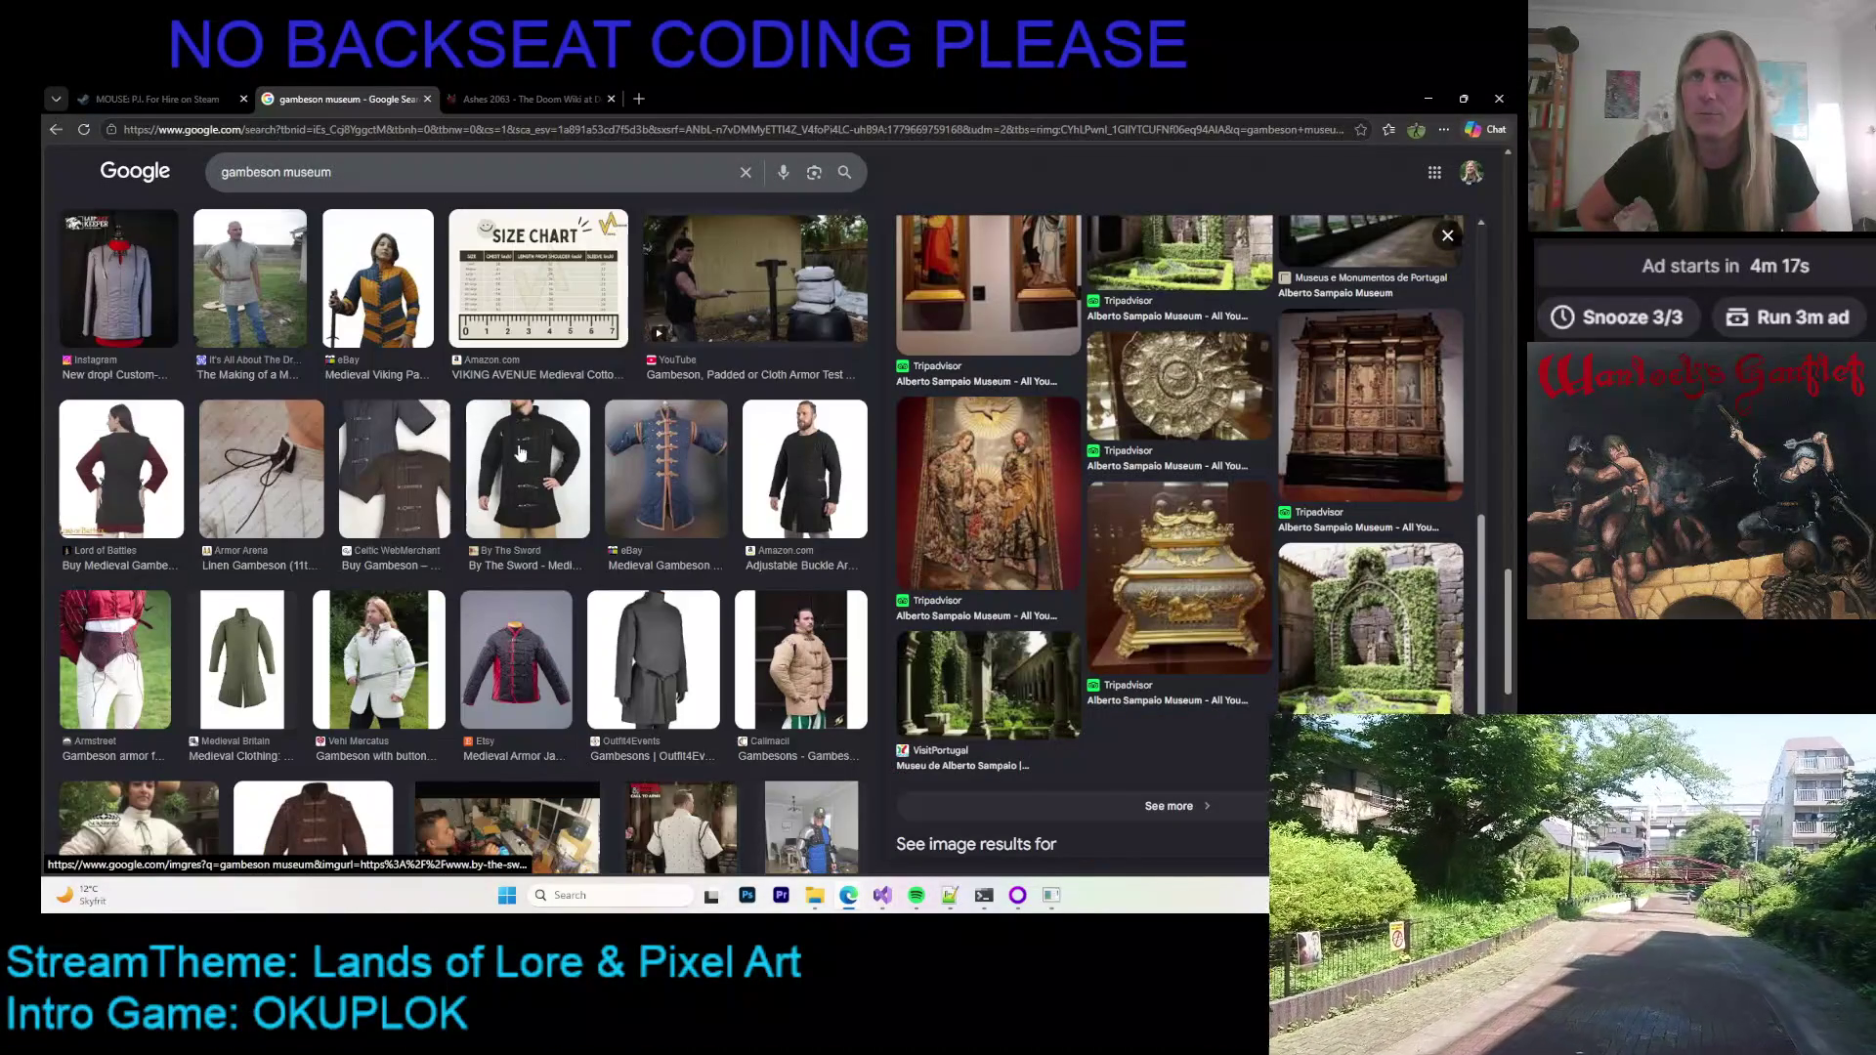
scroll(445, 481, down, 3)
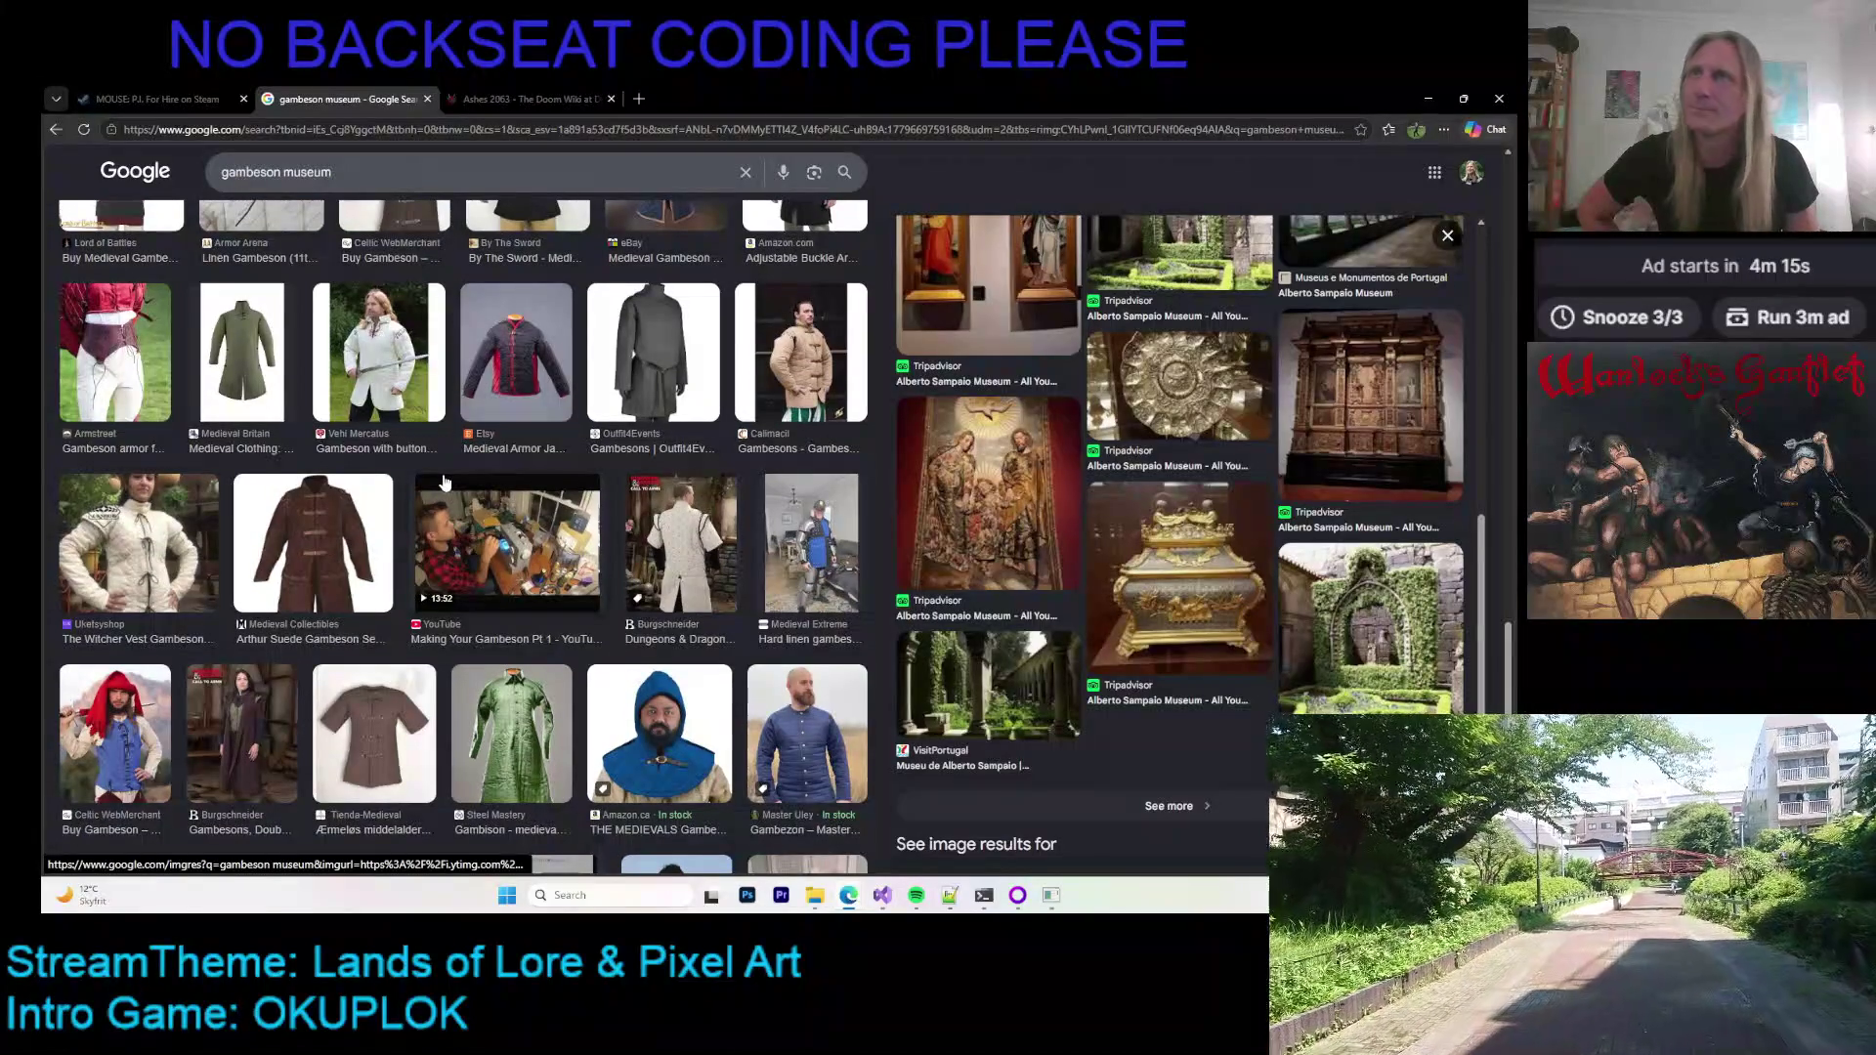
scroll(442, 482, down, 3)
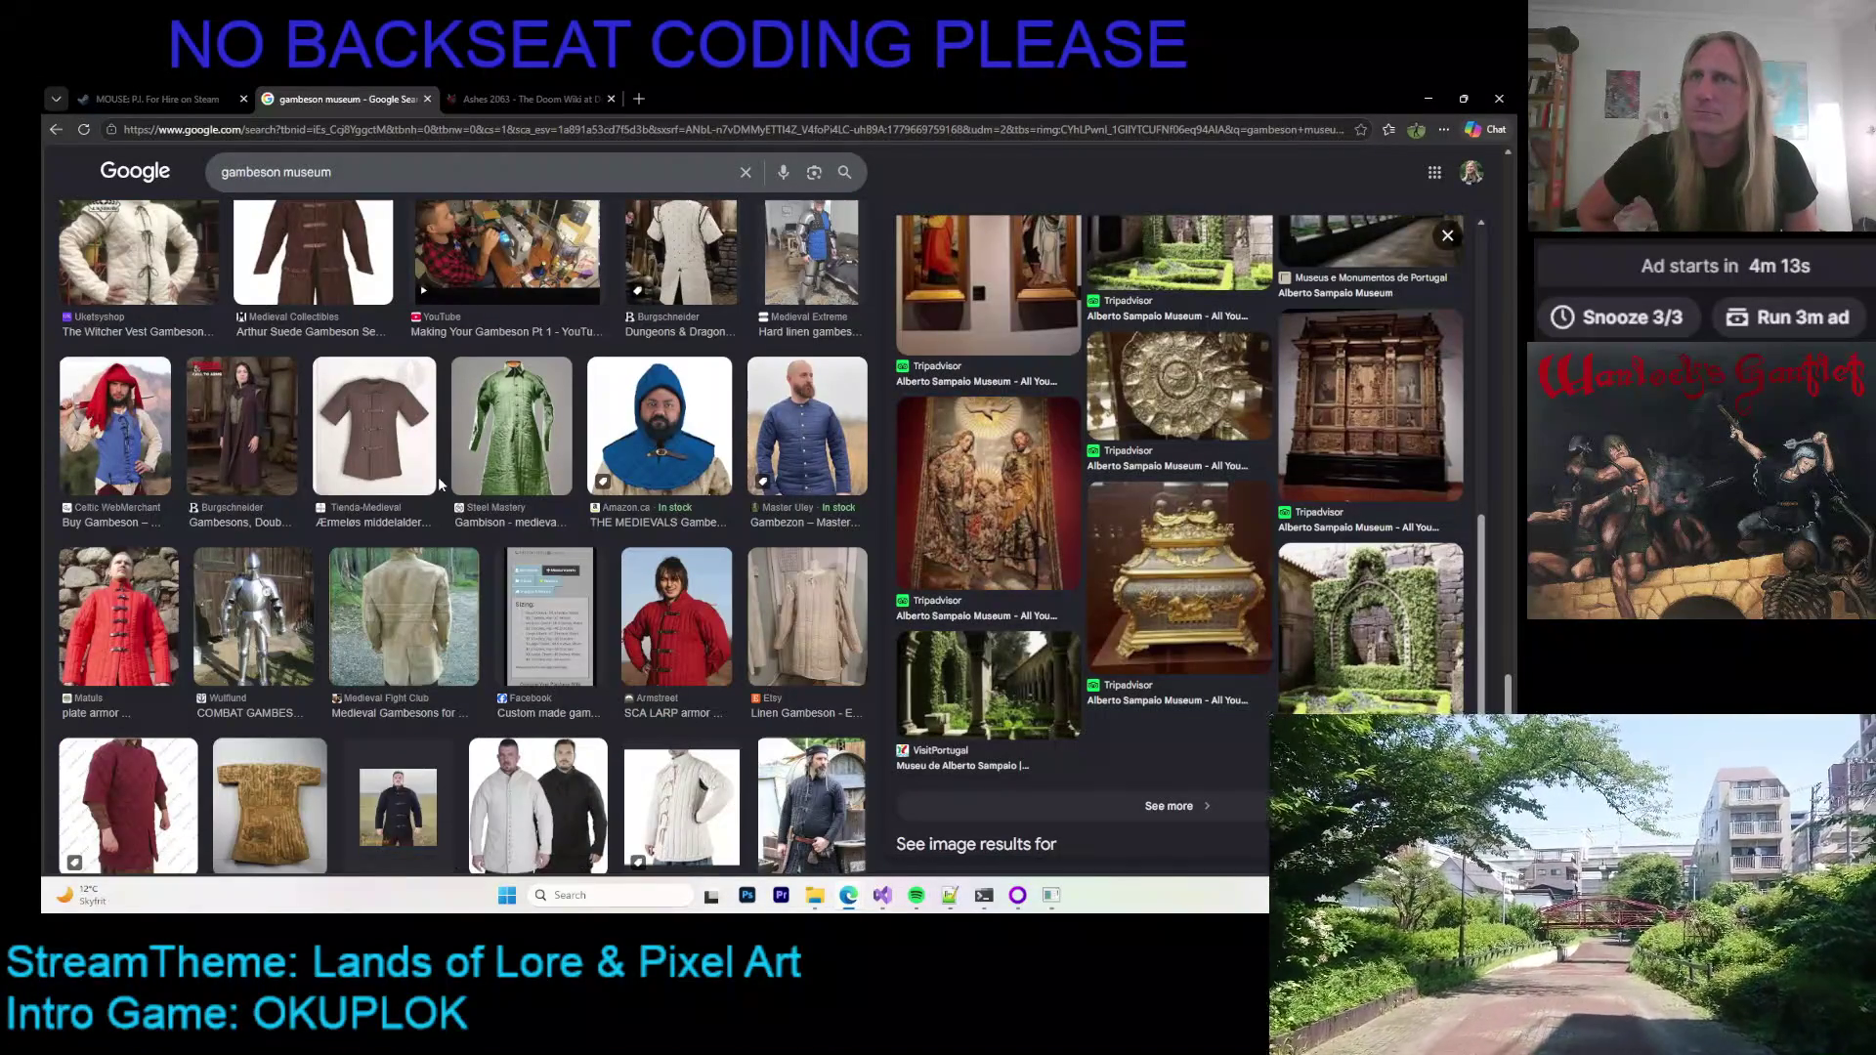
scroll(420, 474, down, 6)
scroll(399, 463, up, 15)
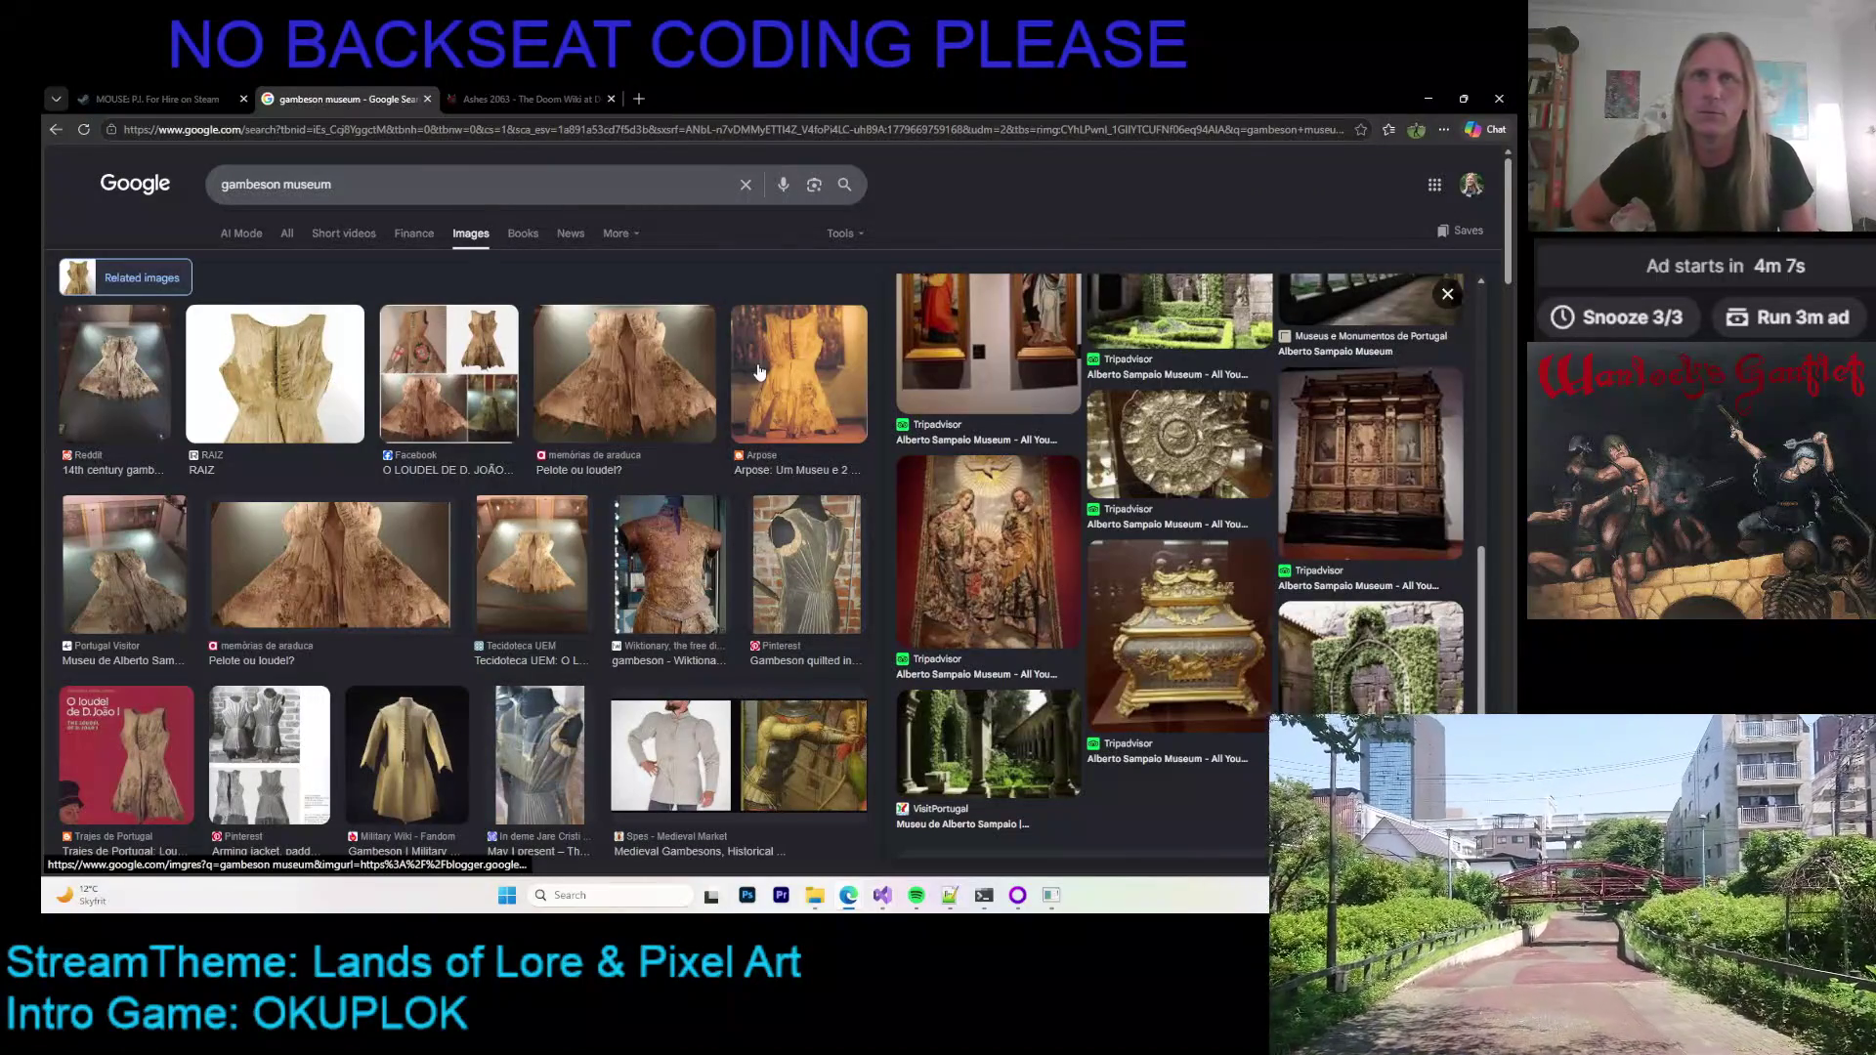
click(798, 376)
scroll(998, 431, down, 3)
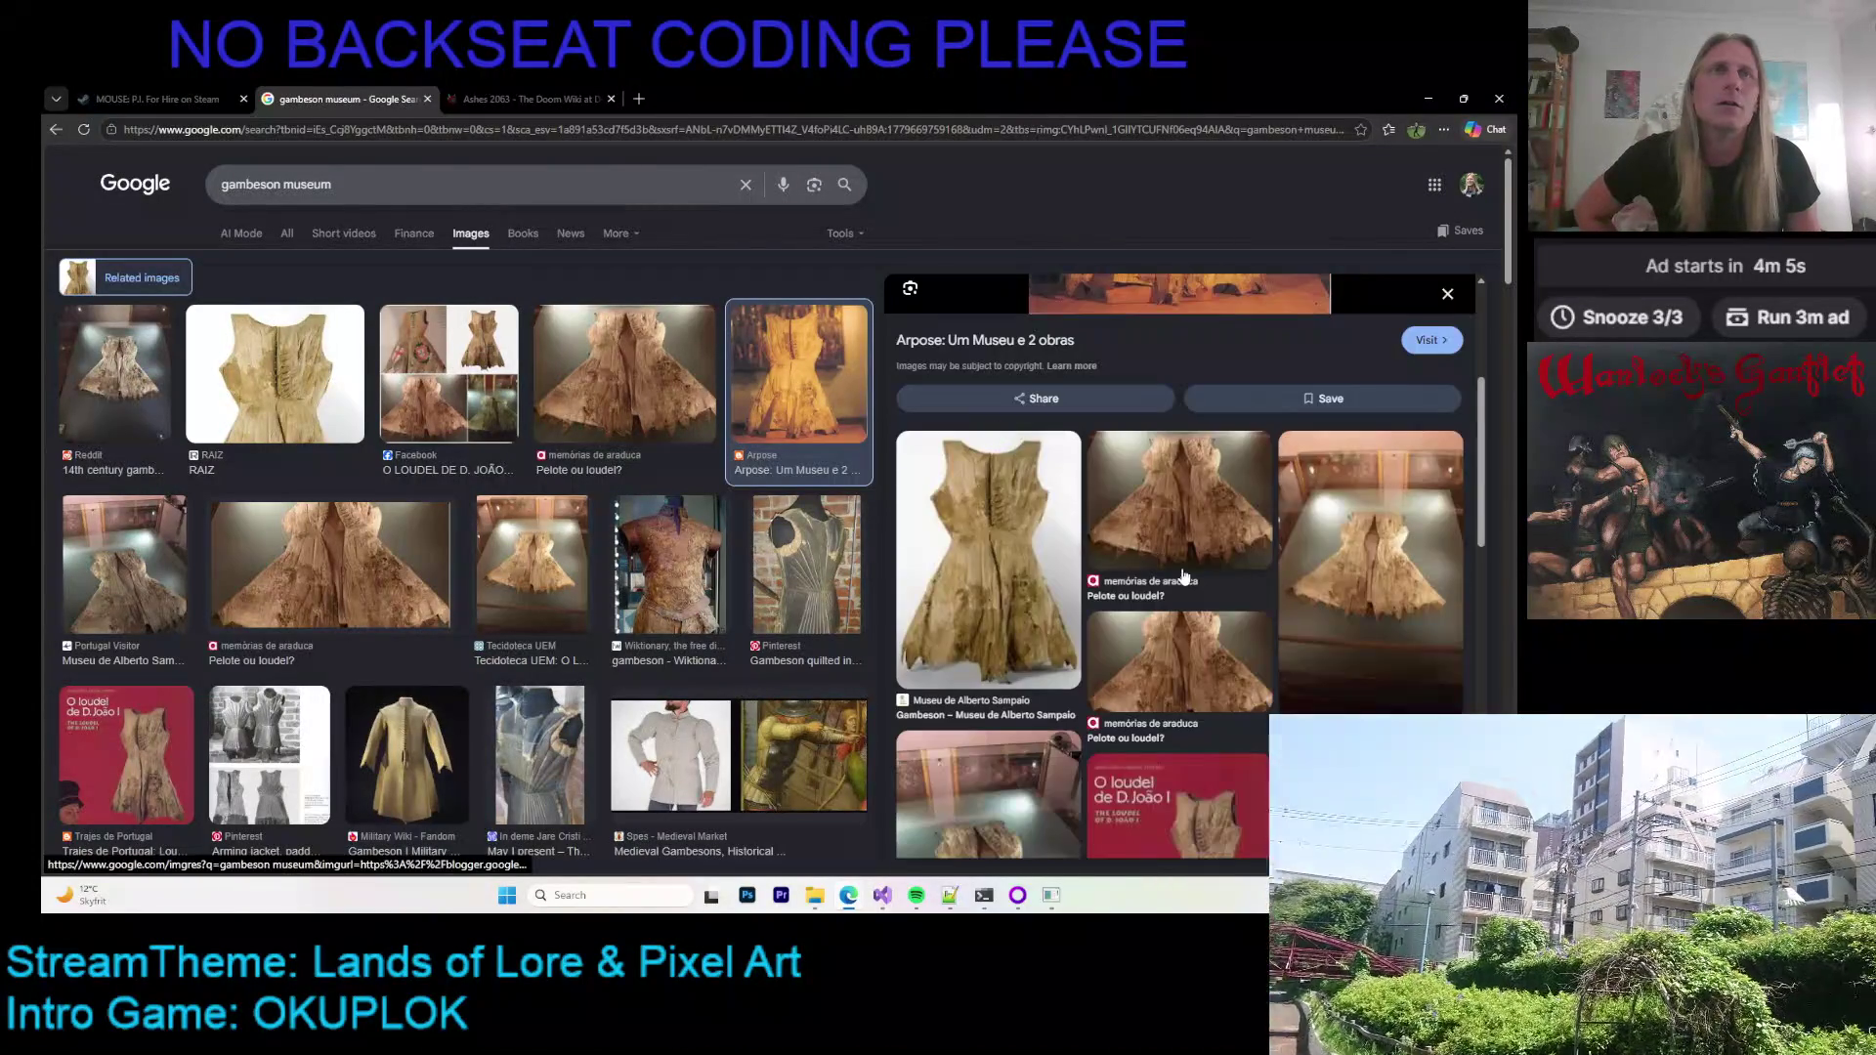
click(1177, 494)
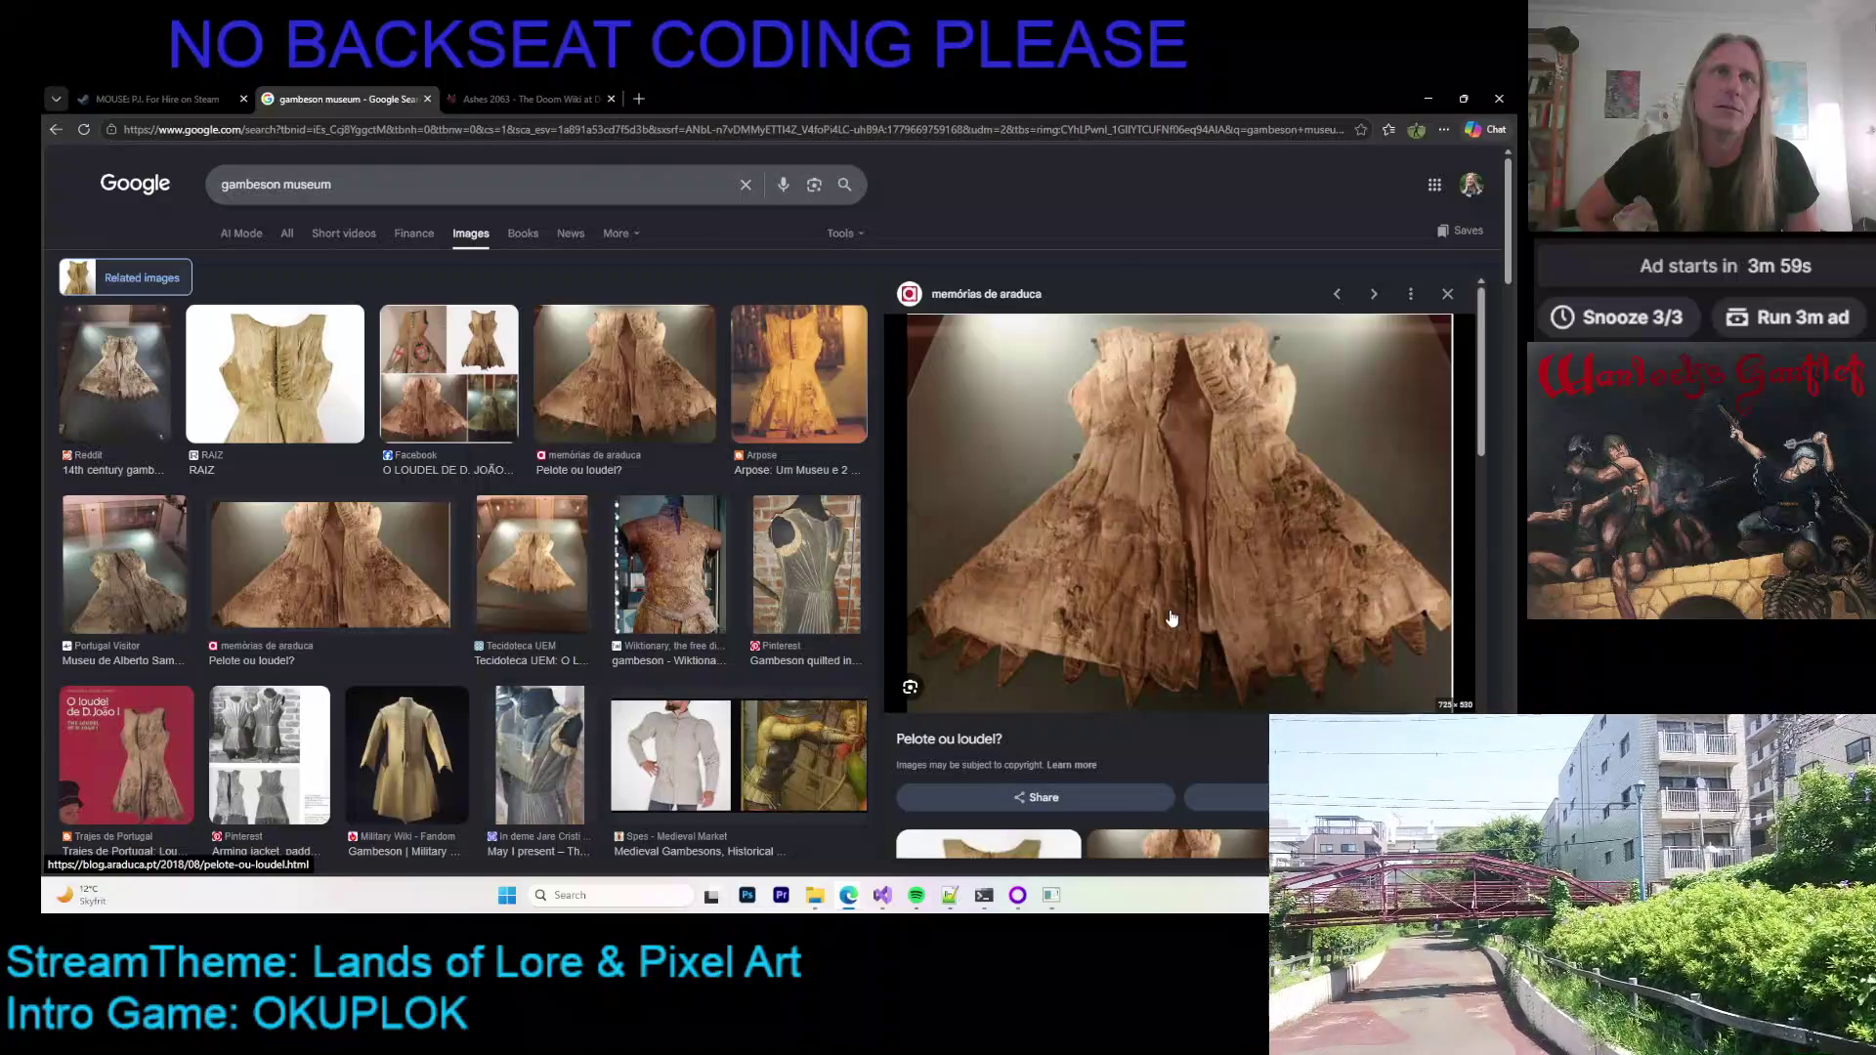
Step: Show the museum's own gambeson photo and open its source page in a new tab
scroll(1222, 493, down, 4)
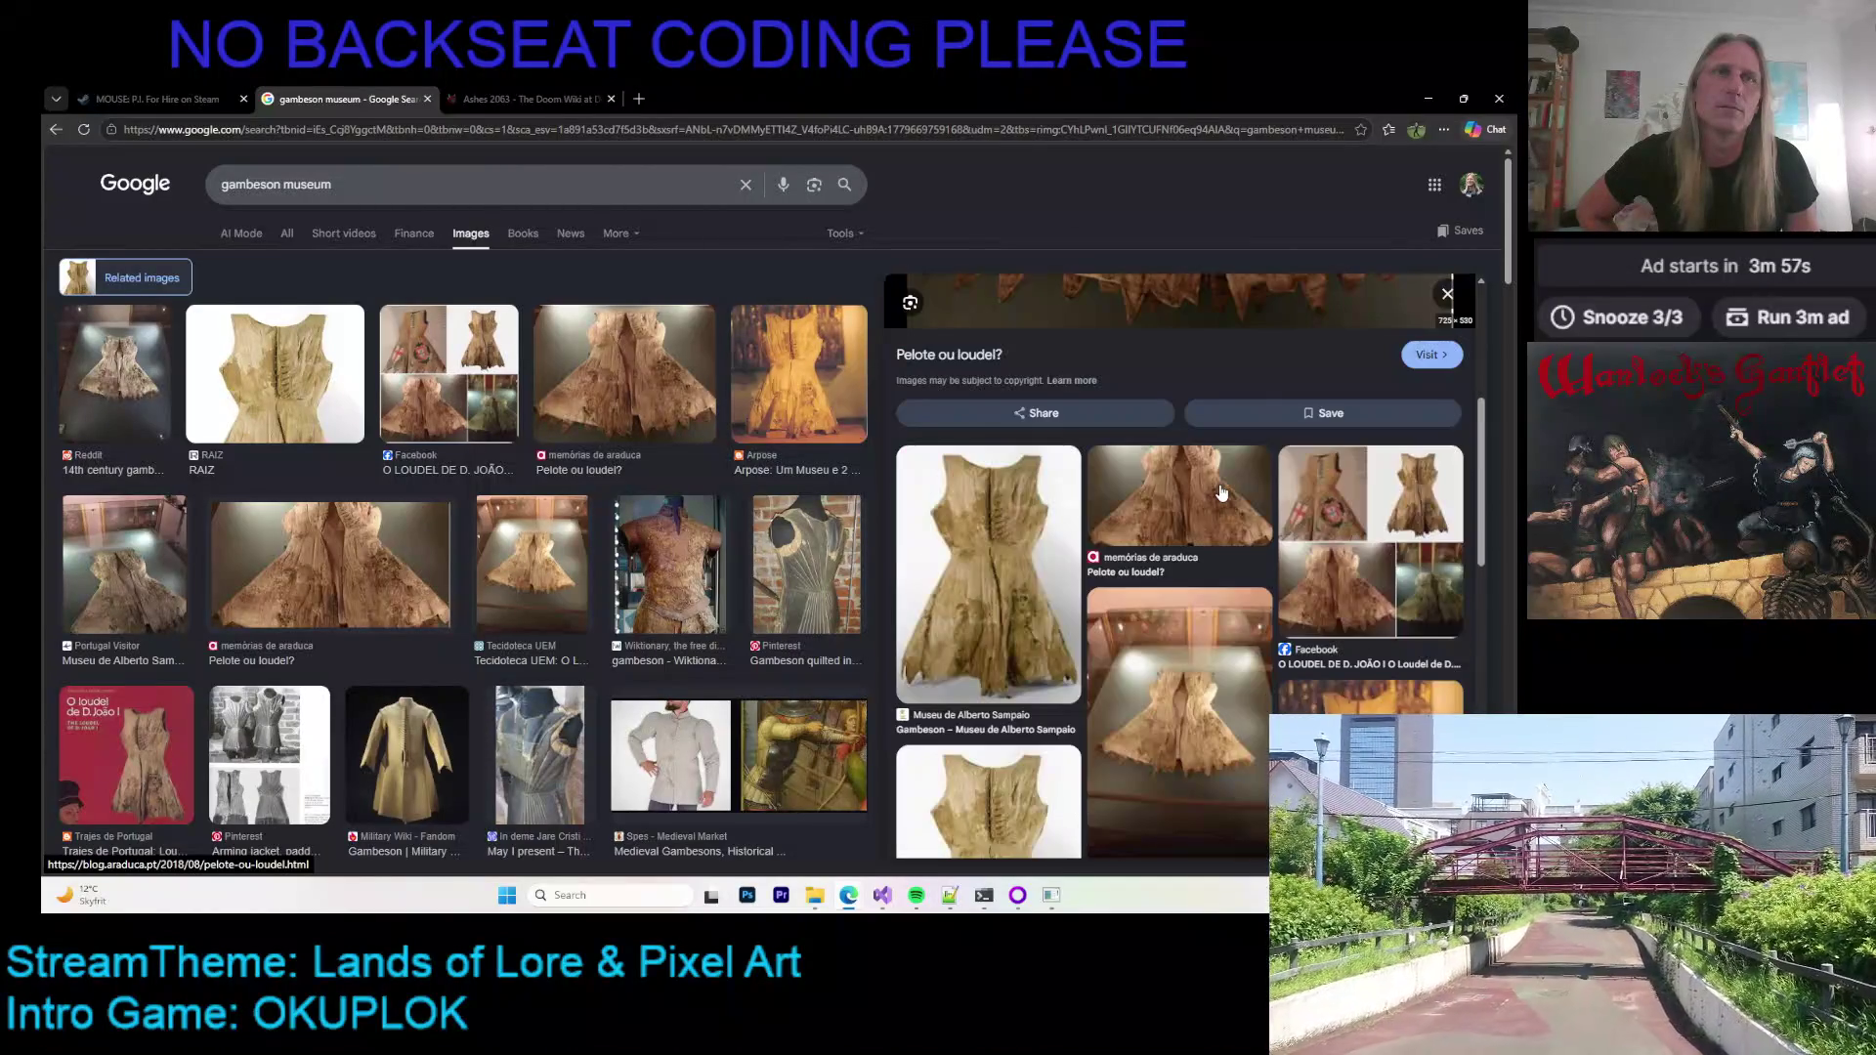
click(1062, 504)
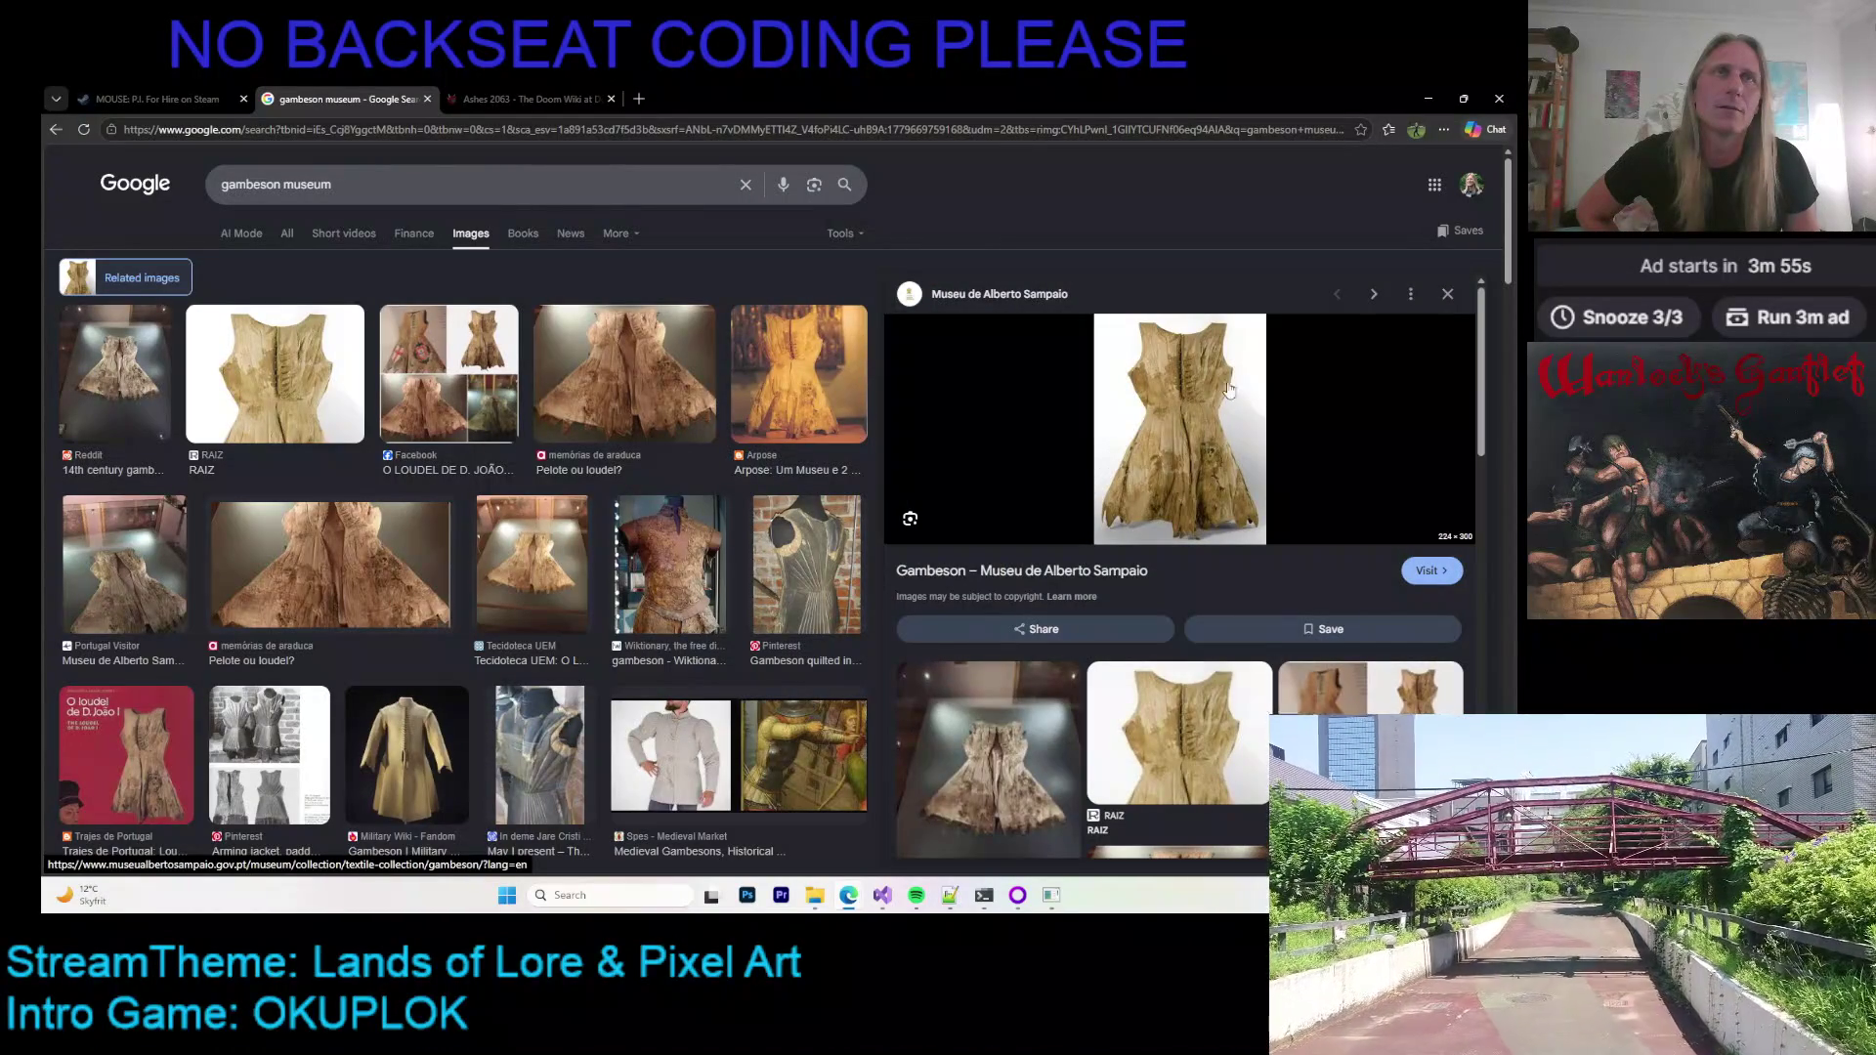
scroll(1202, 385, down, 4)
scroll(1178, 409, up, 4)
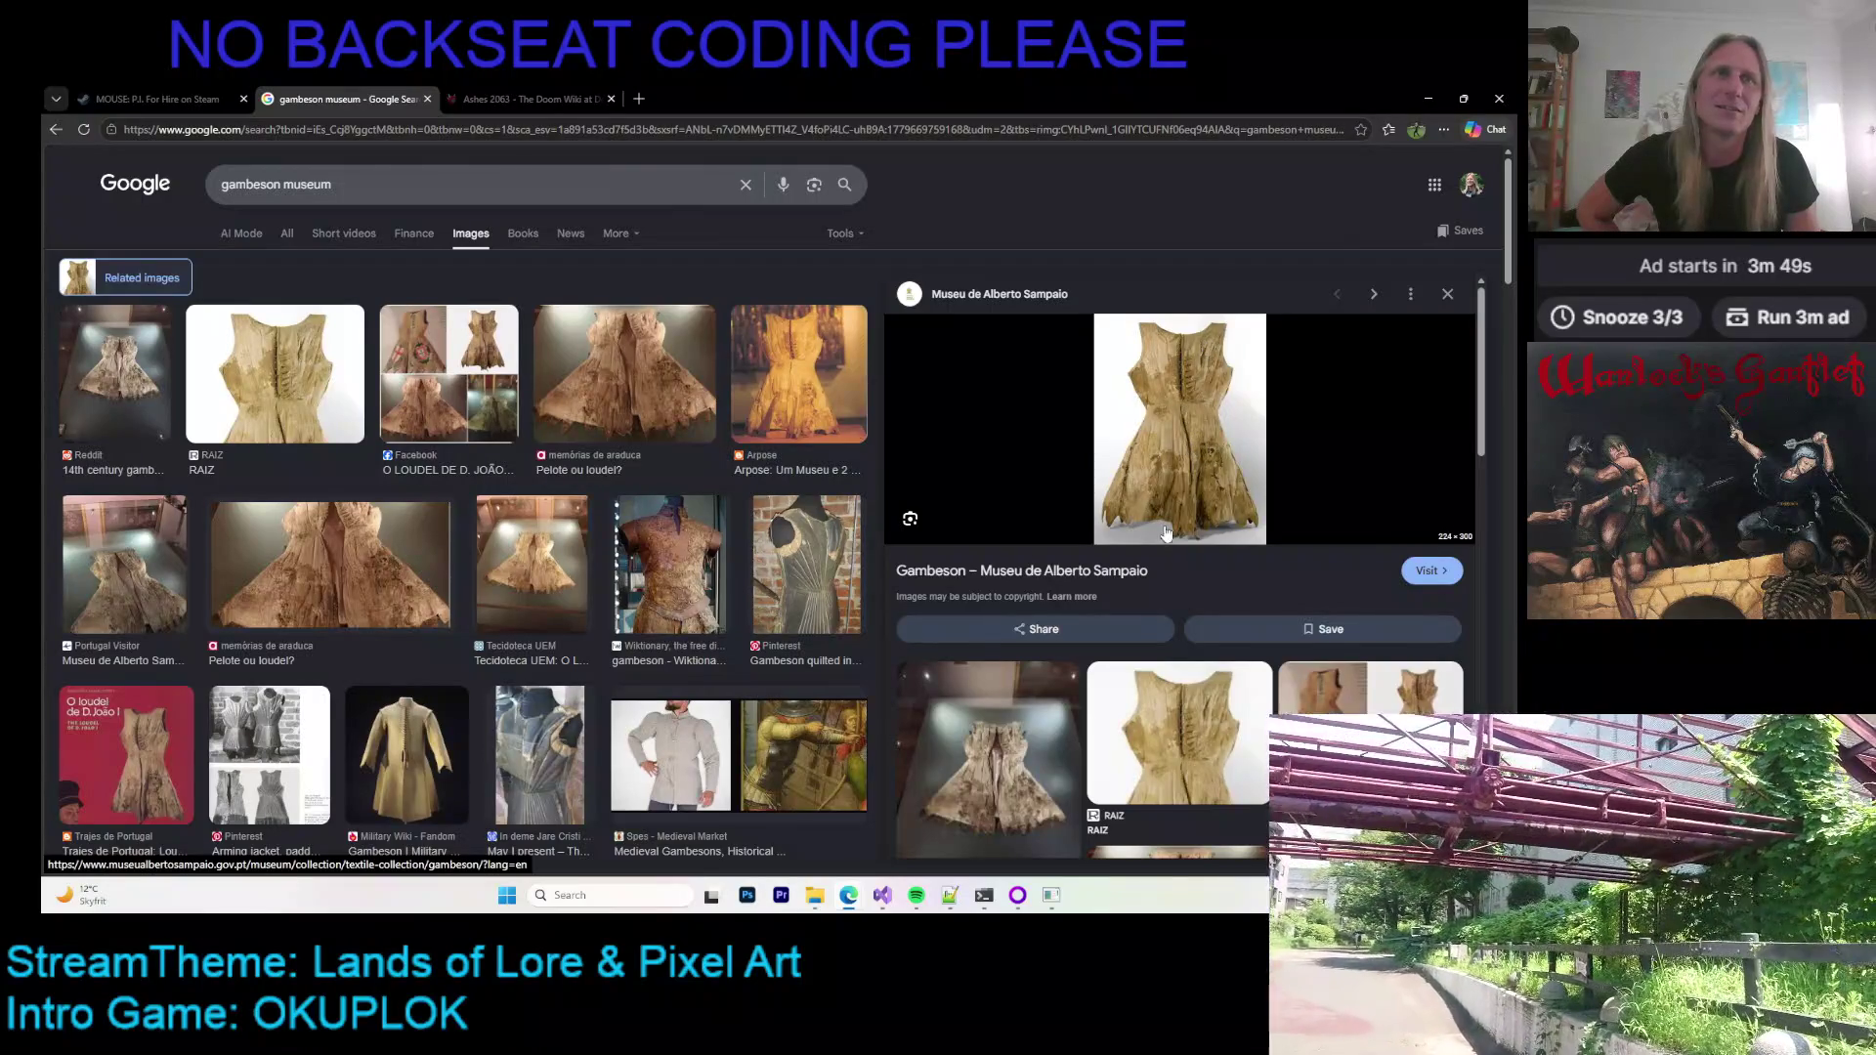
scroll(1163, 539, down, 3)
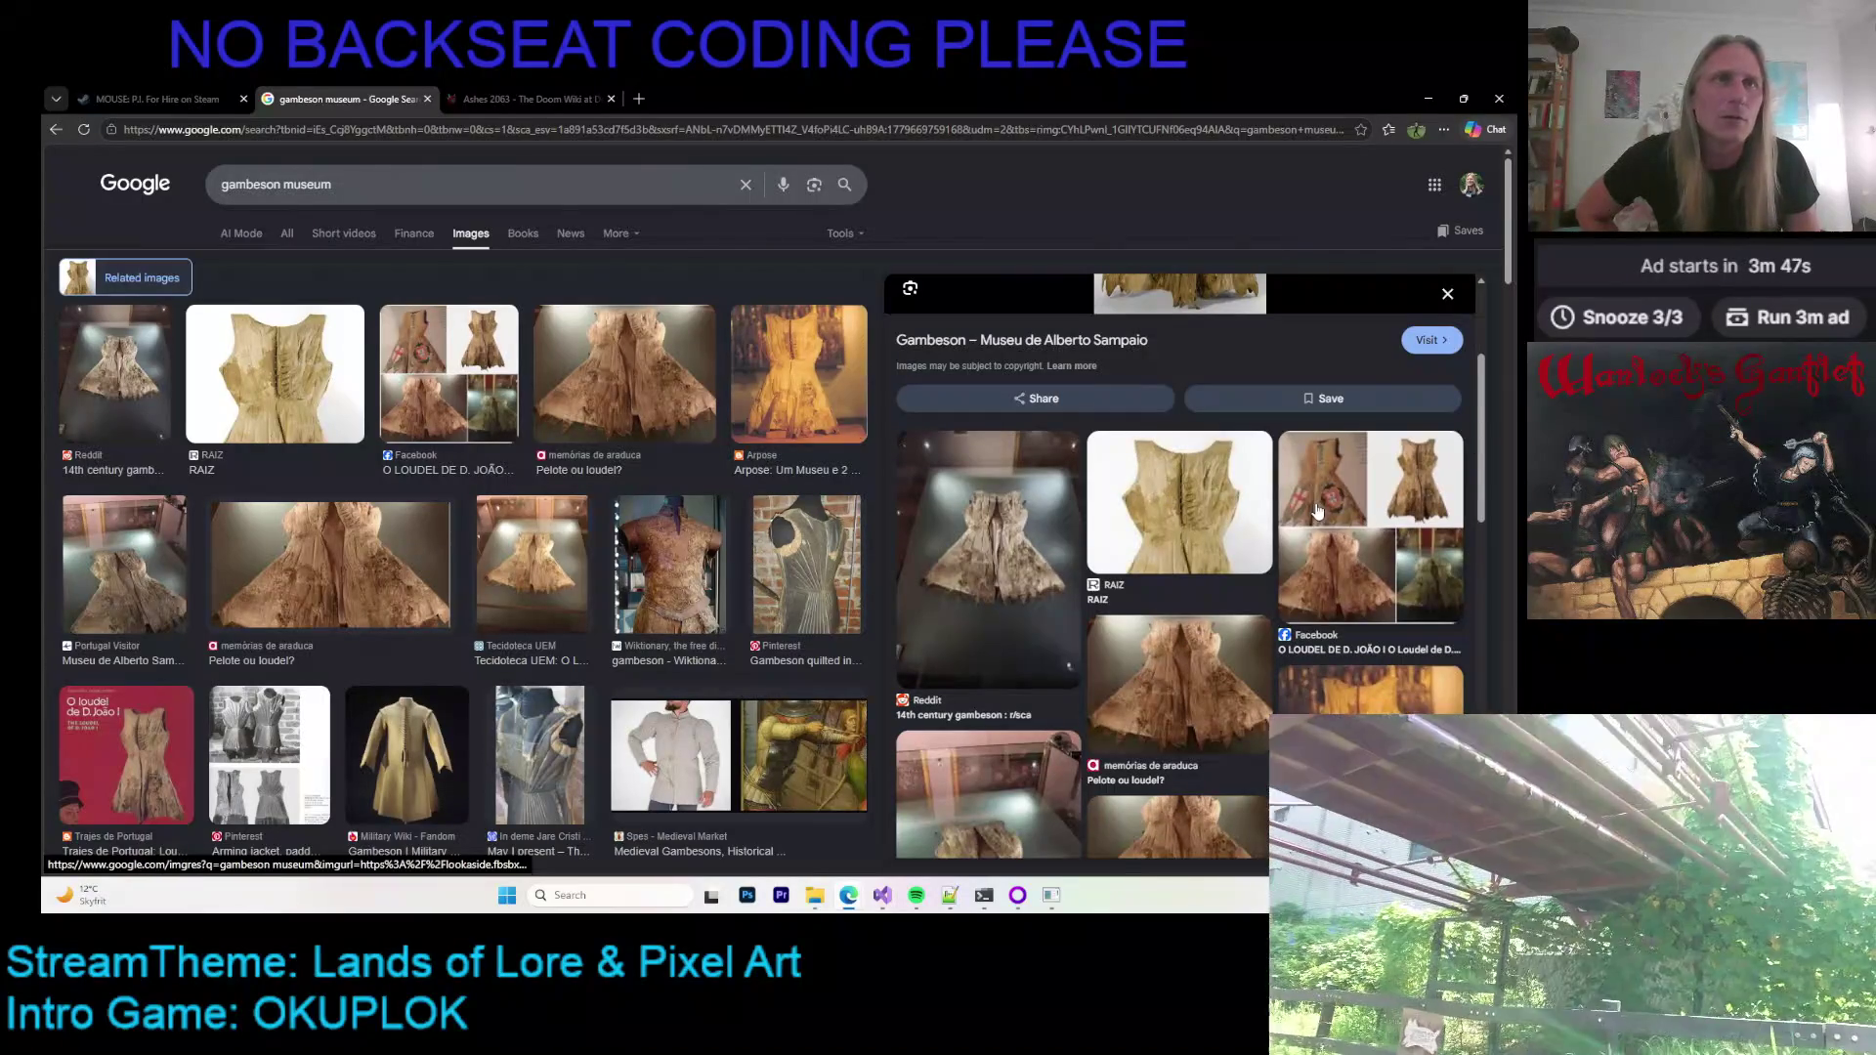
scroll(999, 415, up, 3)
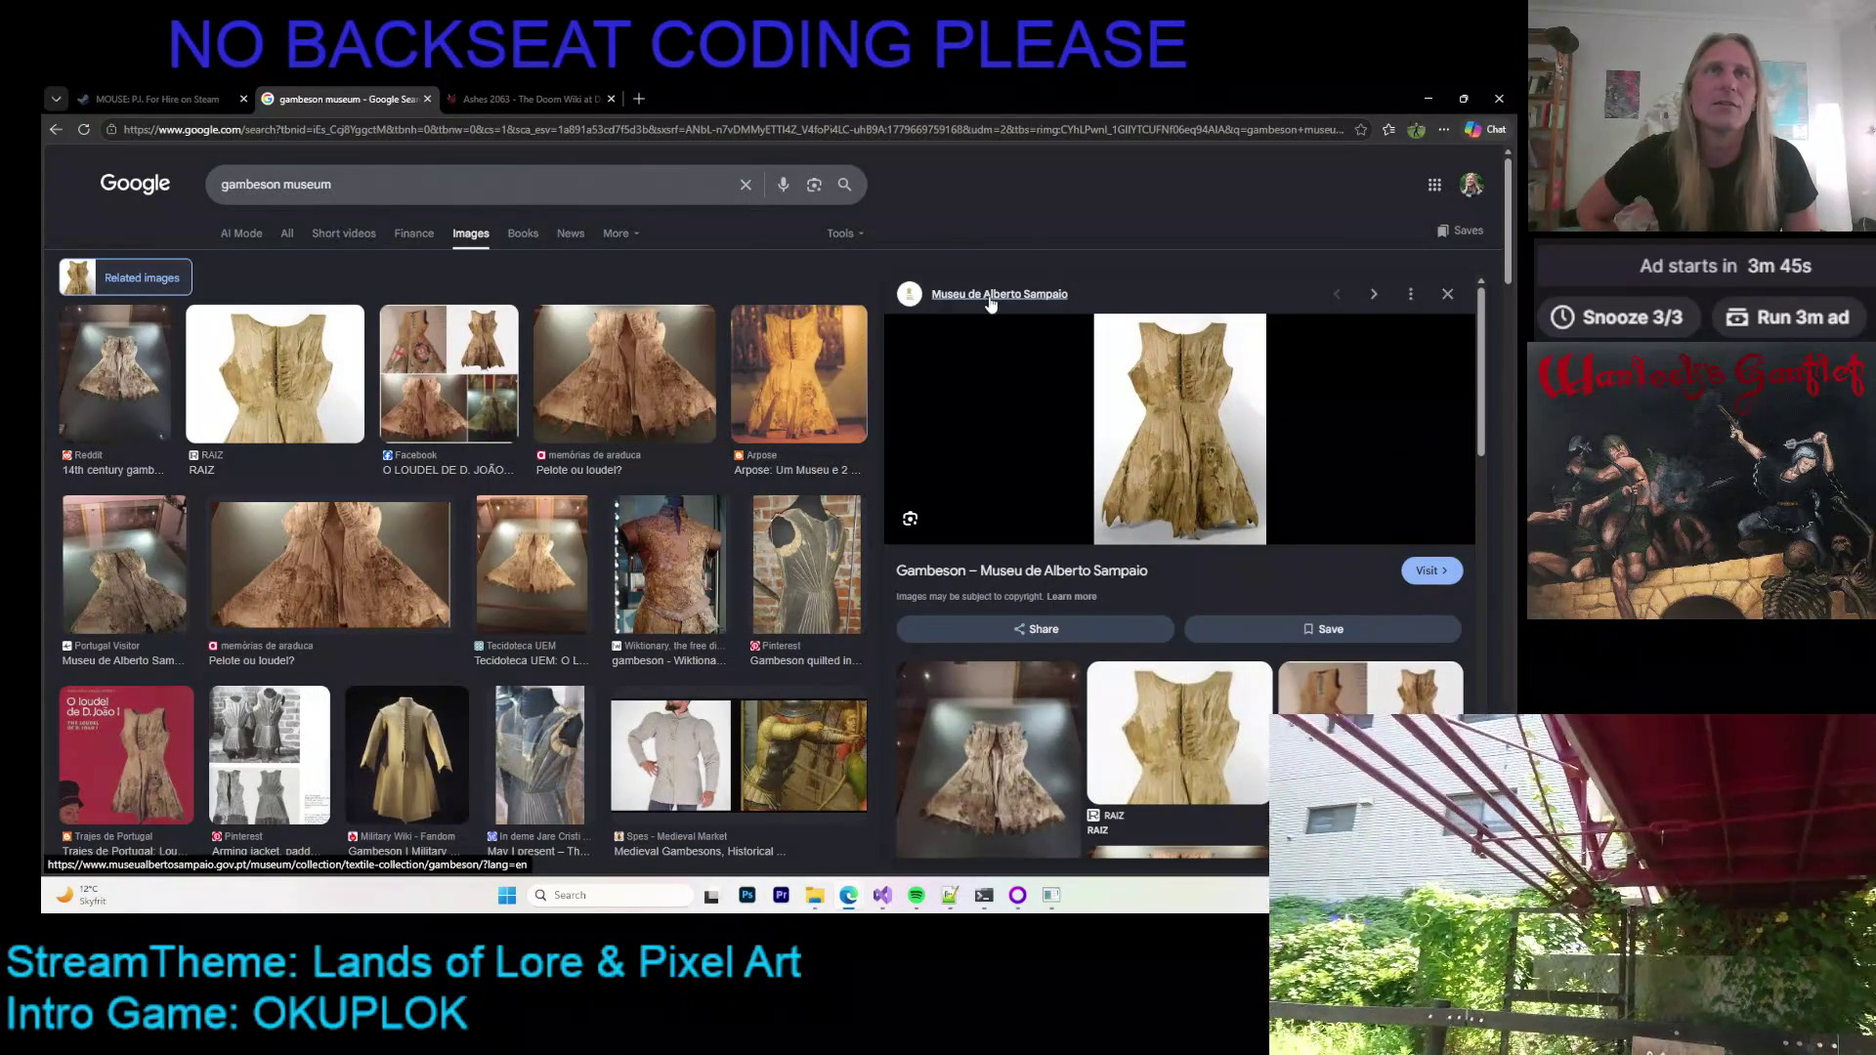
right_click(965, 296)
click(1051, 314)
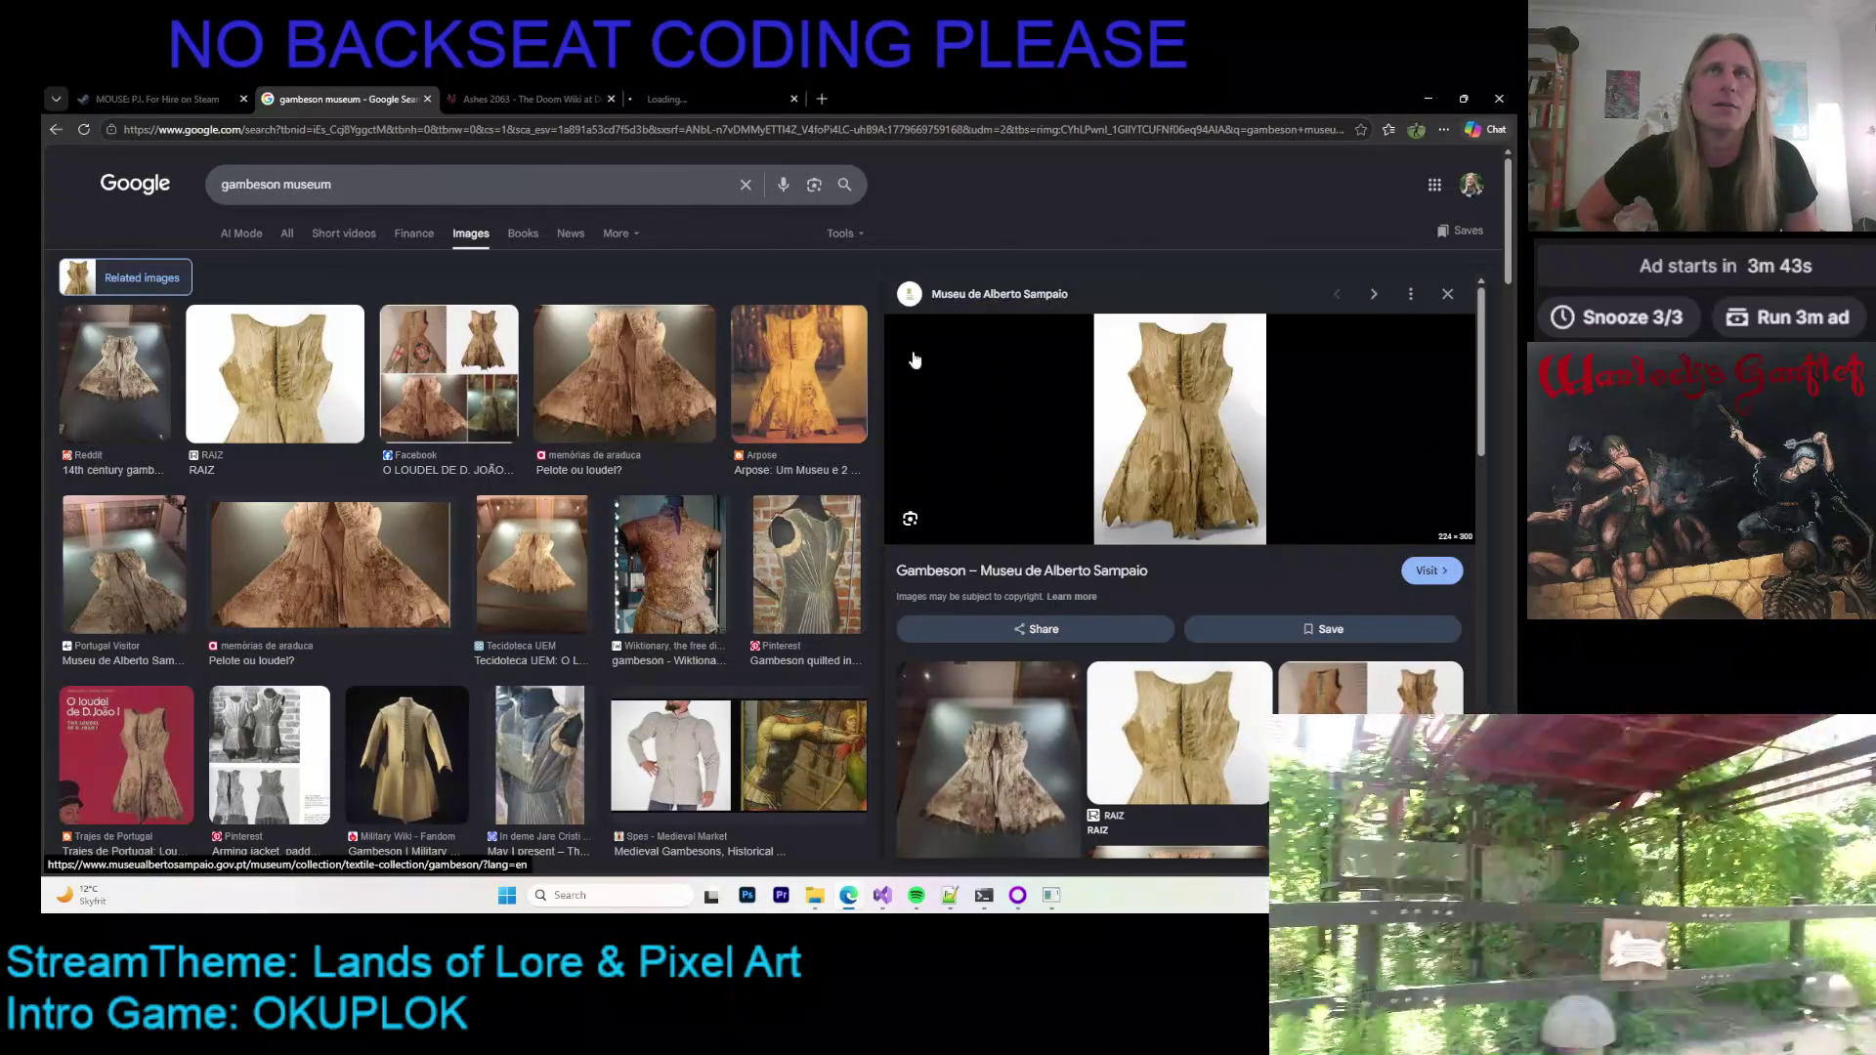
Step: Switch to the museum tab and read through the Gambeson article's materials, dimensions and history
key(ctrl+Tab)
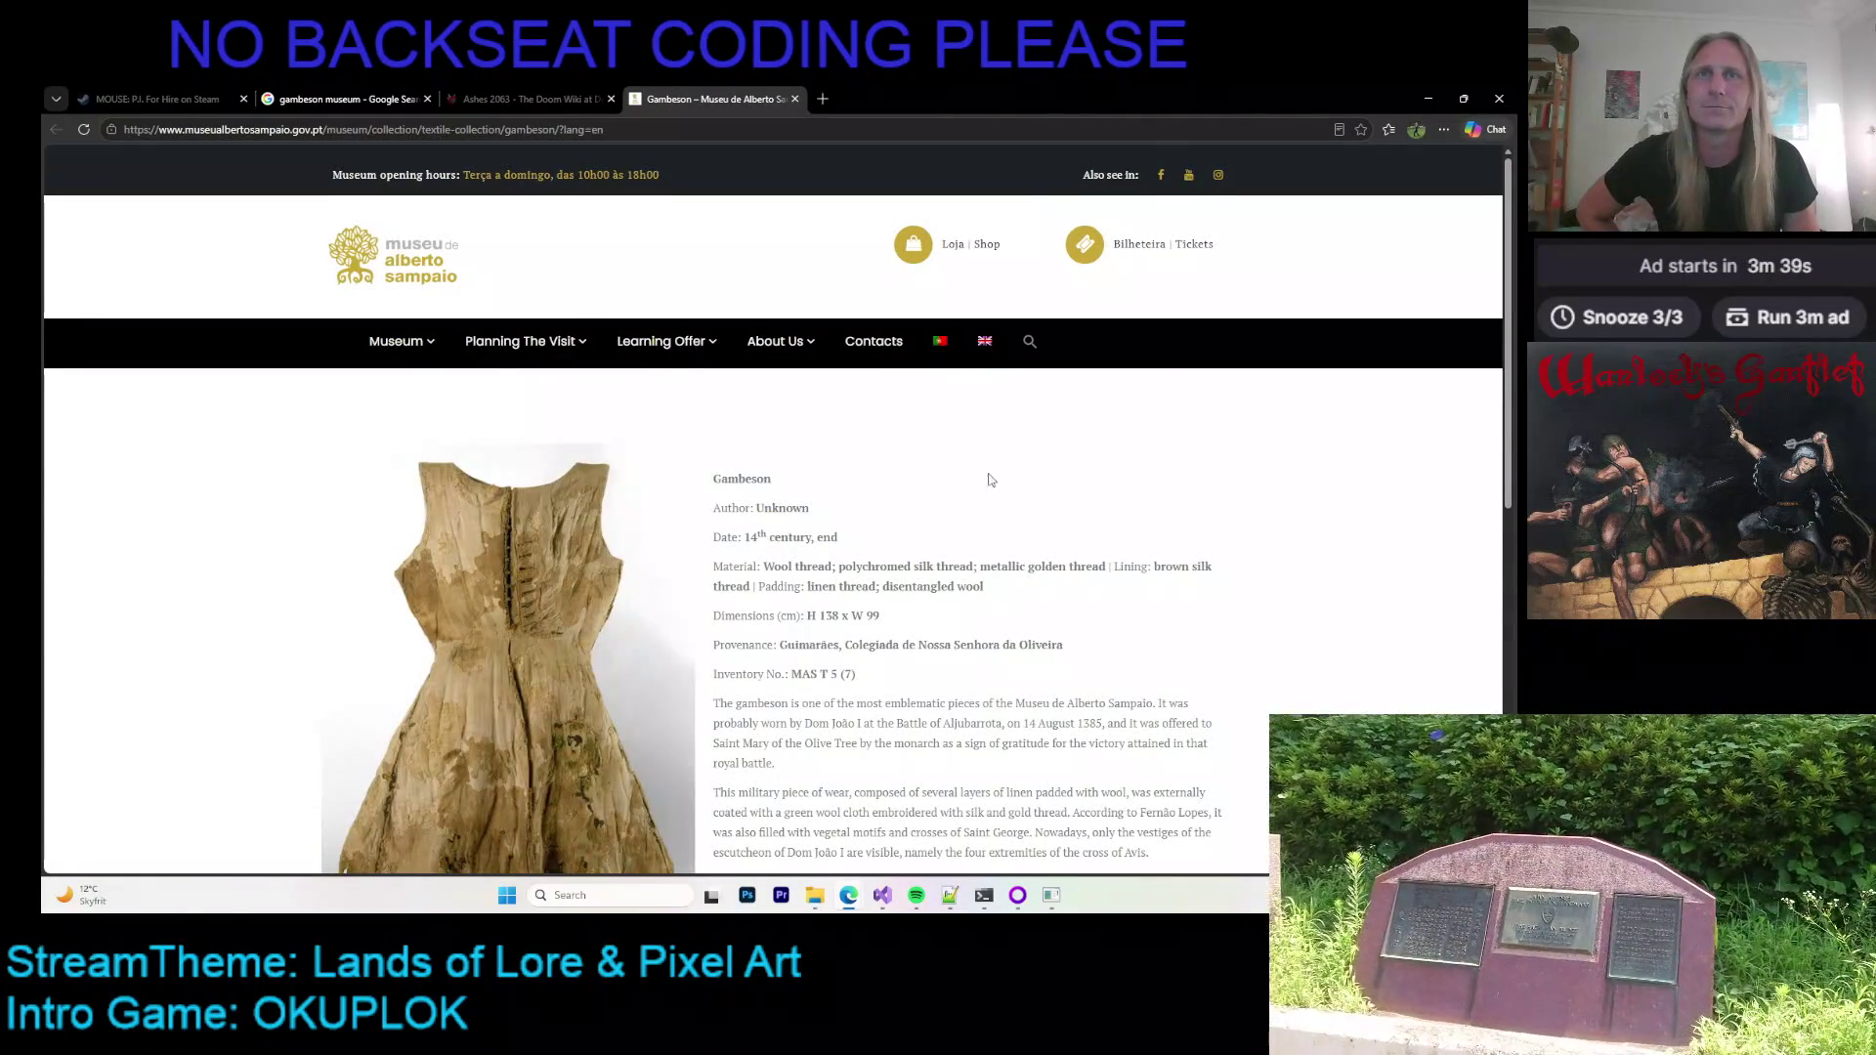
scroll(990, 481, down, 2)
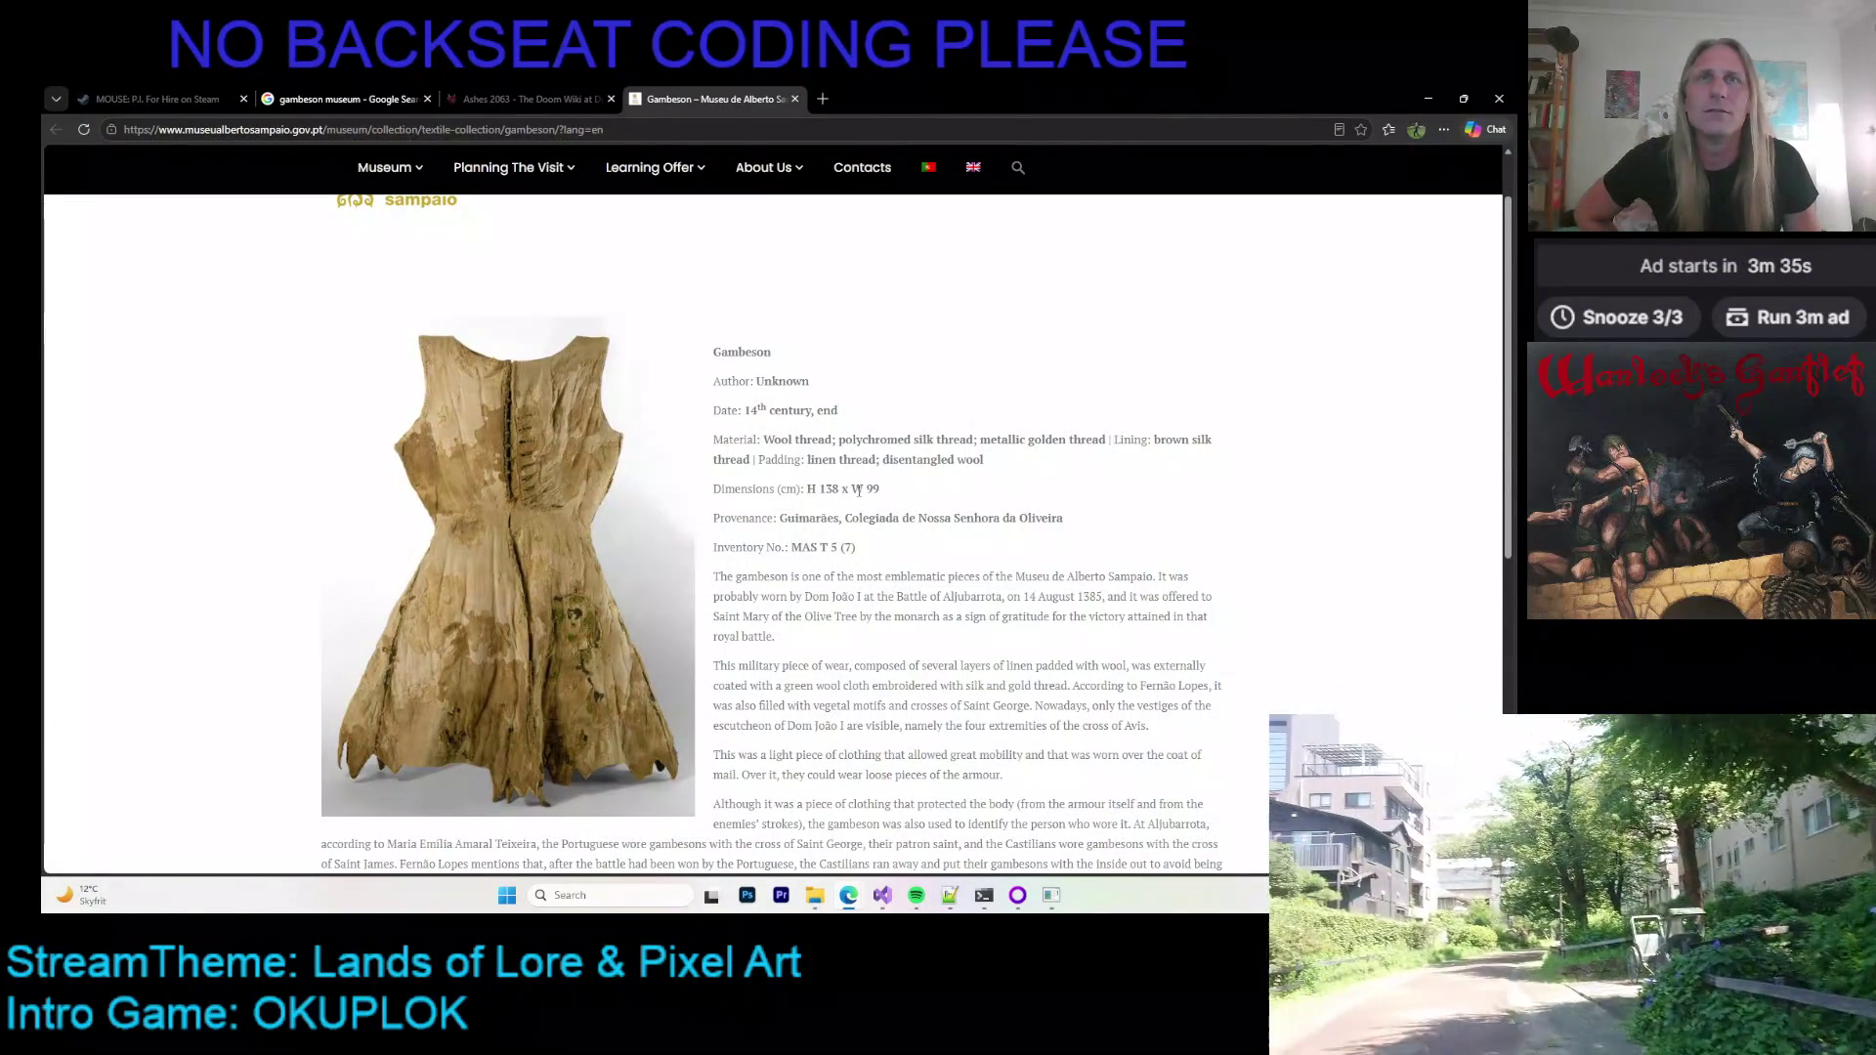
scroll(876, 482, down, 1)
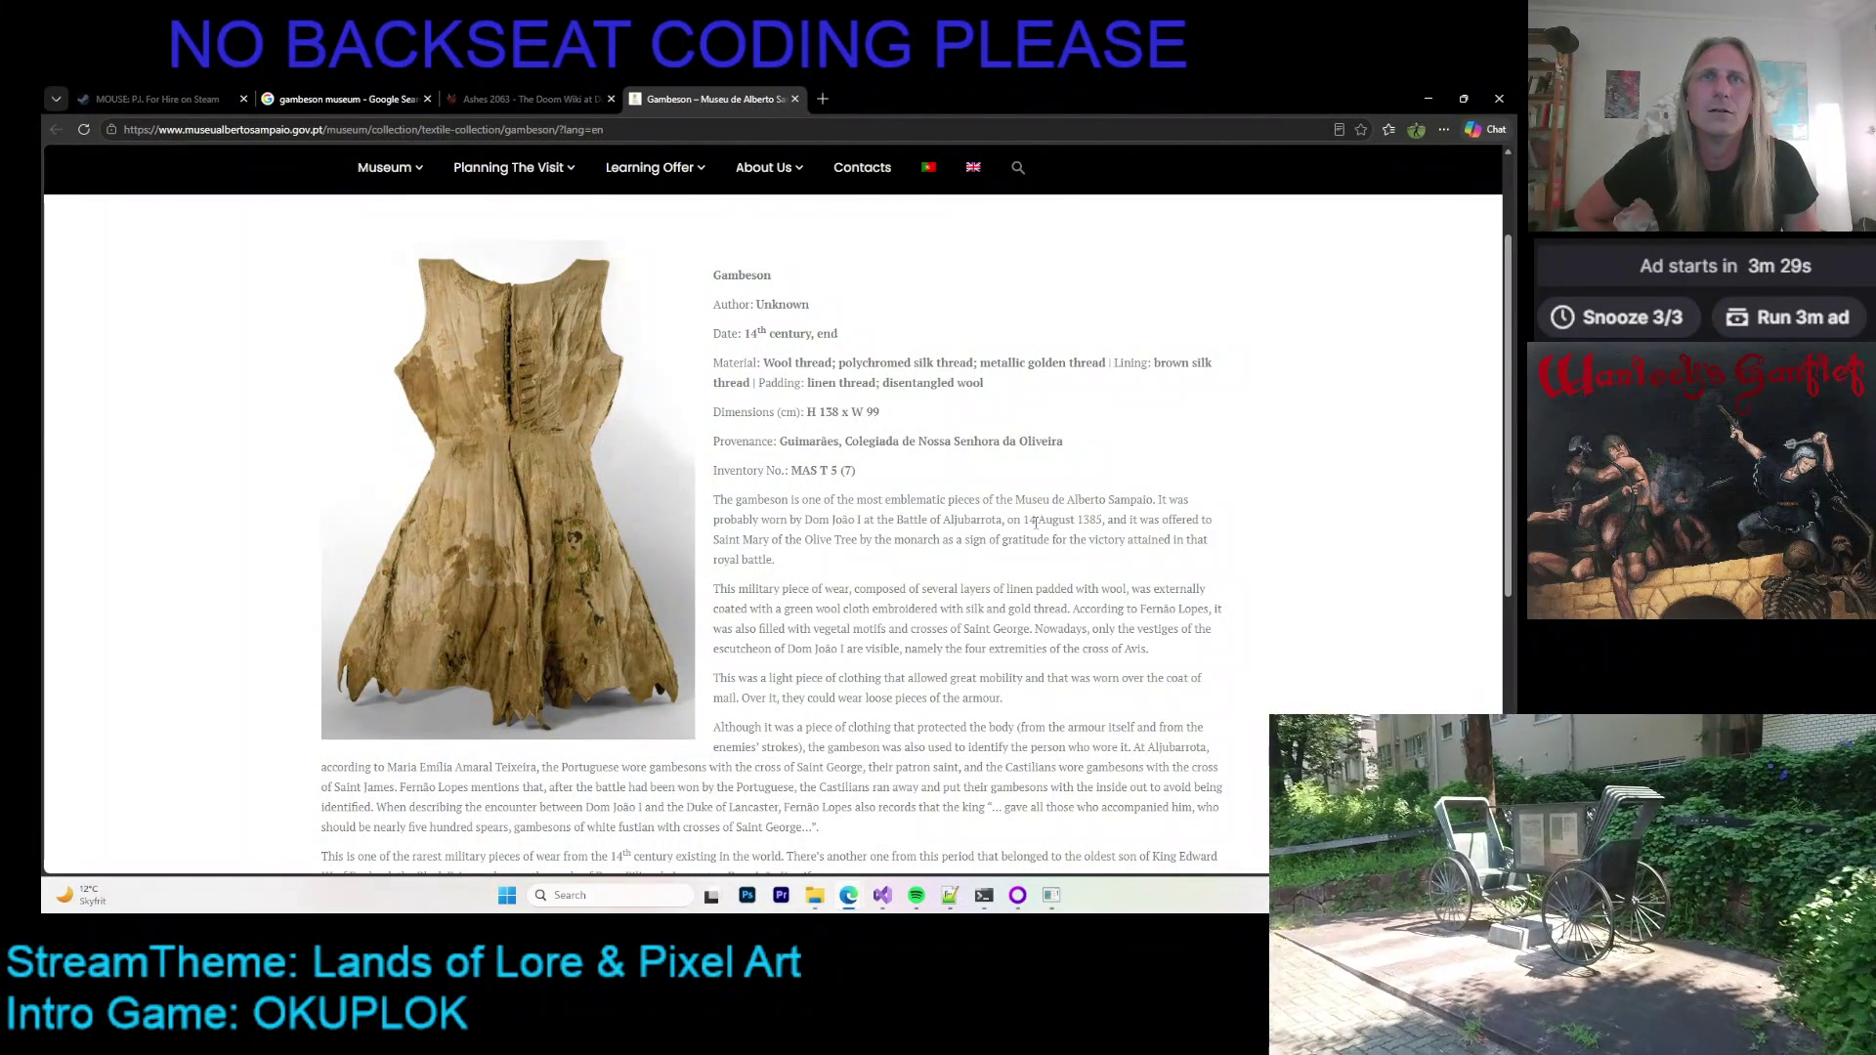
scroll(856, 583, down, 1)
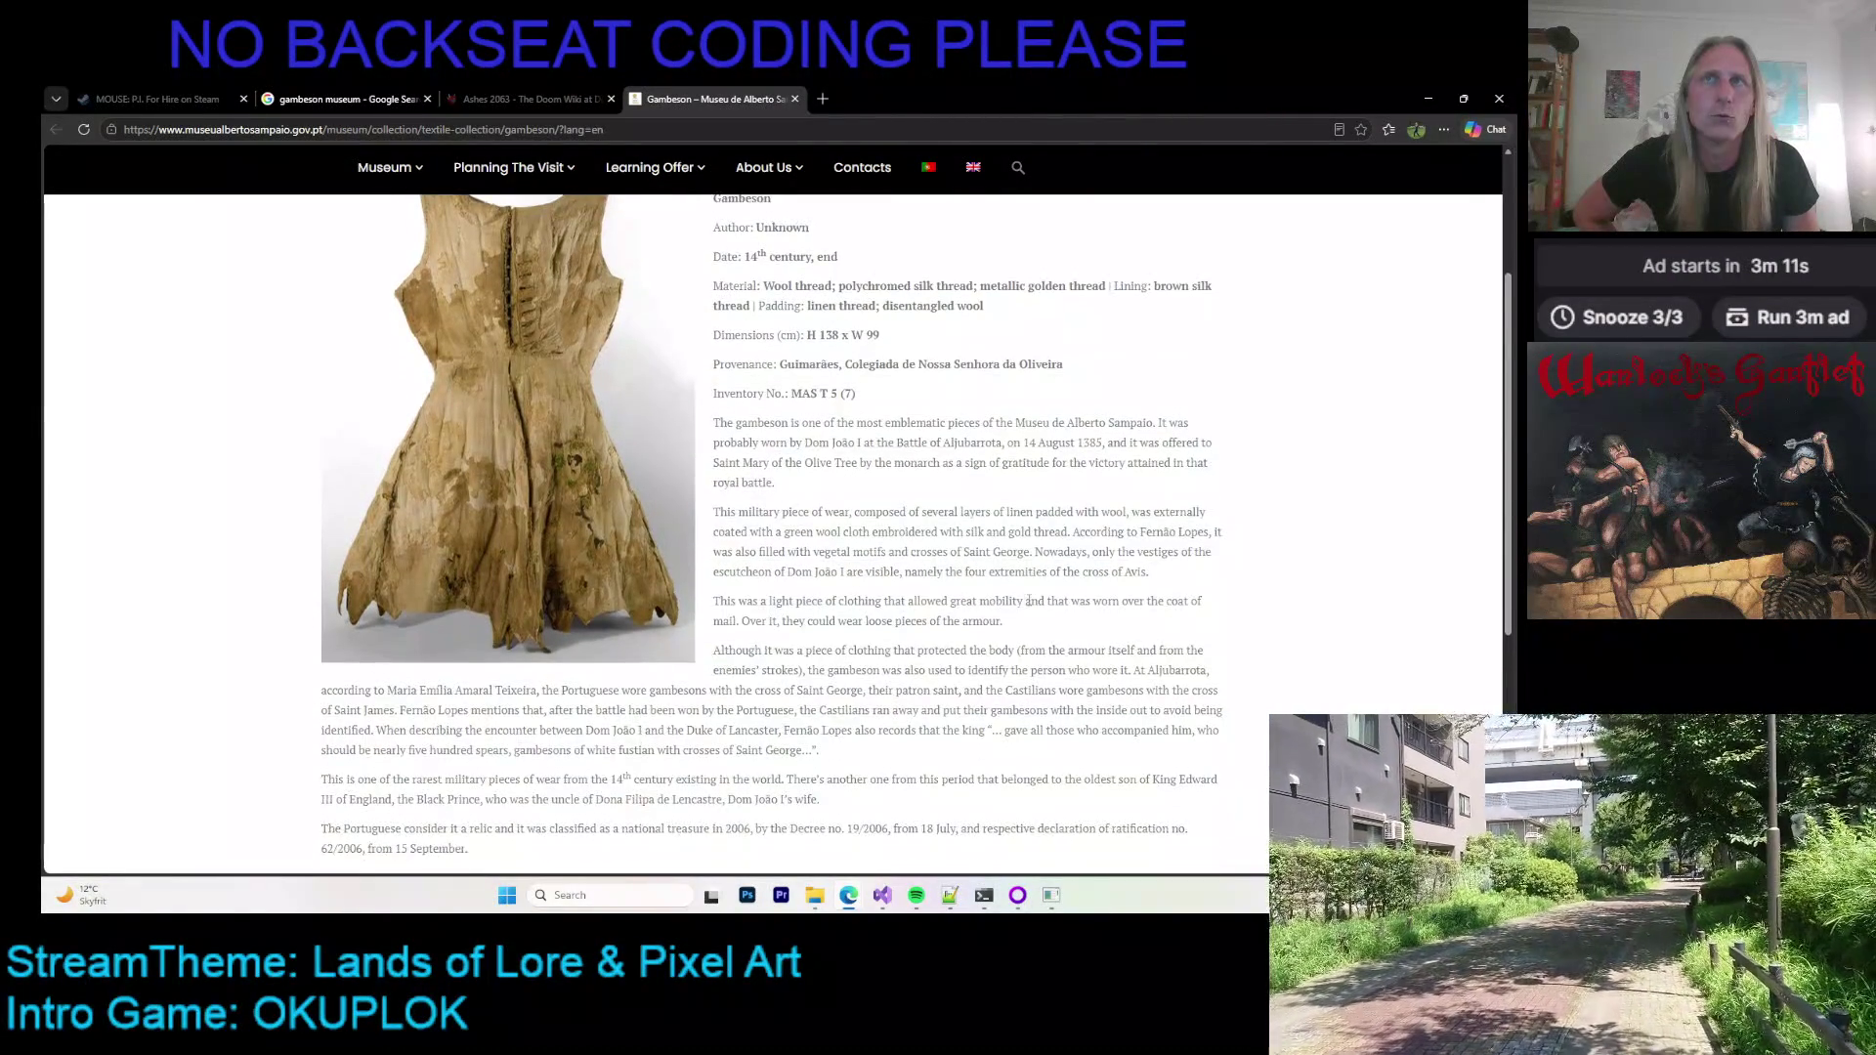
scroll(907, 577, down, 2)
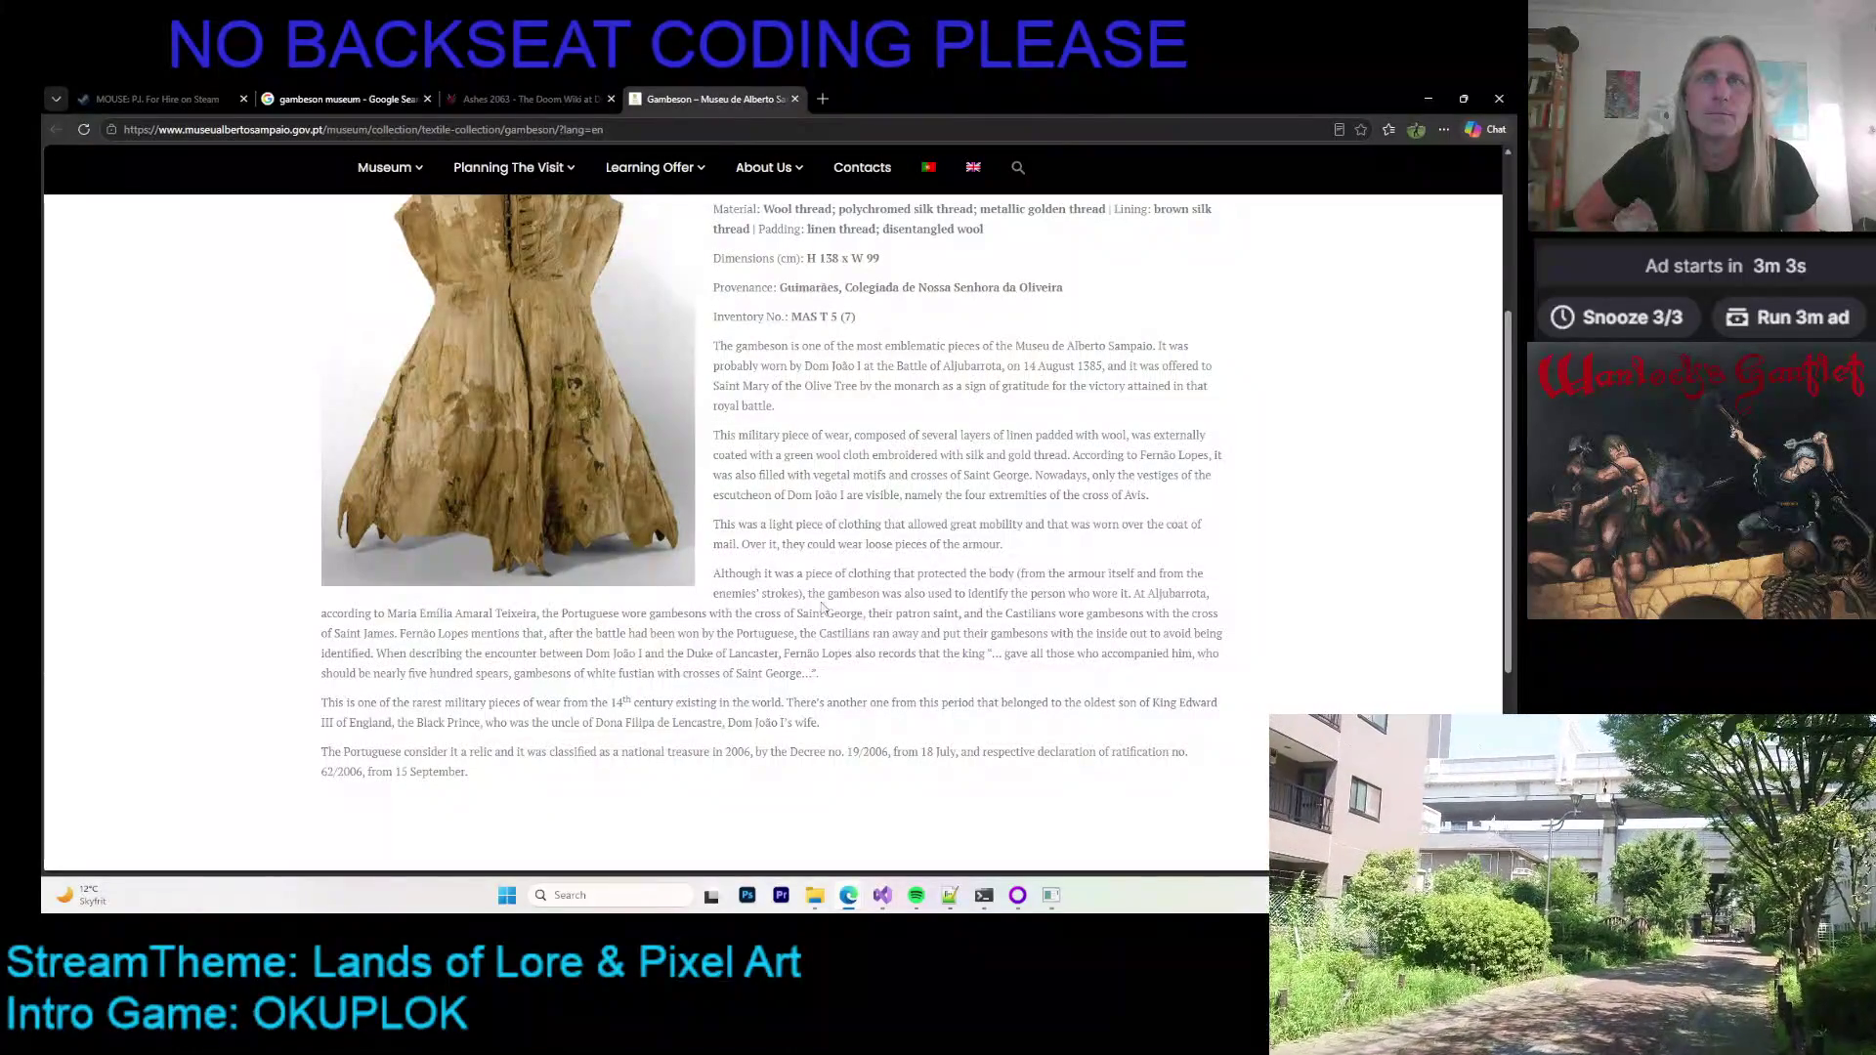
scroll(905, 528, up, 2)
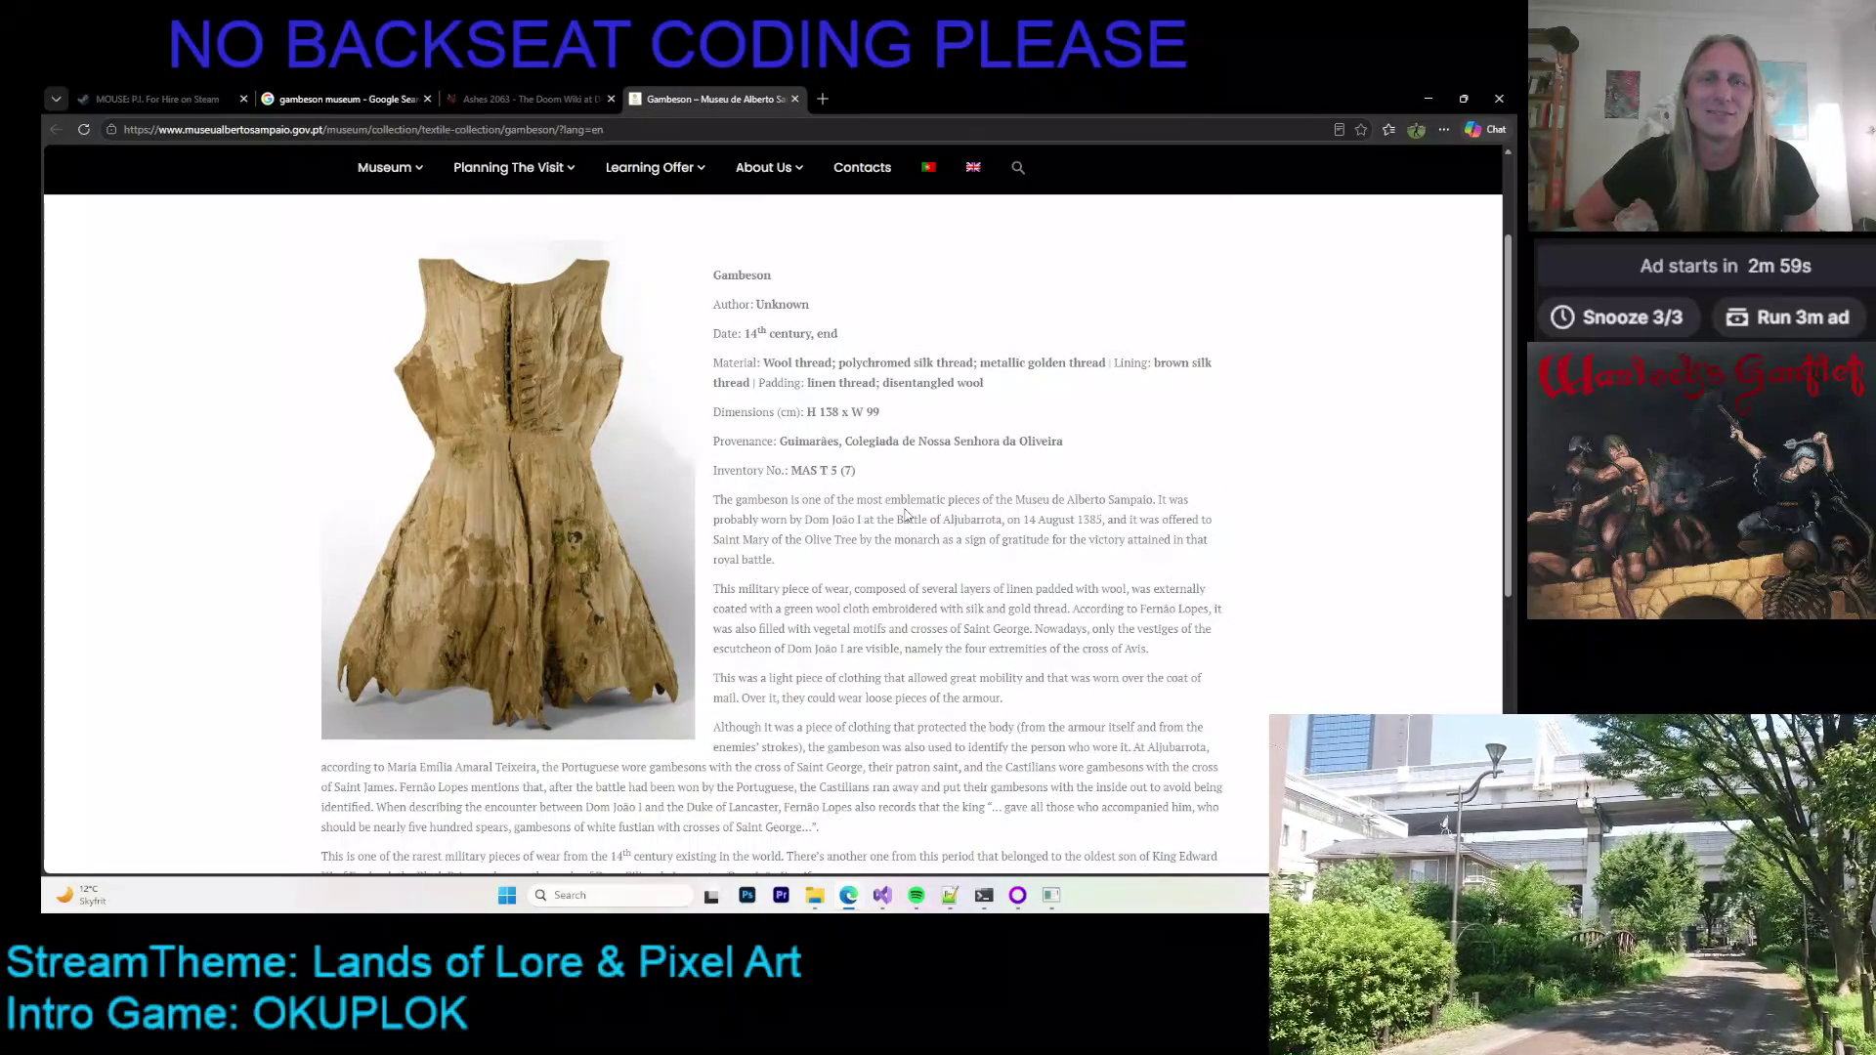
Step: Scroll up to the Gambeson entry's title, author and date, then return to the image results
scroll(905, 515, down, 1)
scroll(905, 509, up, 1)
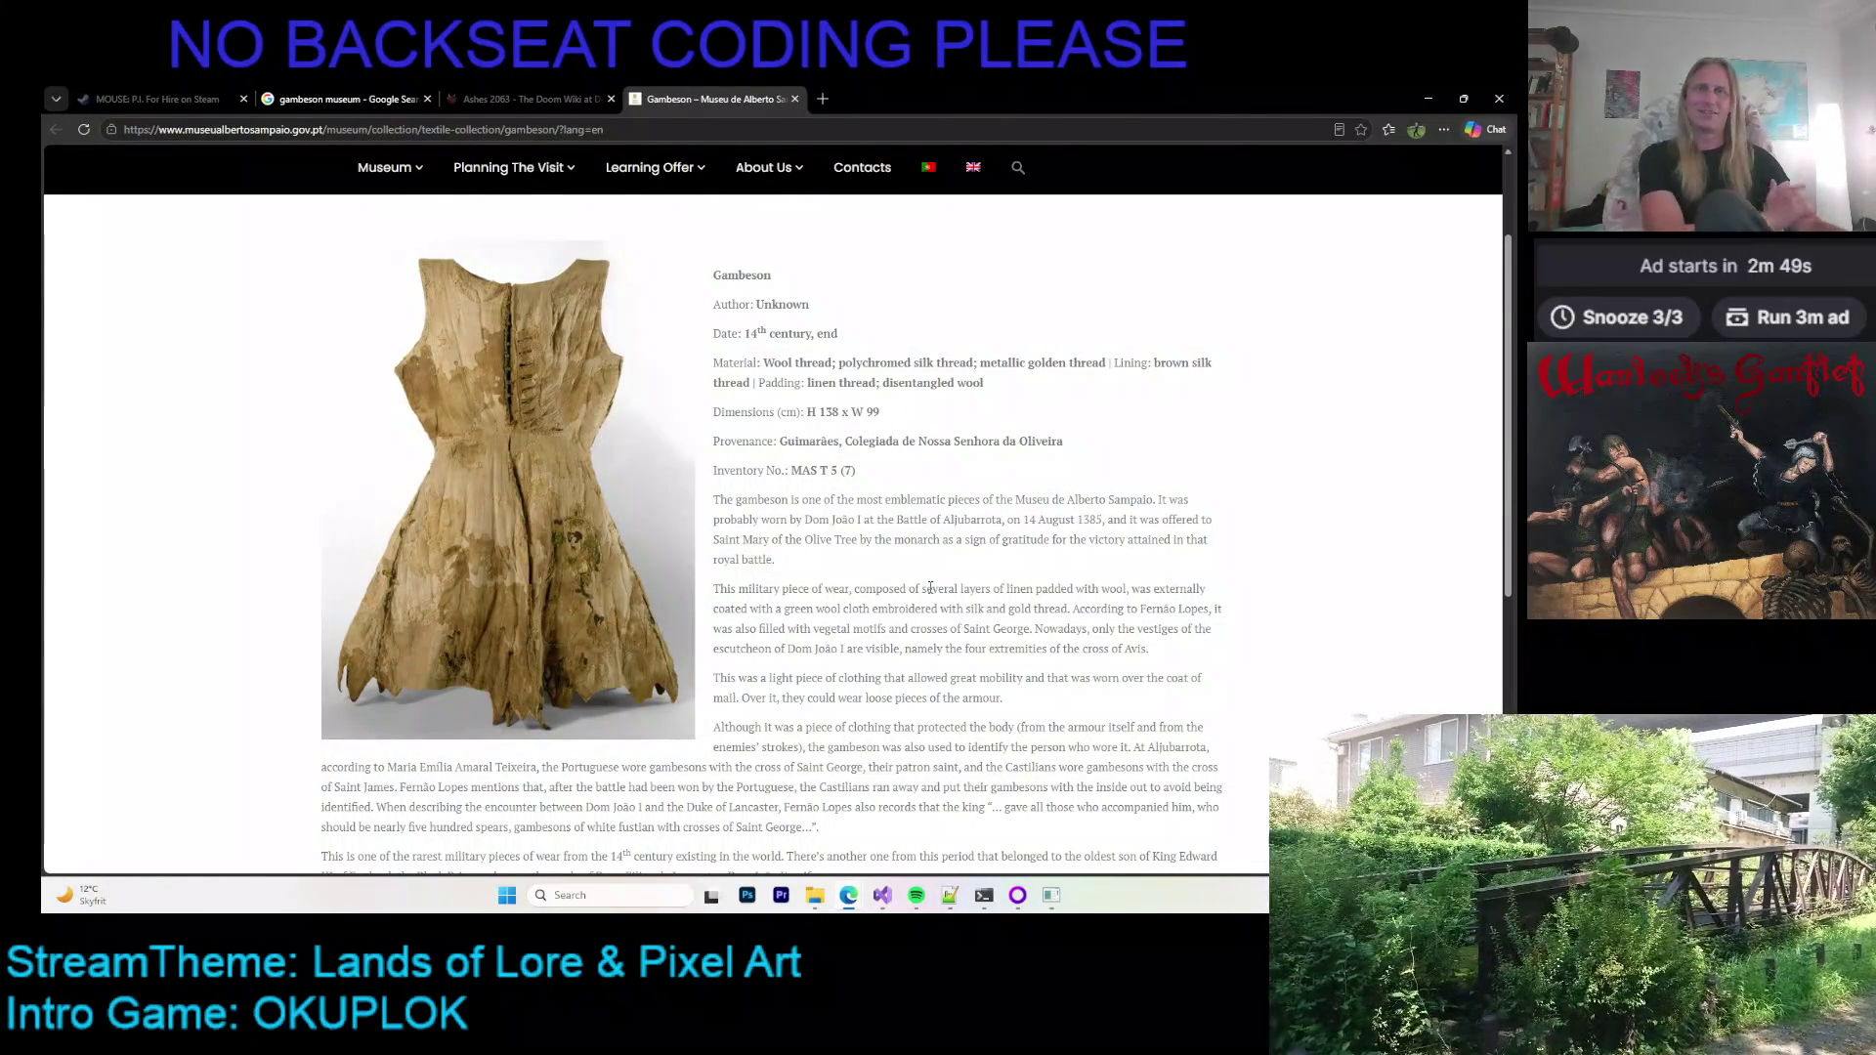
scroll(1075, 489, down, 3)
scroll(919, 496, up, 1)
scroll(879, 497, up, 1)
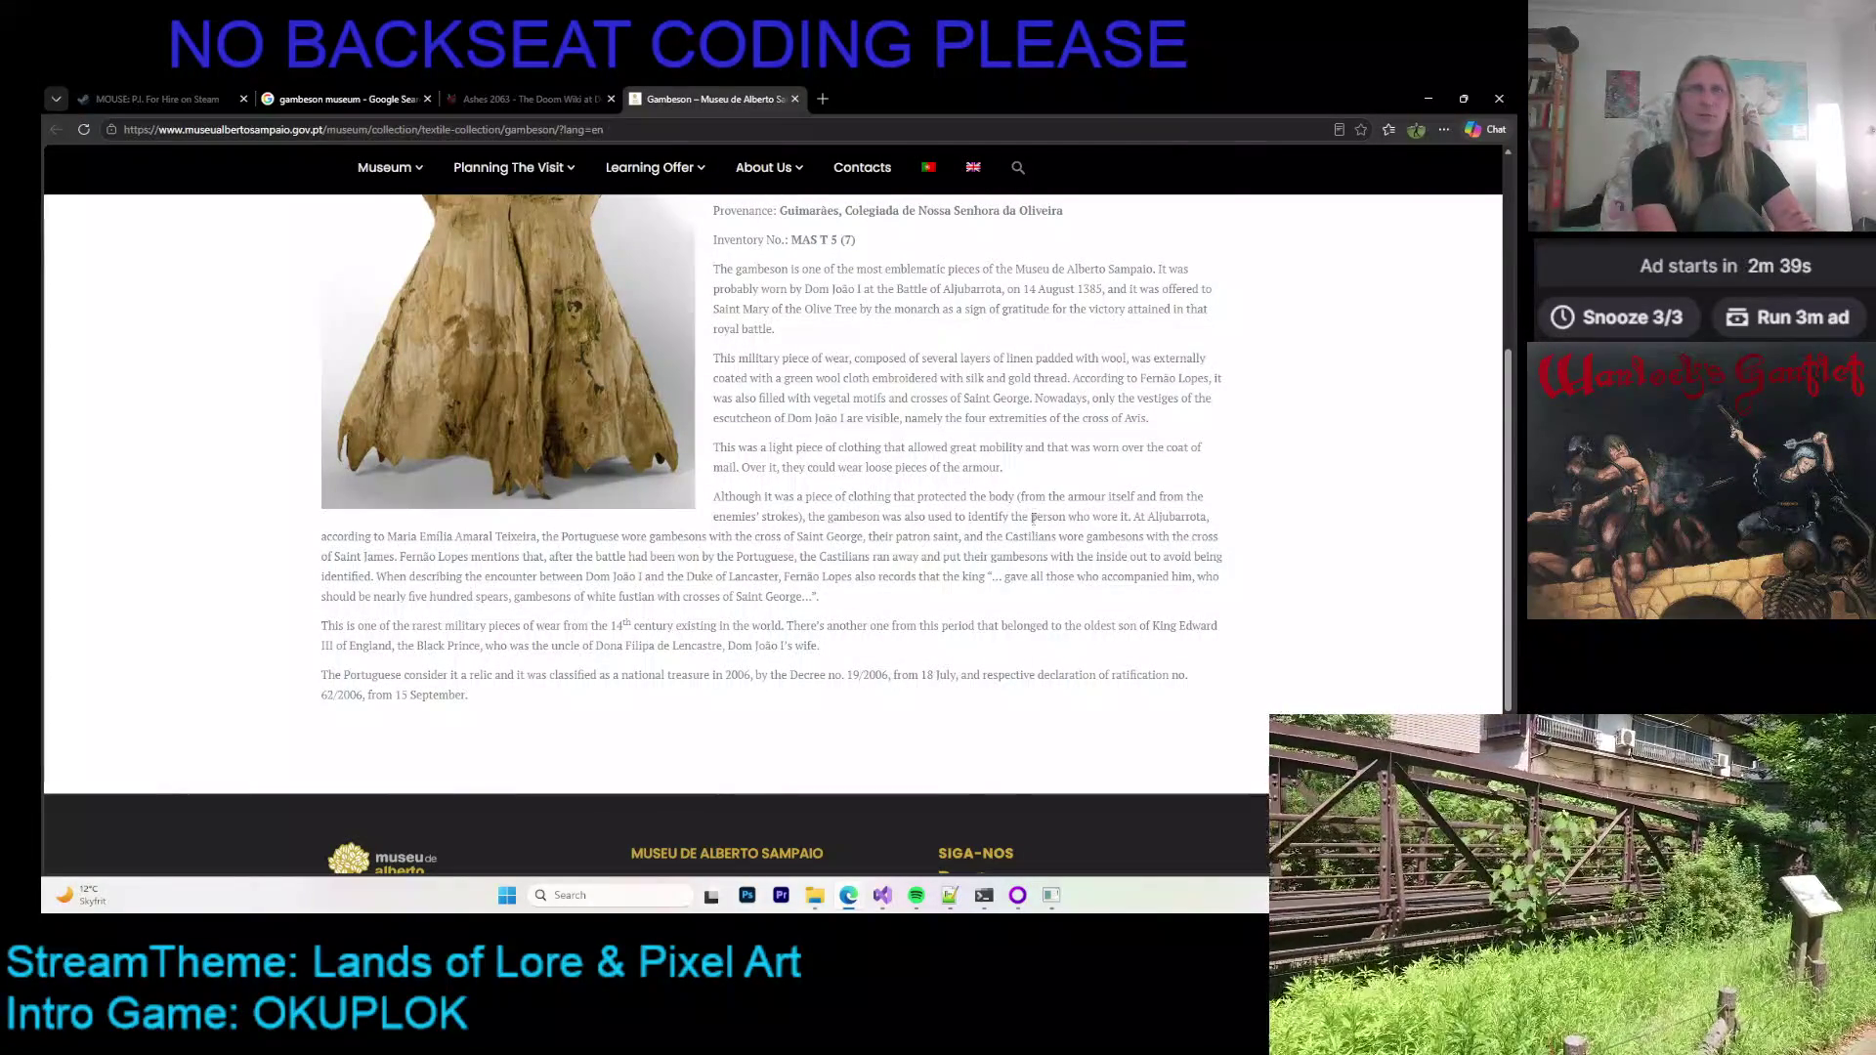
drag(908, 468, 886, 538)
click(885, 539)
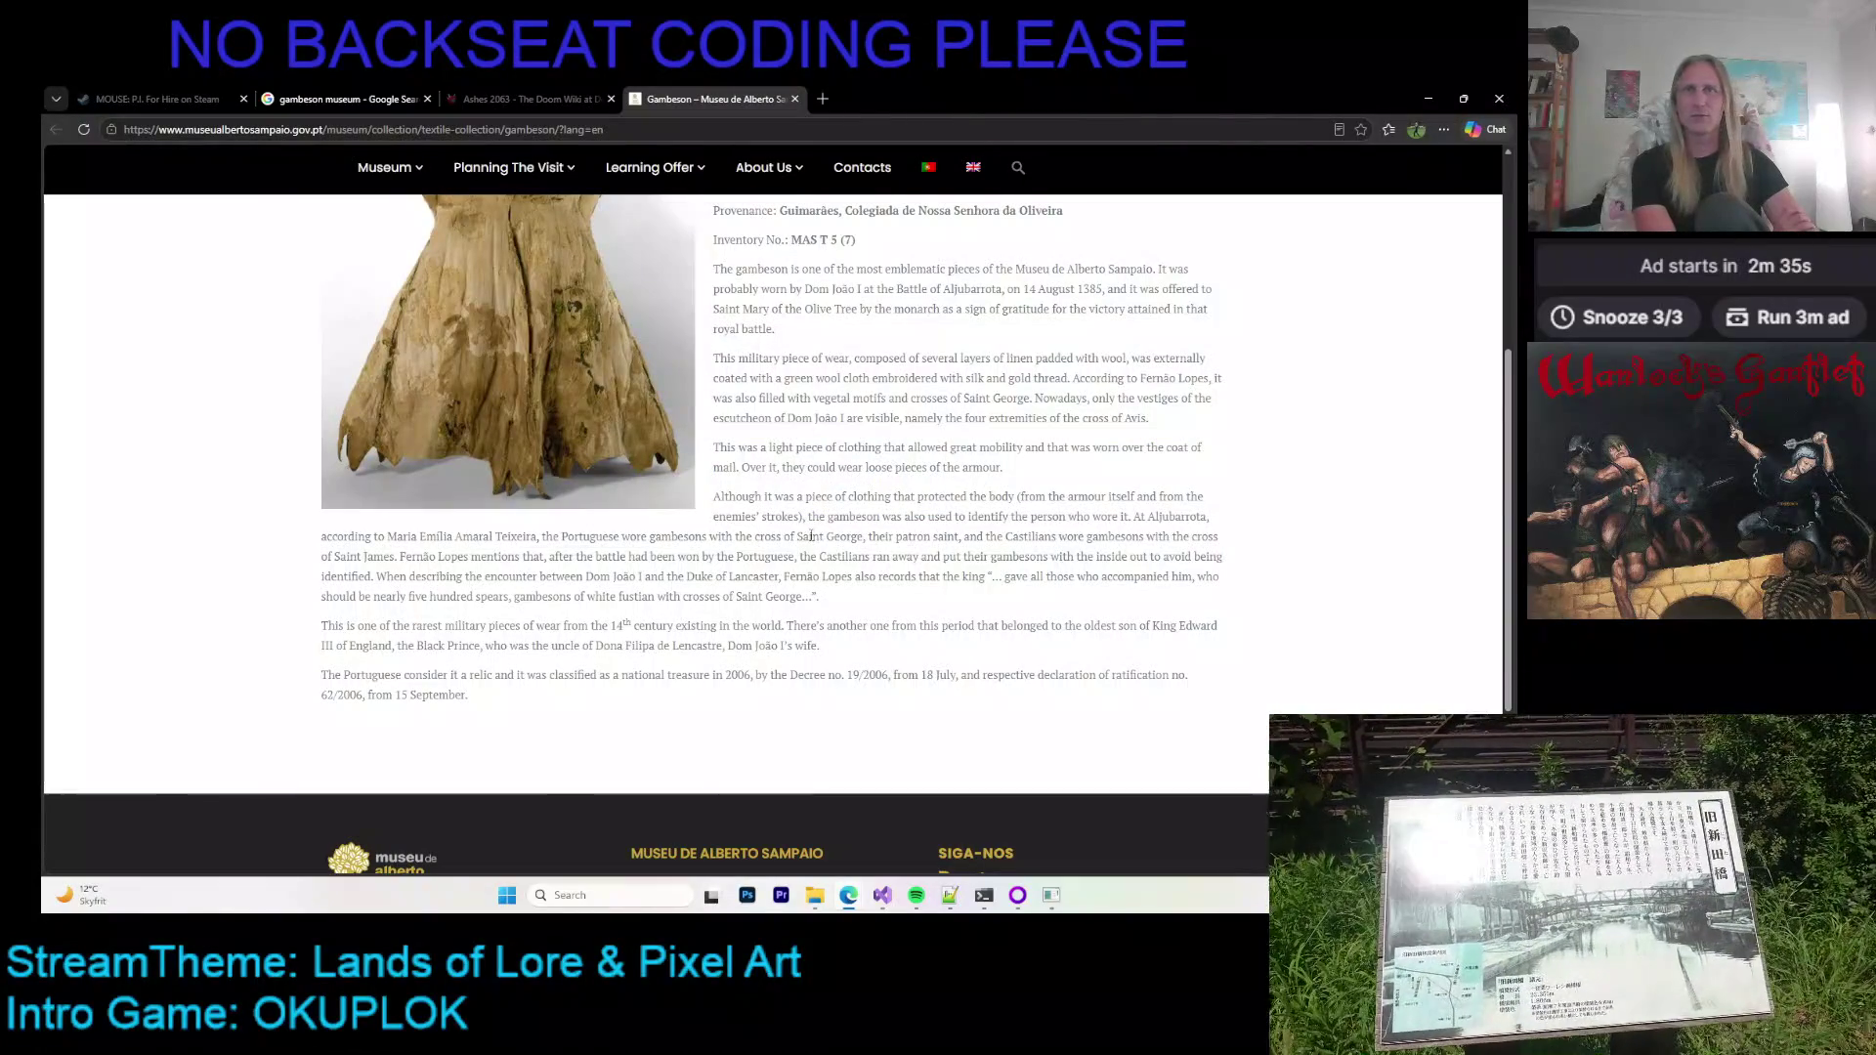
scroll(803, 536, up, 2)
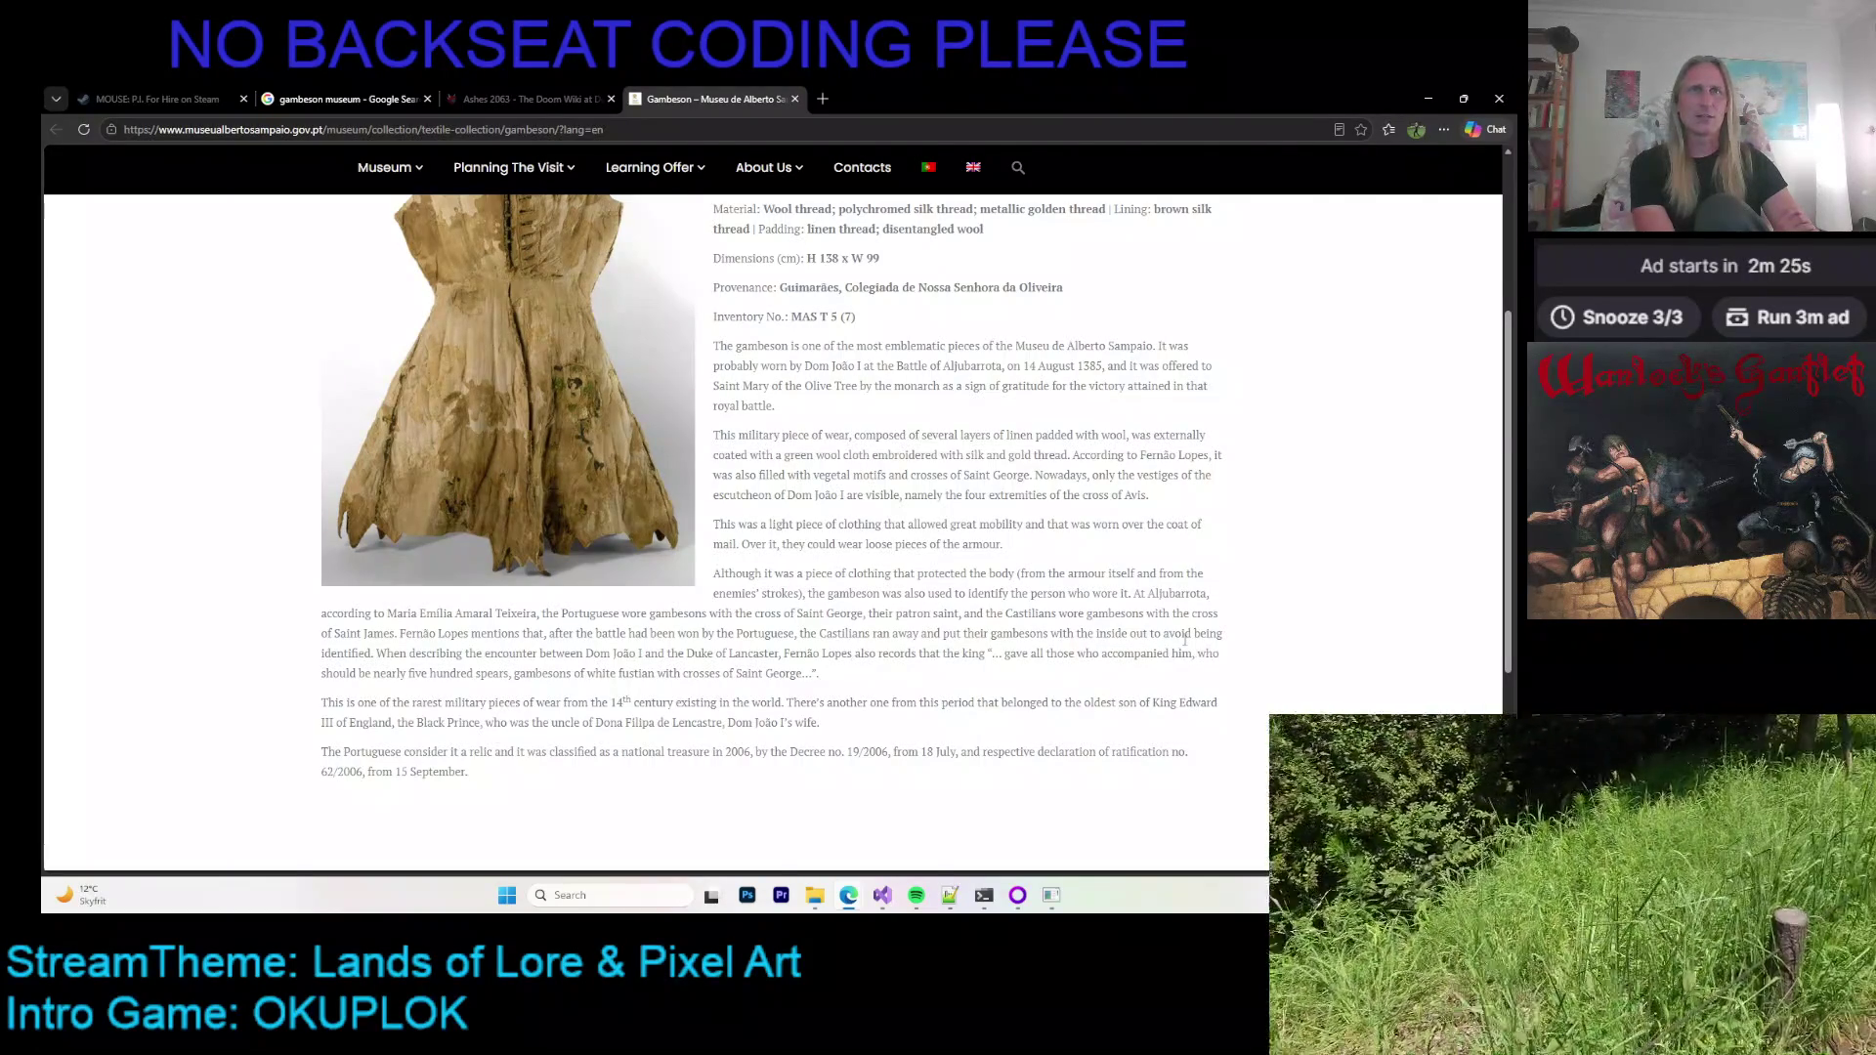
scroll(709, 650, up, 2)
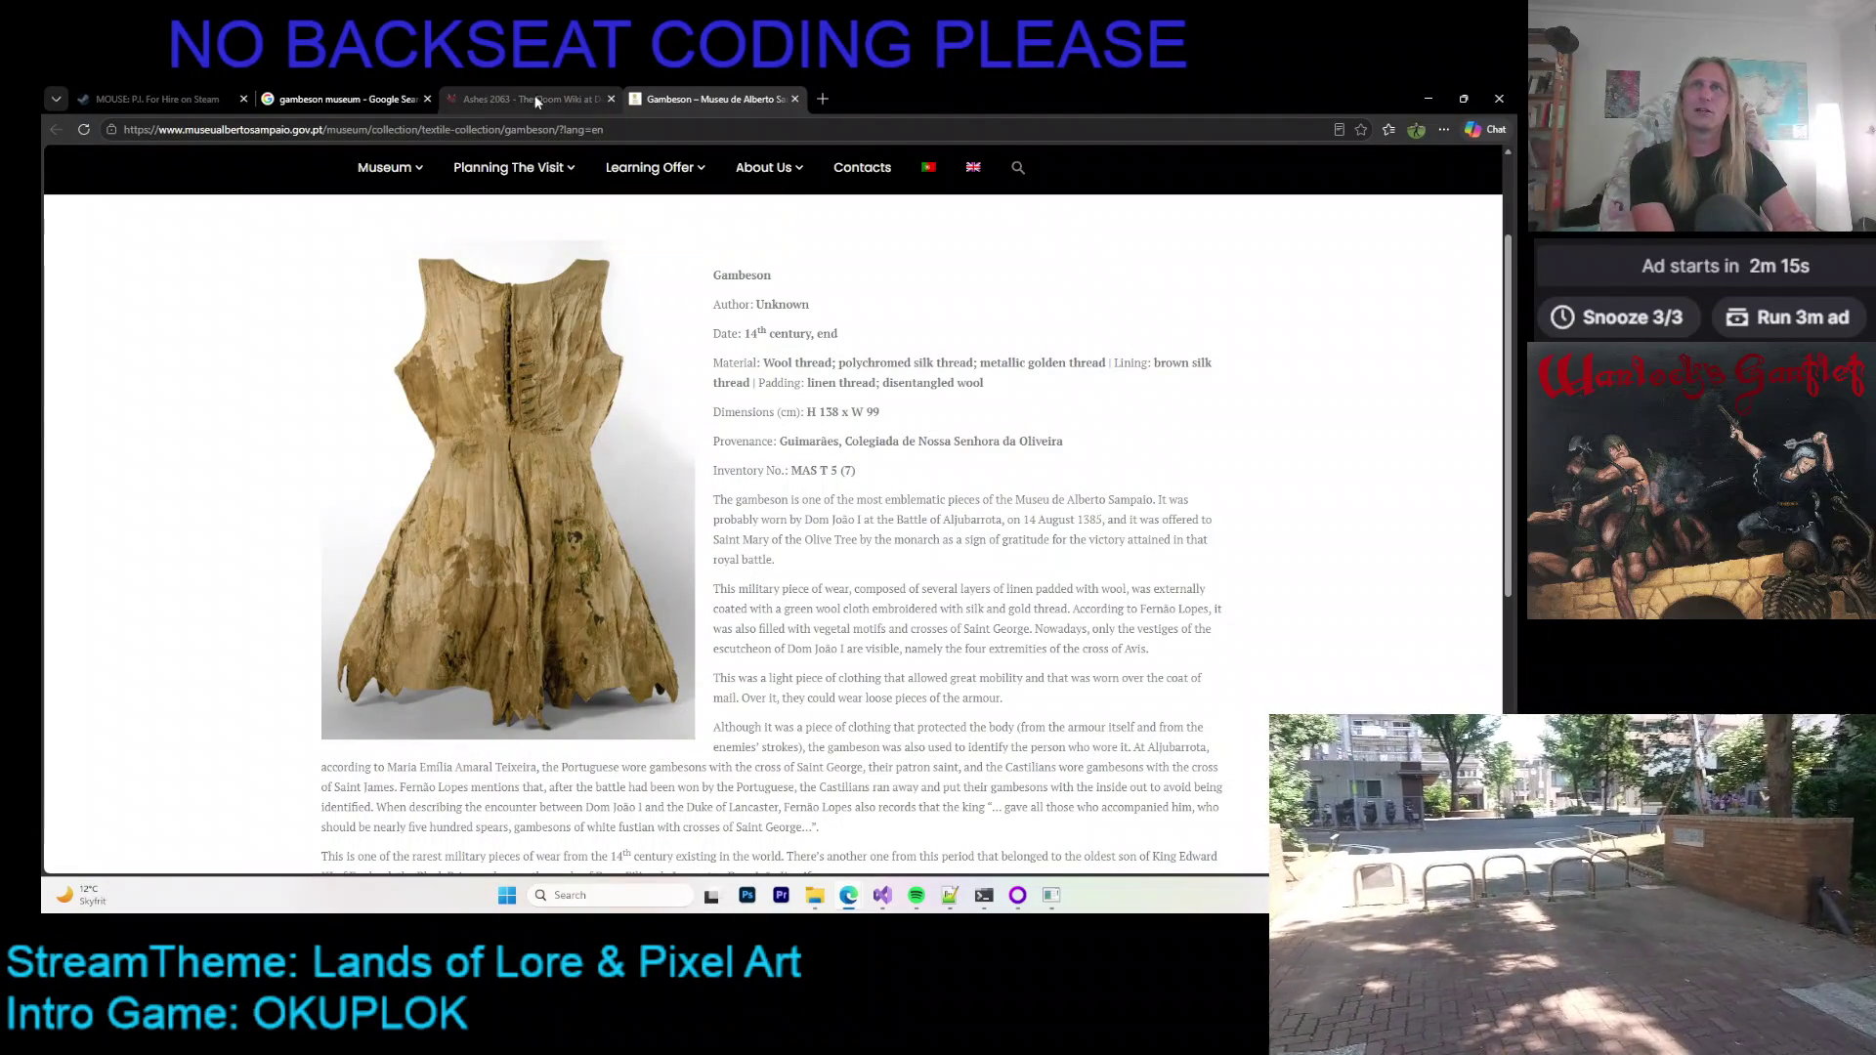
click(323, 92)
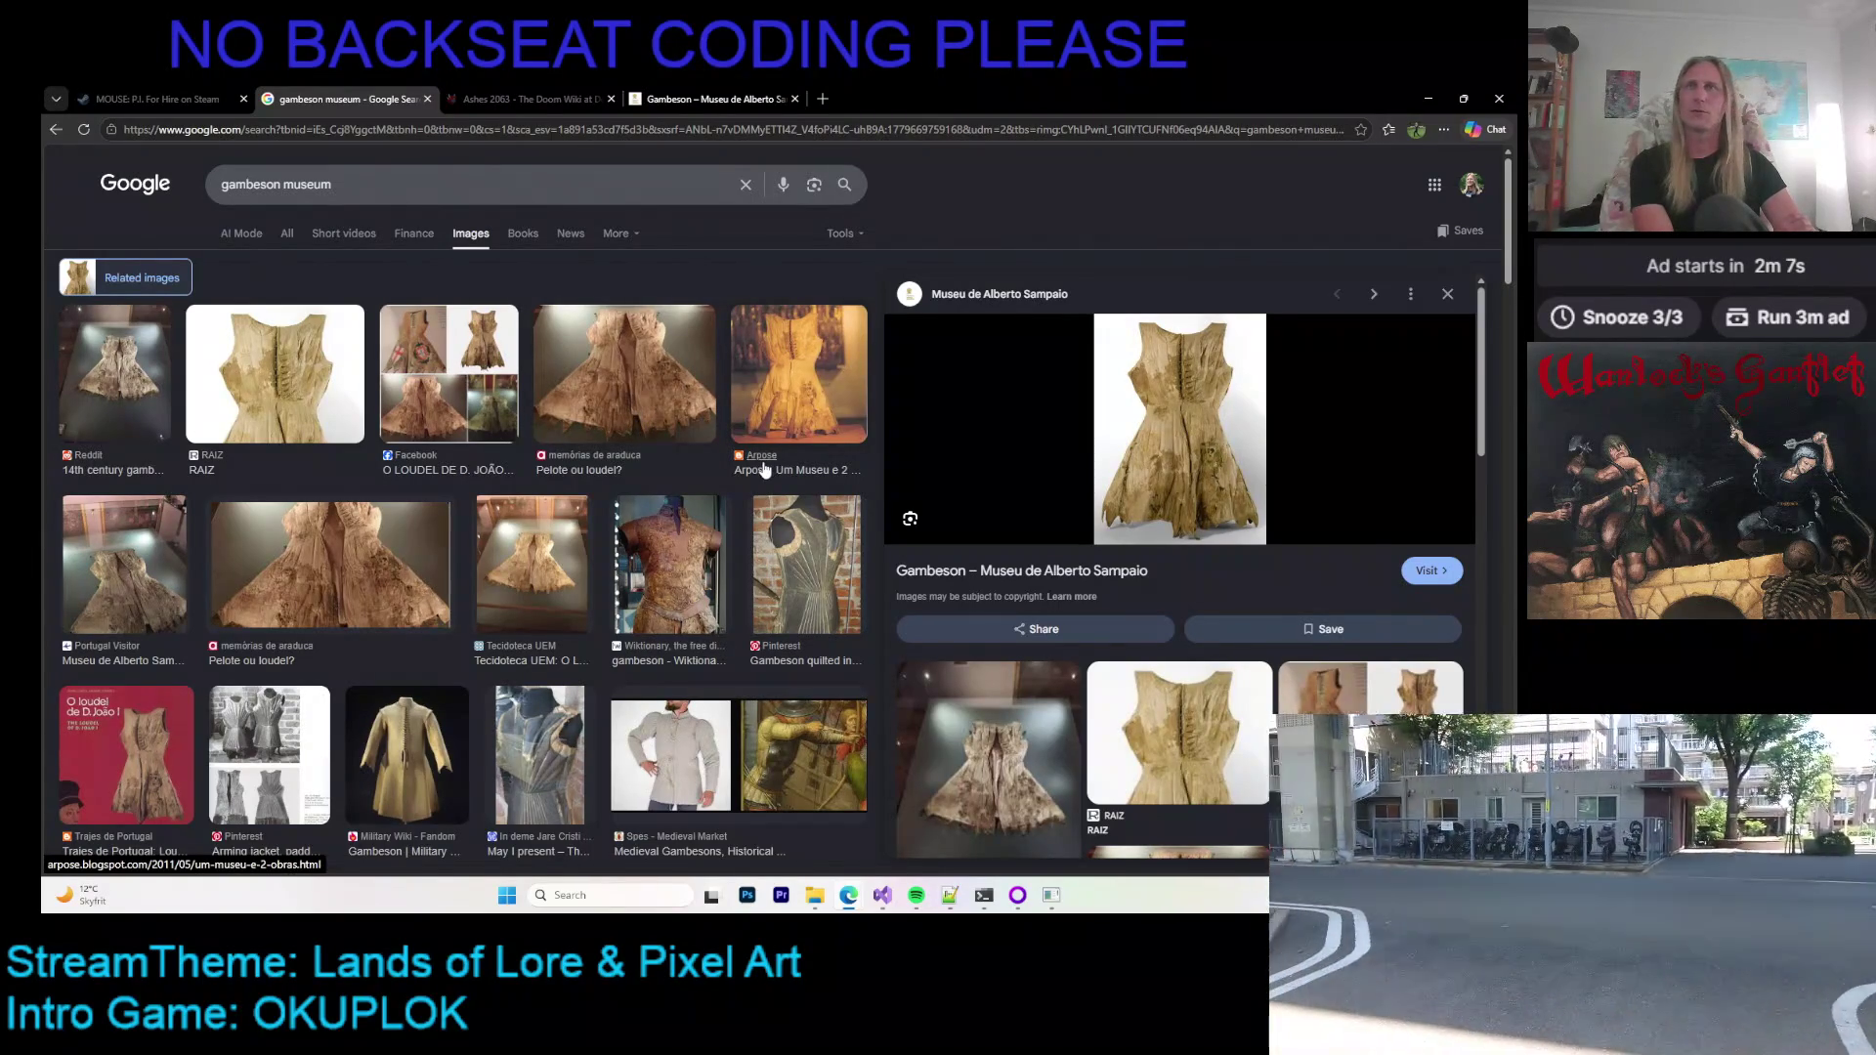
Step: Go back to the OathBreaker editor via the code window and paint brown over the dark trunk
key(alt+Tab)
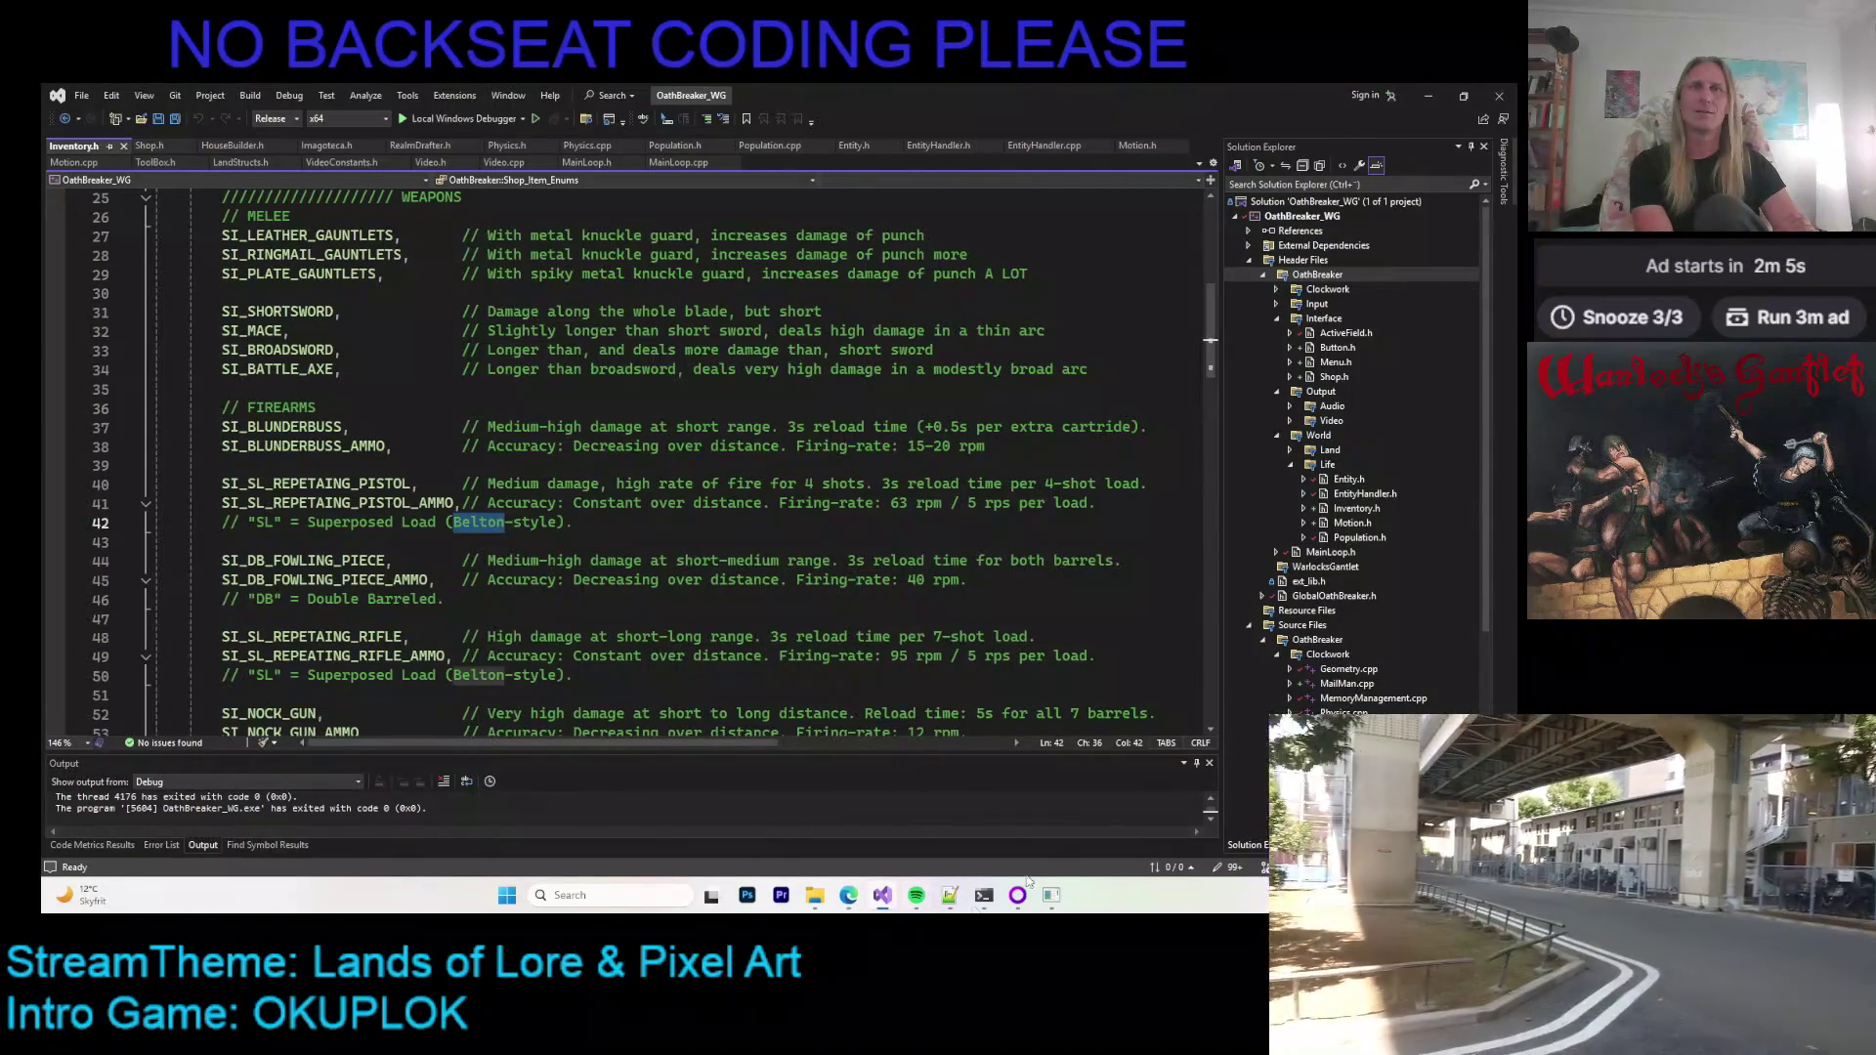
click(721, 531)
click(1049, 897)
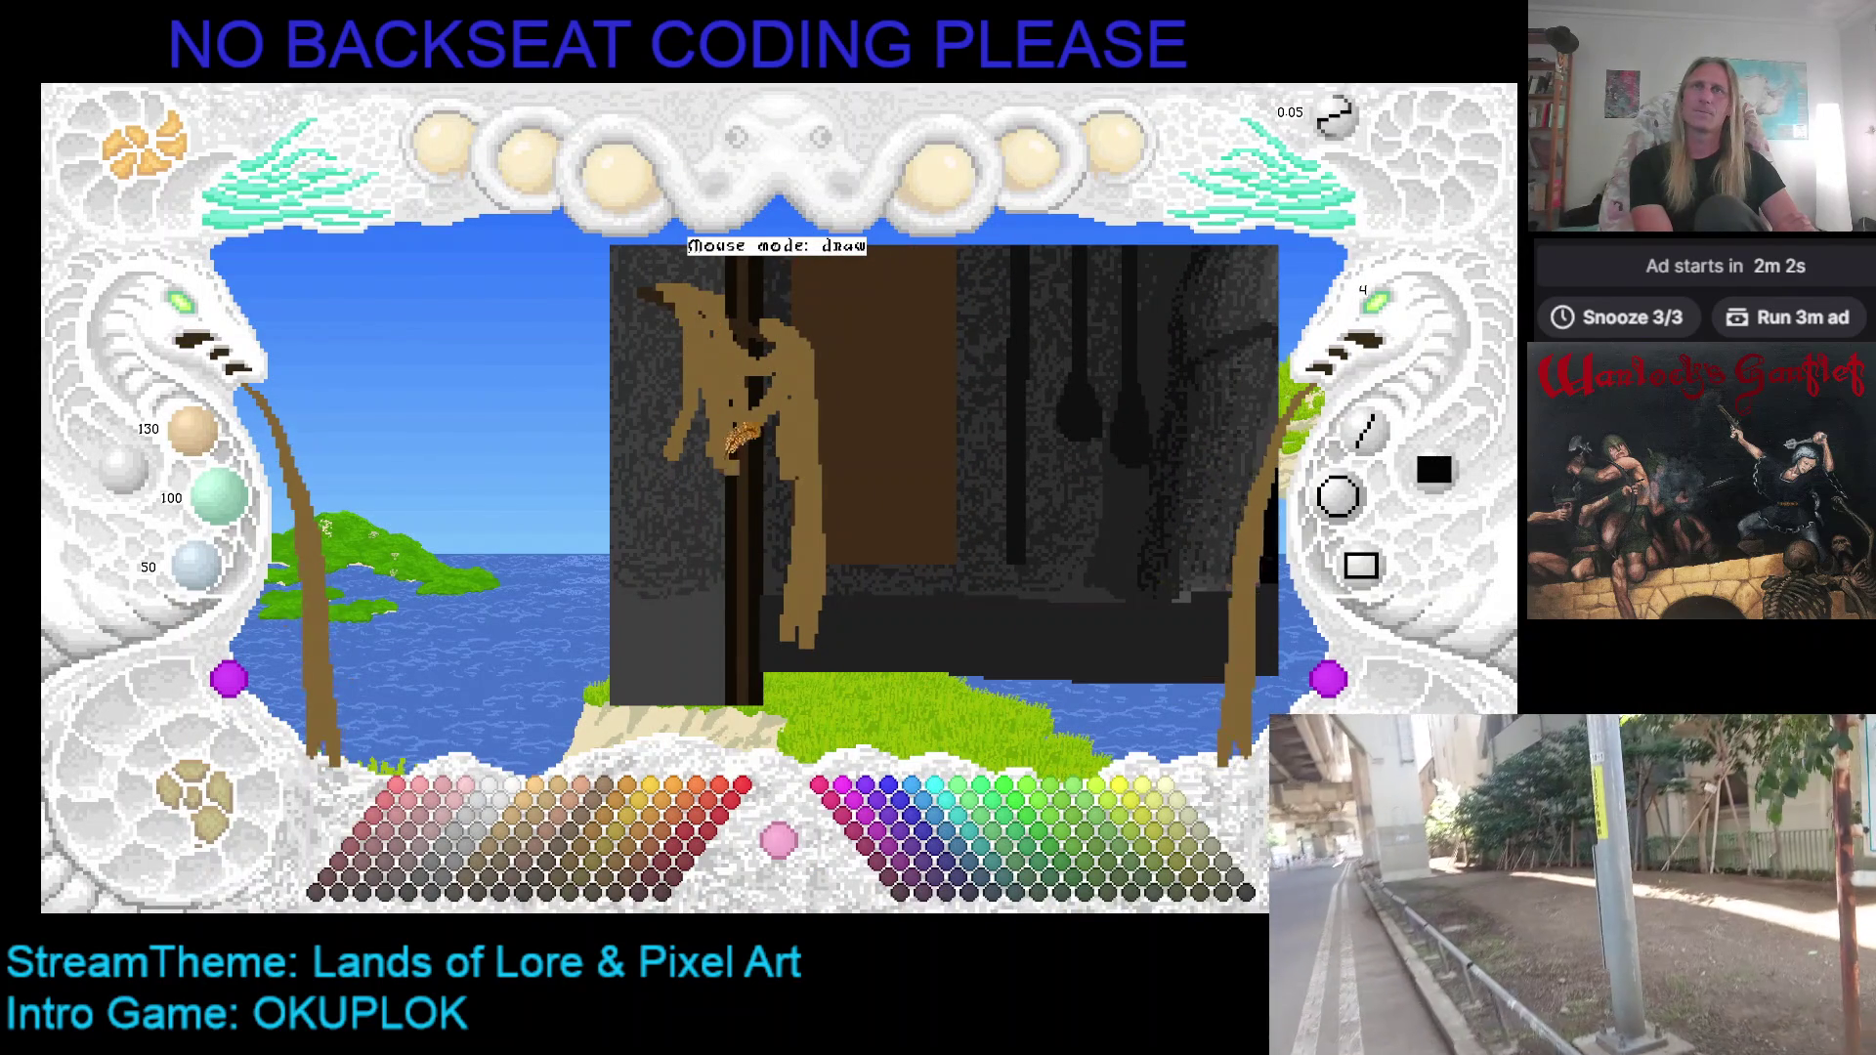
drag(718, 421, 745, 548)
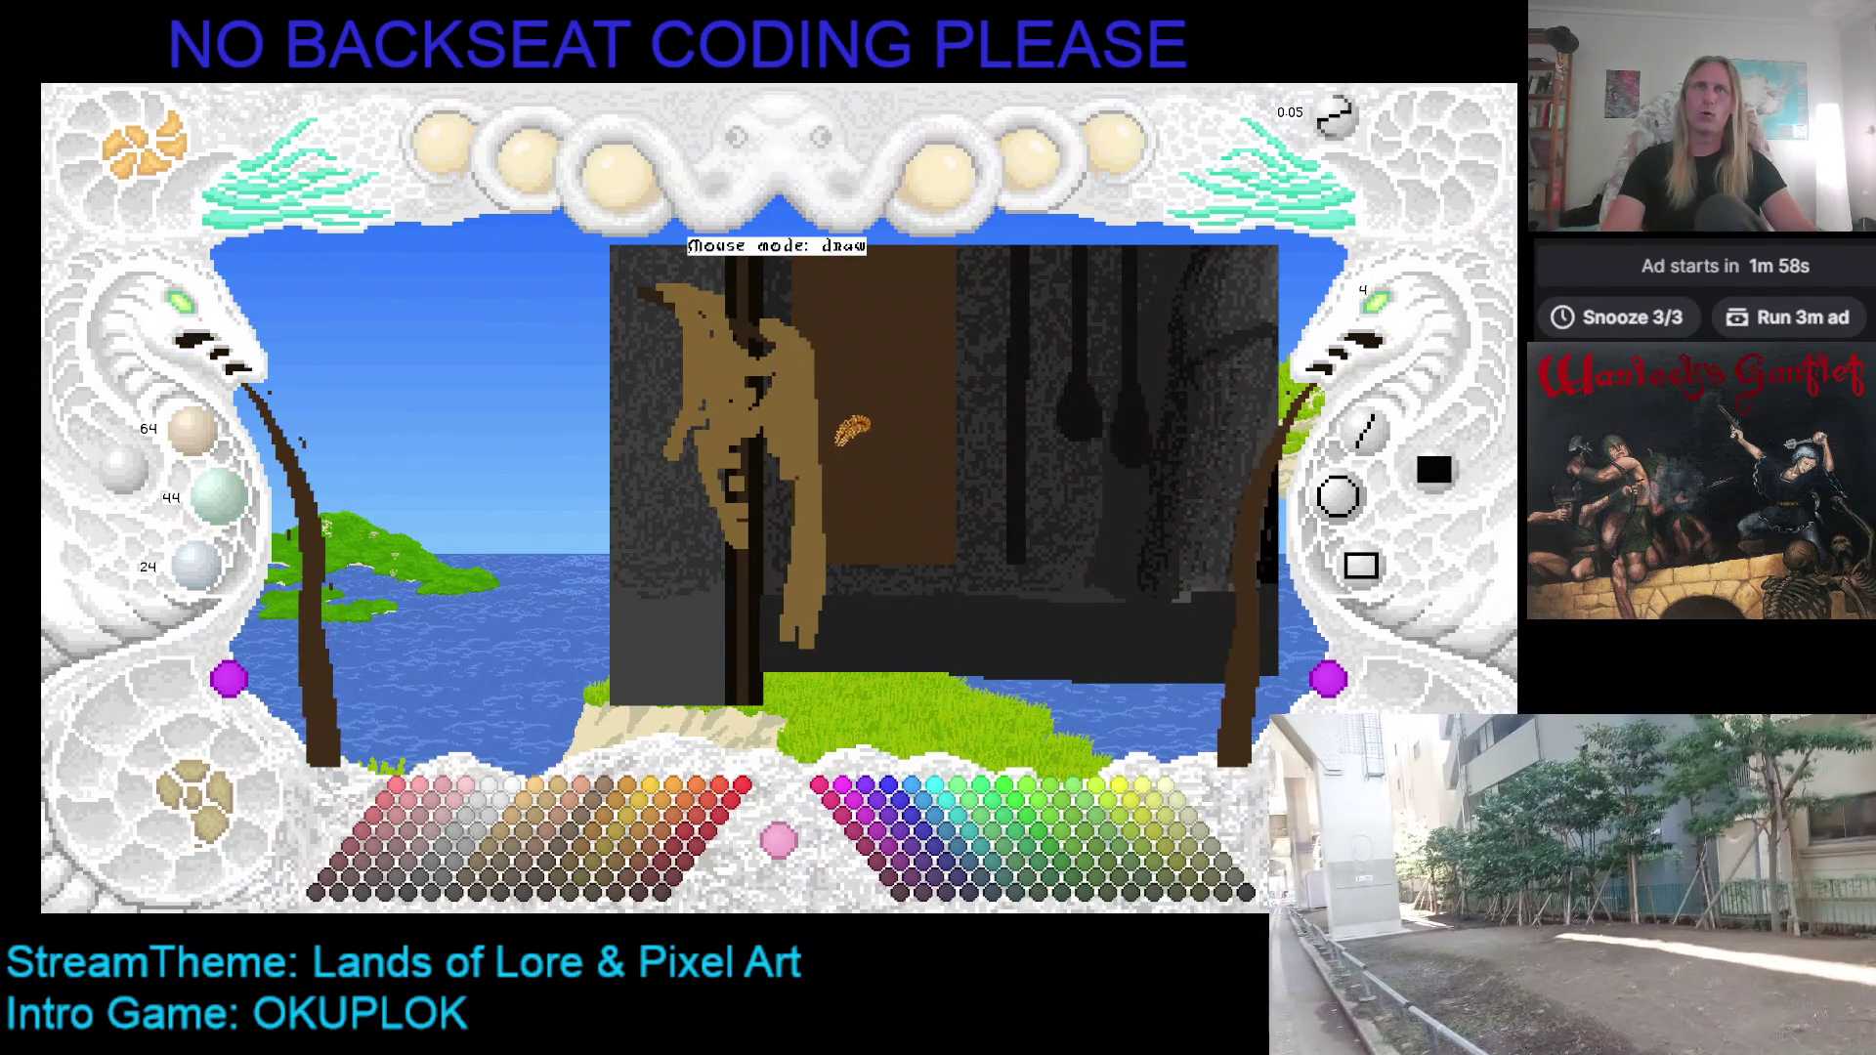
Step: Eyedrop the dark brown and tan colours from the doorway and figure
right_click(832, 459)
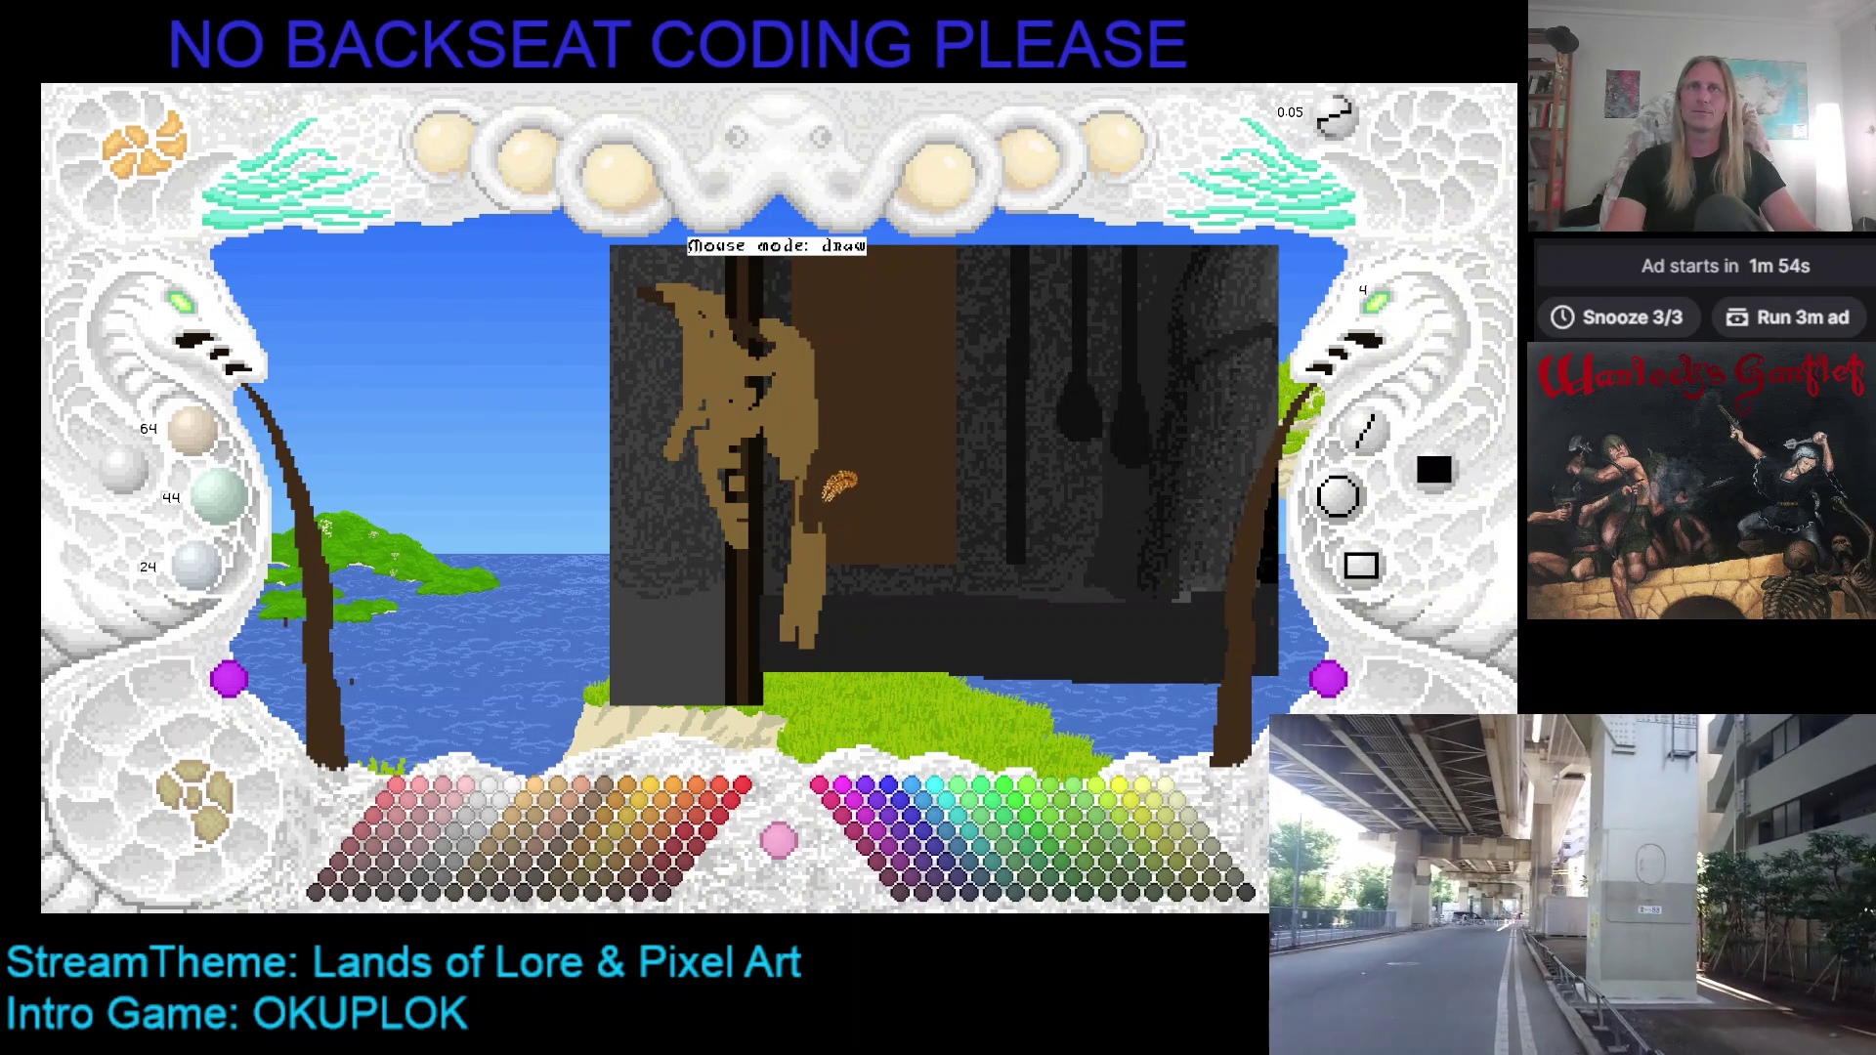
scroll(825, 478, down, 1)
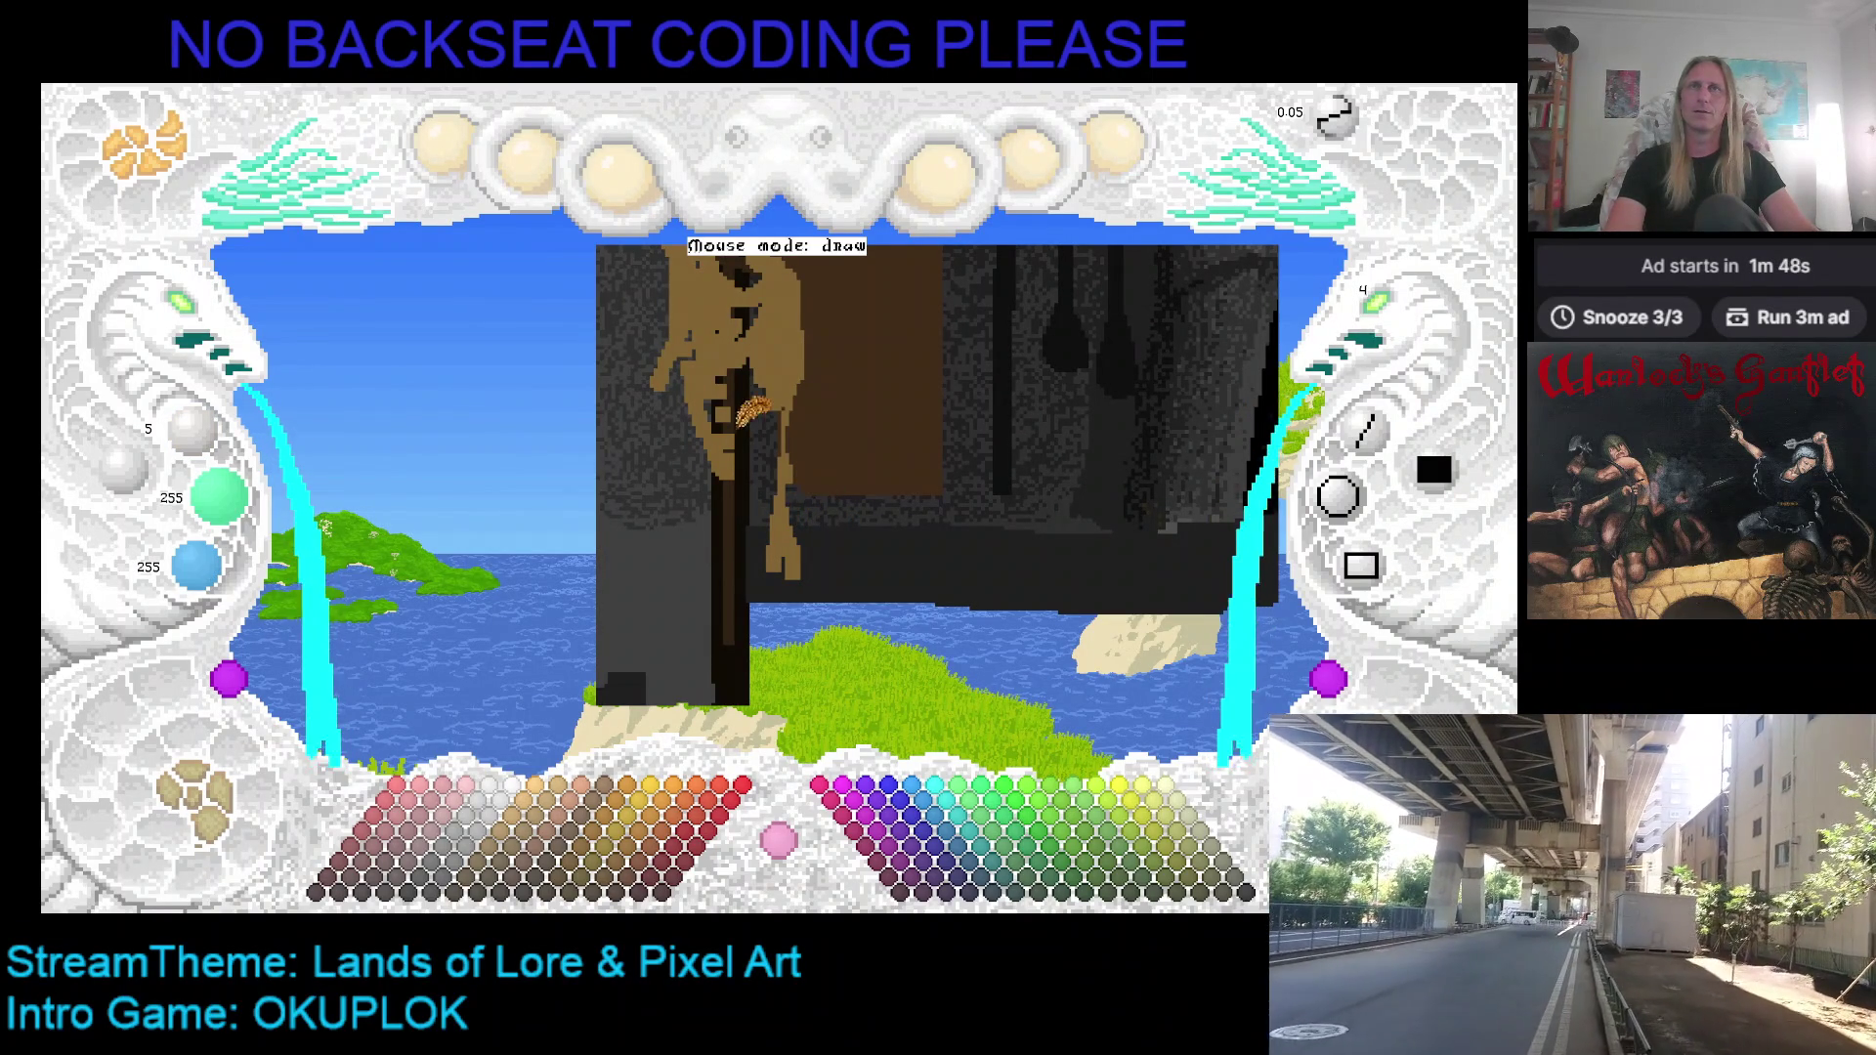
right_click(782, 324)
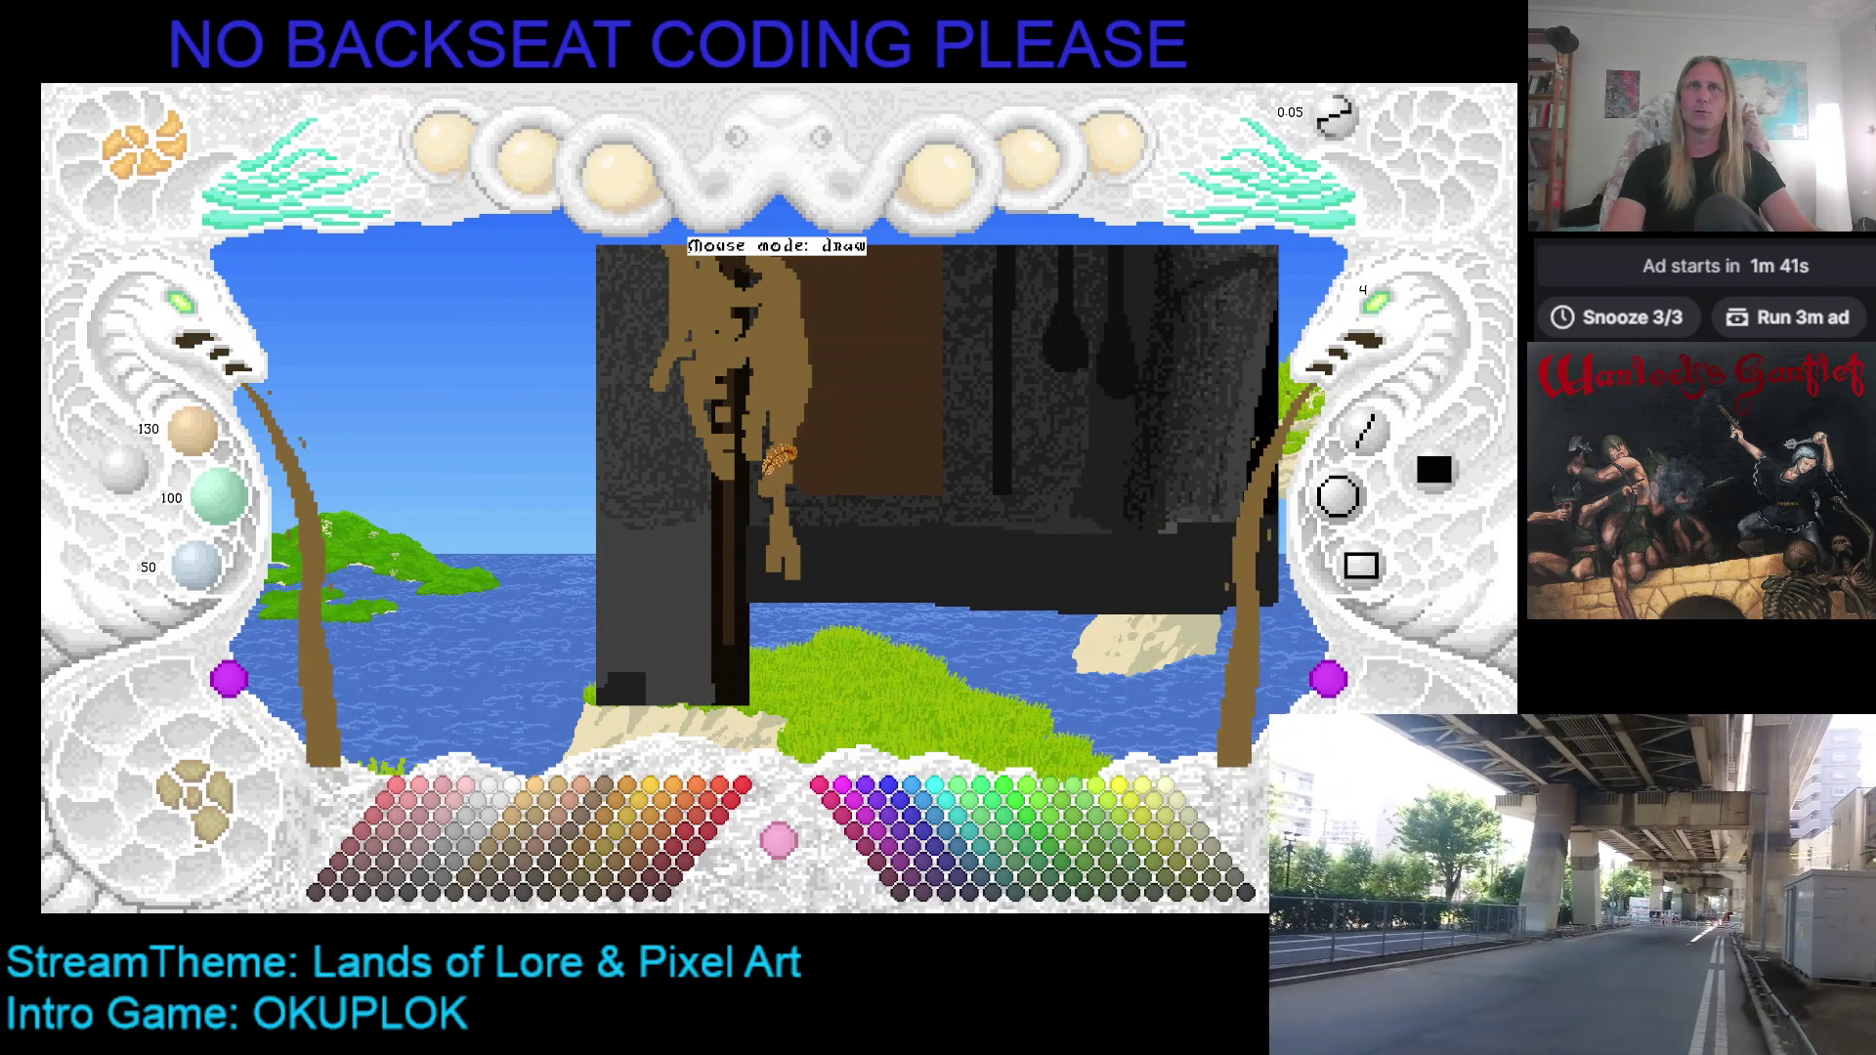
right_click(829, 332)
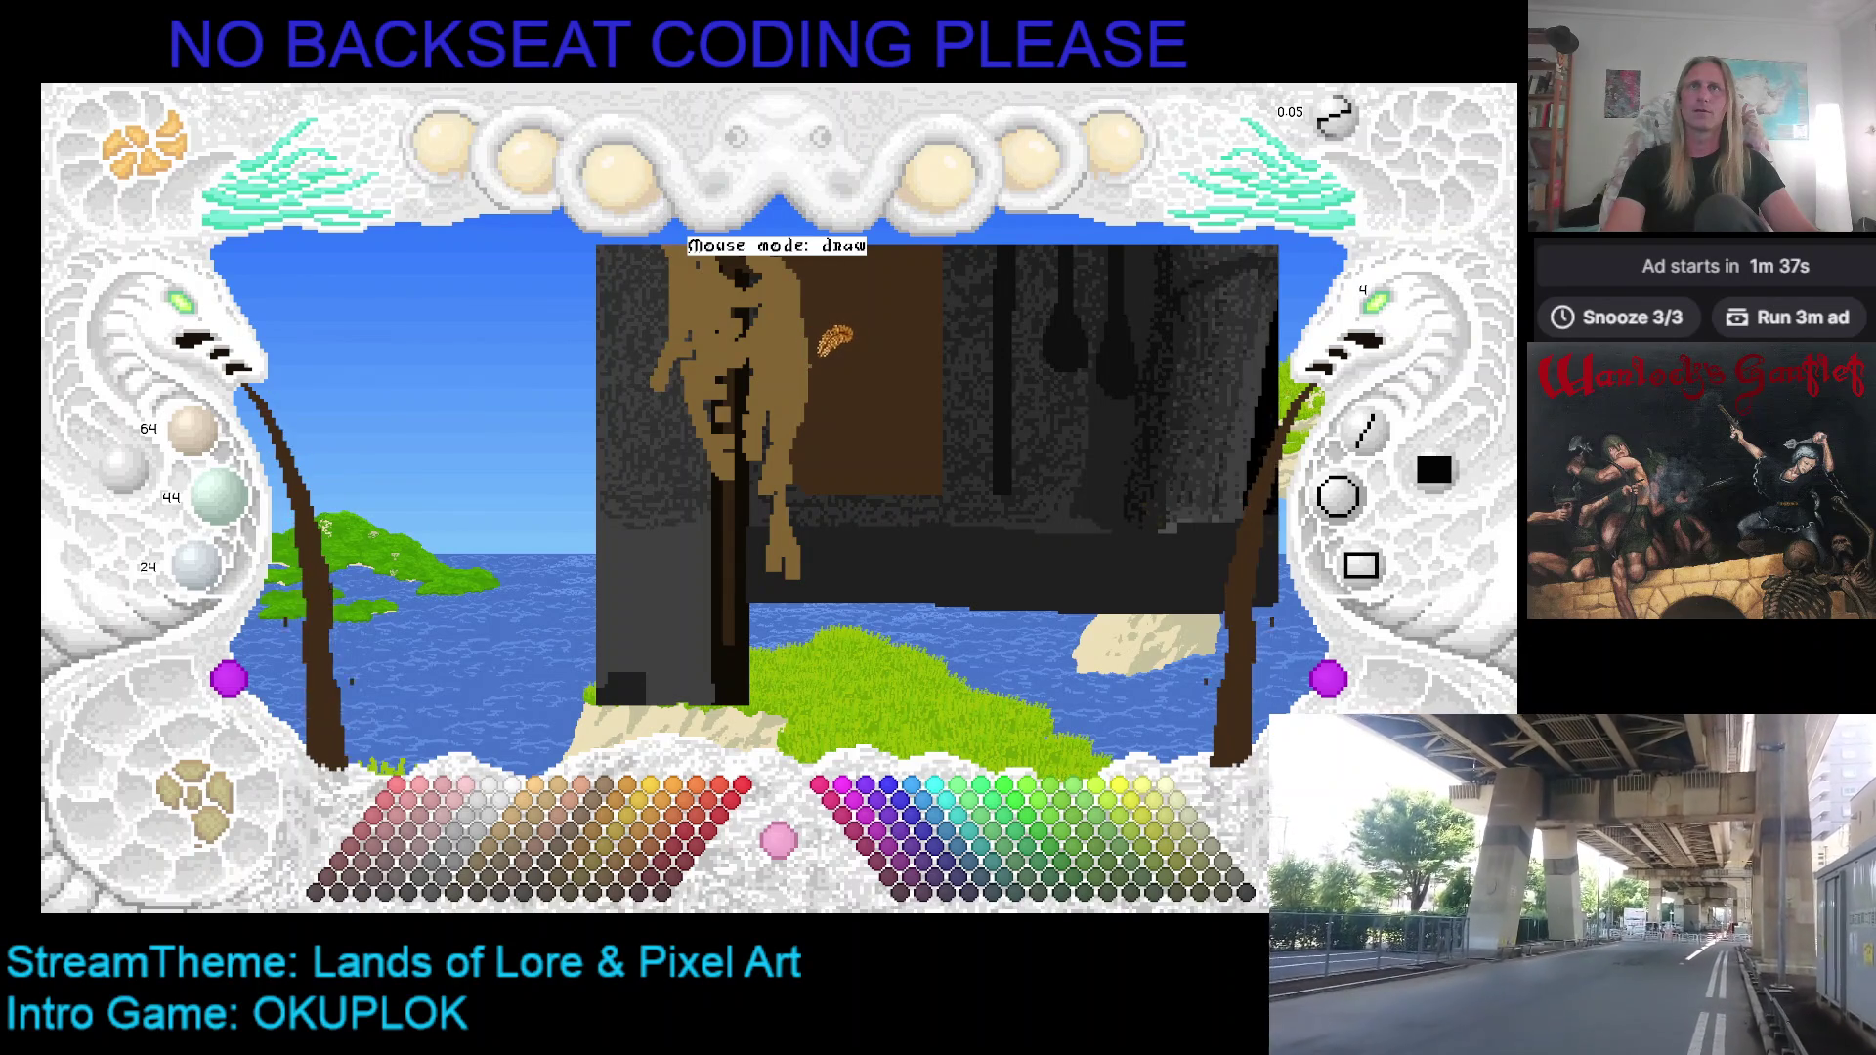
scroll(828, 337, up, 2)
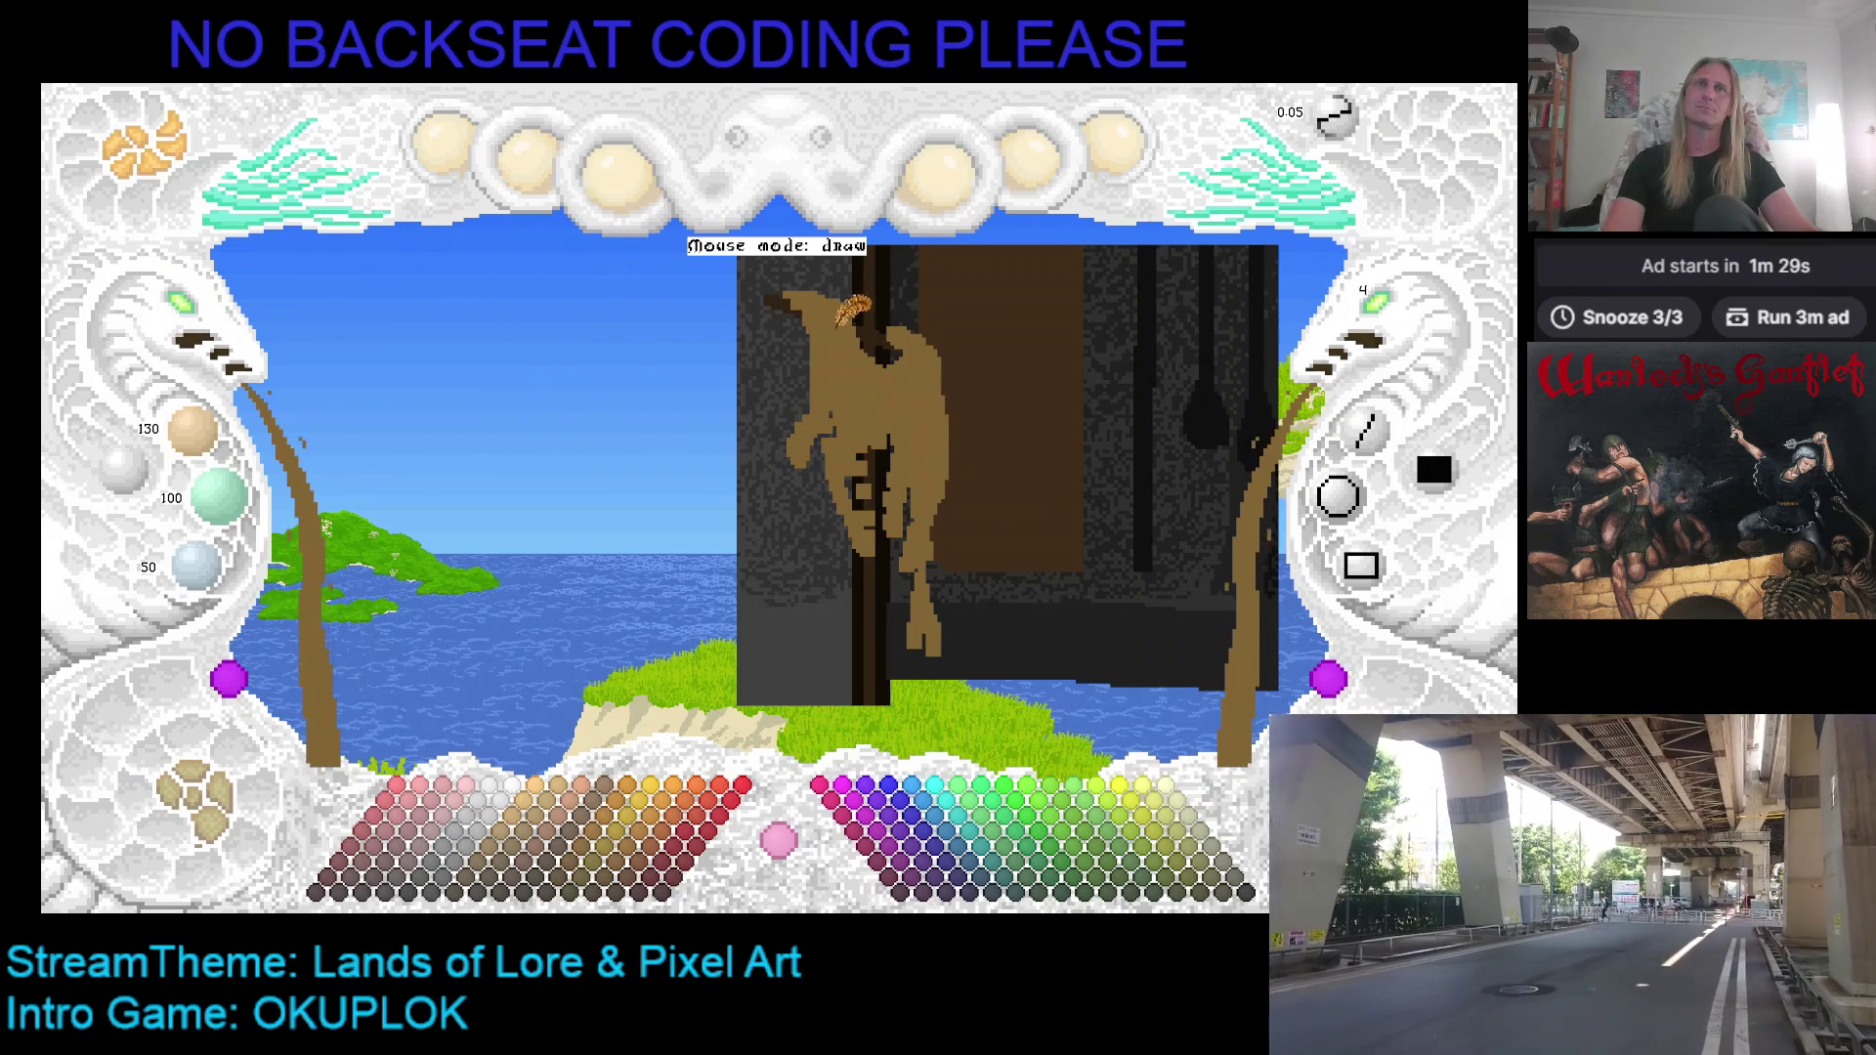
Step: Nudge the dark overlay up and right, then extend the tan leg rightward into the dark area
key(Up)
key(Right)
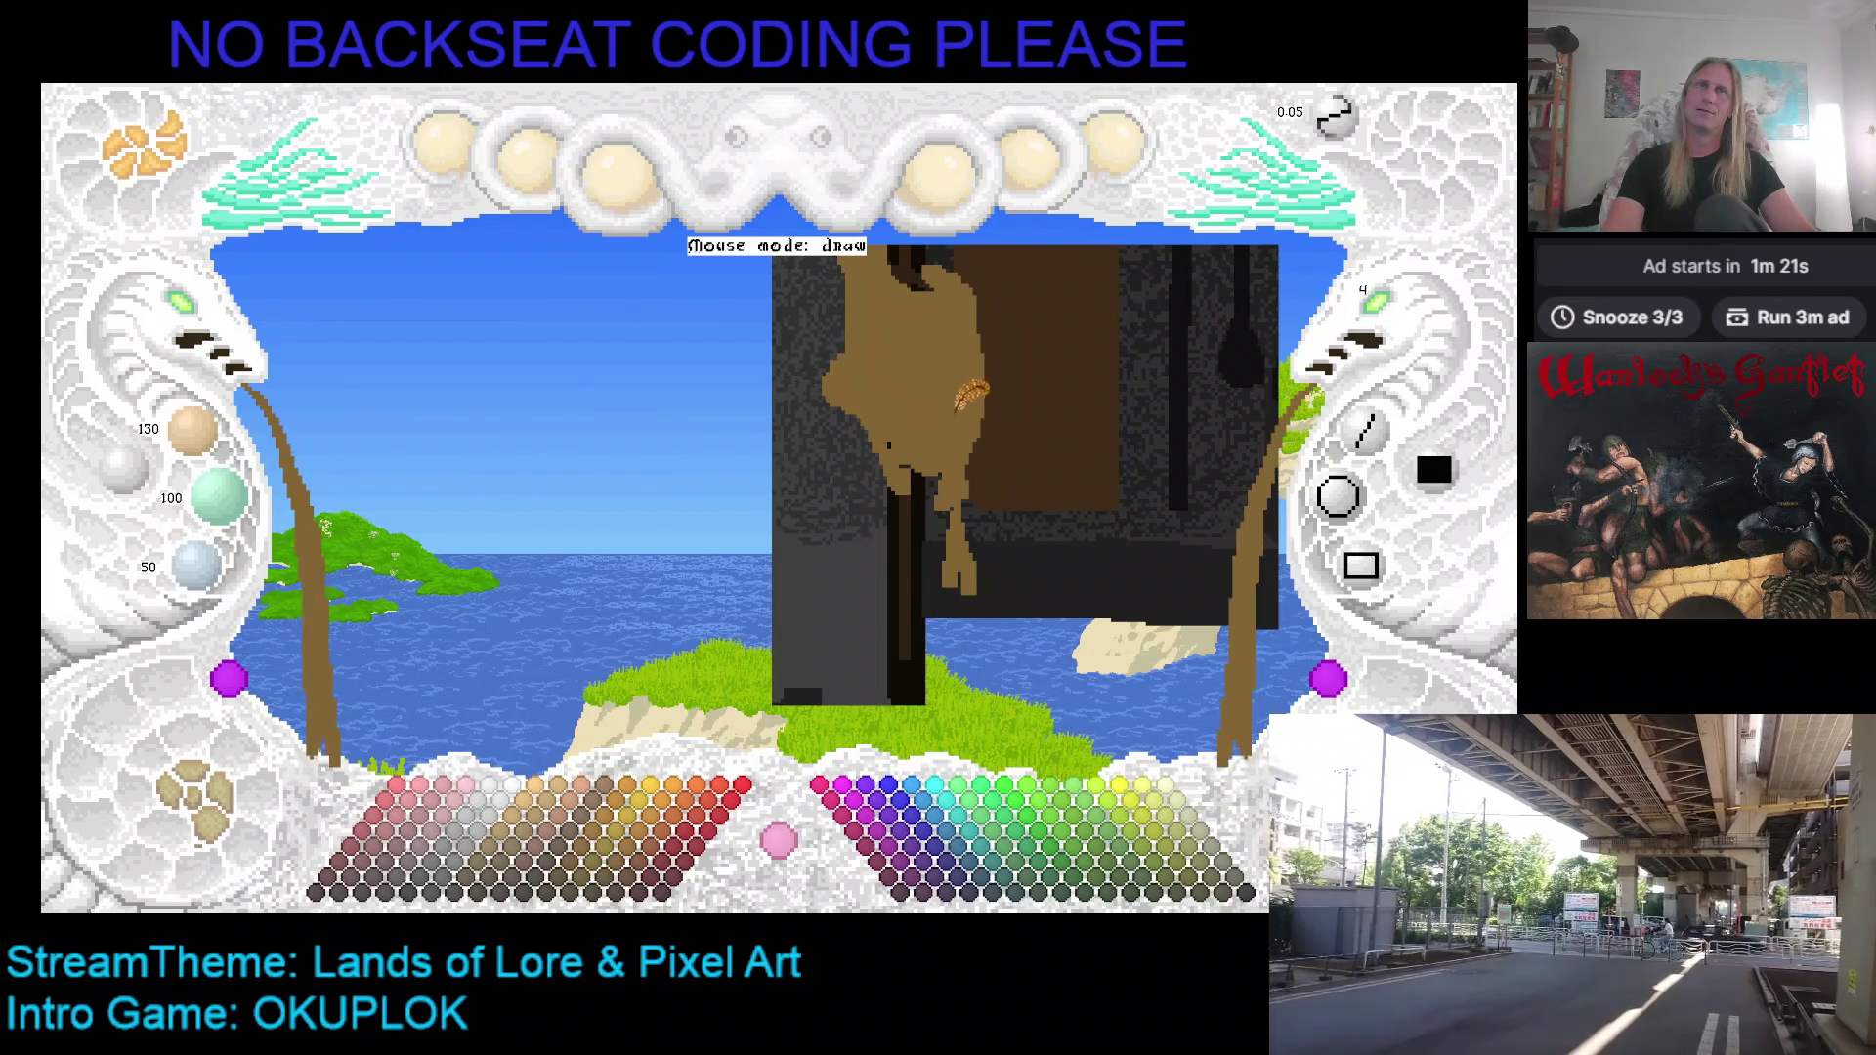
right_click(982, 444)
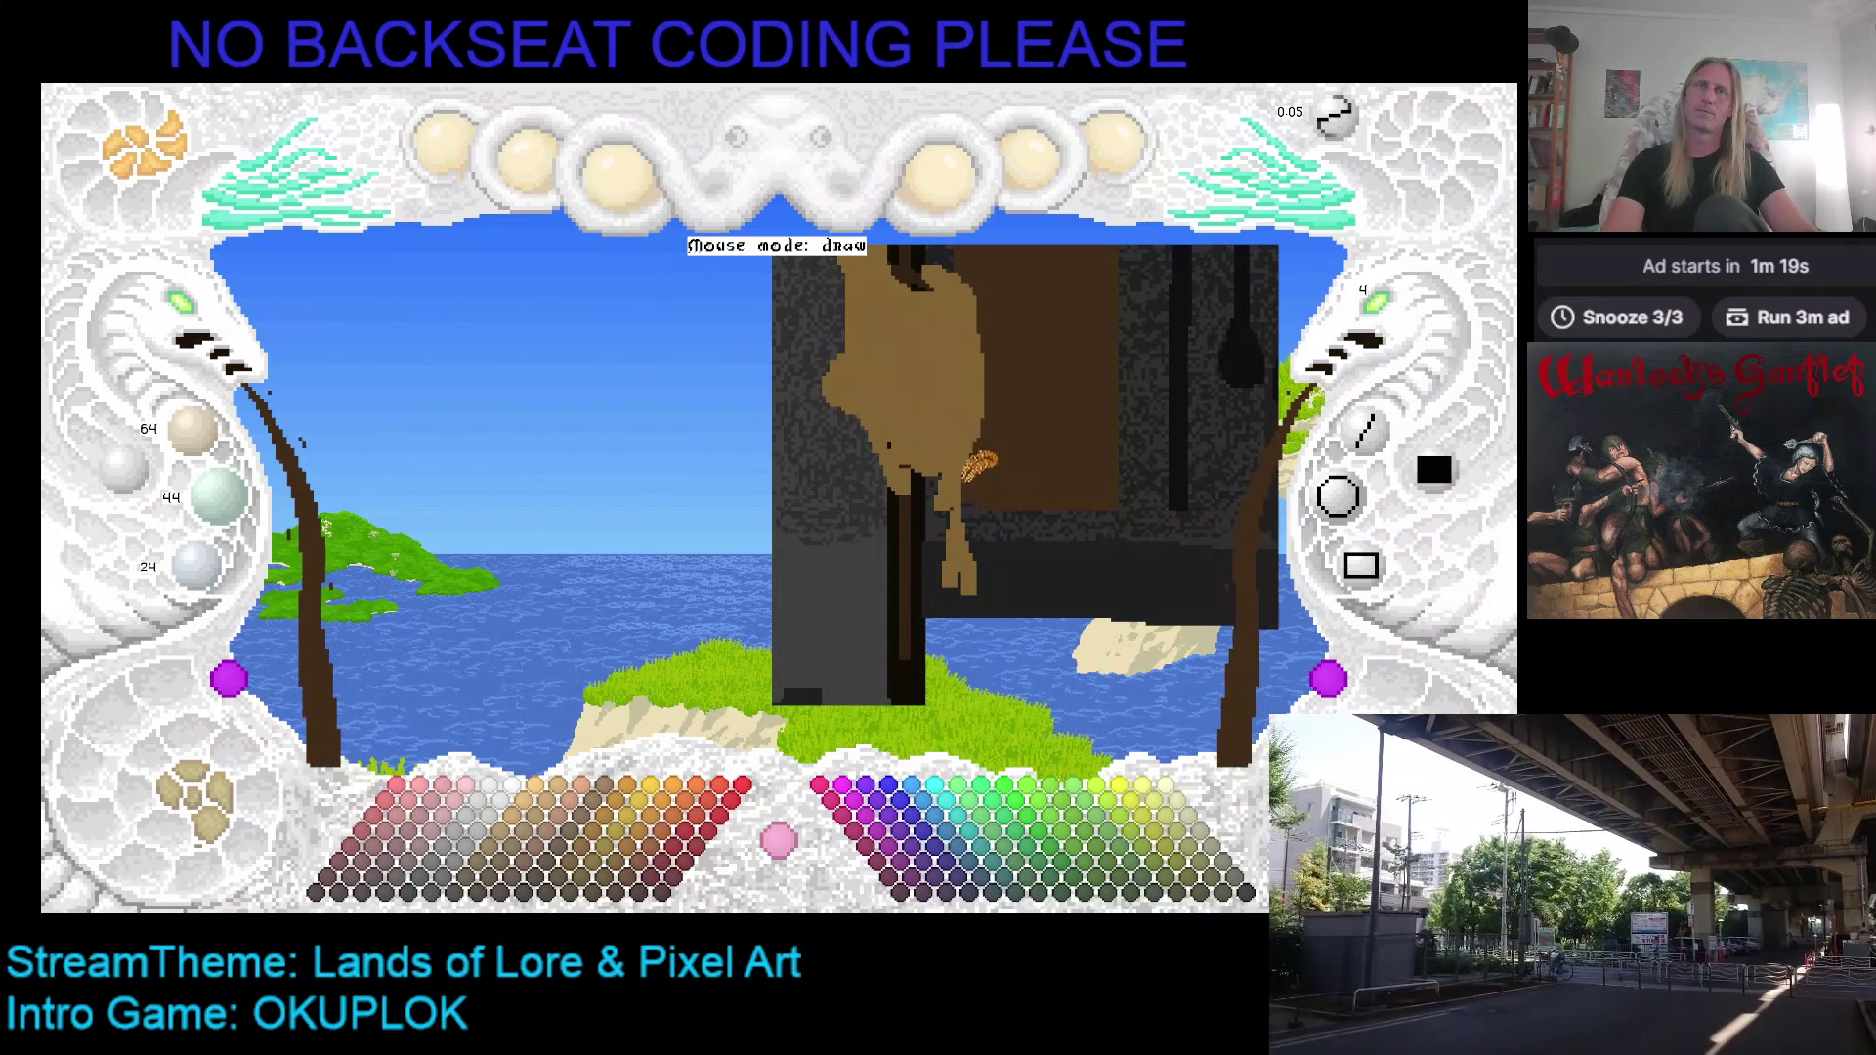
right_click(941, 422)
mouse_move(941, 423)
mouse_down()
mouse_move(972, 505)
mouse_move(965, 488)
mouse_up()
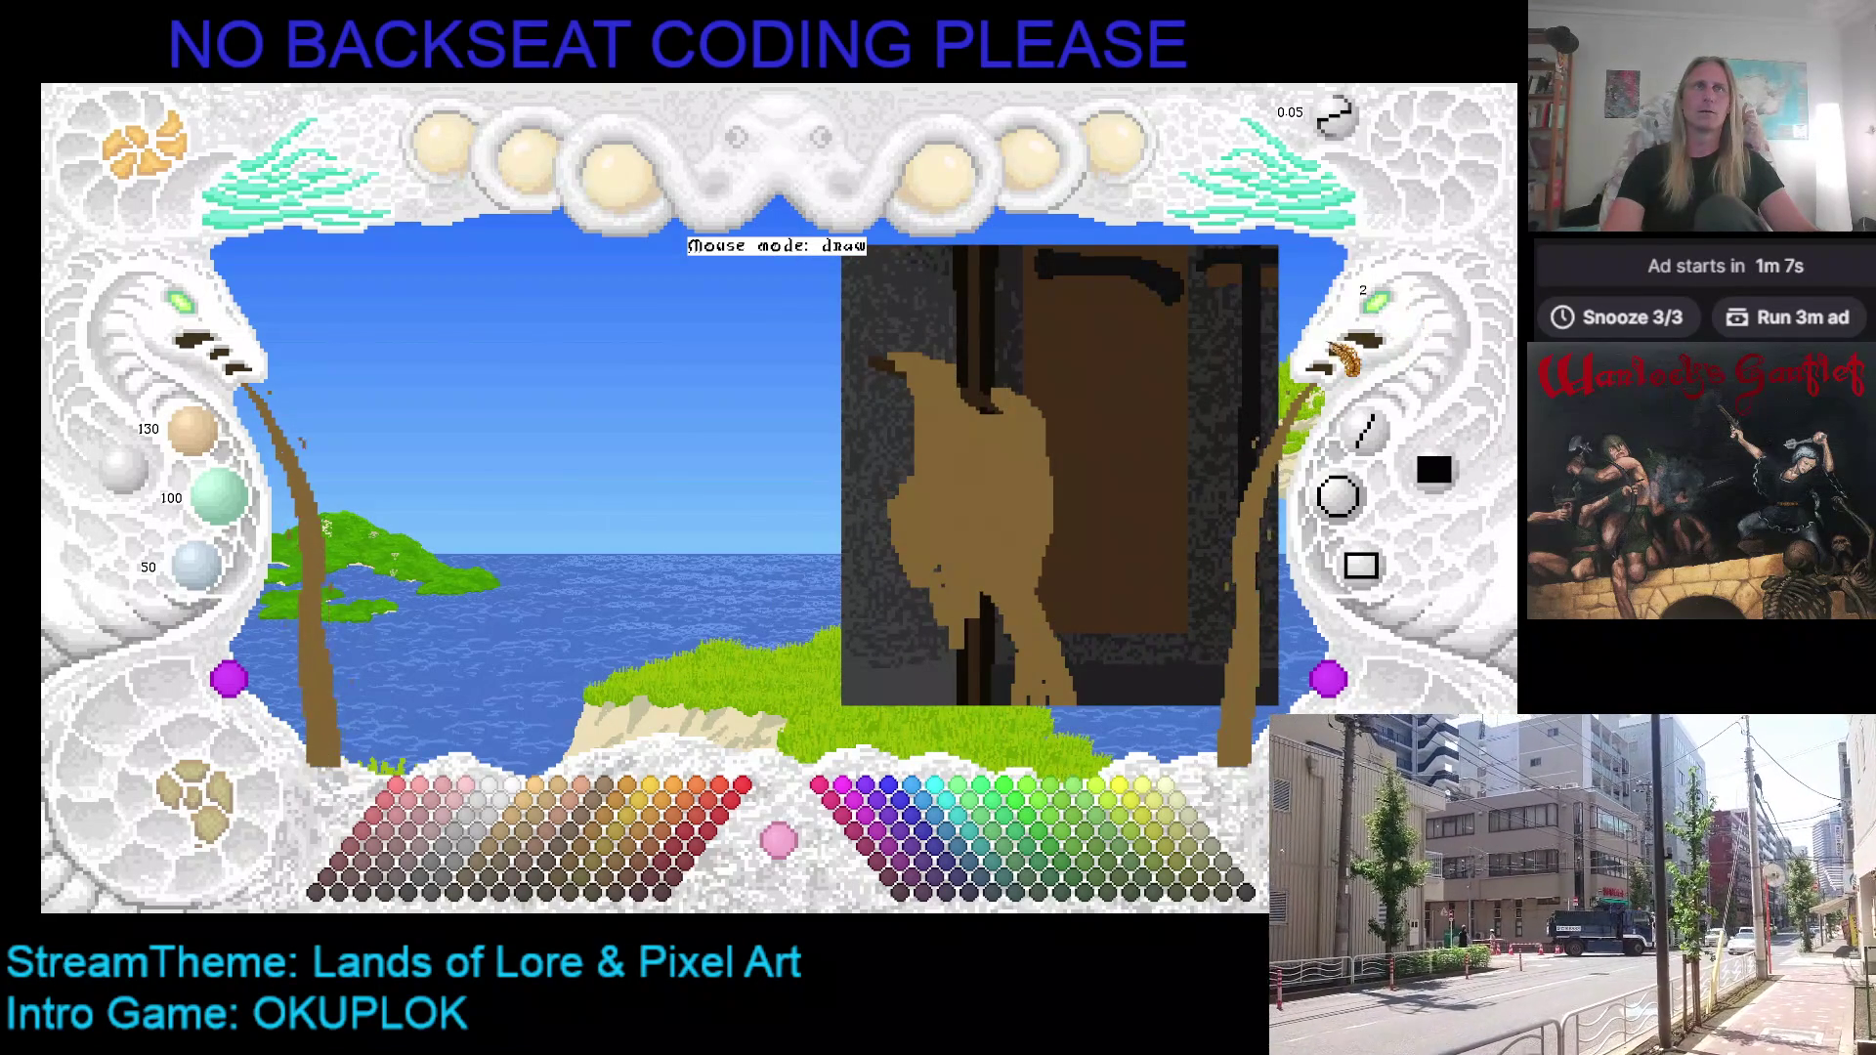
Step: Outline the tan shape's left edge with a medium brown palette swatch
click(539, 832)
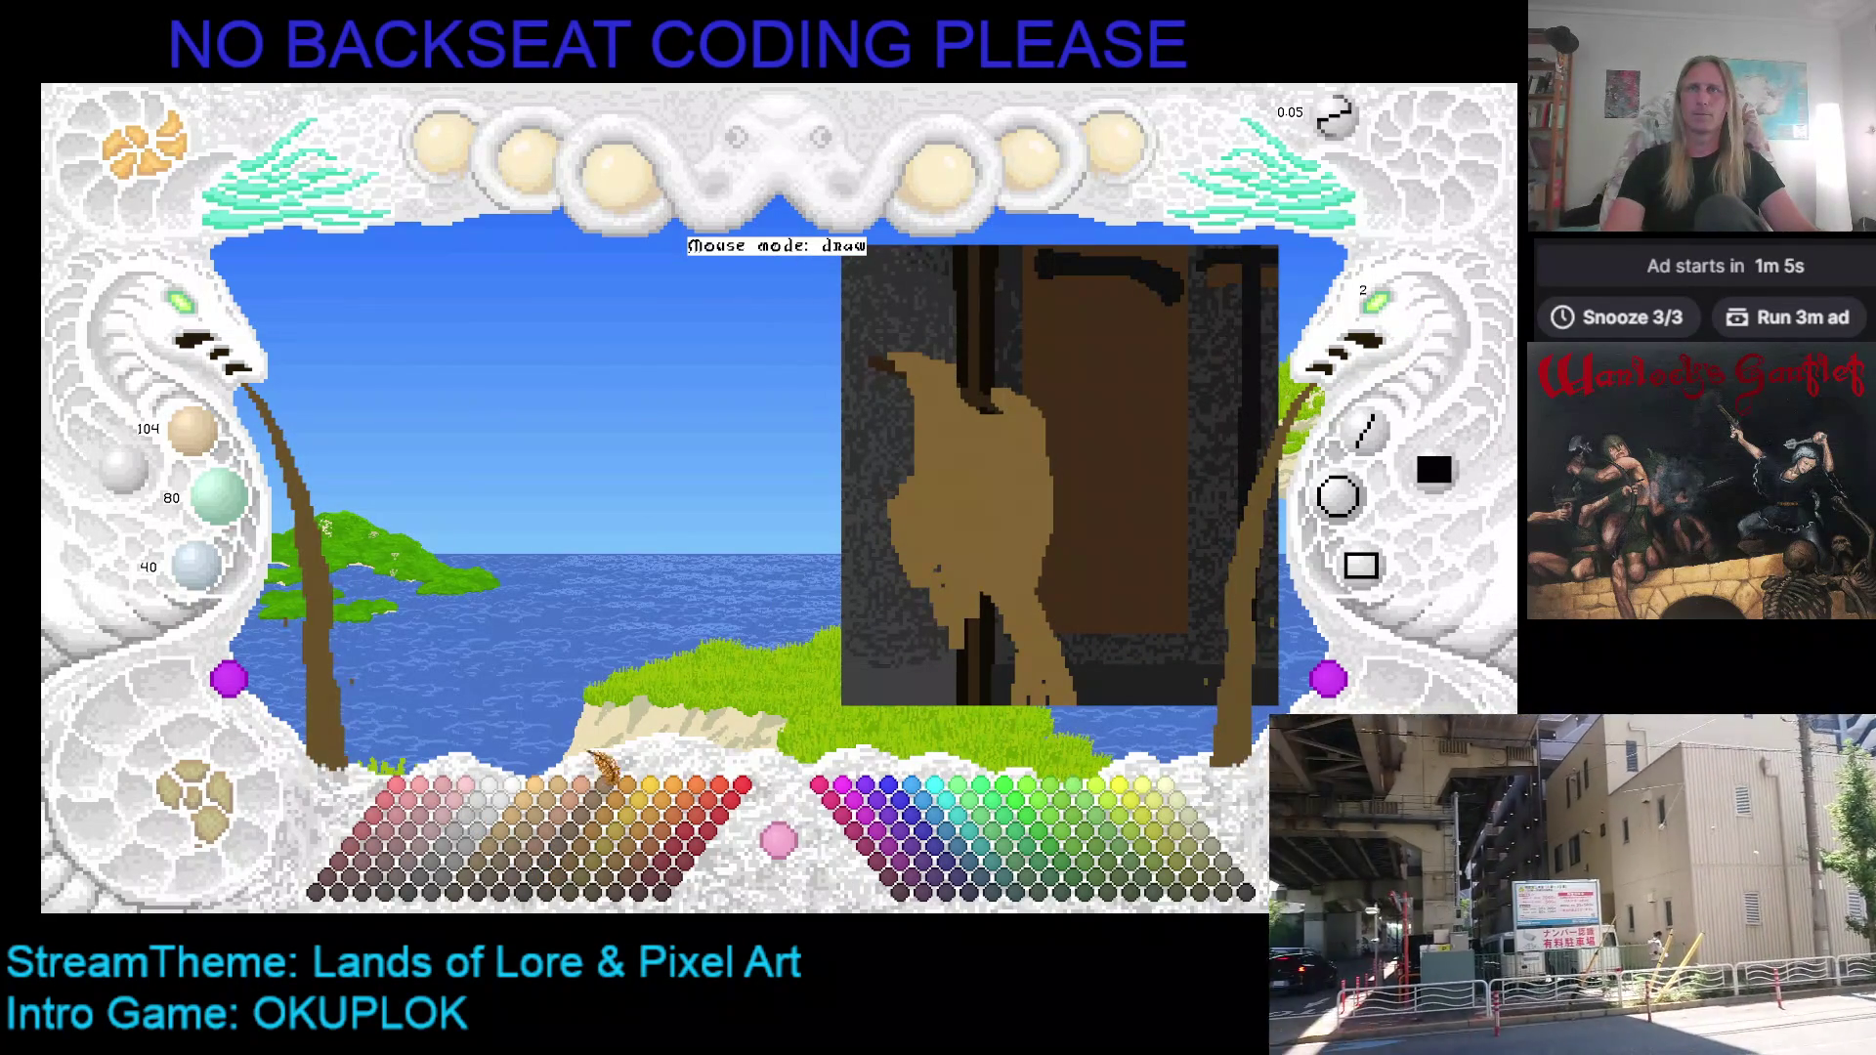
mouse_move(885, 376)
mouse_down()
mouse_move(872, 430)
mouse_move(891, 479)
mouse_up()
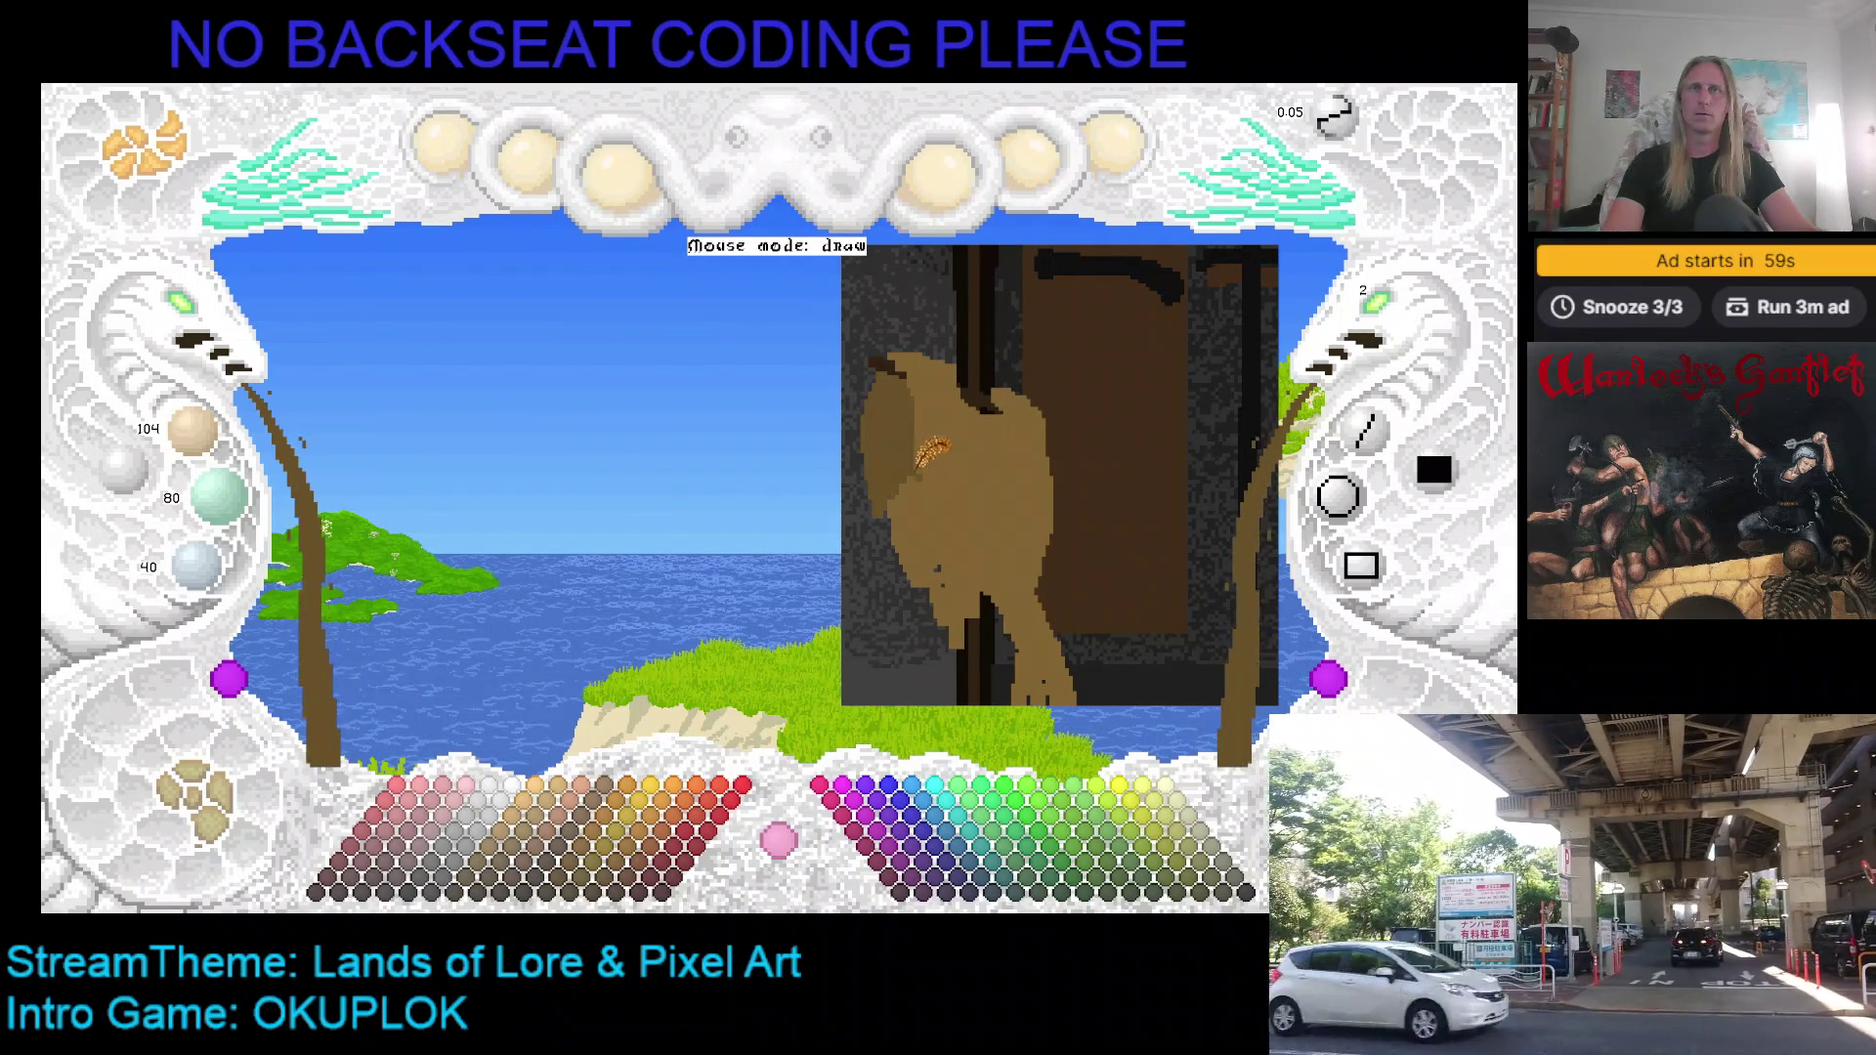
scroll(904, 381, down, 2)
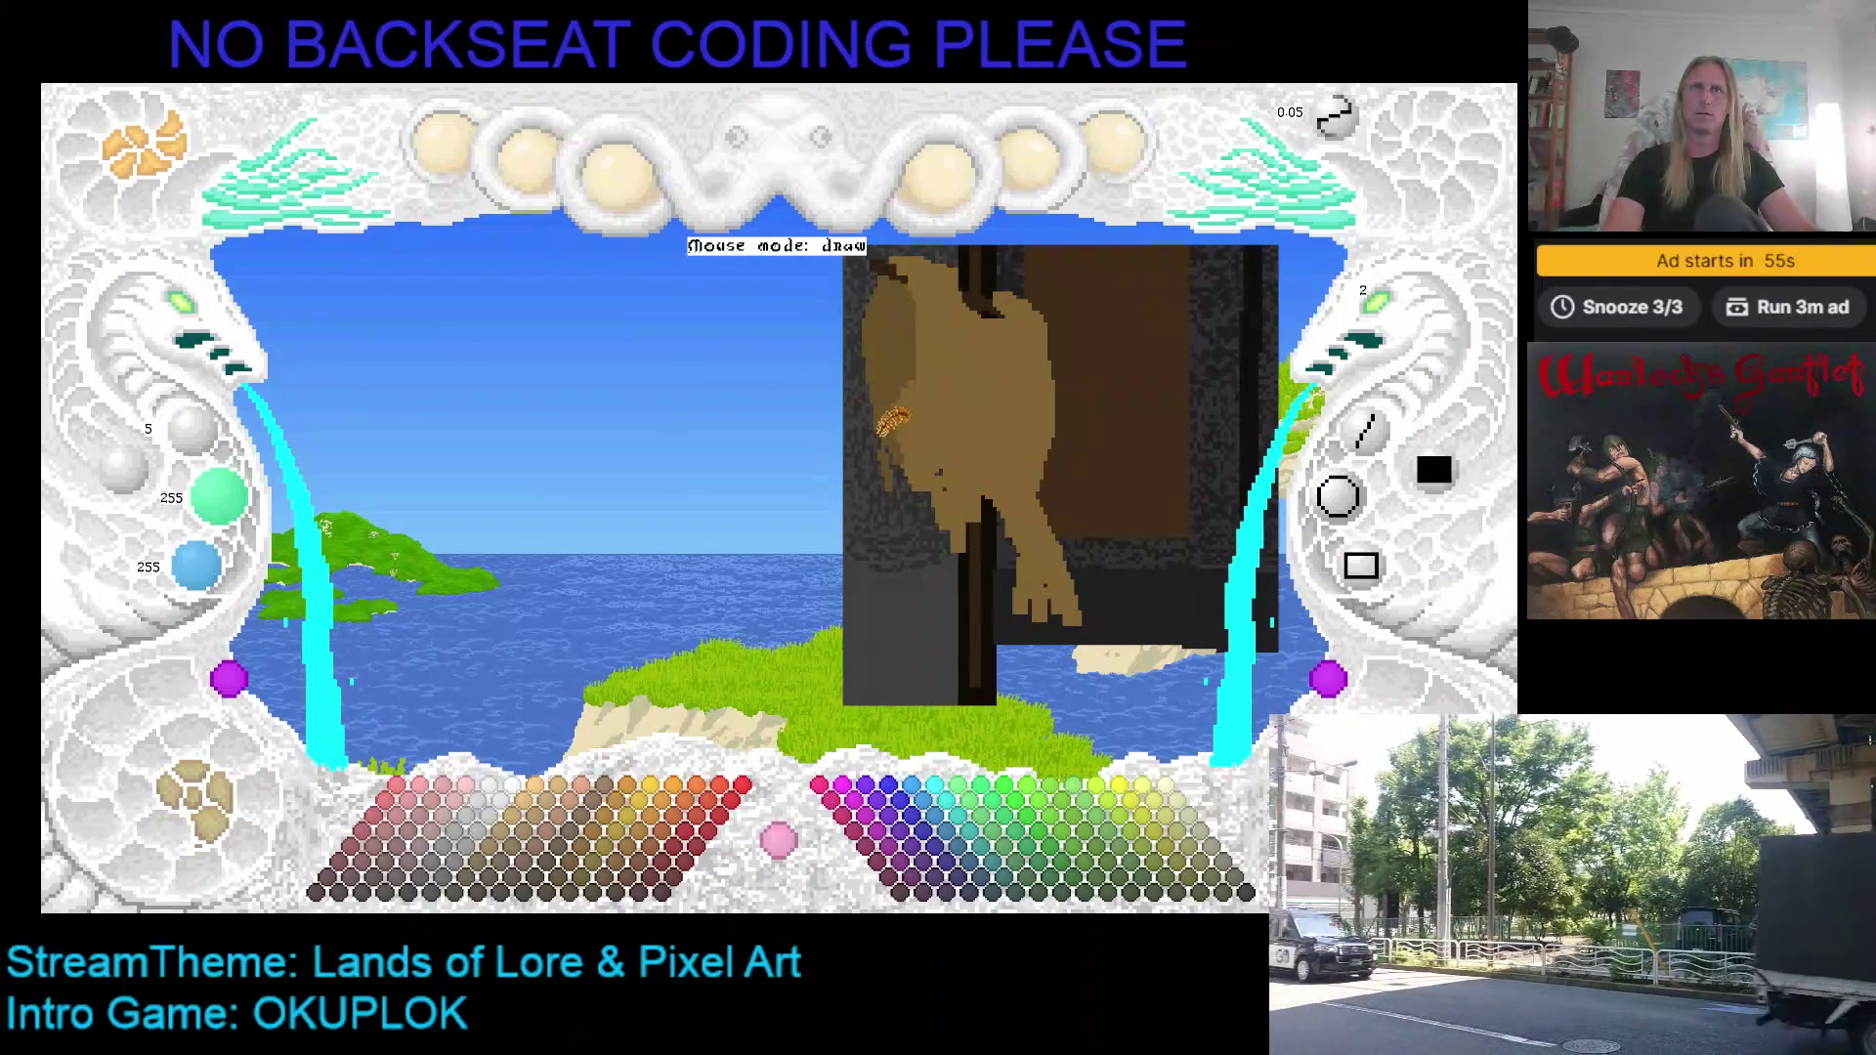
Step: Eyedrop the lighter tan and paint over the top of the dark stick at brush size 4
right_click(895, 381)
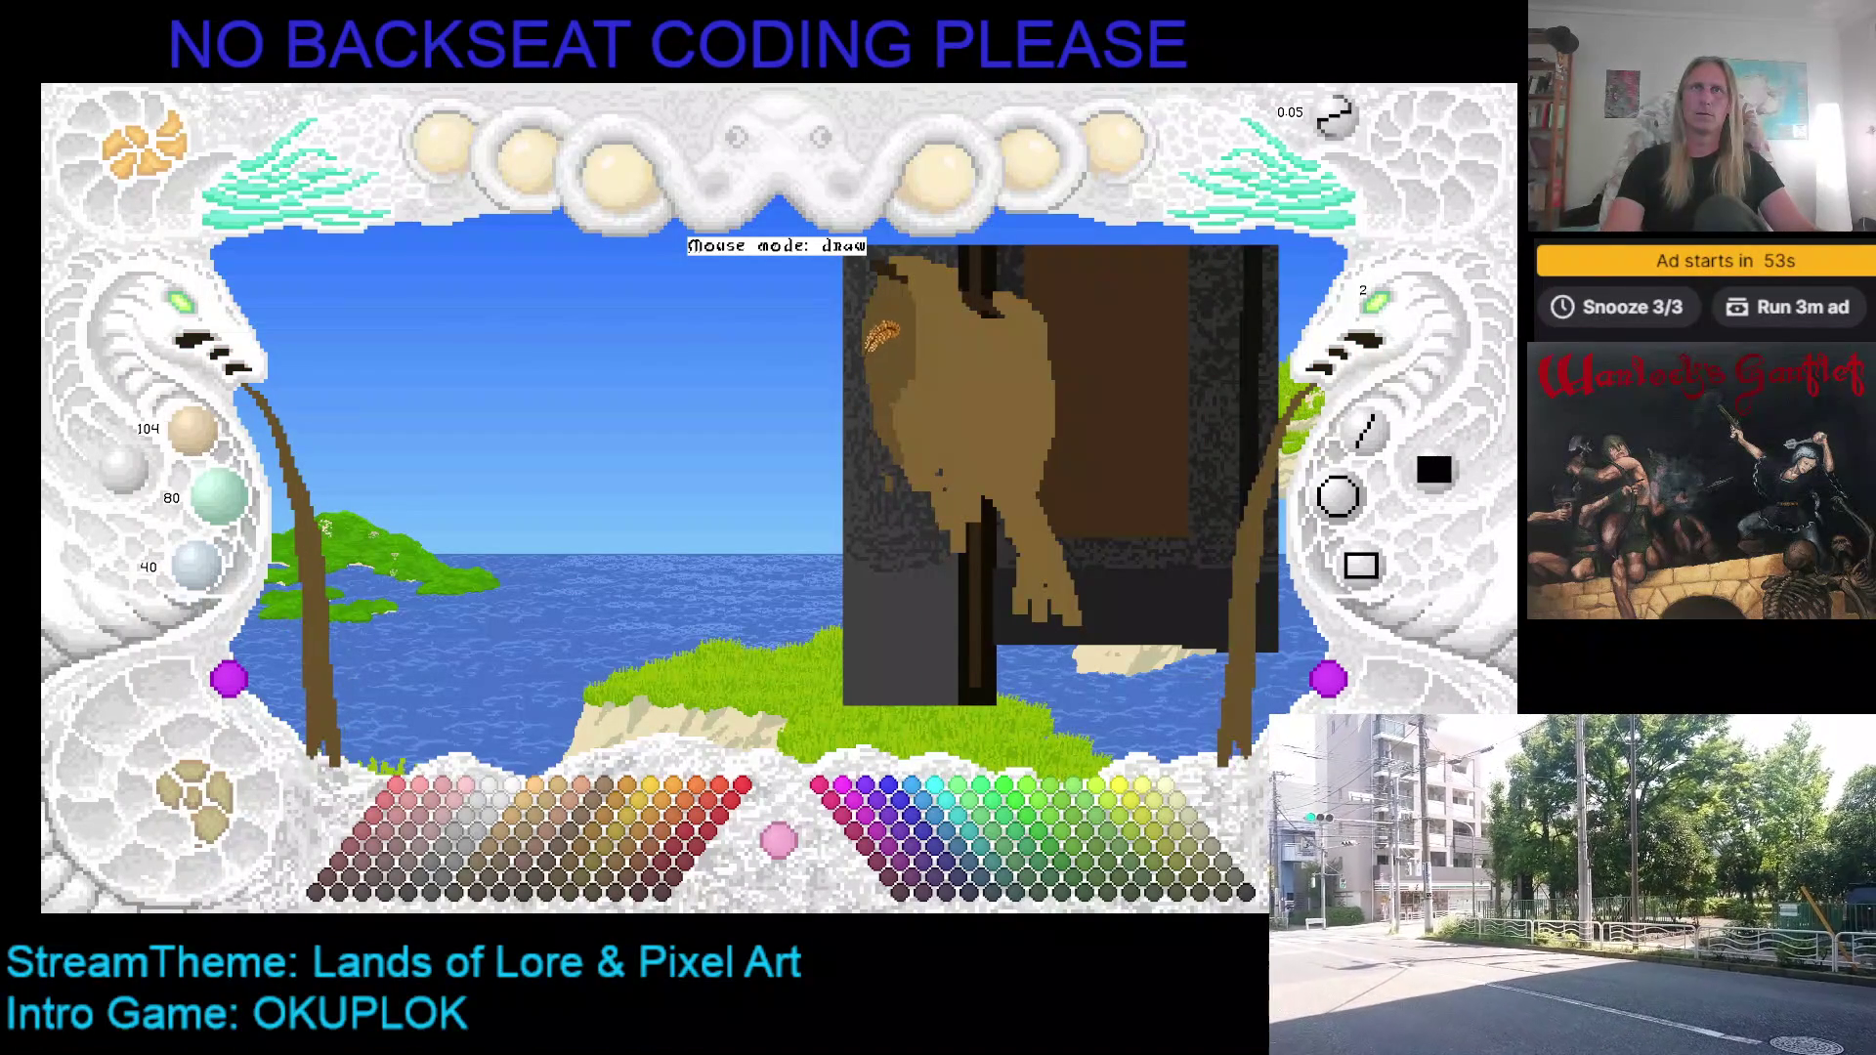
right_click(918, 377)
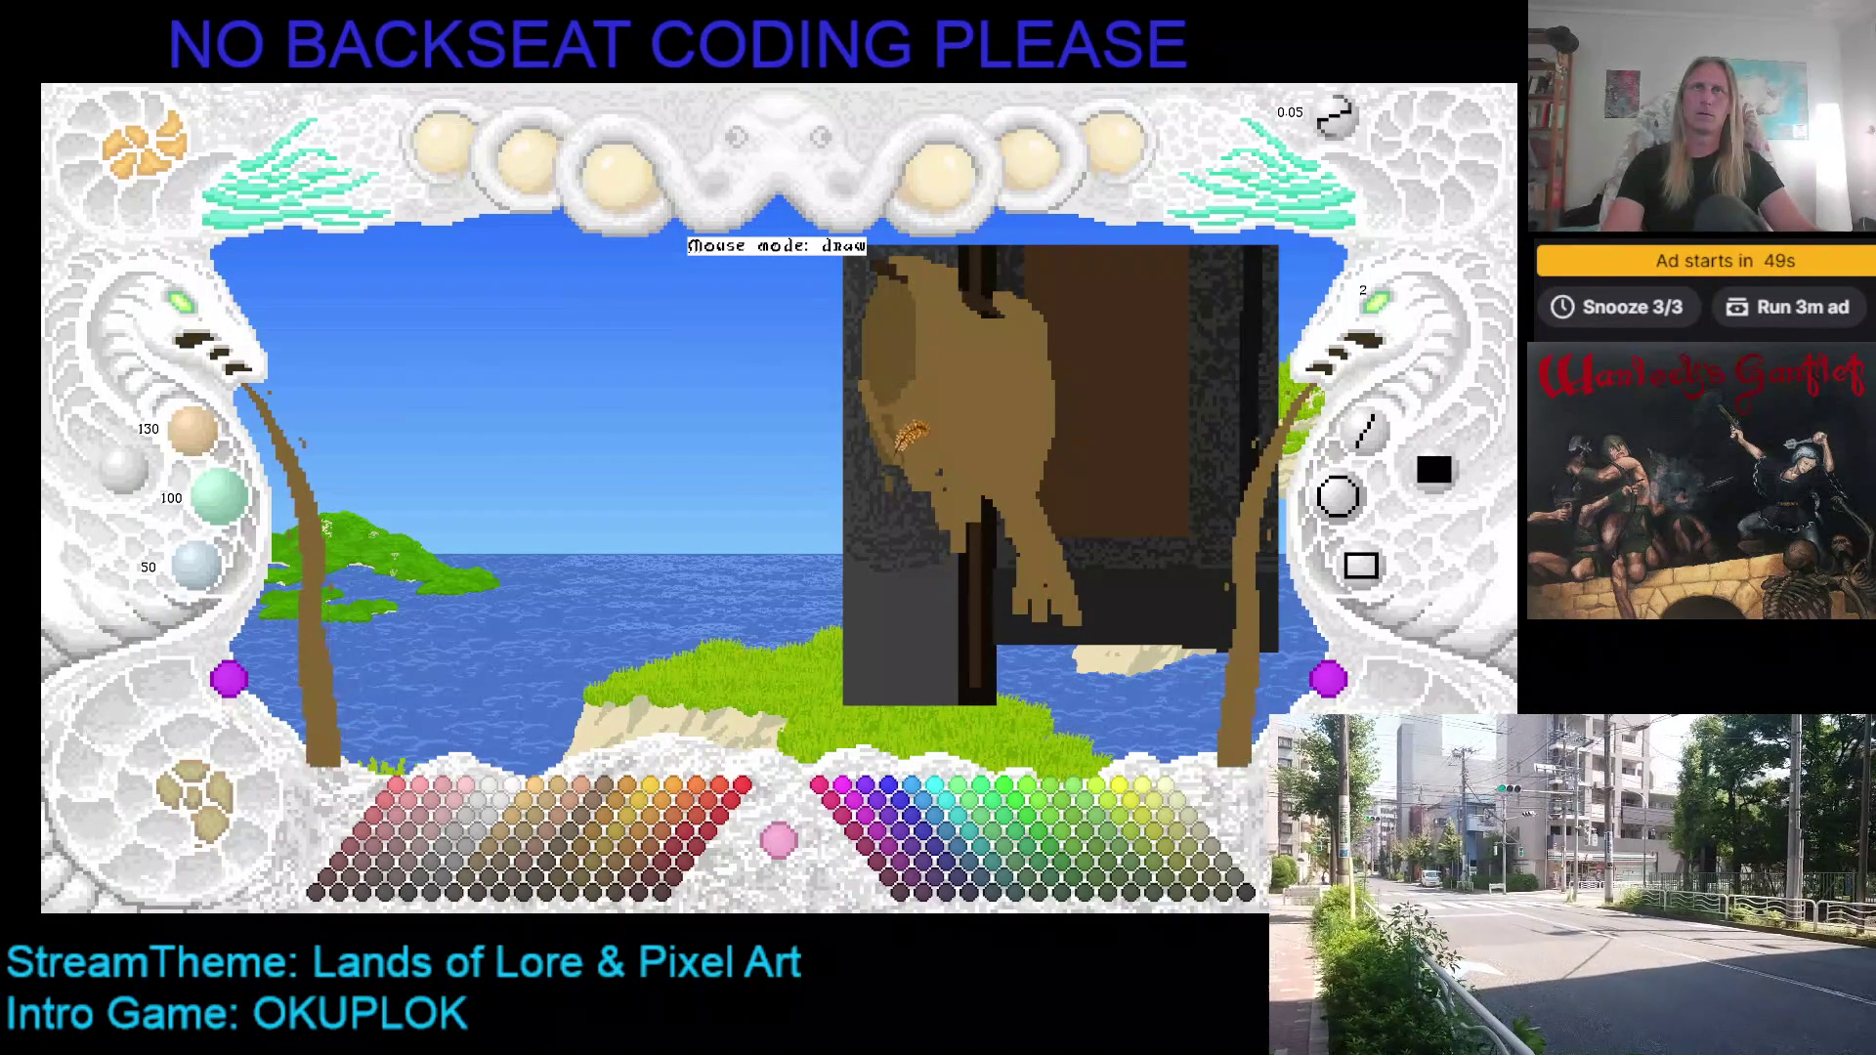
scroll(907, 432, up, 2)
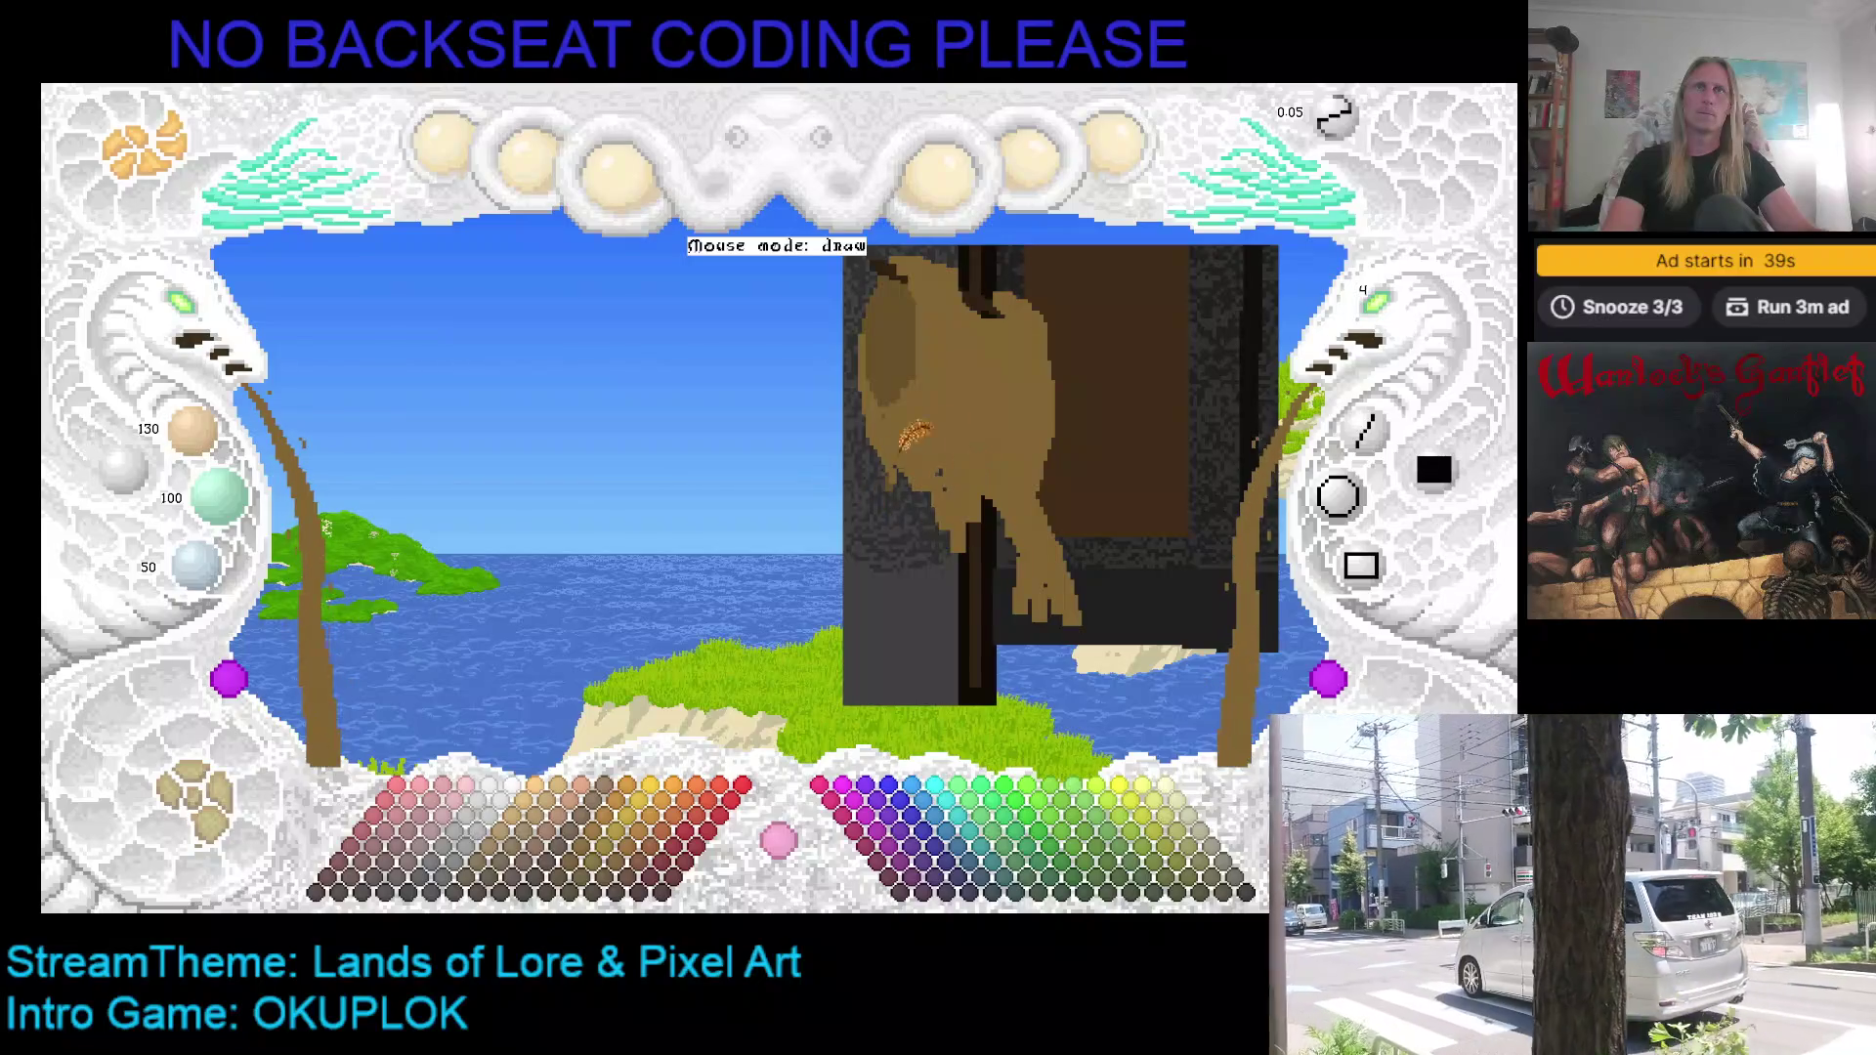
mouse_move(957, 479)
mouse_down()
mouse_move(966, 451)
mouse_move(1041, 583)
mouse_move(1071, 583)
mouse_move(1017, 543)
mouse_move(992, 566)
mouse_move(933, 461)
mouse_up()
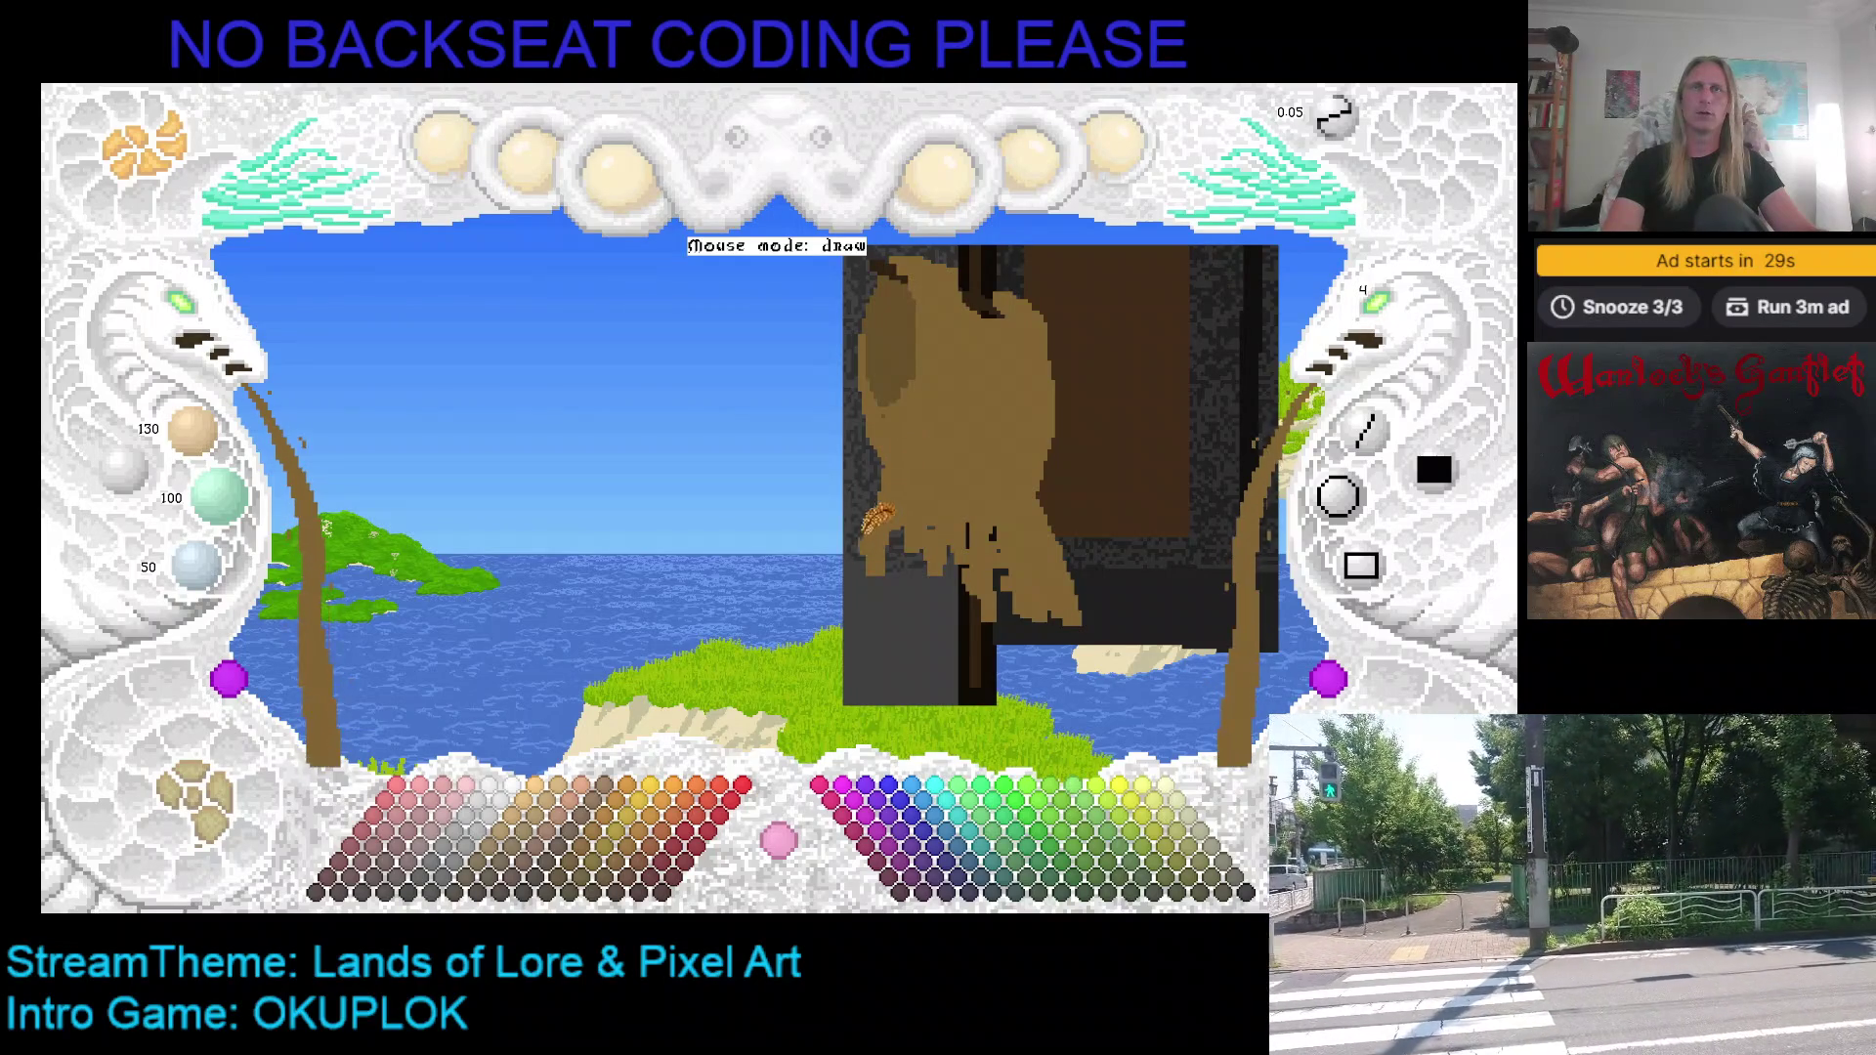
scroll(943, 459, down, 1)
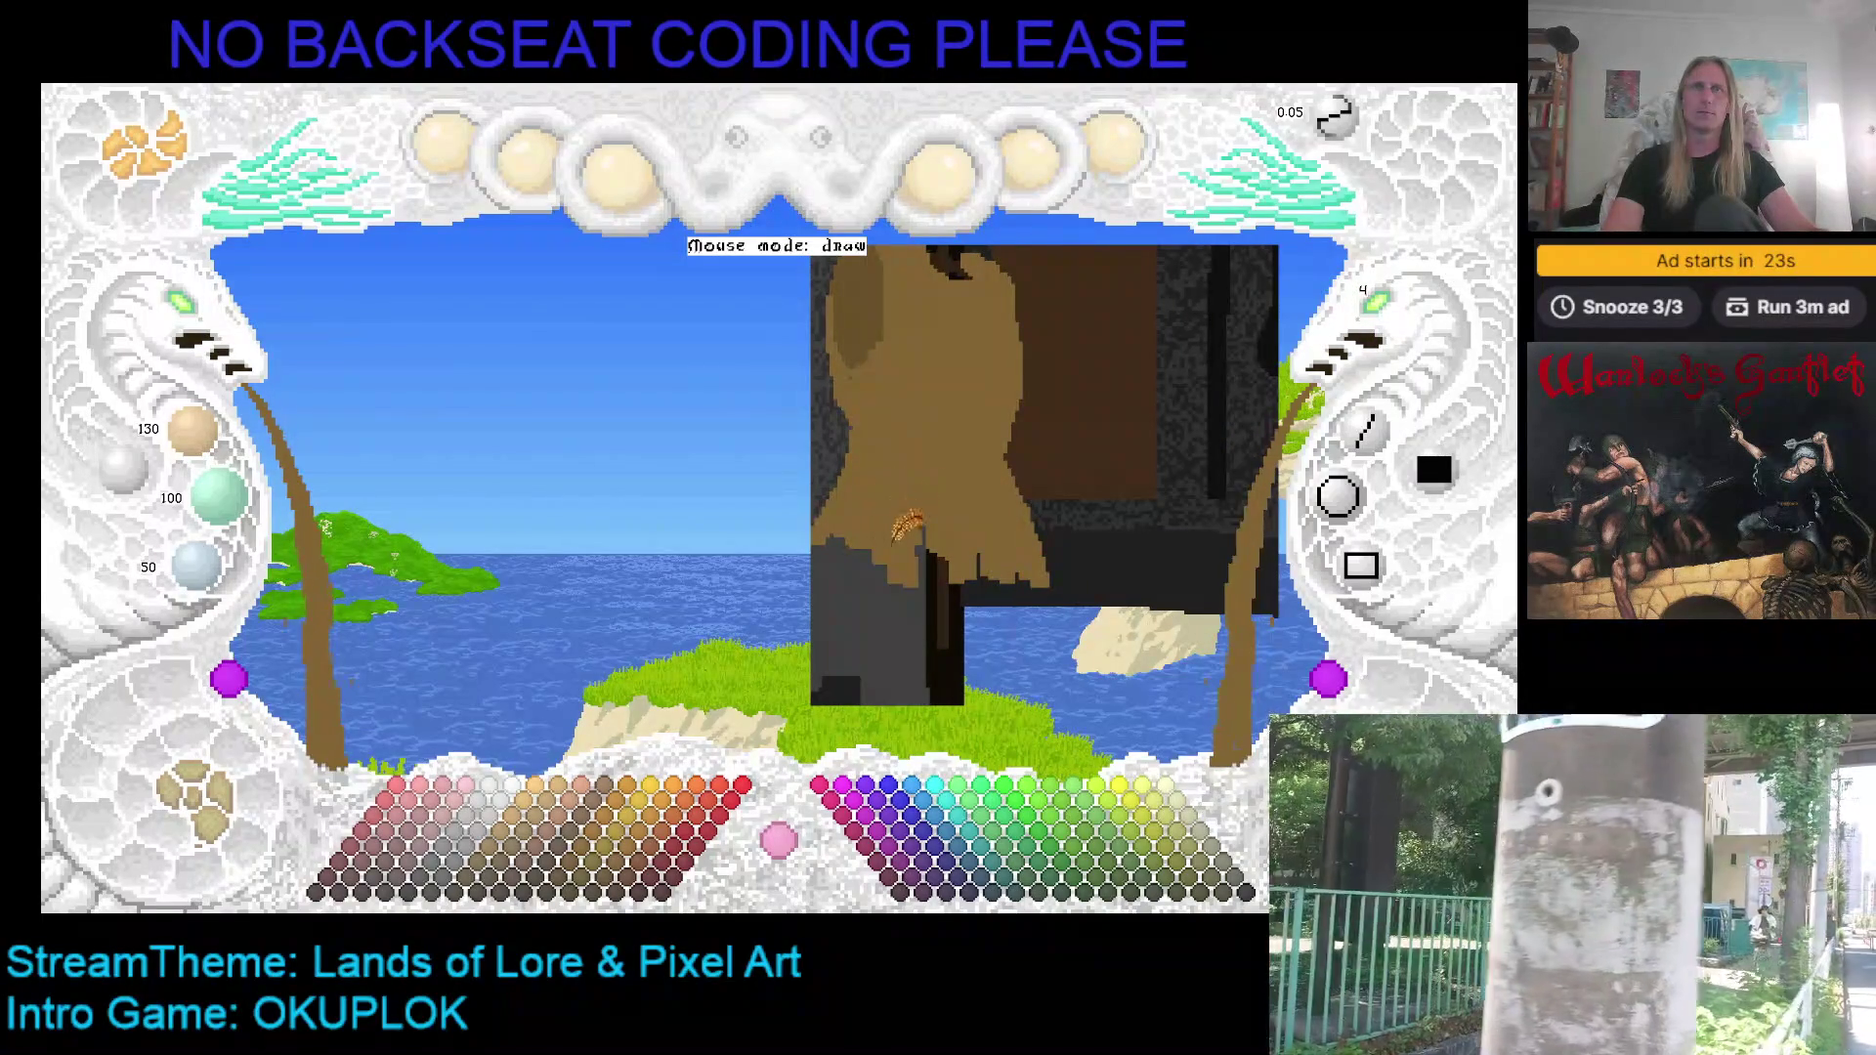
scroll(928, 493, up, 1)
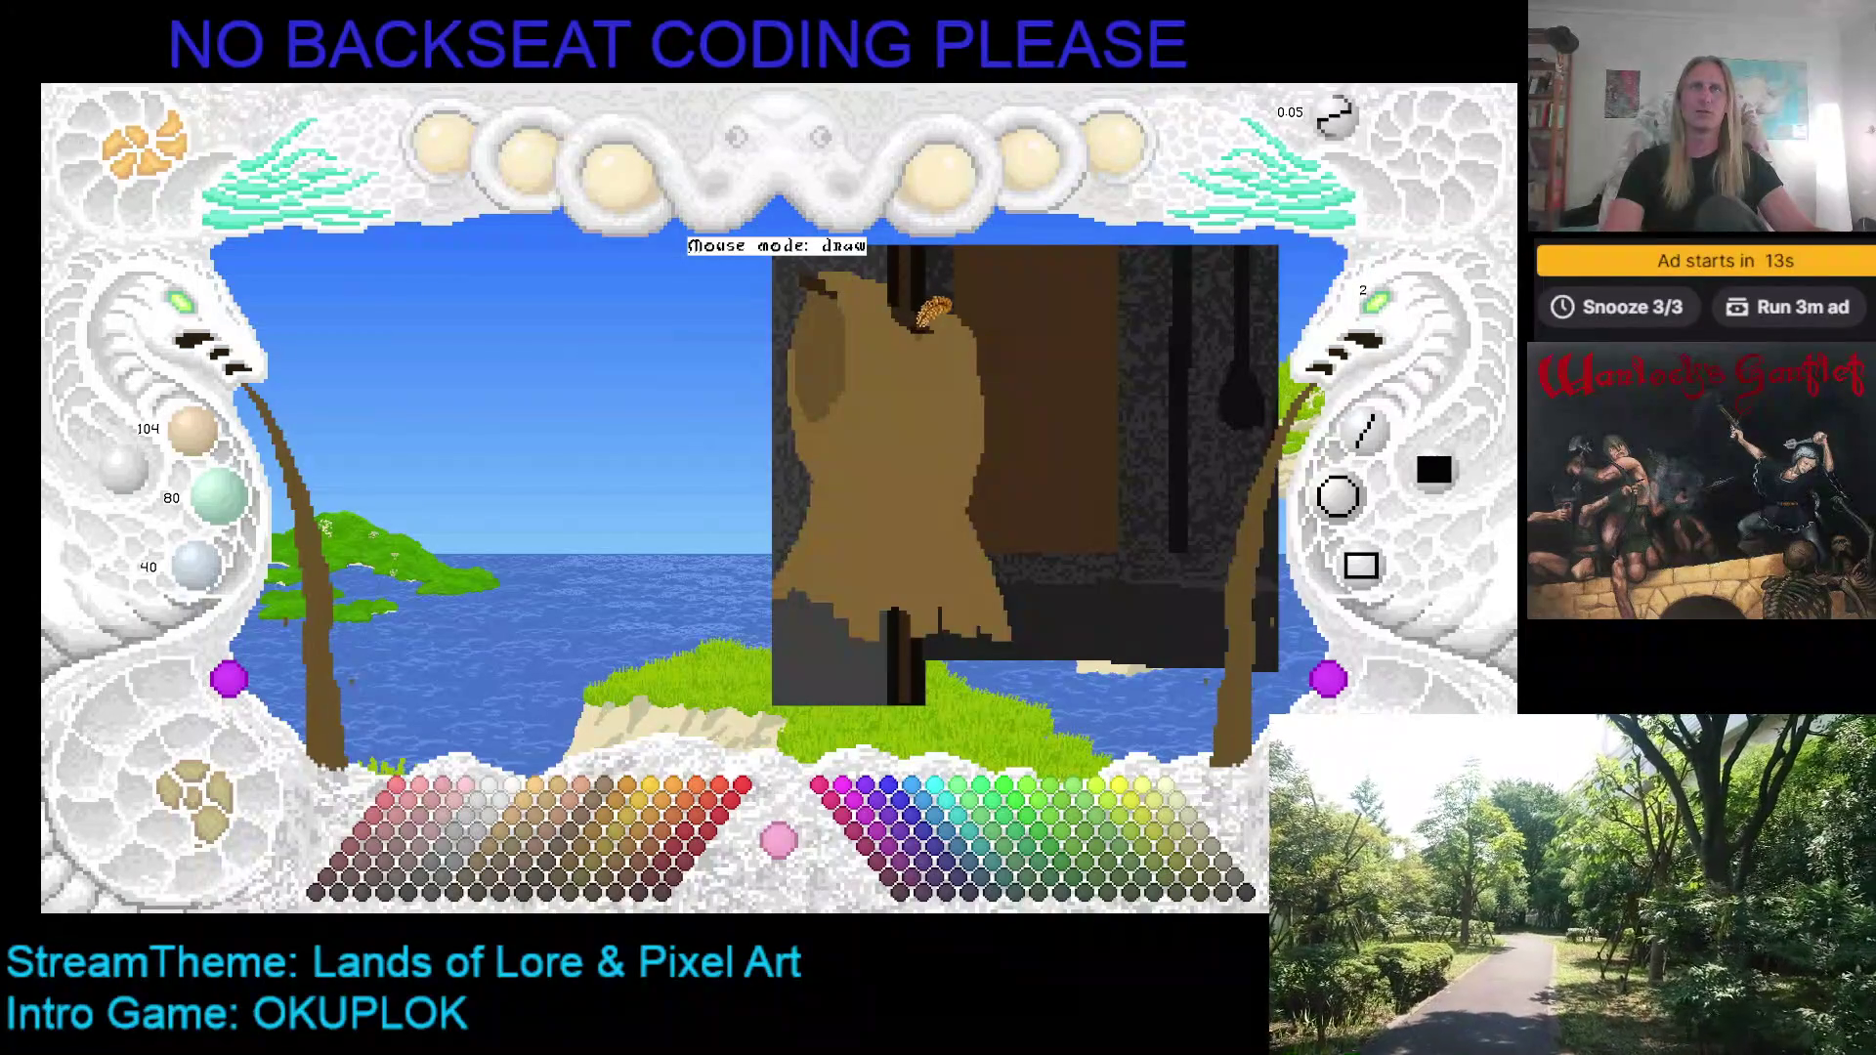
Step: Draw a thin vertical shading line down the tan tunic, then zoom and pan to inspect it
drag(929, 318, 934, 592)
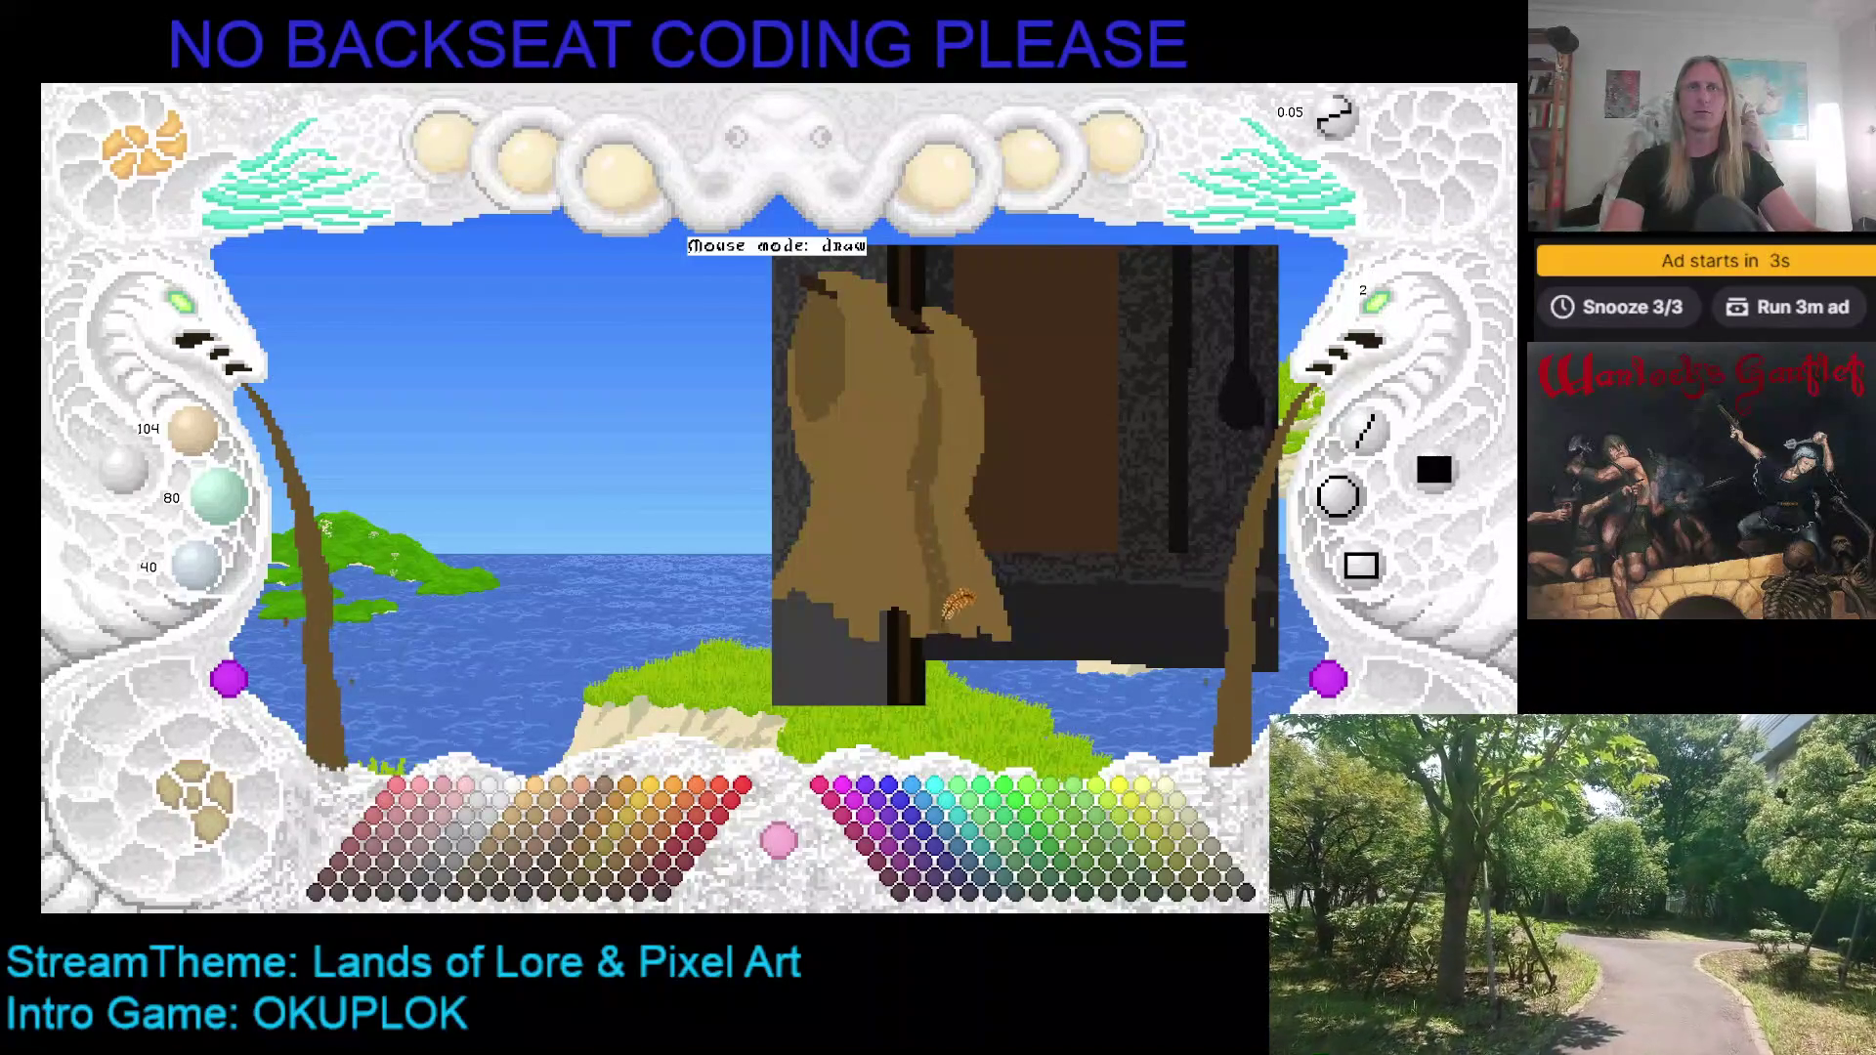
scroll(941, 510, up, 1)
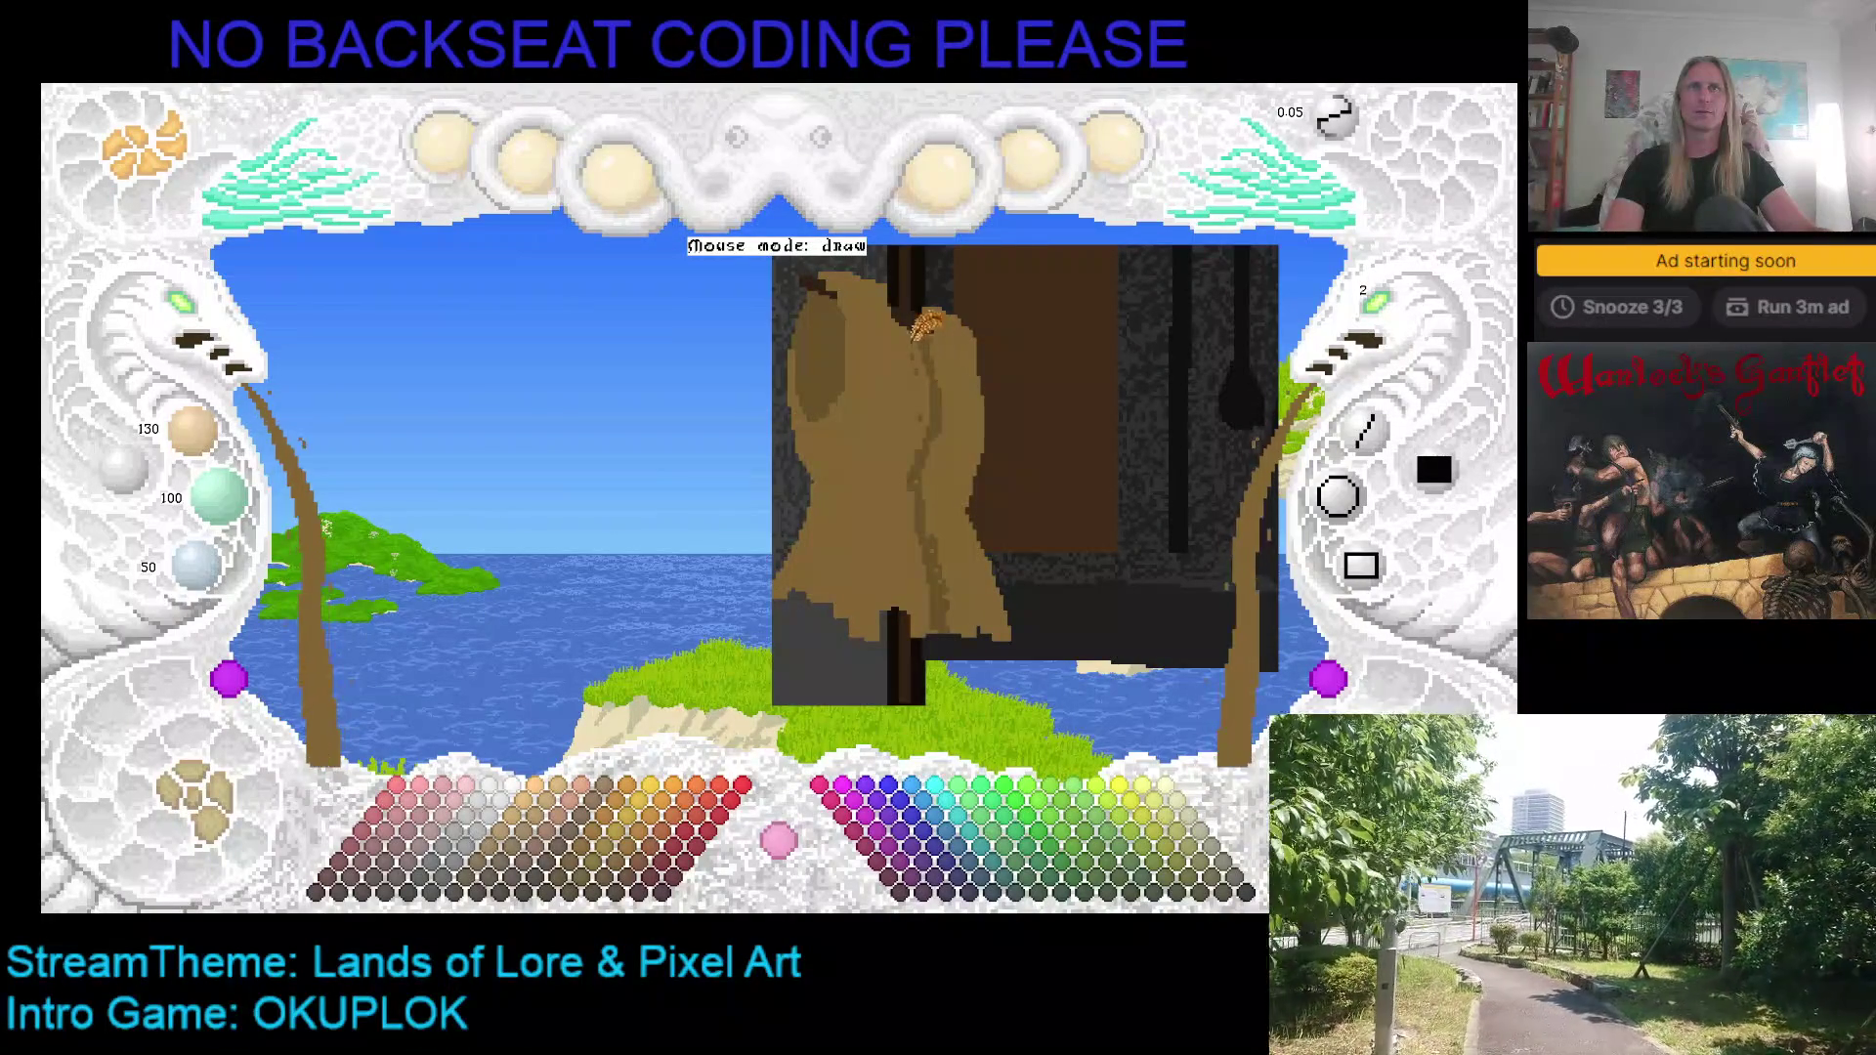
click(201, 317)
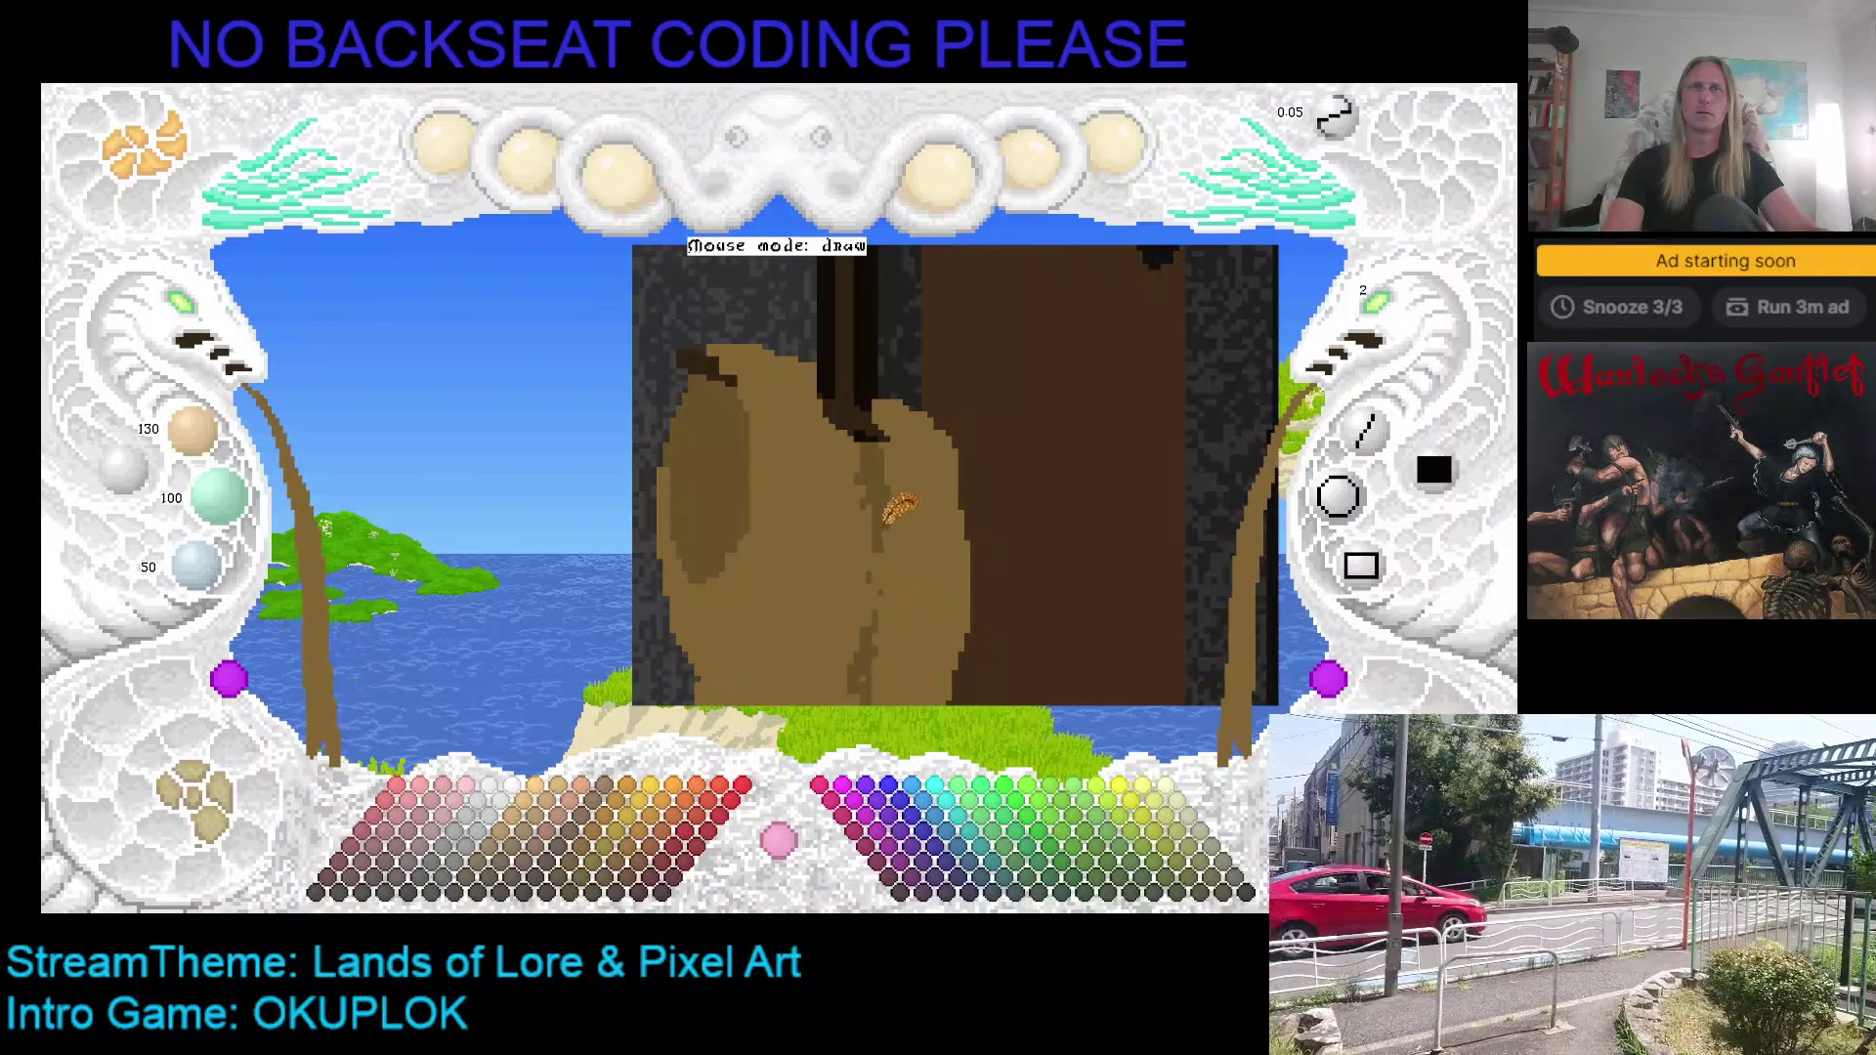
scroll(874, 630, down, 3)
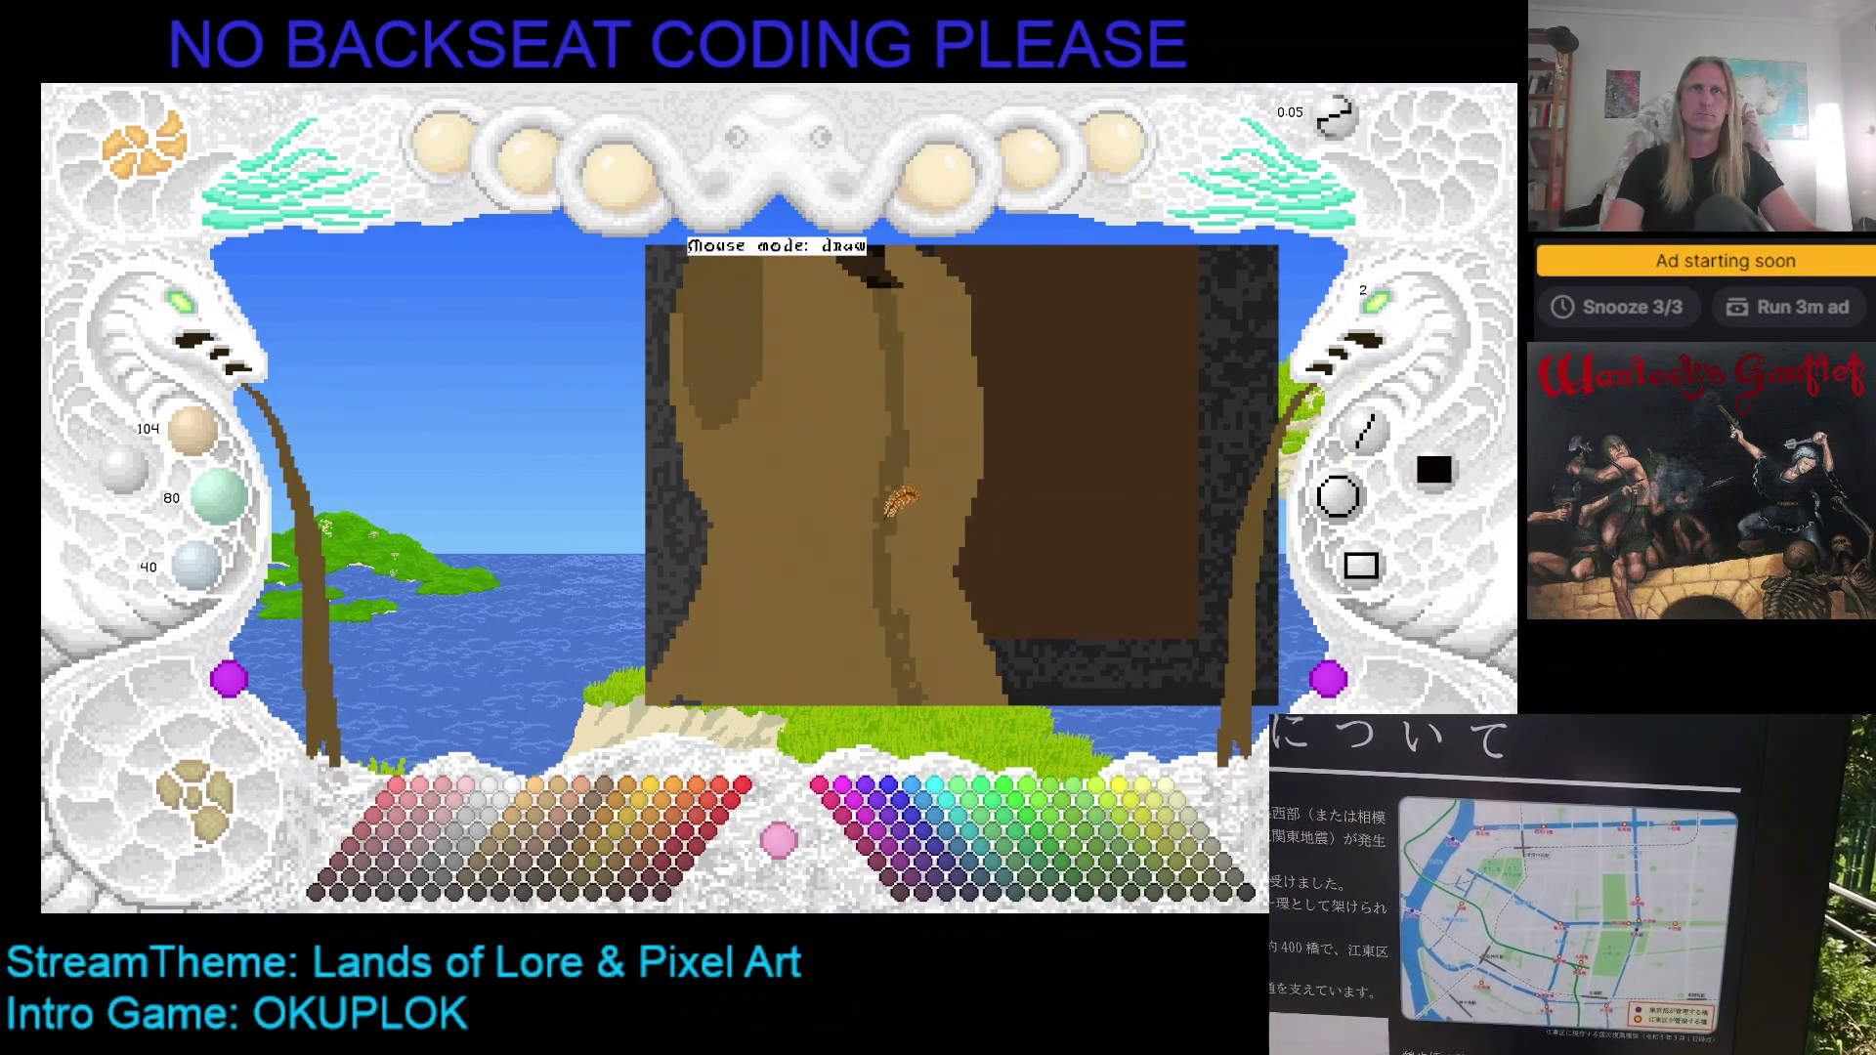
drag(891, 547, 909, 379)
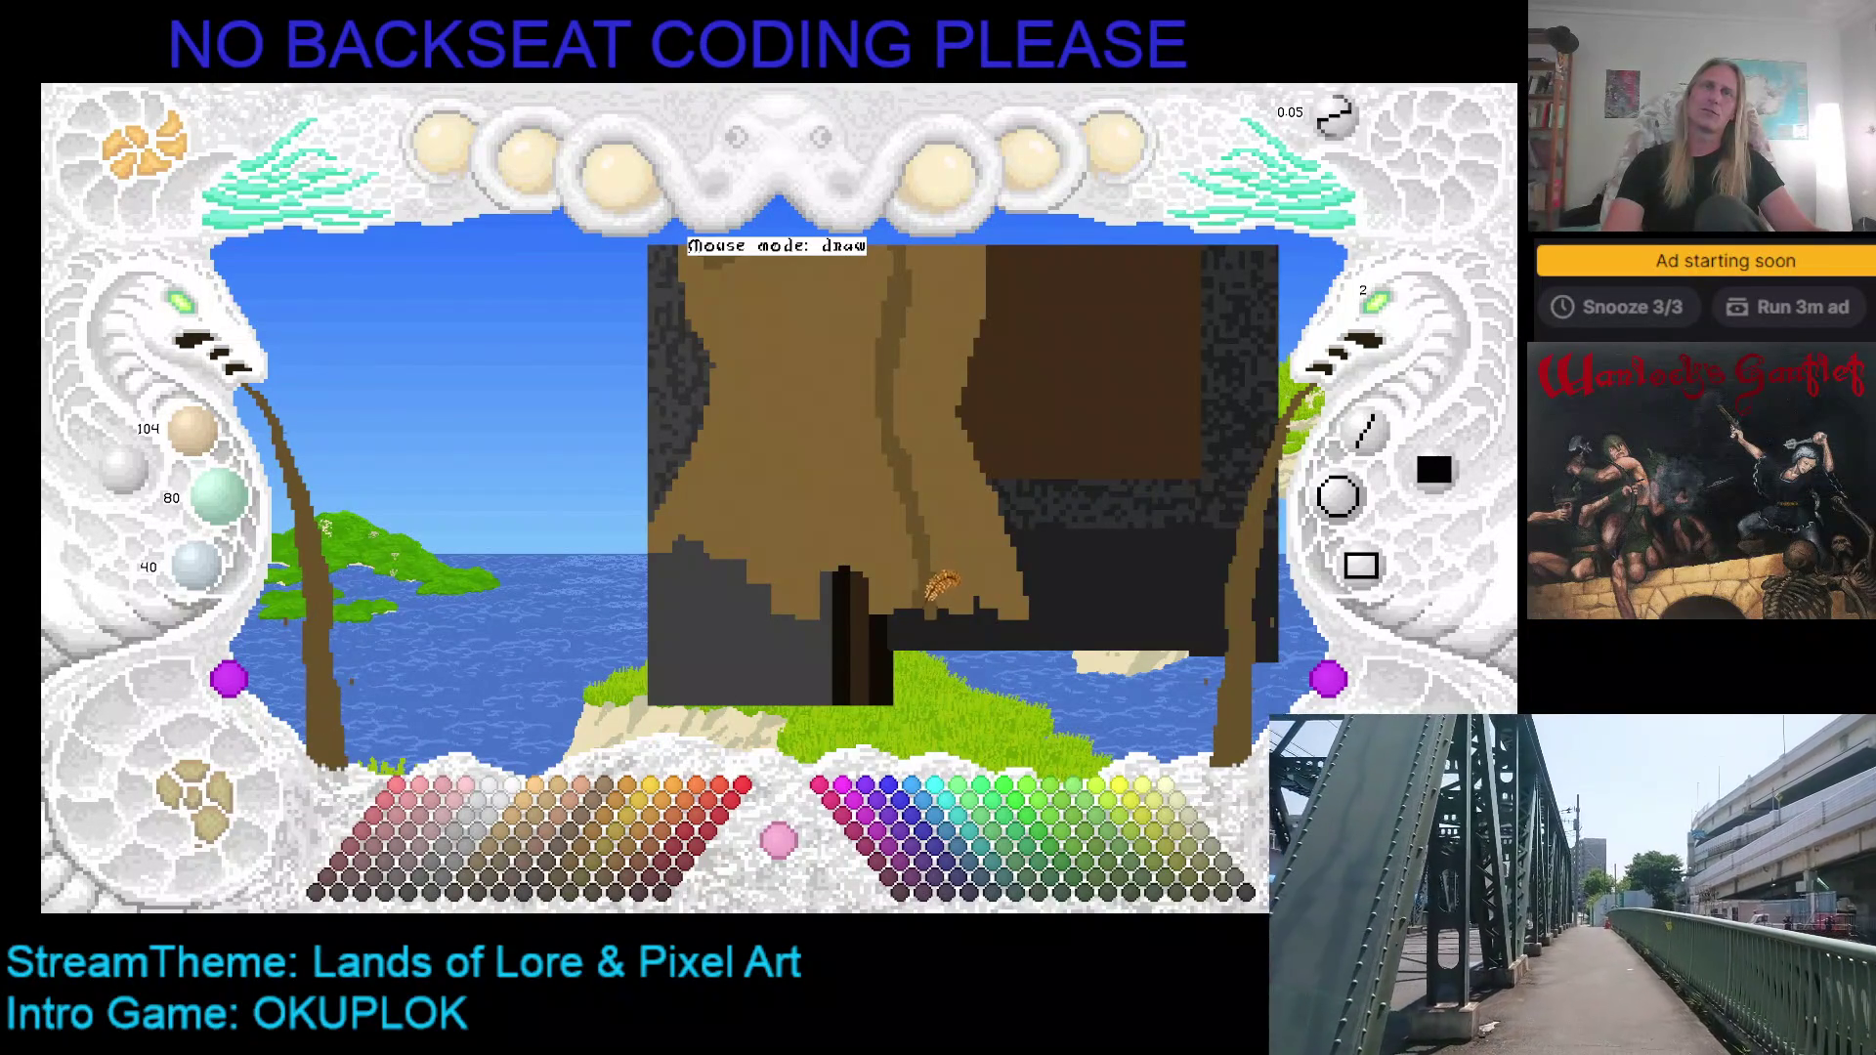
scroll(942, 427, up, 3)
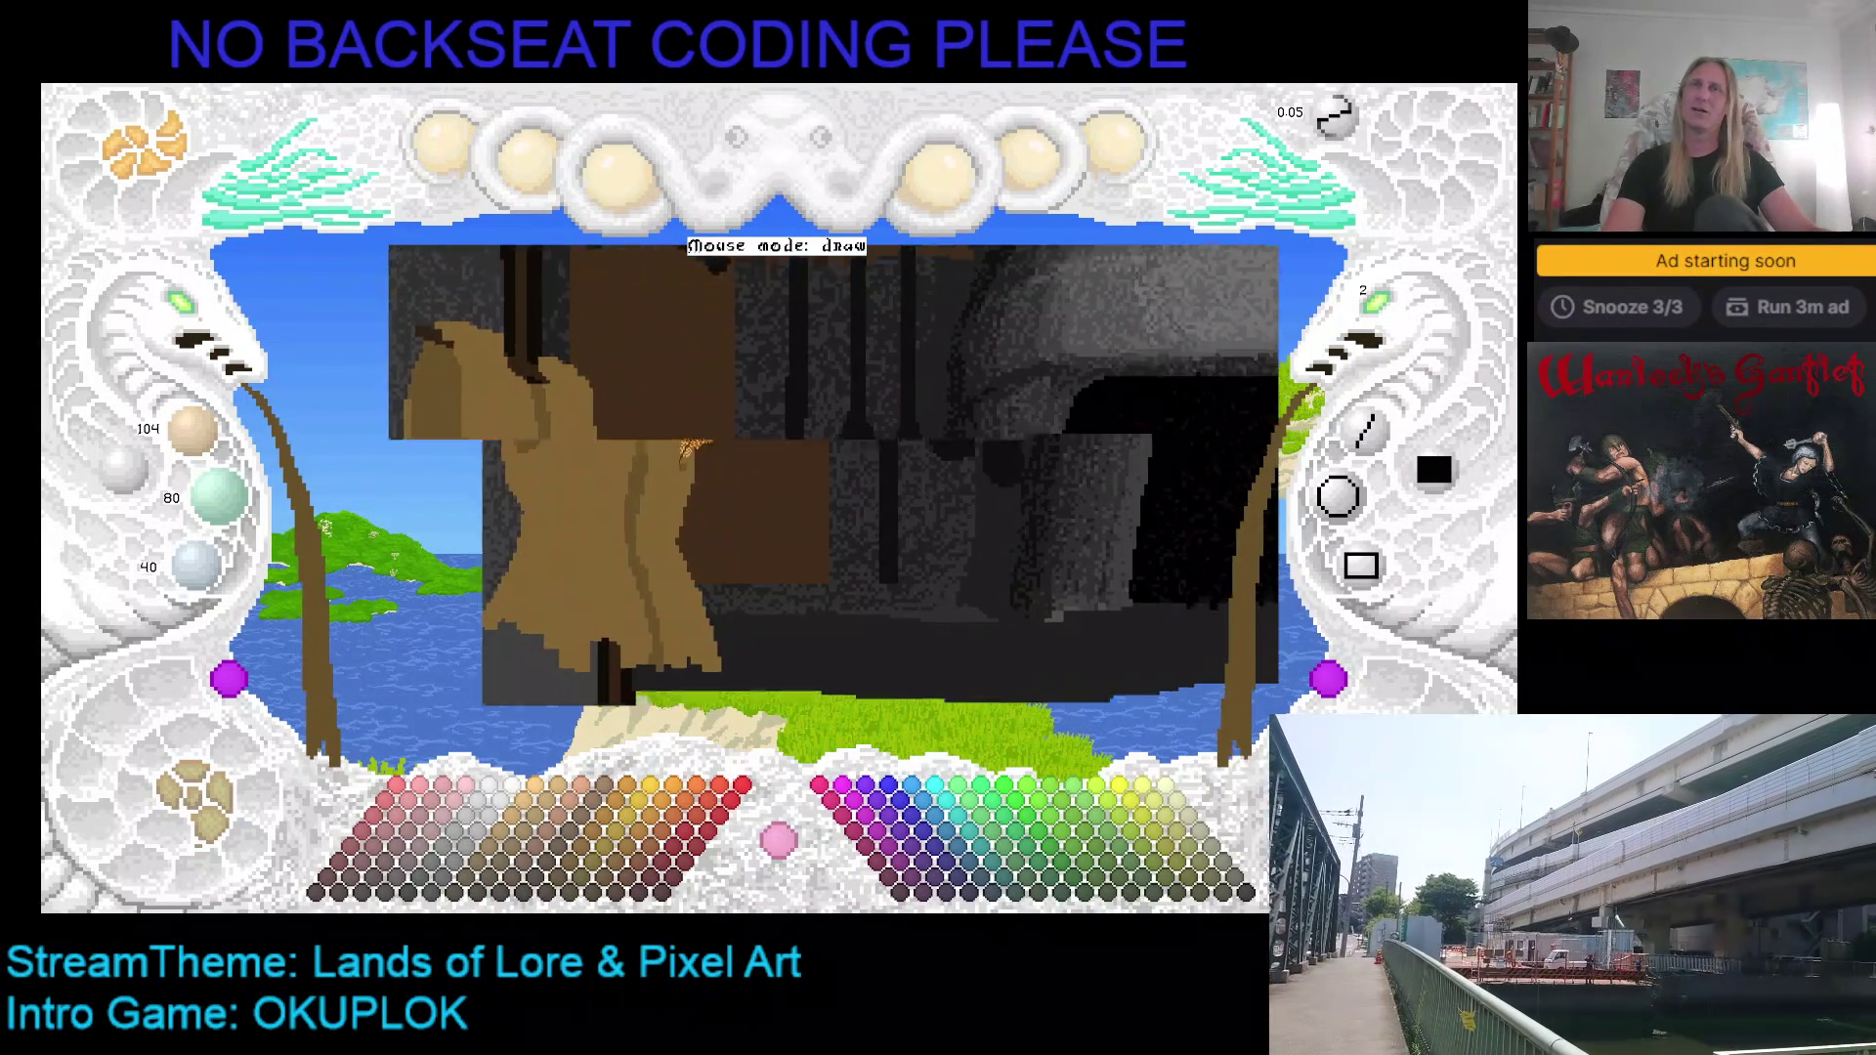
Step: Pick a dark grey (47/47/47) paint colour and zoom in on the door area
scroll(205, 326, down, 2)
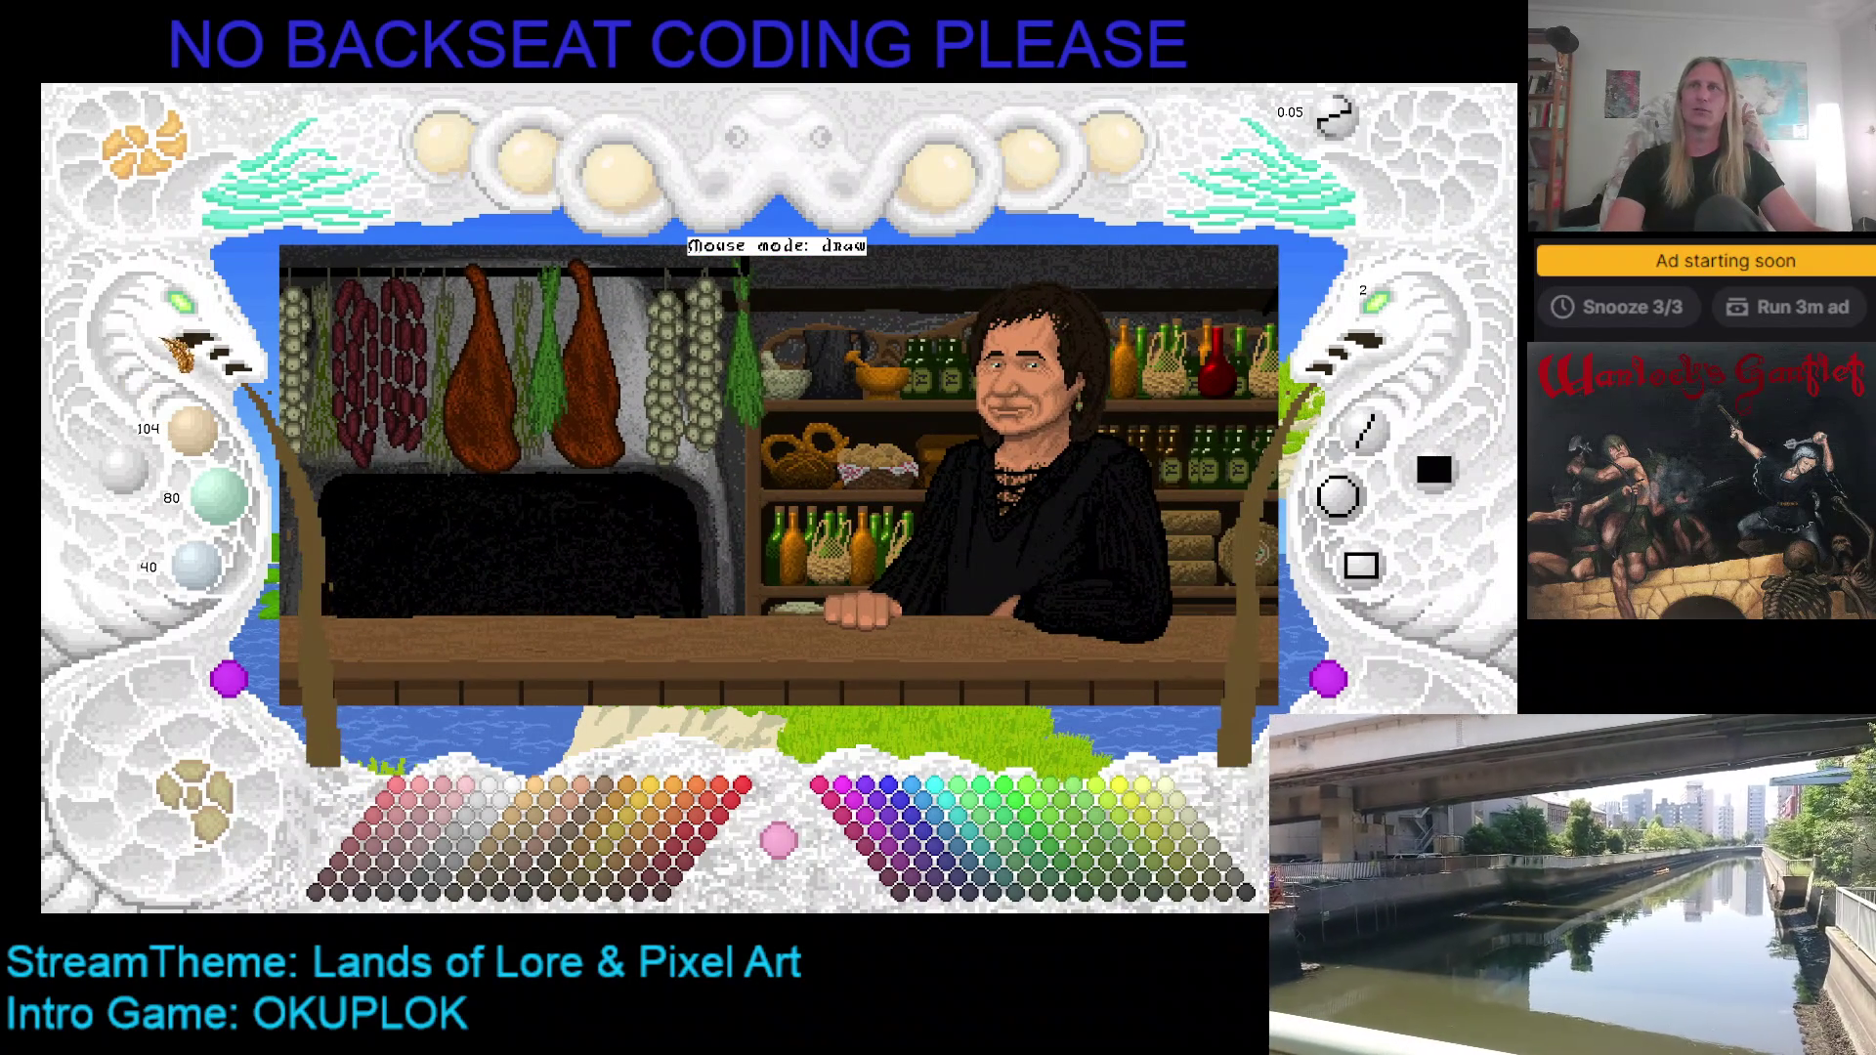
scroll(195, 323, down, 1)
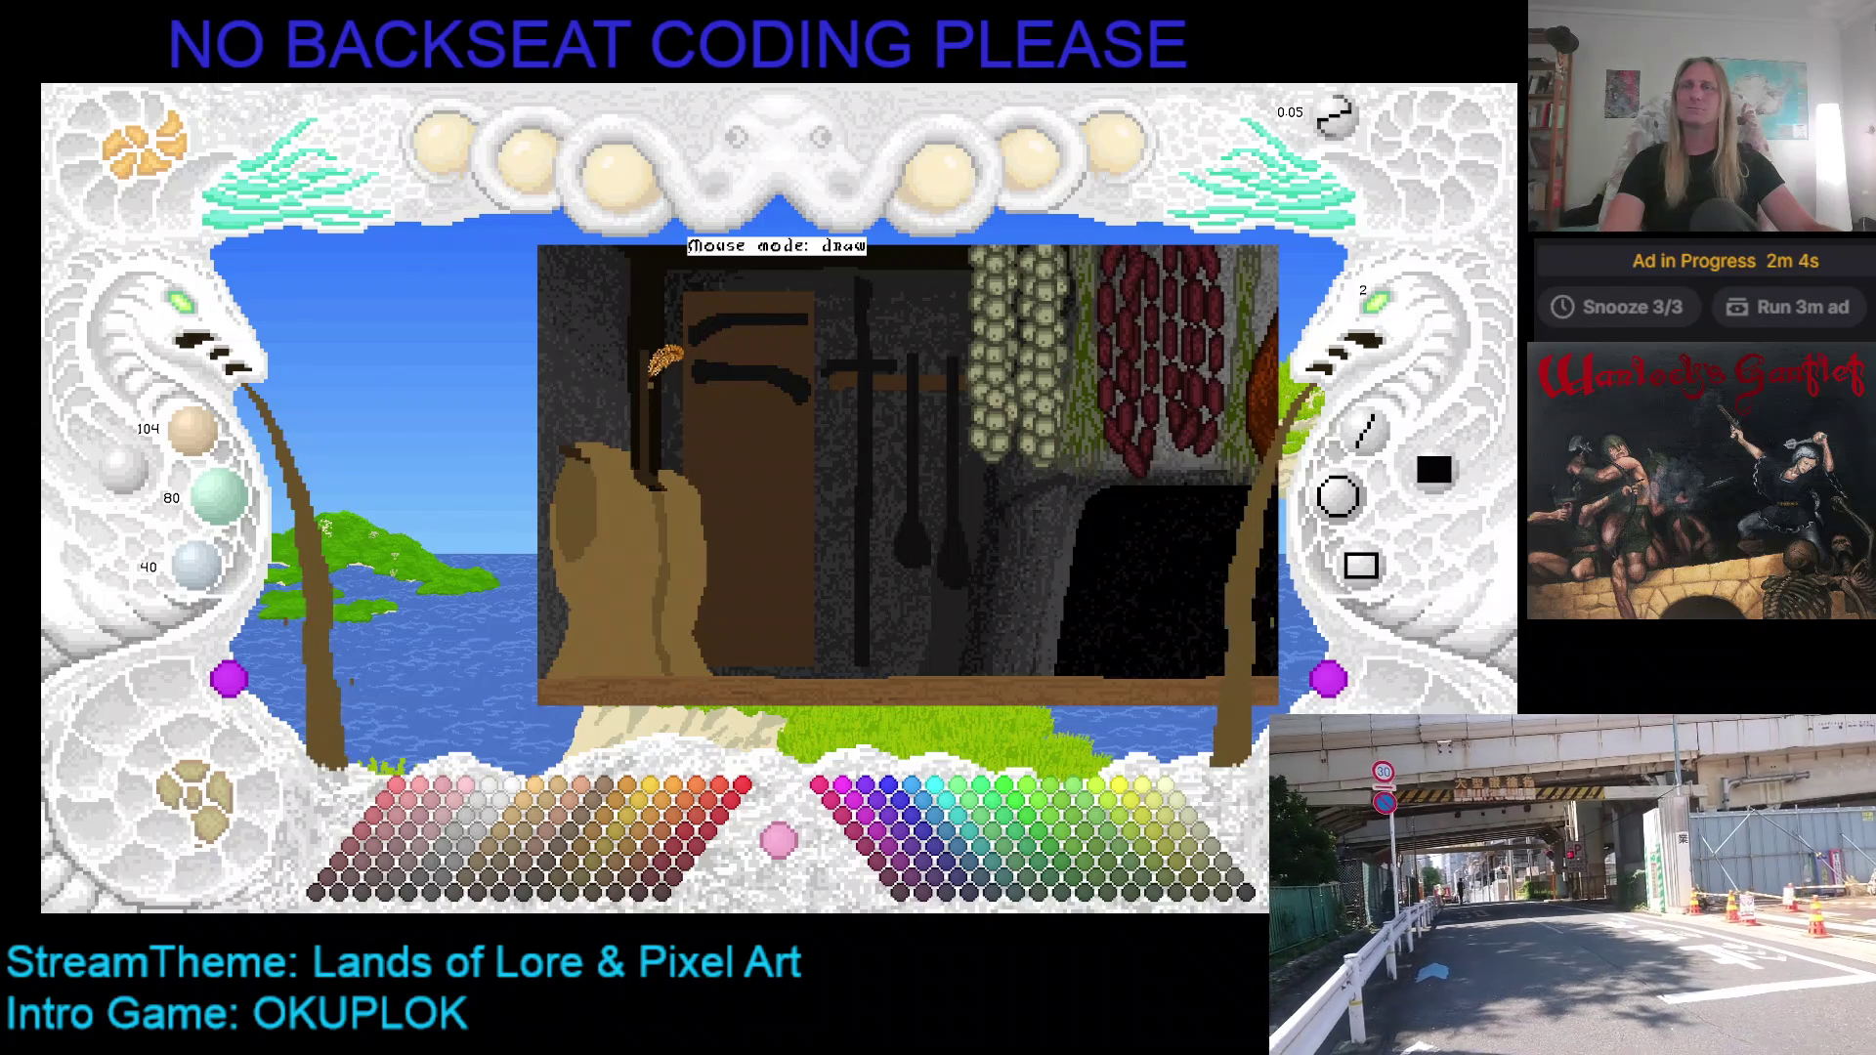
click(423, 891)
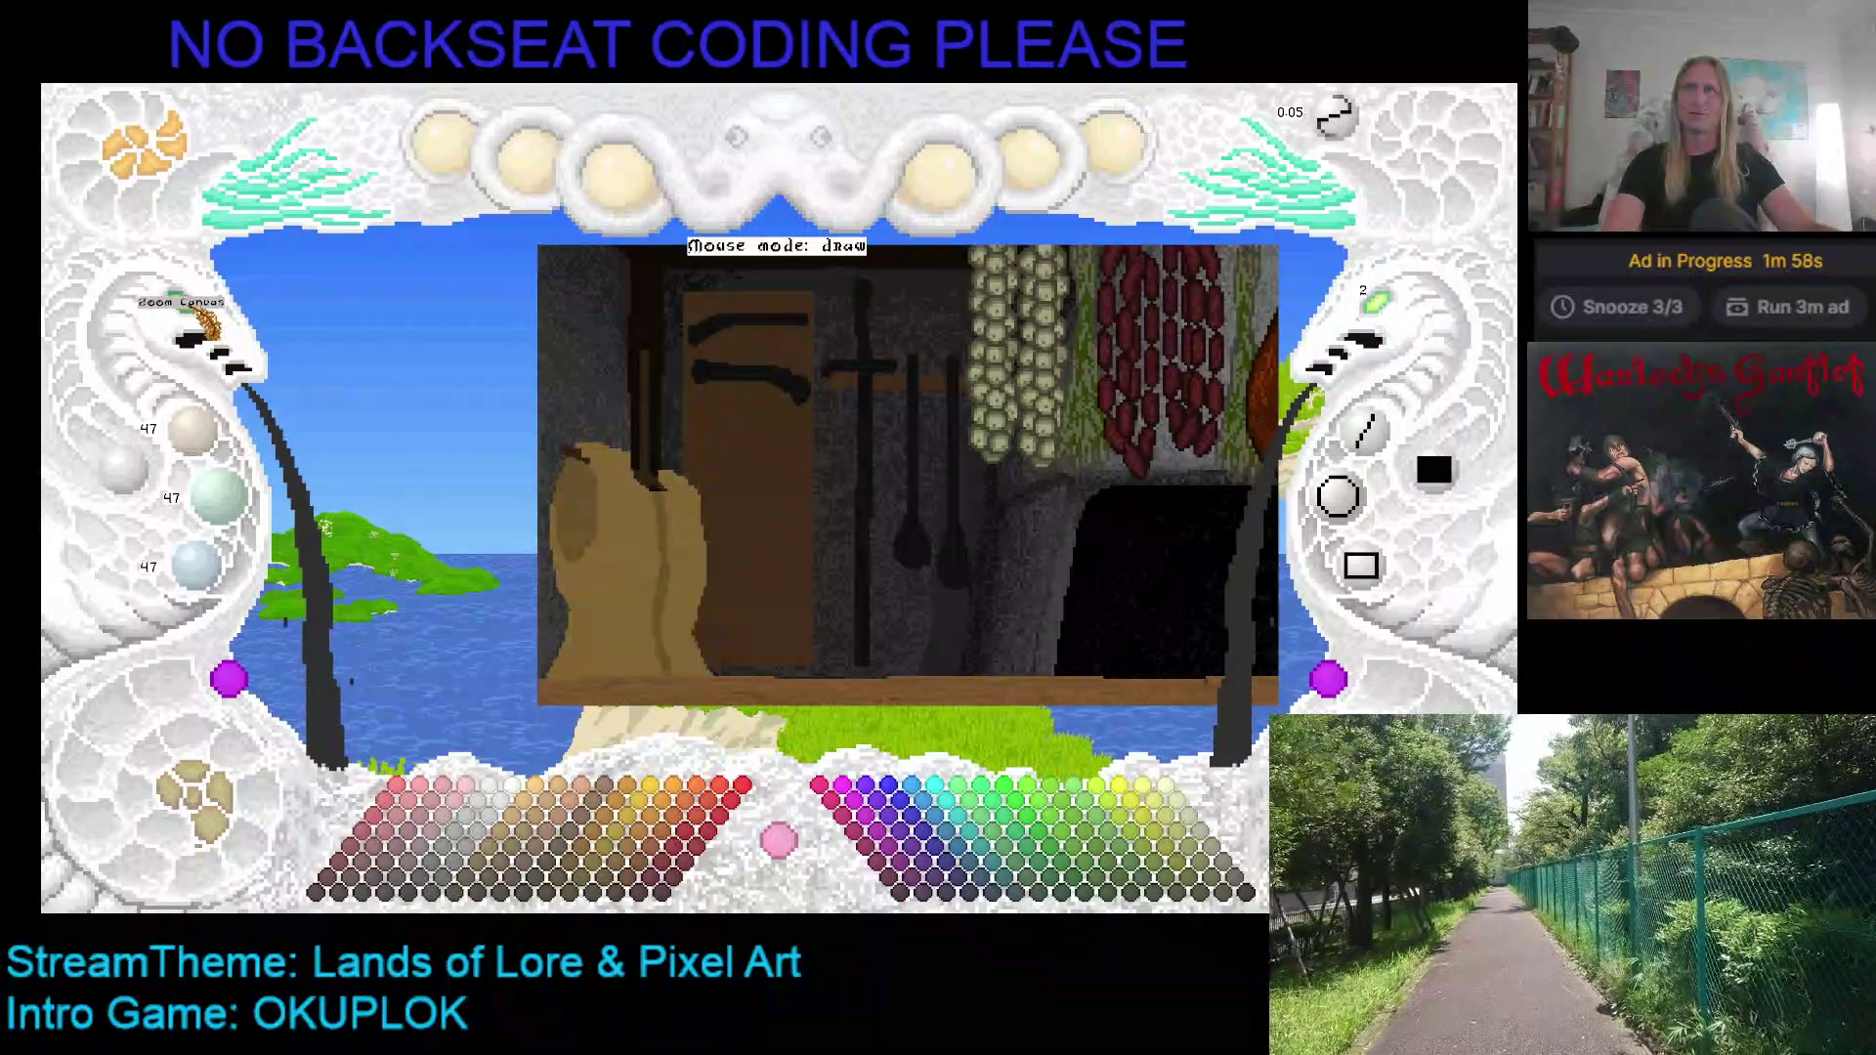
scroll(195, 313, up, 2)
drag(1003, 536, 914, 479)
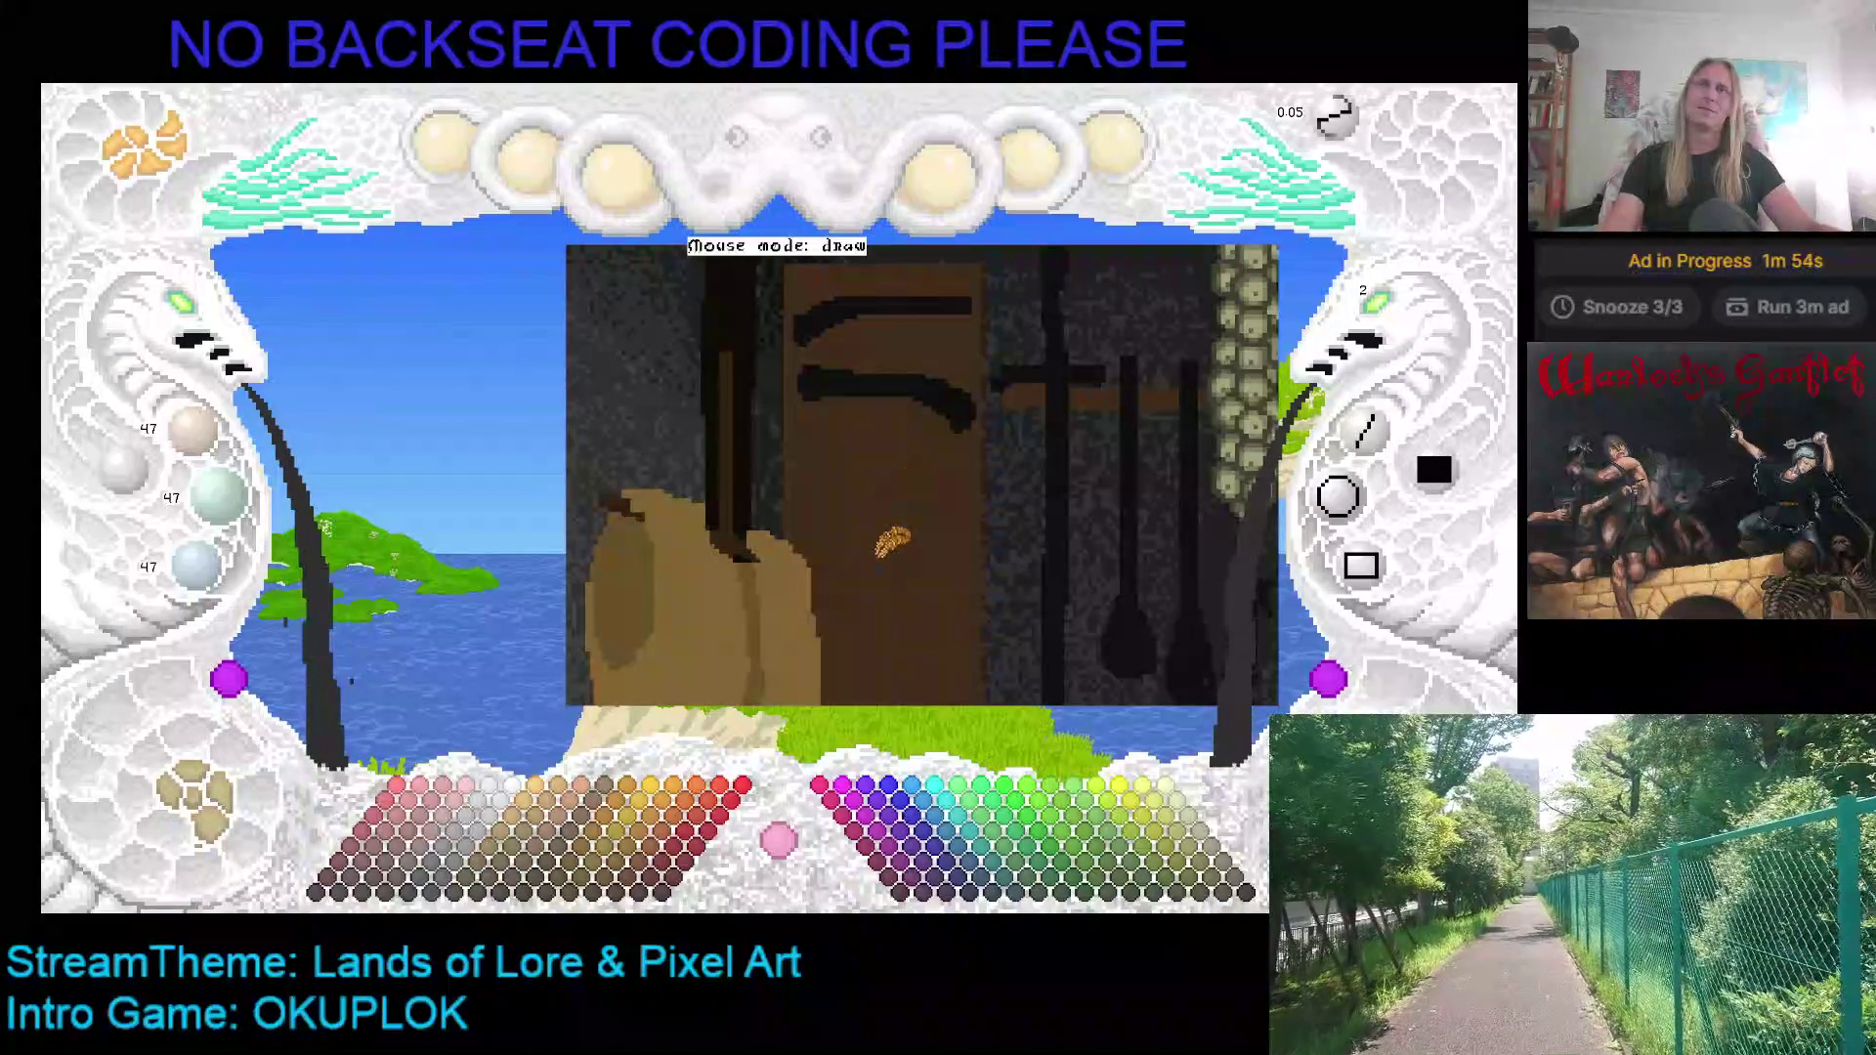
Step: Pan the close-up right and down onto the tan sack, brown door and hanging tools
drag(878, 480, 918, 525)
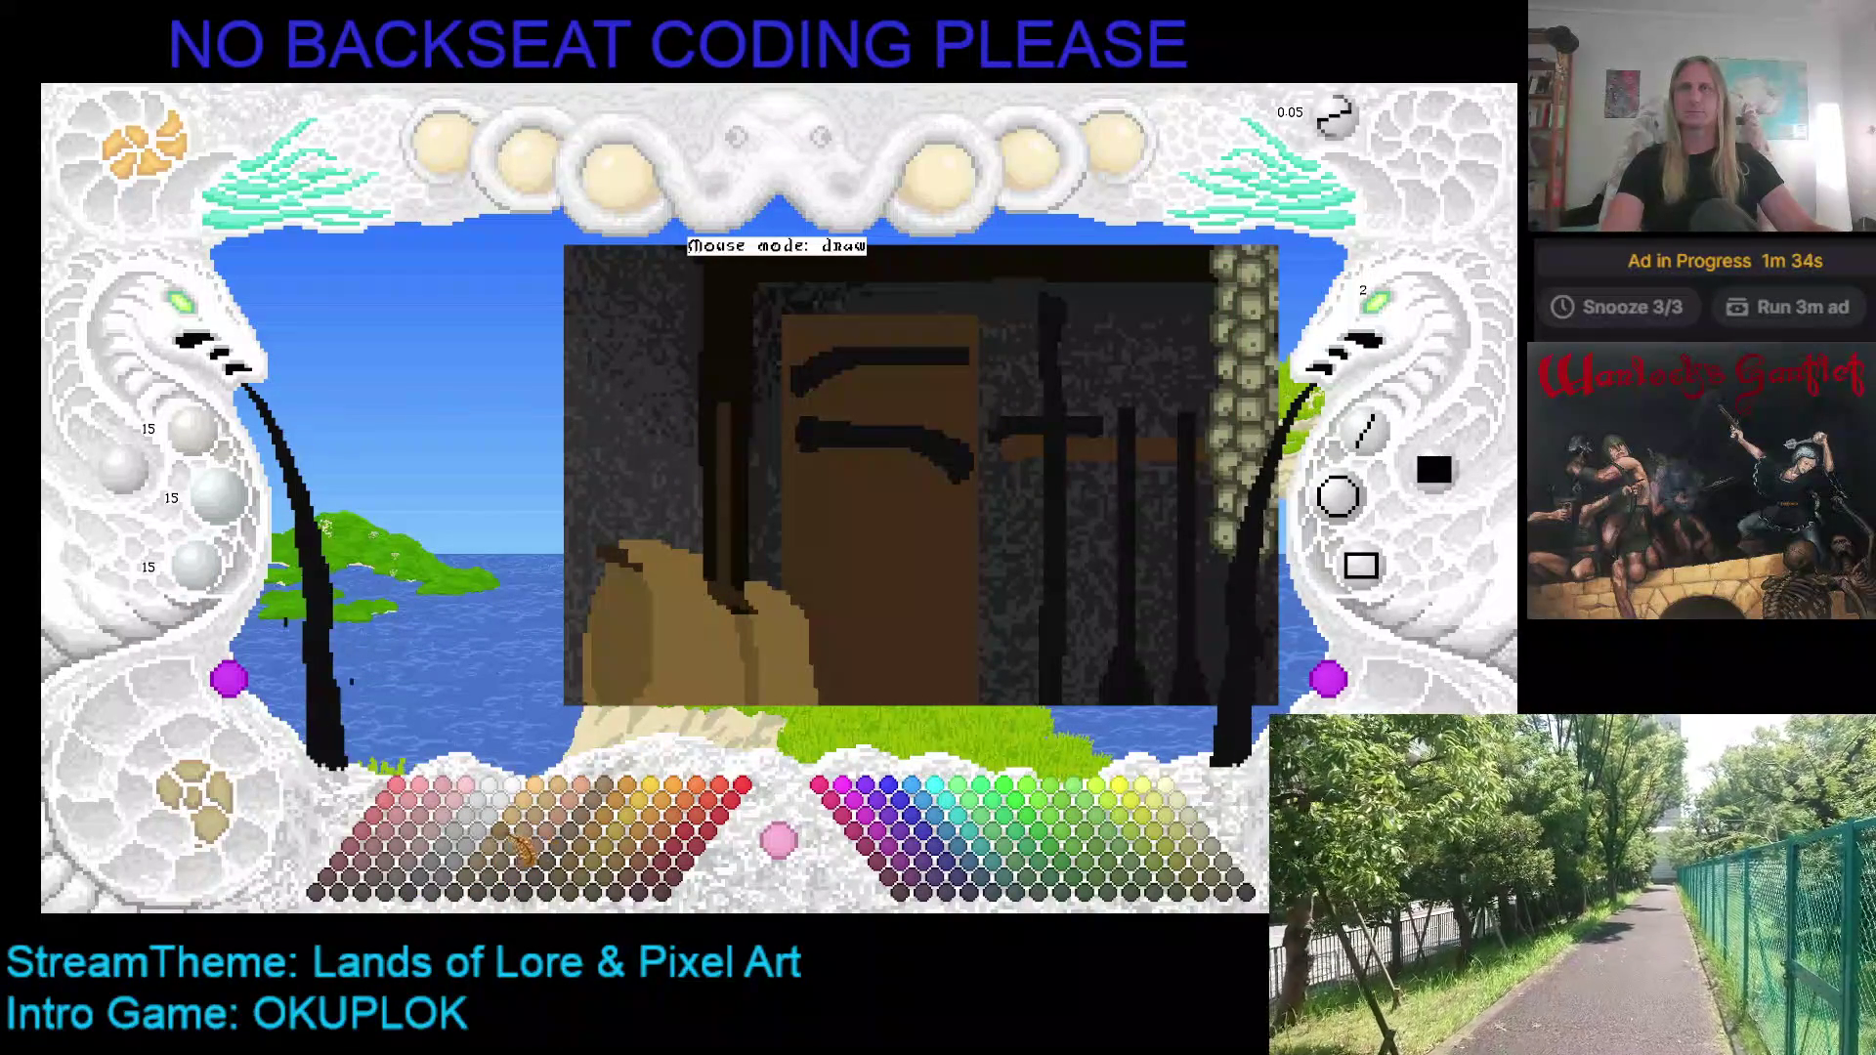
Step: Draw a mid-grey hook-shaped helmet outline on the dark post beside the door
click(469, 842)
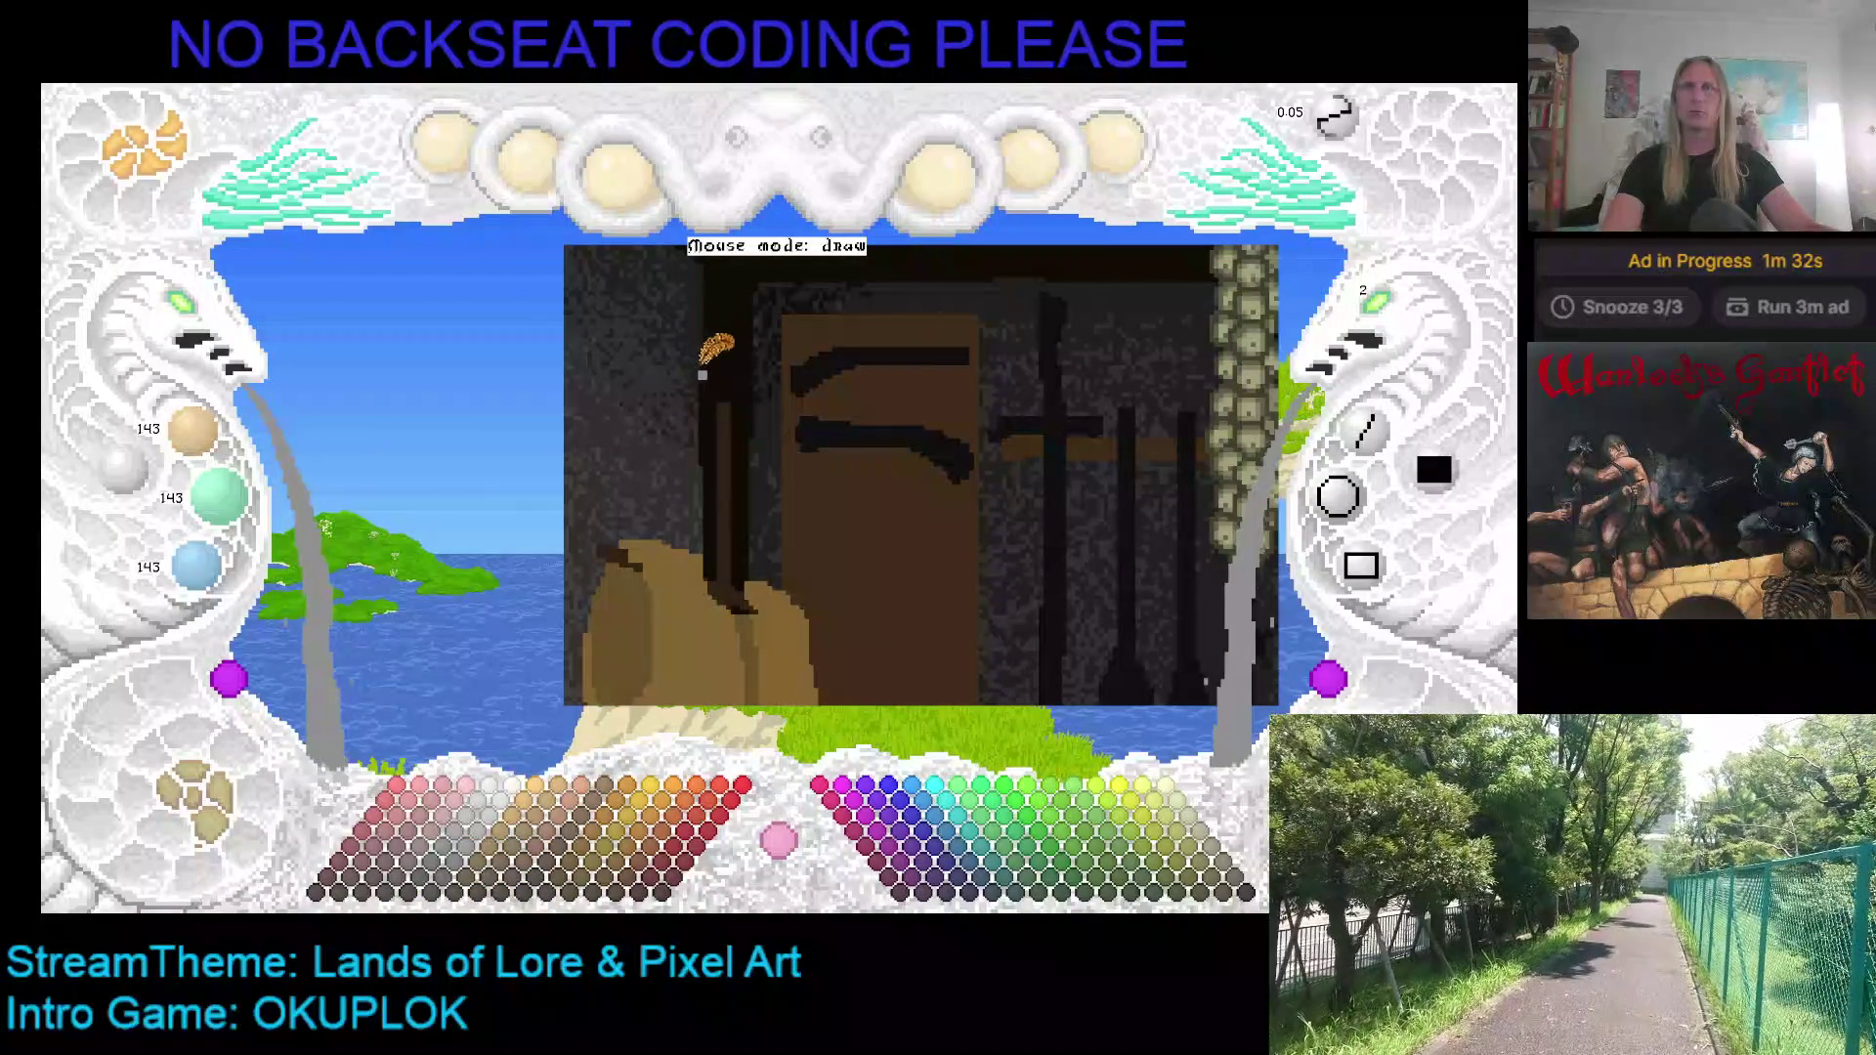
mouse_move(709, 369)
mouse_down()
mouse_move(786, 401)
mouse_move(767, 363)
mouse_move(728, 354)
mouse_move(694, 360)
mouse_move(666, 400)
mouse_up()
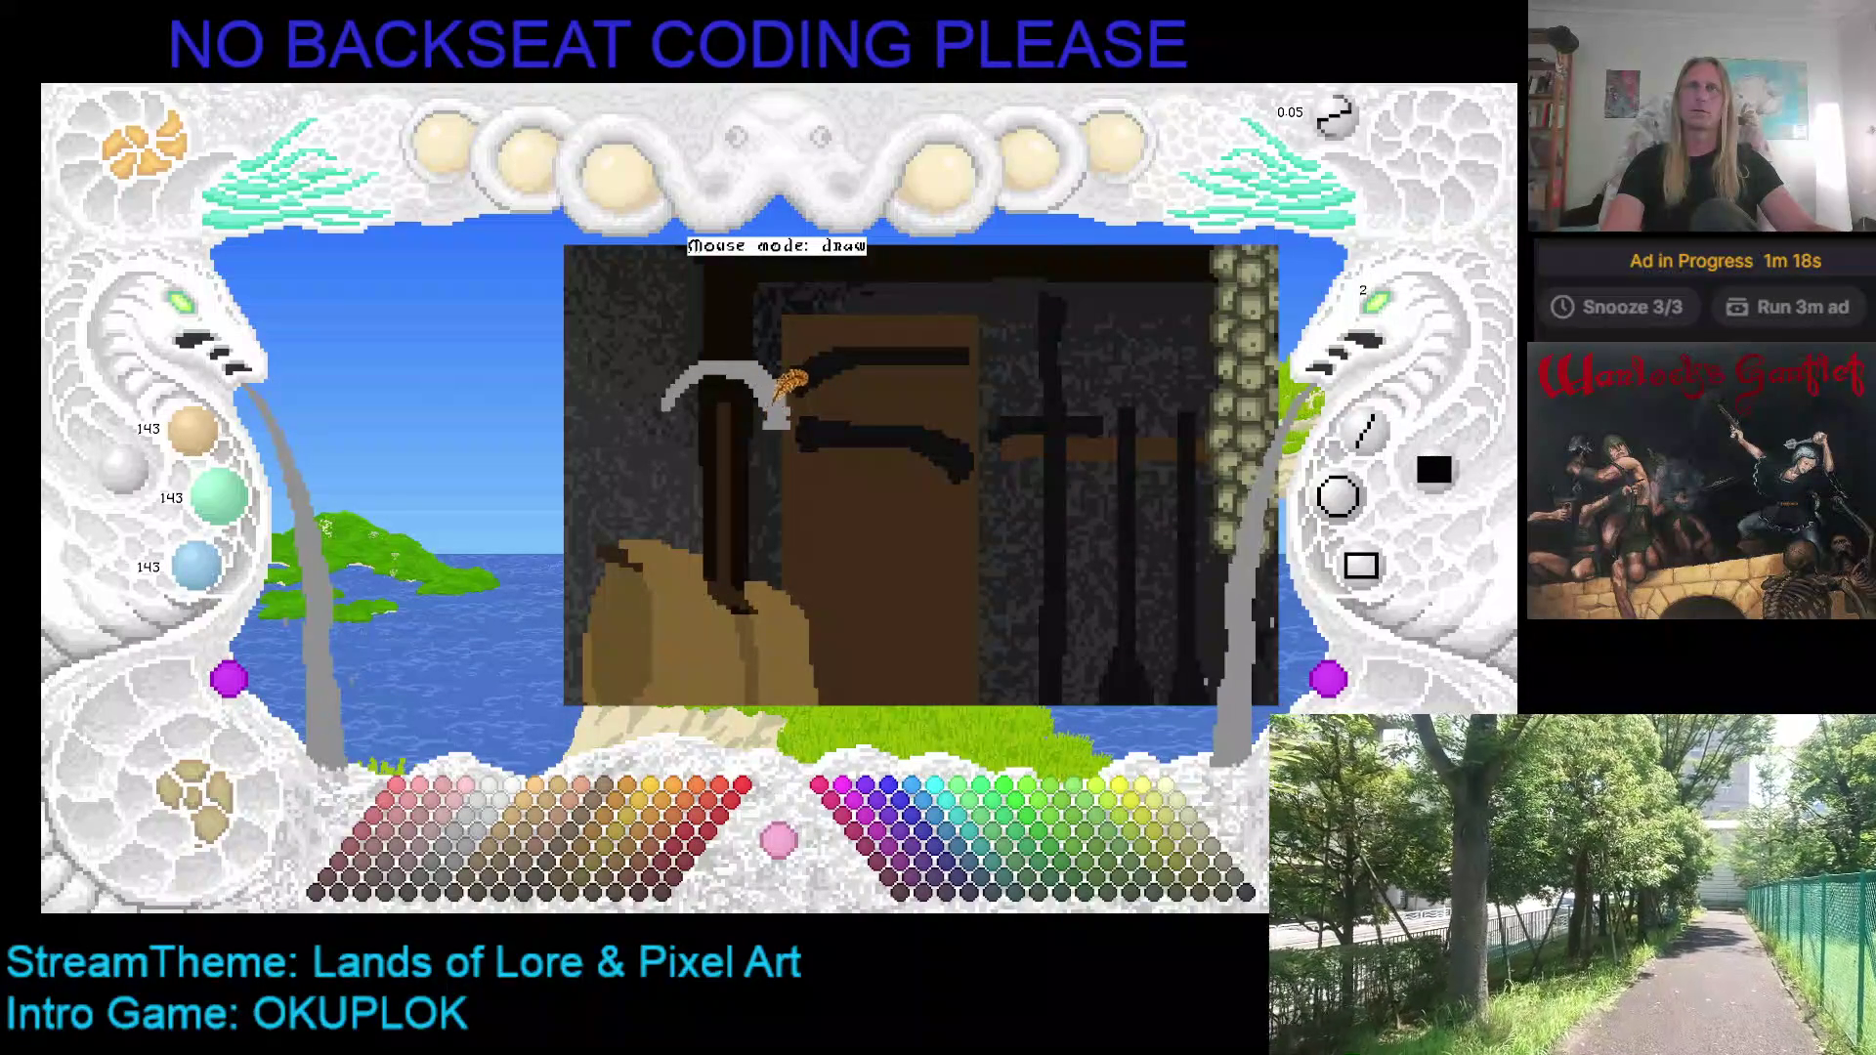
mouse_move(790, 422)
mouse_down()
mouse_move(700, 416)
mouse_move(689, 518)
mouse_move(655, 438)
mouse_move(674, 386)
mouse_move(665, 471)
mouse_move(667, 454)
mouse_up()
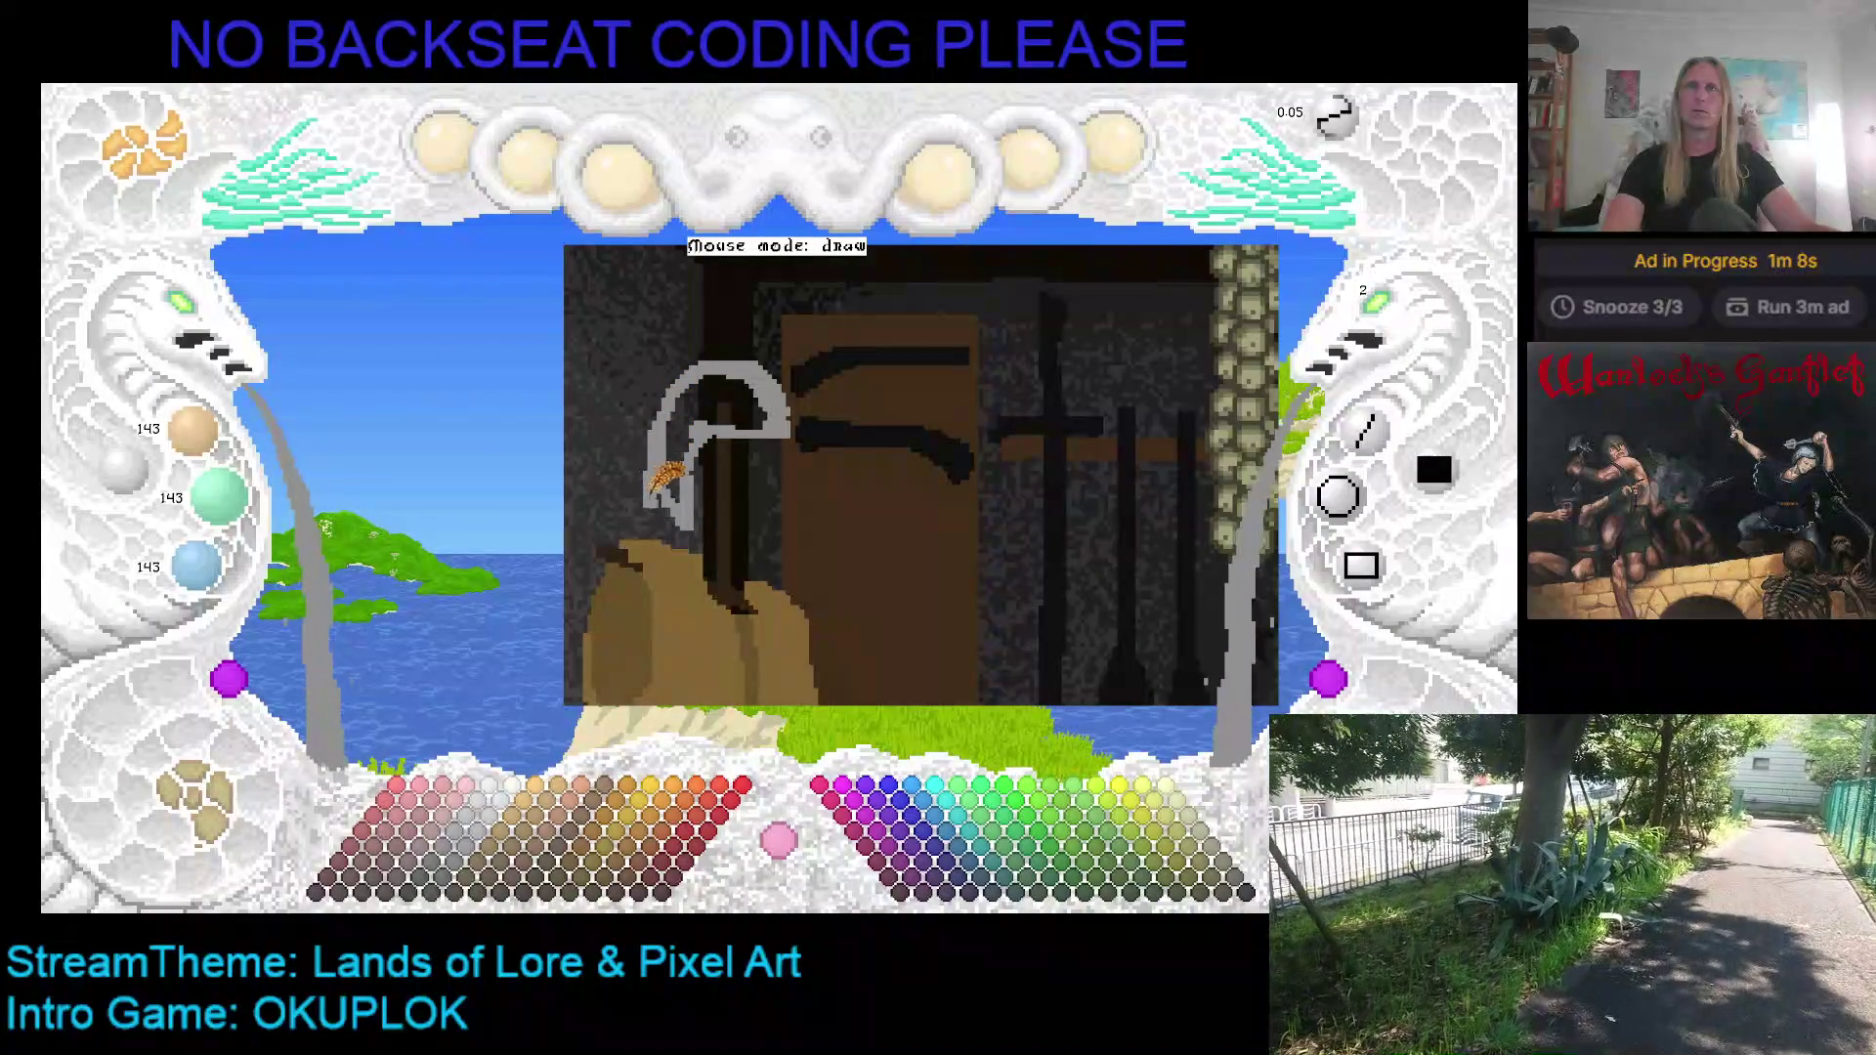
key(c)
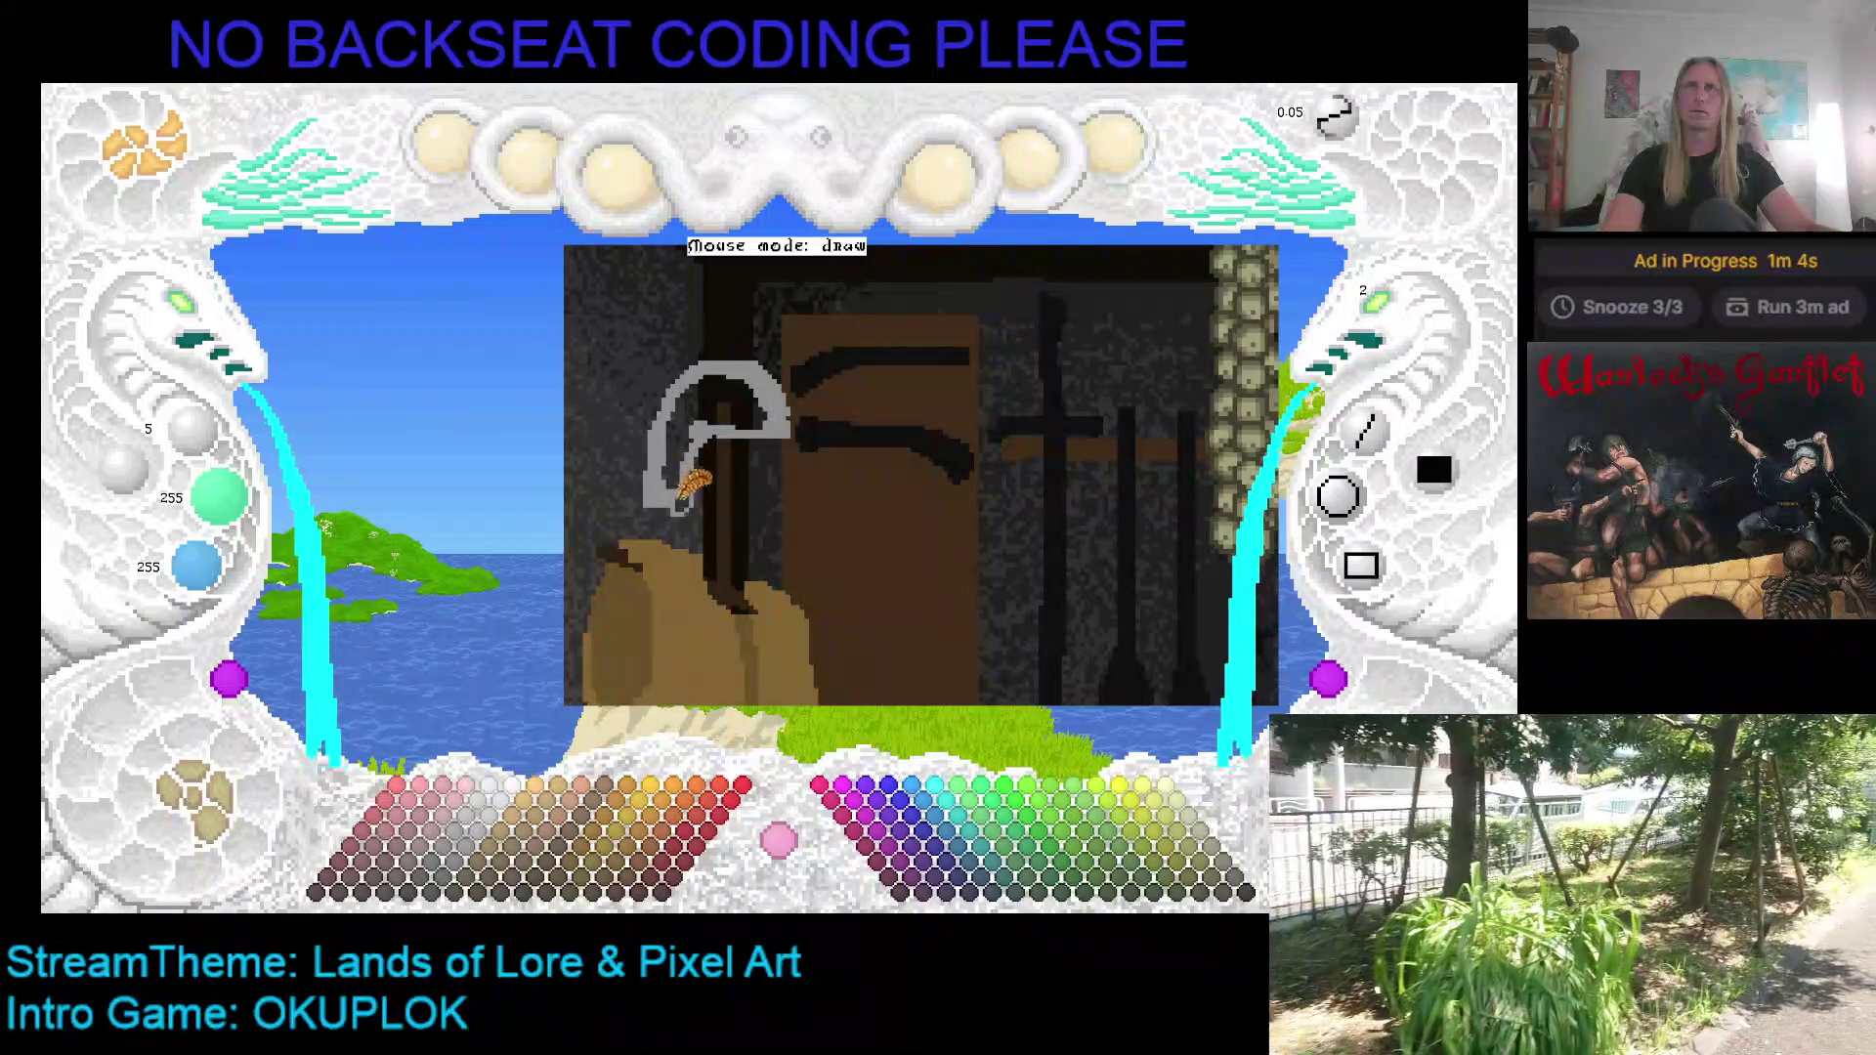
key(c)
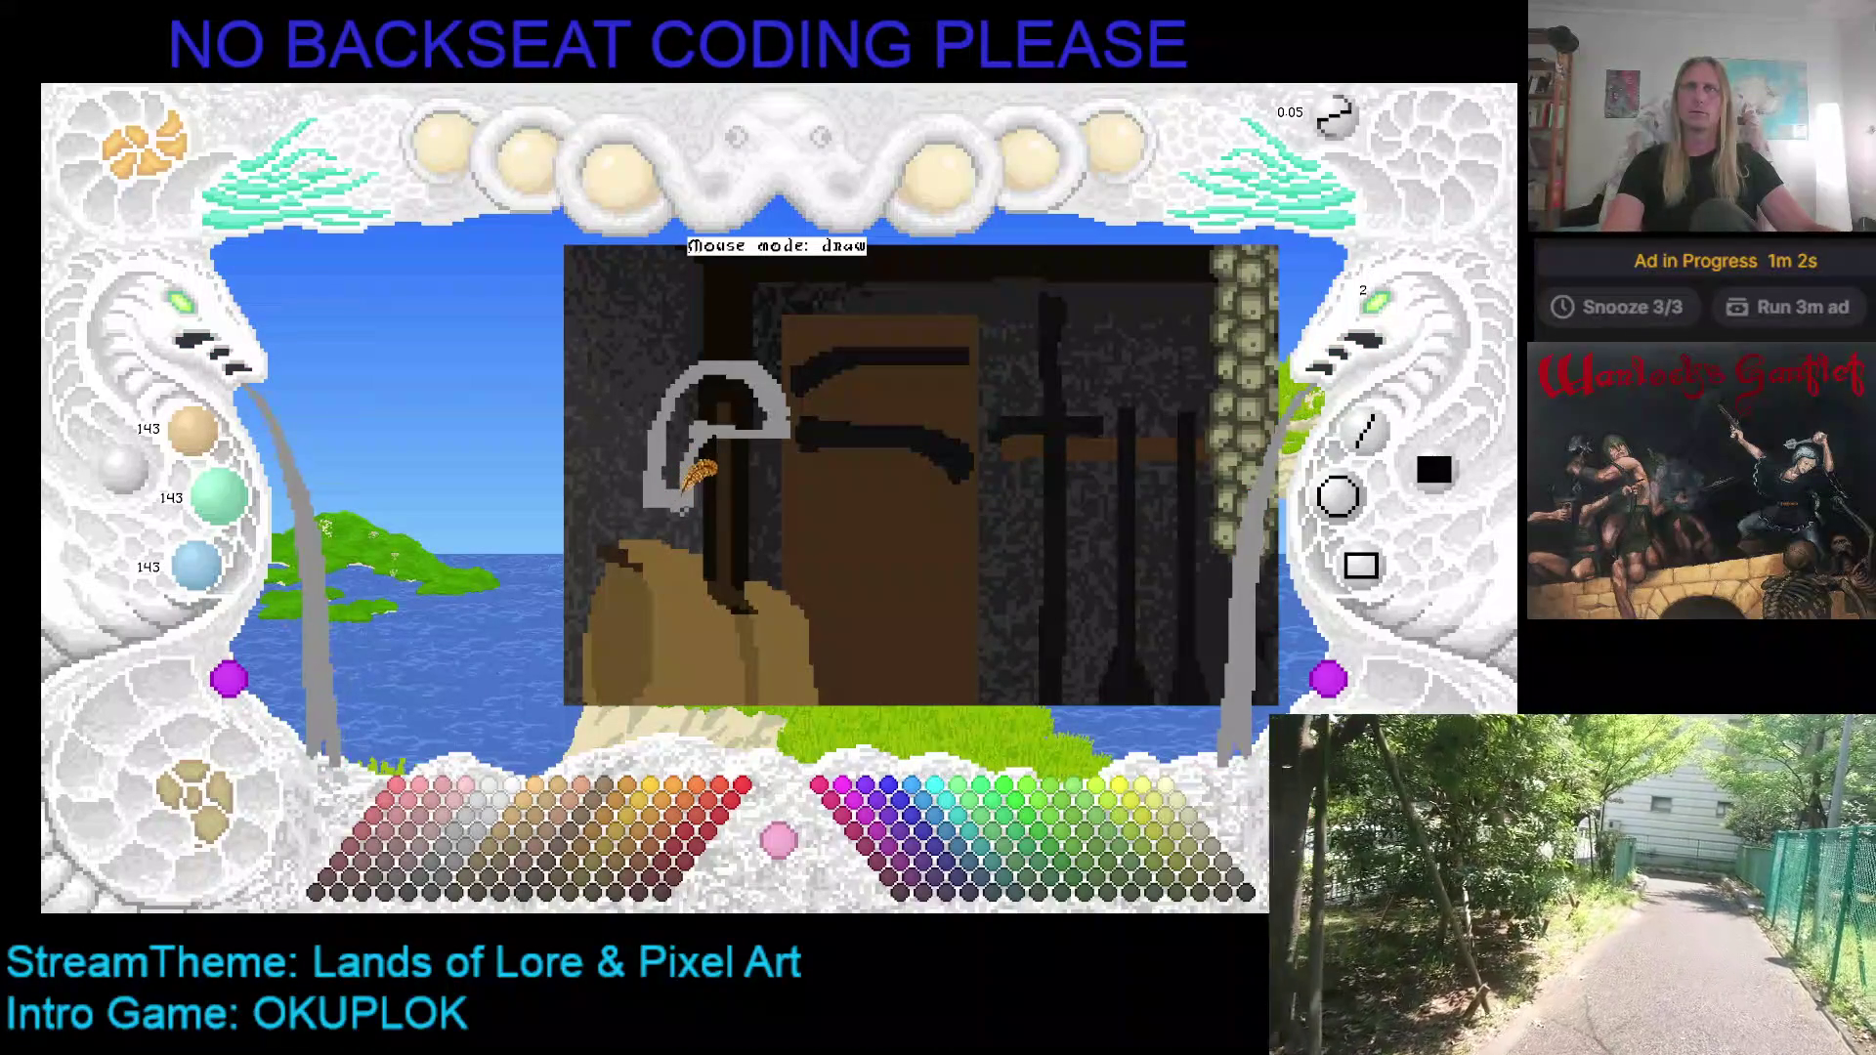
mouse_move(678, 502)
mouse_down()
mouse_move(648, 508)
mouse_move(718, 386)
mouse_move(675, 459)
mouse_up()
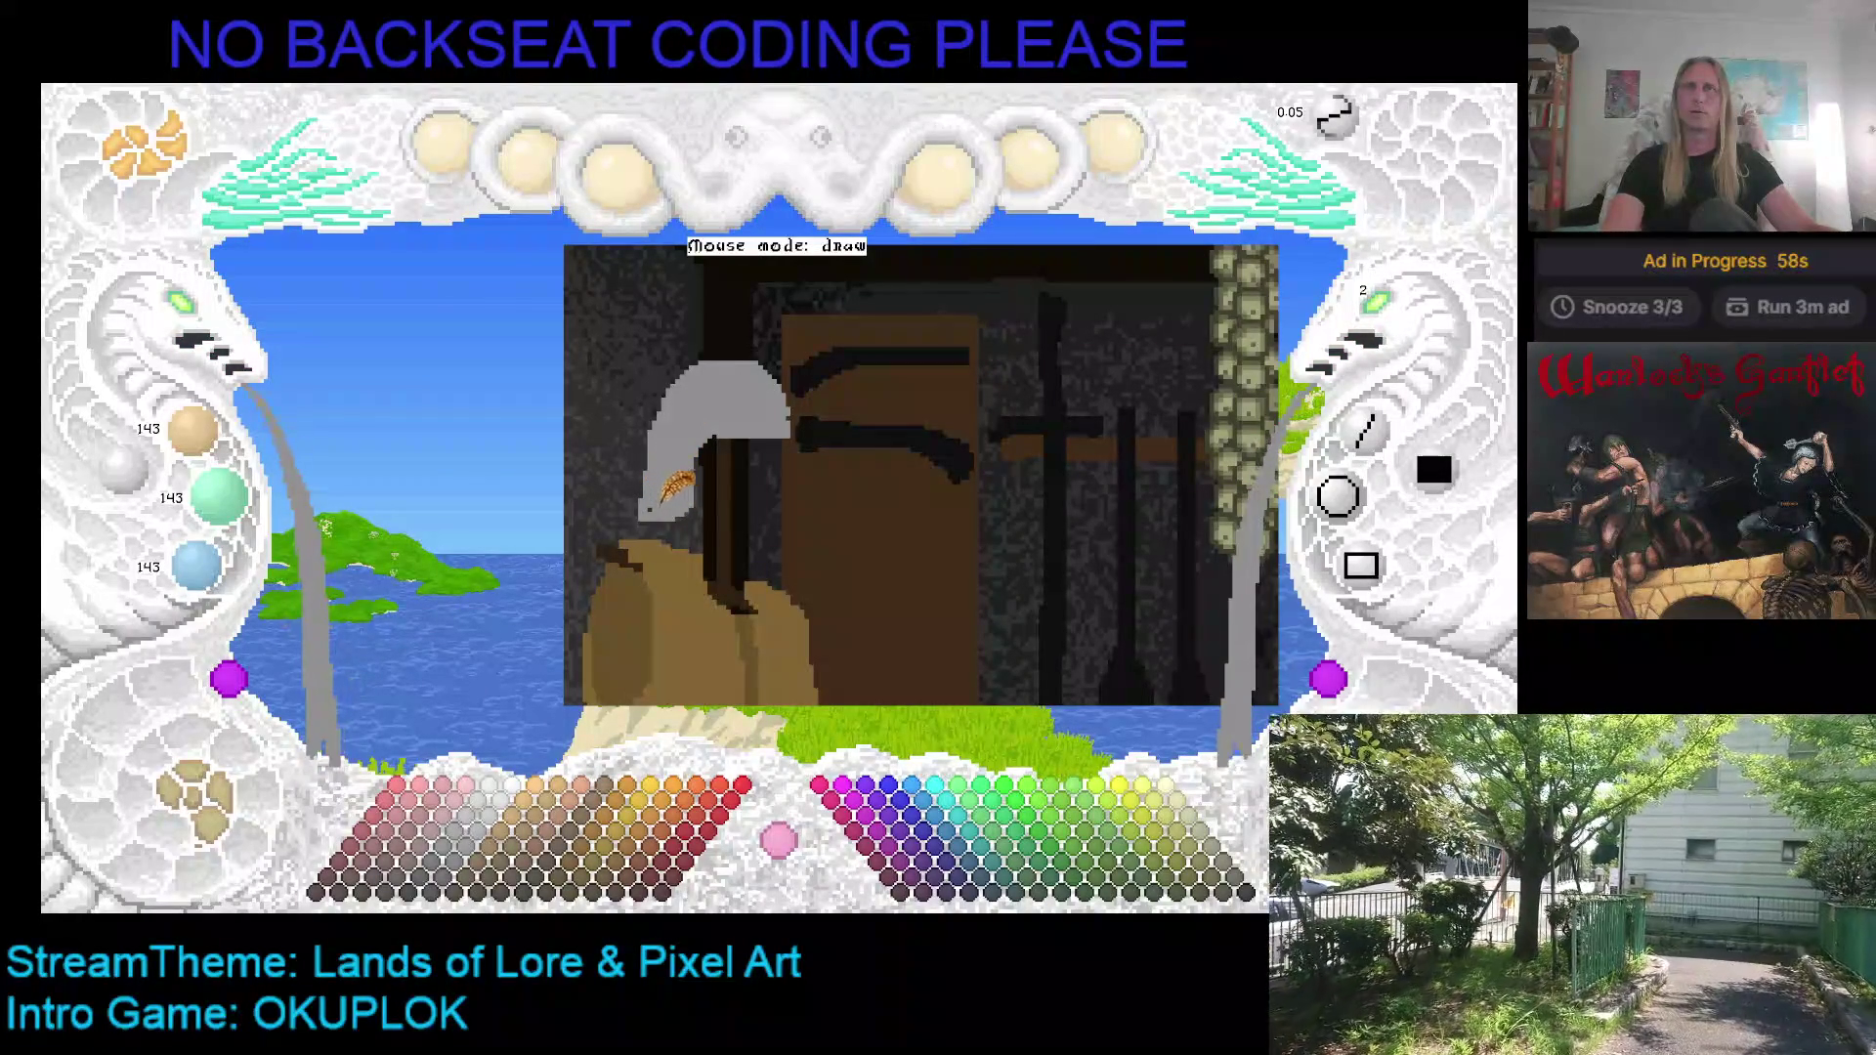
click(475, 860)
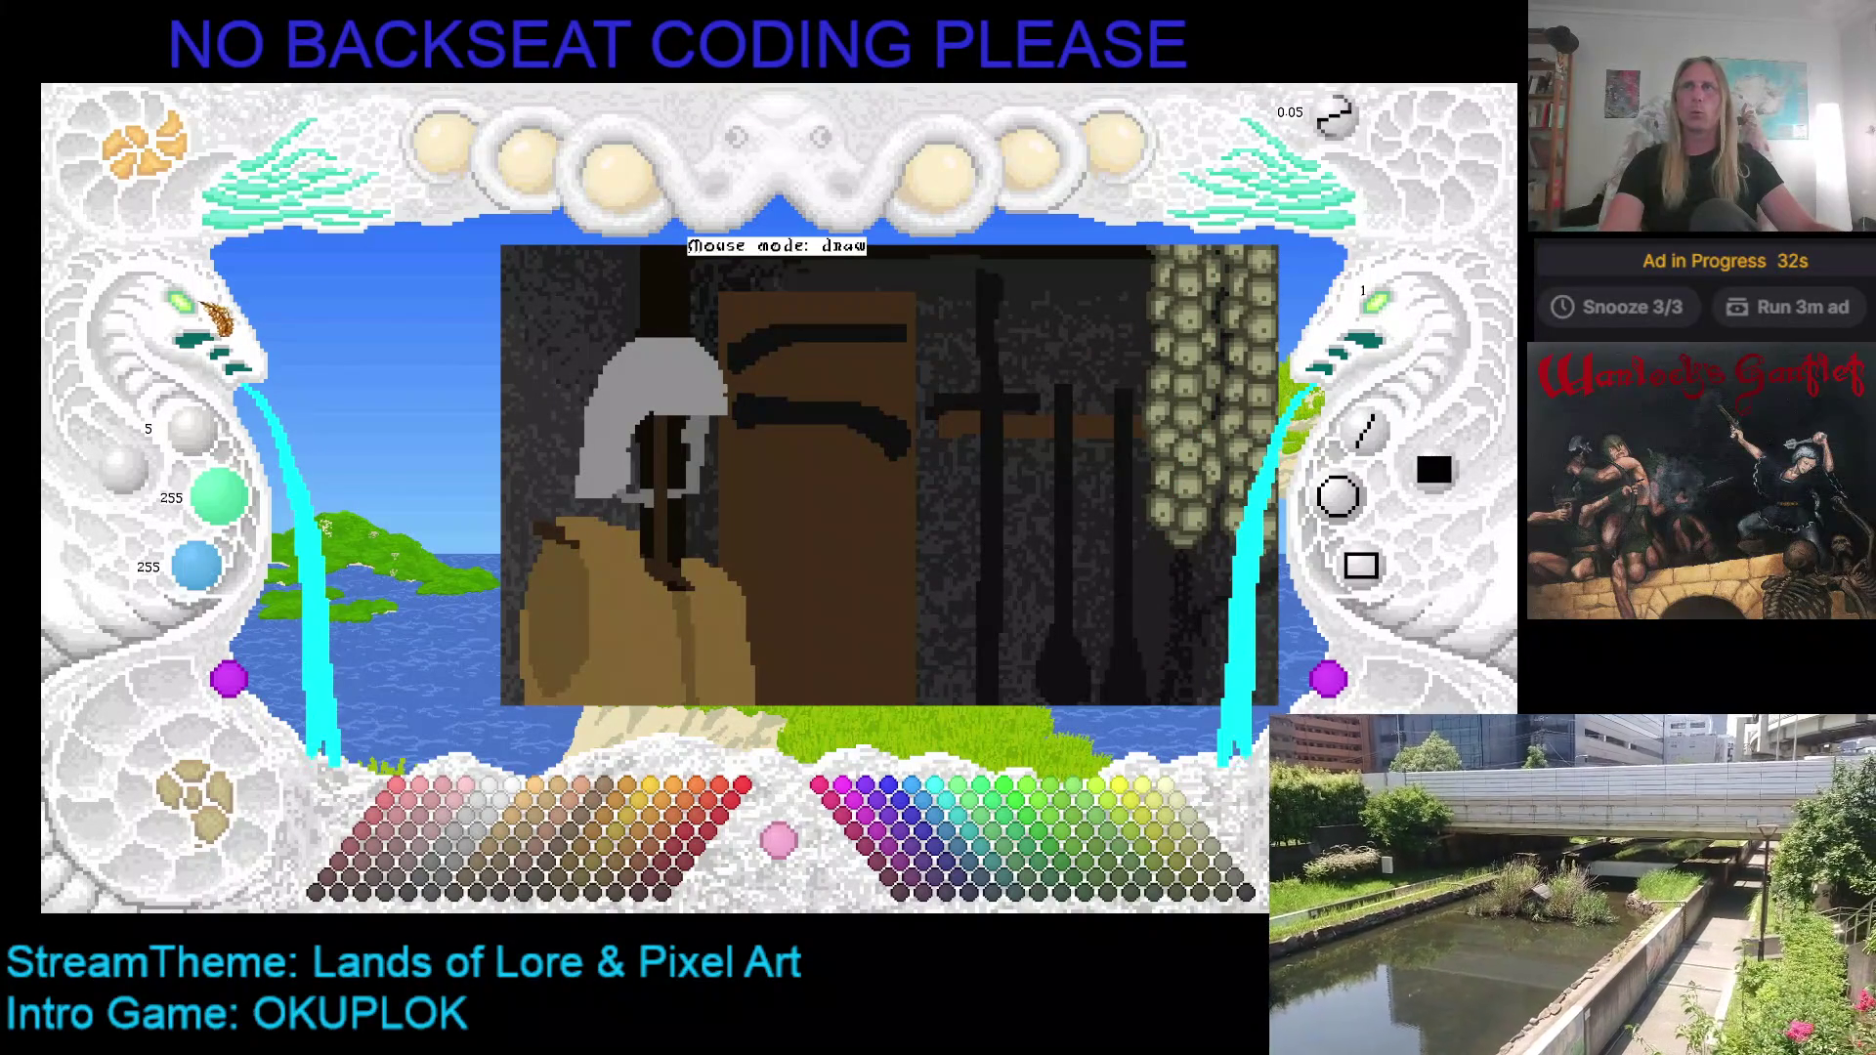
Step: Toggle the background layer to check the drawing, then undo the filled grey helmet
scroll(899, 405, up, 2)
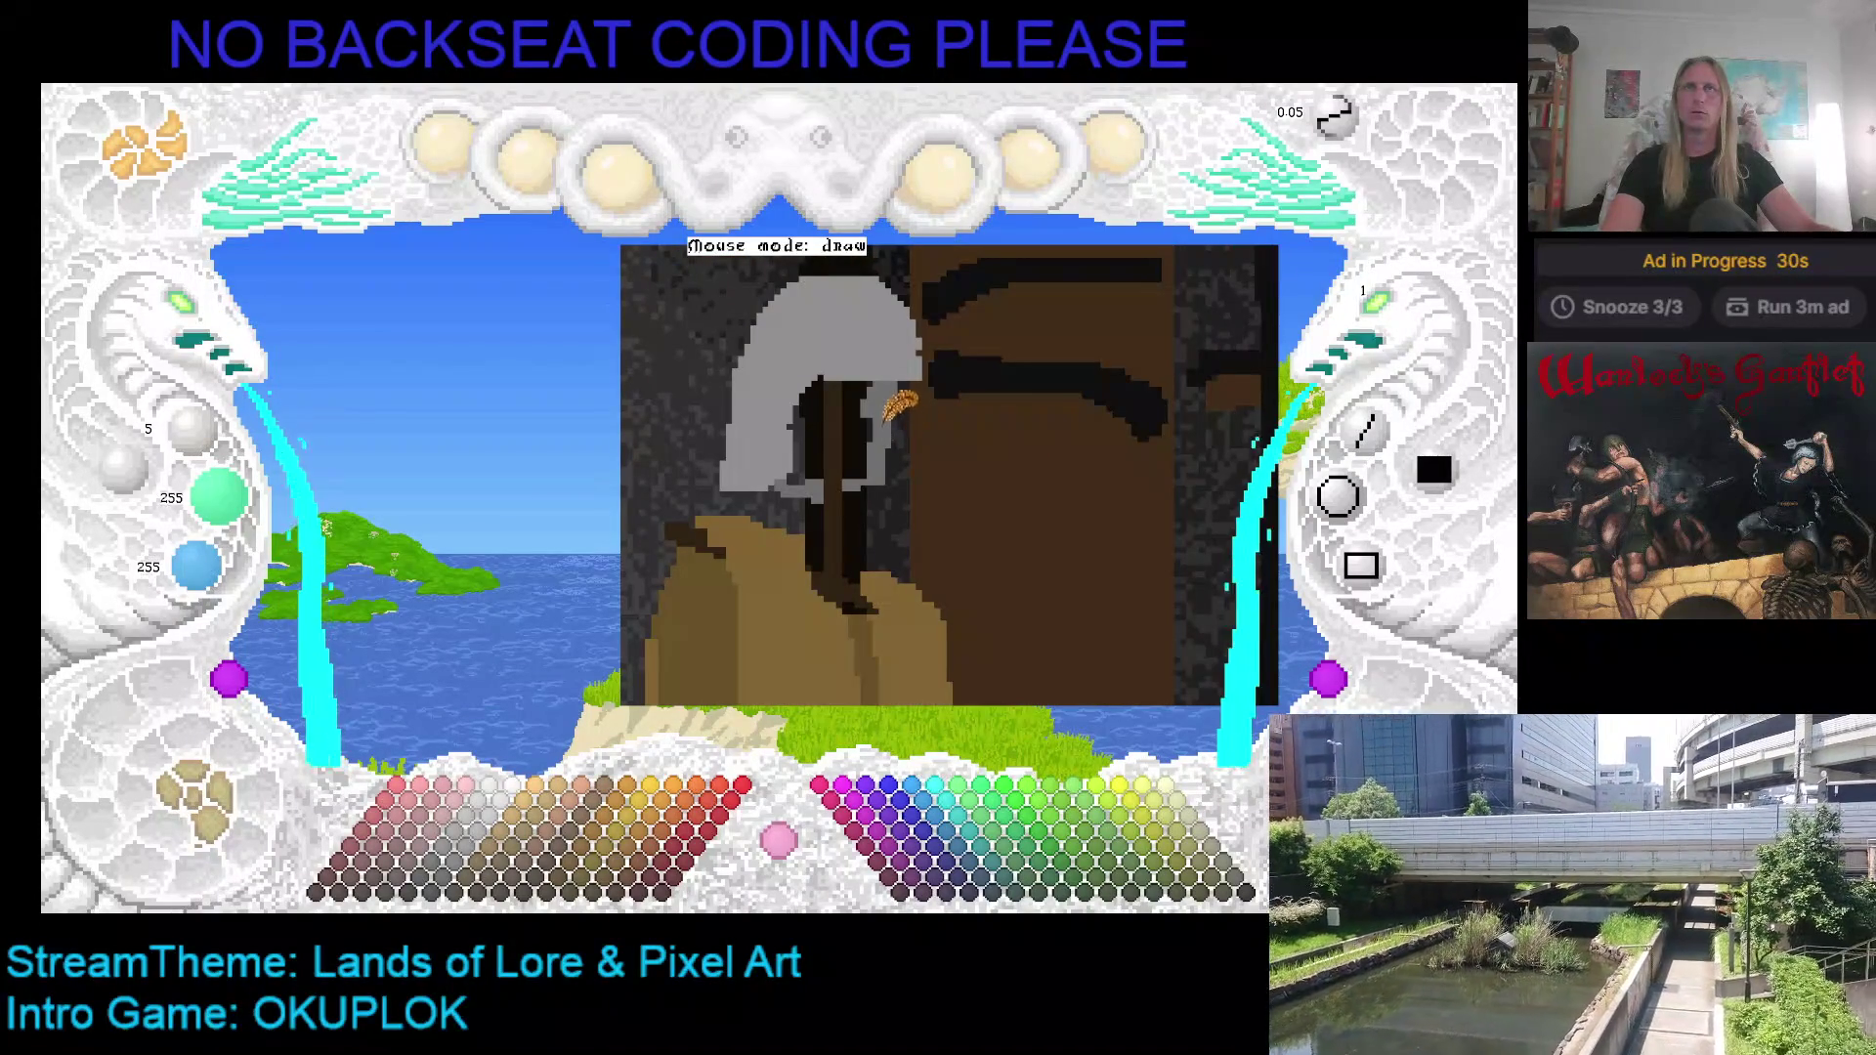
click(873, 379)
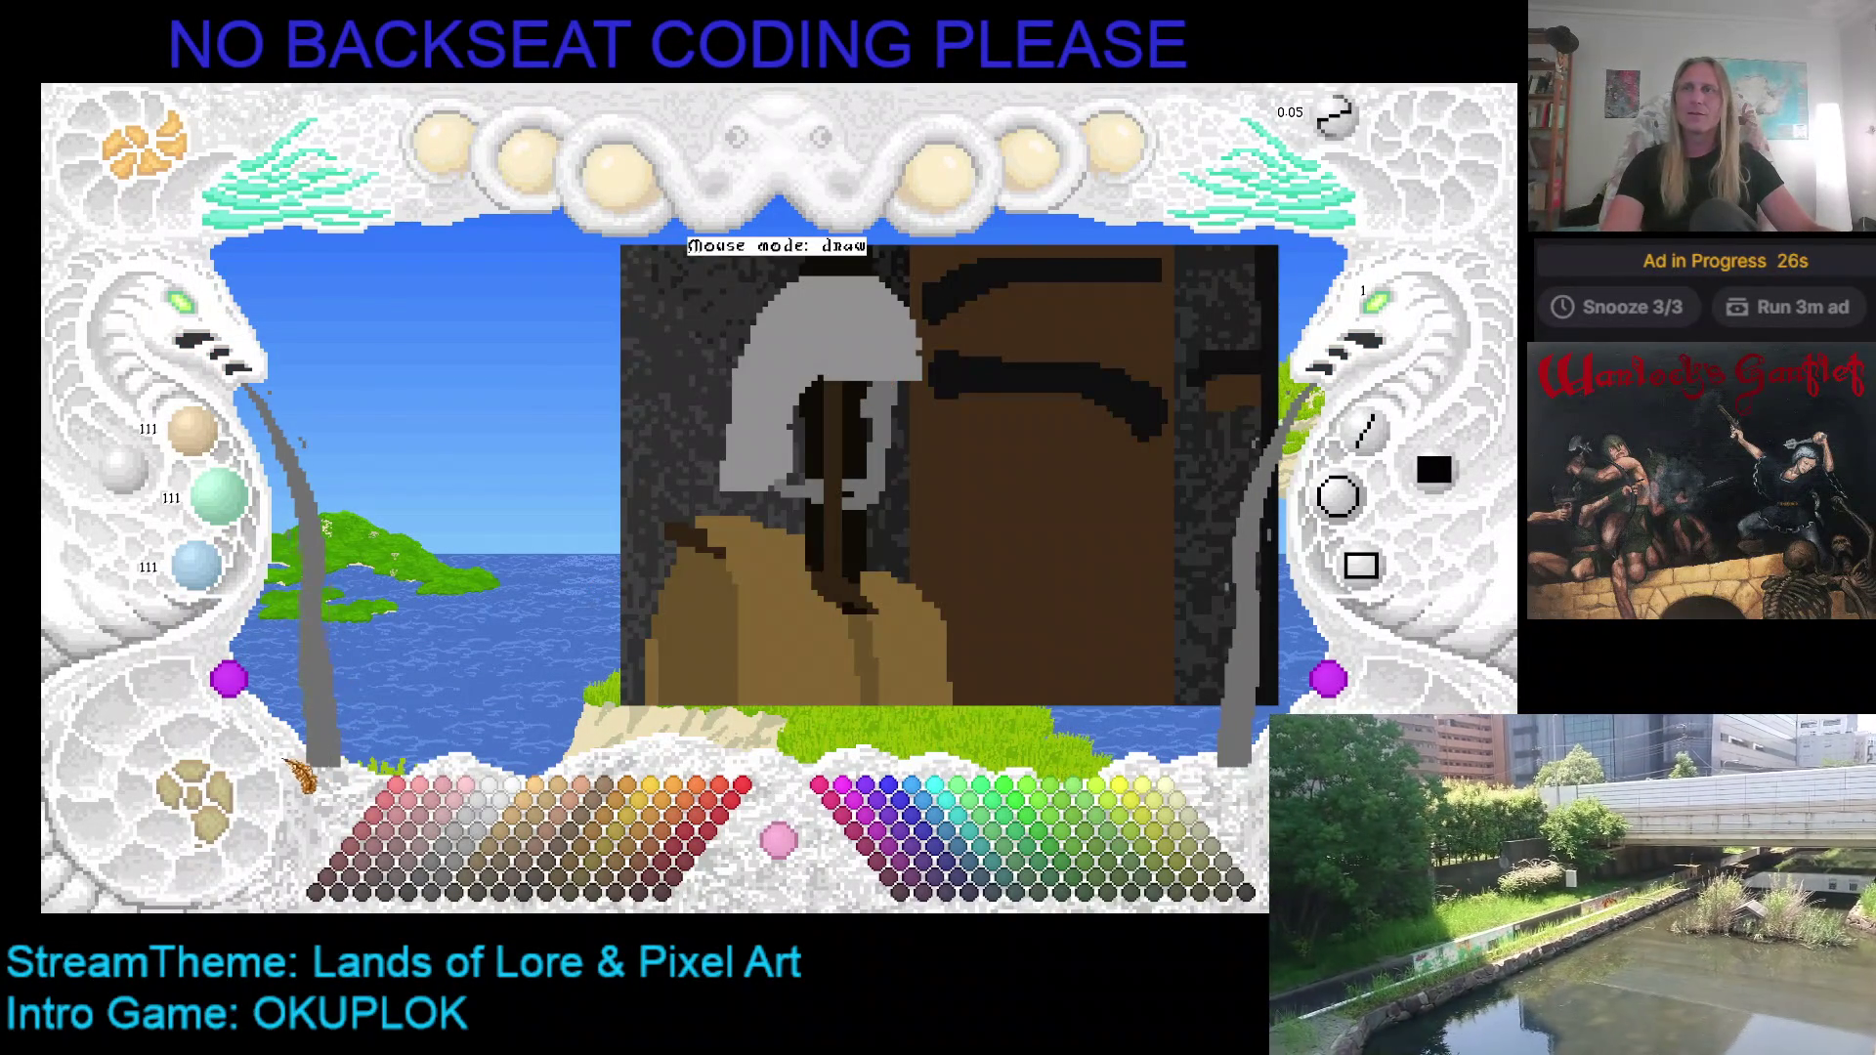
click(200, 797)
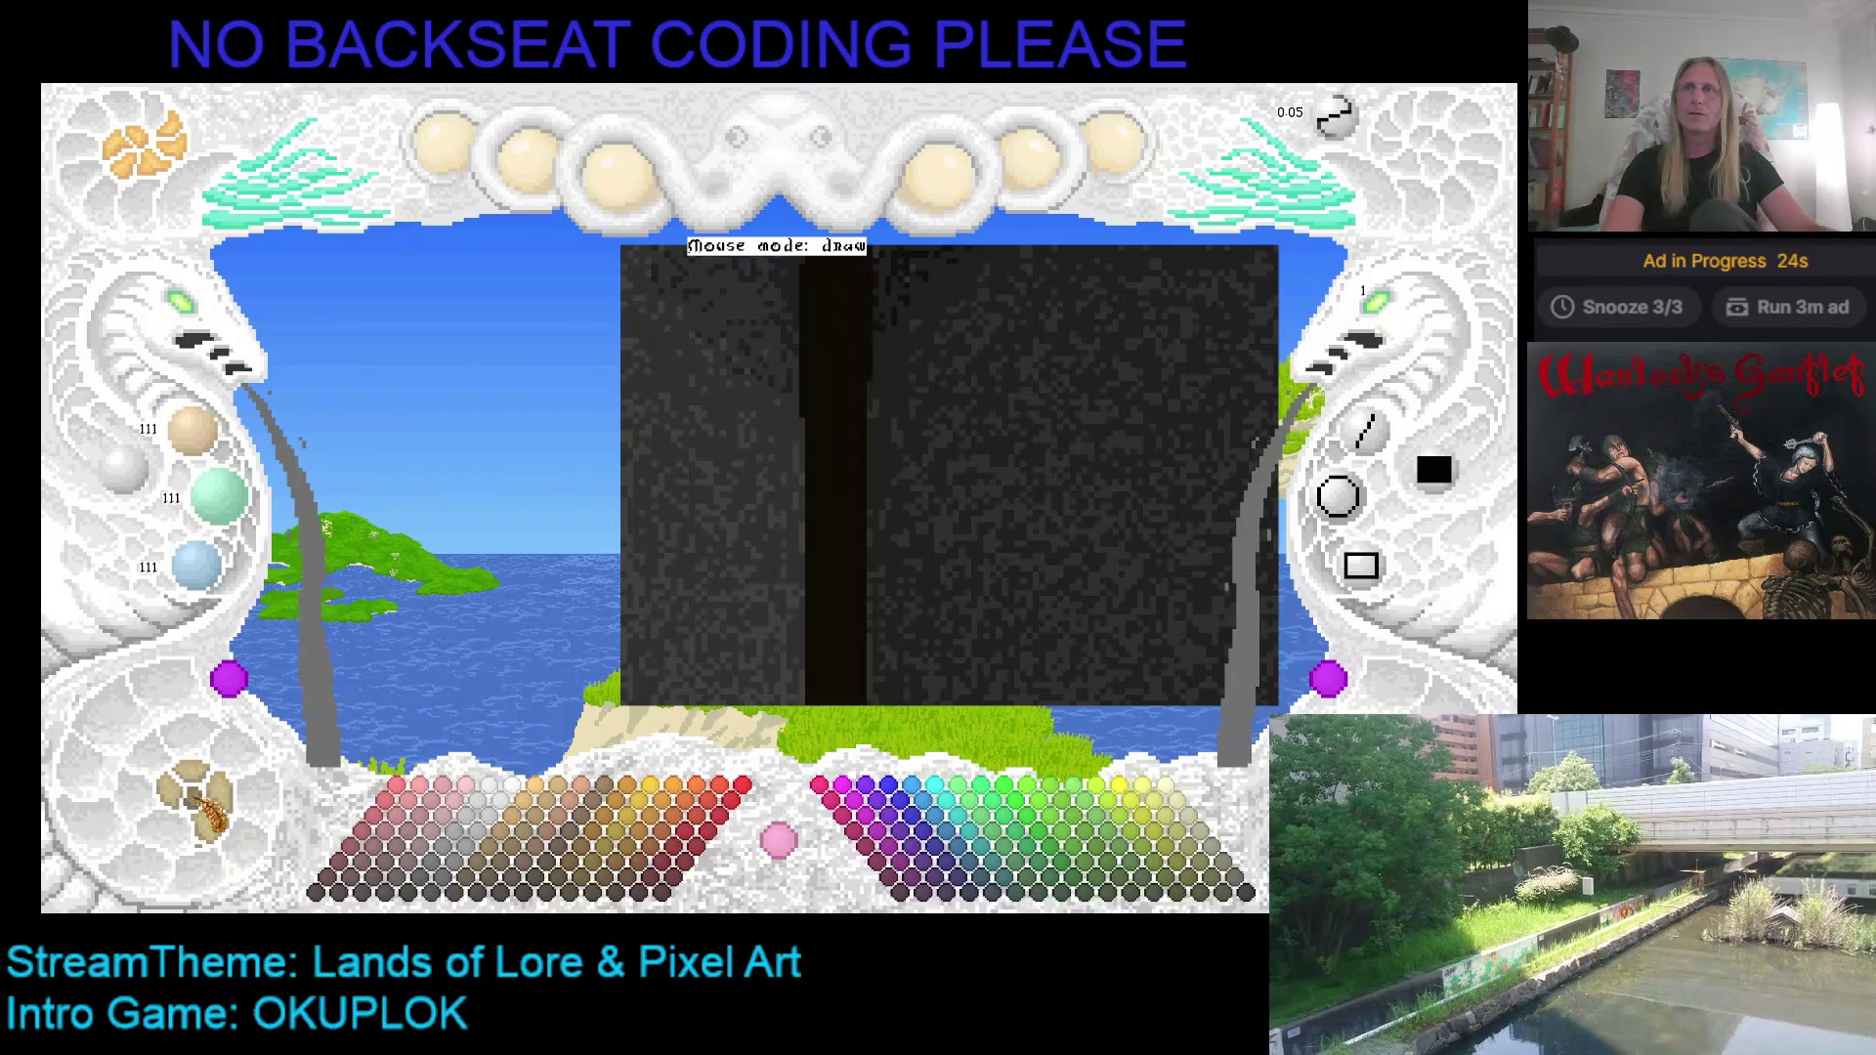
click(200, 796)
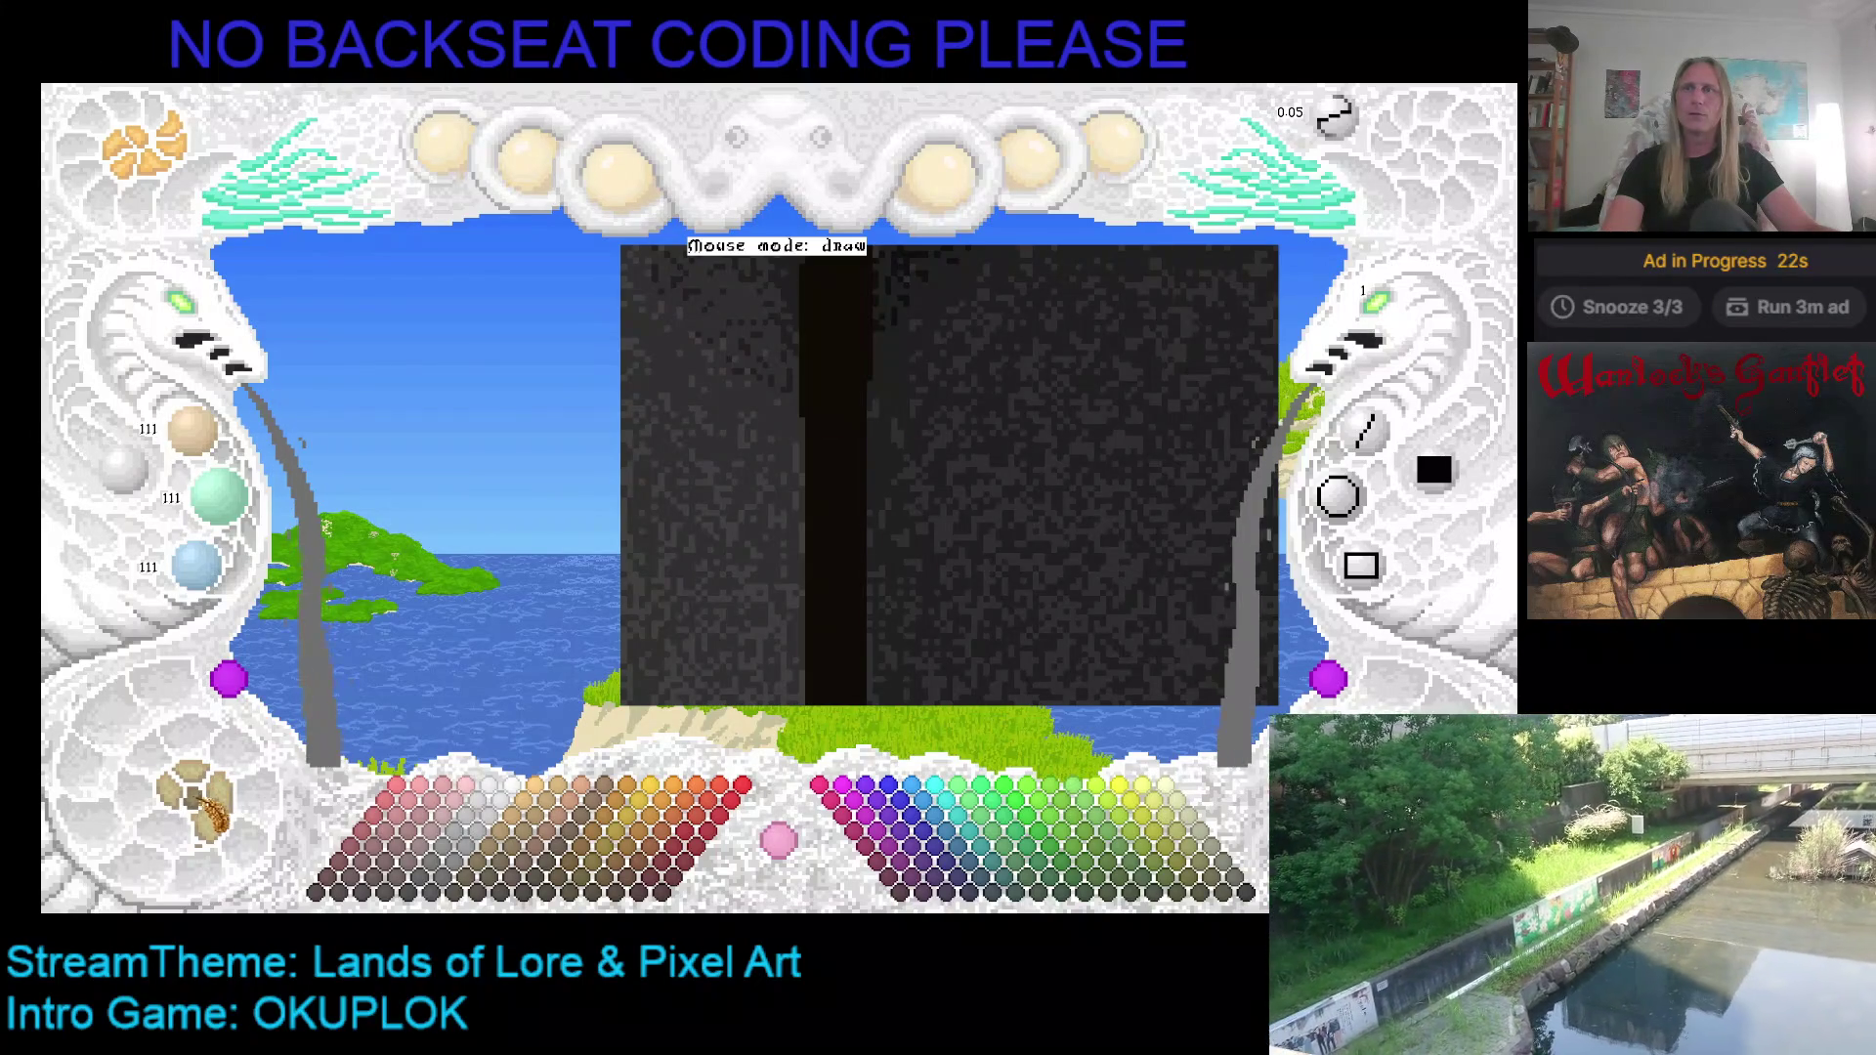
click(206, 803)
click(224, 821)
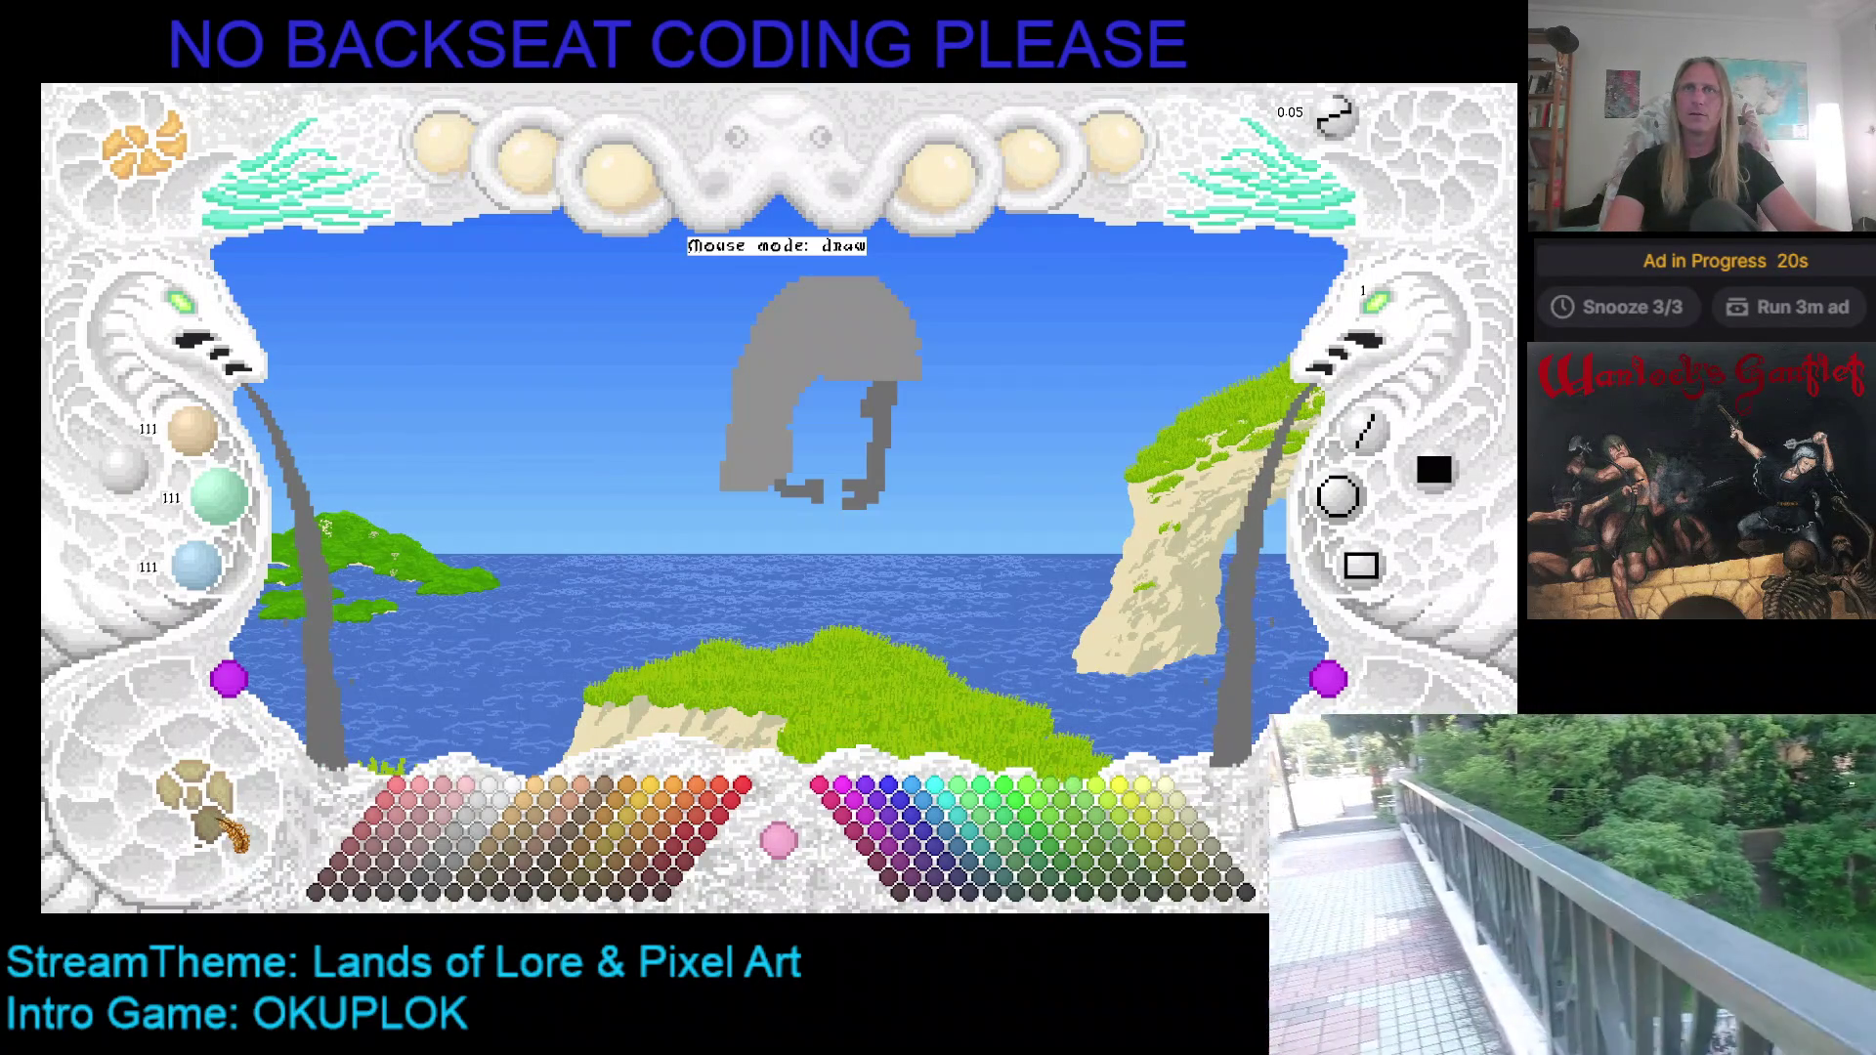
click(224, 821)
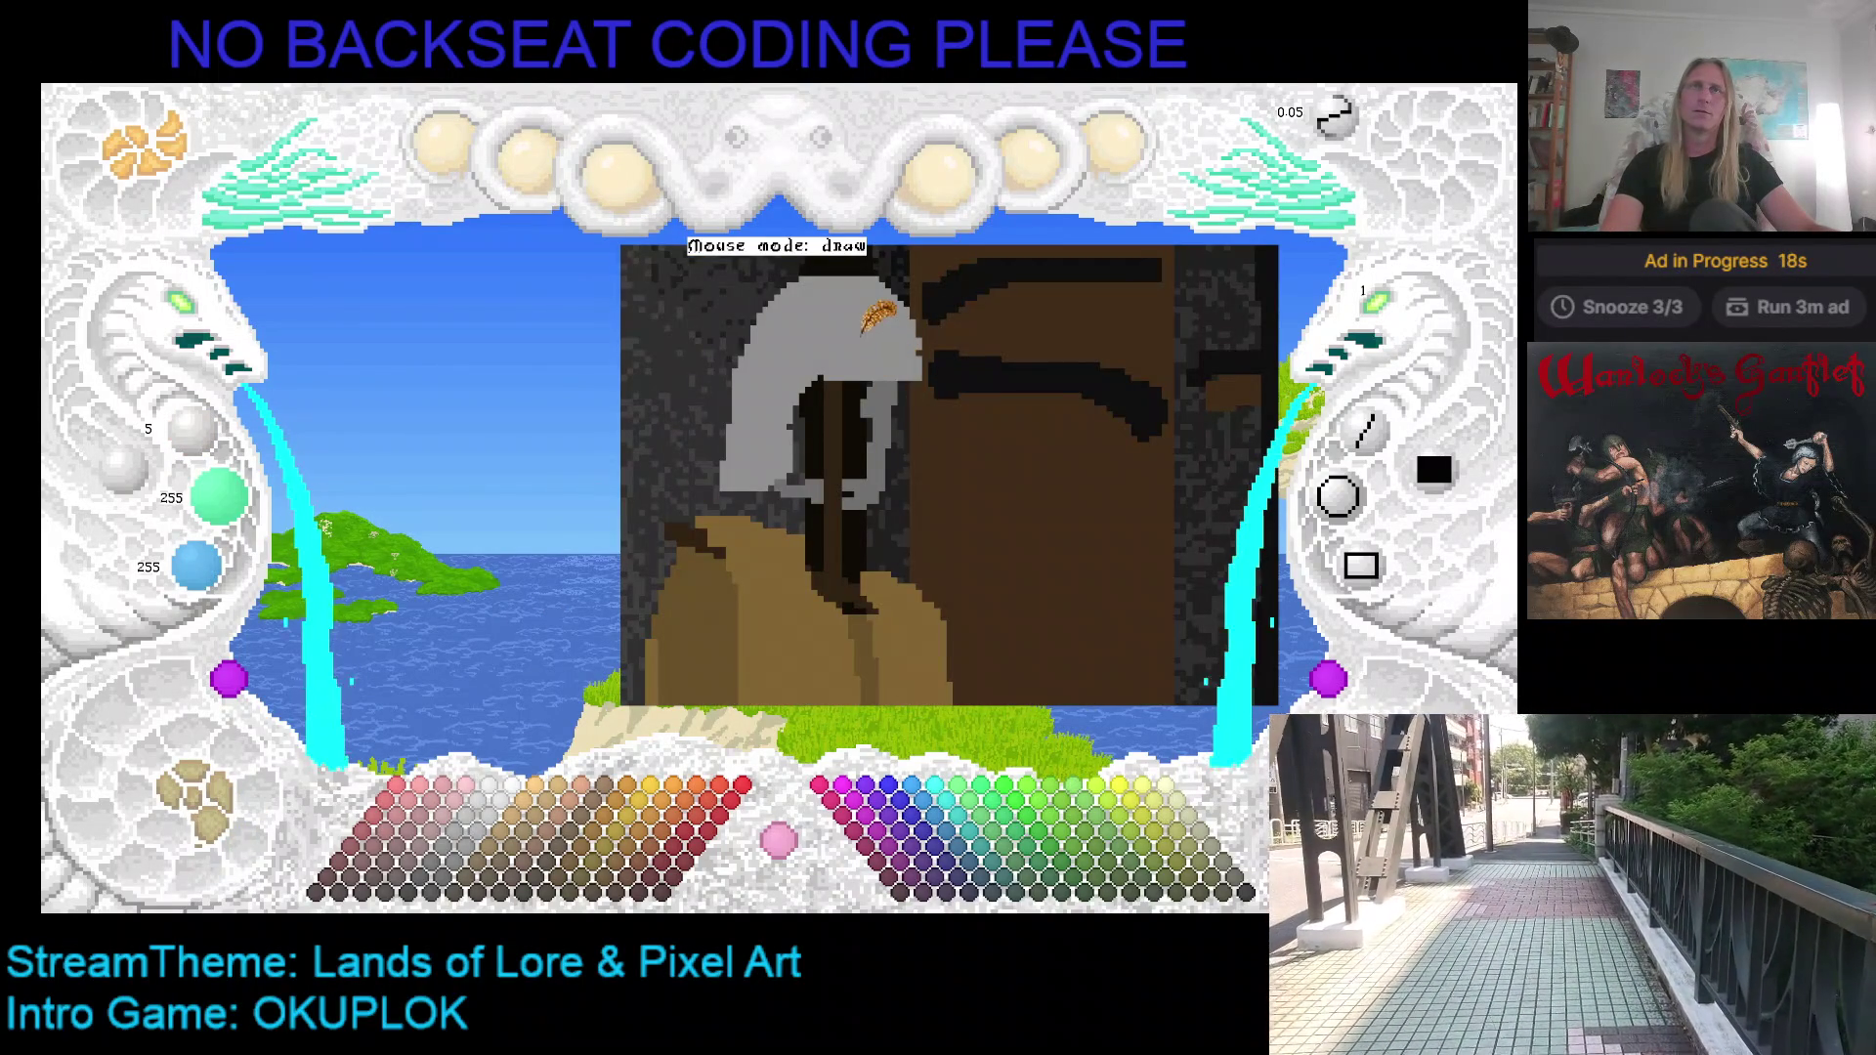
key(ctrl+z)
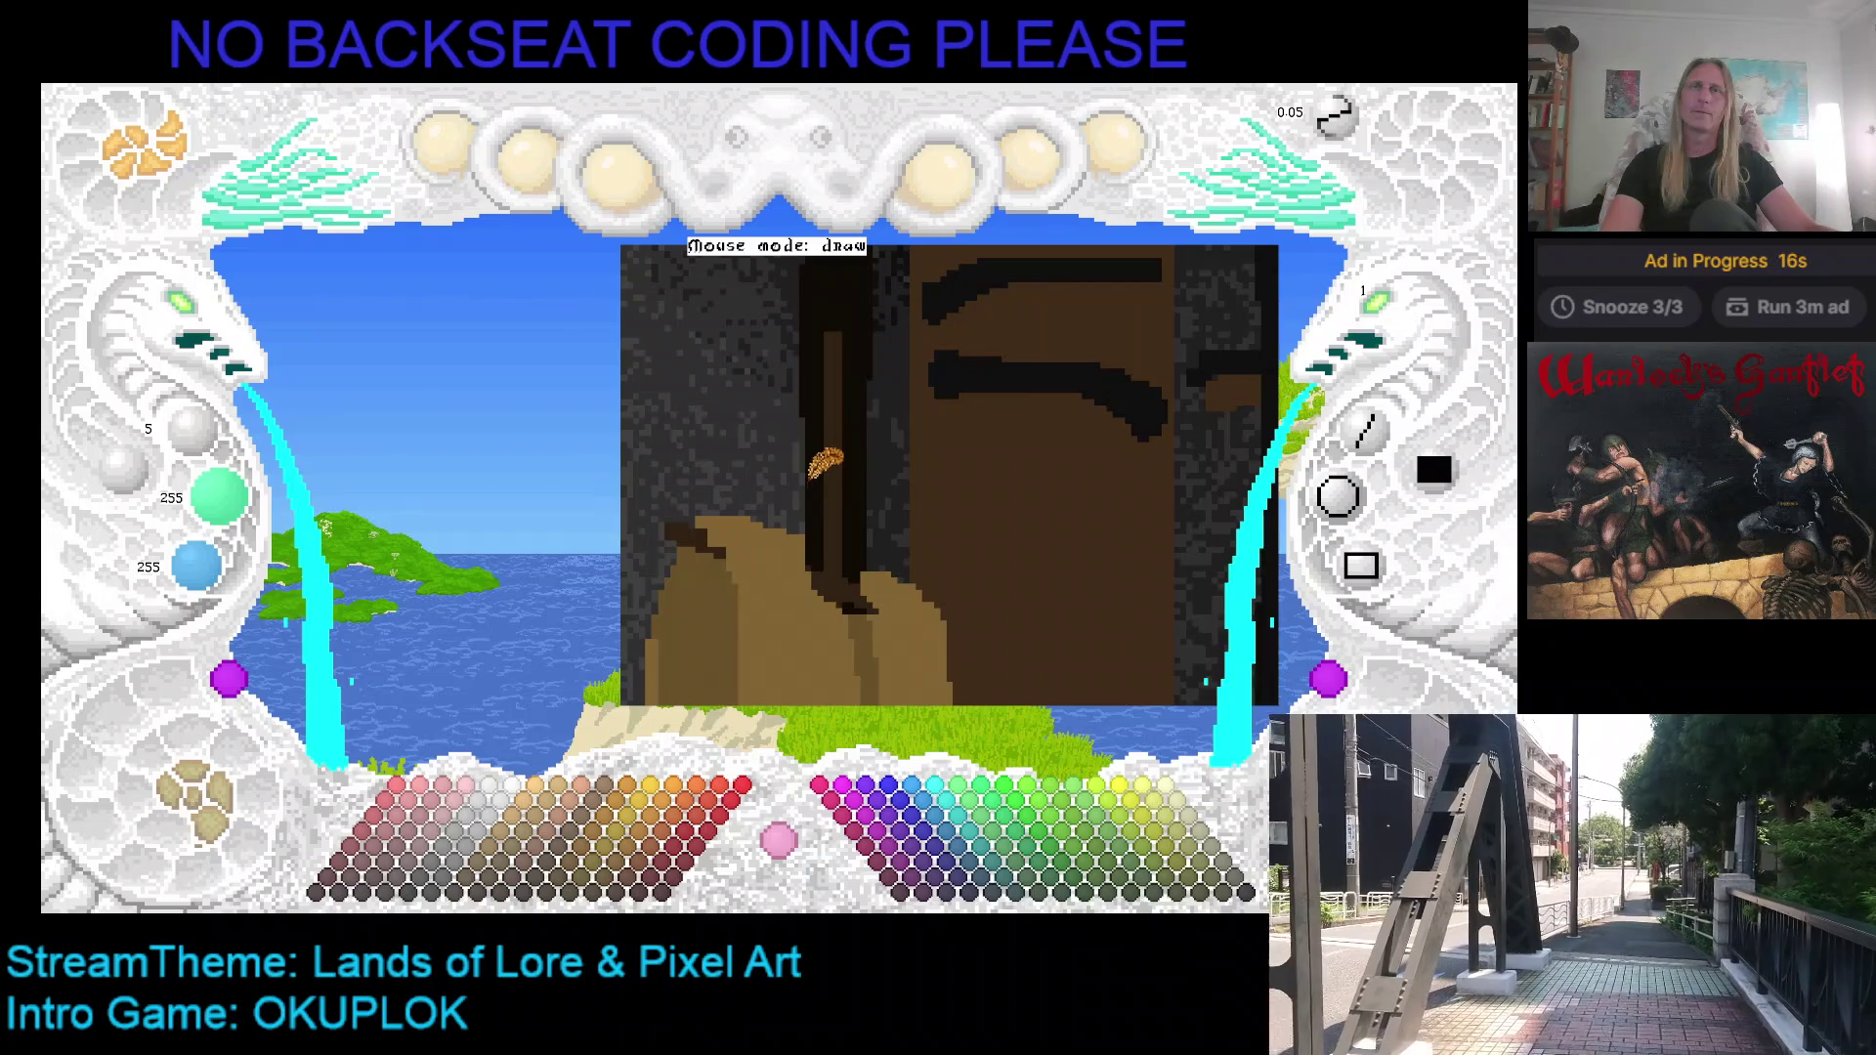
Step: With mid grey at brush size 2, draw a thin arc over the post and extend it across
click(195, 811)
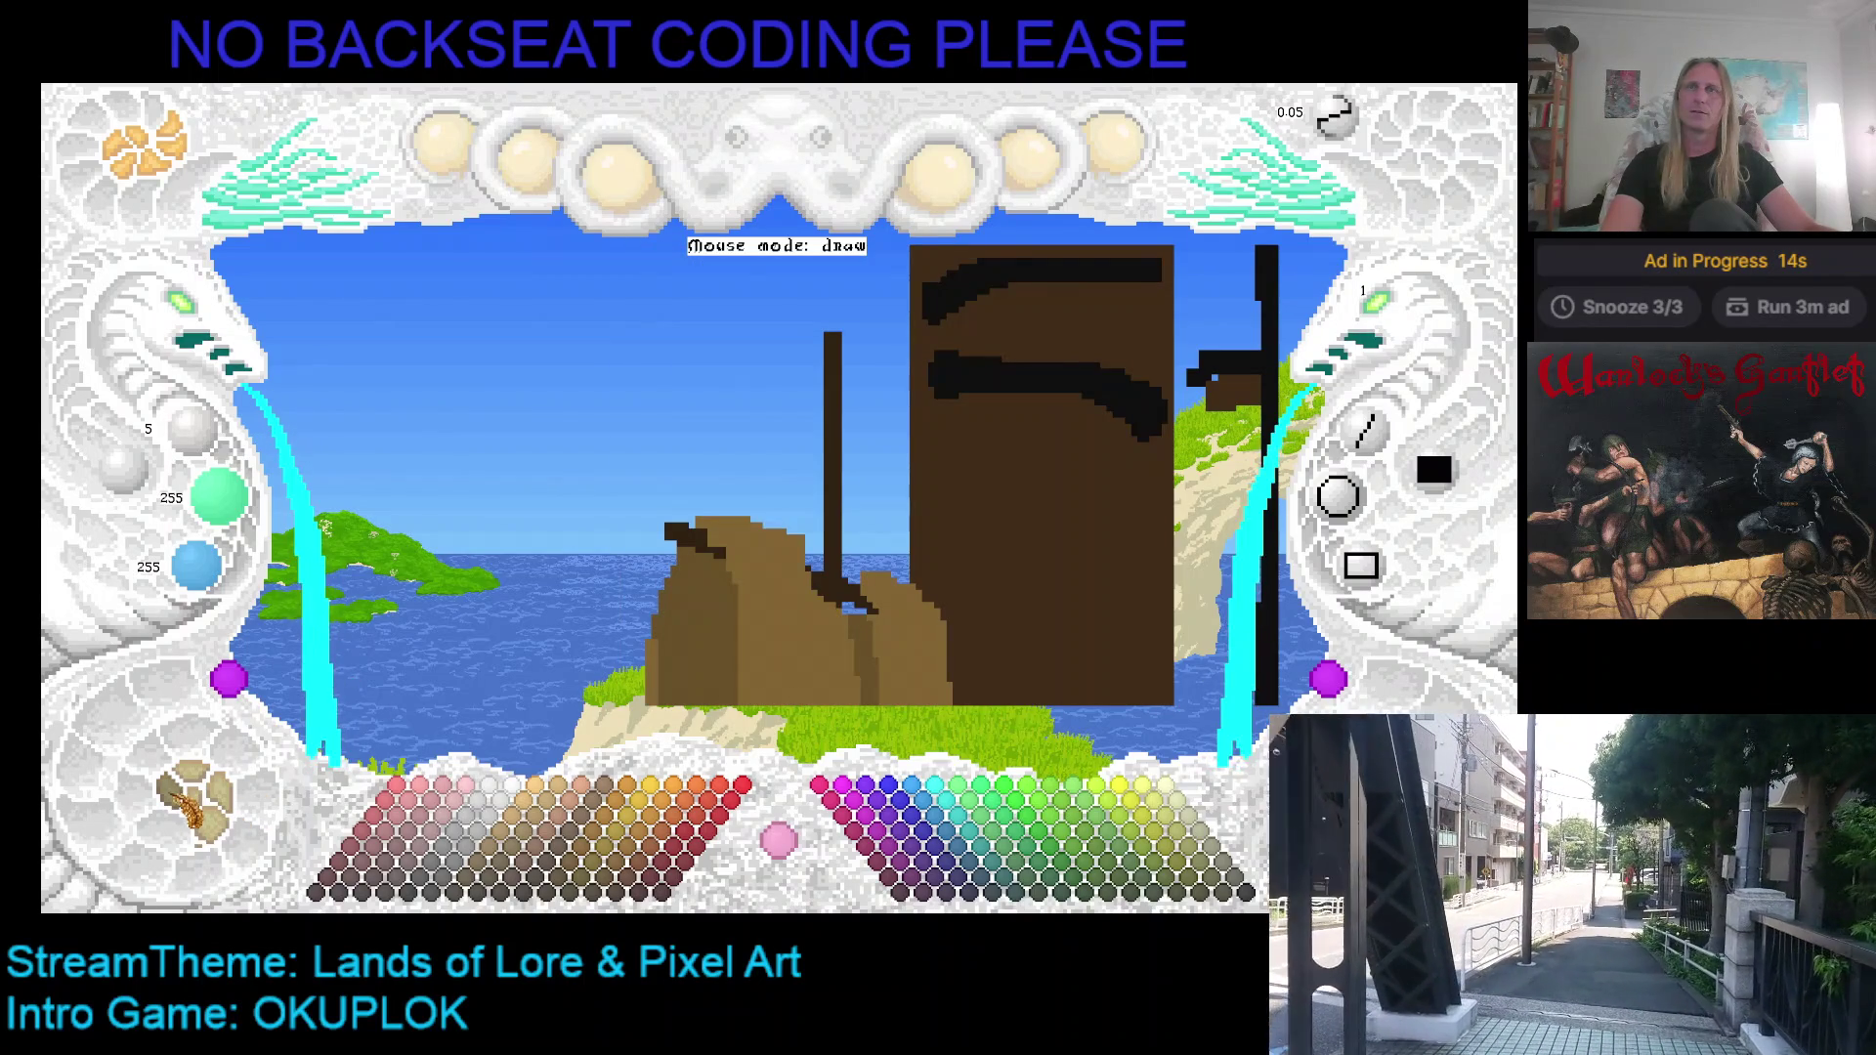
click(190, 807)
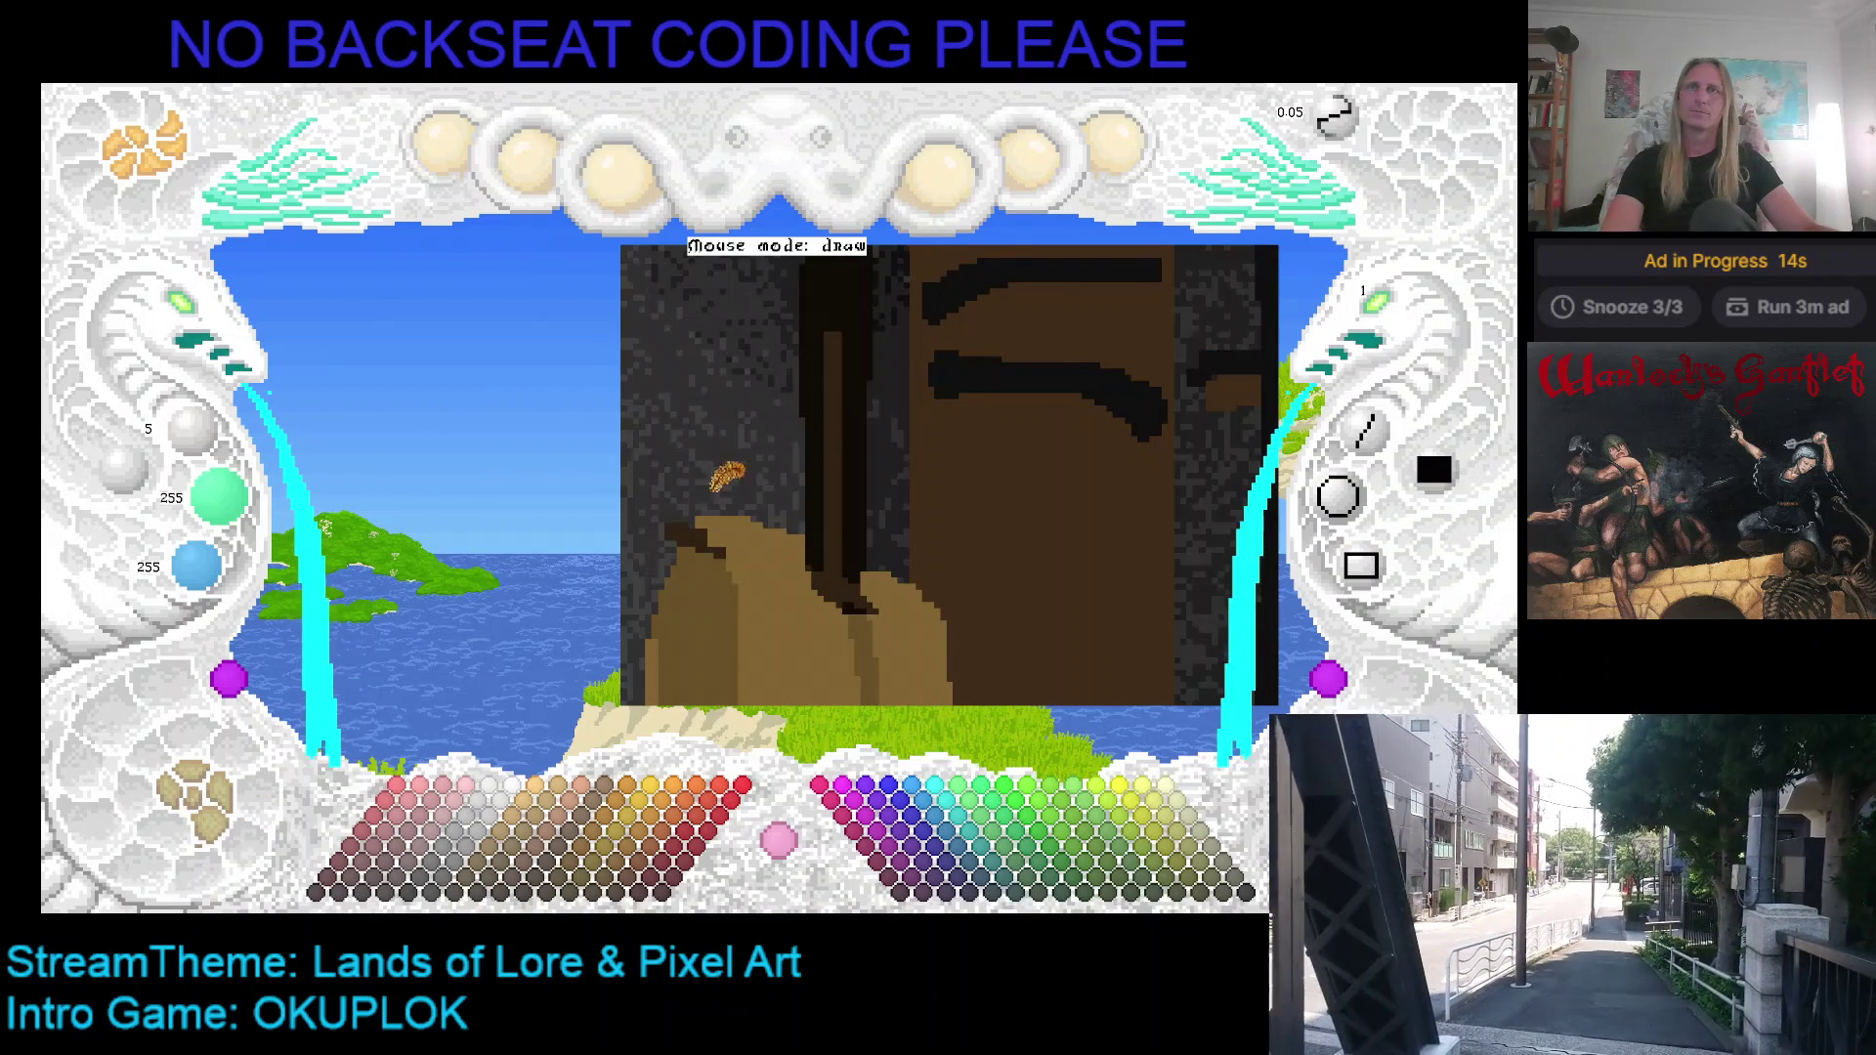
click(457, 834)
click(1379, 305)
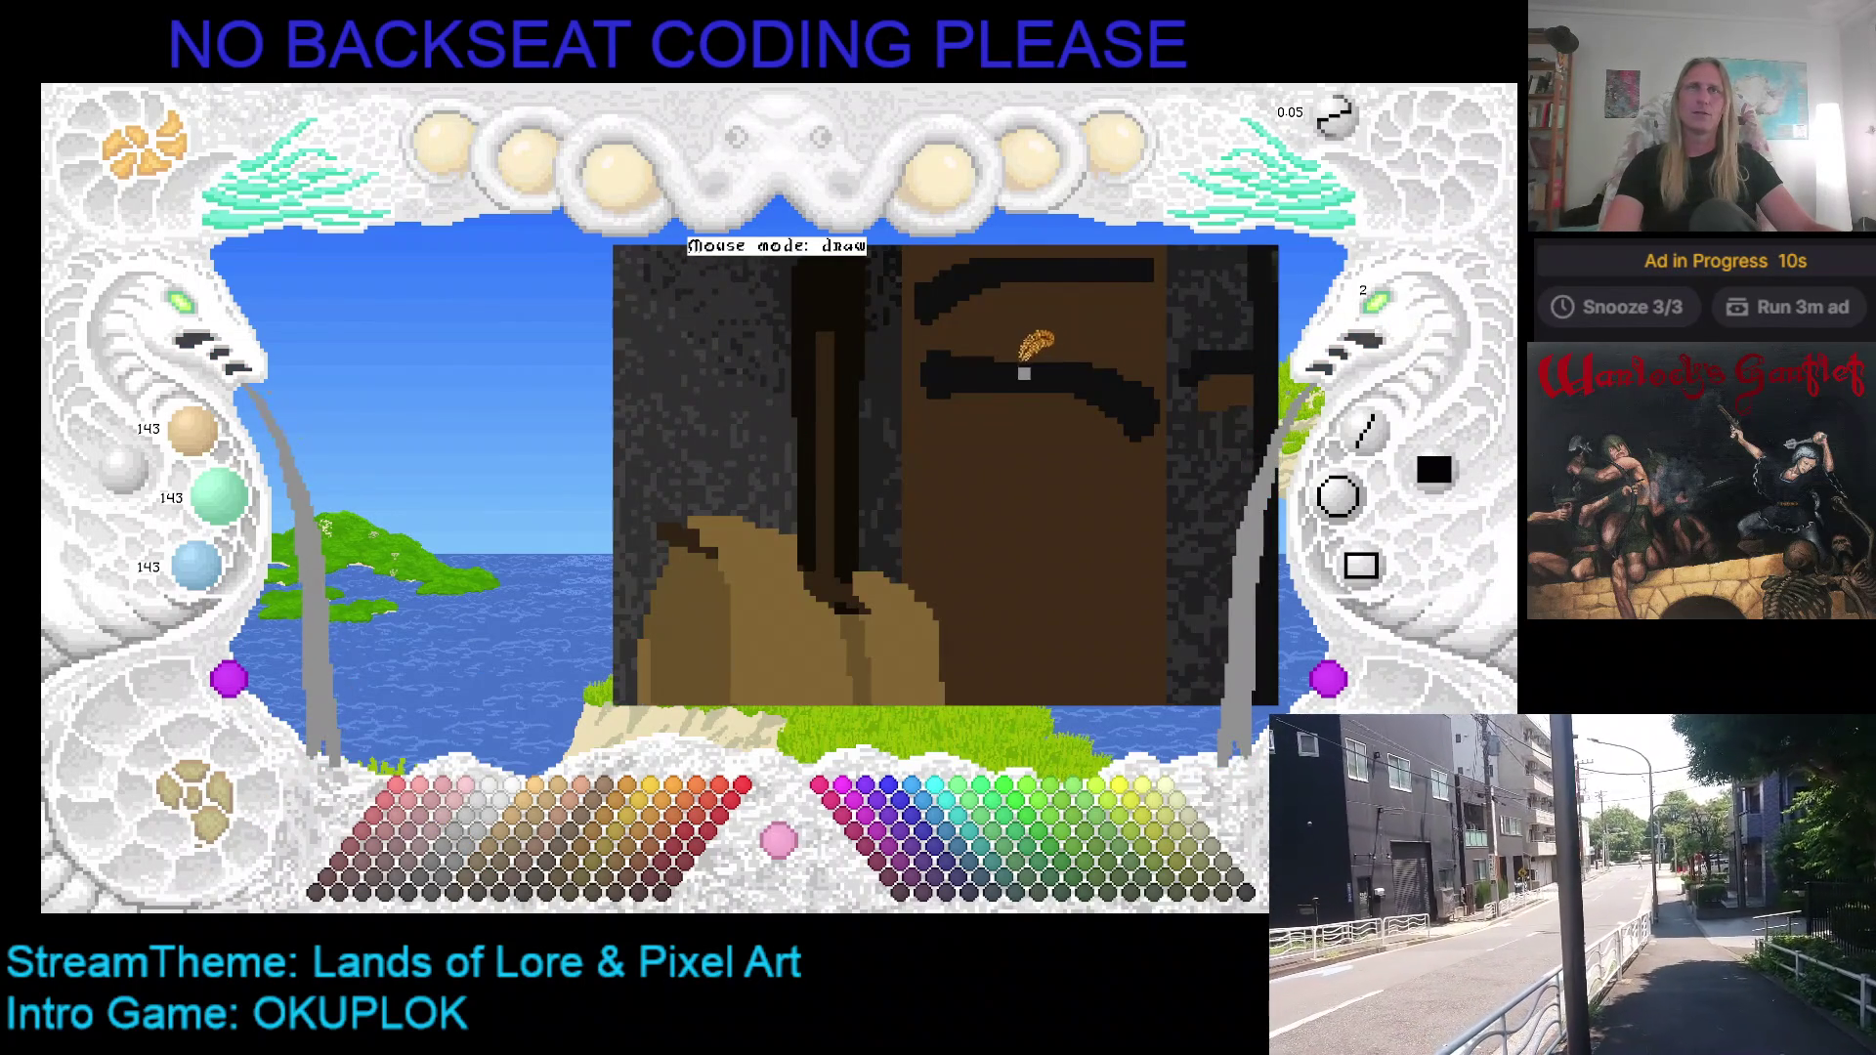
mouse_move(909, 422)
mouse_down()
mouse_move(875, 358)
mouse_move(831, 354)
mouse_move(762, 441)
mouse_up()
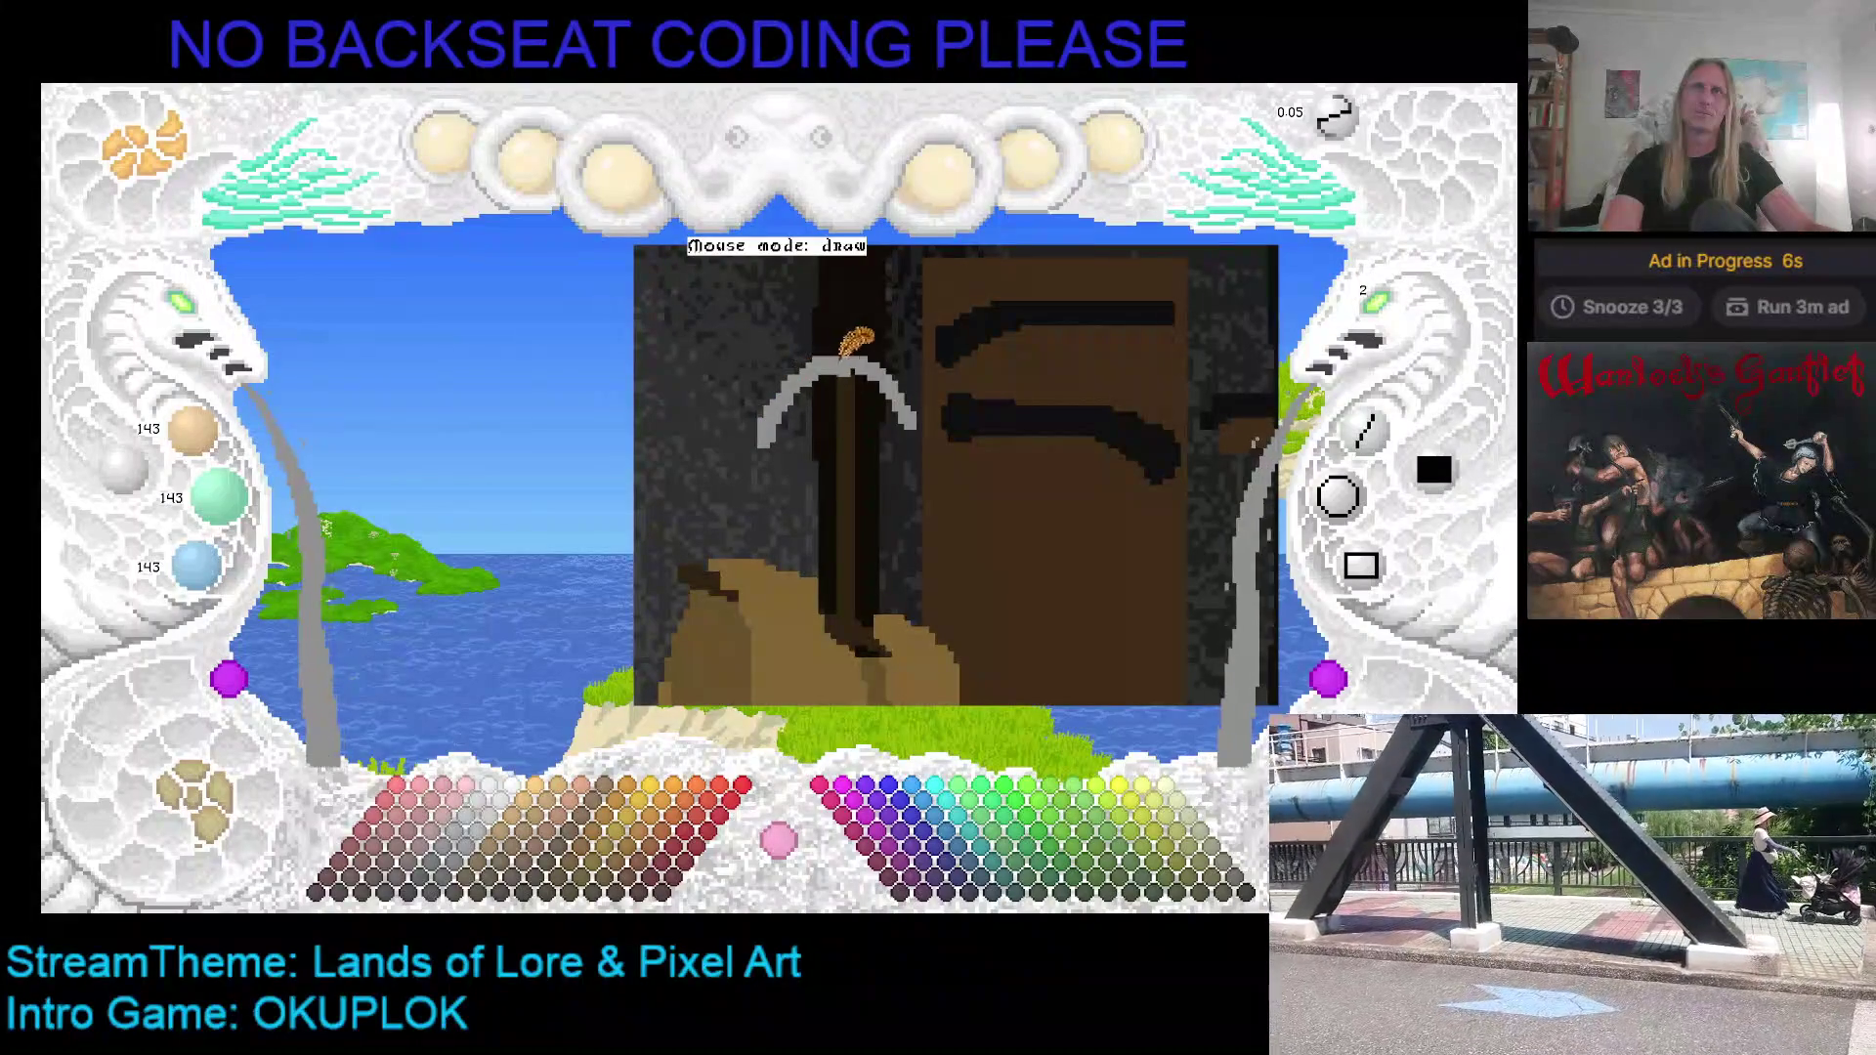
click(208, 782)
click(205, 787)
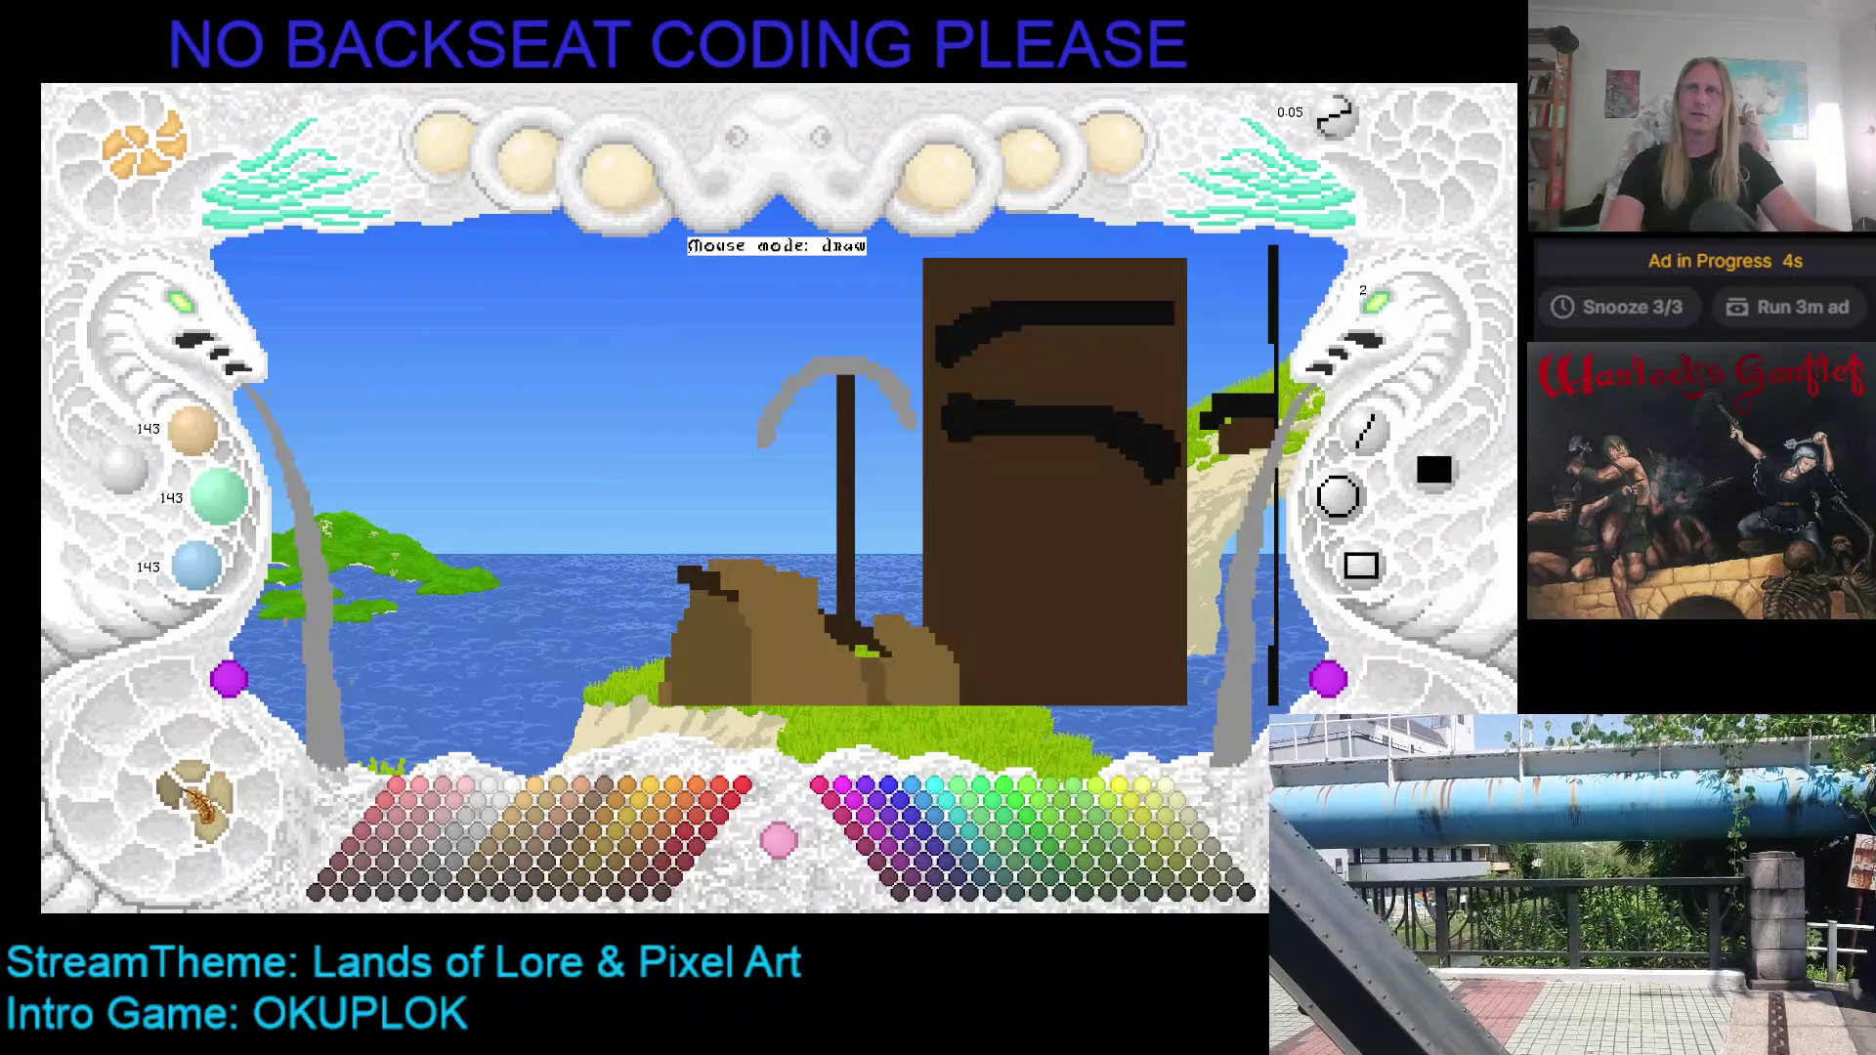
click(200, 799)
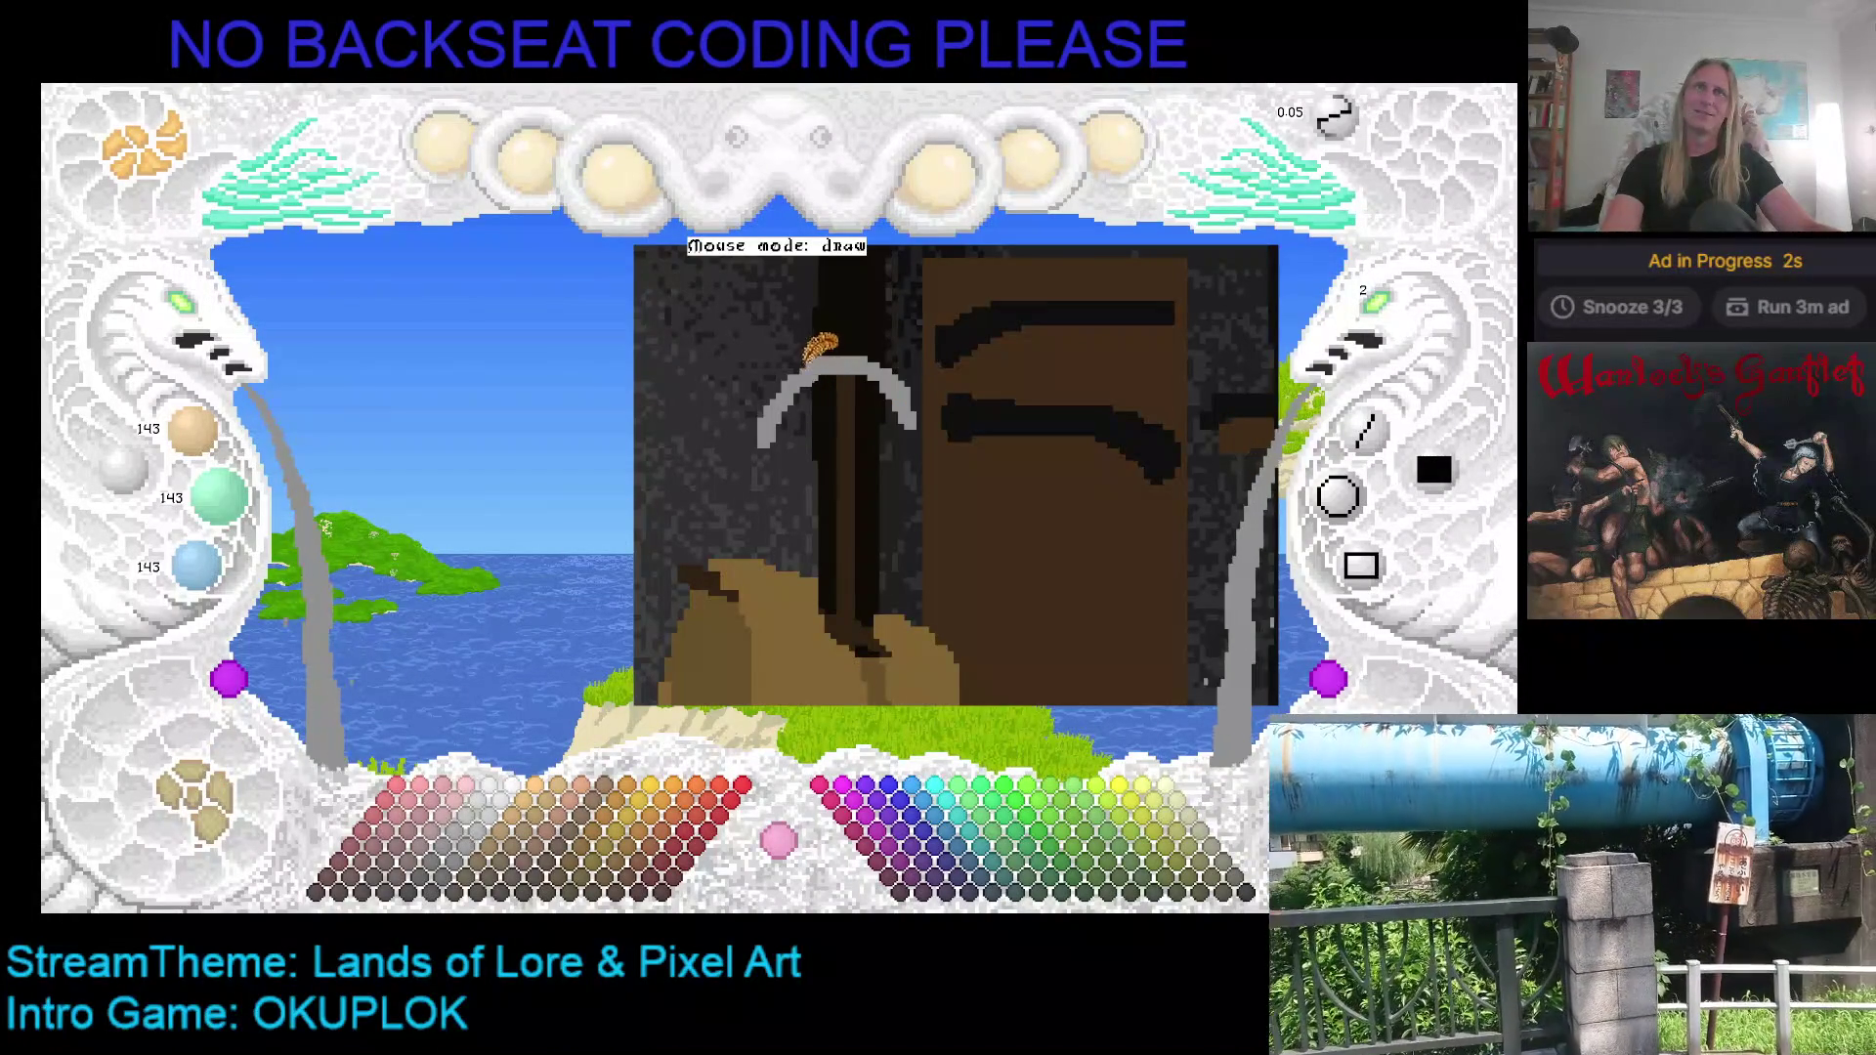
mouse_move(928, 391)
mouse_down()
mouse_move(914, 430)
mouse_move(811, 435)
mouse_move(797, 527)
mouse_move(777, 537)
mouse_move(752, 459)
mouse_move(782, 406)
mouse_move(777, 508)
mouse_move(806, 537)
mouse_move(852, 469)
mouse_move(866, 395)
mouse_up()
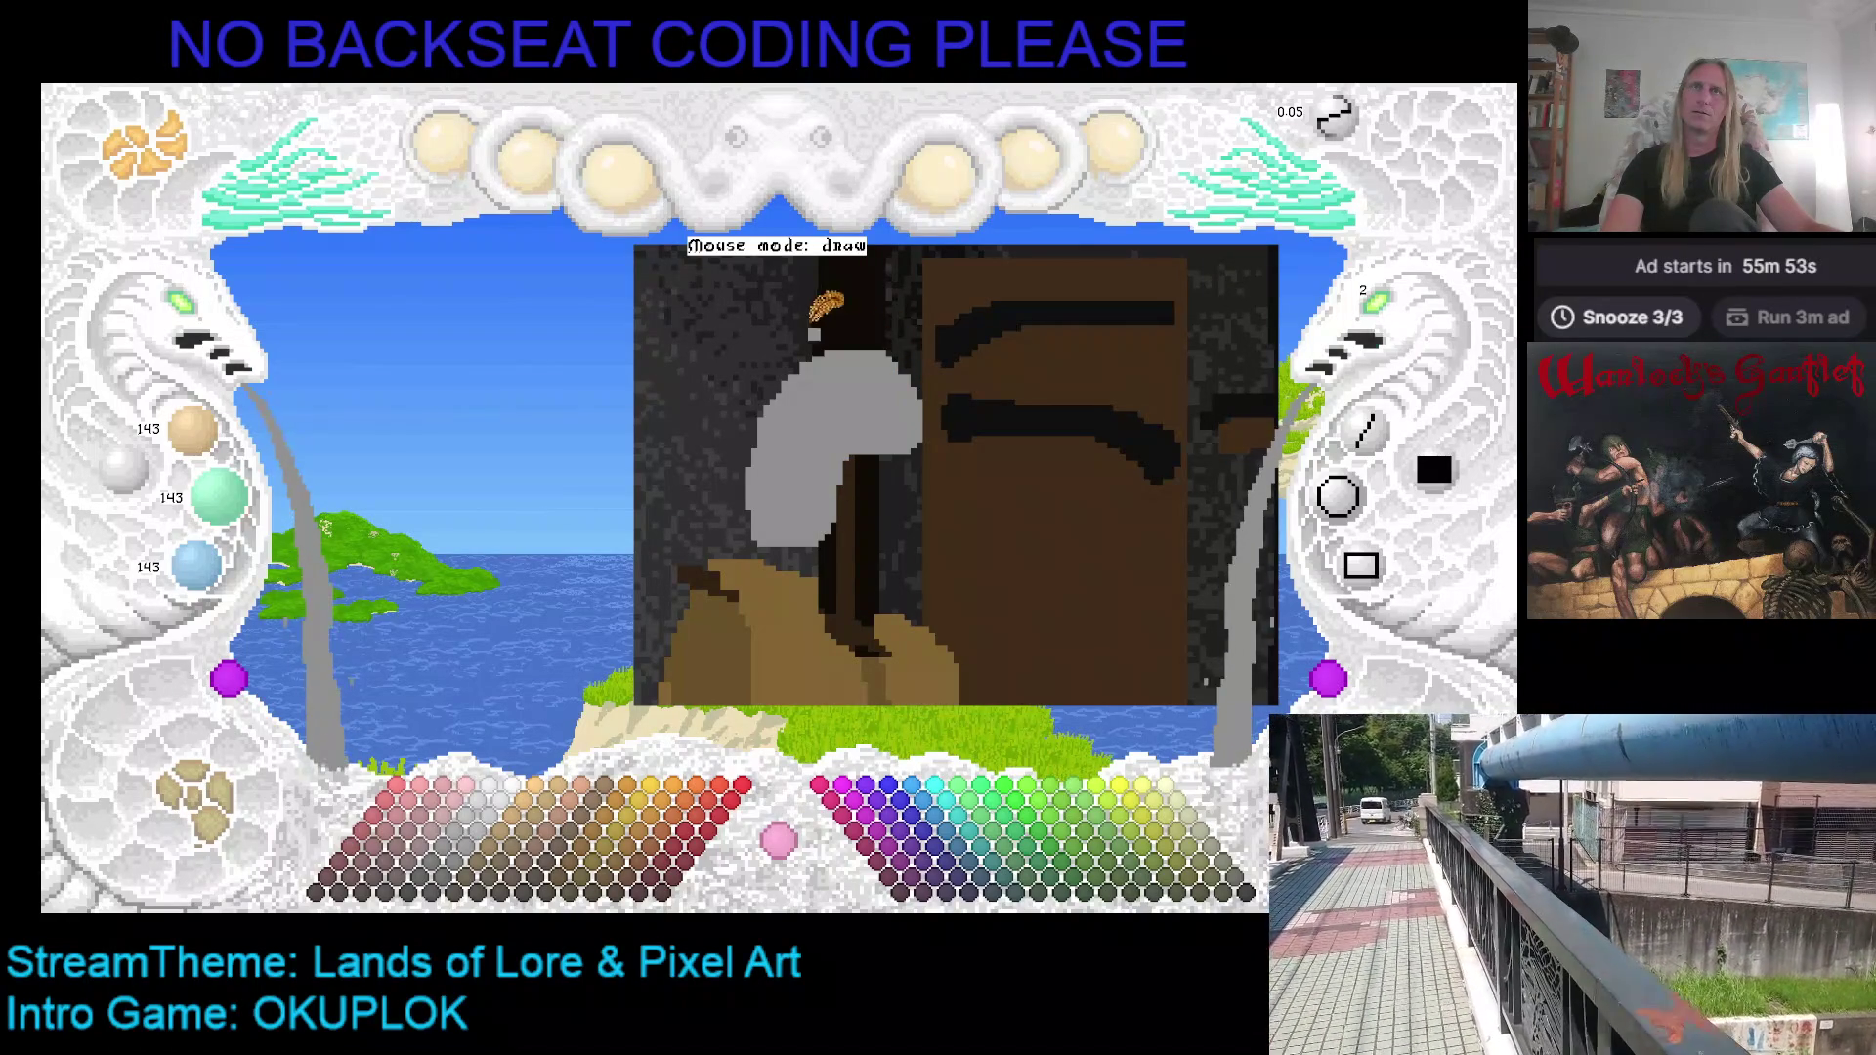
Step: Choose a darker grey drawing colour from the palette
key(c)
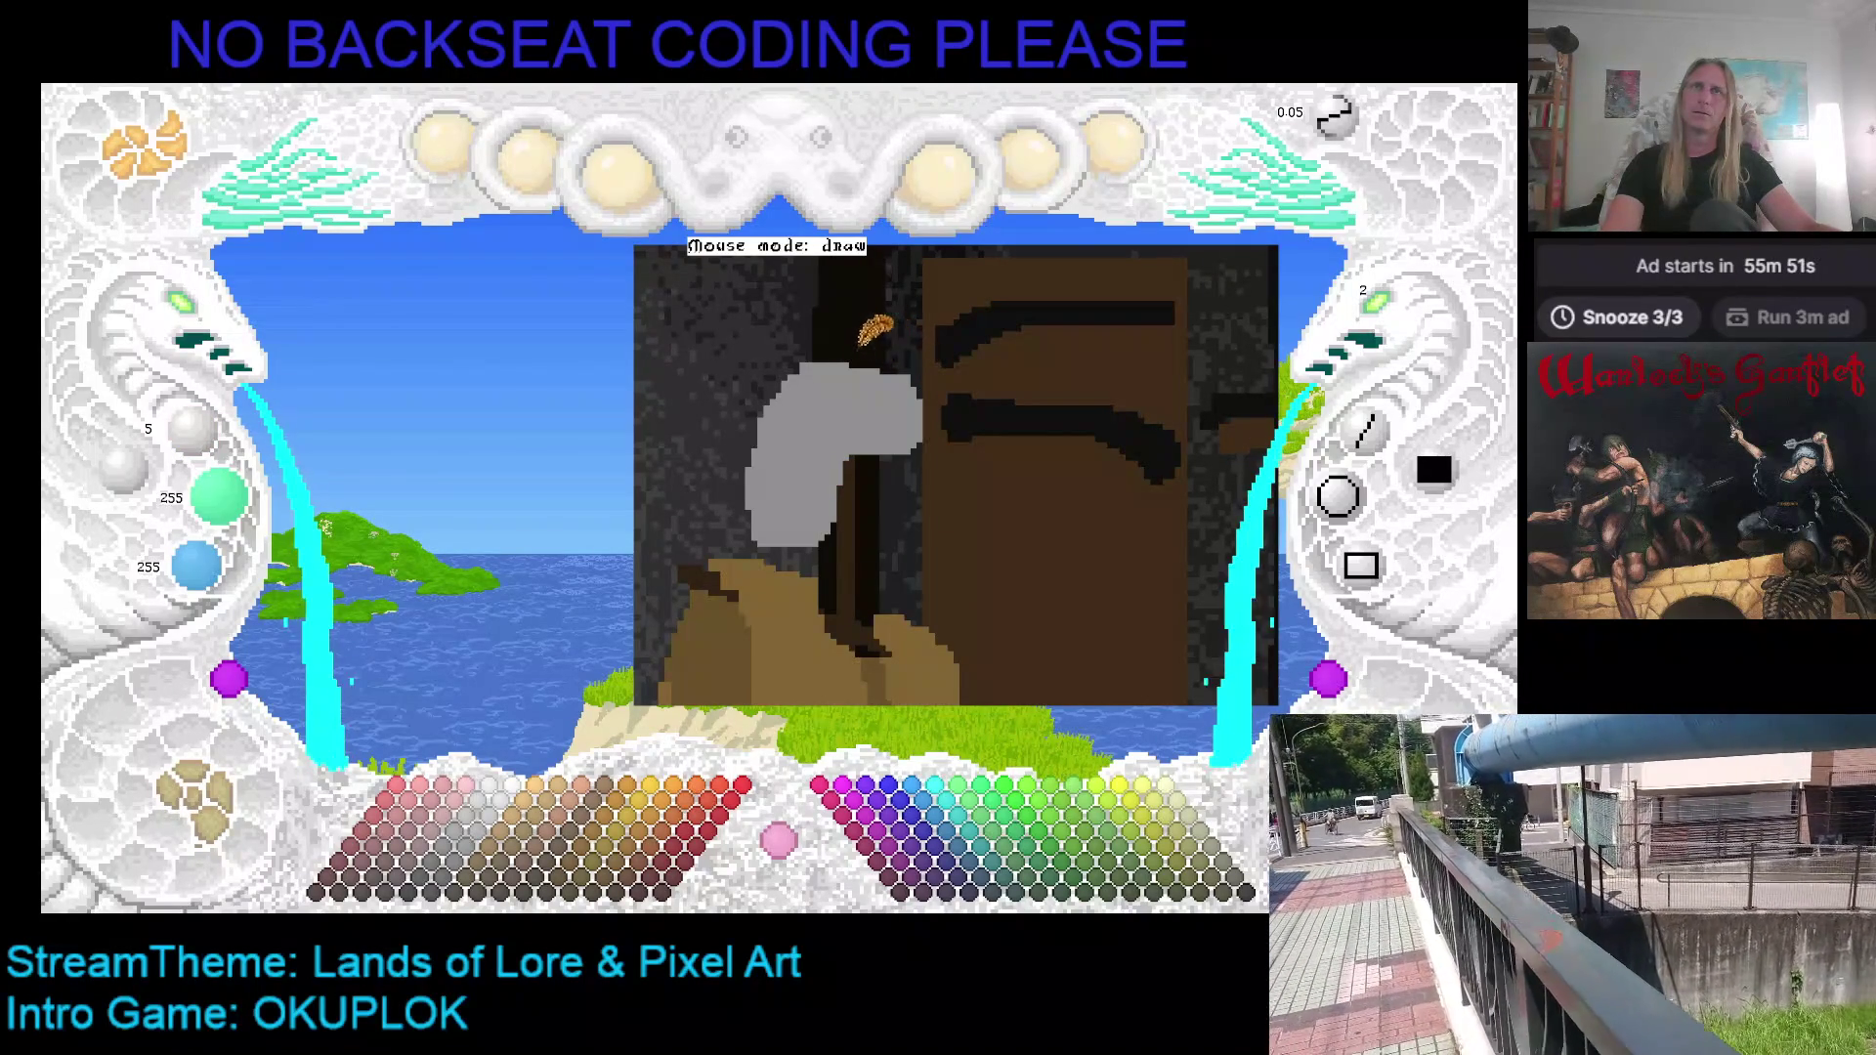
key(c)
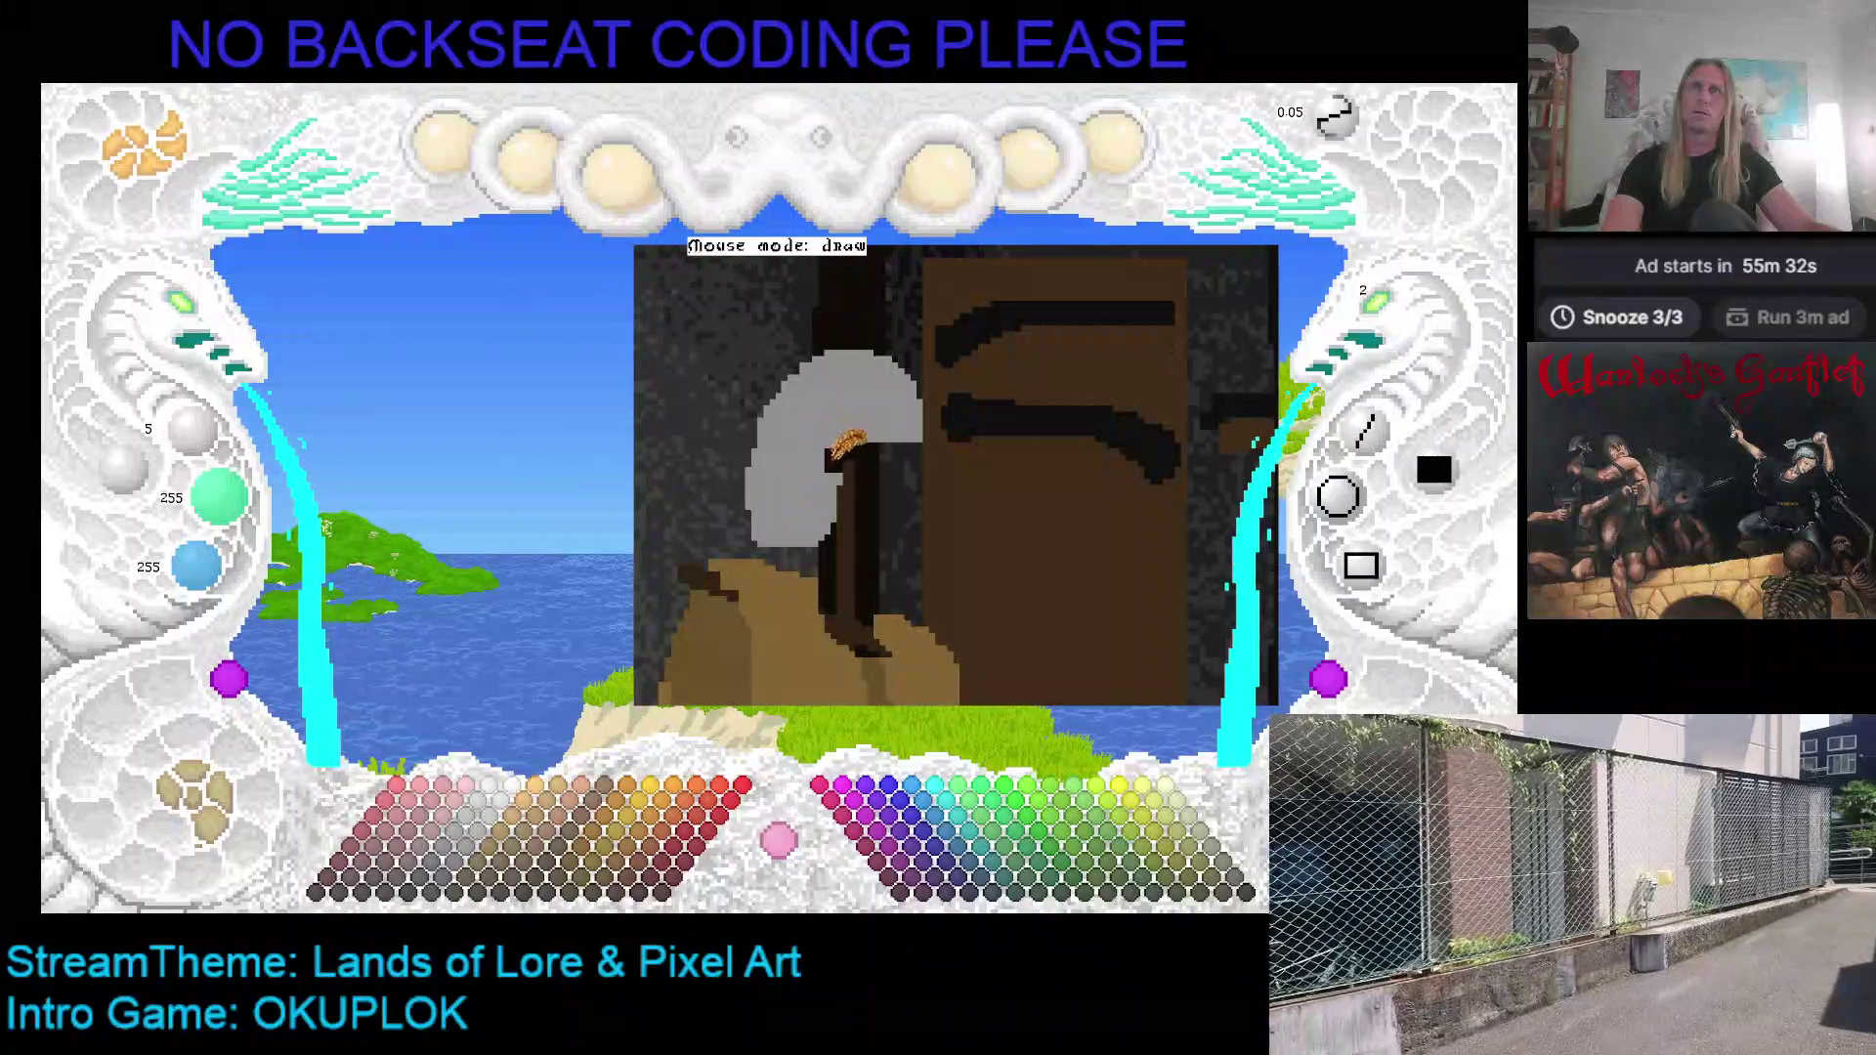
click(813, 526)
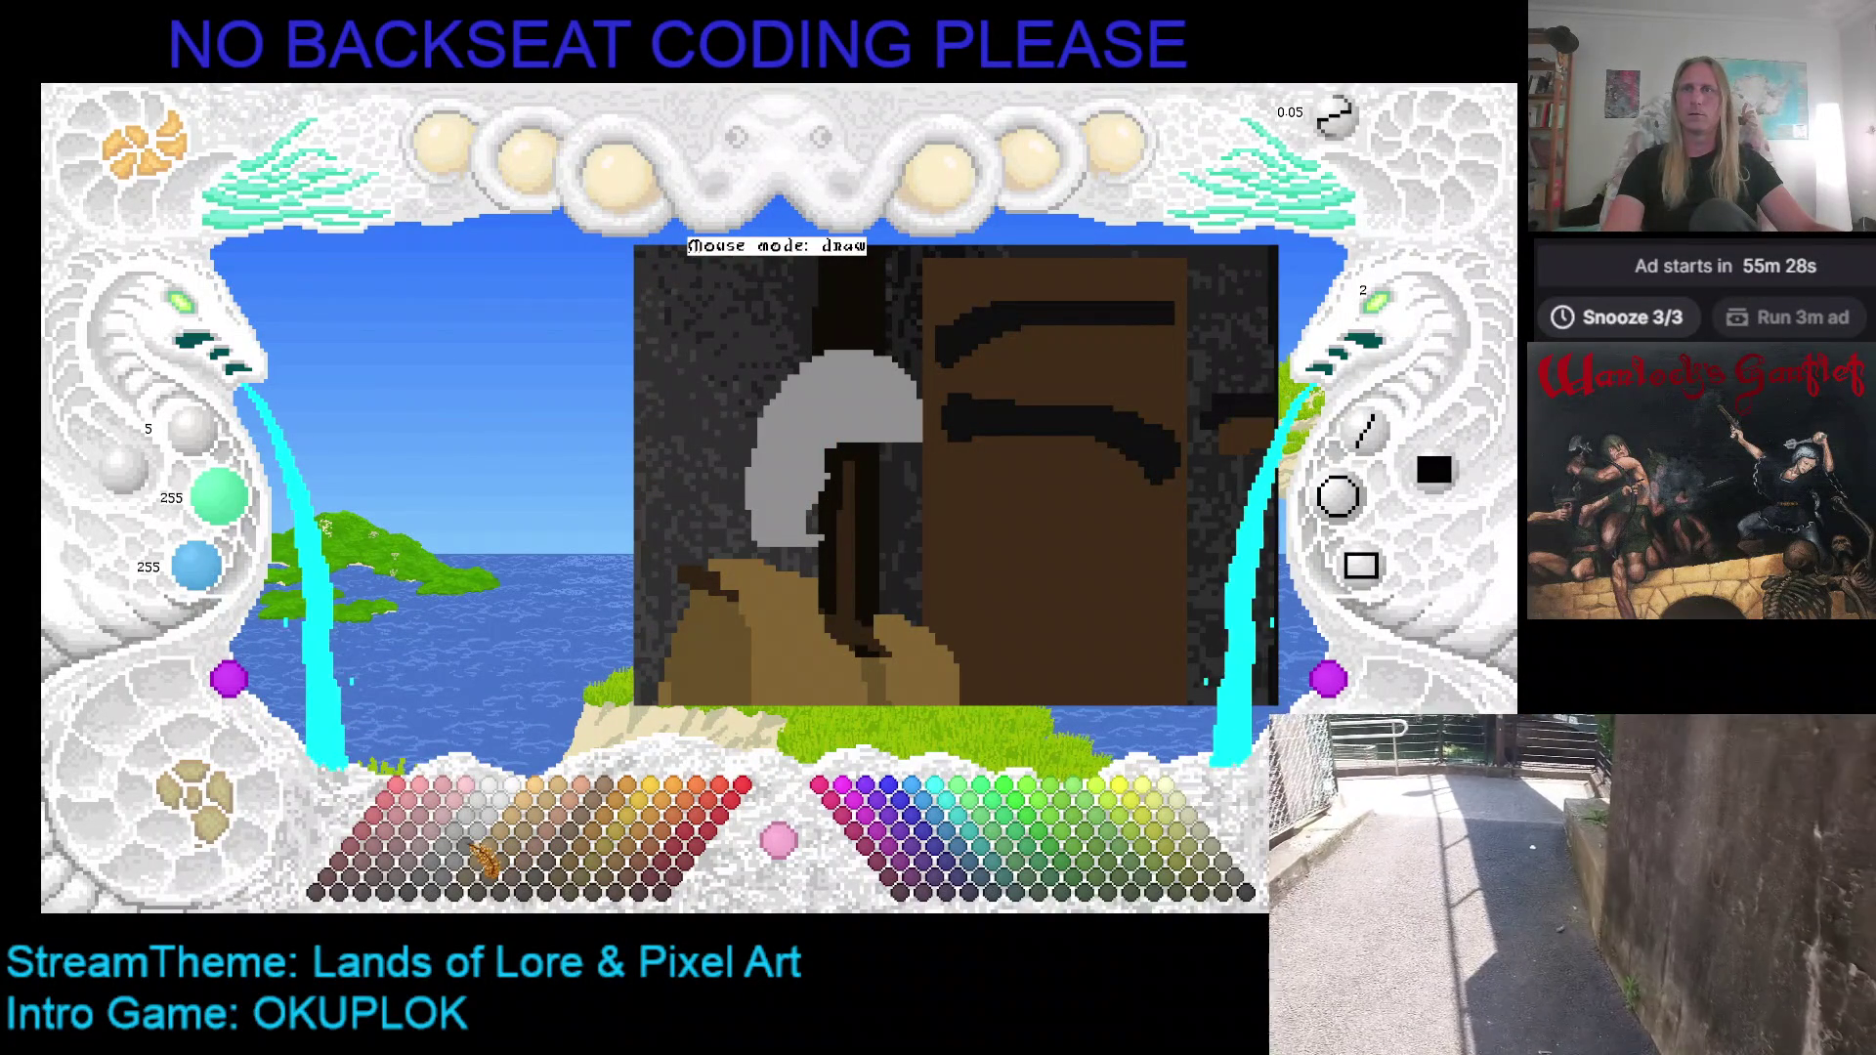
click(457, 845)
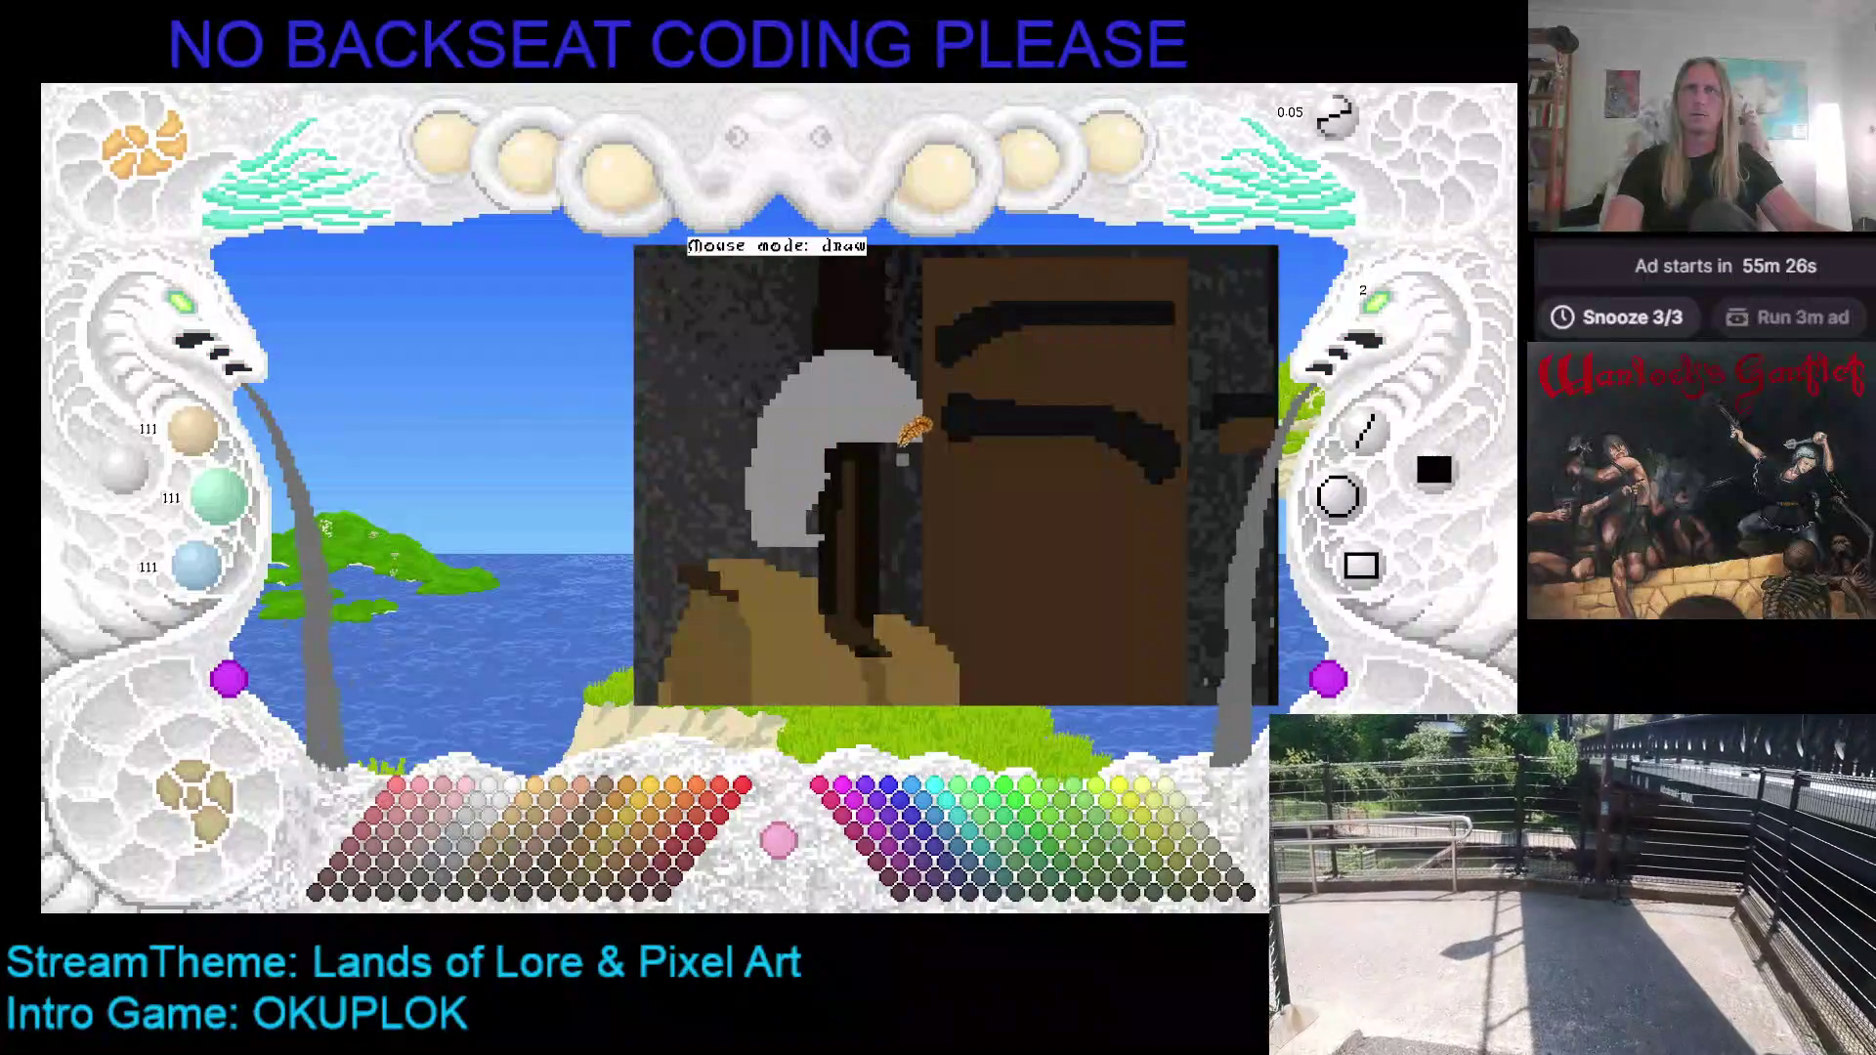
click(467, 874)
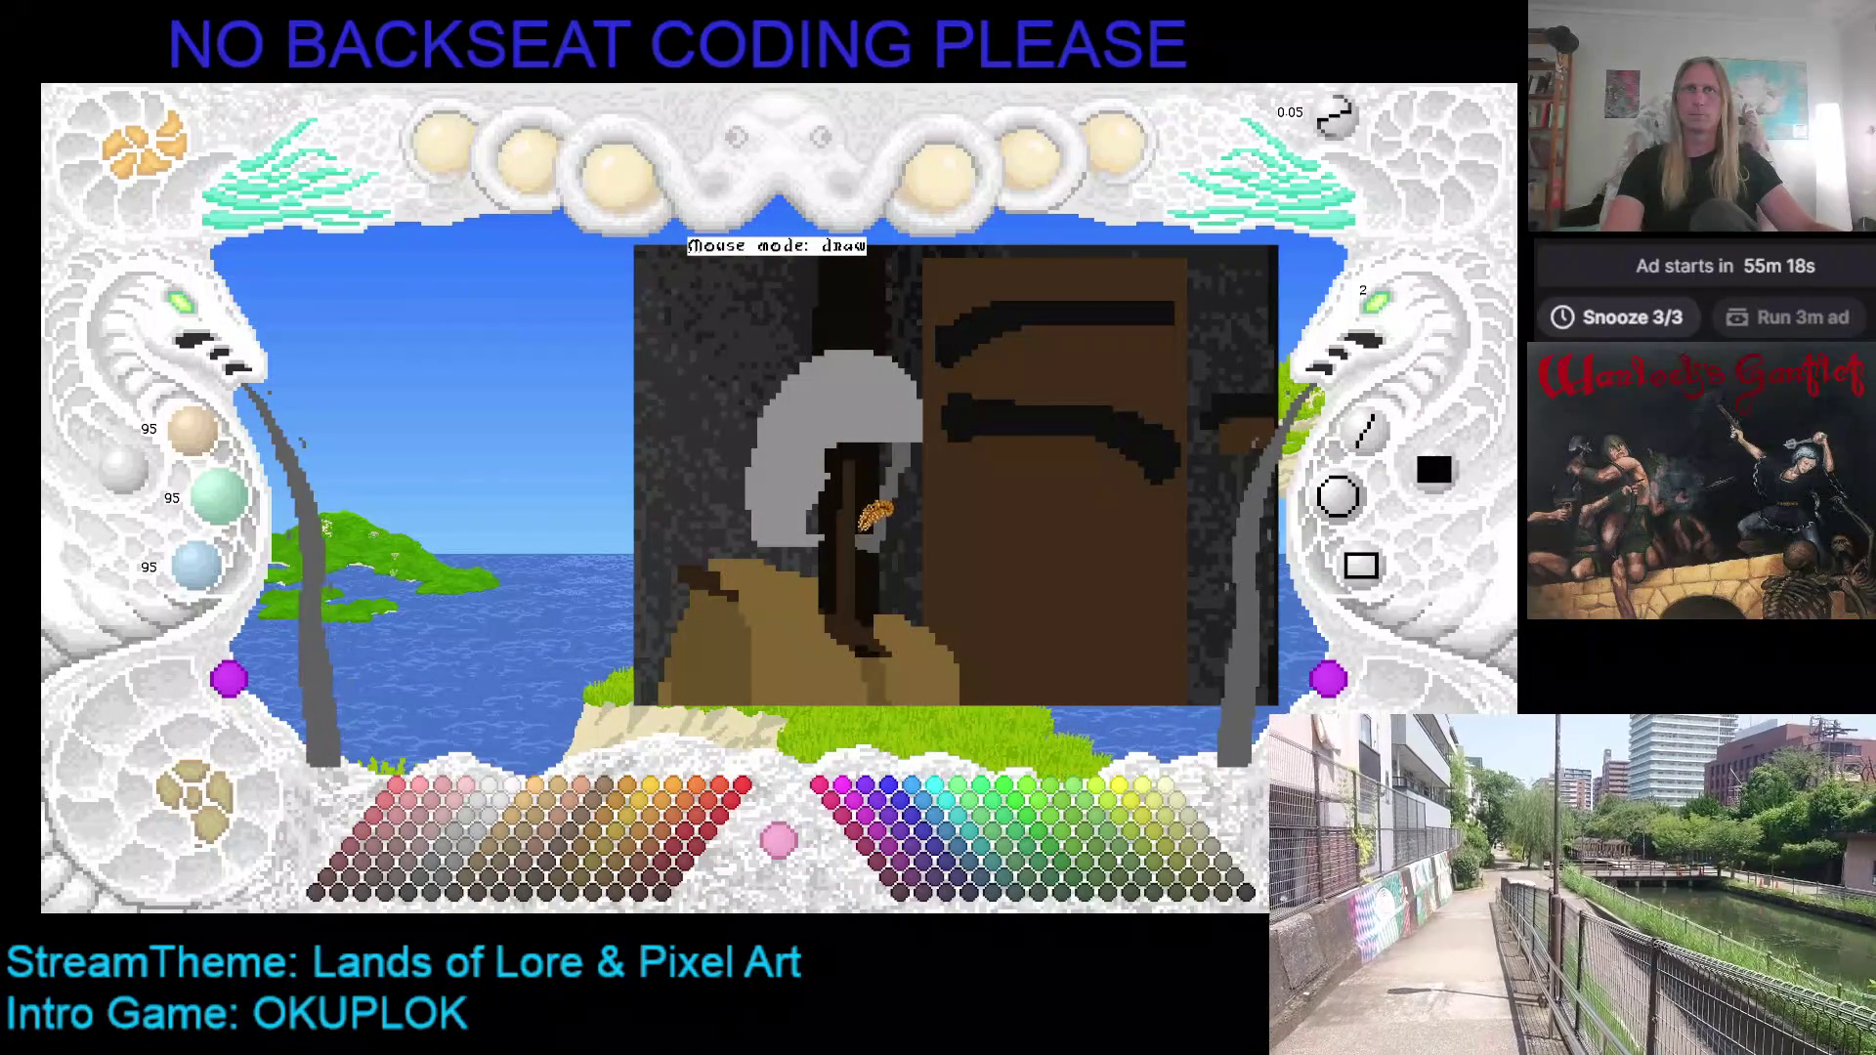
Step: Paint a dark stroke through the helmet and save the drawing
key(c)
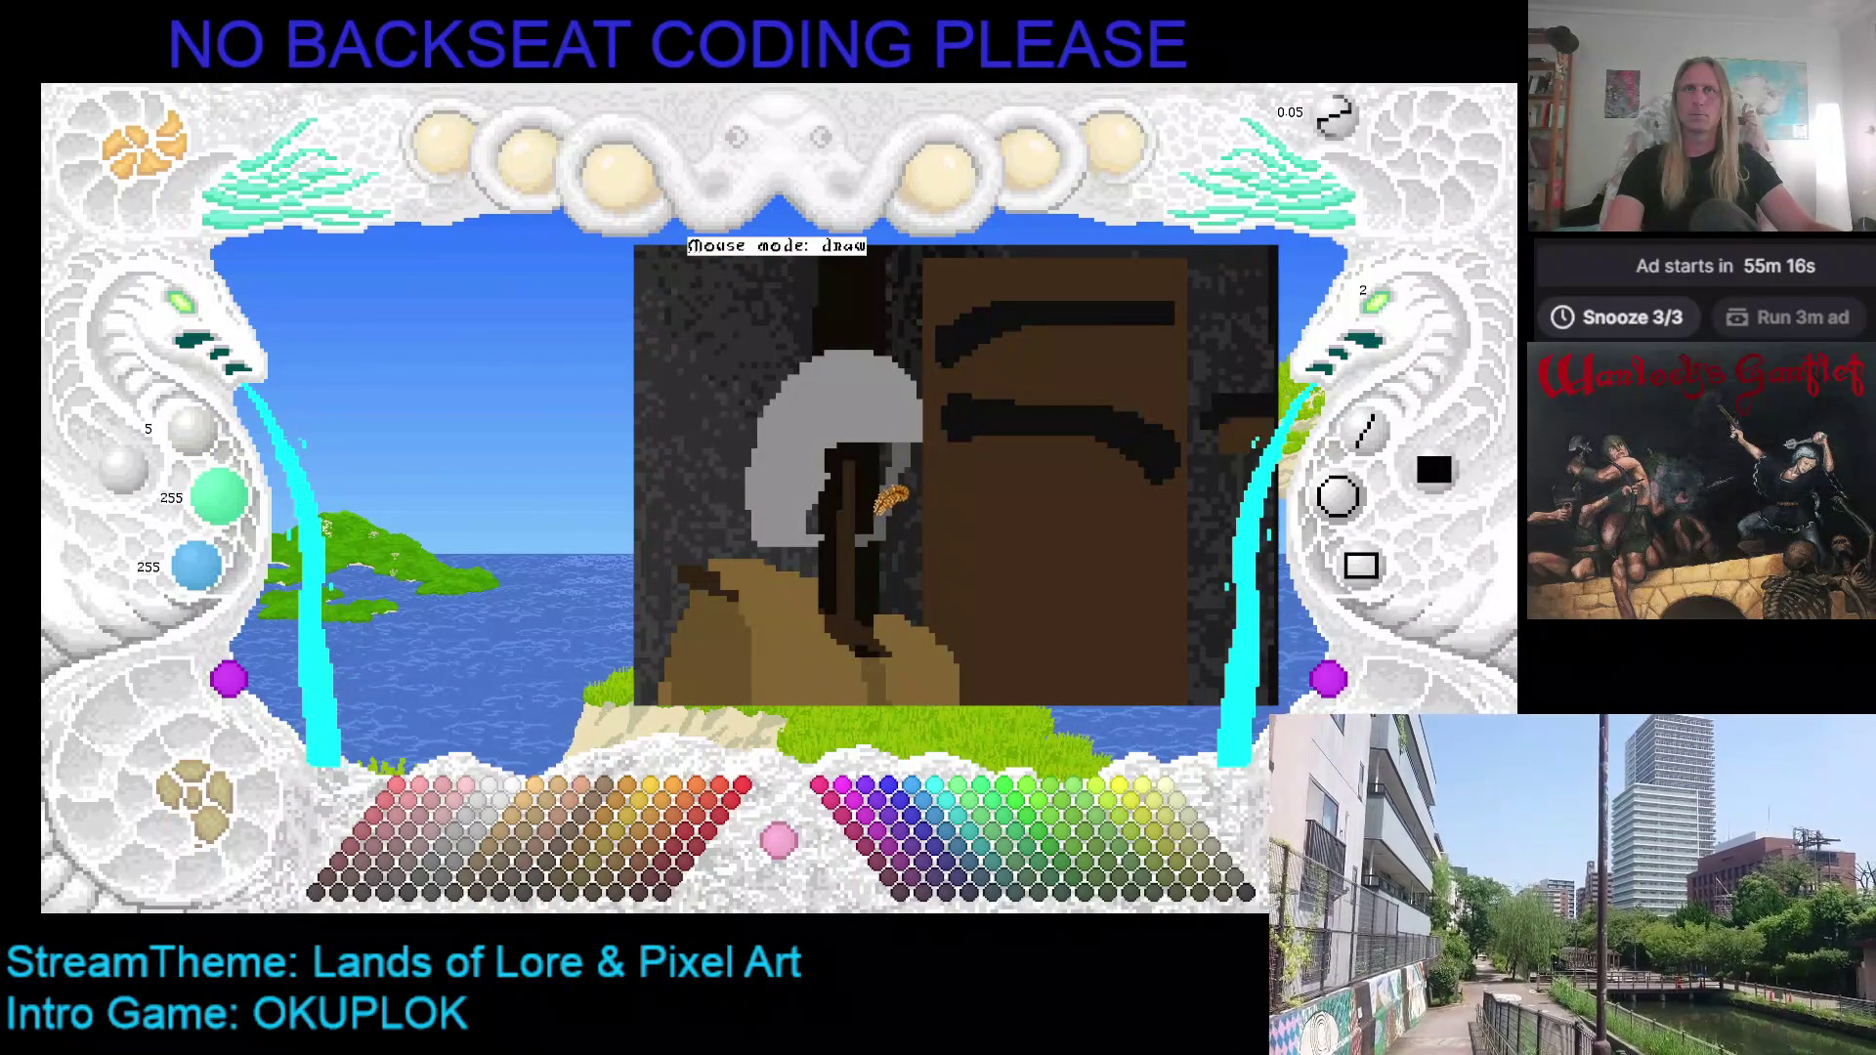
key(c)
click(886, 442)
mouse_move(885, 442)
mouse_down()
mouse_move(843, 520)
mouse_move(895, 471)
mouse_move(885, 454)
mouse_move(842, 511)
mouse_up()
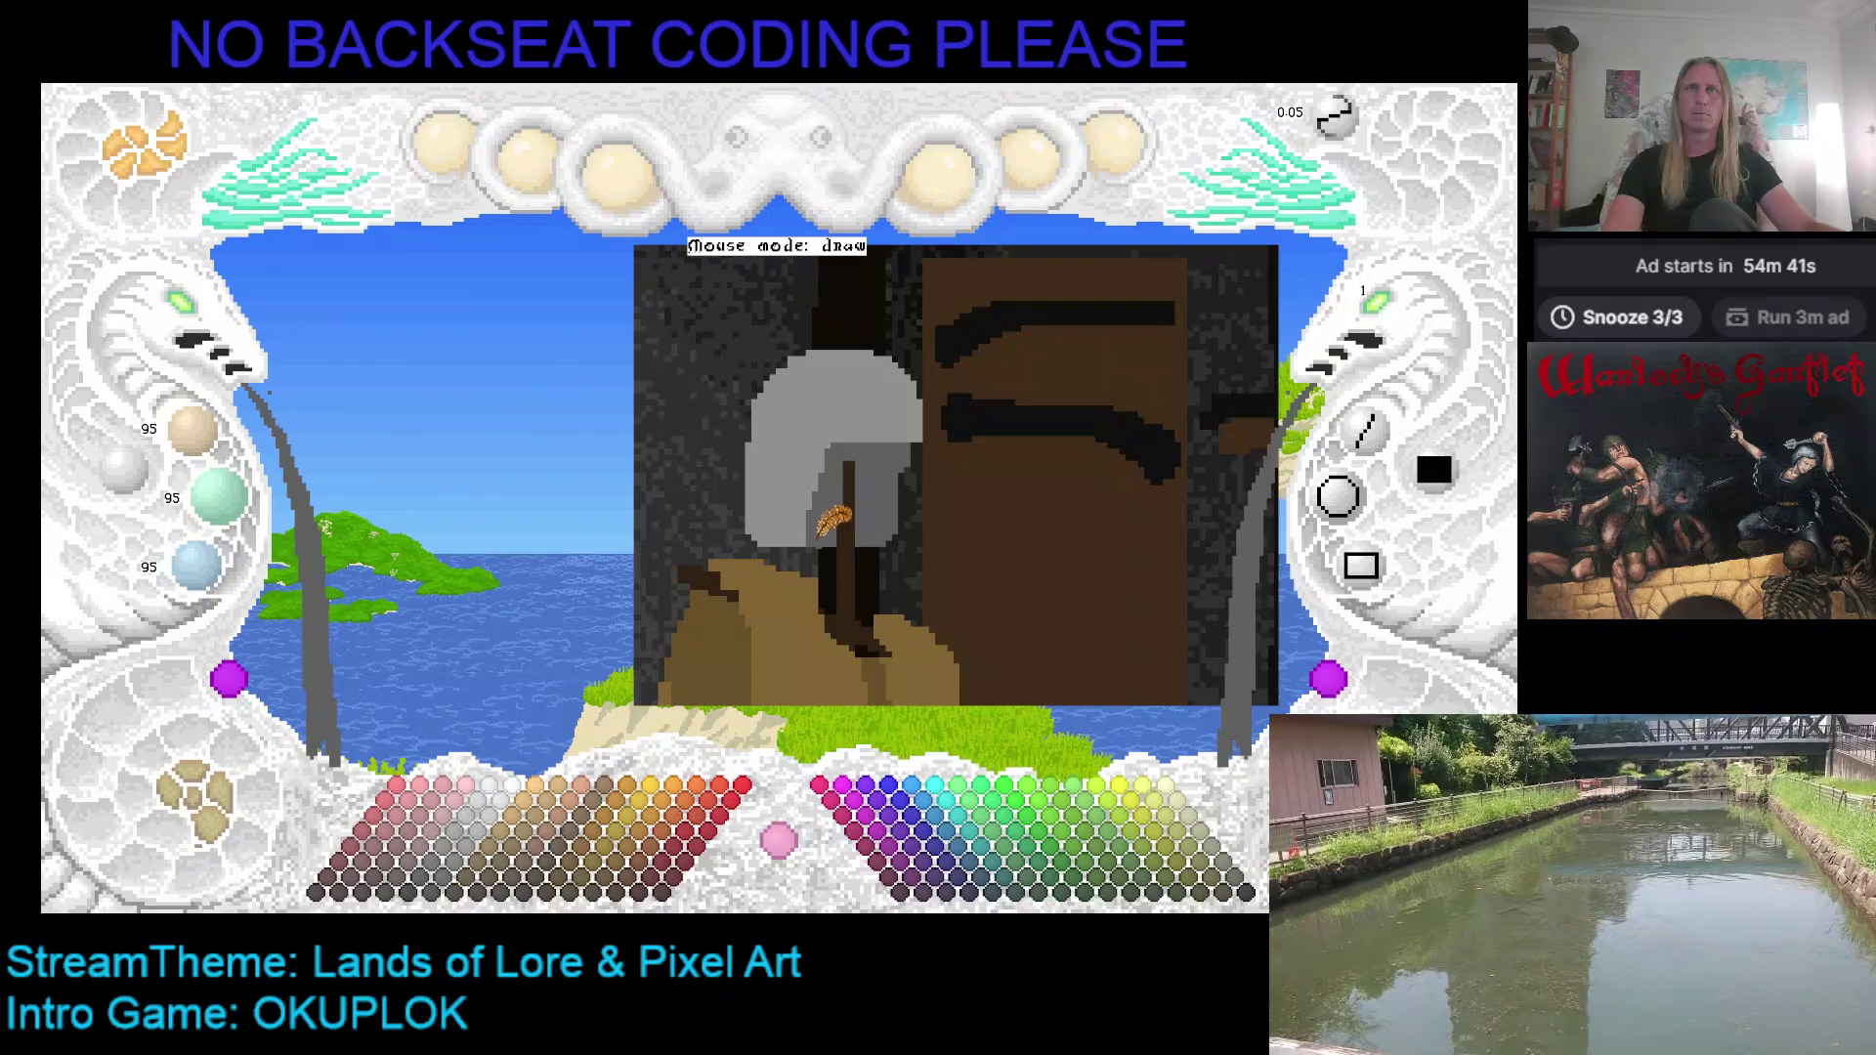
key(ctrl+s)
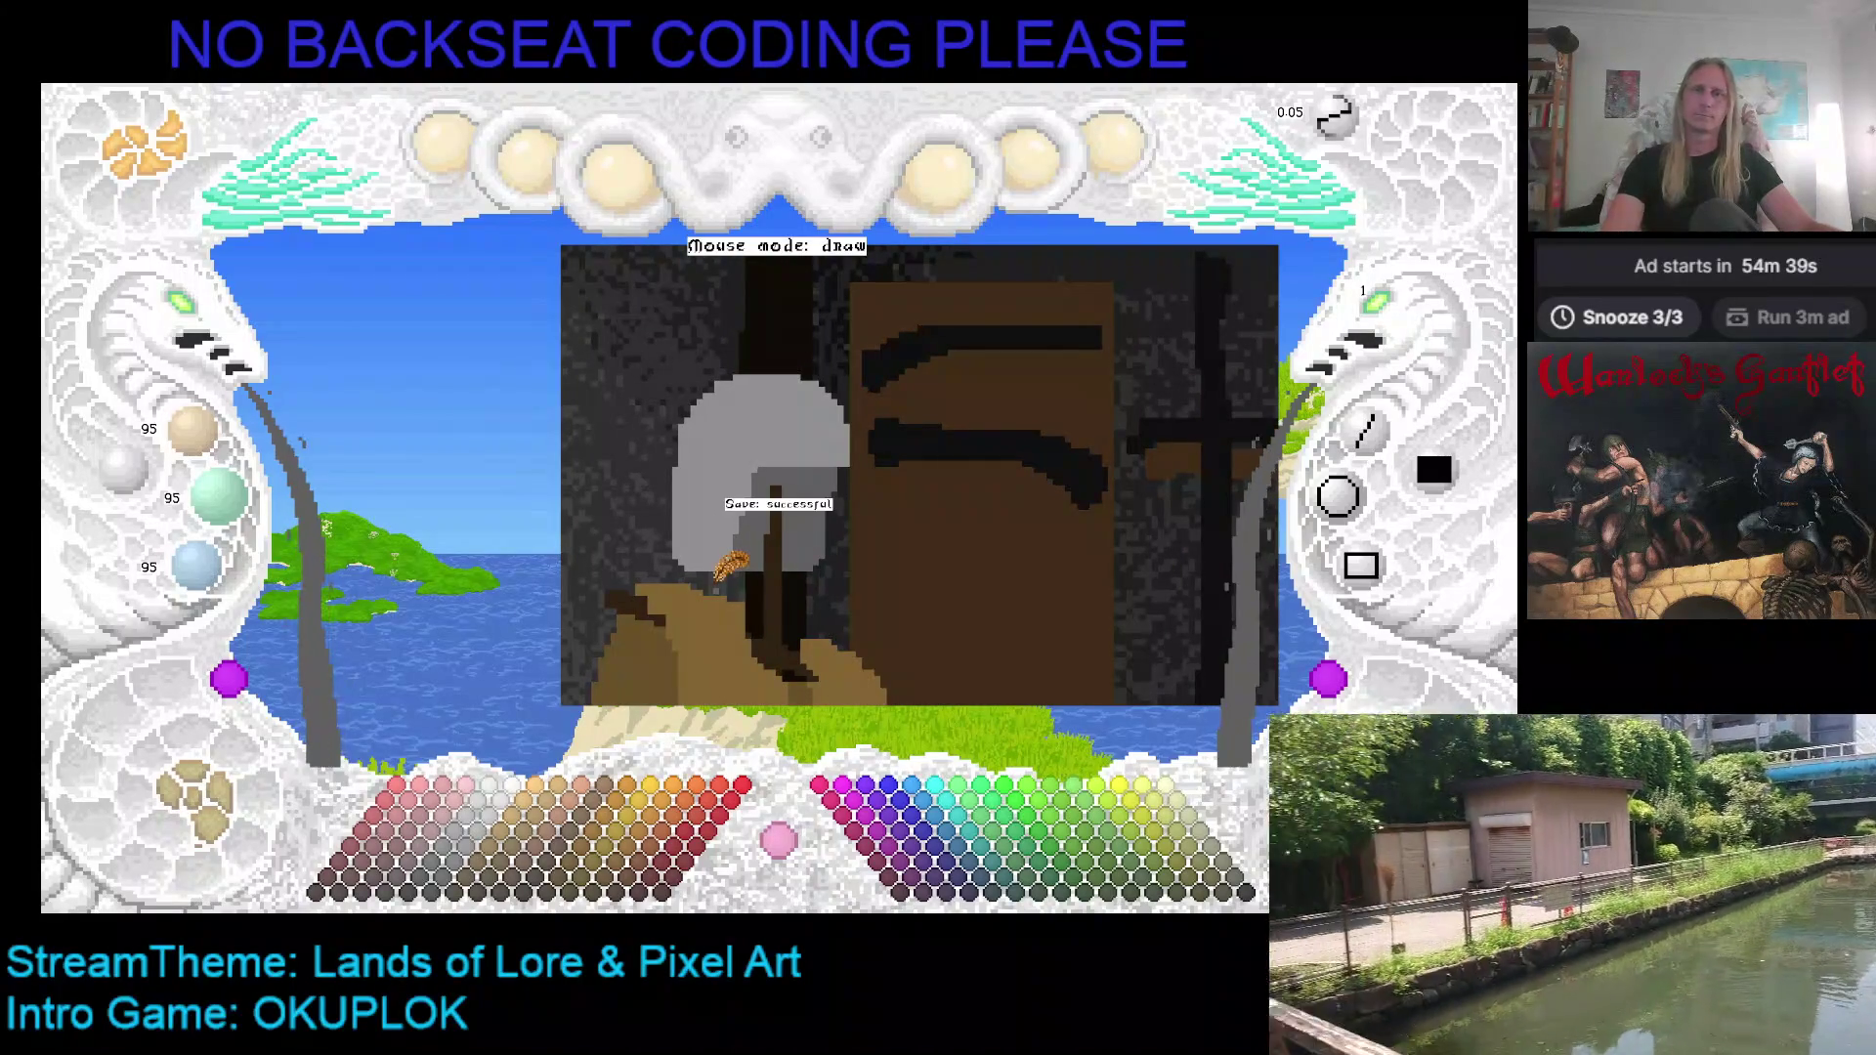
Step: Sample dark brown (48/33/18) and the helmet's light grey from the drawing, then pan left
right_click(860, 459)
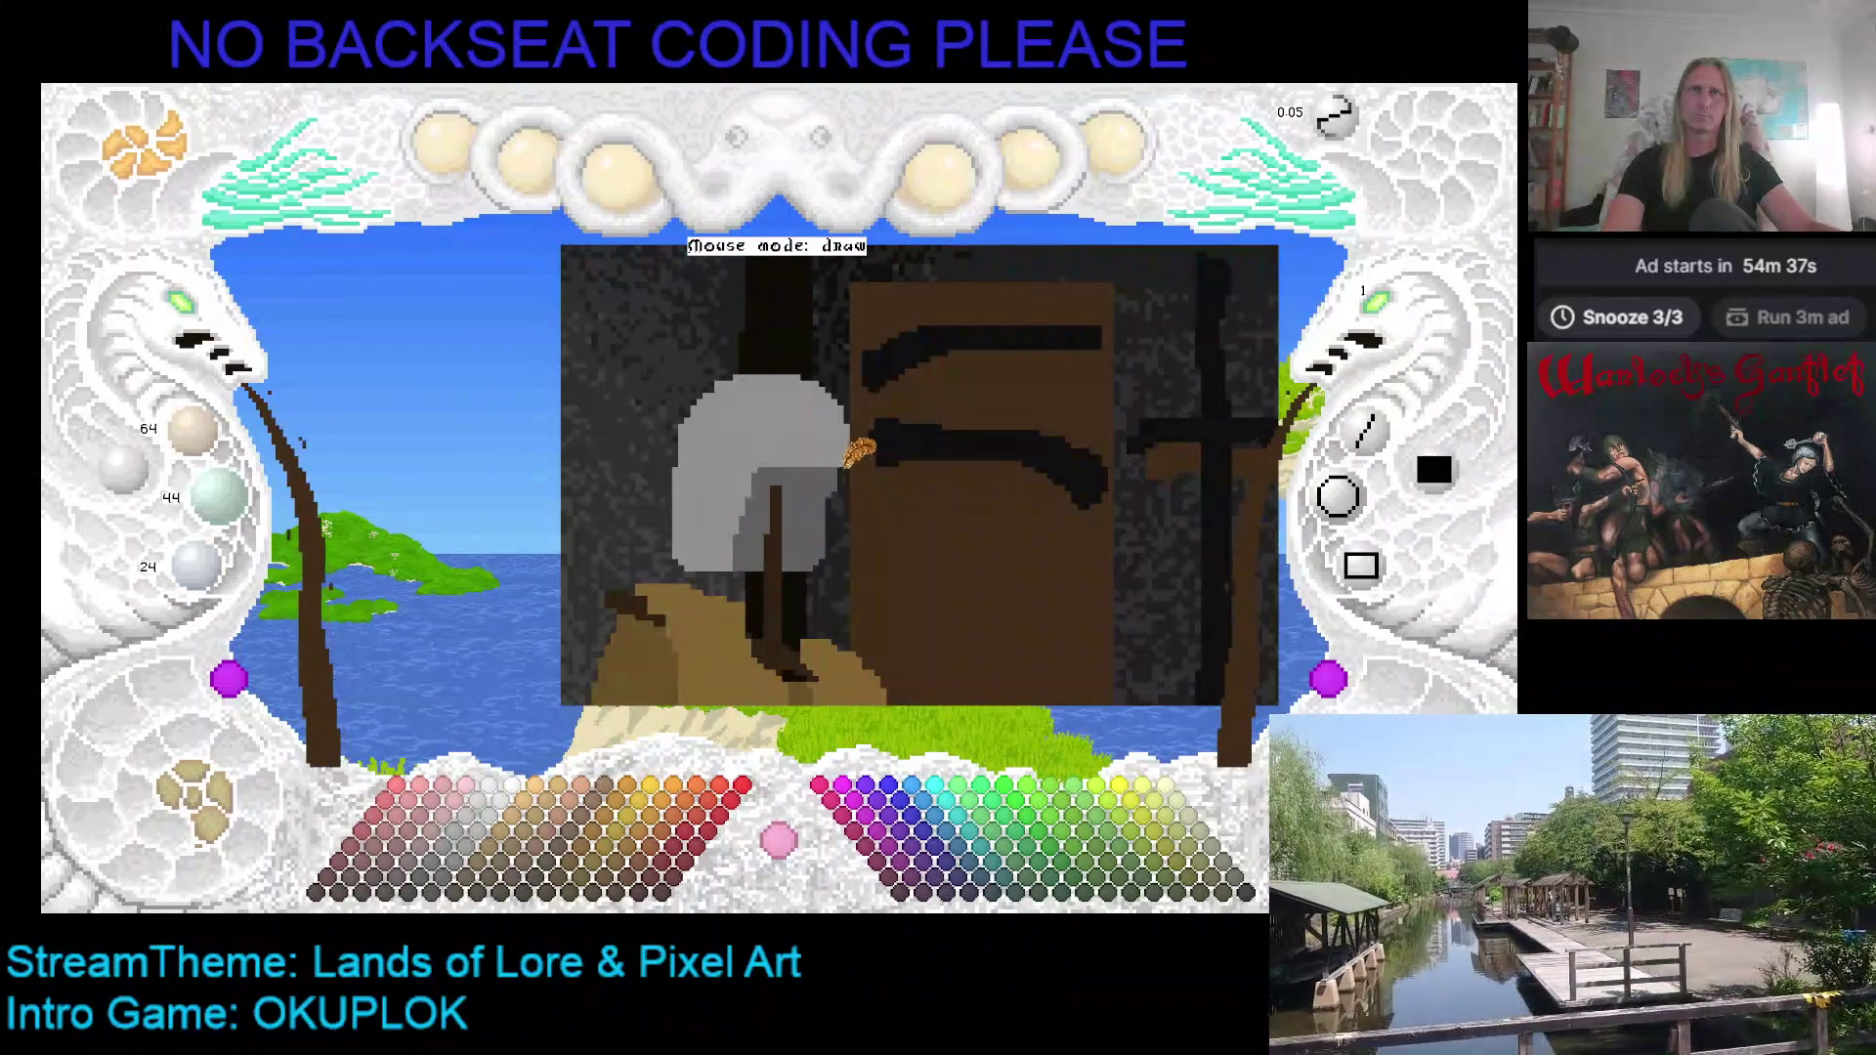
key(c)
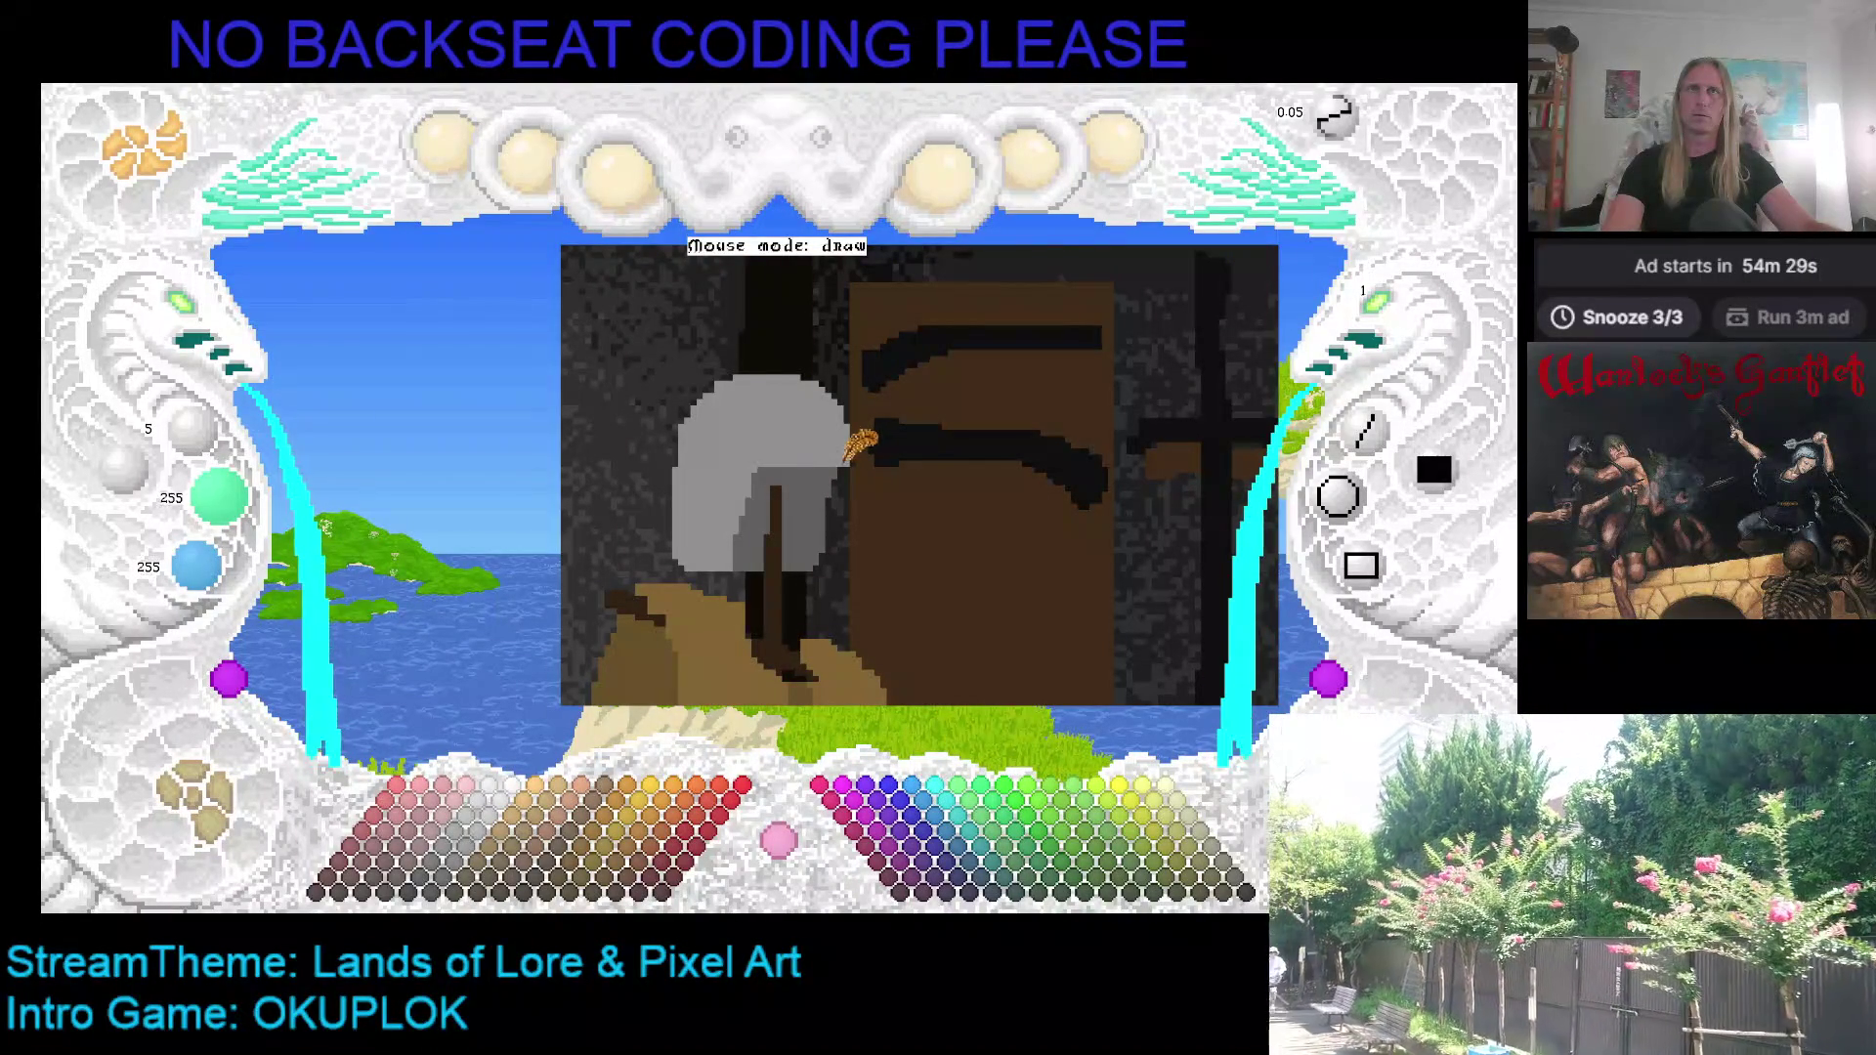
right_click(863, 435)
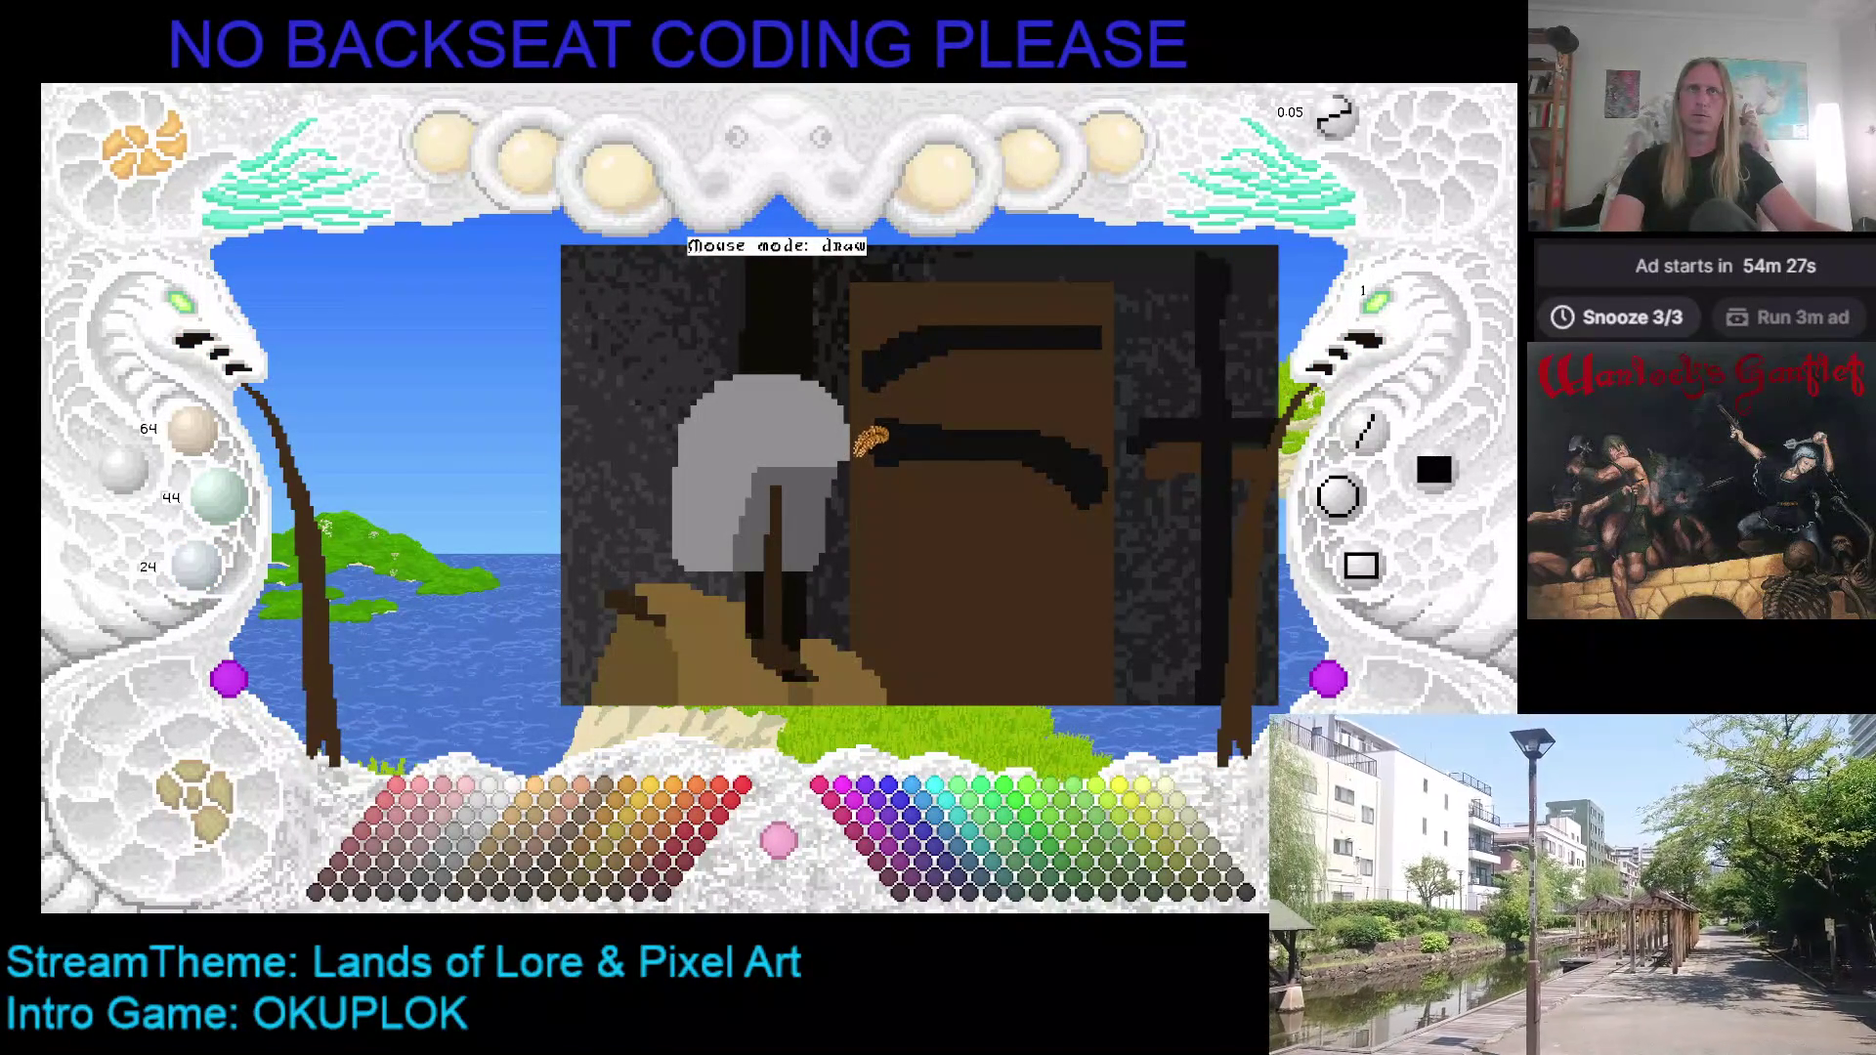
right_click(860, 433)
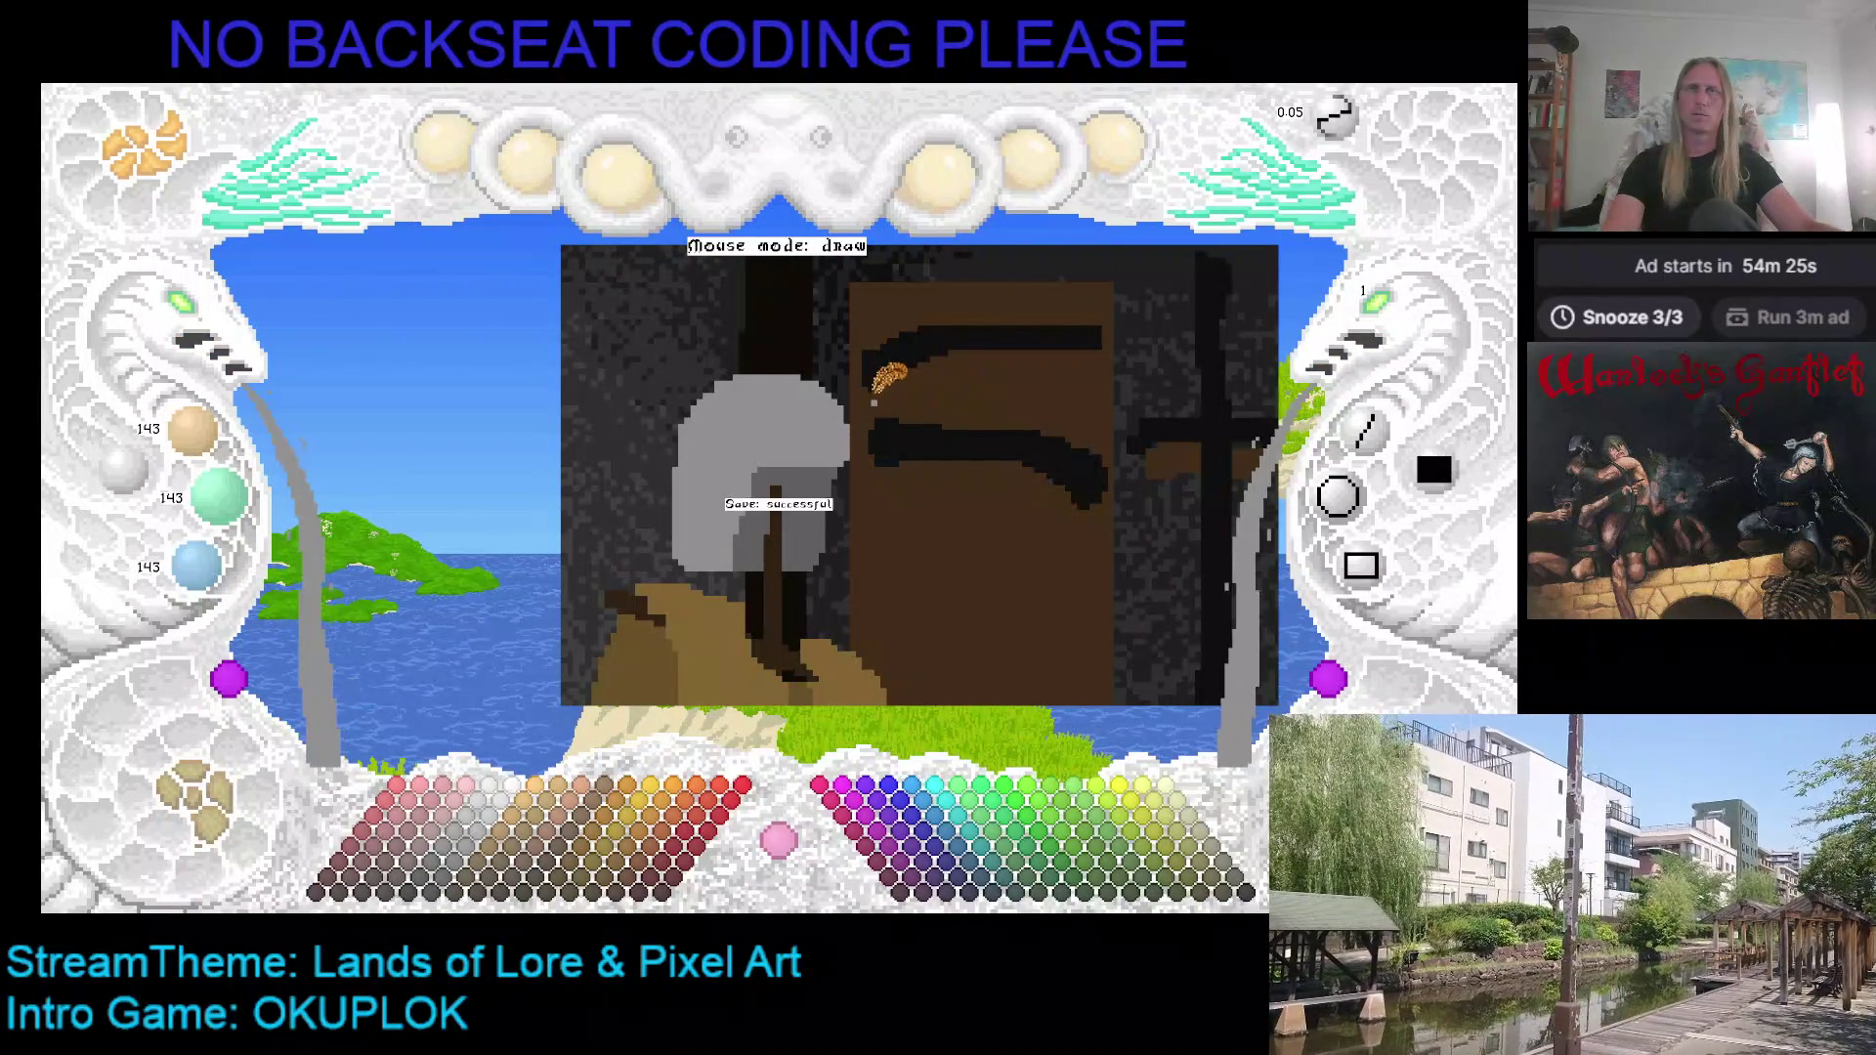
drag(879, 376, 811, 363)
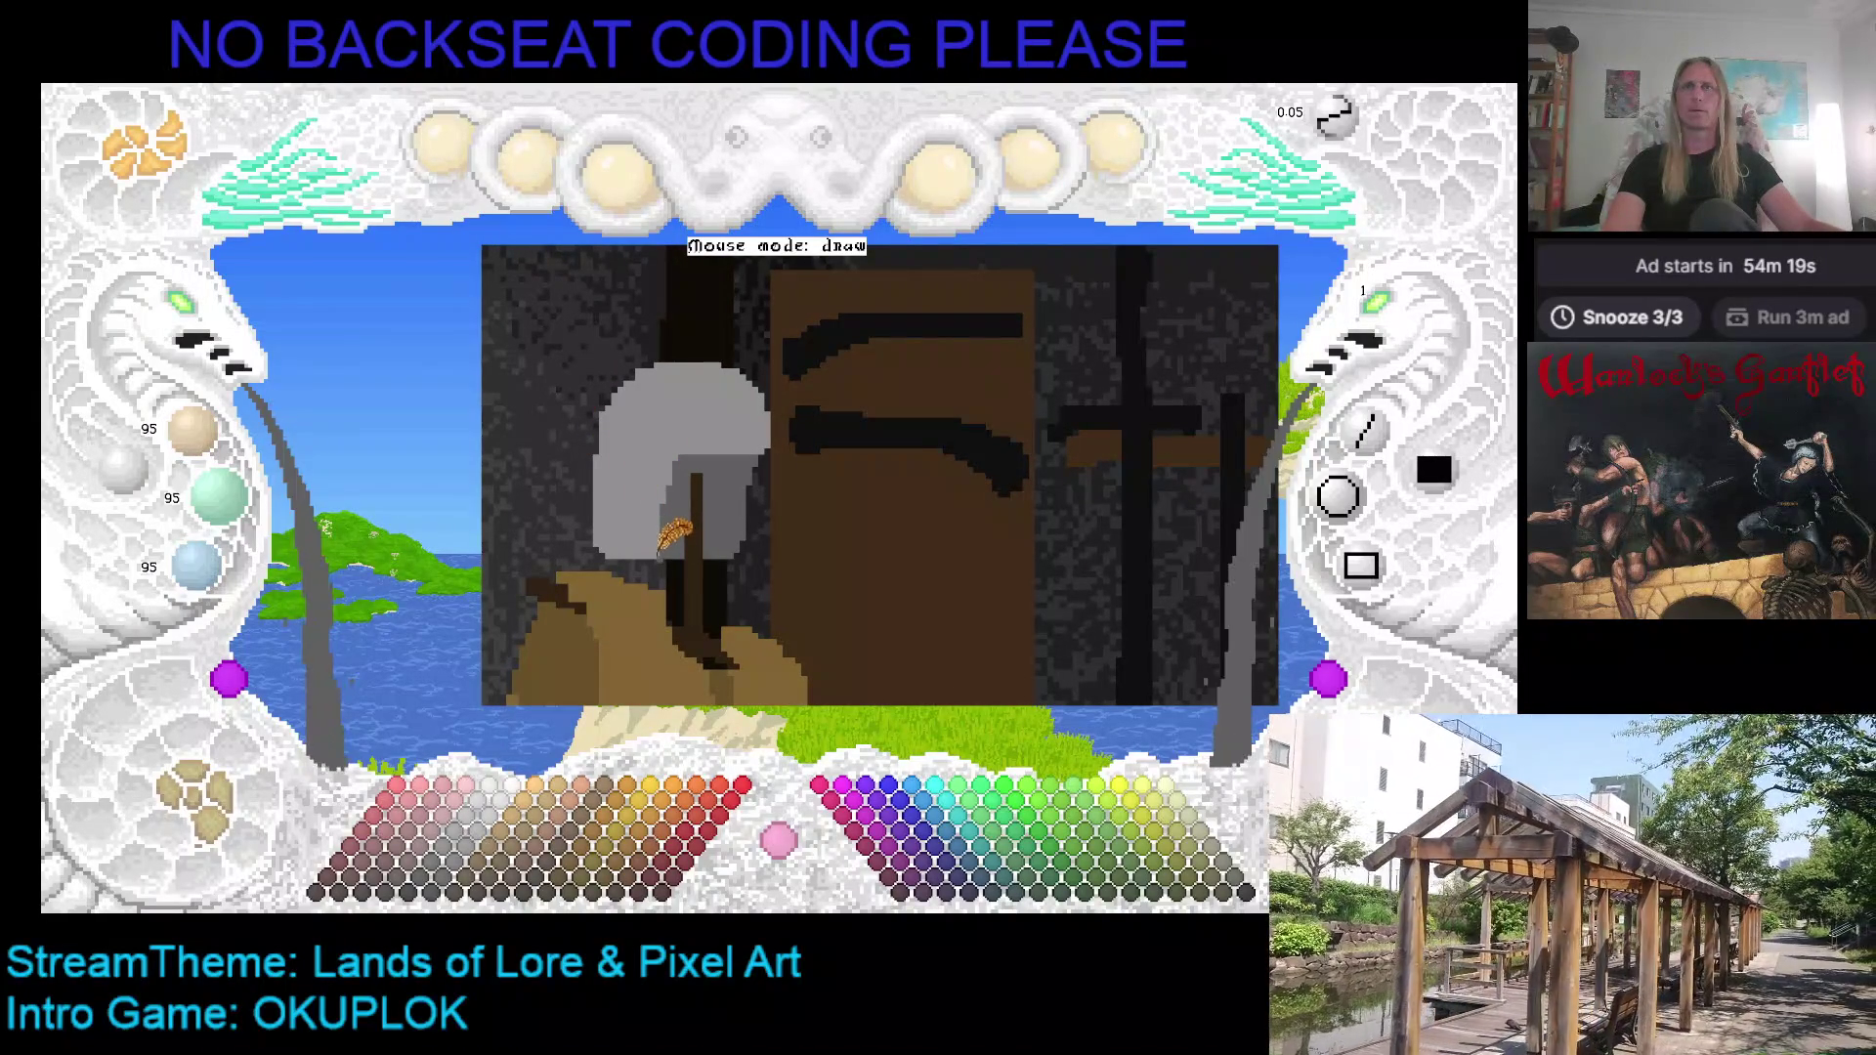
scroll(775, 505, down, 1)
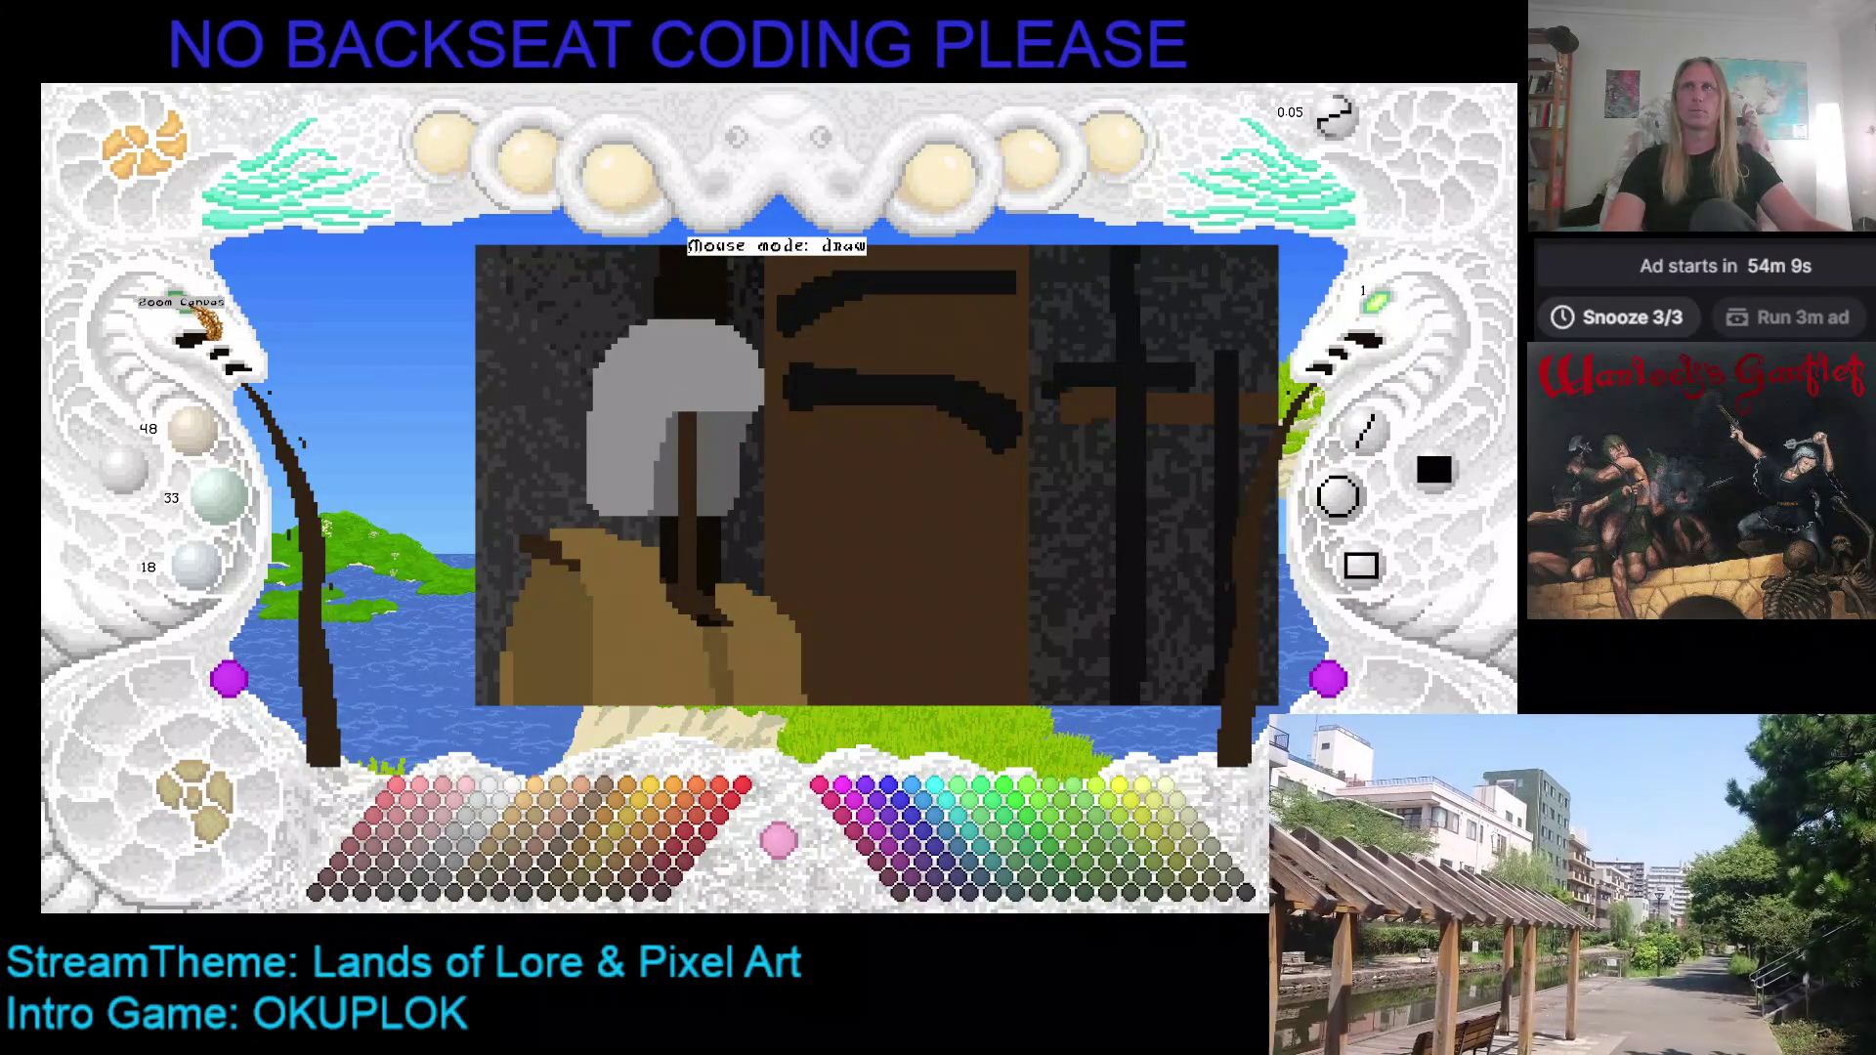
Step: Zoom out, switch the canvas to the shopkeeper's shop scene, and zoom in on its left wall
scroll(534, 457, down, 2)
scroll(534, 457, up, 3)
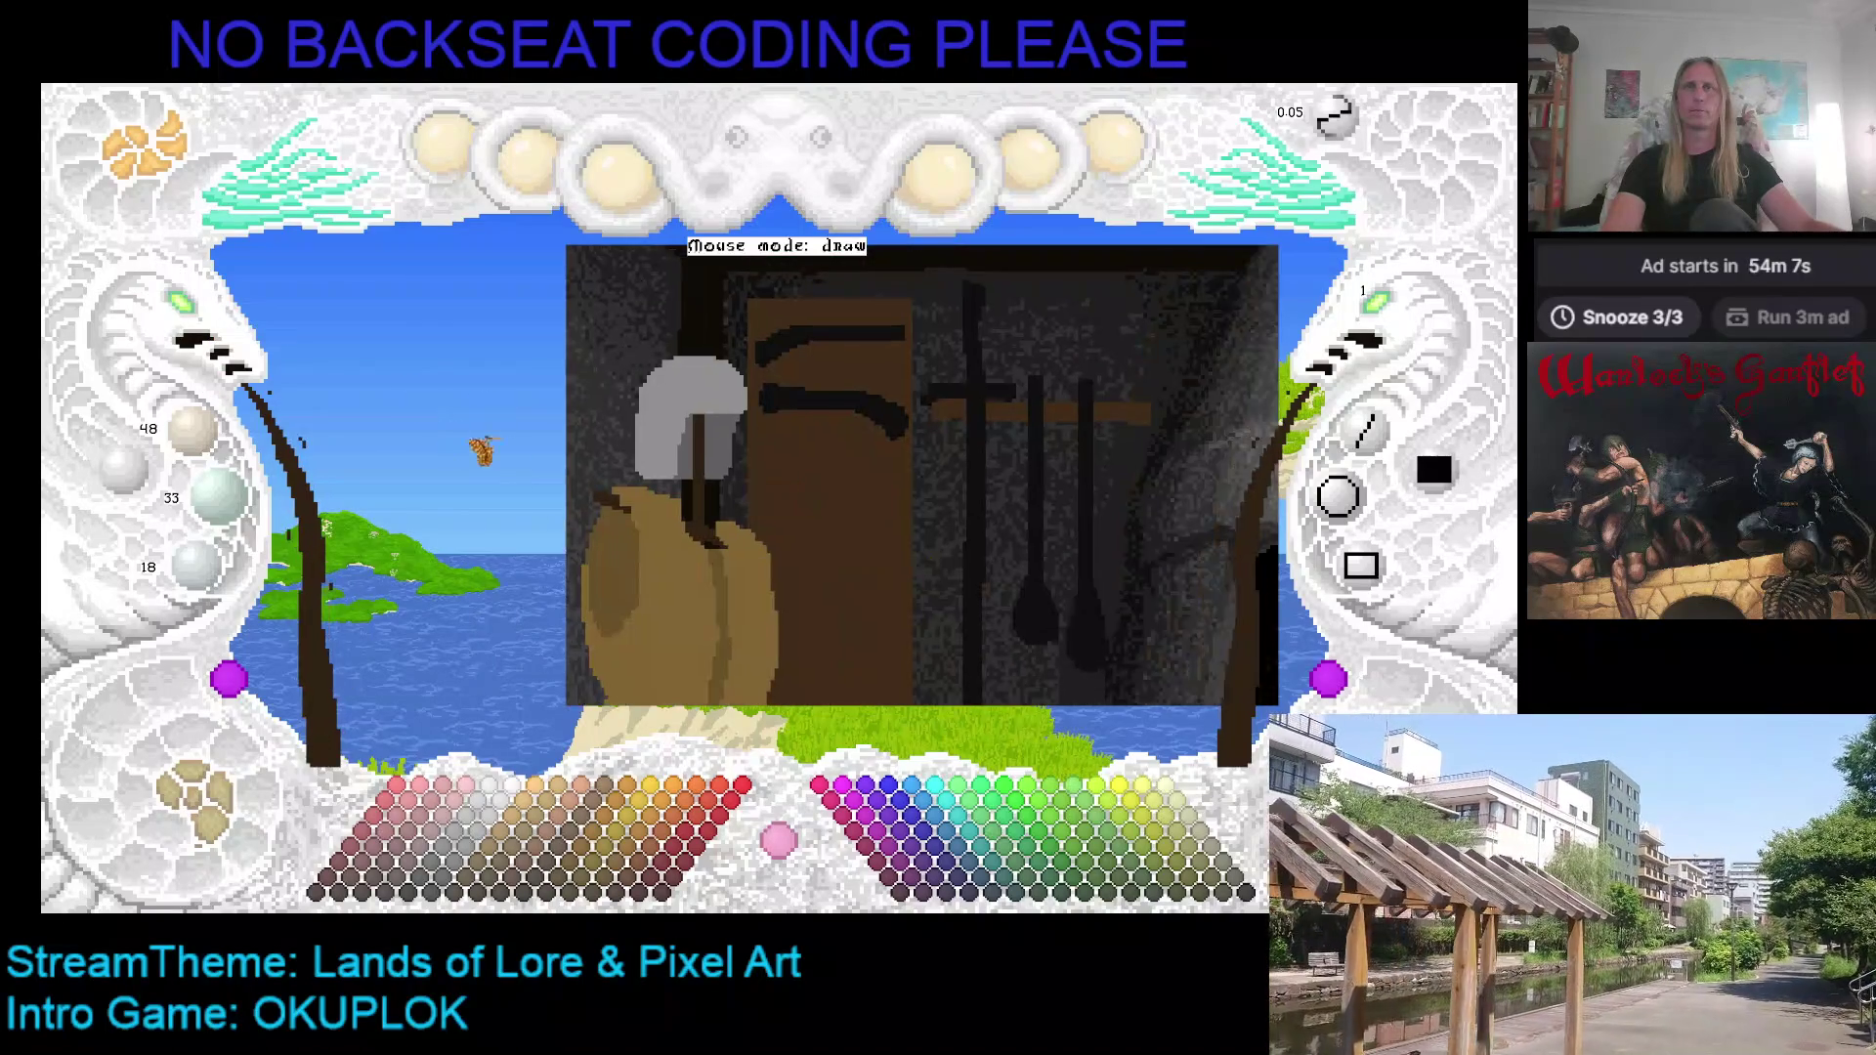
click(195, 310)
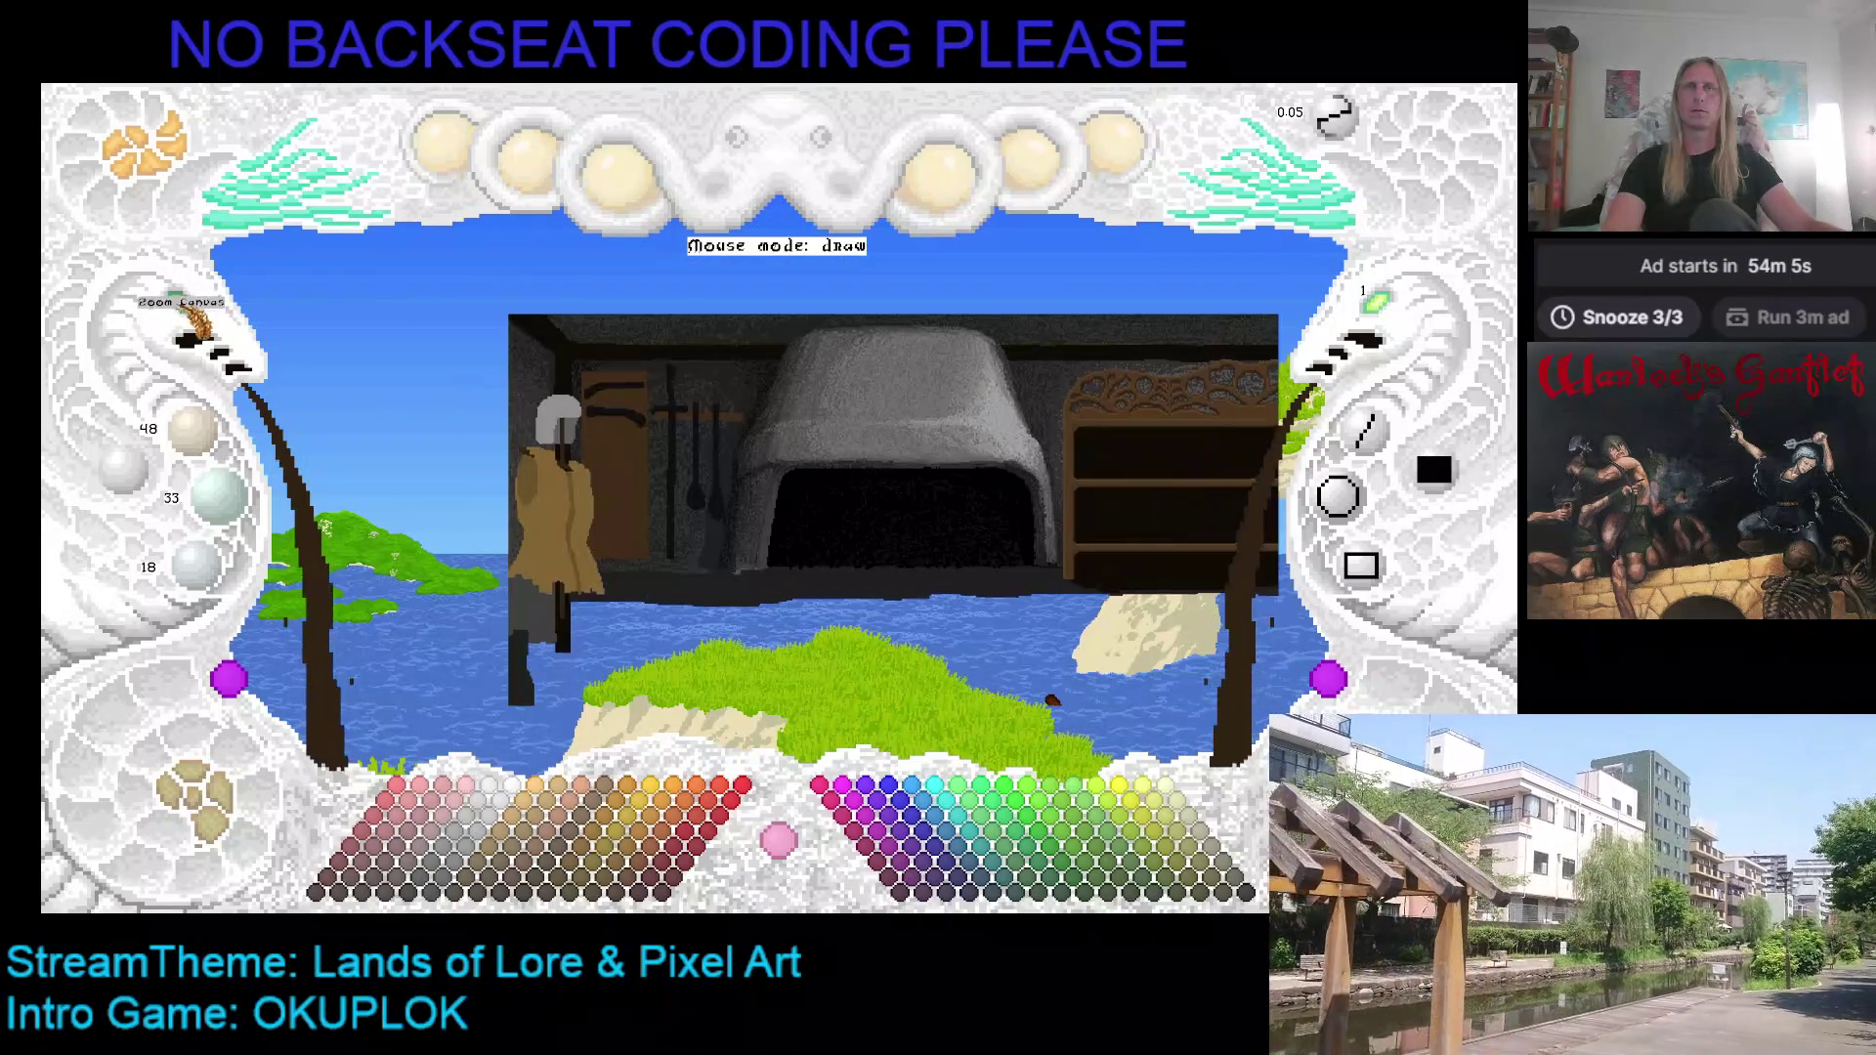
click(210, 811)
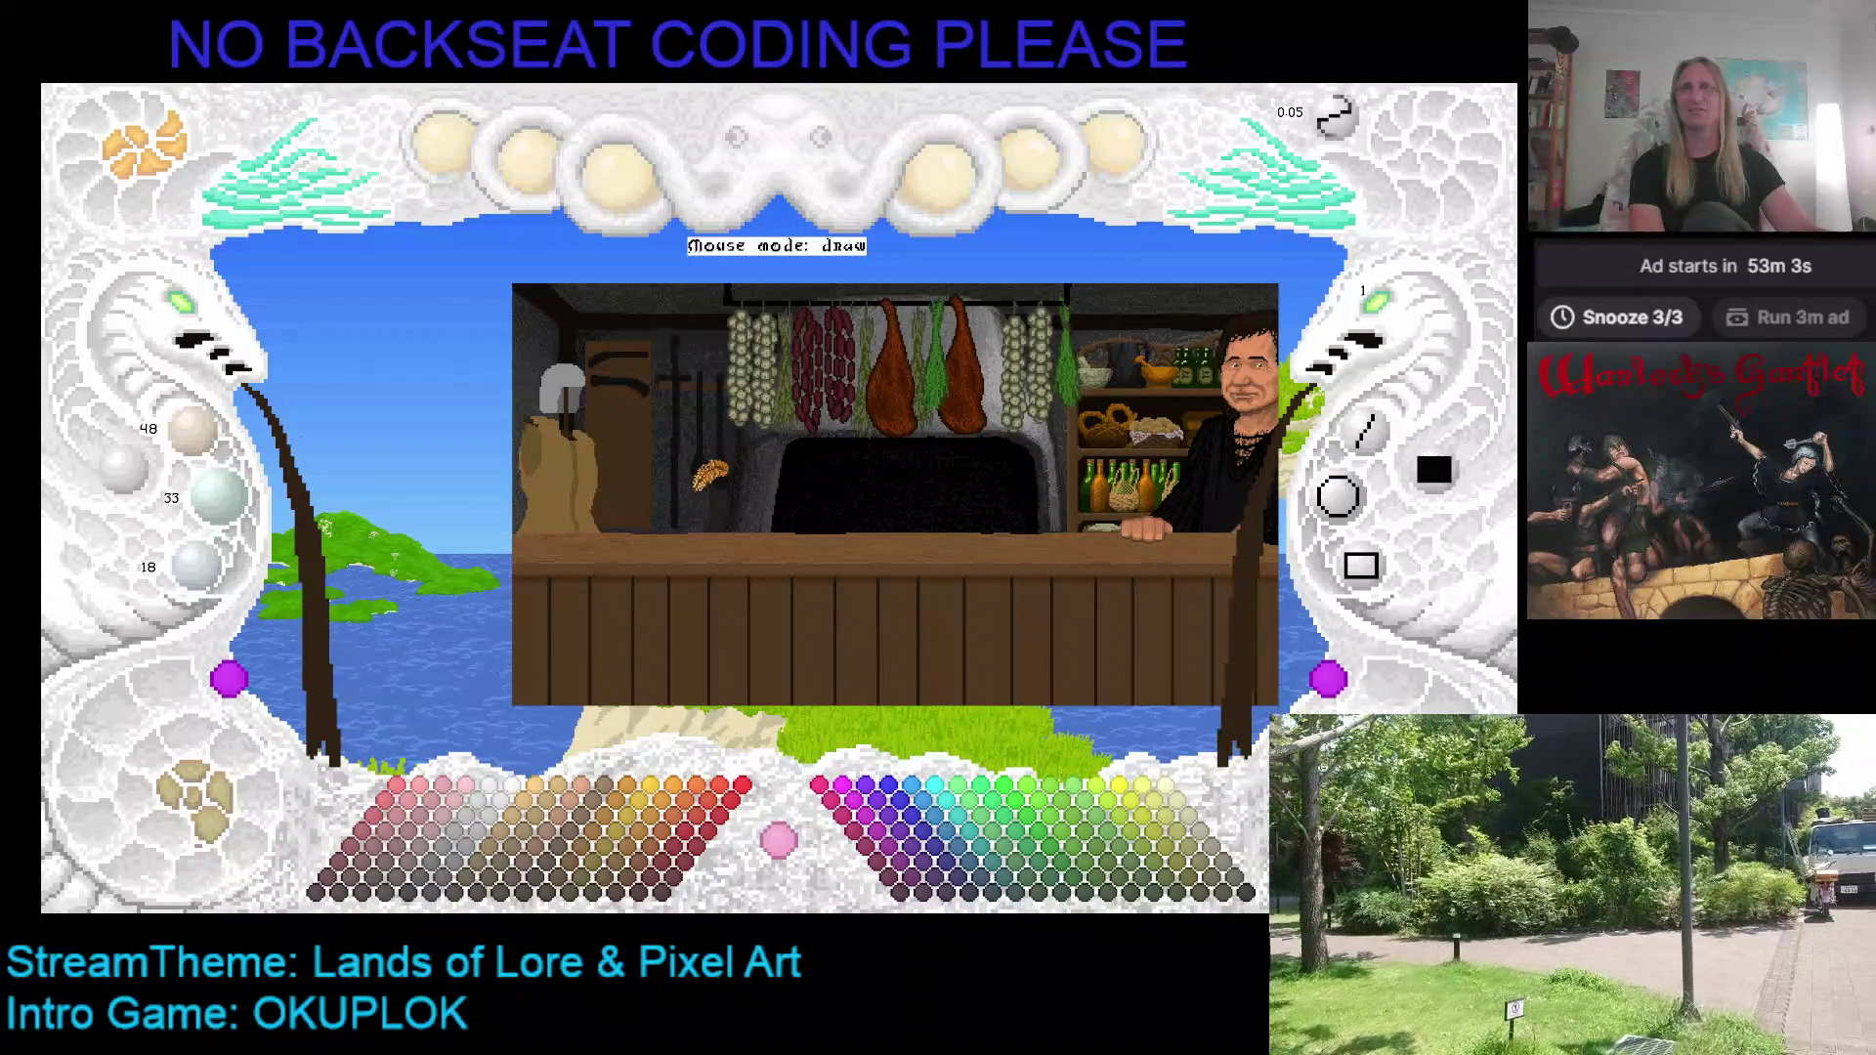
click(200, 311)
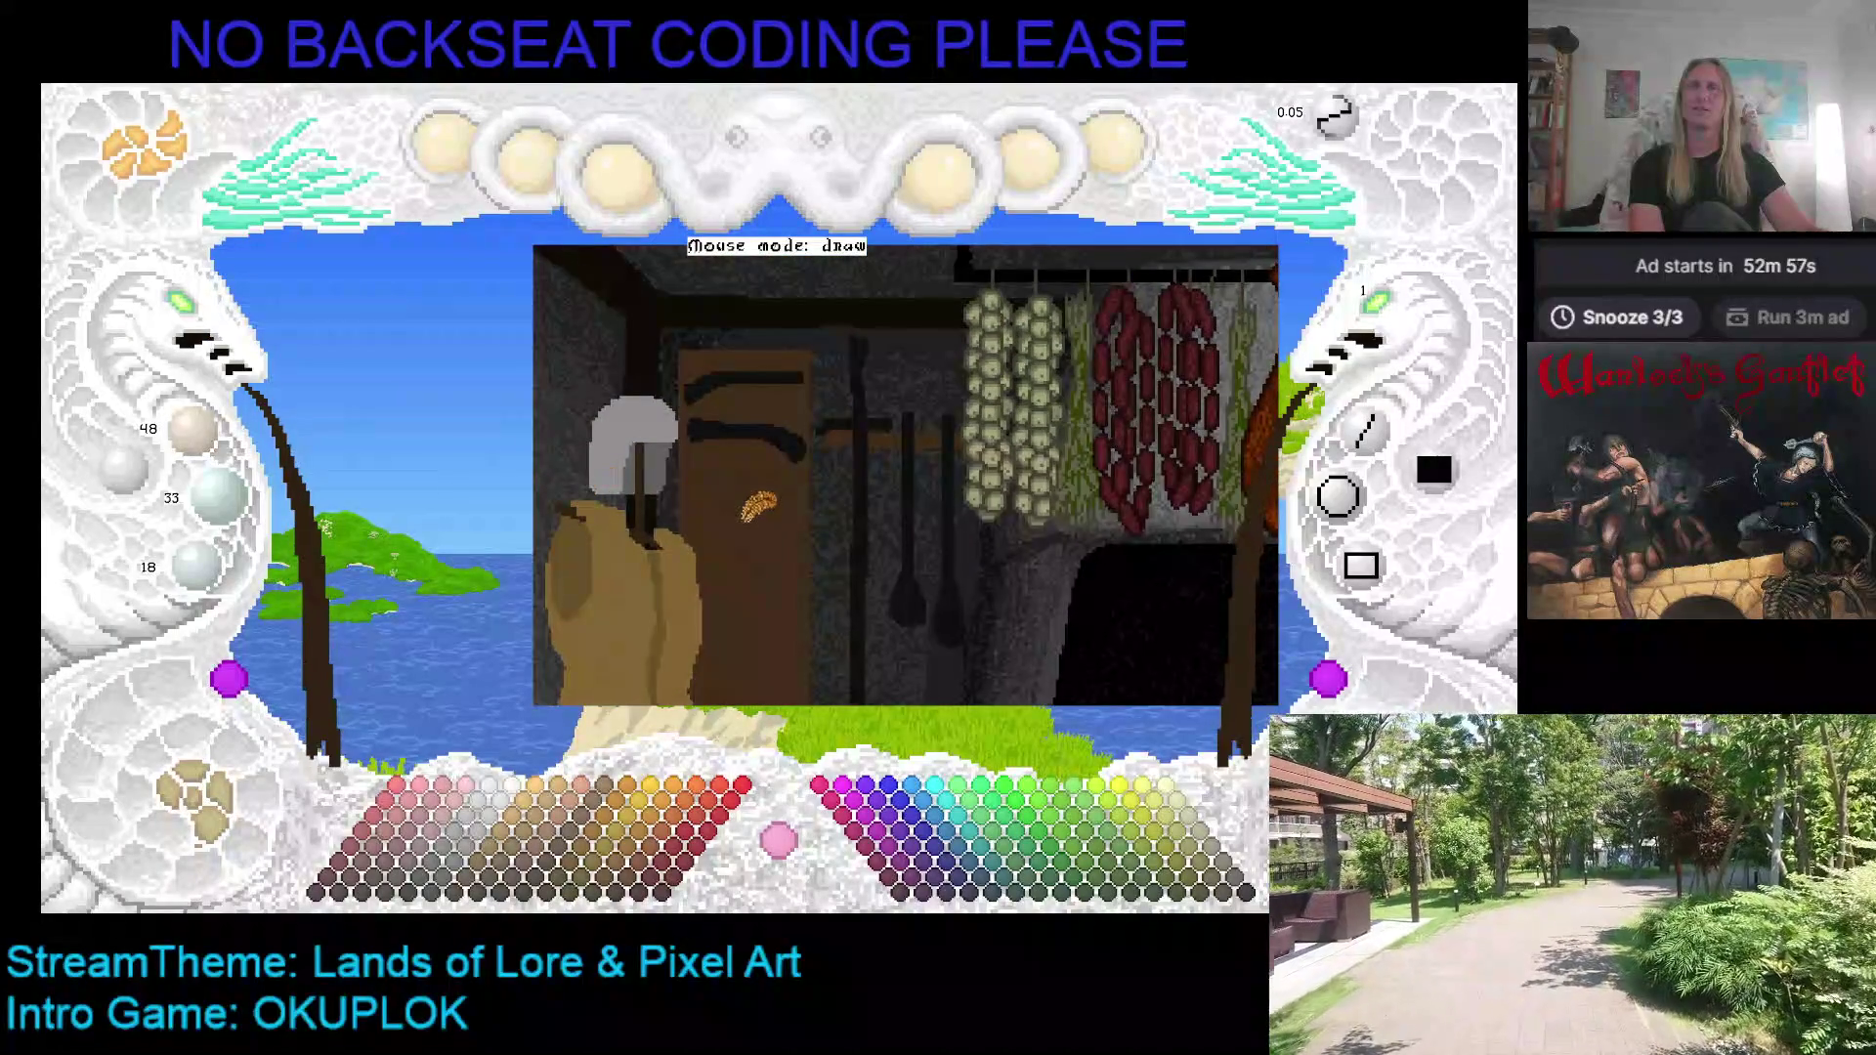
scroll(758, 506, down, 3)
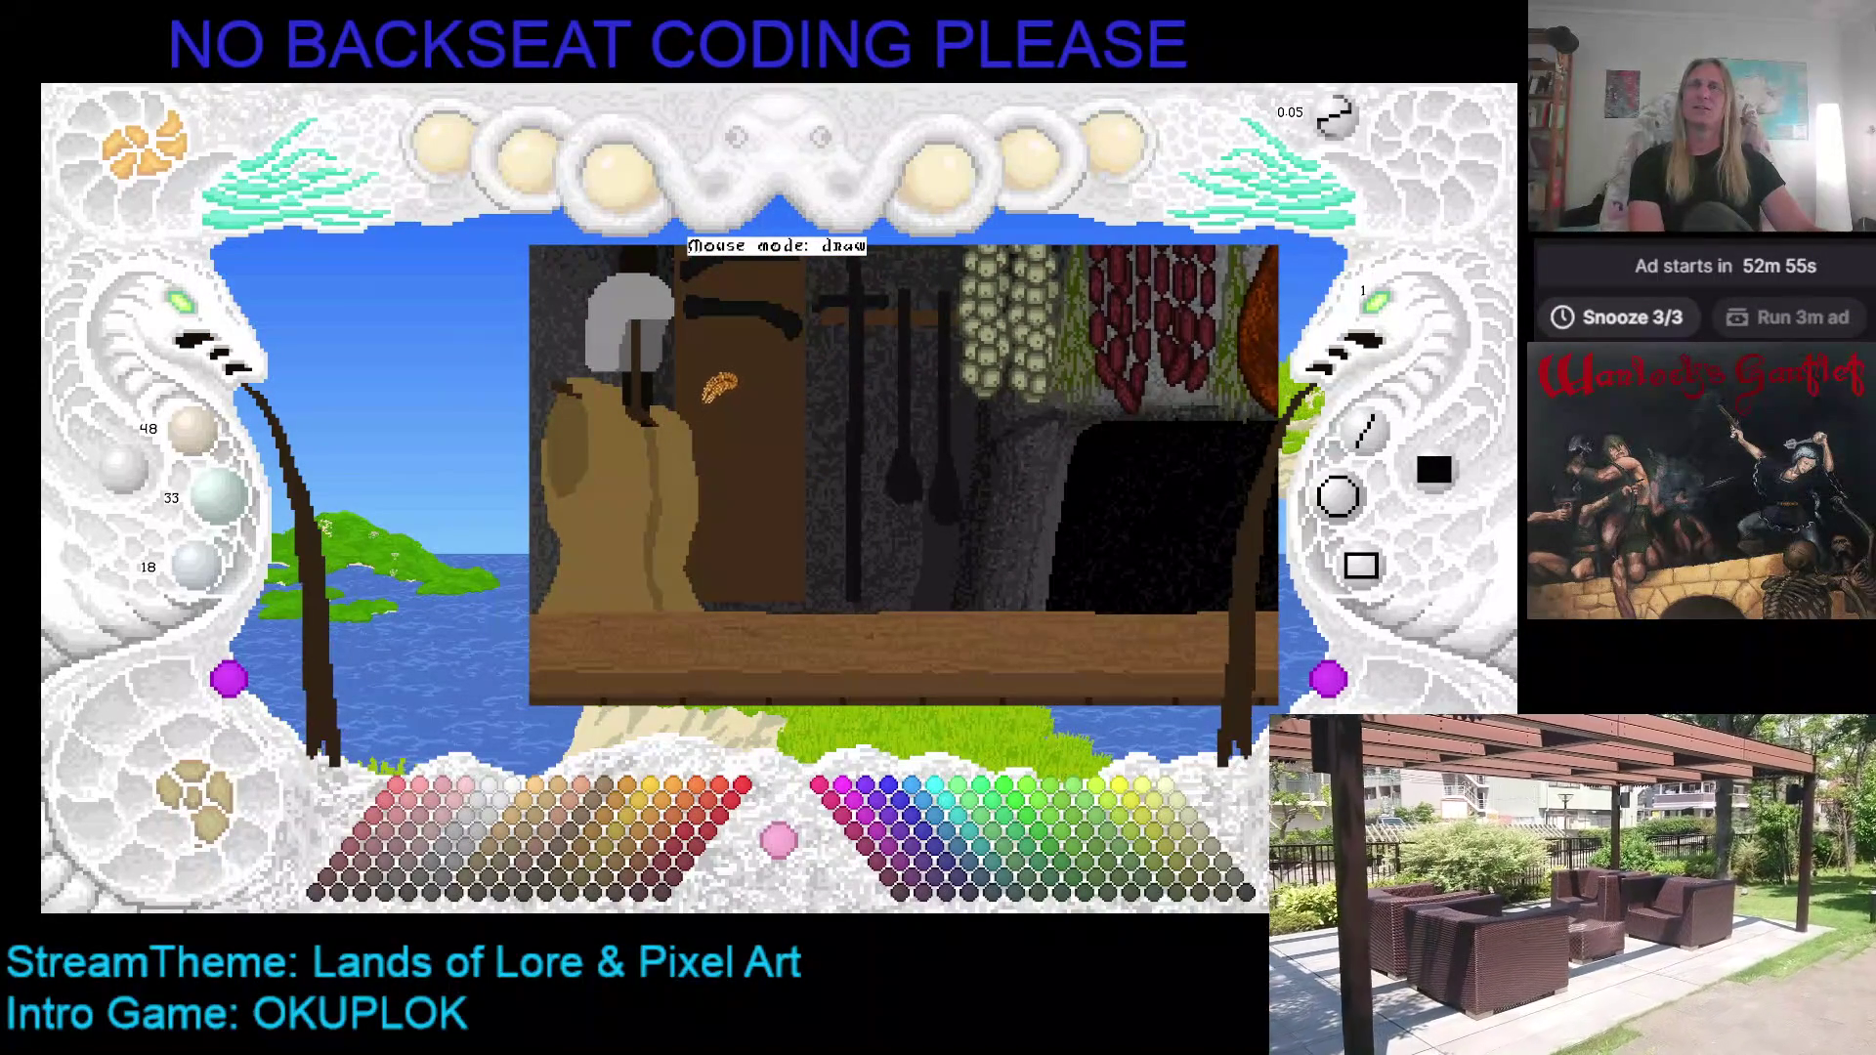
key(minus)
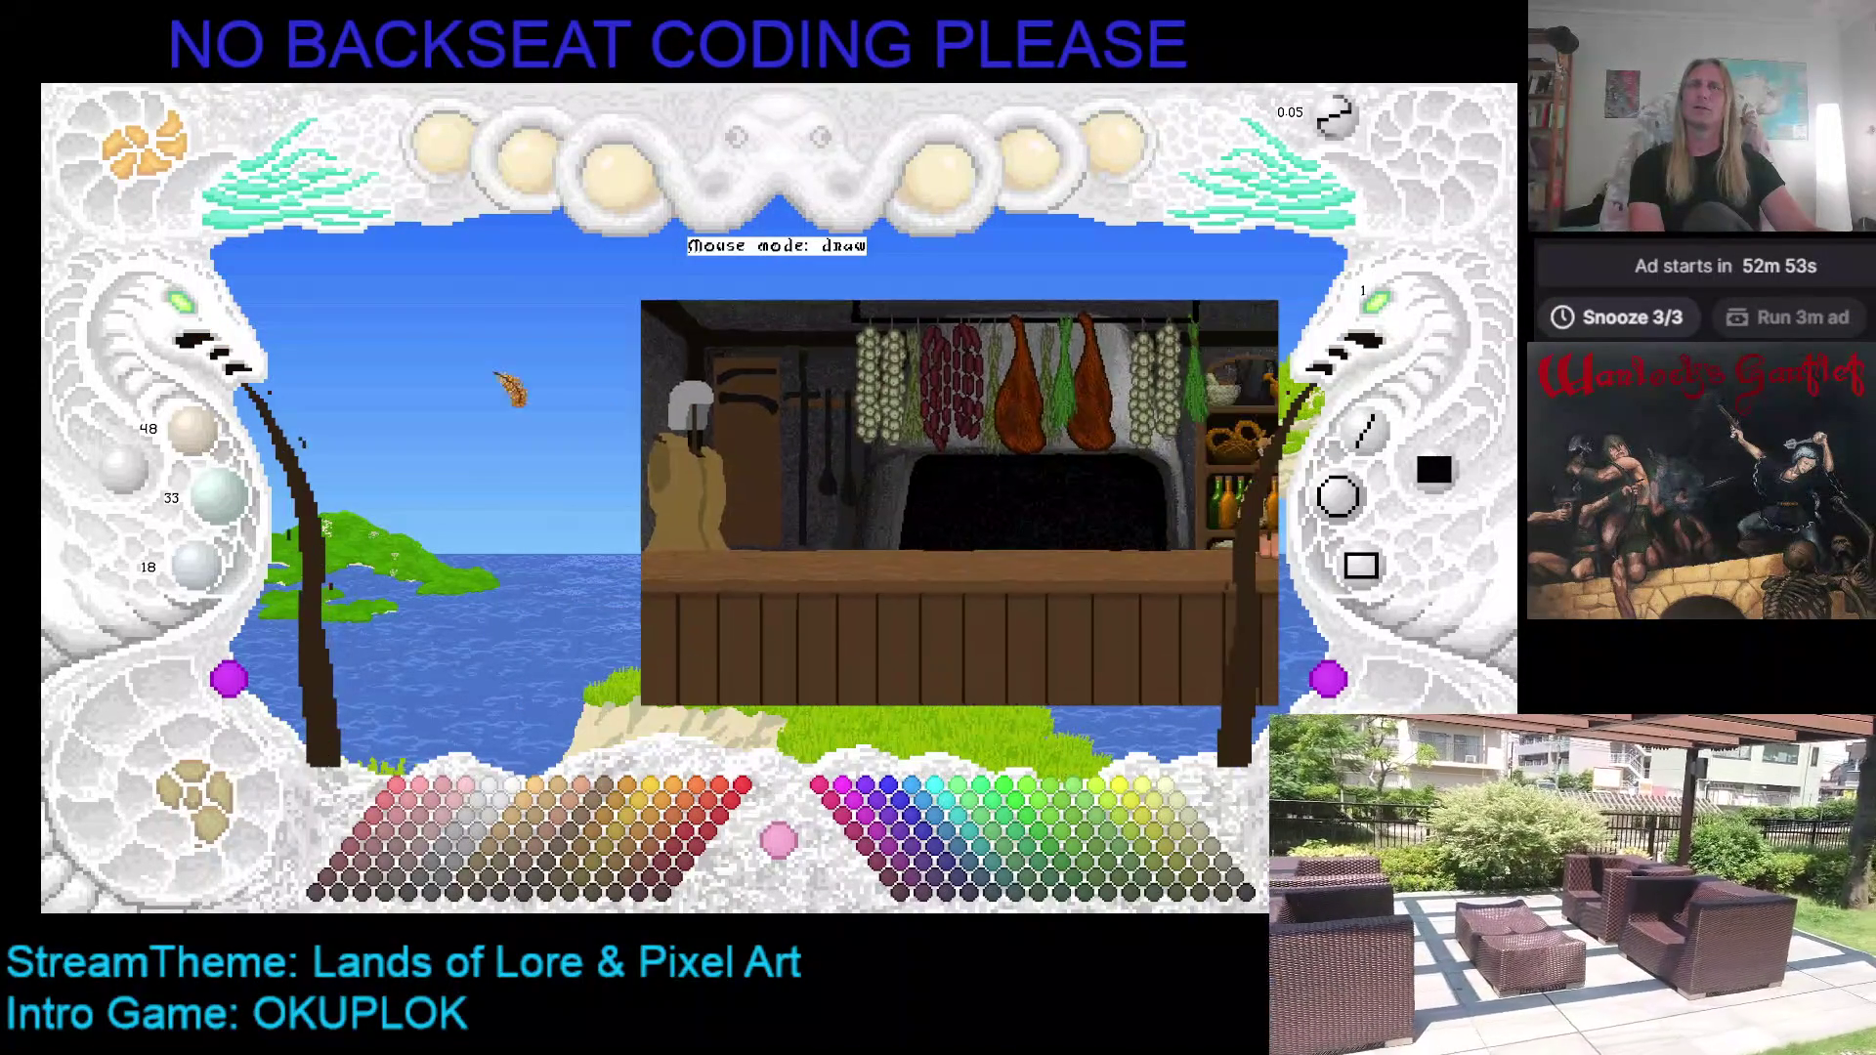
key(minus)
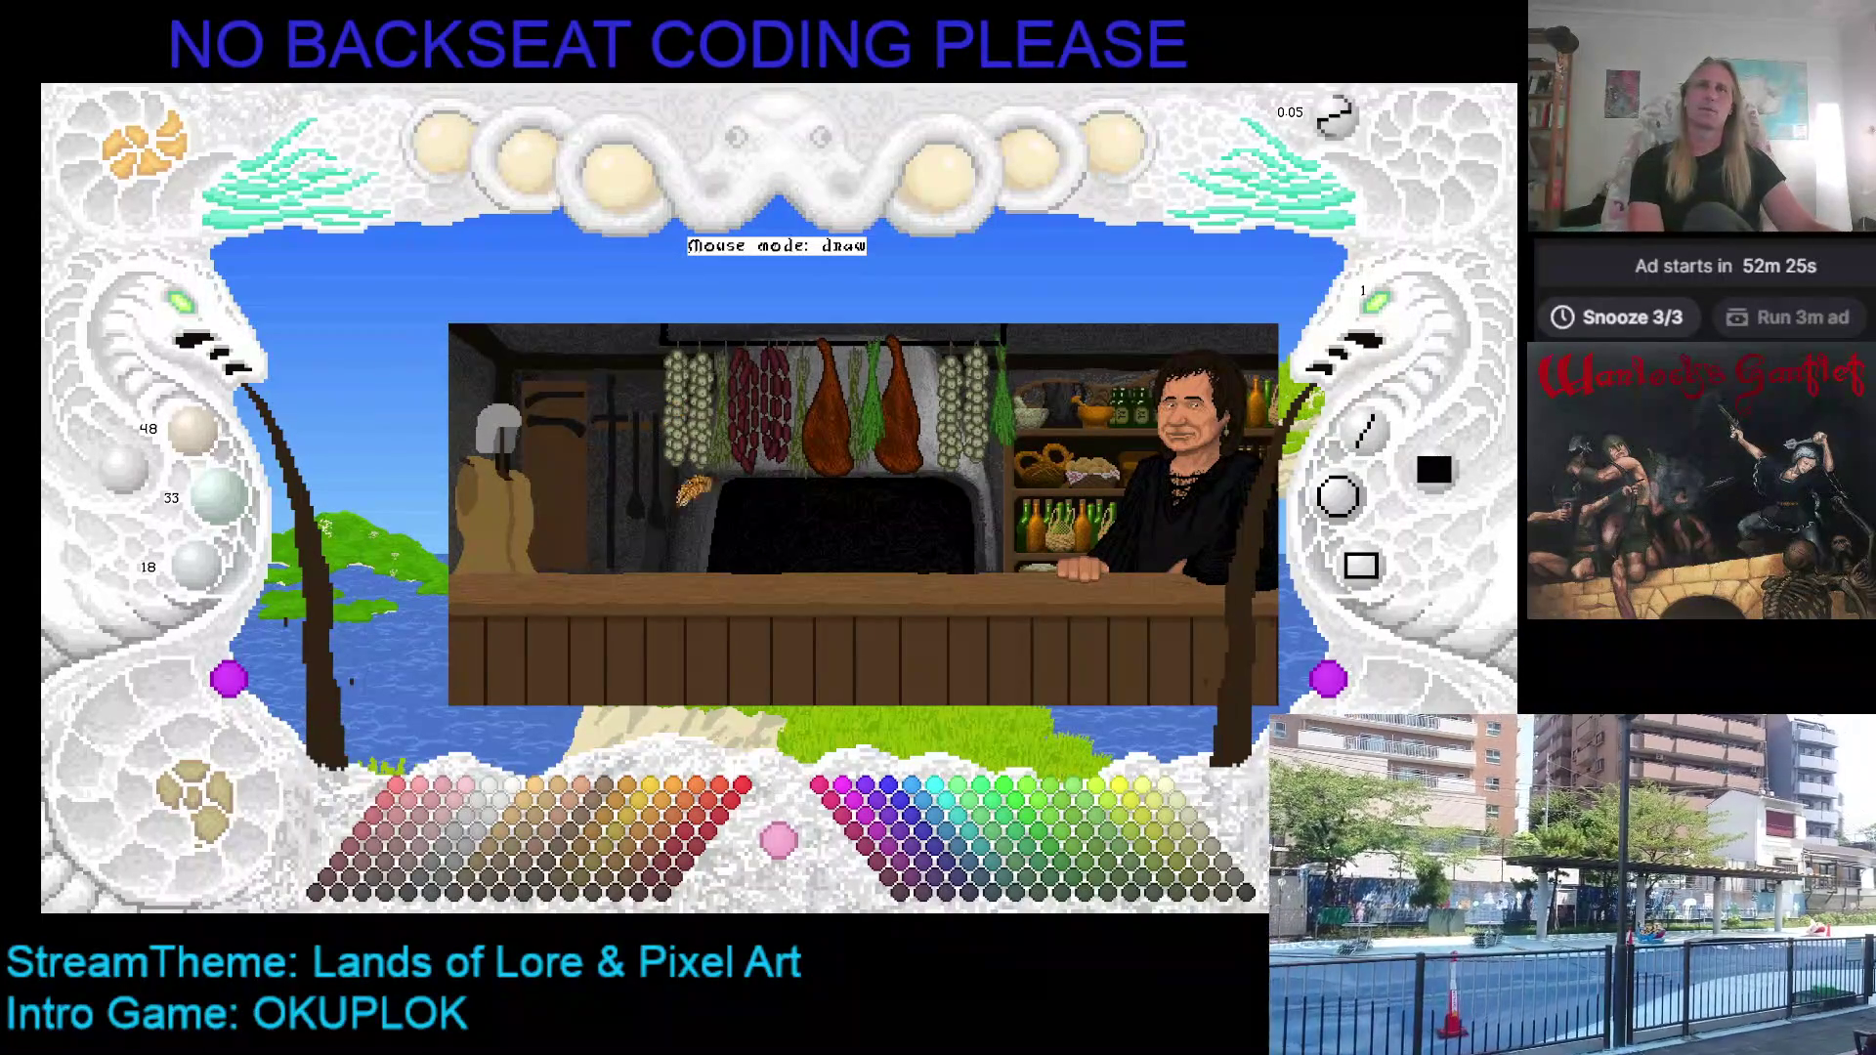
scroll(705, 381, down, 3)
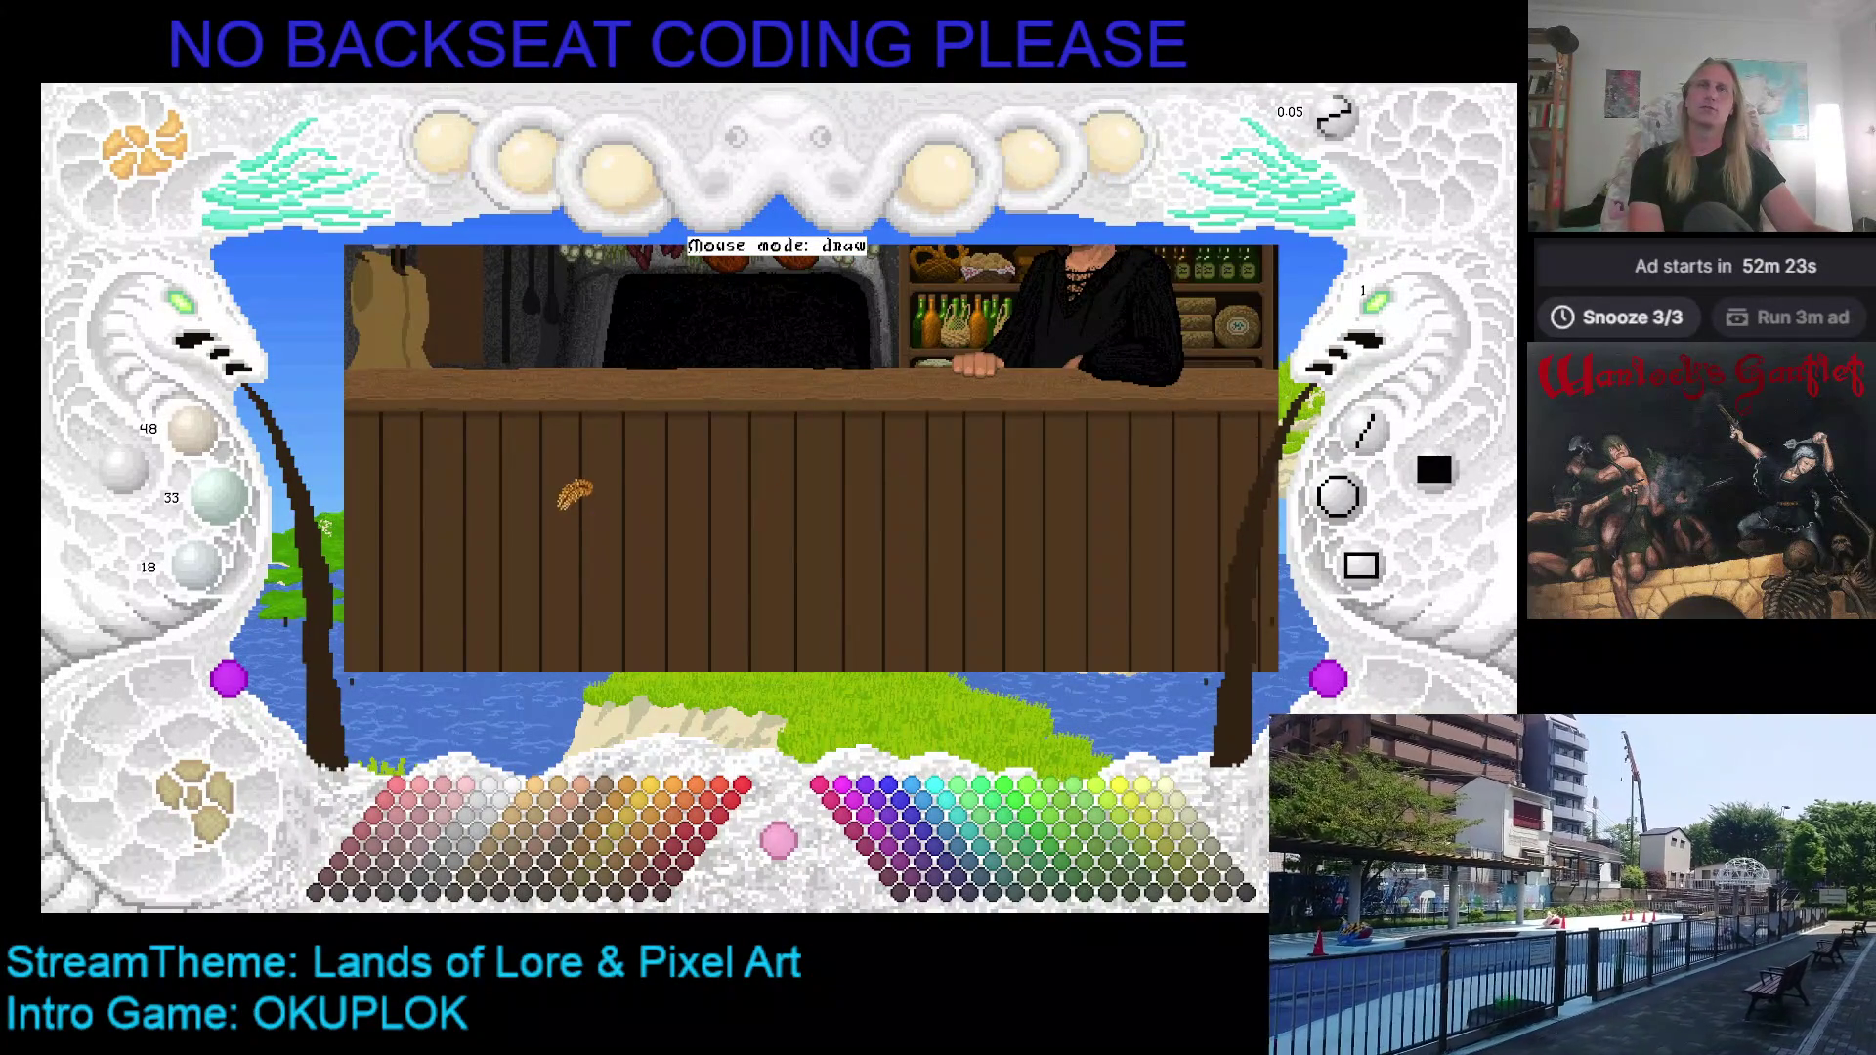
scroll(782, 548, up, 3)
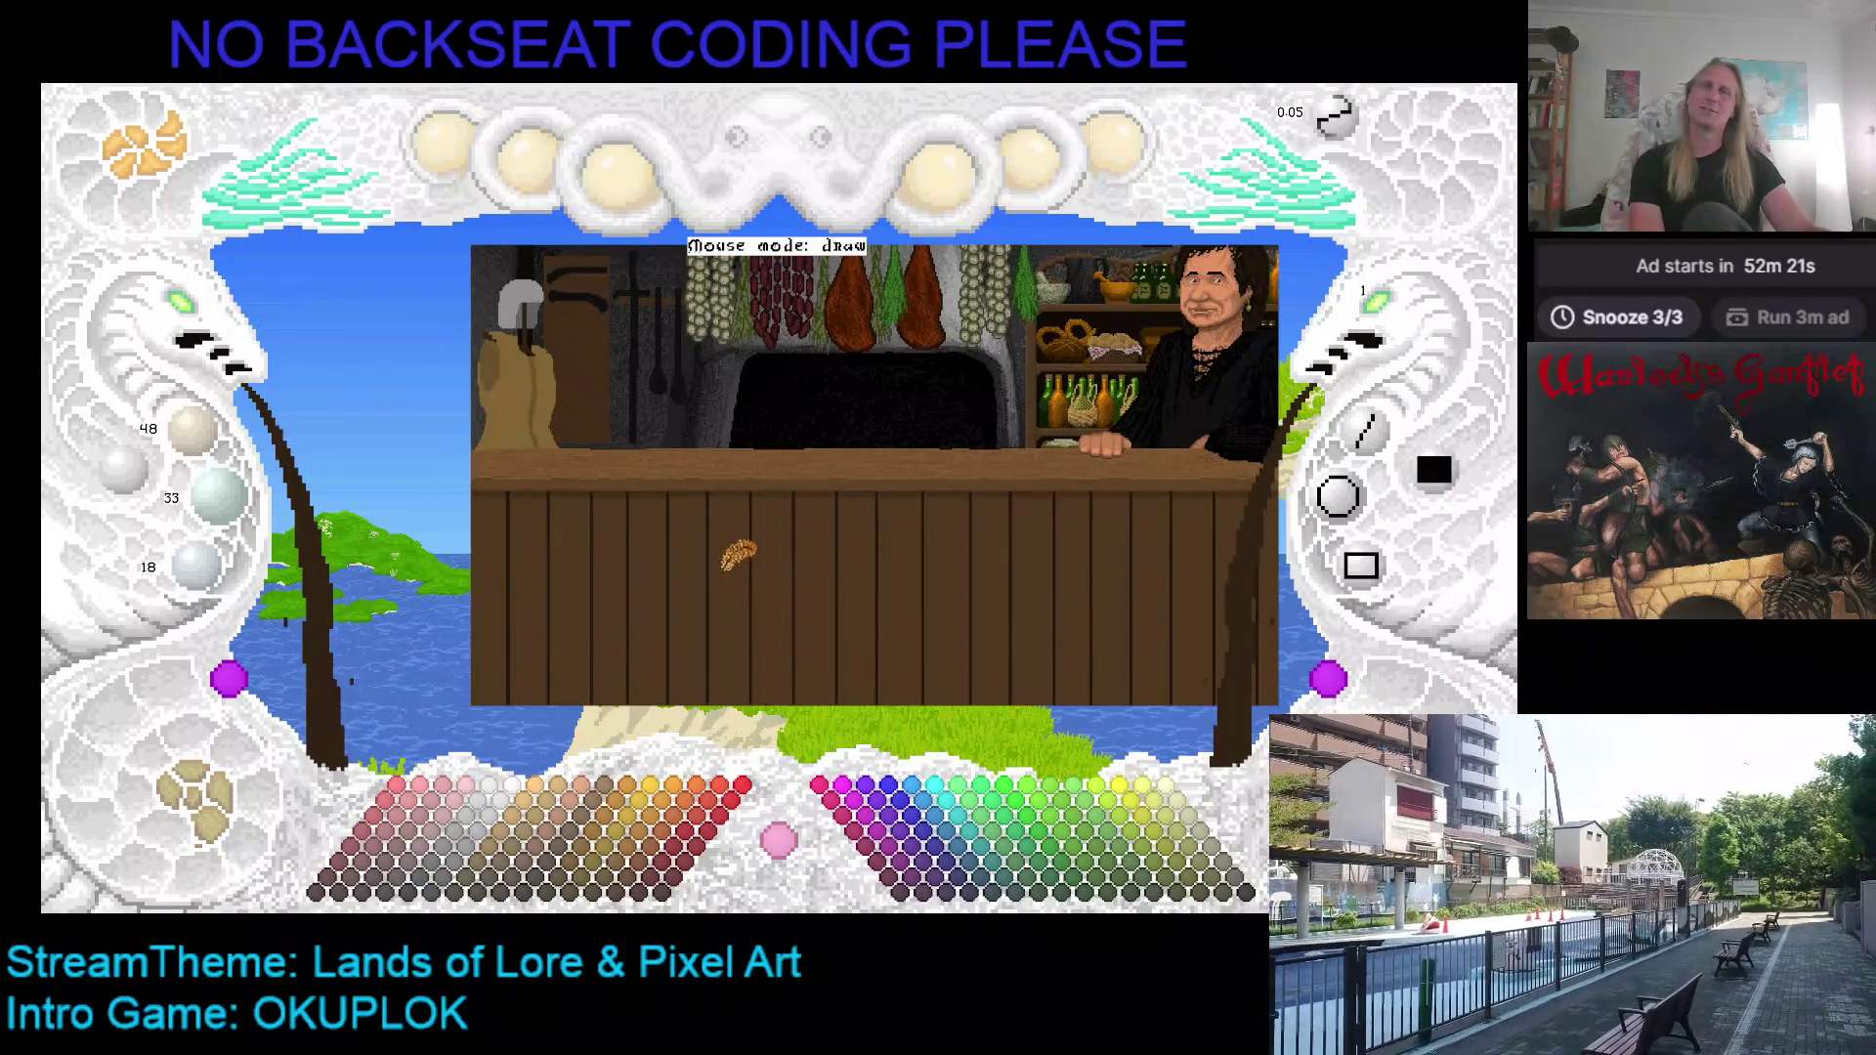
mouse_move(653, 580)
mouse_down()
mouse_move(565, 482)
mouse_move(870, 302)
mouse_move(570, 486)
mouse_move(654, 737)
mouse_move(685, 608)
mouse_up()
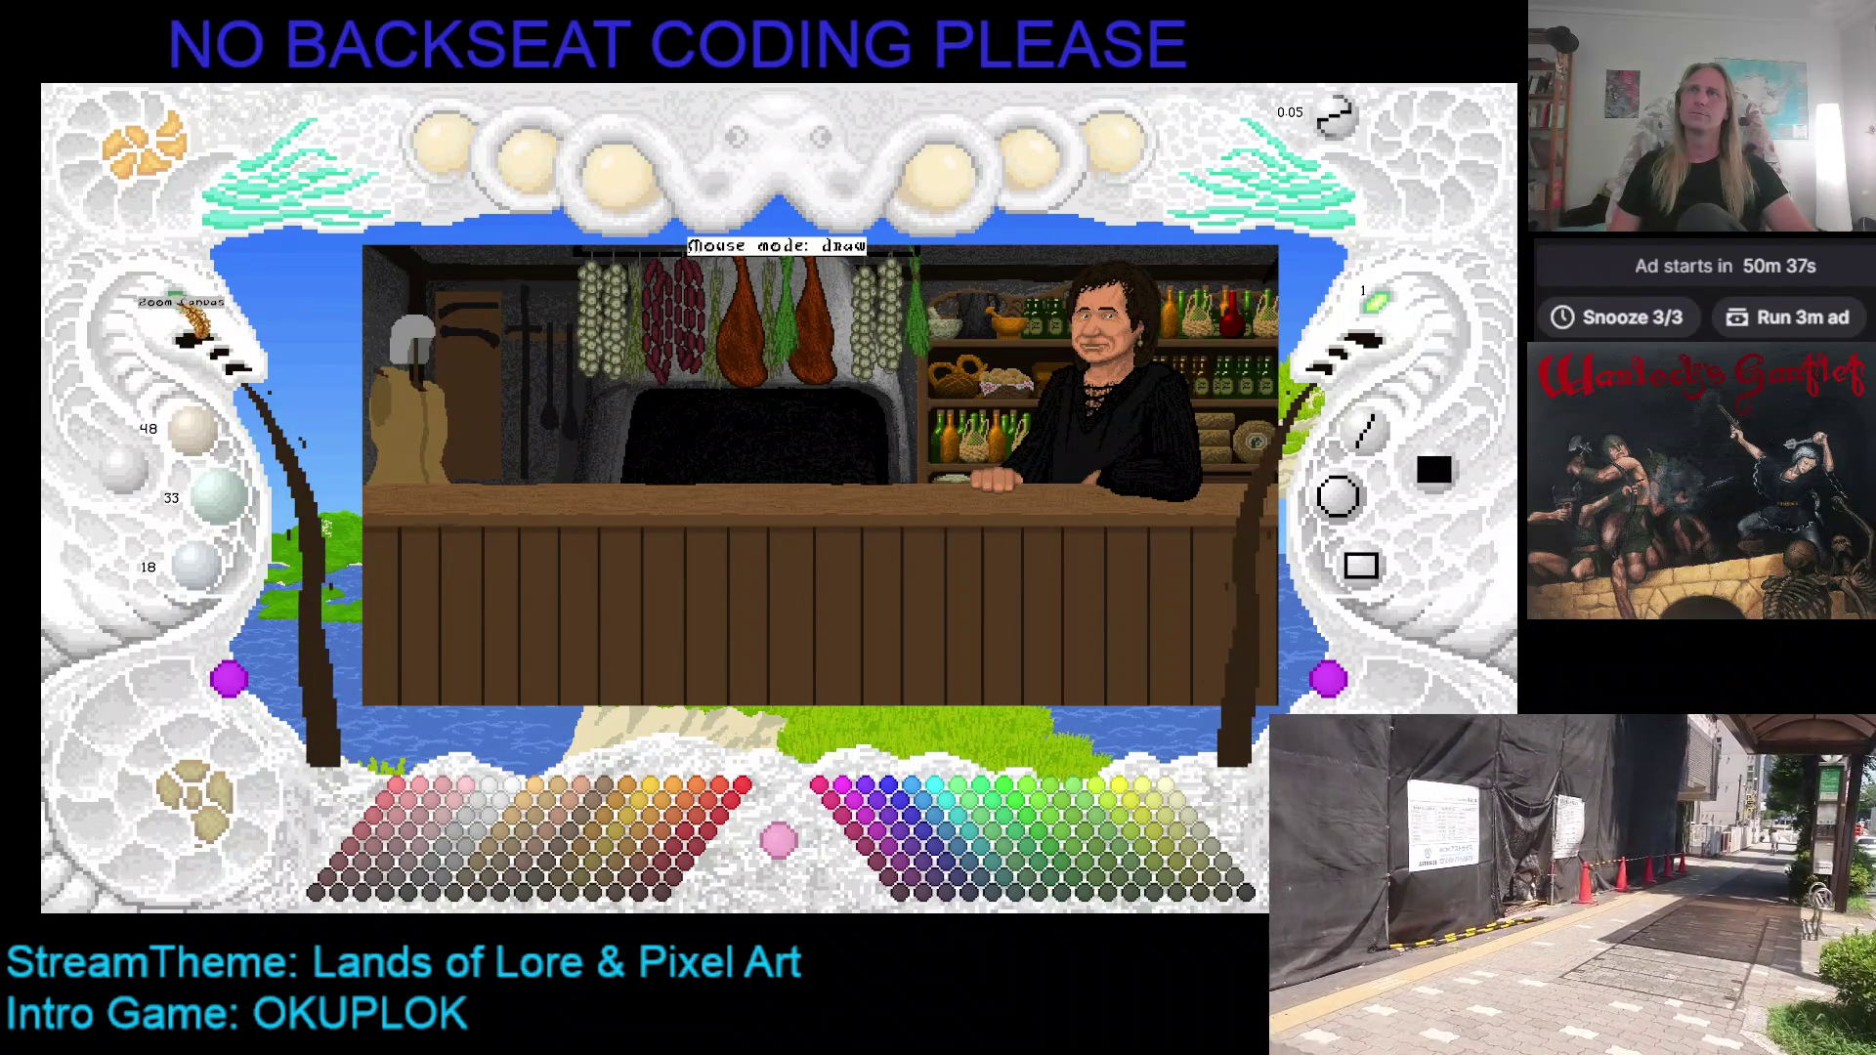
Step: Mark a region around the gambeson and helmet in the shop scene and copy it as a snippet
click(195, 322)
click(195, 322)
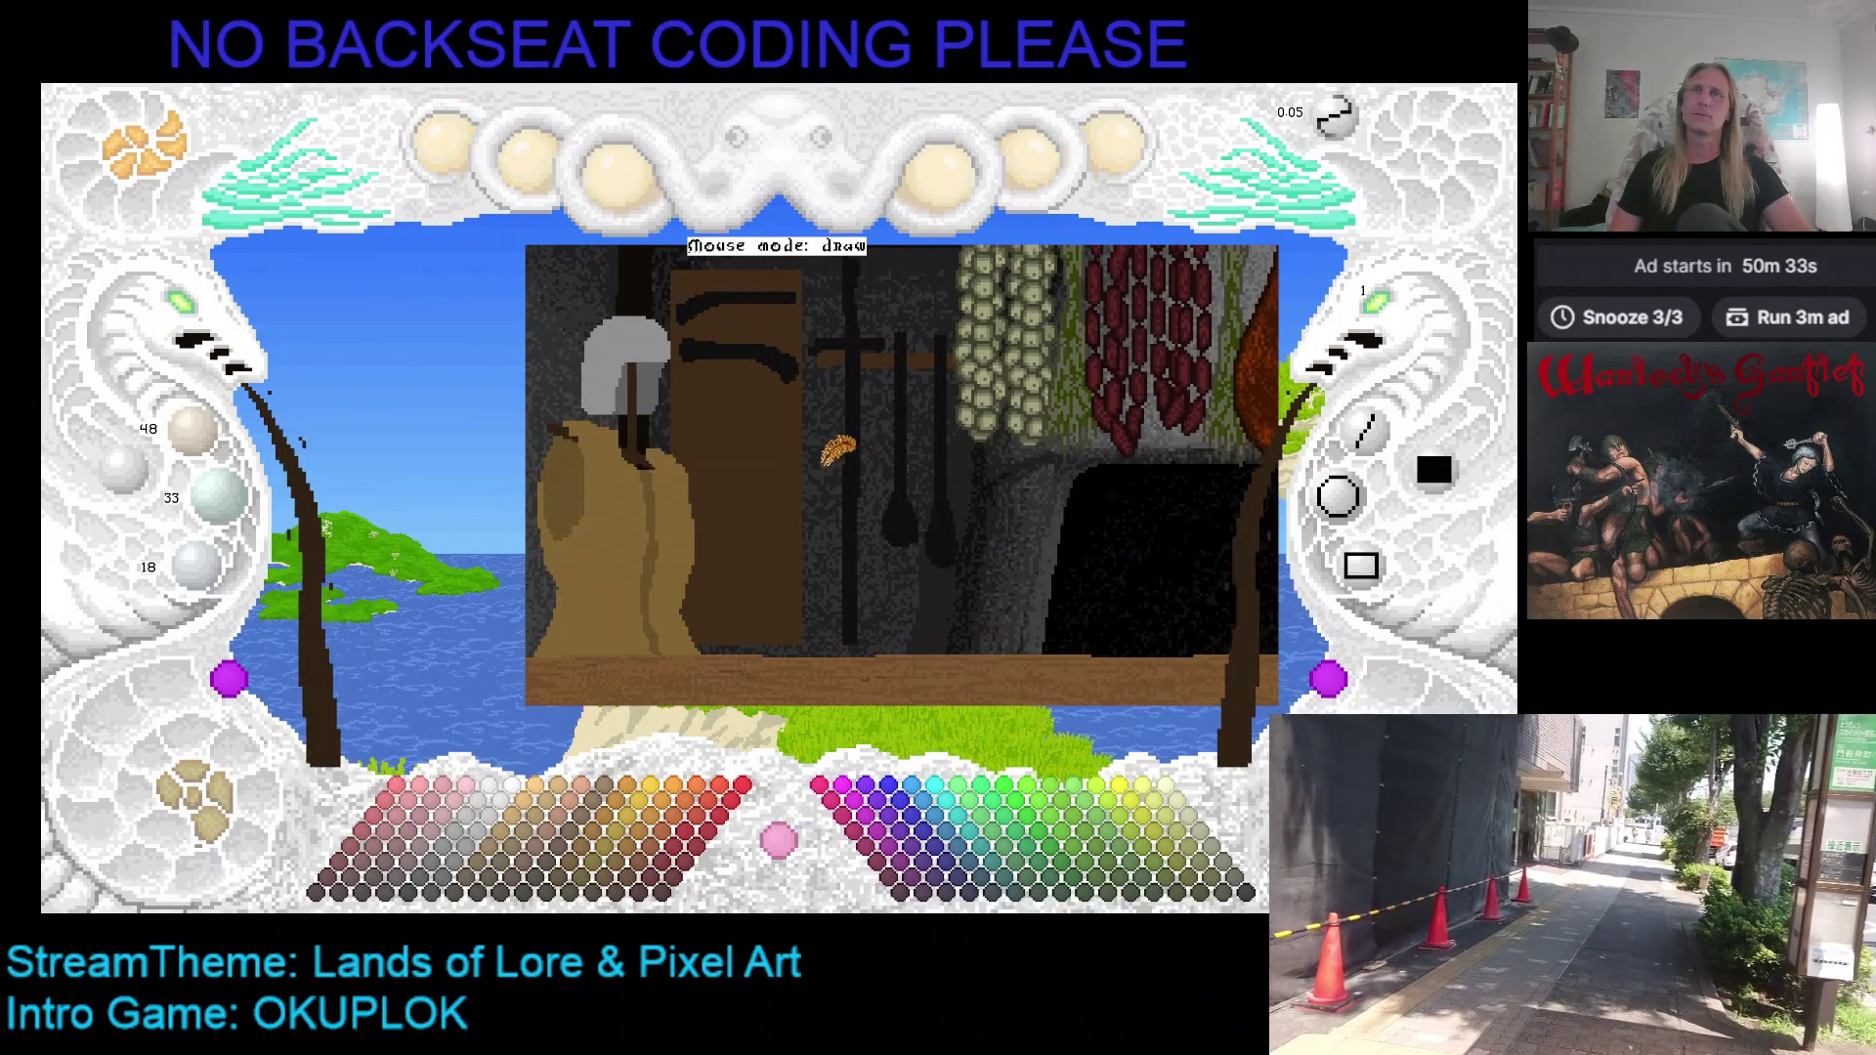
scroll(617, 305, down, 2)
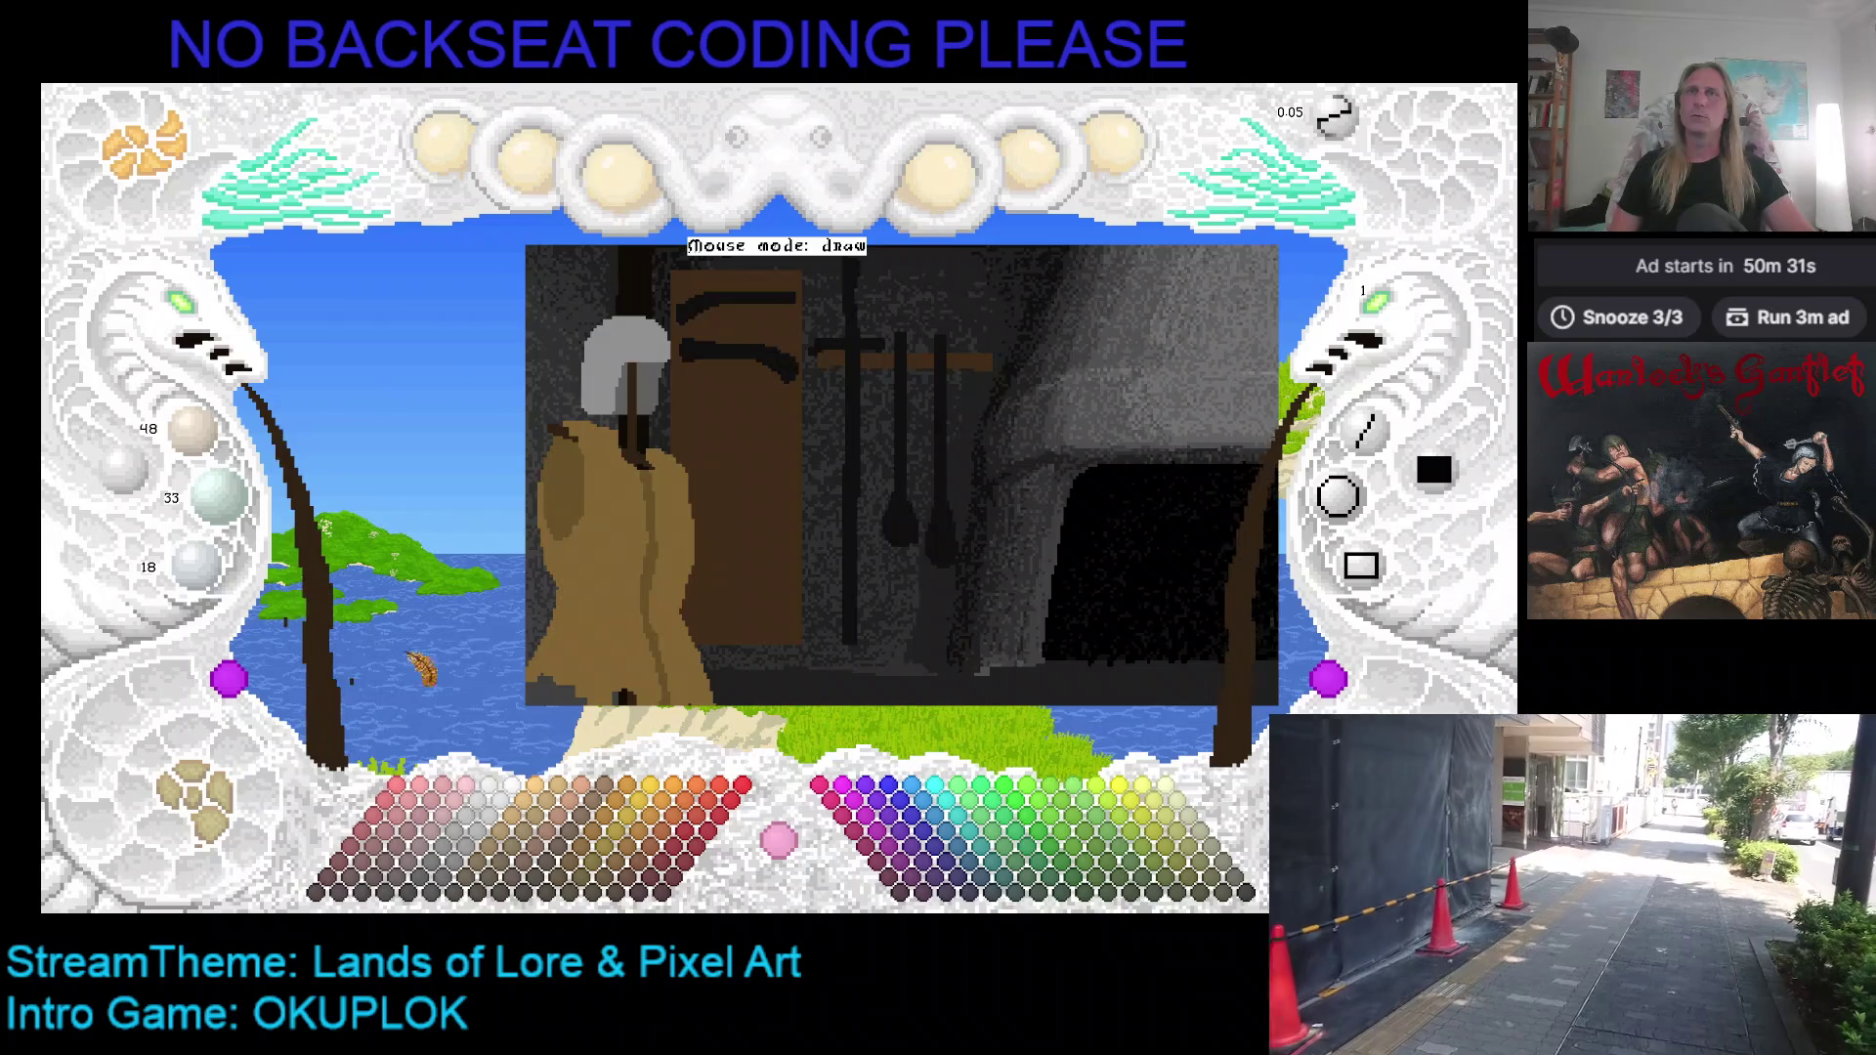
click(293, 180)
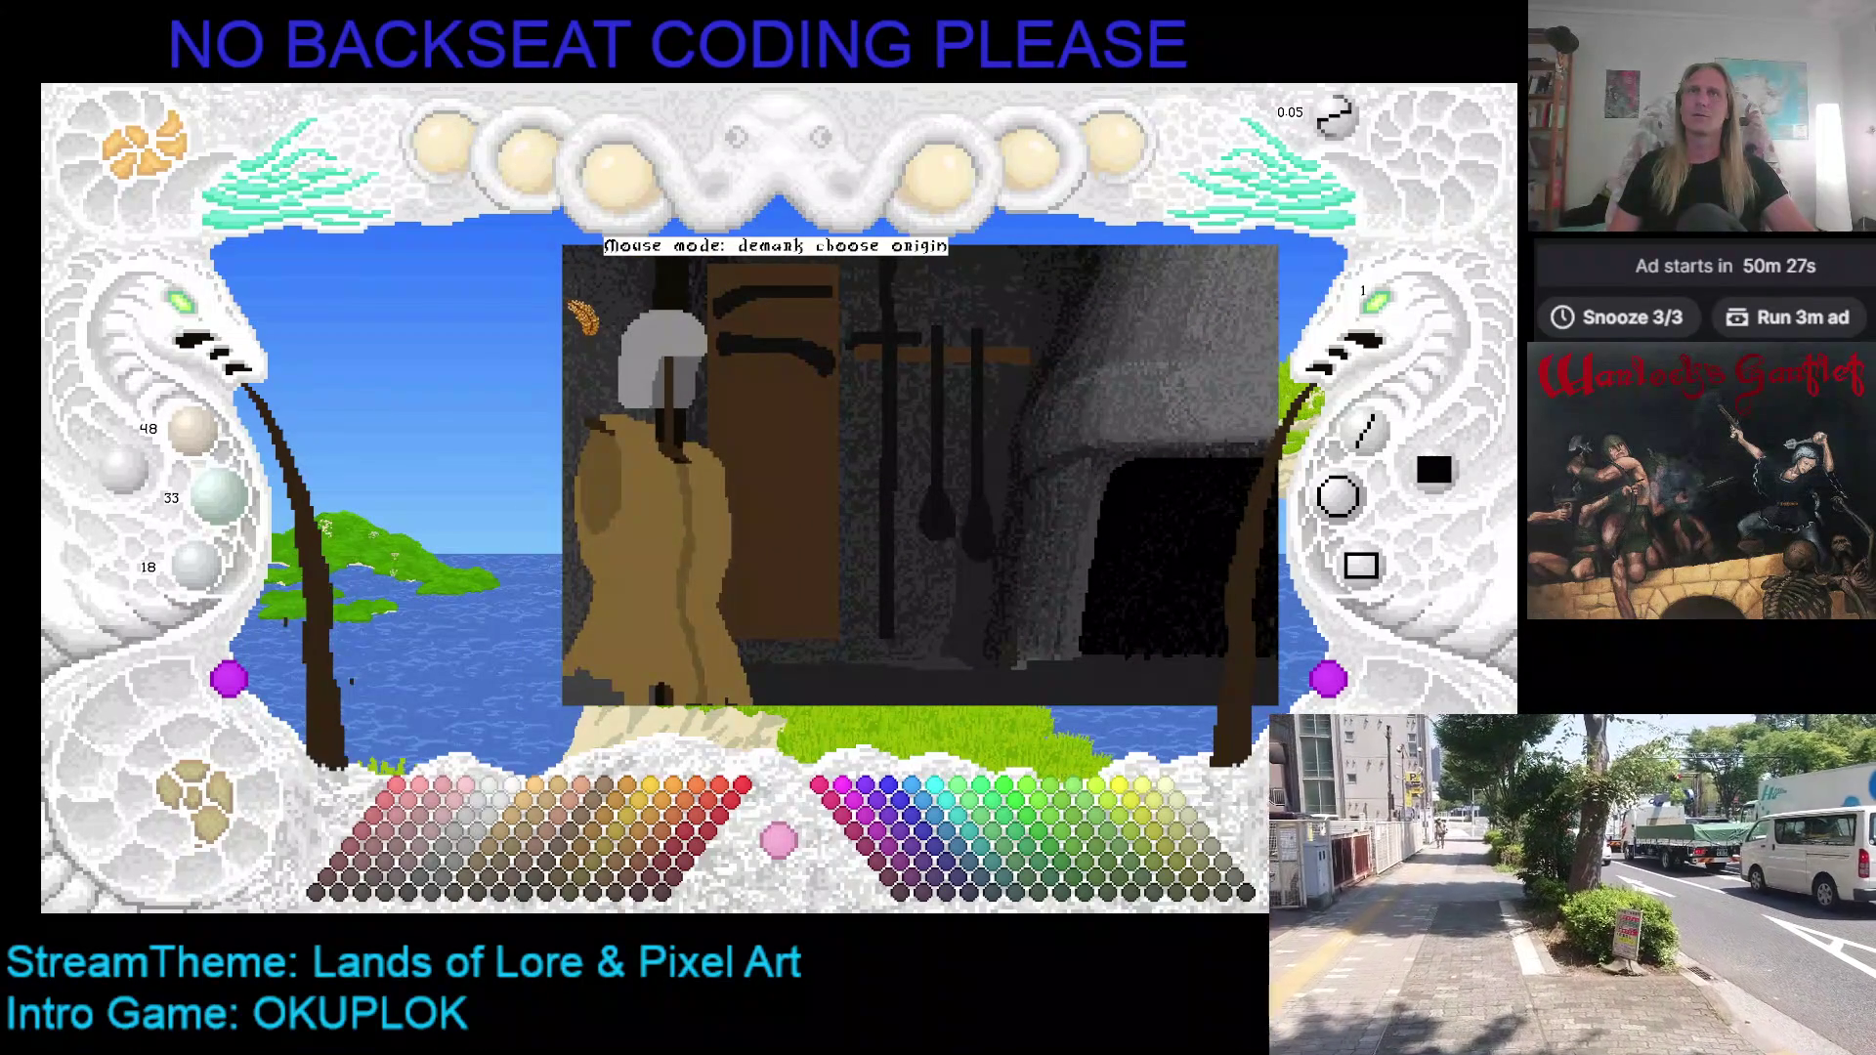
click(571, 303)
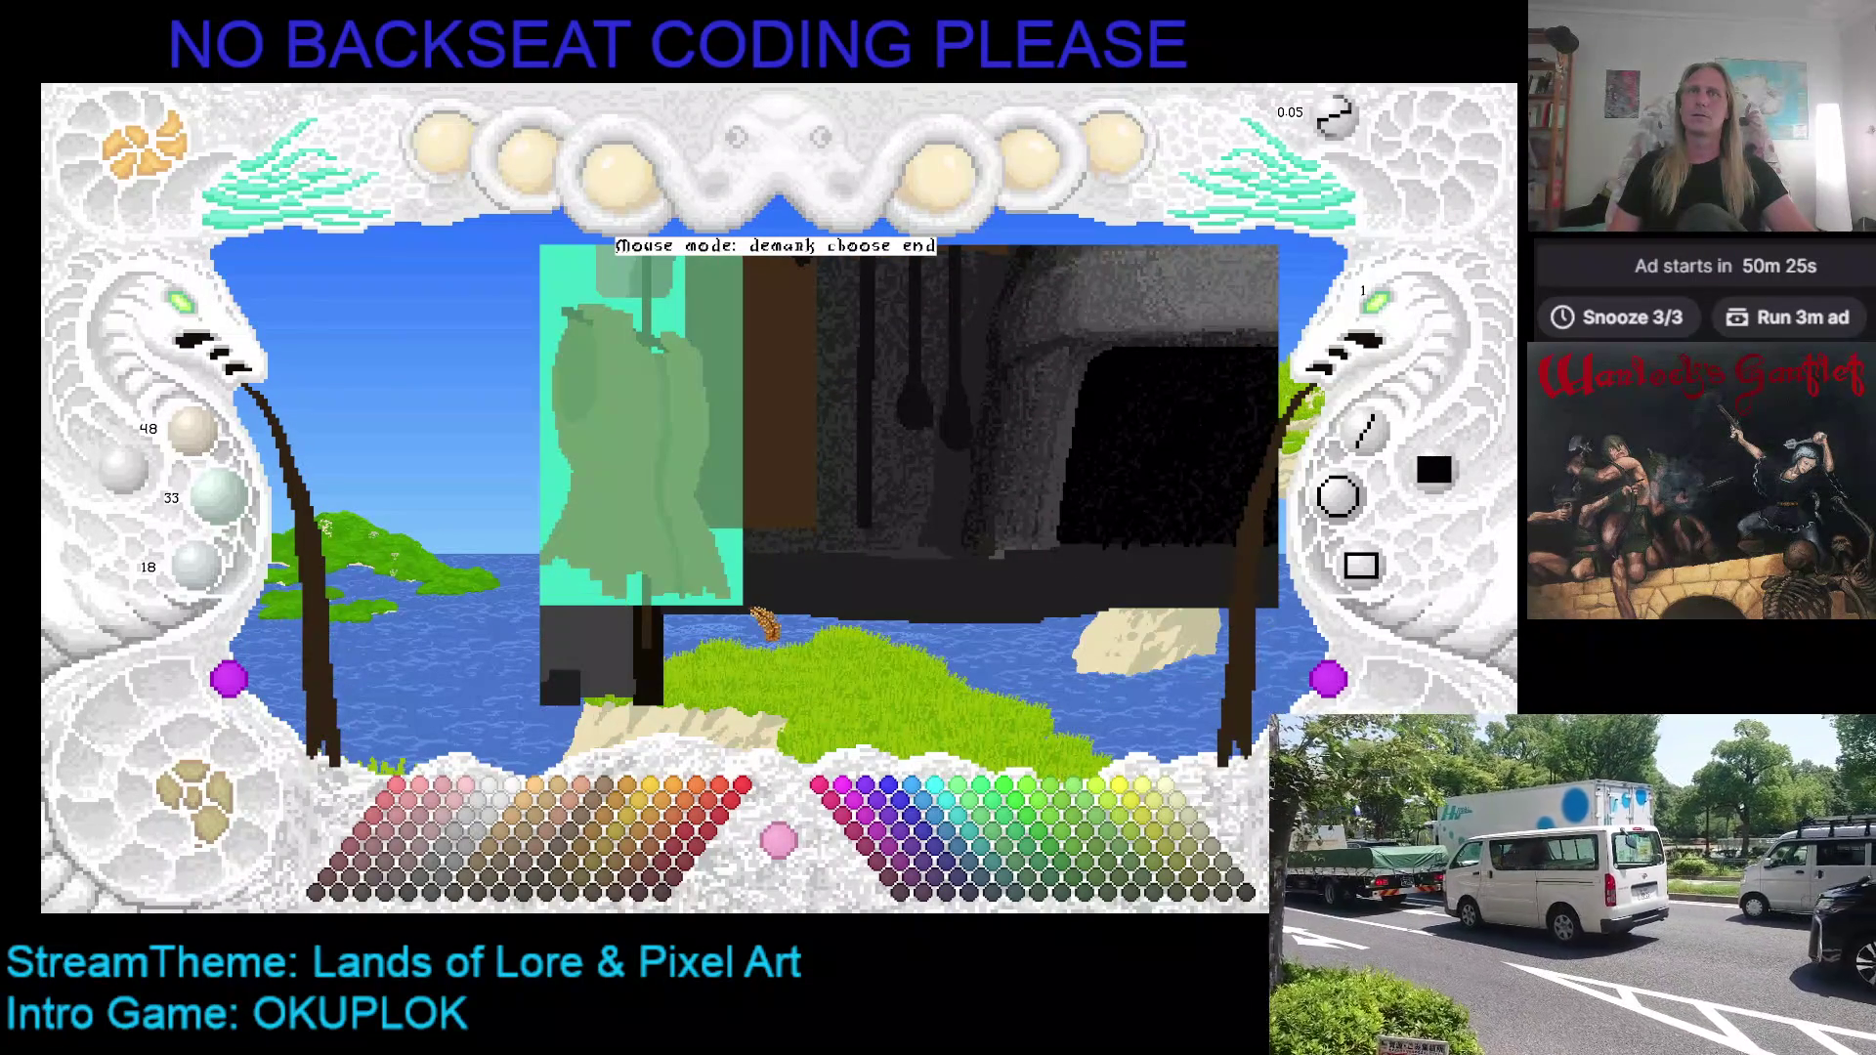
click(755, 612)
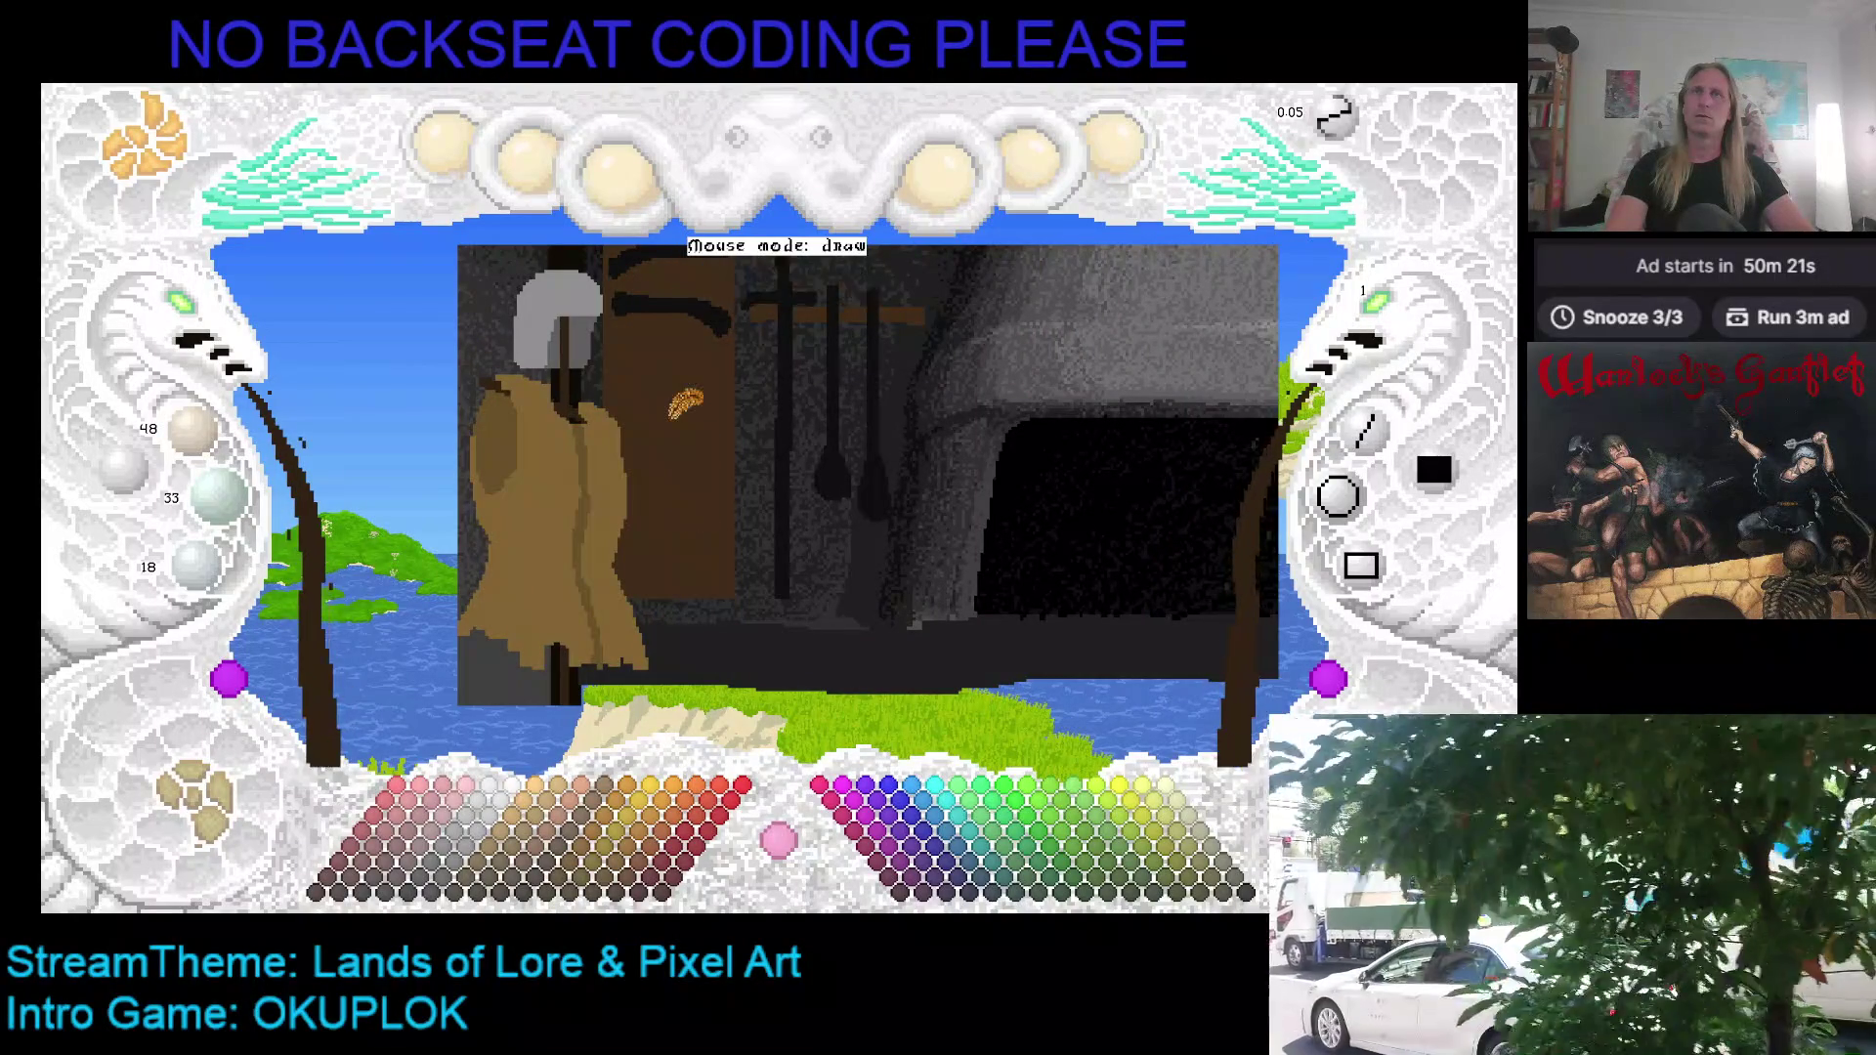
click(684, 430)
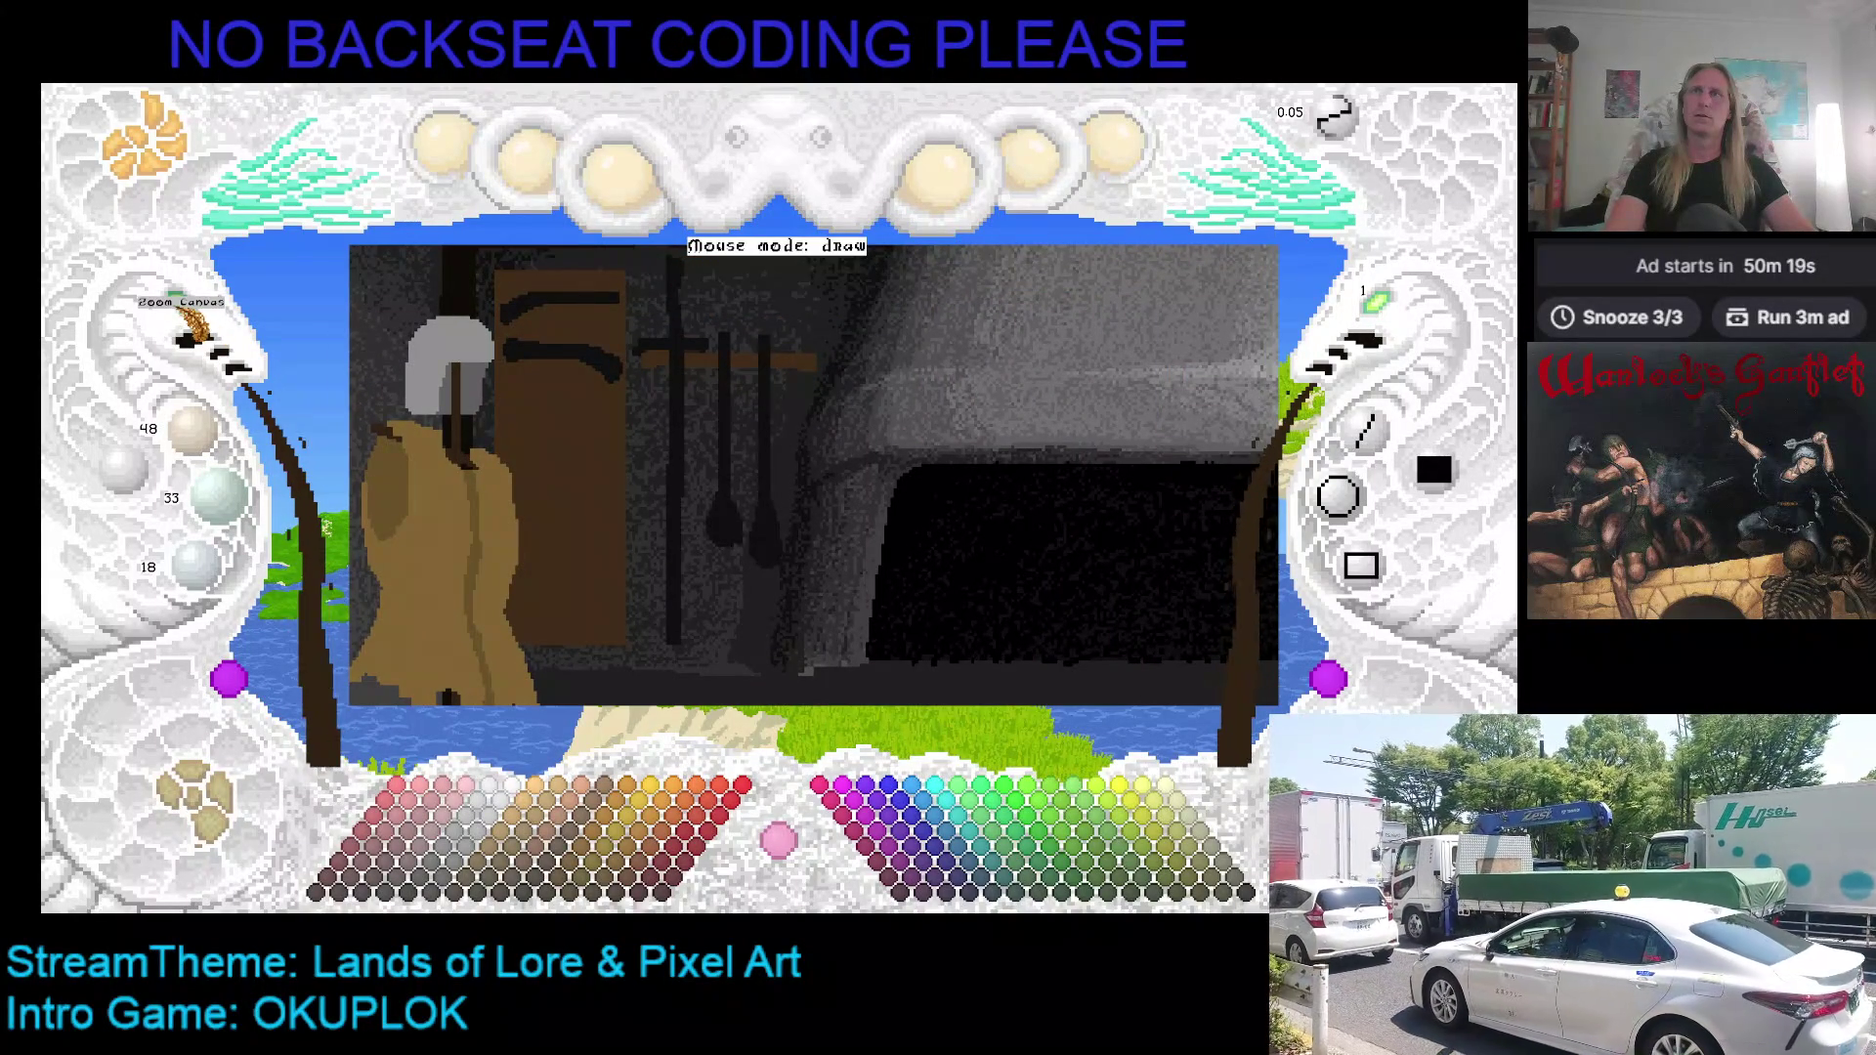
click(200, 324)
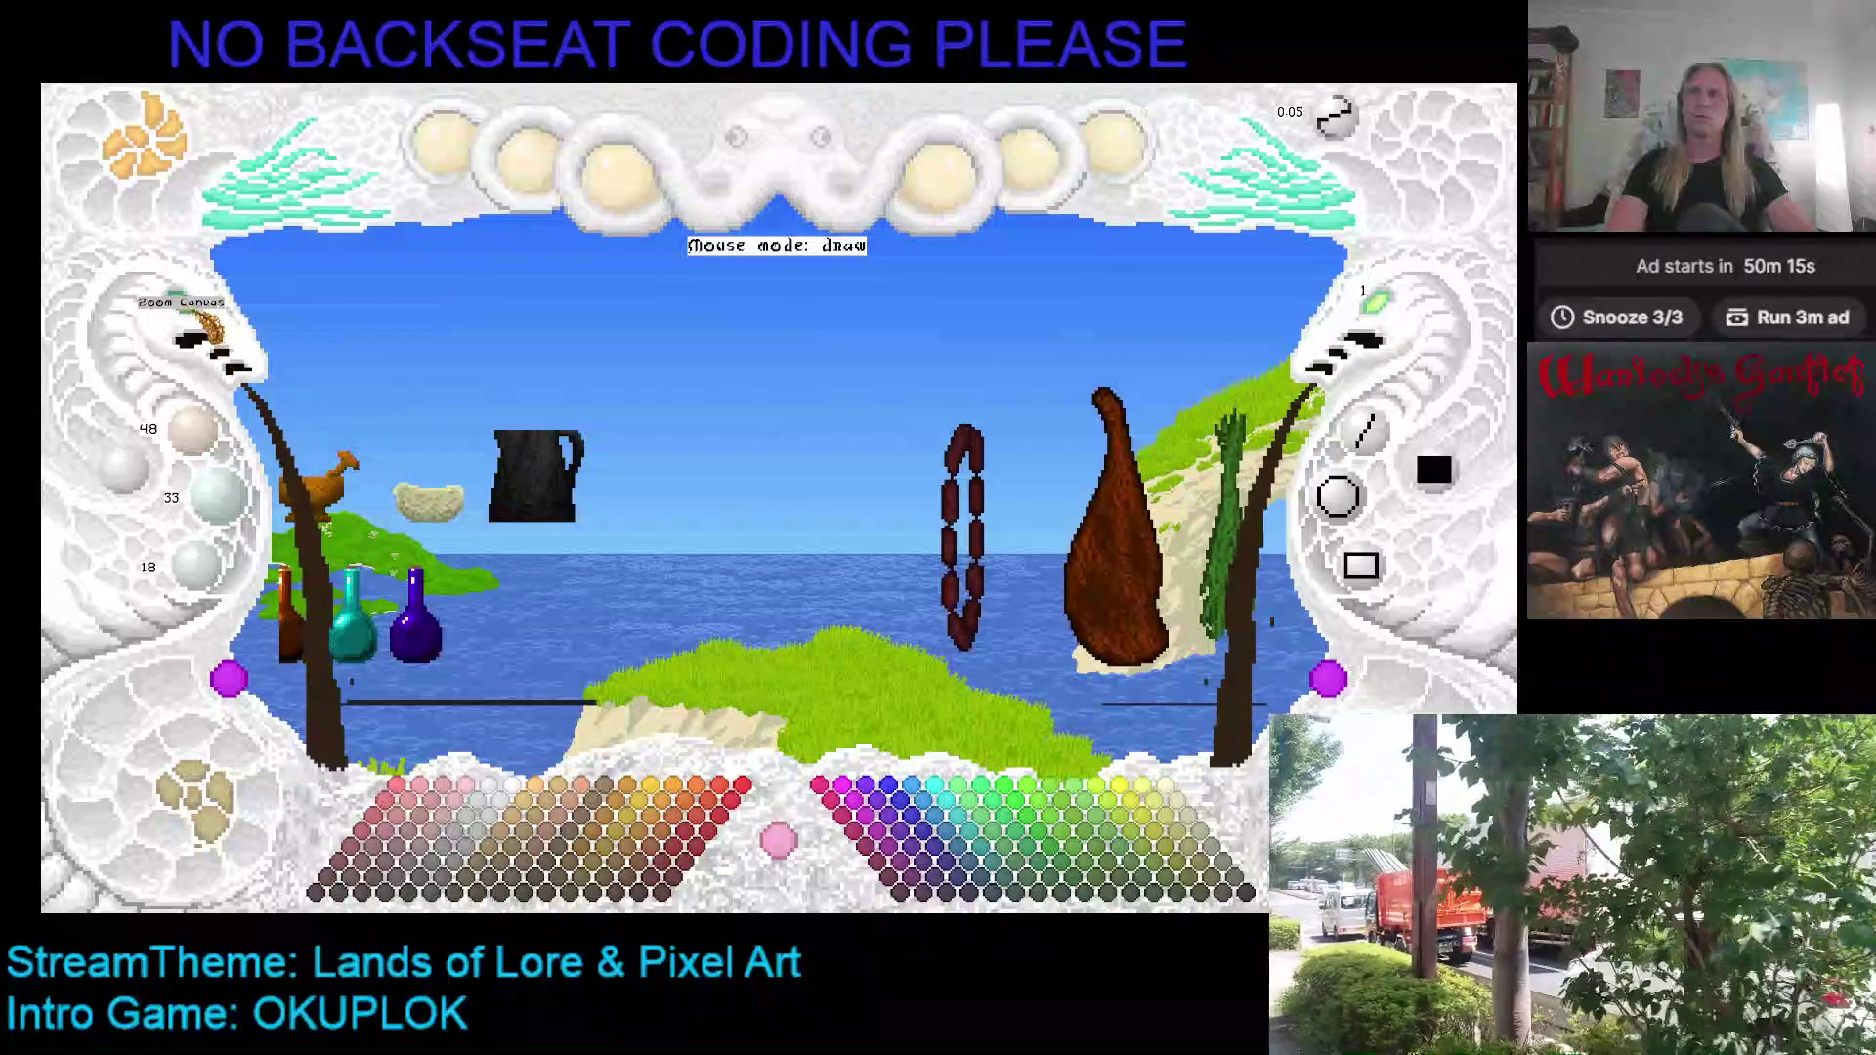
Step: Cancel the paste attempts, undo the dark pillar beside the robe, and pan to the pitcher
key(ctrl+v)
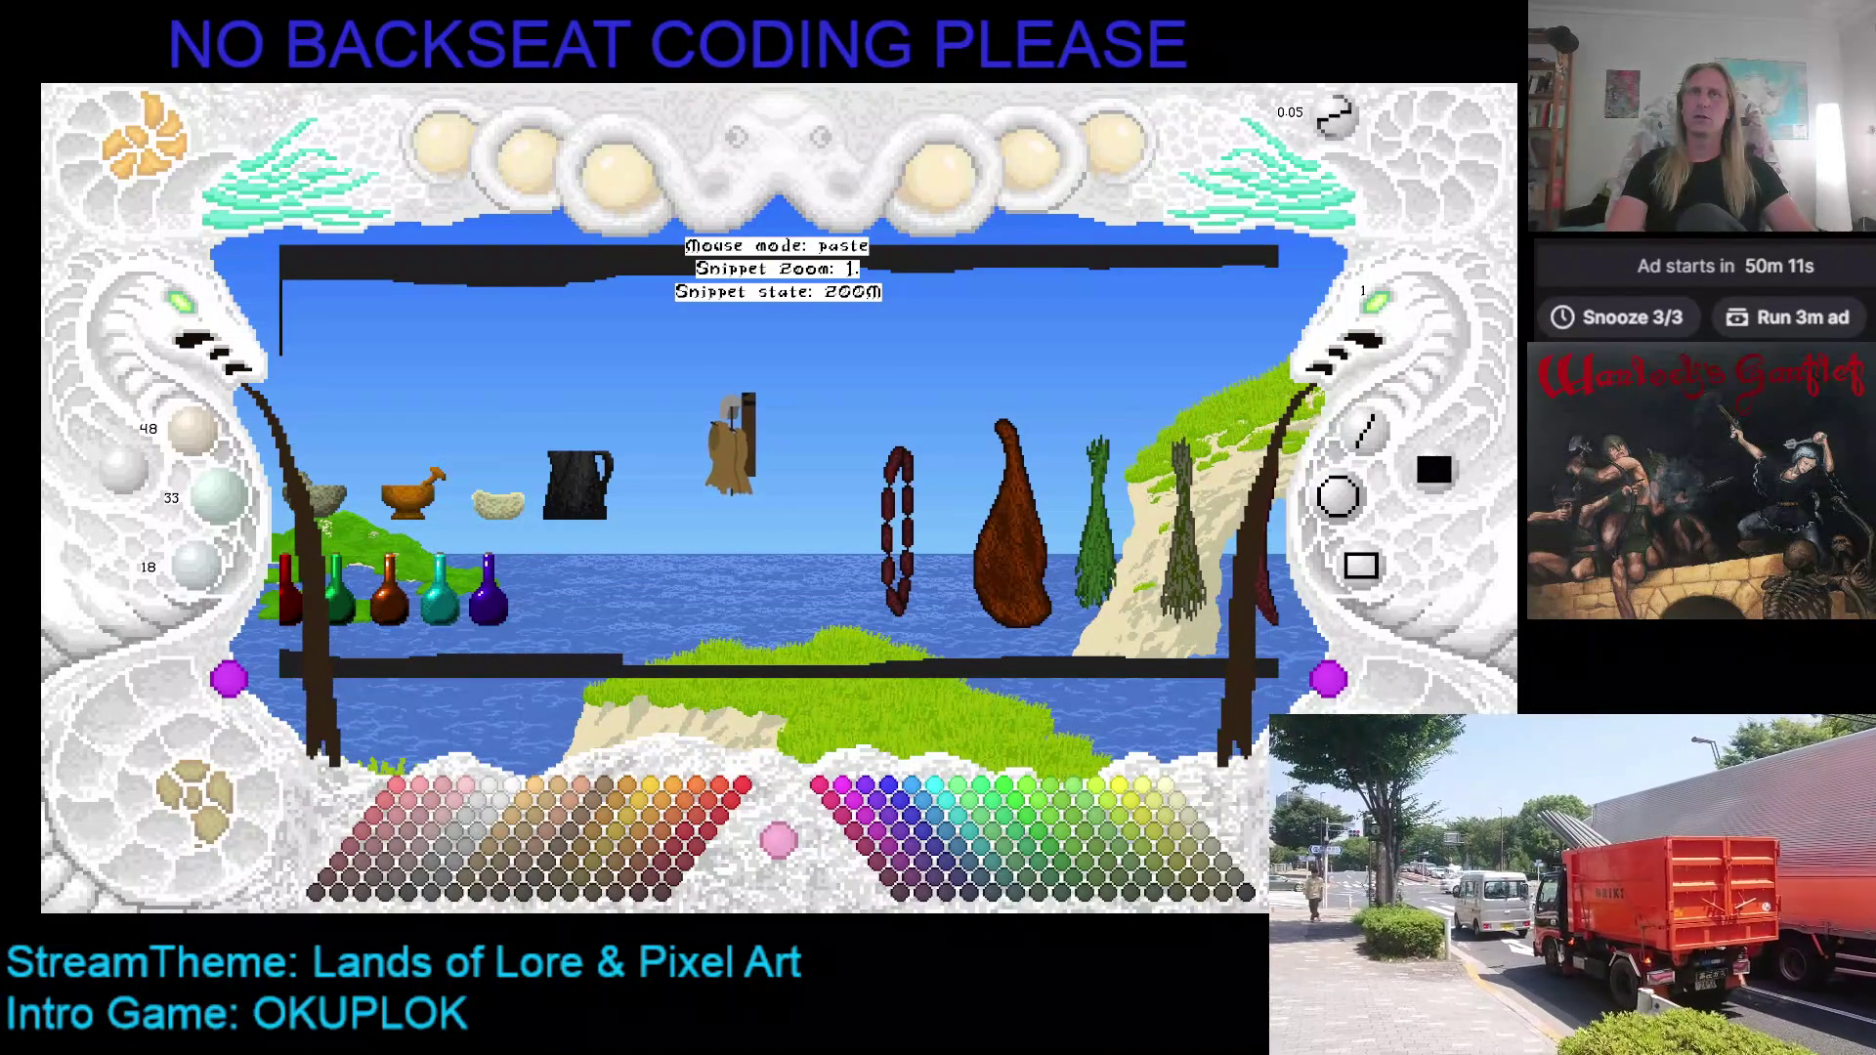
key(Escape)
click(192, 311)
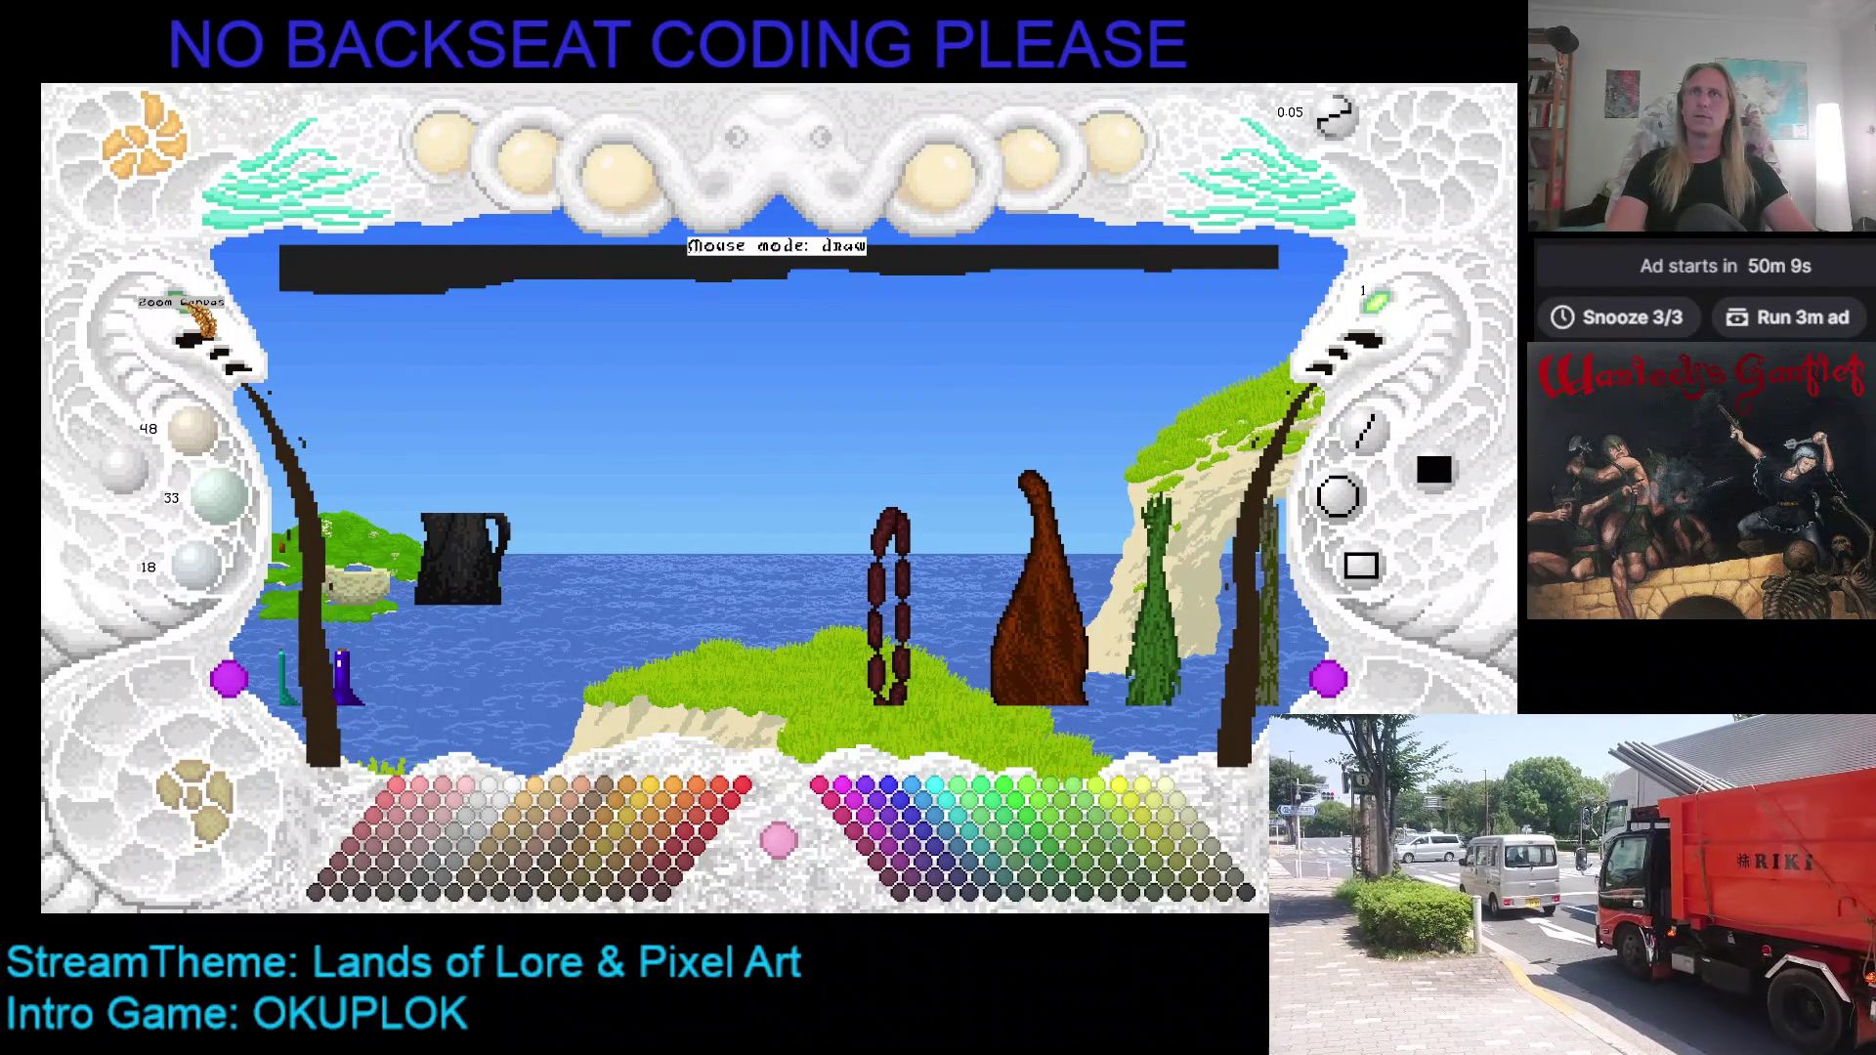
click(191, 310)
key(ctrl+v)
scroll(796, 415, up, 1)
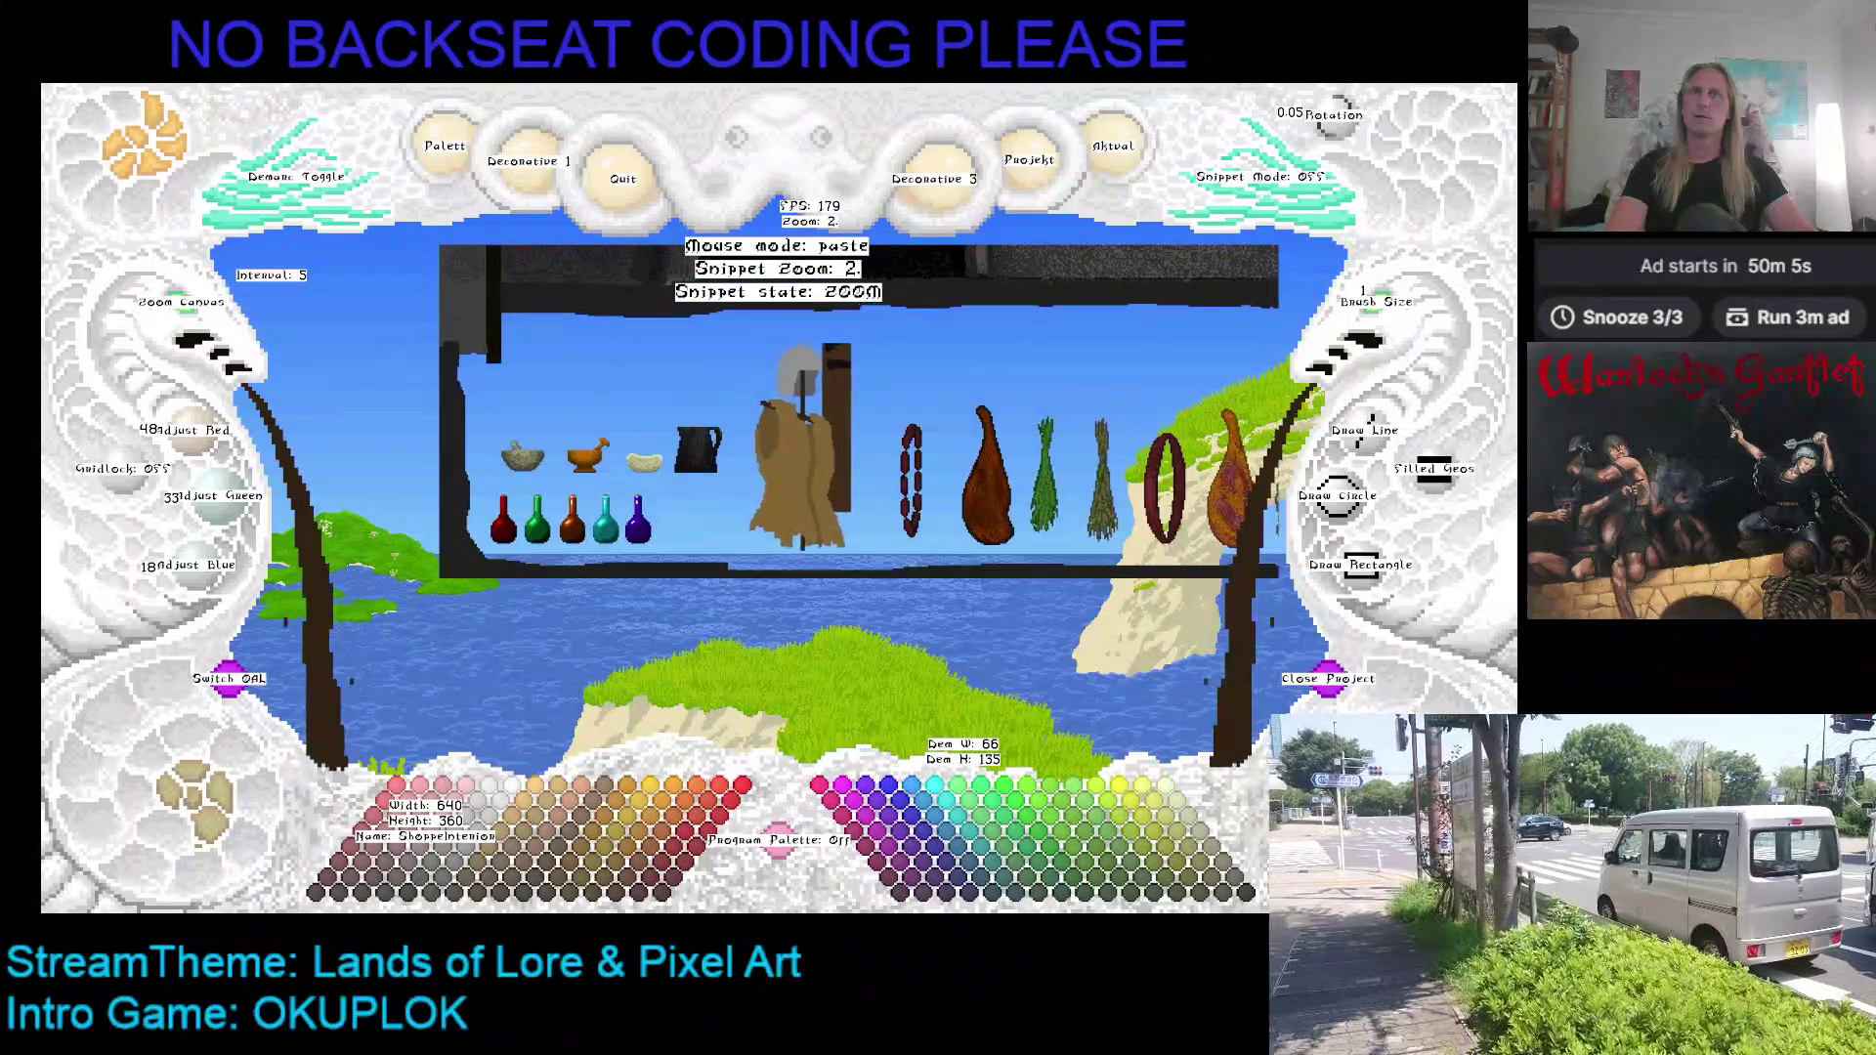
key(Escape)
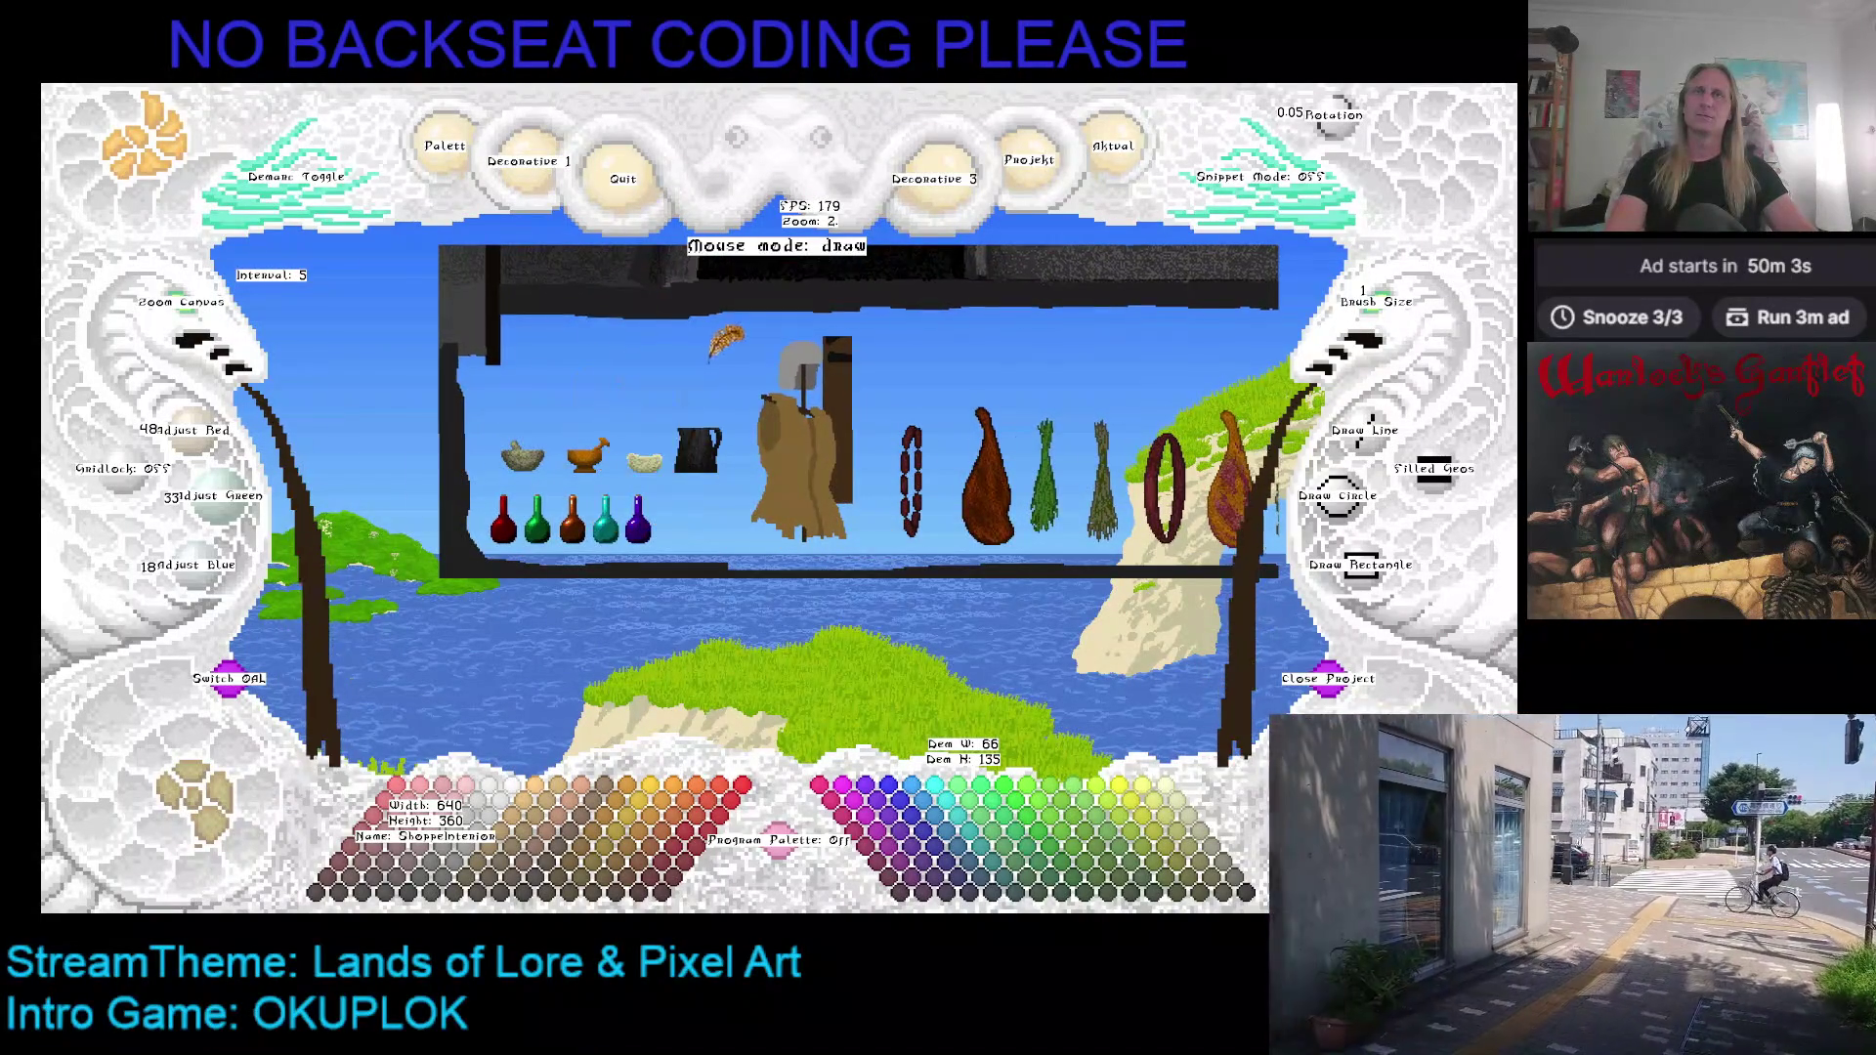
scroll(208, 317, up, 3)
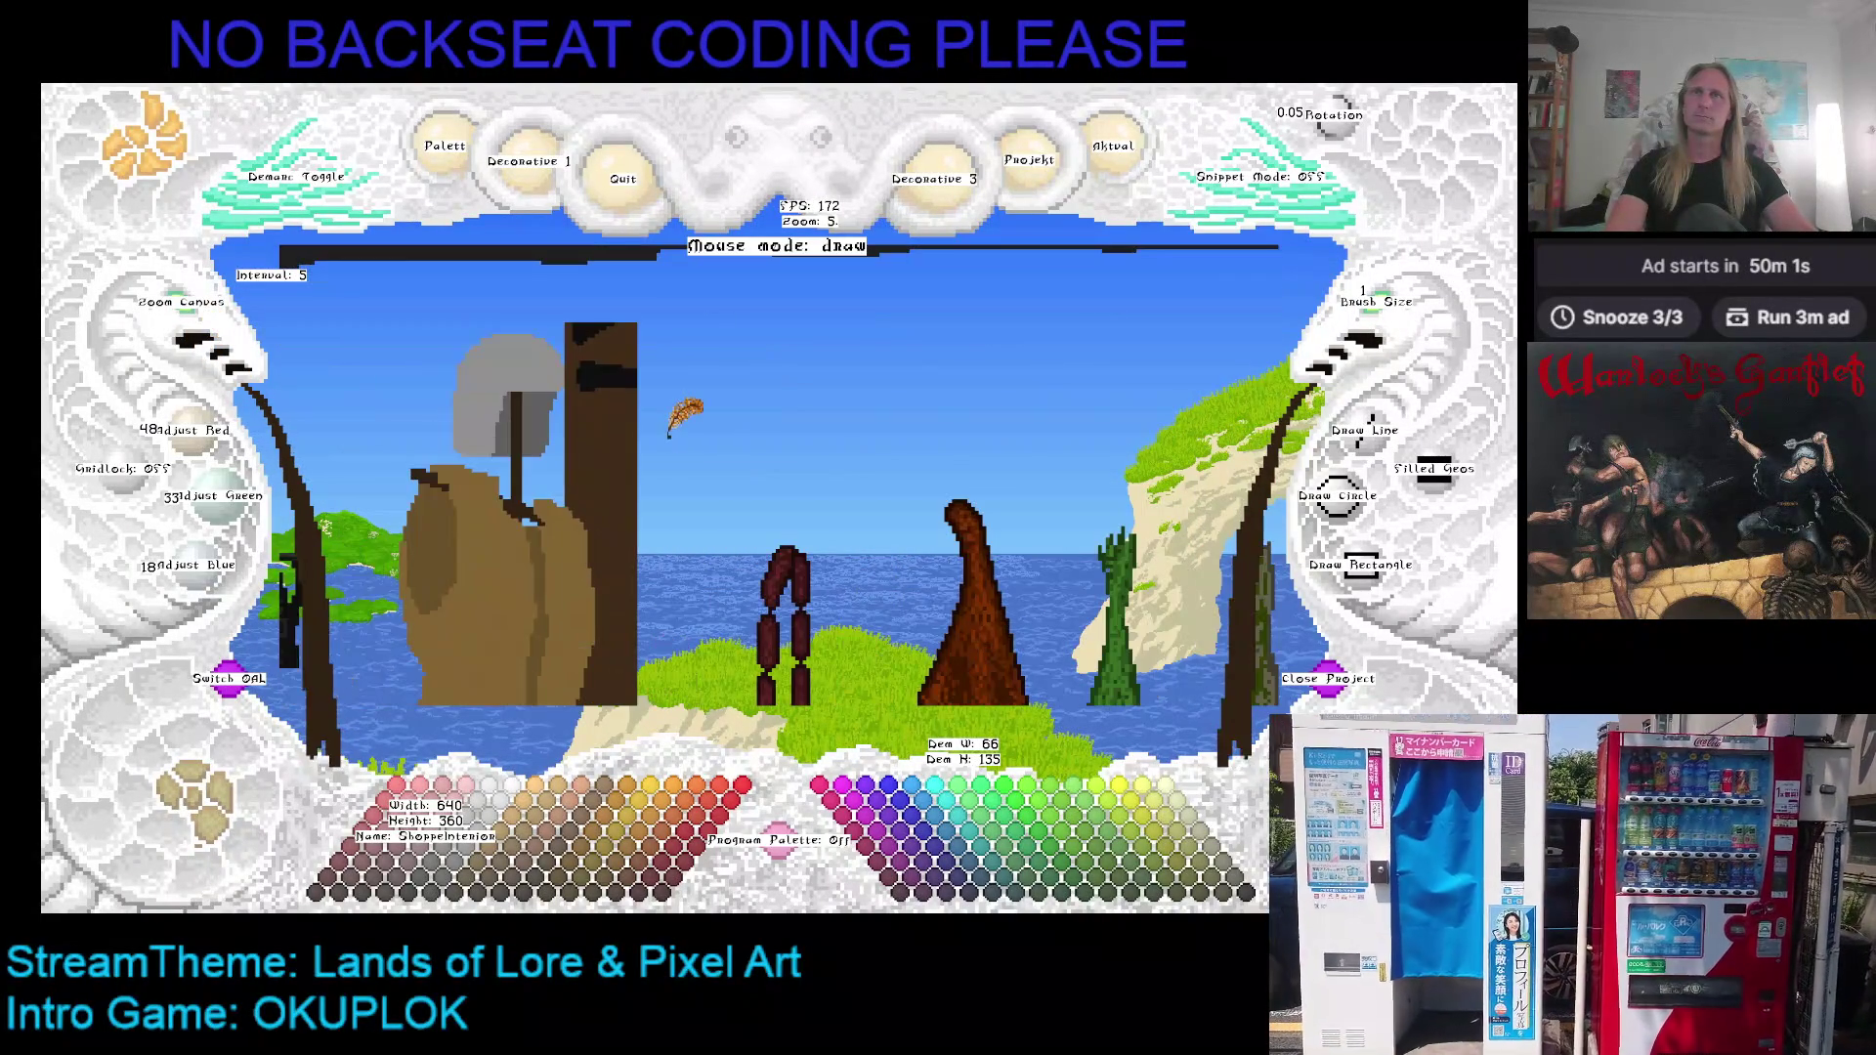
key(ctrl+z)
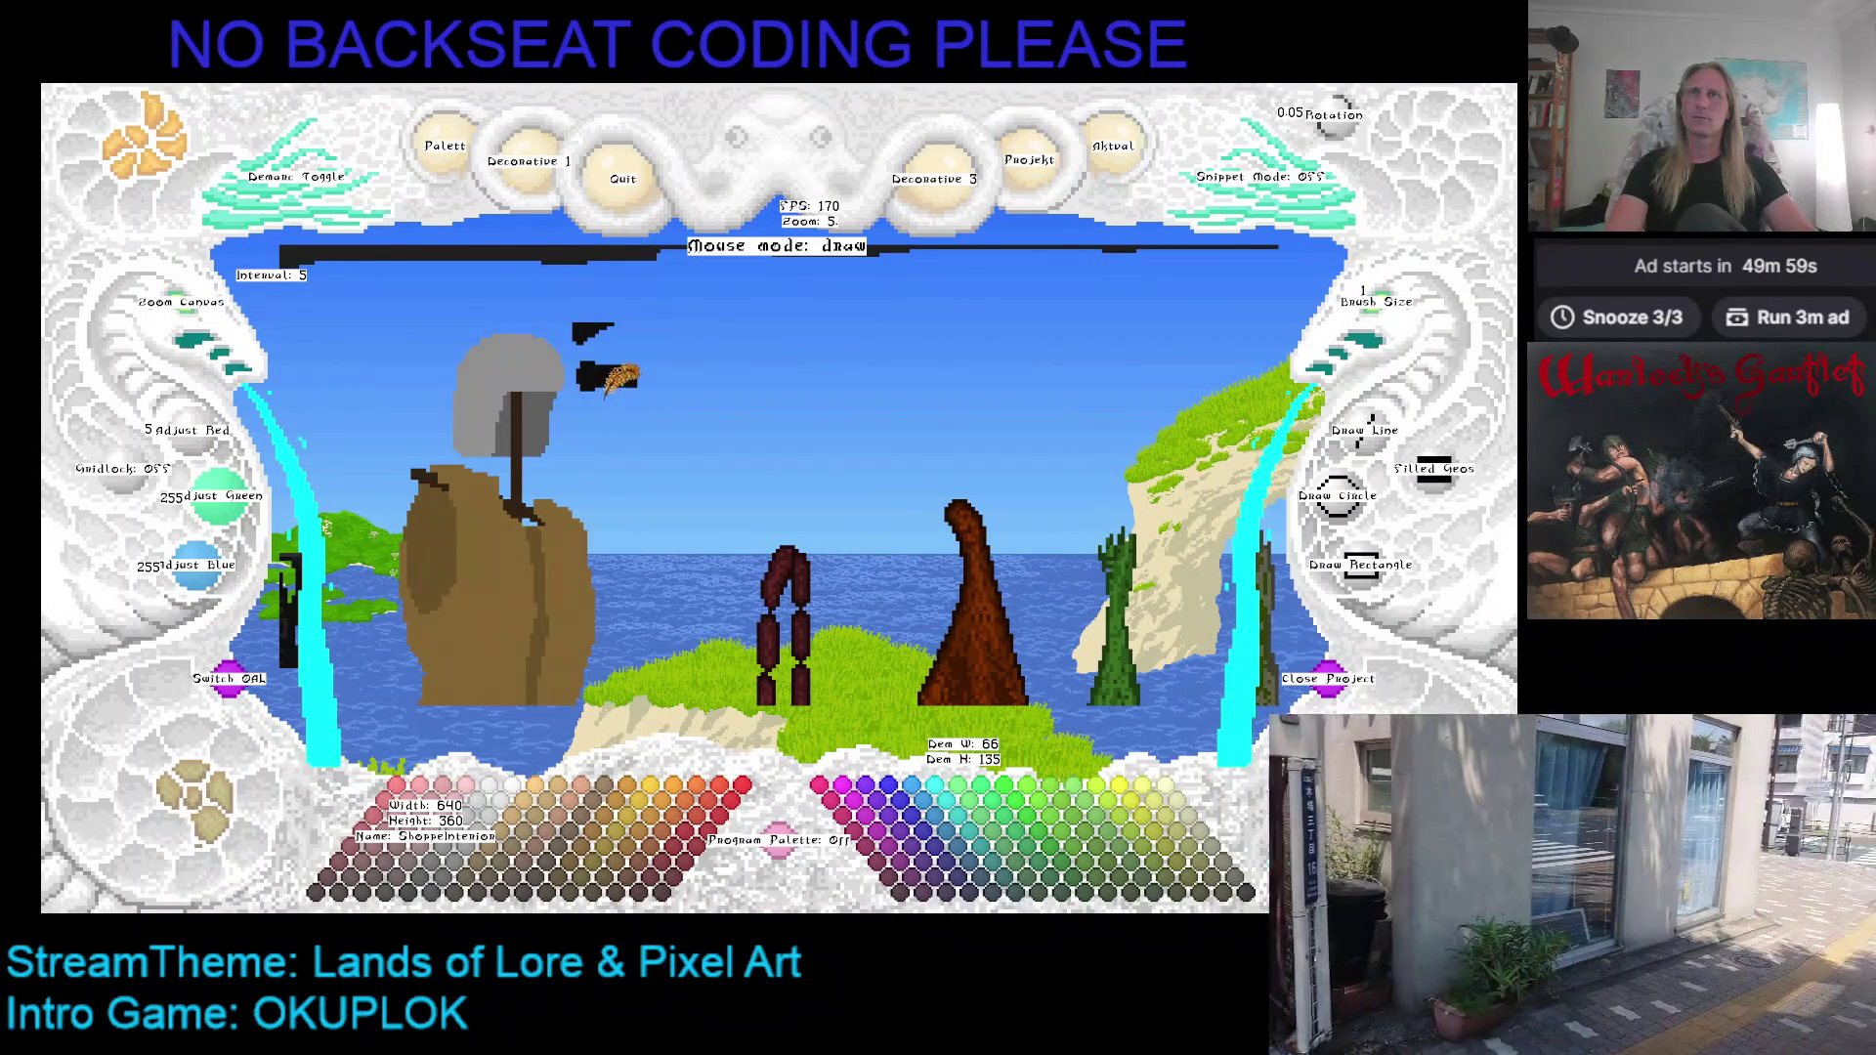
mouse_move(599, 305)
mouse_down()
mouse_move(733, 460)
mouse_move(738, 293)
mouse_move(745, 480)
mouse_move(273, 370)
mouse_up()
scroll(211, 325, down, 3)
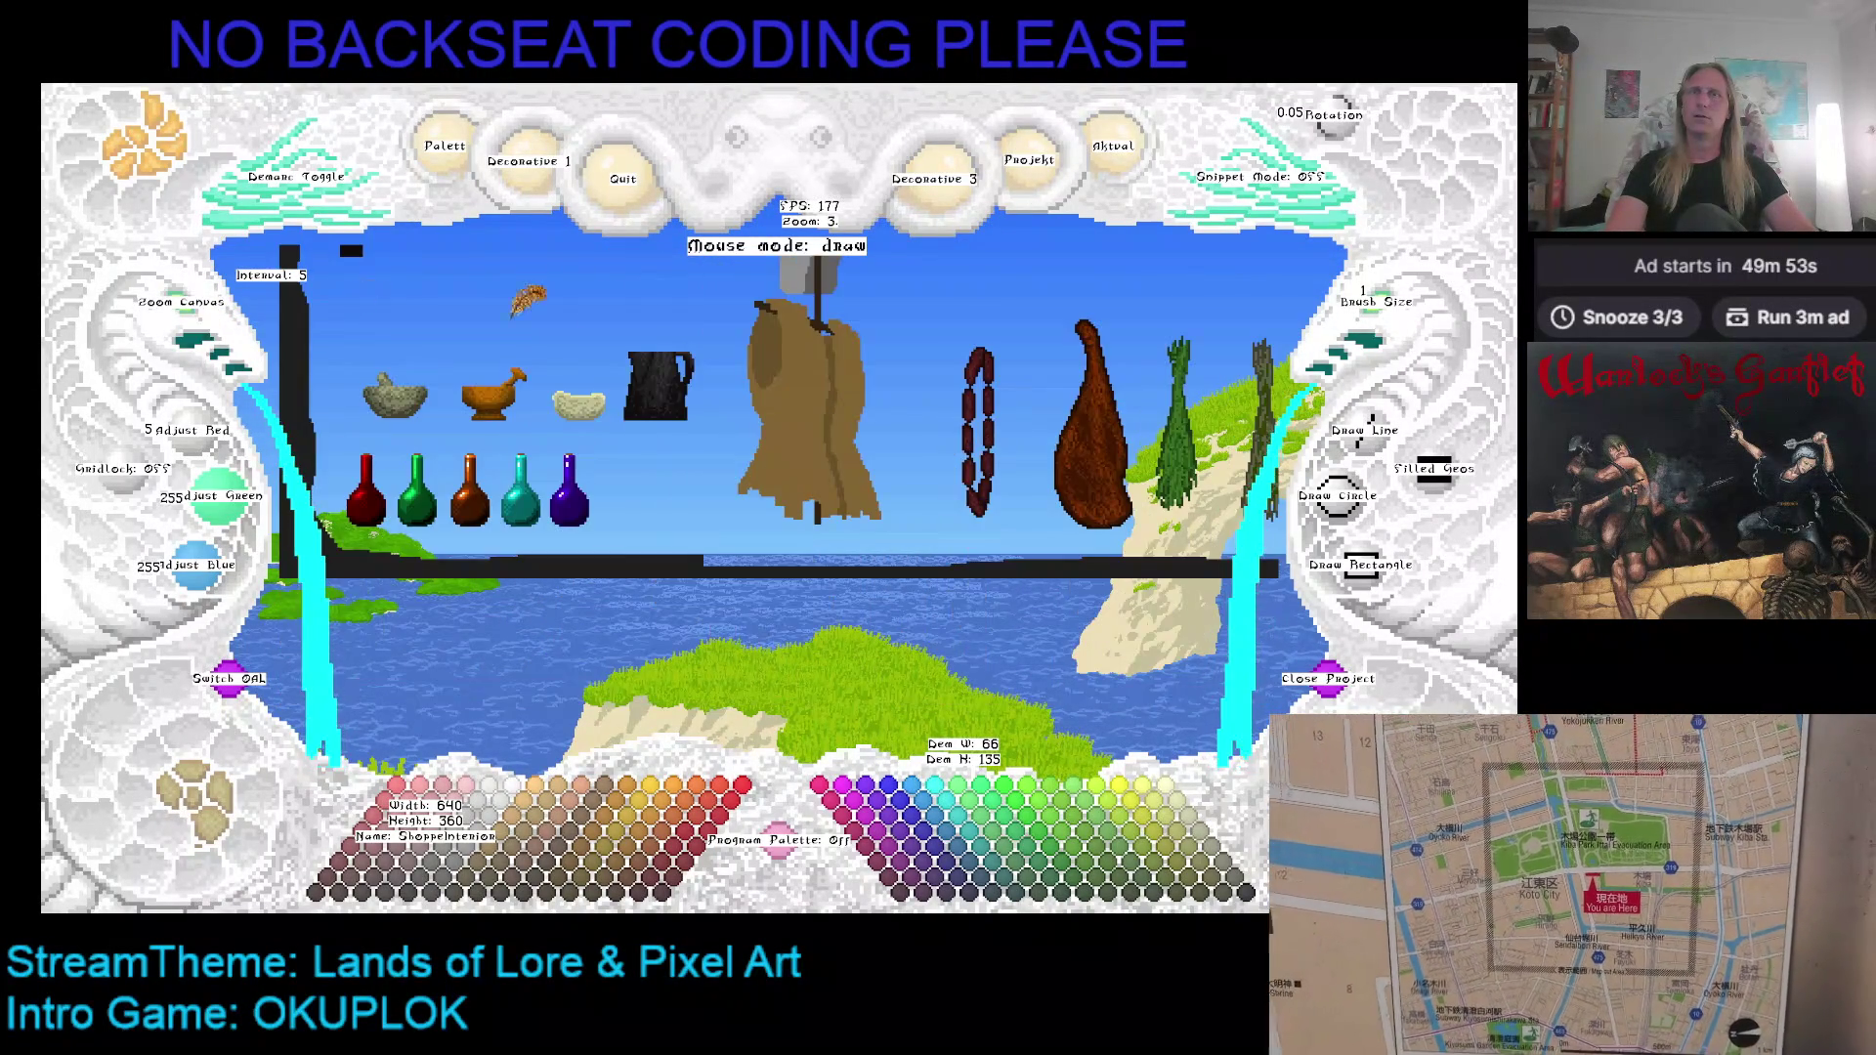
scroll(628, 410, up, 1)
Step: Mark a rectangle from above the helmet to below the robe and store it as a snippet
click(244, 244)
click(704, 369)
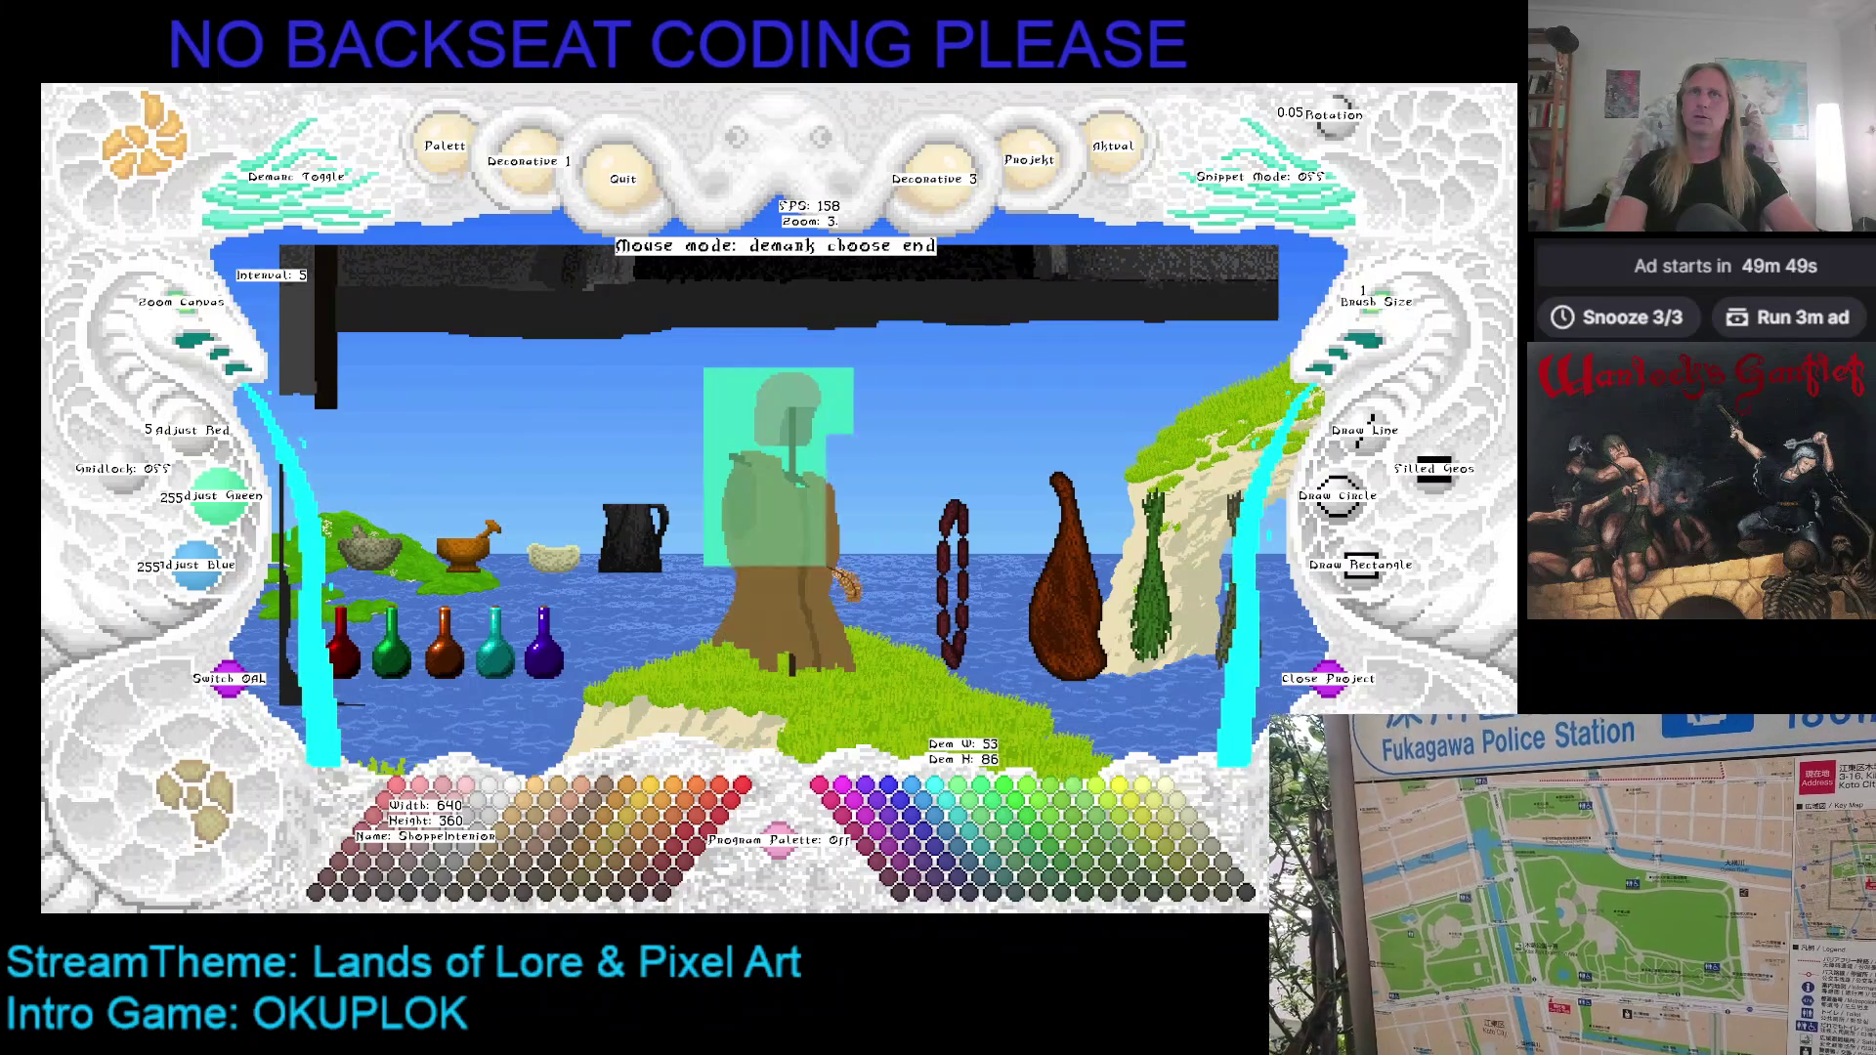
click(869, 683)
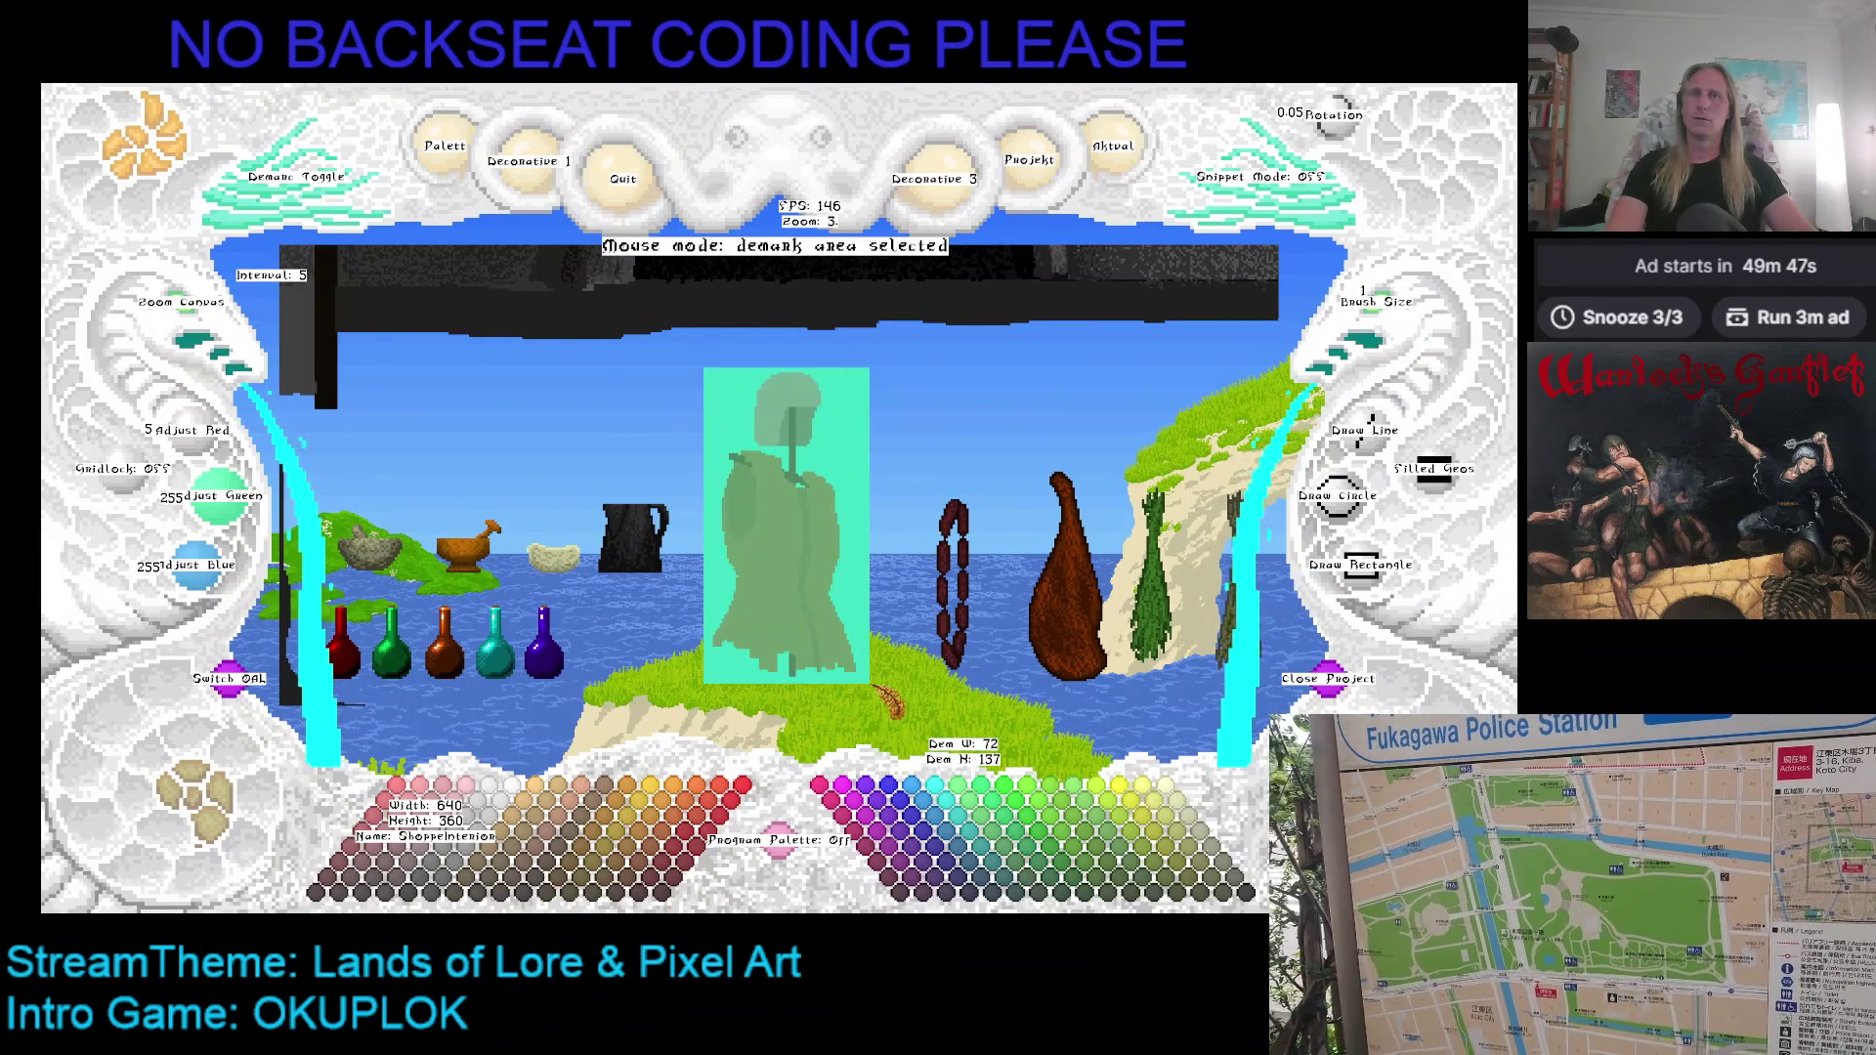
key(Return)
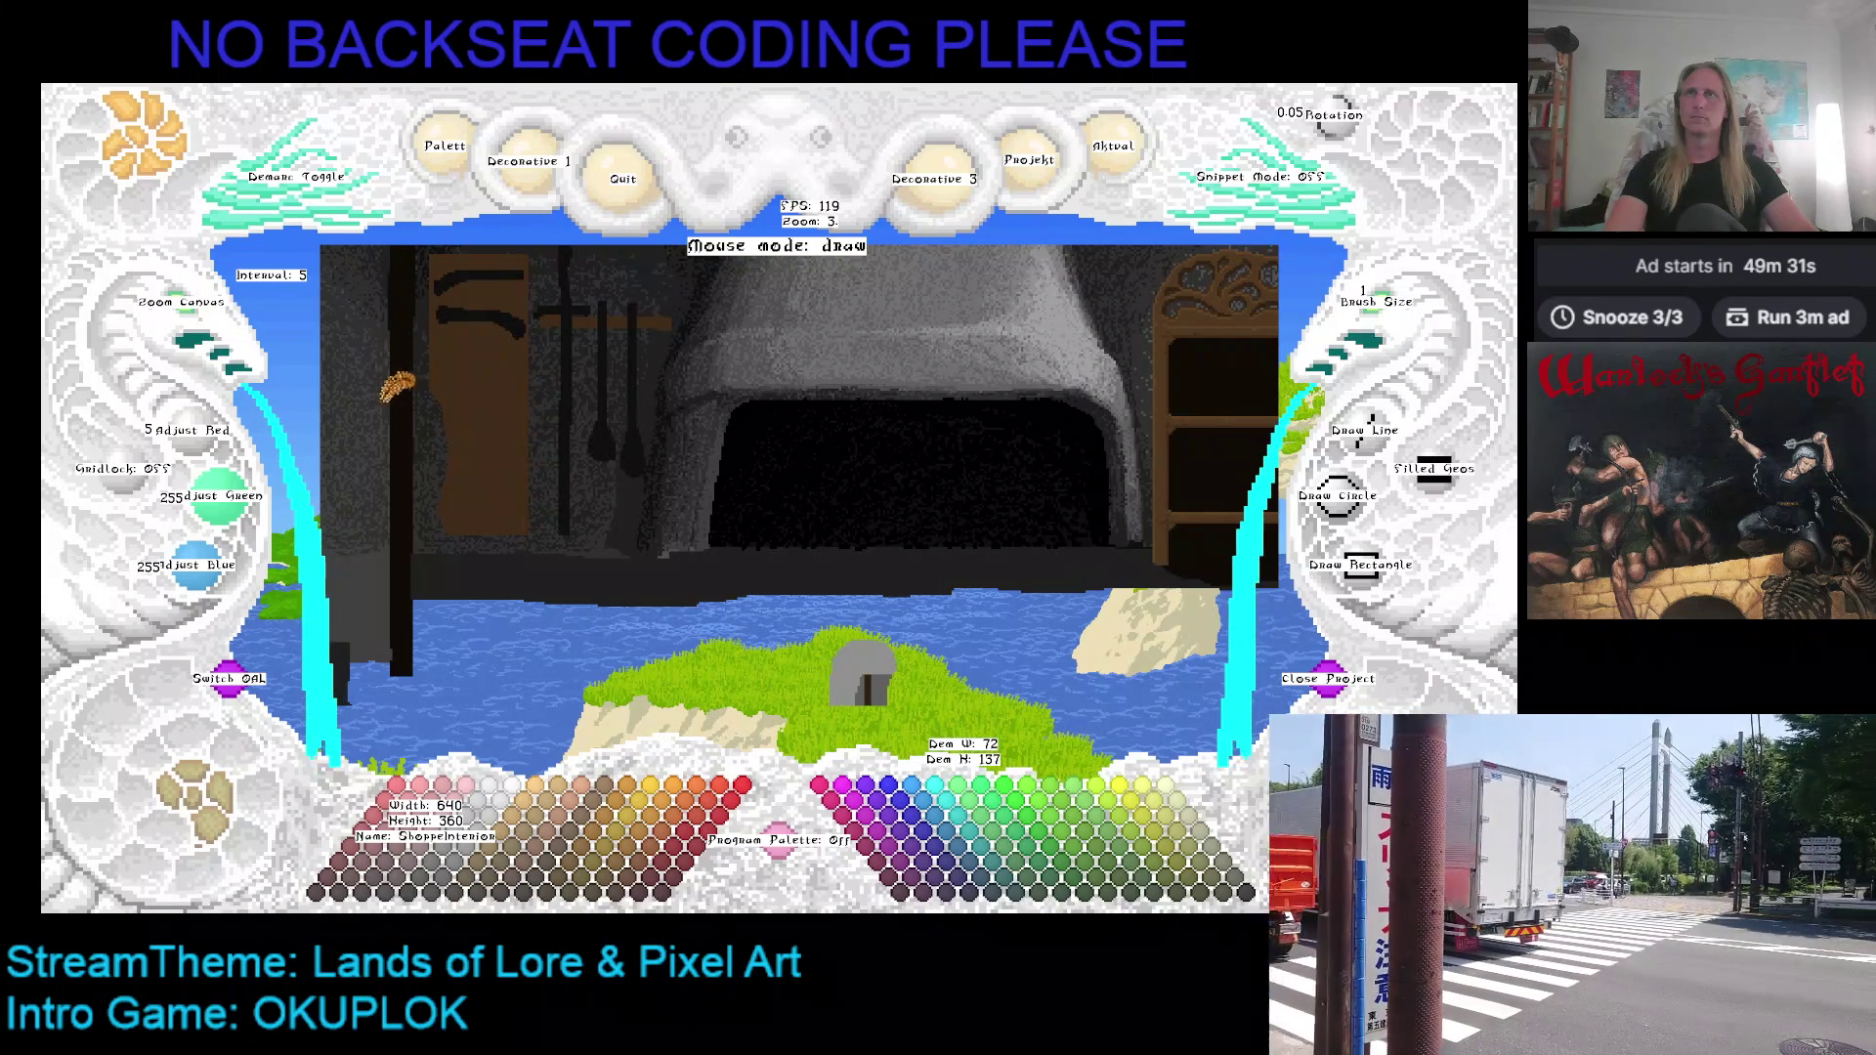
Step: Zoom in, toggle the cave and kitchen background layers, and pan to the door and tools
click(205, 322)
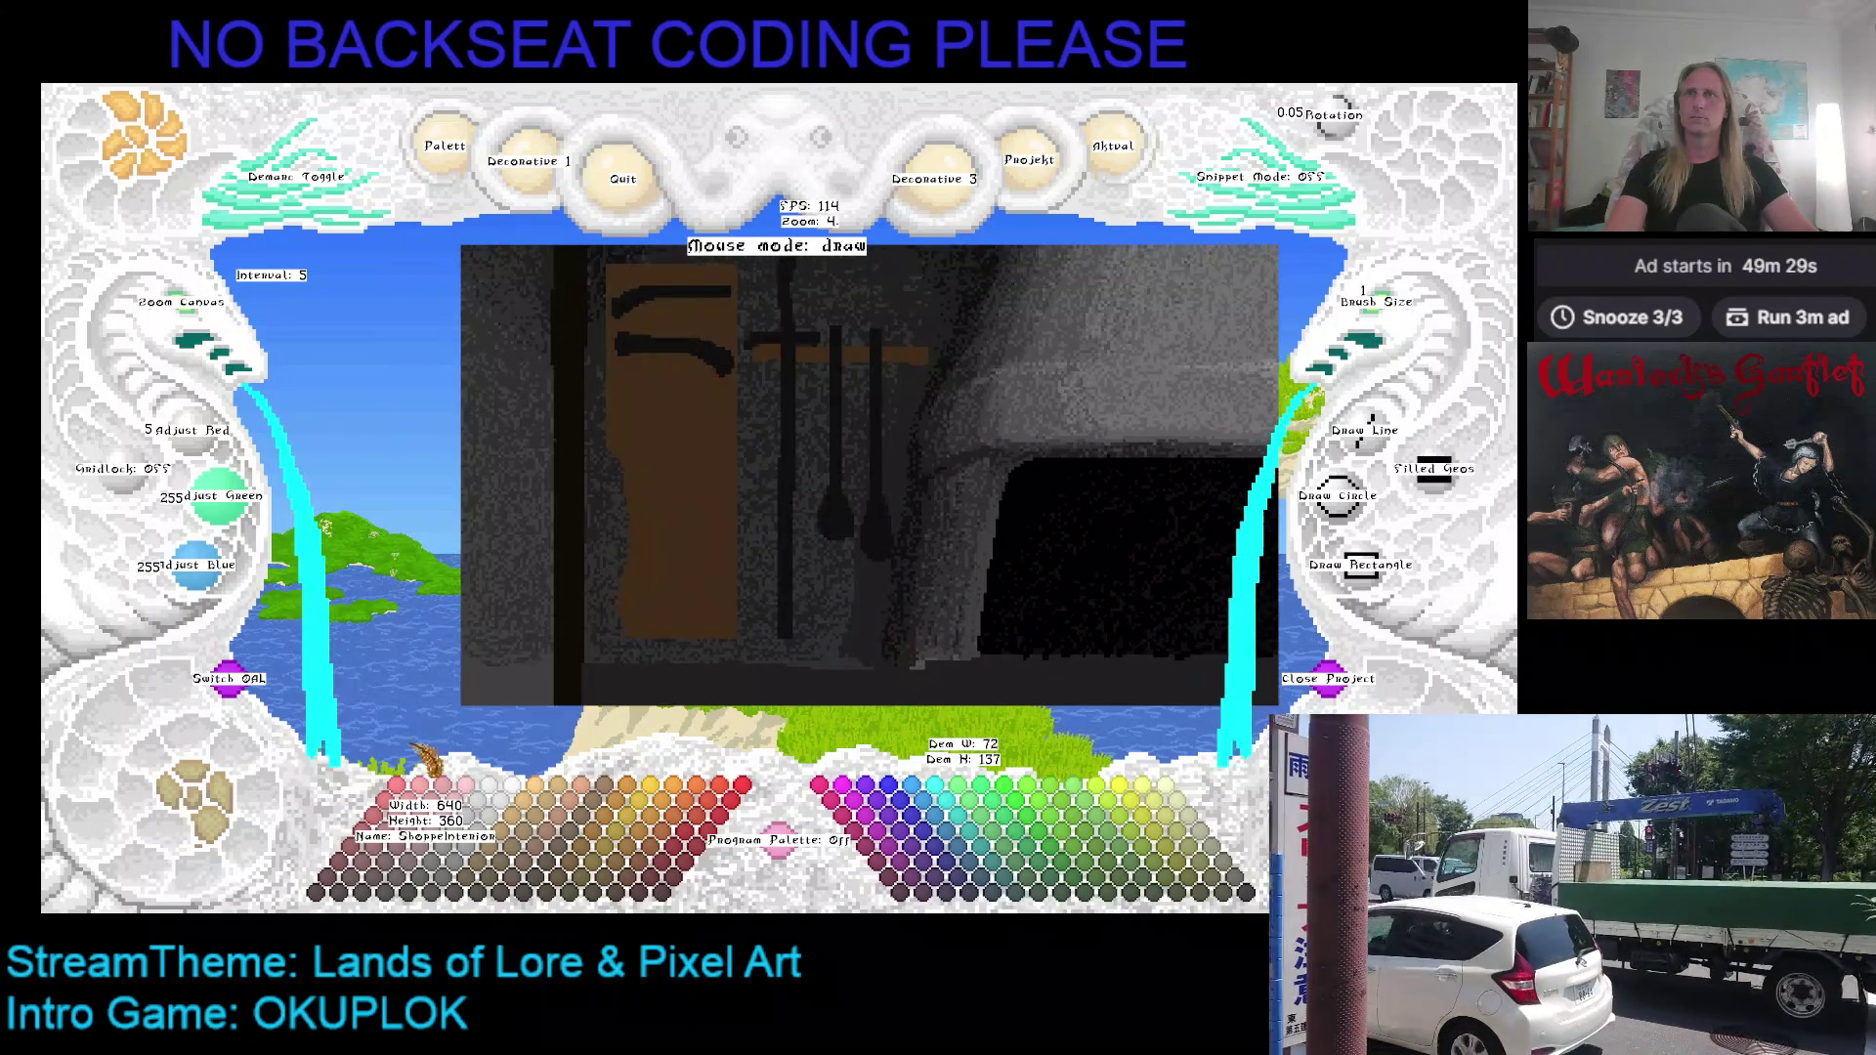
click(231, 684)
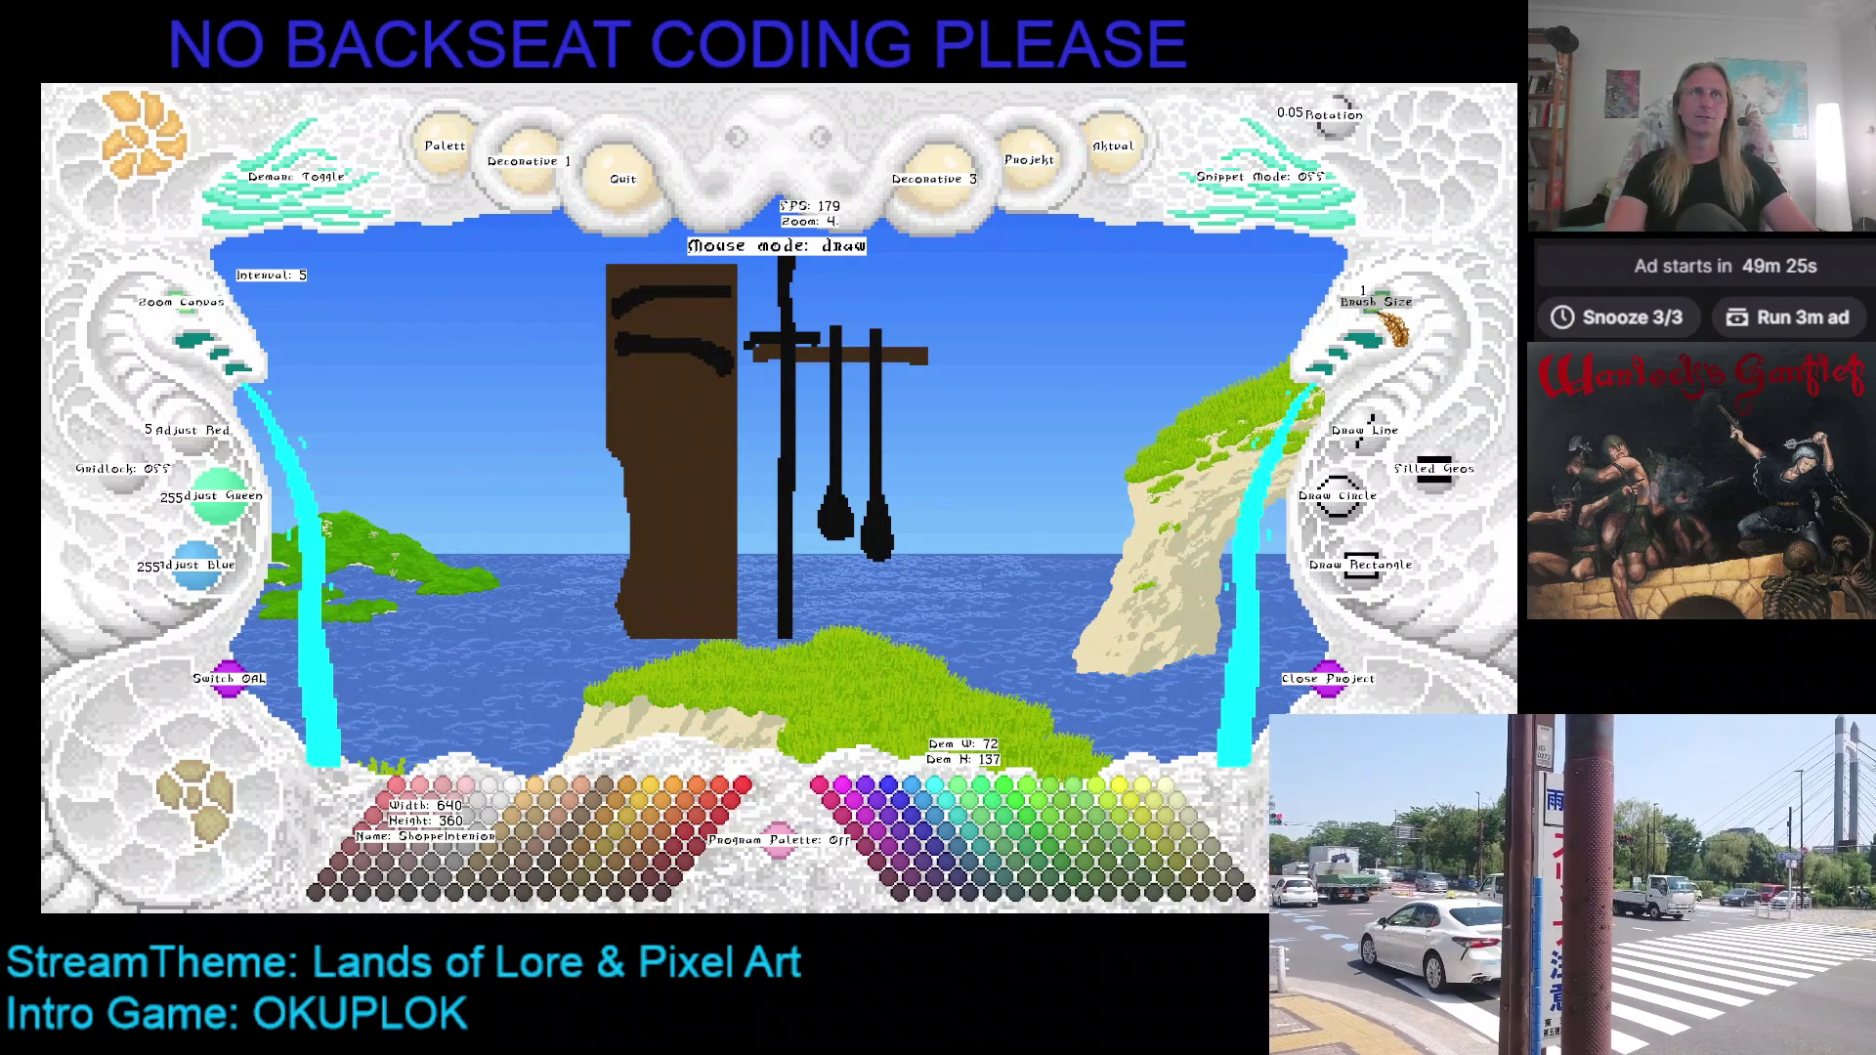
right_click(719, 442)
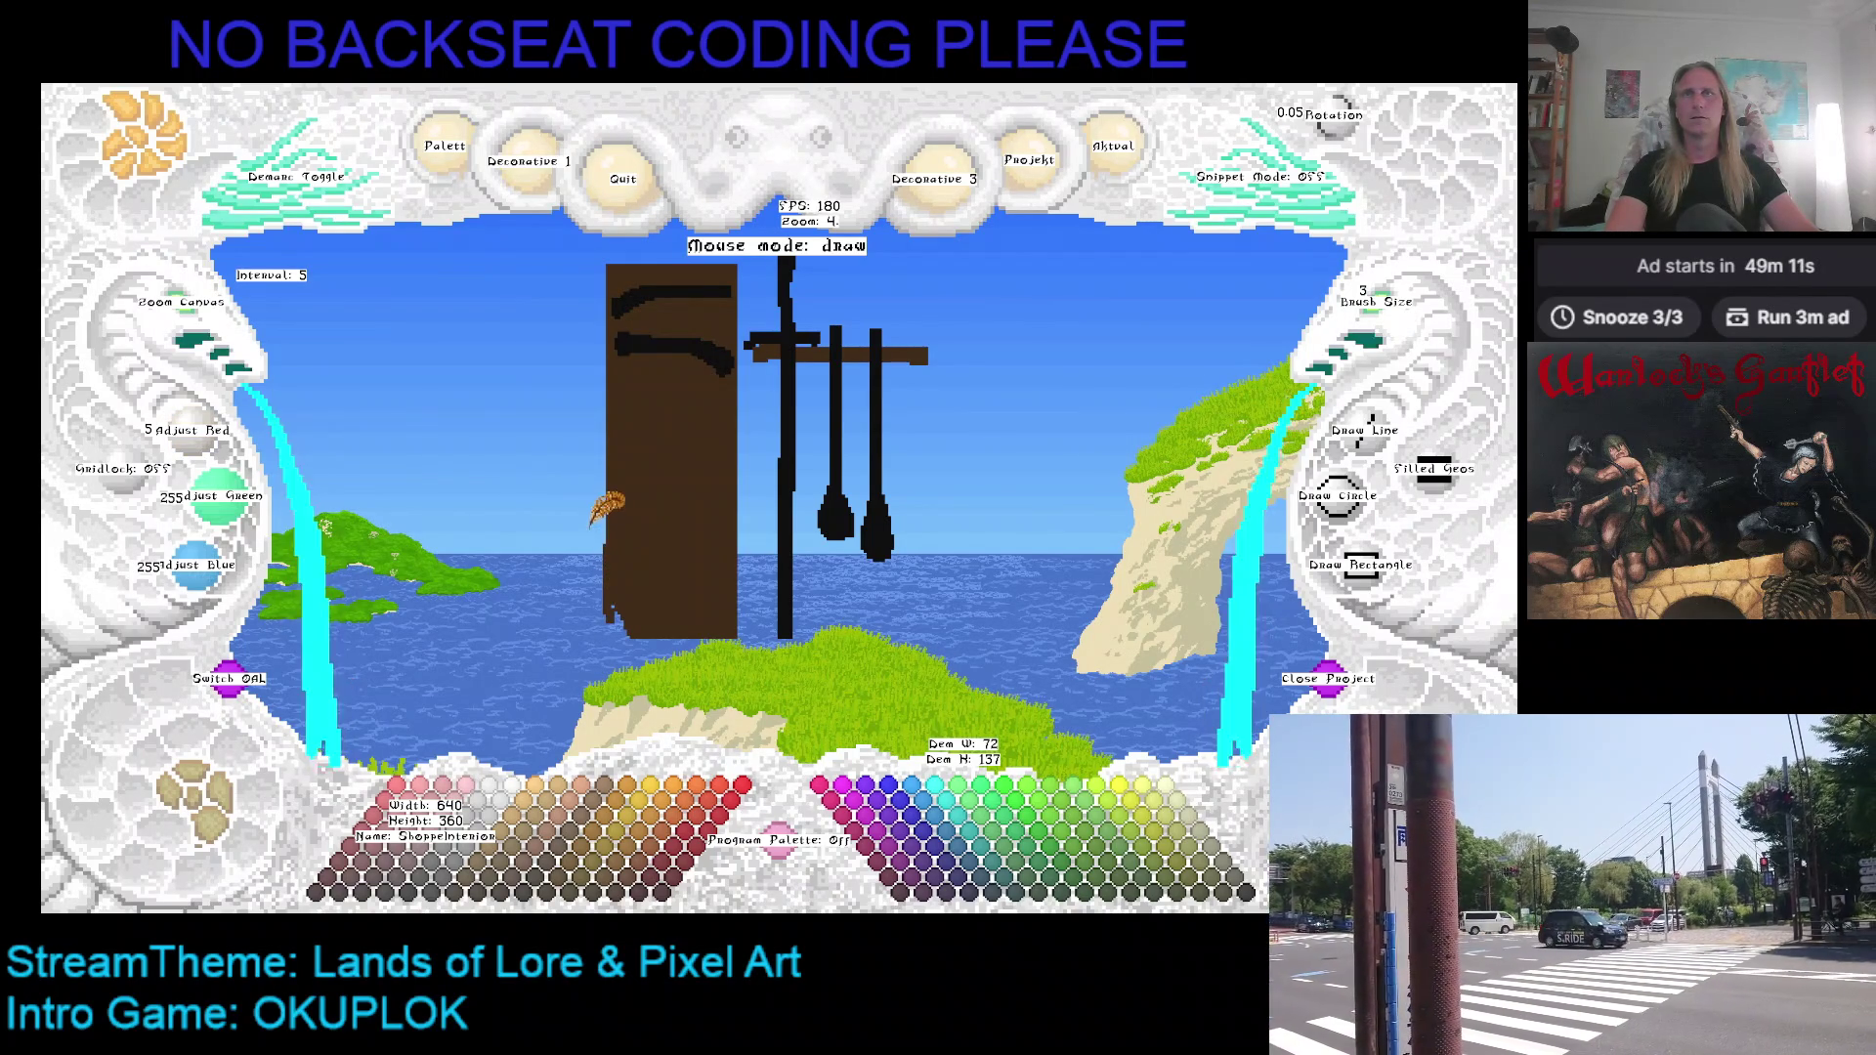
drag(625, 547, 591, 518)
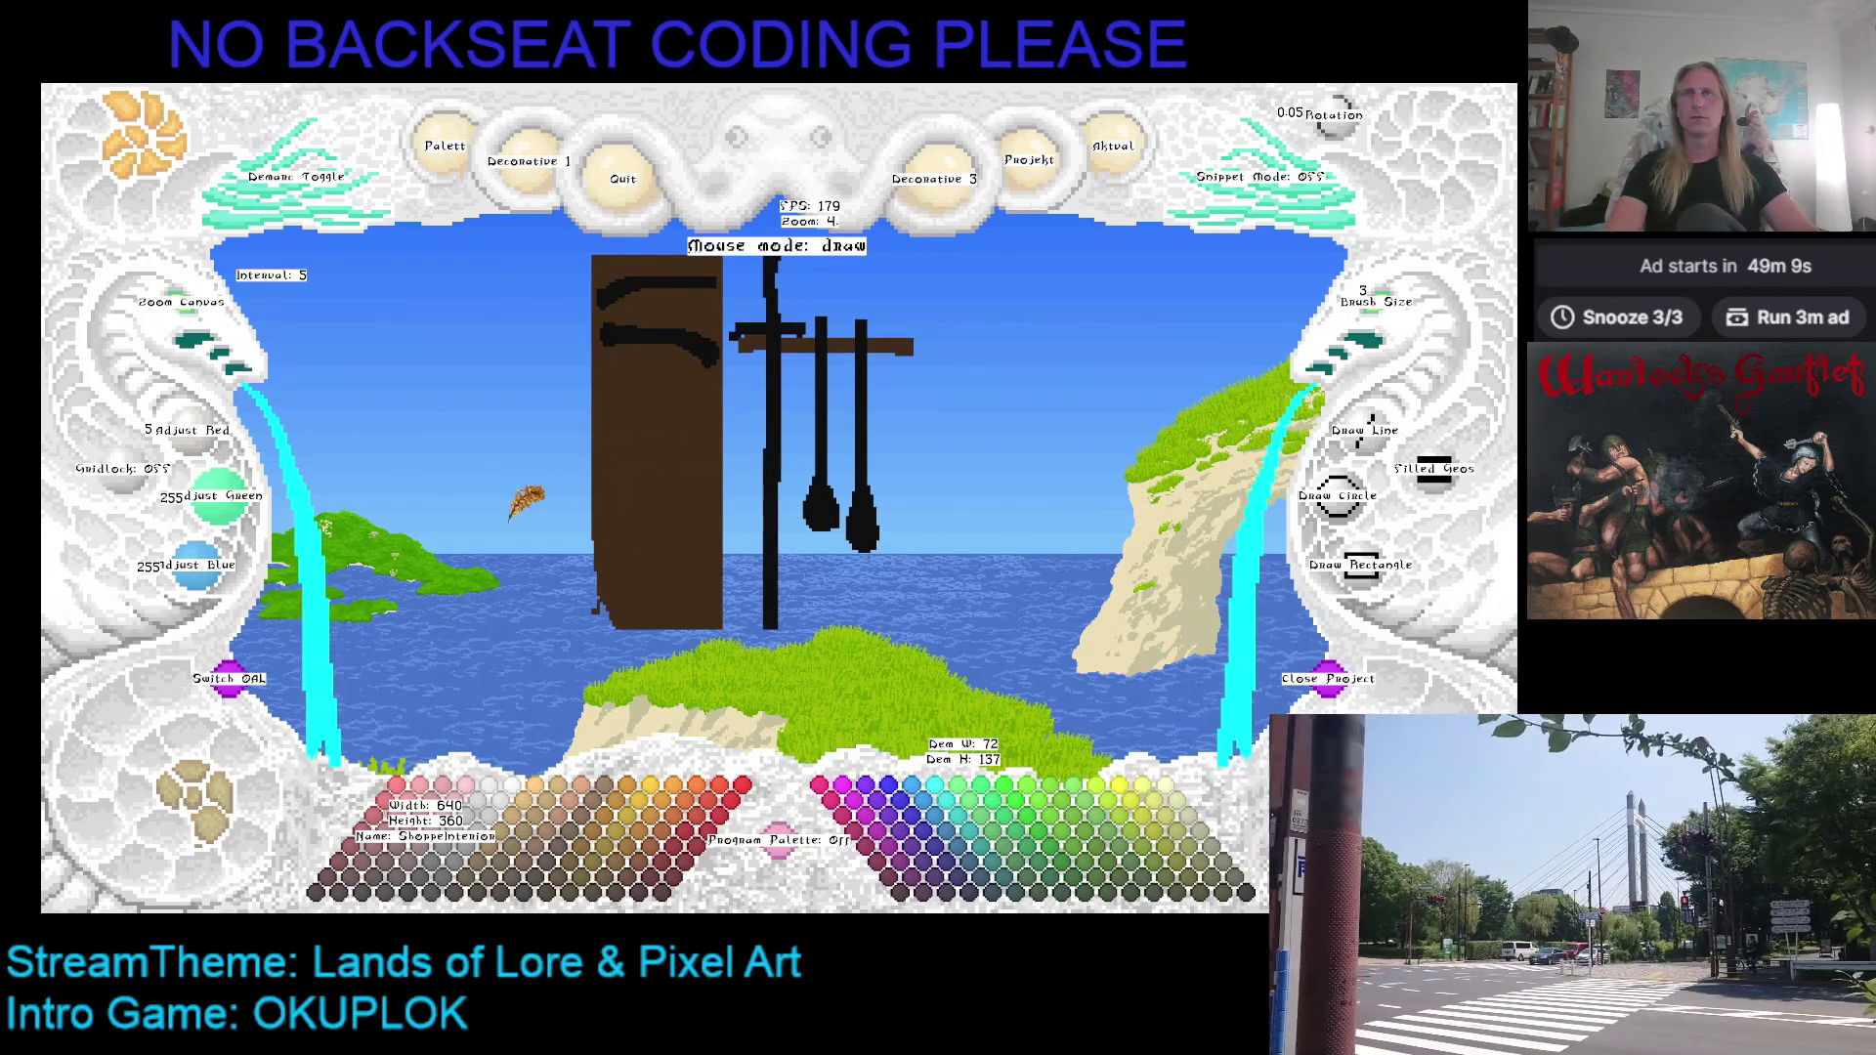
key(Right)
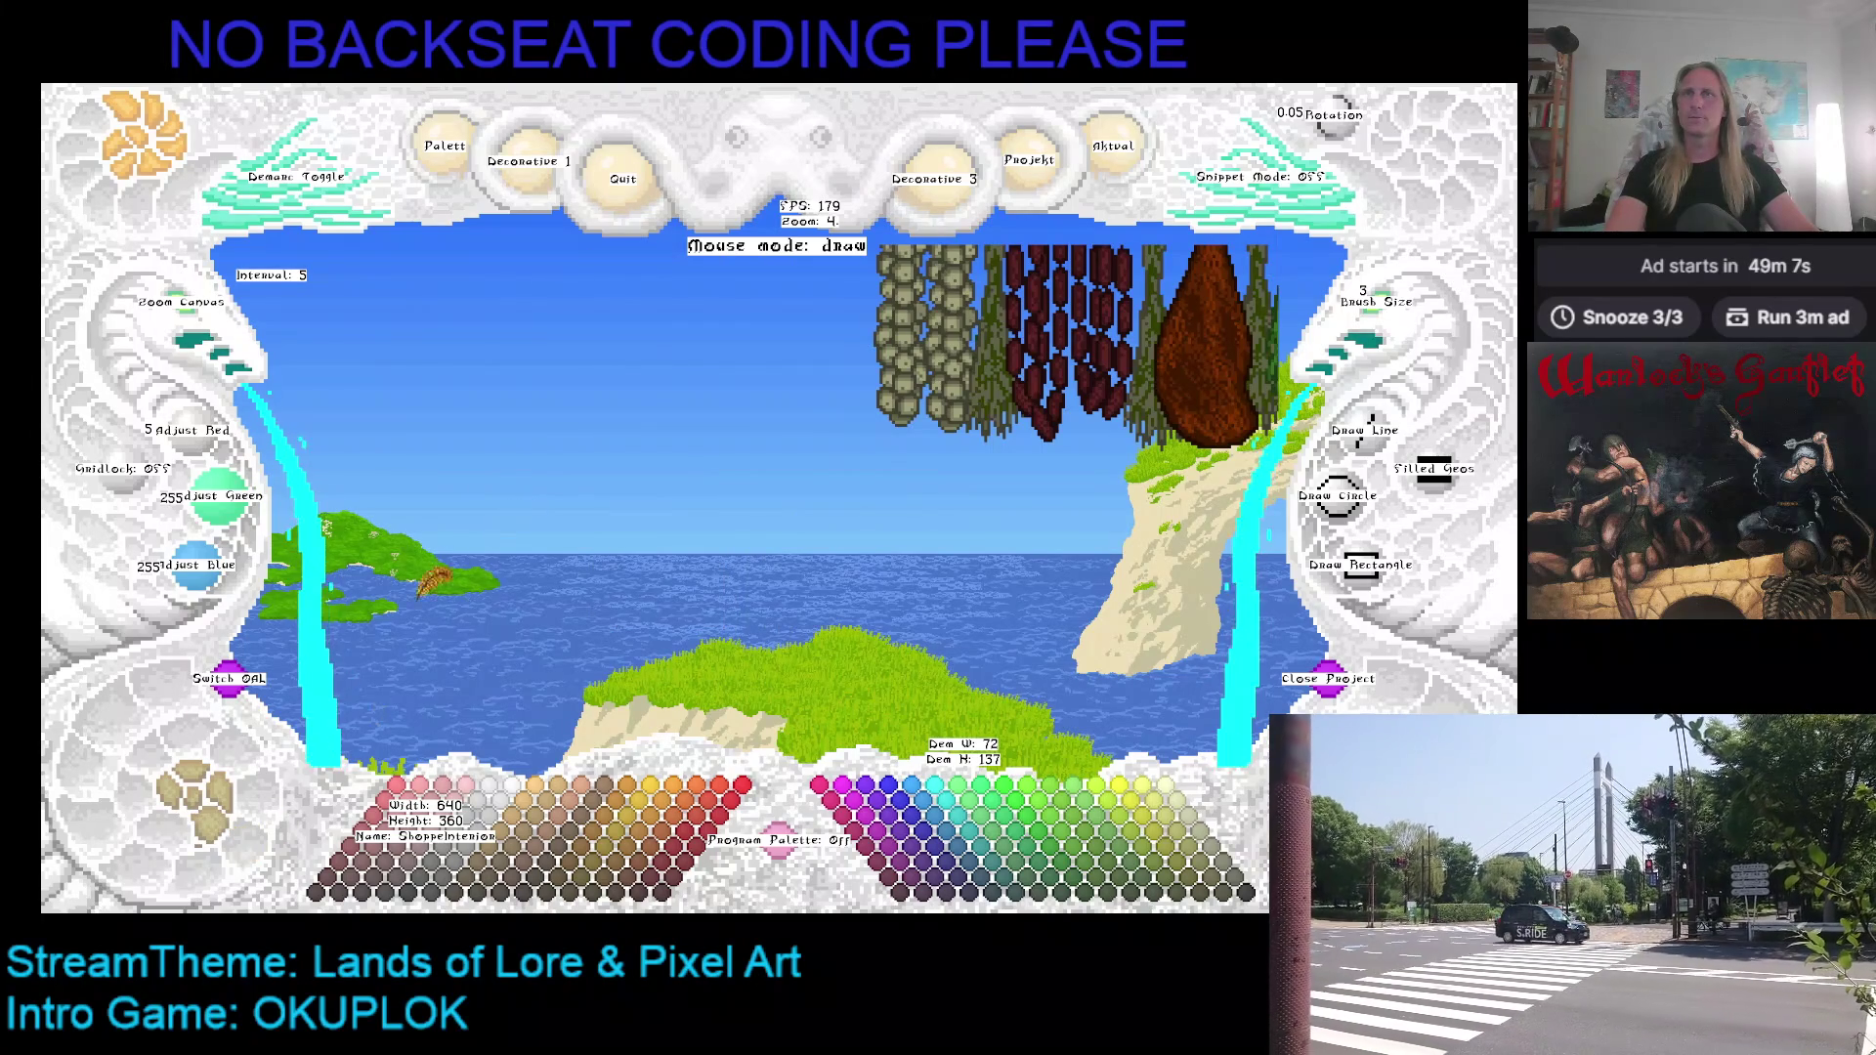
click(239, 692)
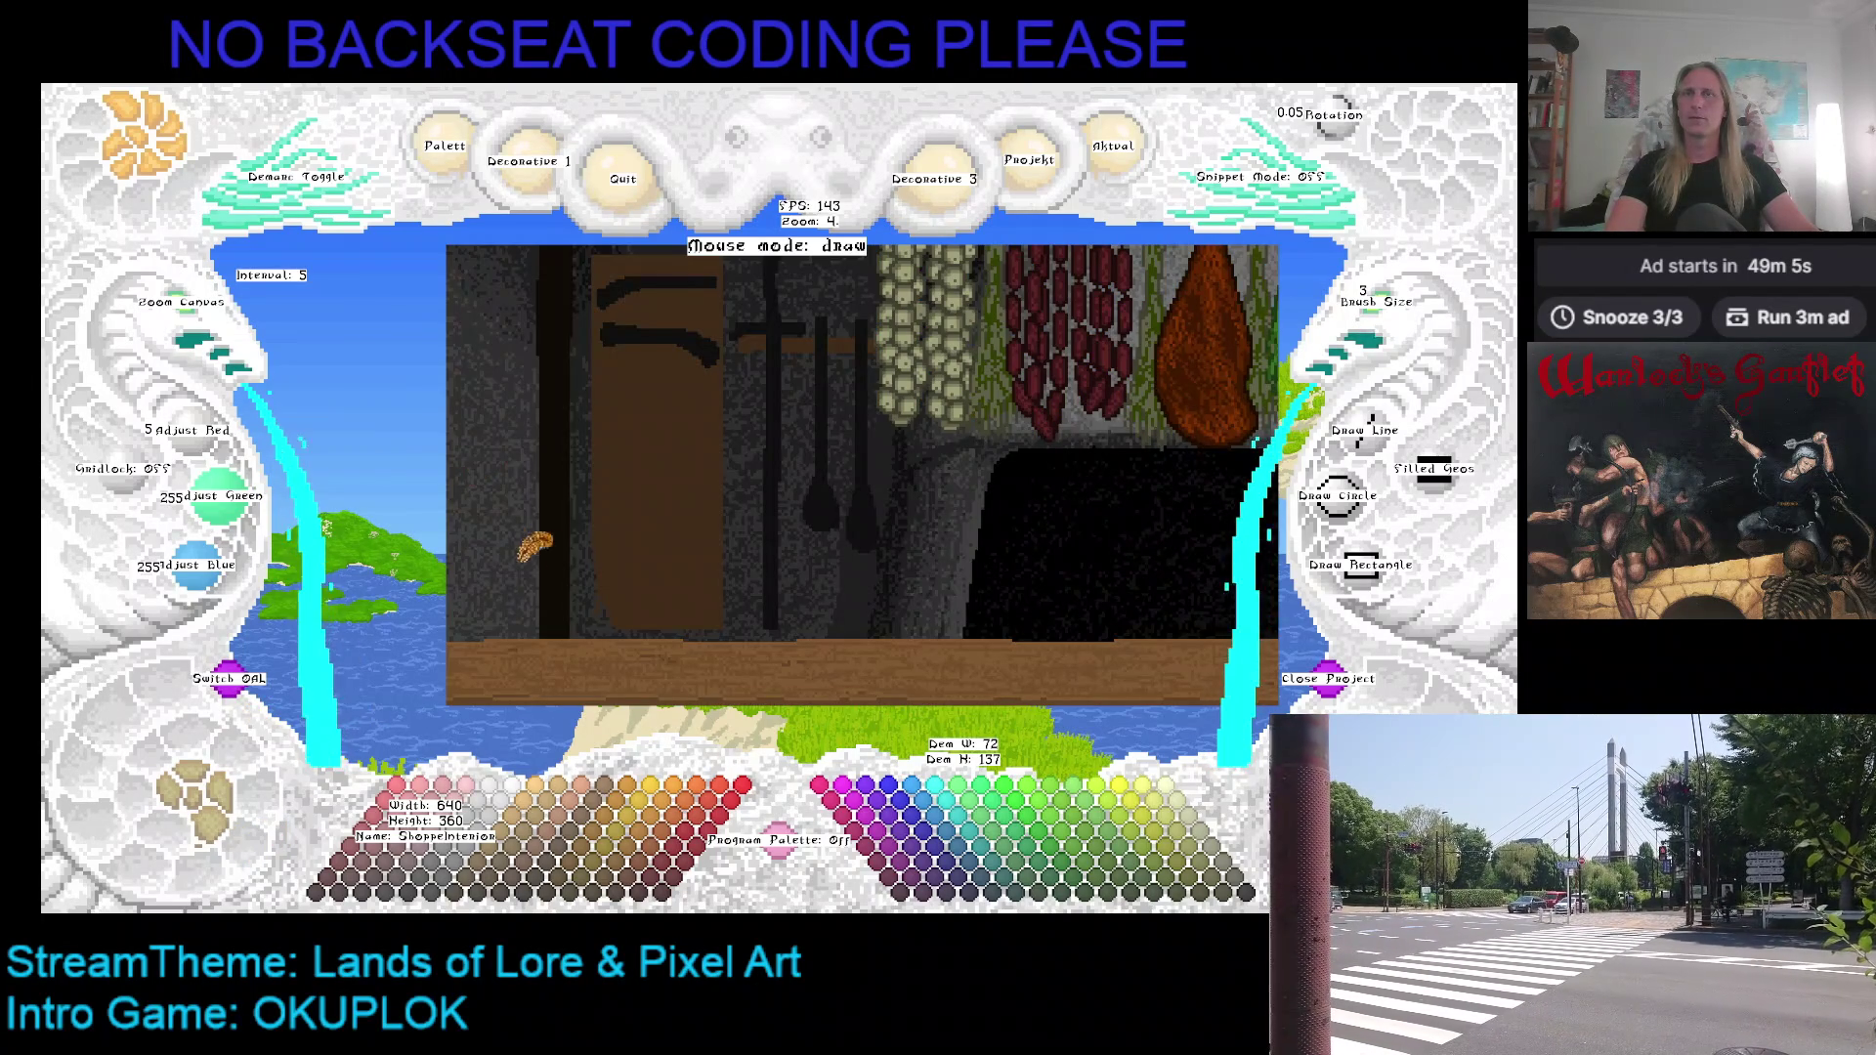
click(200, 782)
click(196, 796)
click(195, 796)
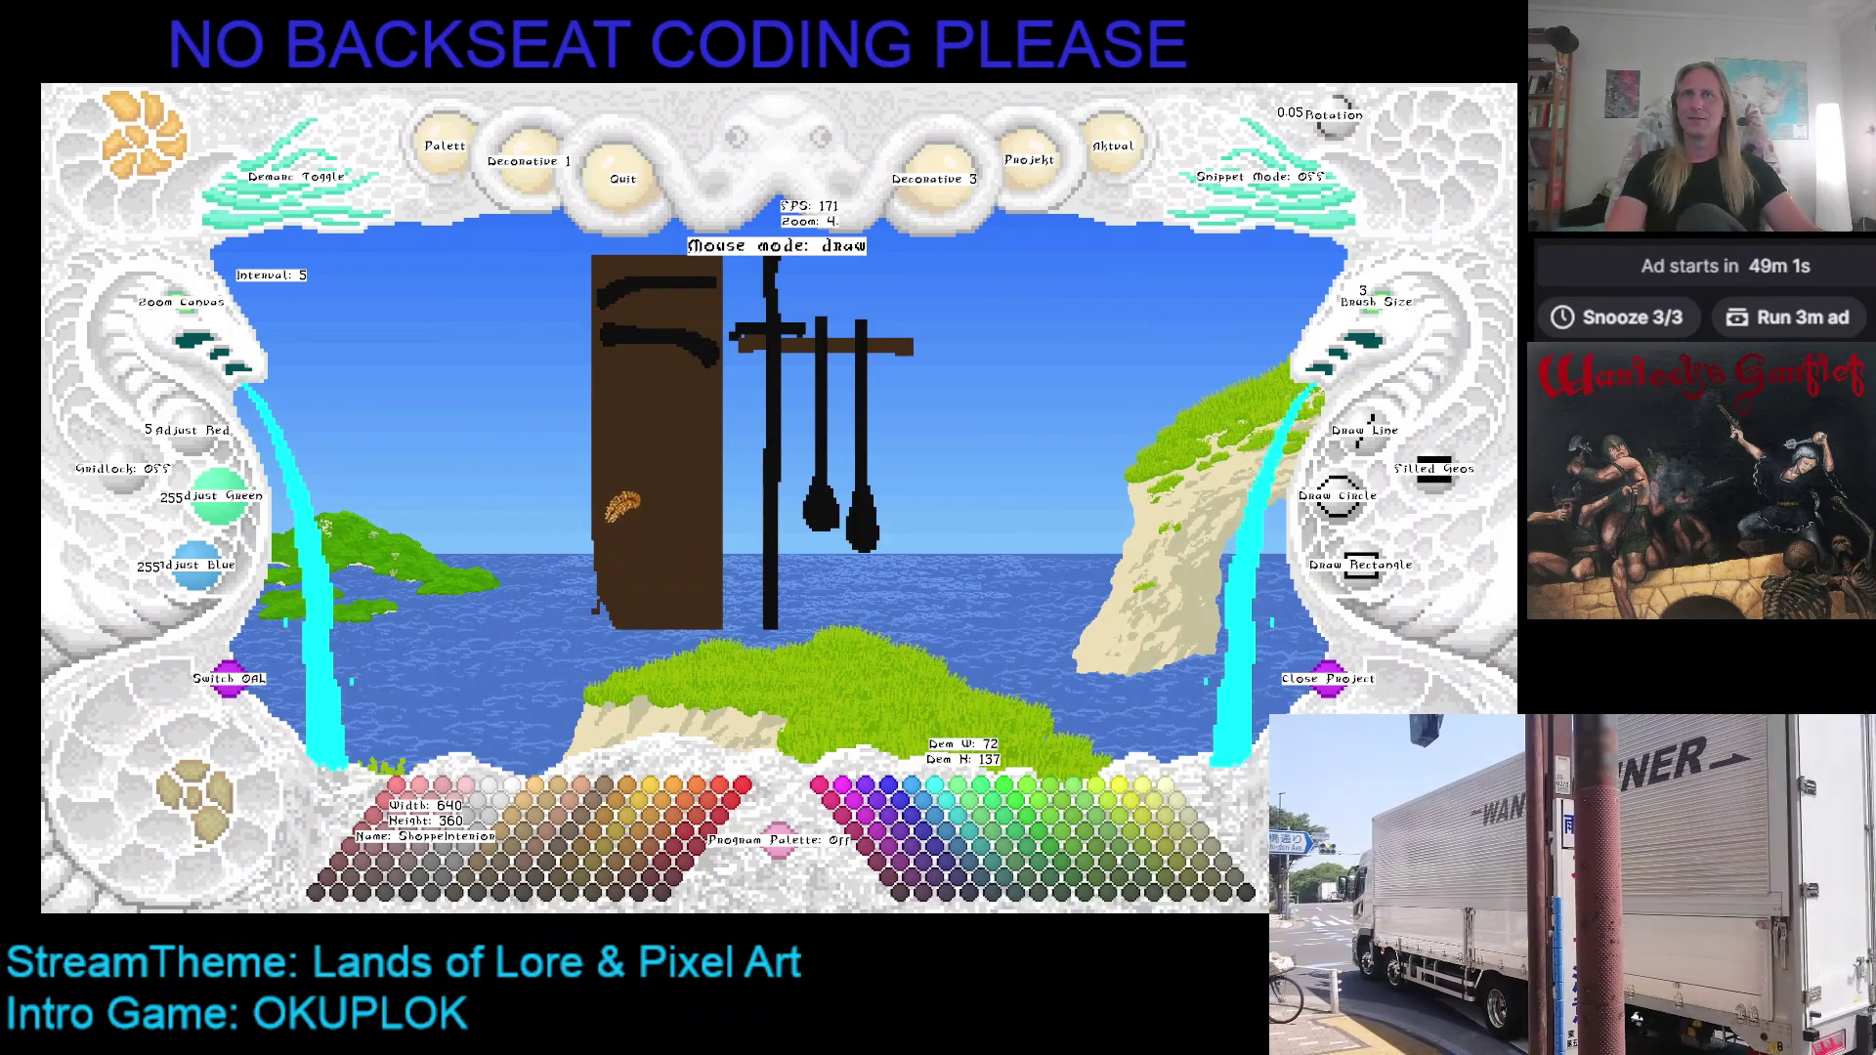
right_click(618, 510)
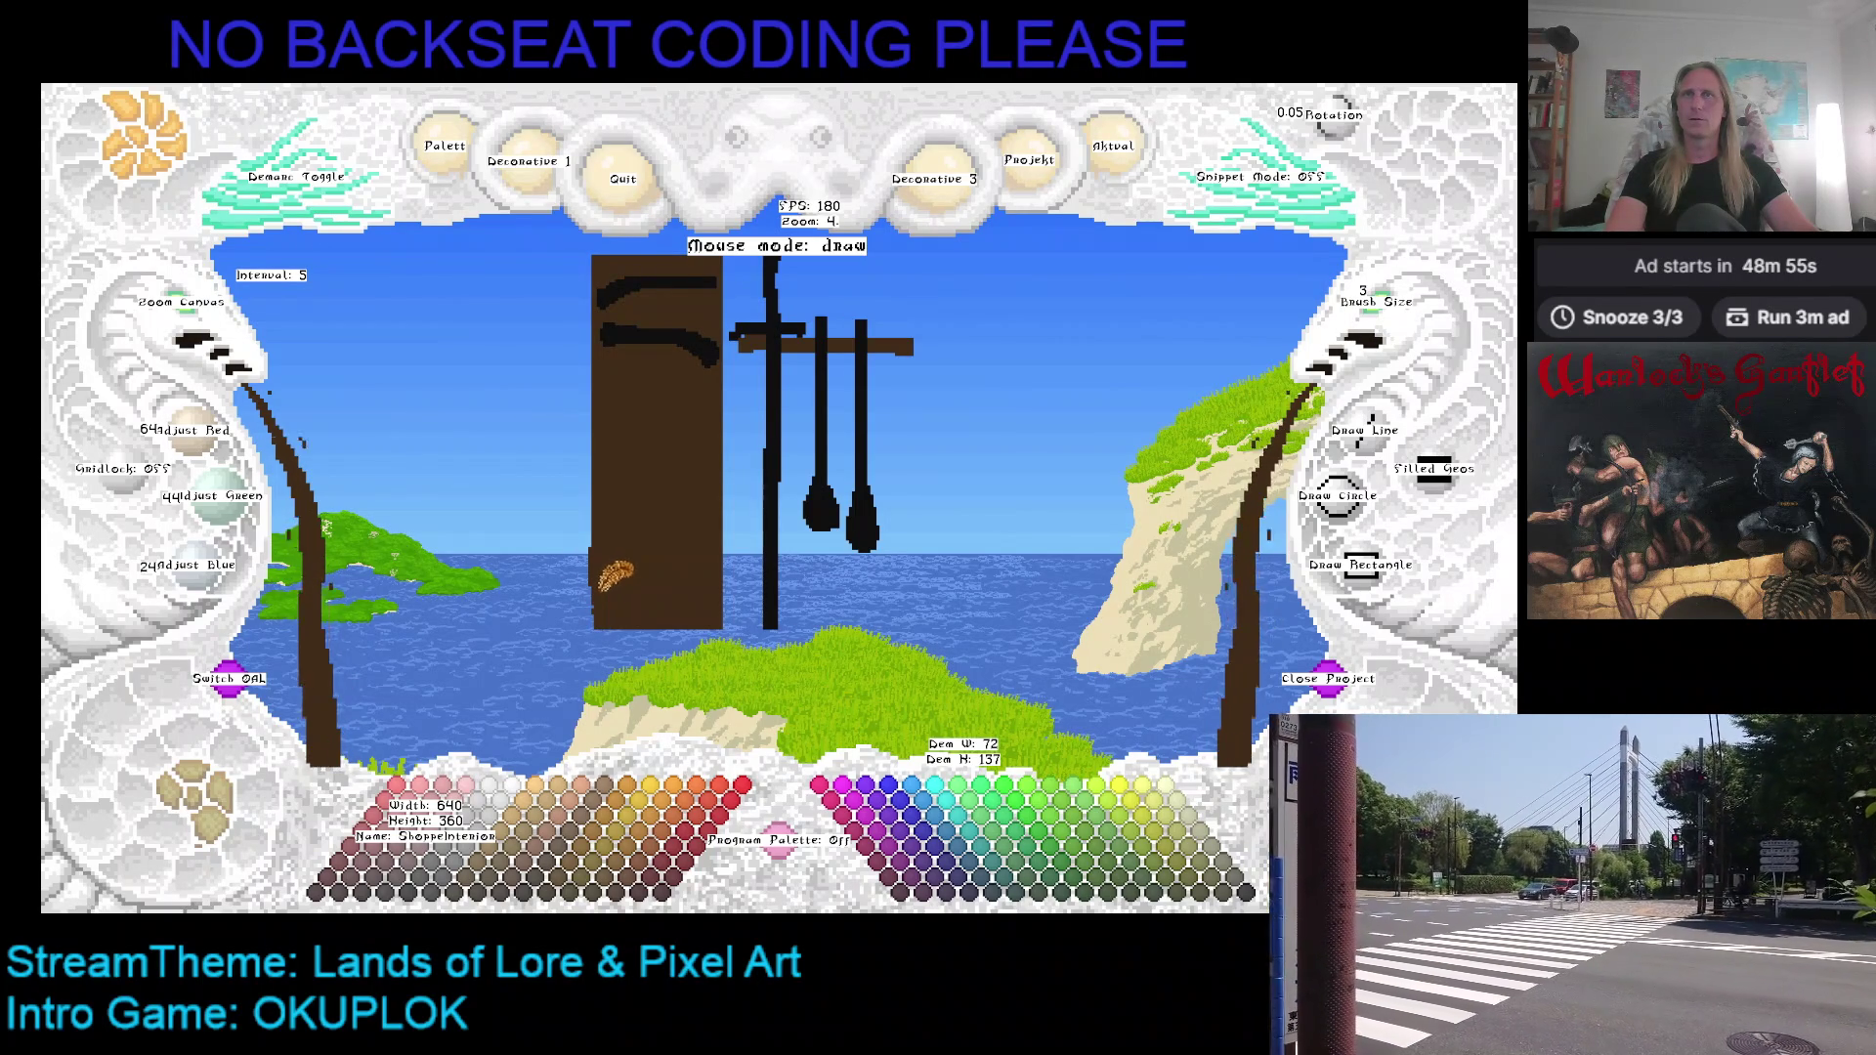
key(ctrl+z)
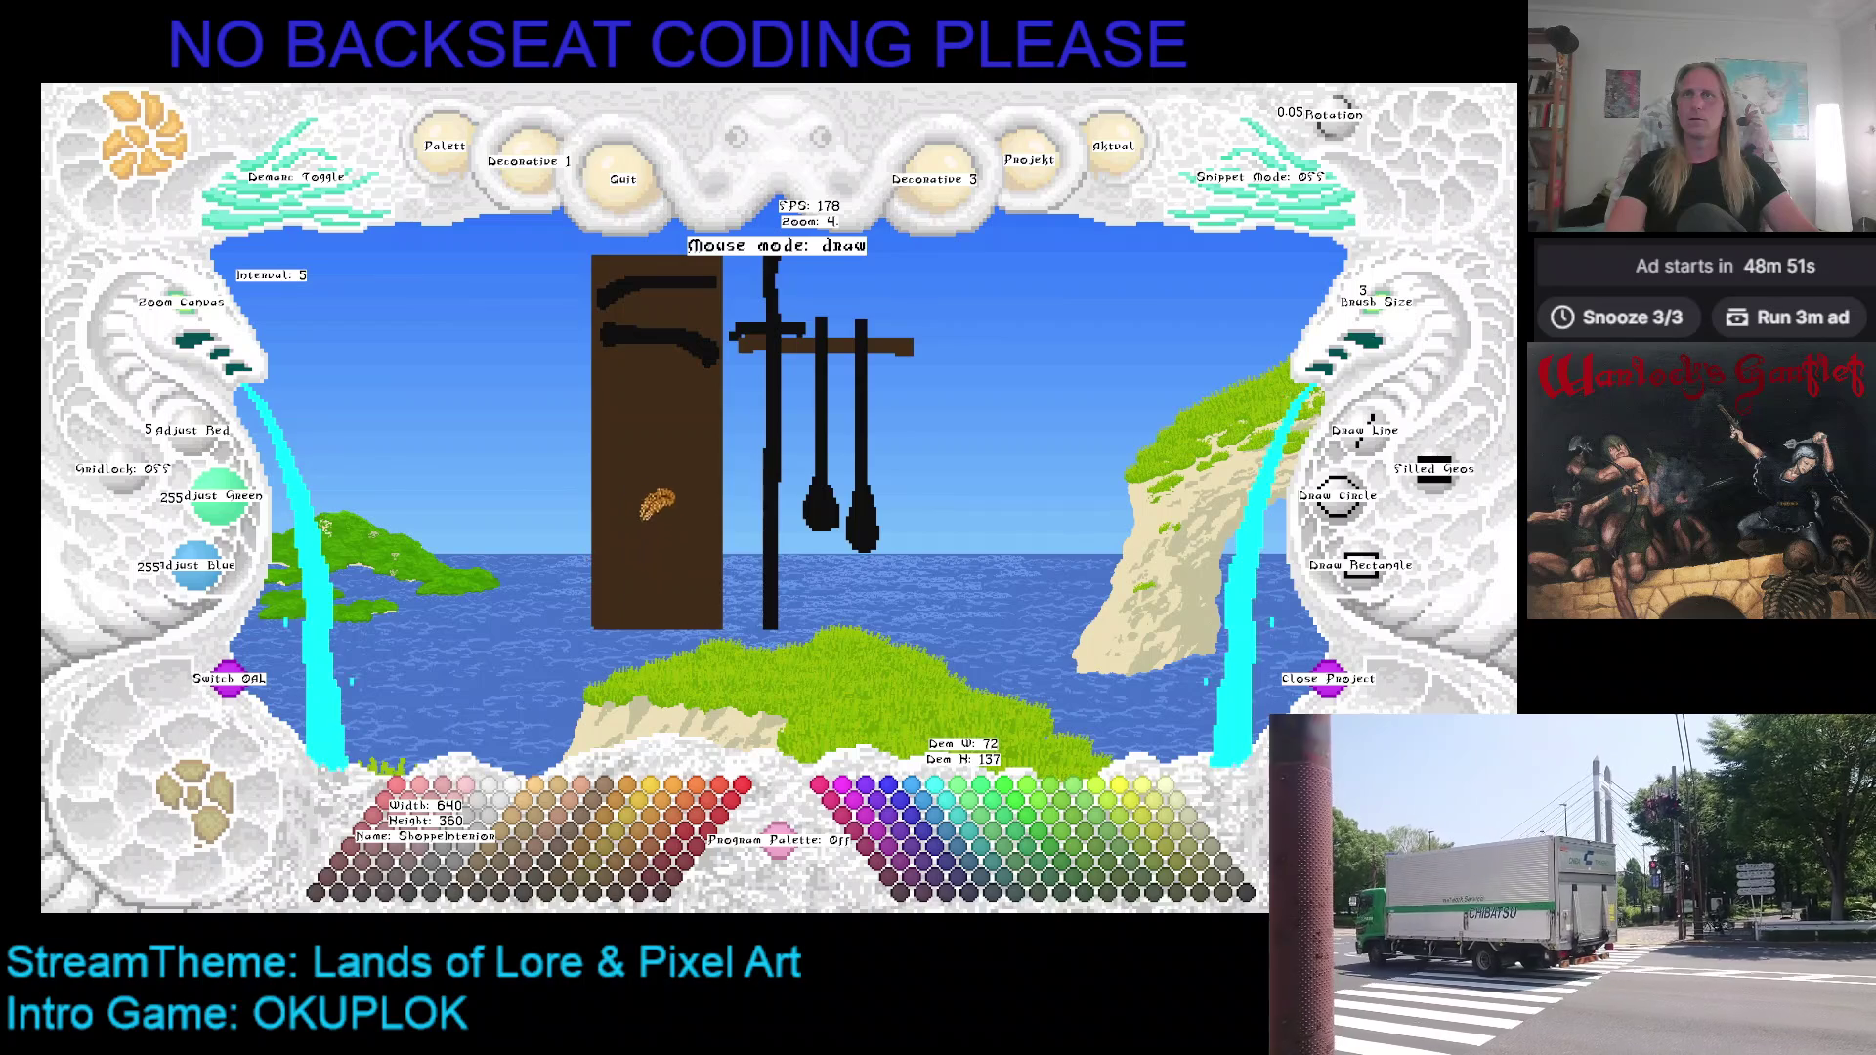
Step: Set brush size to 1, pan the artwork into place, and take up the gambeson snippet for pasting
drag(645, 546, 596, 557)
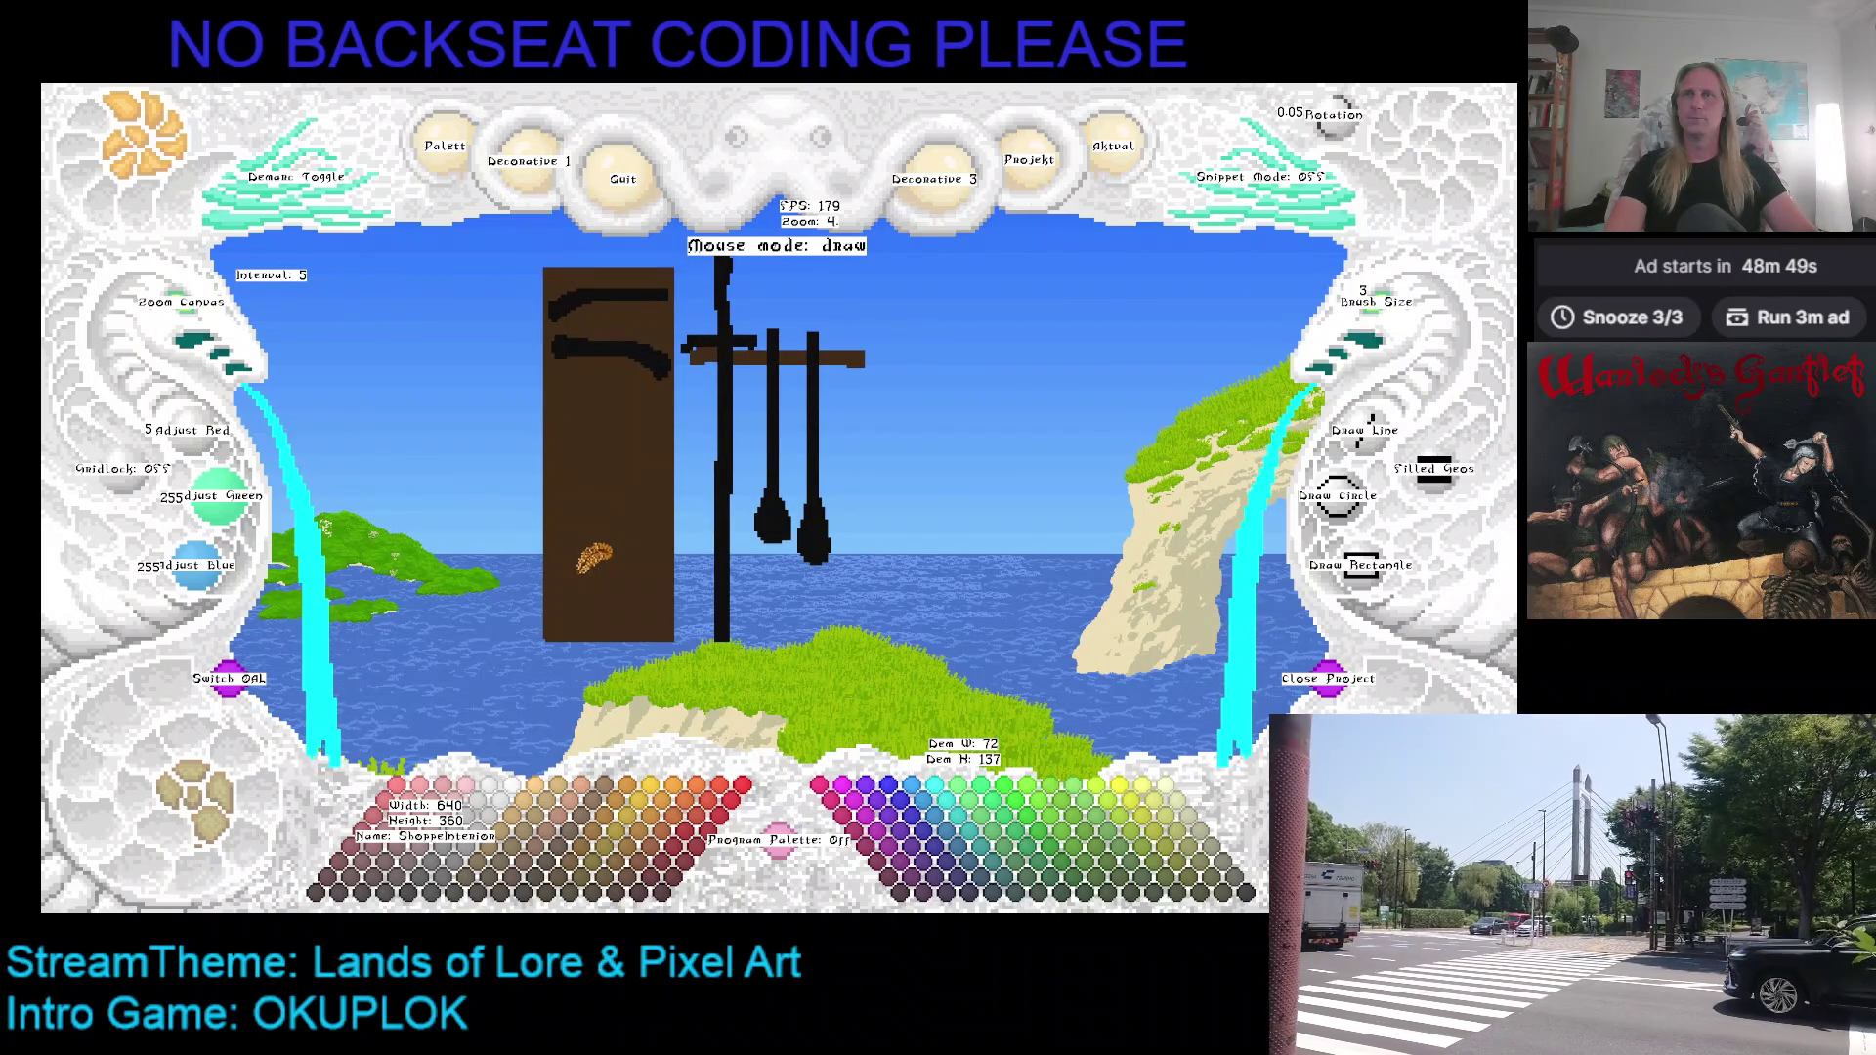
click(1387, 303)
drag(840, 527, 817, 540)
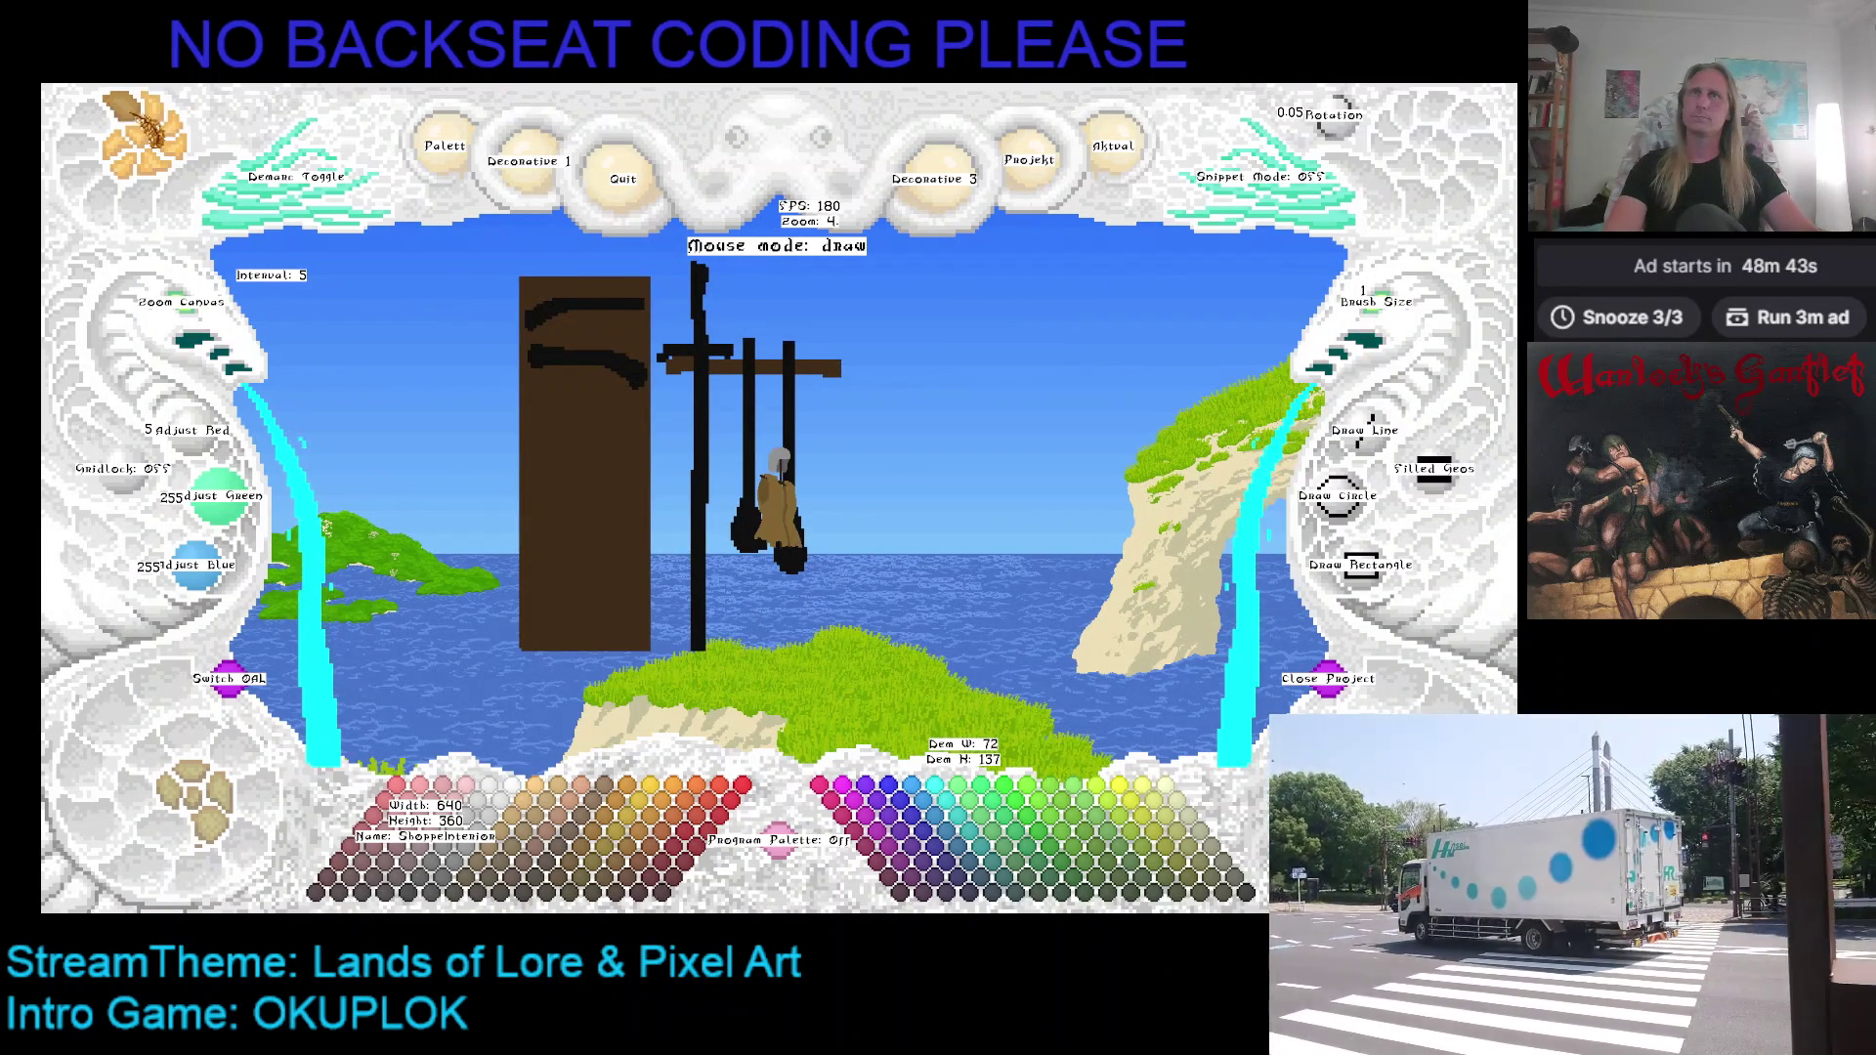
drag(630, 359, 716, 390)
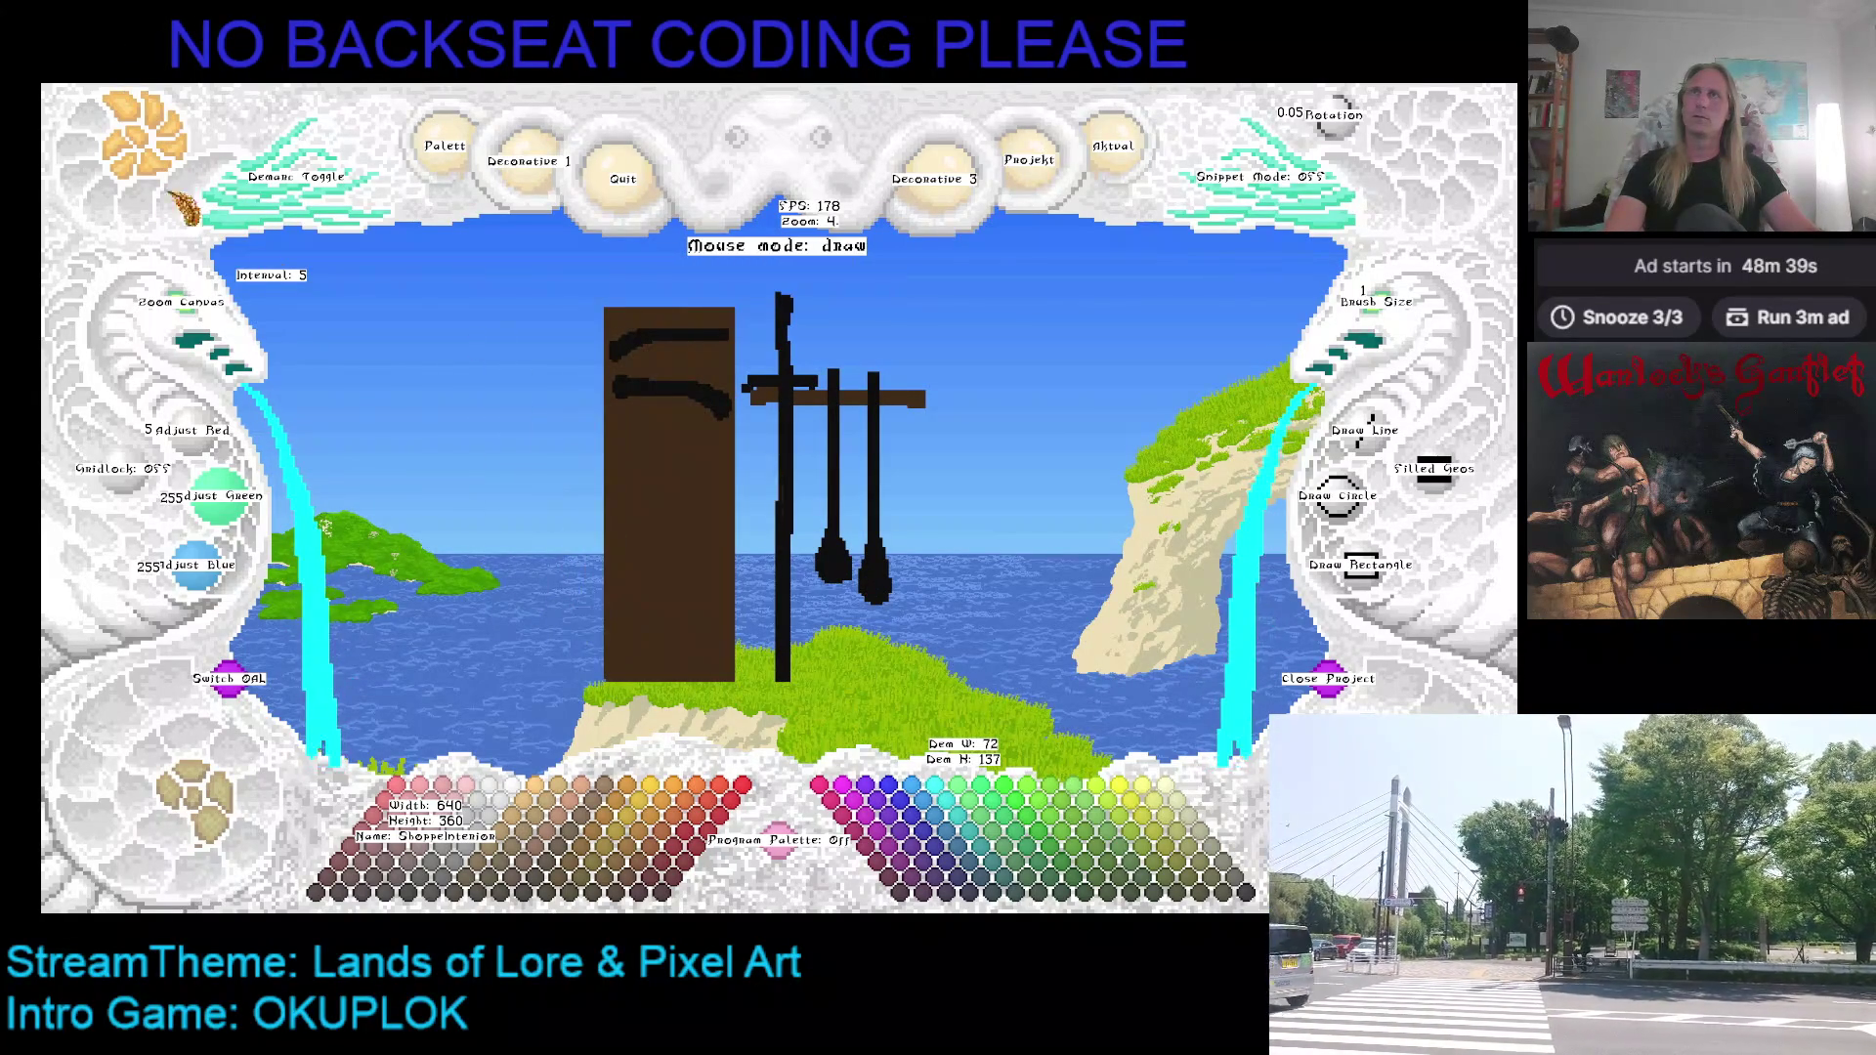
key(ctrl+v)
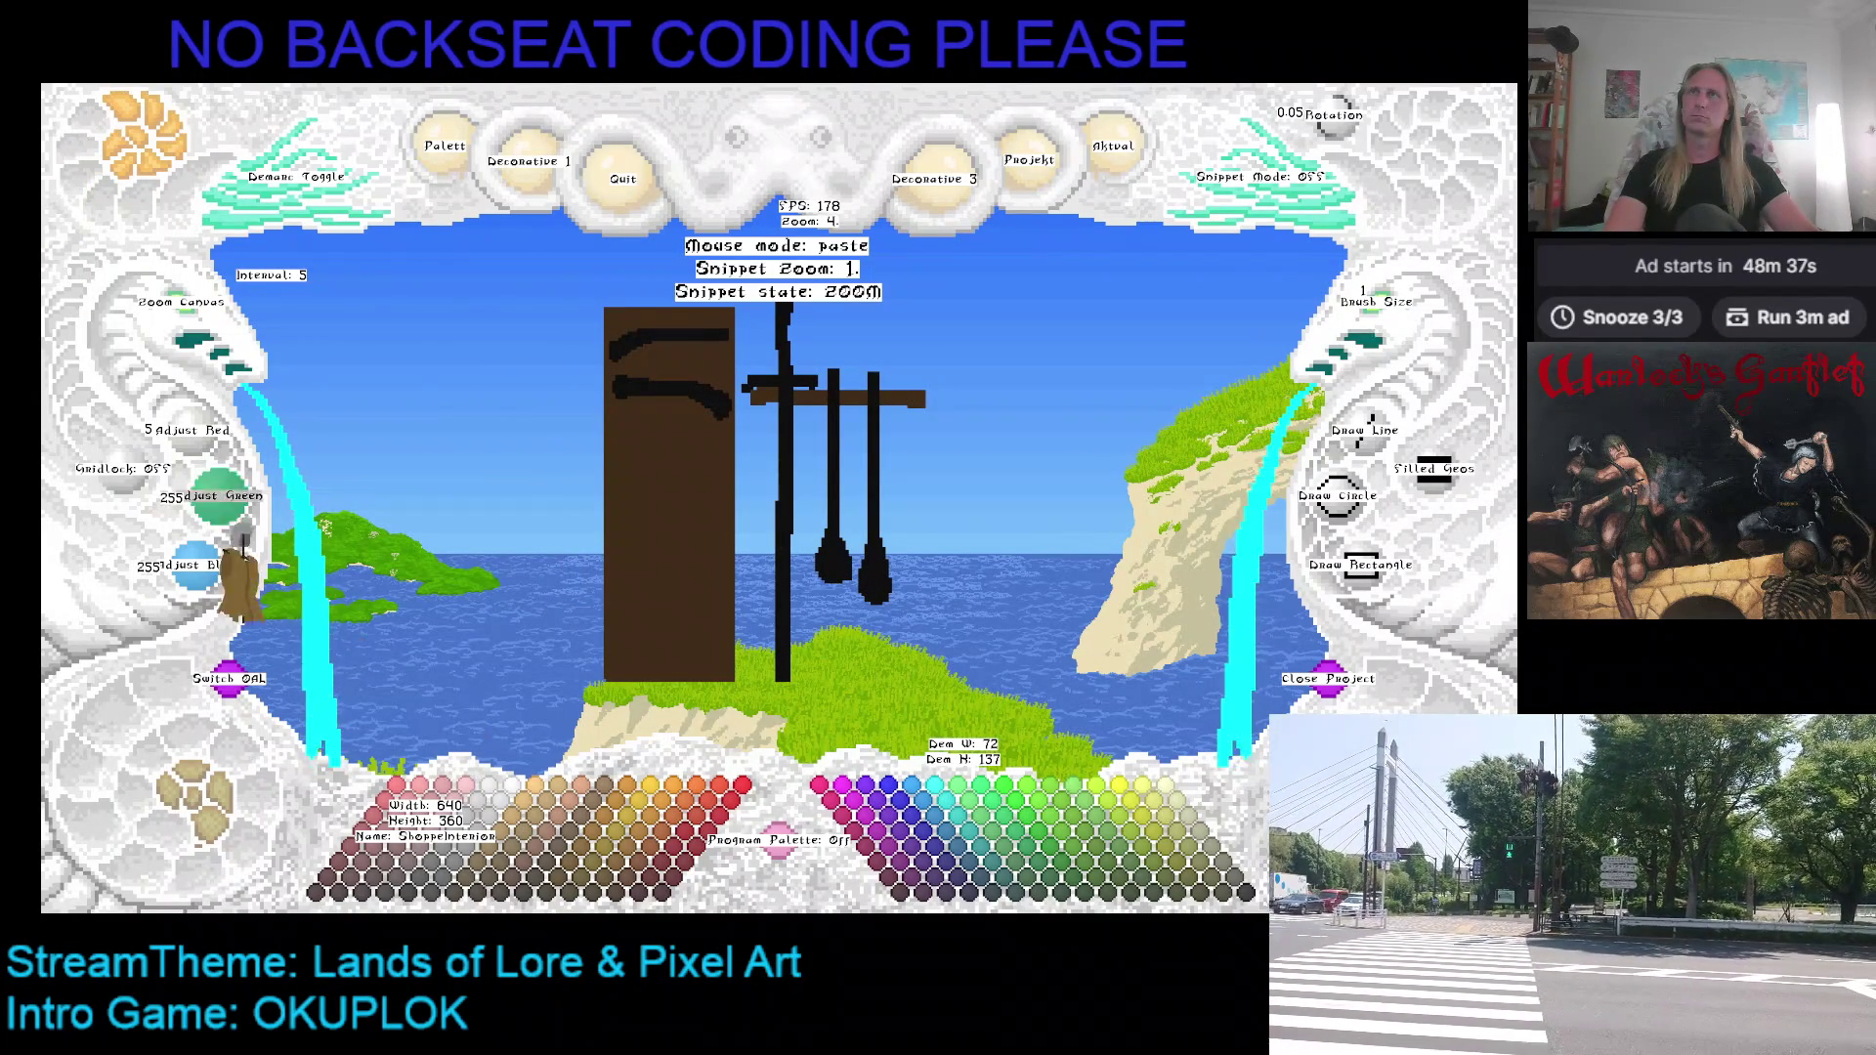
Step: Cancel the pending paste, then zoom and pan to the kitchen's door, hanging tools and dark interior
key(Escape)
click(180, 298)
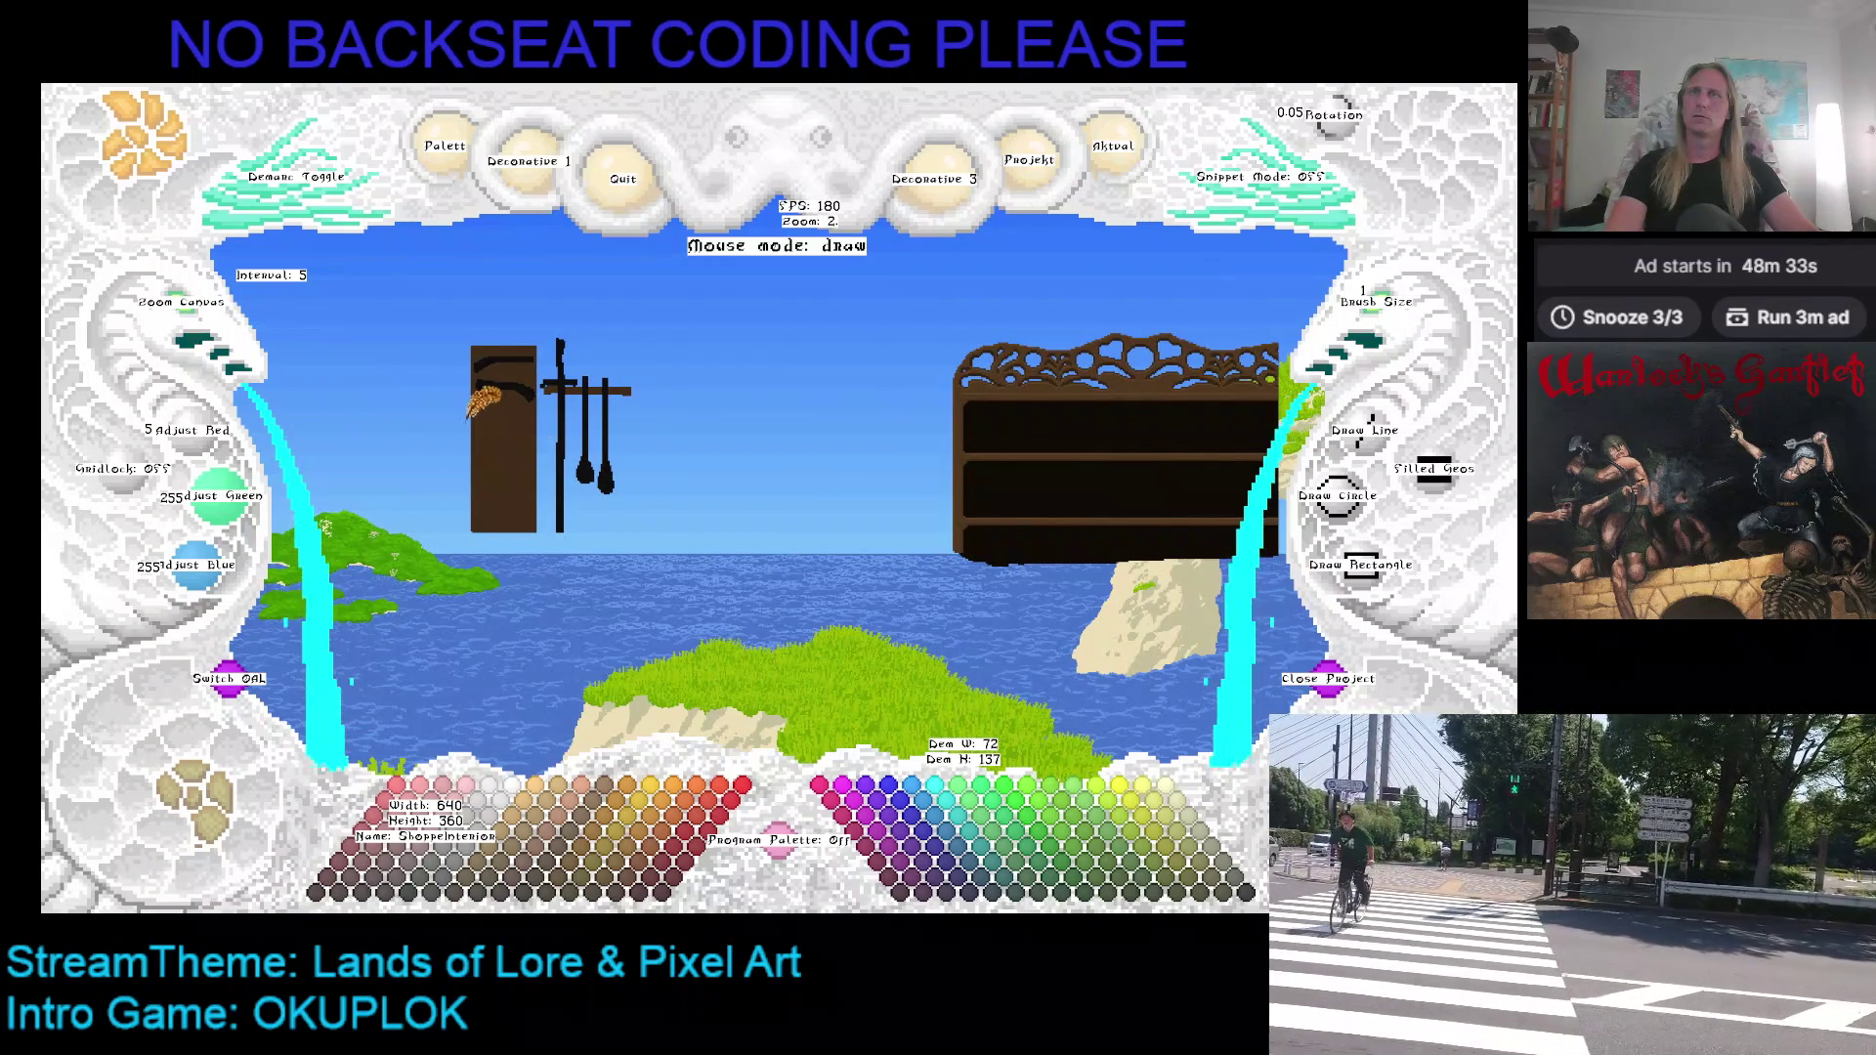
key(ctrl+v)
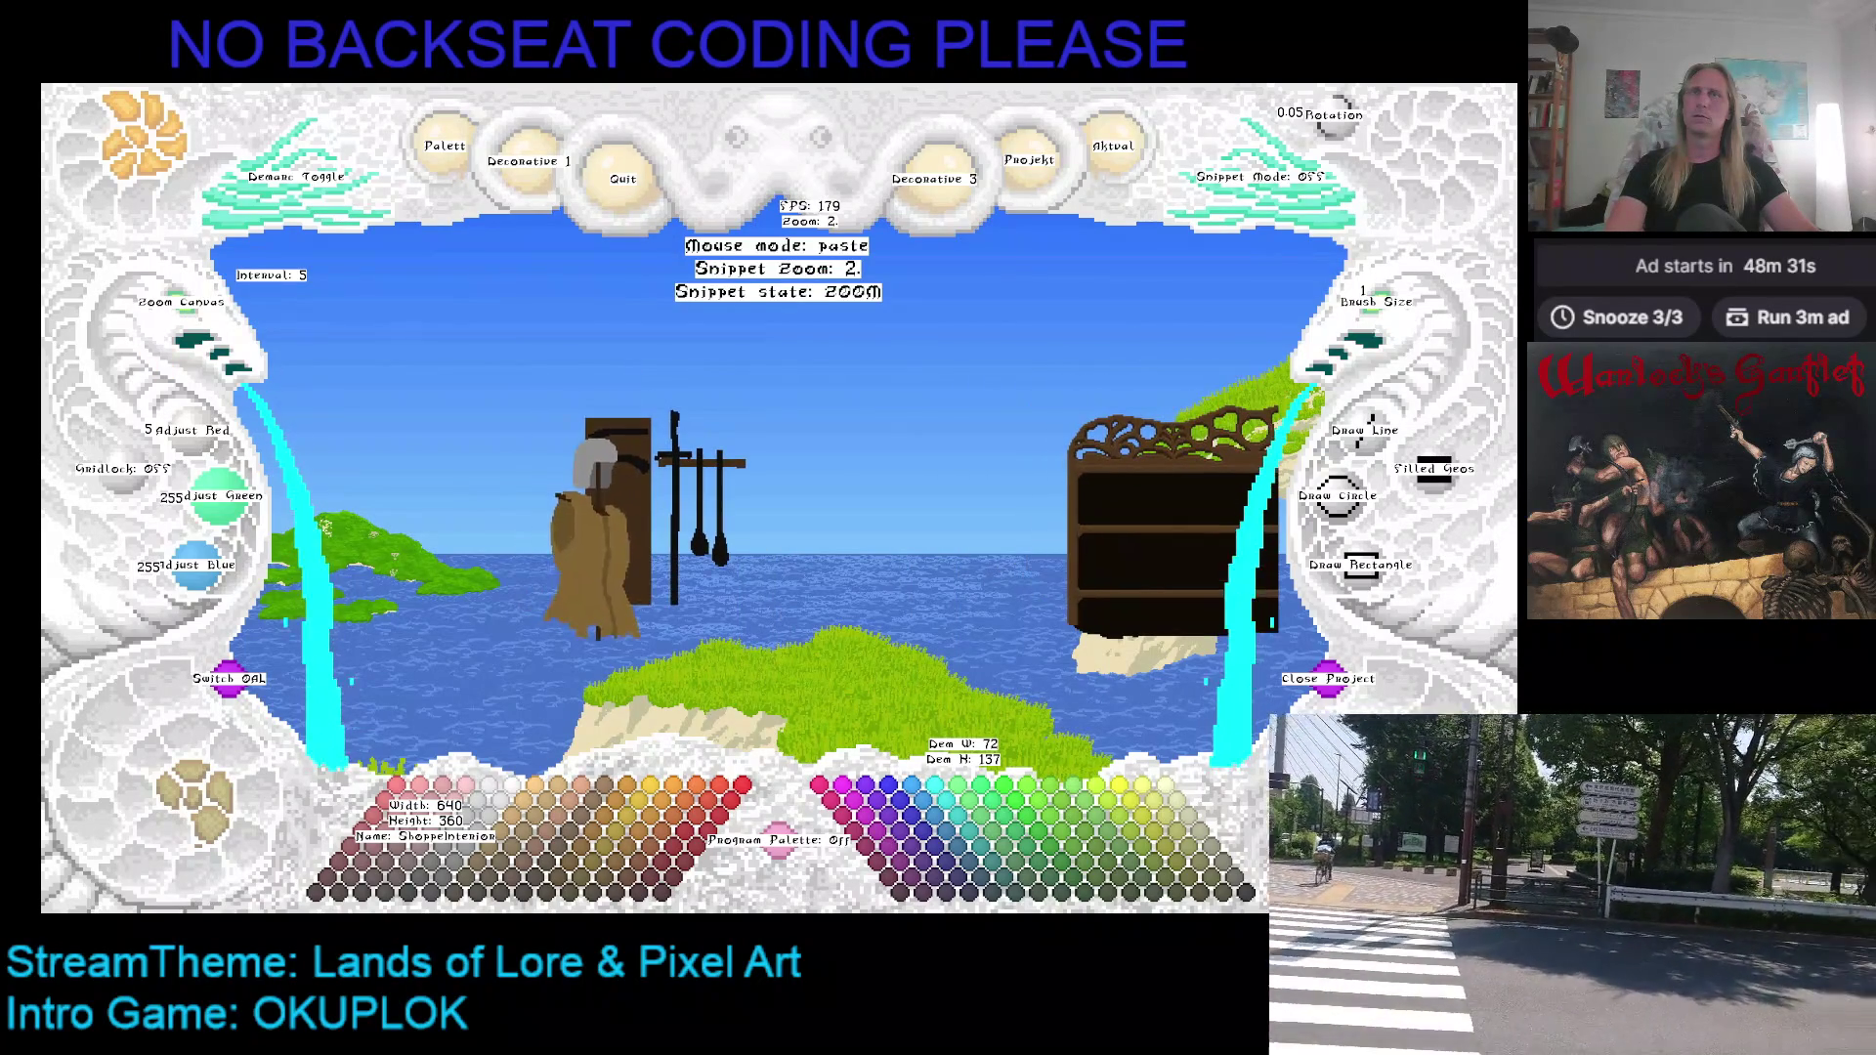
key(Escape)
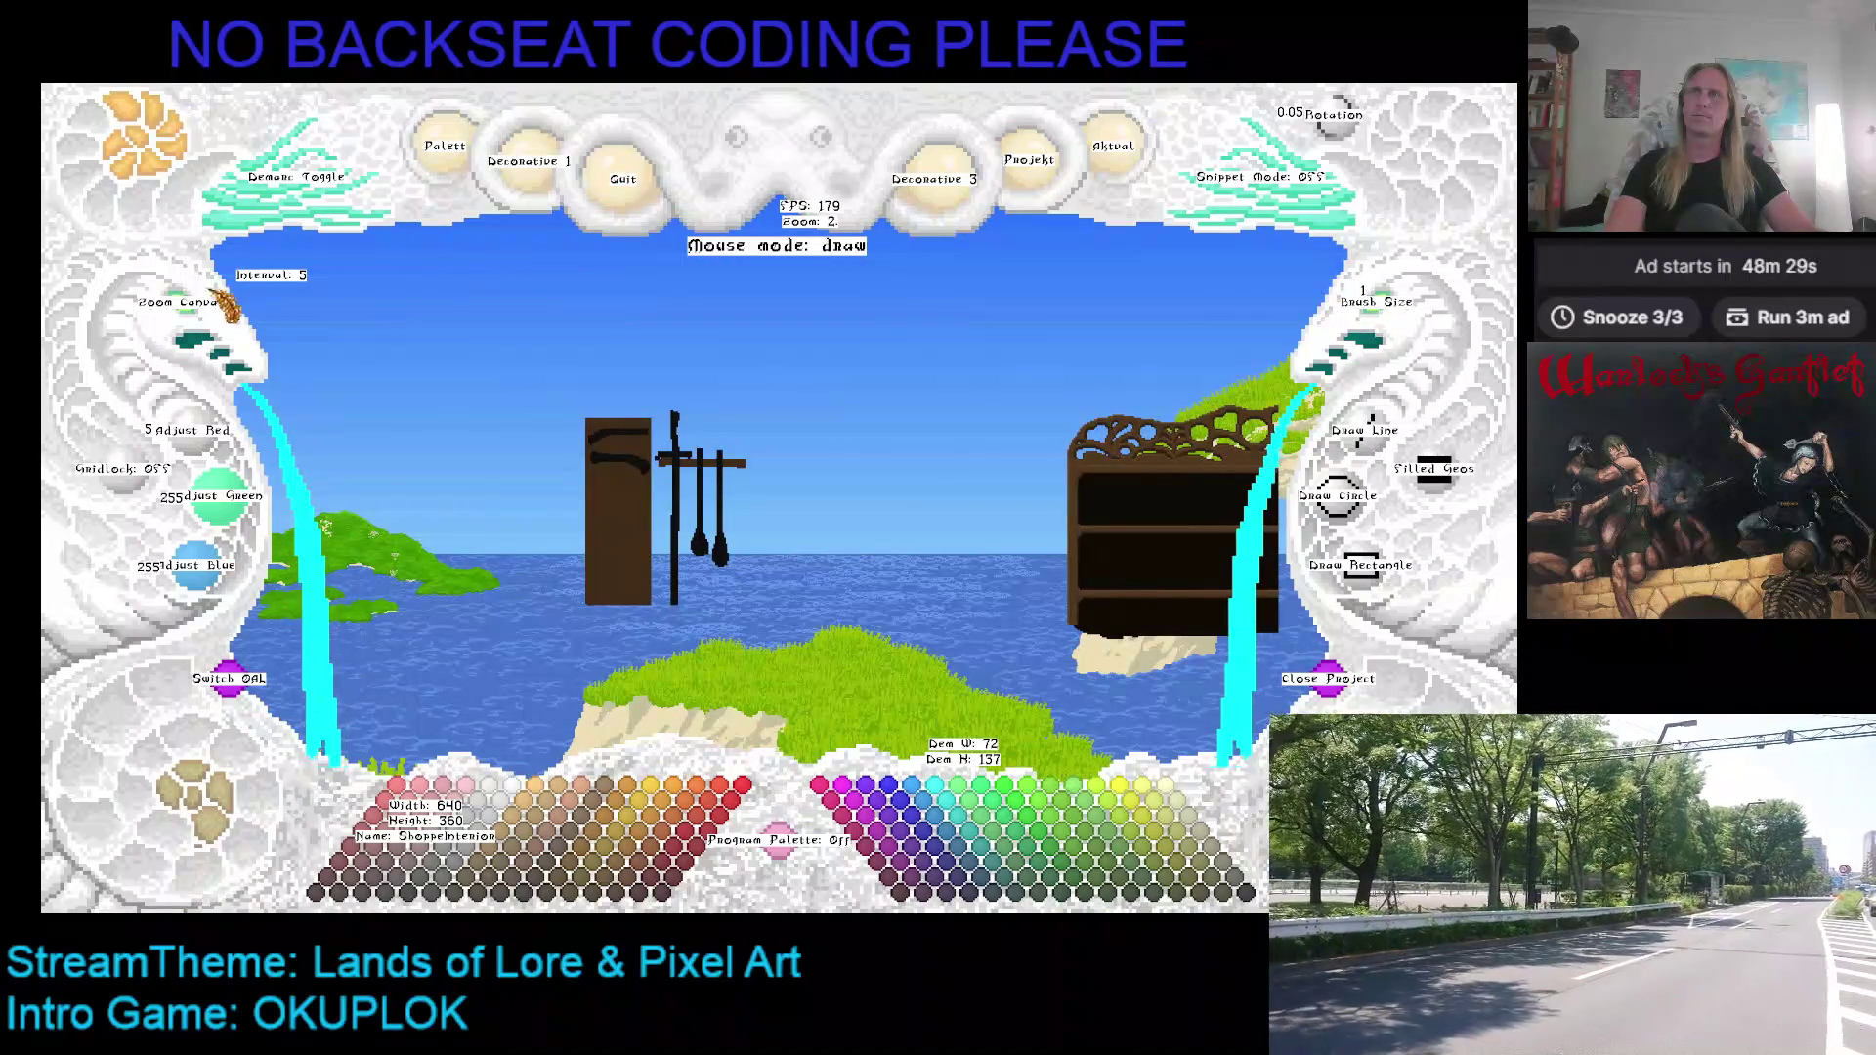
click(196, 322)
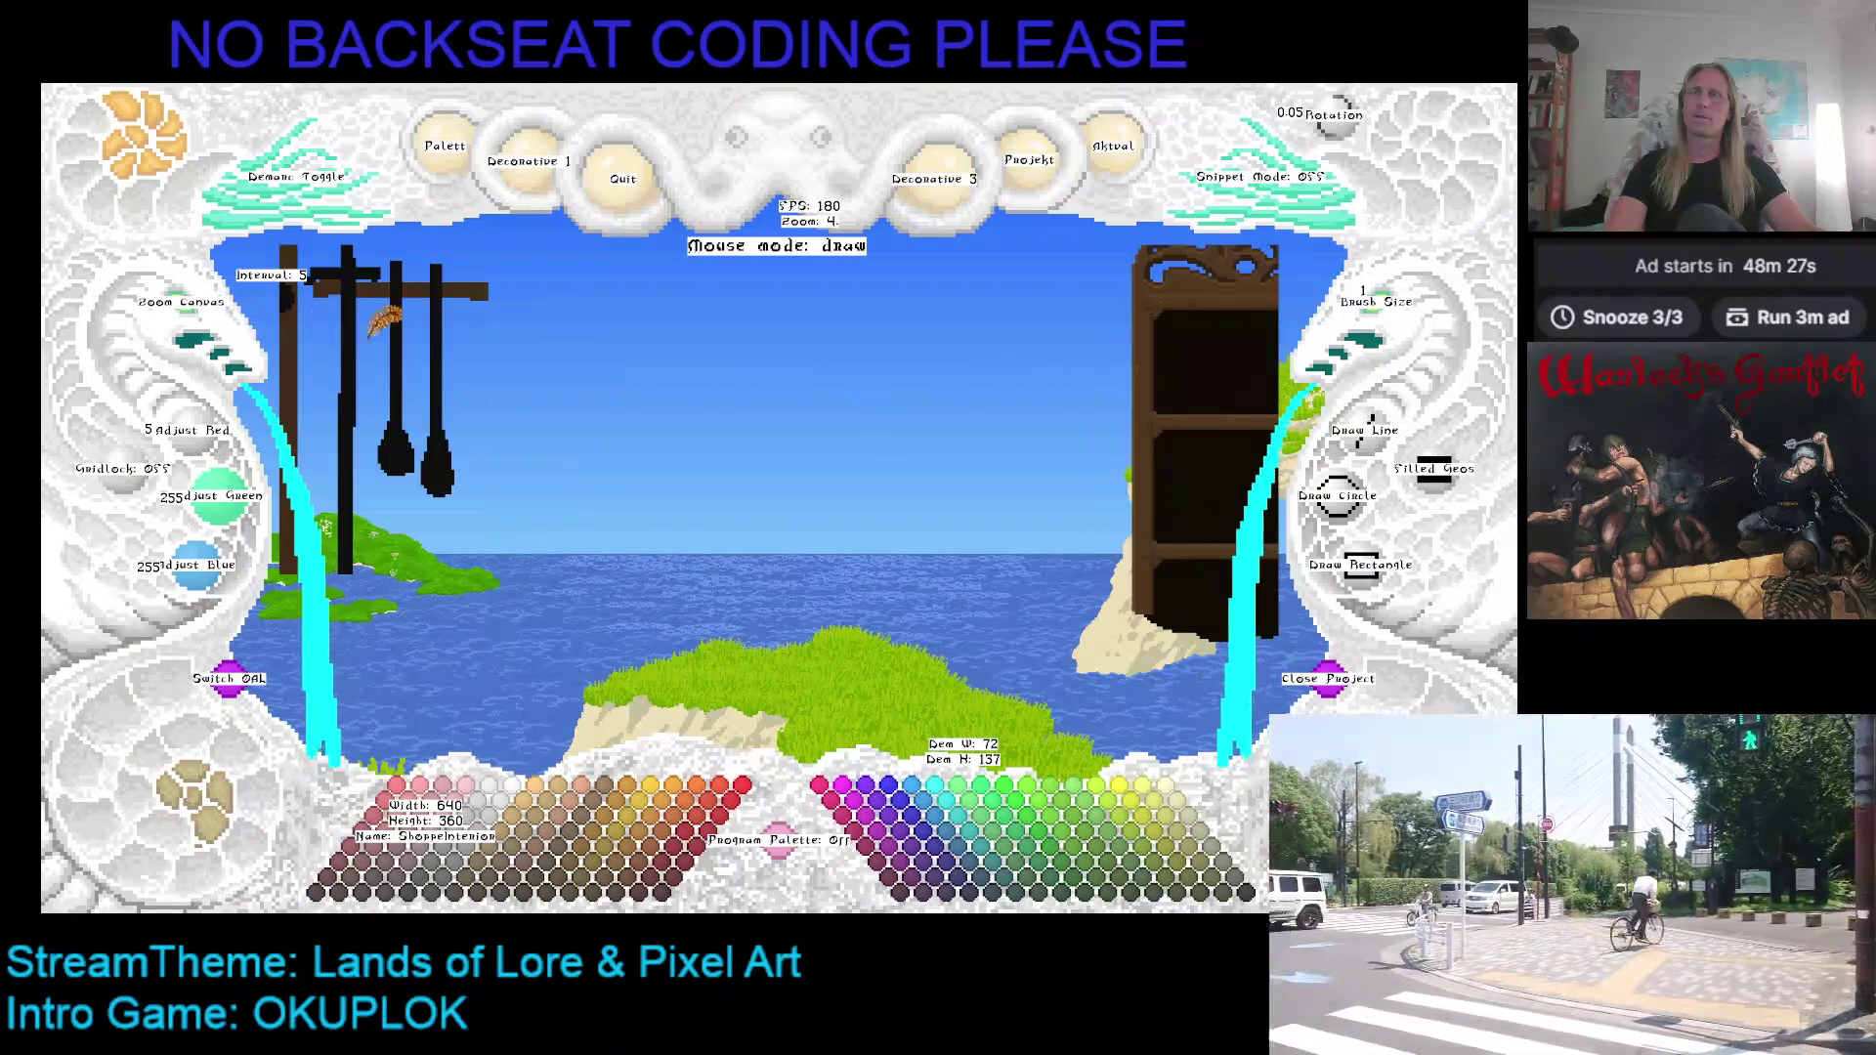
key(Right)
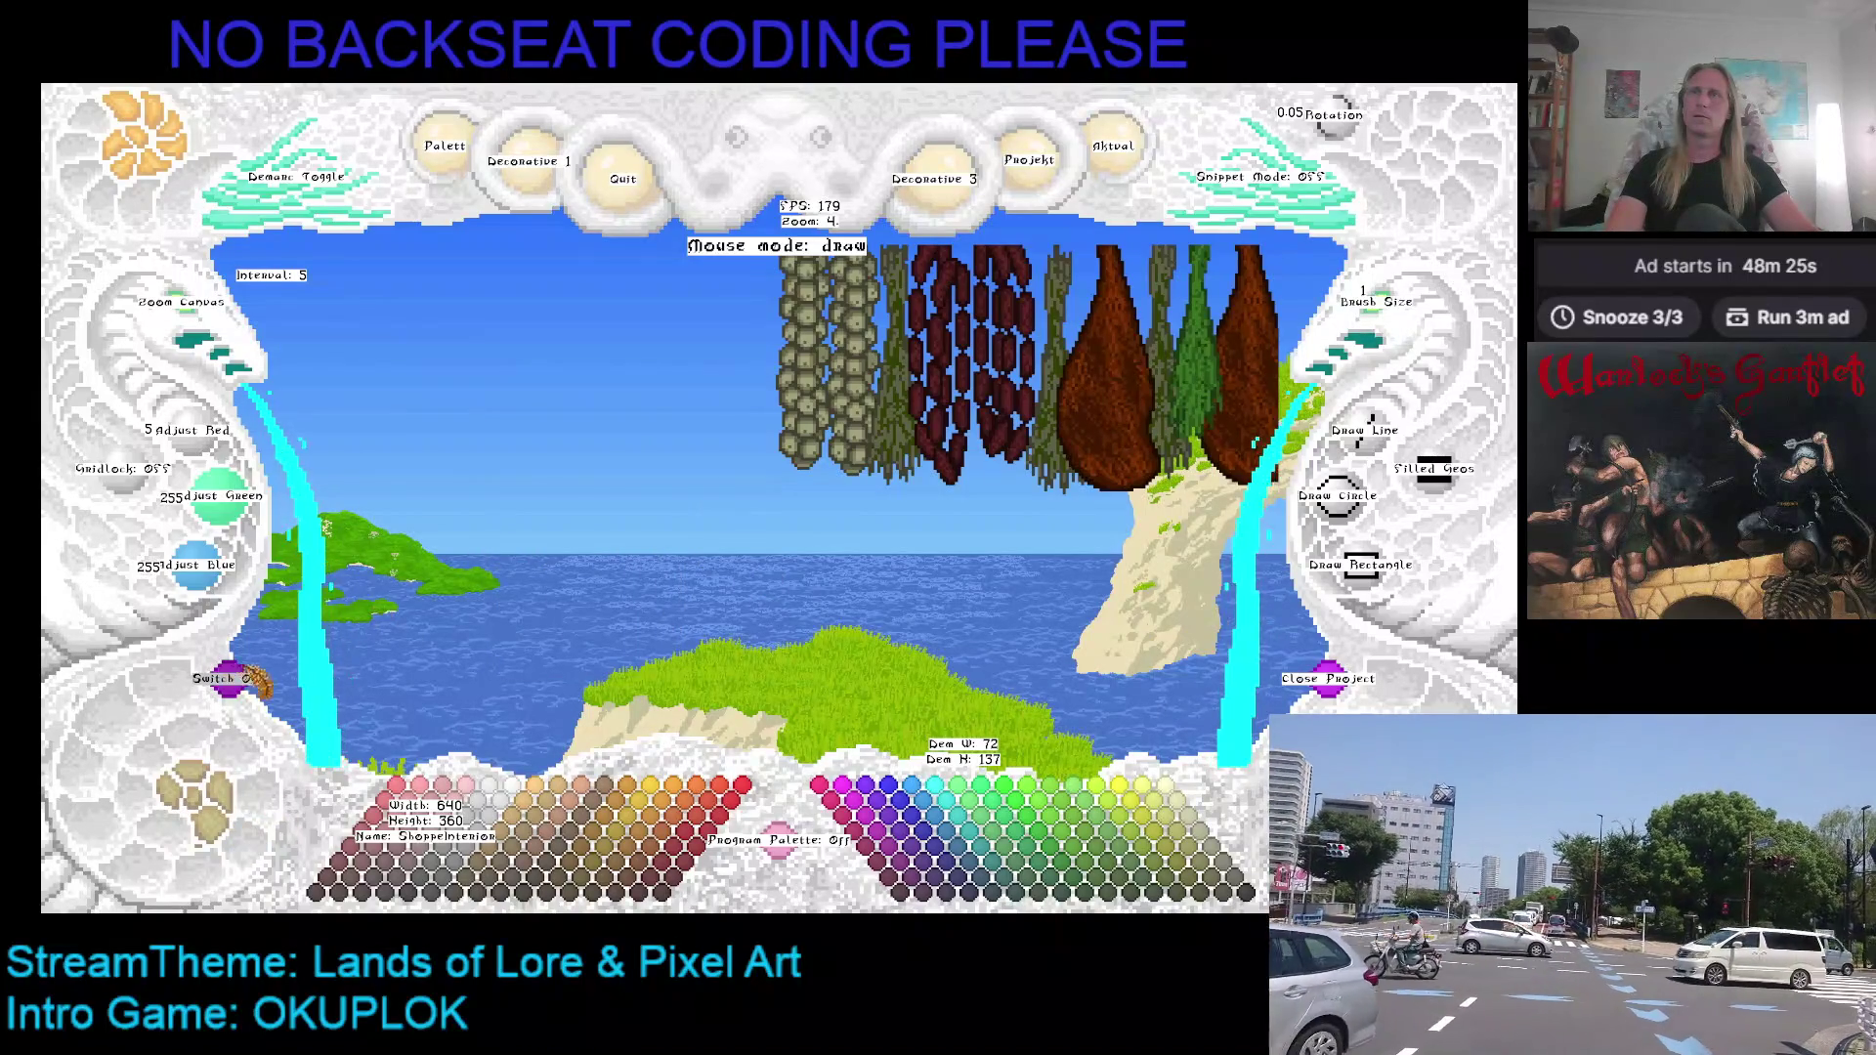
click(230, 684)
key(Left)
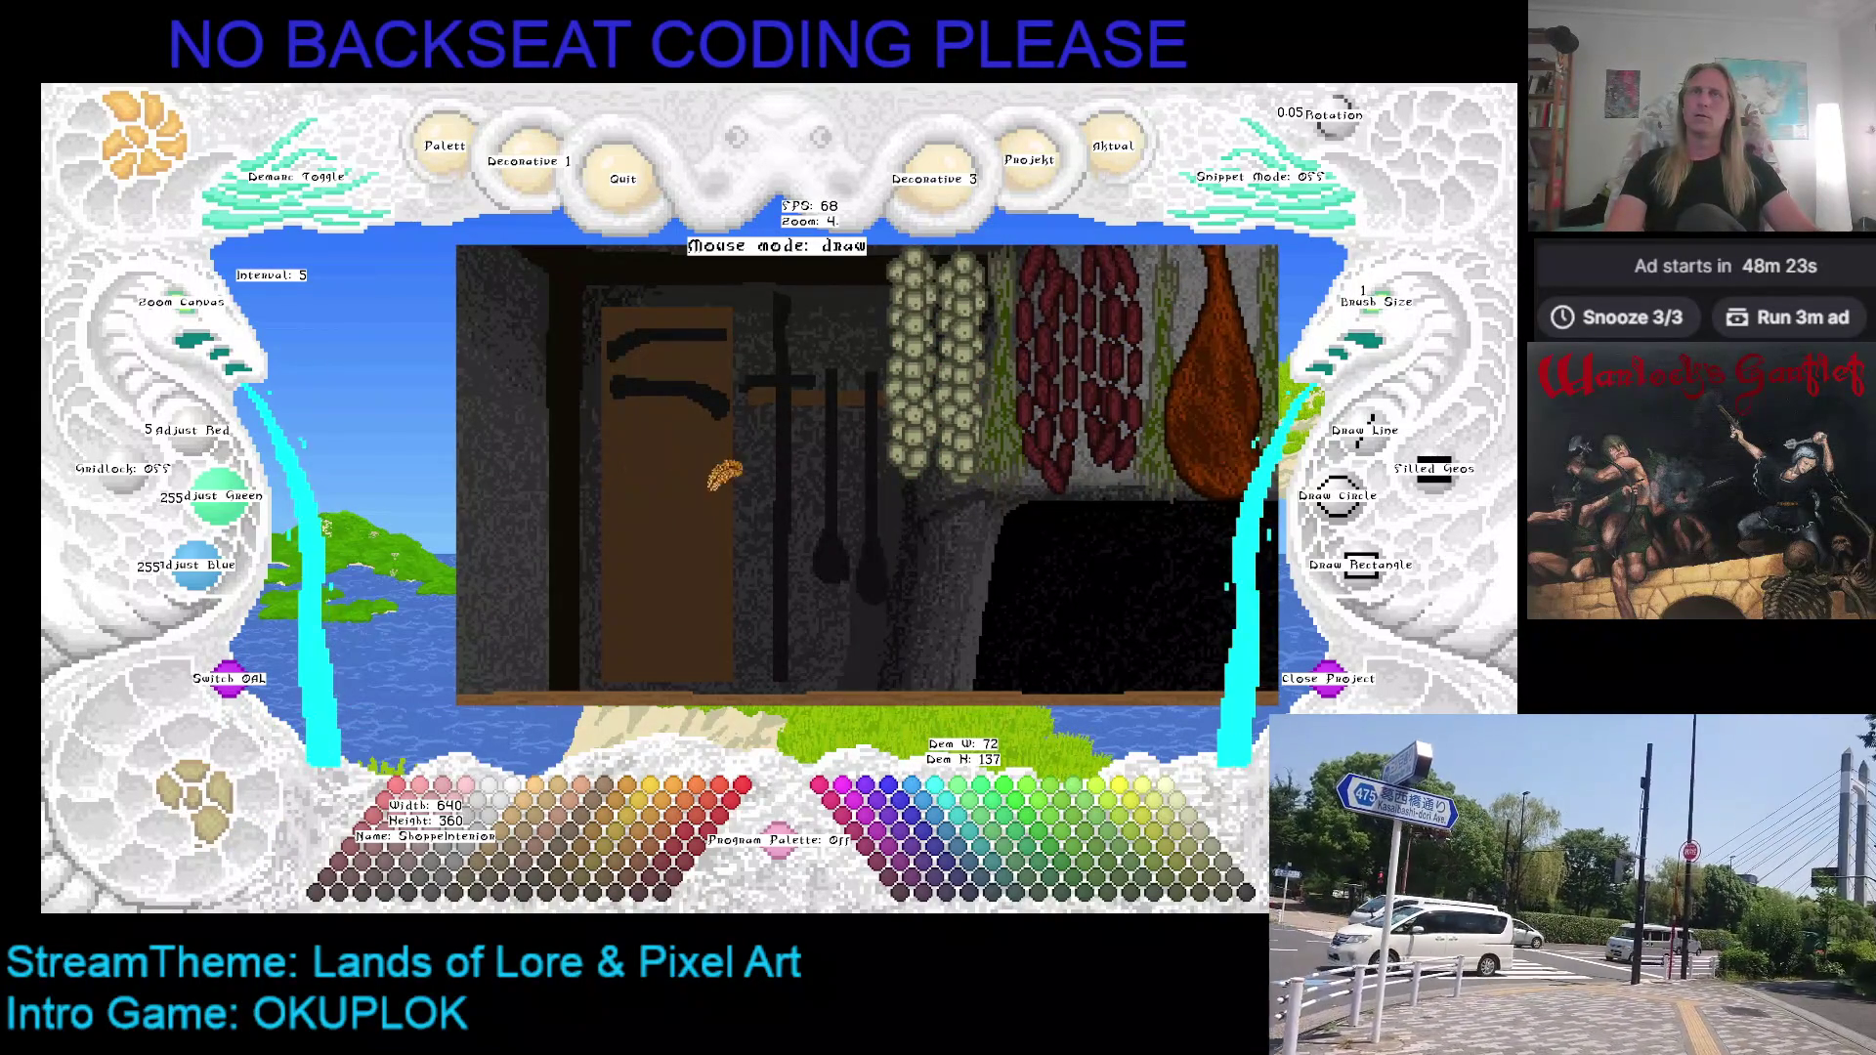
Step: Float the gambeson snippet over the kitchen, scaling Snippet Zoom up and back down to 5, then drop it
key(ctrl+v)
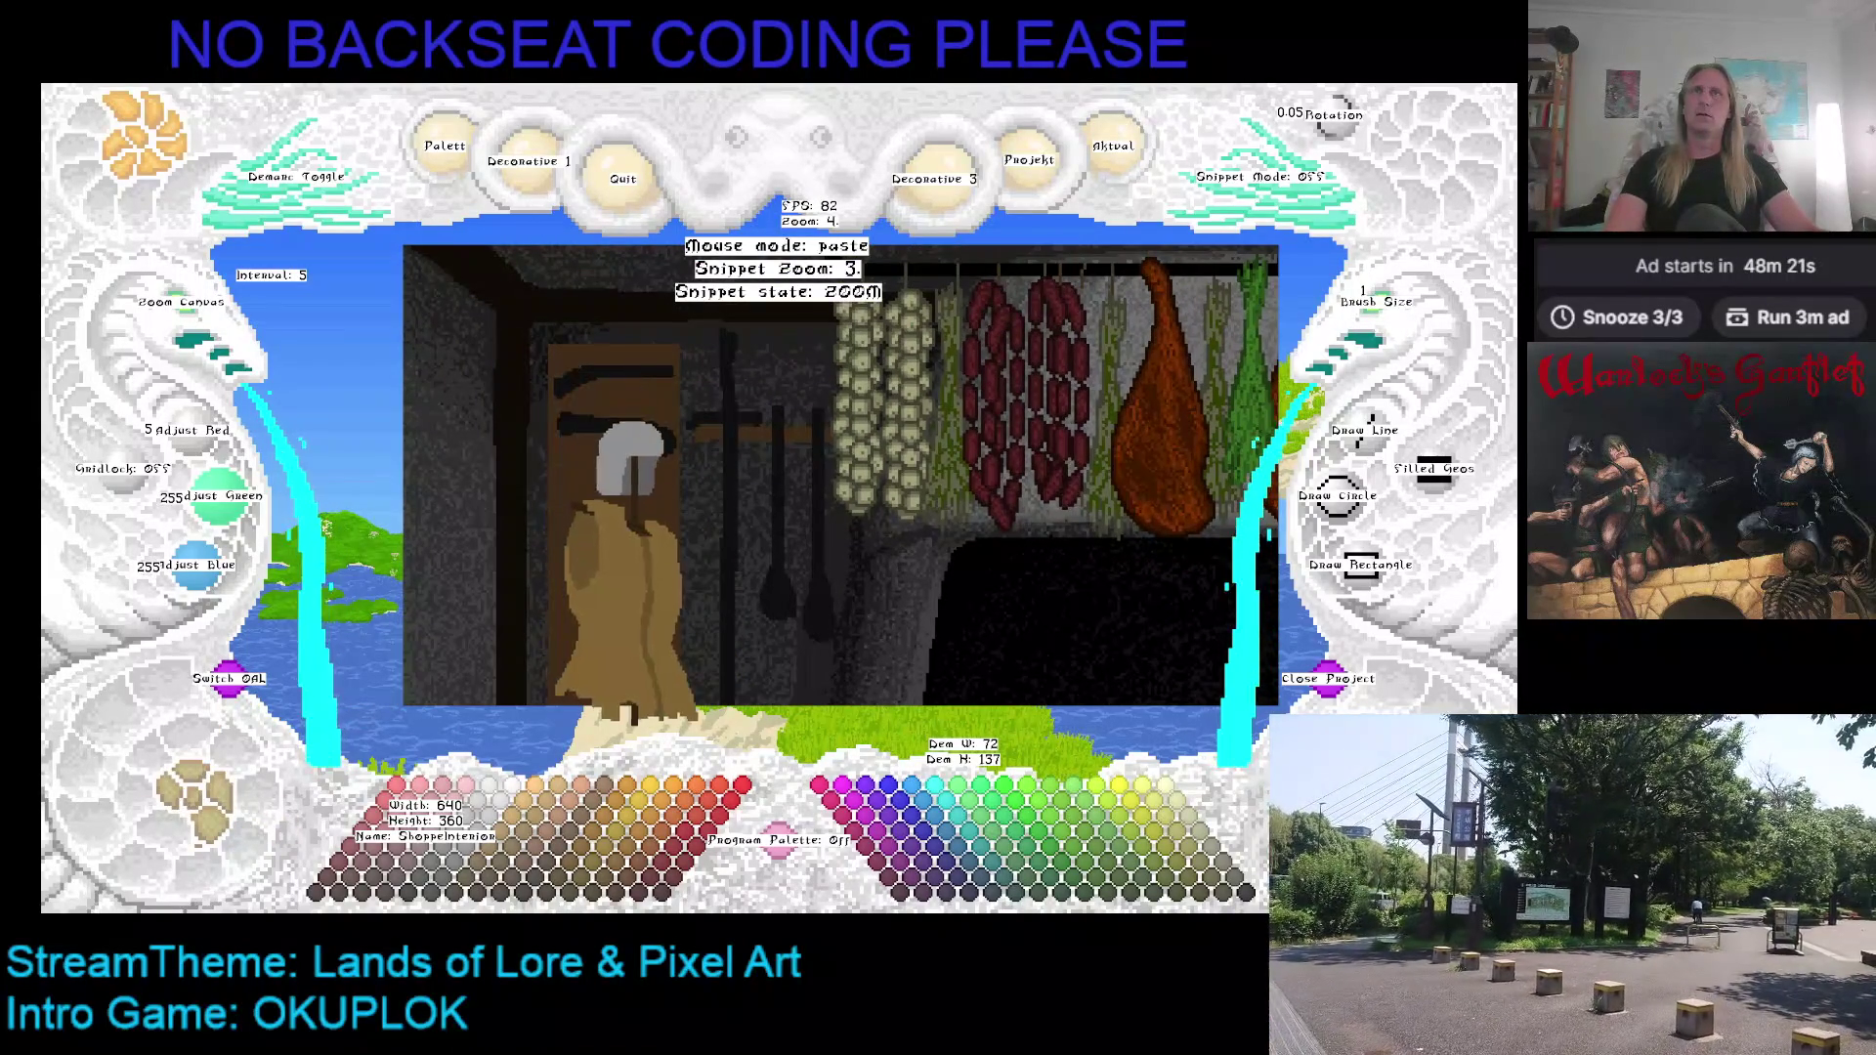
scroll(620, 439, up, 1)
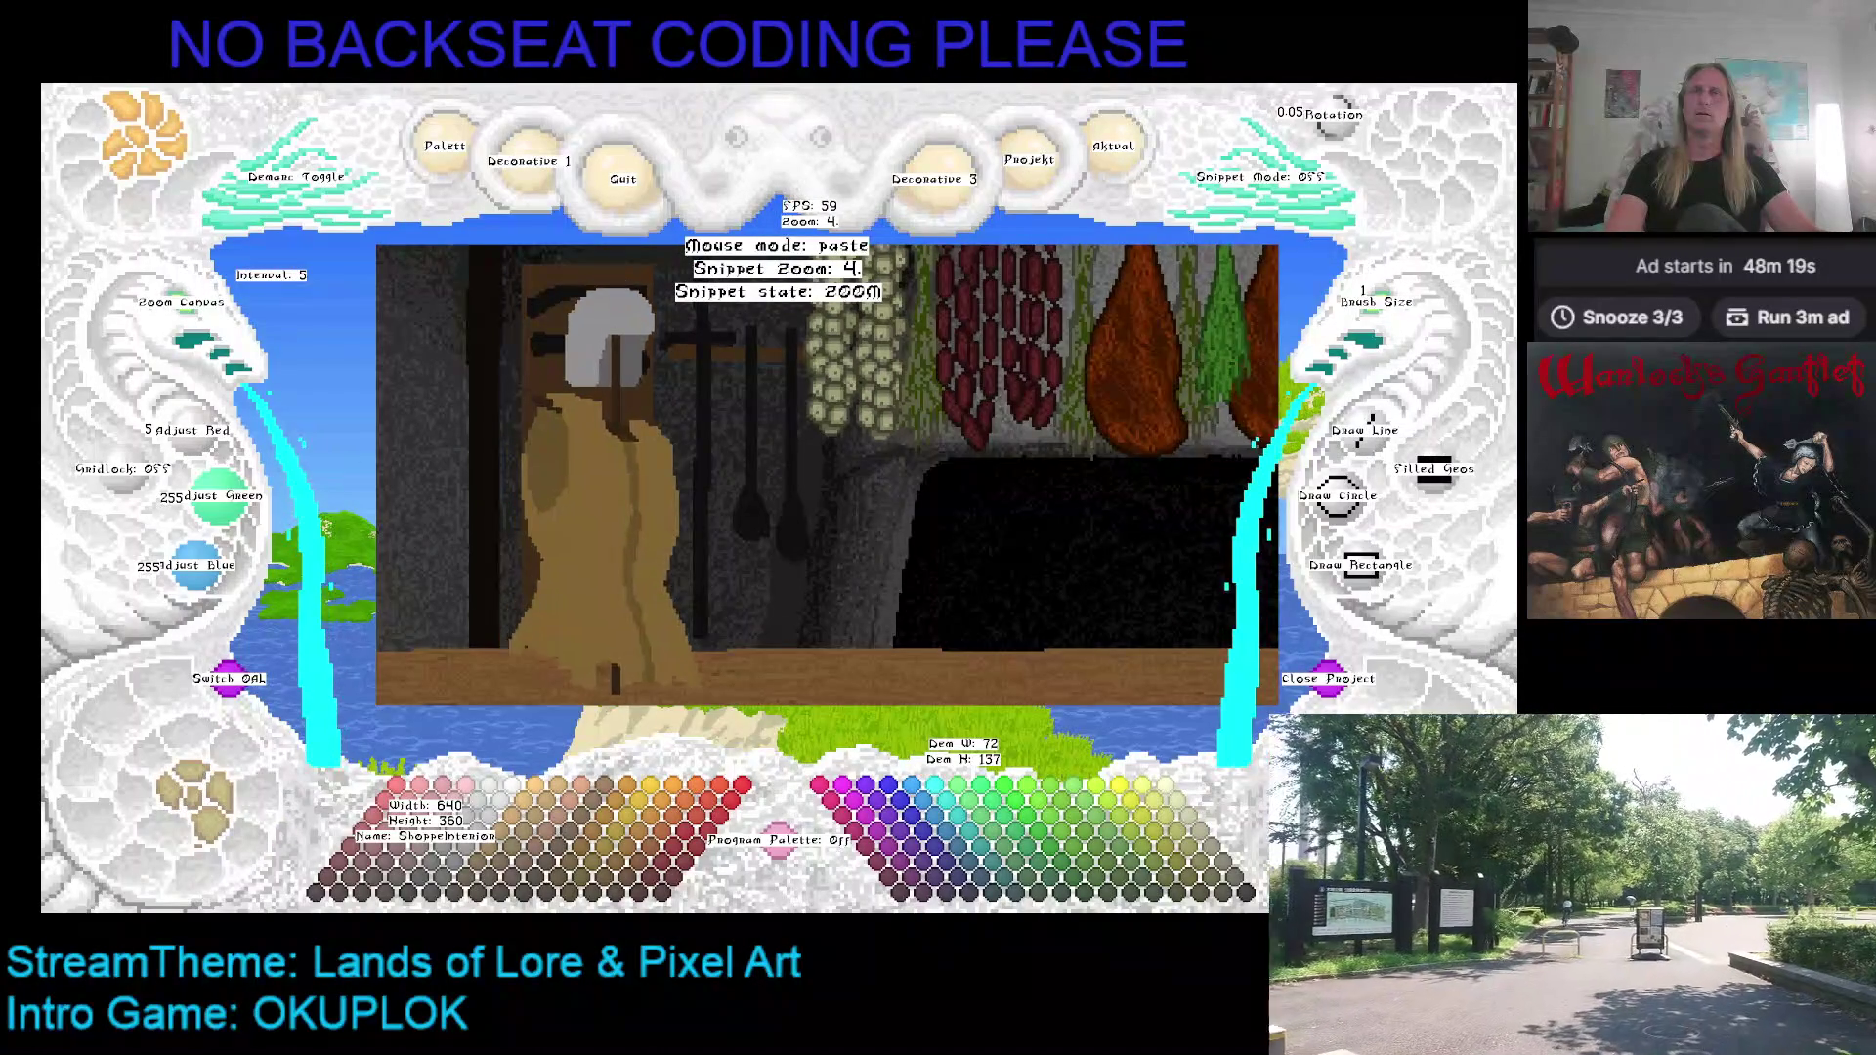
scroll(587, 440, up, 1)
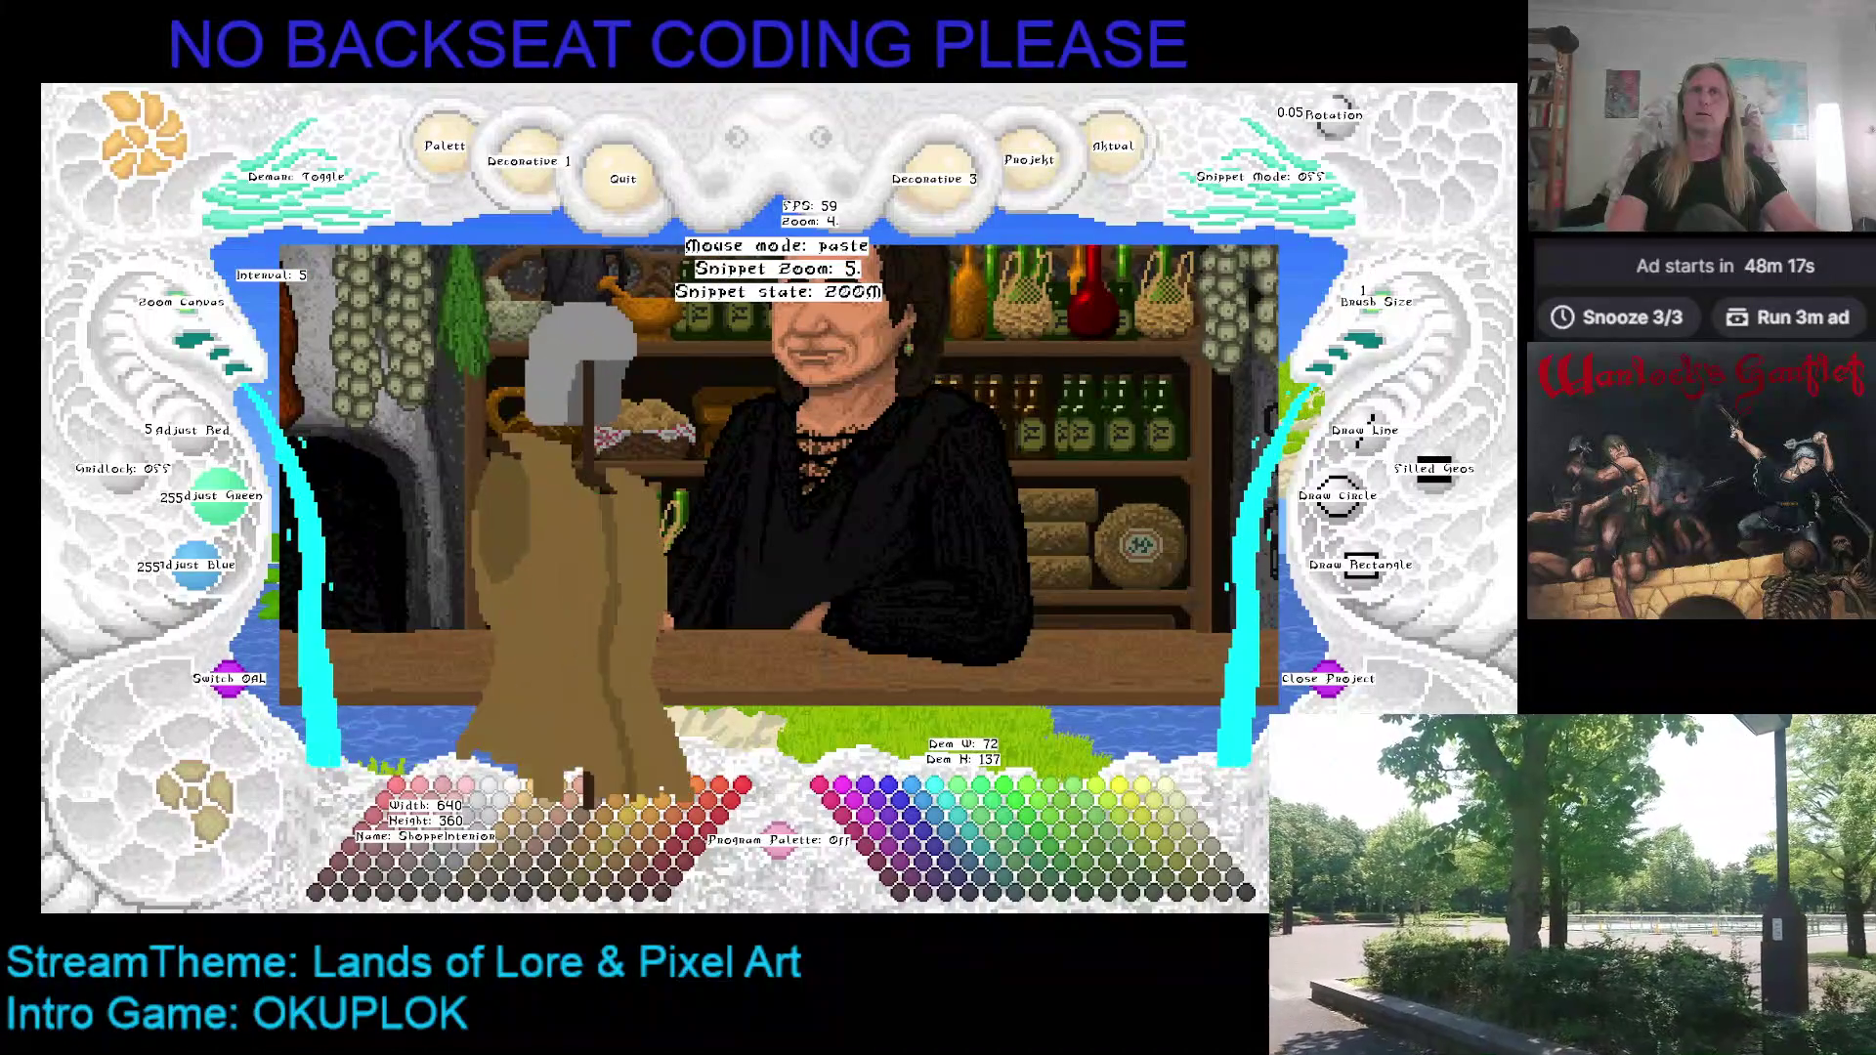
scroll(587, 489, up, 1)
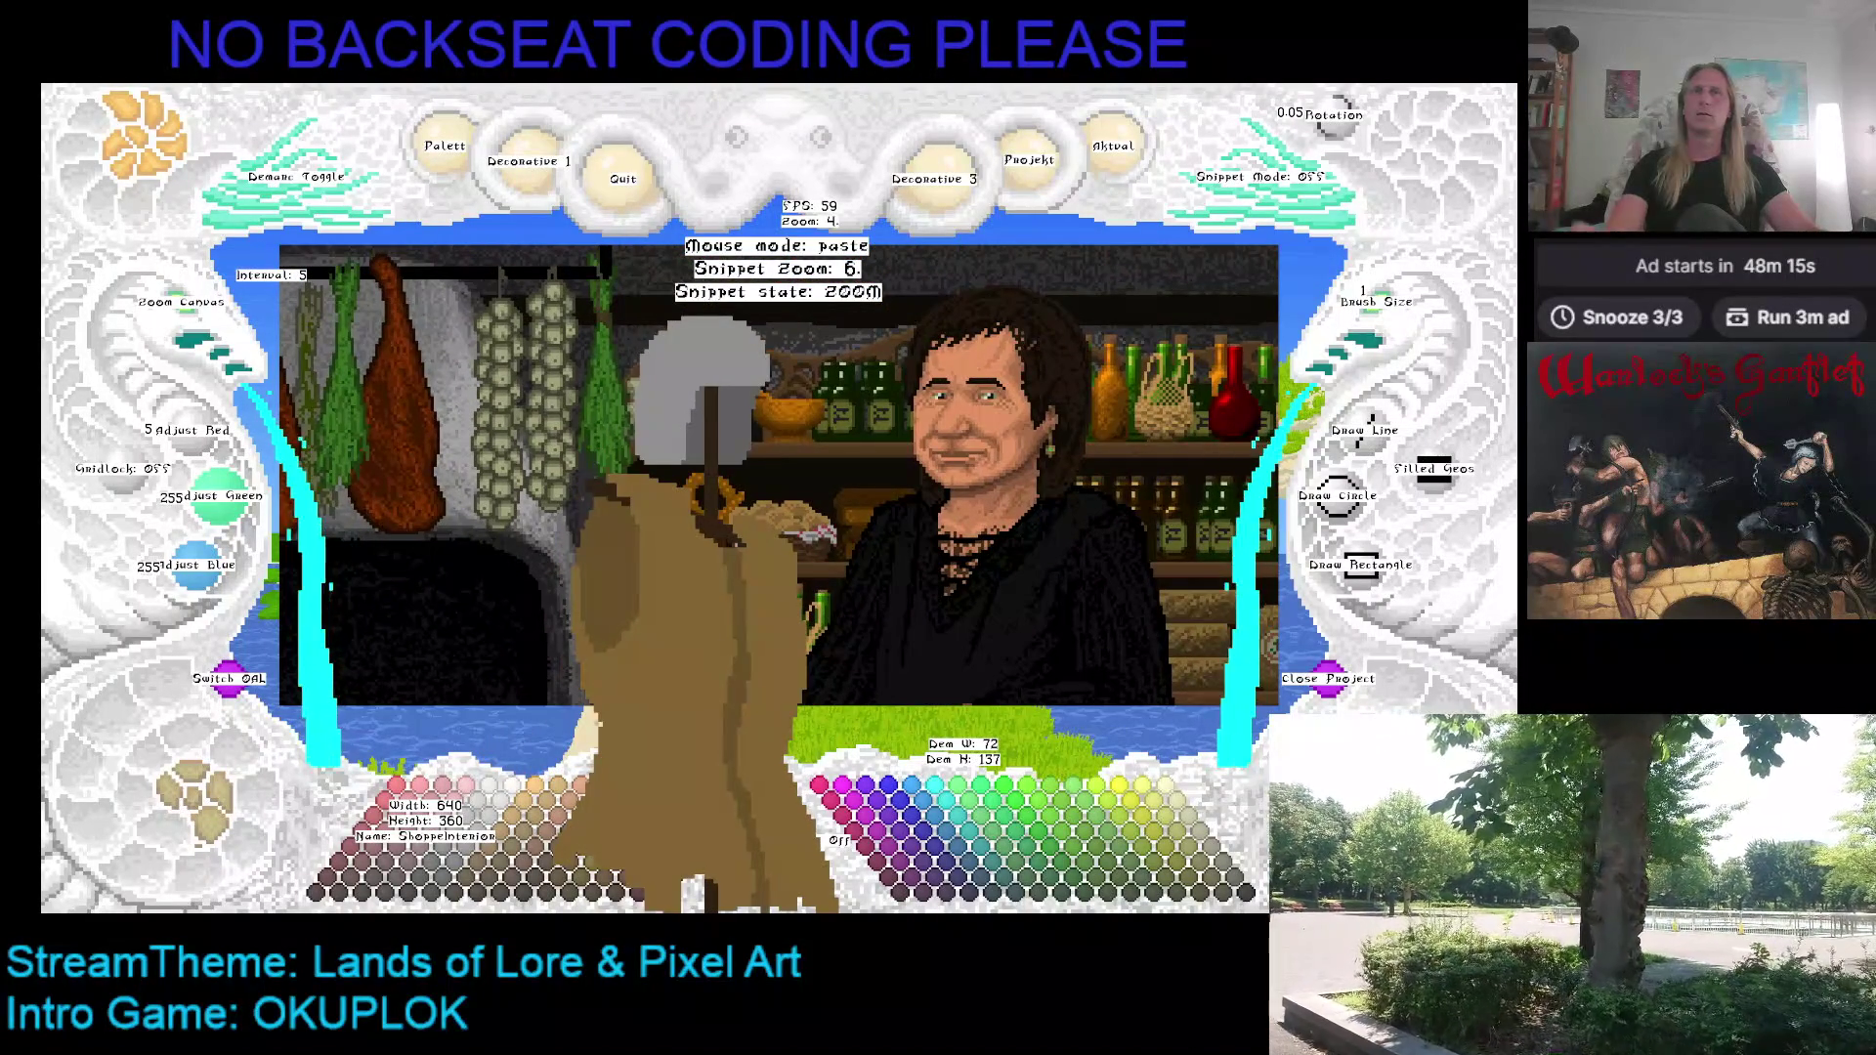
scroll(684, 547, up, 1)
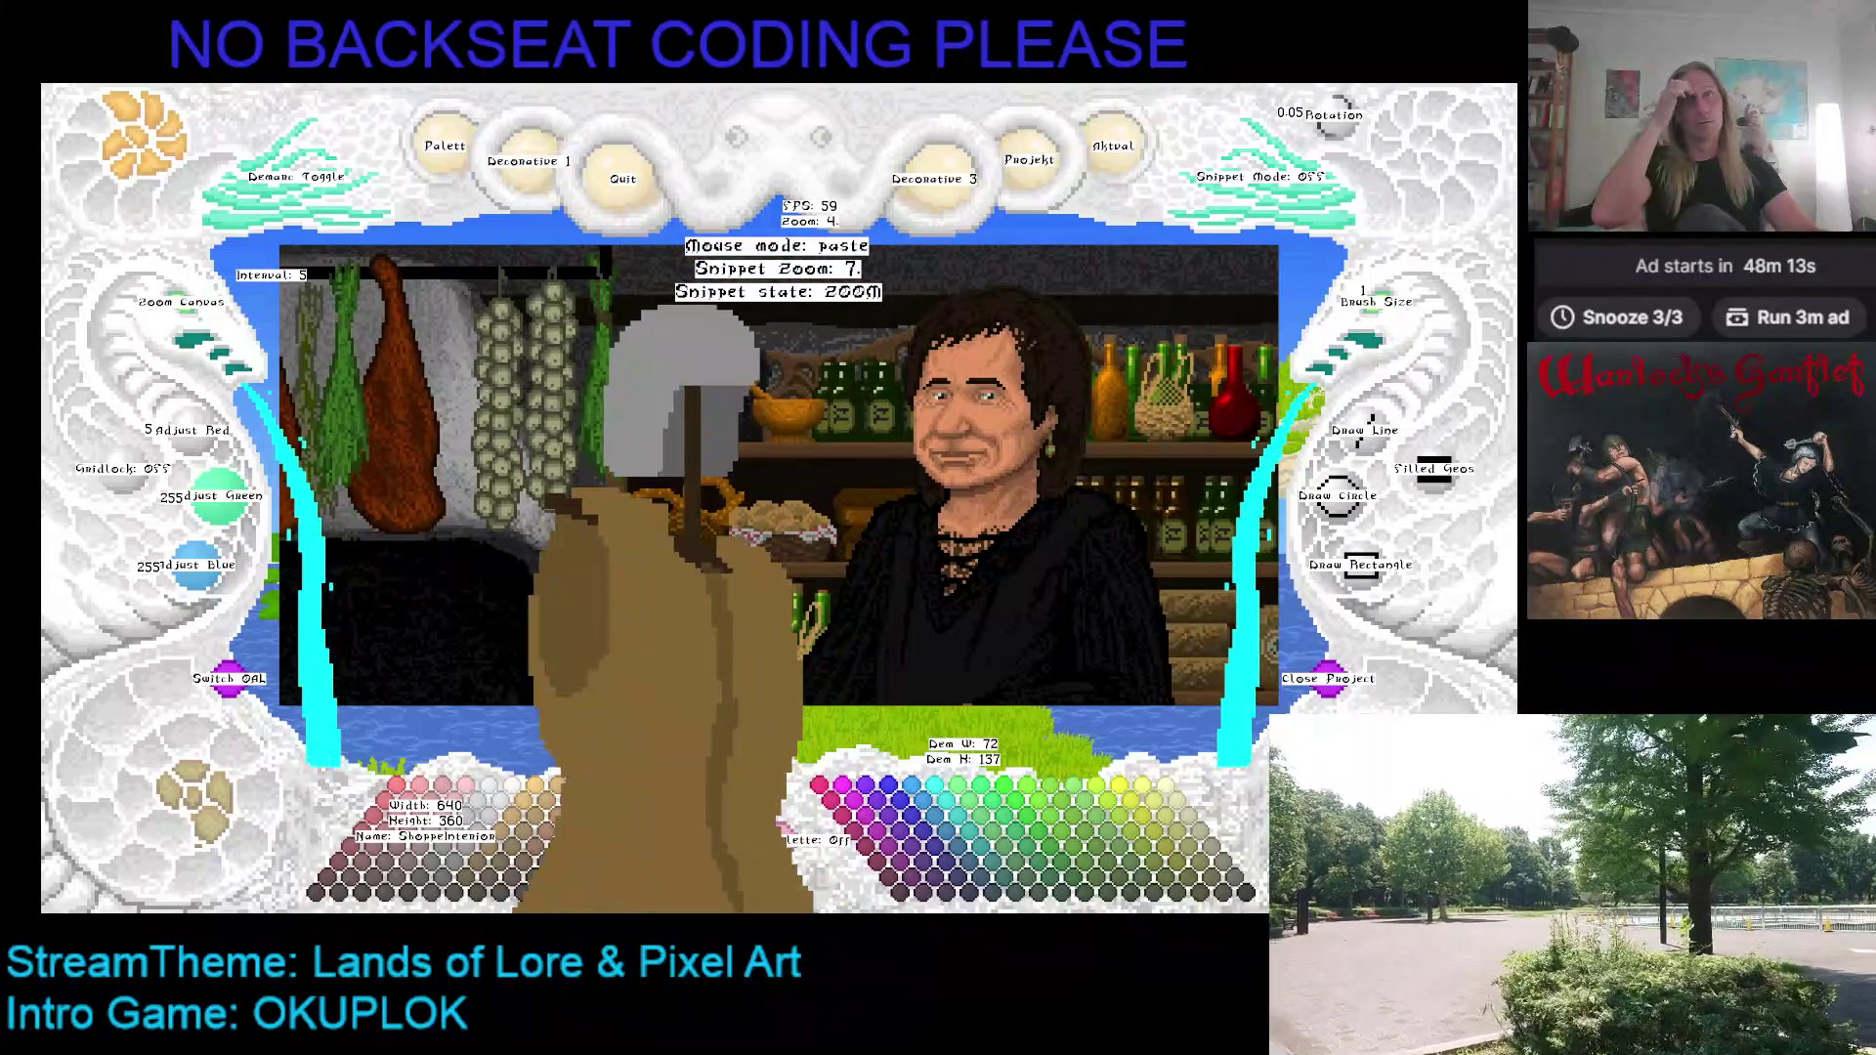
scroll(704, 547, up, 1)
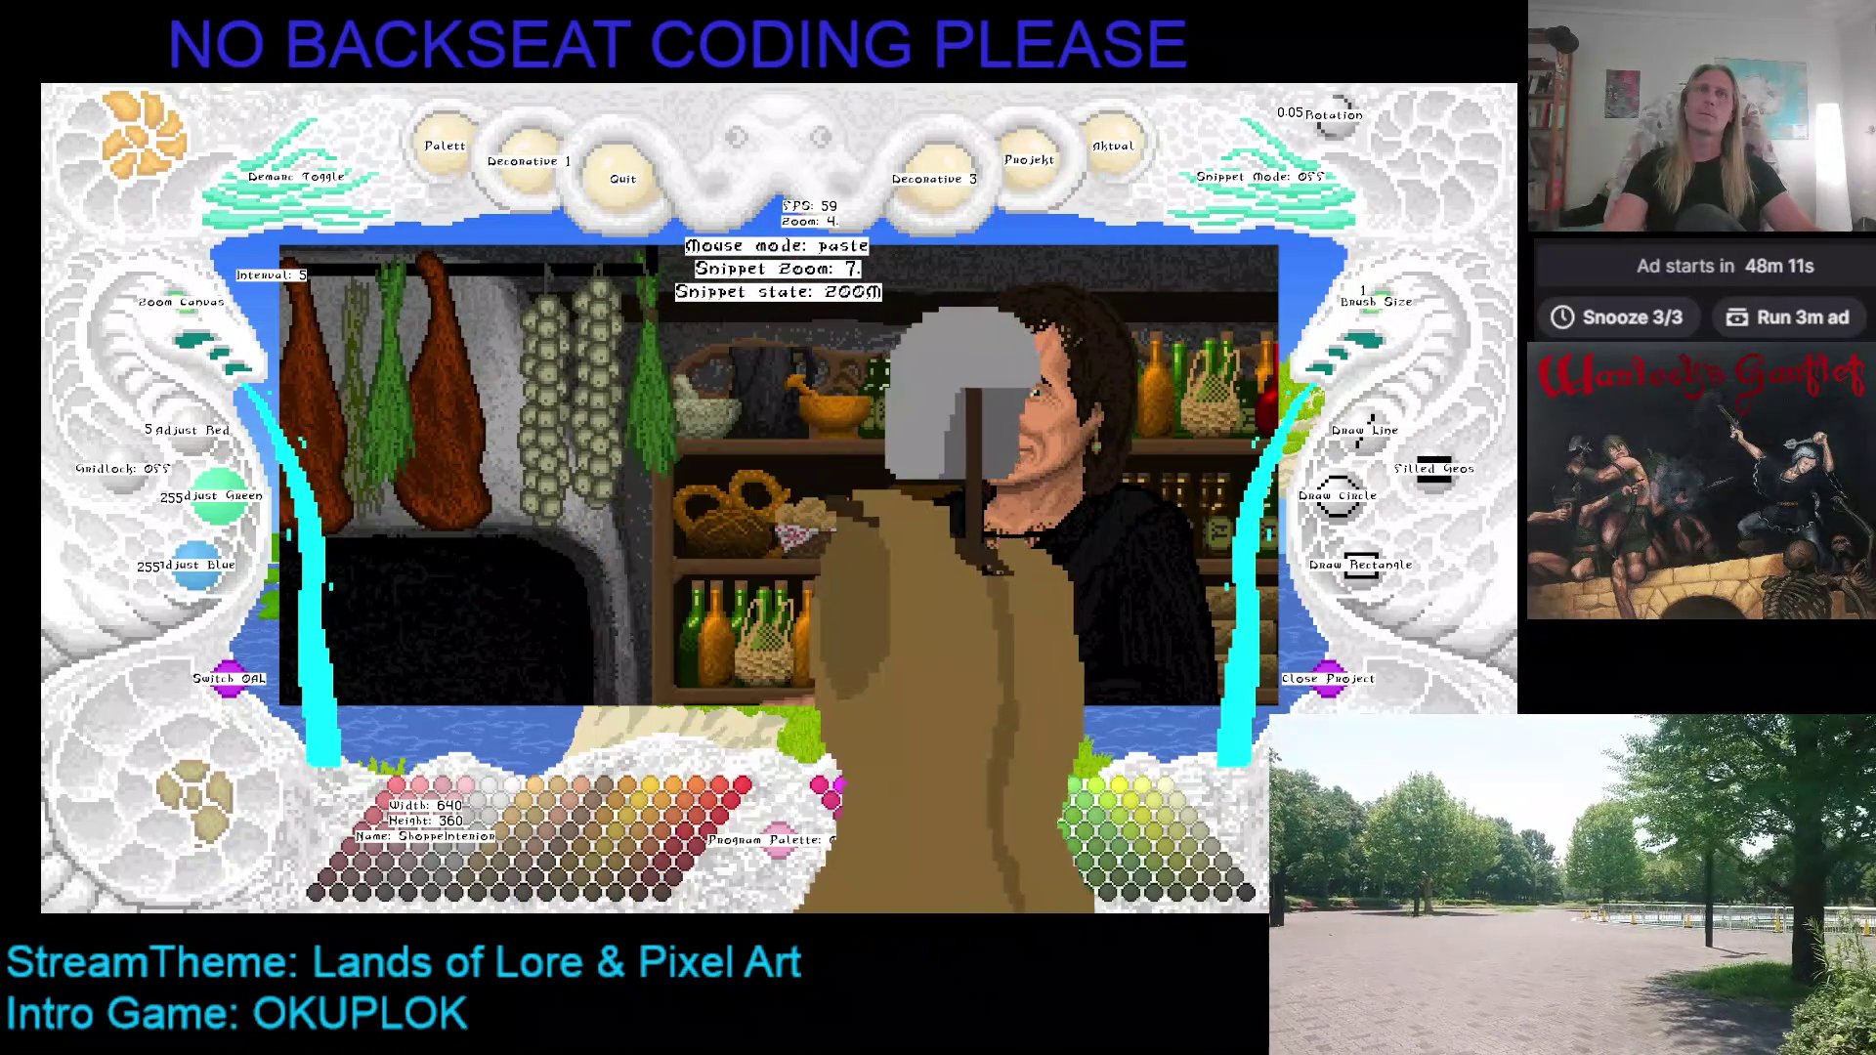
scroll(929, 587, up, 1)
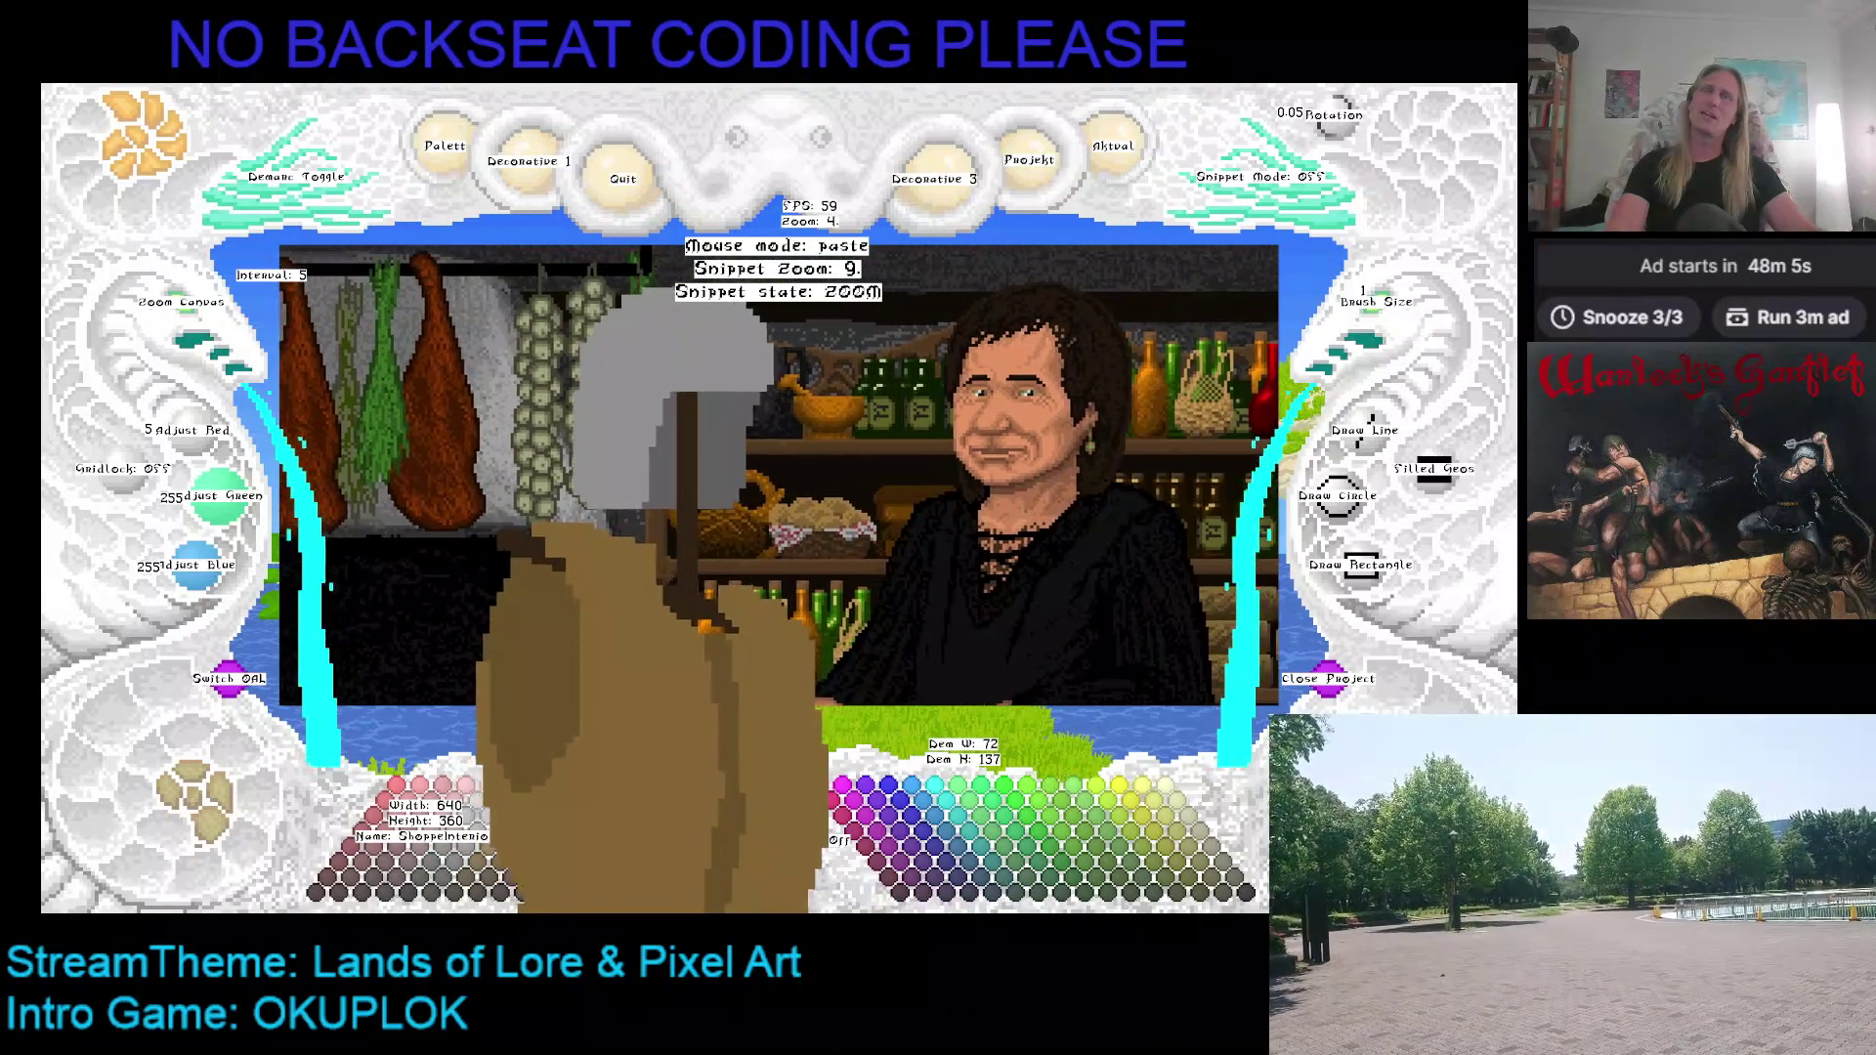
scroll(840, 606, down, 3)
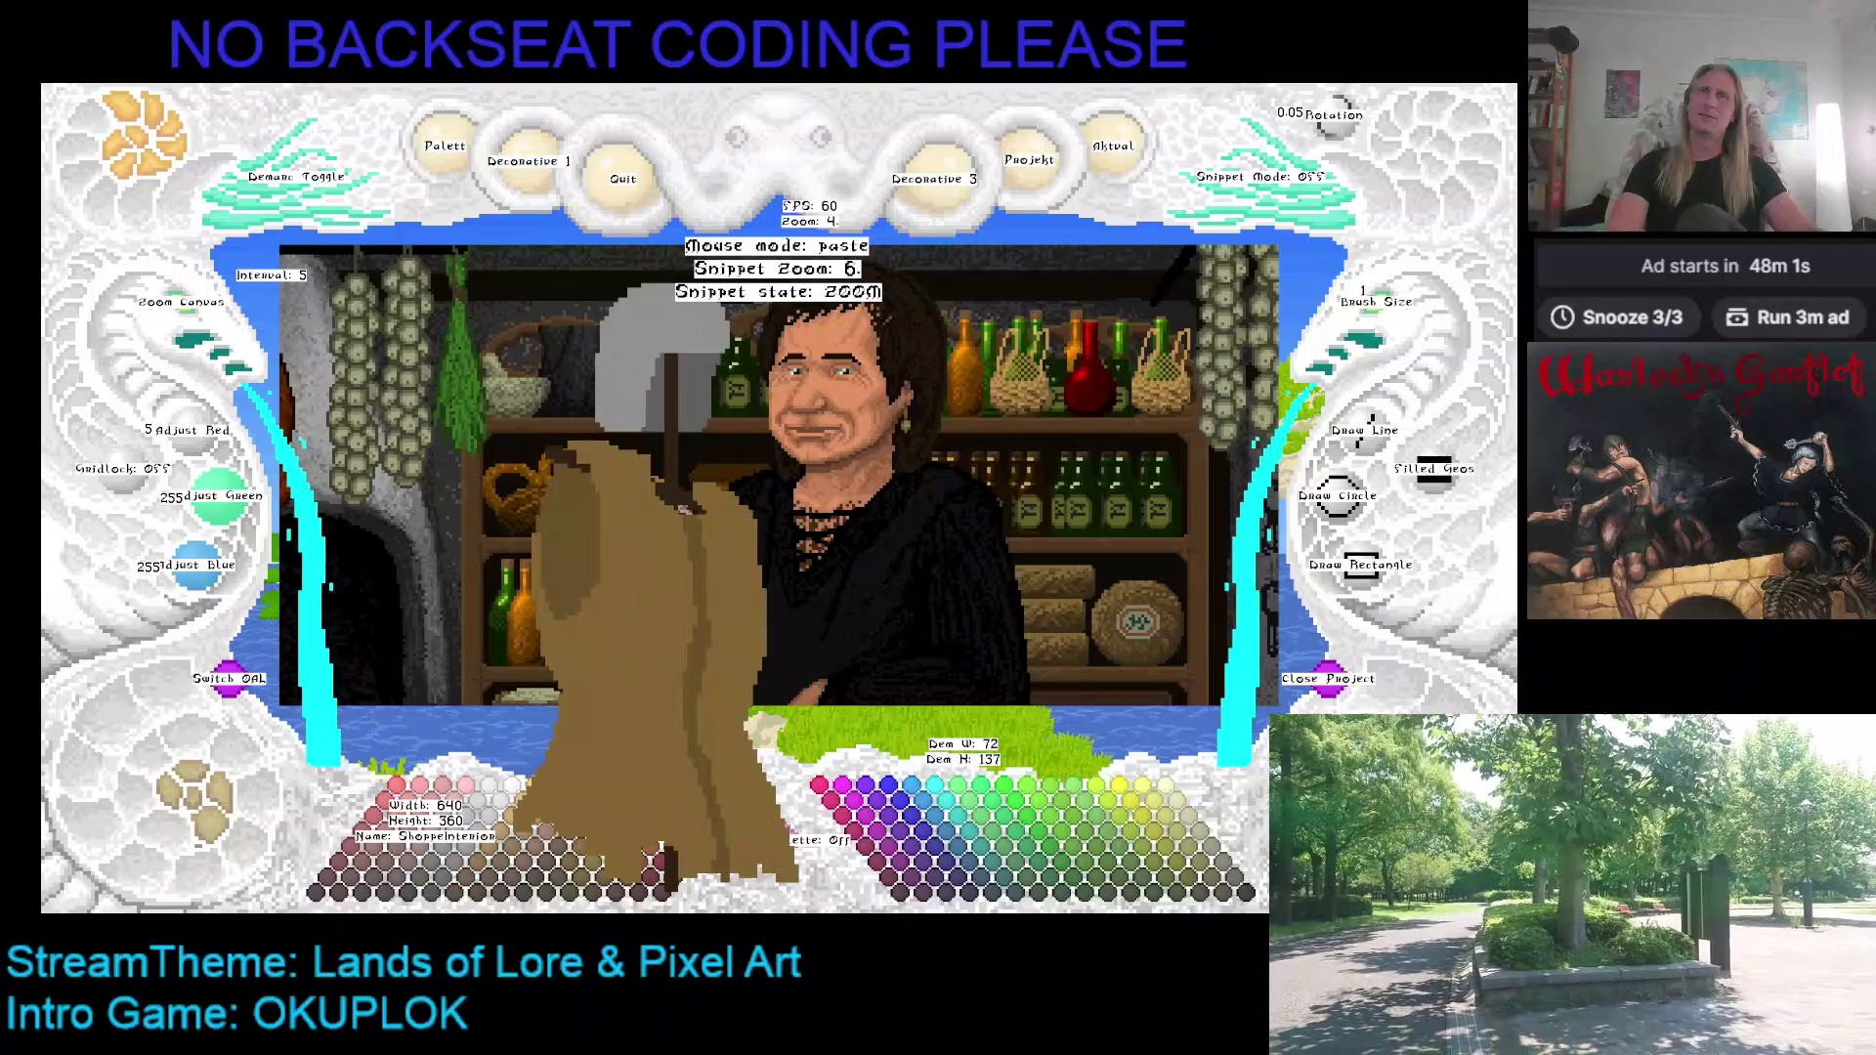
scroll(681, 508, up, 1)
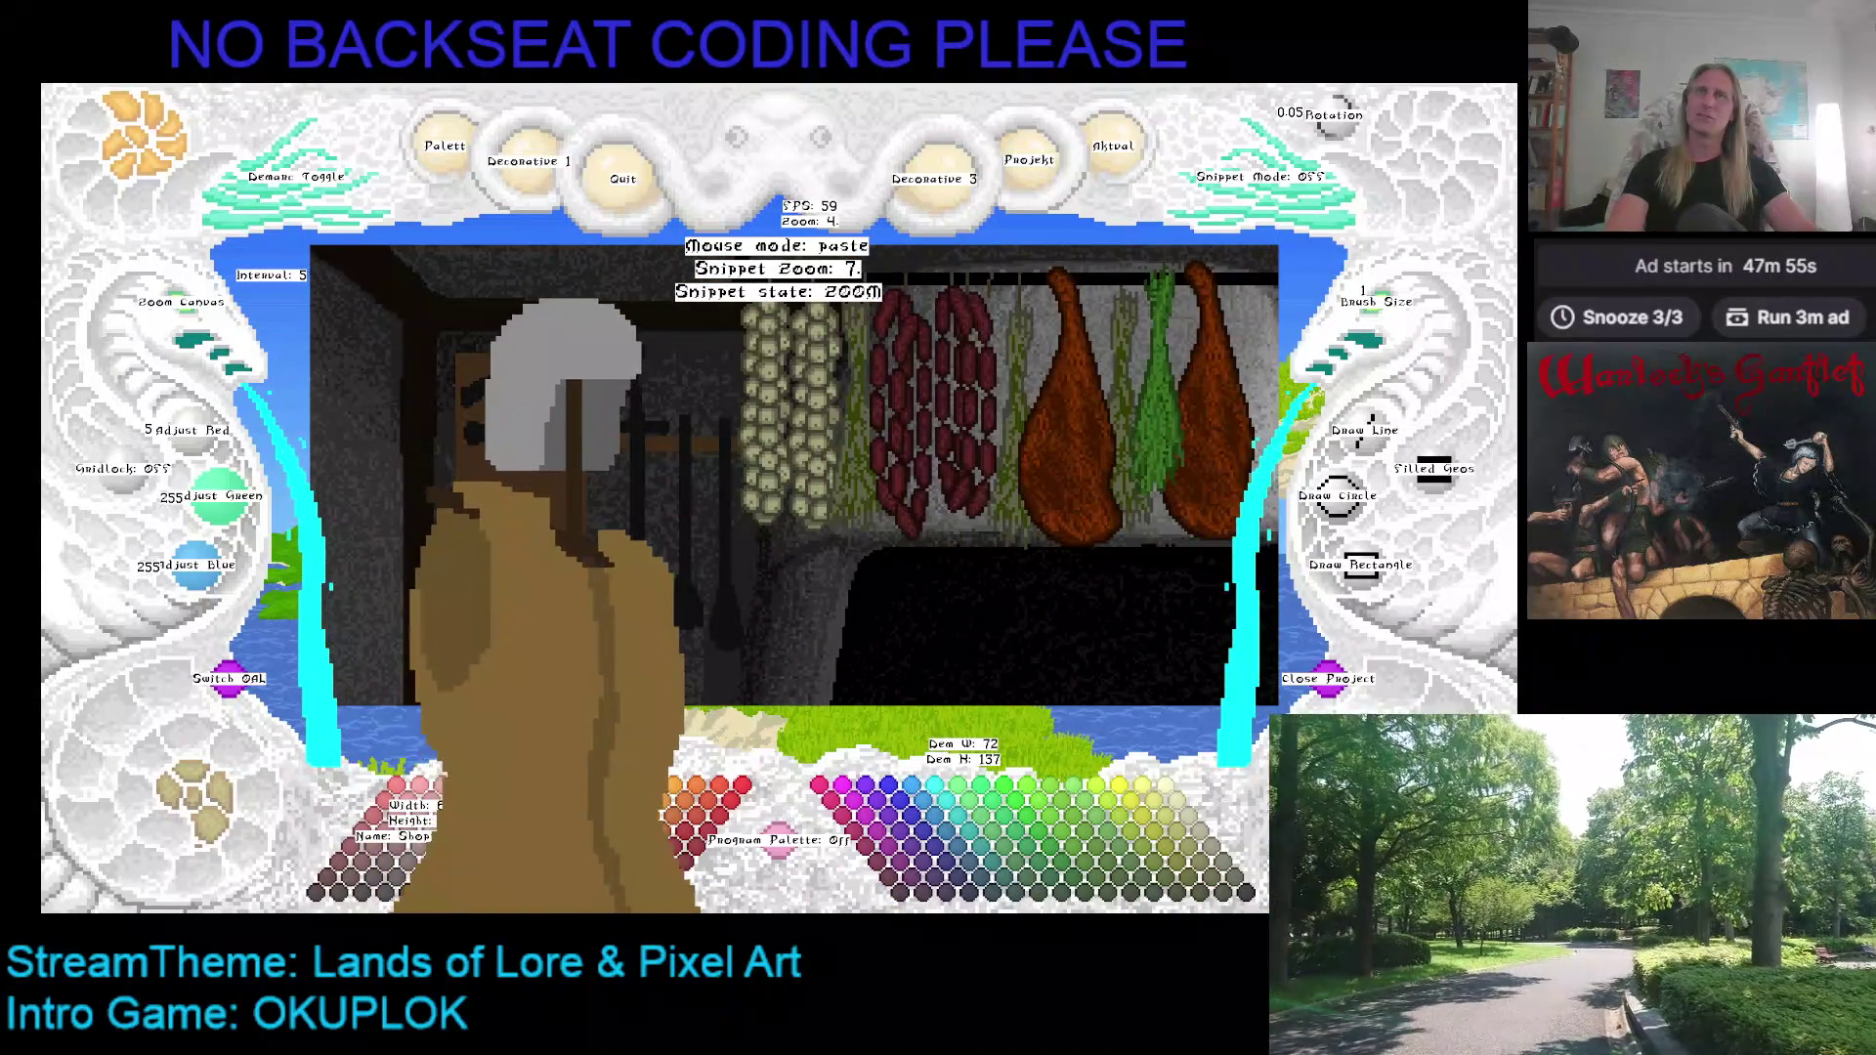
scroll(528, 586, down, 1)
scroll(567, 576, down, 1)
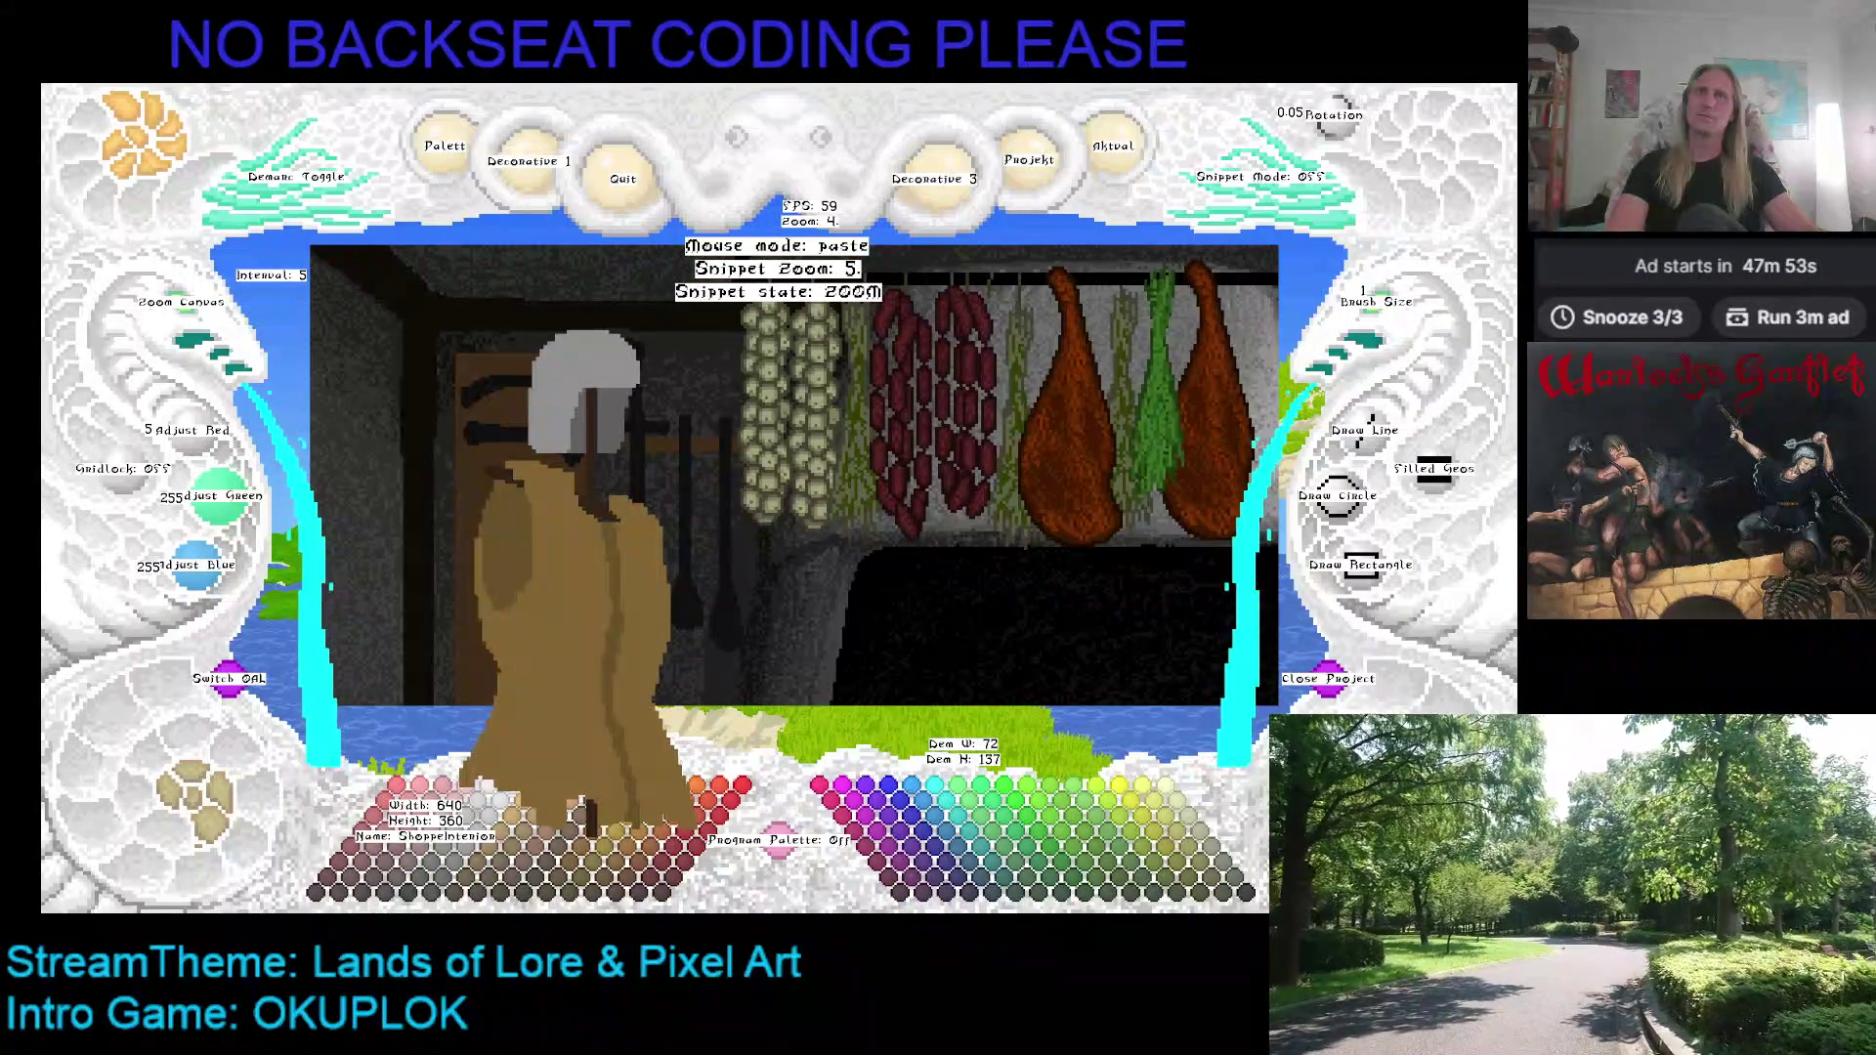
right_click(449, 334)
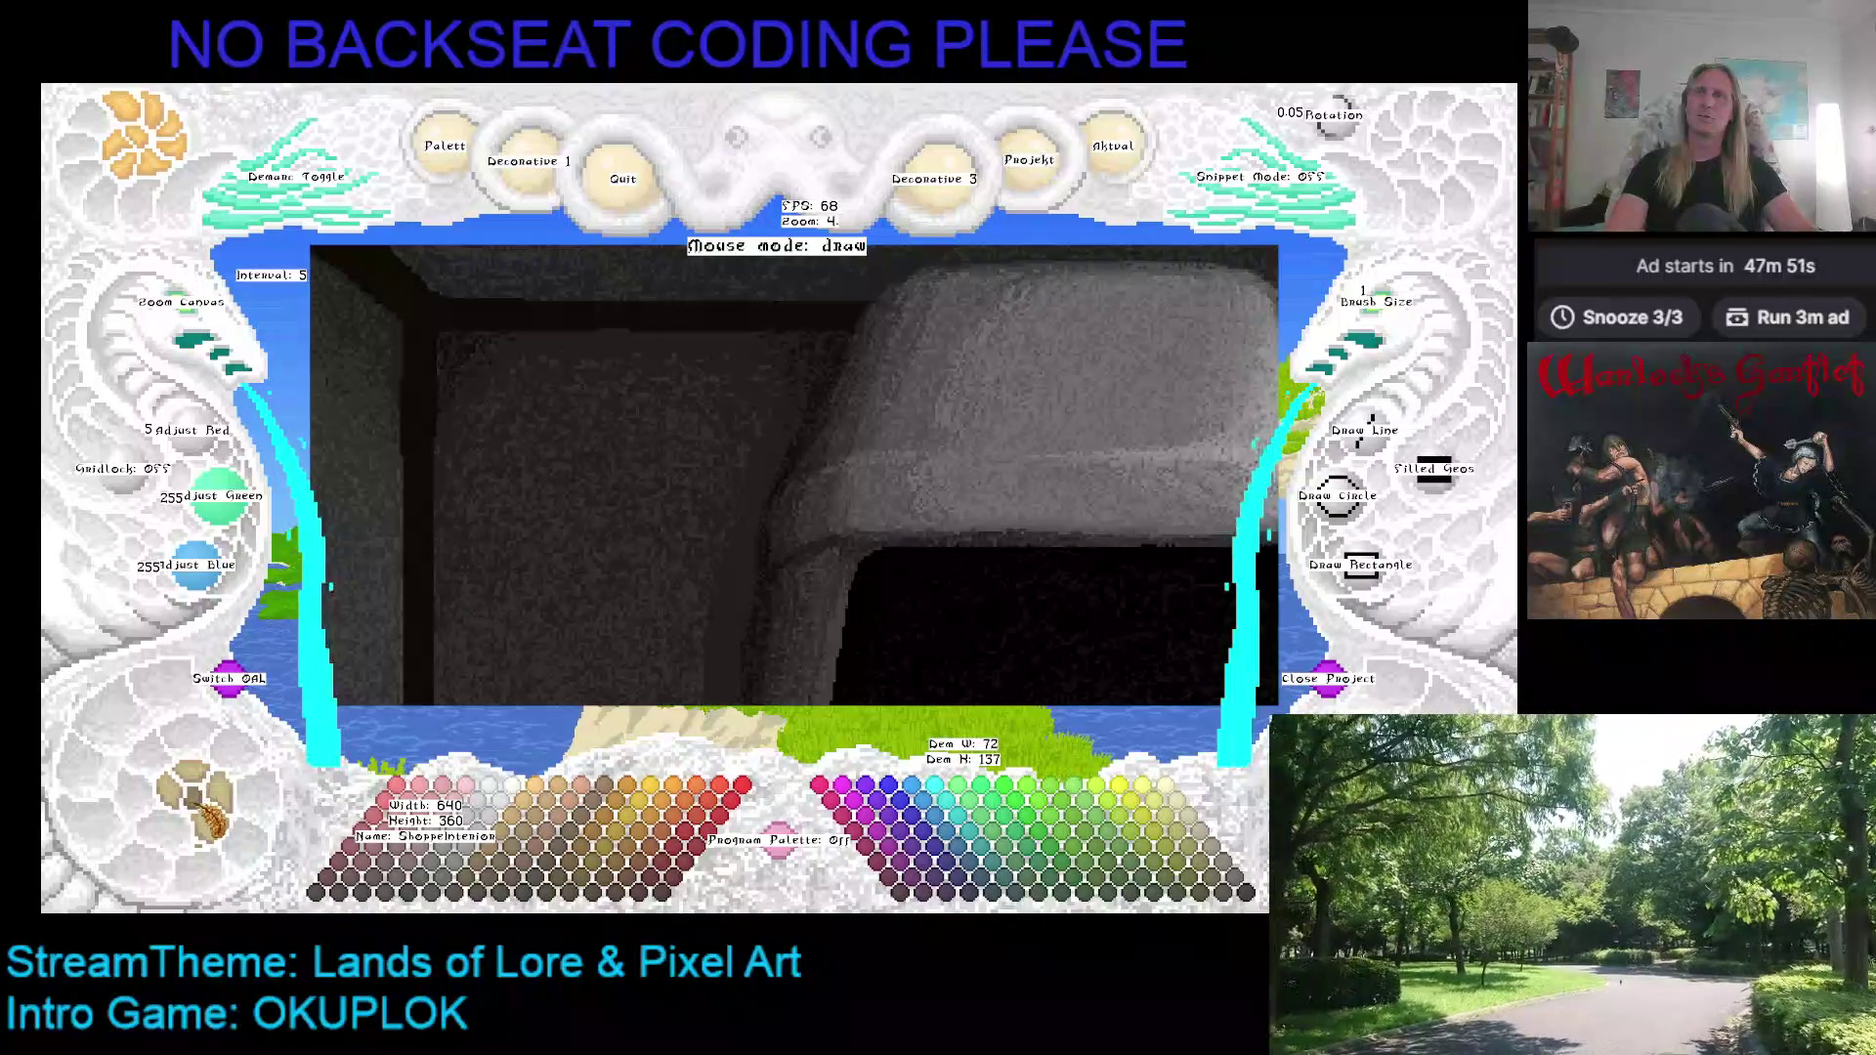
Step: Re-float the gambeson sprite at Snippet Zoom 4 and shift the kitchen view slightly
right_click(606, 489)
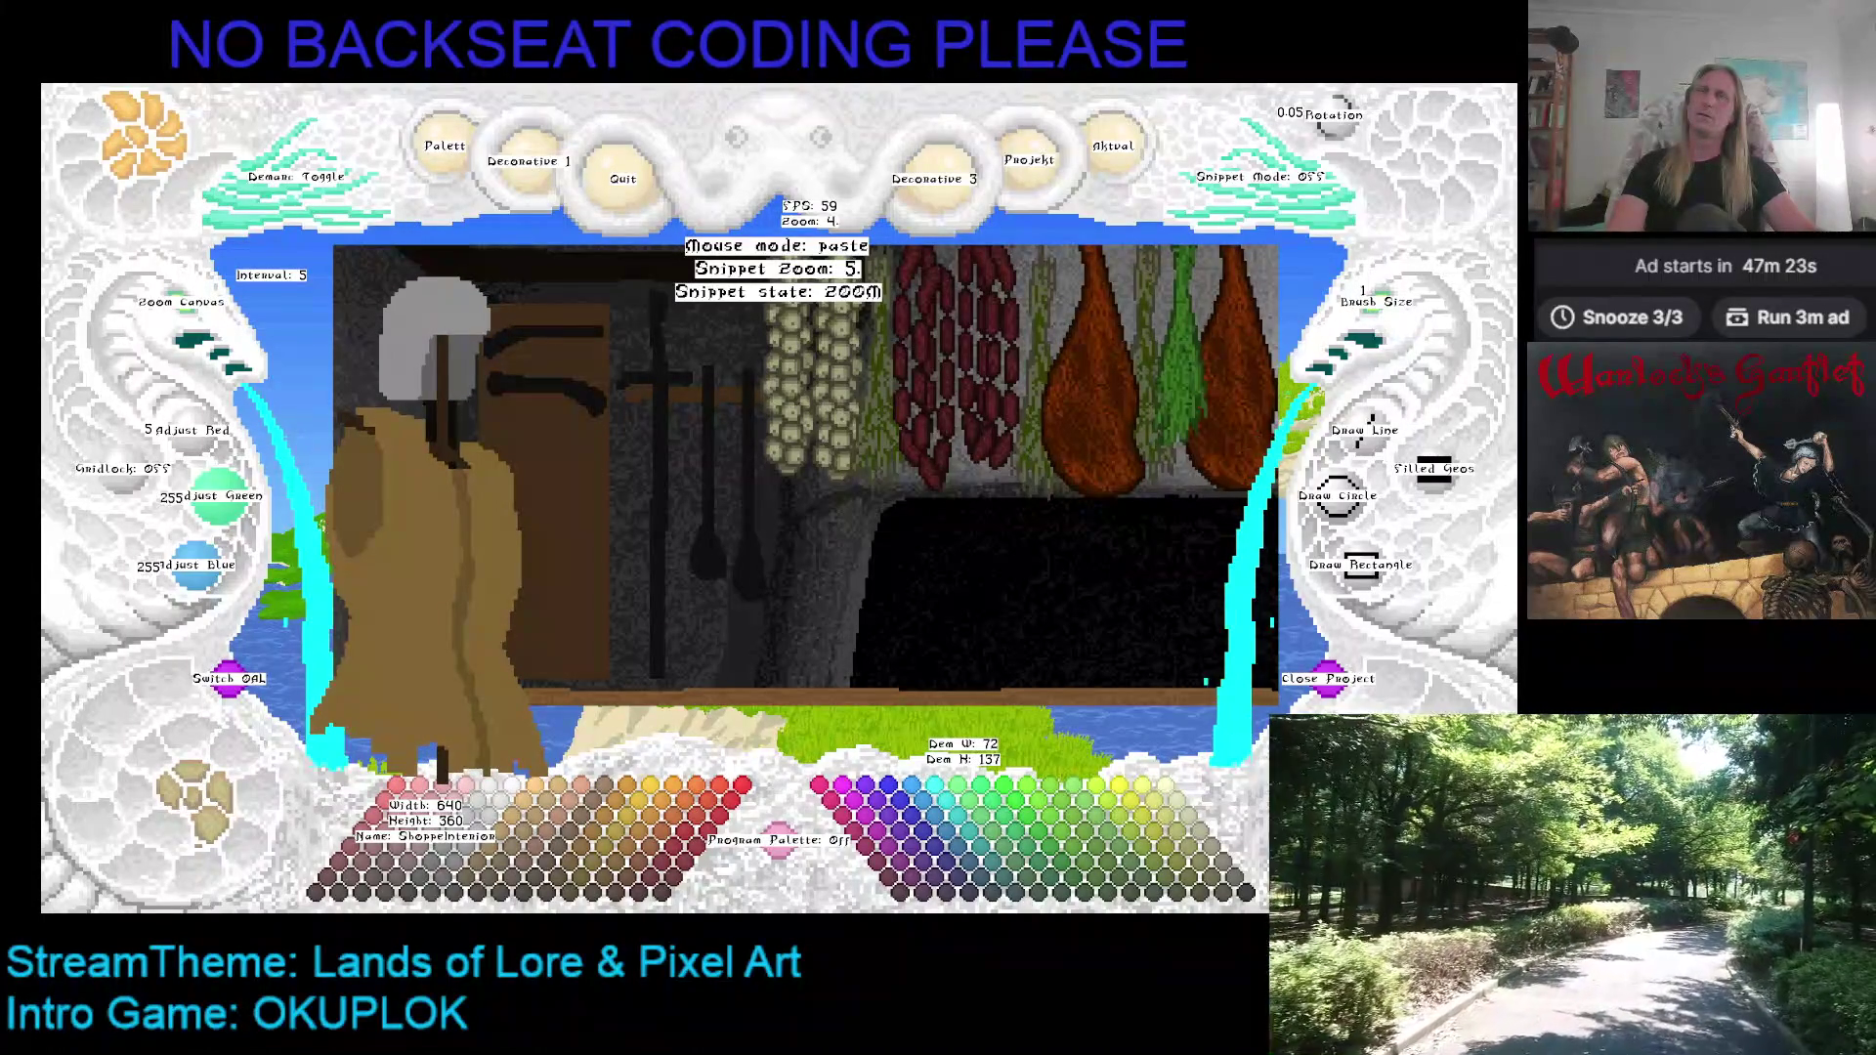
scroll(430, 489, down, 1)
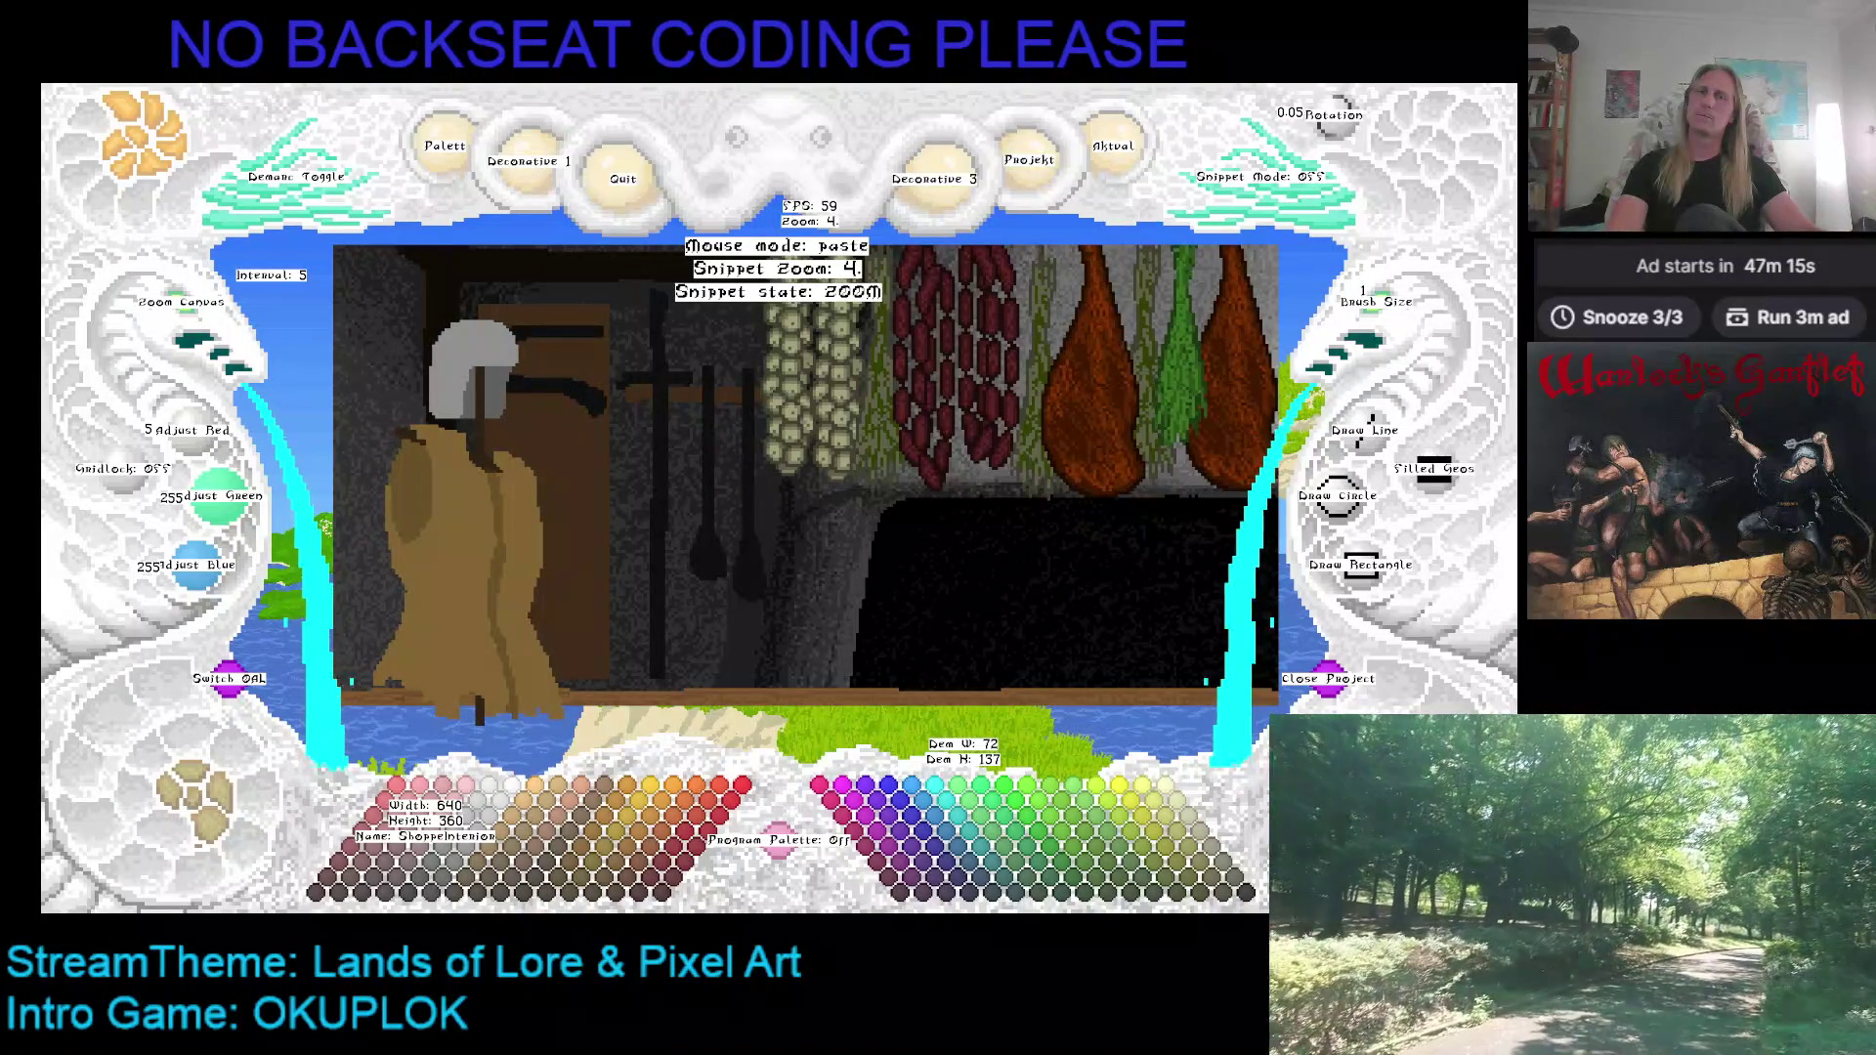
key(Down)
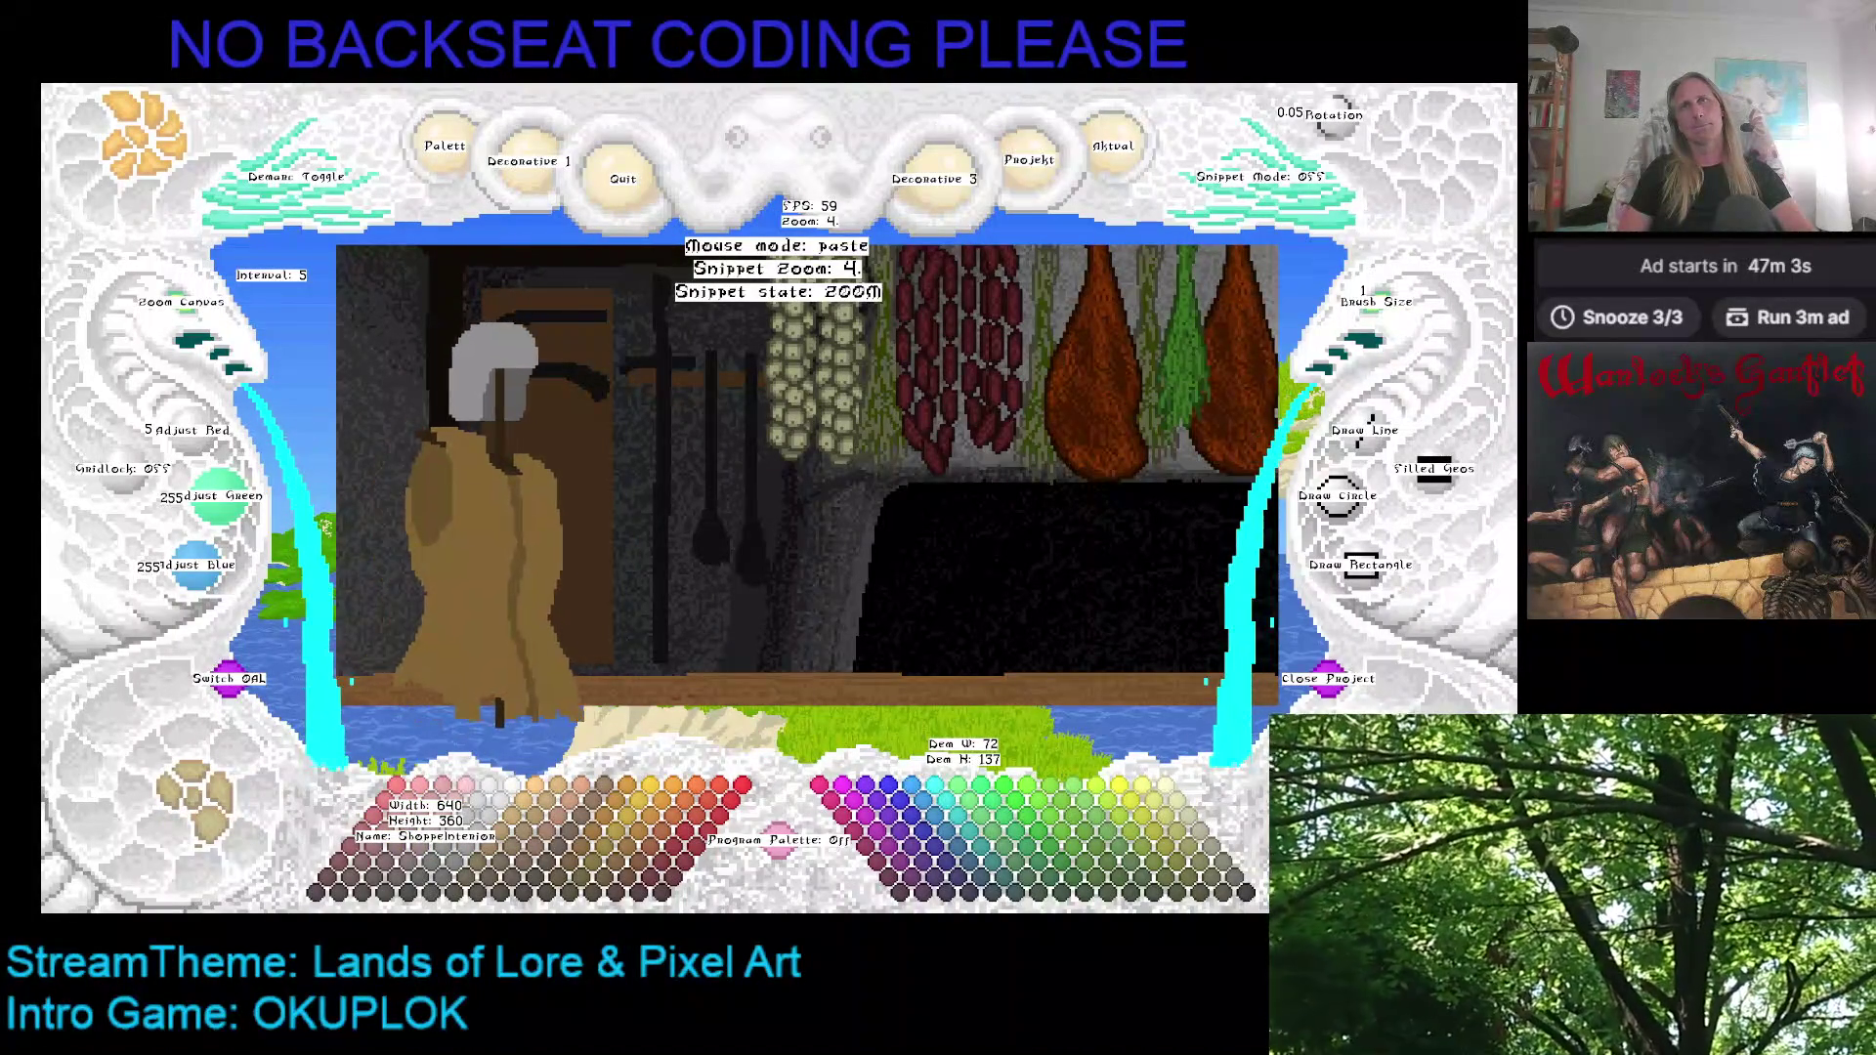
scroll(494, 509, up, 2)
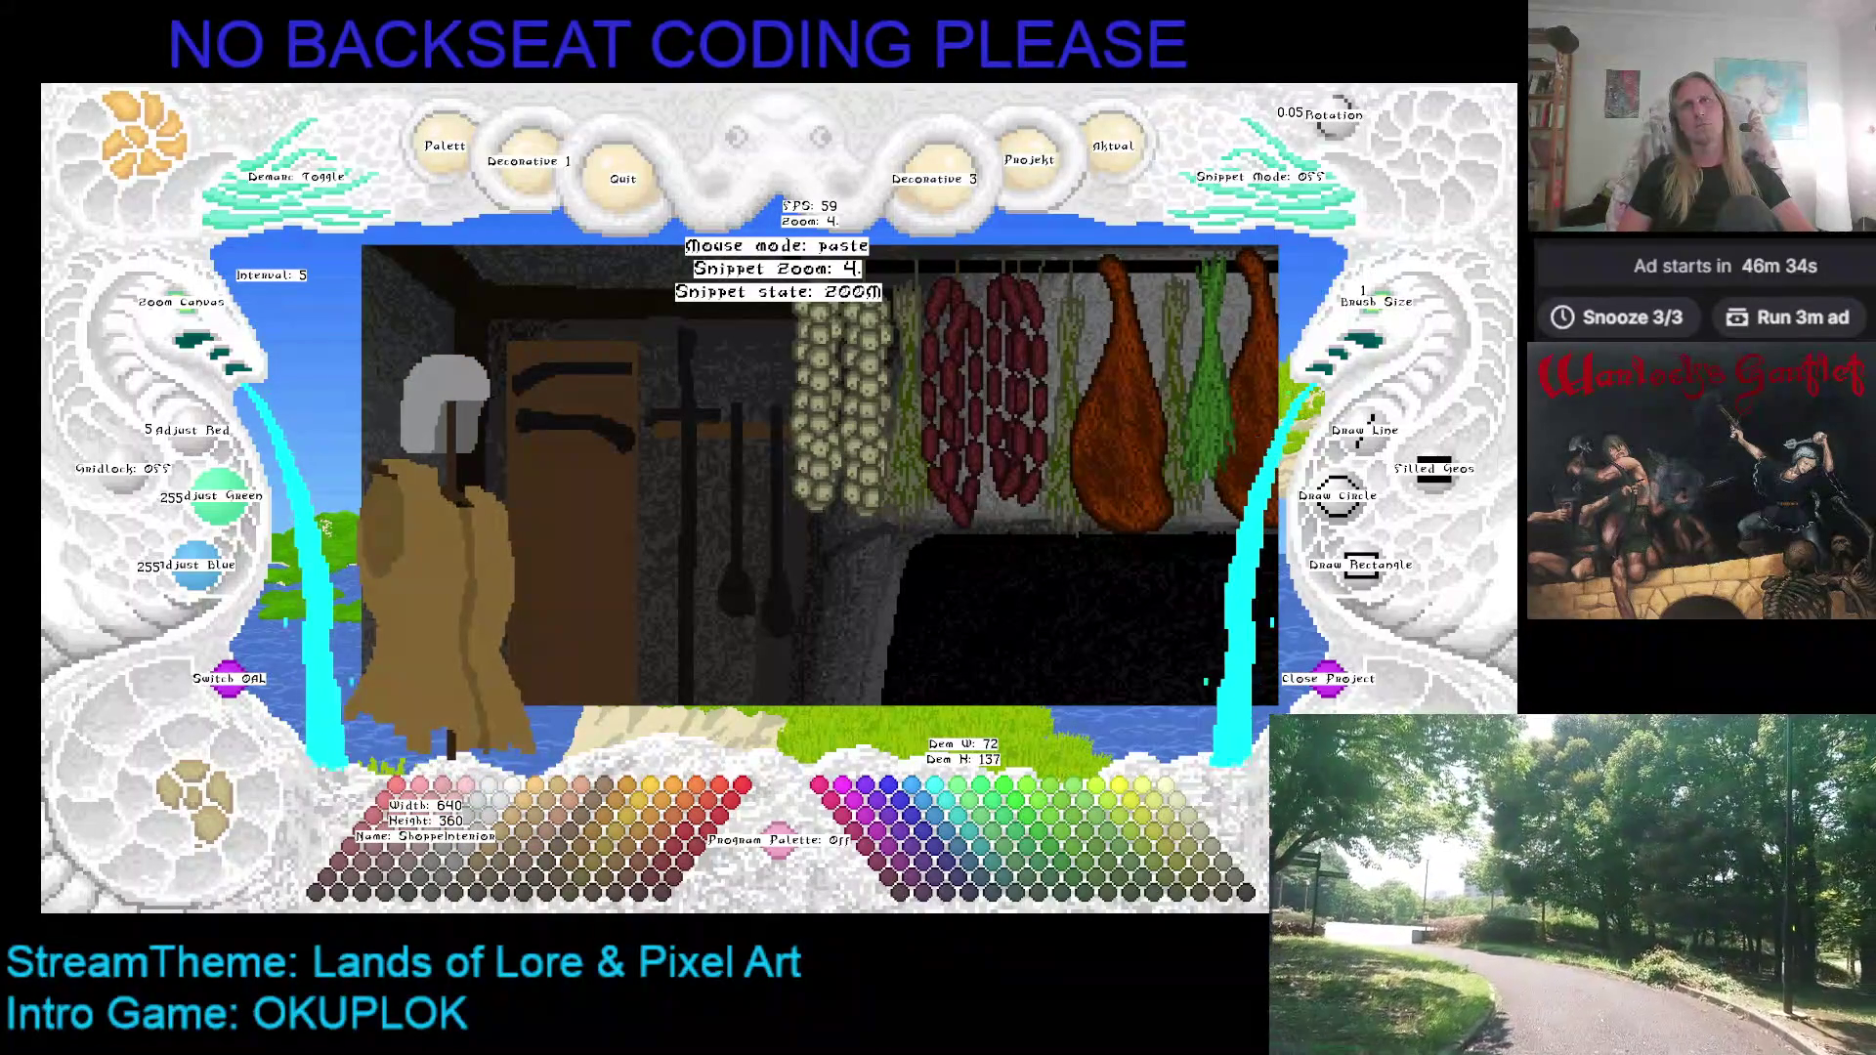
Step: Pan the kitchen scene around the counter, switching the gambeson snippet between zoom 4 and 5
scroll(818, 475, down, 3)
scroll(801, 475, up, 1)
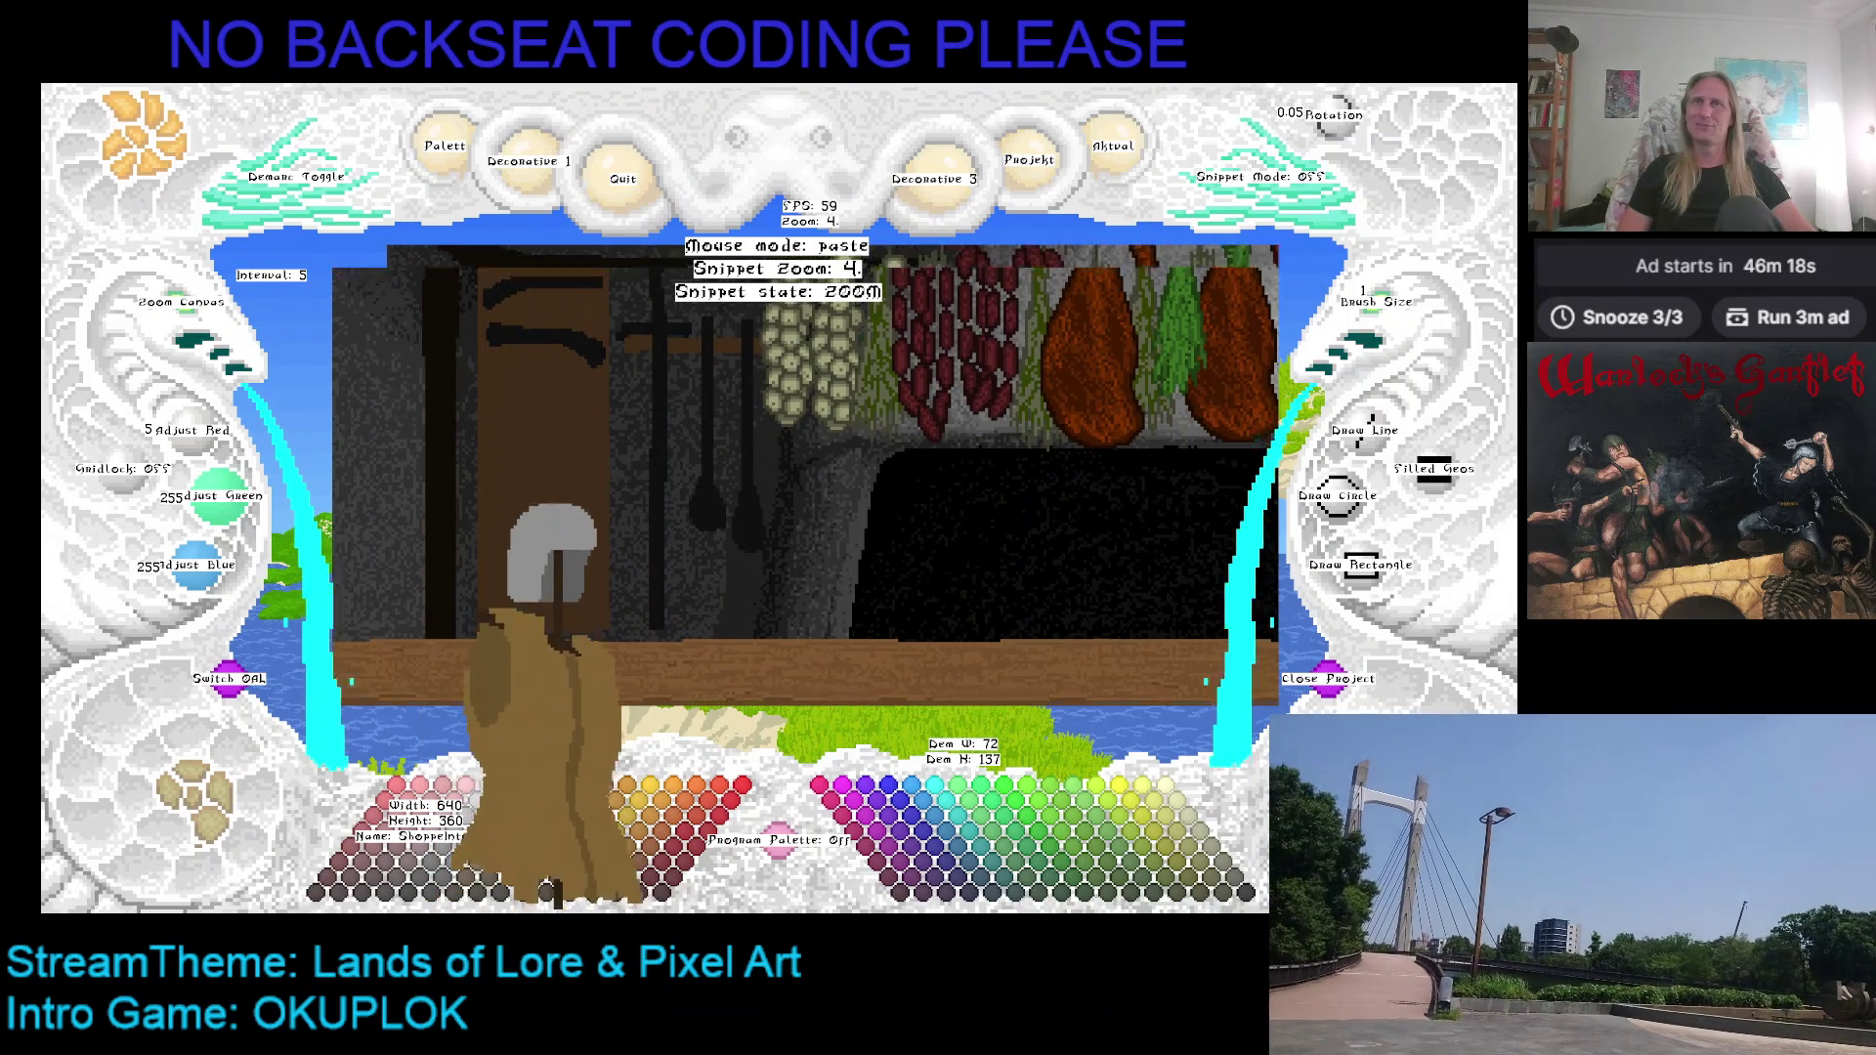
key(Up)
key(Right)
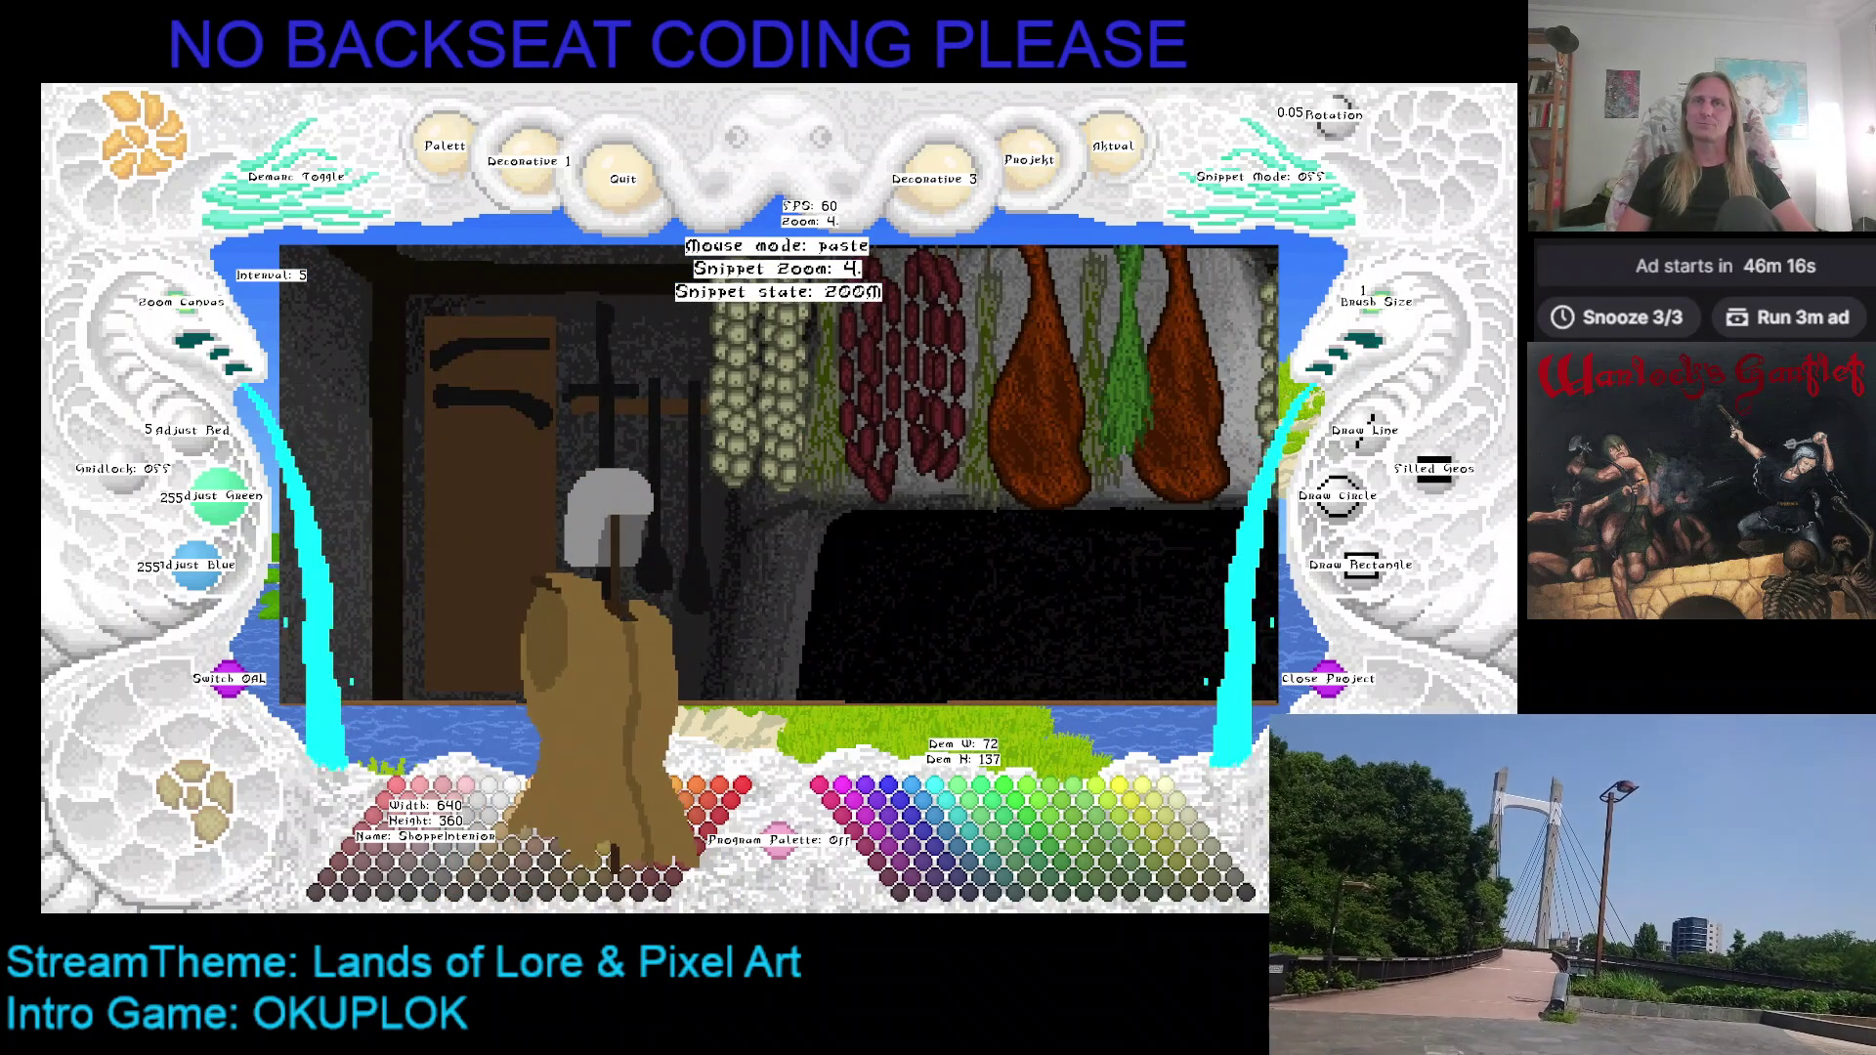
key(Left)
key(Left)
key(Left)
key(Up)
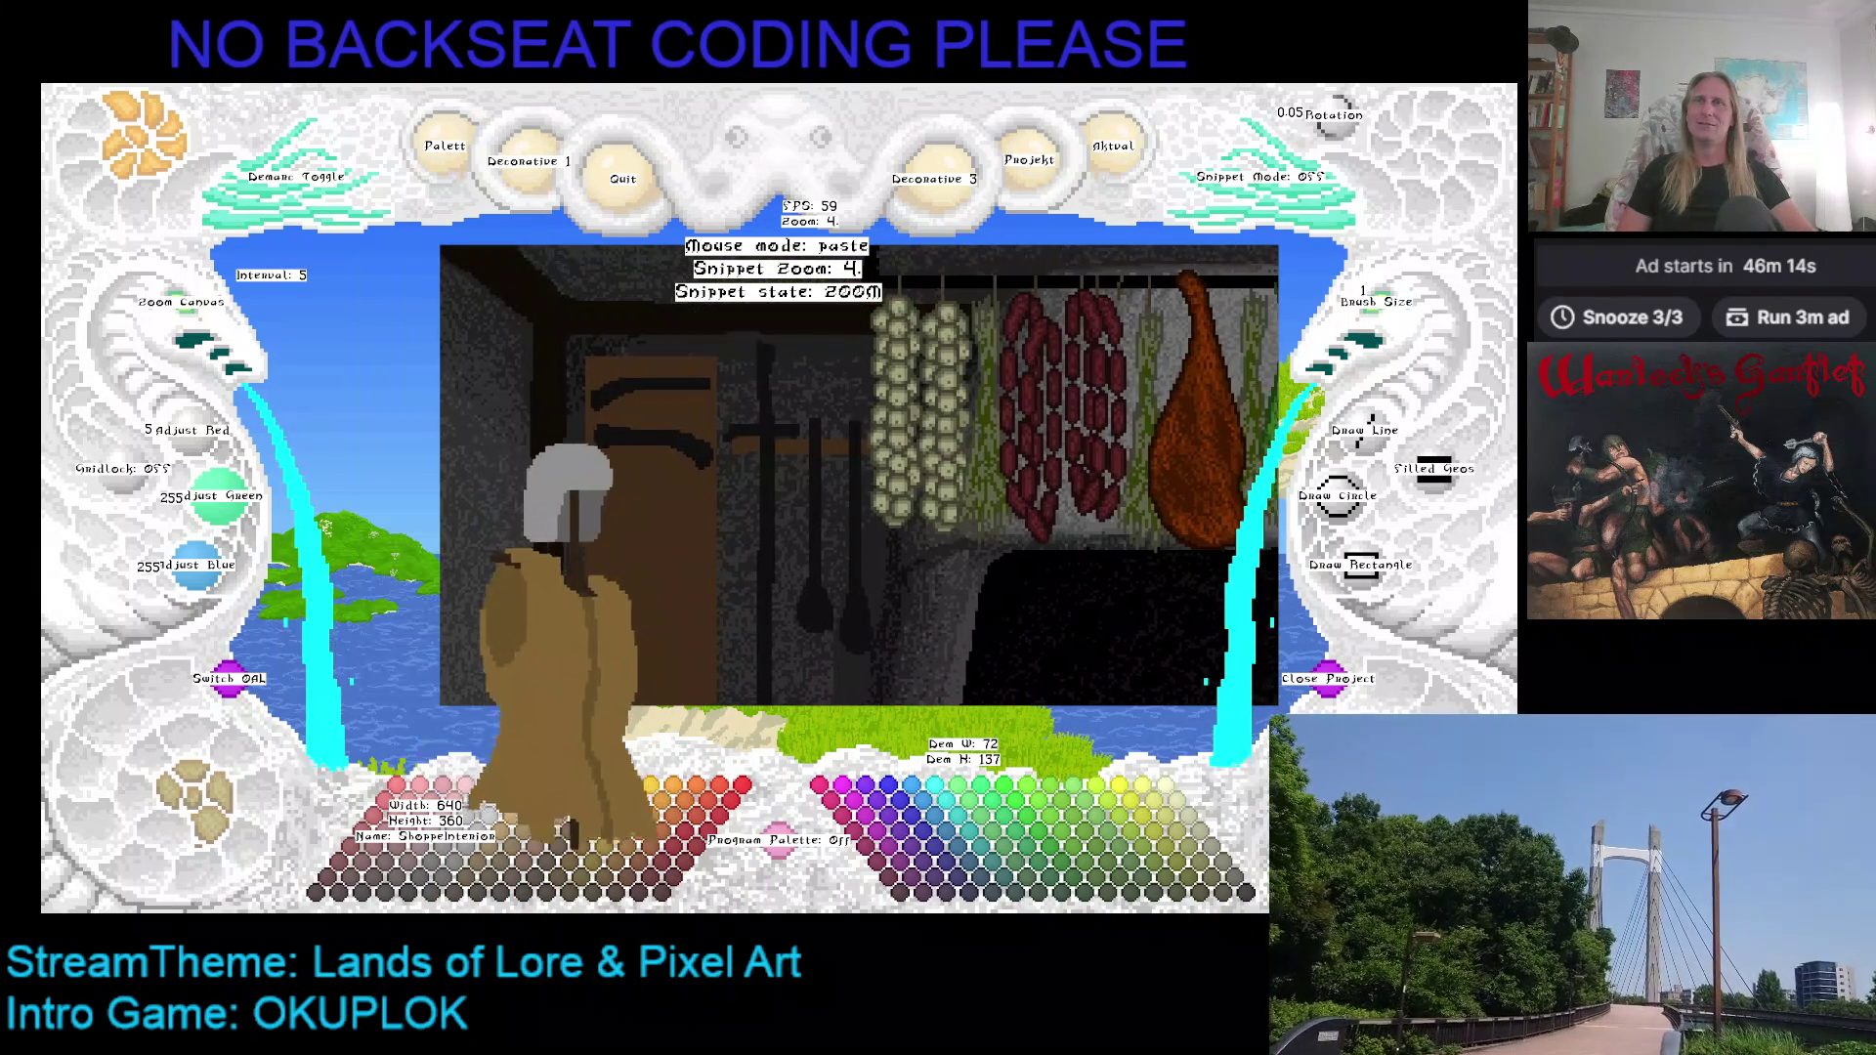
key(Right)
key(Down)
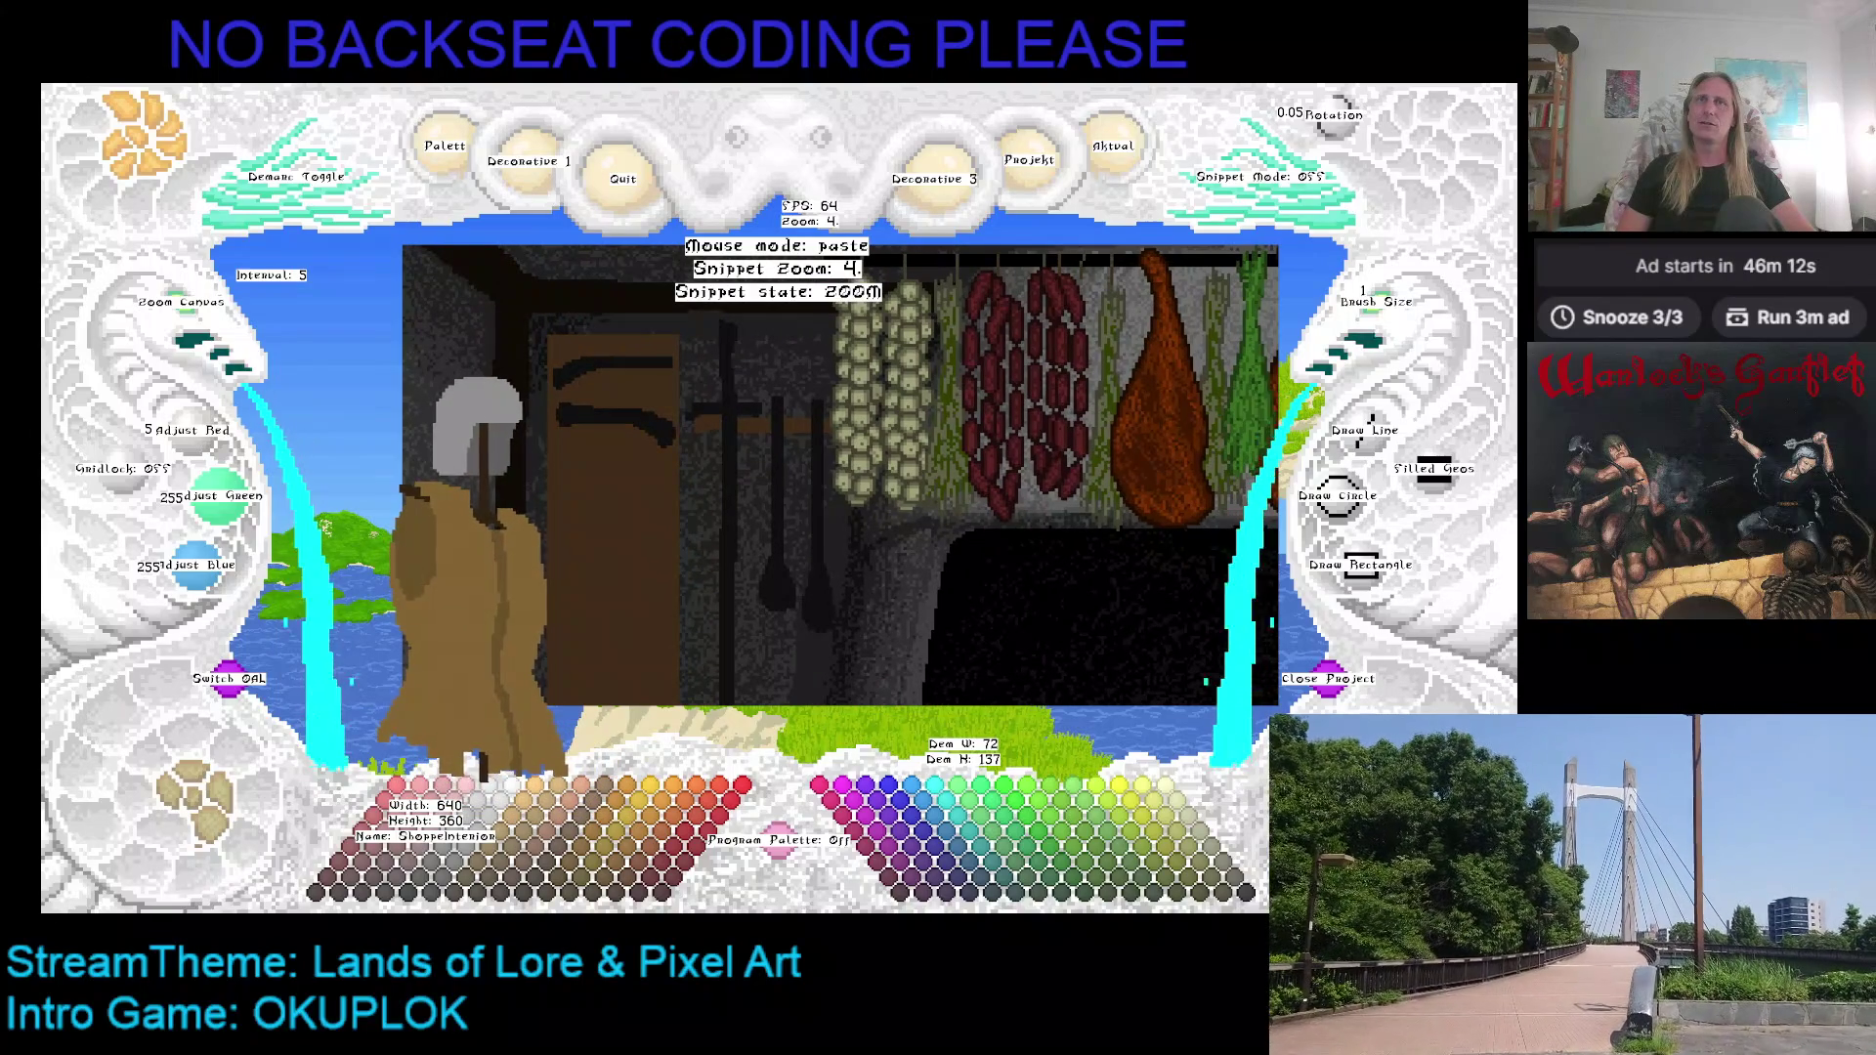
scroll(460, 489, up, 1)
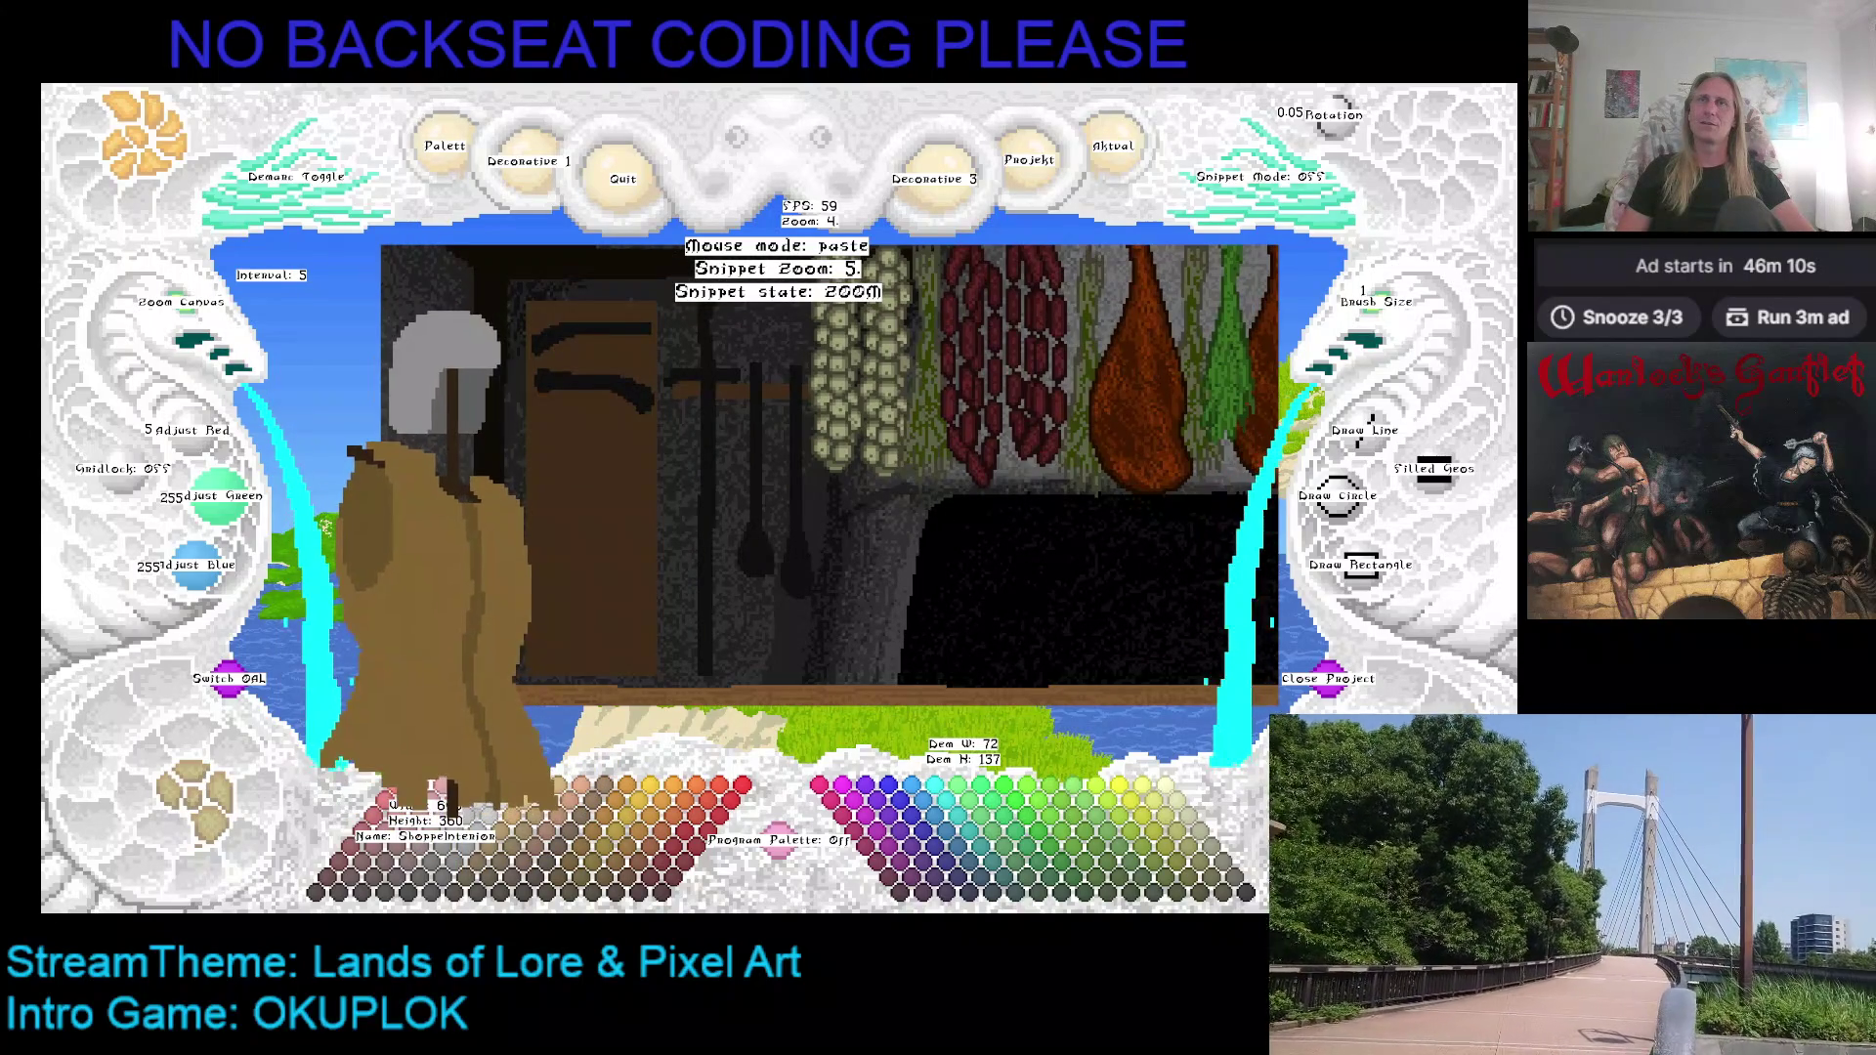
scroll(430, 547, down, 1)
scroll(650, 385, down, 10)
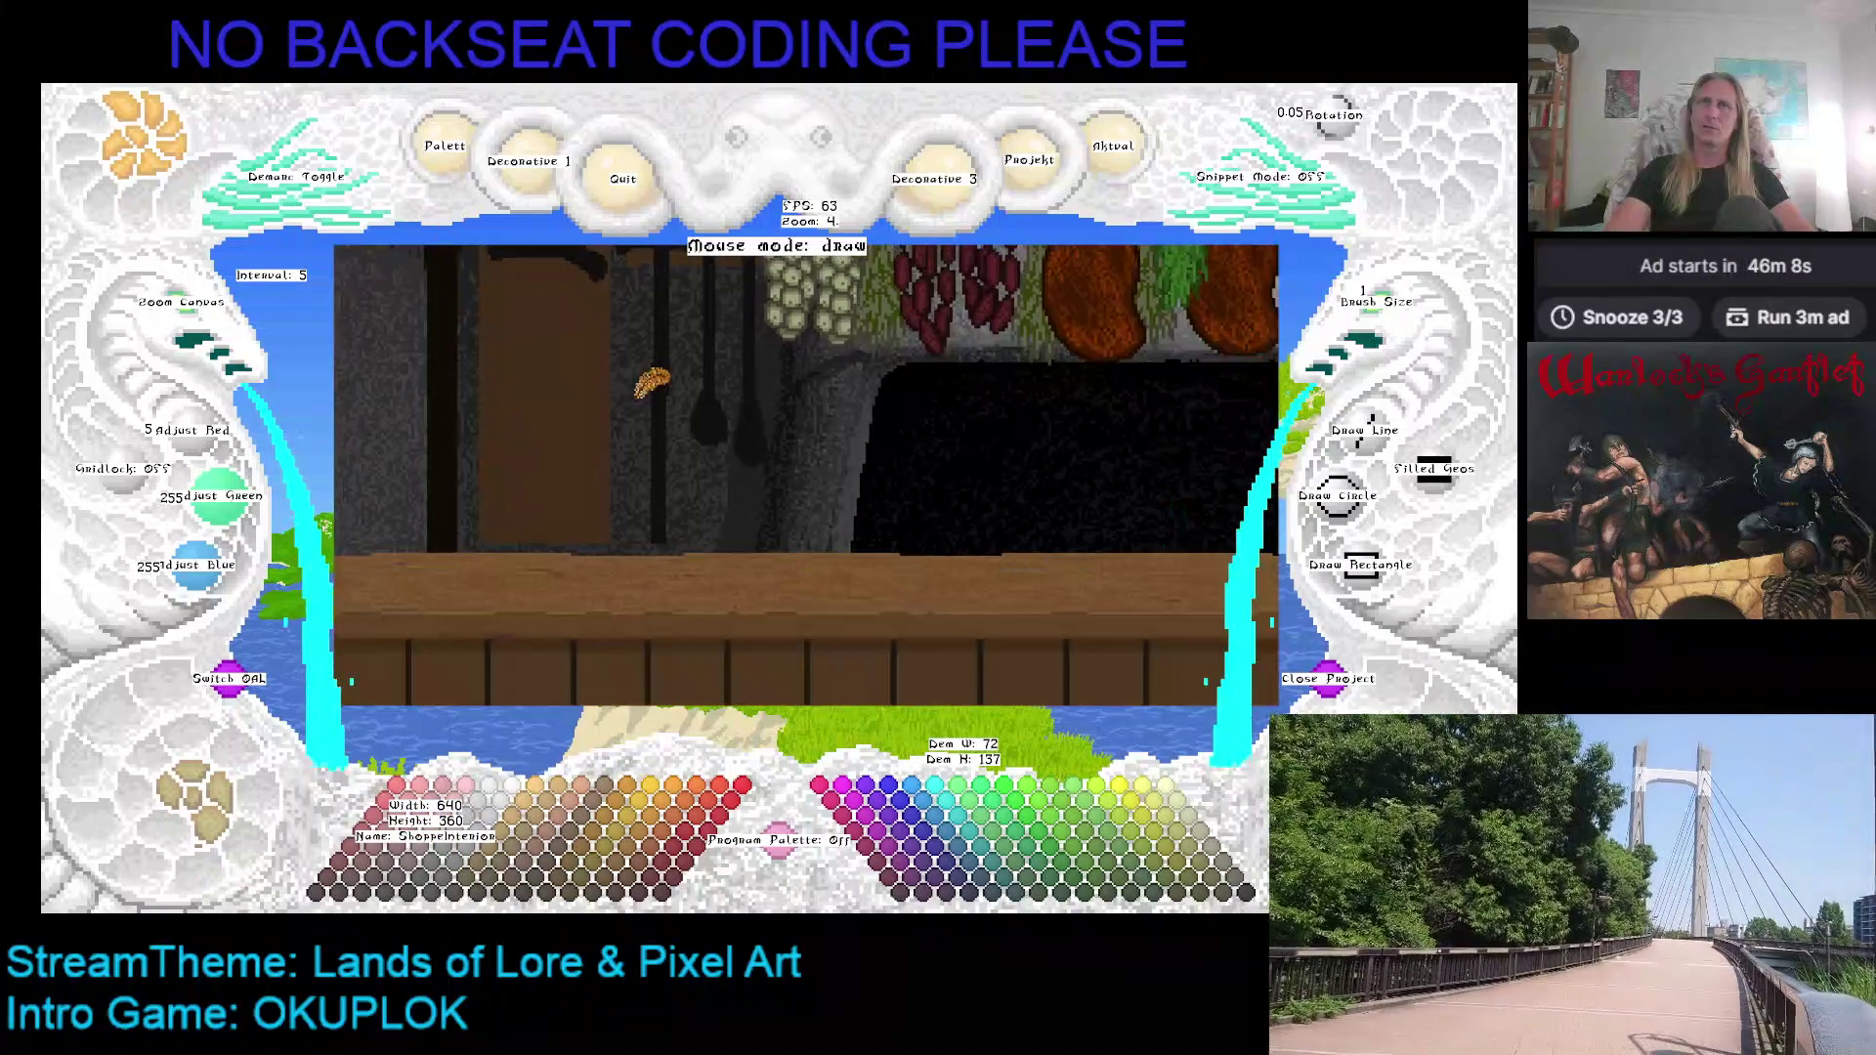
Step: Enlarge the sprite sheet view and ready a thicker dark-brown (48/33/18) straight line
scroll(479, 399, up, 10)
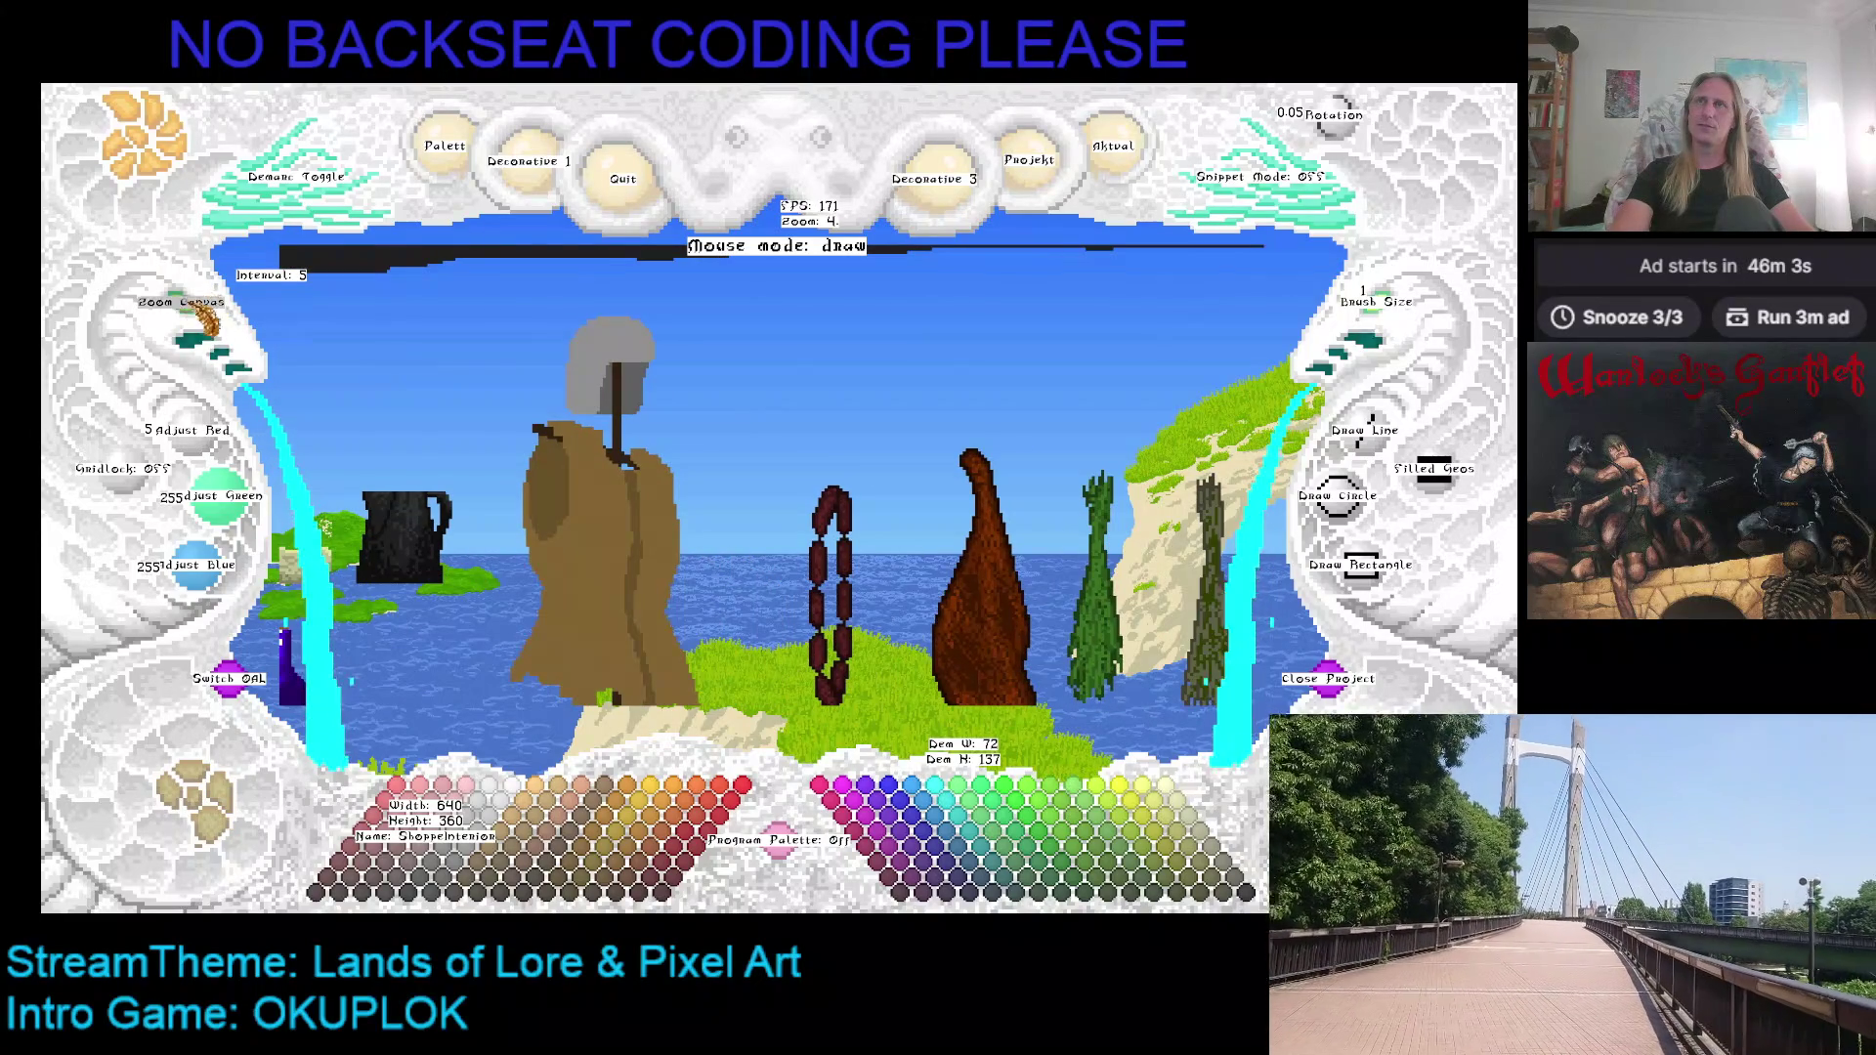
click(191, 304)
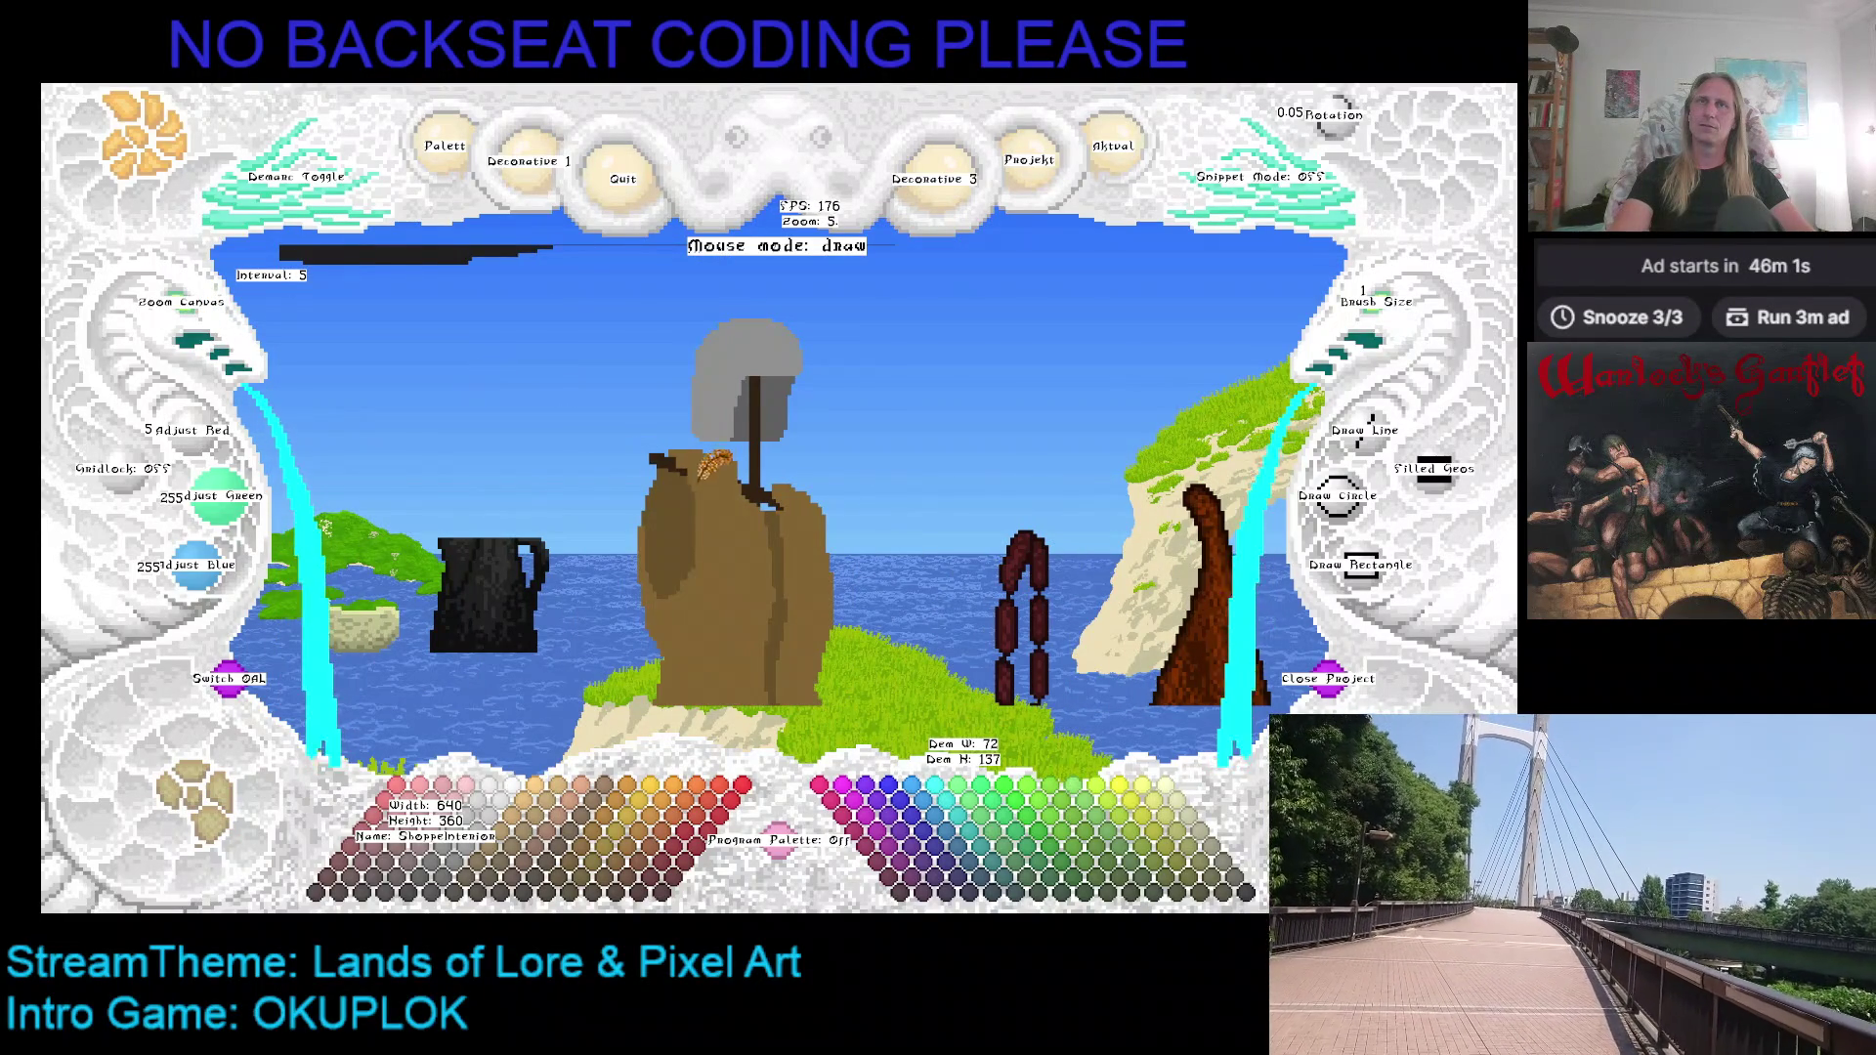
right_click(684, 457)
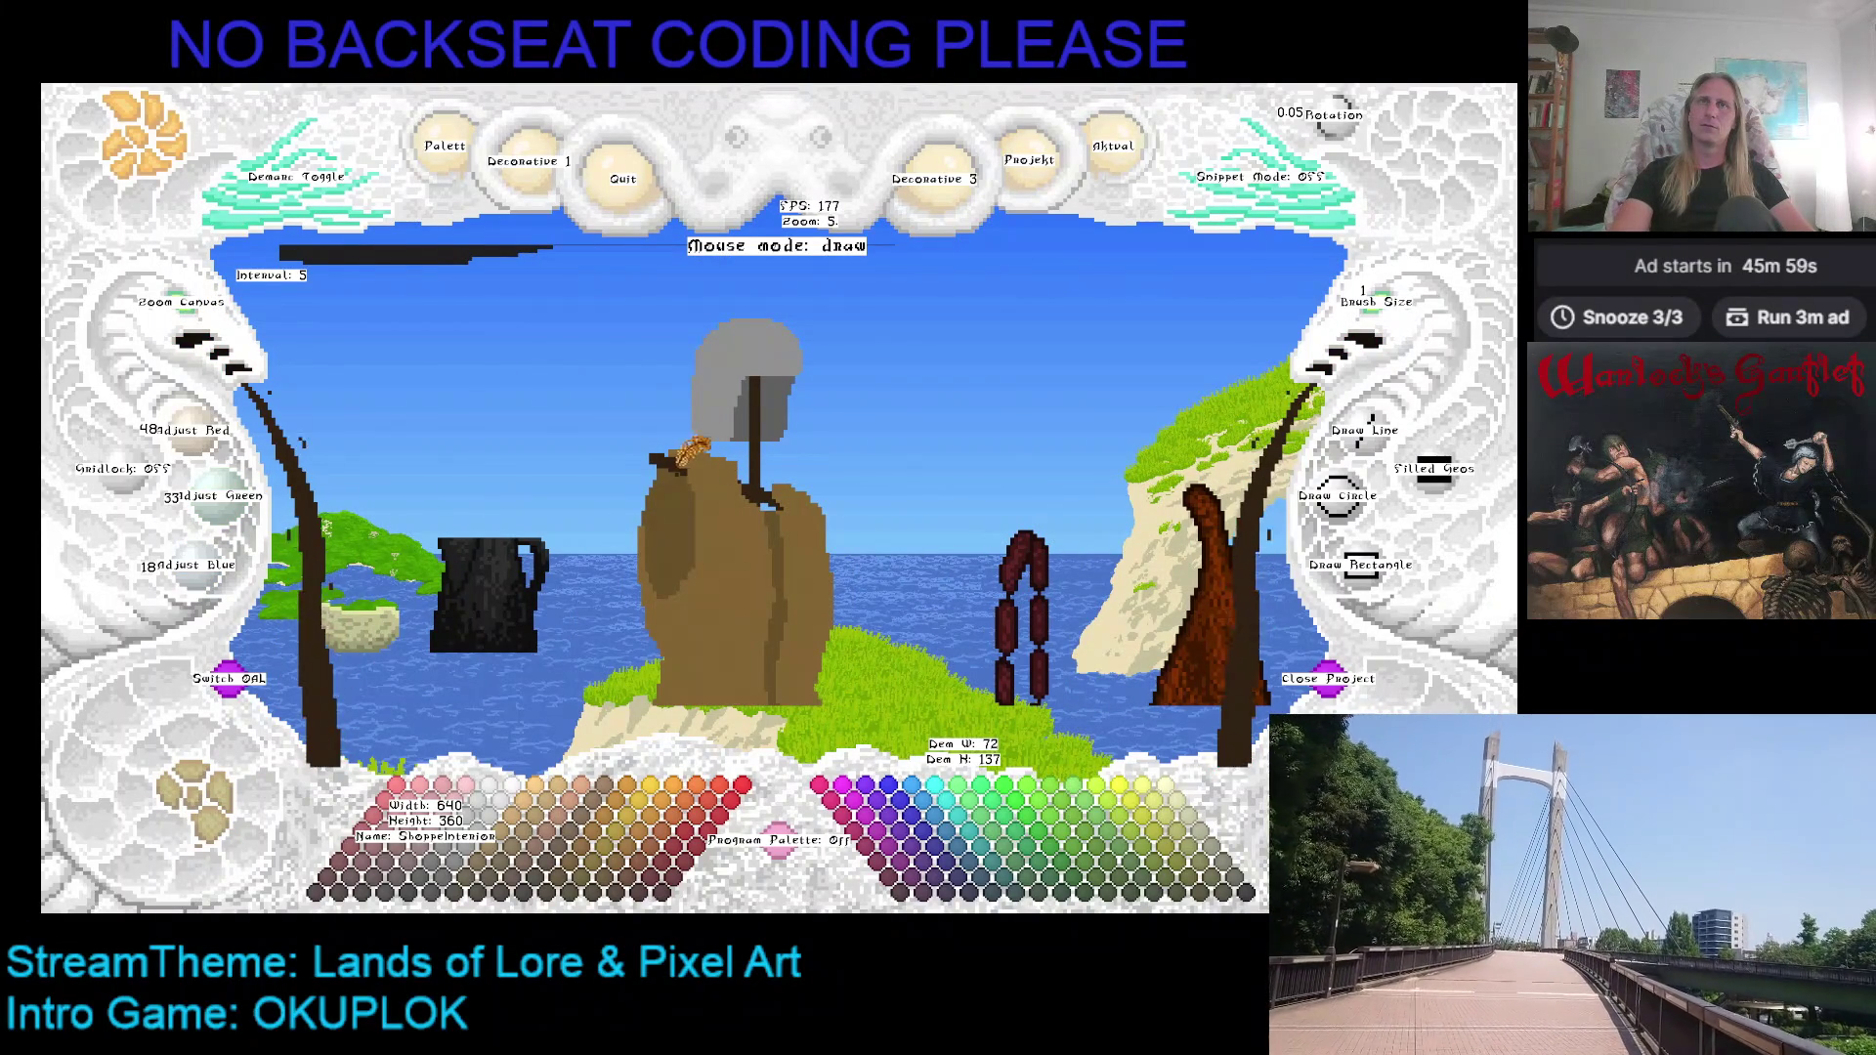
click(1399, 313)
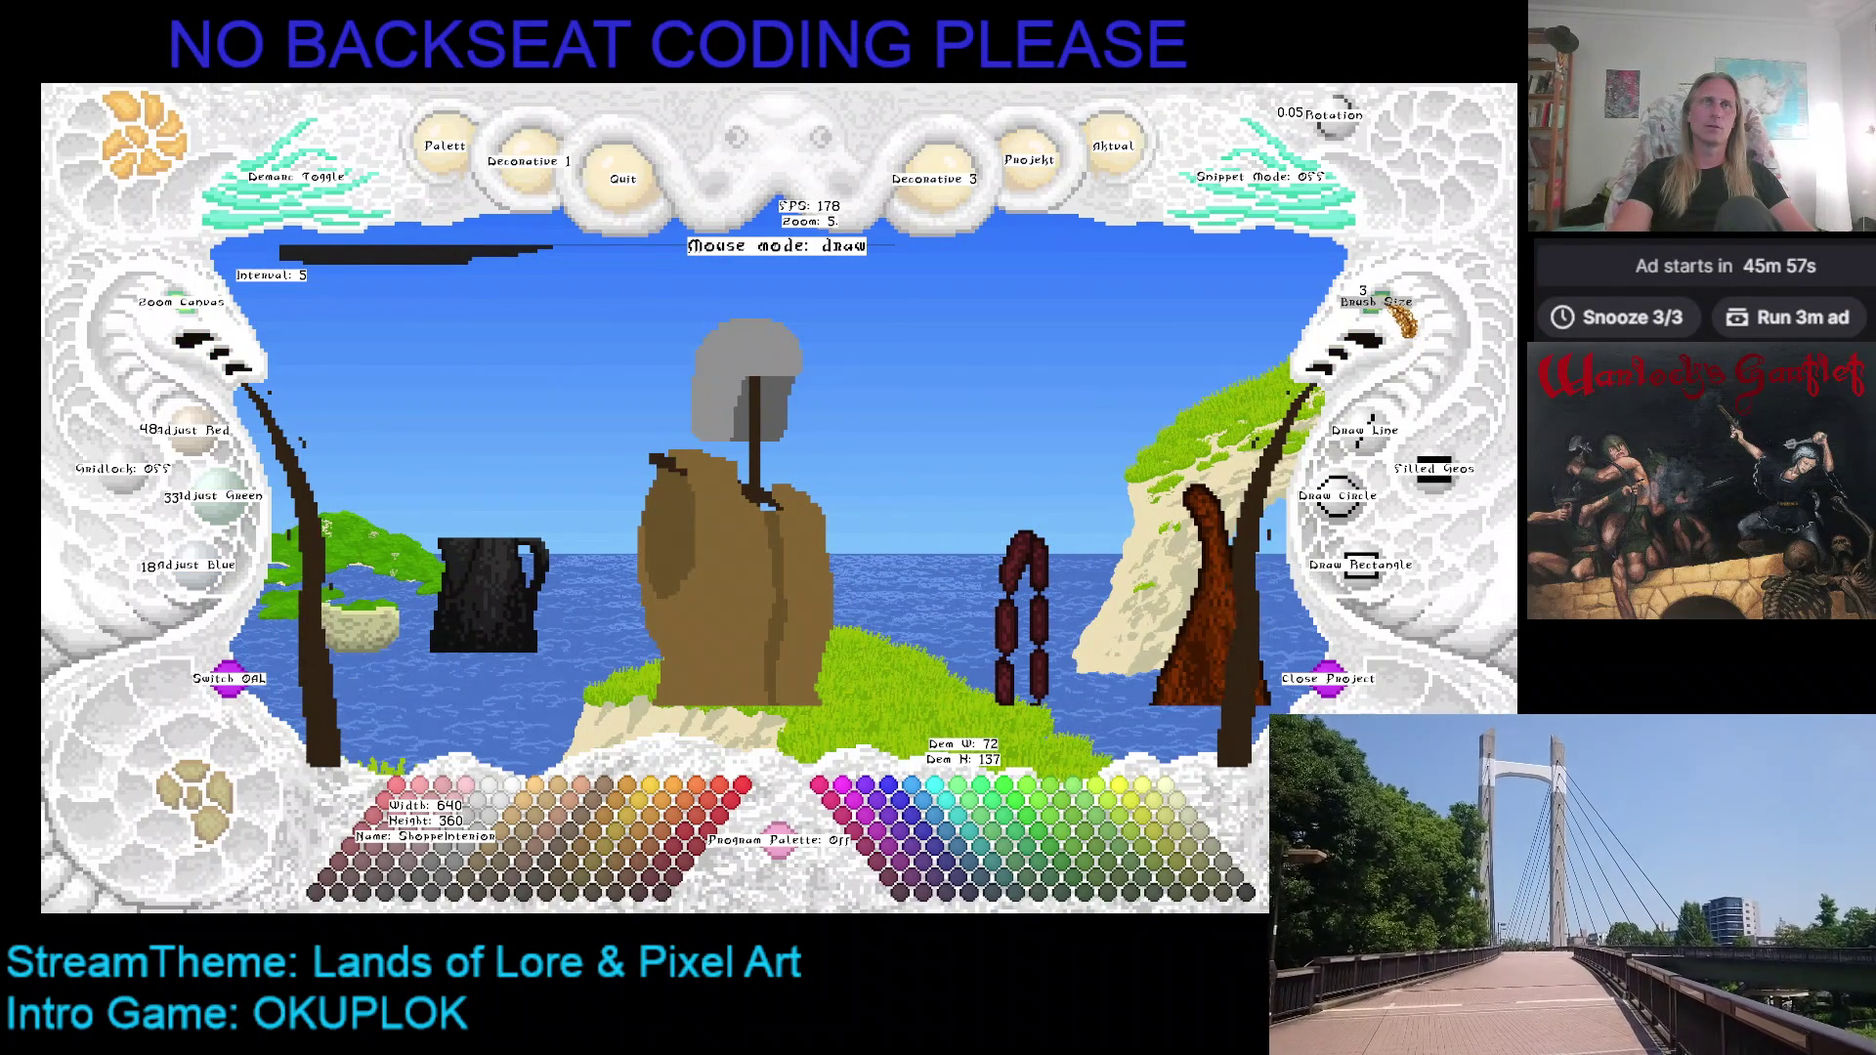
click(1368, 416)
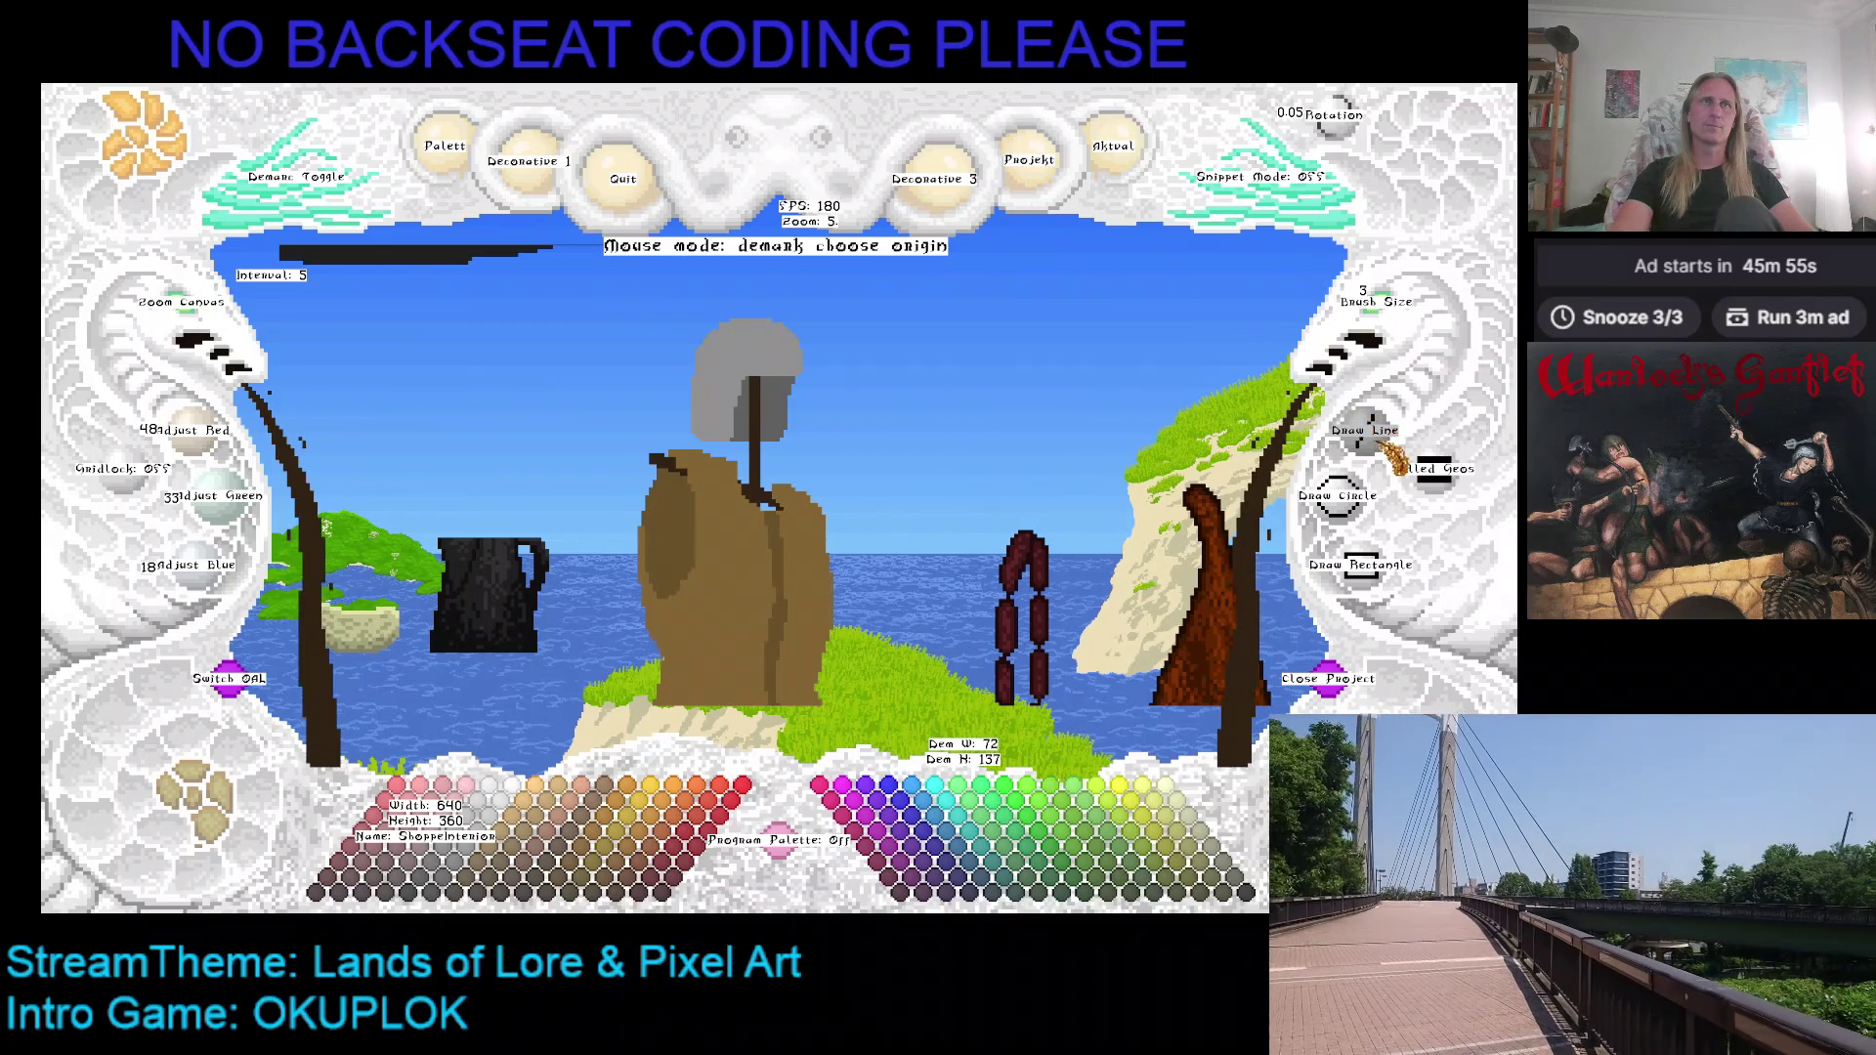
Step: Draw two straight lines on the gambeson, the second ending at its left shoulder, then return to freehand
click(649, 460)
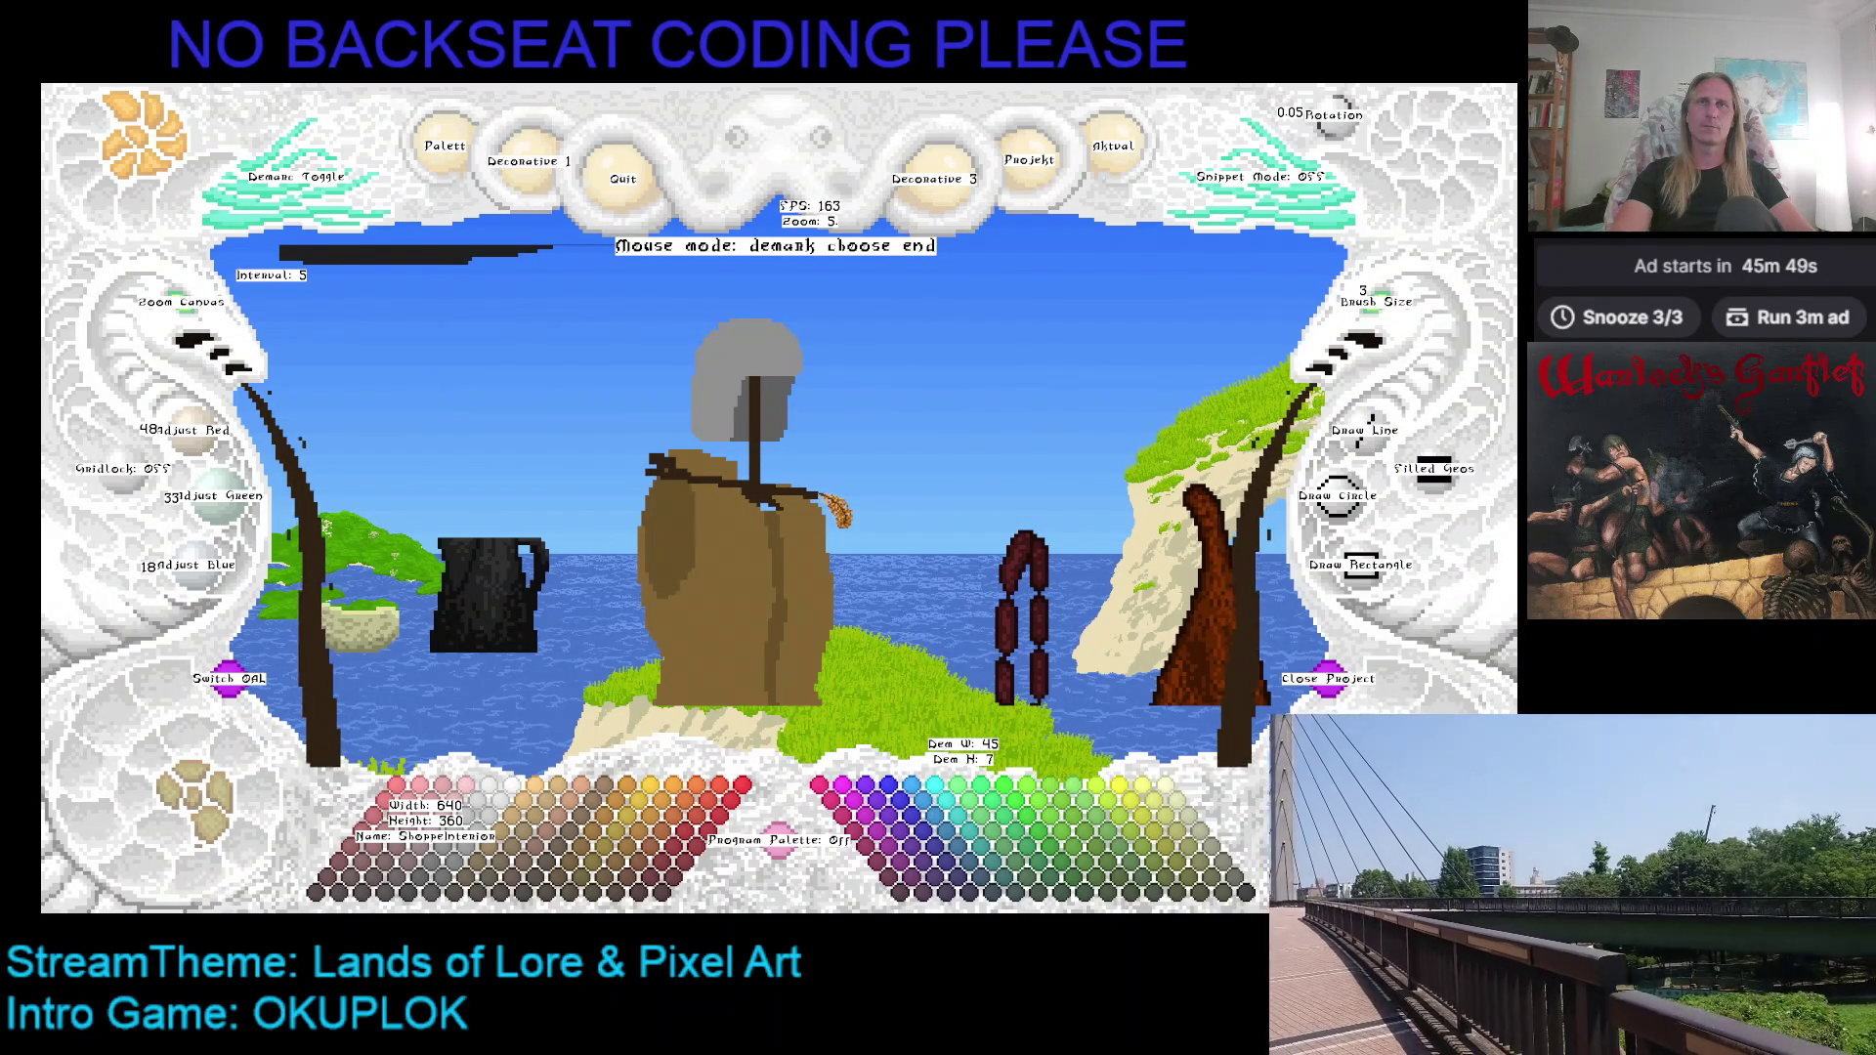
click(836, 510)
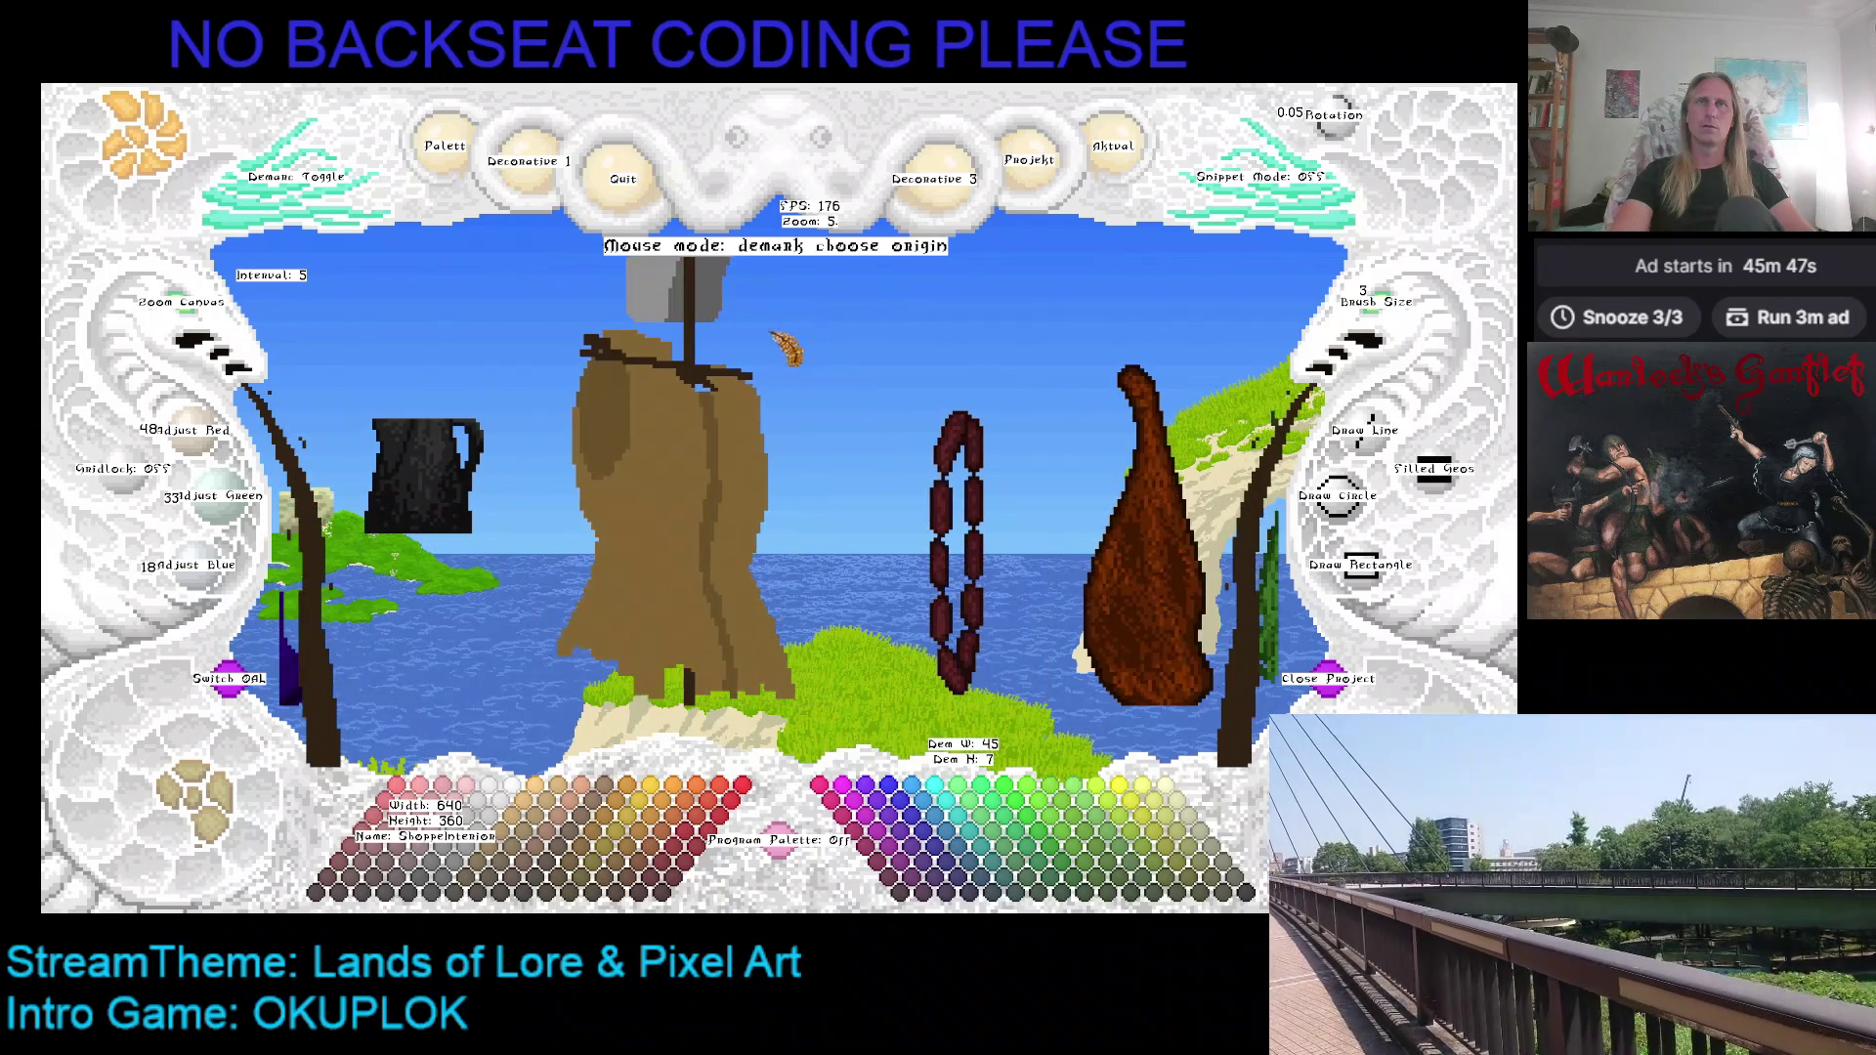
click(603, 348)
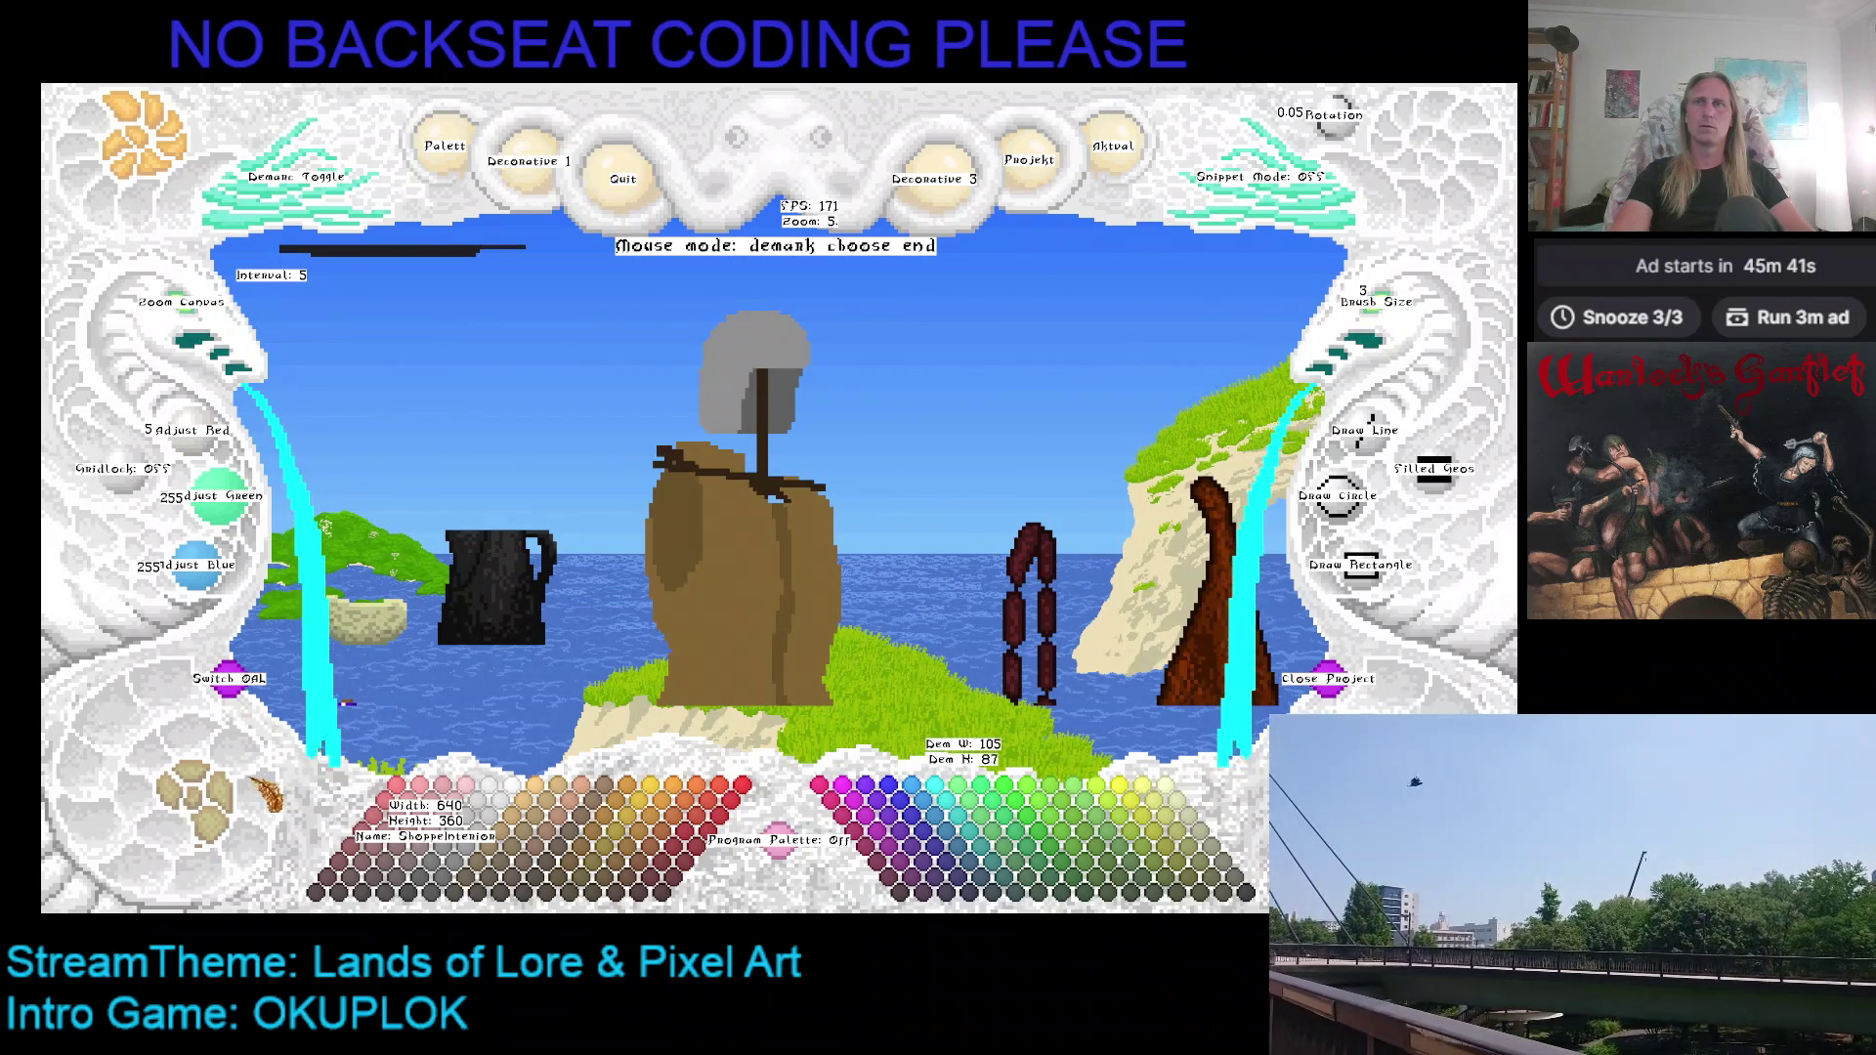
click(645, 456)
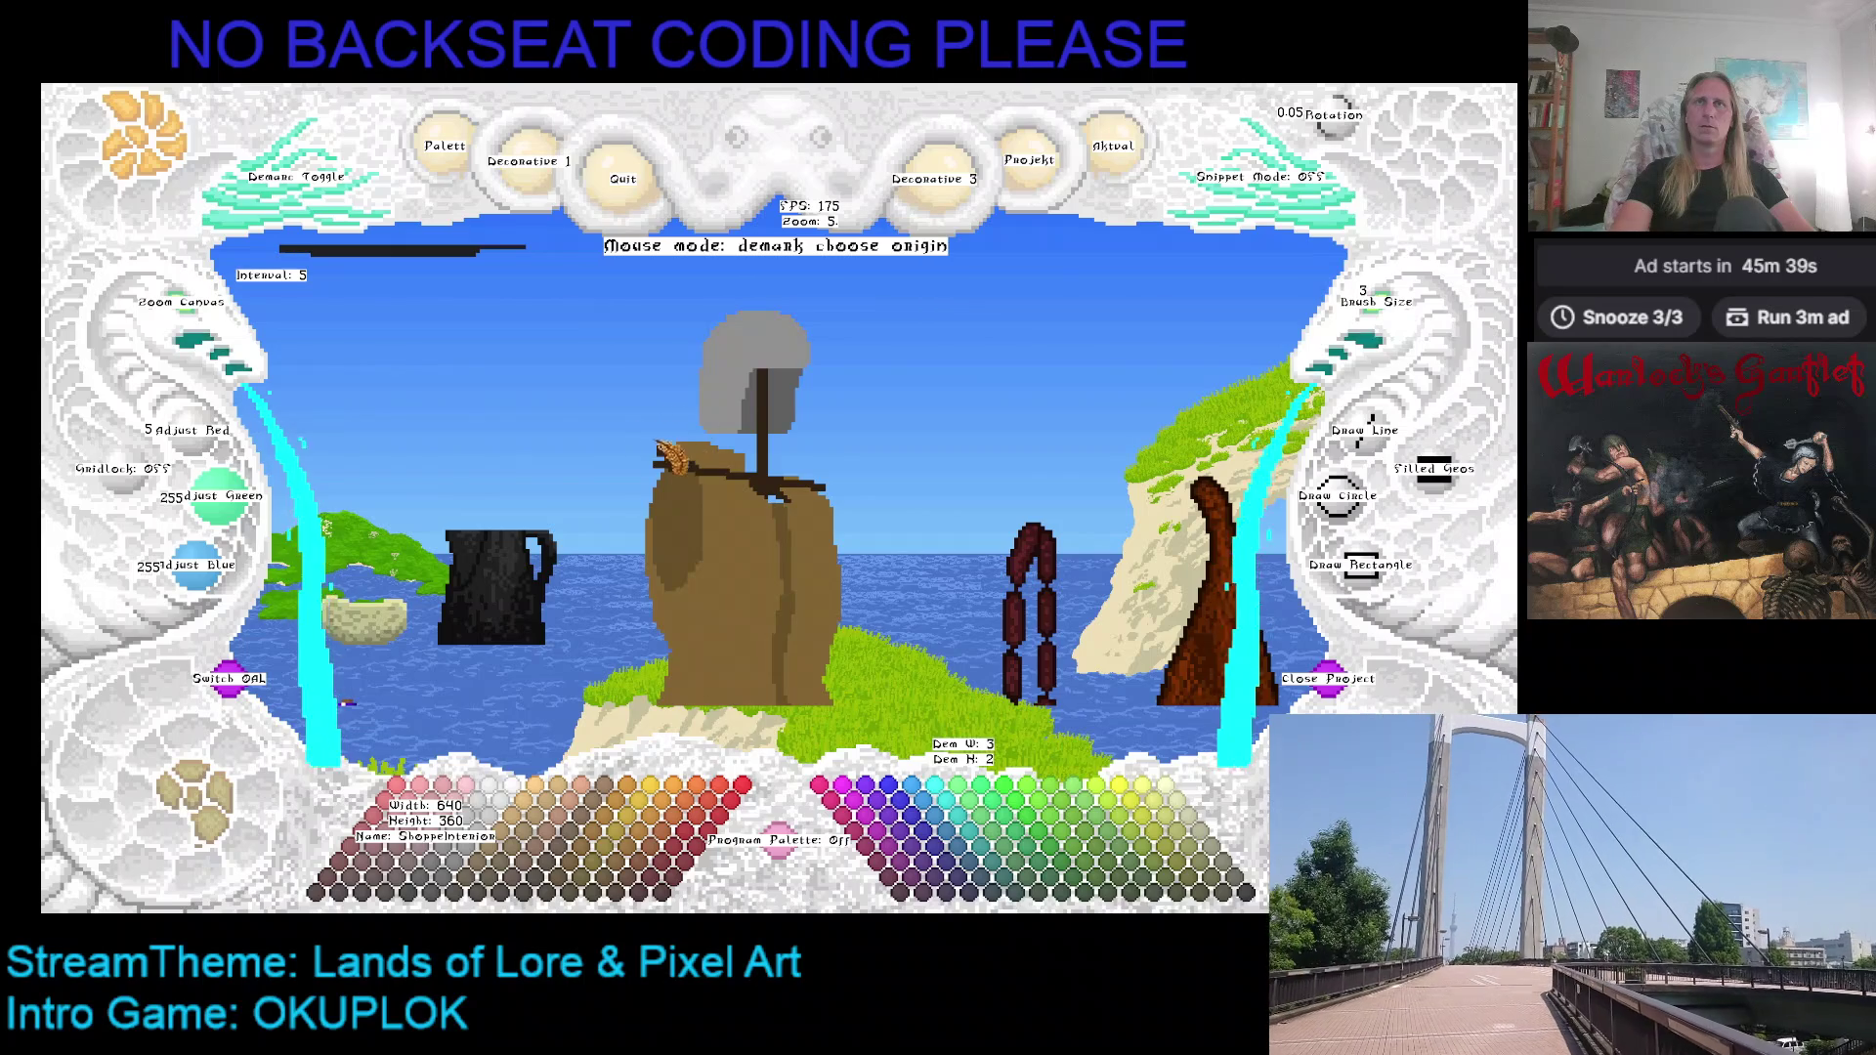
key(Escape)
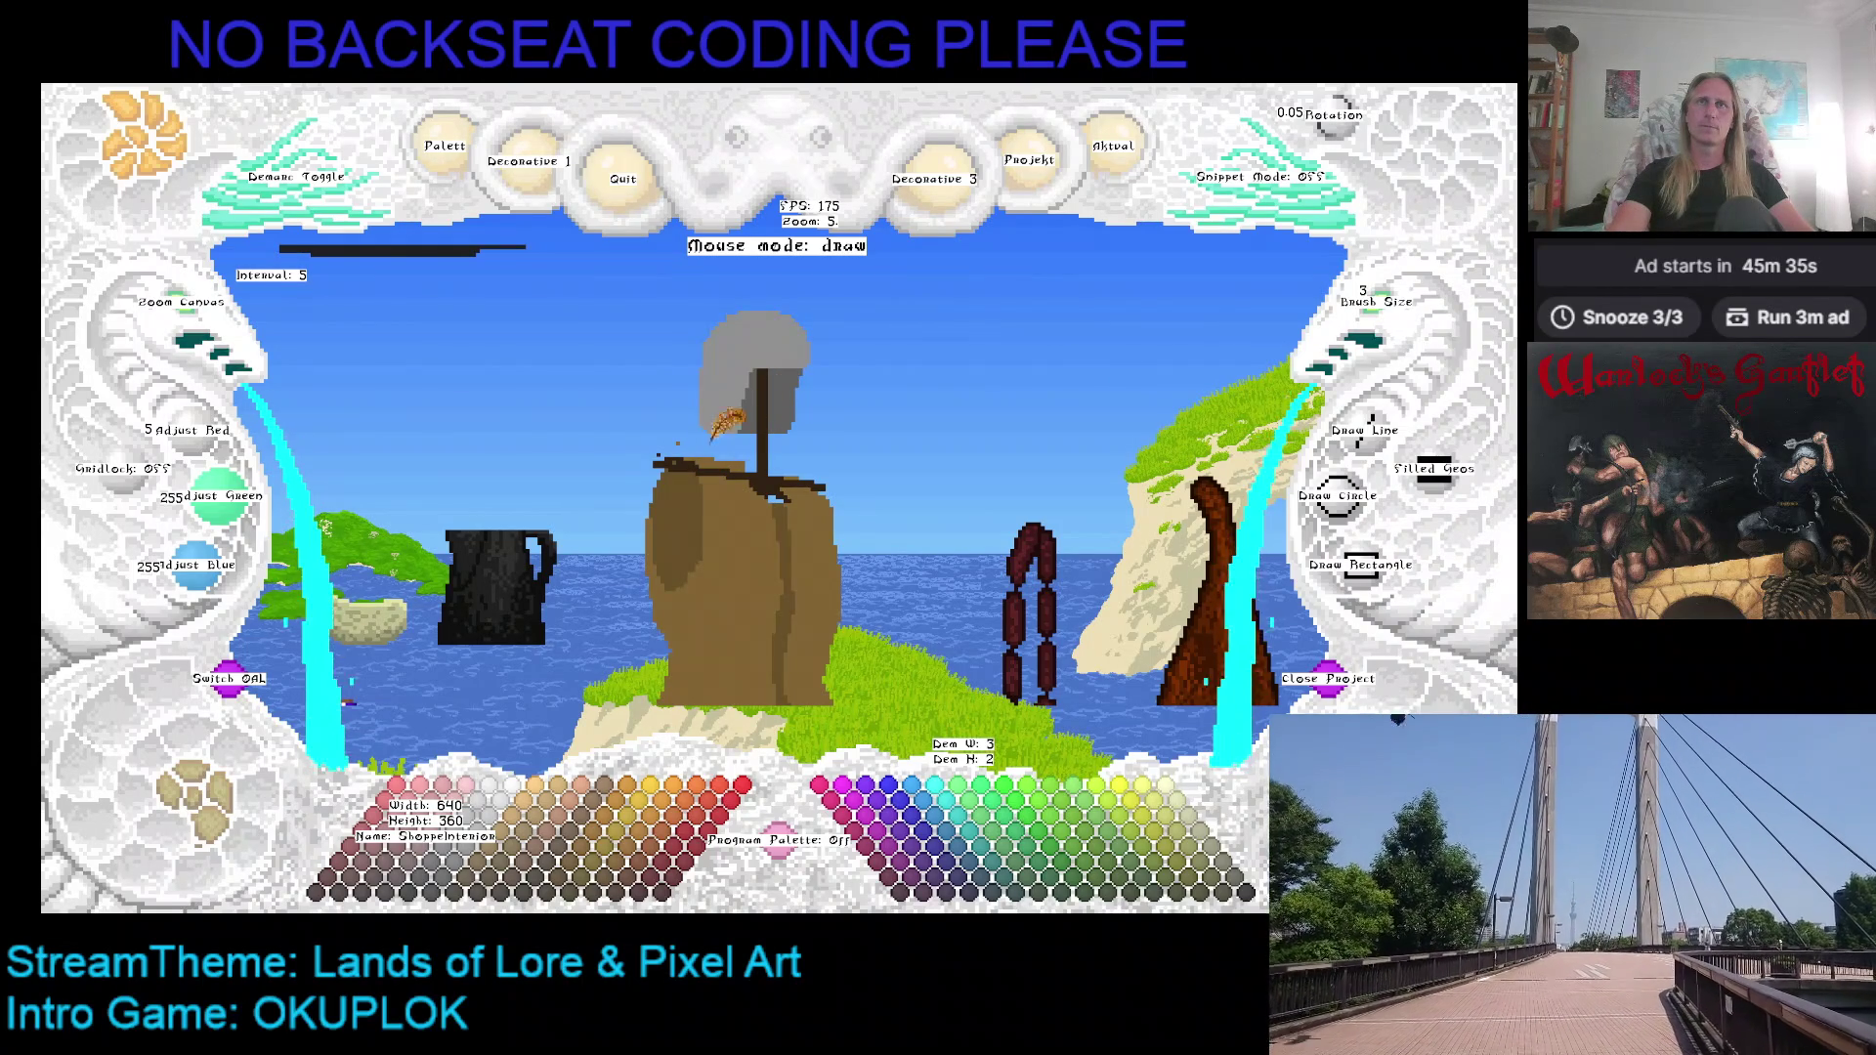
Step: Set brush size 2 and paint dark brown along the gambeson's left shoulder
right_click(796, 461)
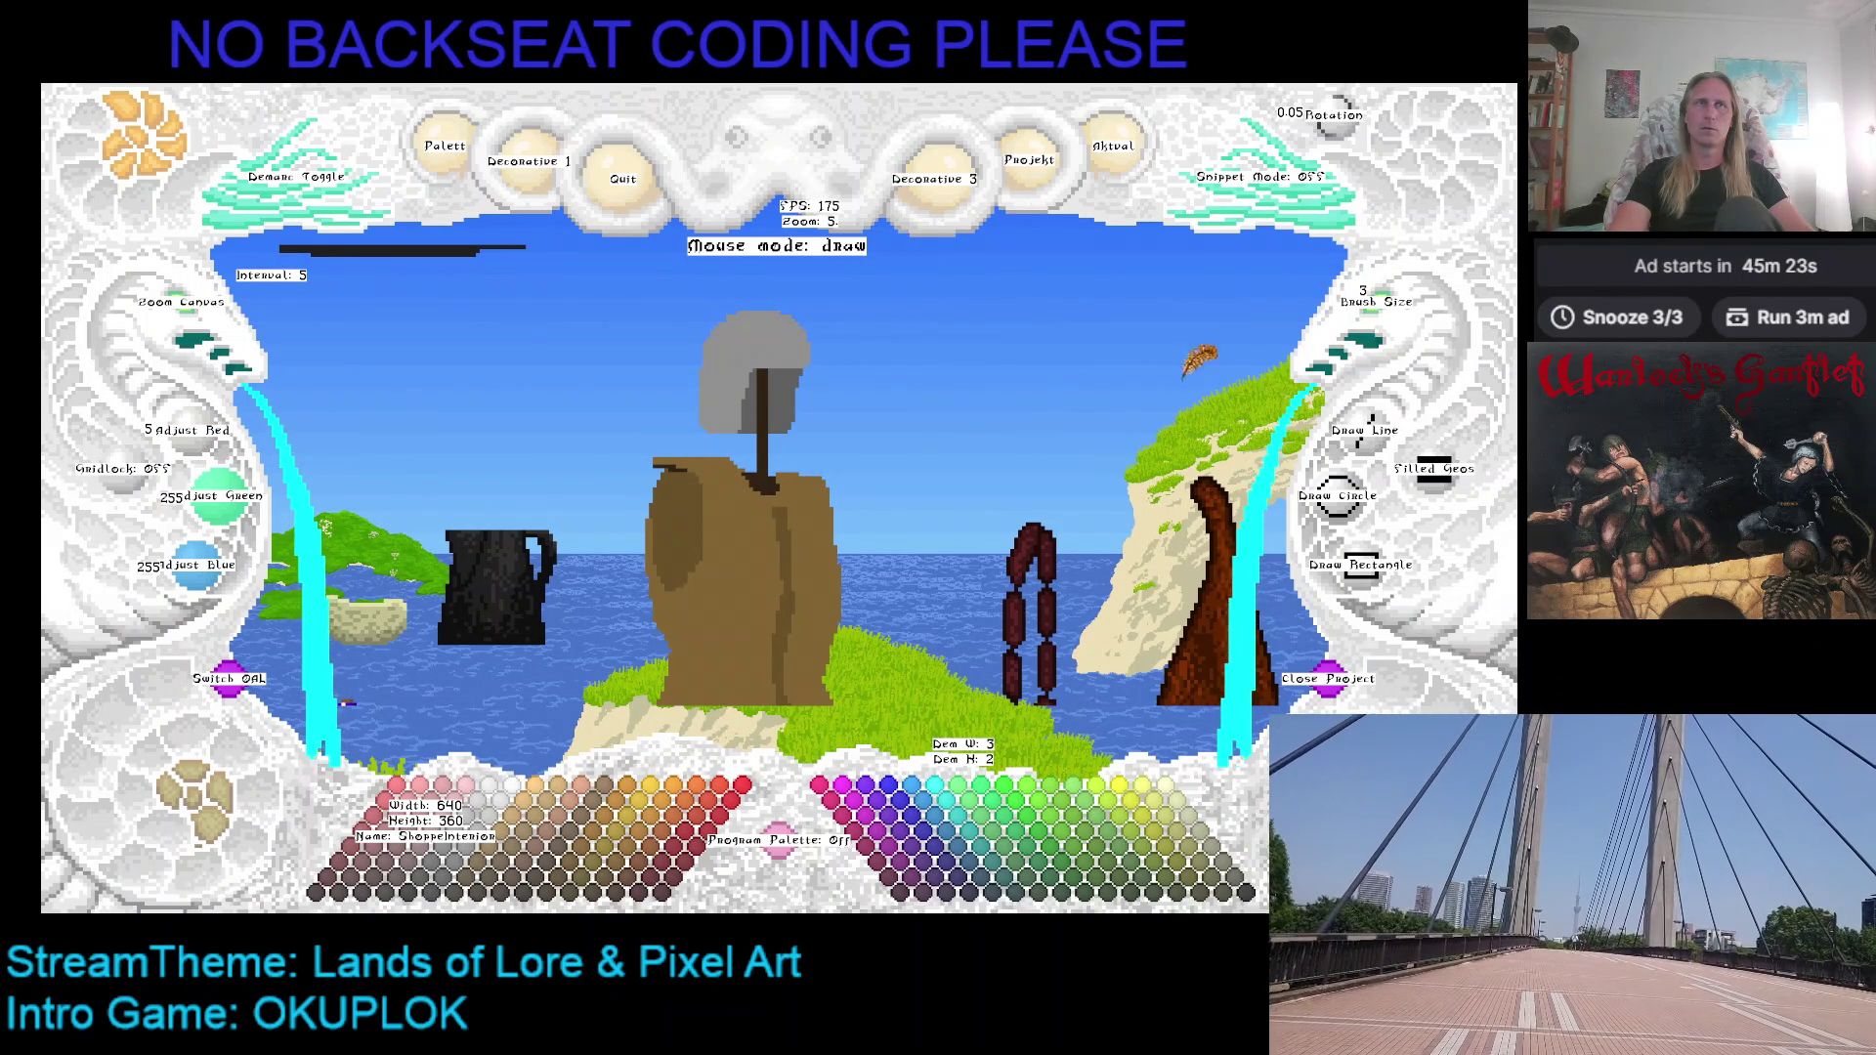
click(1387, 323)
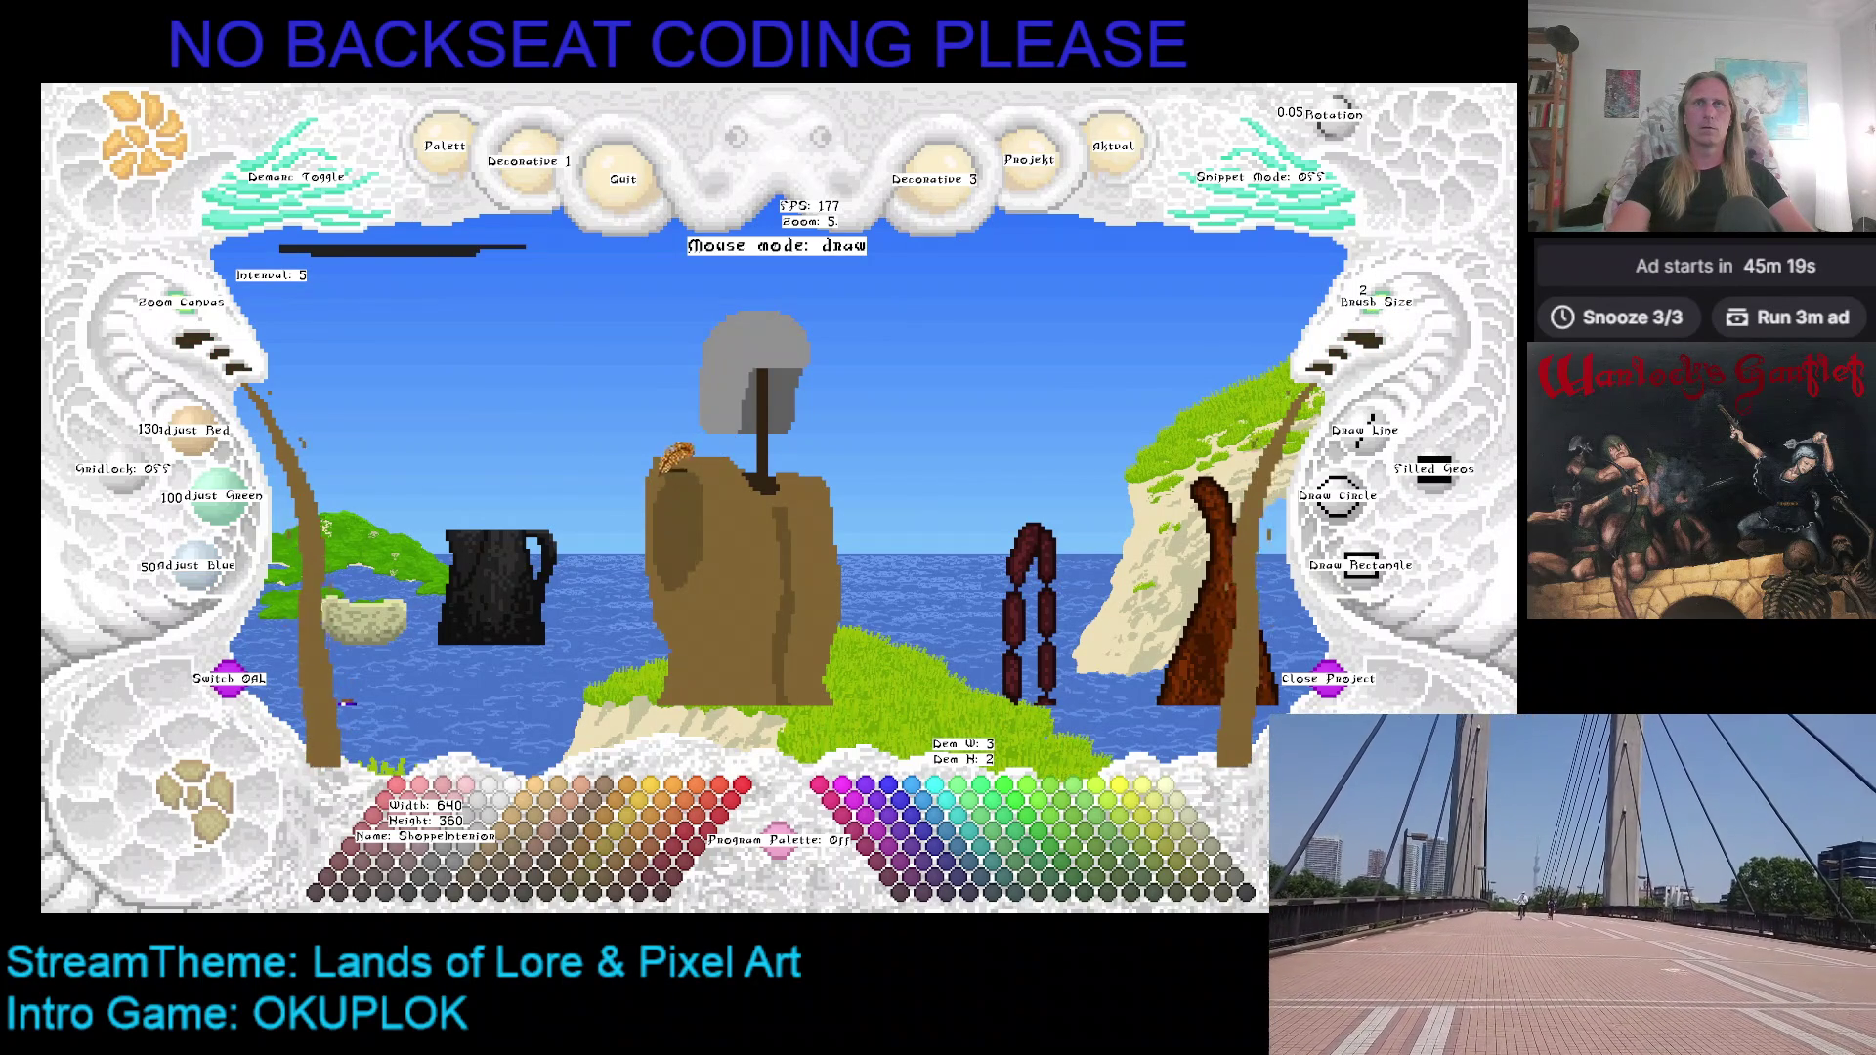
right_click(767, 454)
mouse_move(666, 459)
mouse_down()
mouse_move(706, 471)
mouse_move(656, 458)
mouse_up()
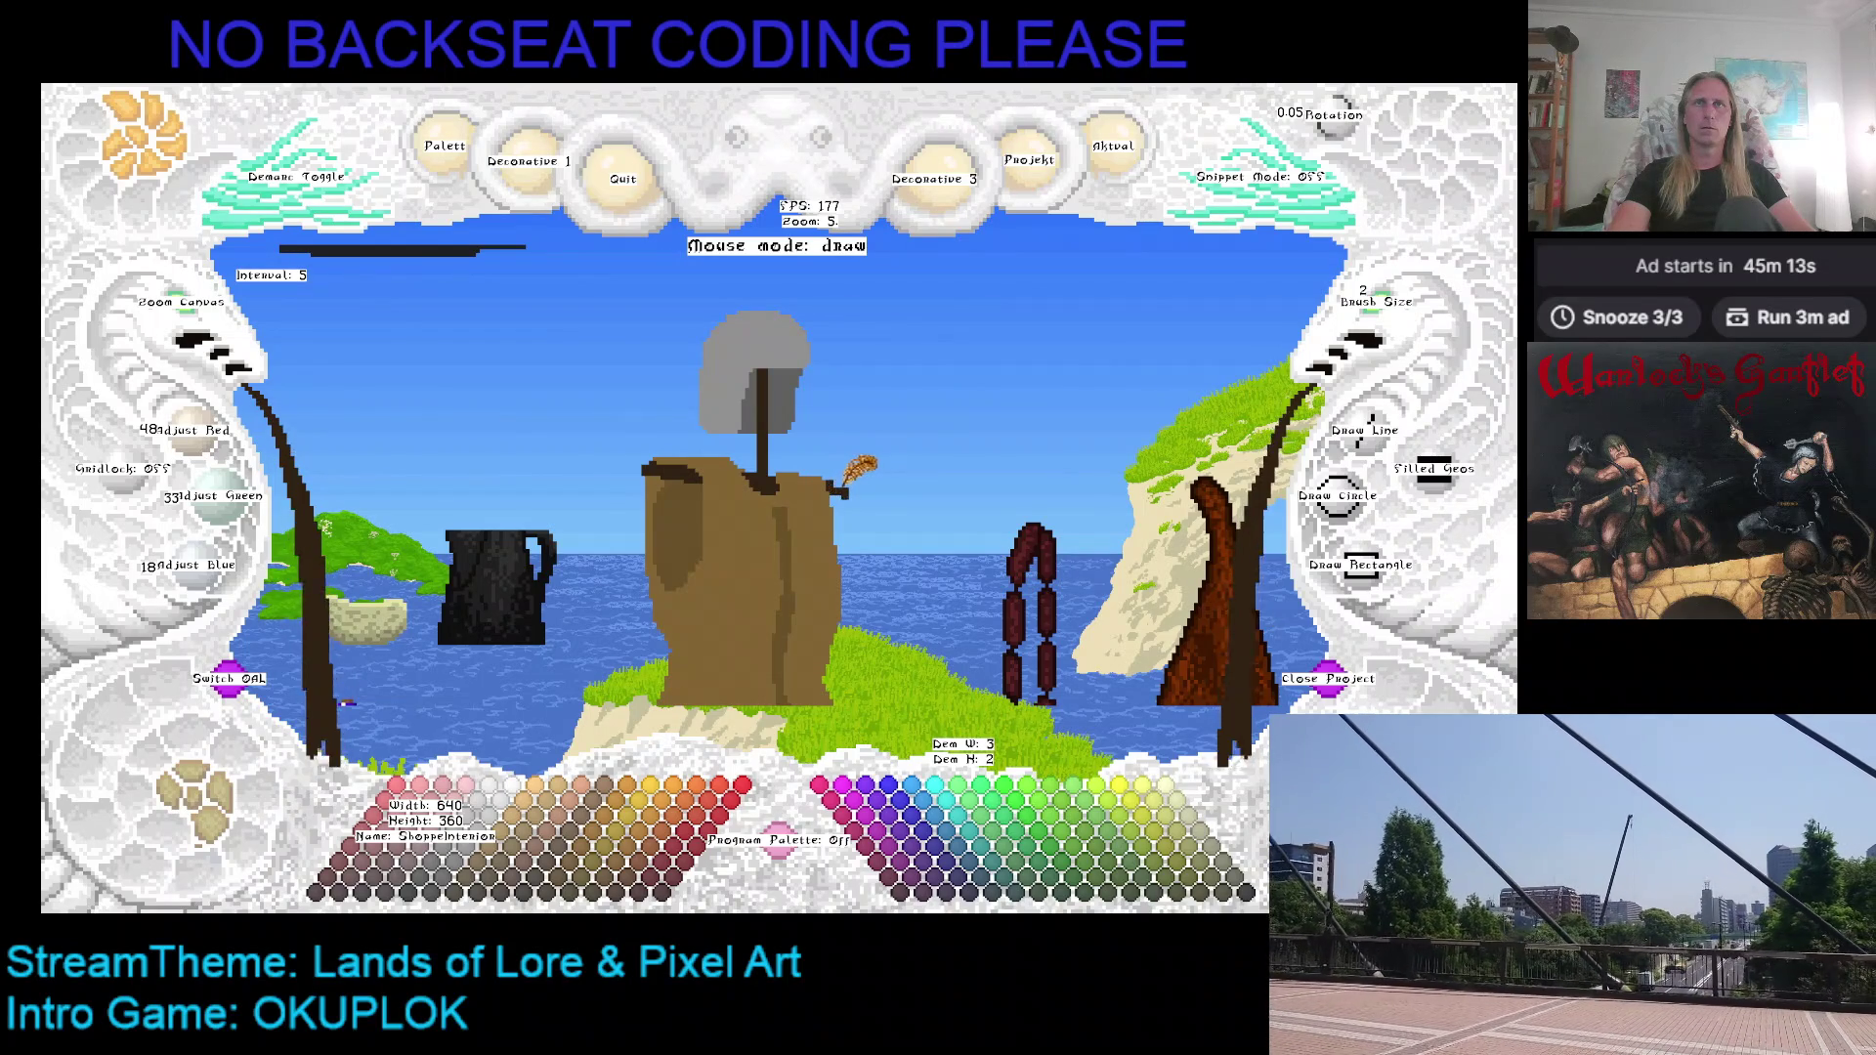
key(c)
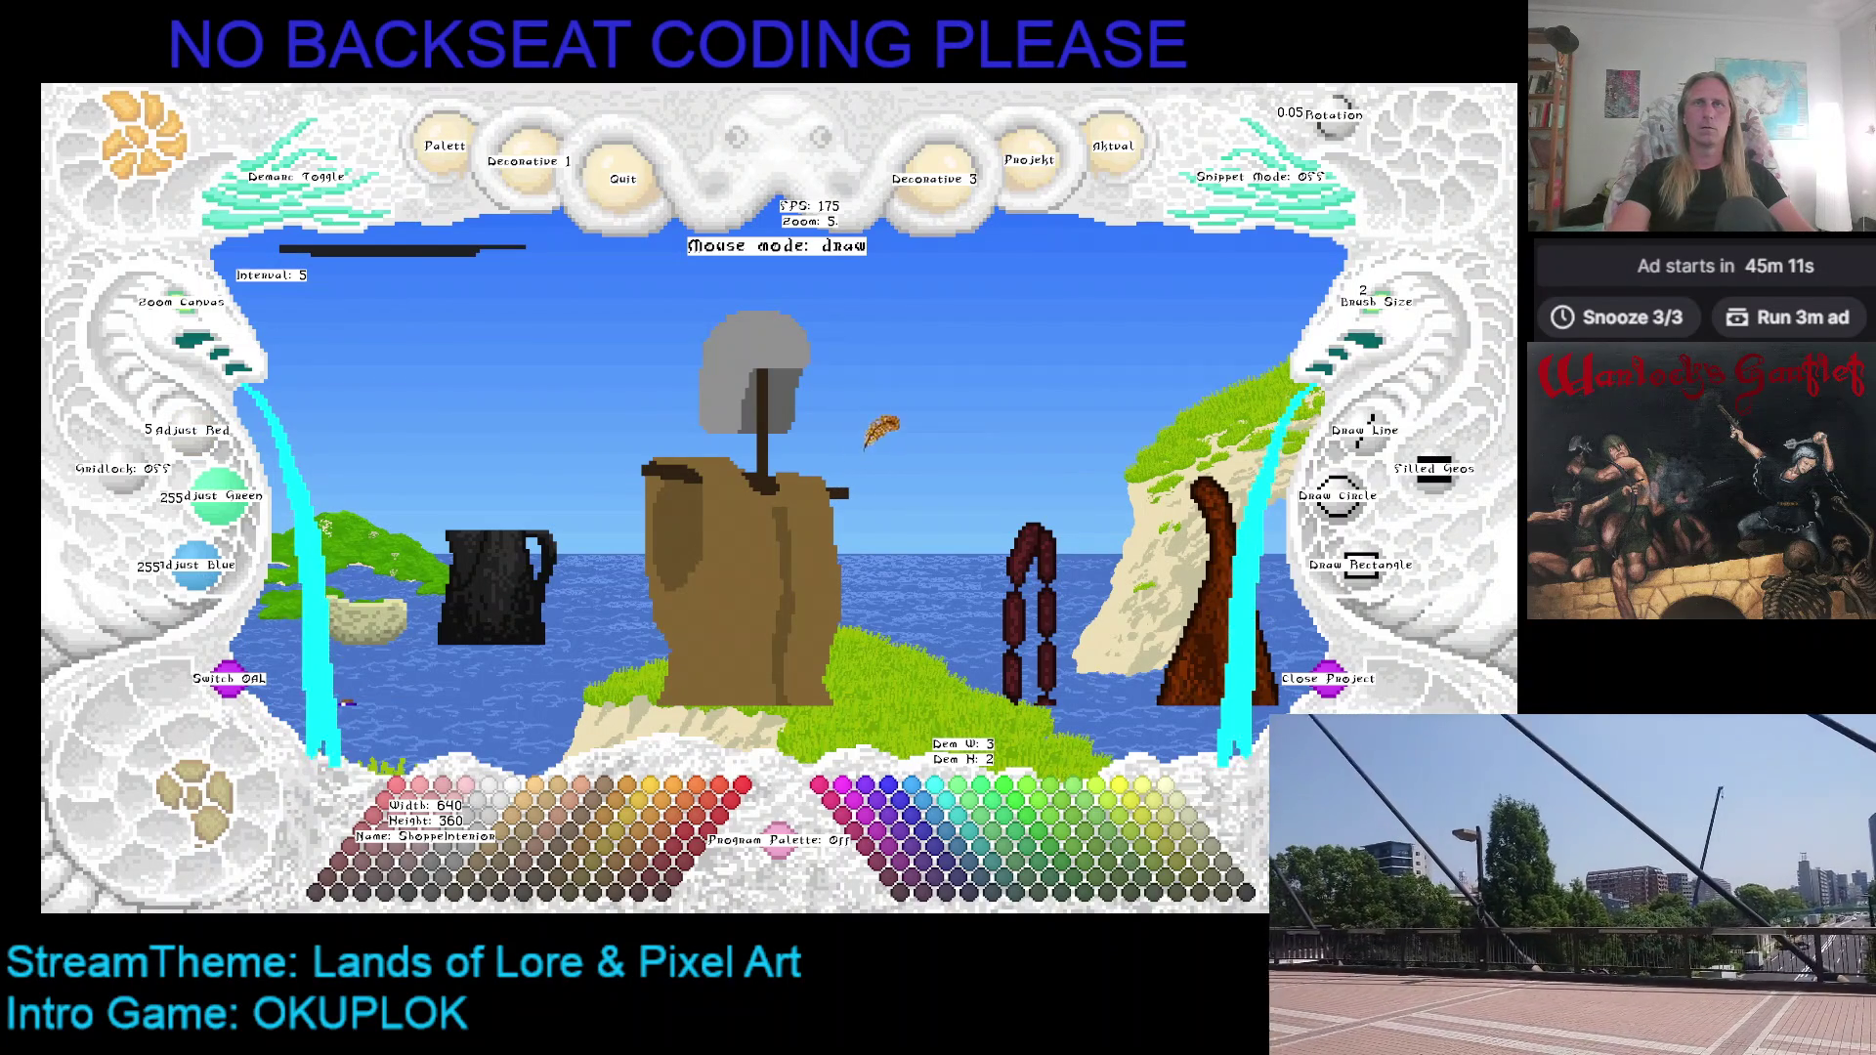
key(ctrl+z)
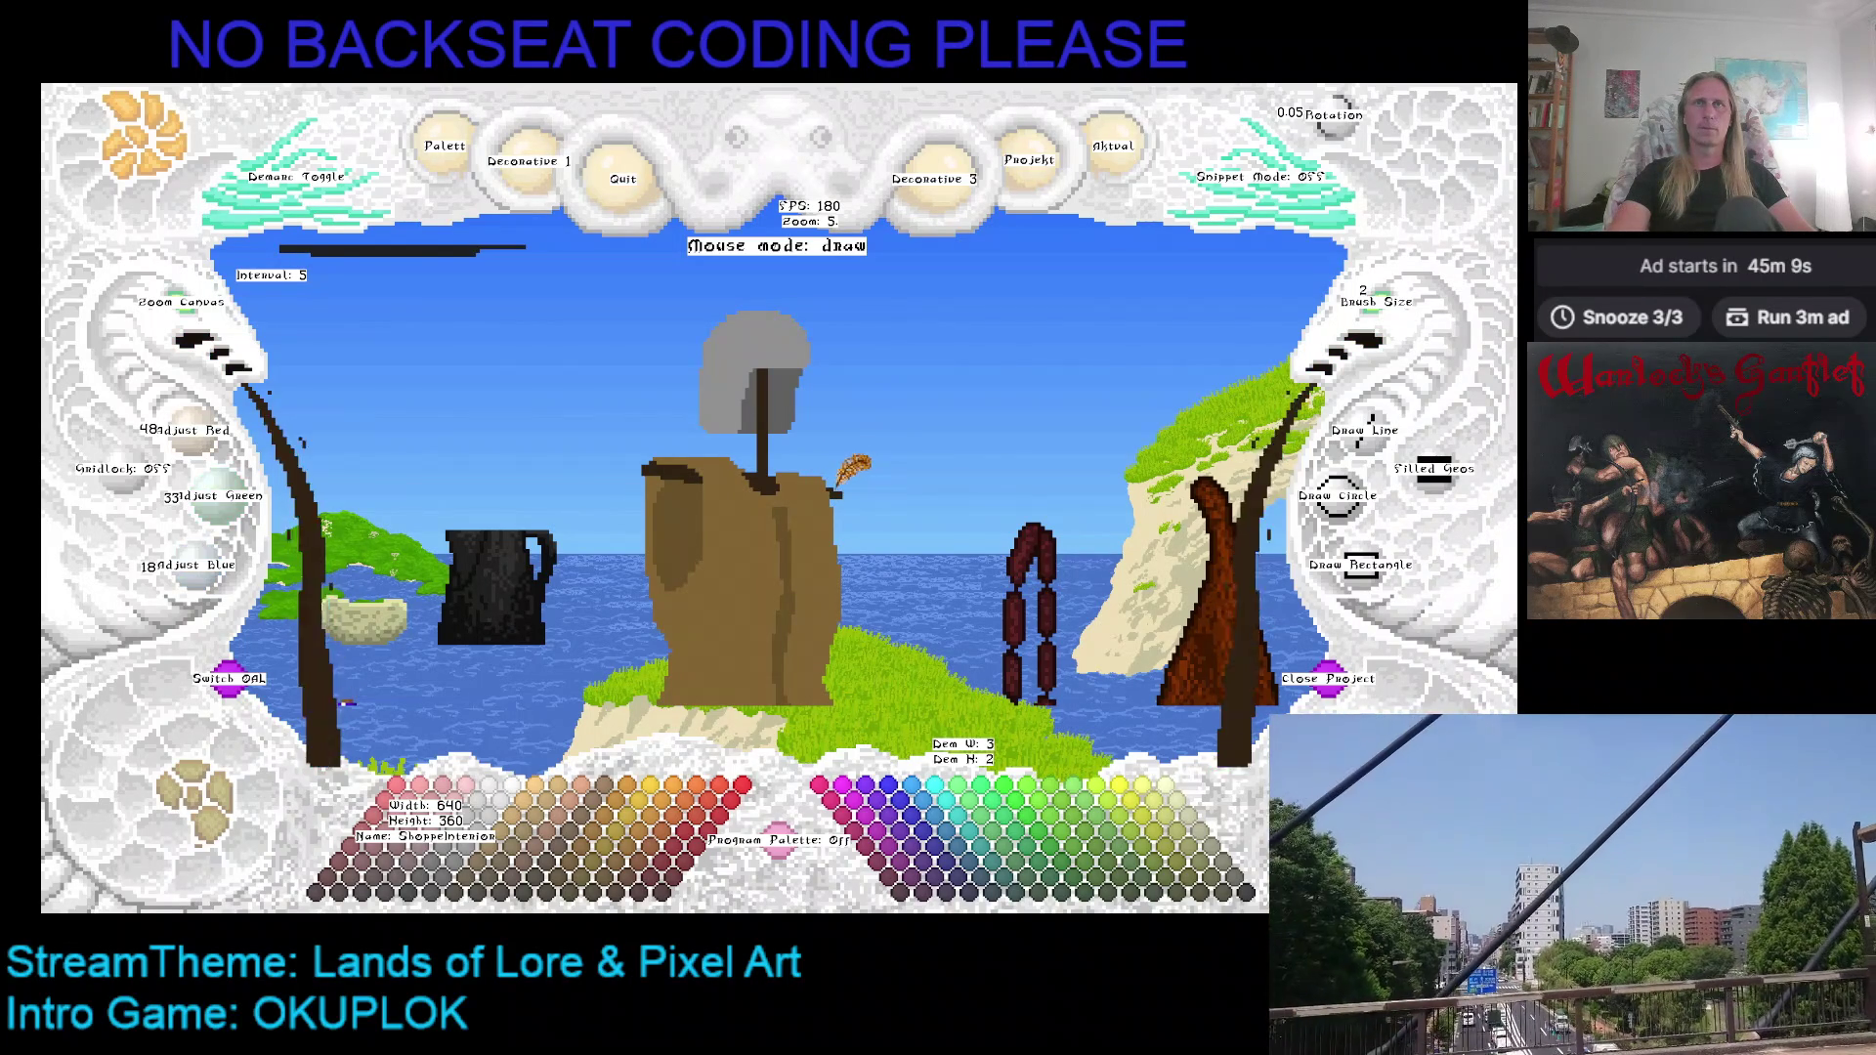
Step: Switch to the helmet's grey (95/95/95), fill out the helmet's left and right edges, and save
key(c)
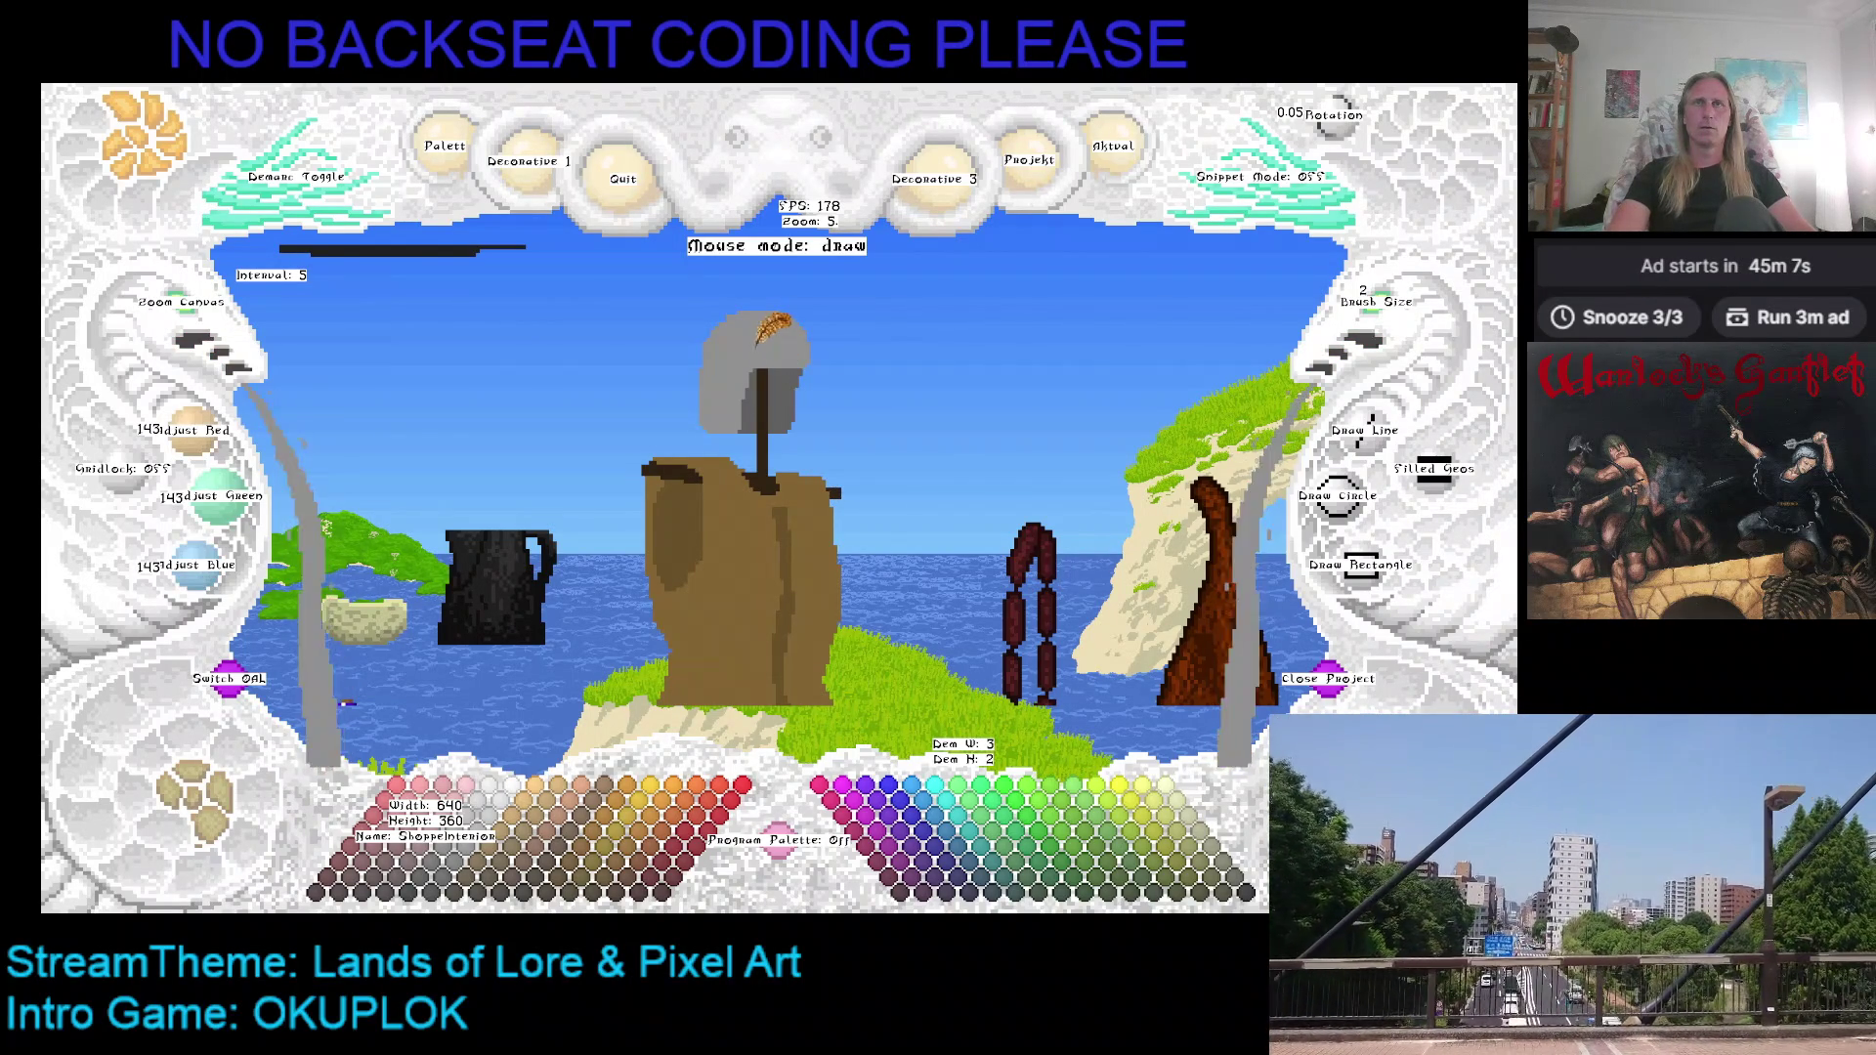
drag(830, 327, 857, 376)
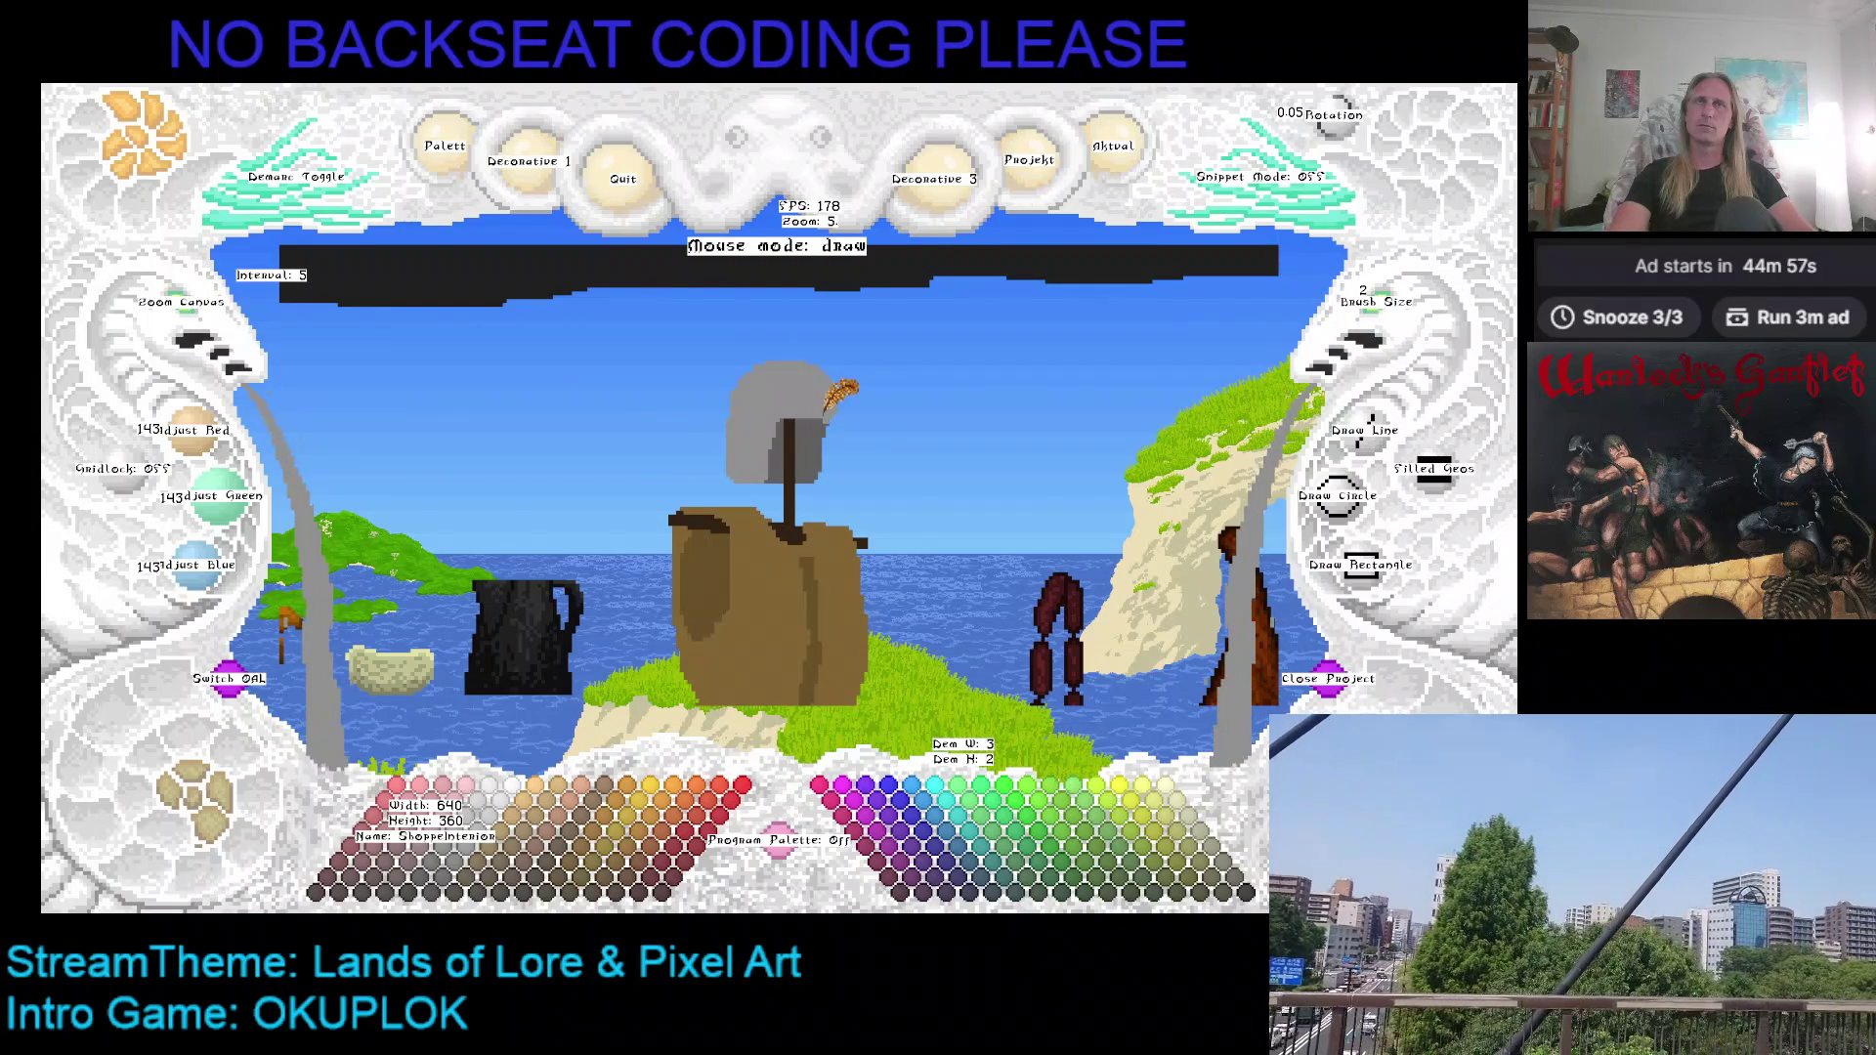
click(196, 311)
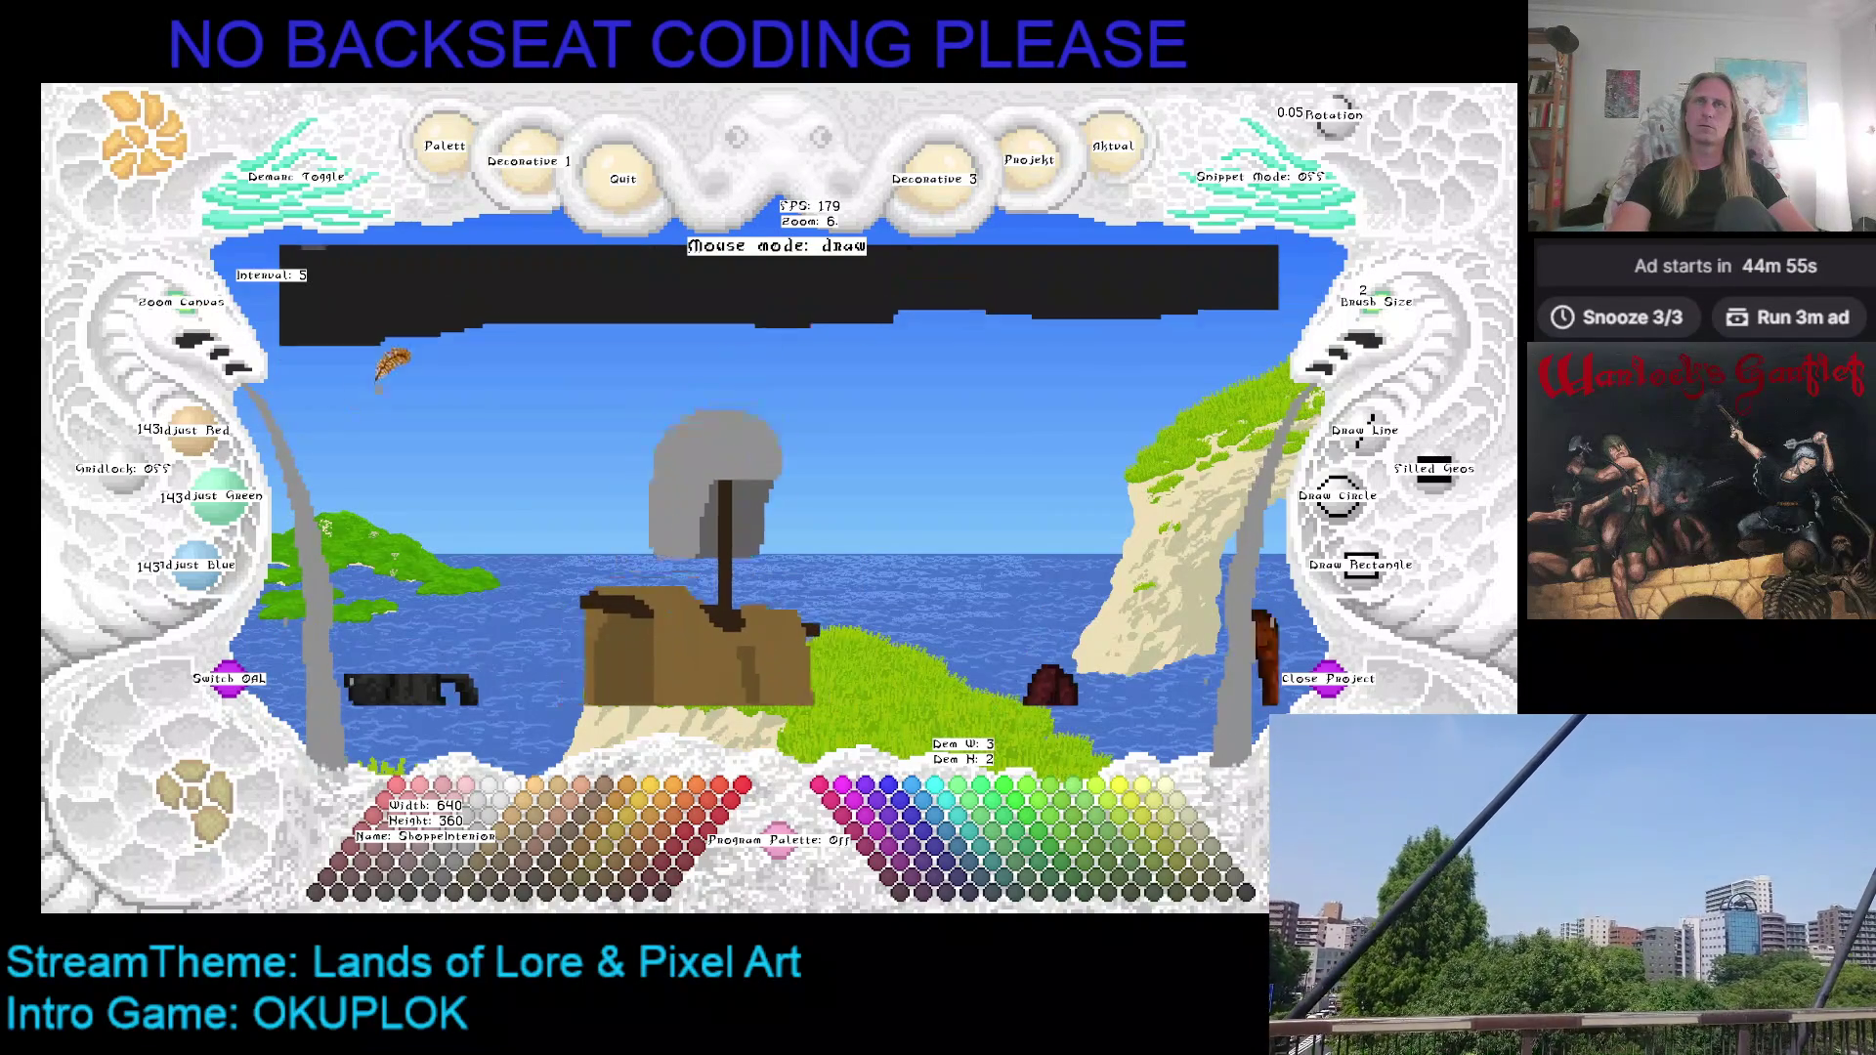
scroll(600, 365, up, 1)
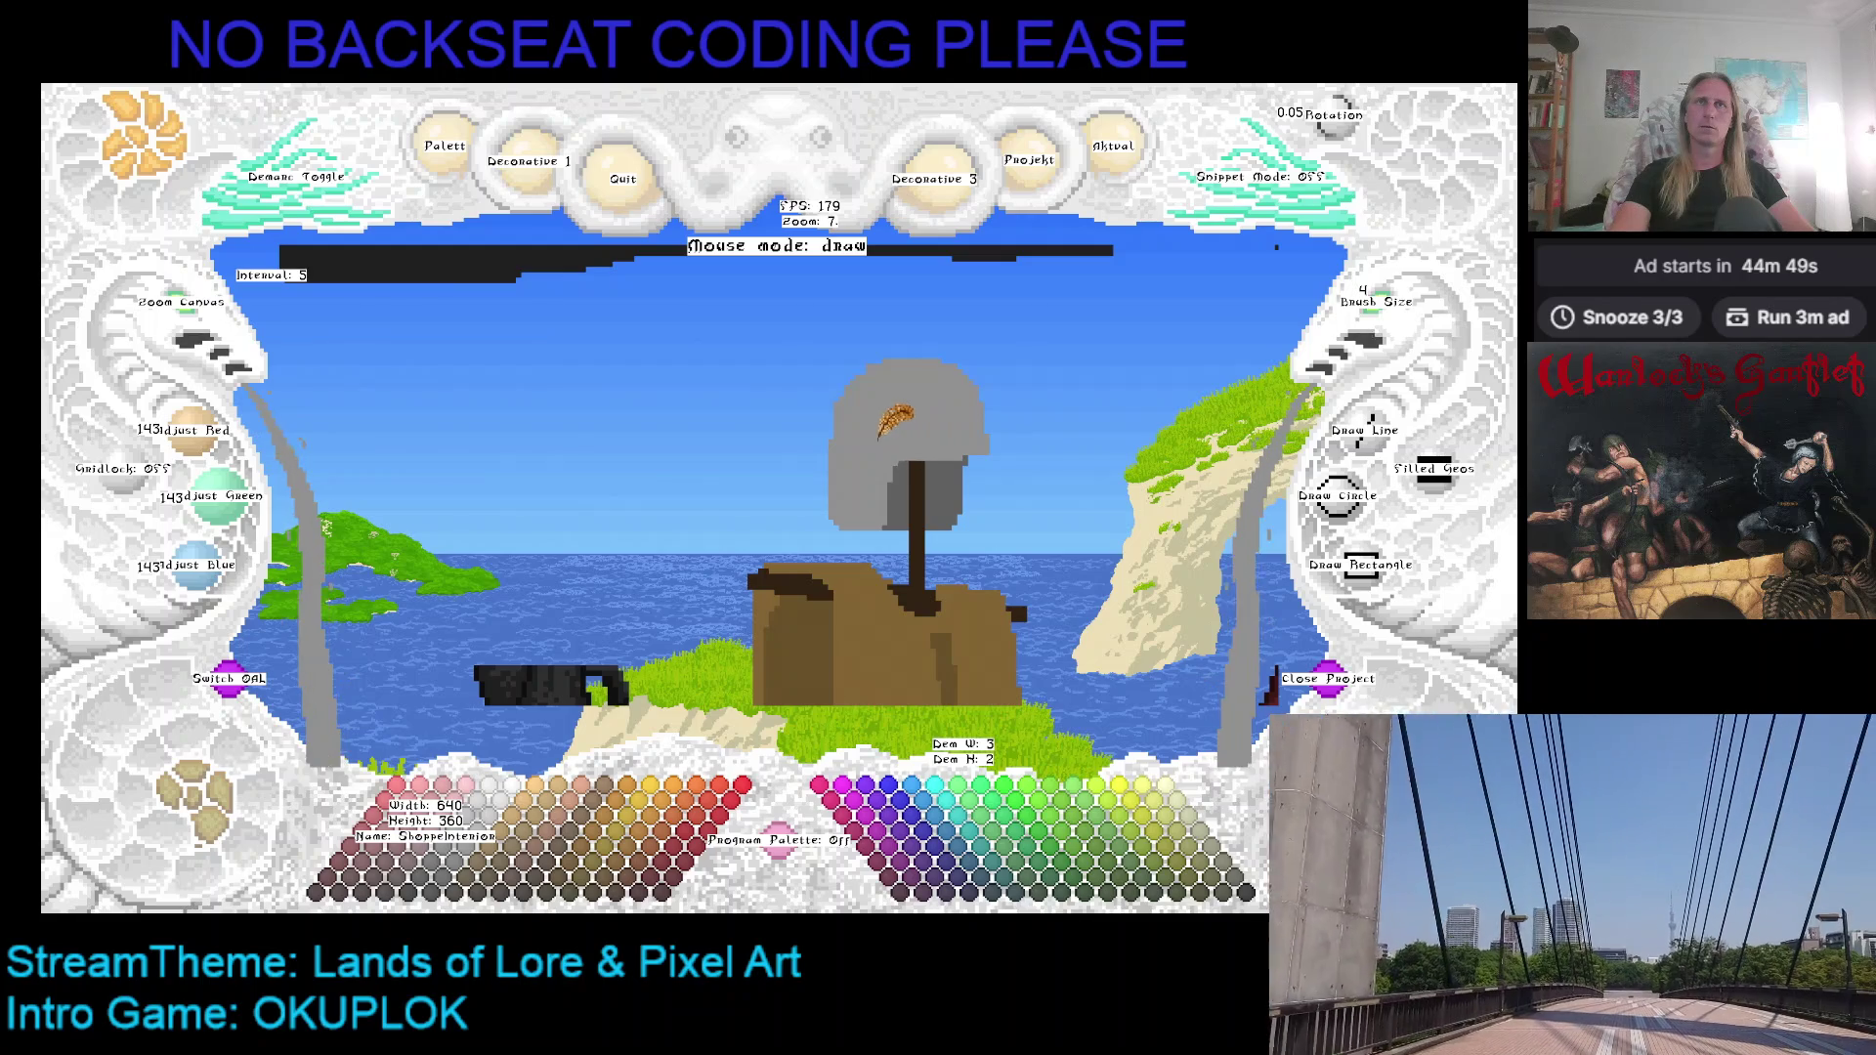
mouse_move(821, 532)
mouse_down()
mouse_move(794, 494)
mouse_move(811, 427)
mouse_up()
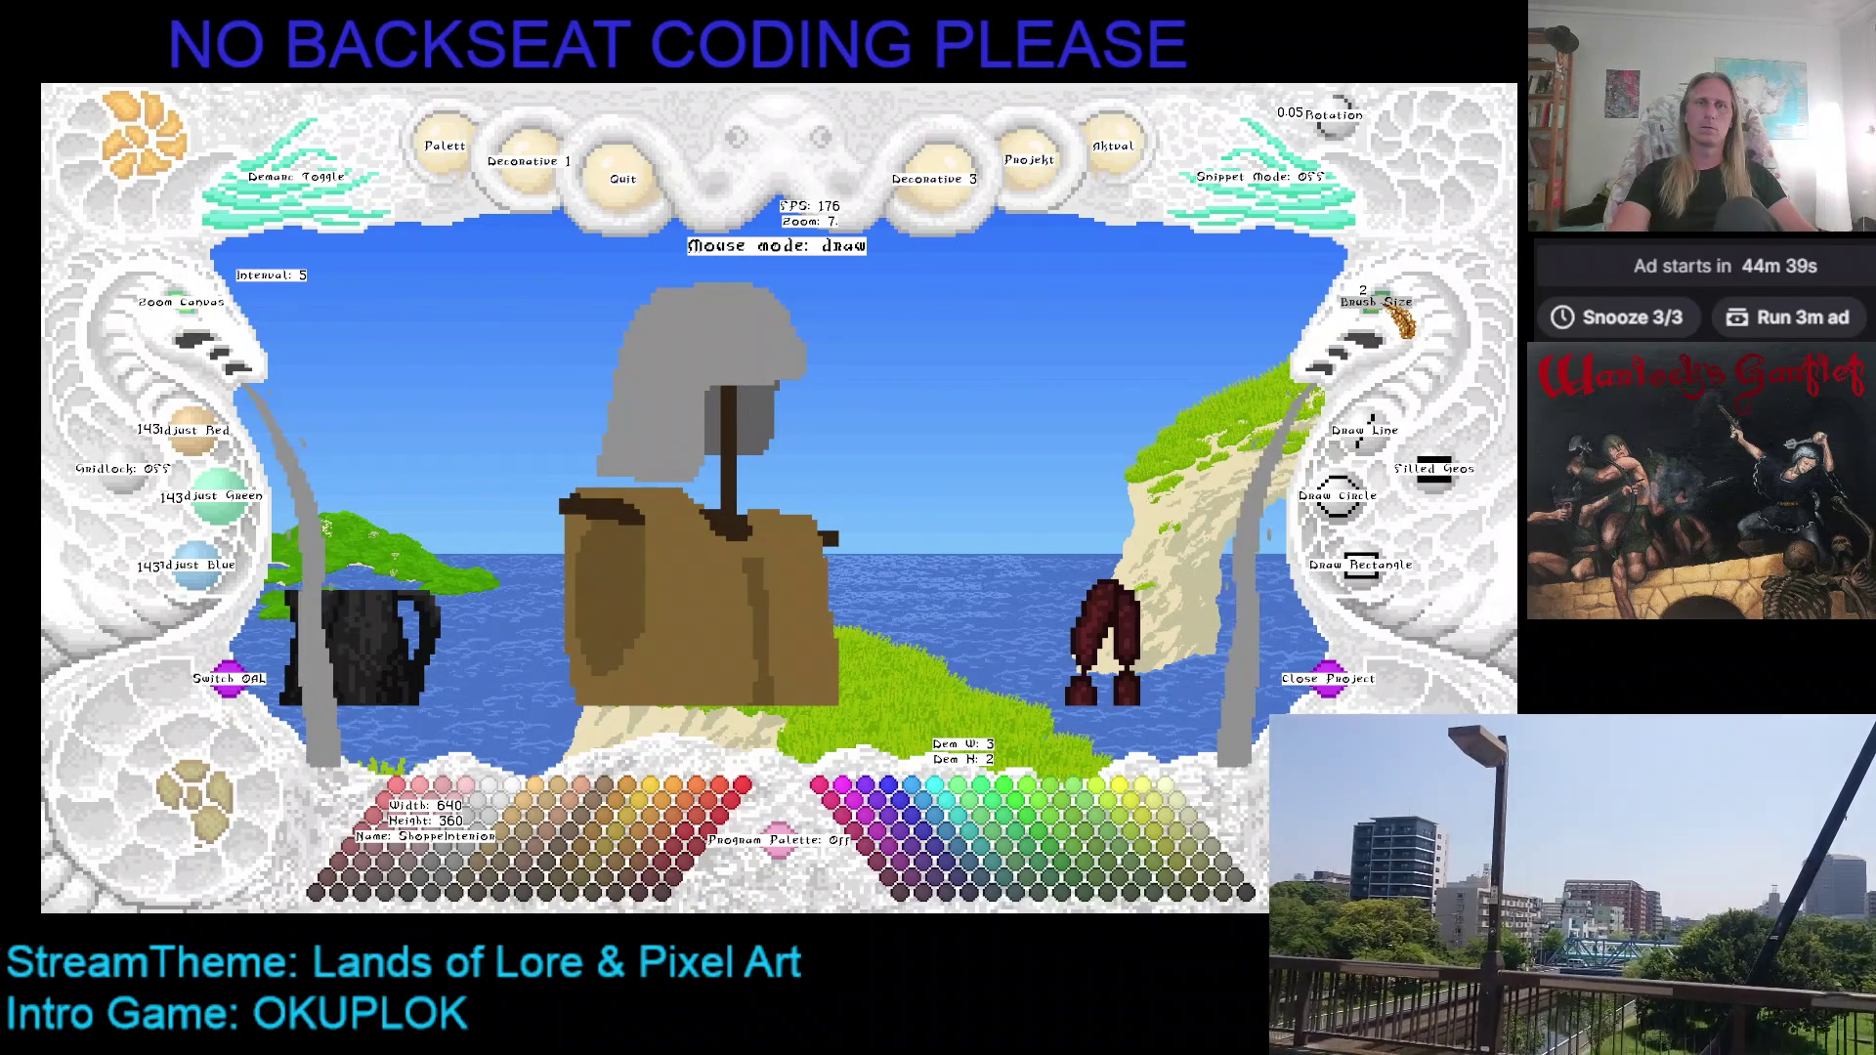
click(207, 338)
click(207, 338)
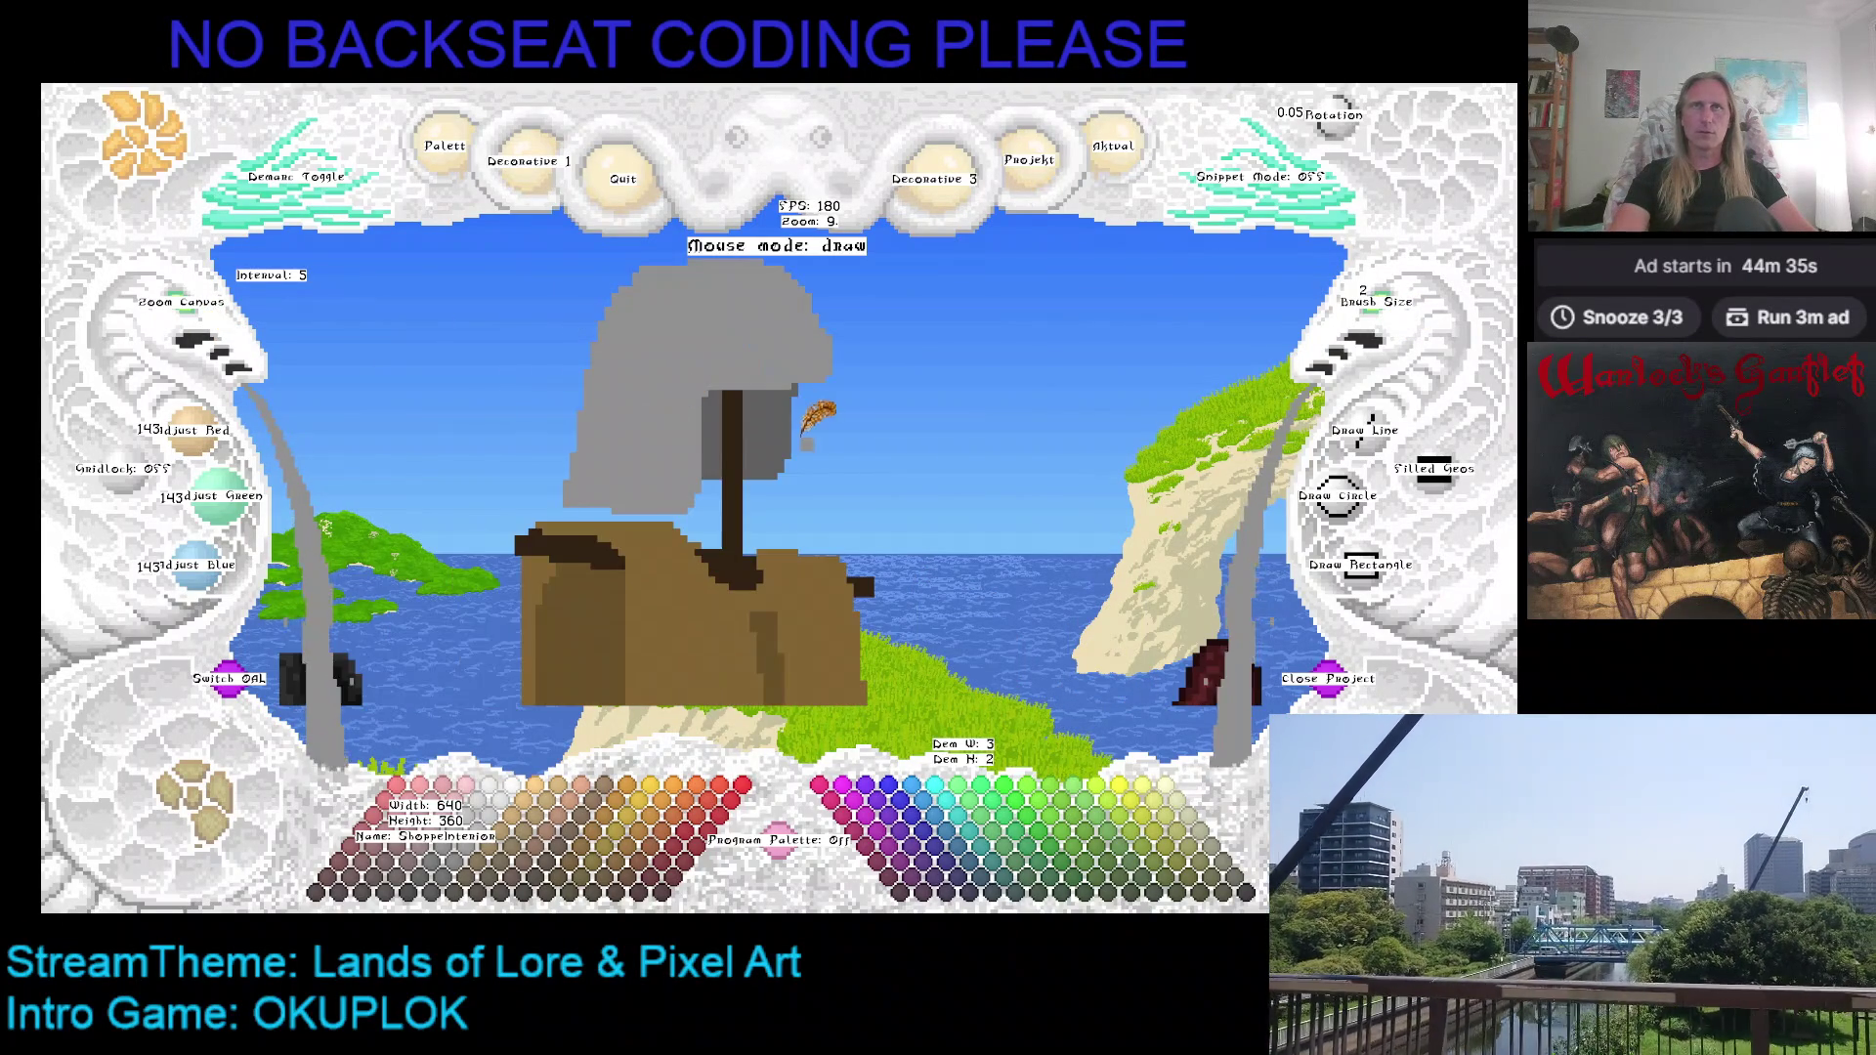
mouse_move(816, 367)
mouse_down()
mouse_move(800, 464)
mouse_move(767, 494)
mouse_move(713, 488)
mouse_move(728, 483)
mouse_up()
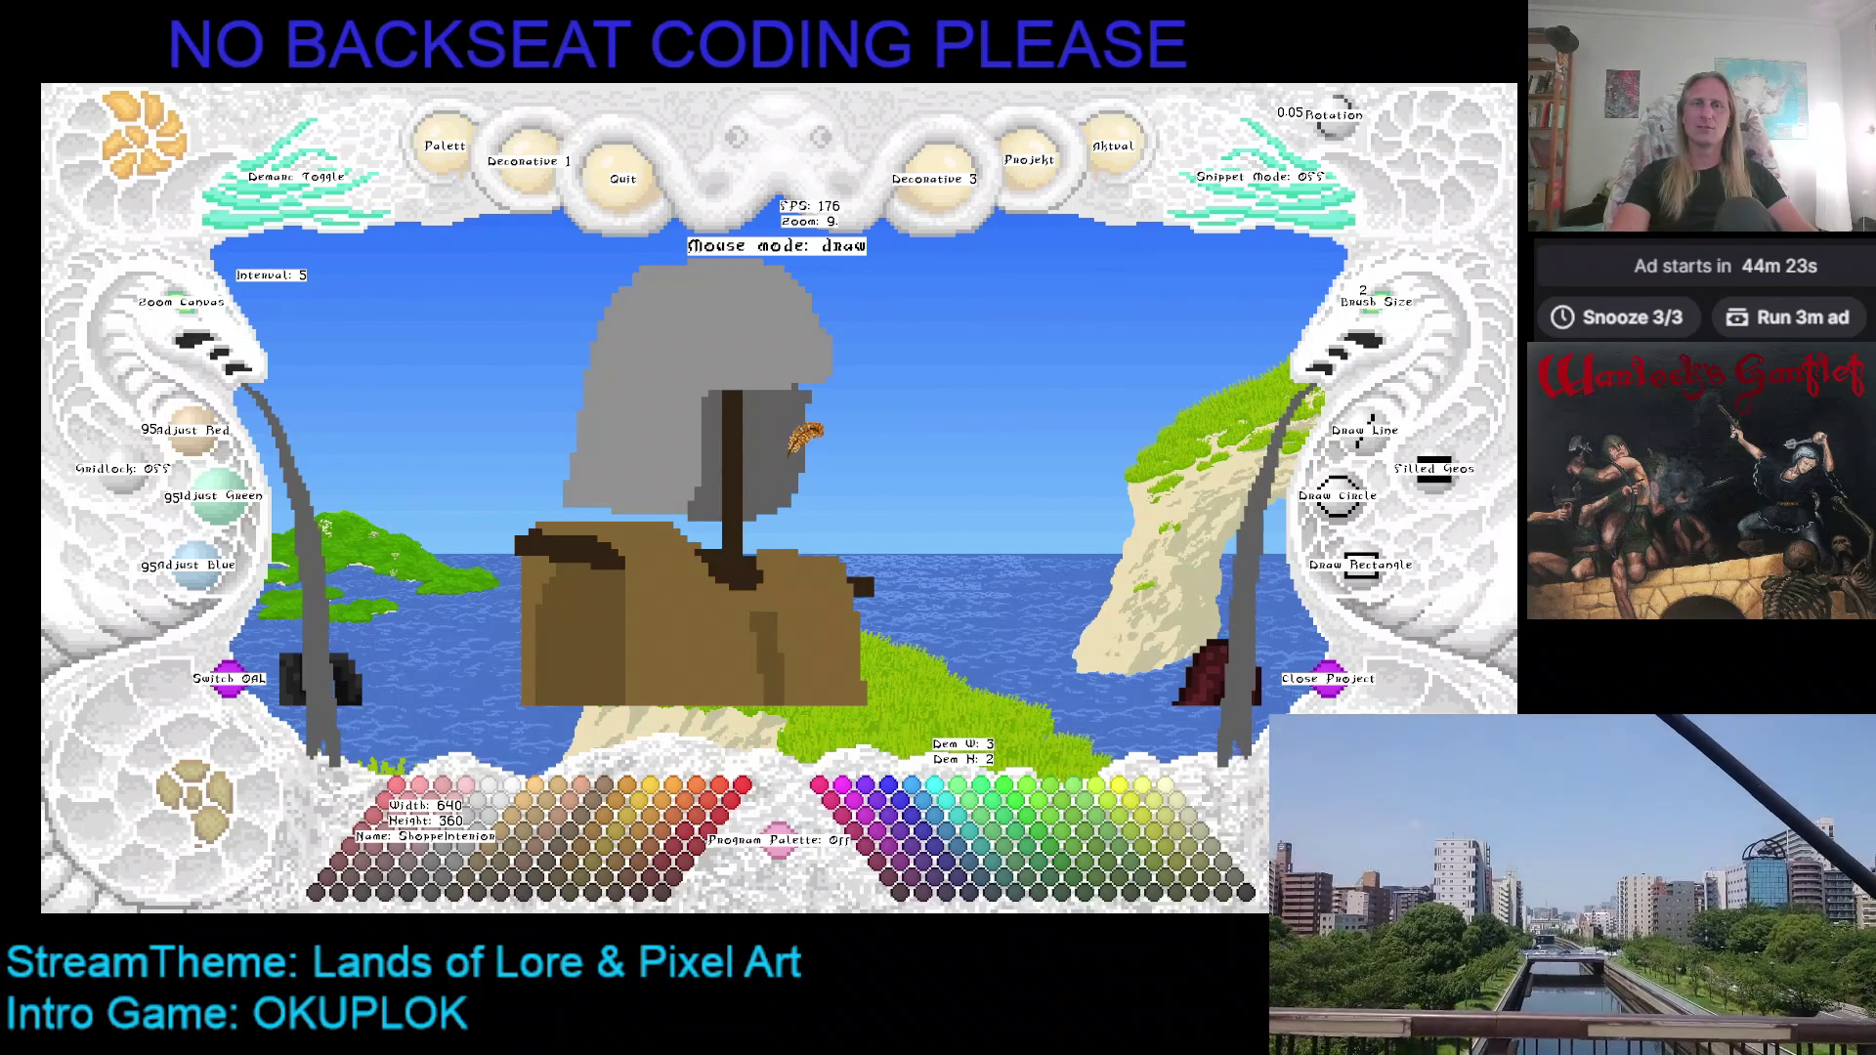
key(ctrl+s)
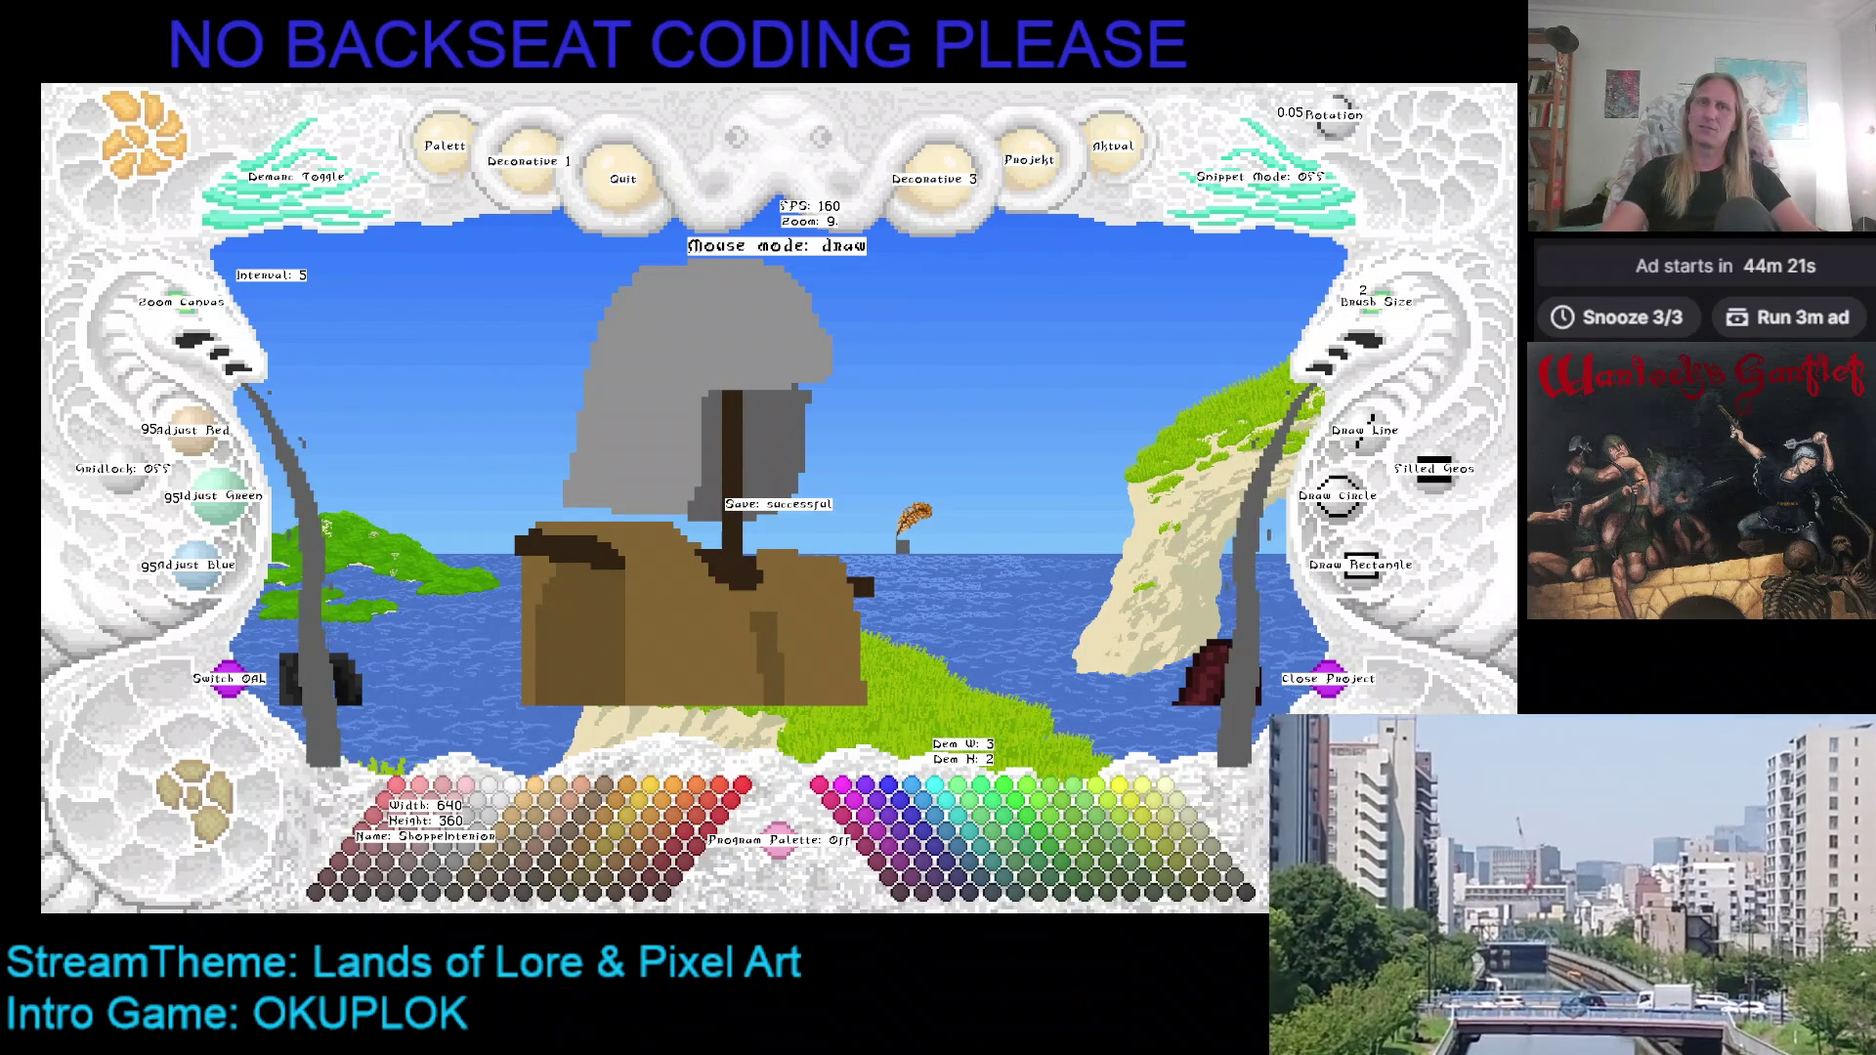
Step: Sample the helmet's greys and the gambeson, settling on tan brown 130/100/50 as paint colour
right_click(692, 477)
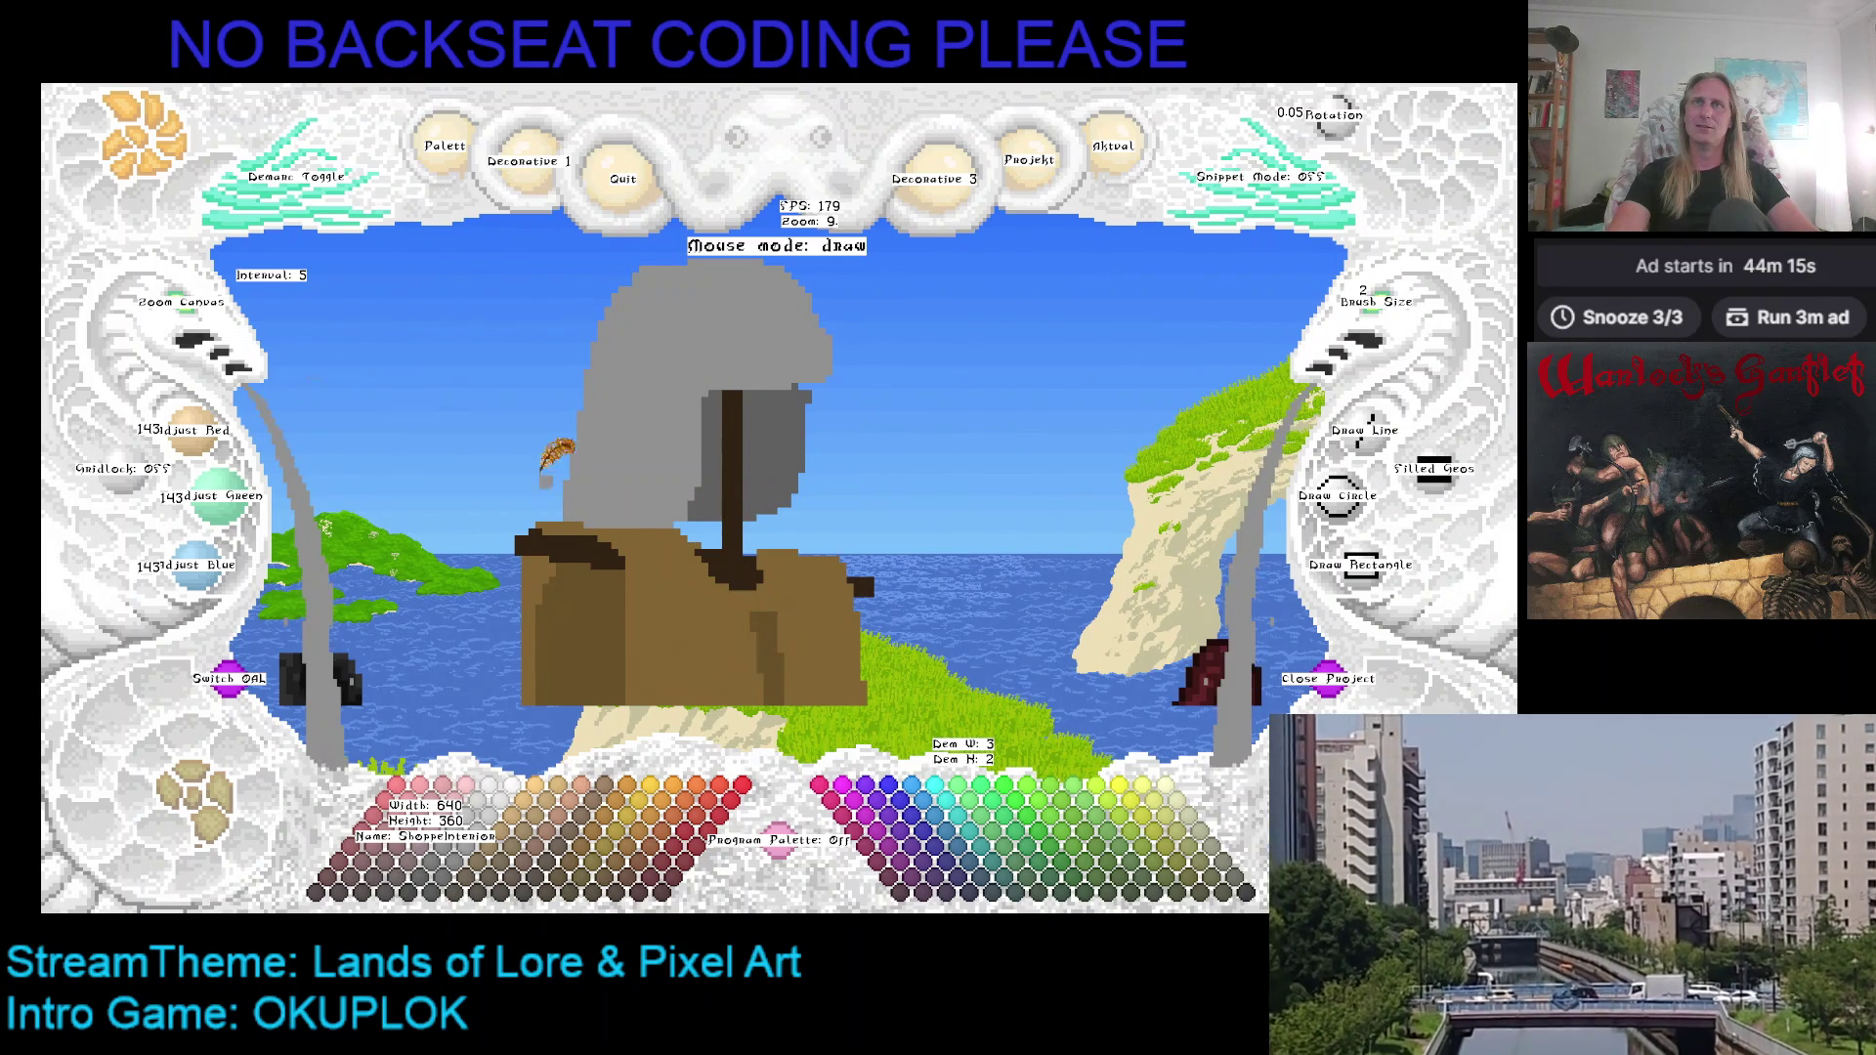
scroll(200, 318, down, 4)
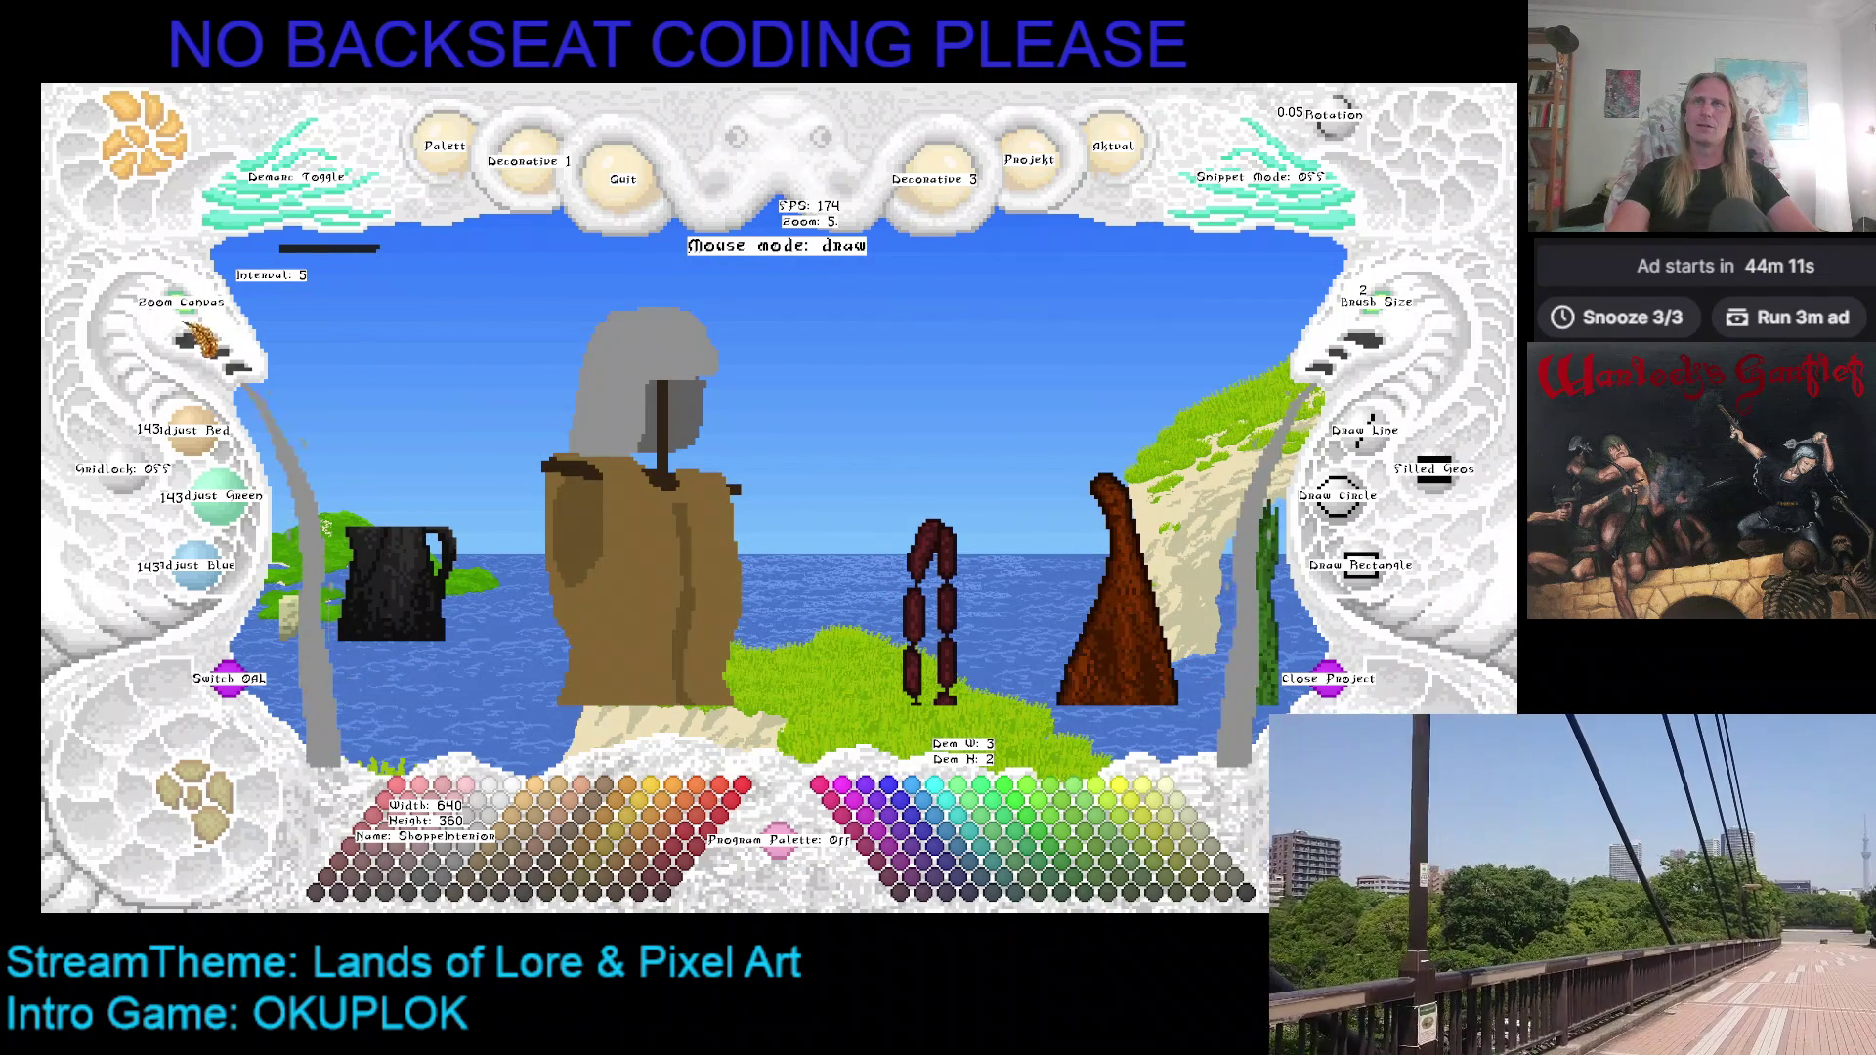
scroll(203, 318, up, 2)
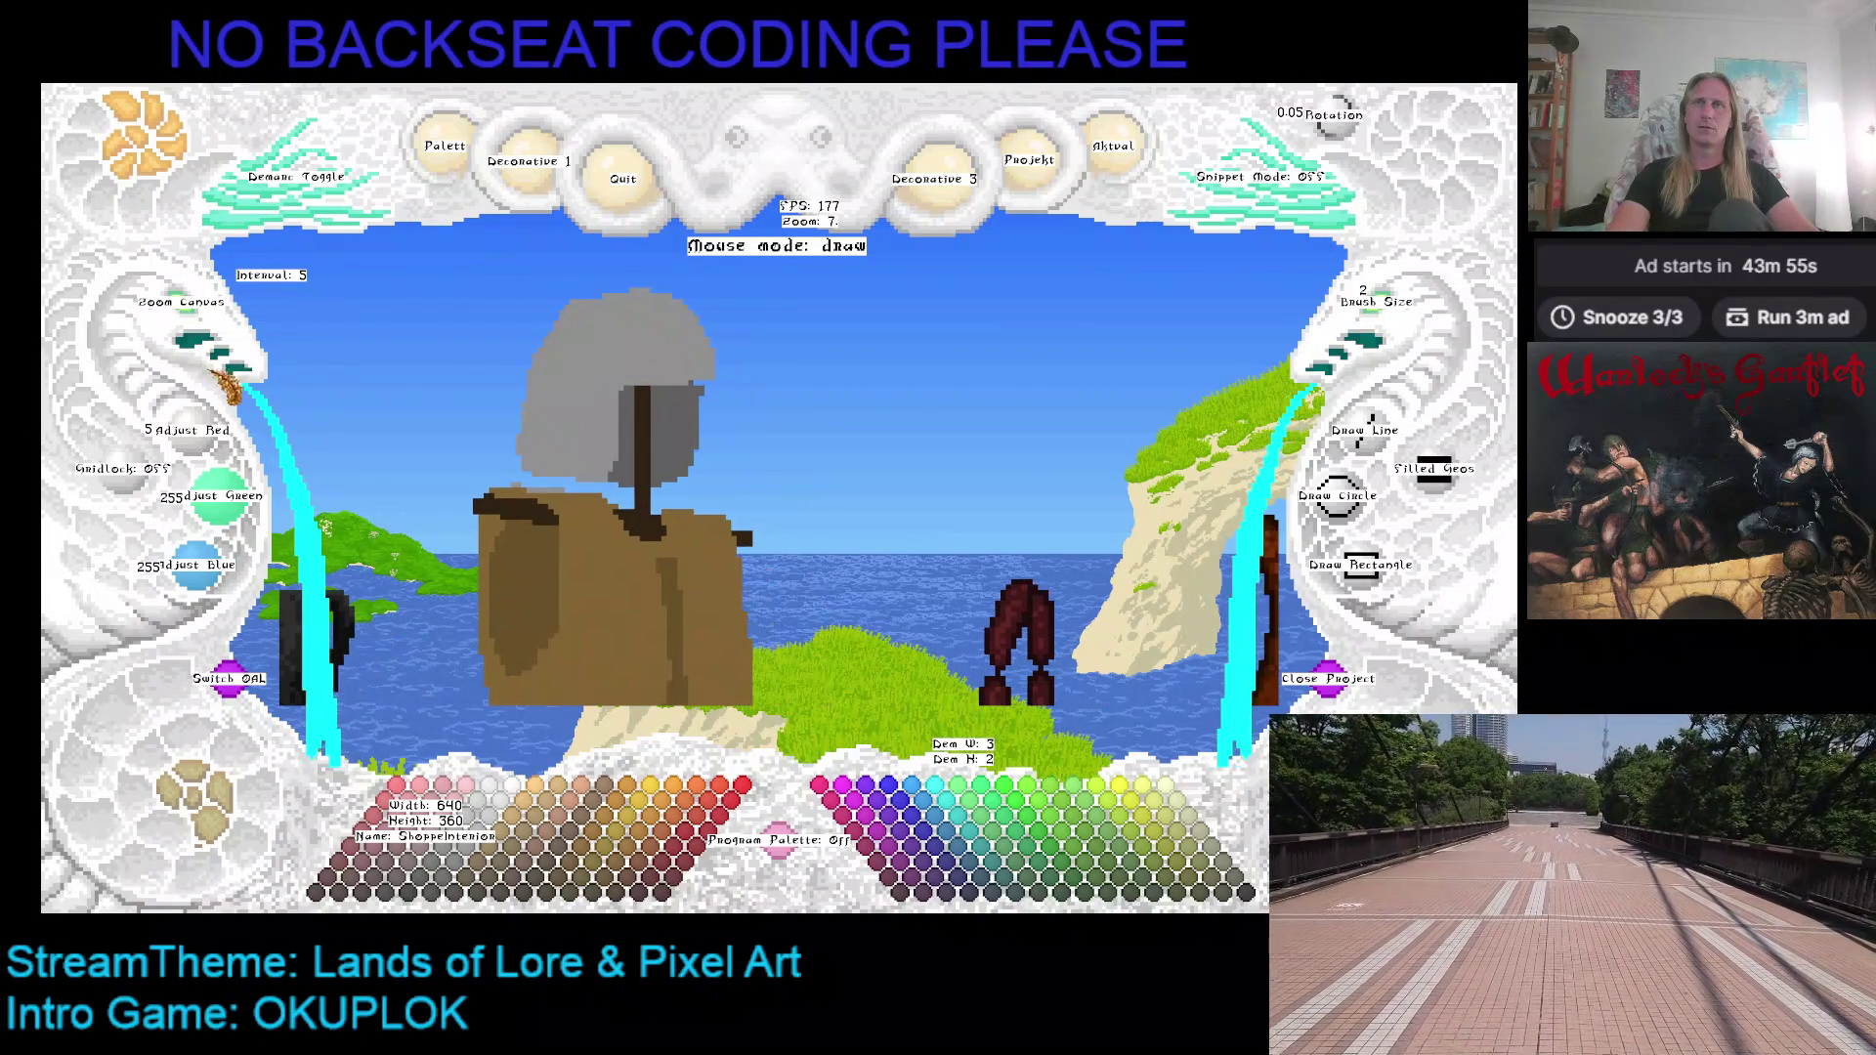
scroll(196, 328, up, 2)
right_click(689, 401)
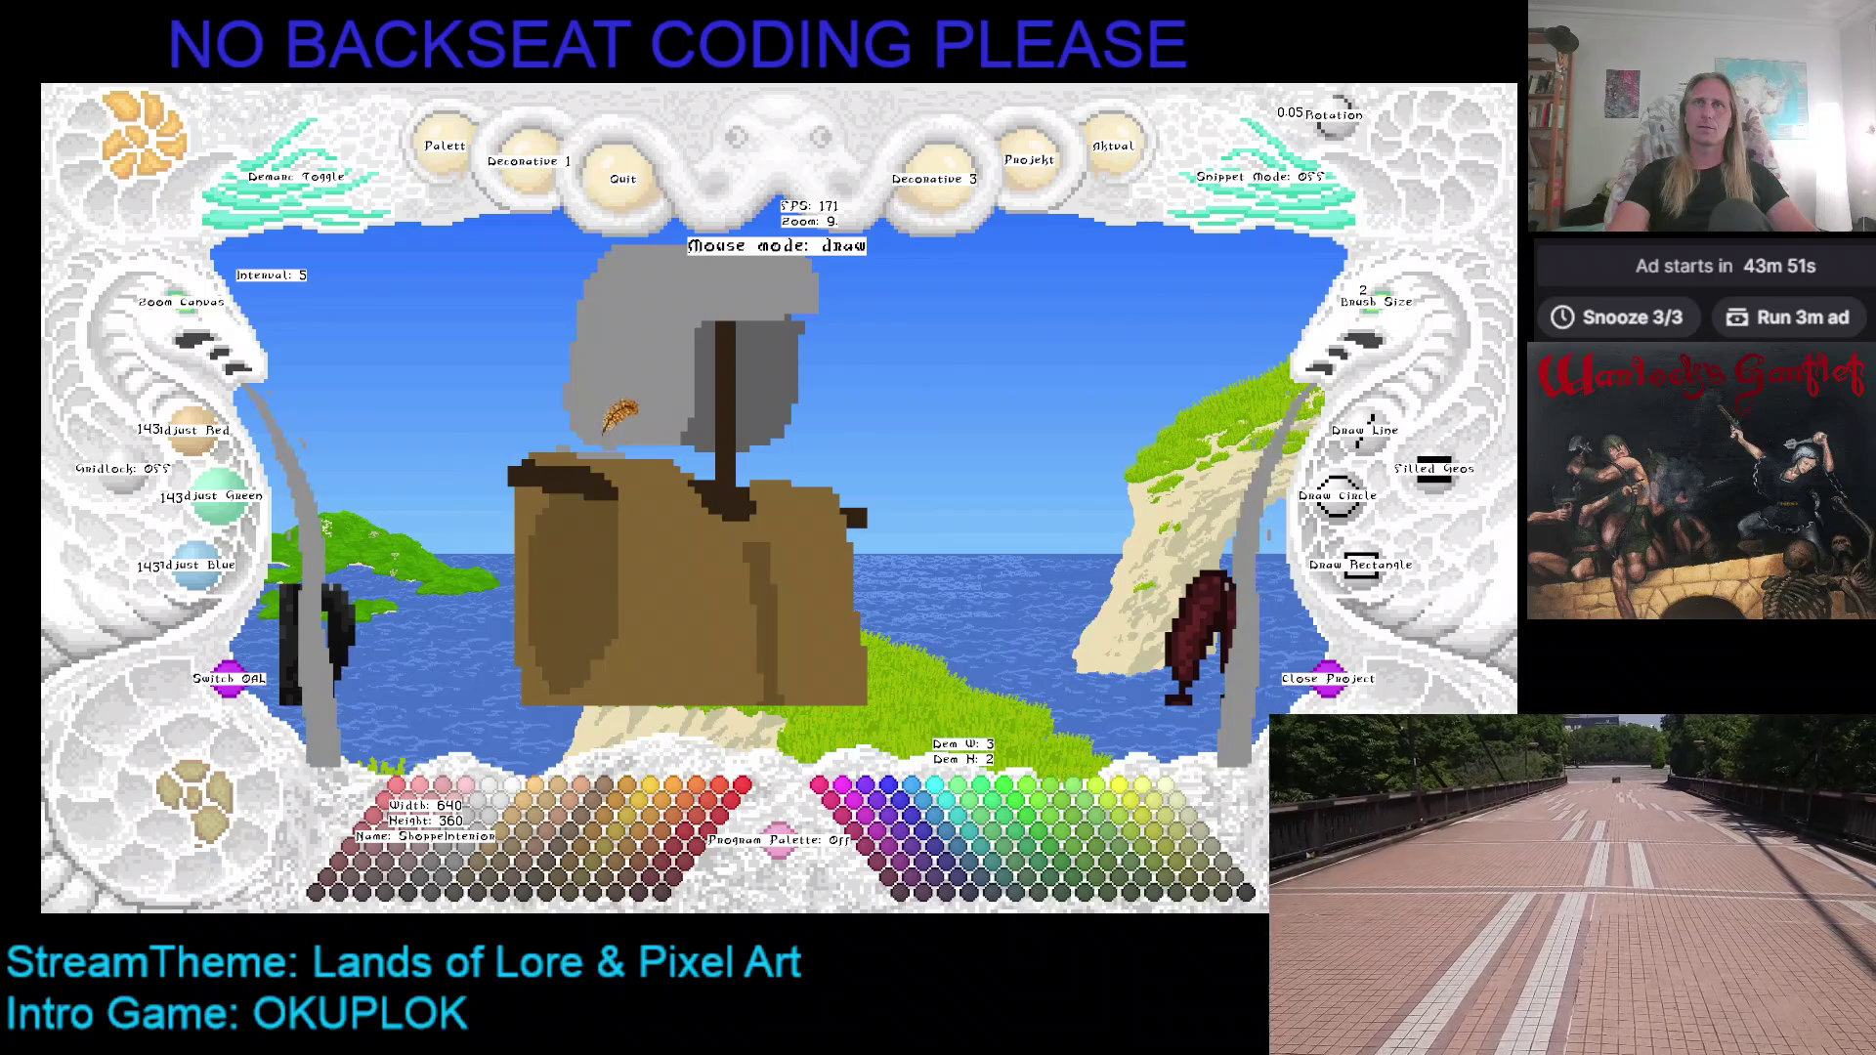
key(ctrl+z)
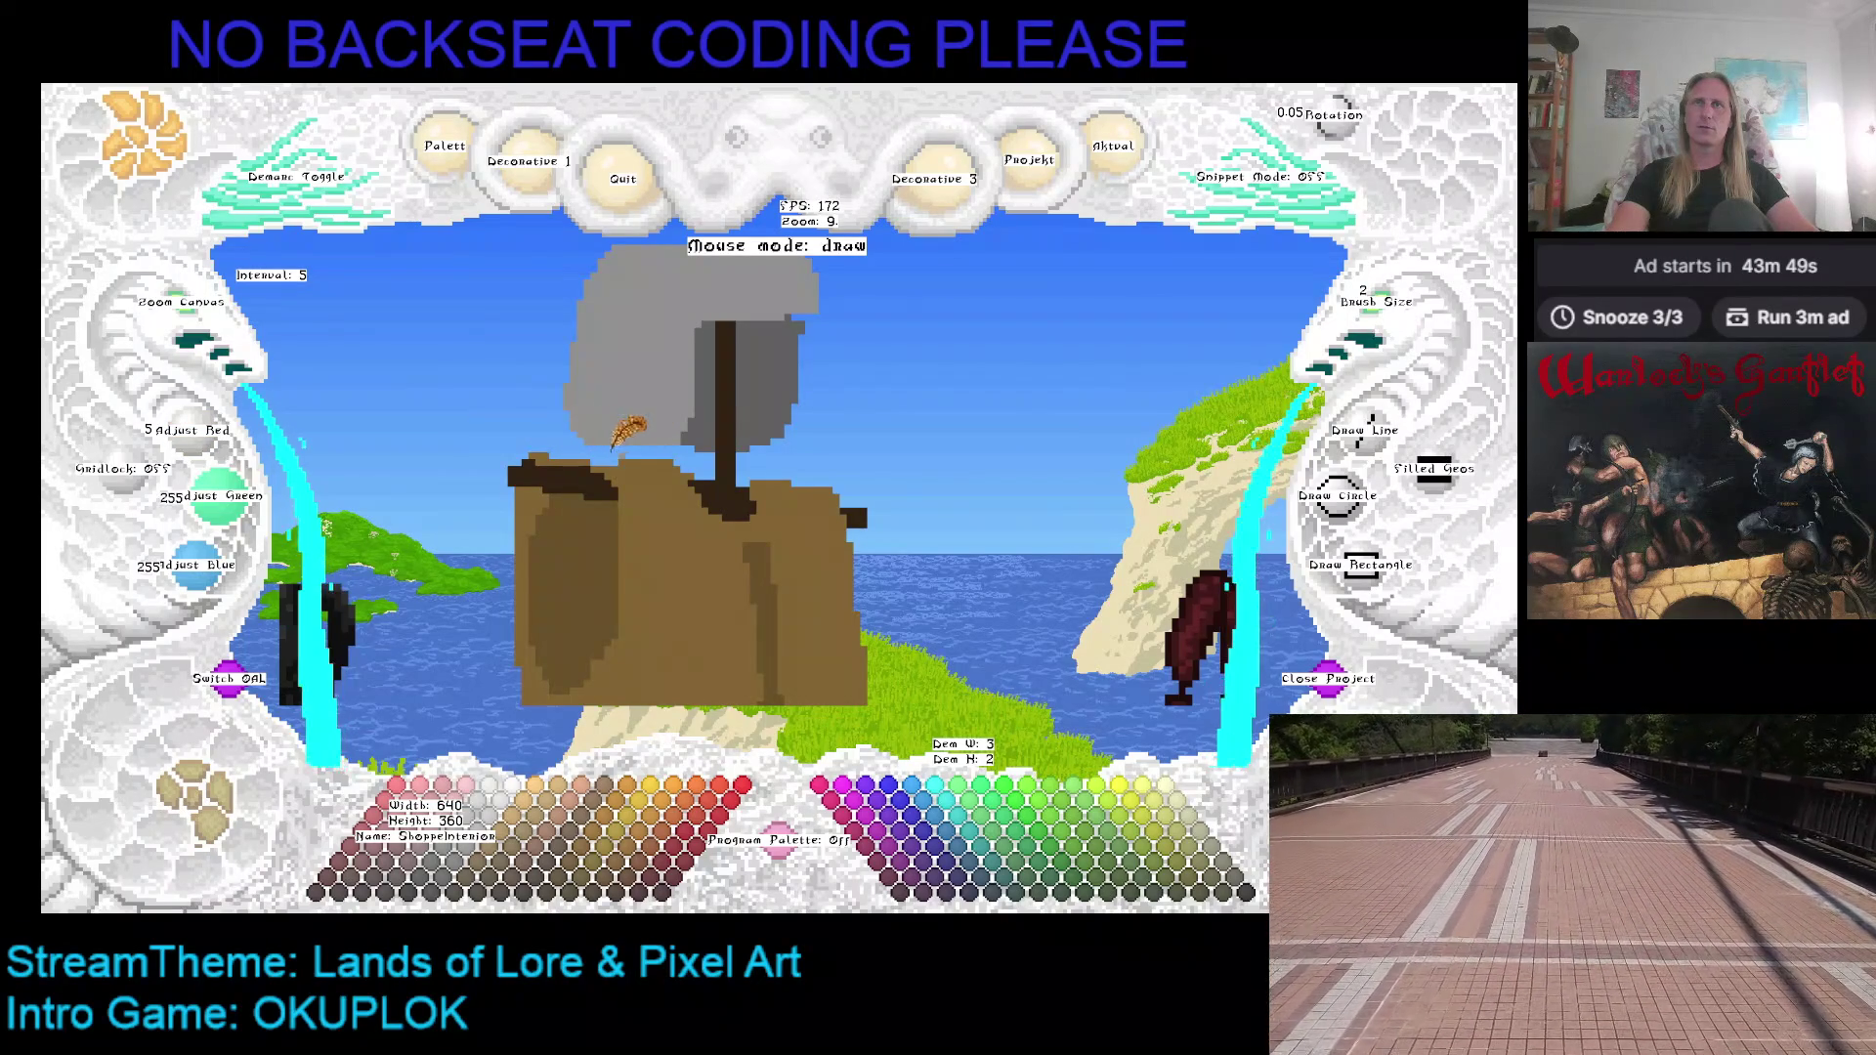
right_click(616, 452)
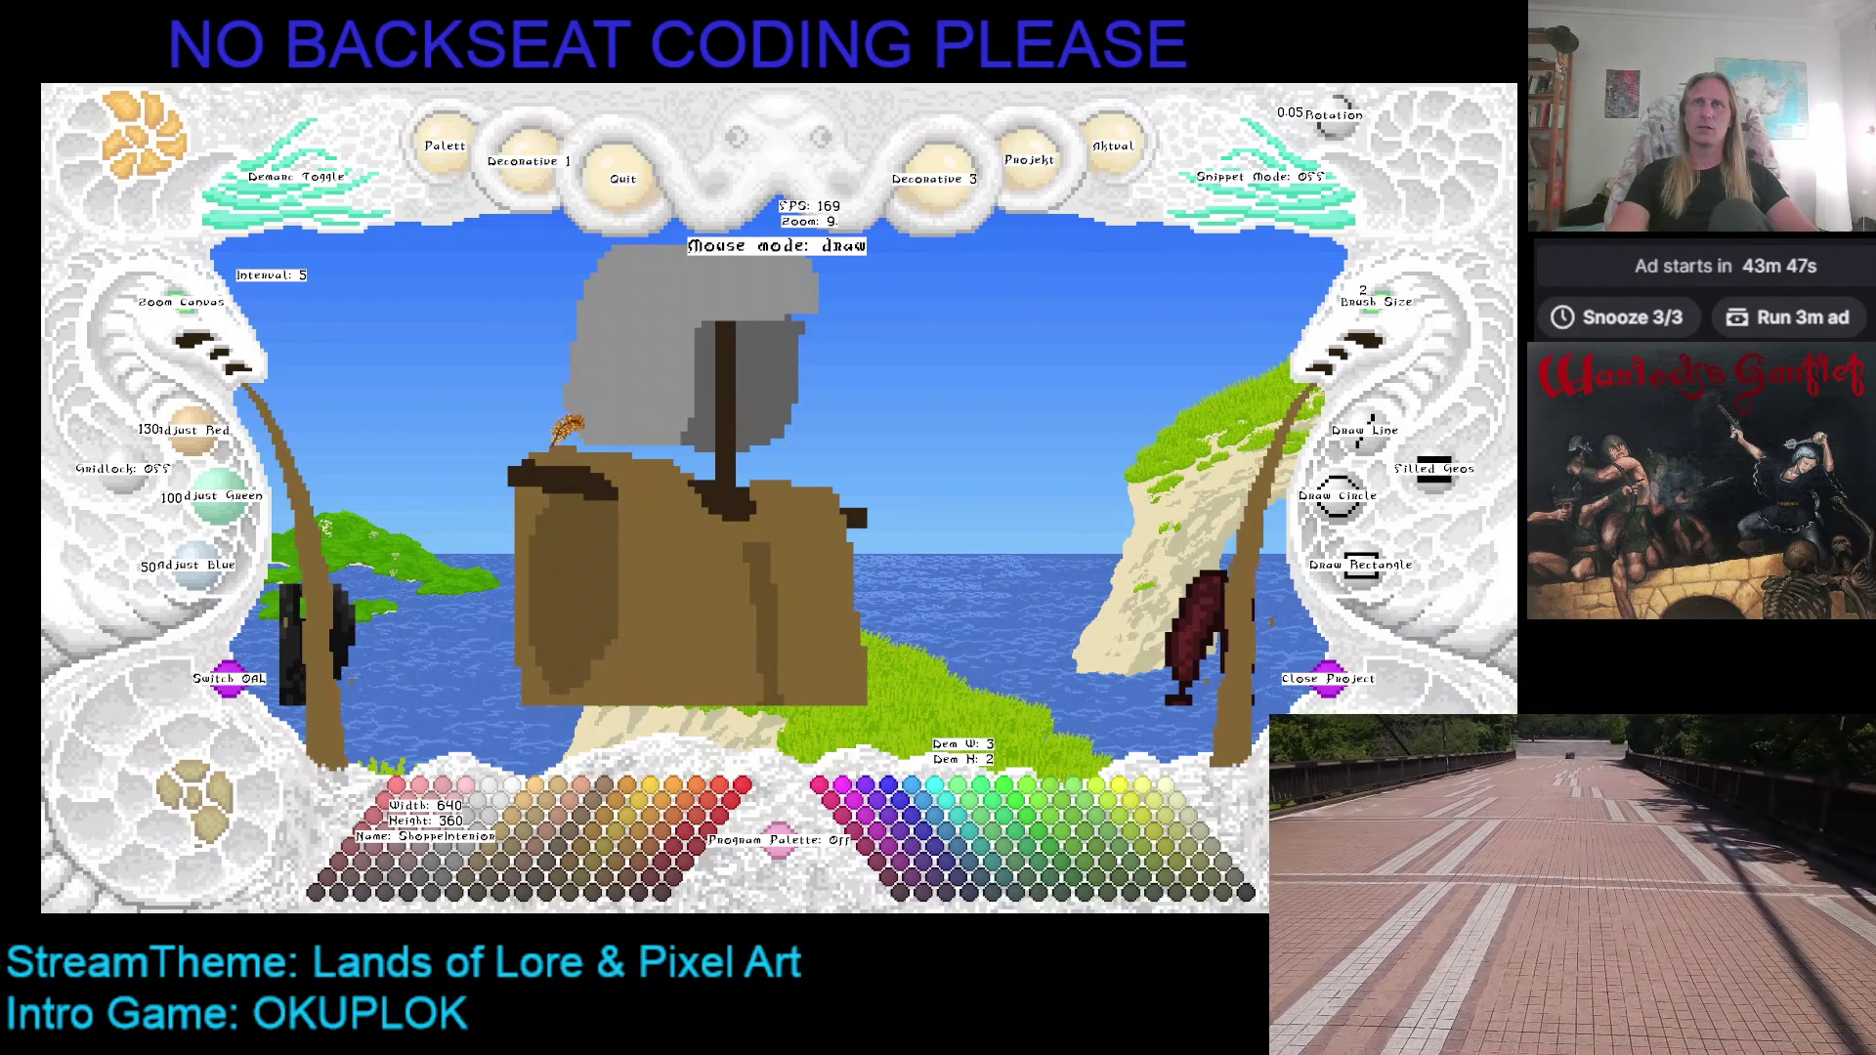
key(ctrl+z)
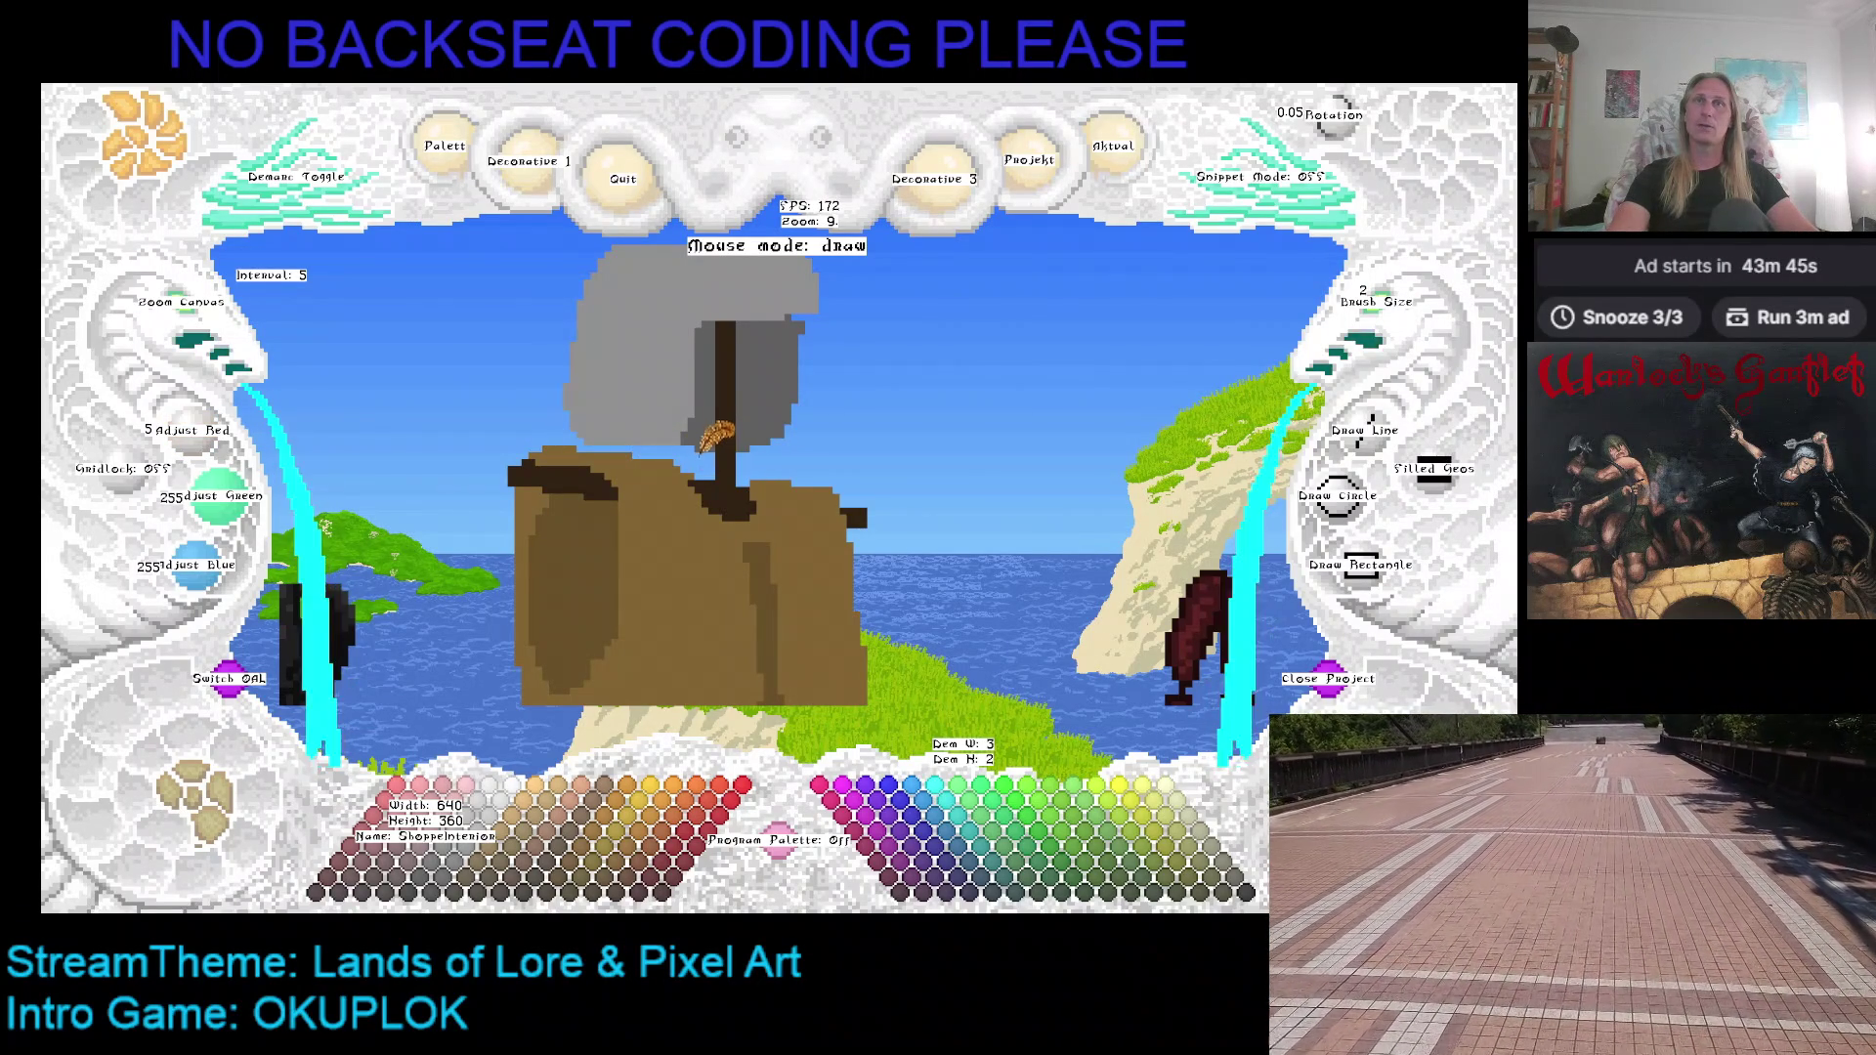
right_click(693, 456)
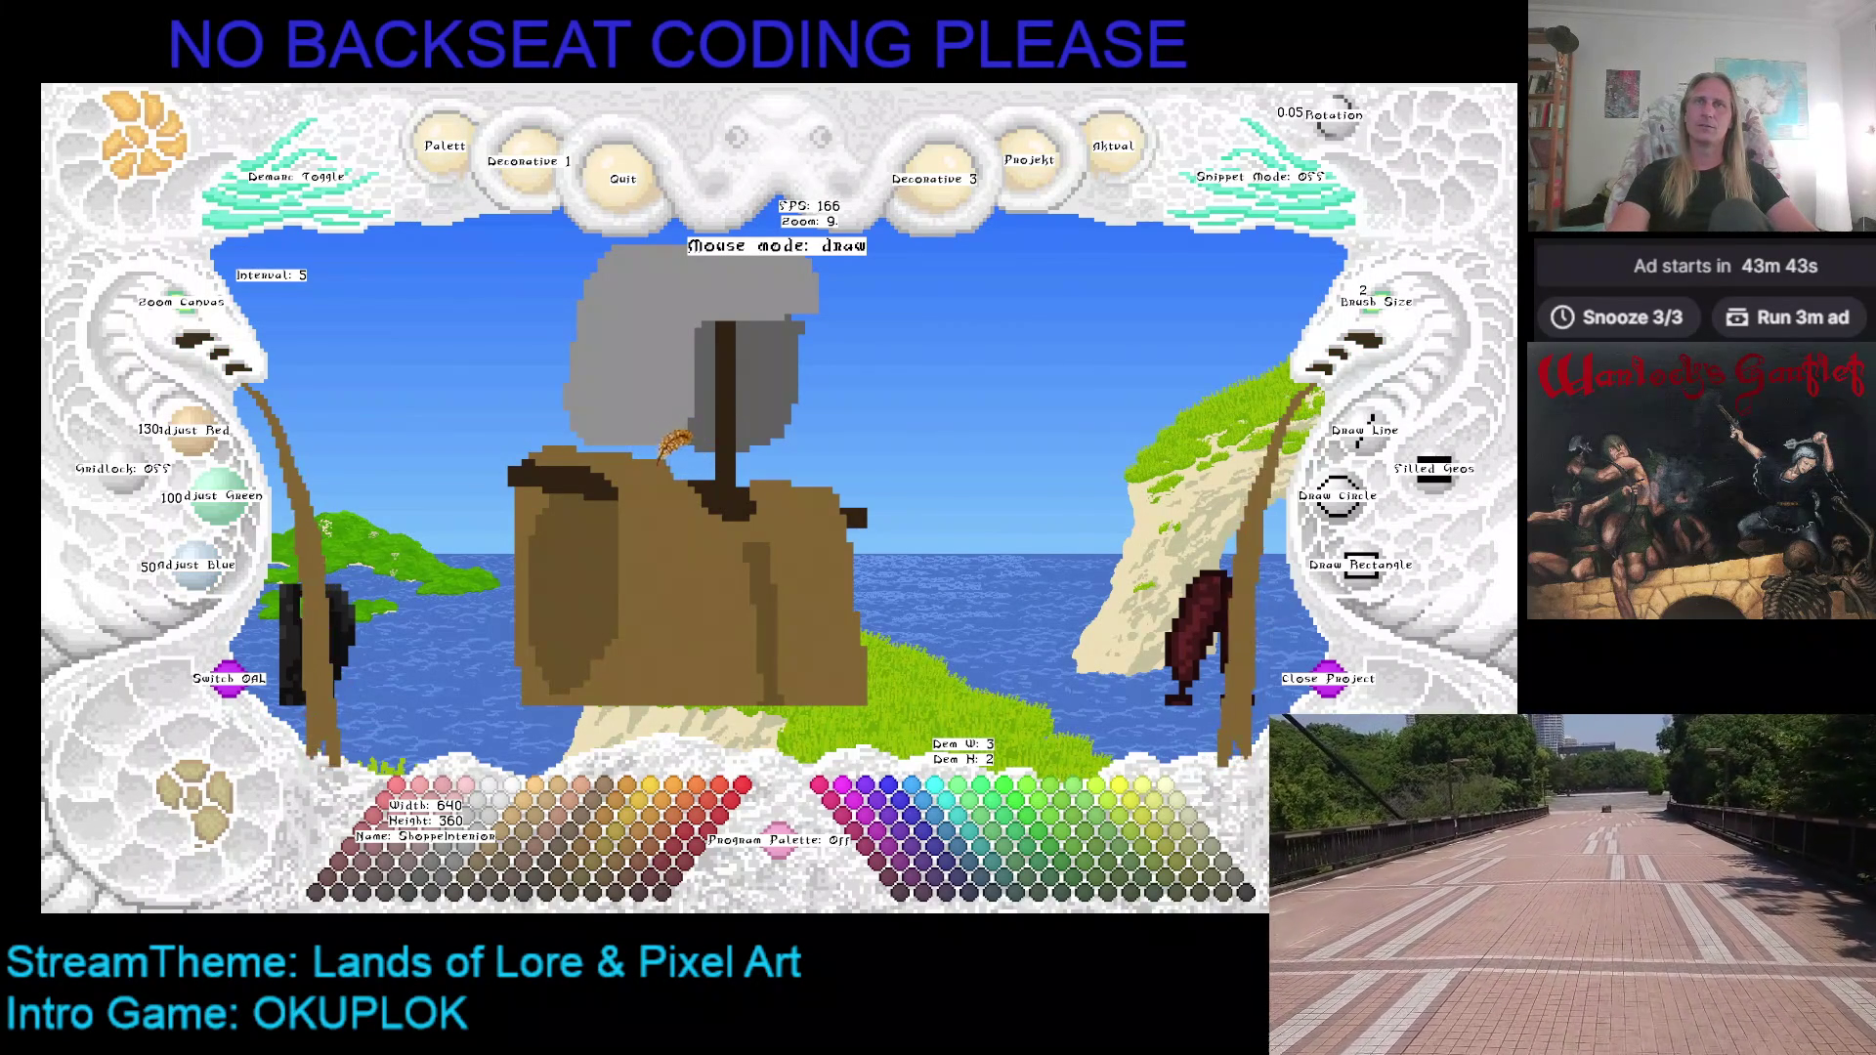
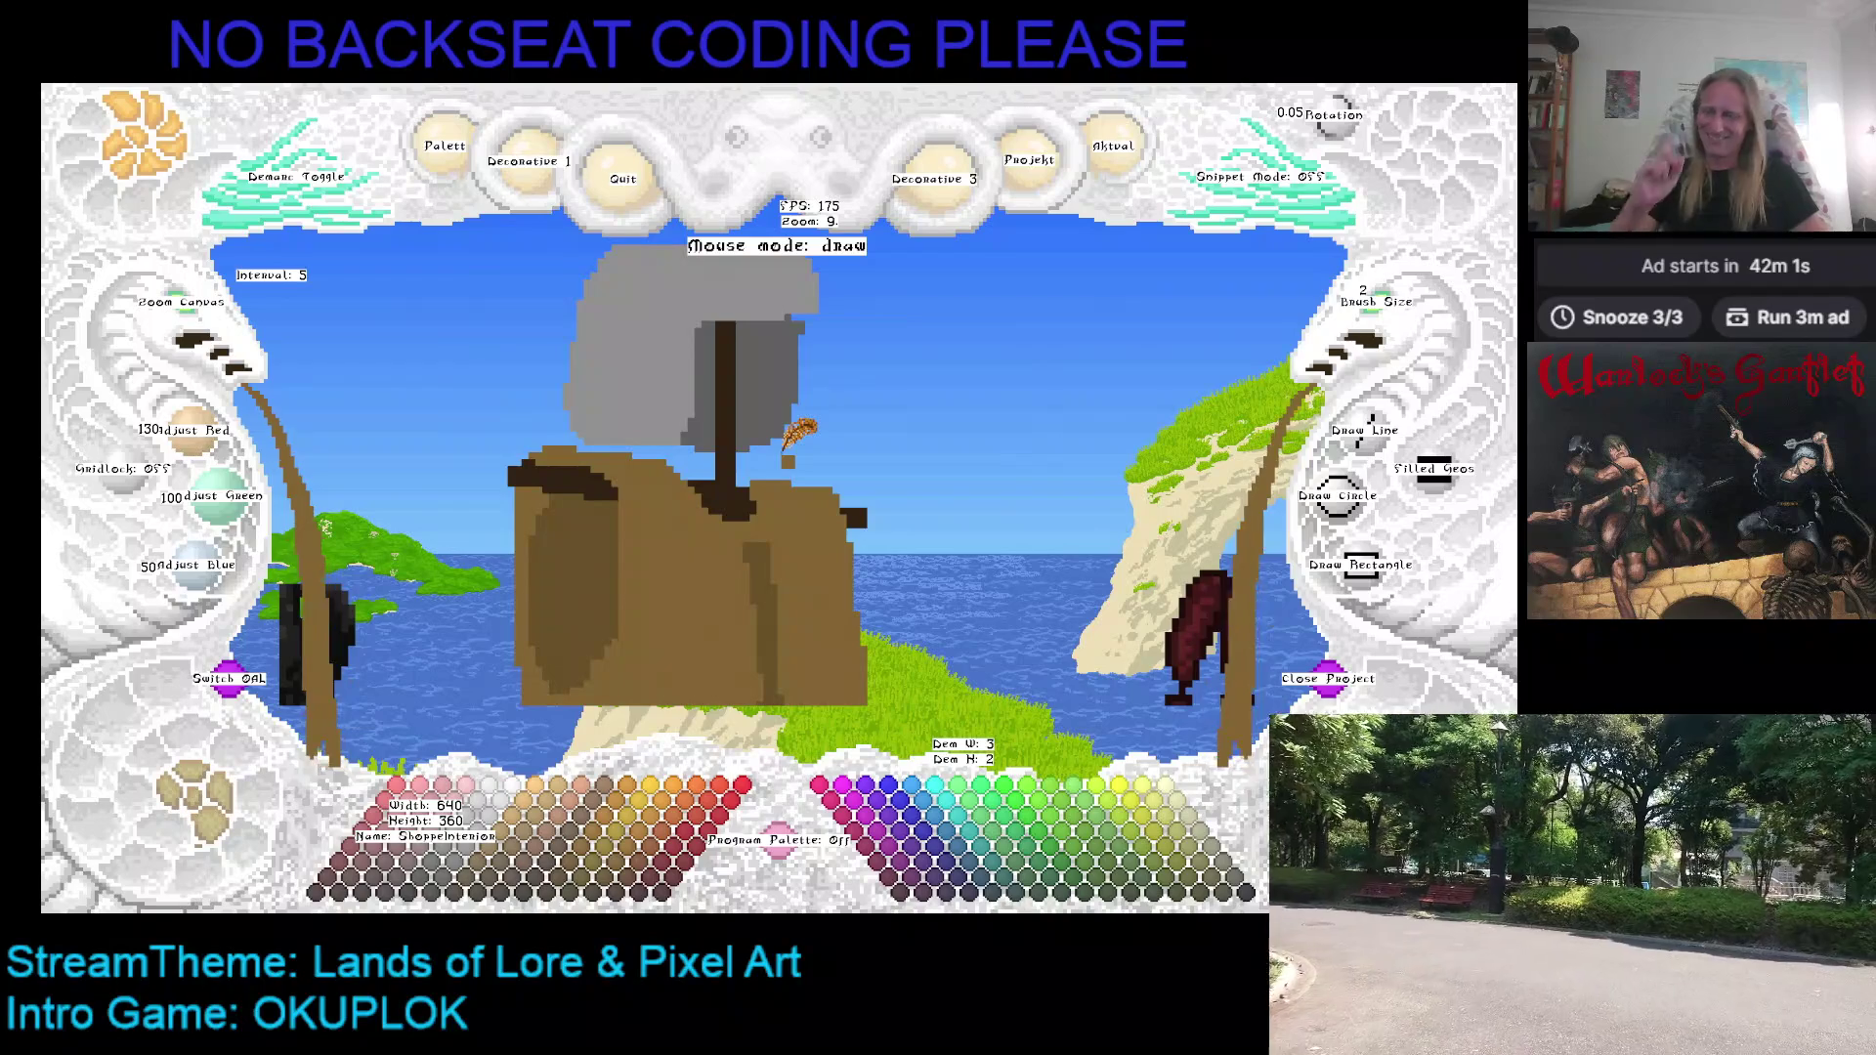
Step: Sample the strap's dark brown, the hood's mid and light greys, and the transparent colour from the figure
right_click(807, 459)
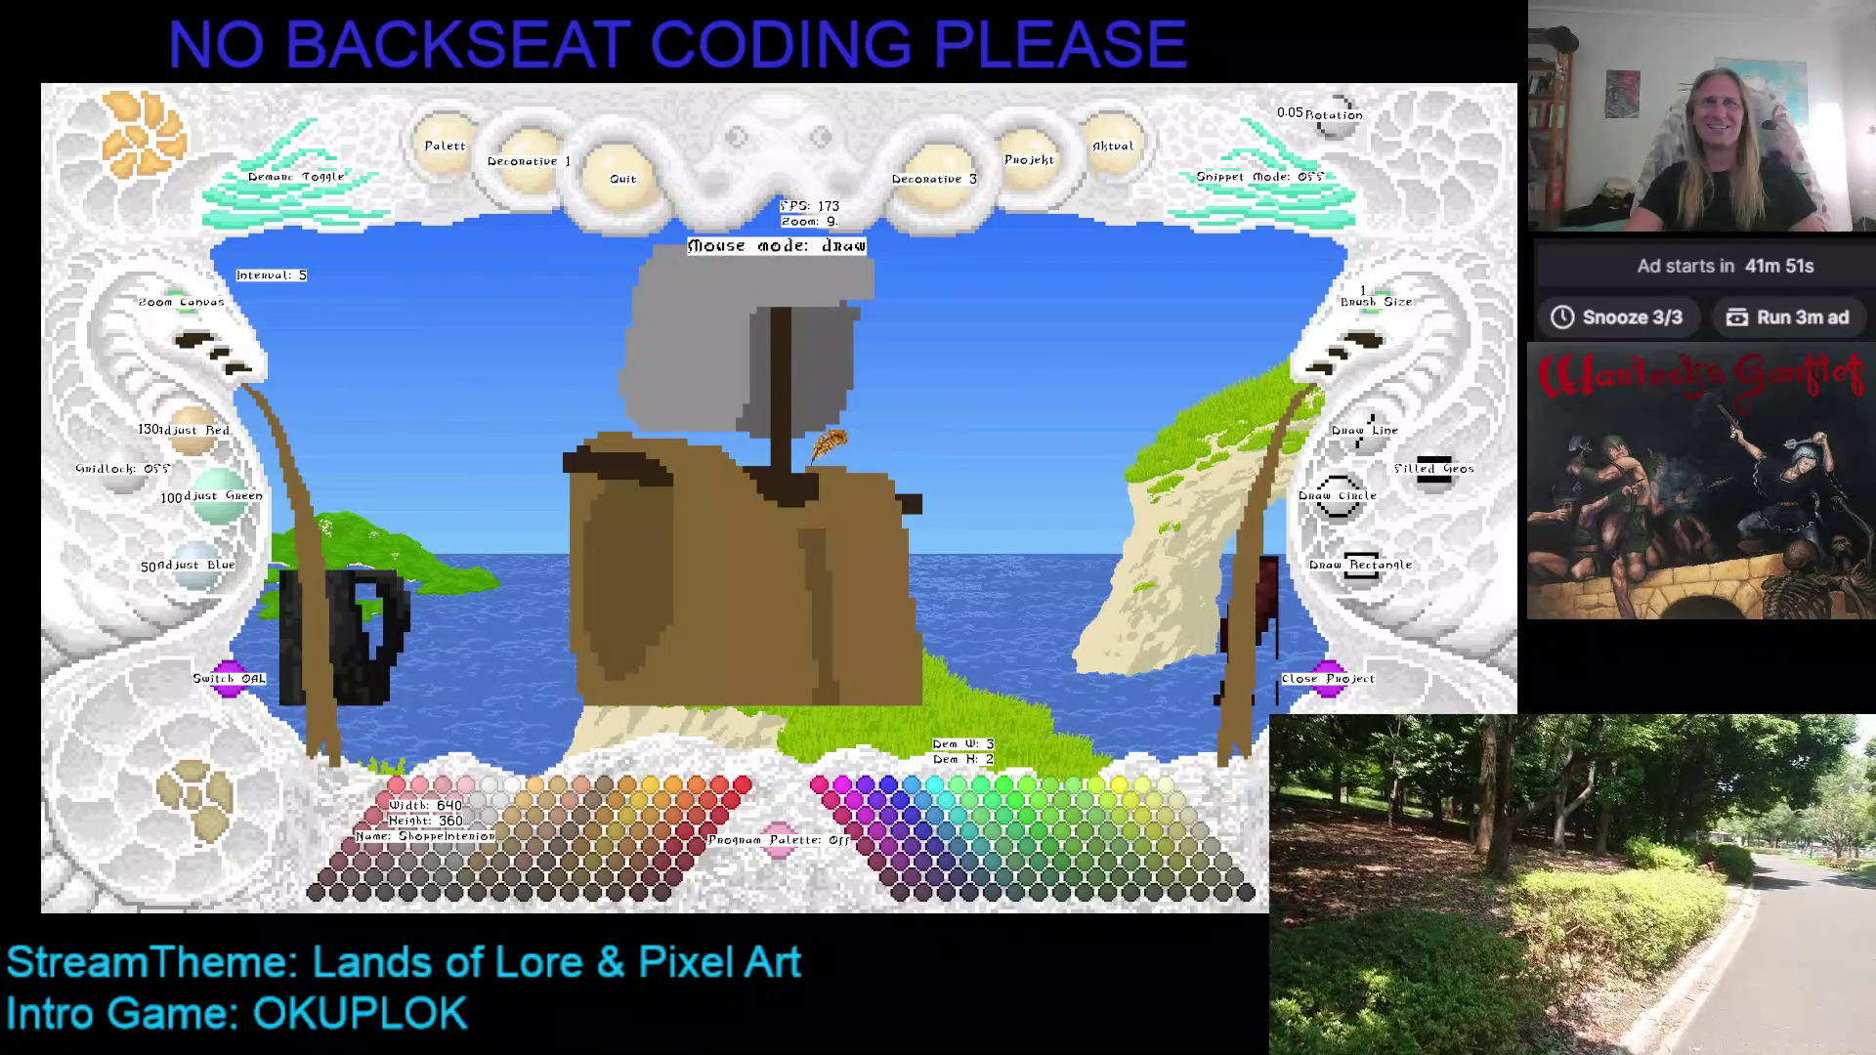
key(Left)
key(Up)
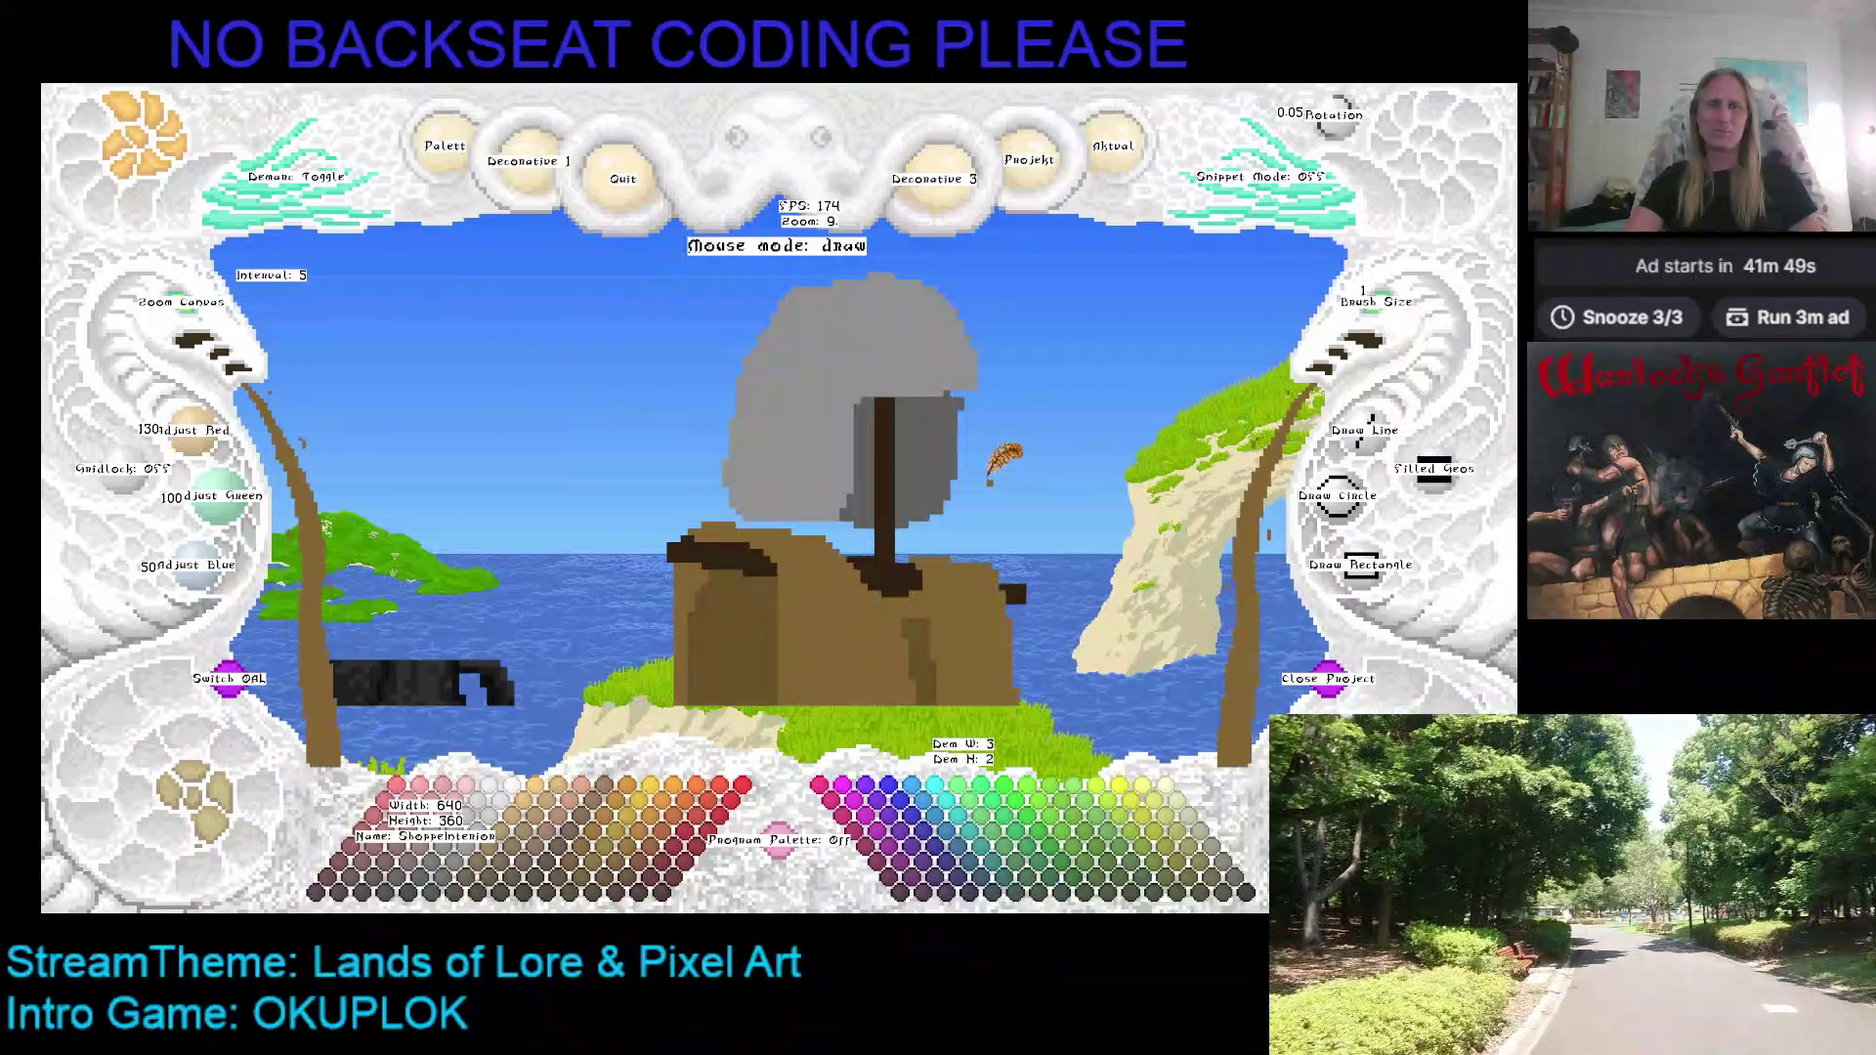
right_click(954, 391)
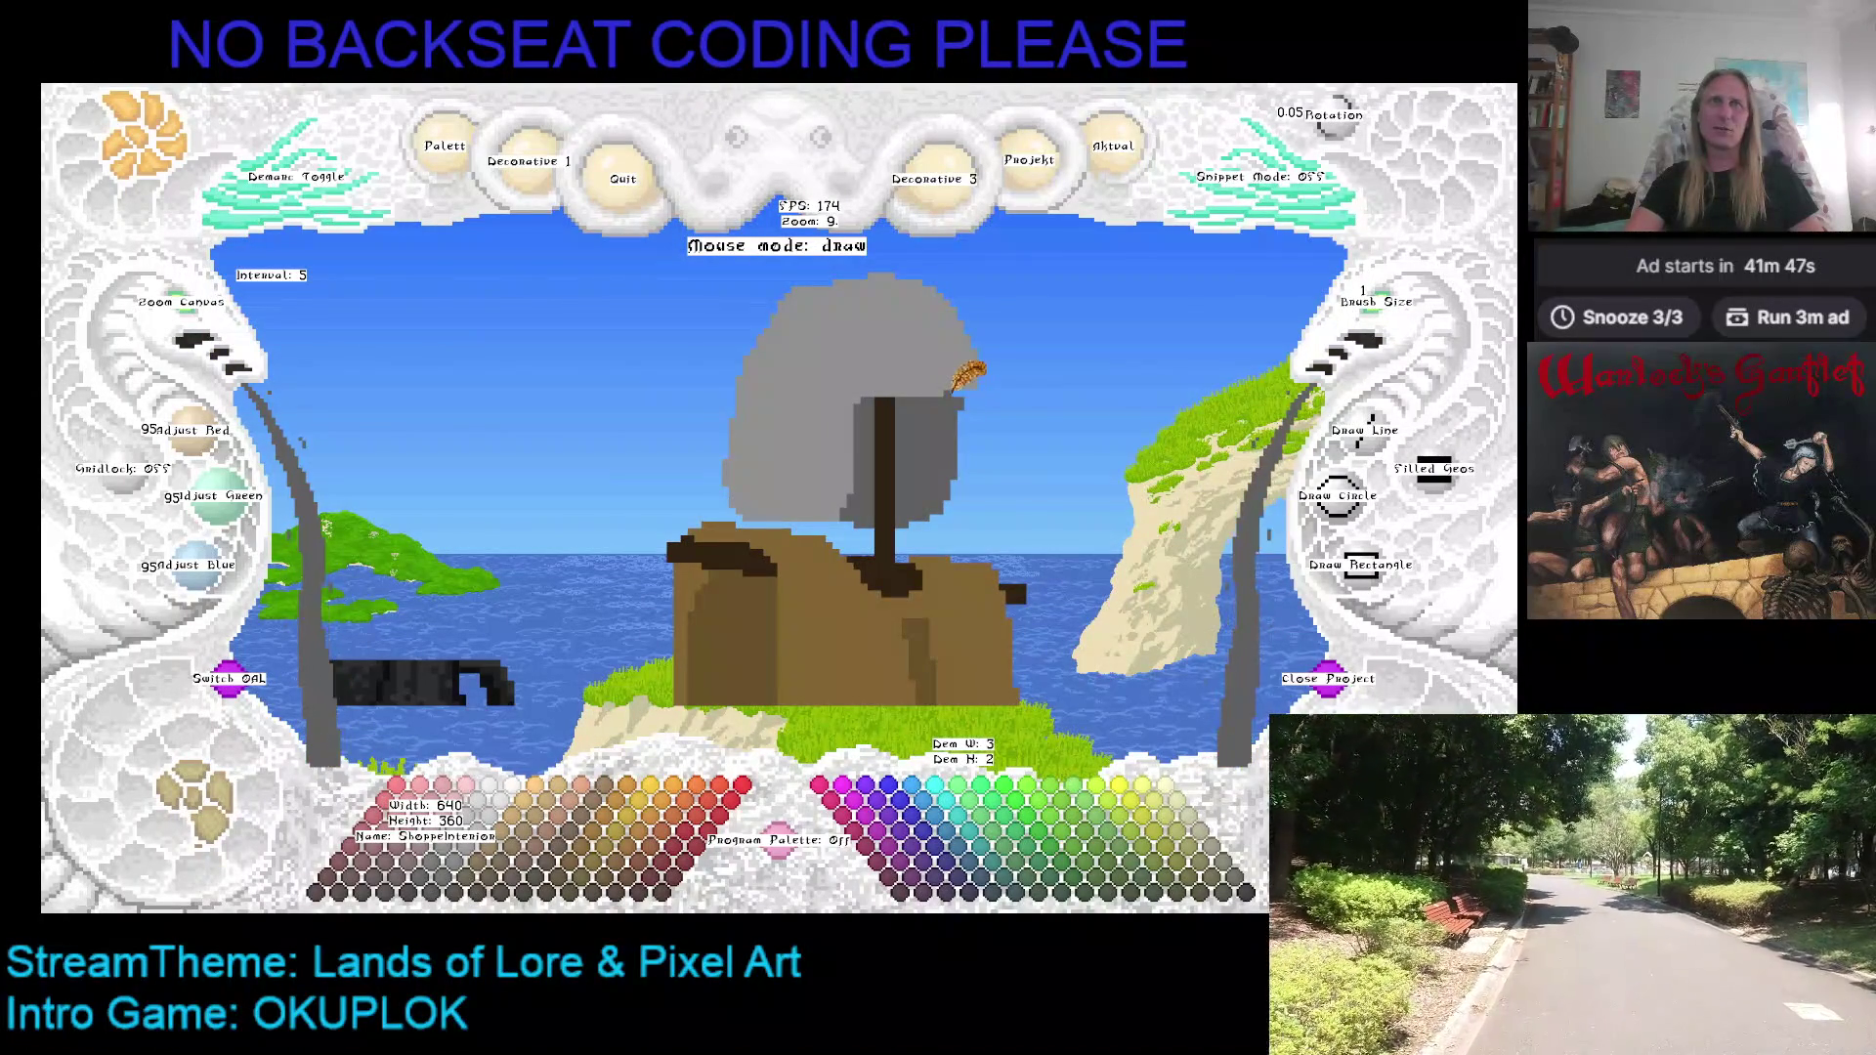
right_click(934, 383)
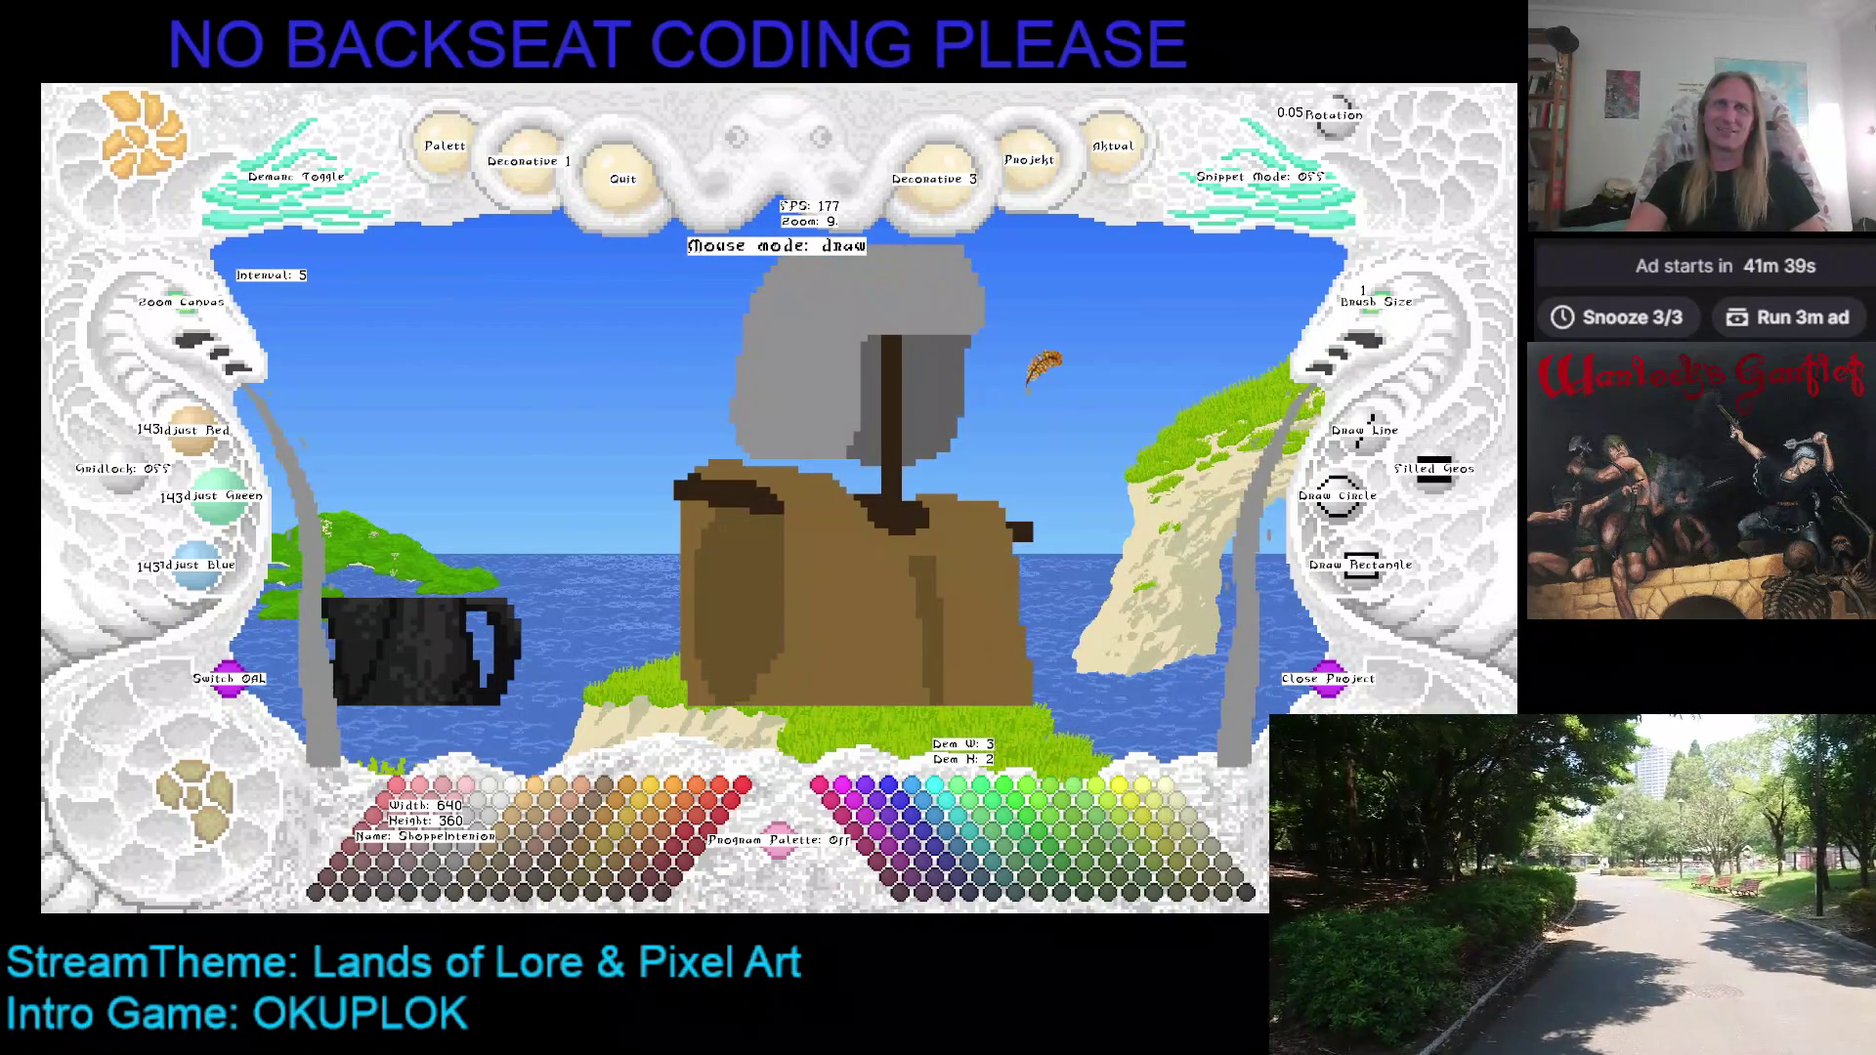
right_click(864, 445)
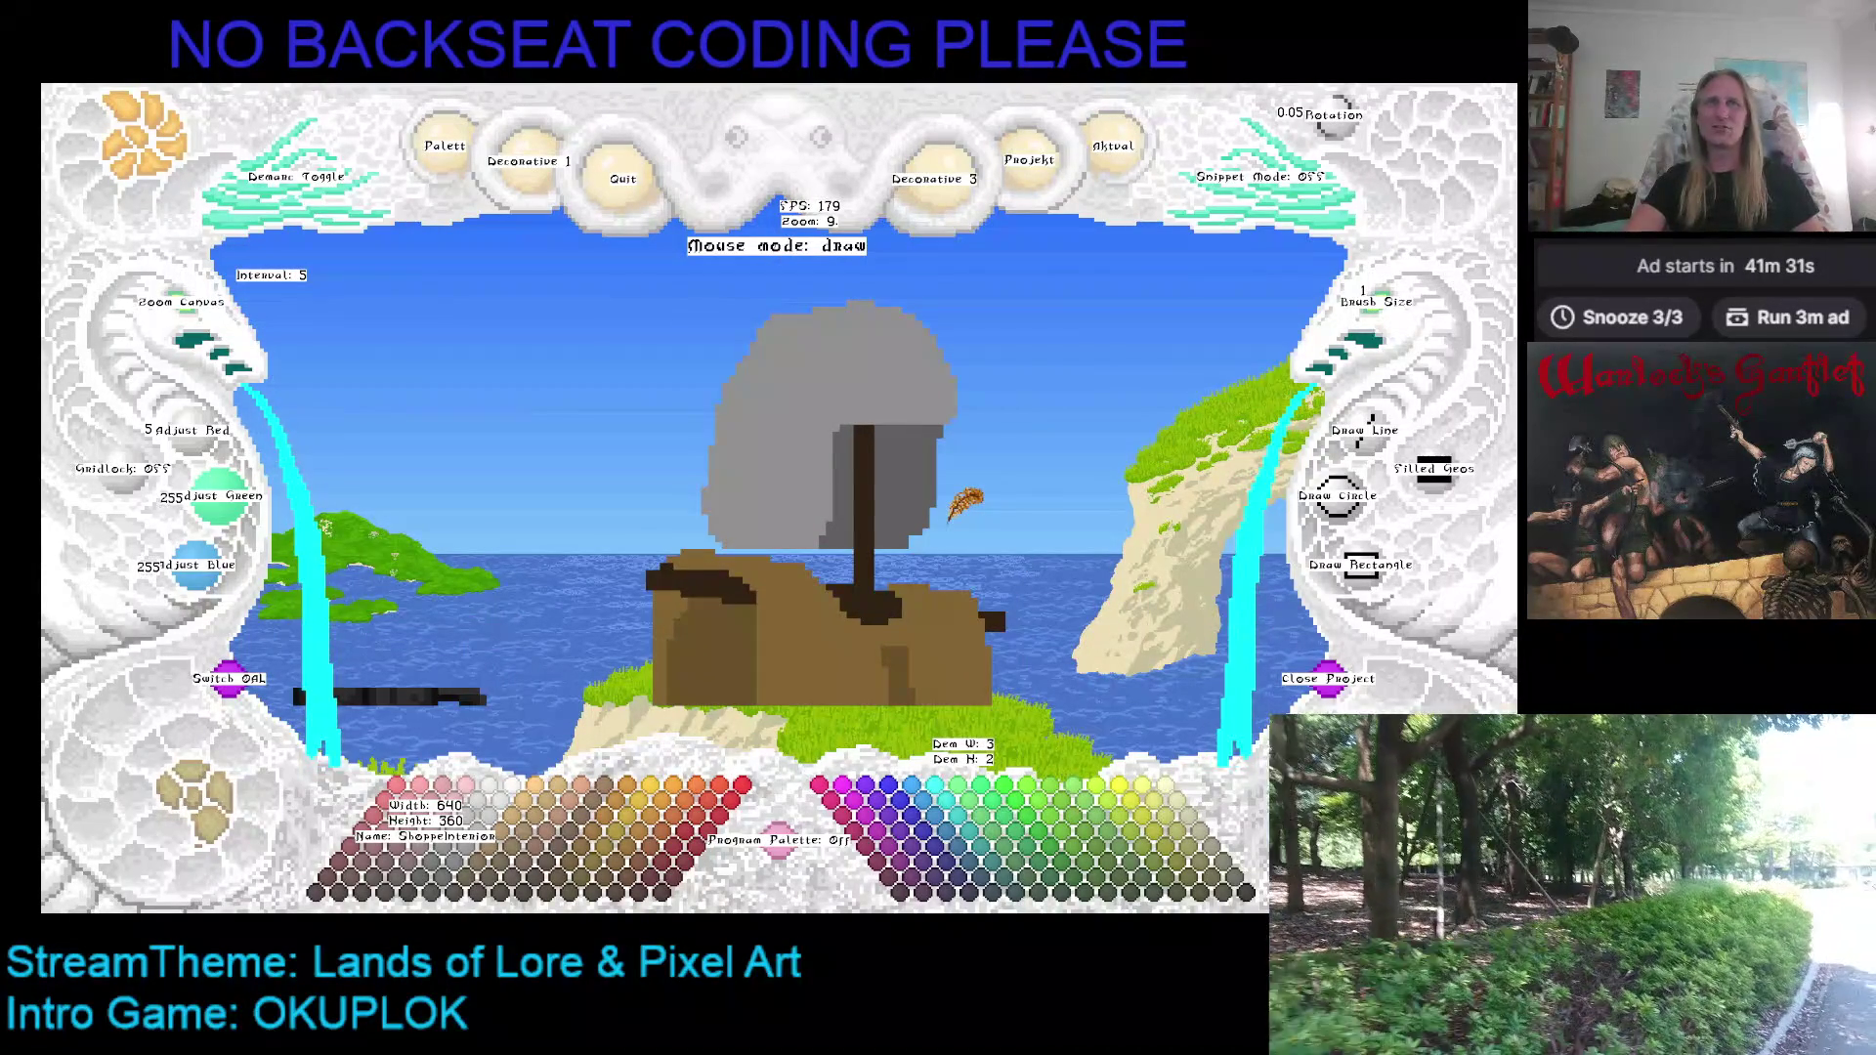
right_click(956, 403)
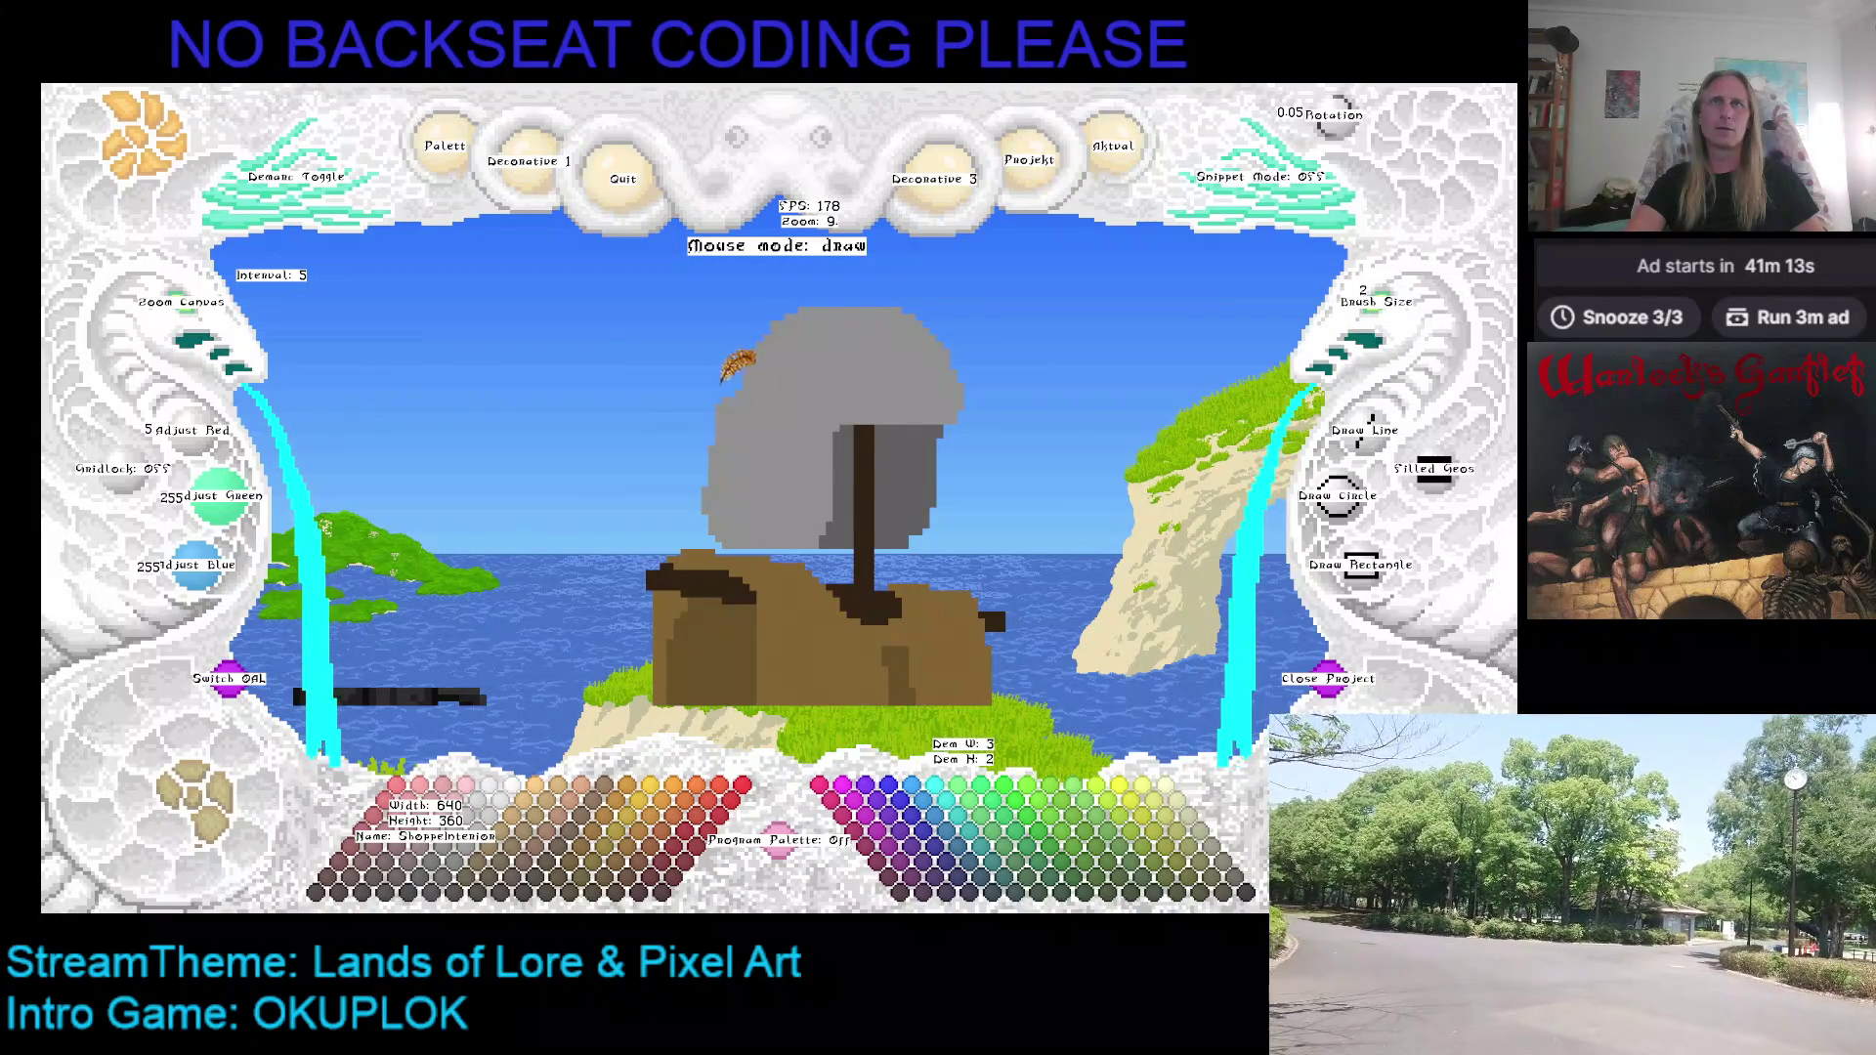
Step: Erase stray pixels along the hood's left edge, then sample hood greys, strap brown and transparent
drag(708, 472, 706, 520)
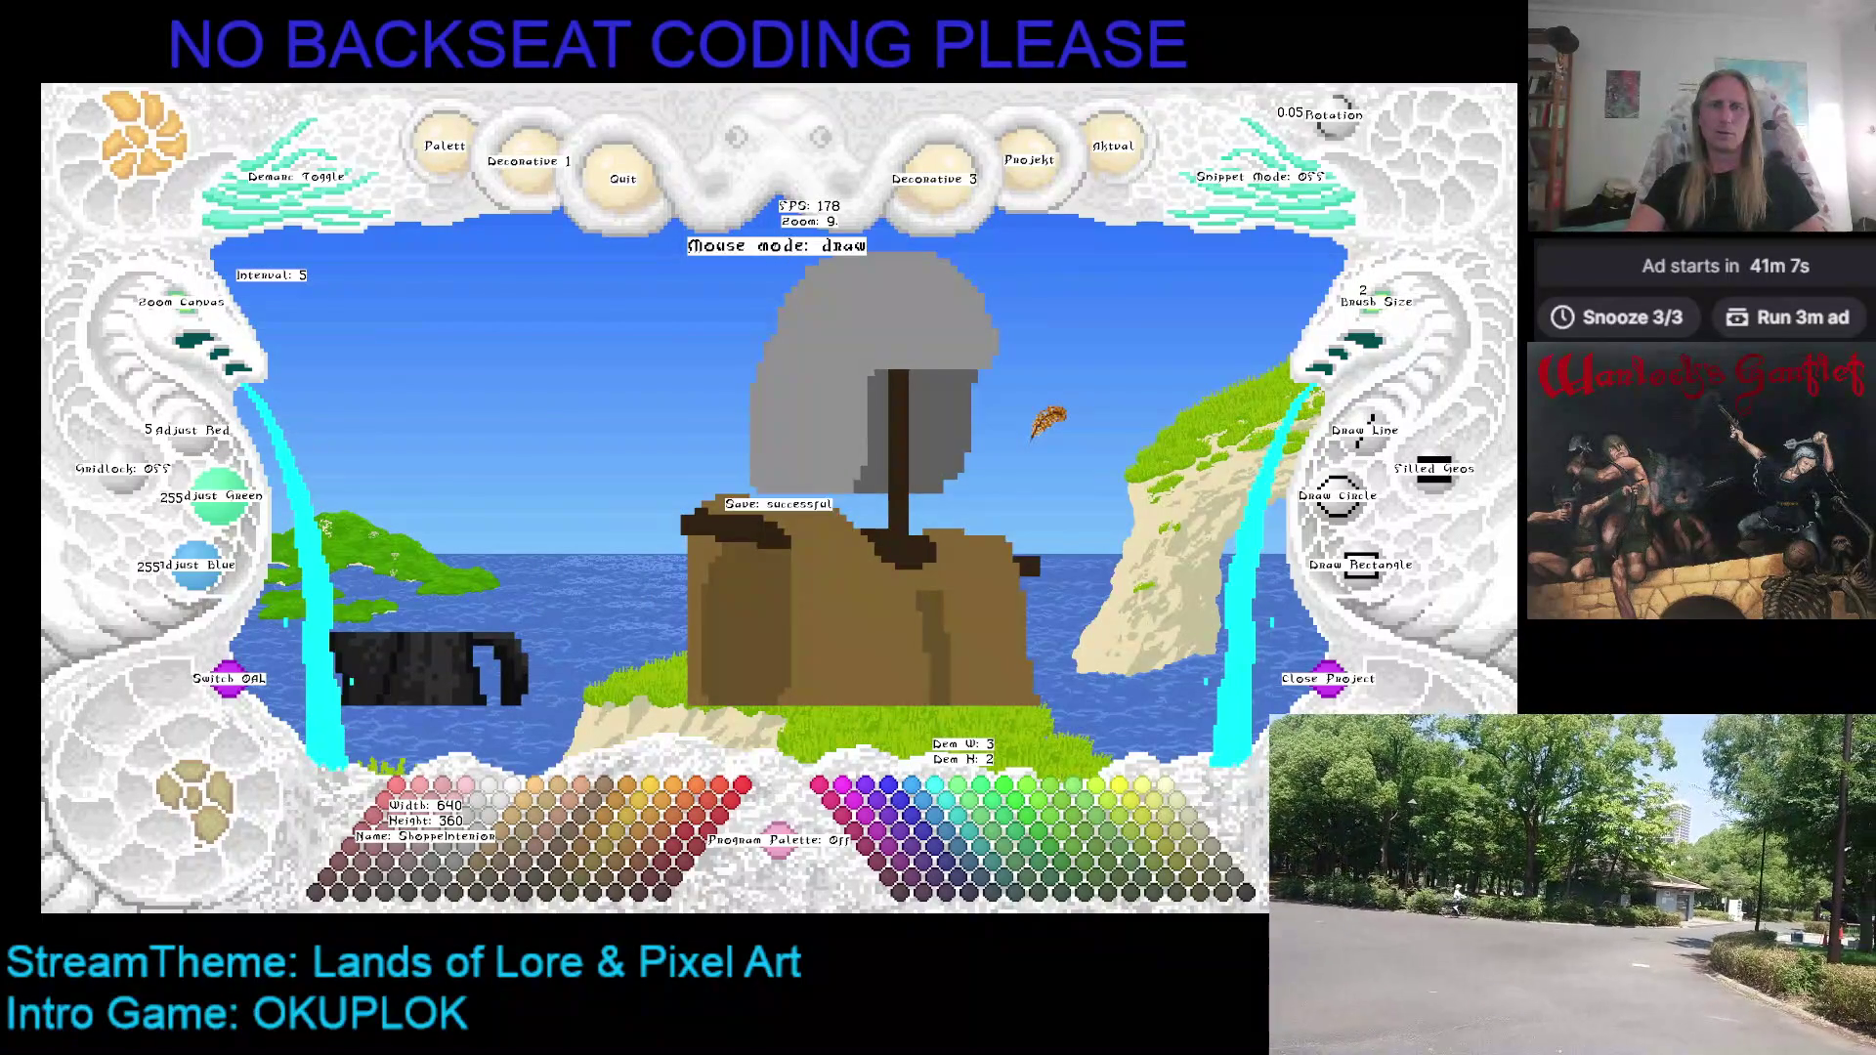
right_click(853, 472)
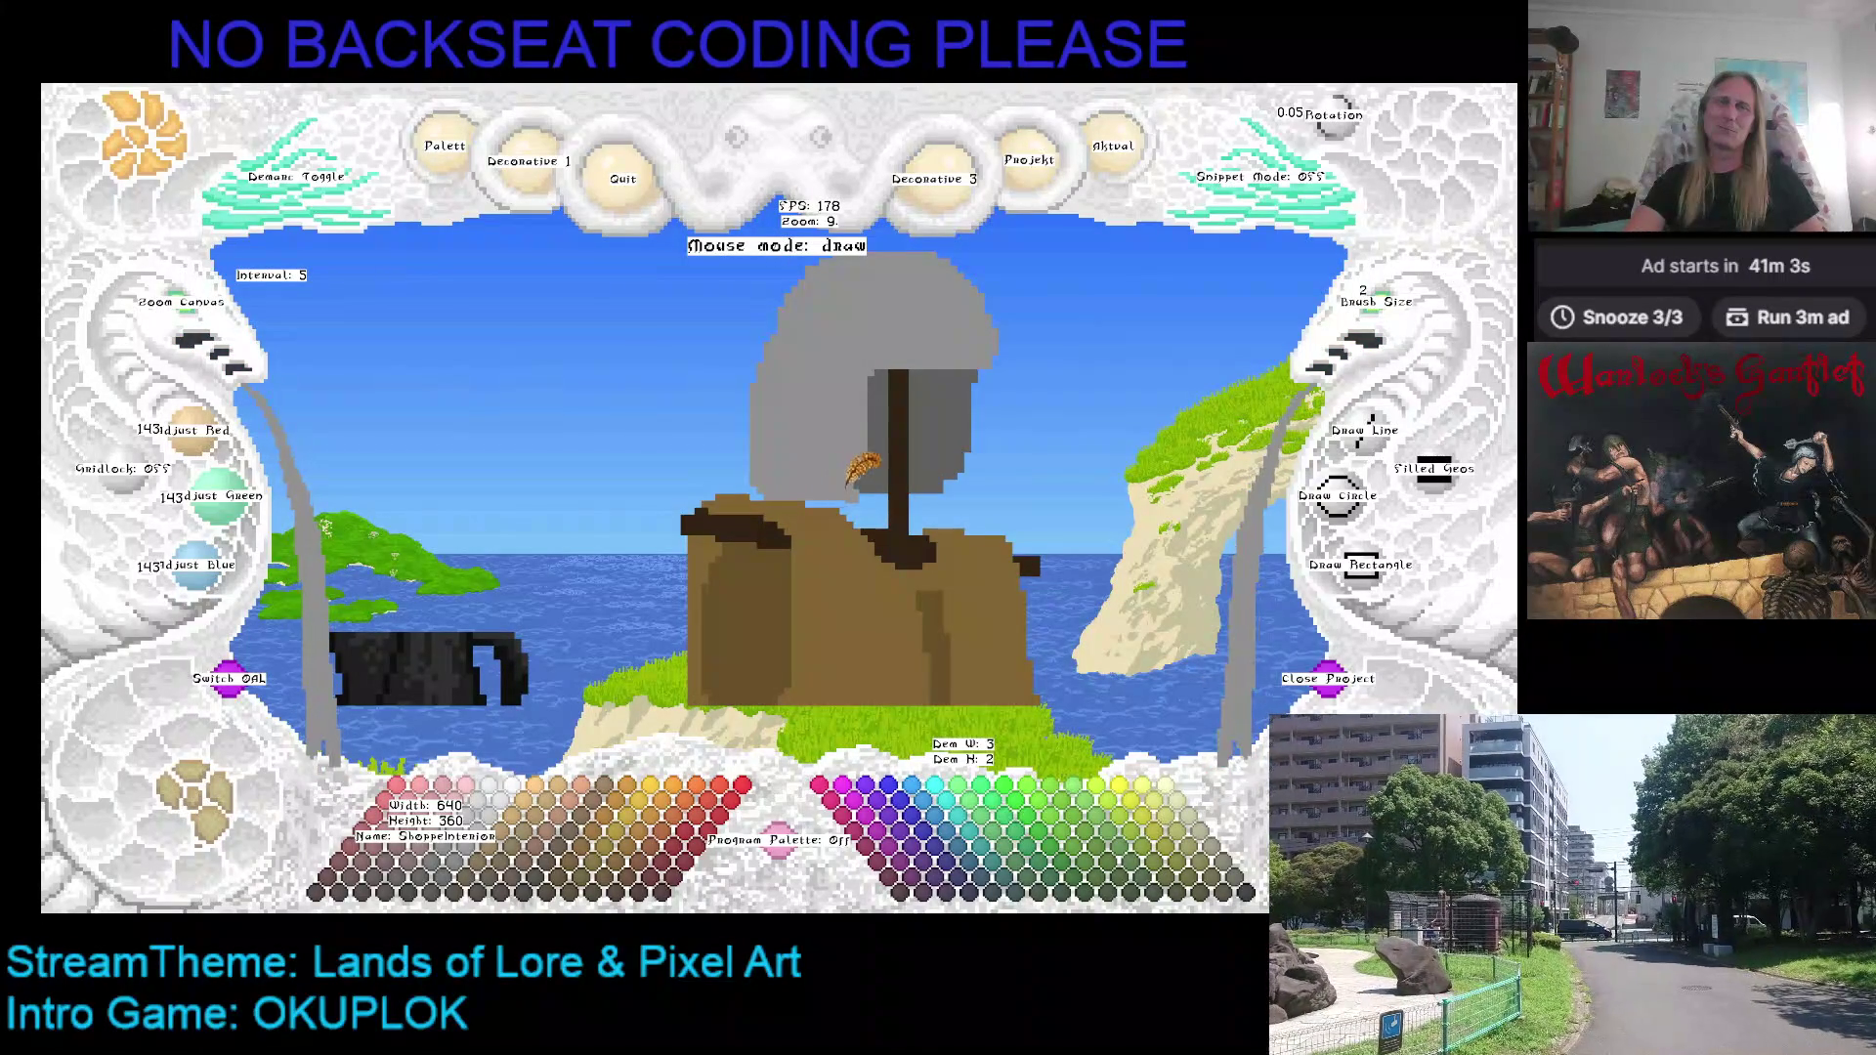
right_click(960, 394)
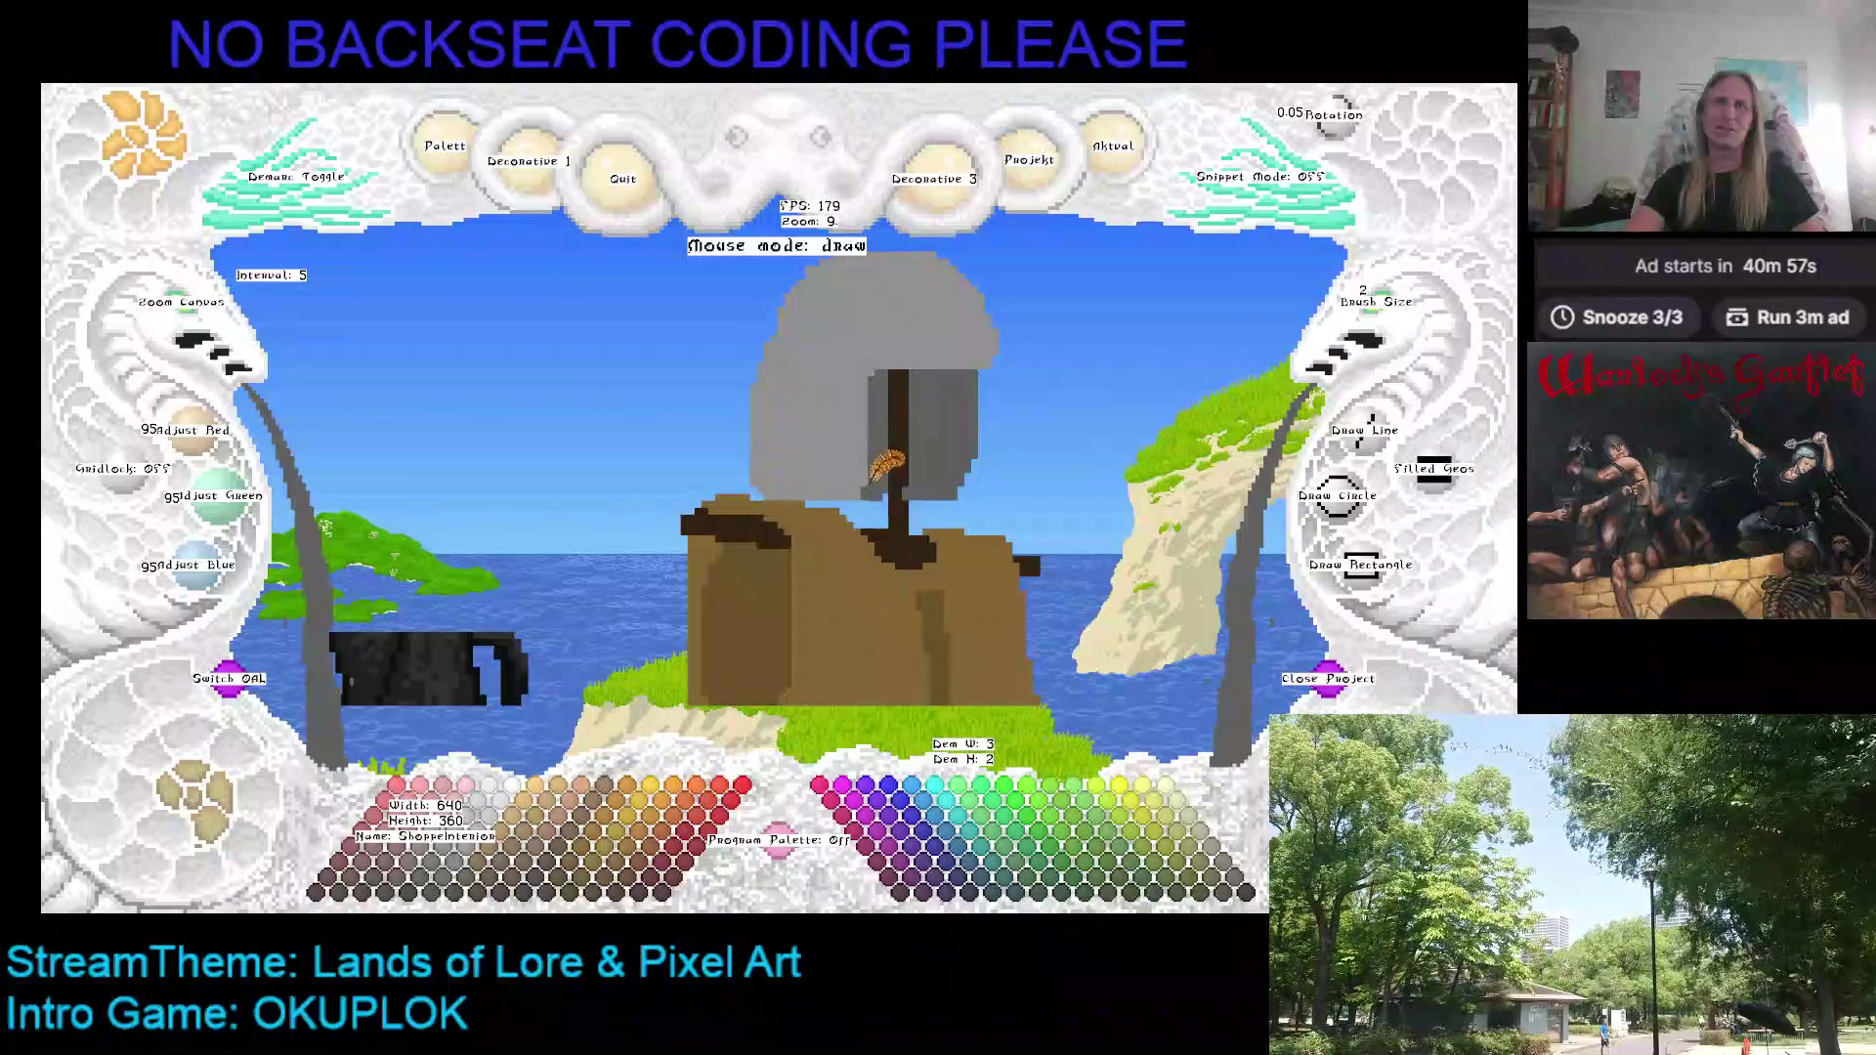
right_click(901, 450)
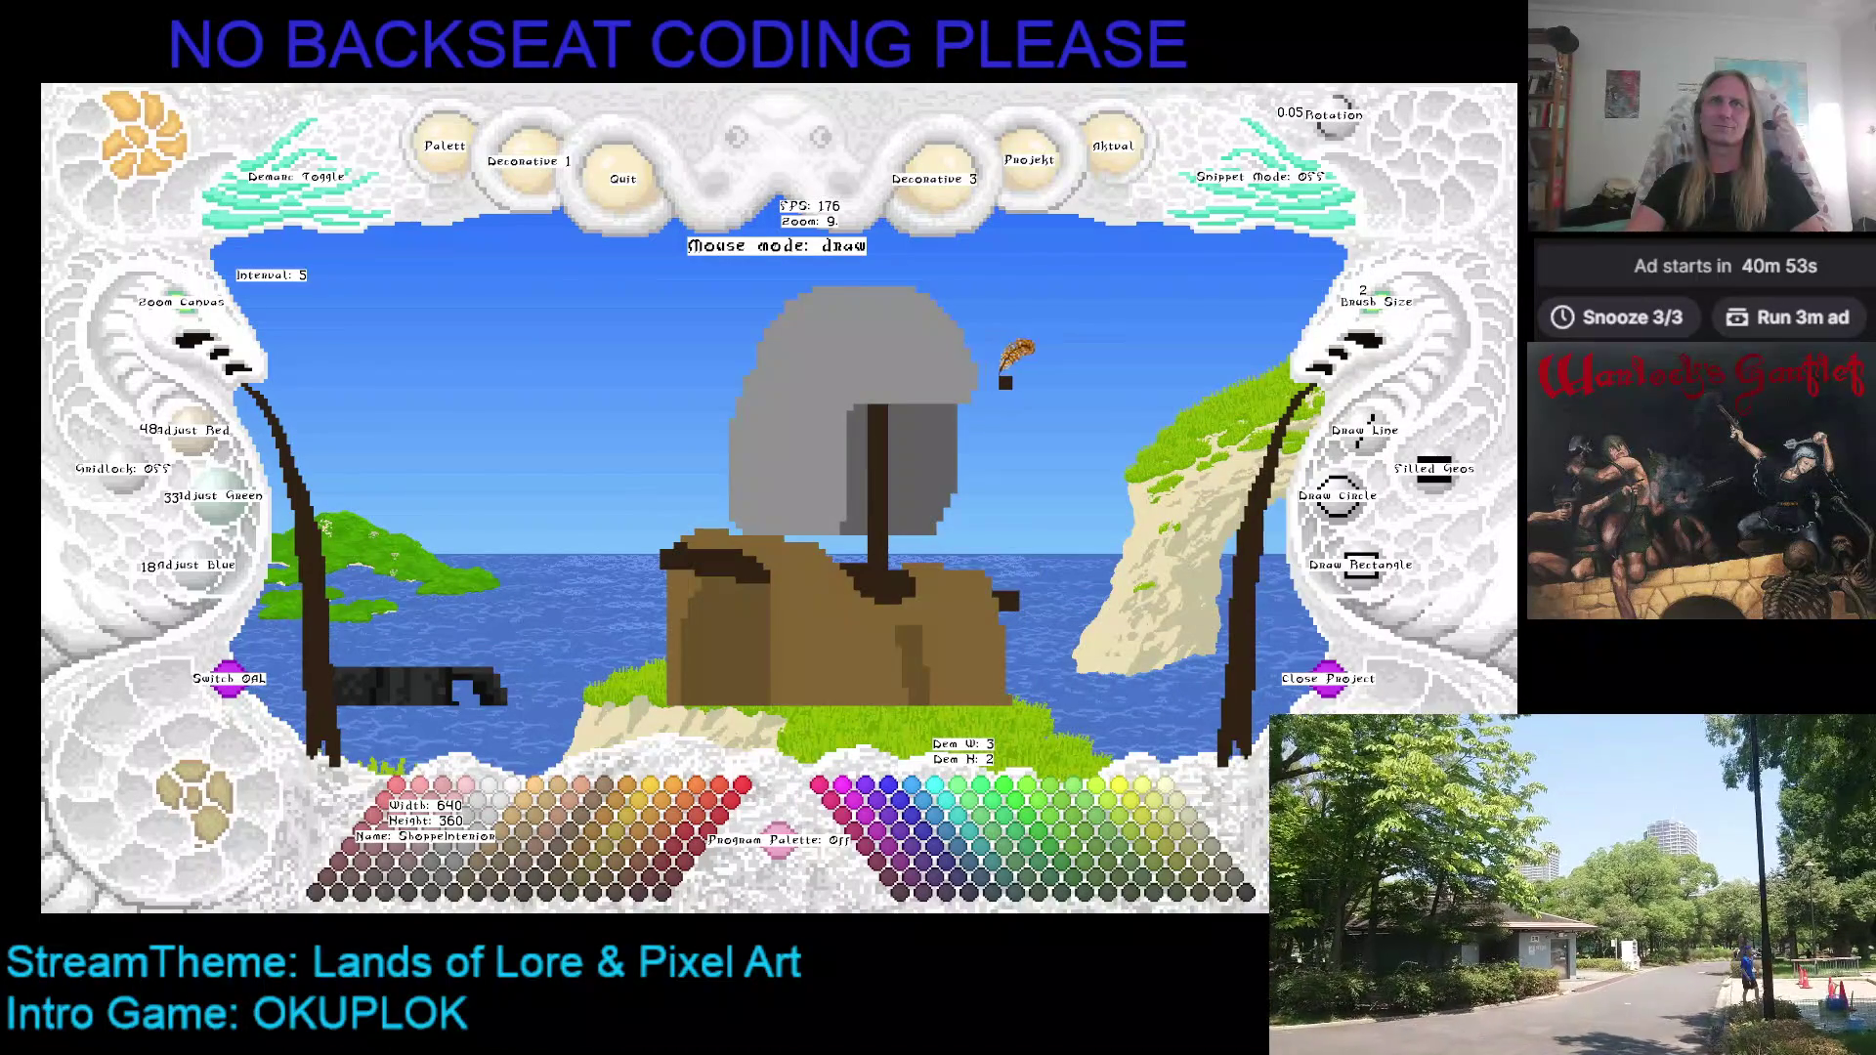
right_click(713, 391)
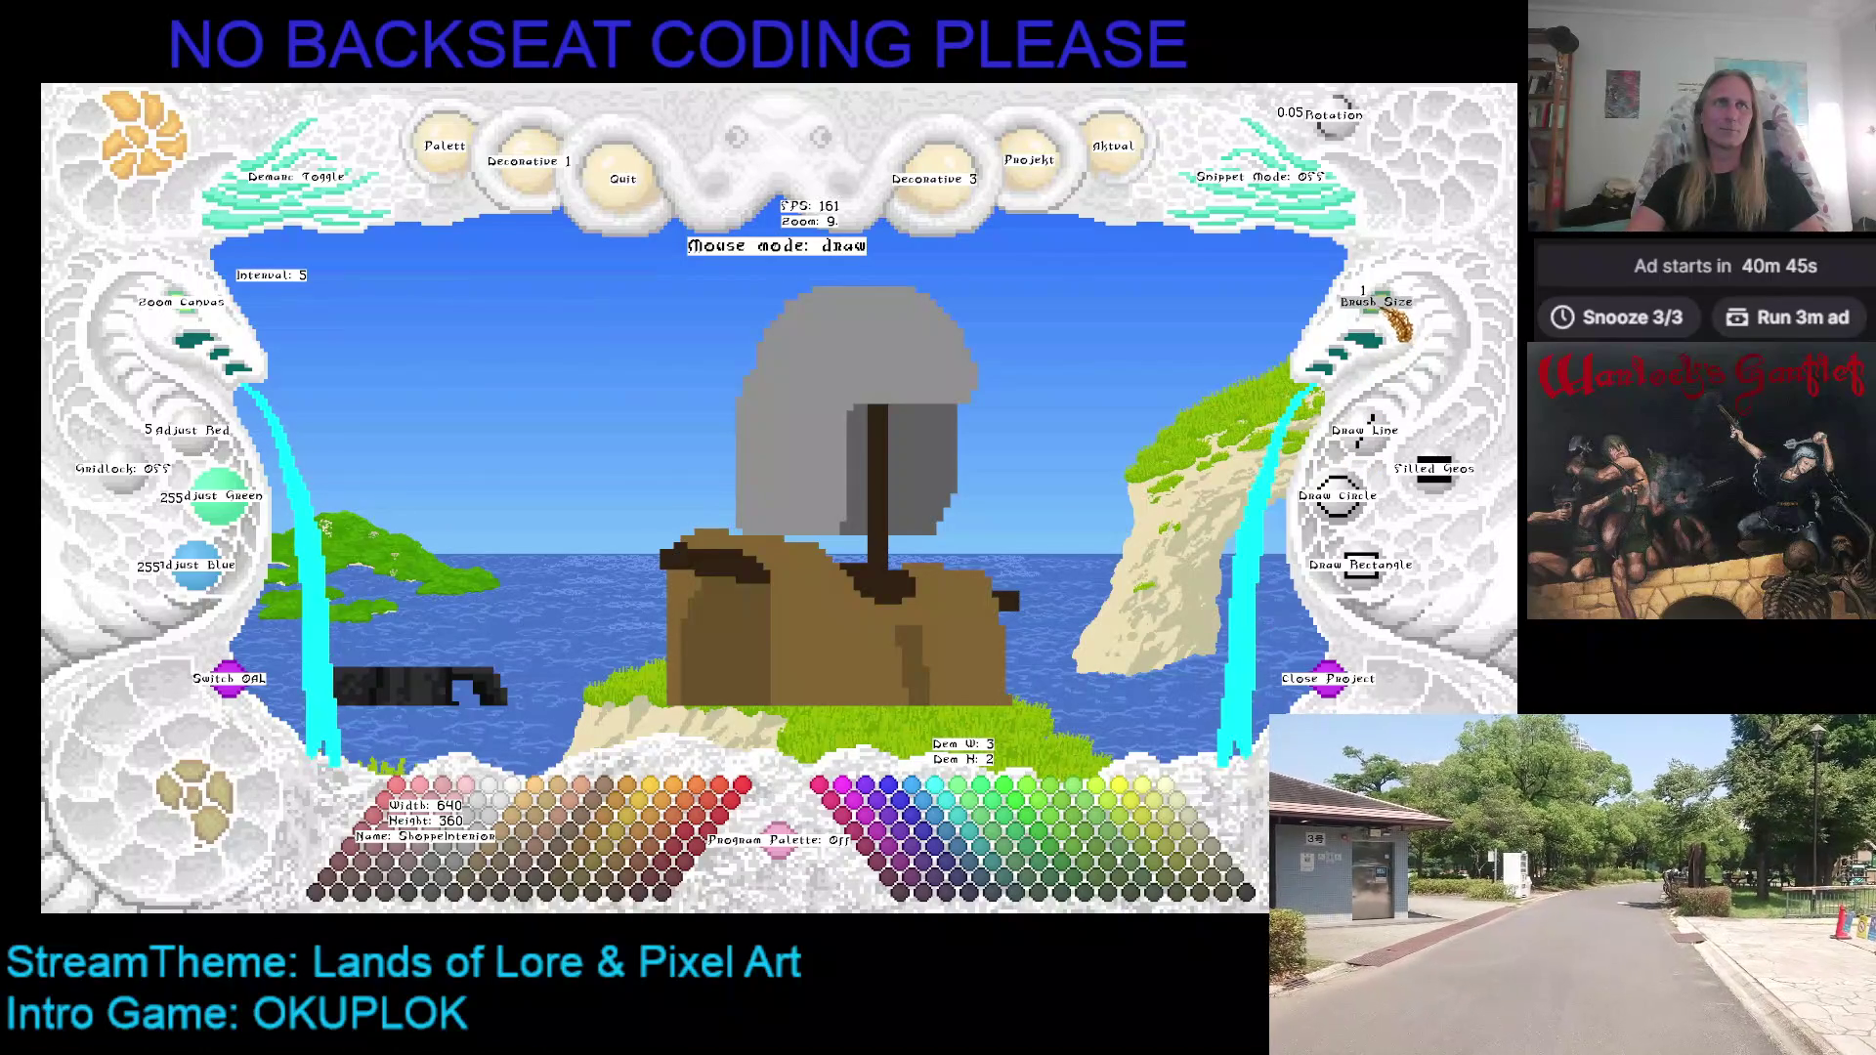
Step: Sample the hood's light grey and the robe's brown, then return to the transparent erase colour
right_click(753, 516)
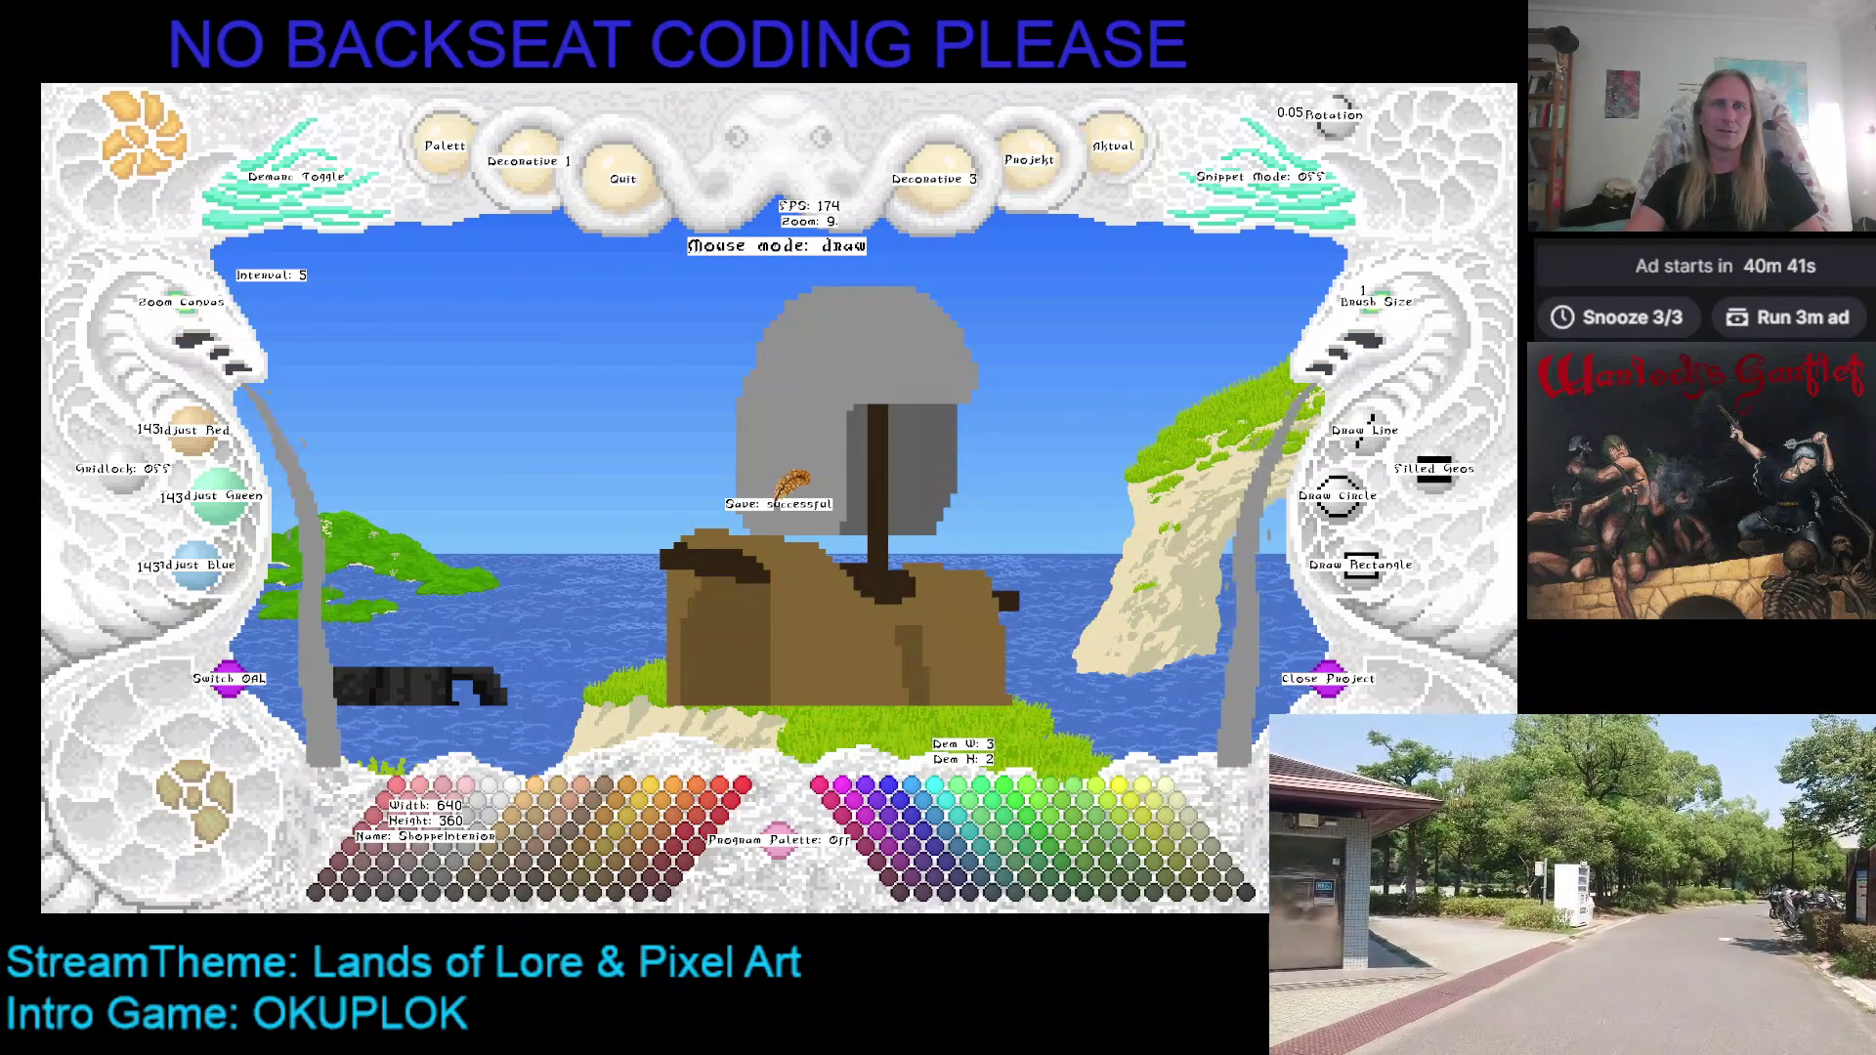
key(ctrl+z)
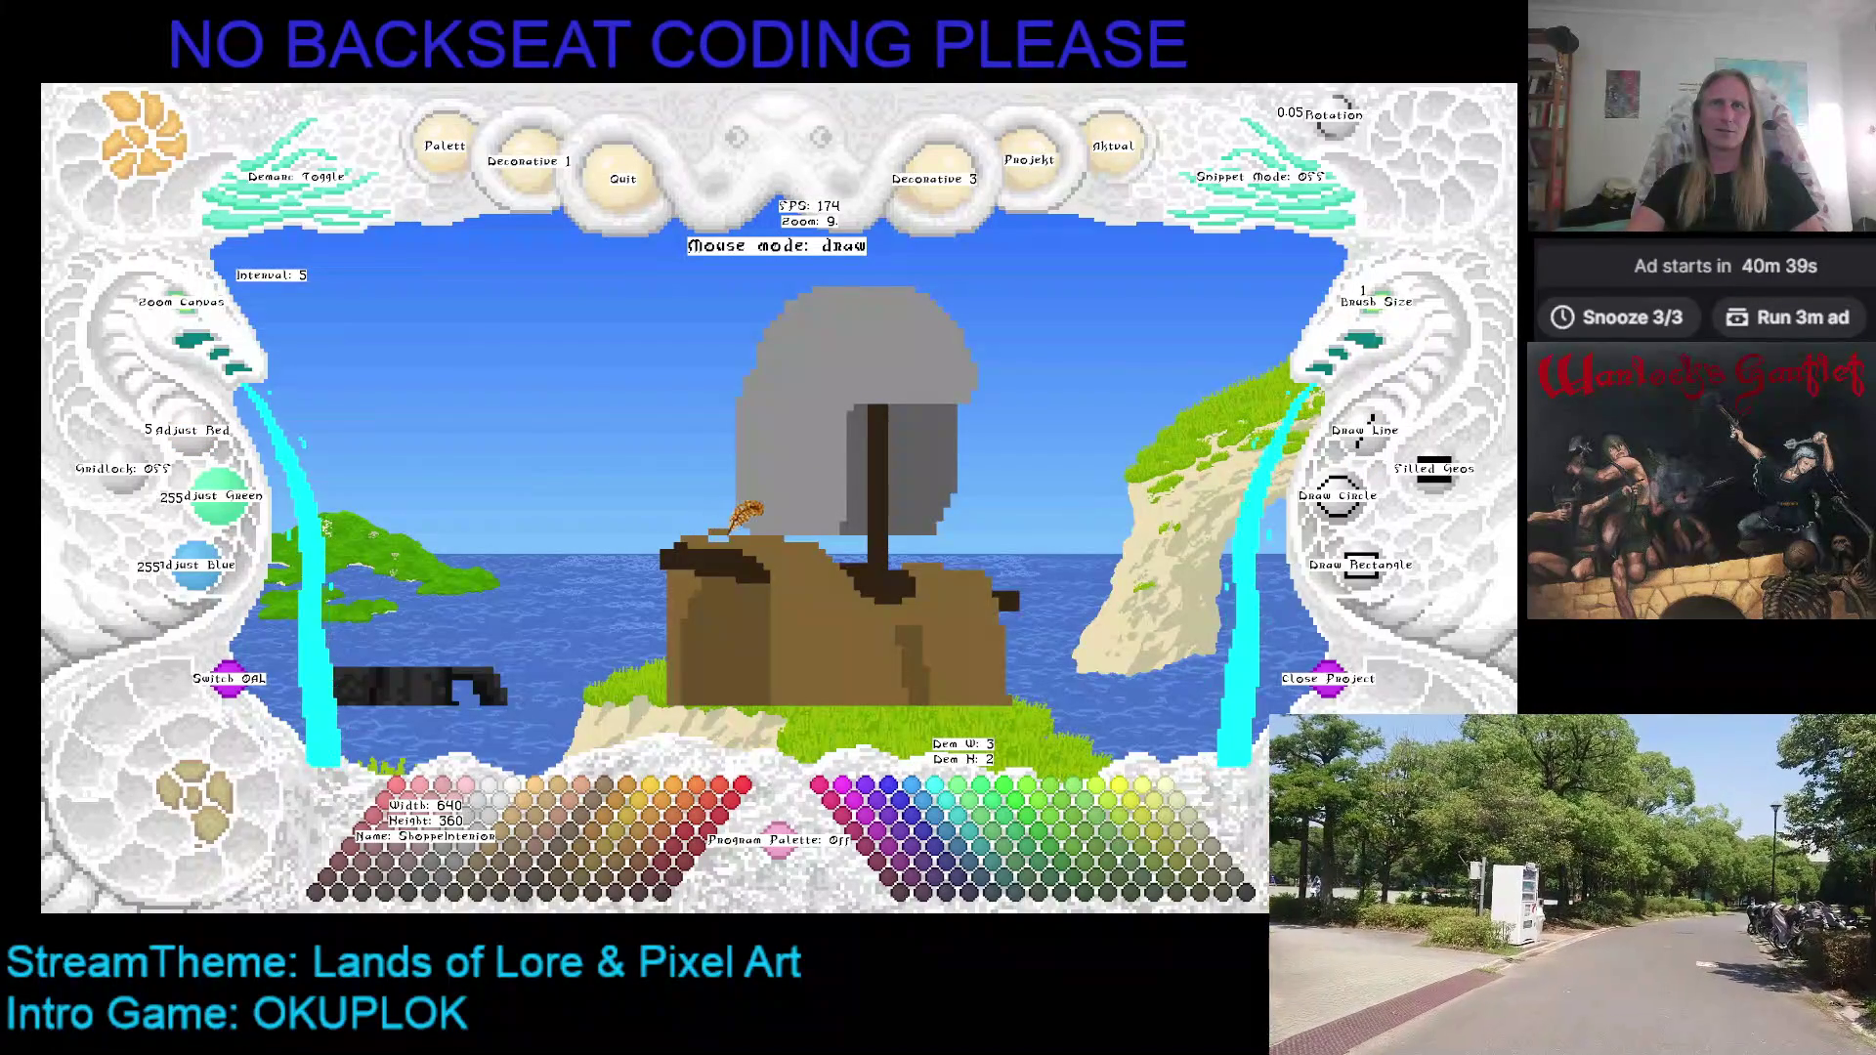
right_click(716, 531)
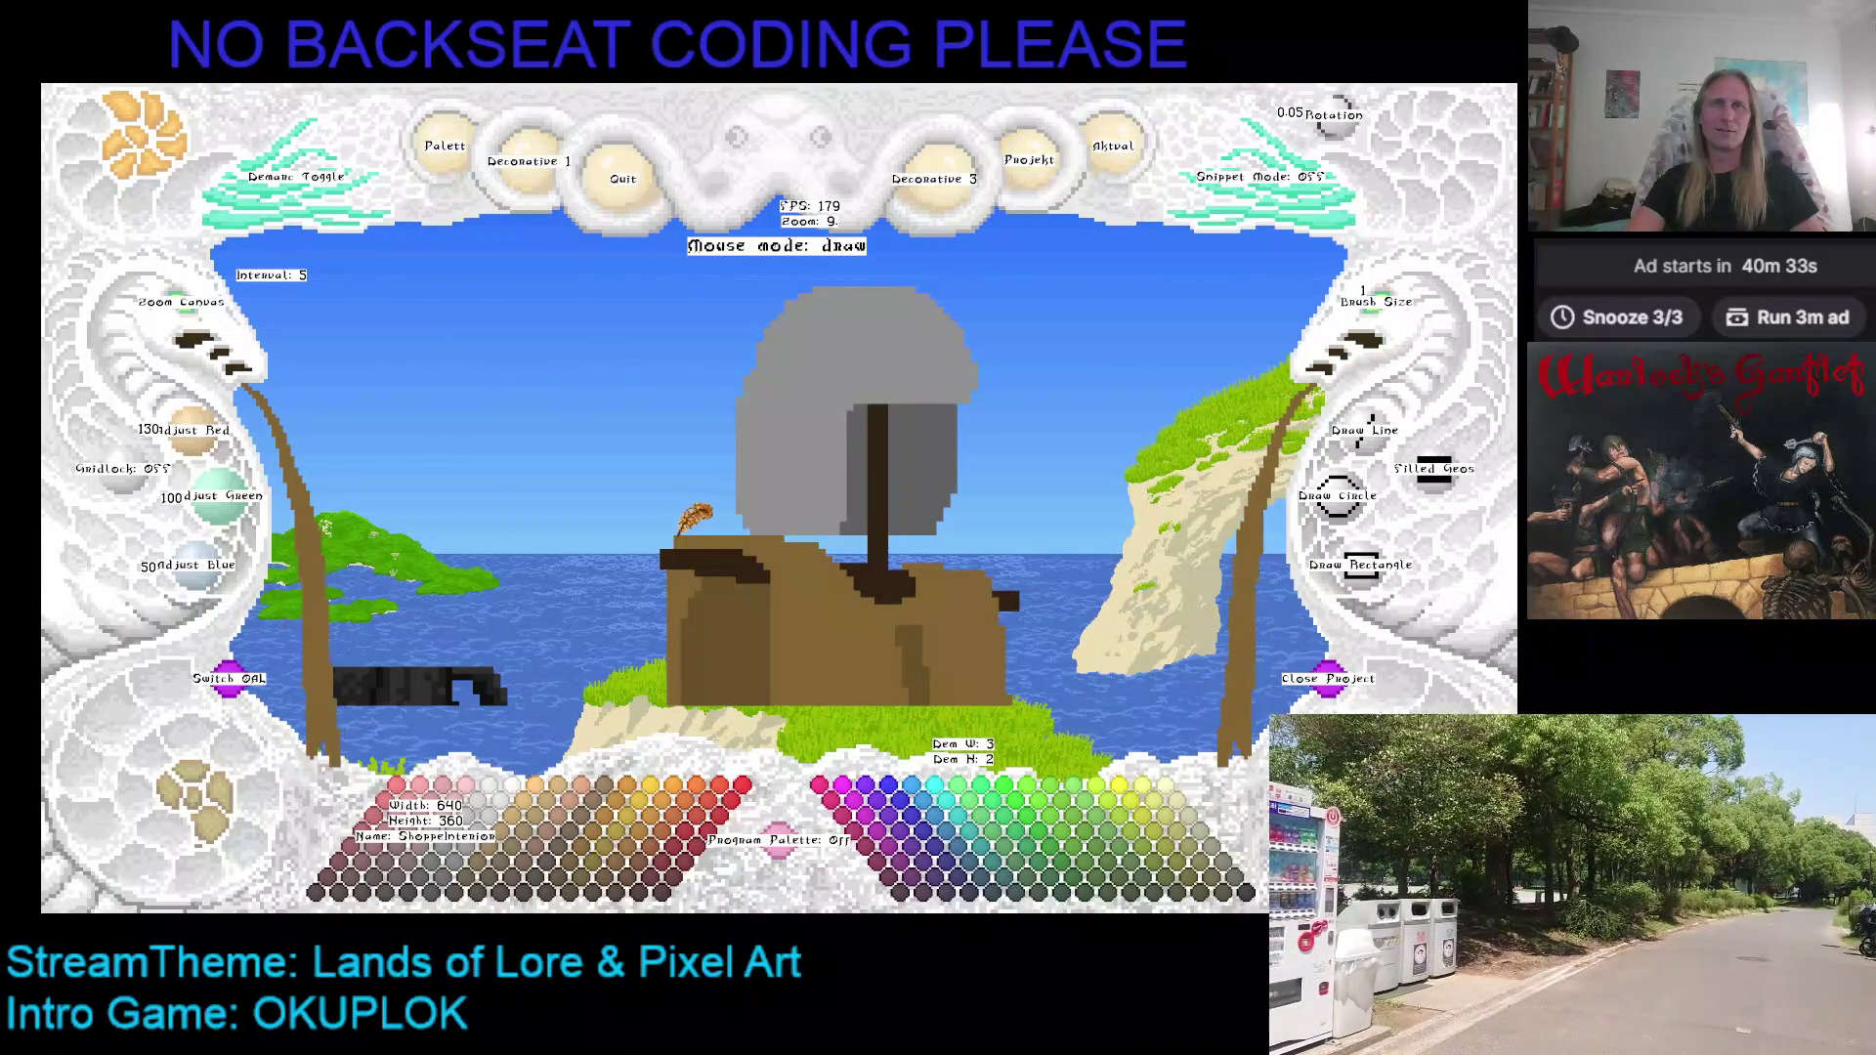
key(ctrl+z)
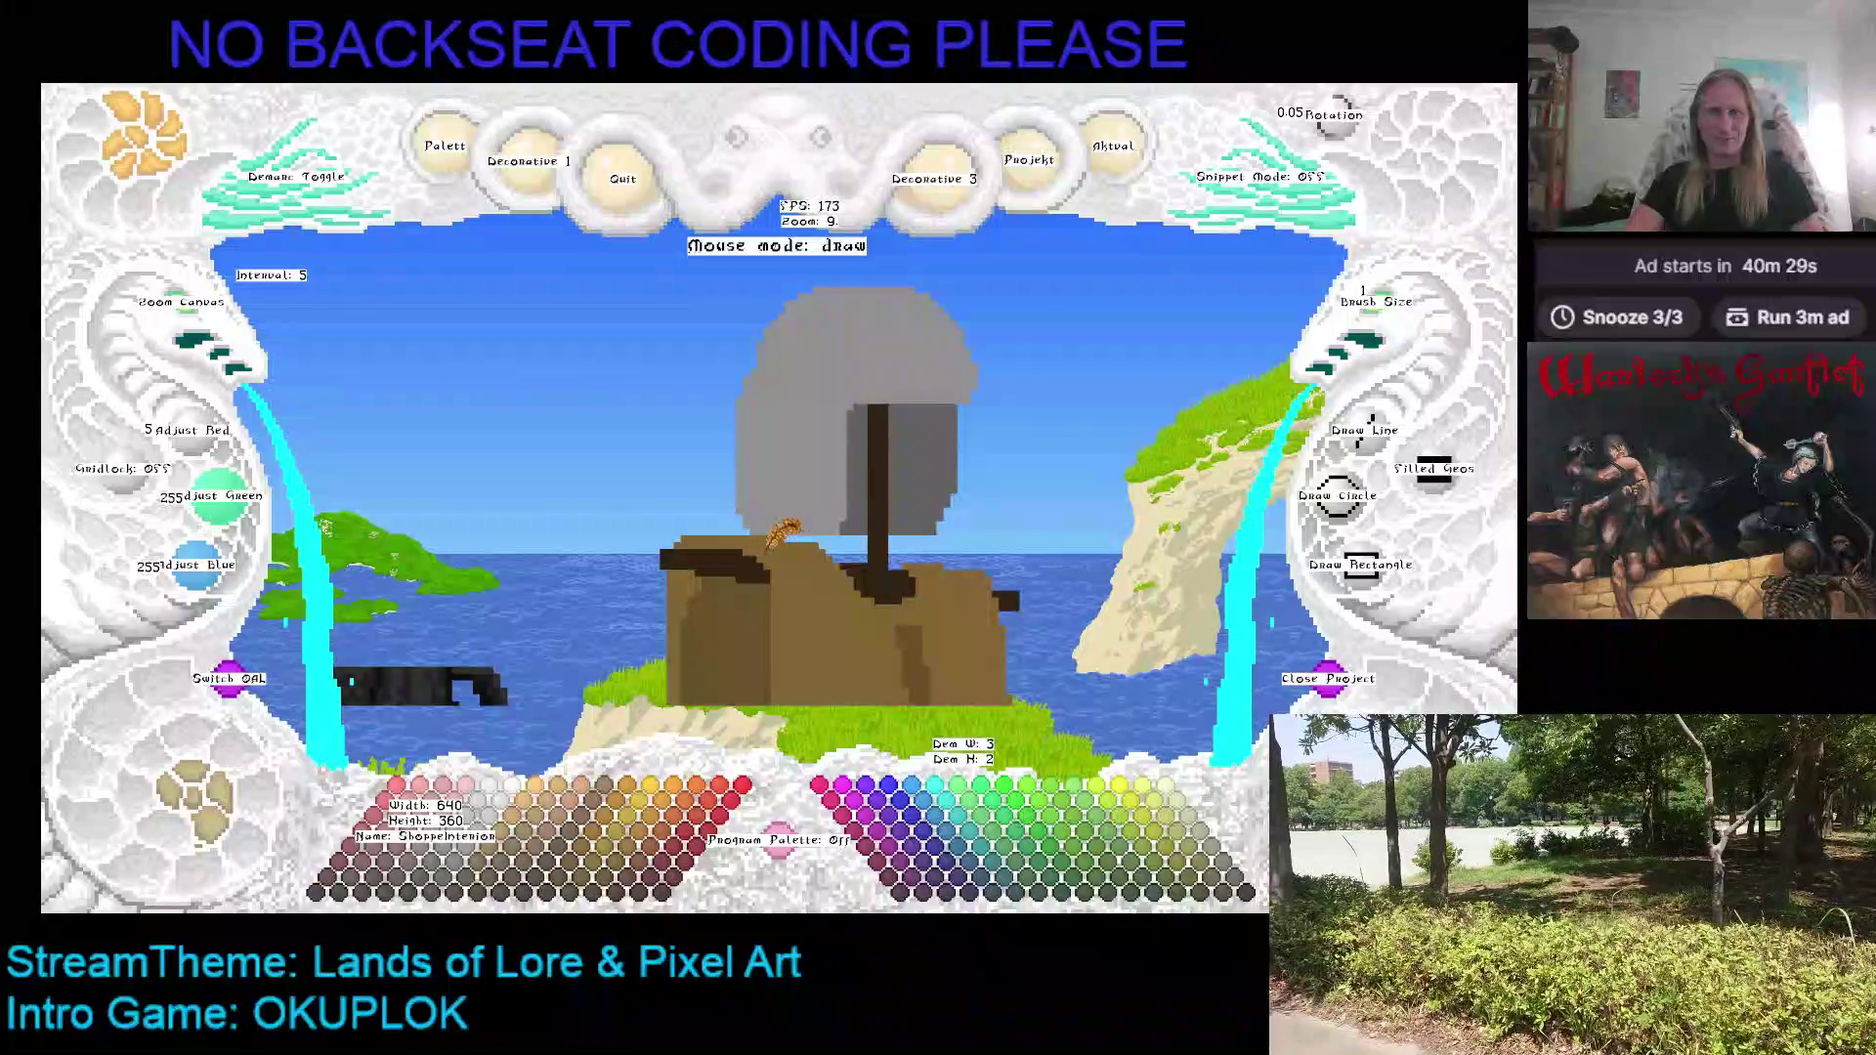
key(ctrl+z)
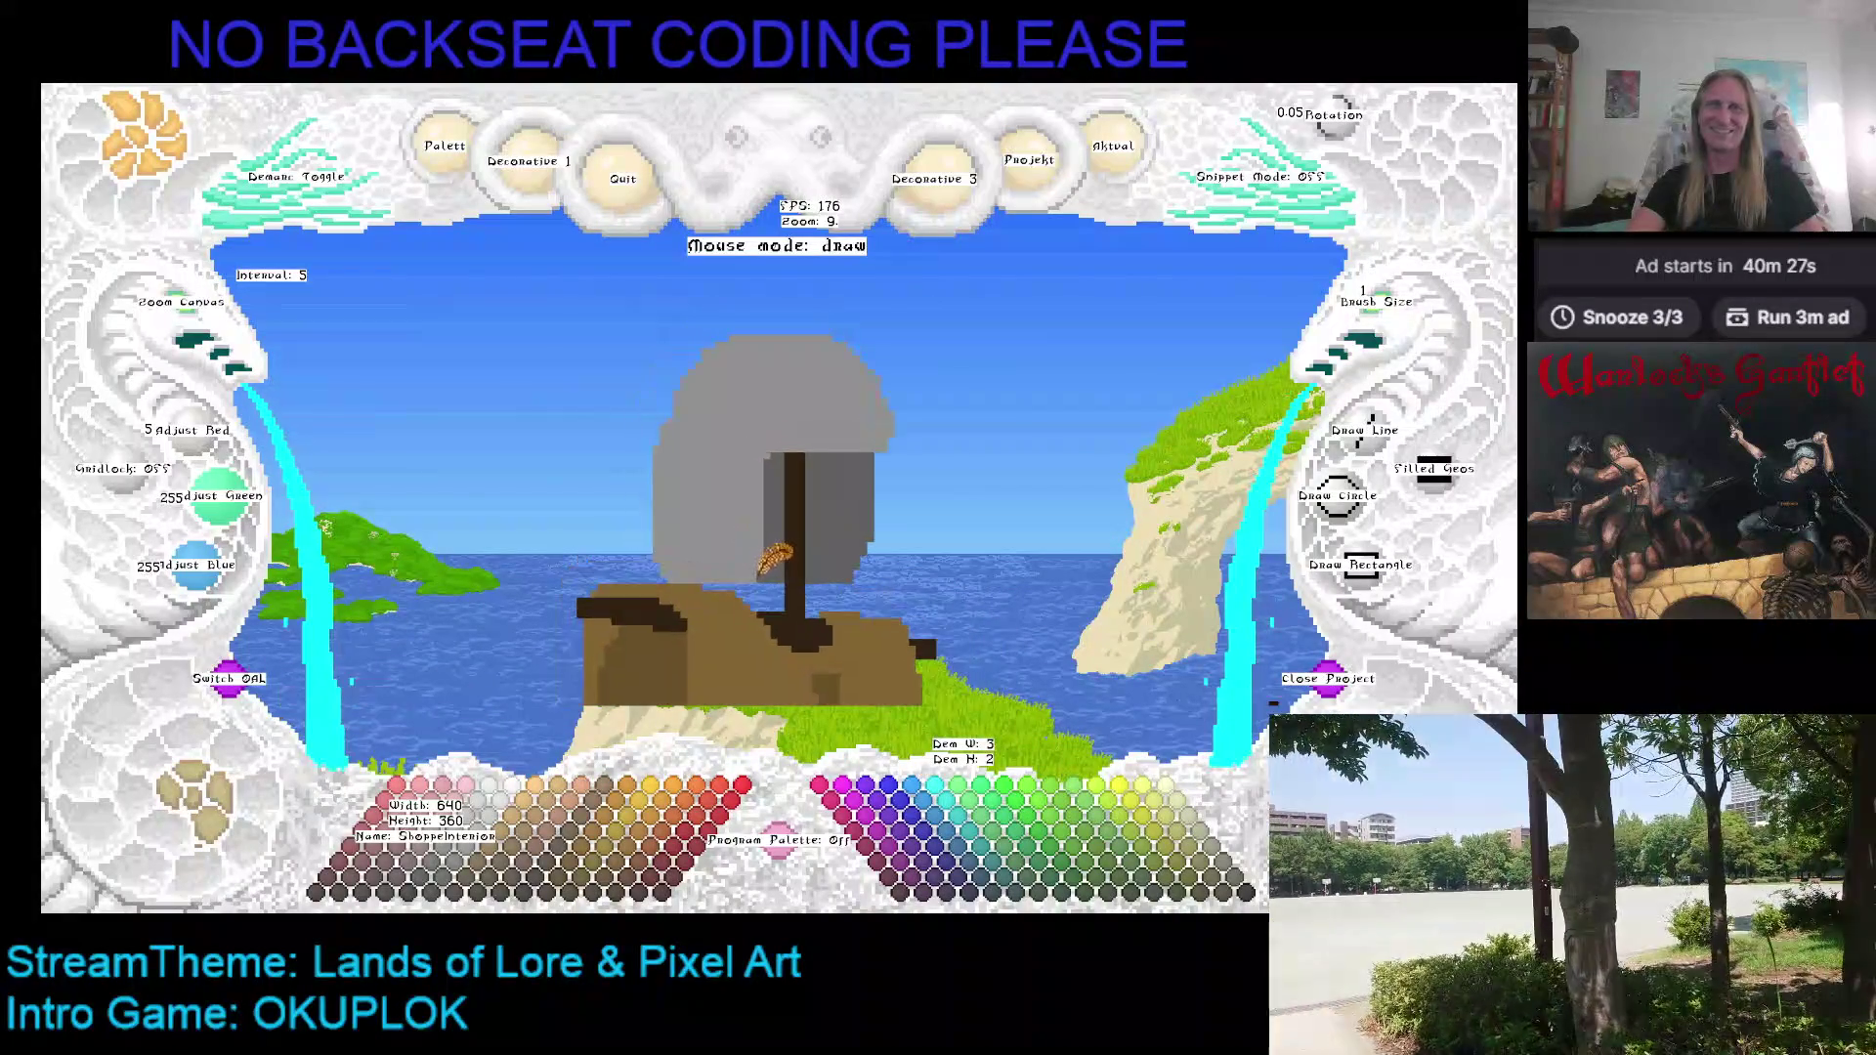
key(ctrl+z)
key(ctrl+z)
scroll(200, 317, down, 3)
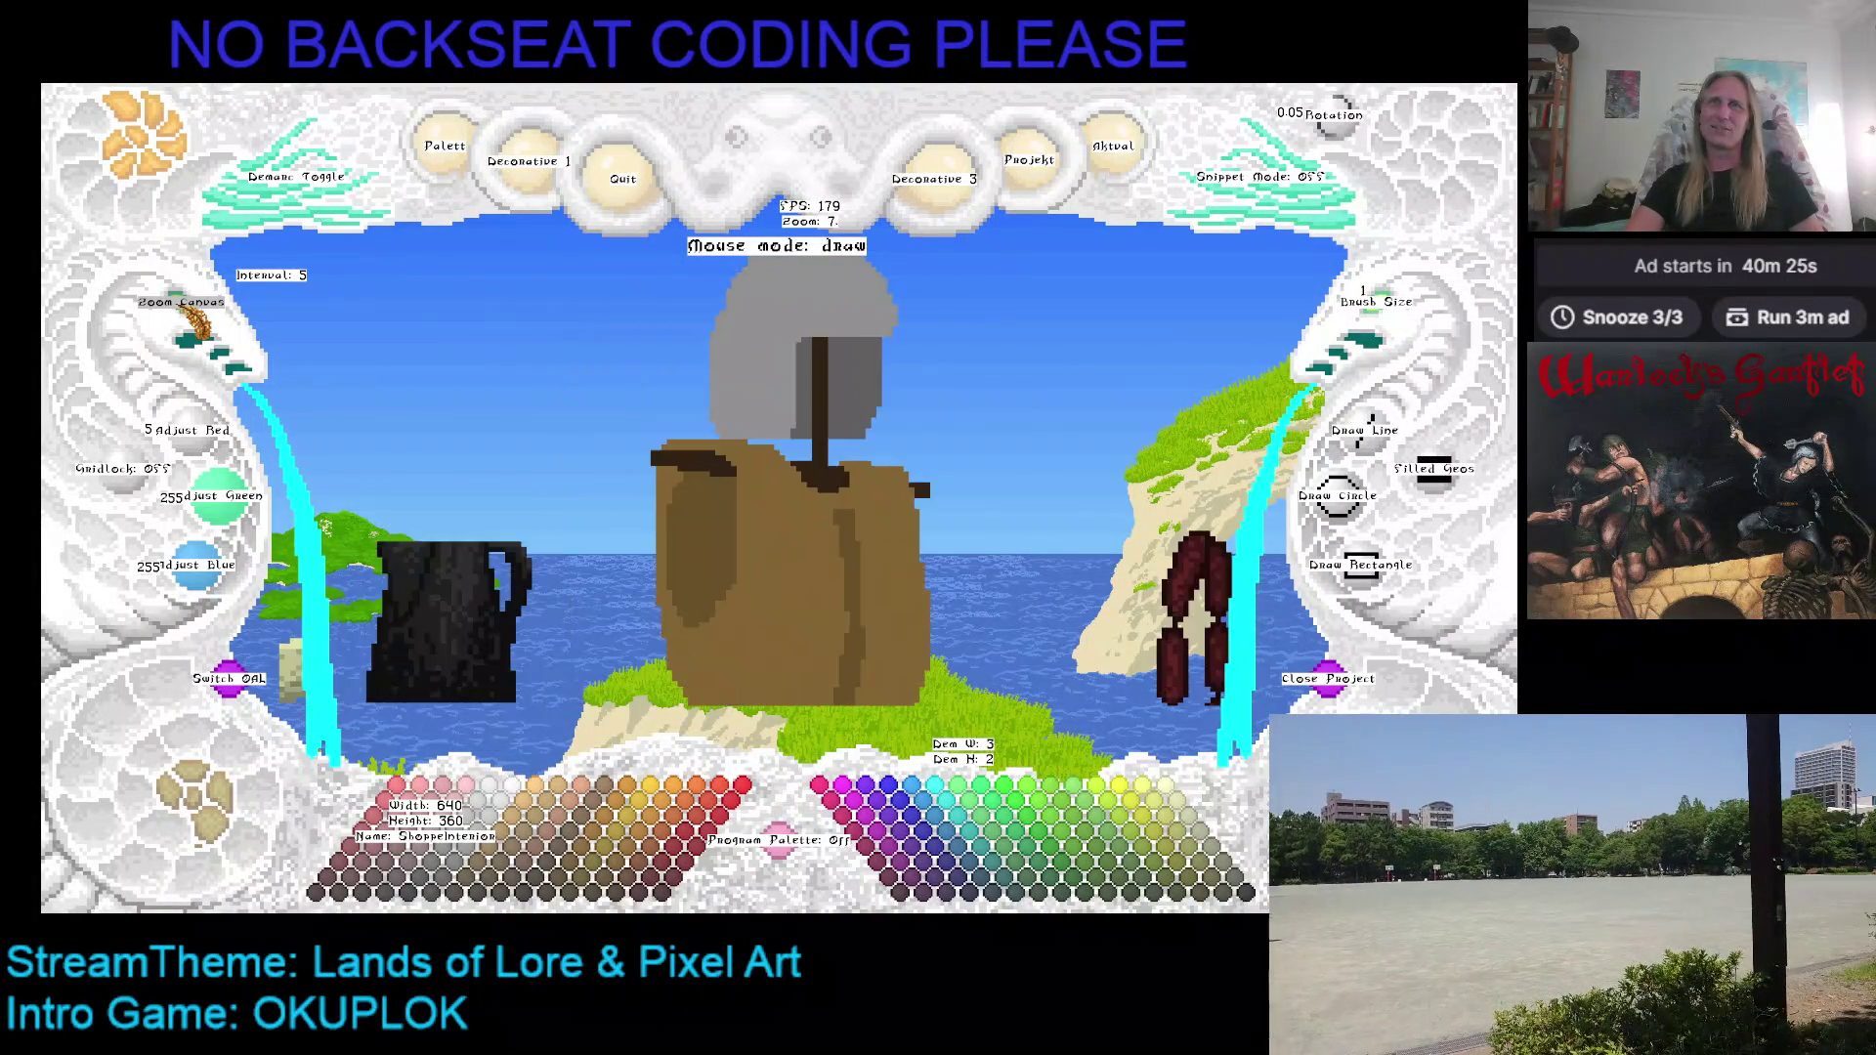
scroll(225, 357, down, 3)
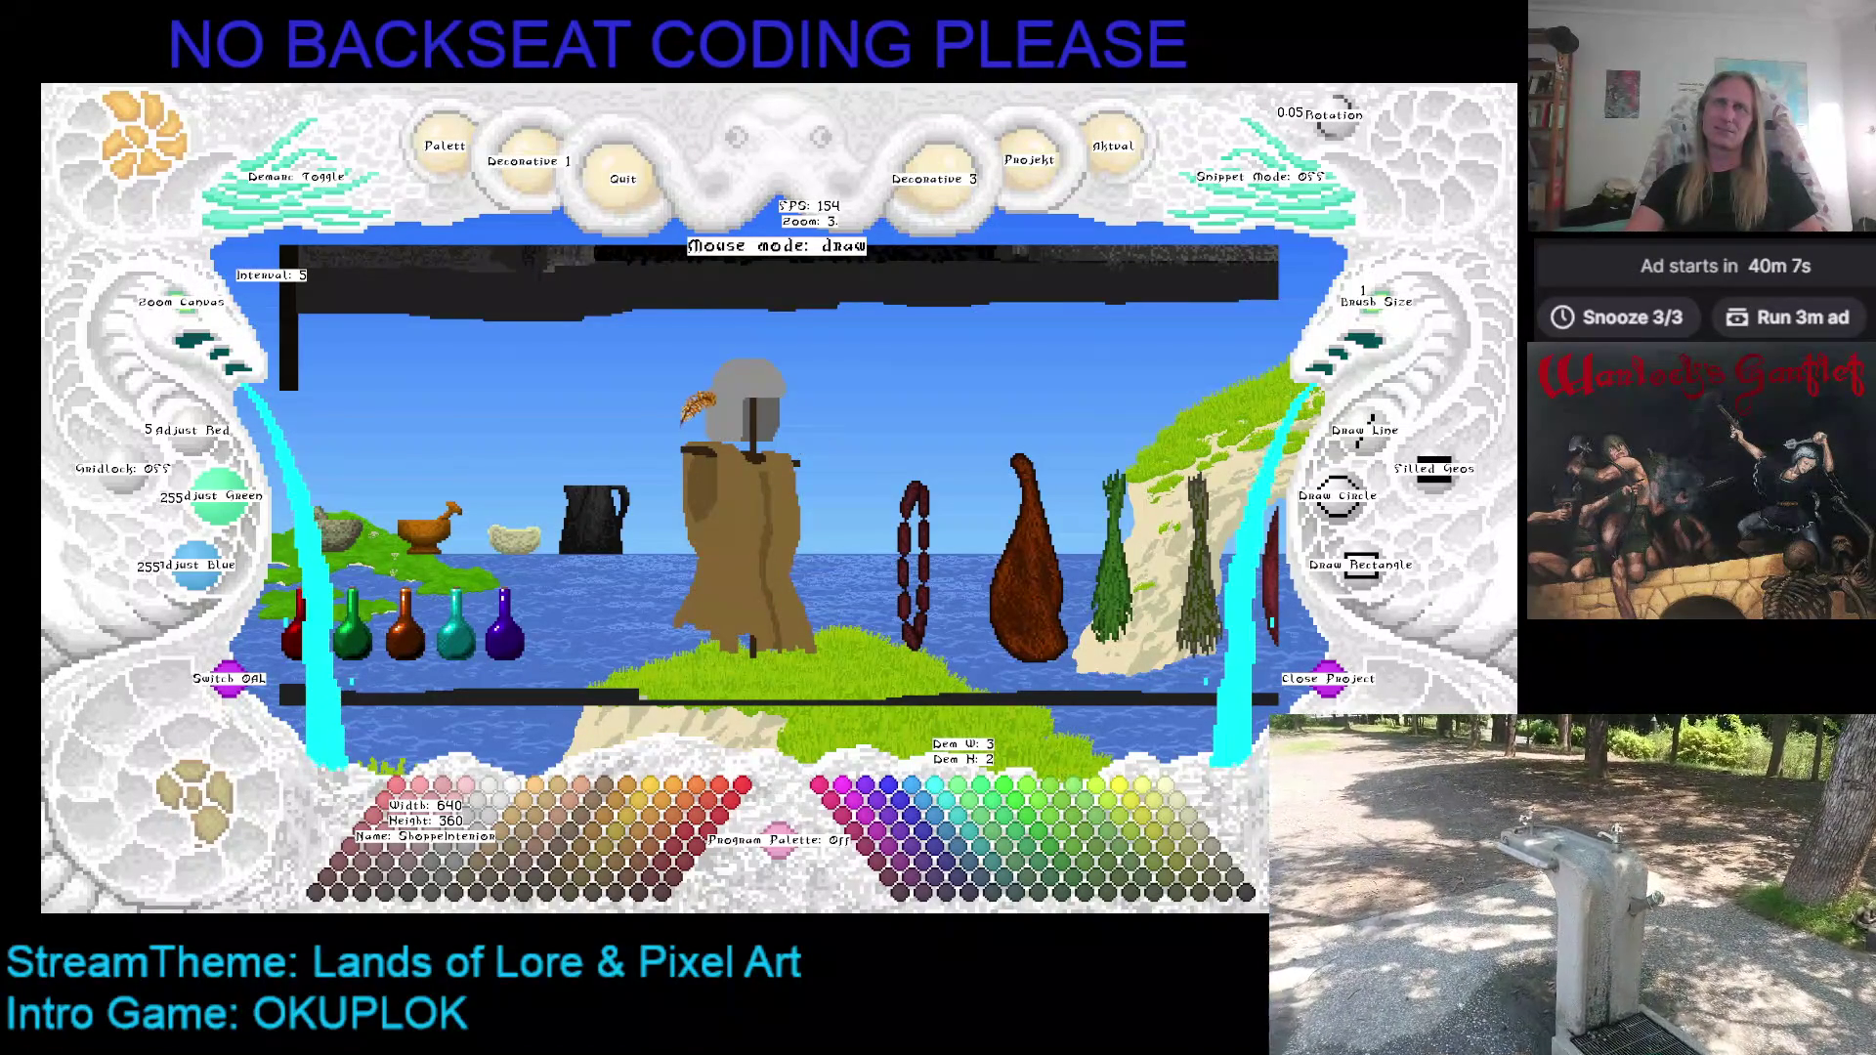
scroll(201, 323, up, 4)
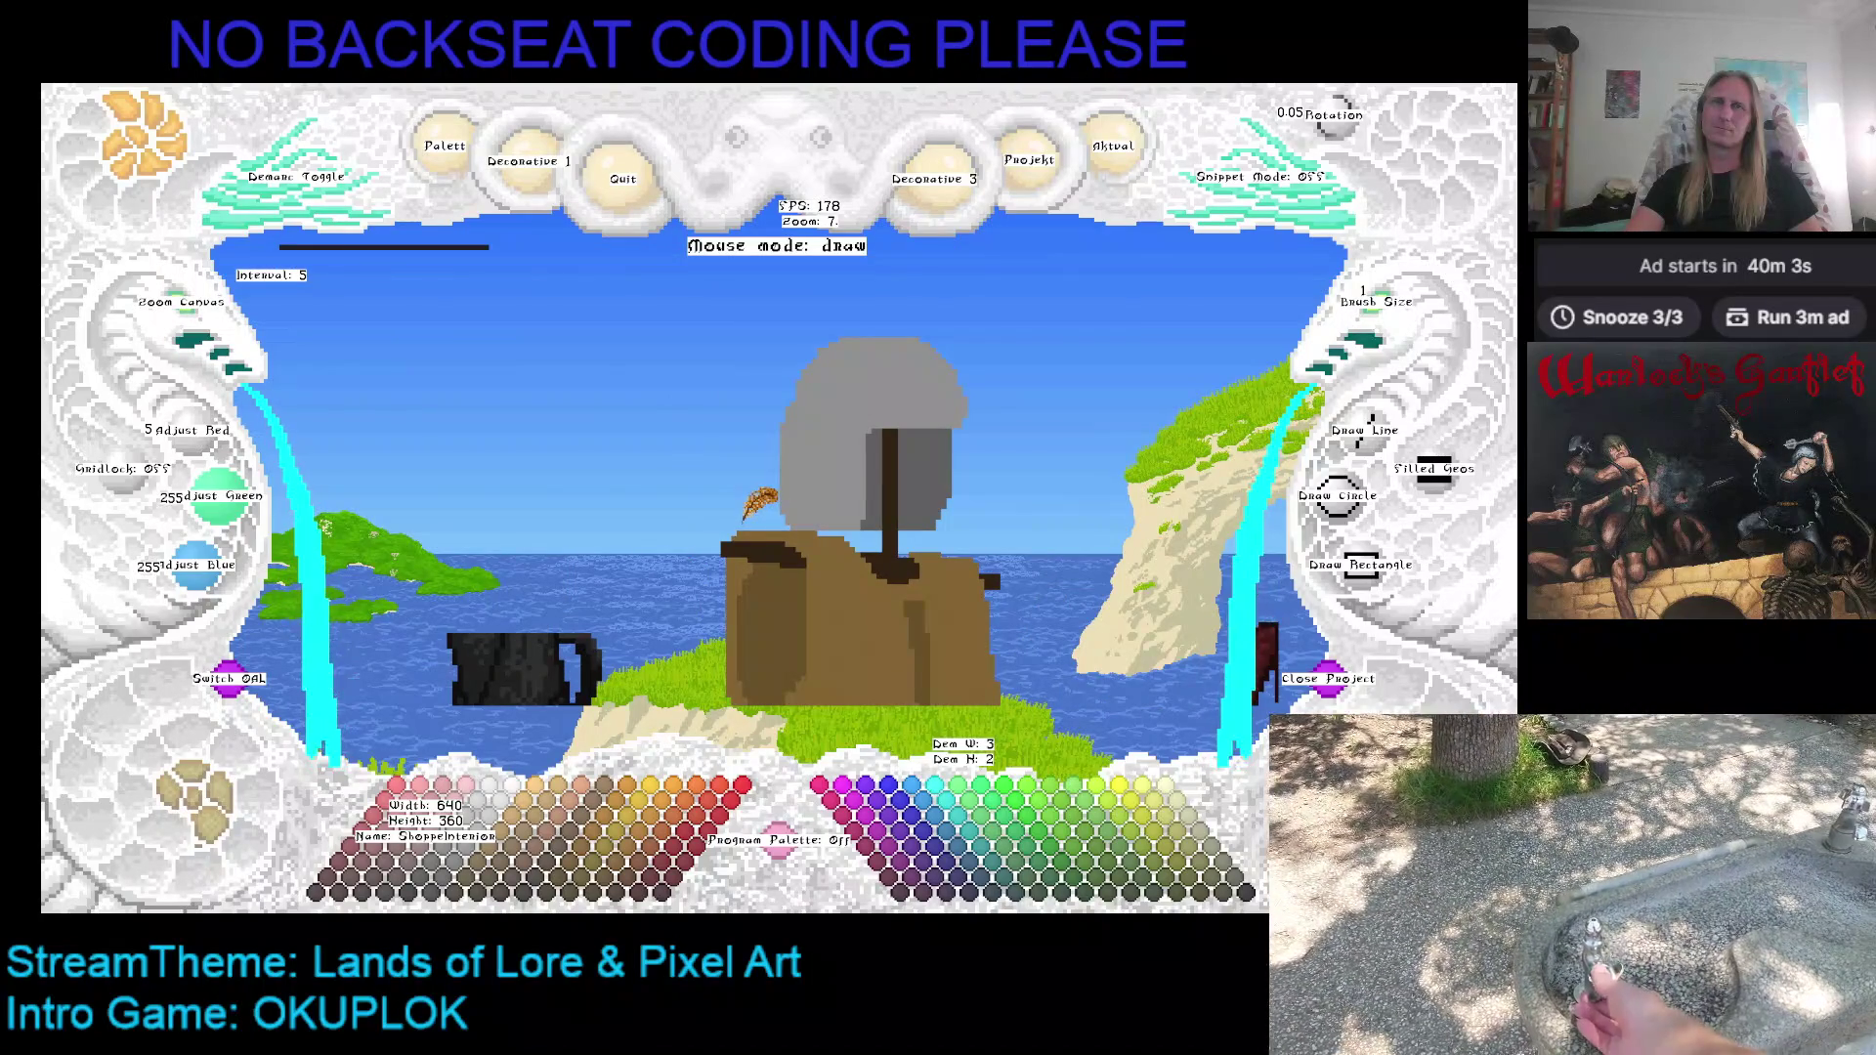
key(Right)
key(Down)
key(Right)
key(Up)
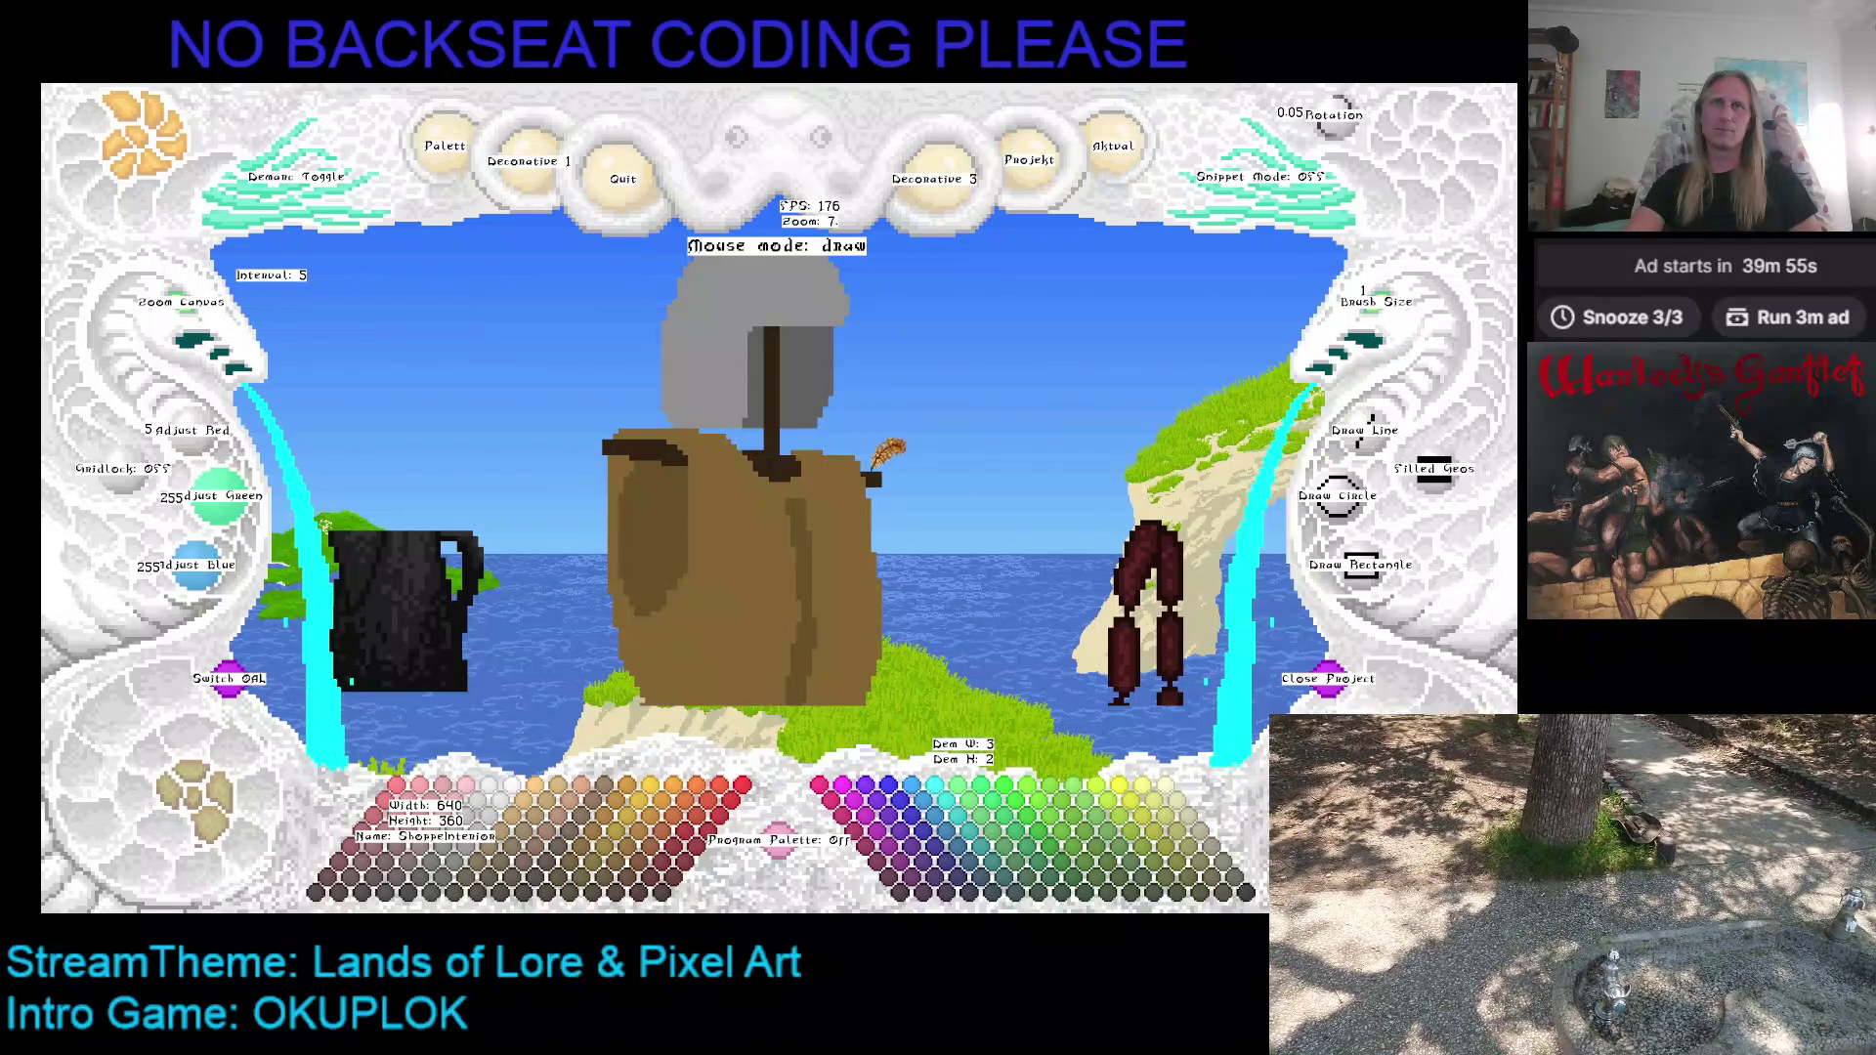
Step: Demarcate a 51×2 strip from the left shoulder across the figure at brush size 2
click(1349, 440)
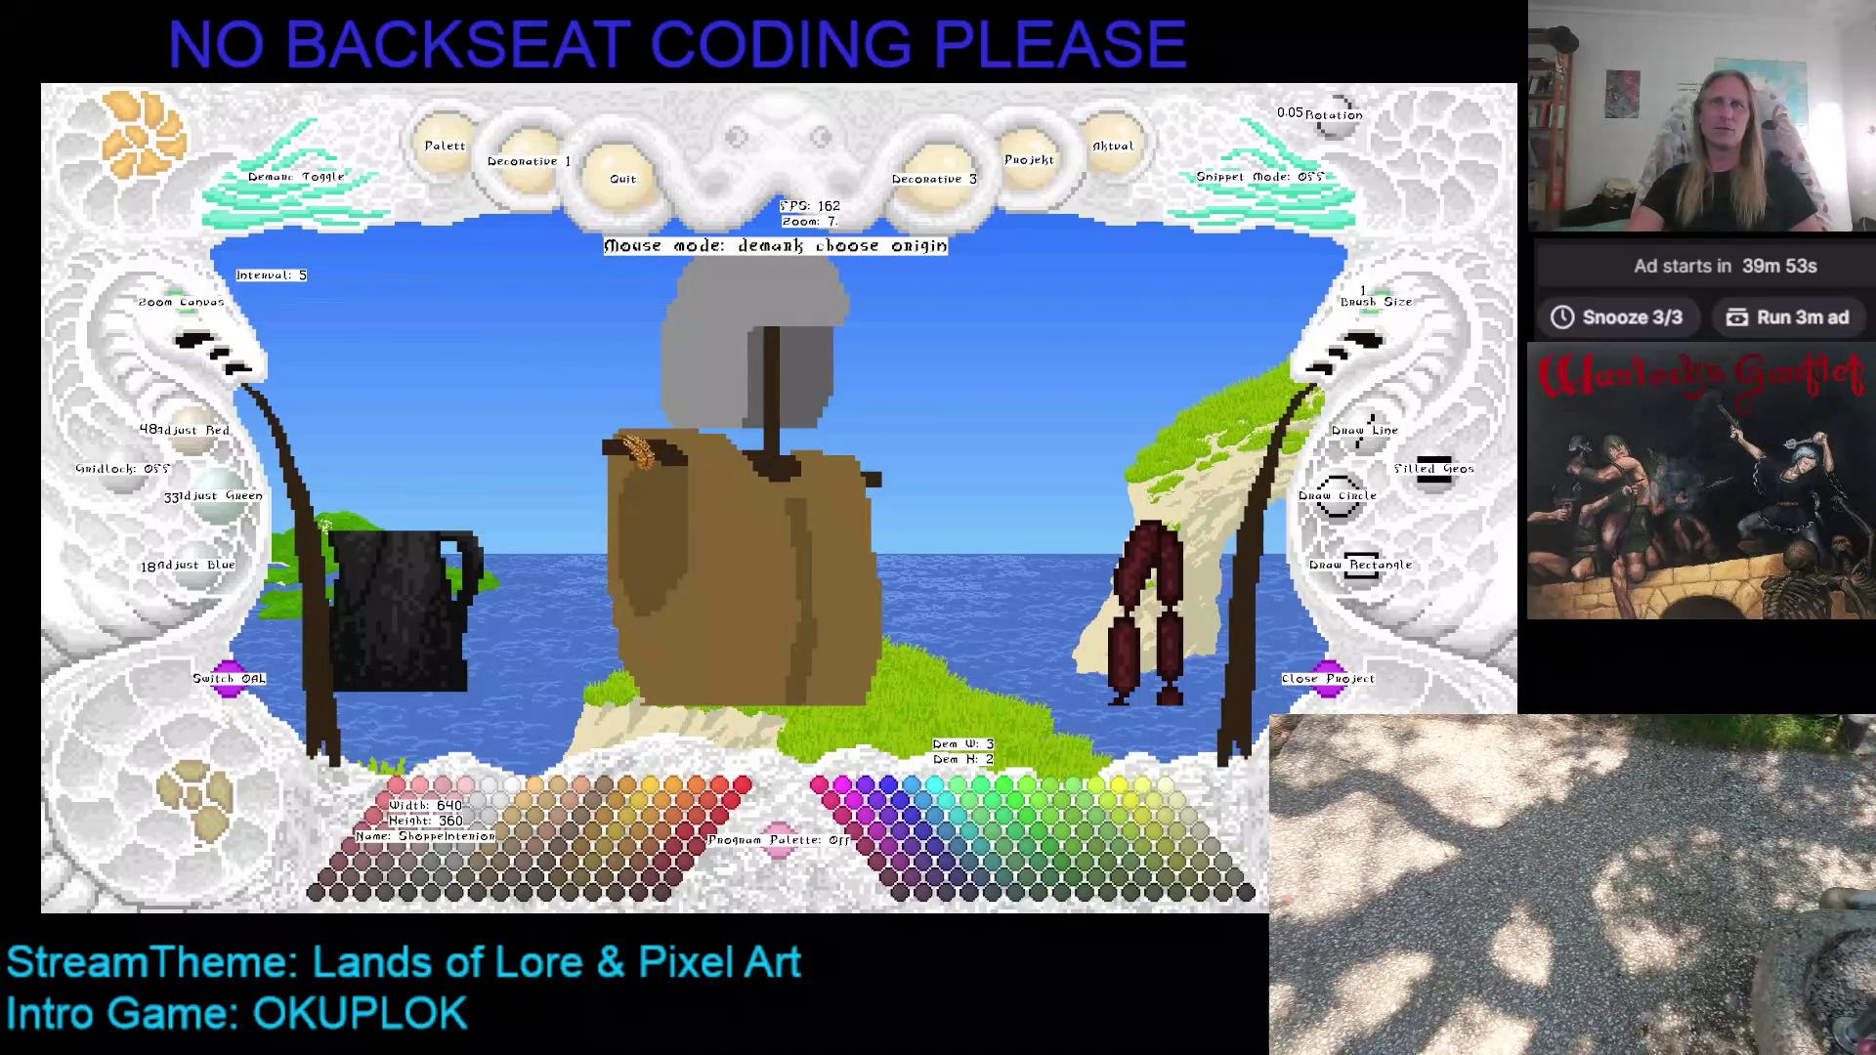
click(1378, 315)
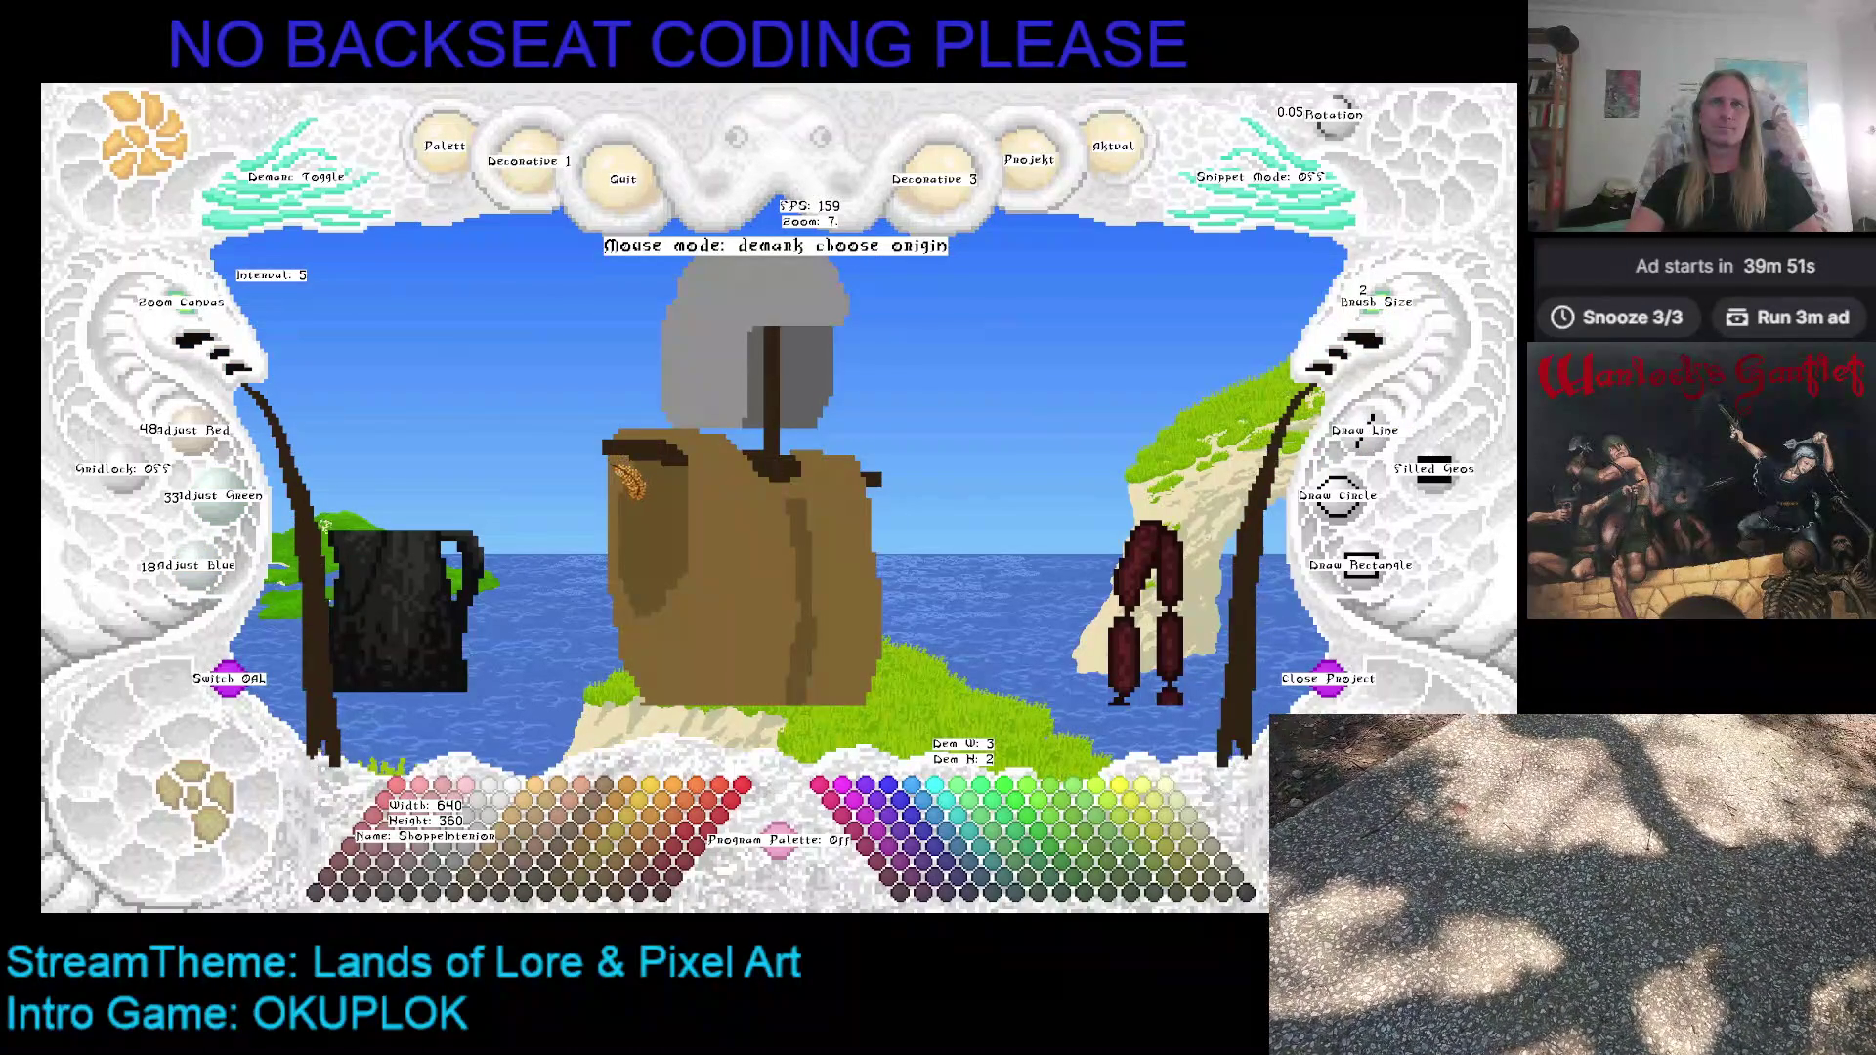
click(613, 452)
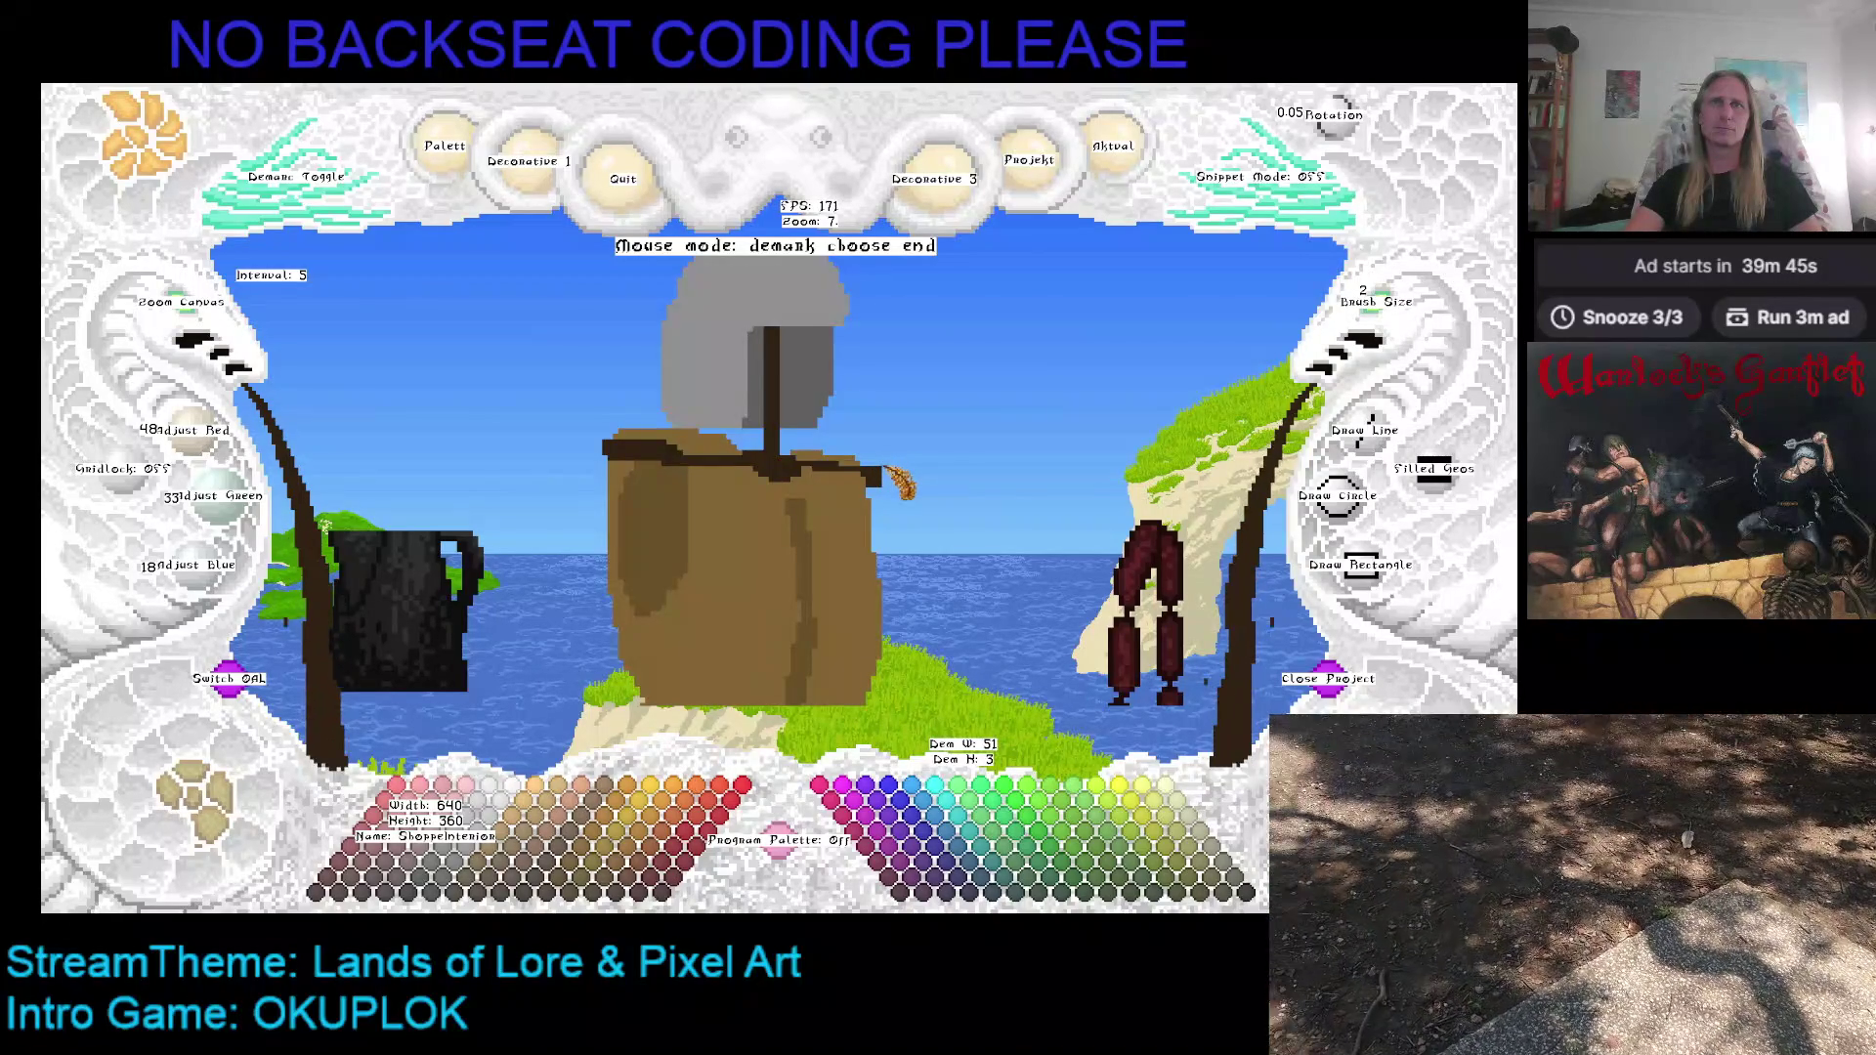
click(891, 477)
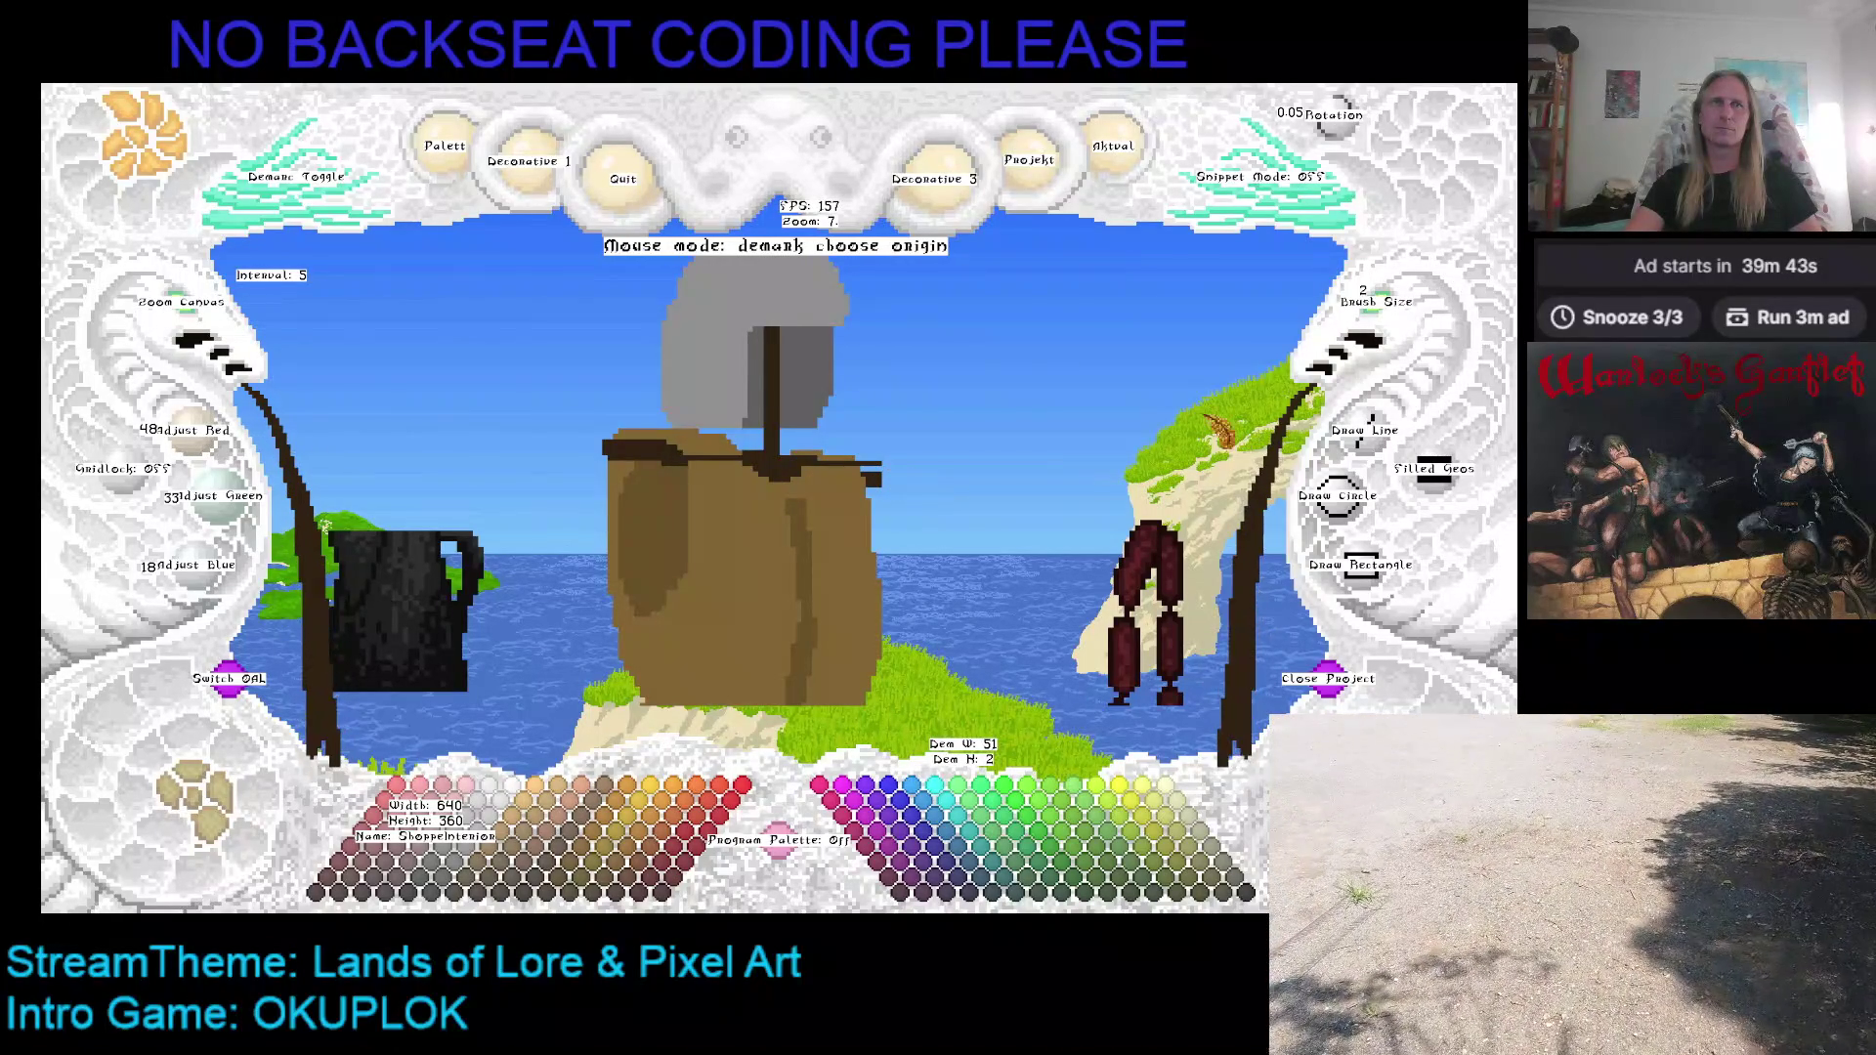
key(Escape)
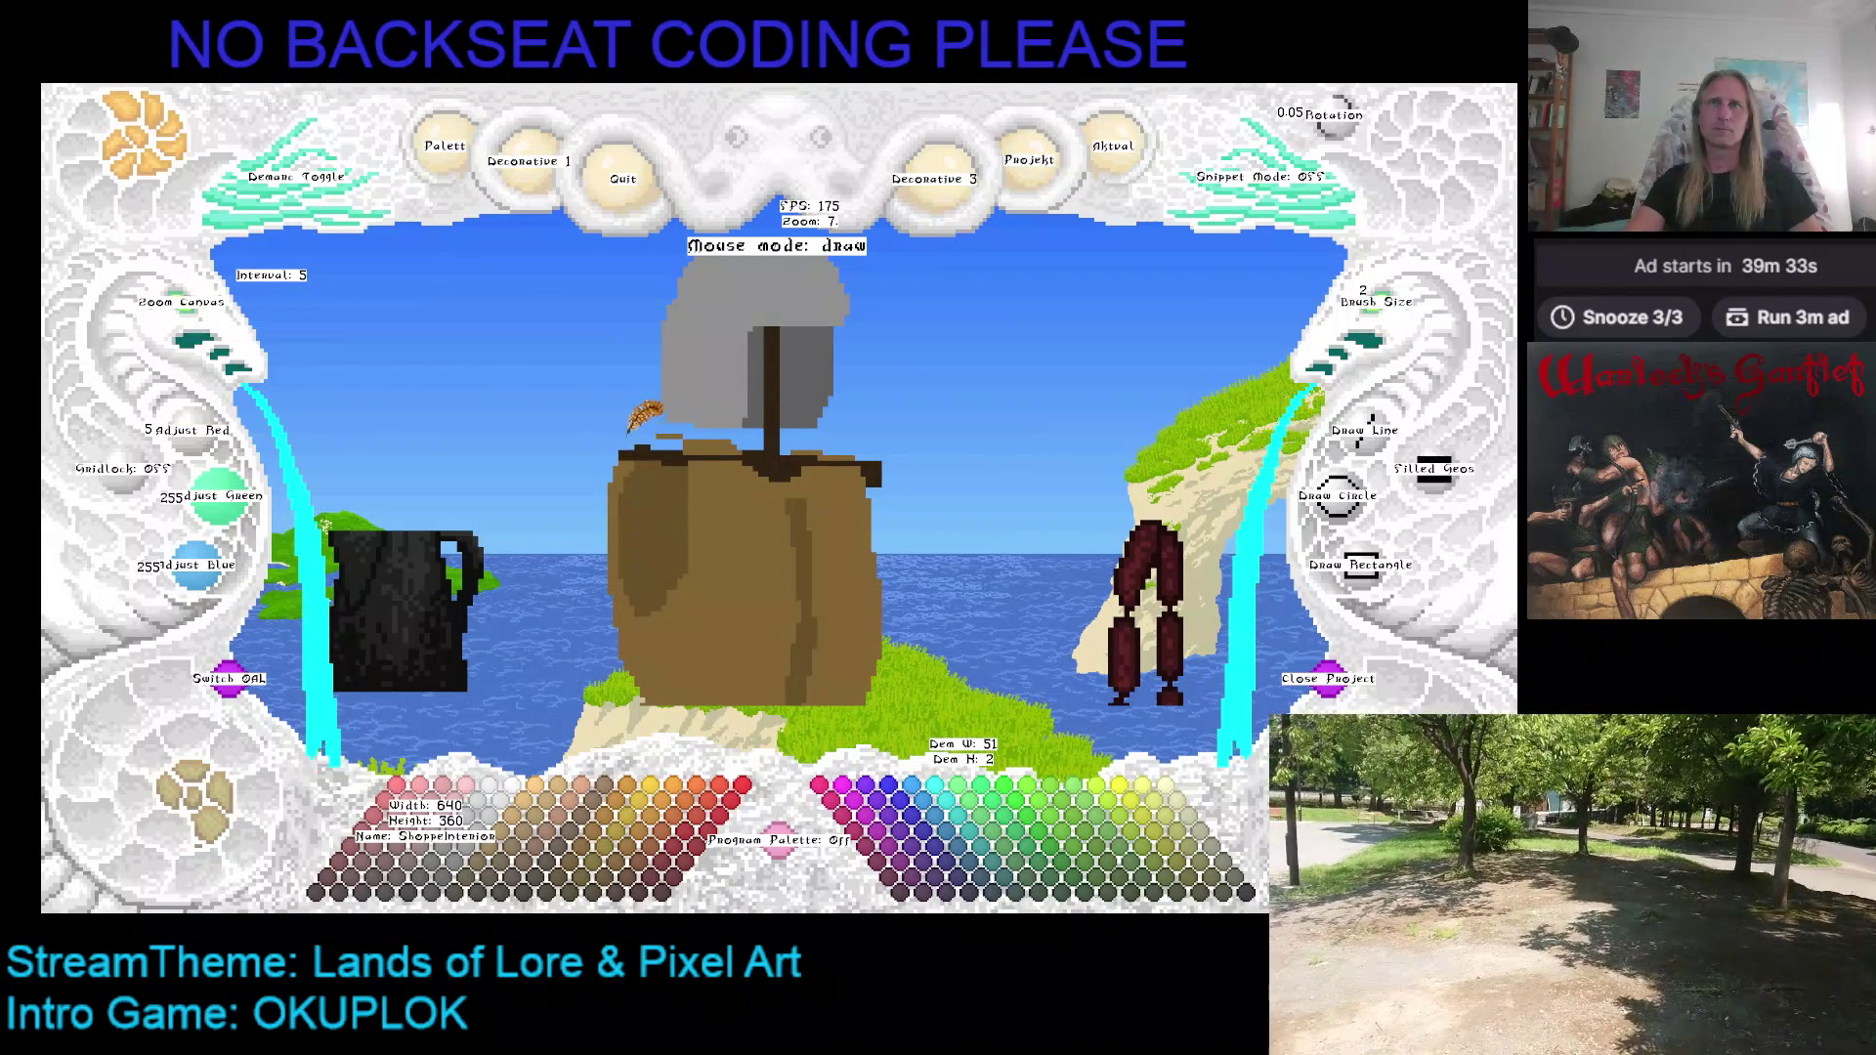
Step: Sample the figure's browns, restore the previous brown colour, and save the artwork
right_click(648, 447)
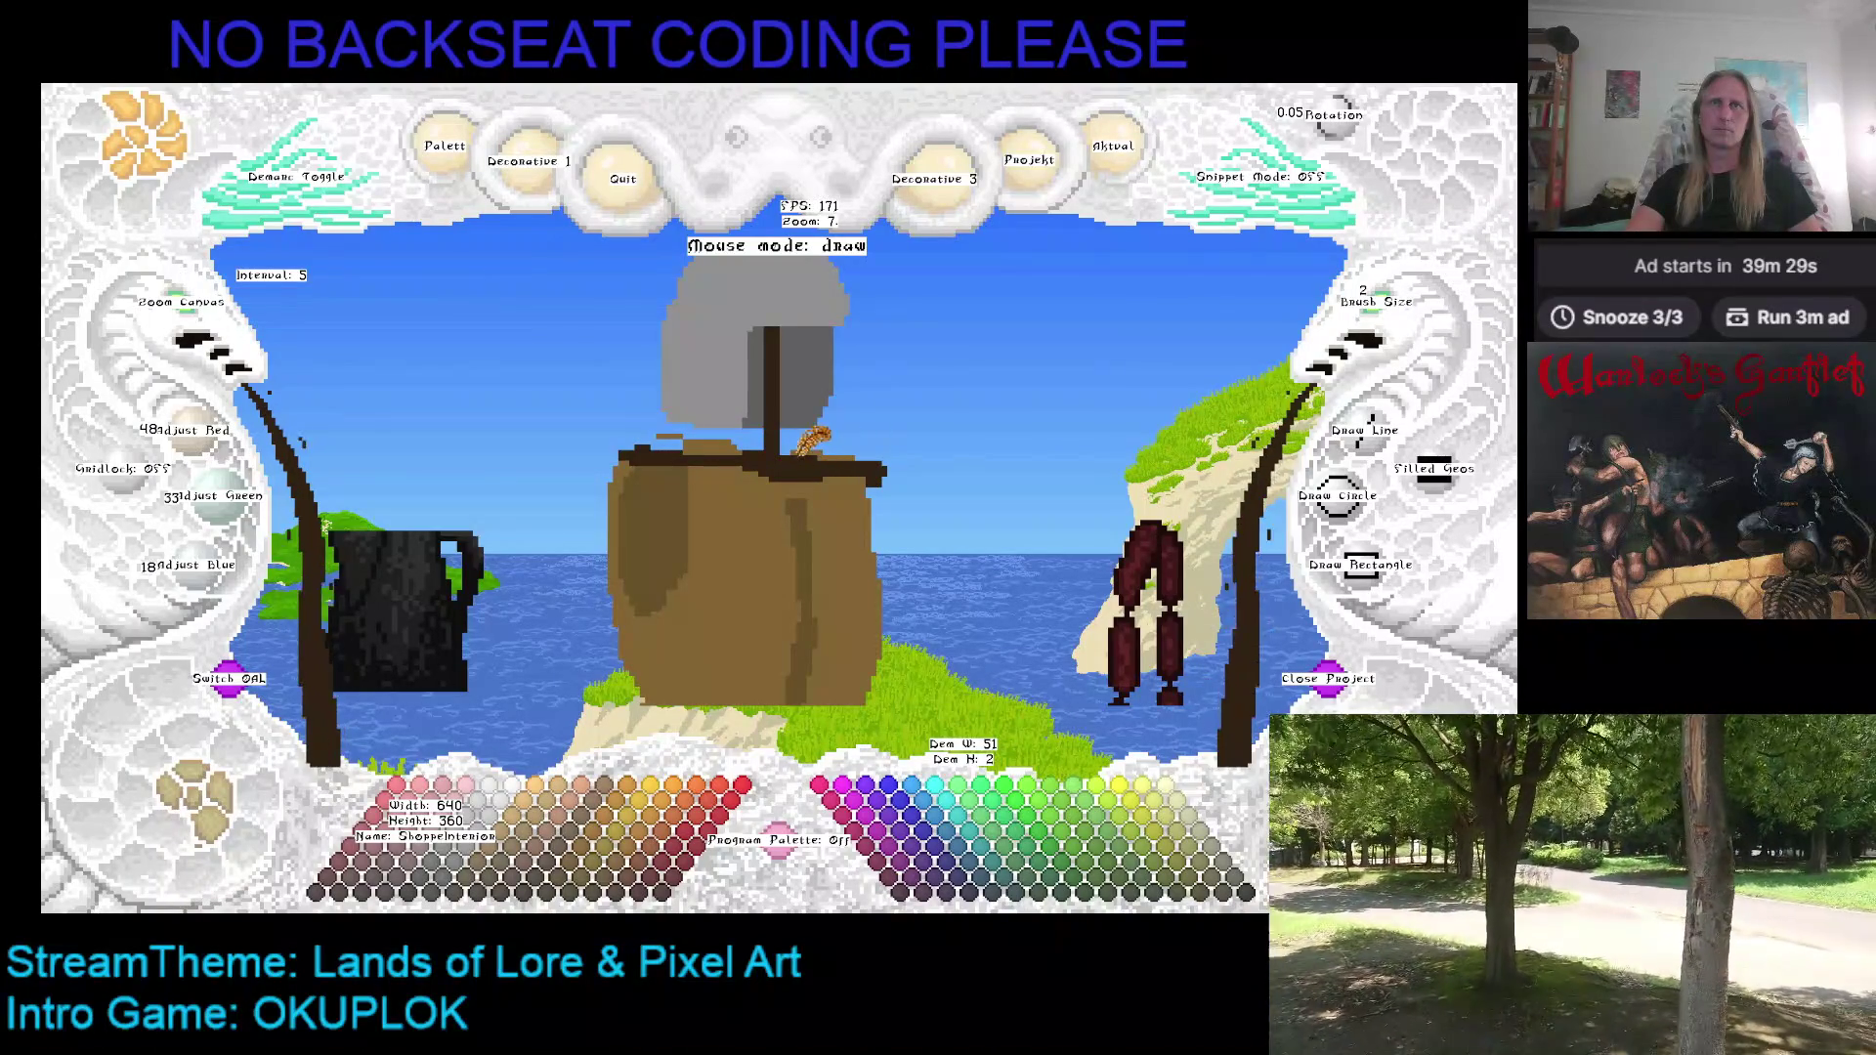
key(ctrl+z)
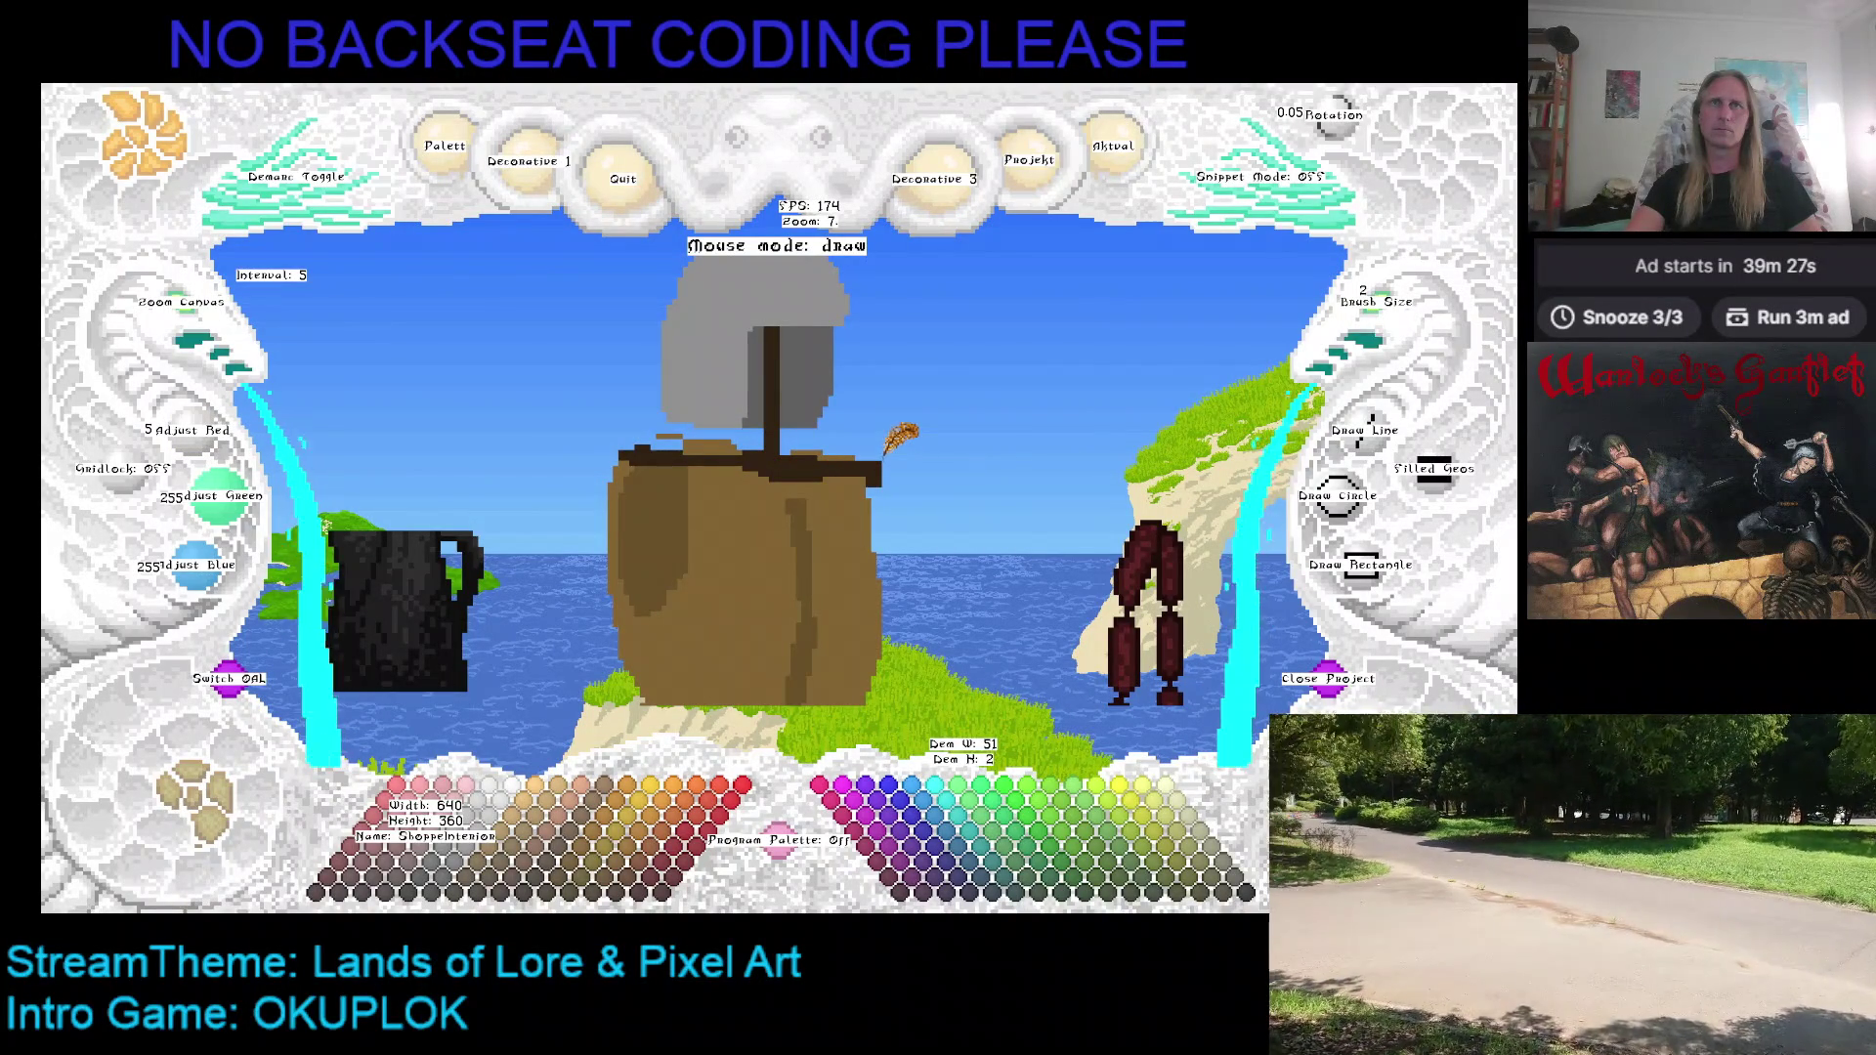
right_click(841, 478)
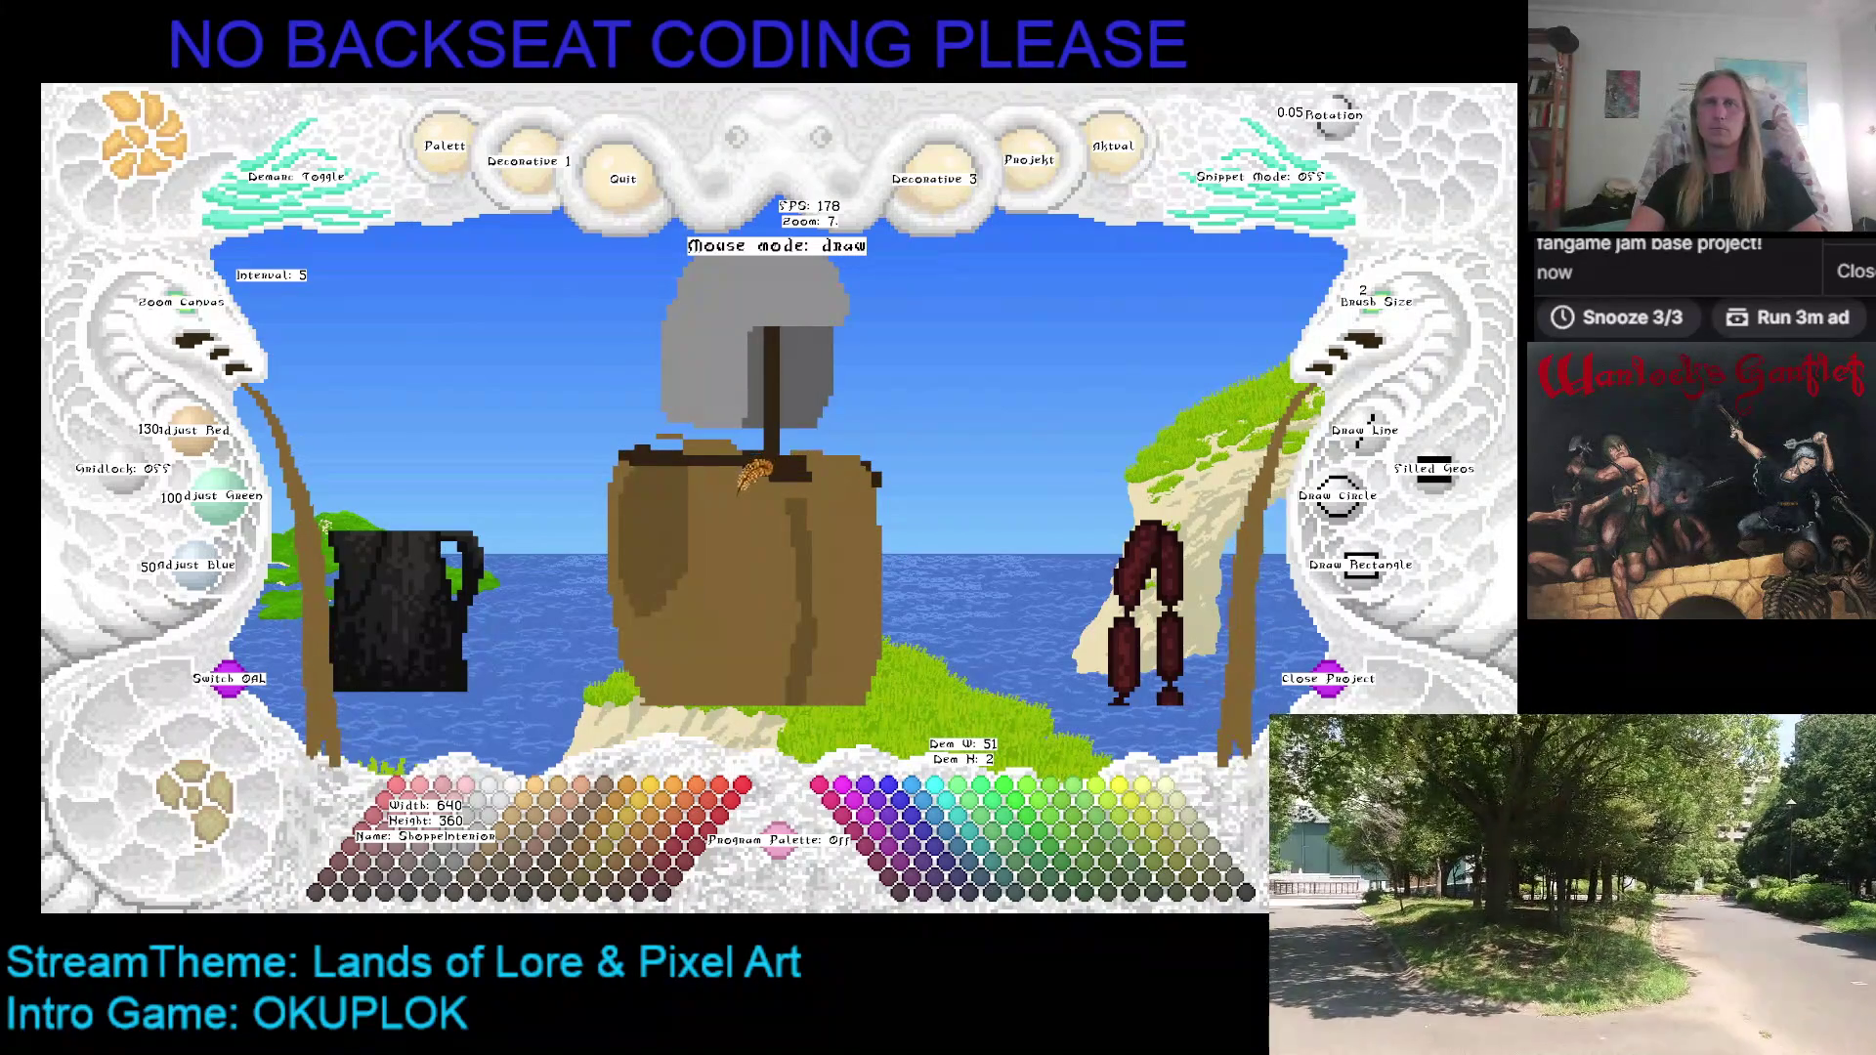
key(c)
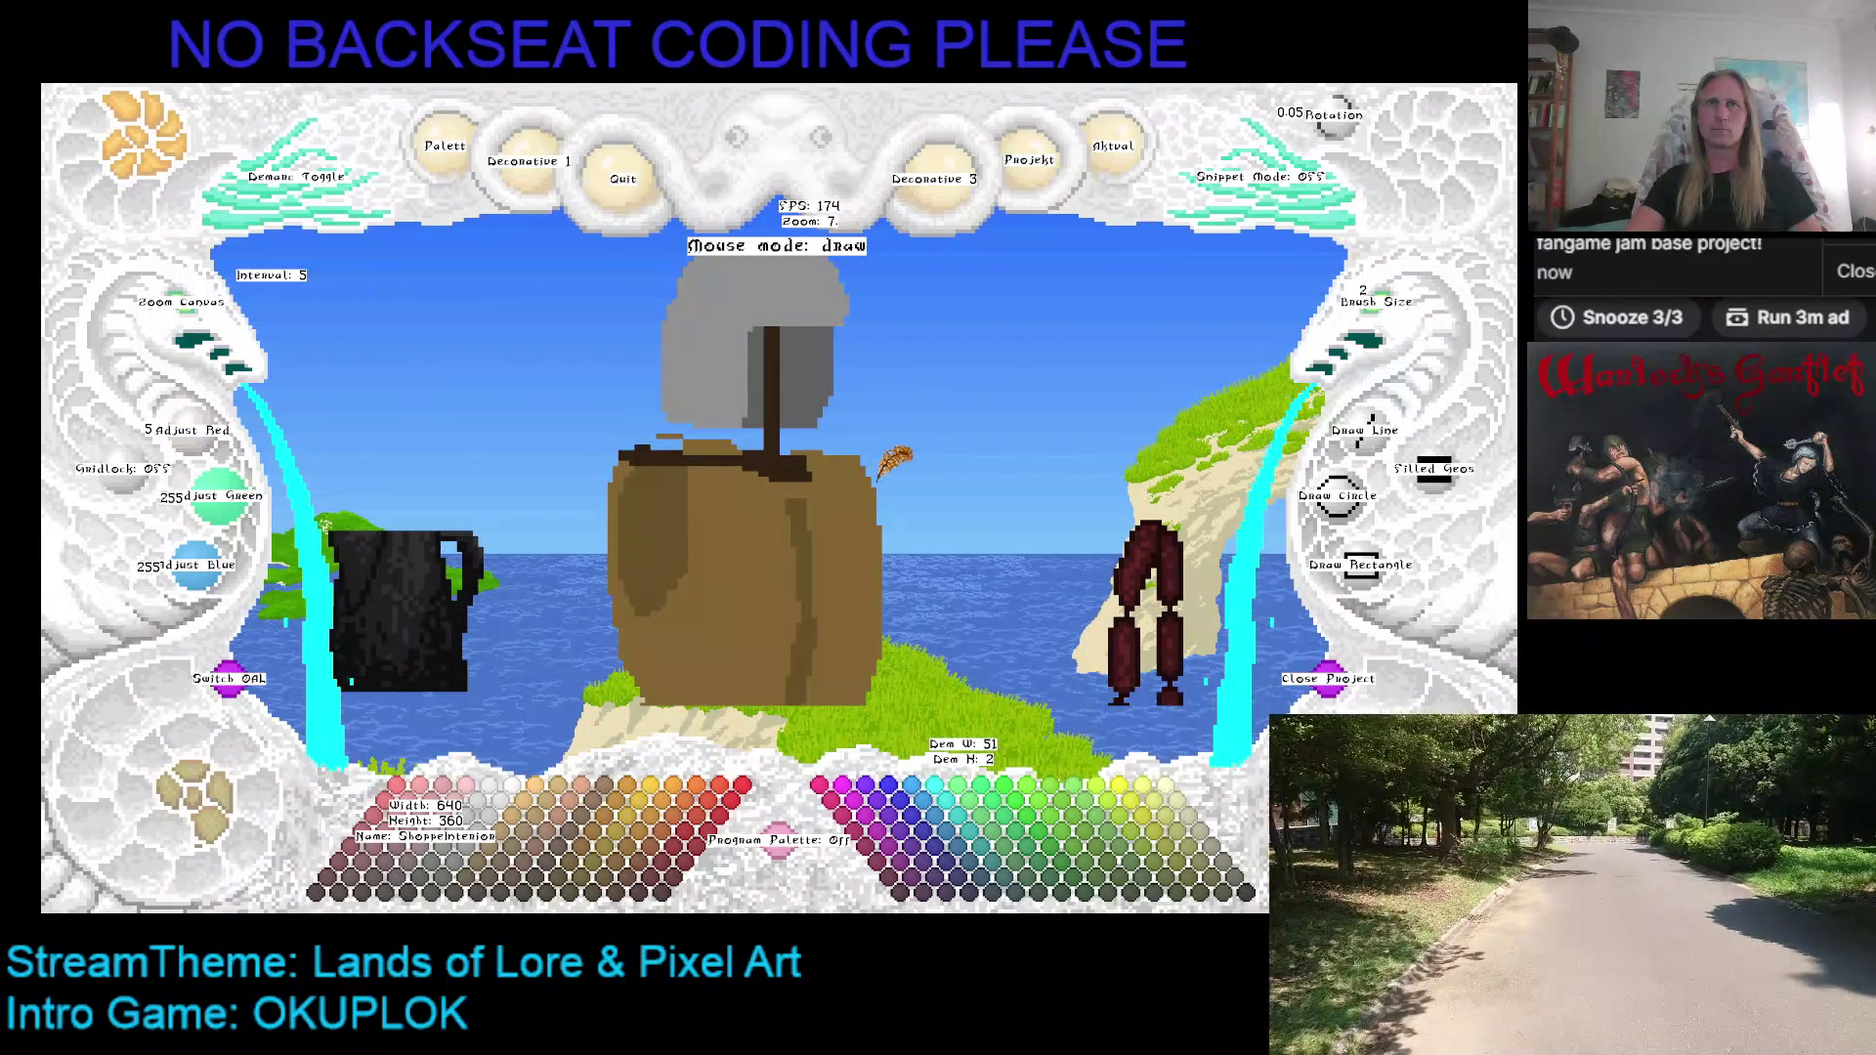
key(c)
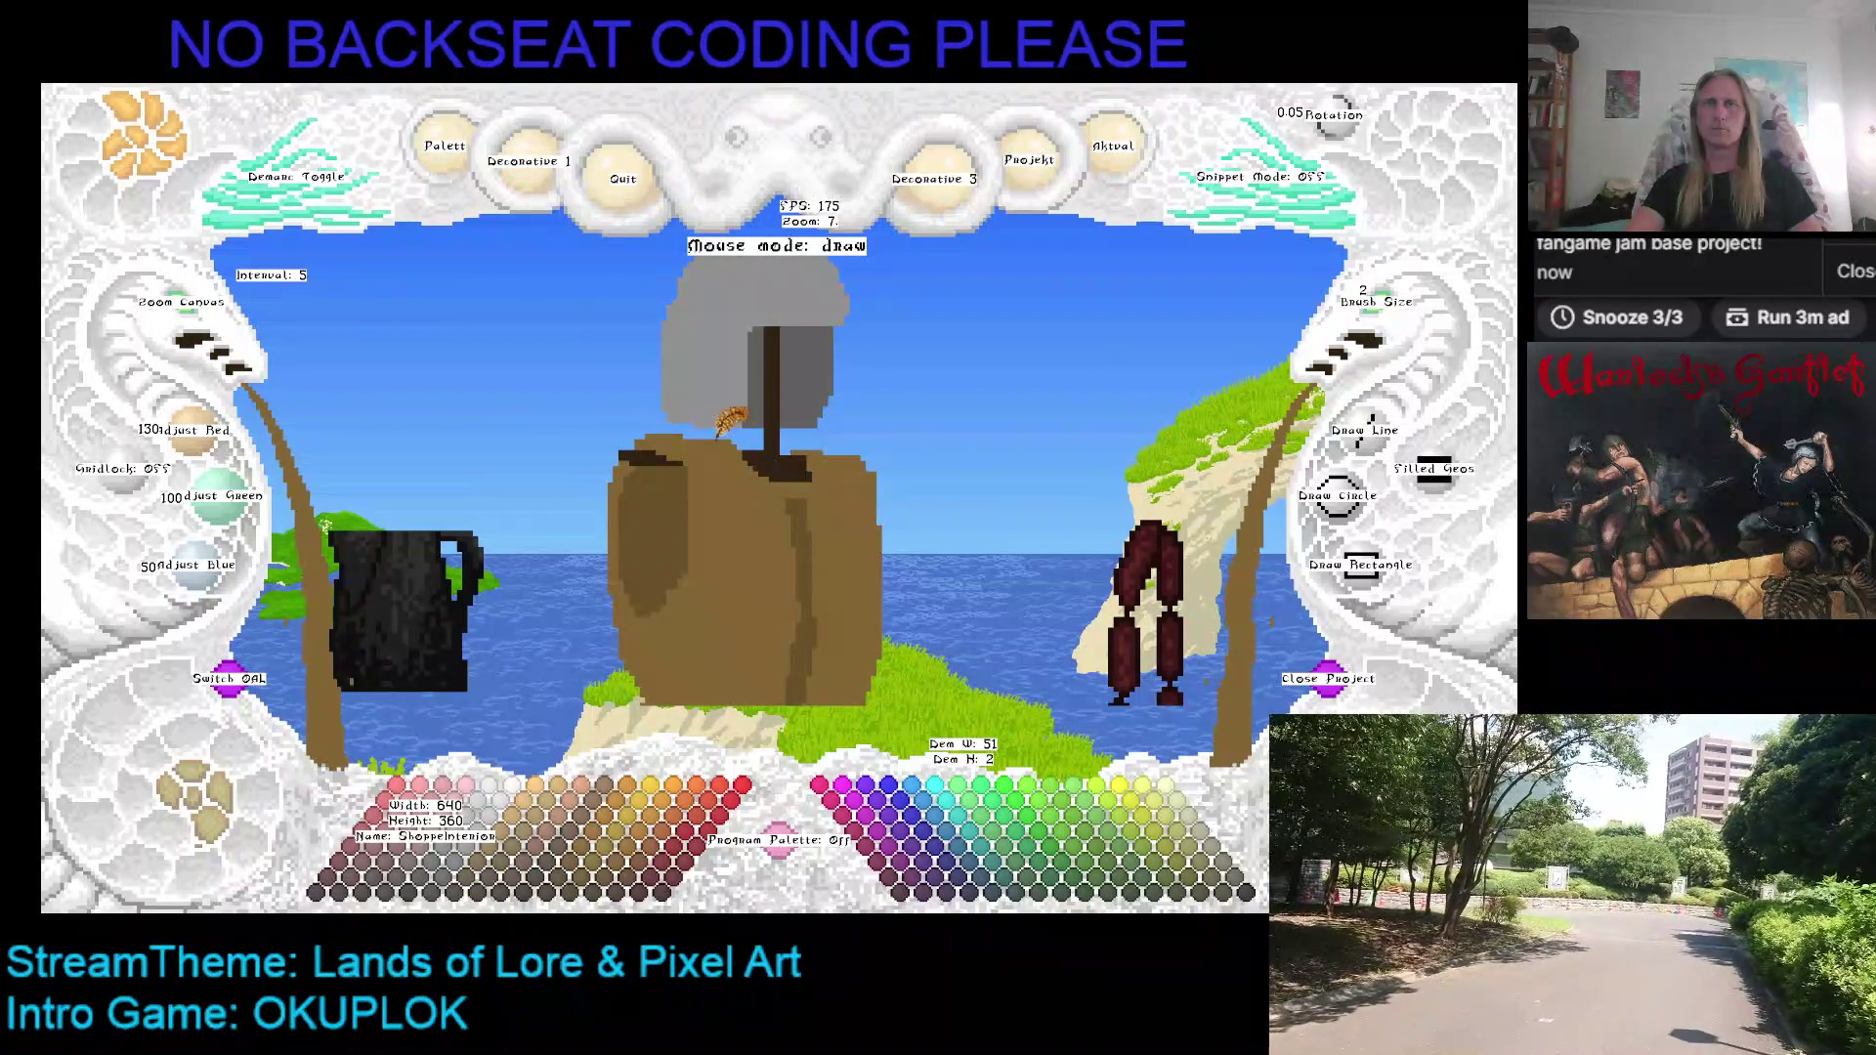
key(ctrl+s)
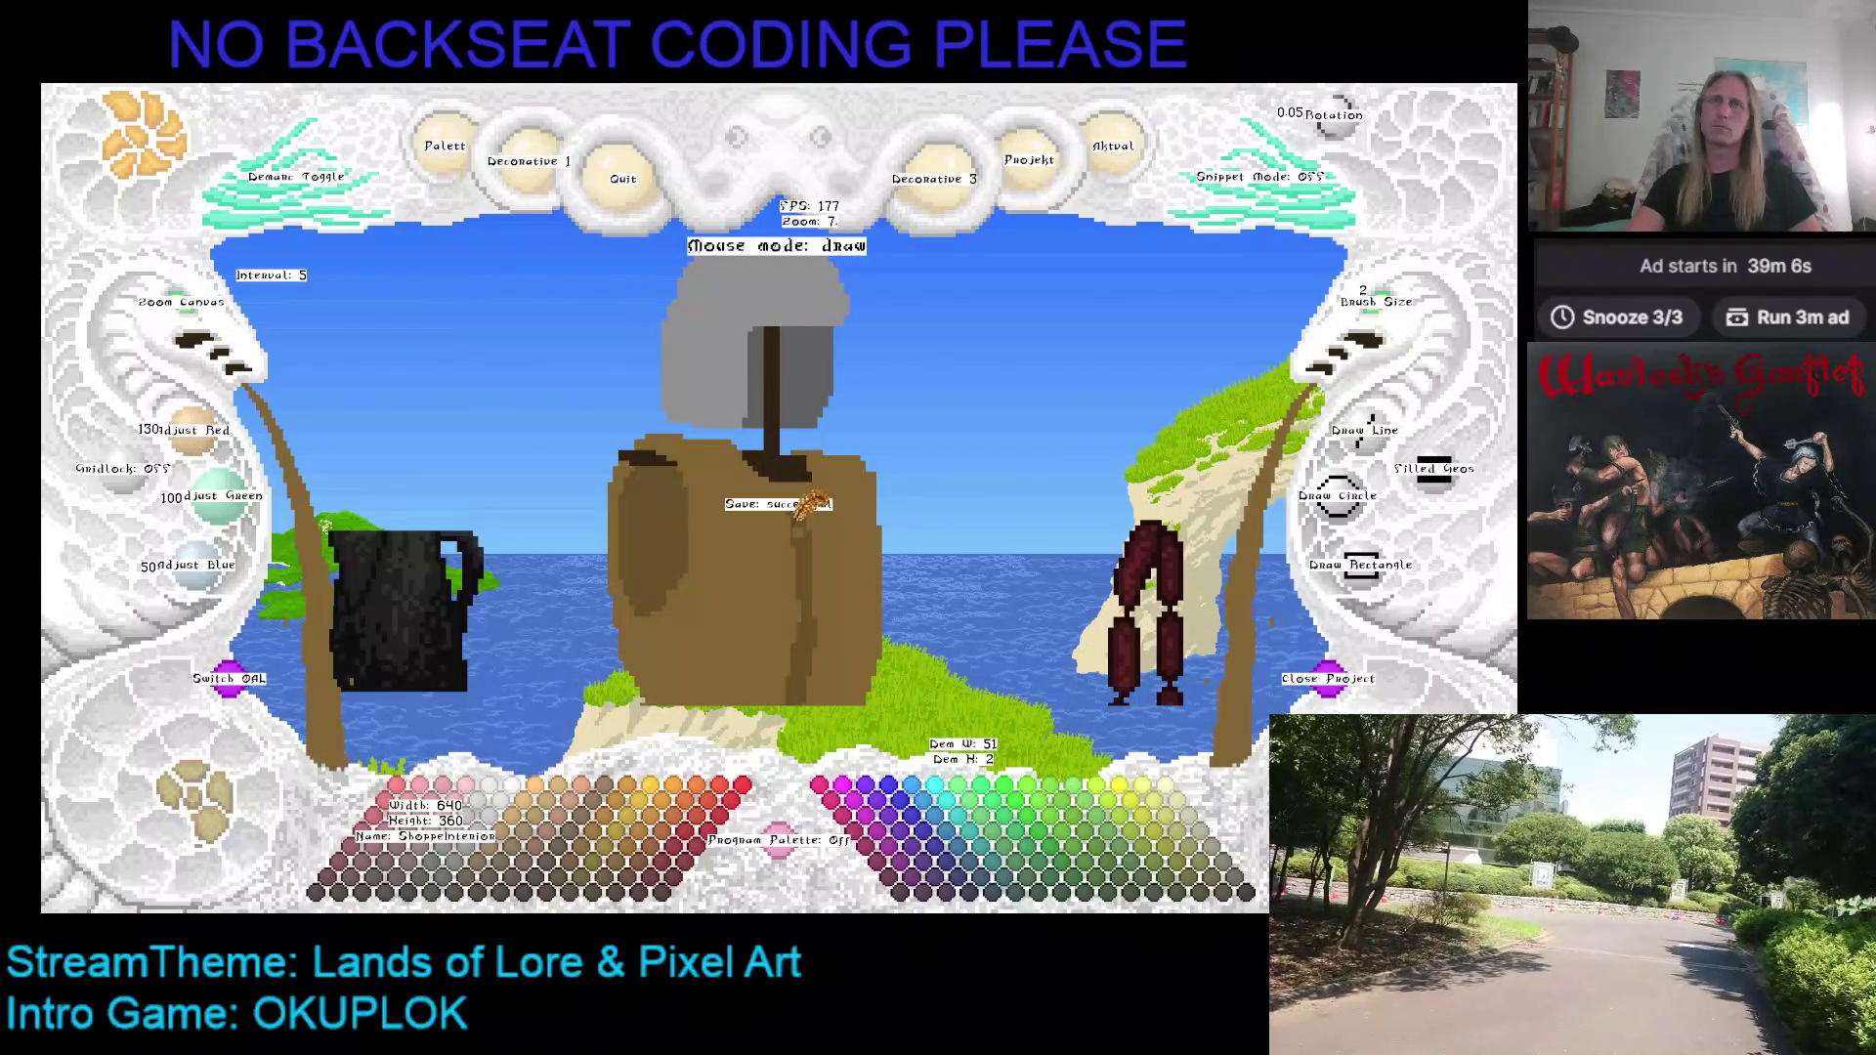
Step: Pick the sack's dark brown (48/33/18) at brush size 1 and zoom the canvas out to 4
key(Left)
click(1397, 315)
right_click(759, 428)
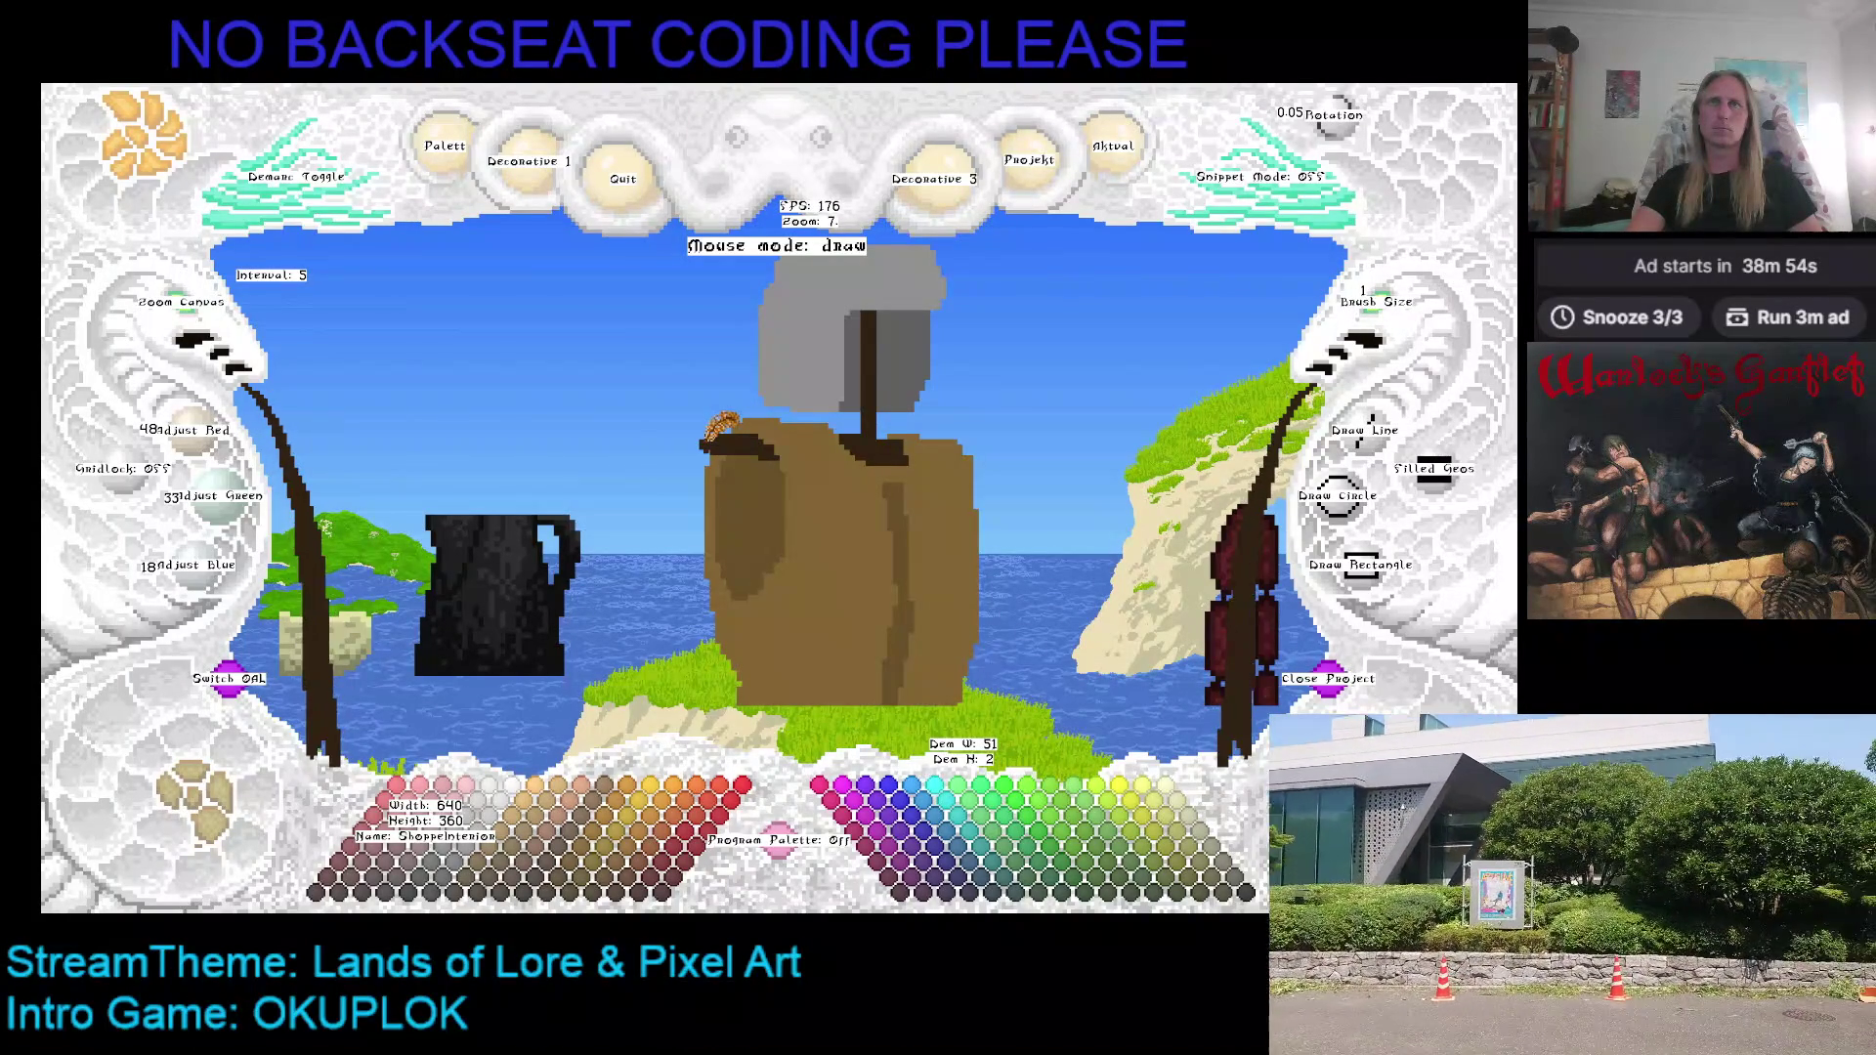
key(Right)
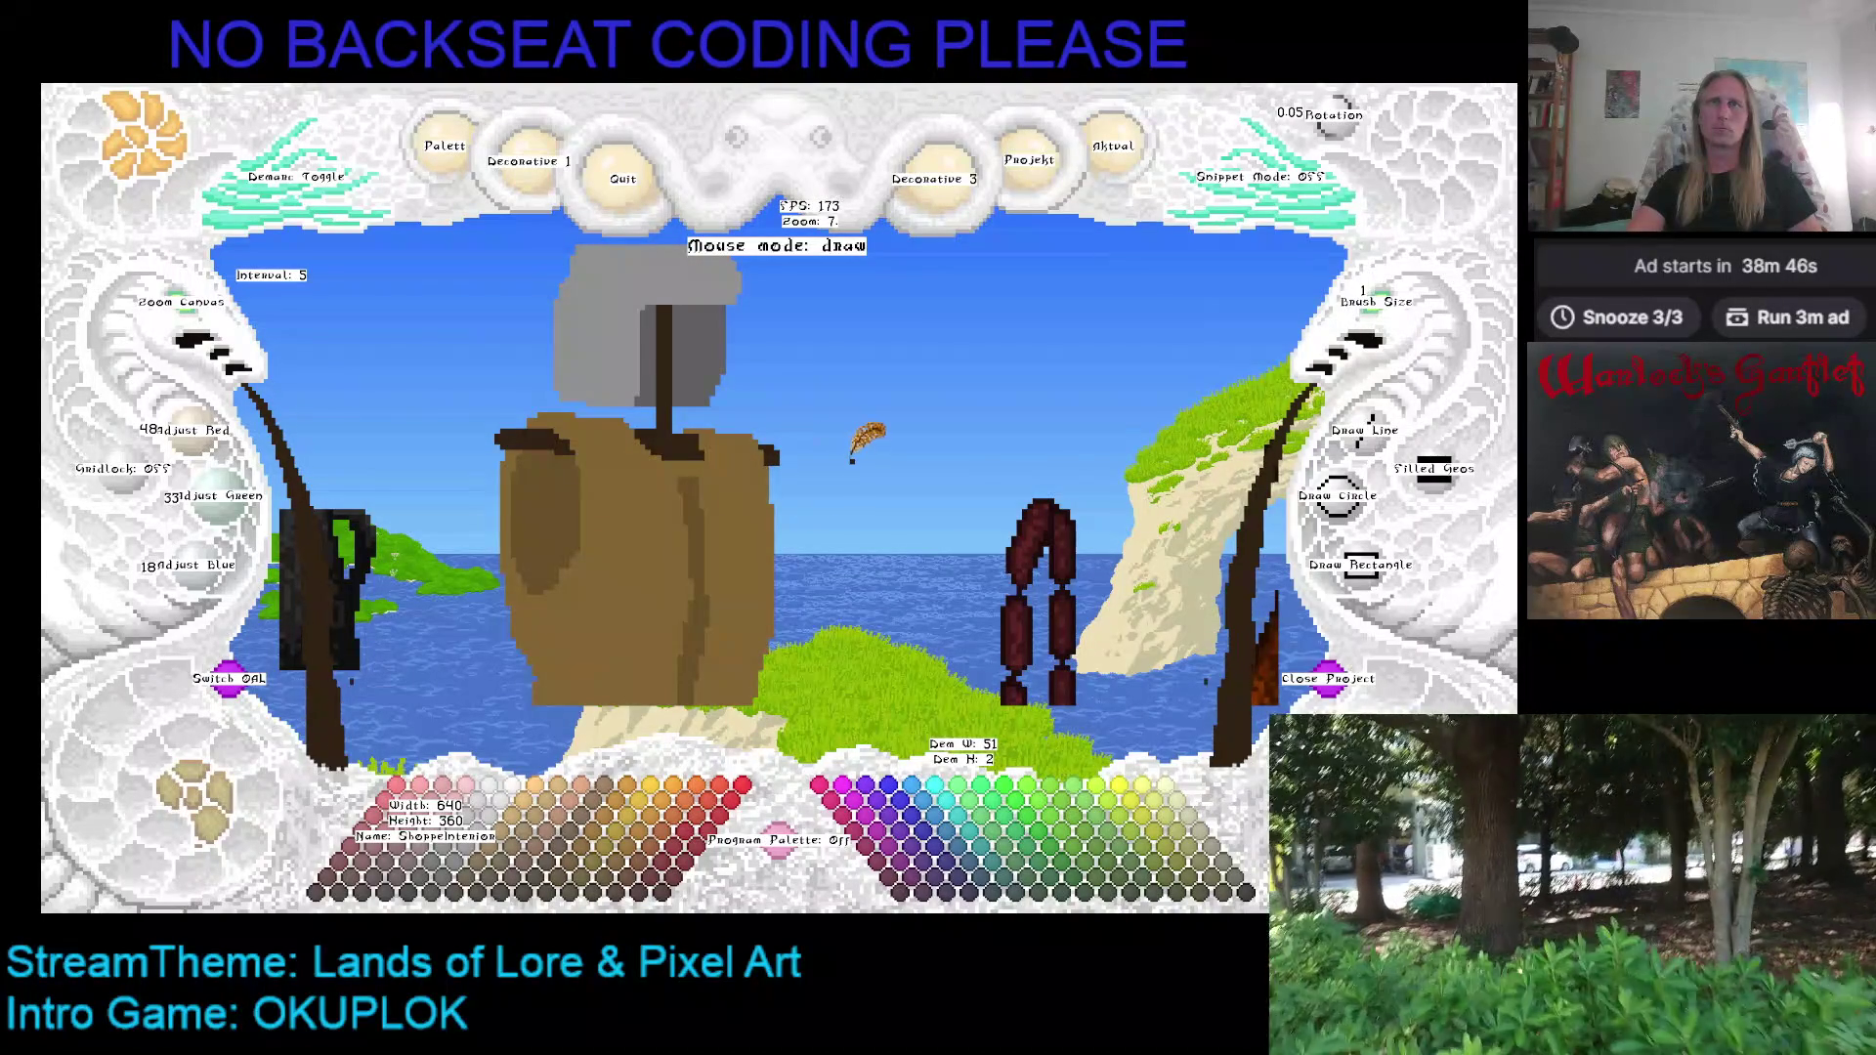
click(220, 325)
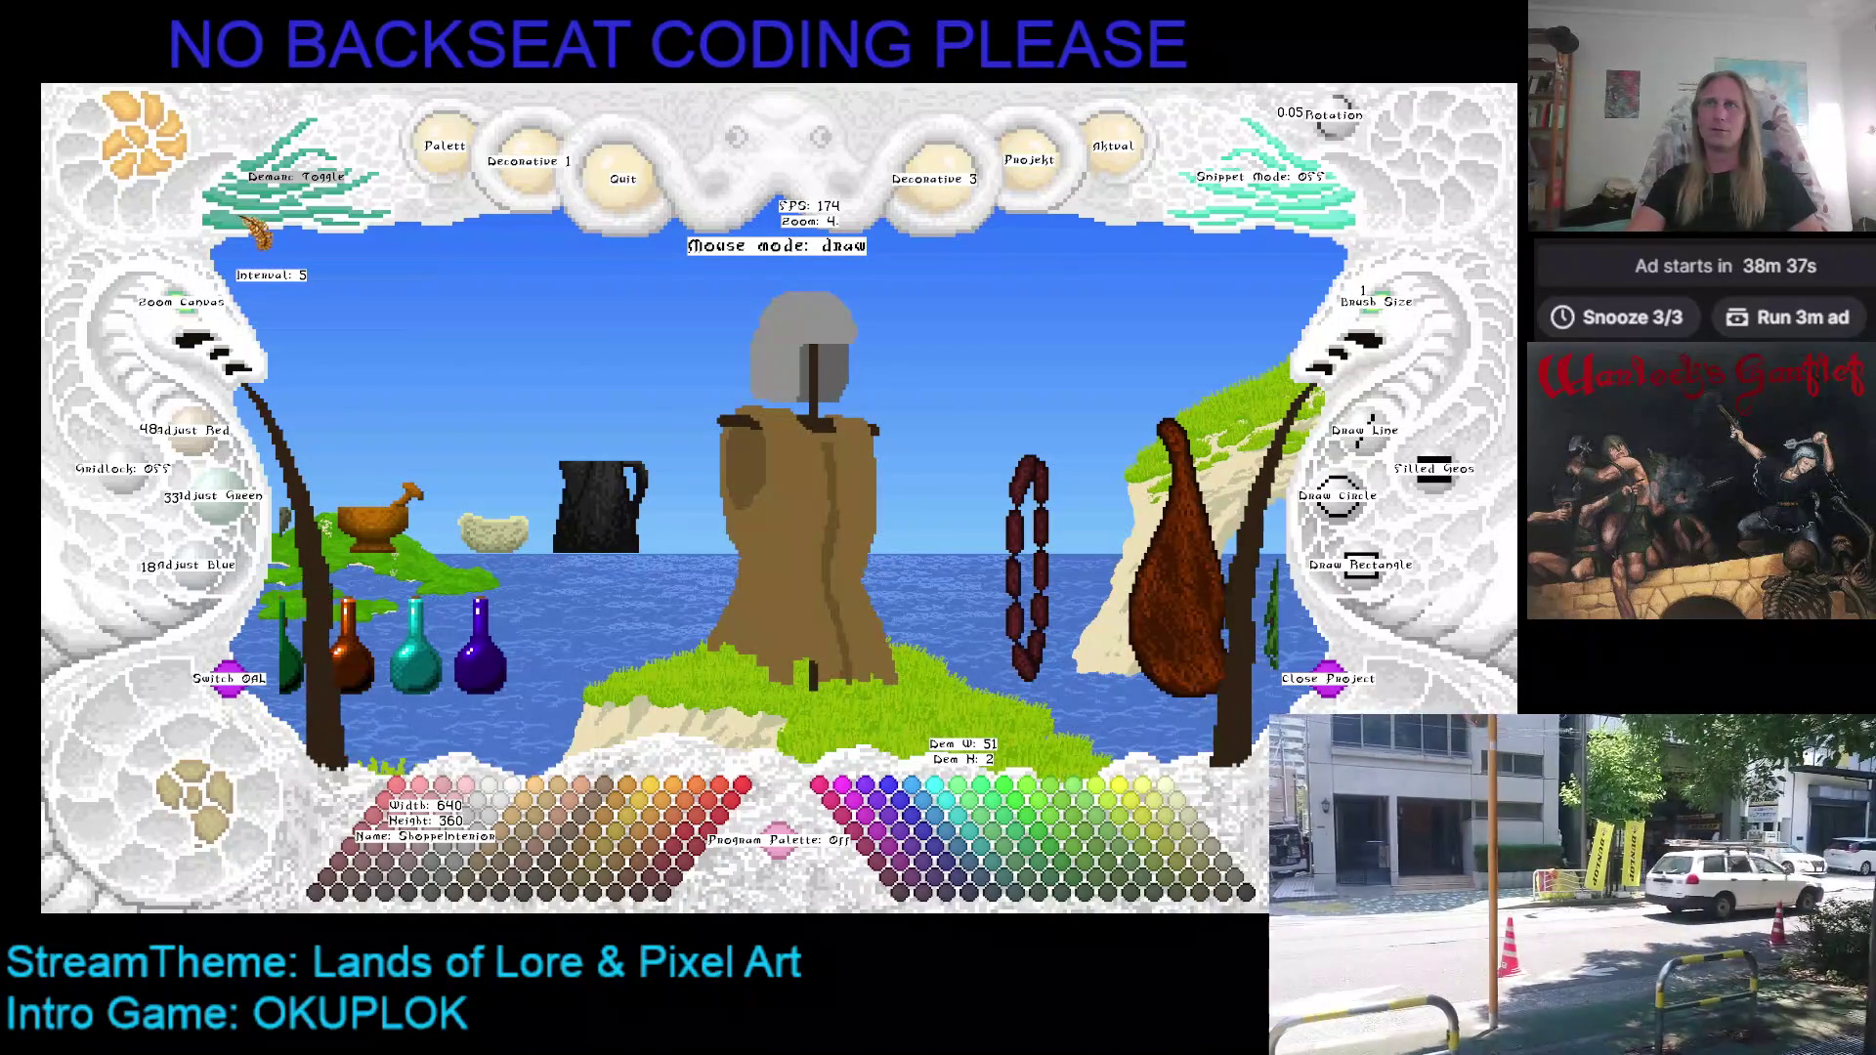
Step: Mark the robed figure, paste it at snippet zoom 4, and stamp it at the wall's left
click(296, 178)
click(694, 283)
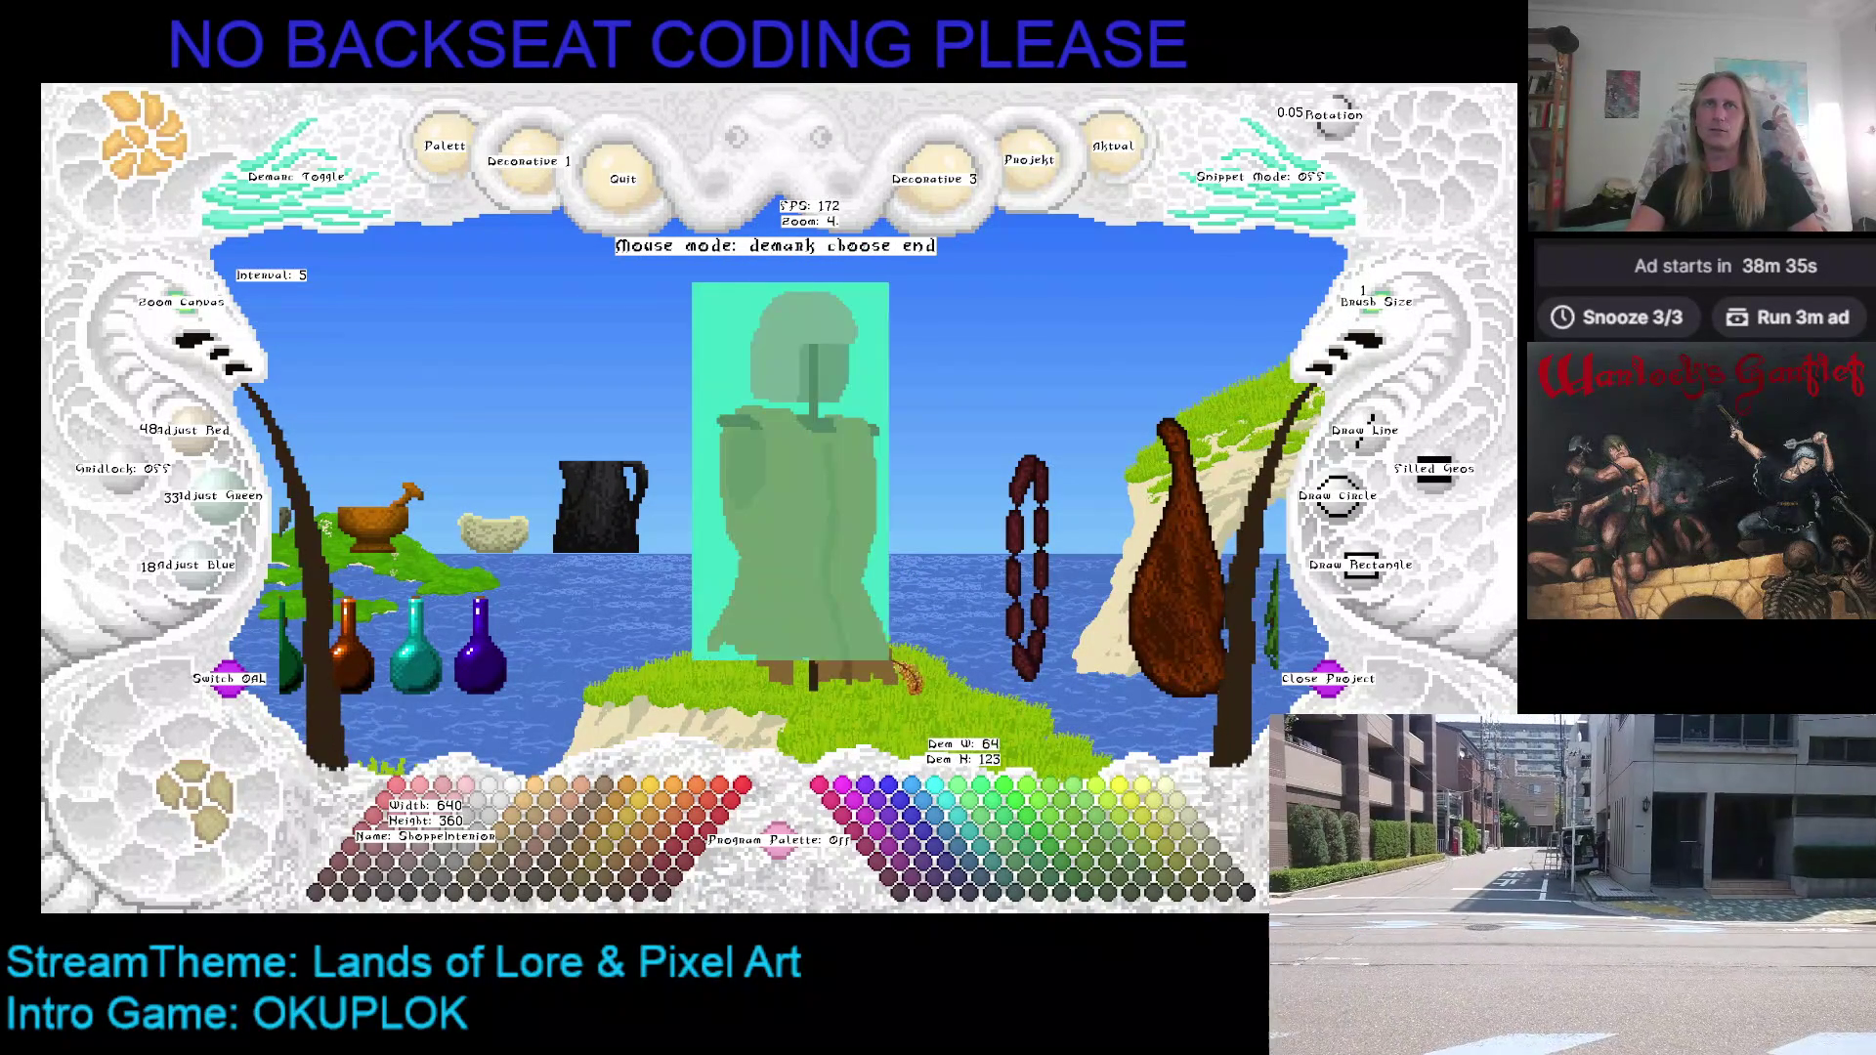
click(920, 704)
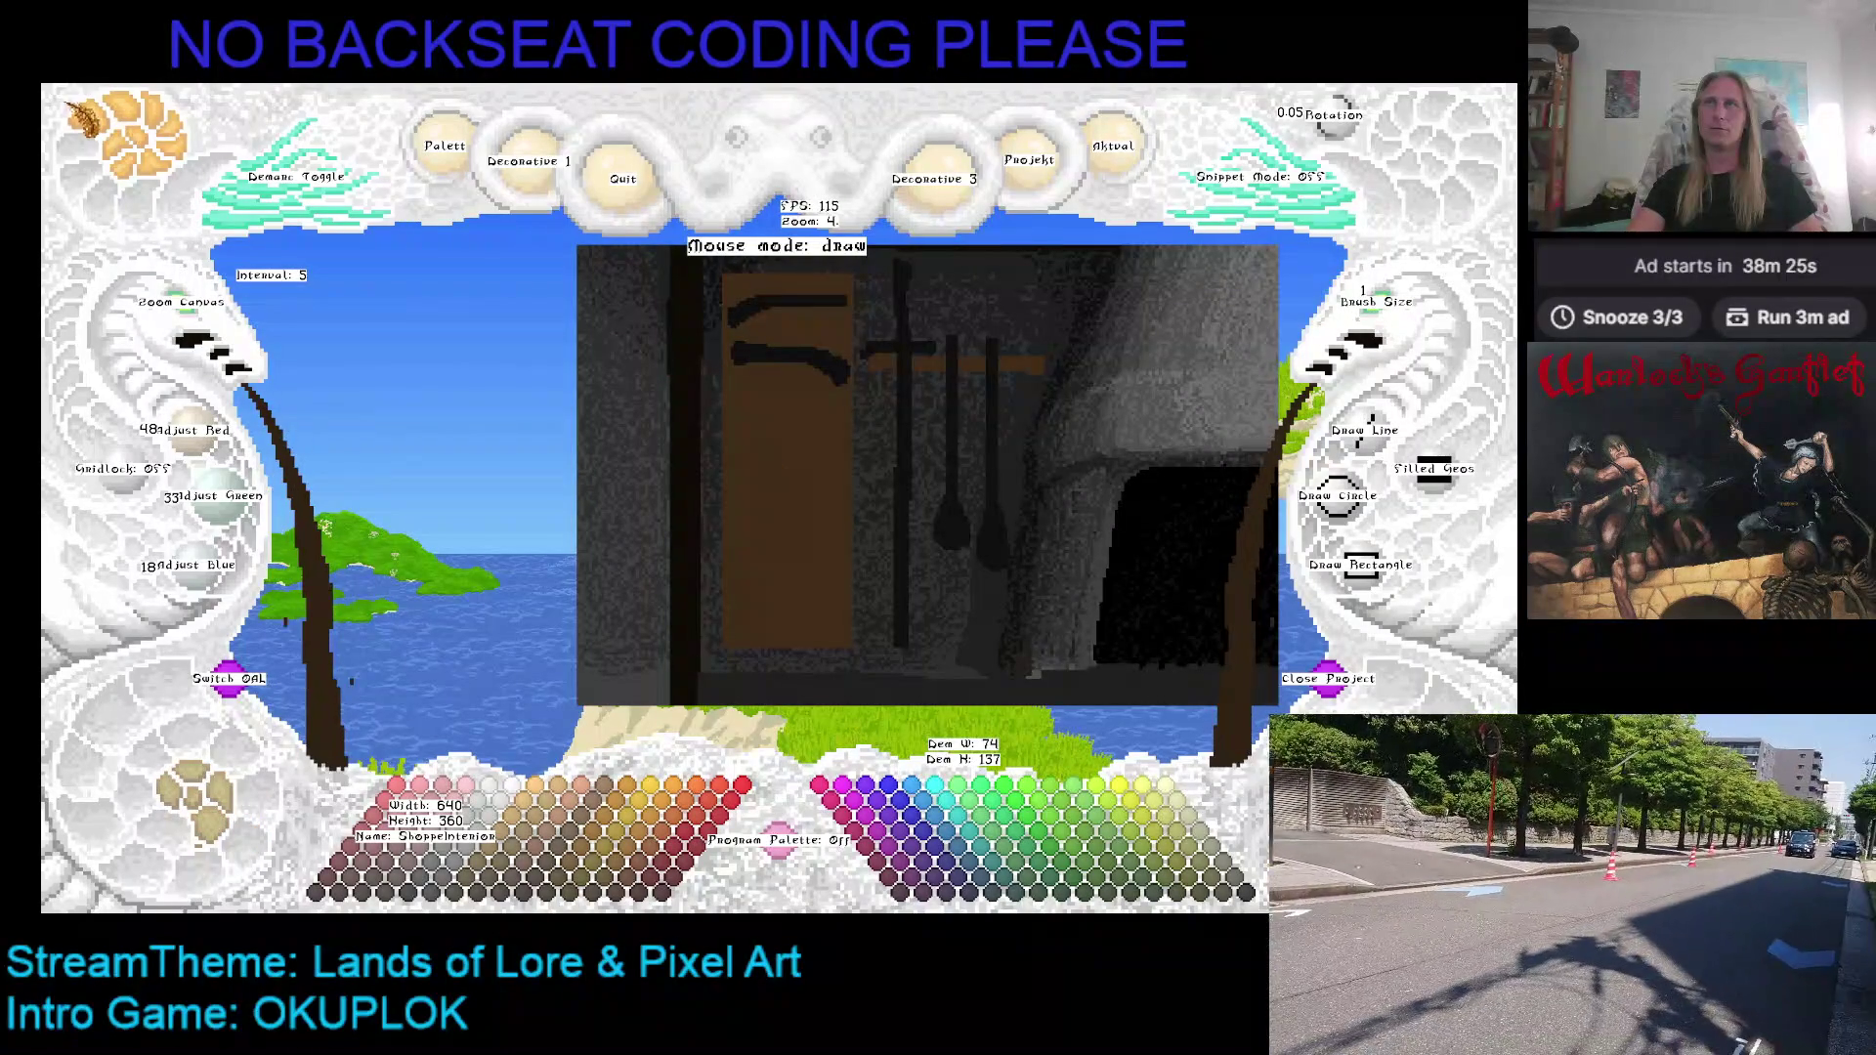
key(ctrl+v)
scroll(409, 454, up, 3)
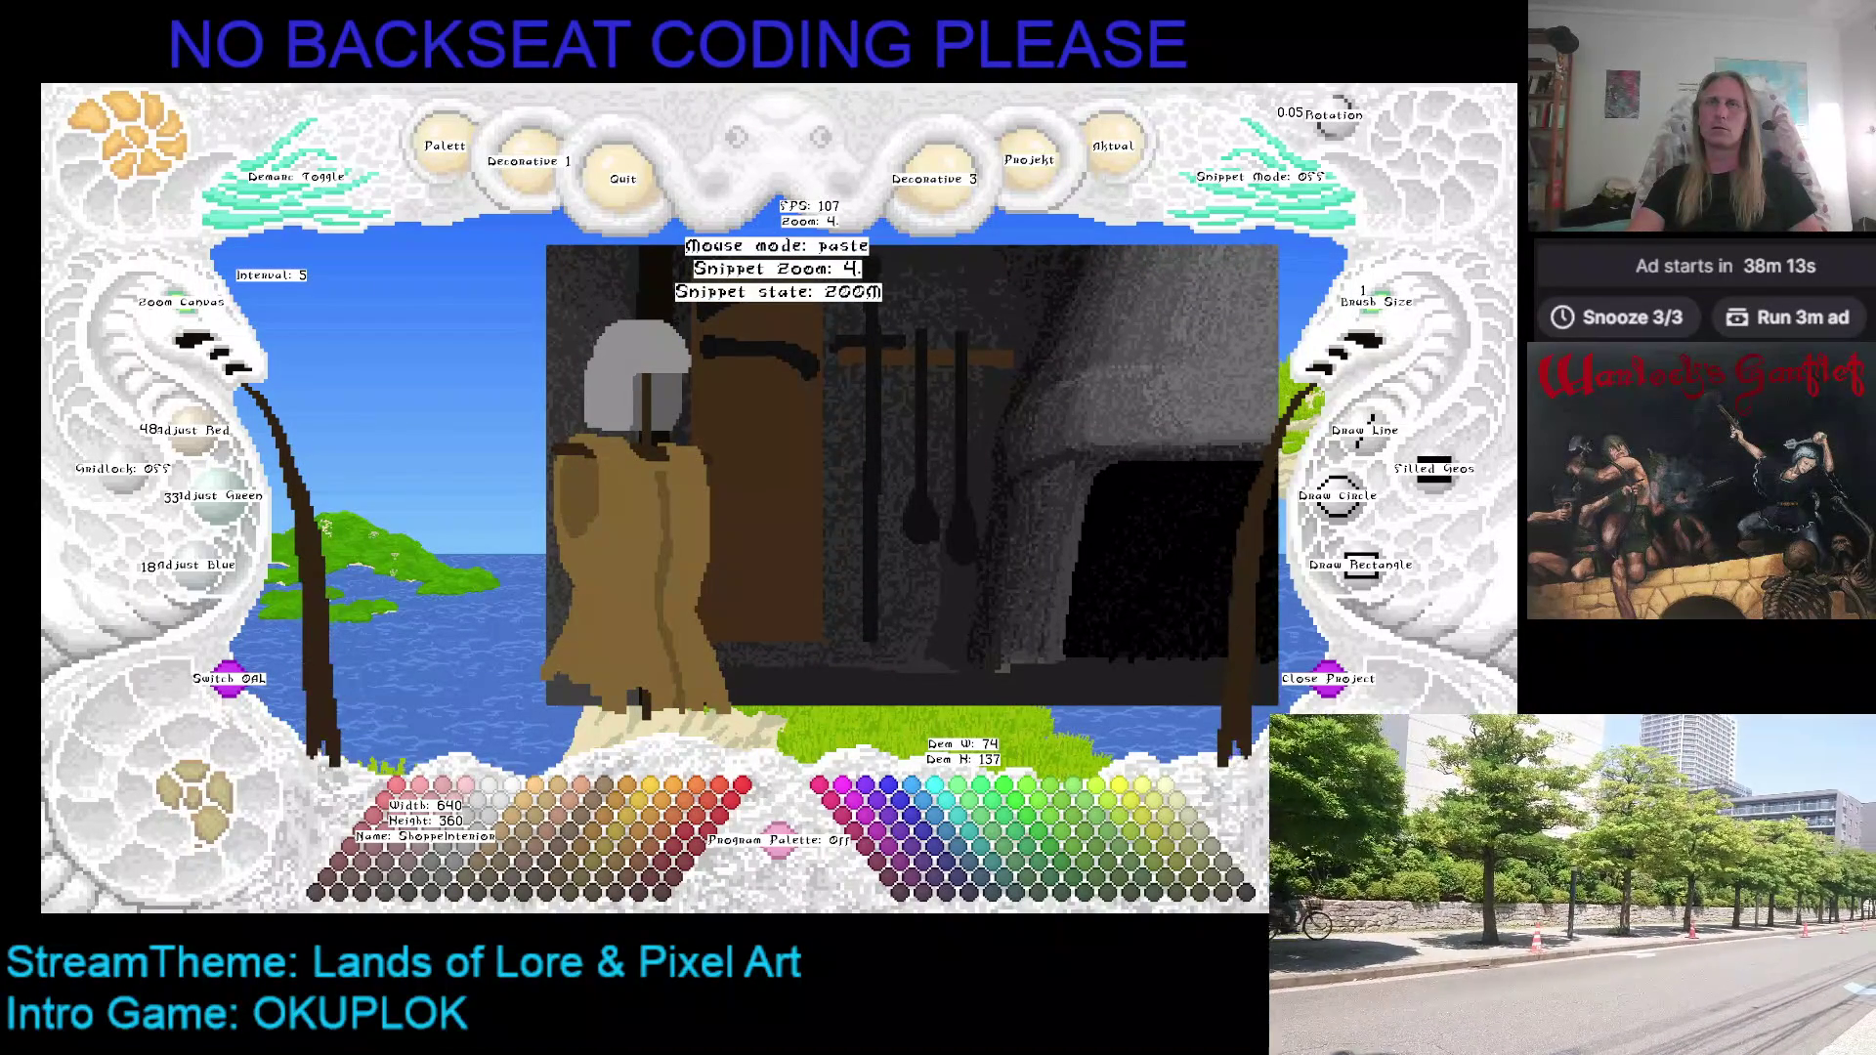
click(645, 513)
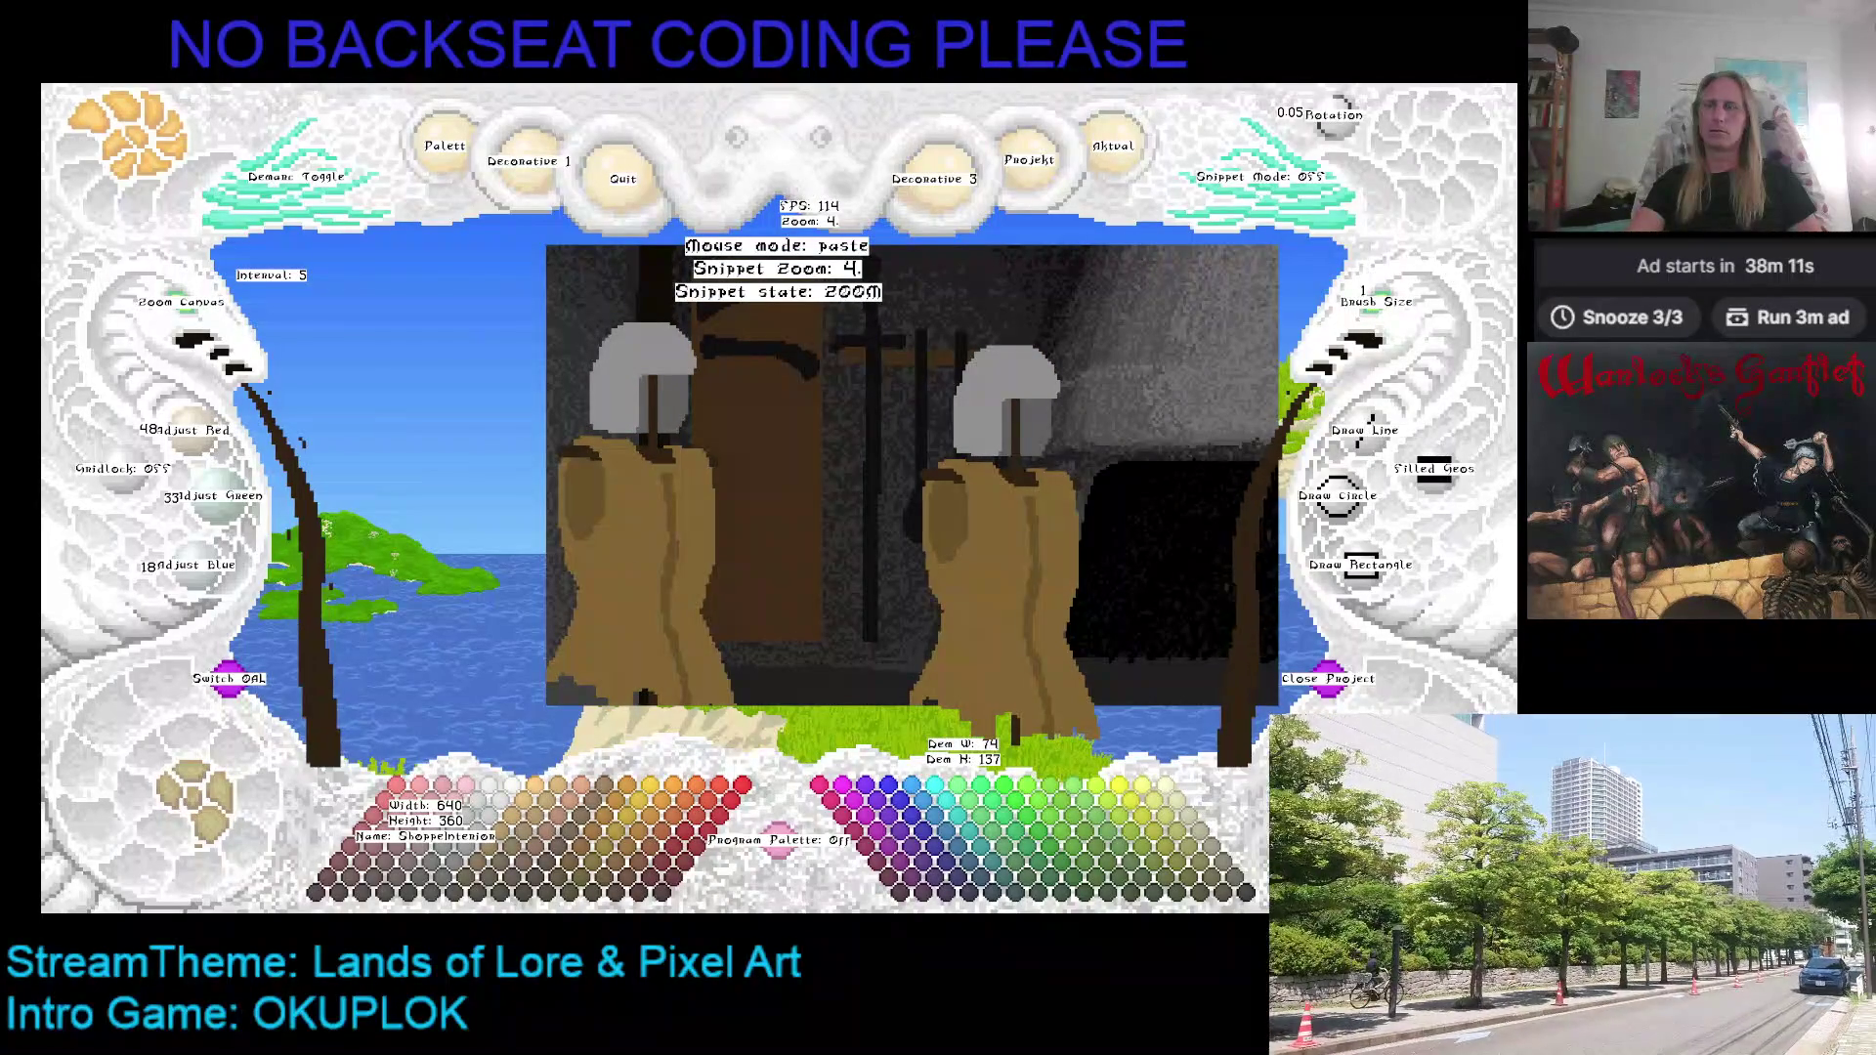
key(ctrl+z)
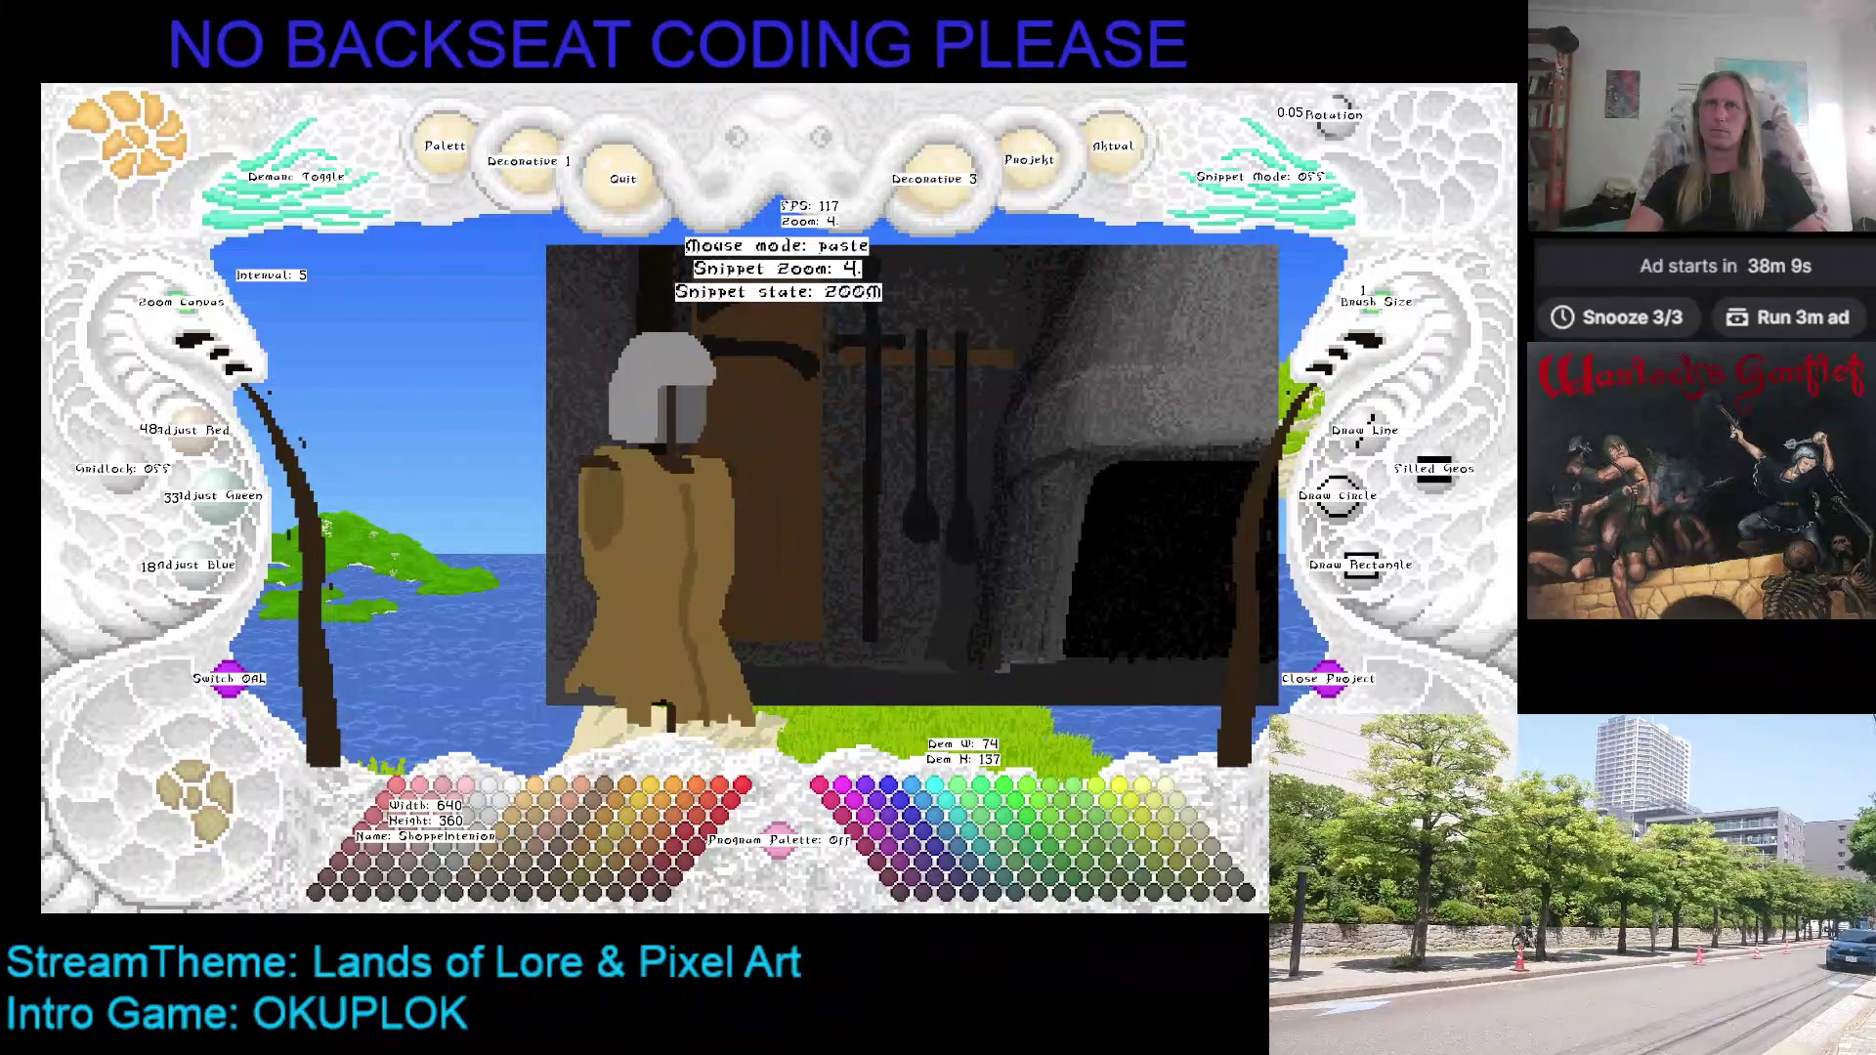
click(635, 513)
key(Escape)
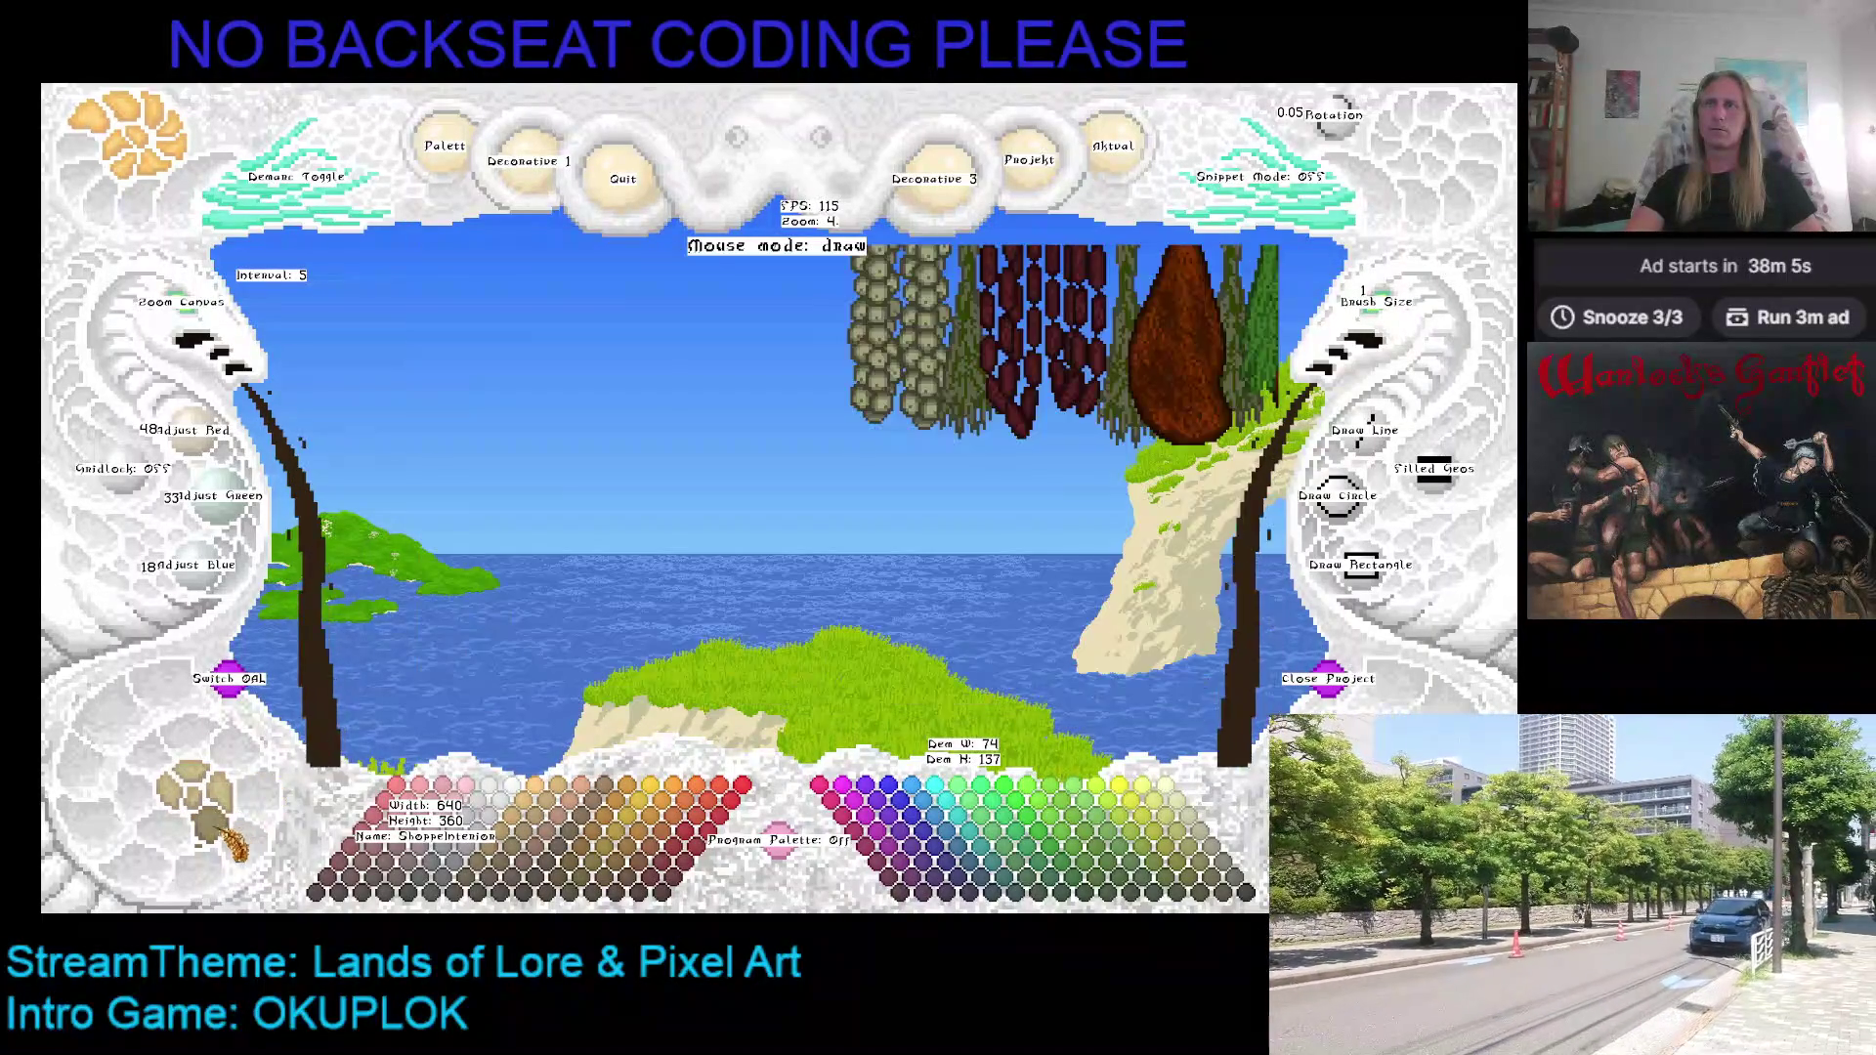
Step: Show the shop-interior layer over the seaside and hide the interface button labels
click(247, 676)
click(186, 295)
click(186, 295)
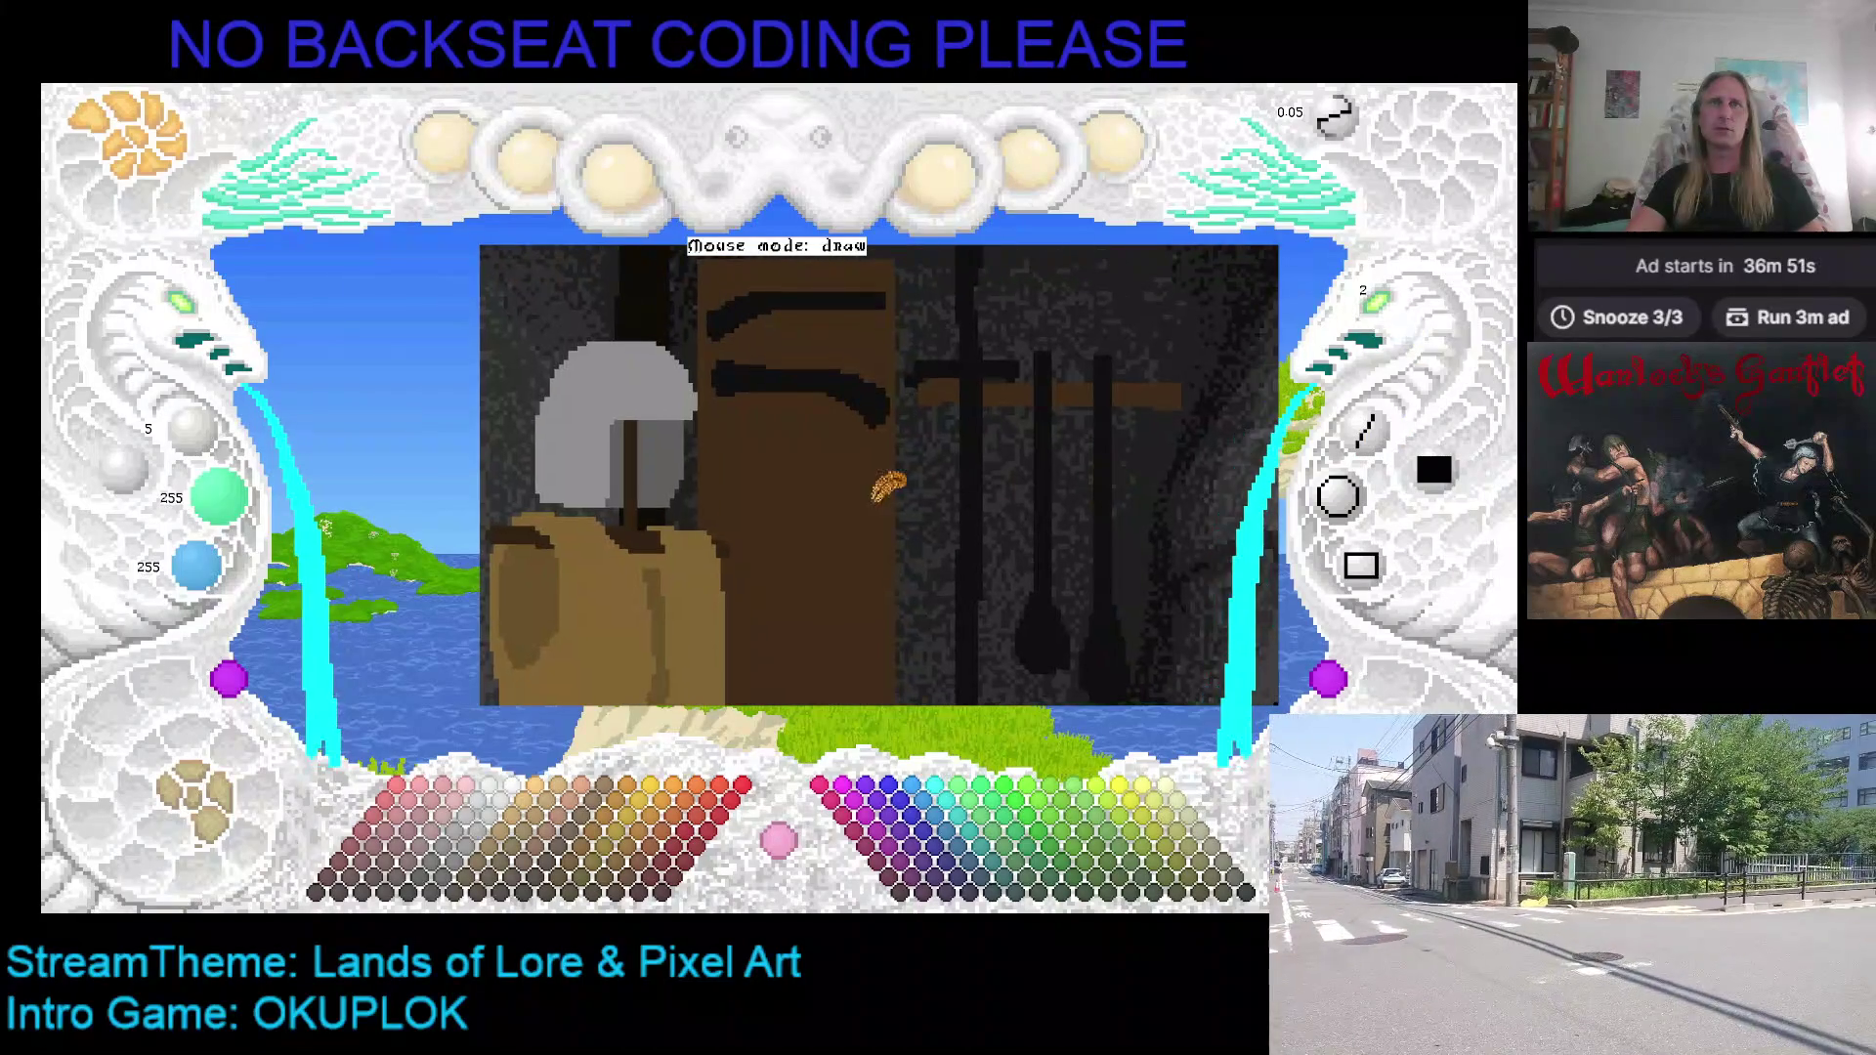
Step: Paint dark strokes over the wooden door, fill it with grey stone texture, and save
mouse_move(711, 506)
mouse_down()
mouse_move(774, 468)
mouse_move(876, 471)
mouse_up()
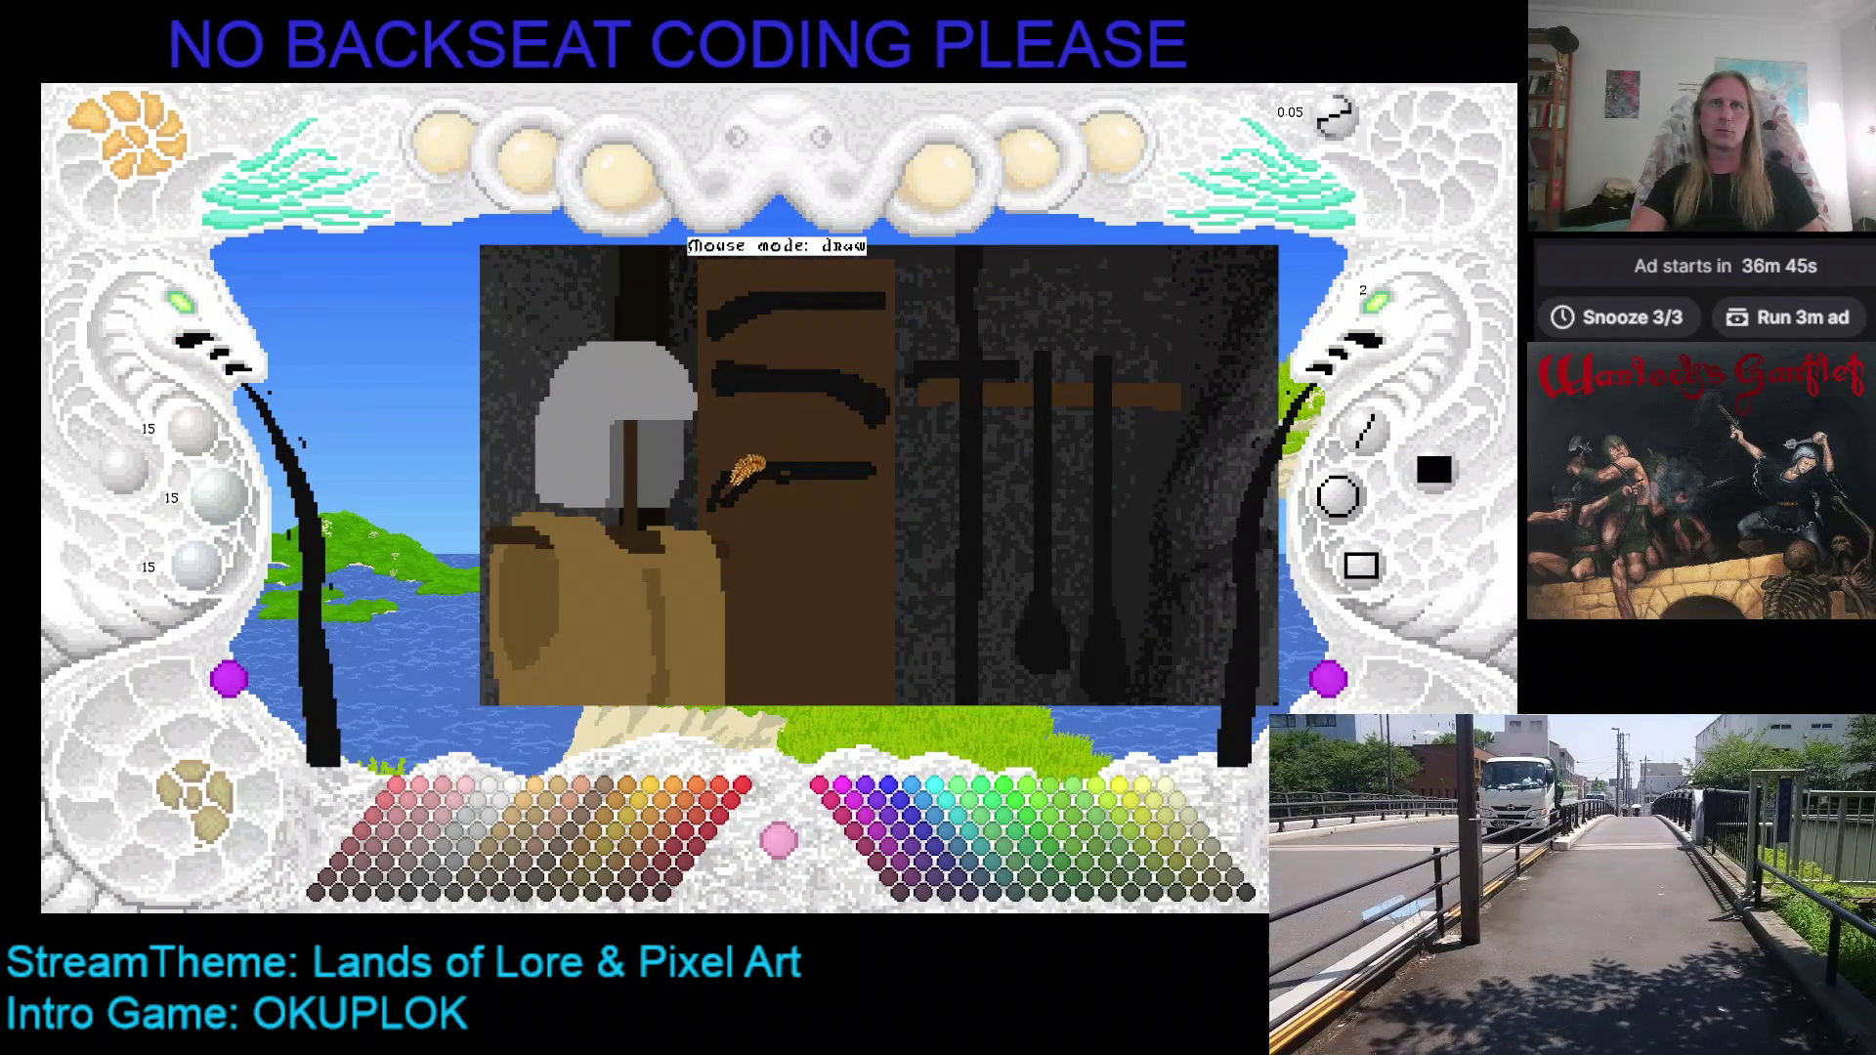
drag(747, 479, 757, 476)
scroll(772, 449, down, 2)
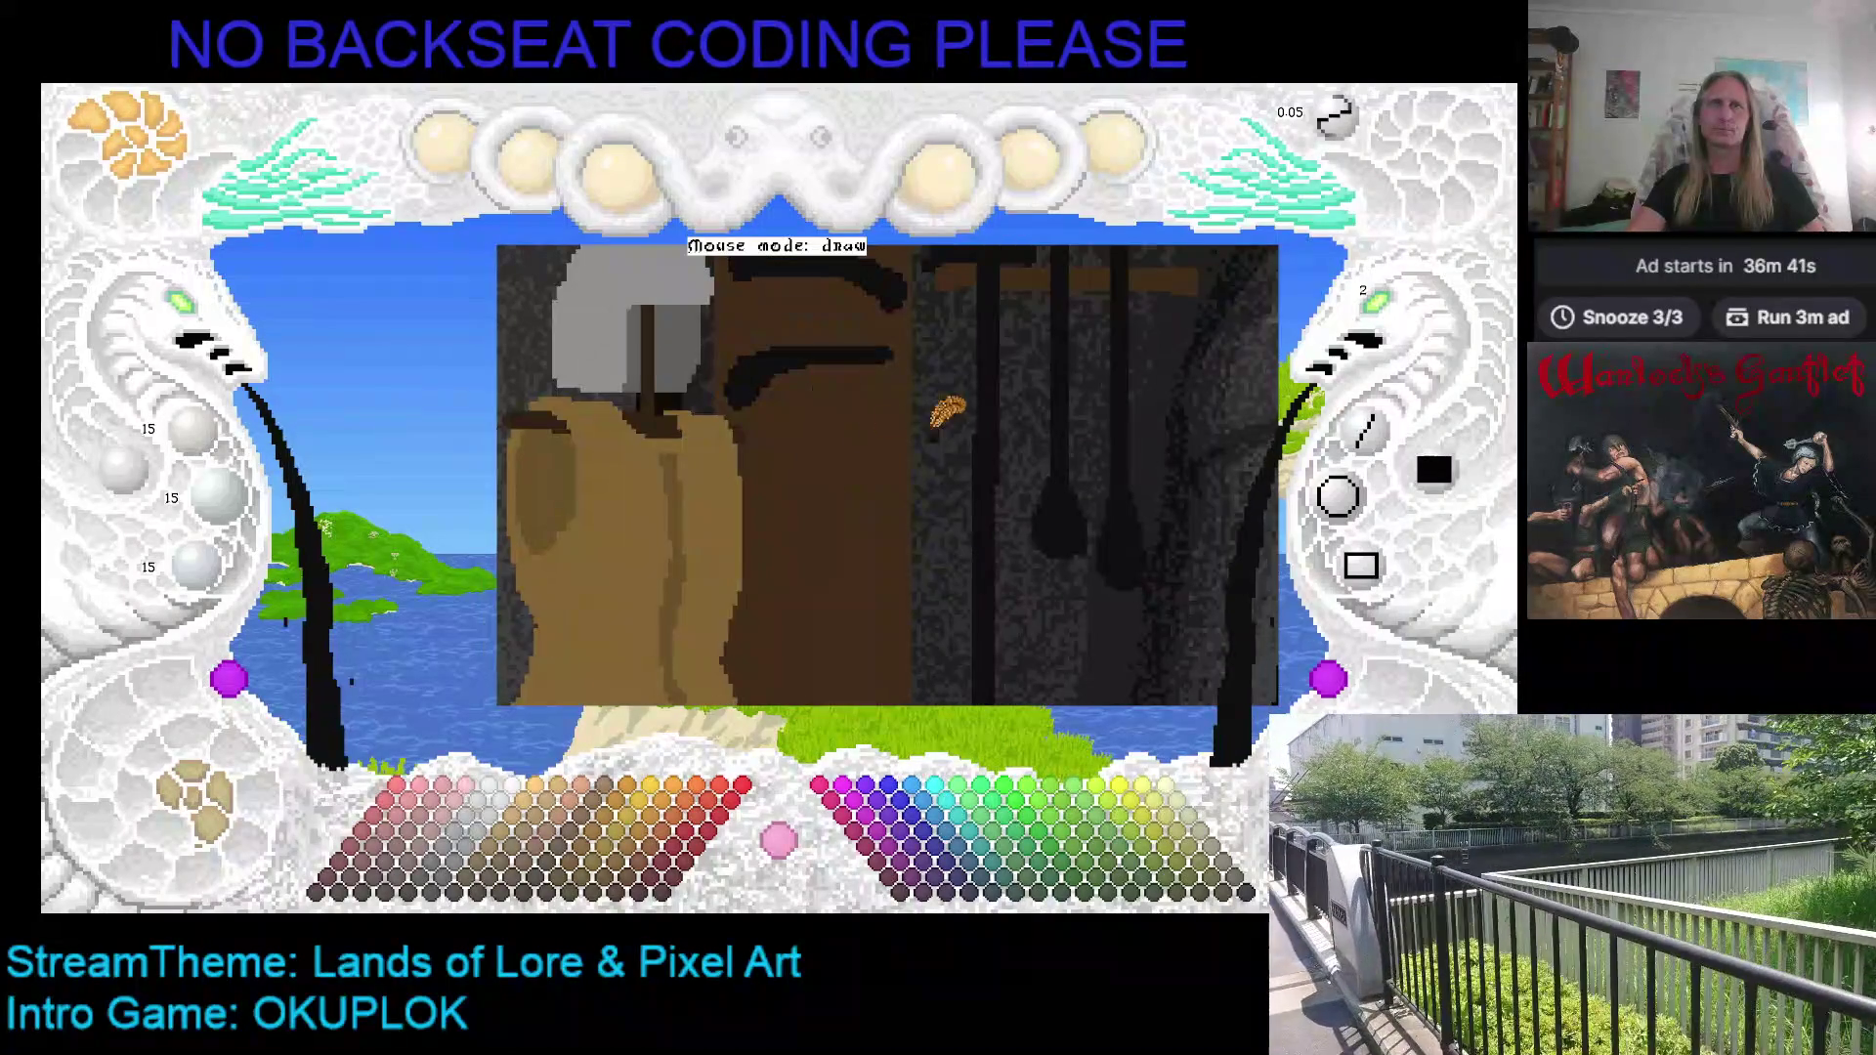
drag(916, 435, 763, 441)
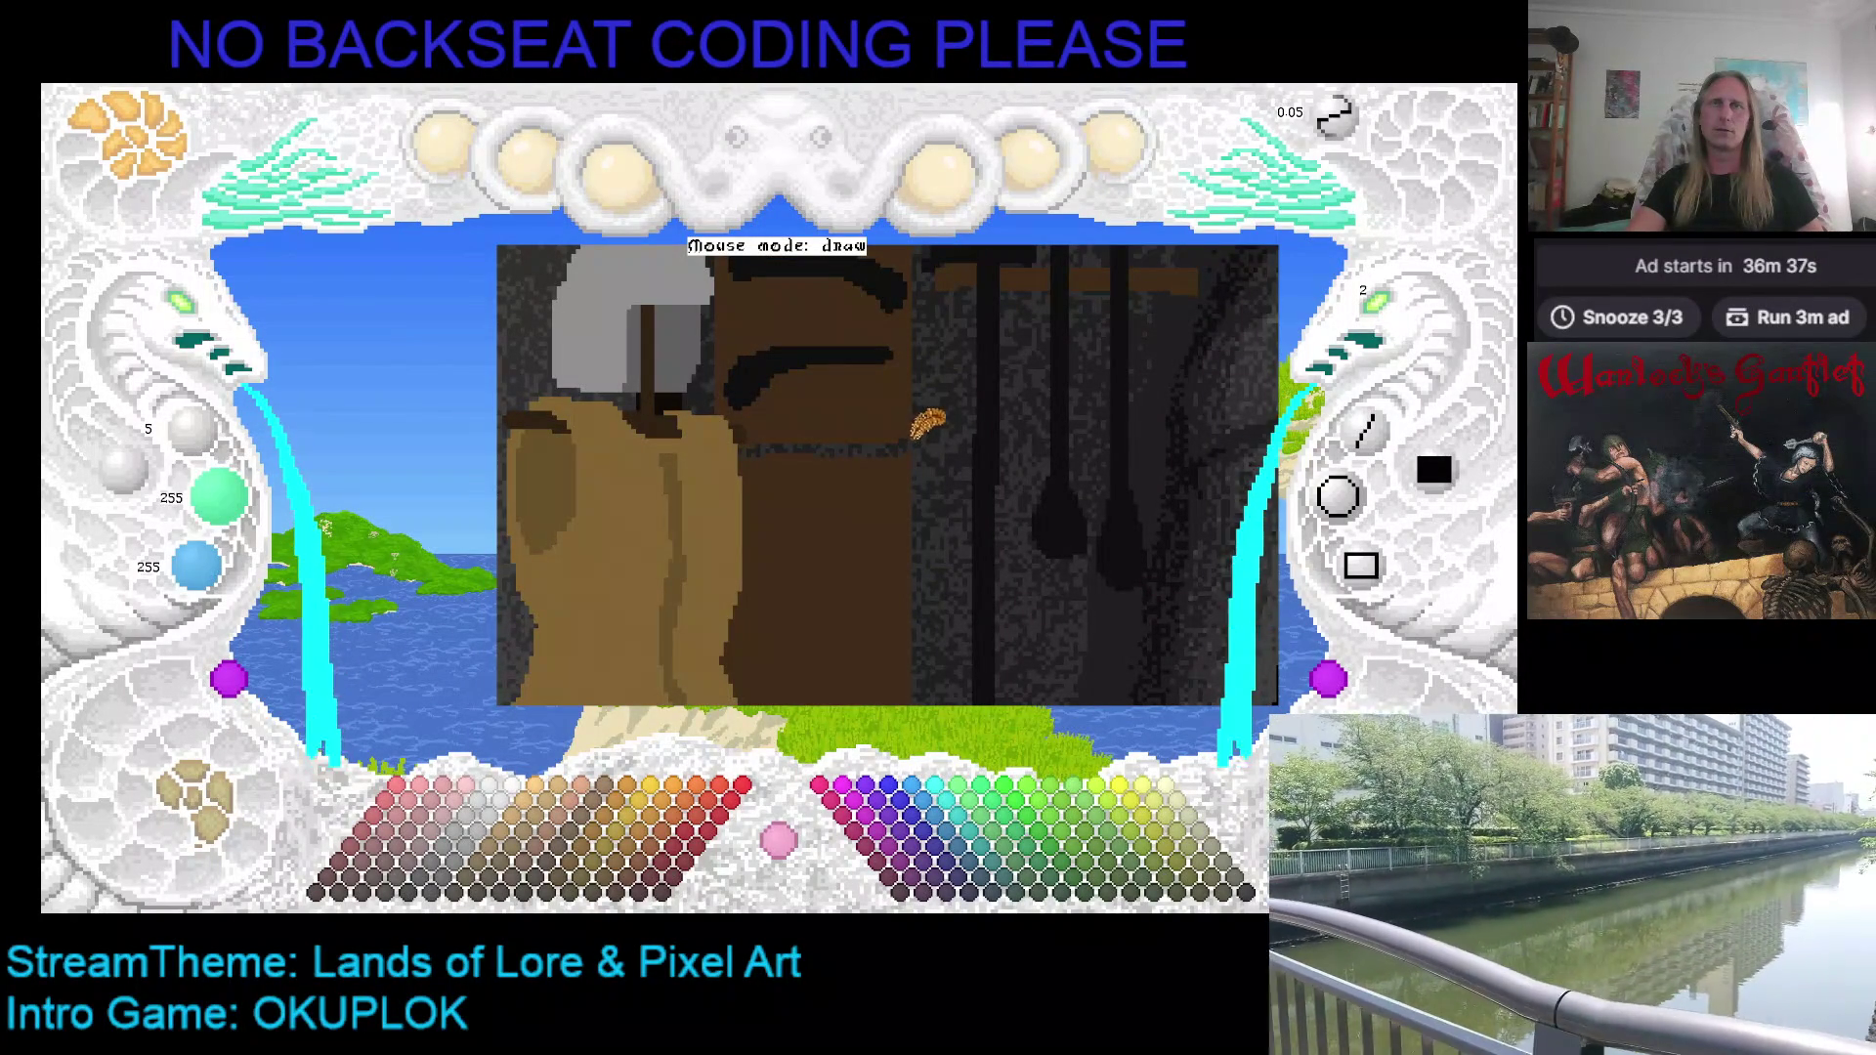
click(819, 471)
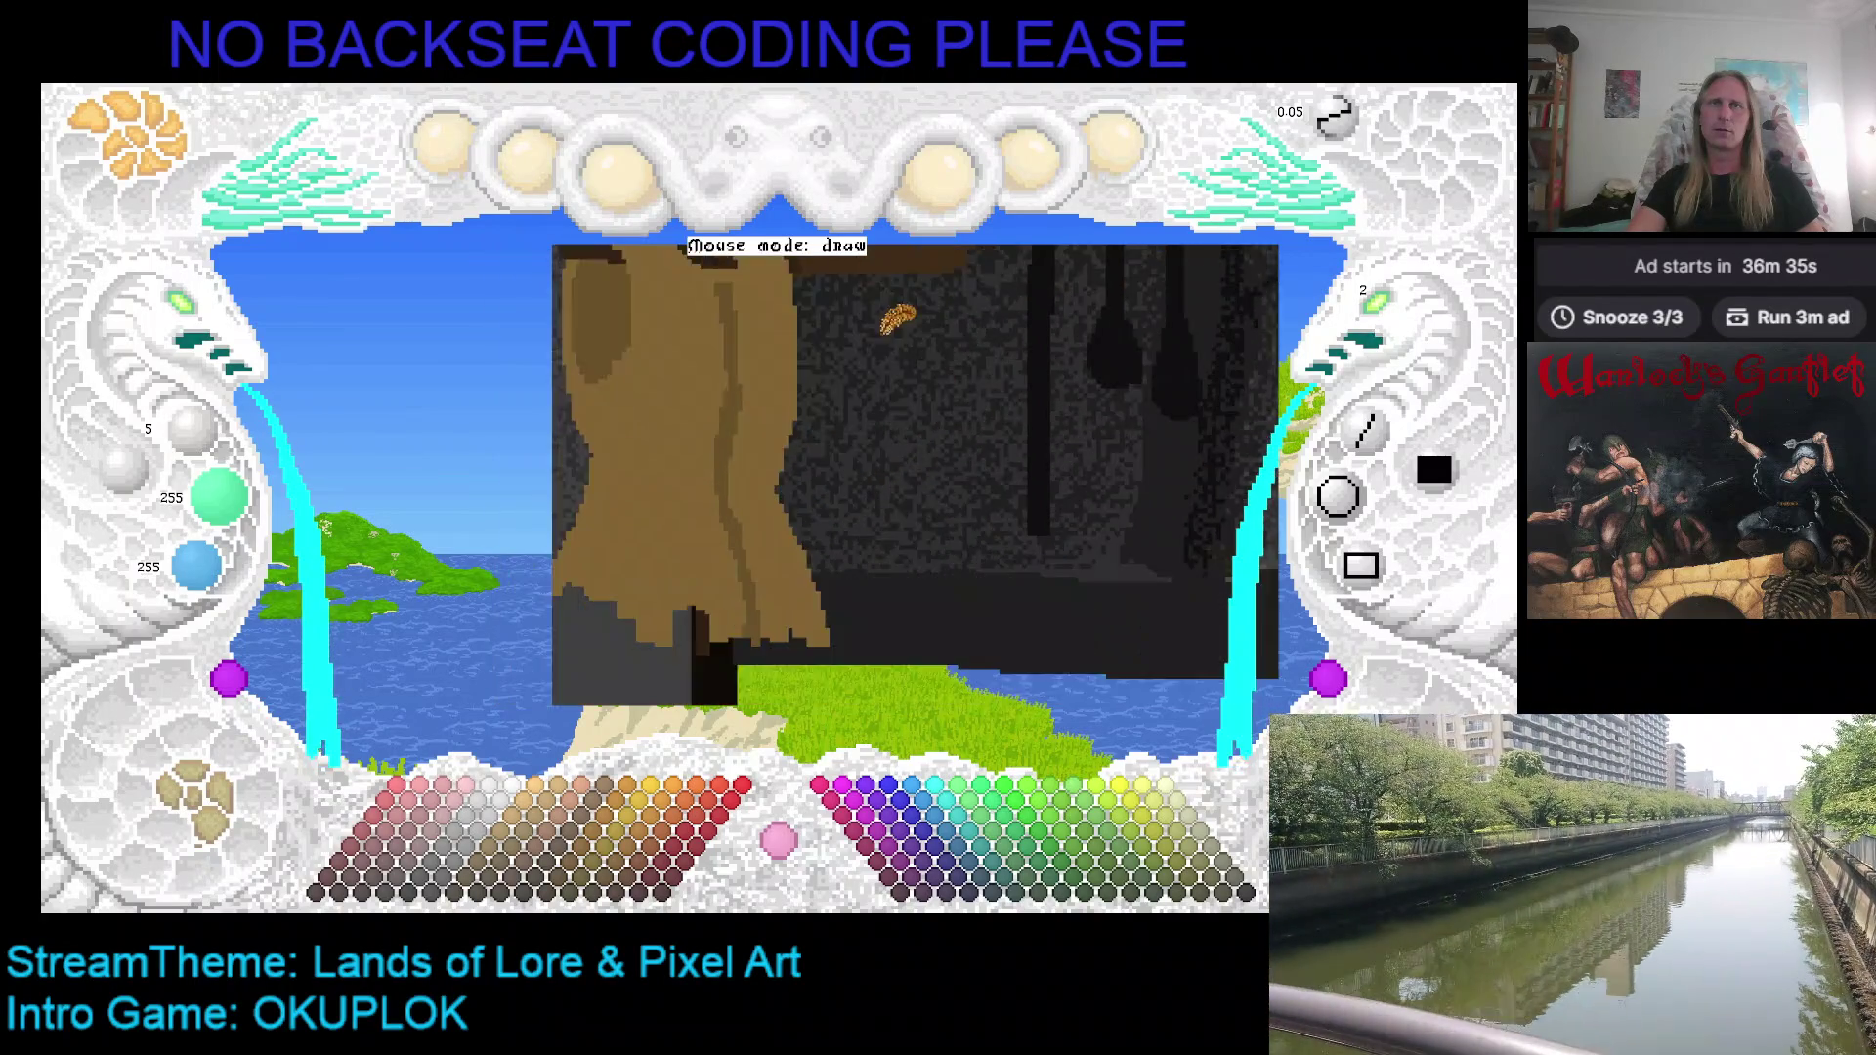
scroll(858, 438, down, 3)
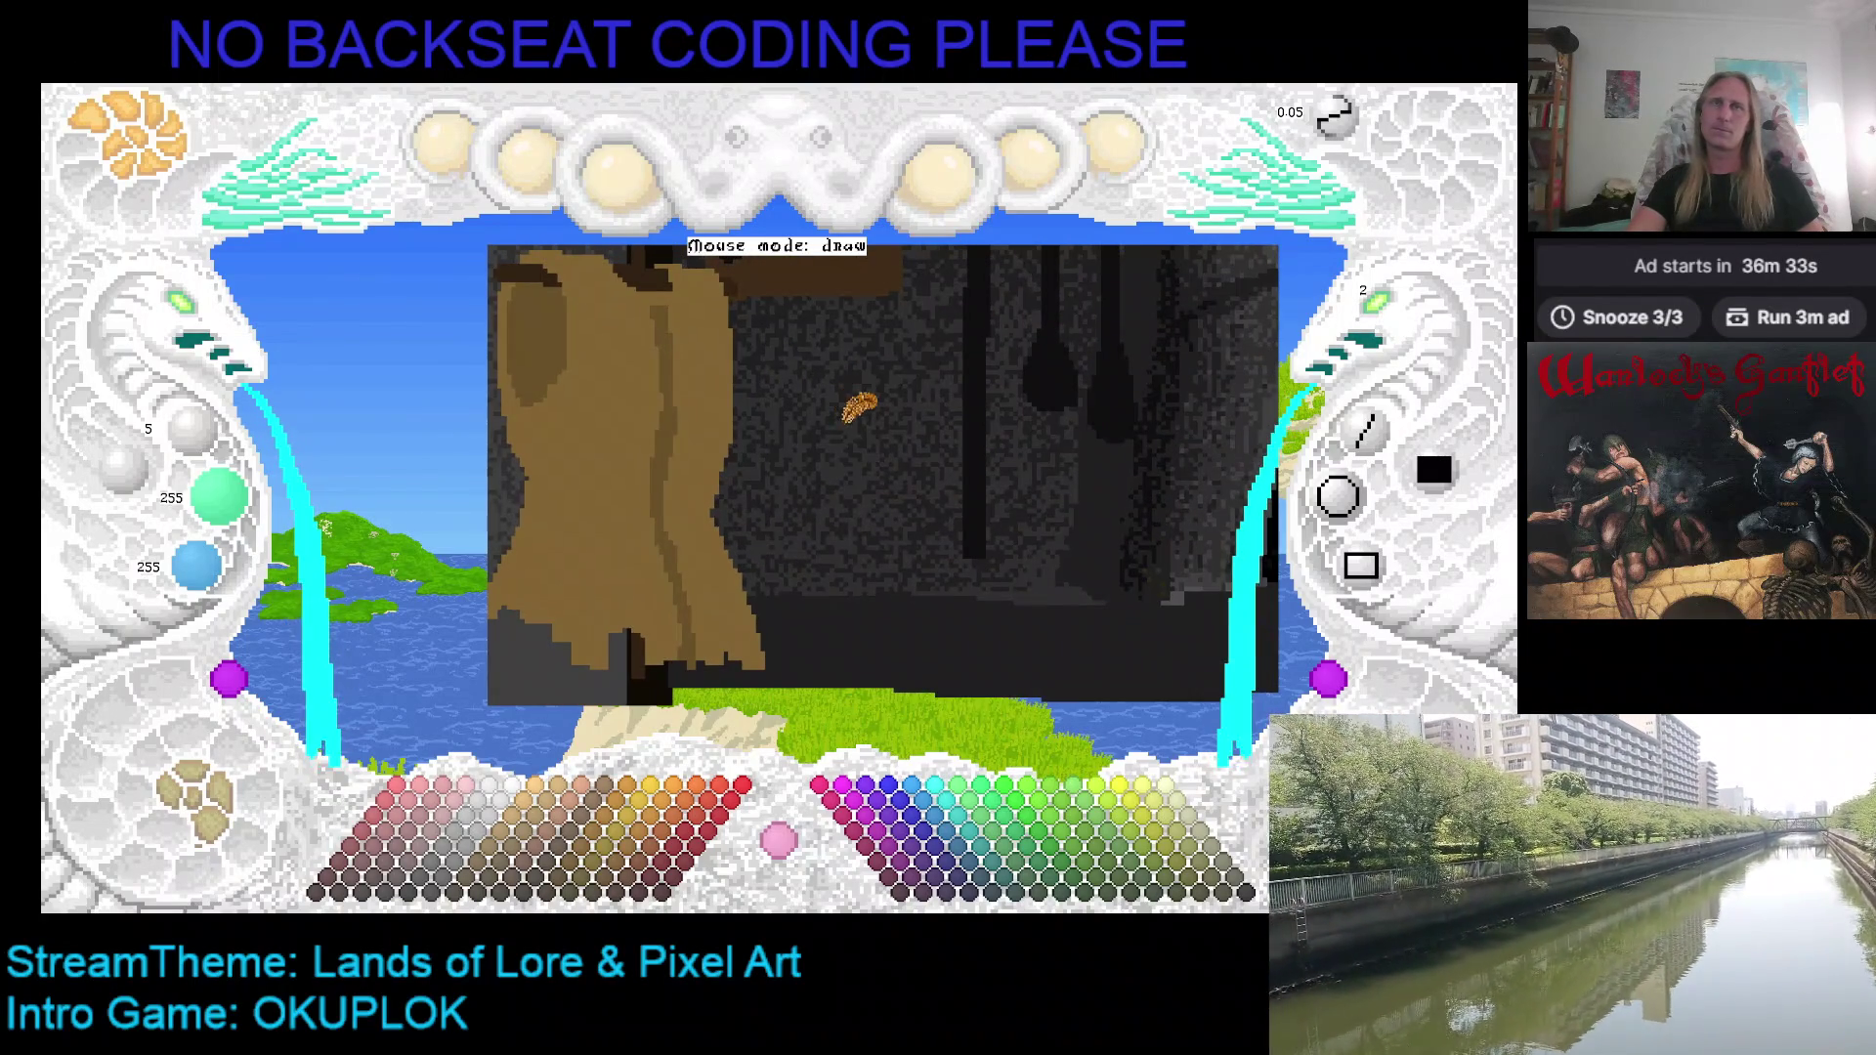
scroll(742, 460, right, 1)
key(ctrl+s)
Step: Pick a brown from the robed figure and a darker palette brown, then pan across the shop
scroll(788, 422, right, 2)
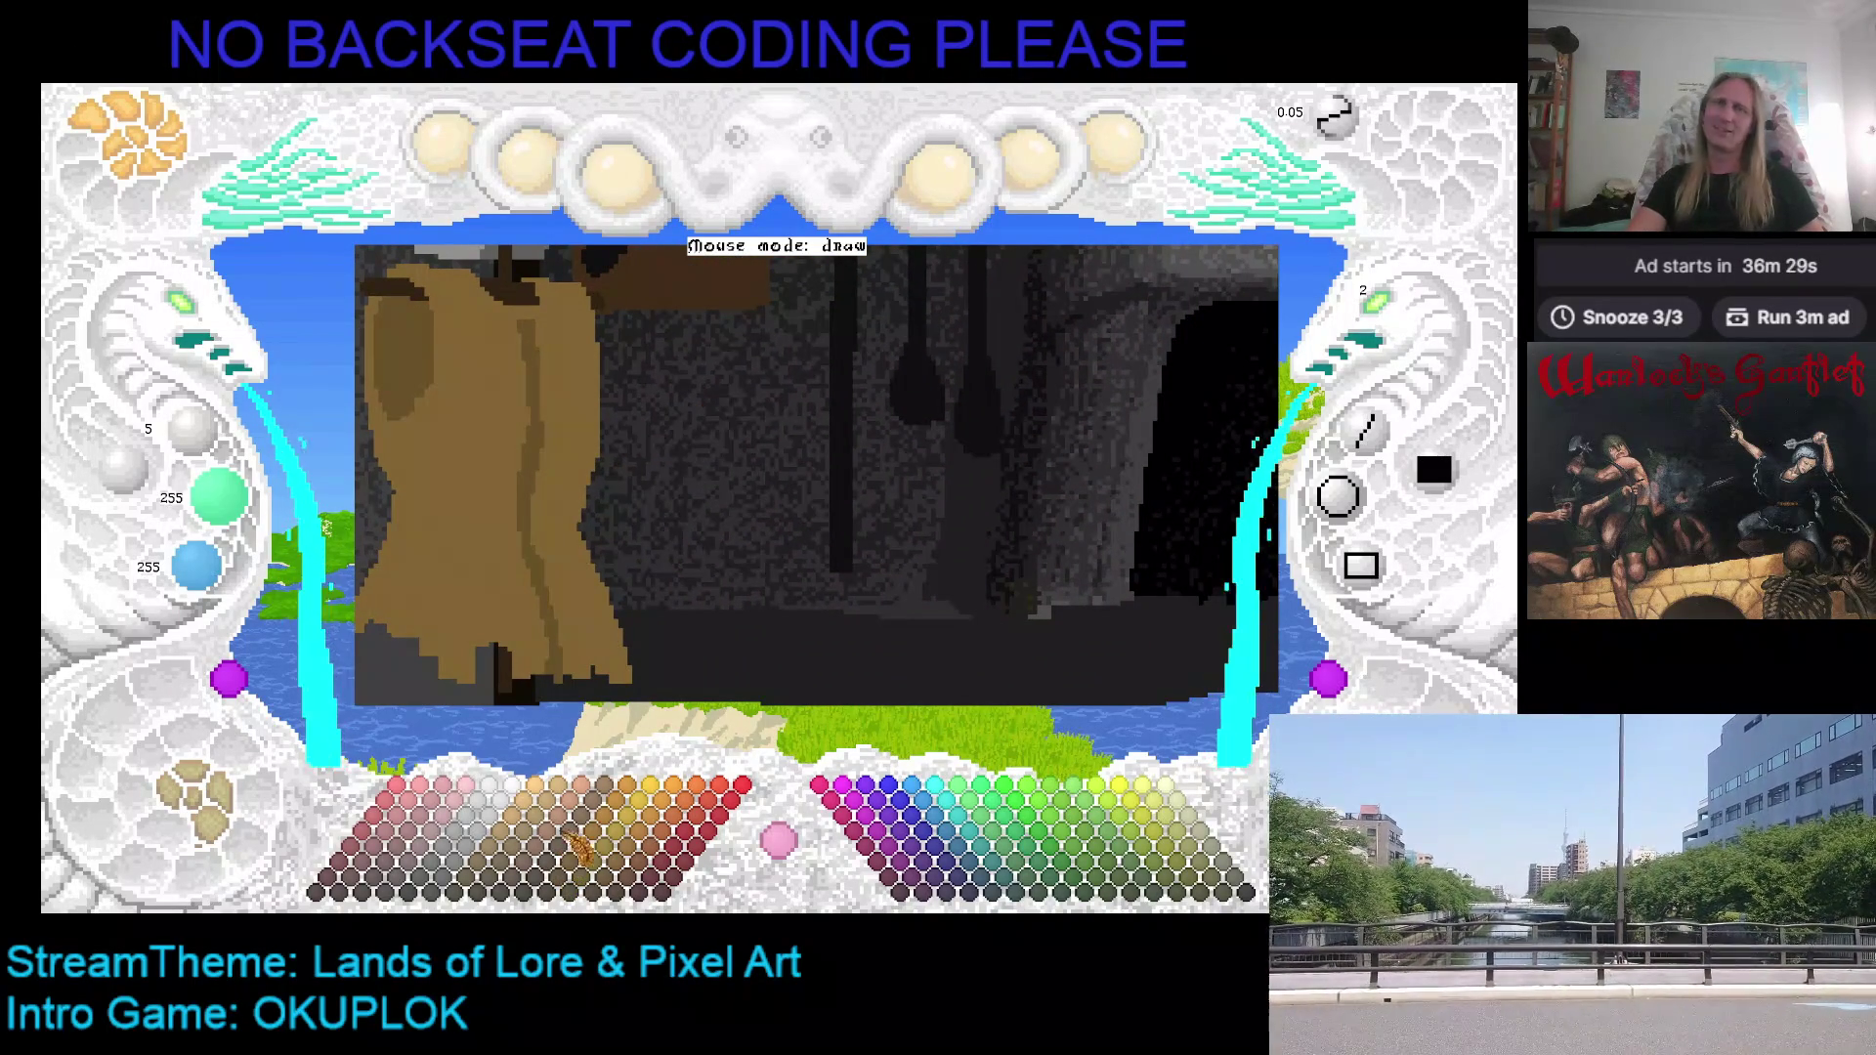
right_click(550, 536)
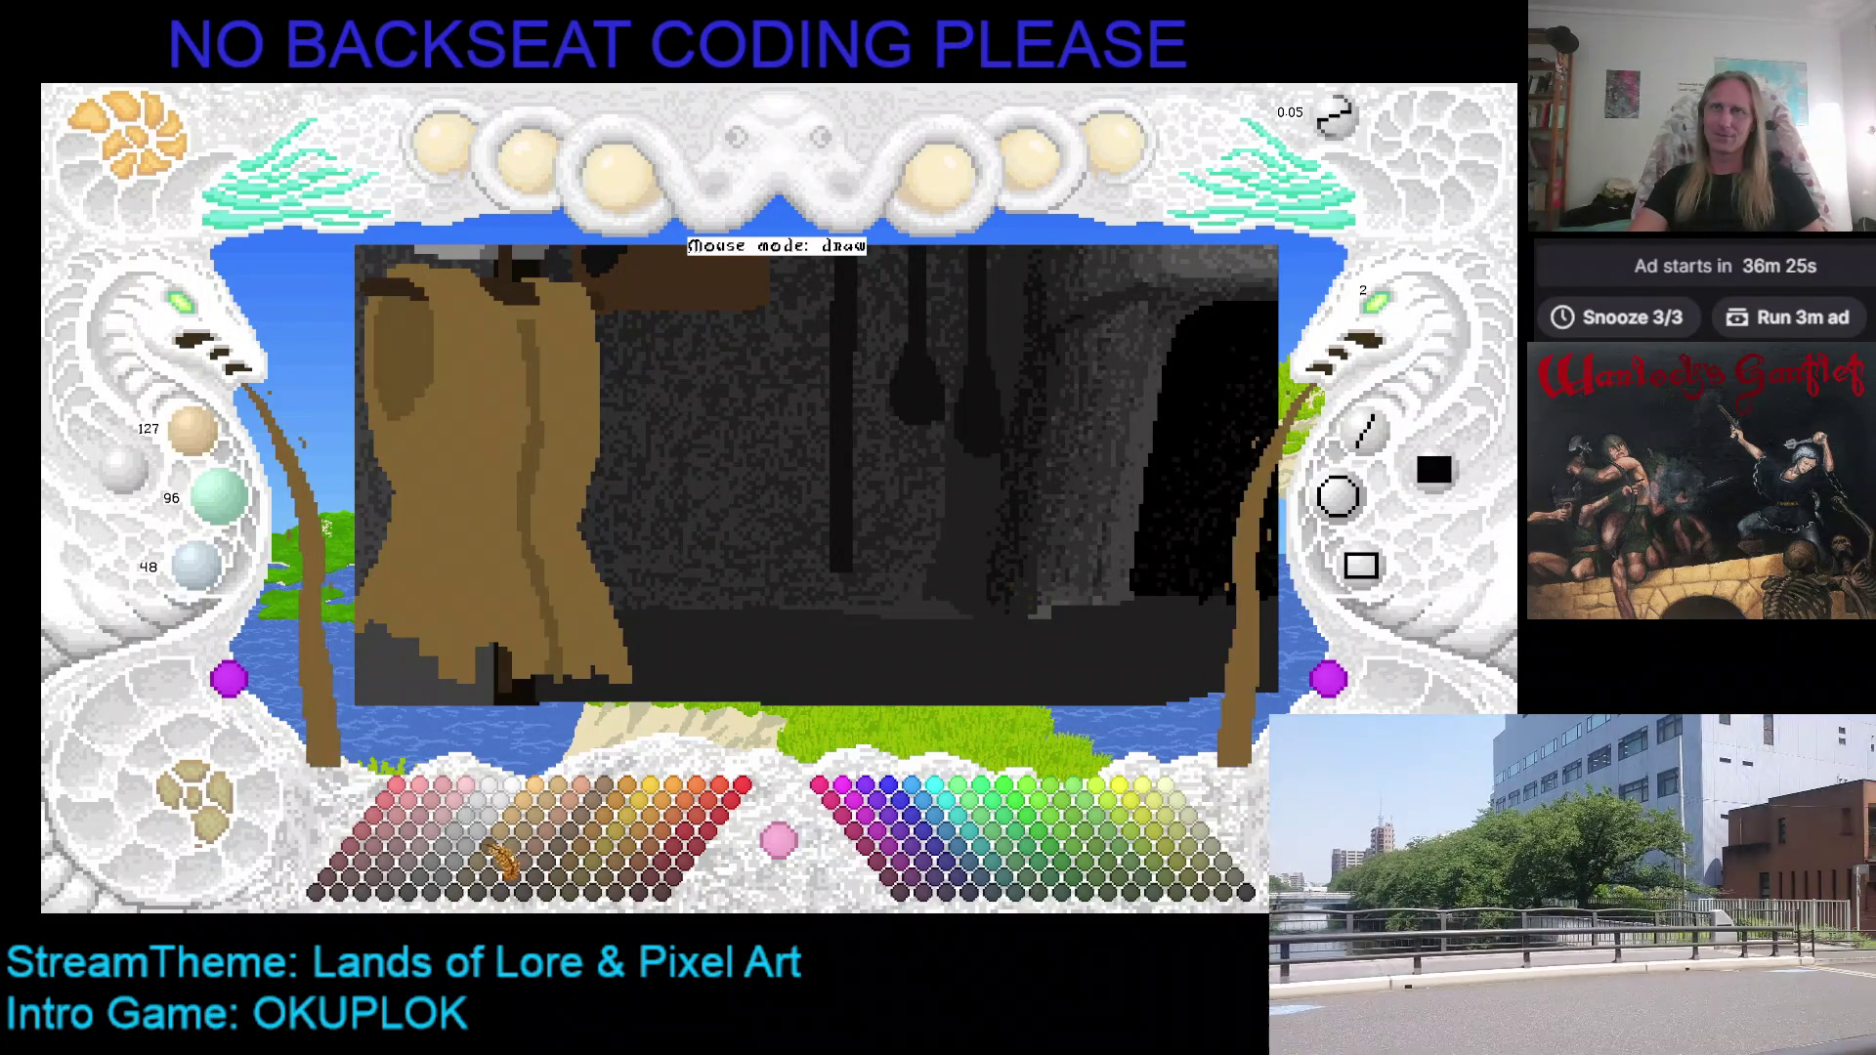
click(491, 875)
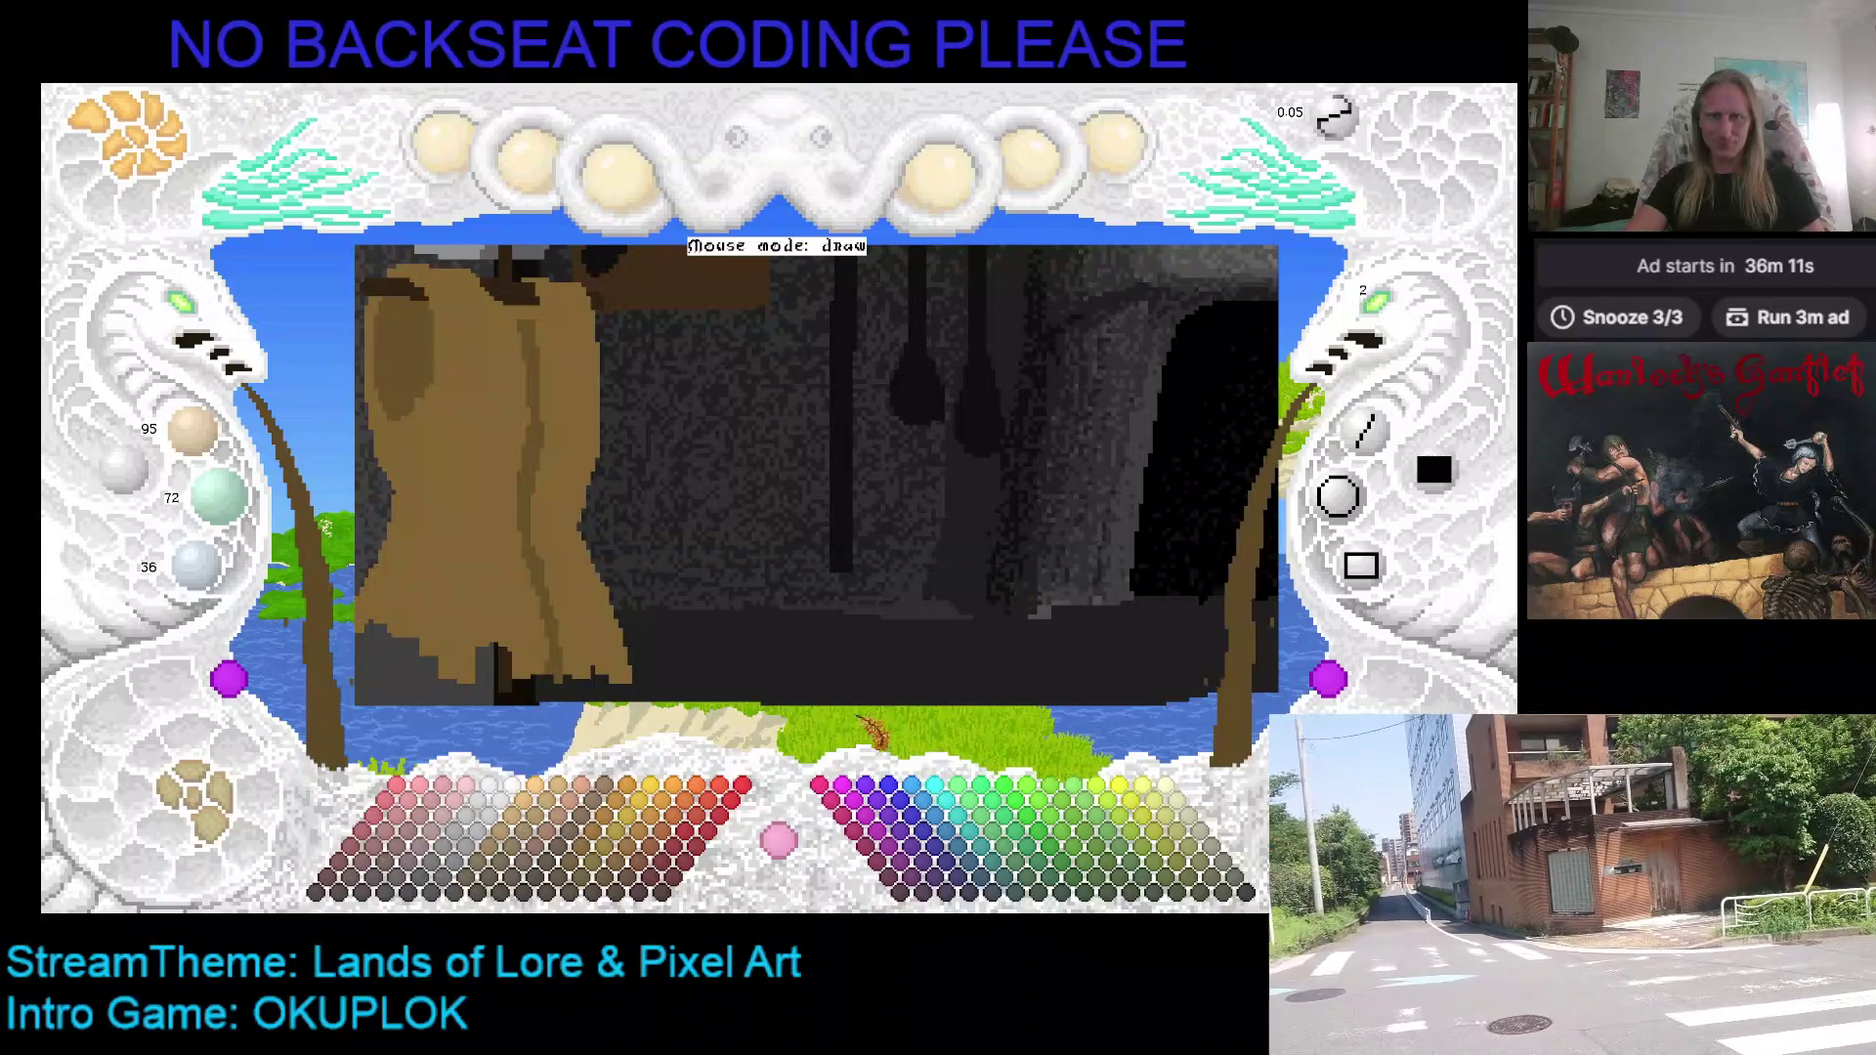
mouse_move(900, 670)
mouse_down()
mouse_move(850, 658)
mouse_move(913, 566)
mouse_move(996, 572)
mouse_move(921, 581)
mouse_up()
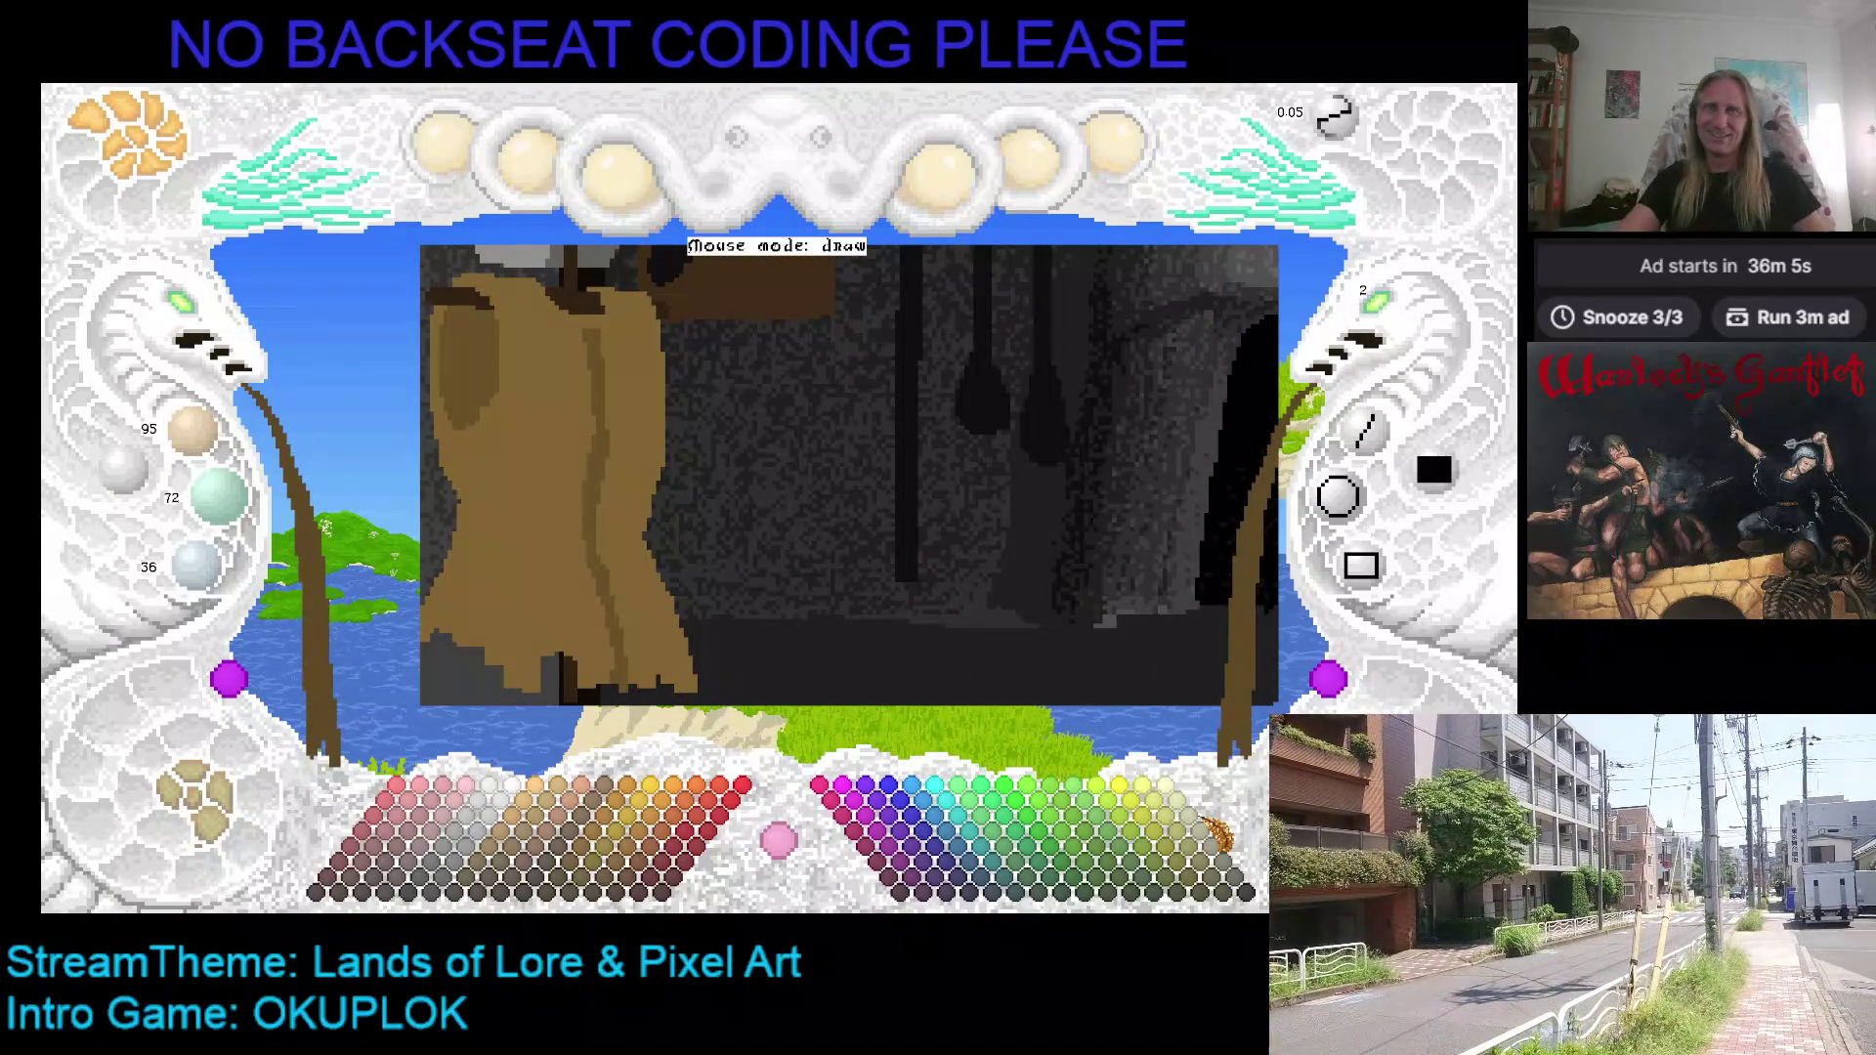
drag(1016, 518, 928, 478)
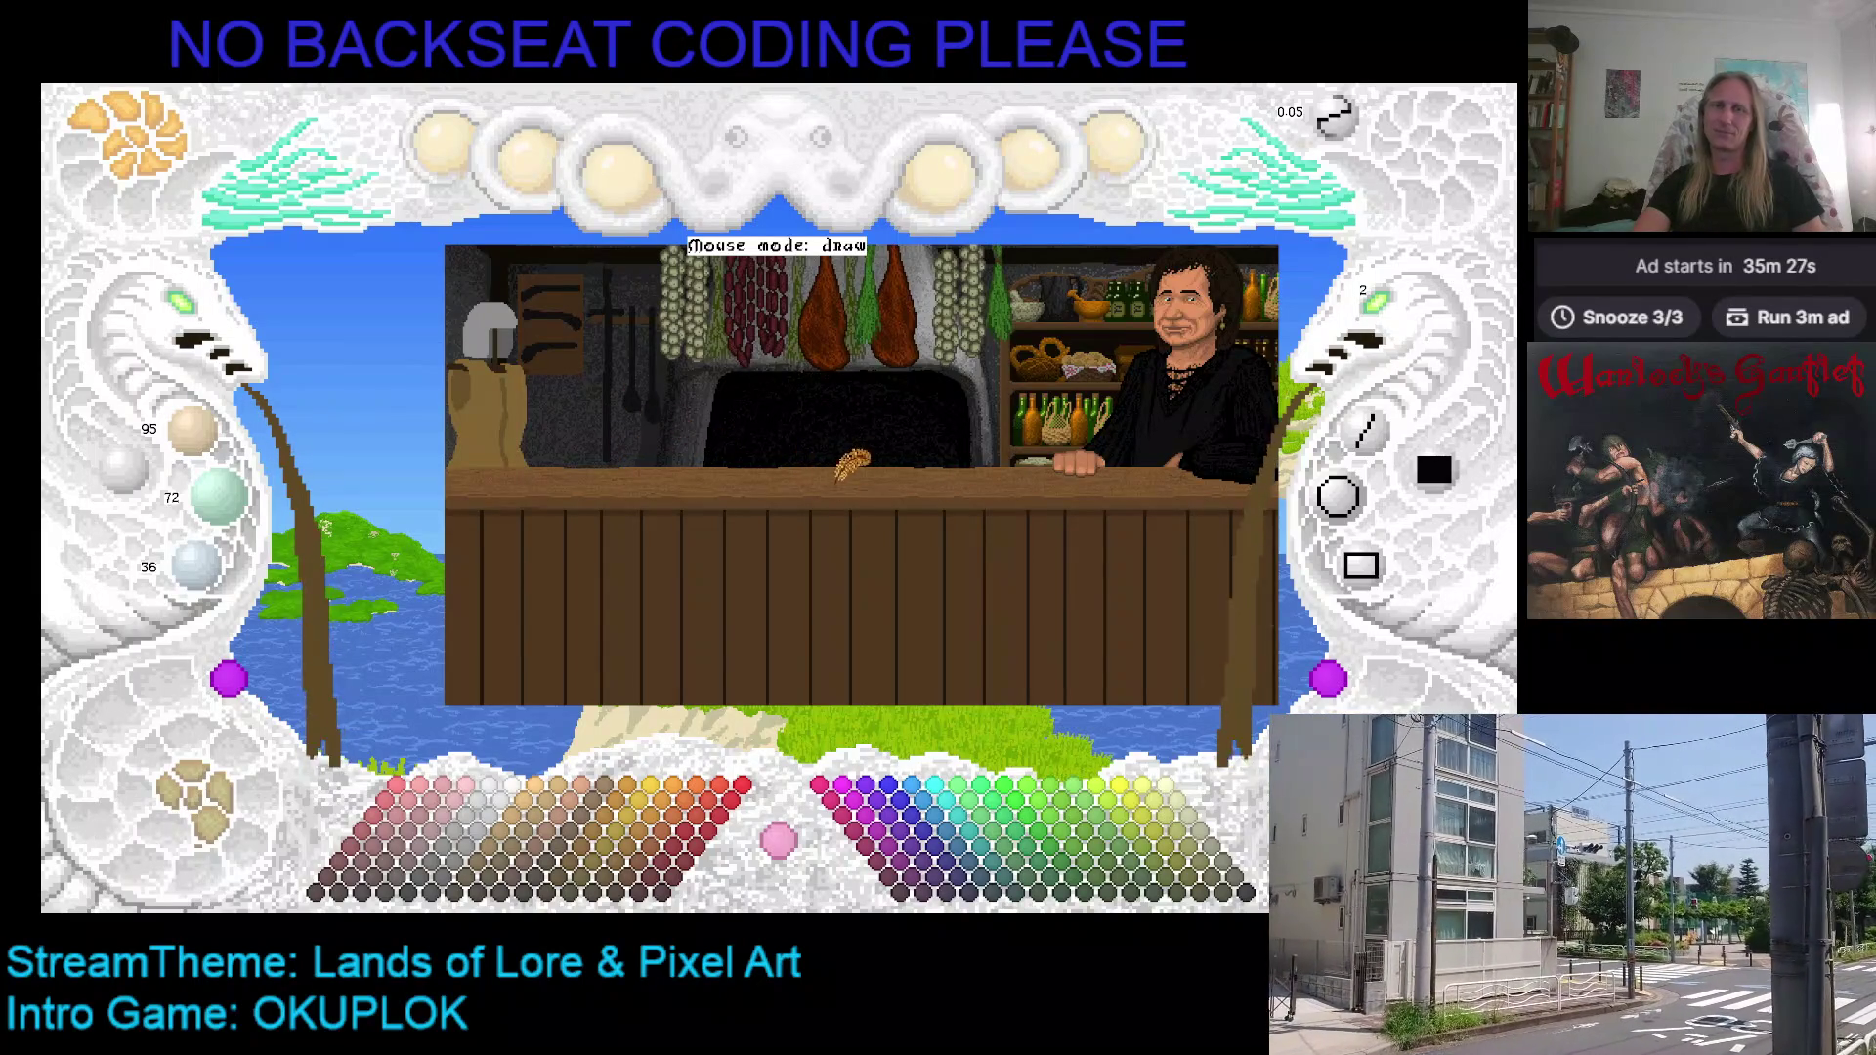
Step: Zoom in twice on the robed figure and switch off the counter-and-shopkeeper overlay layer
scroll(725, 440, up, 2)
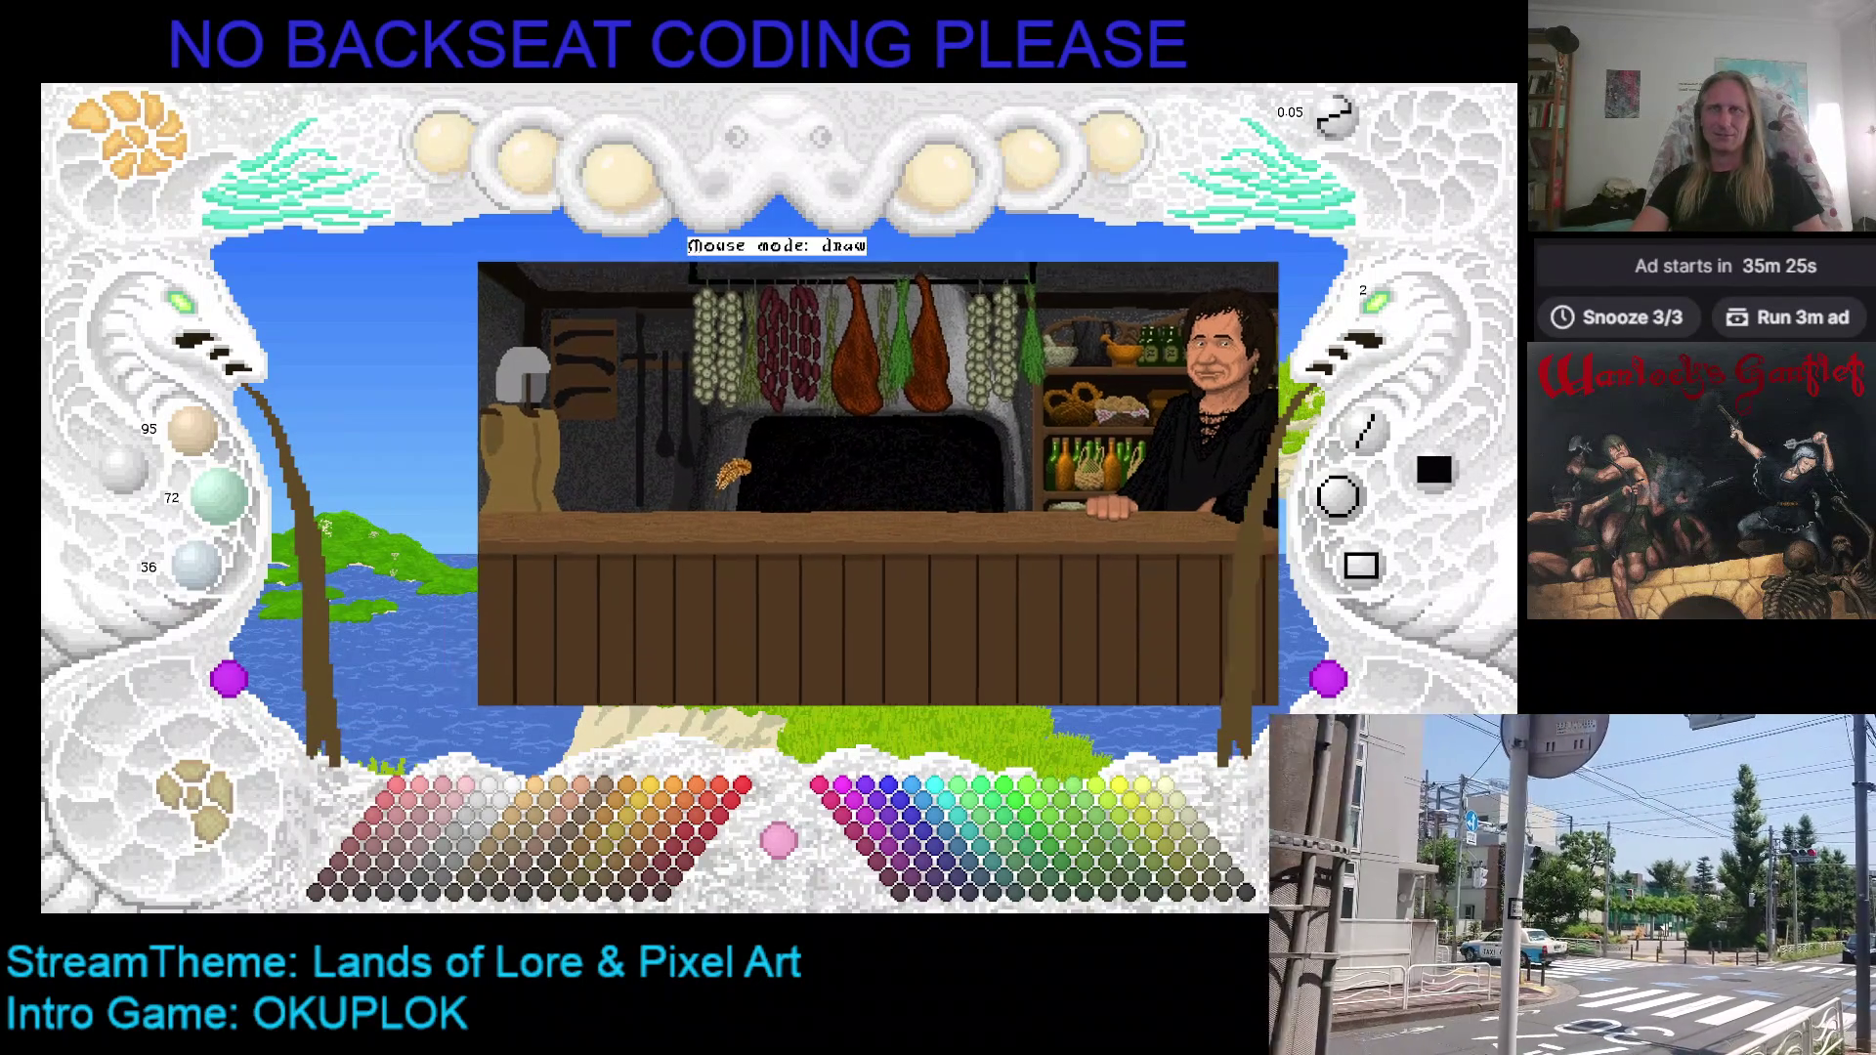
click(192, 317)
scroll(778, 402, up, 4)
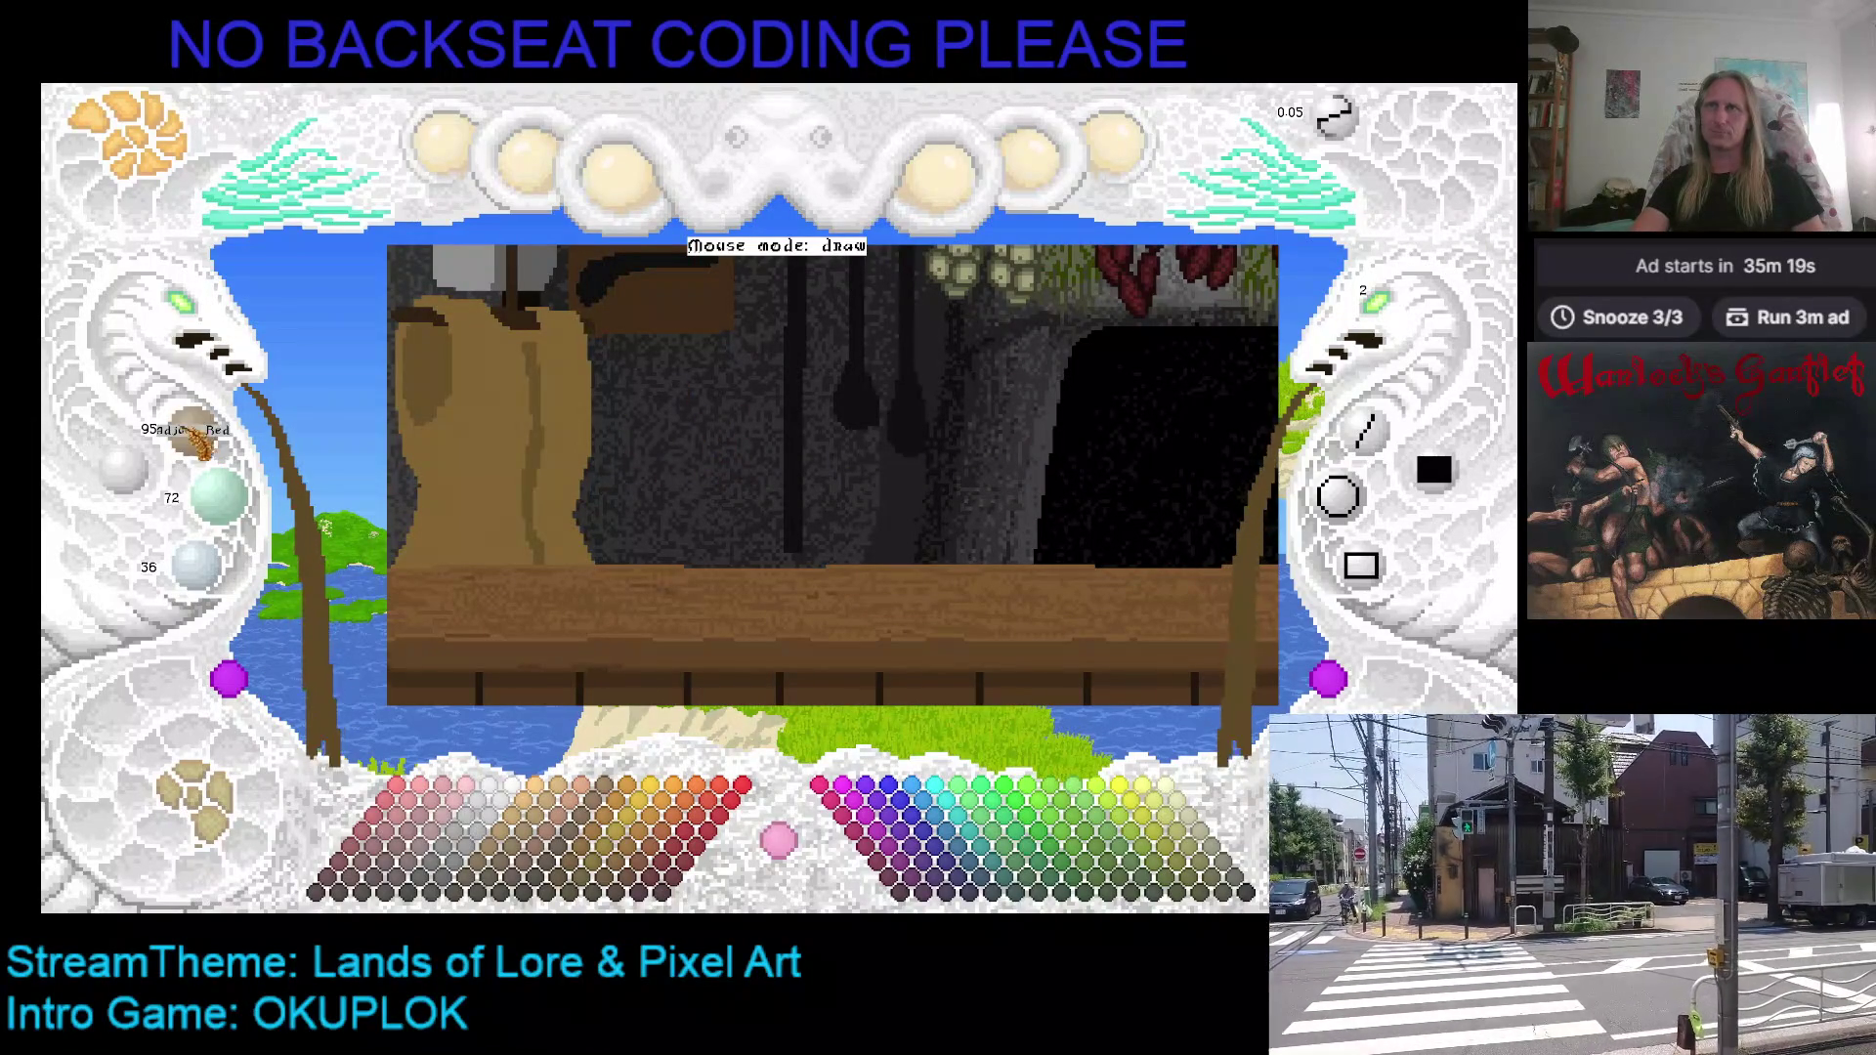
click(182, 305)
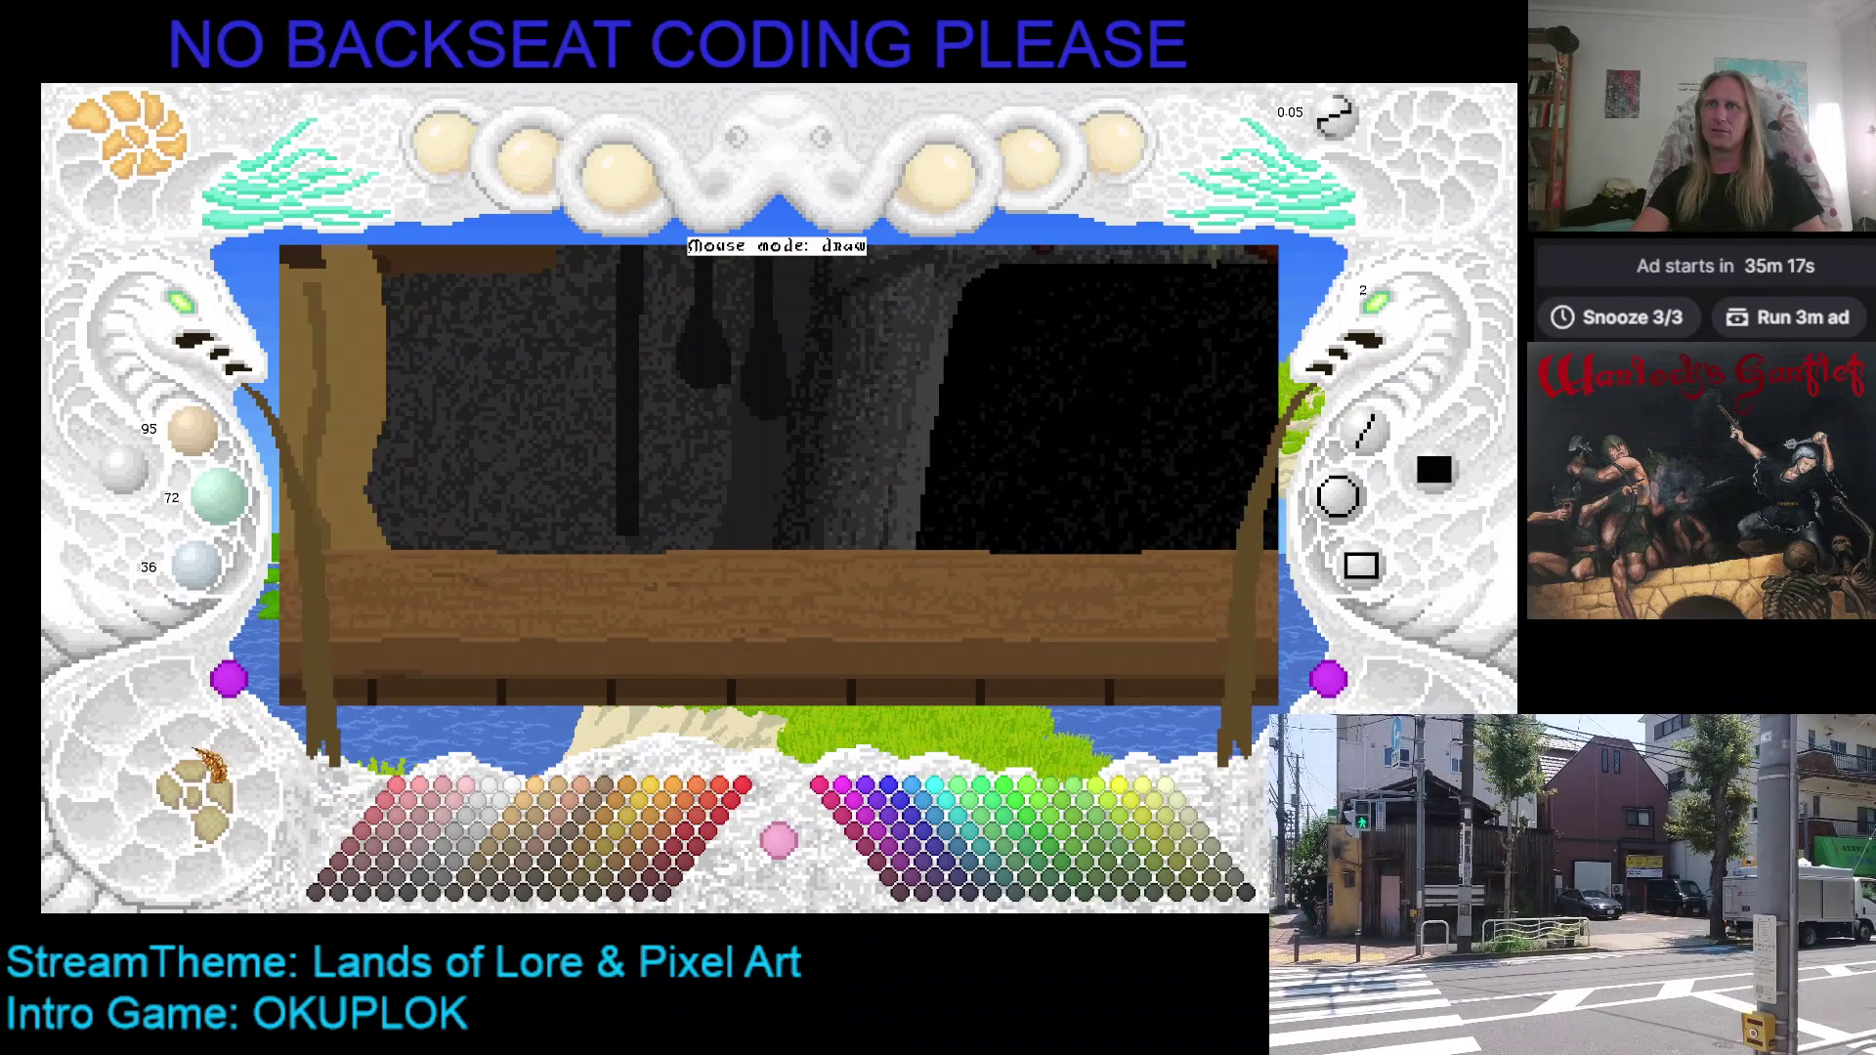
click(205, 772)
click(205, 772)
click(200, 781)
click(200, 782)
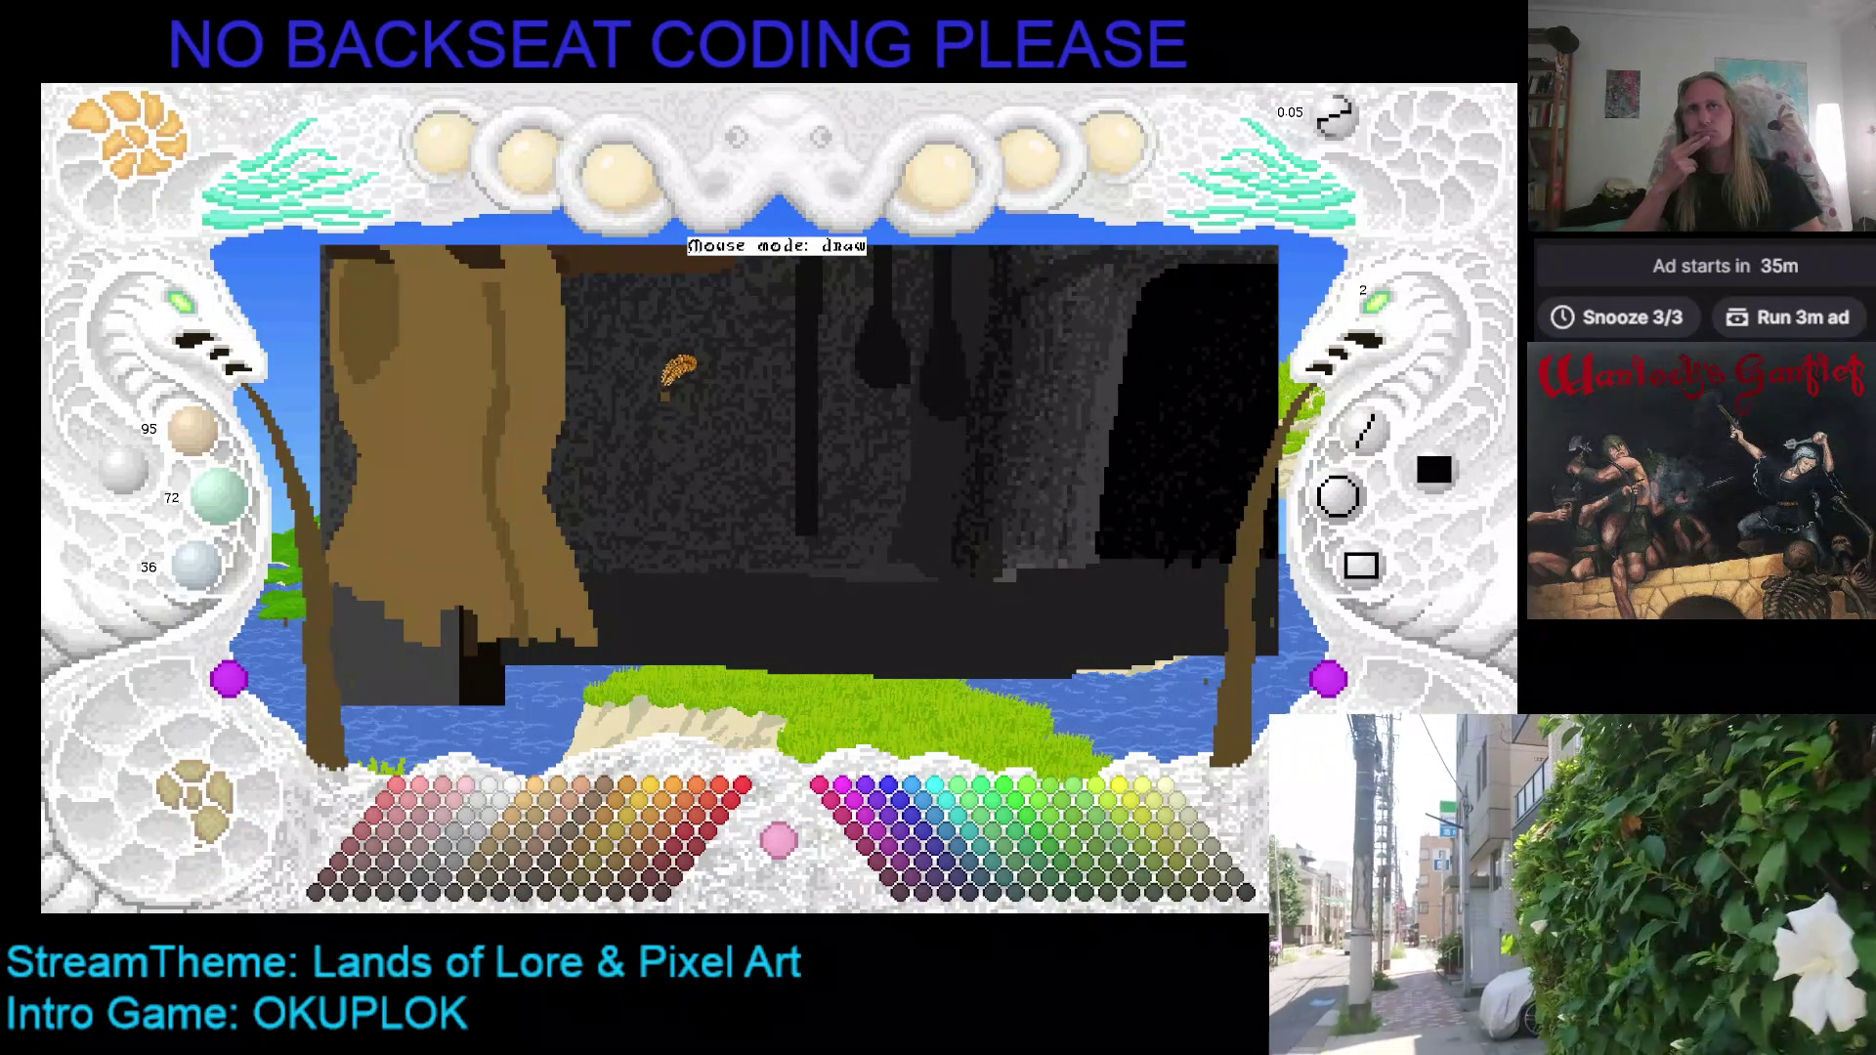
Step: Paint three light tan vertical rope strands beside the robed figure, then switch to the browser
drag(666, 394, 692, 417)
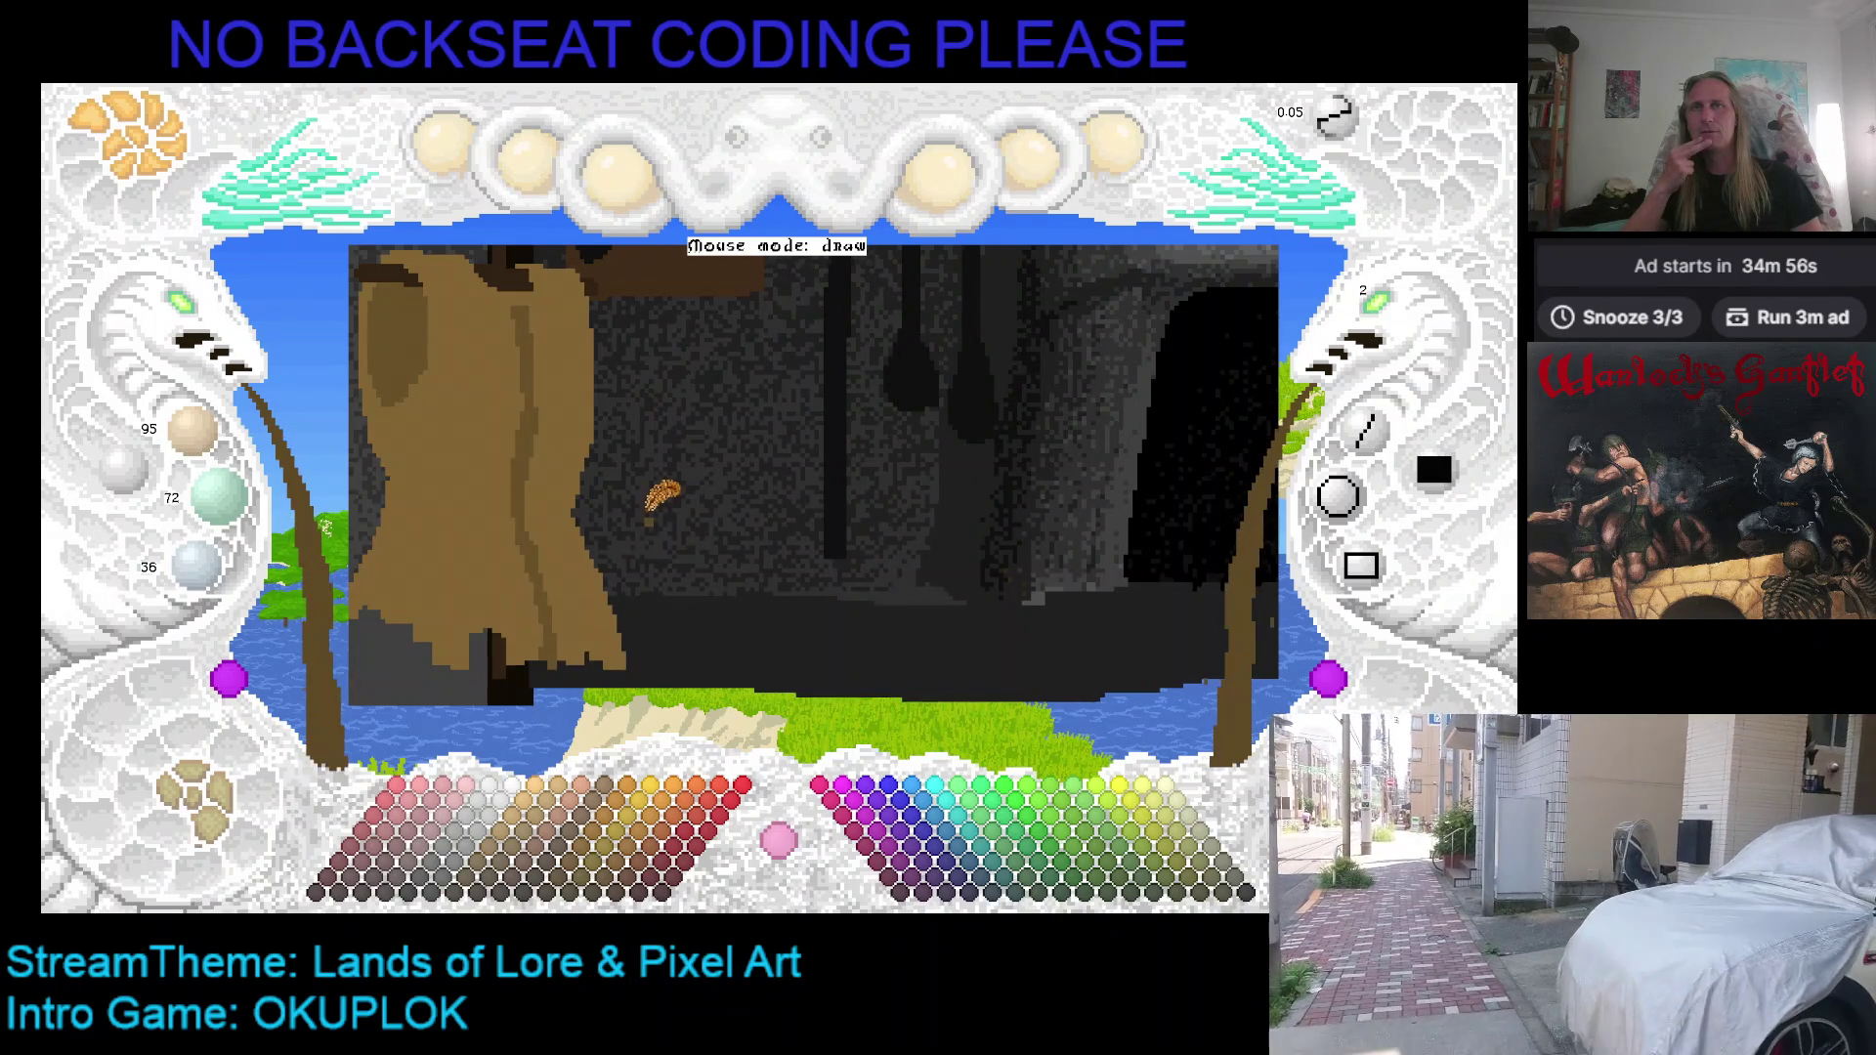
drag(658, 490, 681, 462)
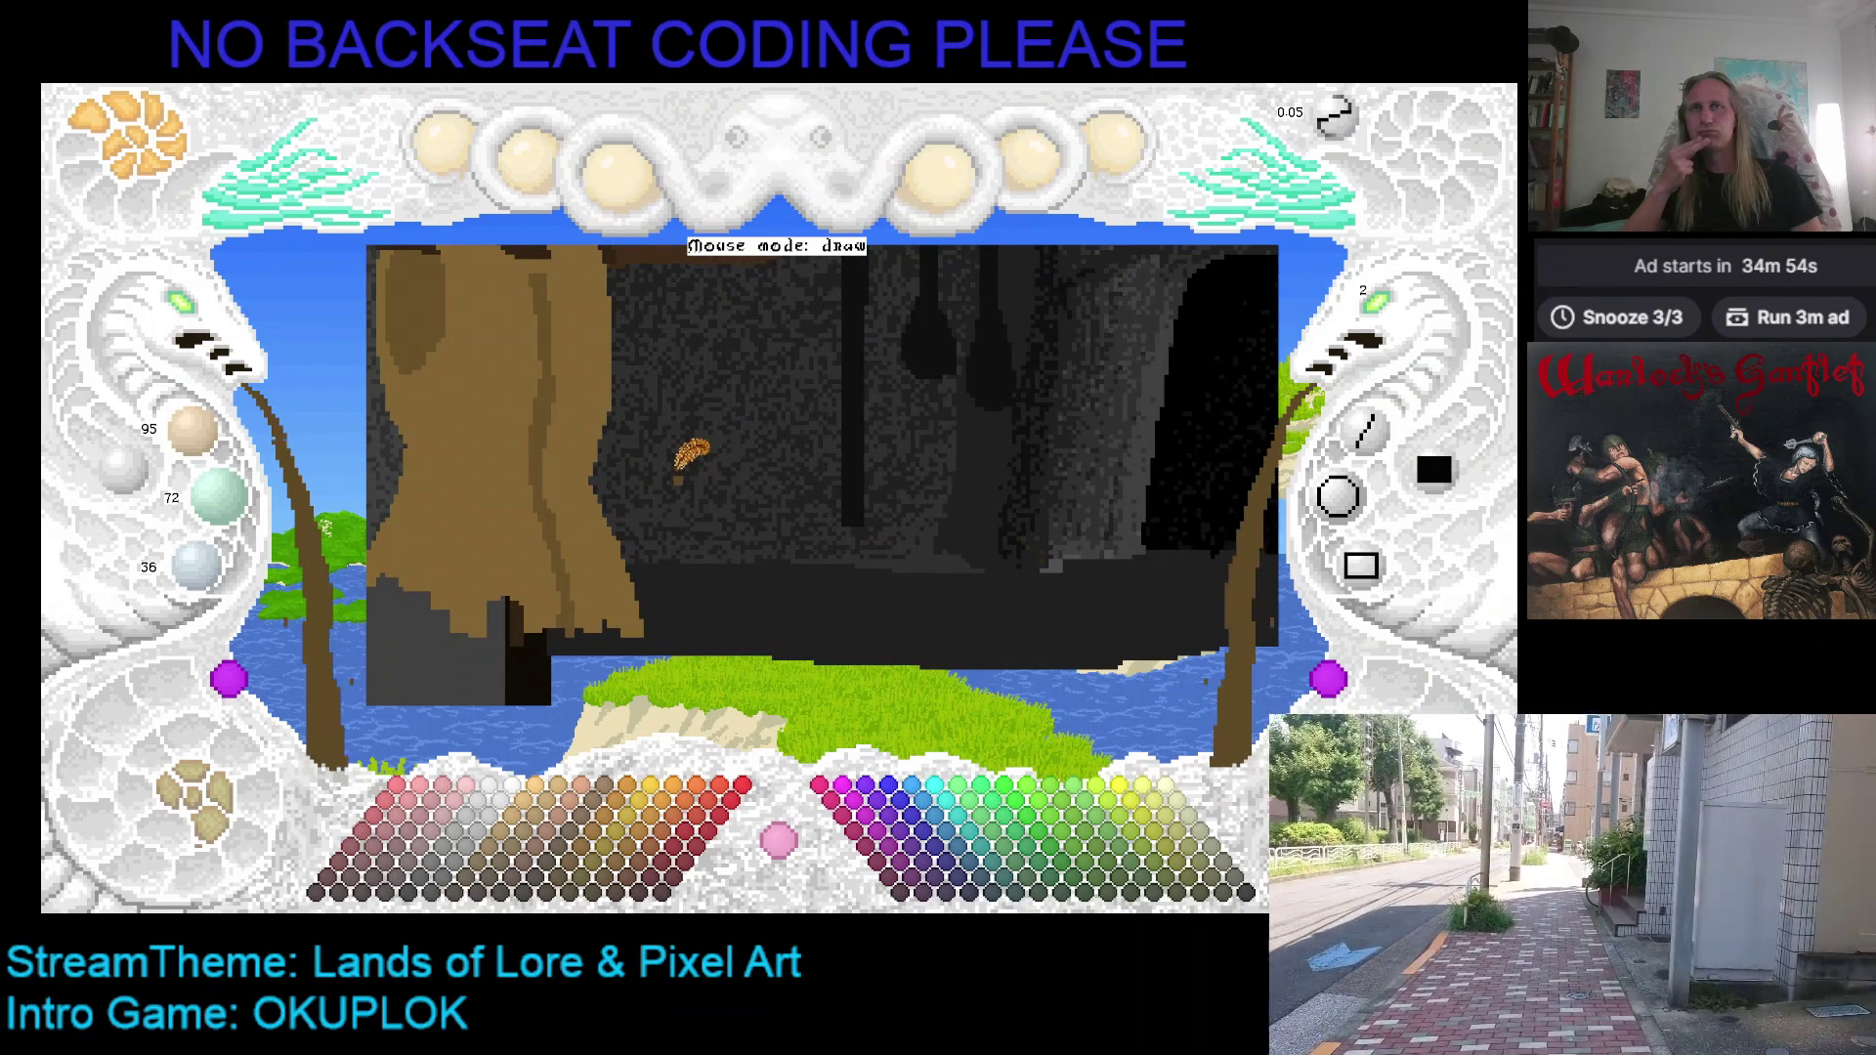
drag(685, 459, 625, 535)
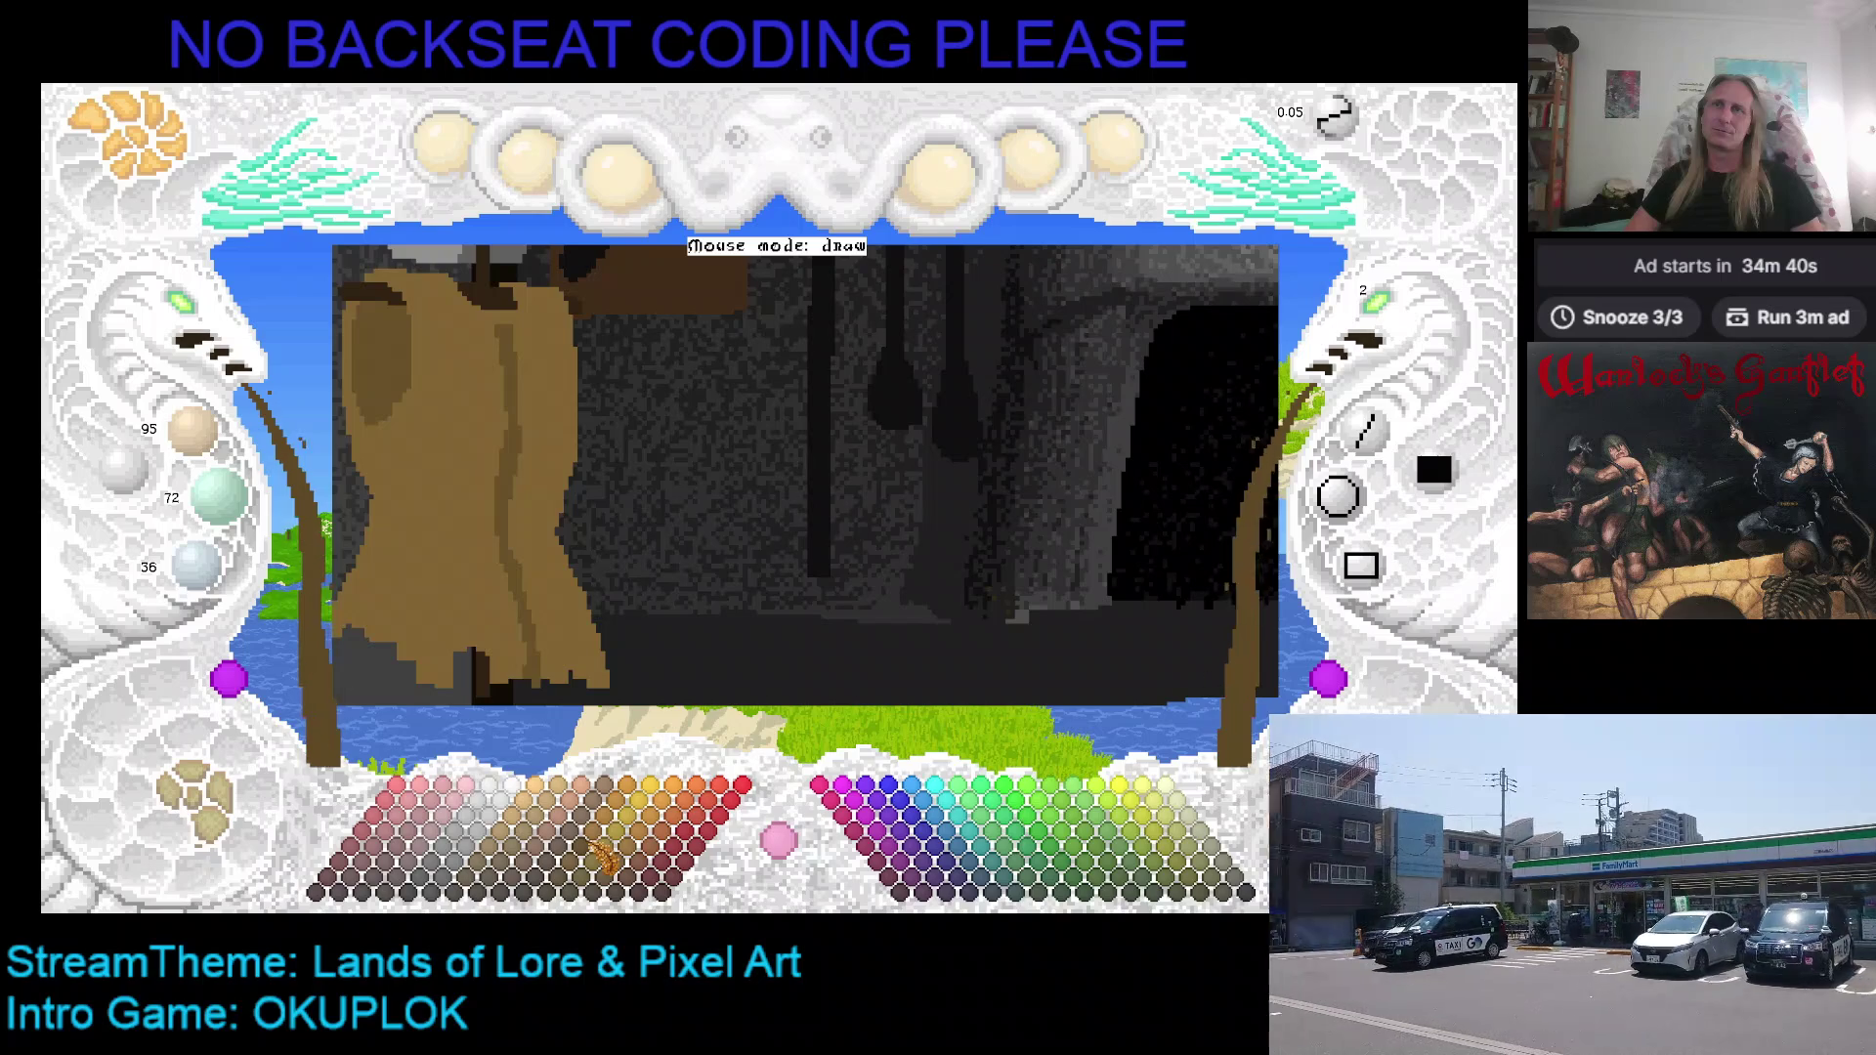
click(550, 831)
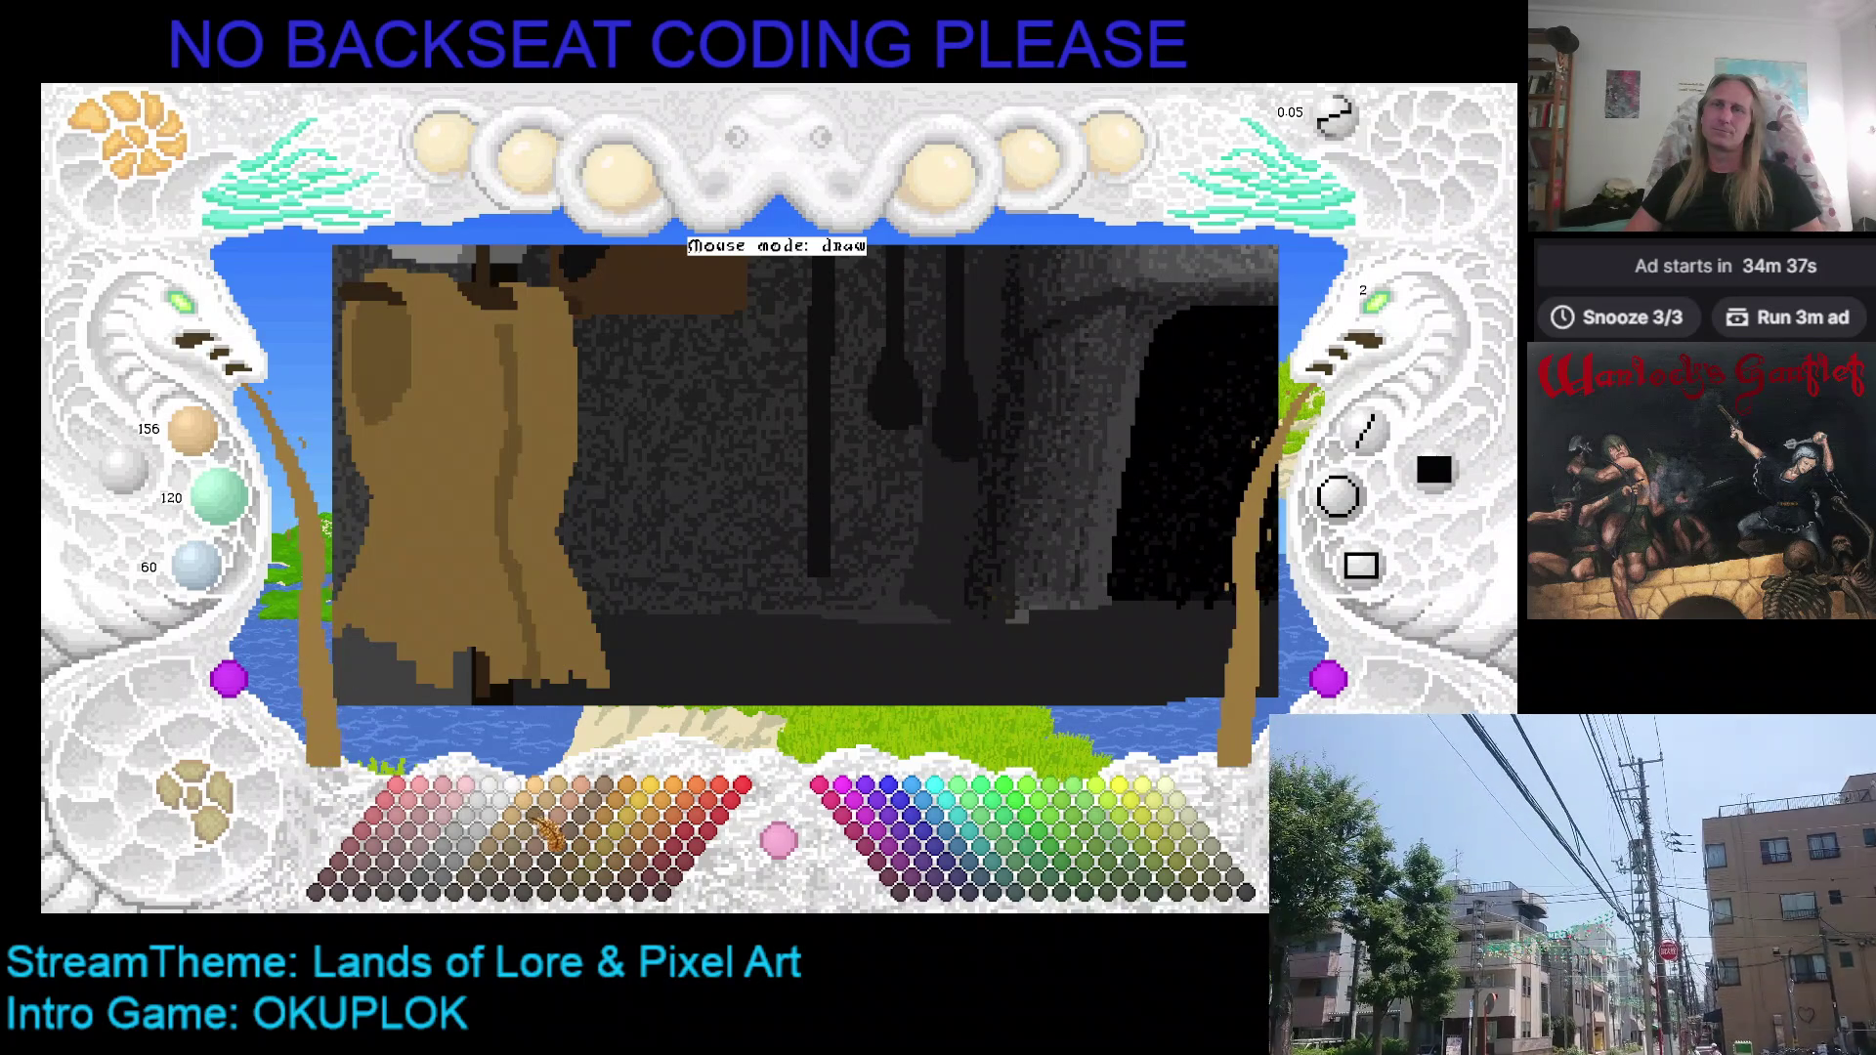
click(535, 837)
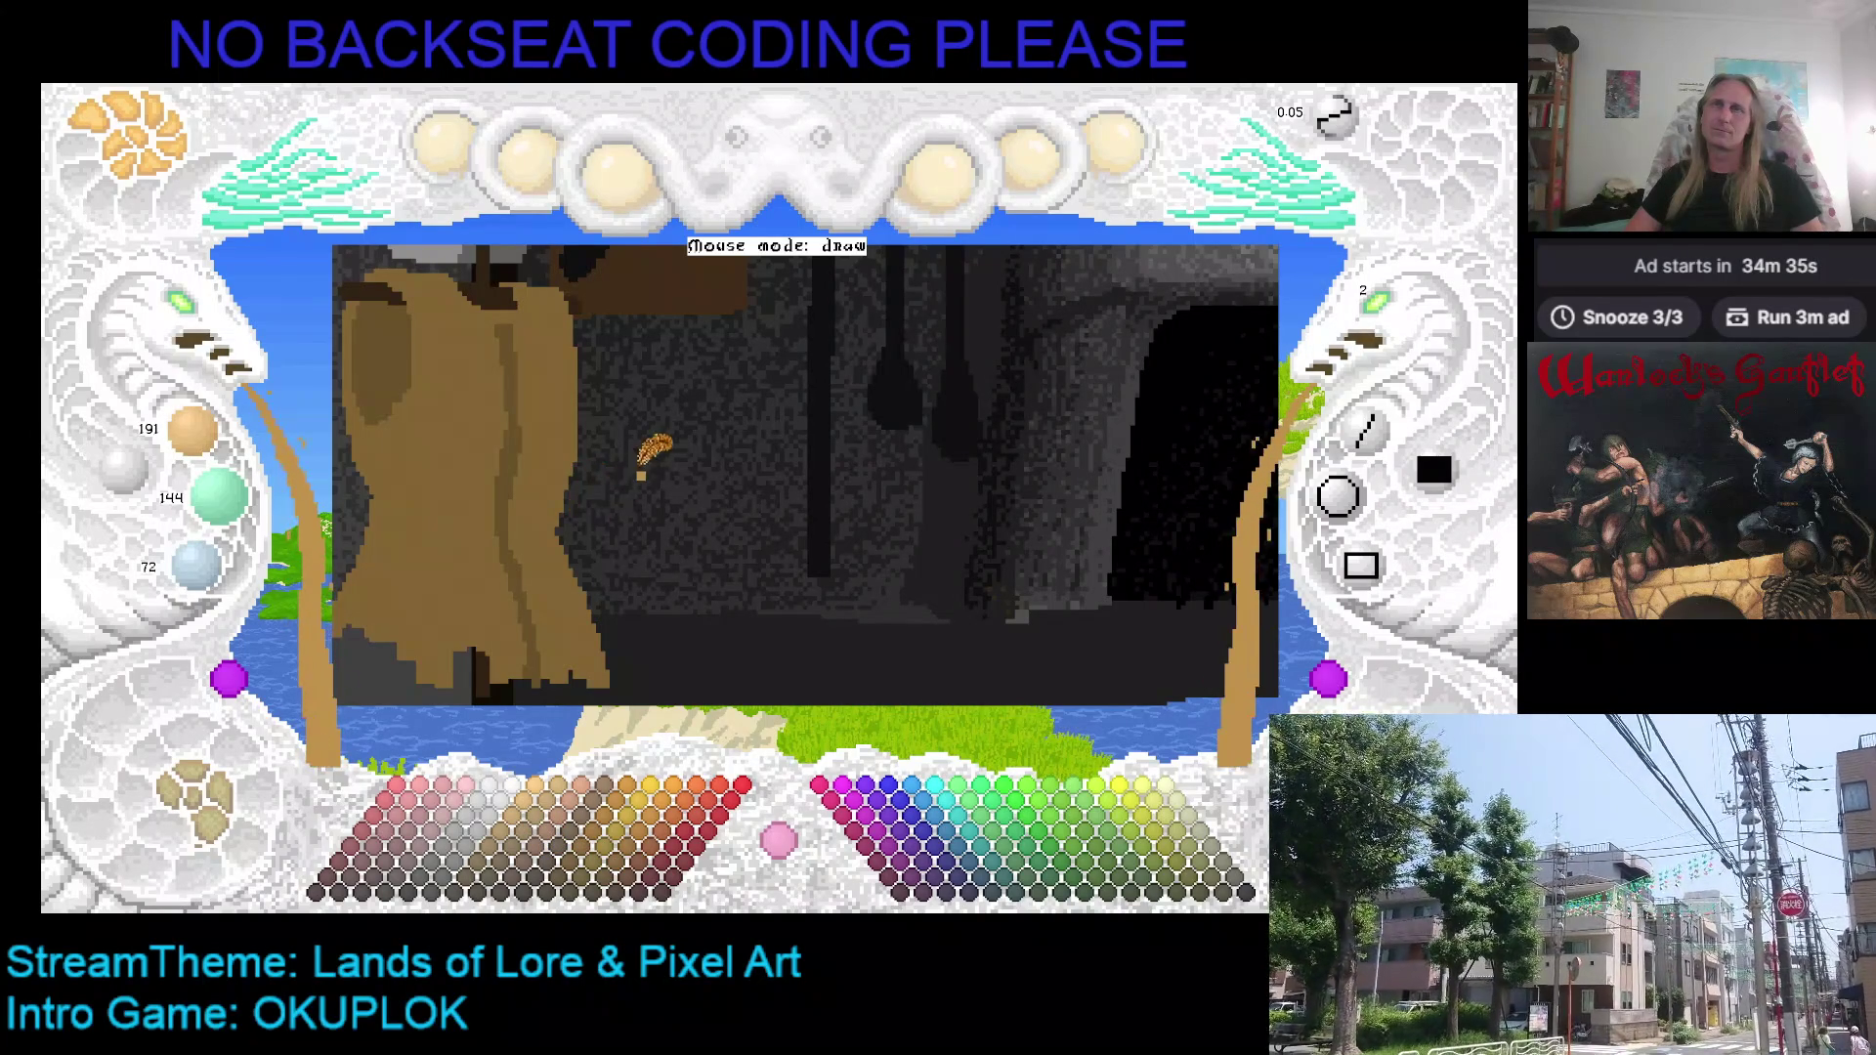
drag(619, 442, 602, 584)
drag(626, 422, 633, 614)
drag(632, 422, 642, 503)
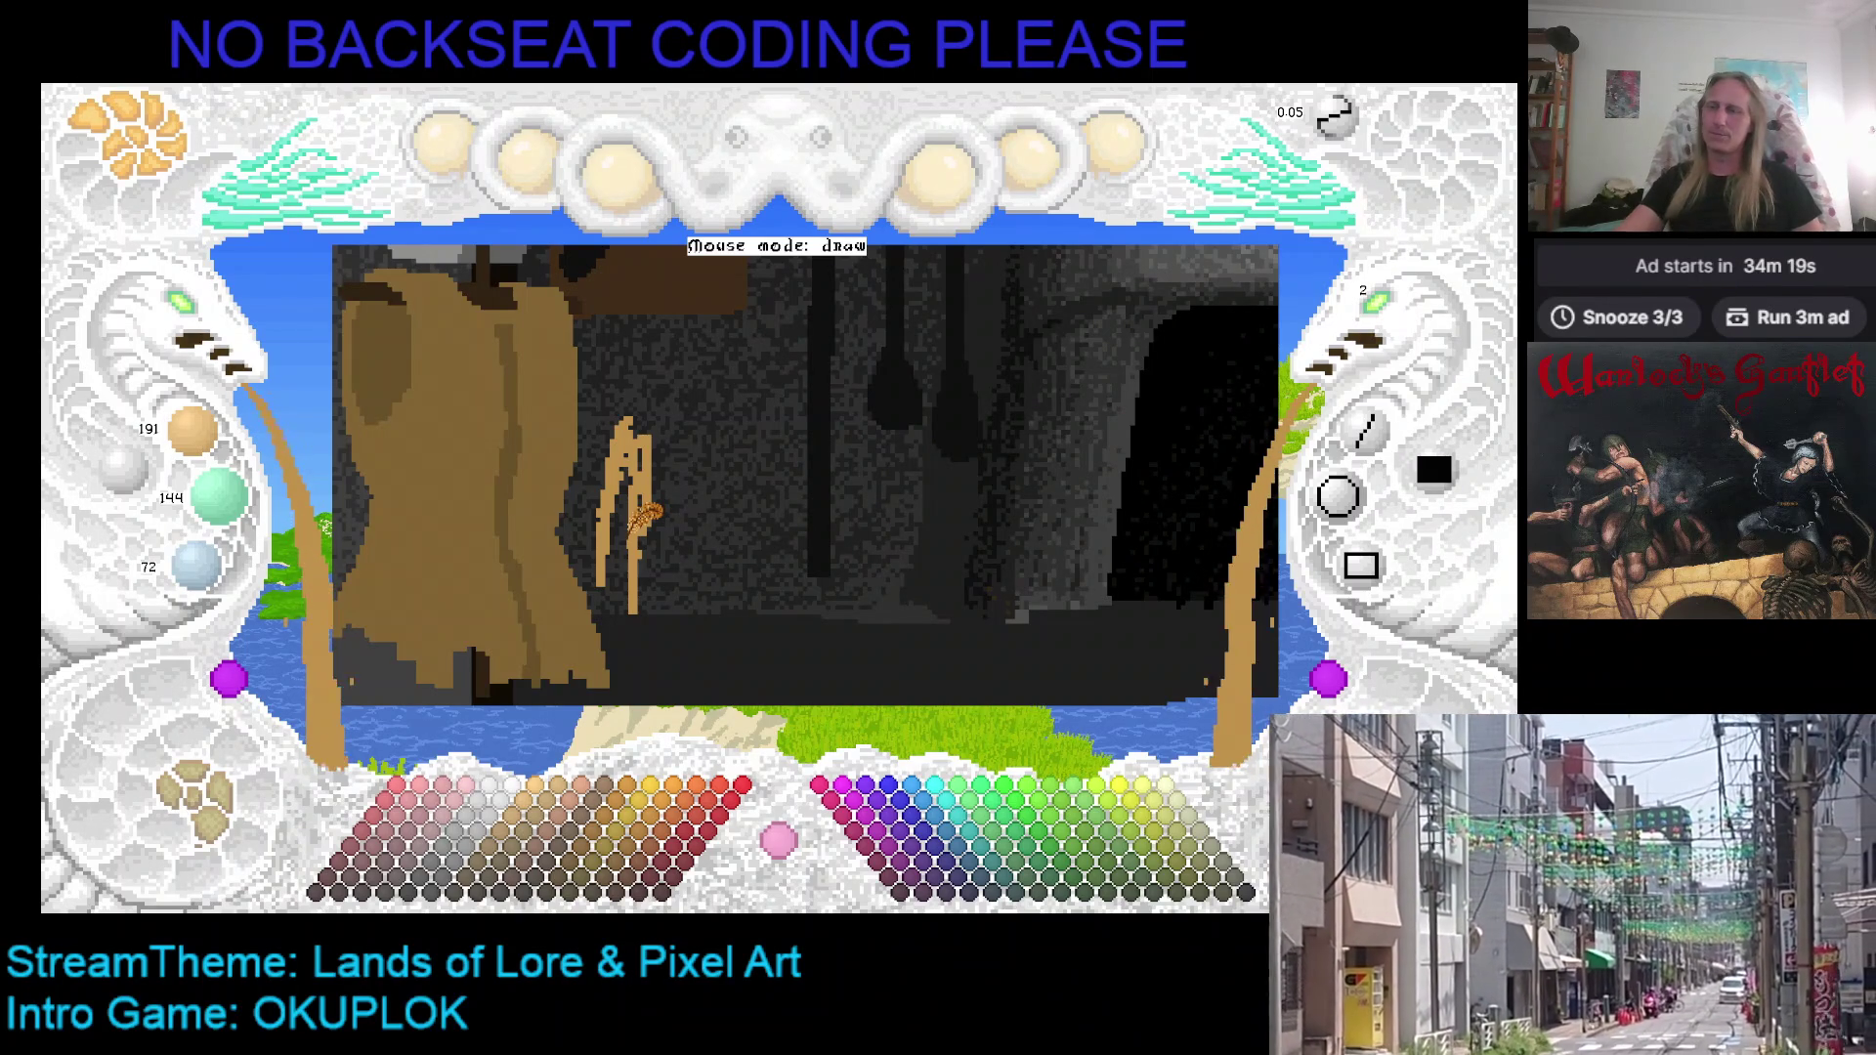
key(alt+Tab)
key(alt+Tab)
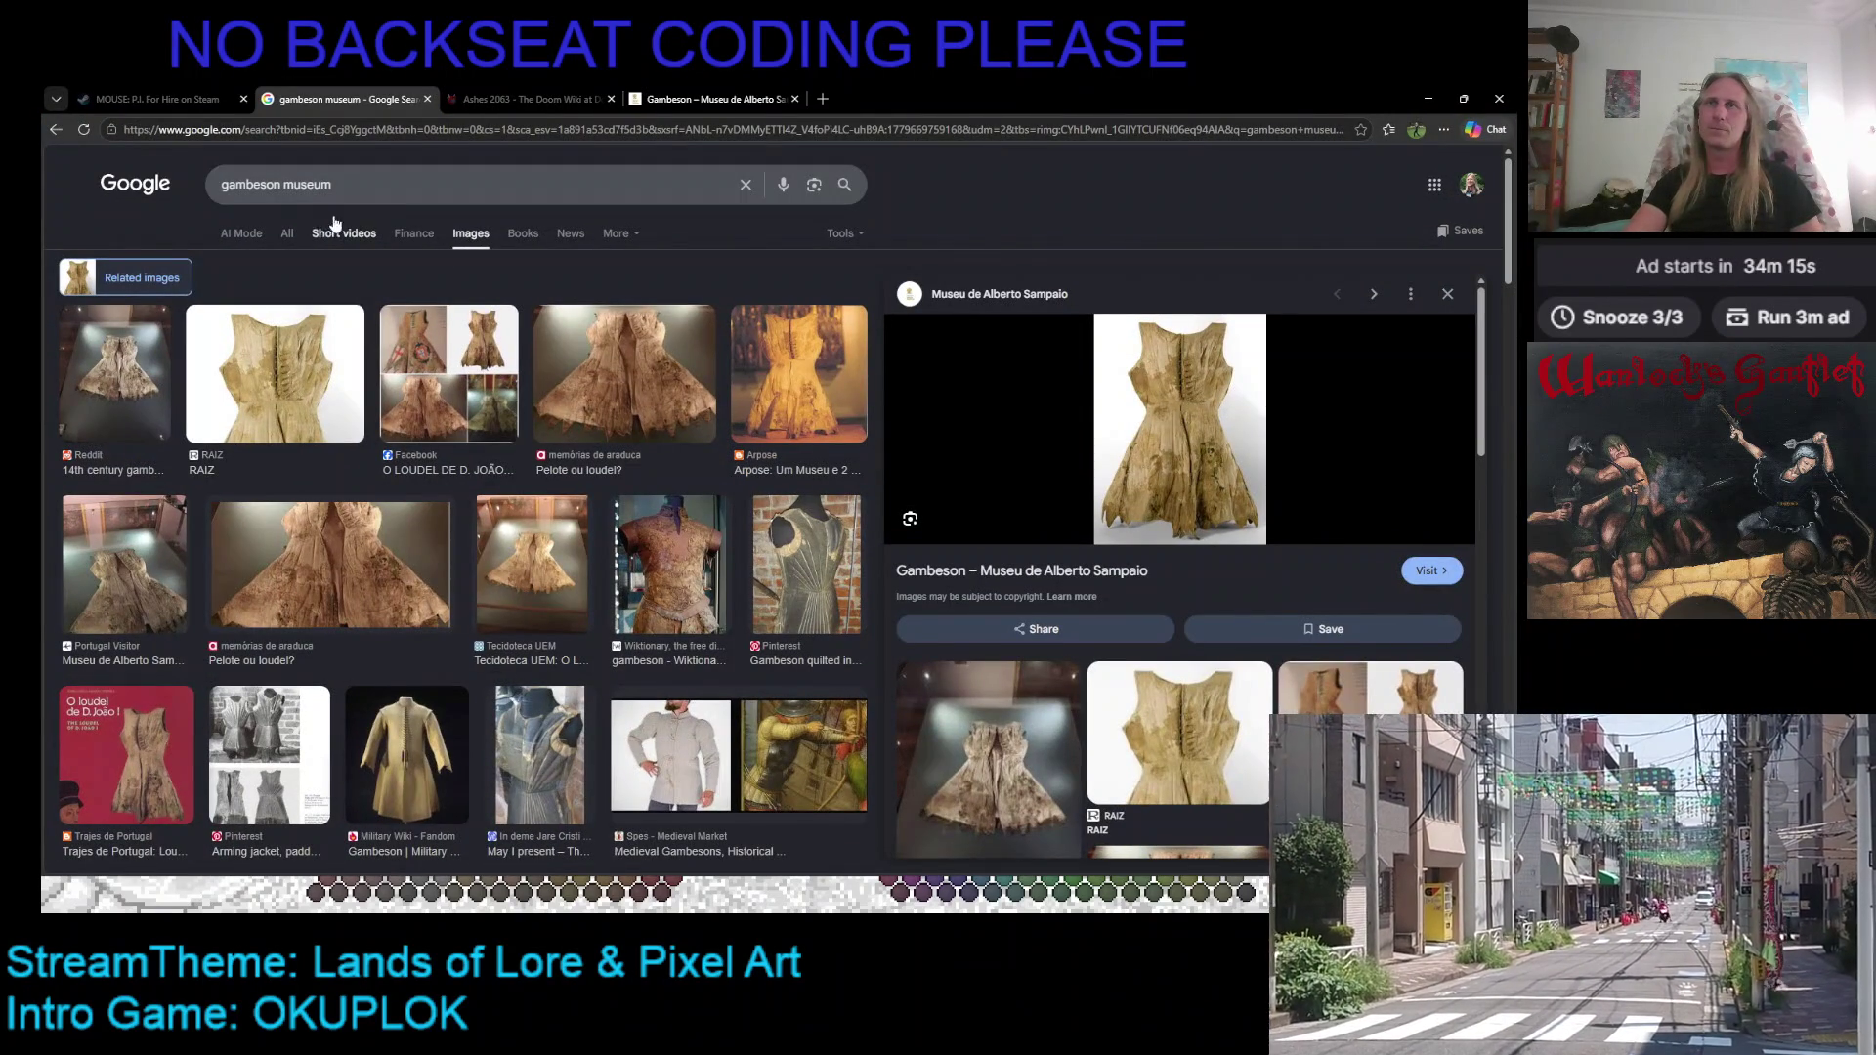
Step: Return to regular web results and search Google for 'rope weaving', browsing the results
click(262, 234)
click(396, 191)
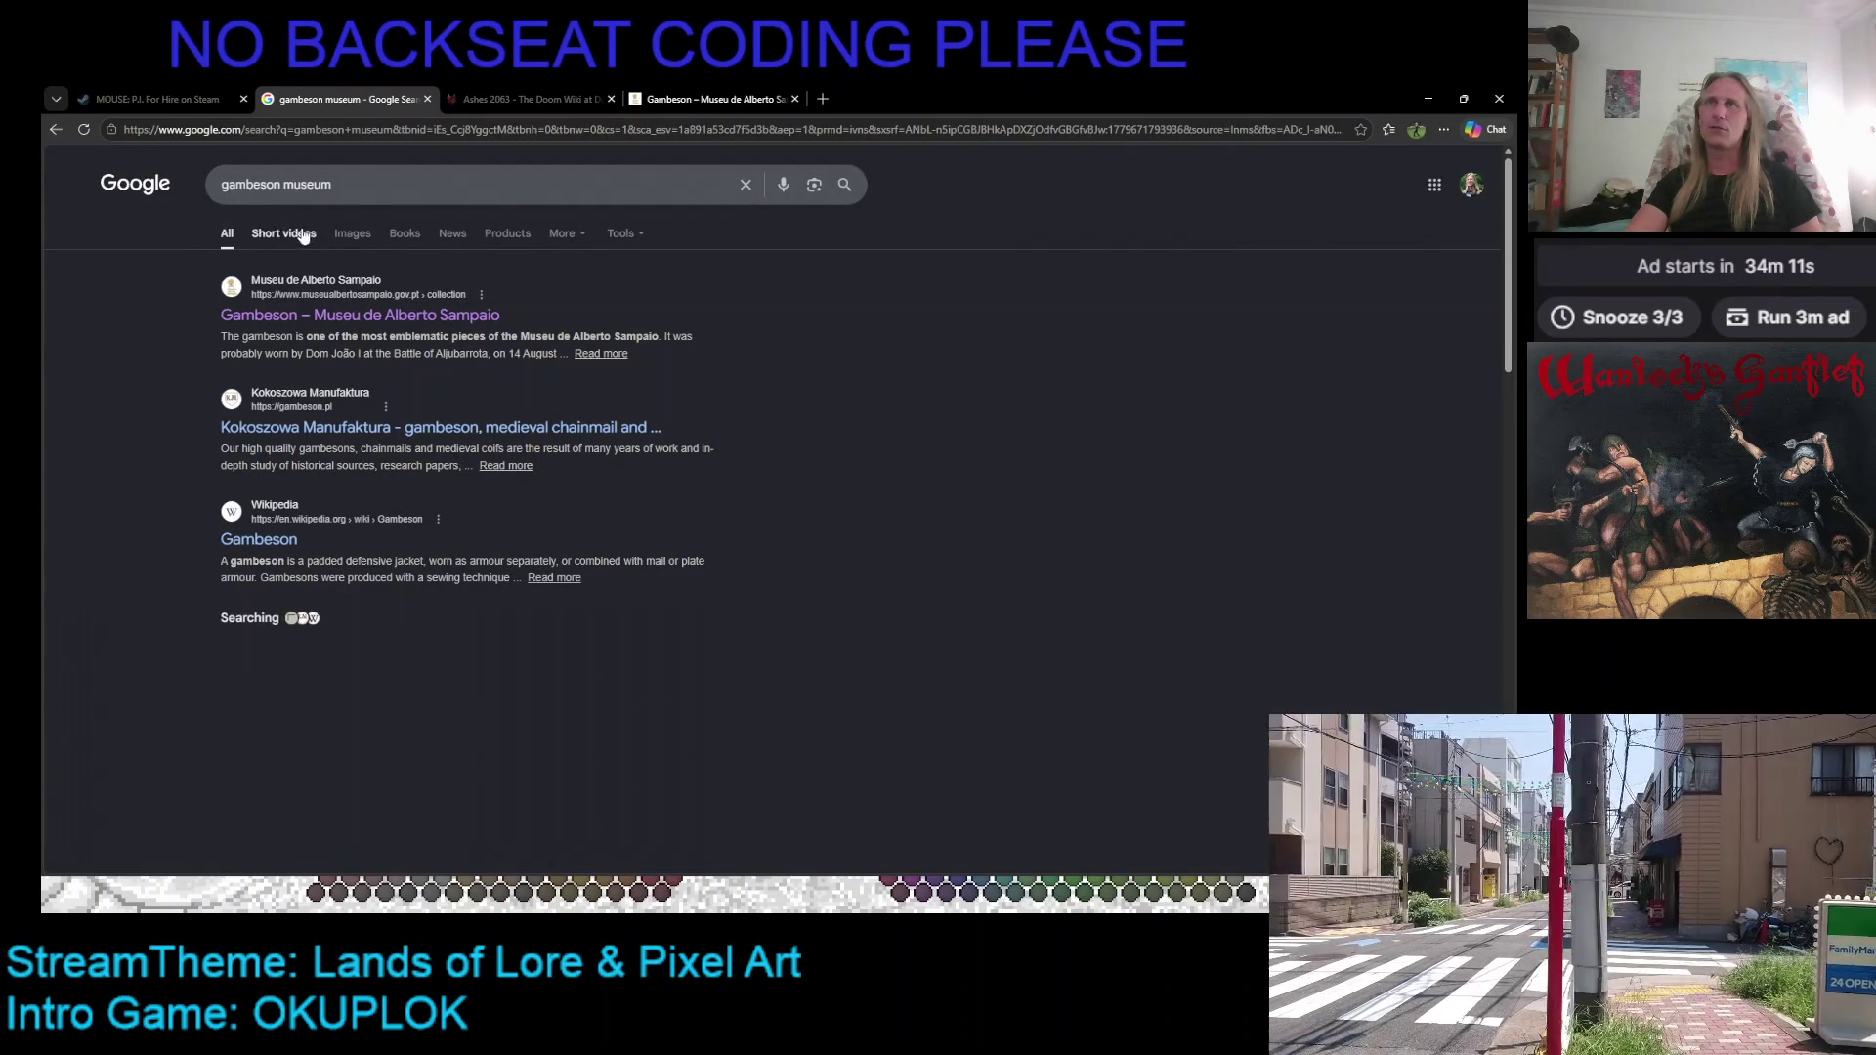
triple_click(362, 186)
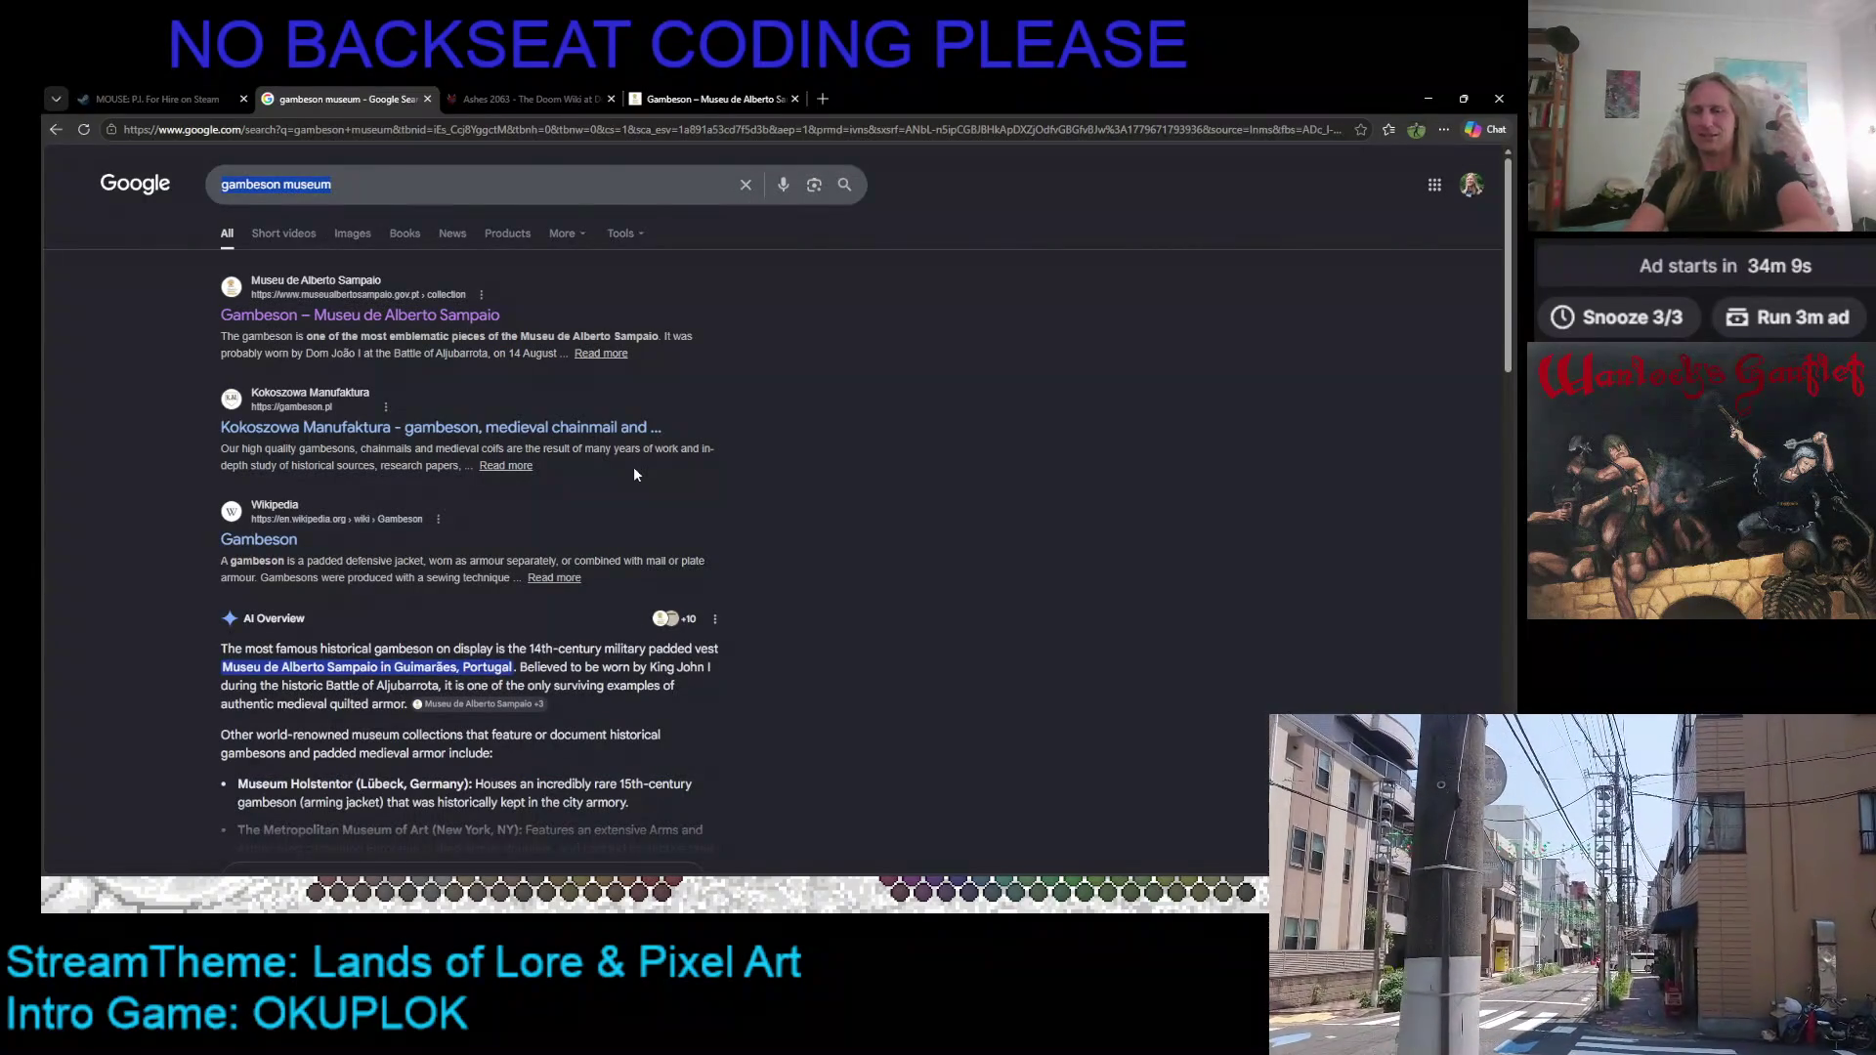
text(rope)
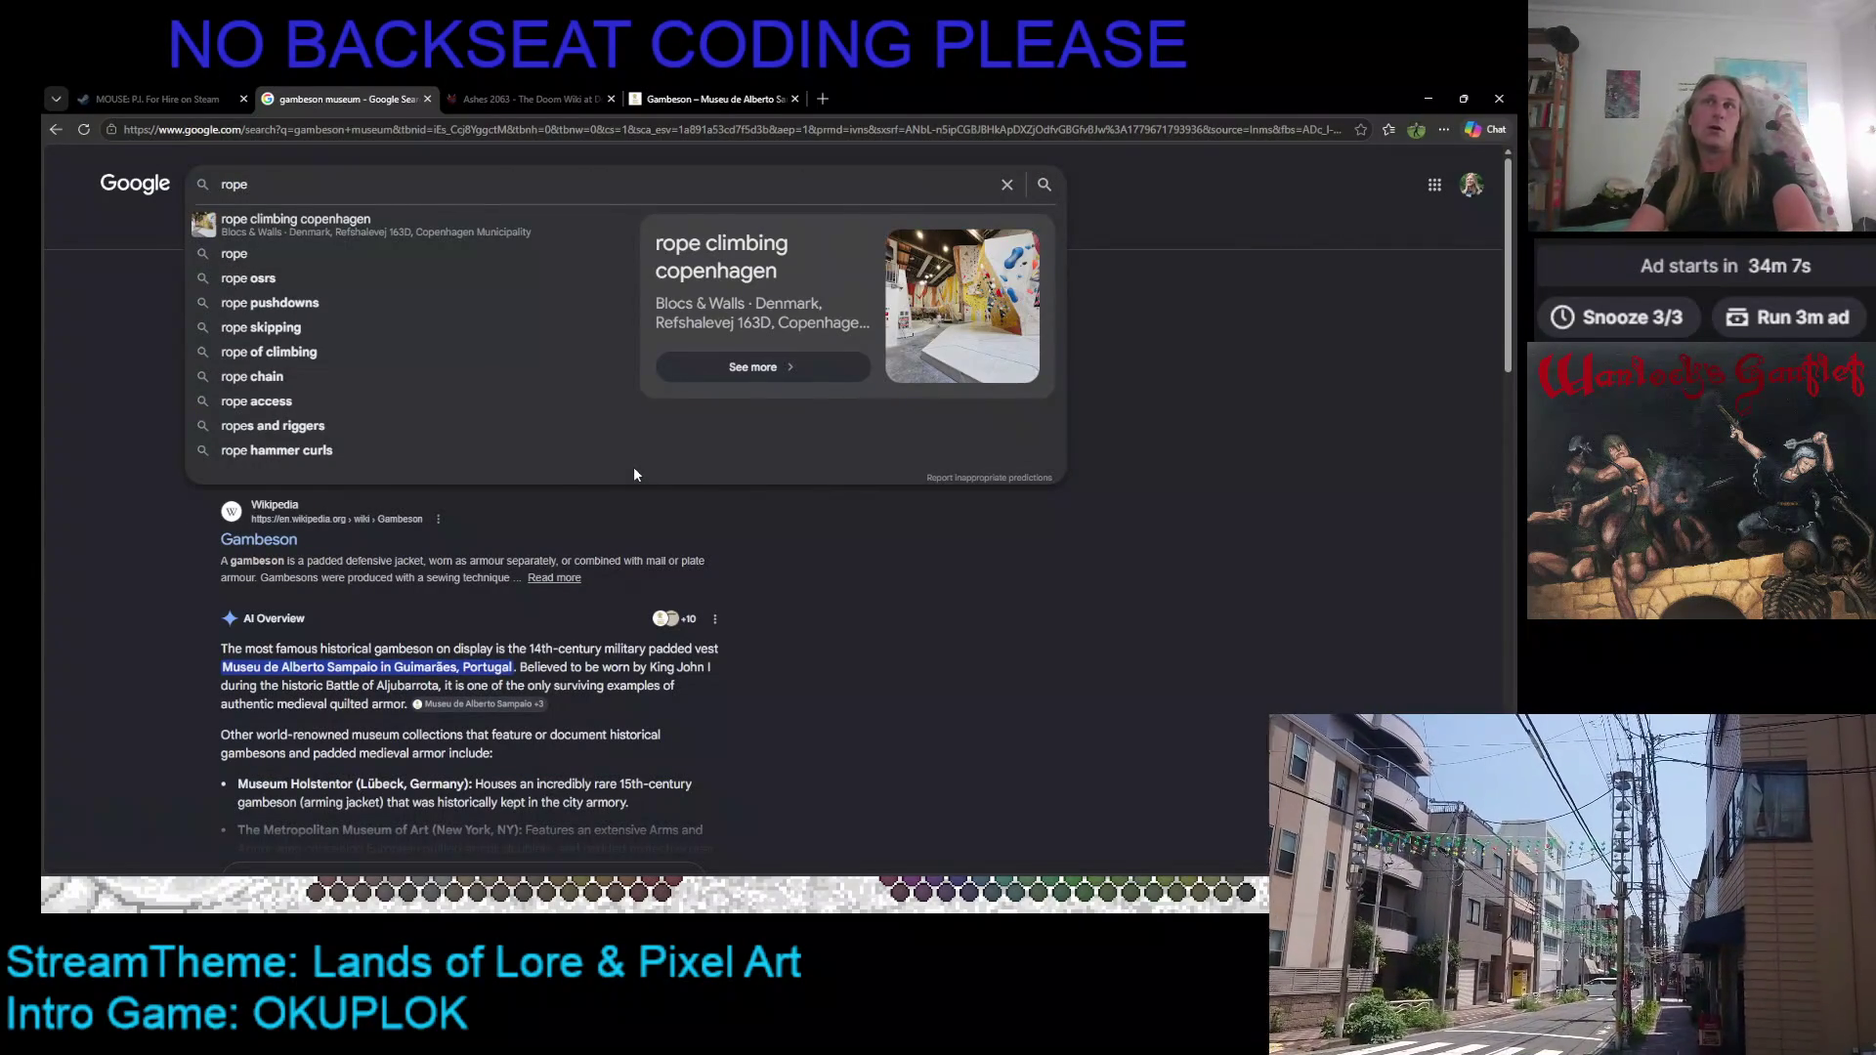
text( wea)
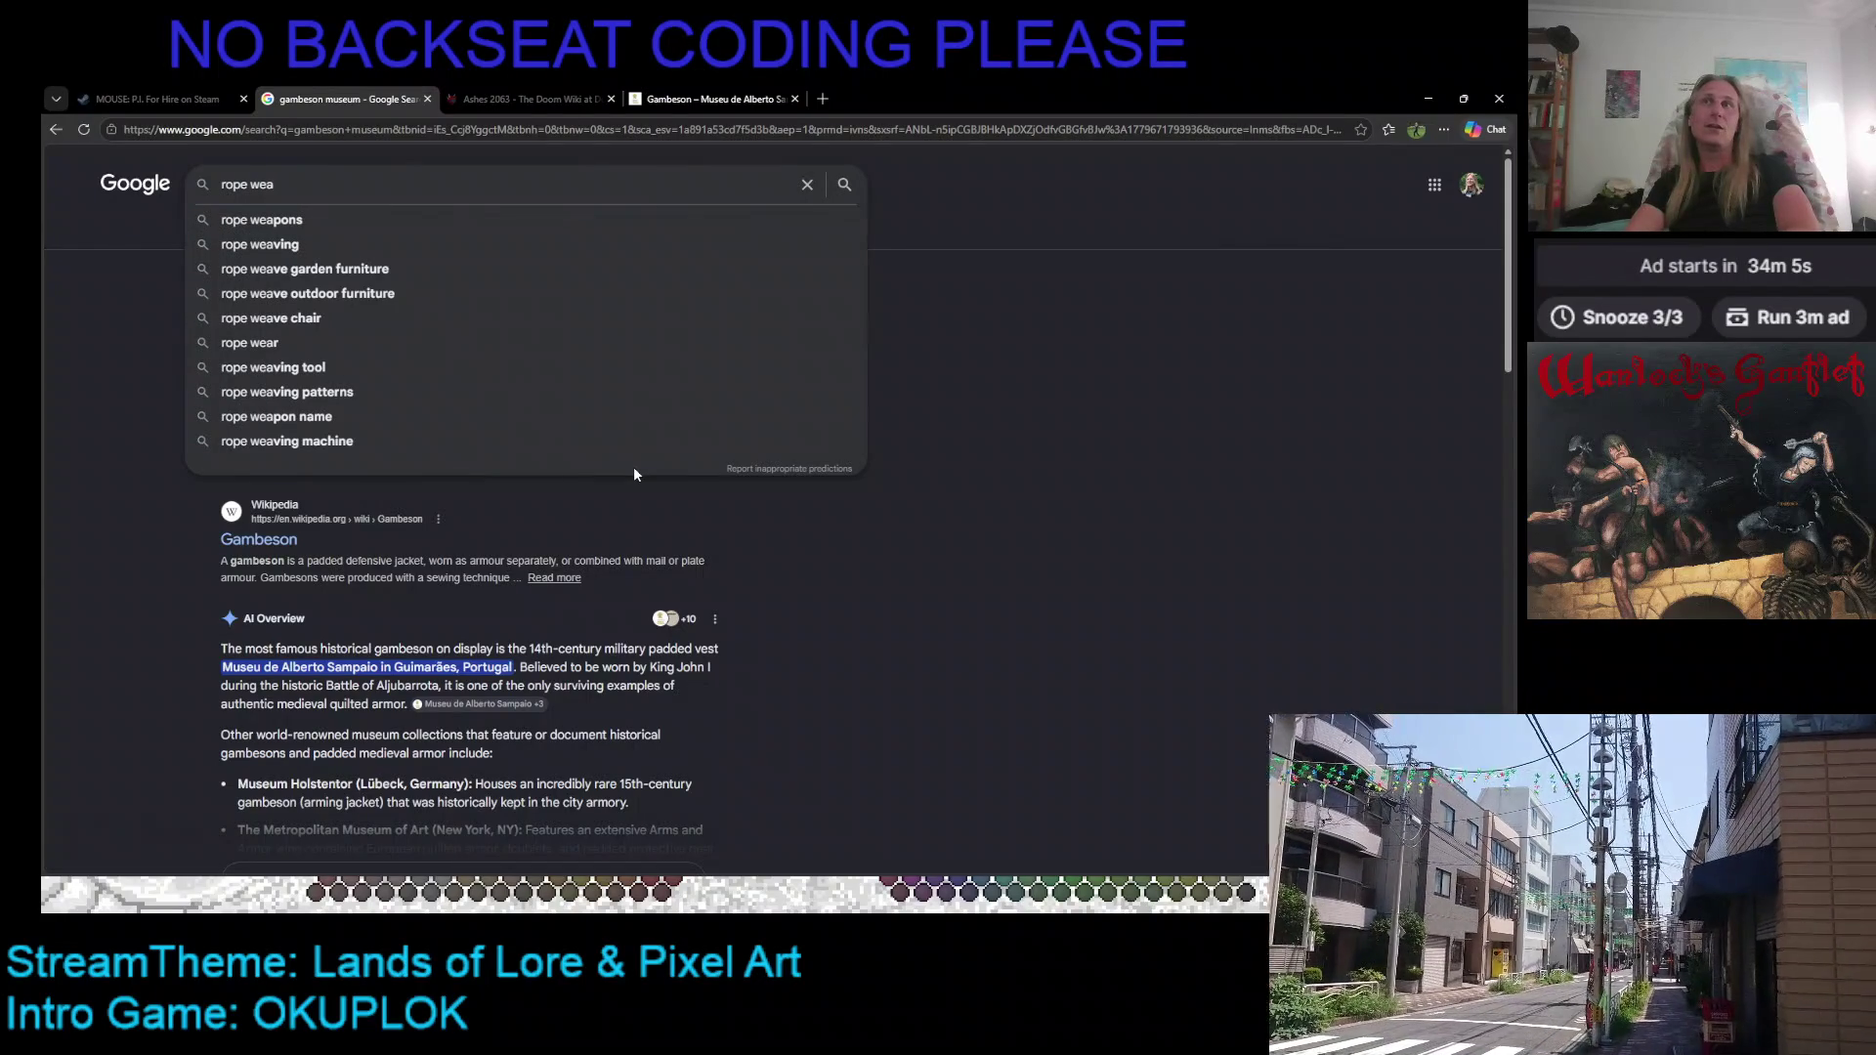
text(ving)
key(Return)
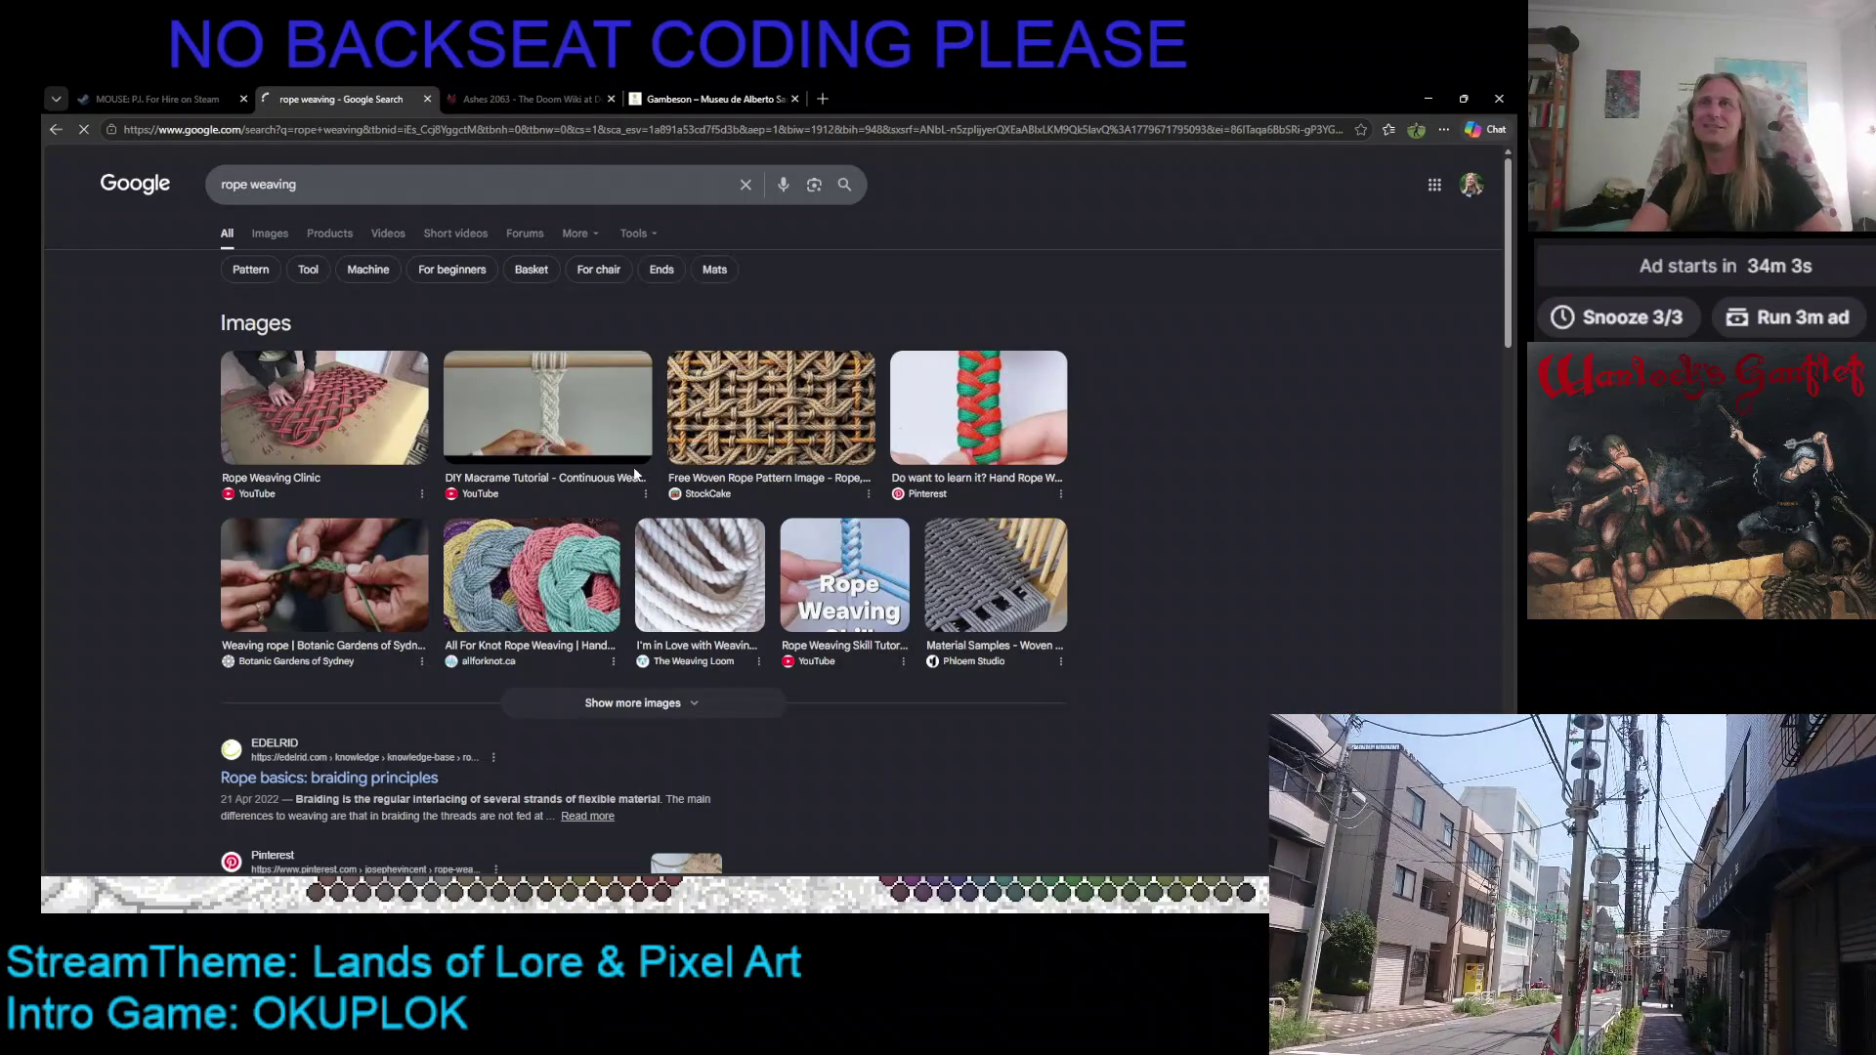
scroll(388, 587, down, 3)
scroll(326, 507, down, 2)
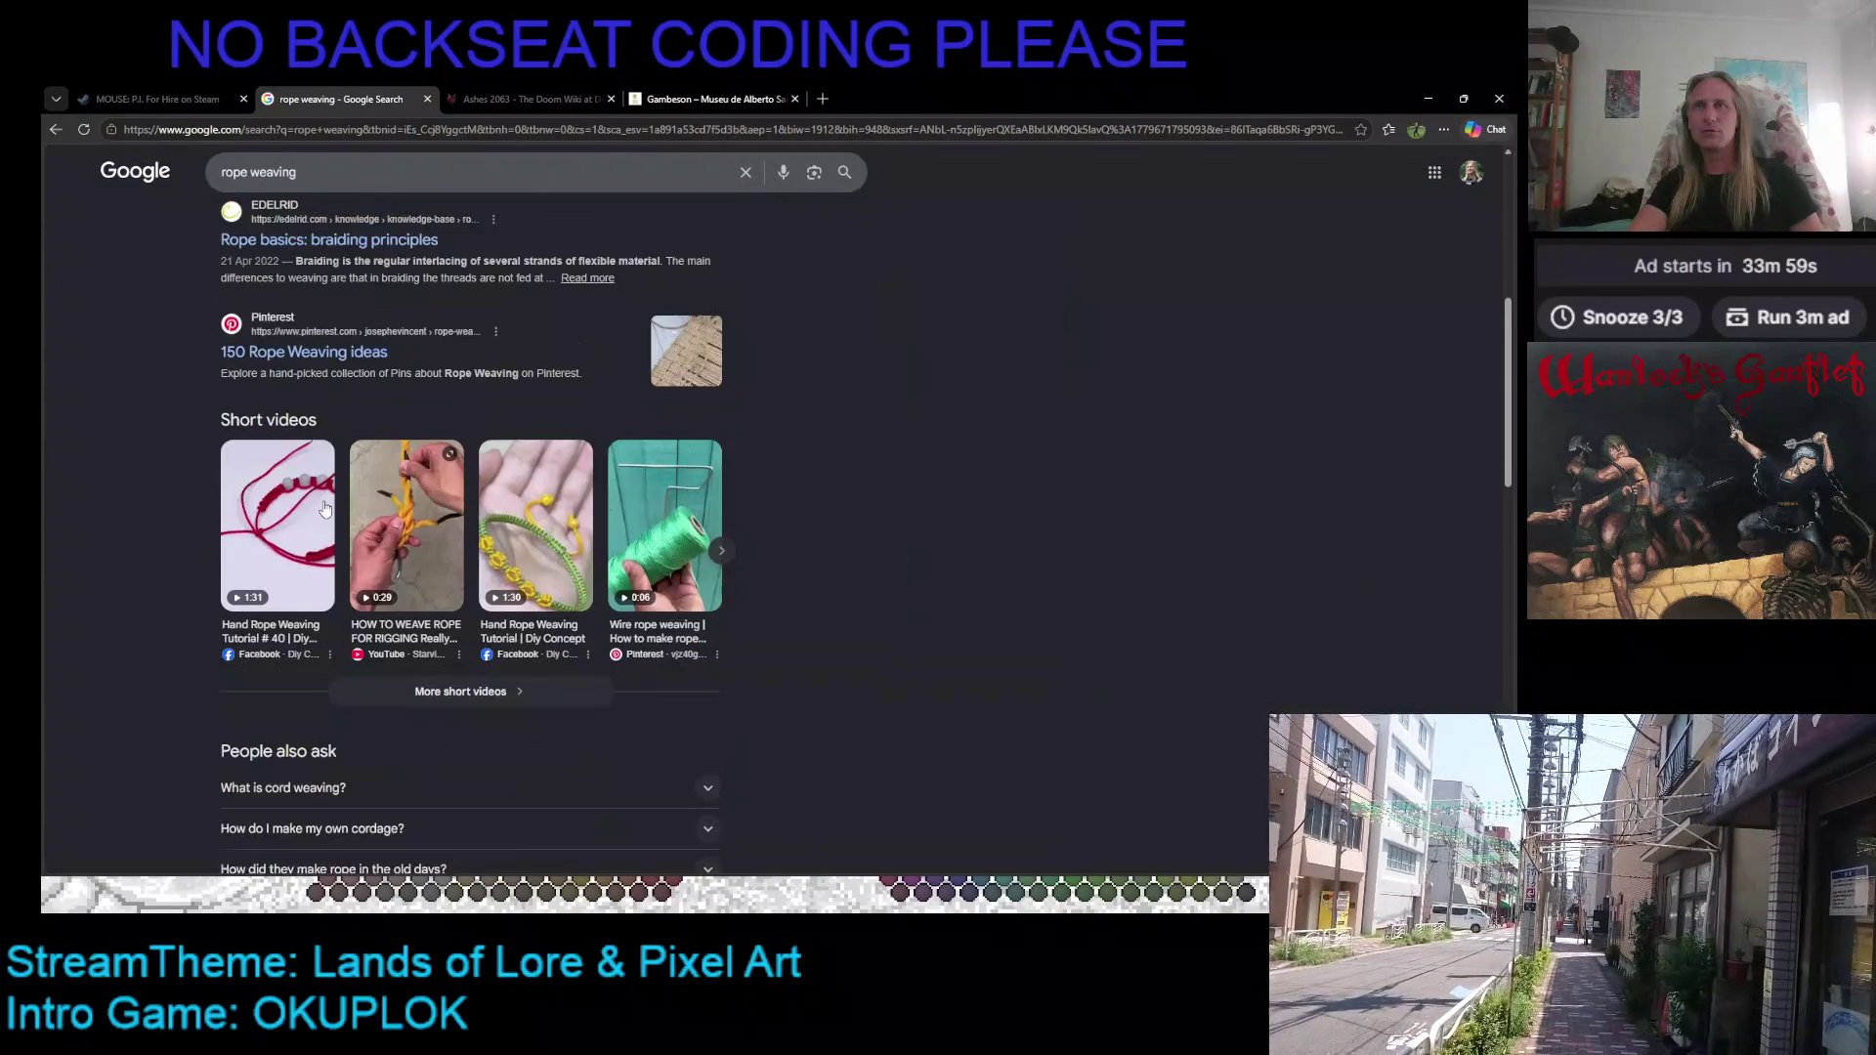
scroll(266, 465, down, 5)
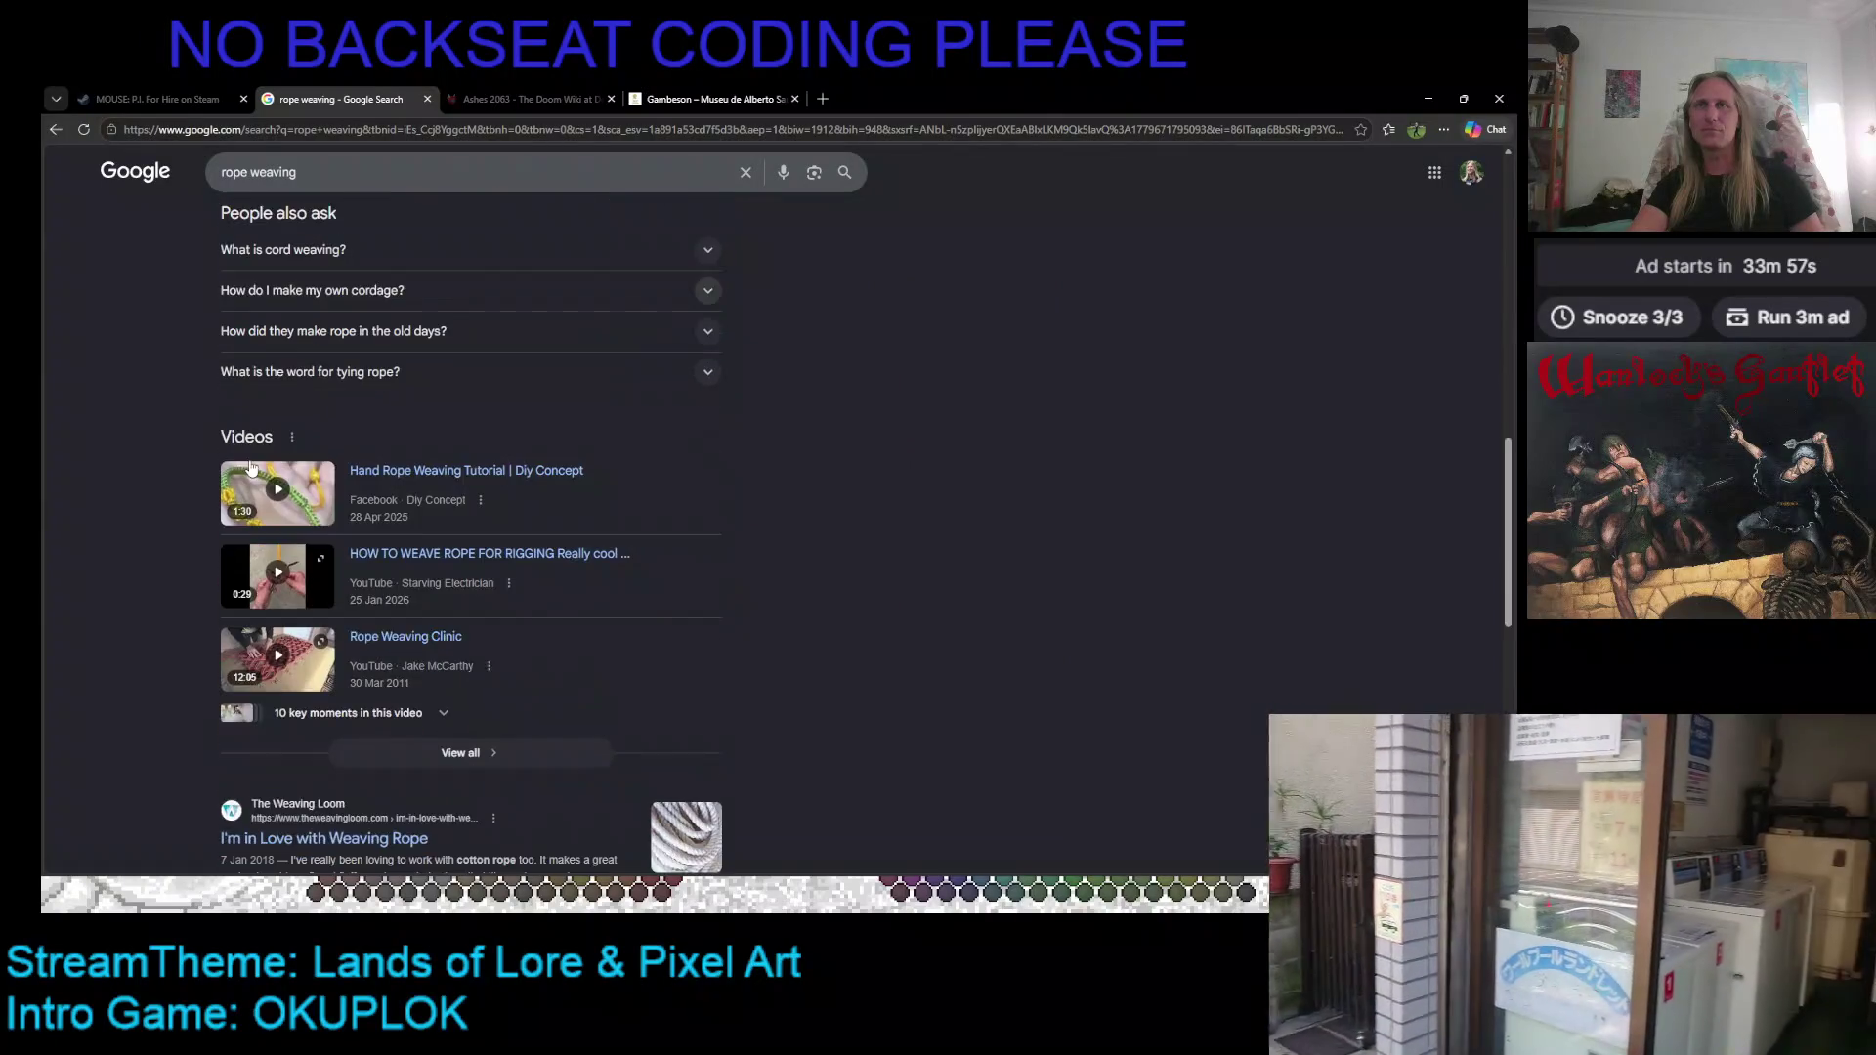
scroll(250, 468, up, 10)
scroll(161, 468, down, 3)
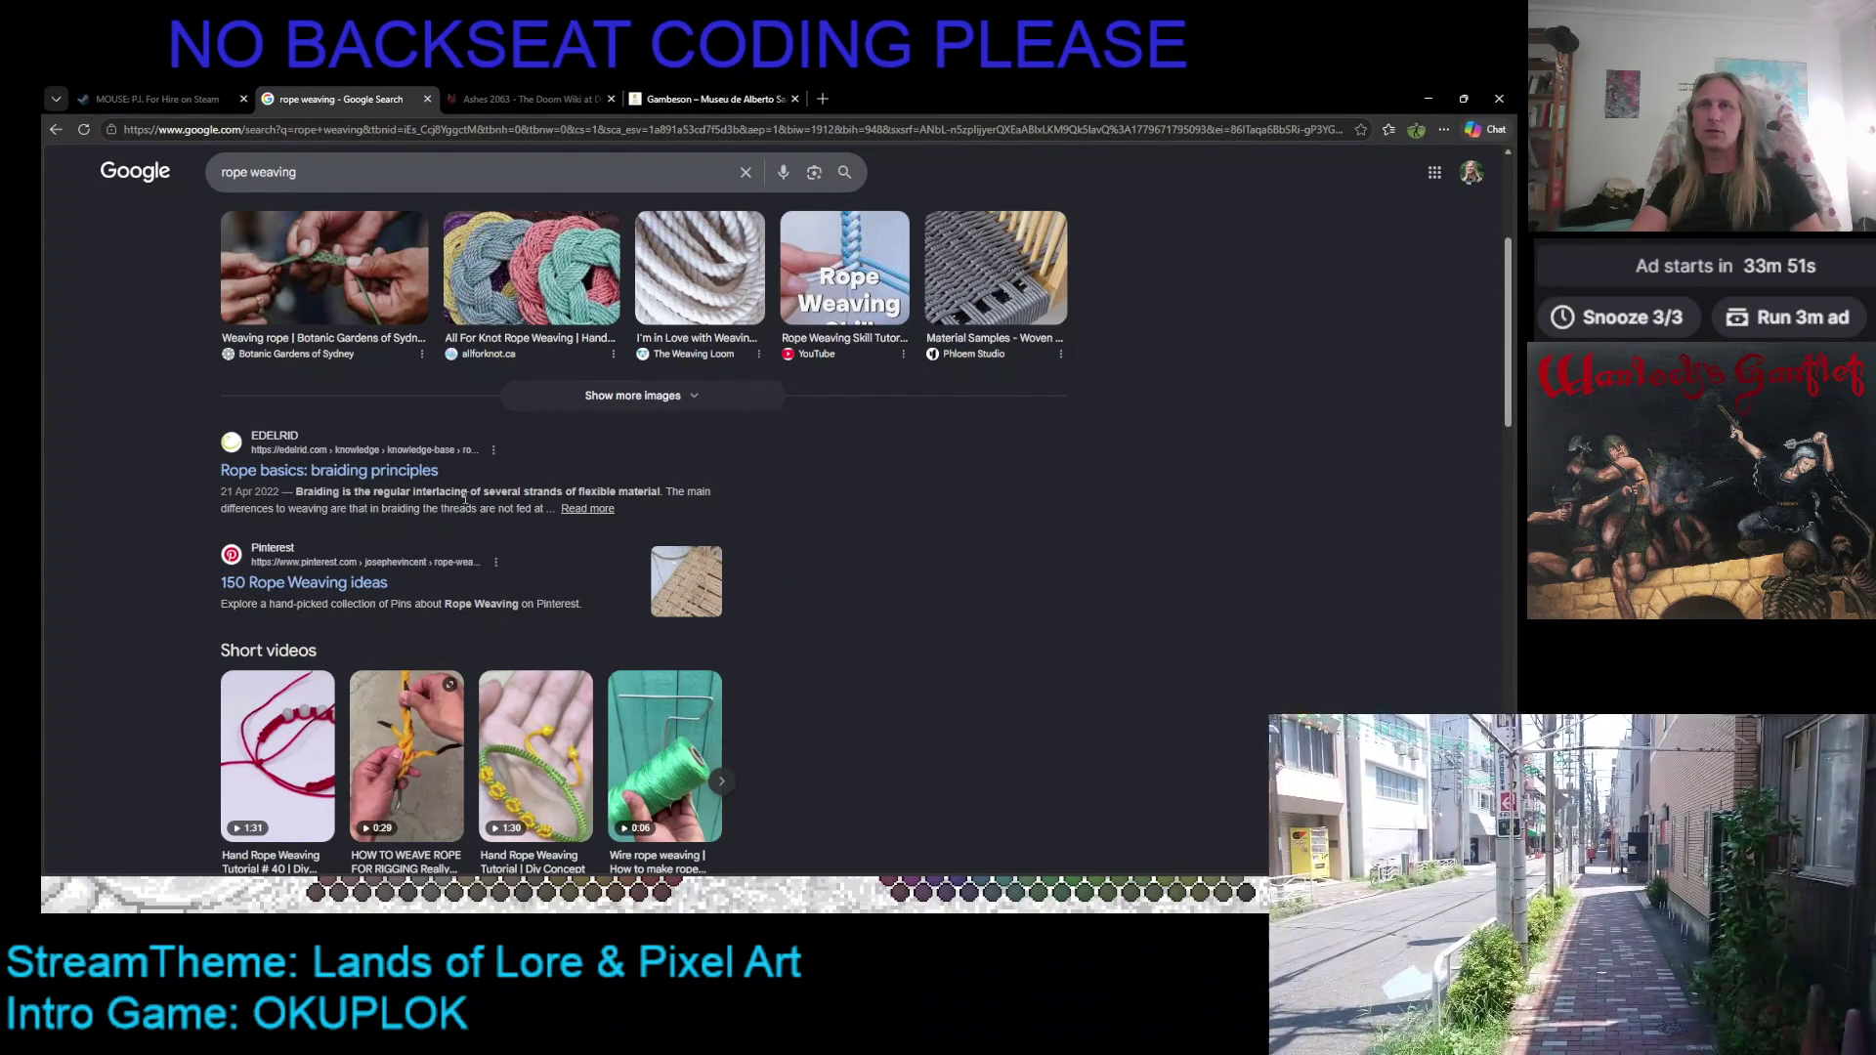
scroll(466, 461, up, 3)
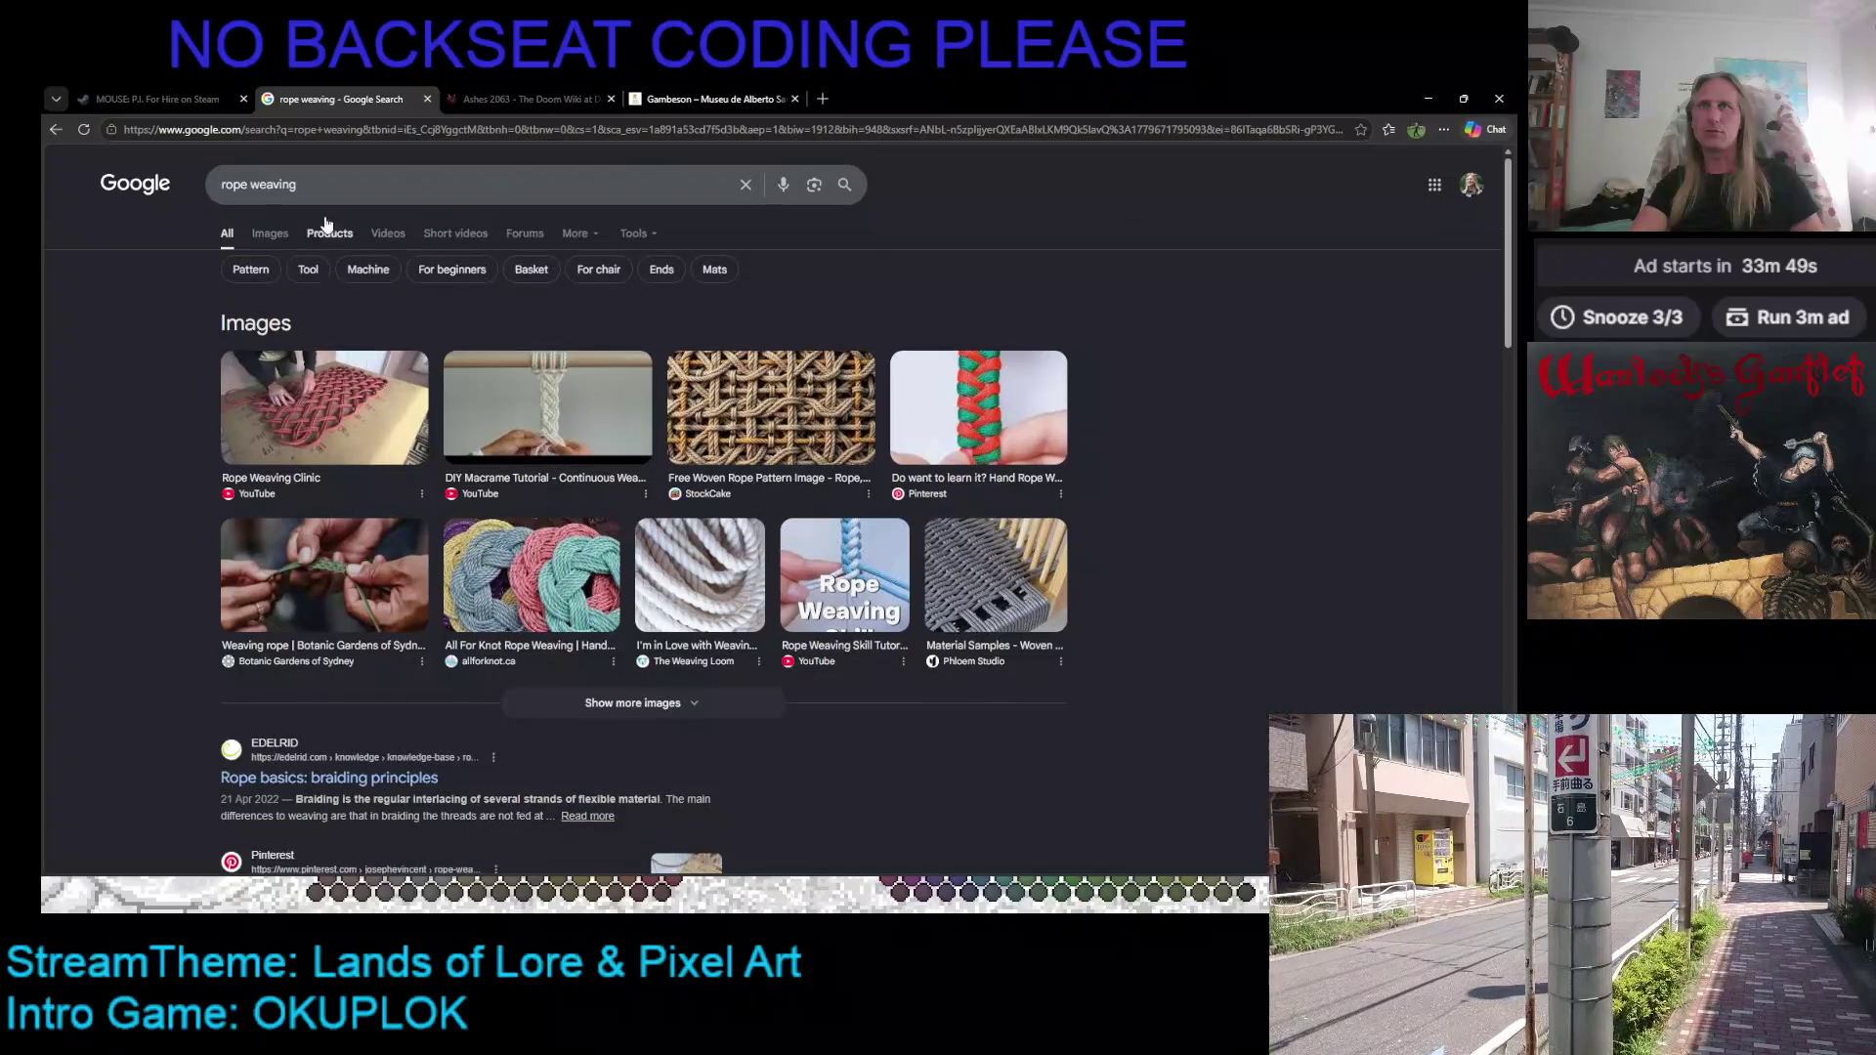
Step: Change the search to 'rope braiding' and browse its results
double_click(273, 184)
text(braiding)
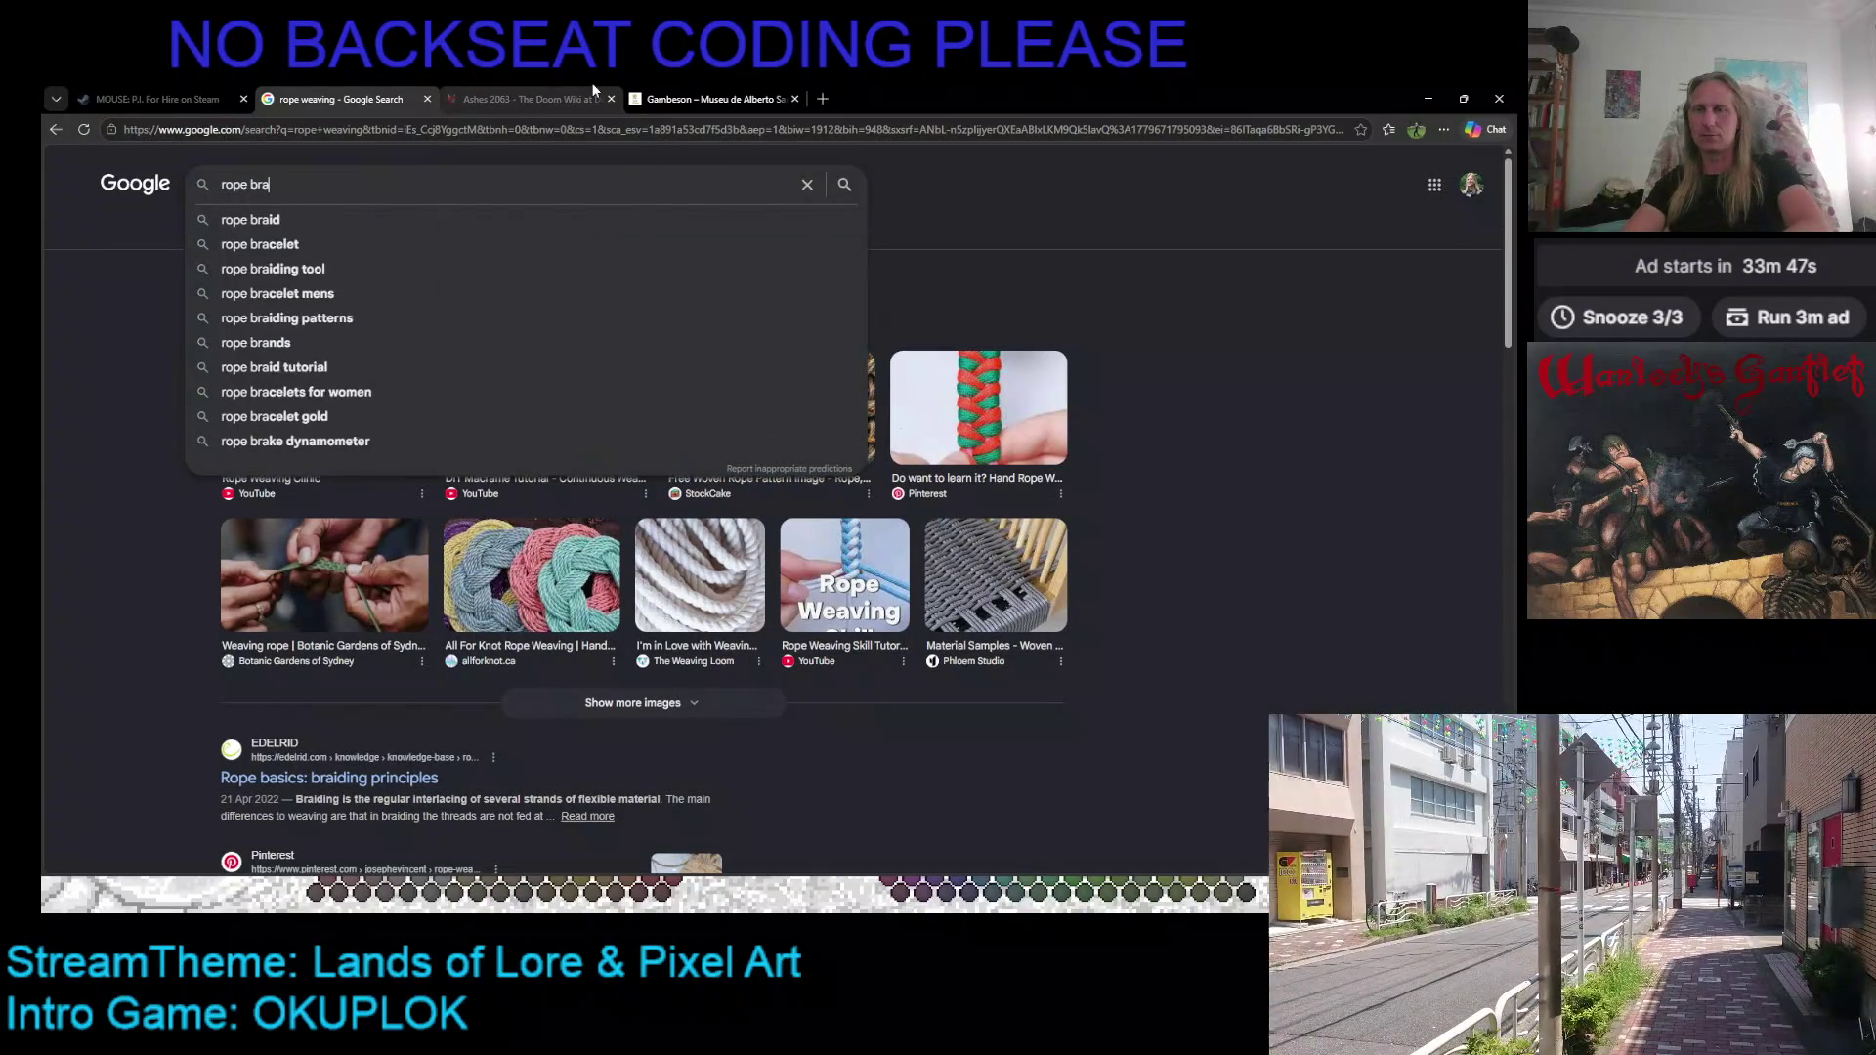
key(Return)
scroll(567, 244, down, 5)
scroll(388, 422, down, 15)
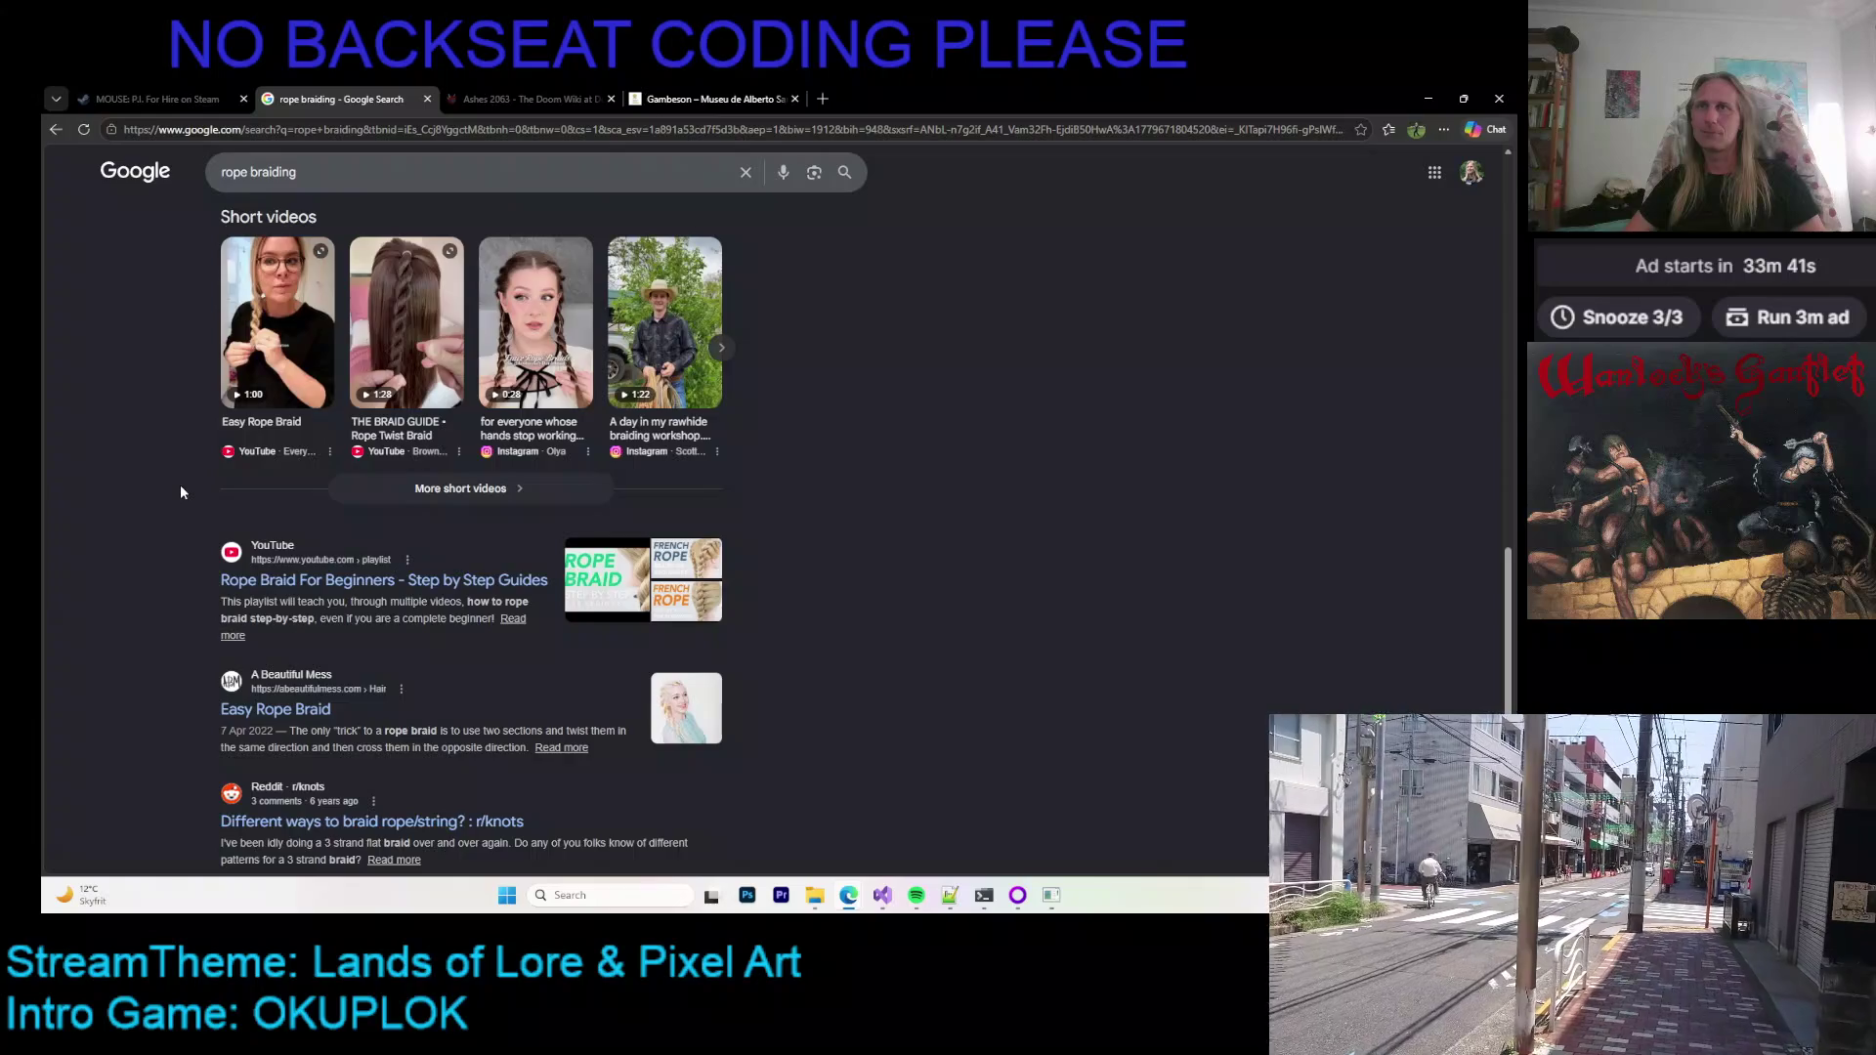
scroll(176, 479, up, 20)
Step: Search for 'rope making' and bring up link options on the Wikipedia Rope result
click(295, 202)
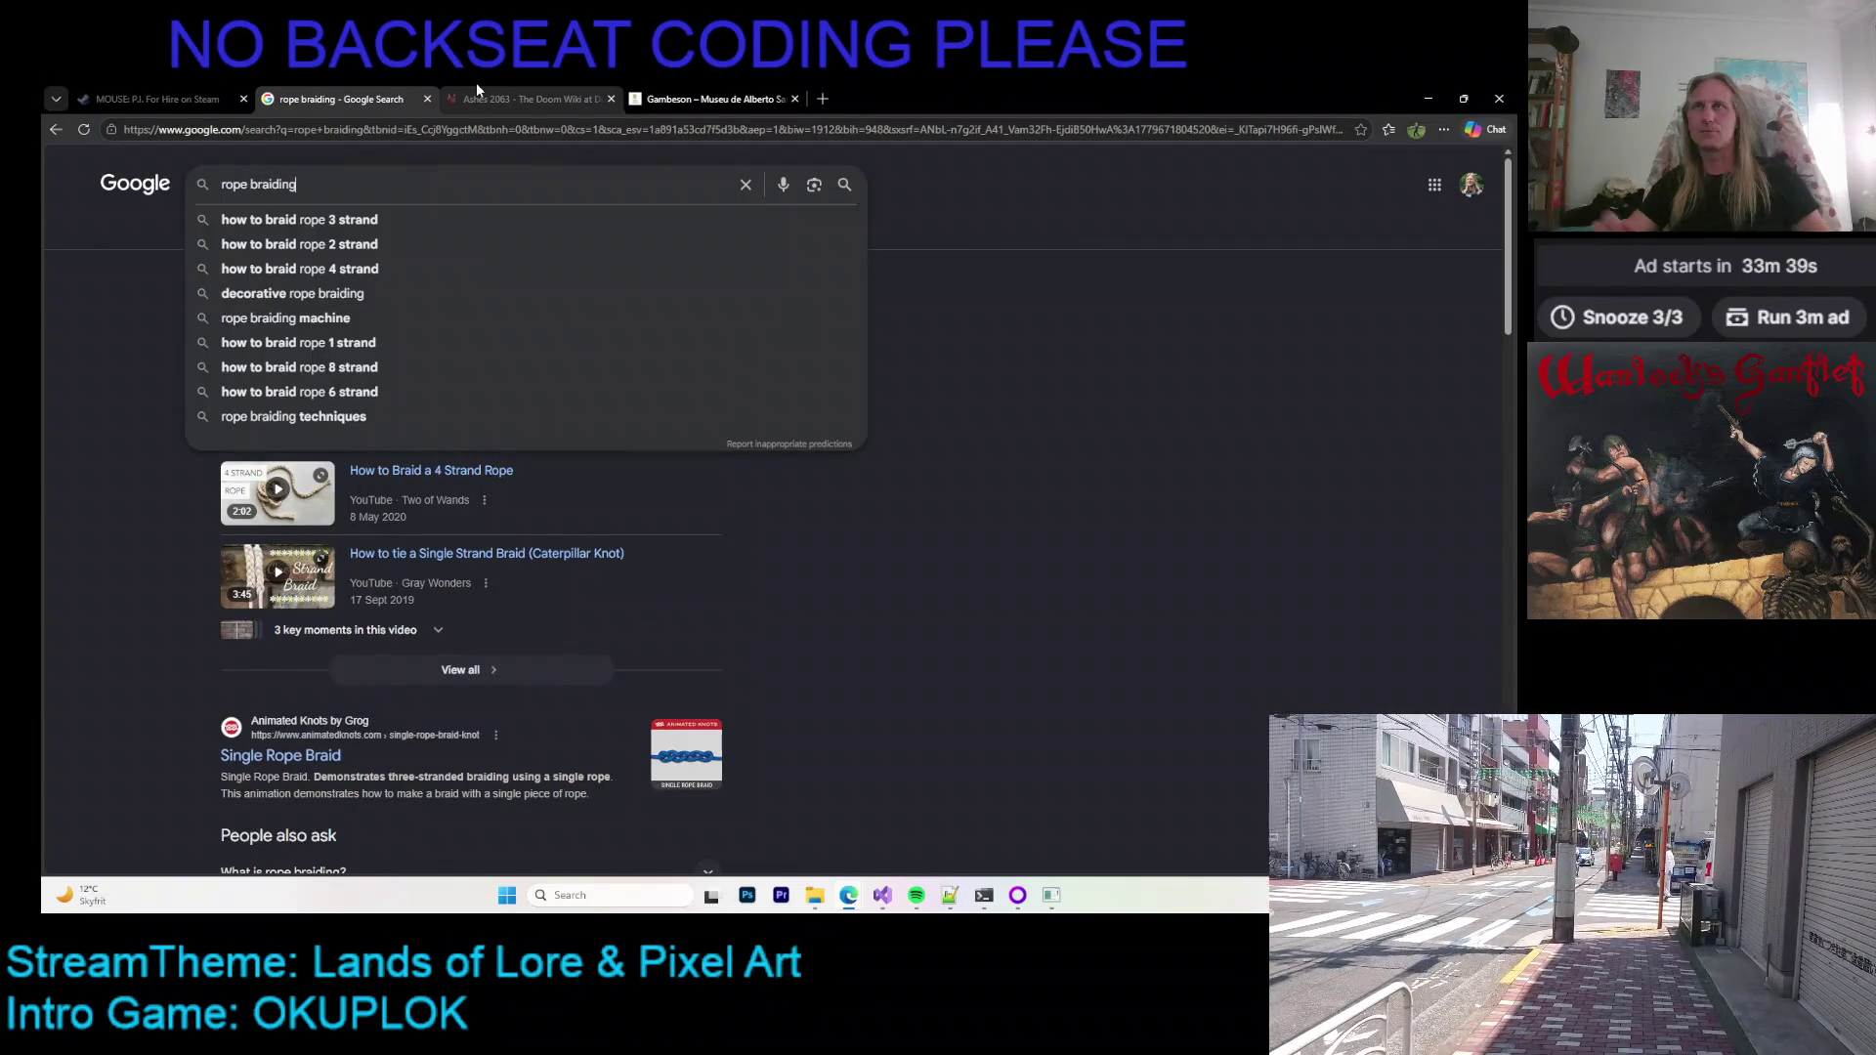
key(ctrl+shift+Left)
text(making)
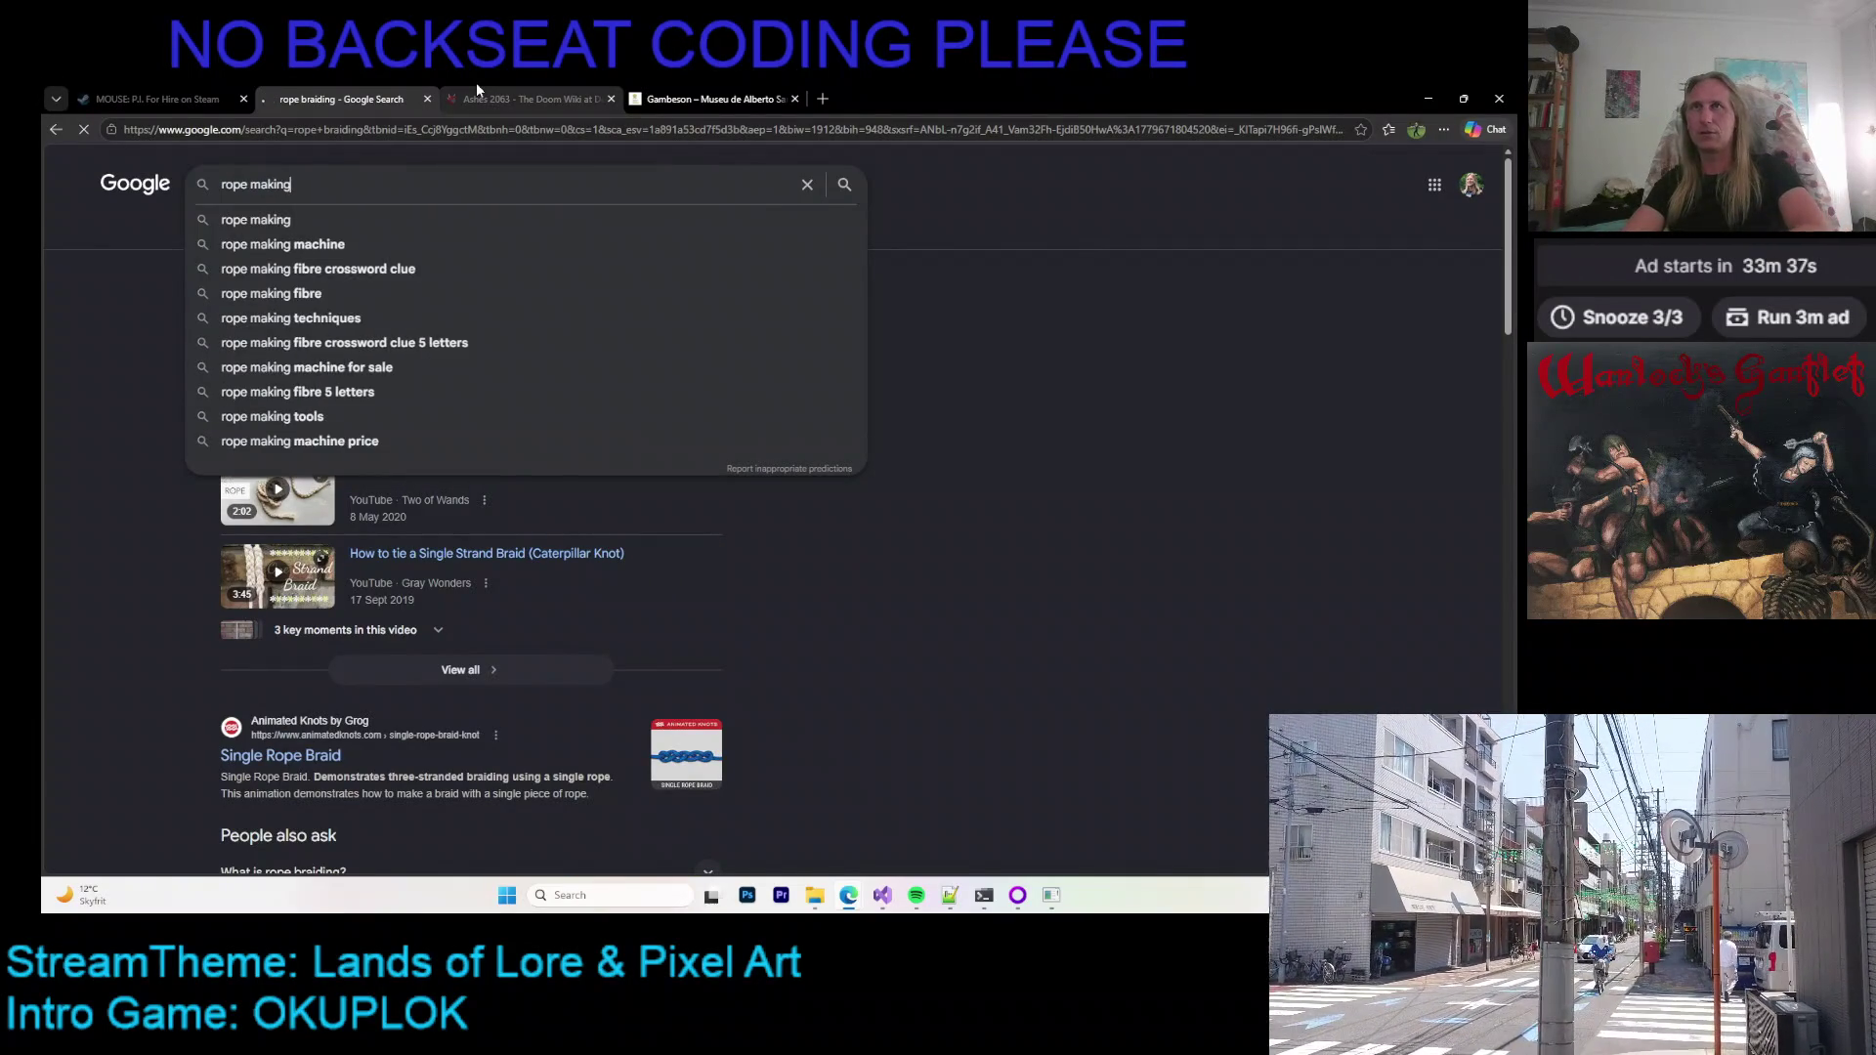
key(Return)
right_click(264, 350)
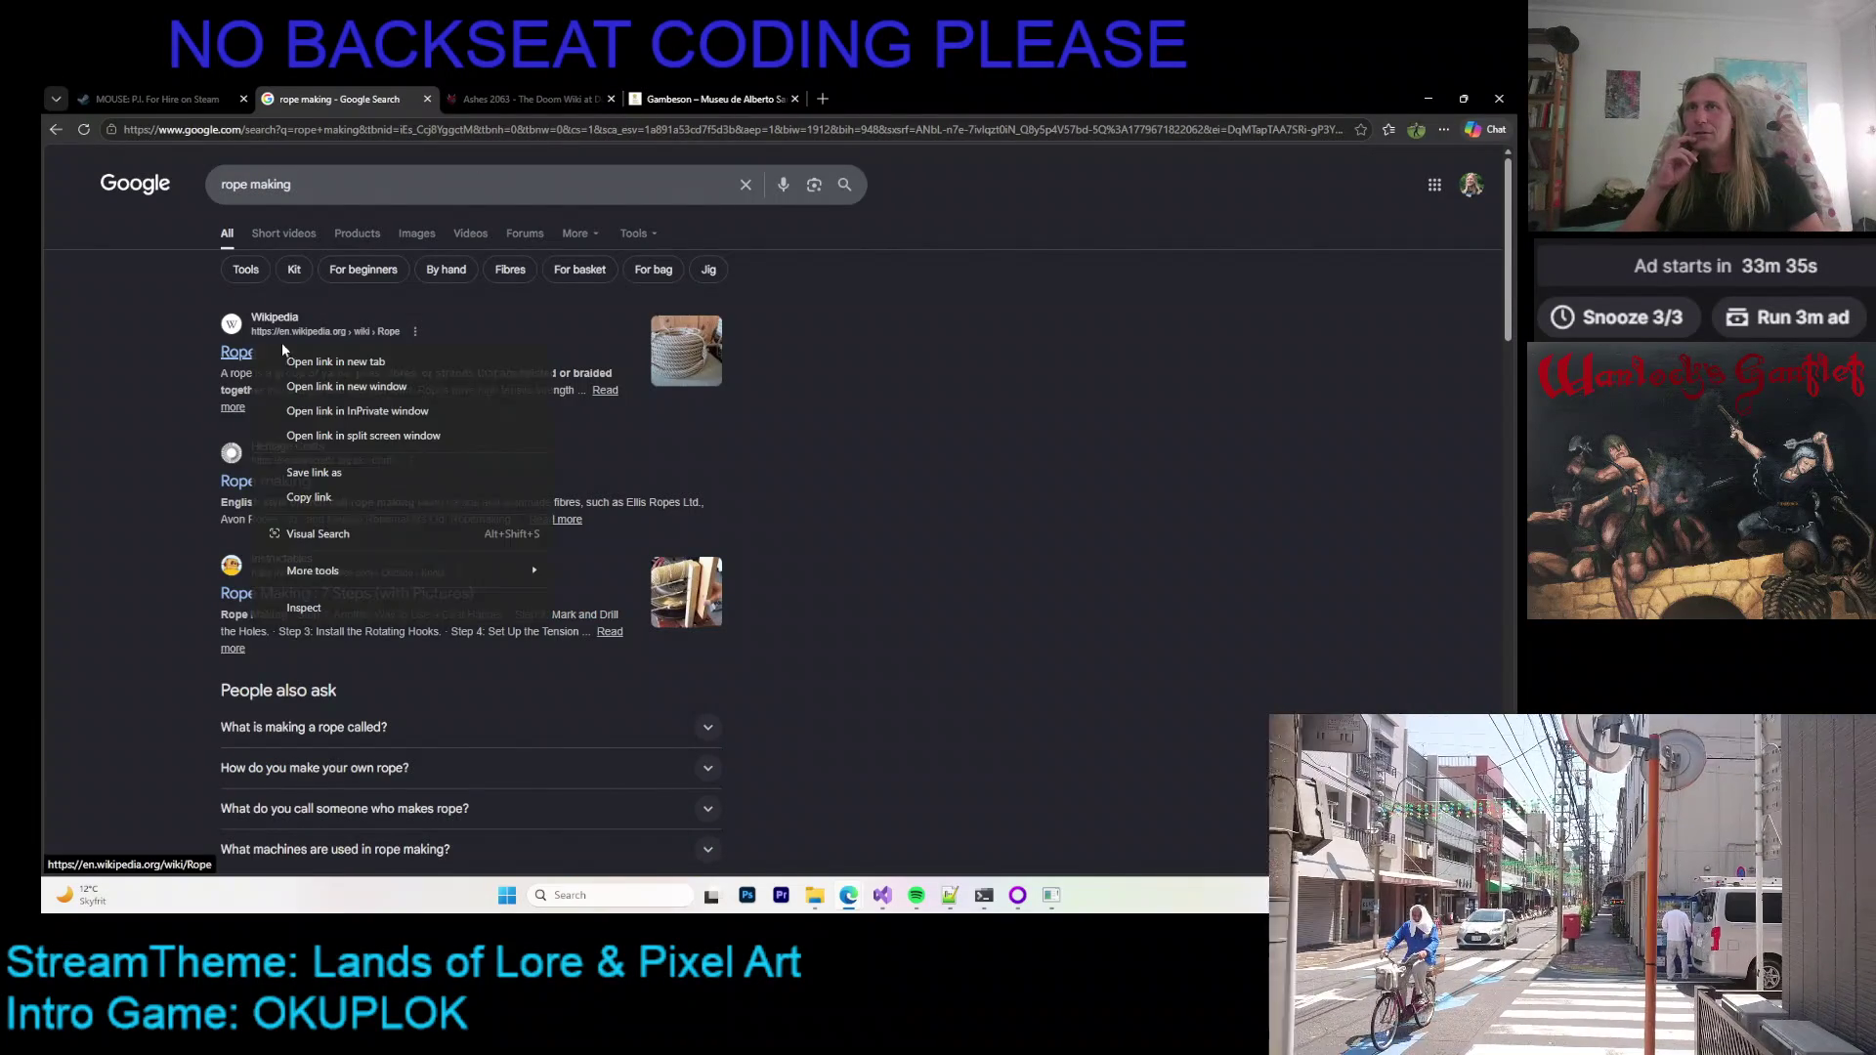
Step: Open Wikipedia's Rope article in a new tab and skim it as reference before returning to the editor
click(293, 359)
click(778, 93)
click(880, 102)
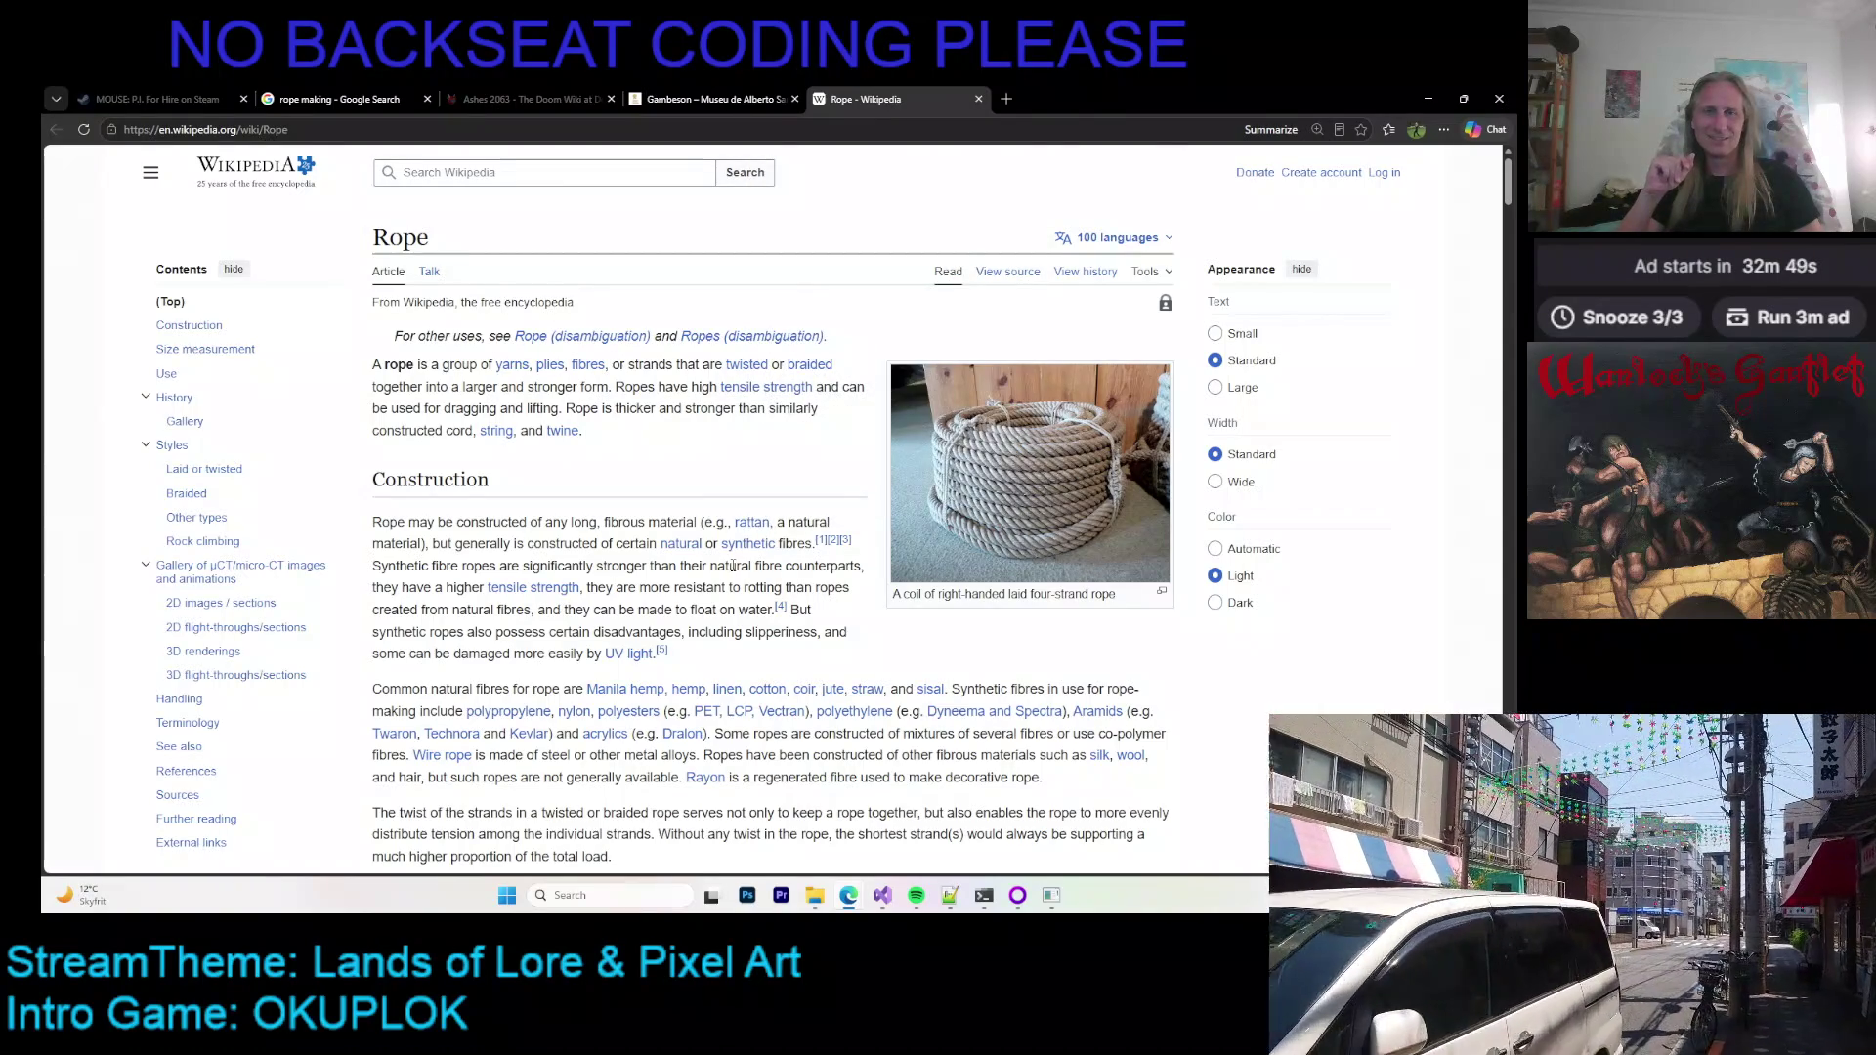
scroll(734, 567, down, 1)
scroll(727, 584, up, 1)
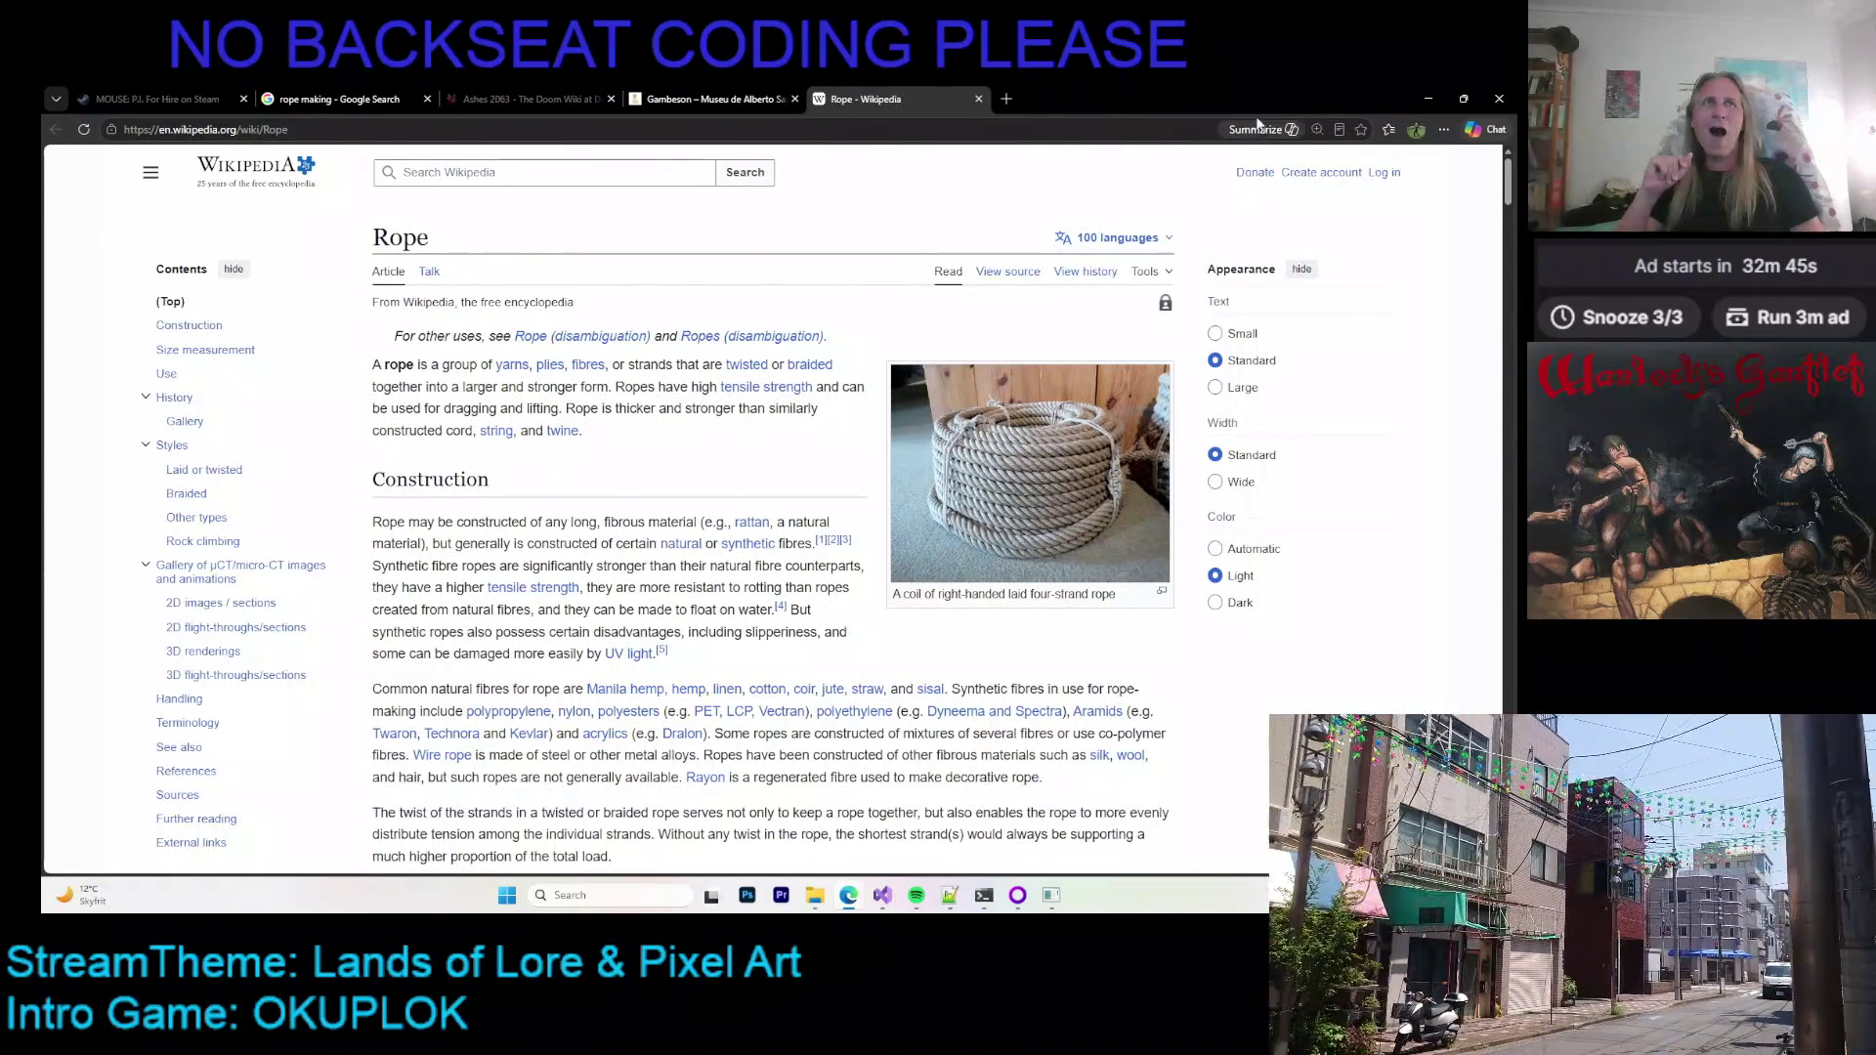
click(1054, 897)
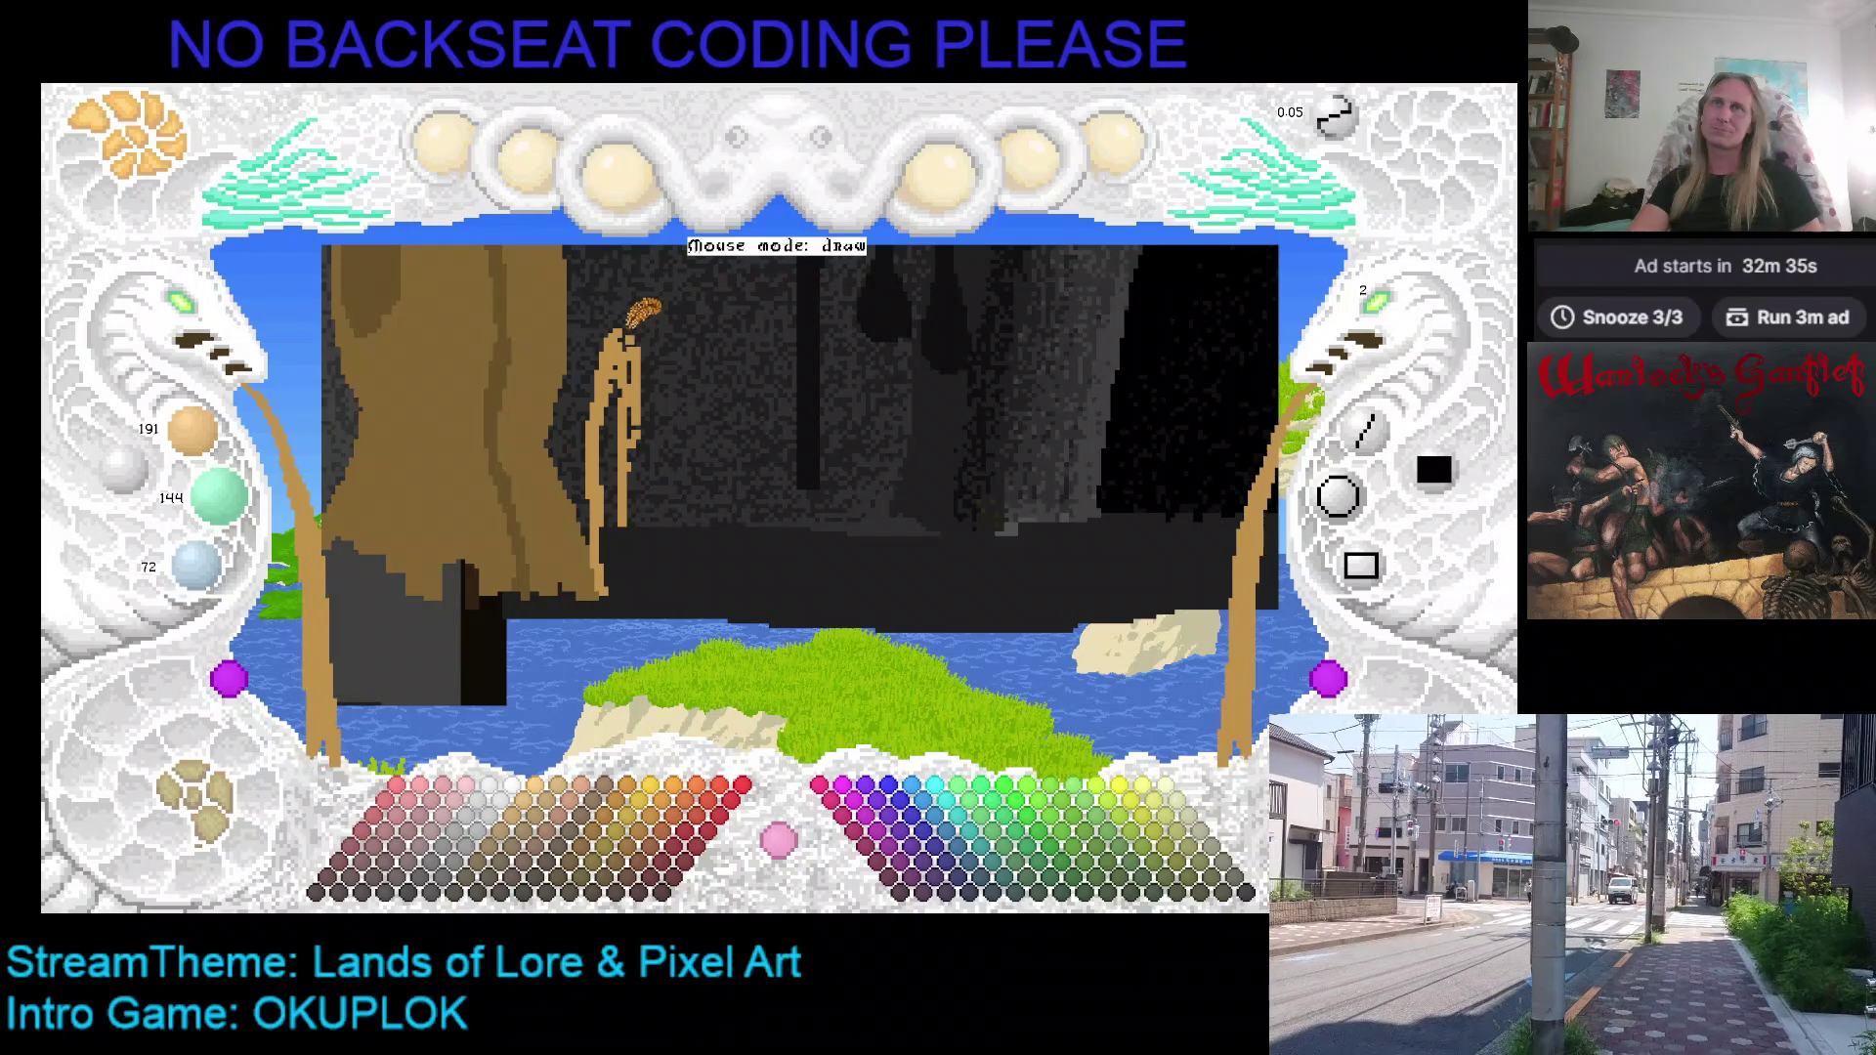
Step: Sample the tan from the rope strands and paint them into a broader tapered shape
right_click(676, 442)
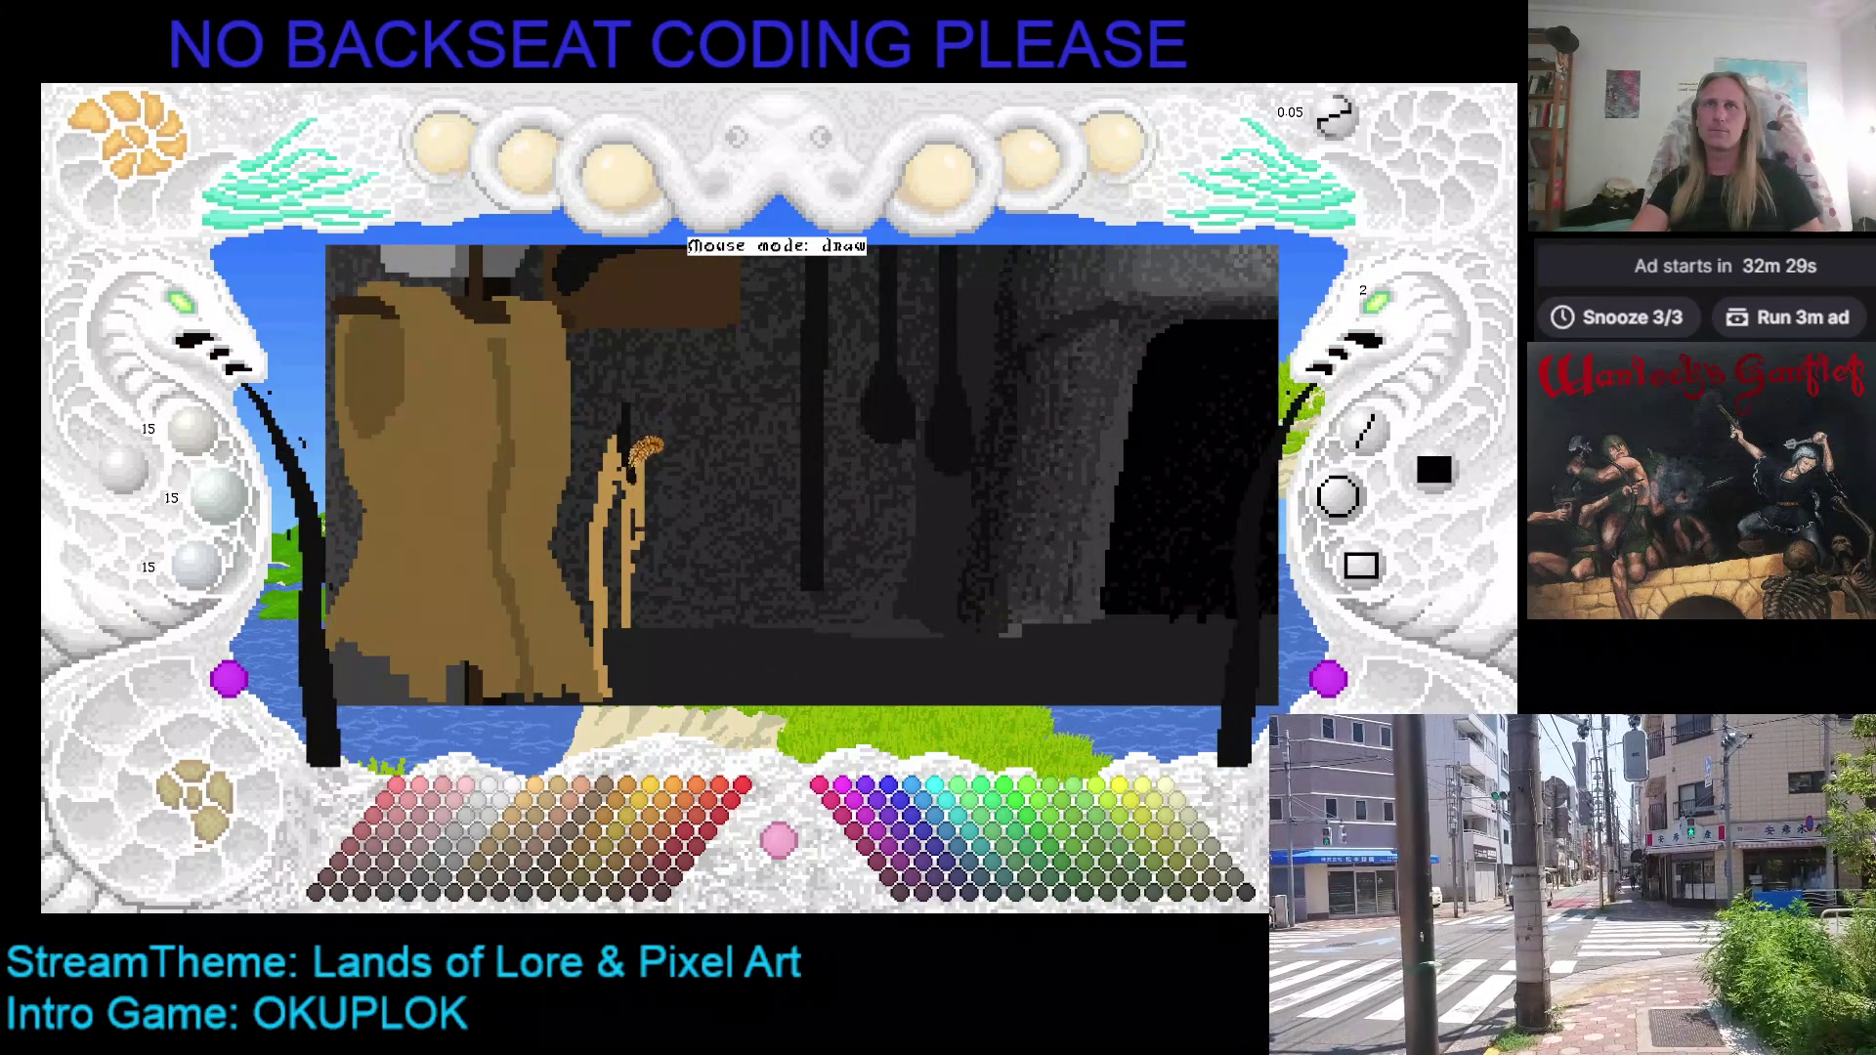
right_click(635, 435)
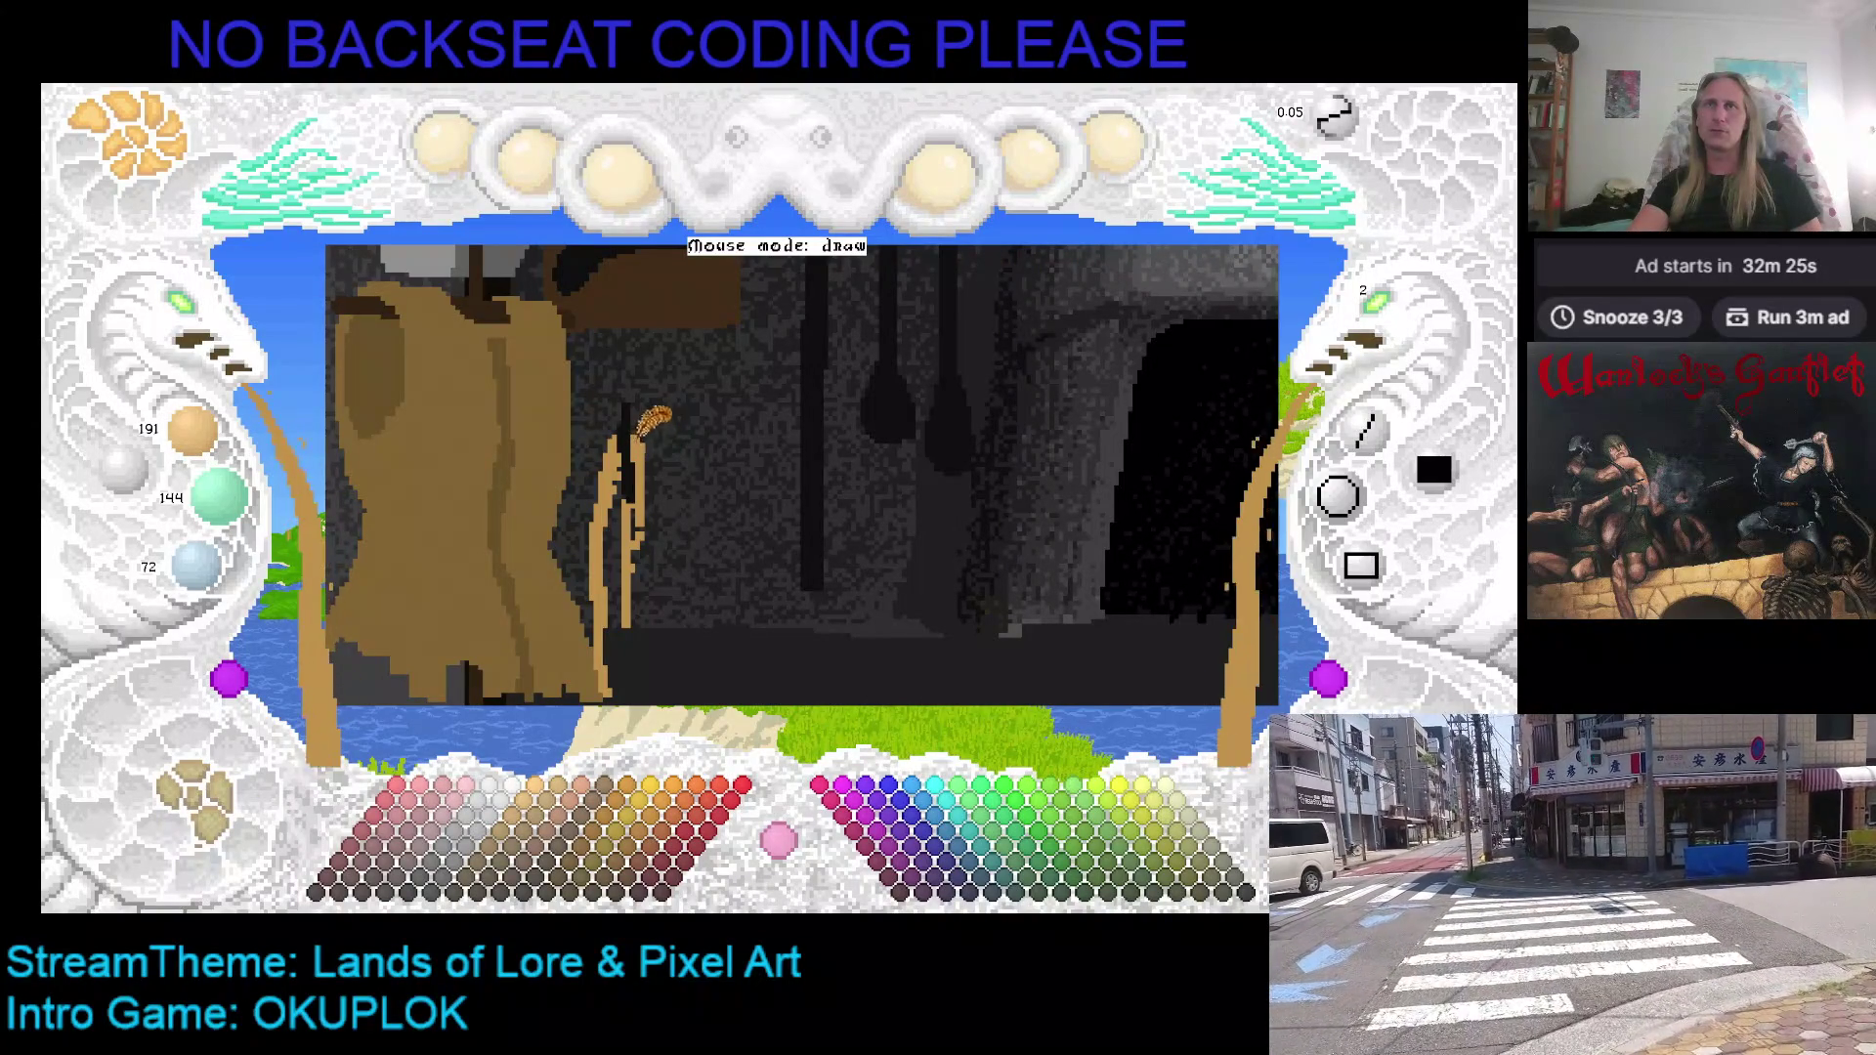
drag(606, 479, 611, 605)
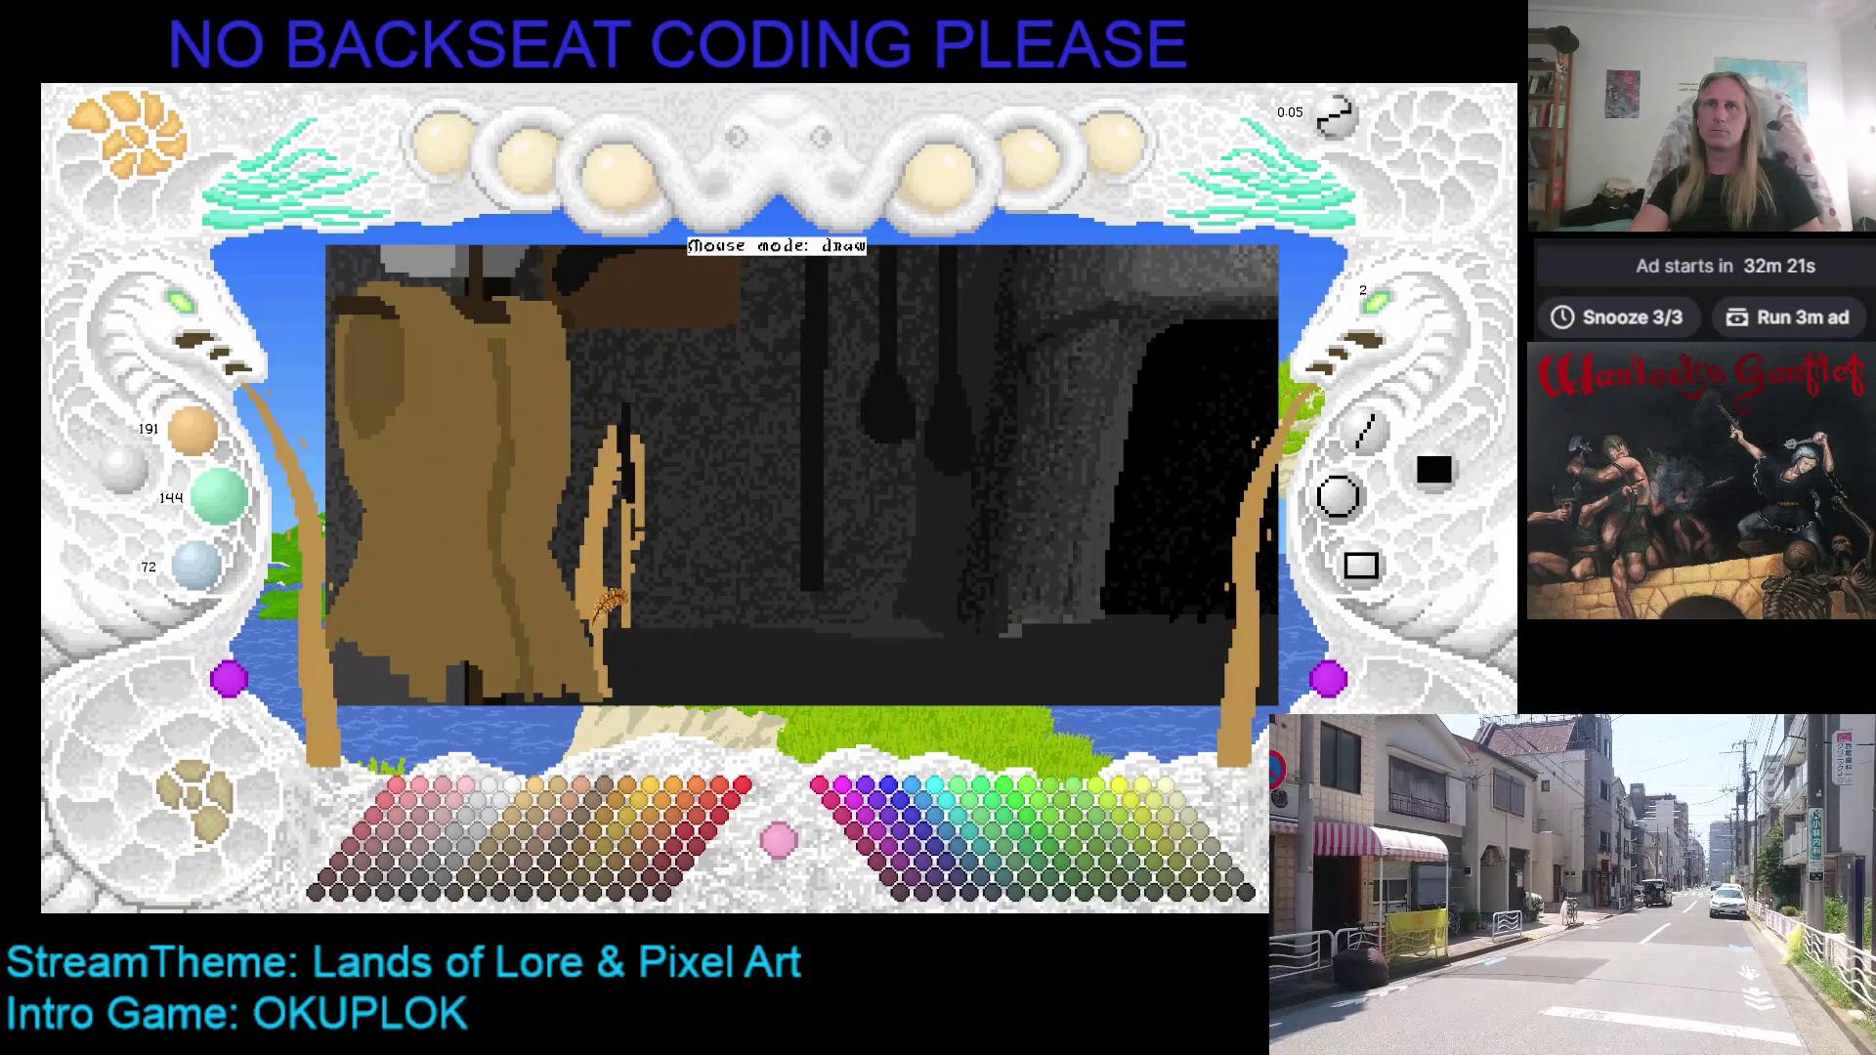
scroll(605, 606, down, 3)
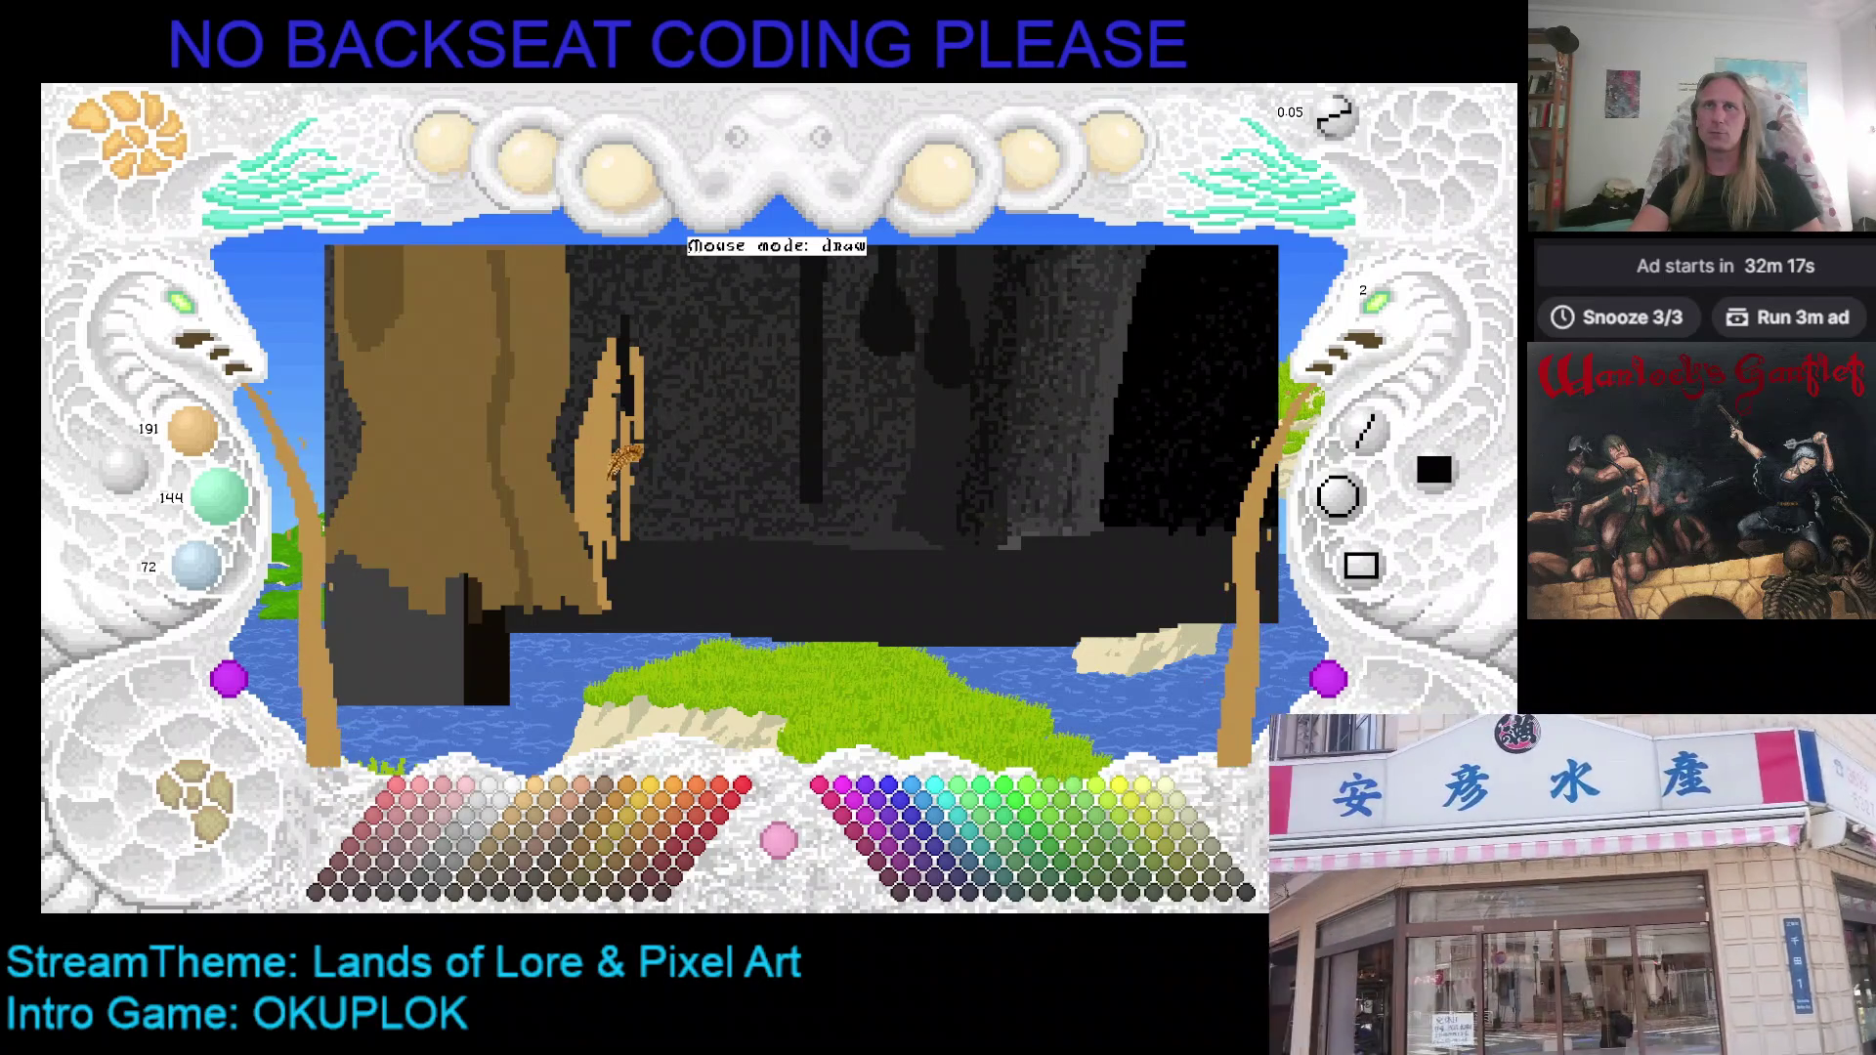
mouse_move(626, 542)
mouse_down()
mouse_move(637, 367)
mouse_move(661, 455)
mouse_move(639, 403)
mouse_move(632, 555)
mouse_move(641, 508)
mouse_move(645, 532)
mouse_up()
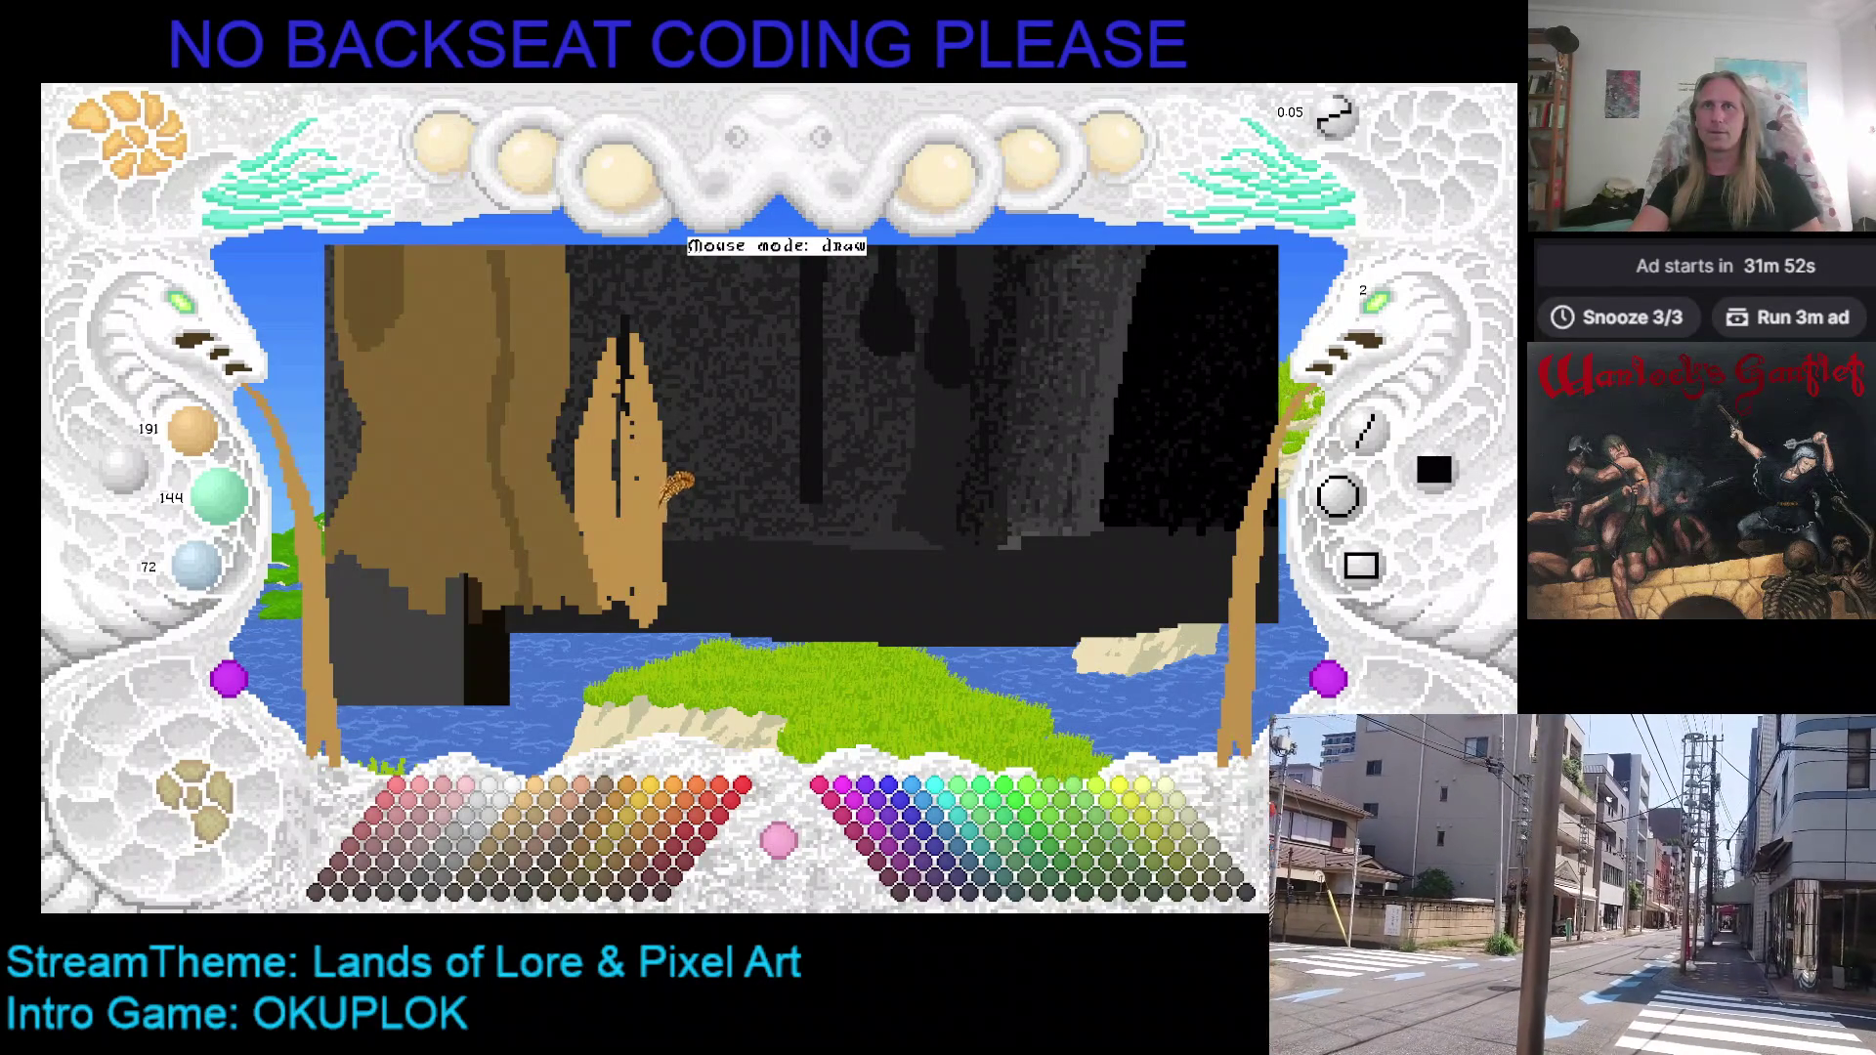
key(x)
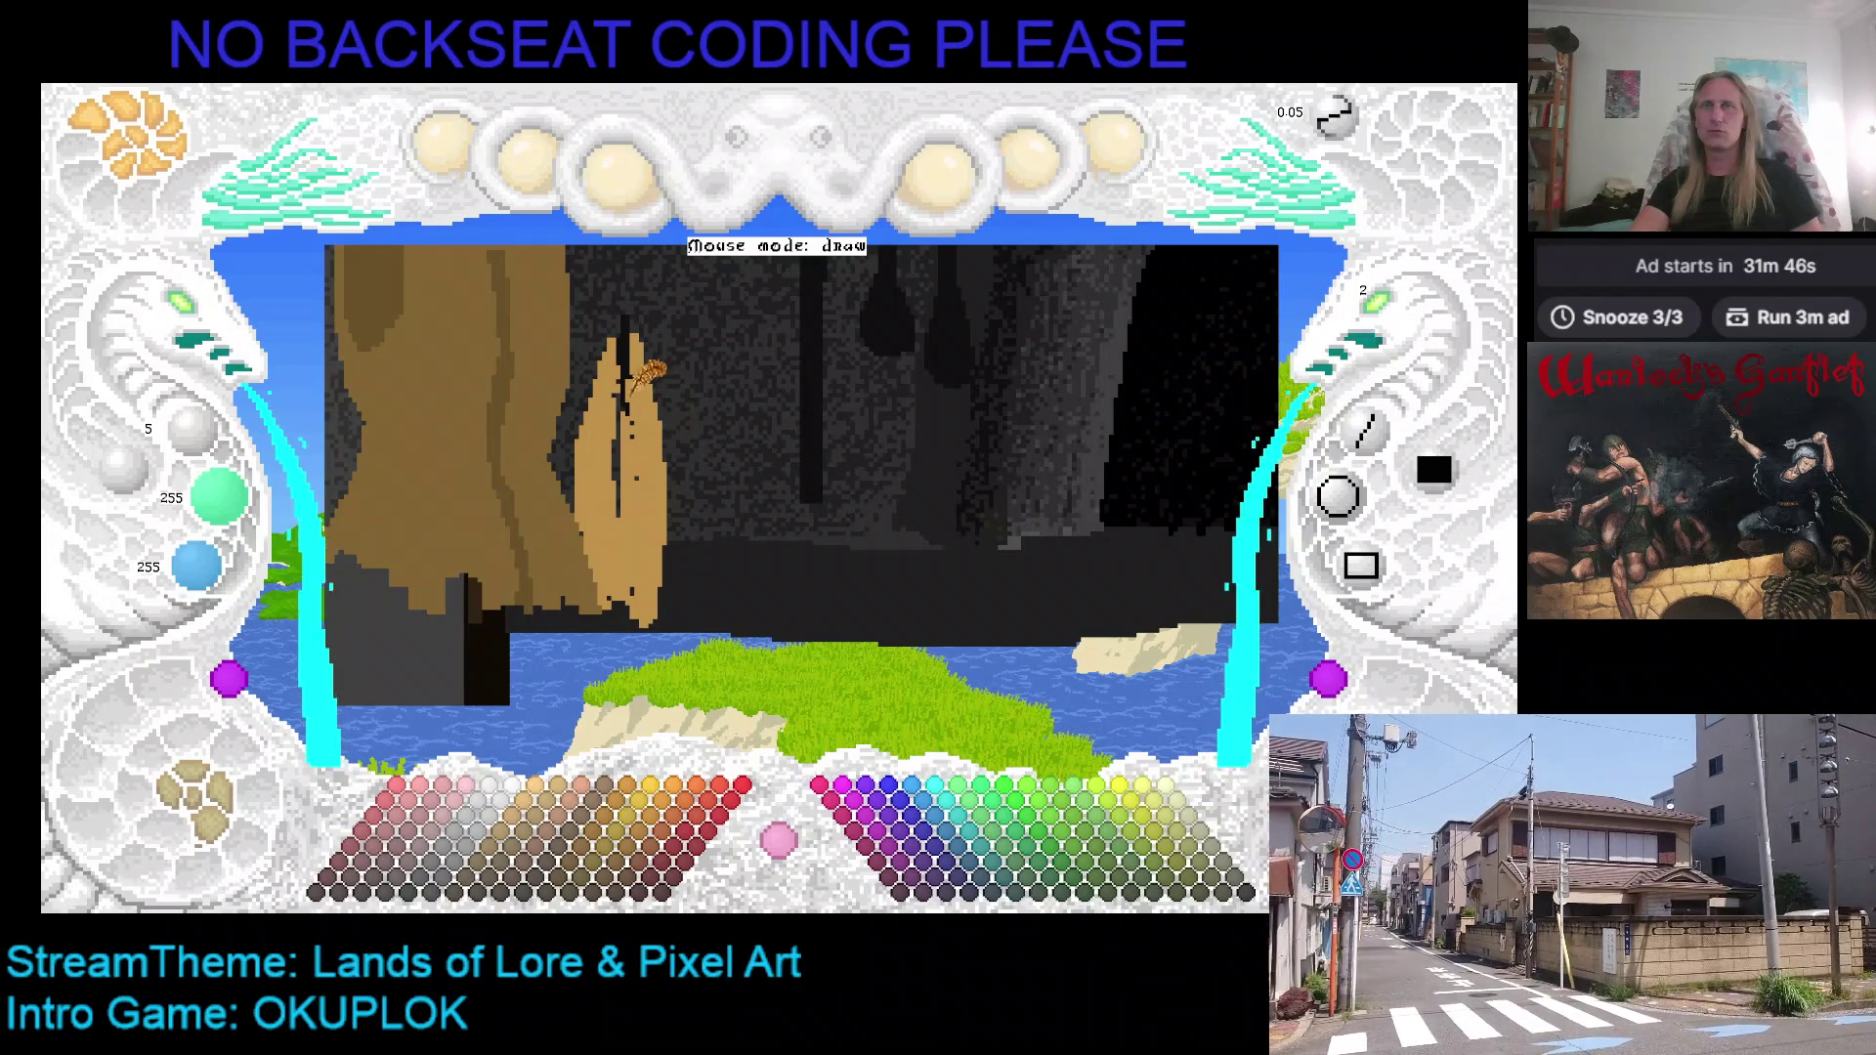
Step: Re-sample the tan (191, 144, 72) from the artwork, toggling between tan and cyan paint colours
key(x)
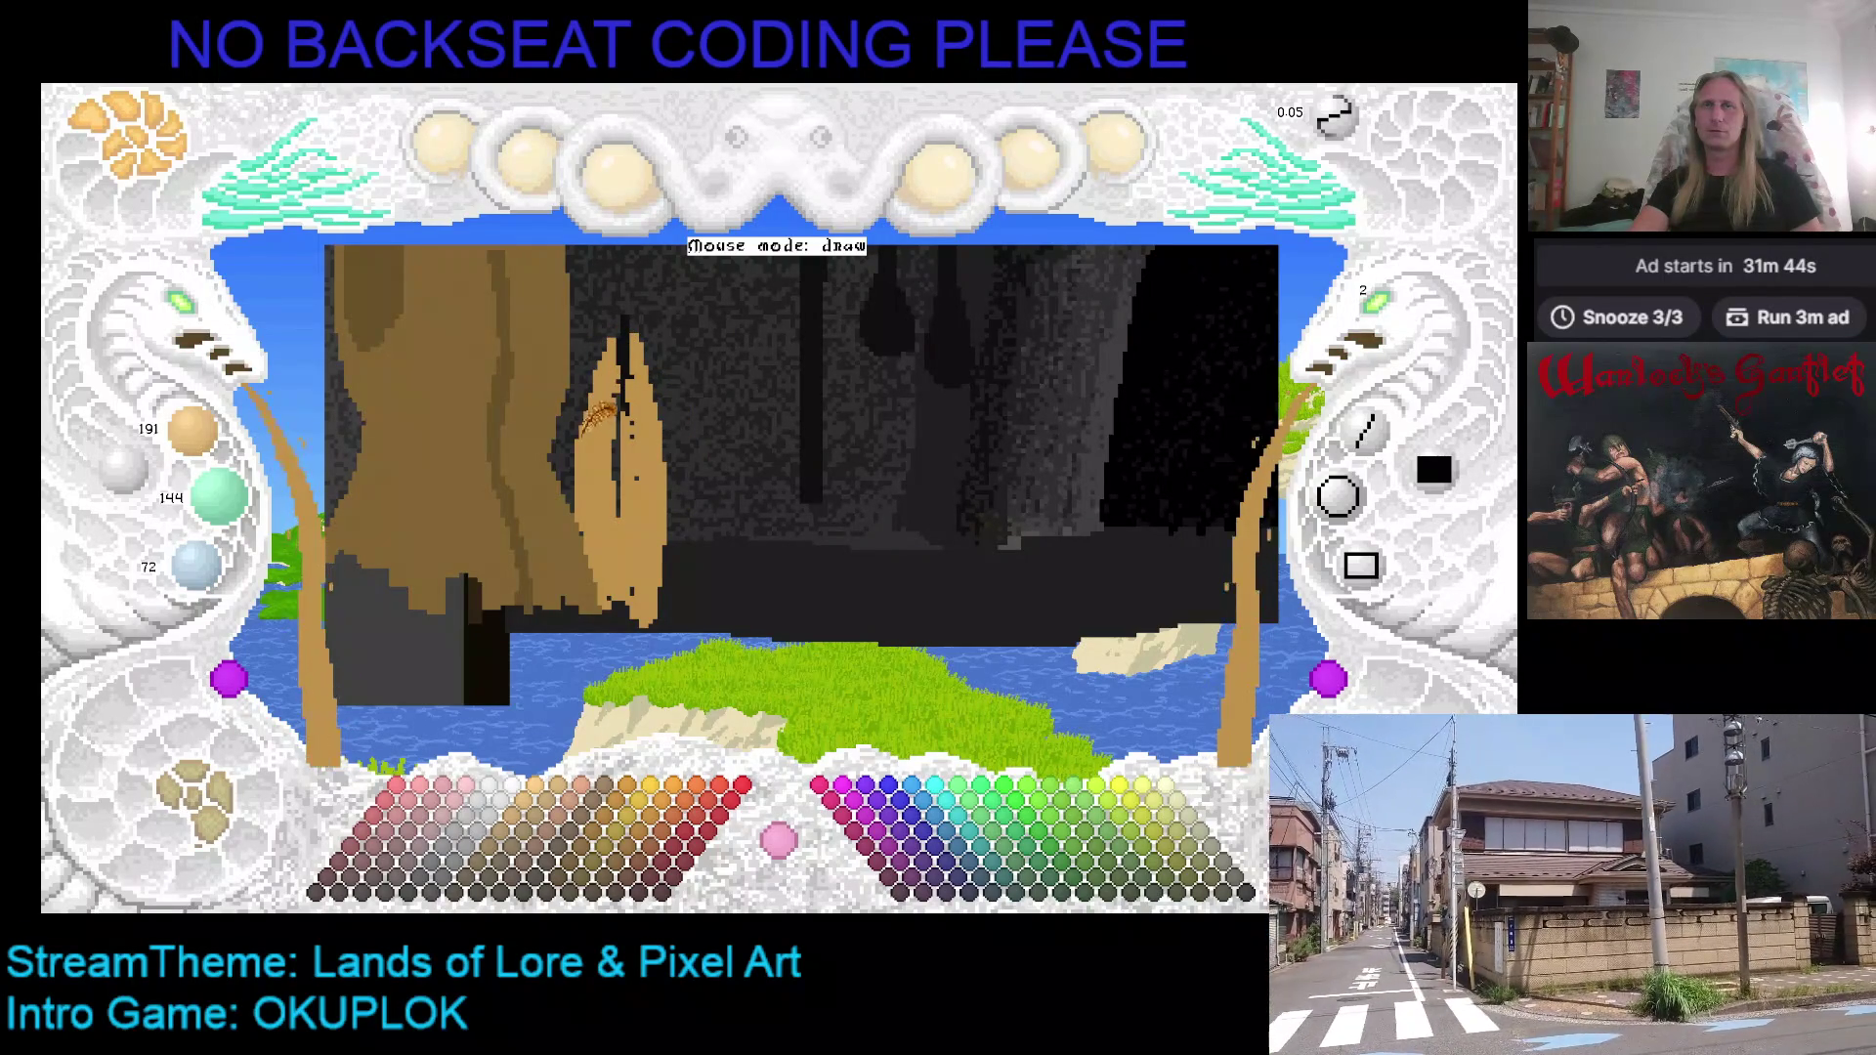
scroll(1380, 315, down, 1)
scroll(203, 323, up, 1)
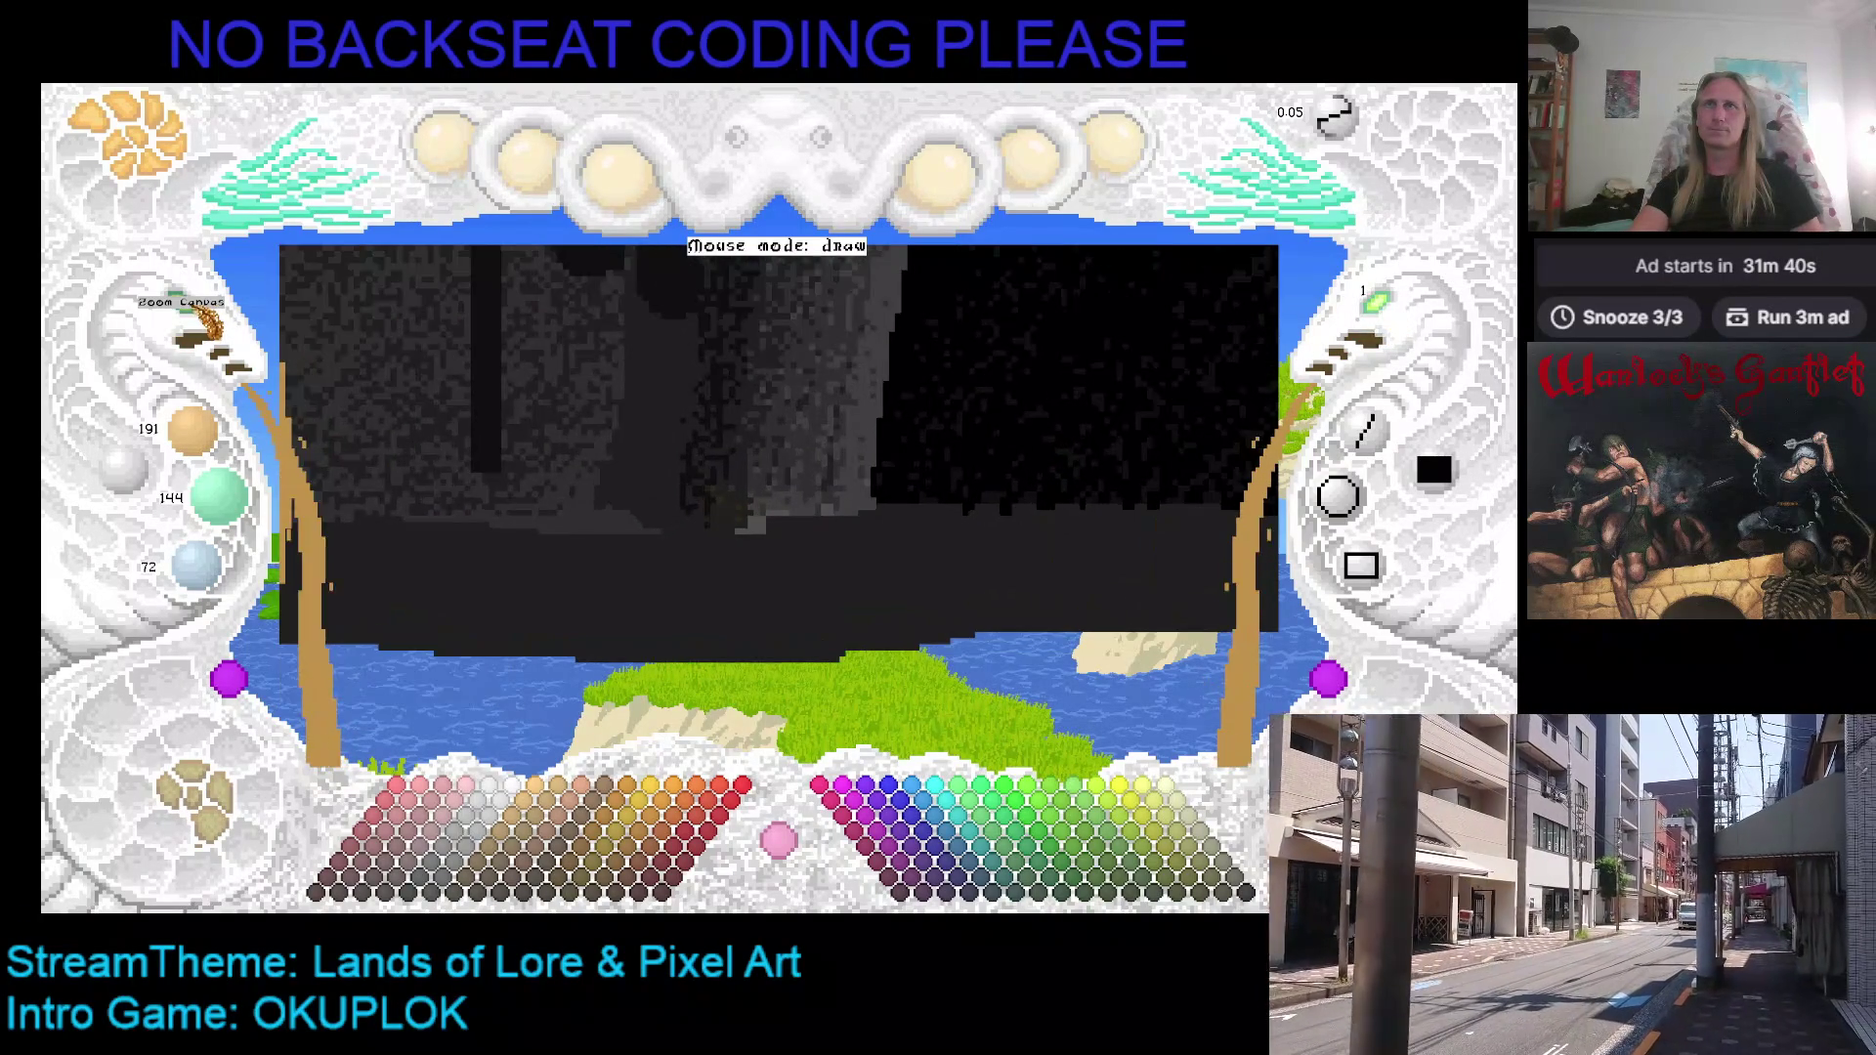
scroll(203, 327, down, 1)
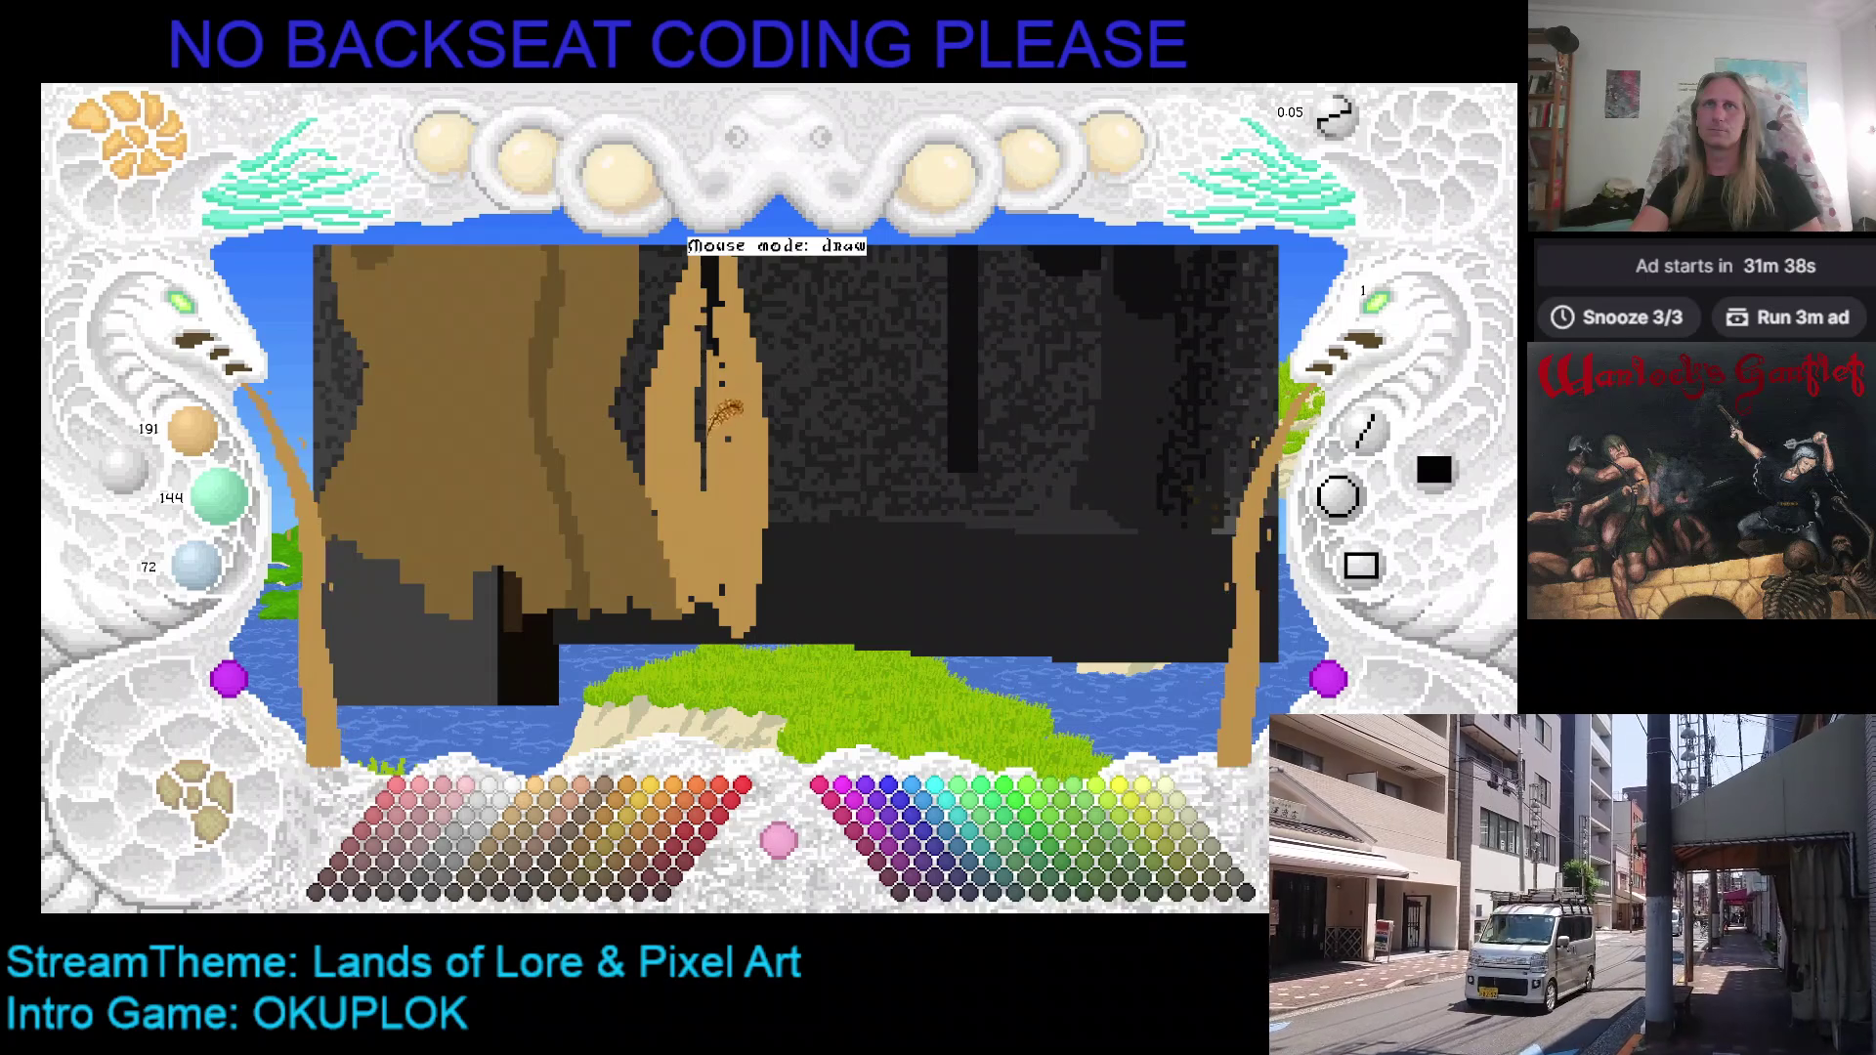
key(c)
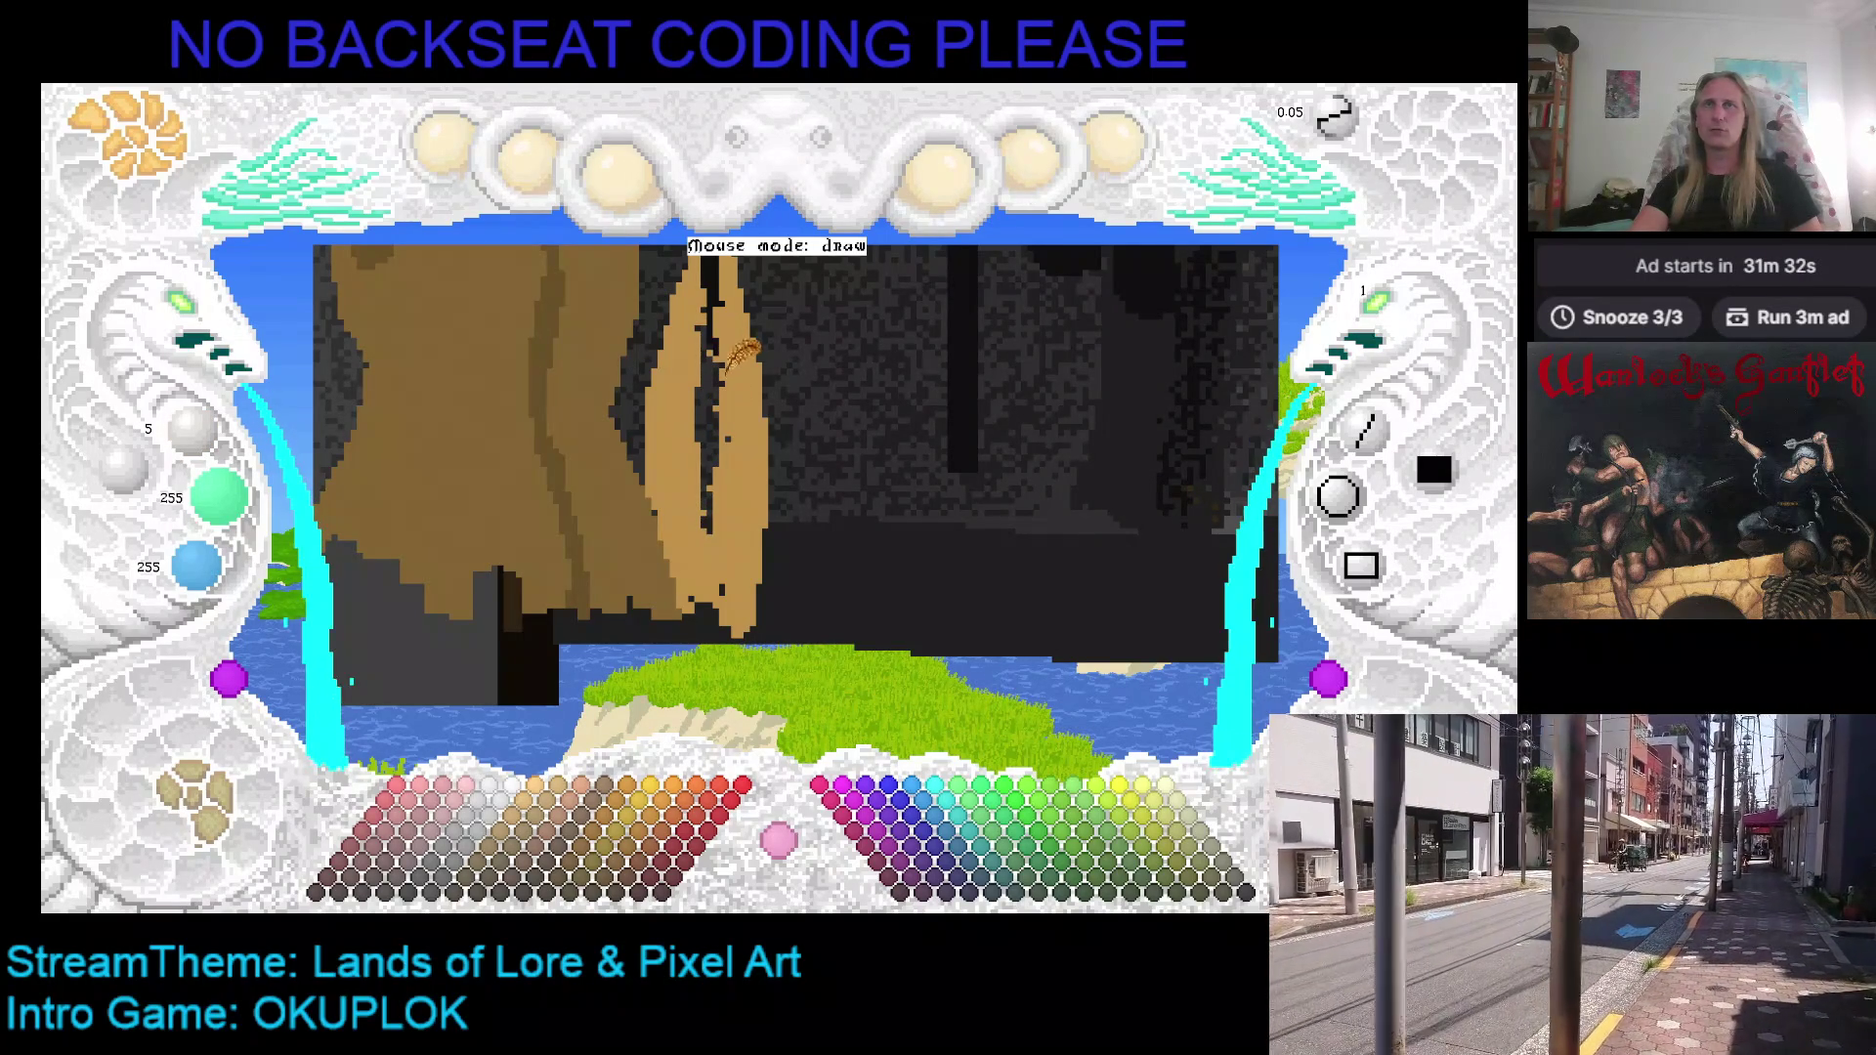
scroll(748, 350, up, 2)
right_click(679, 396)
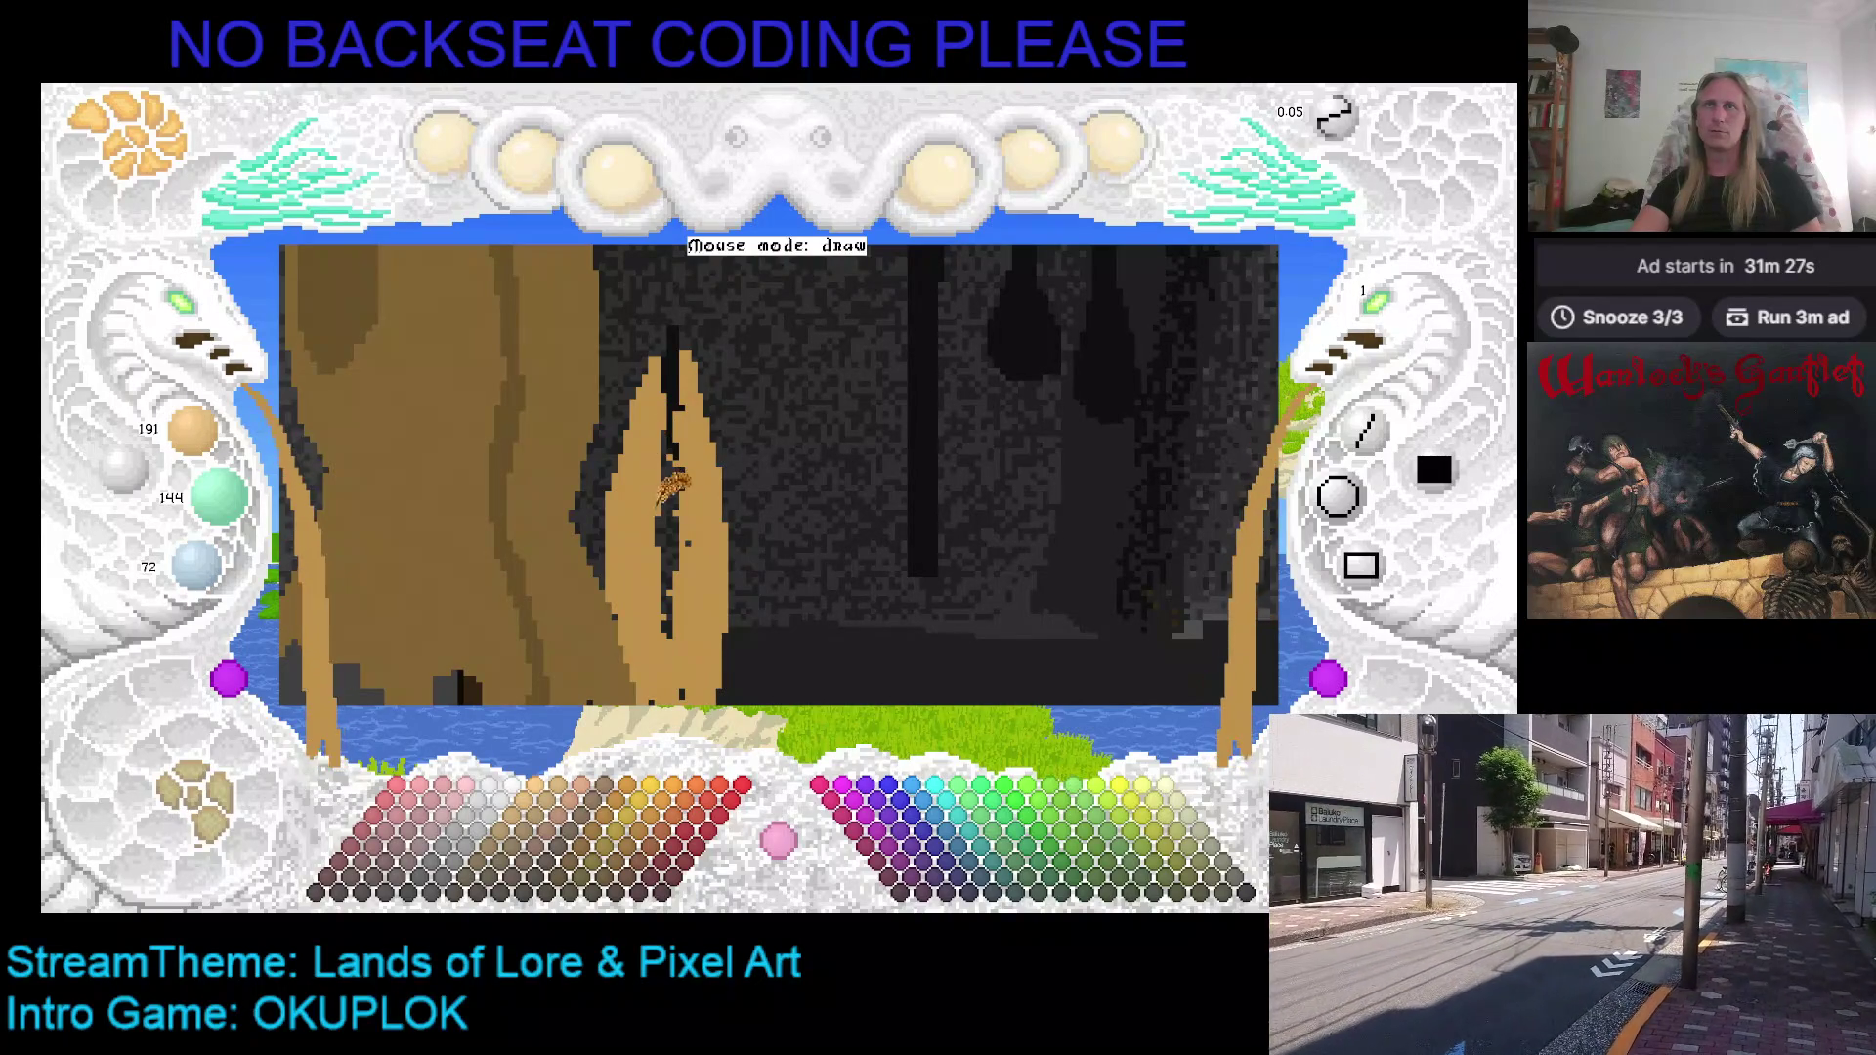
scroll(733, 502, down, 2)
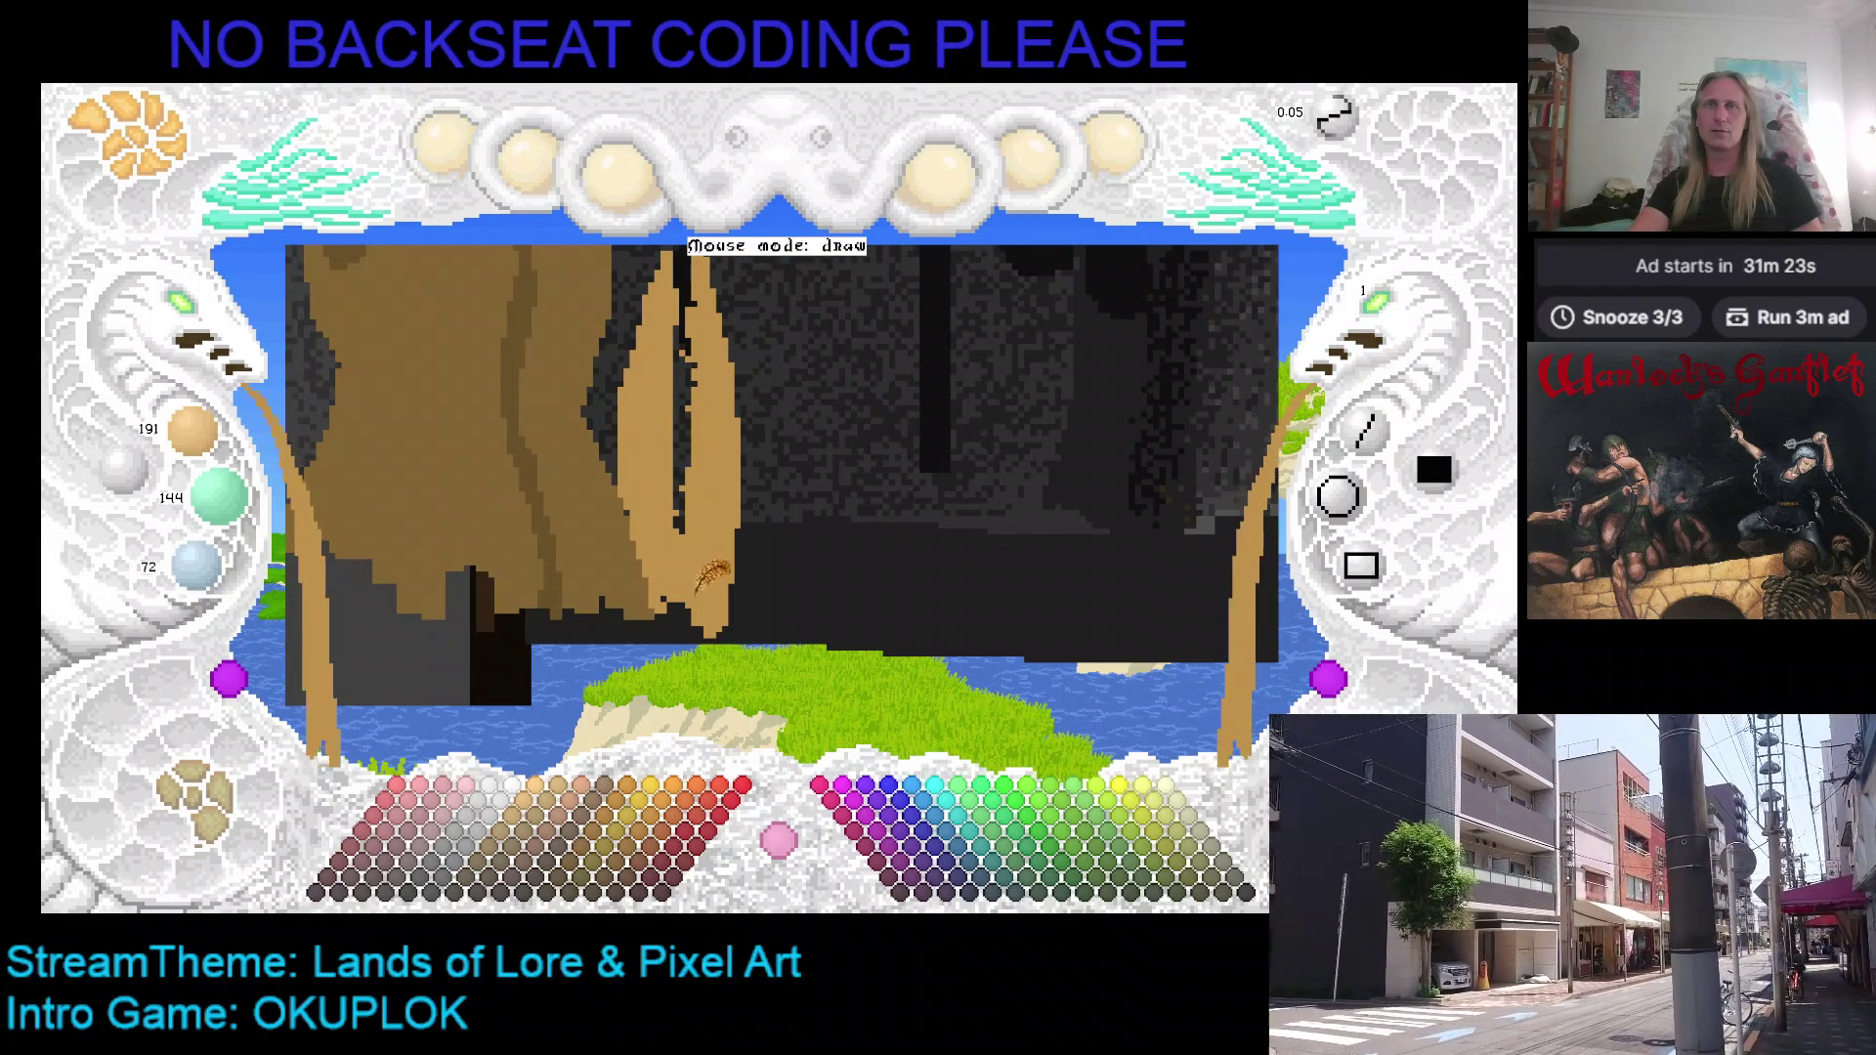
scroll(711, 576, up, 2)
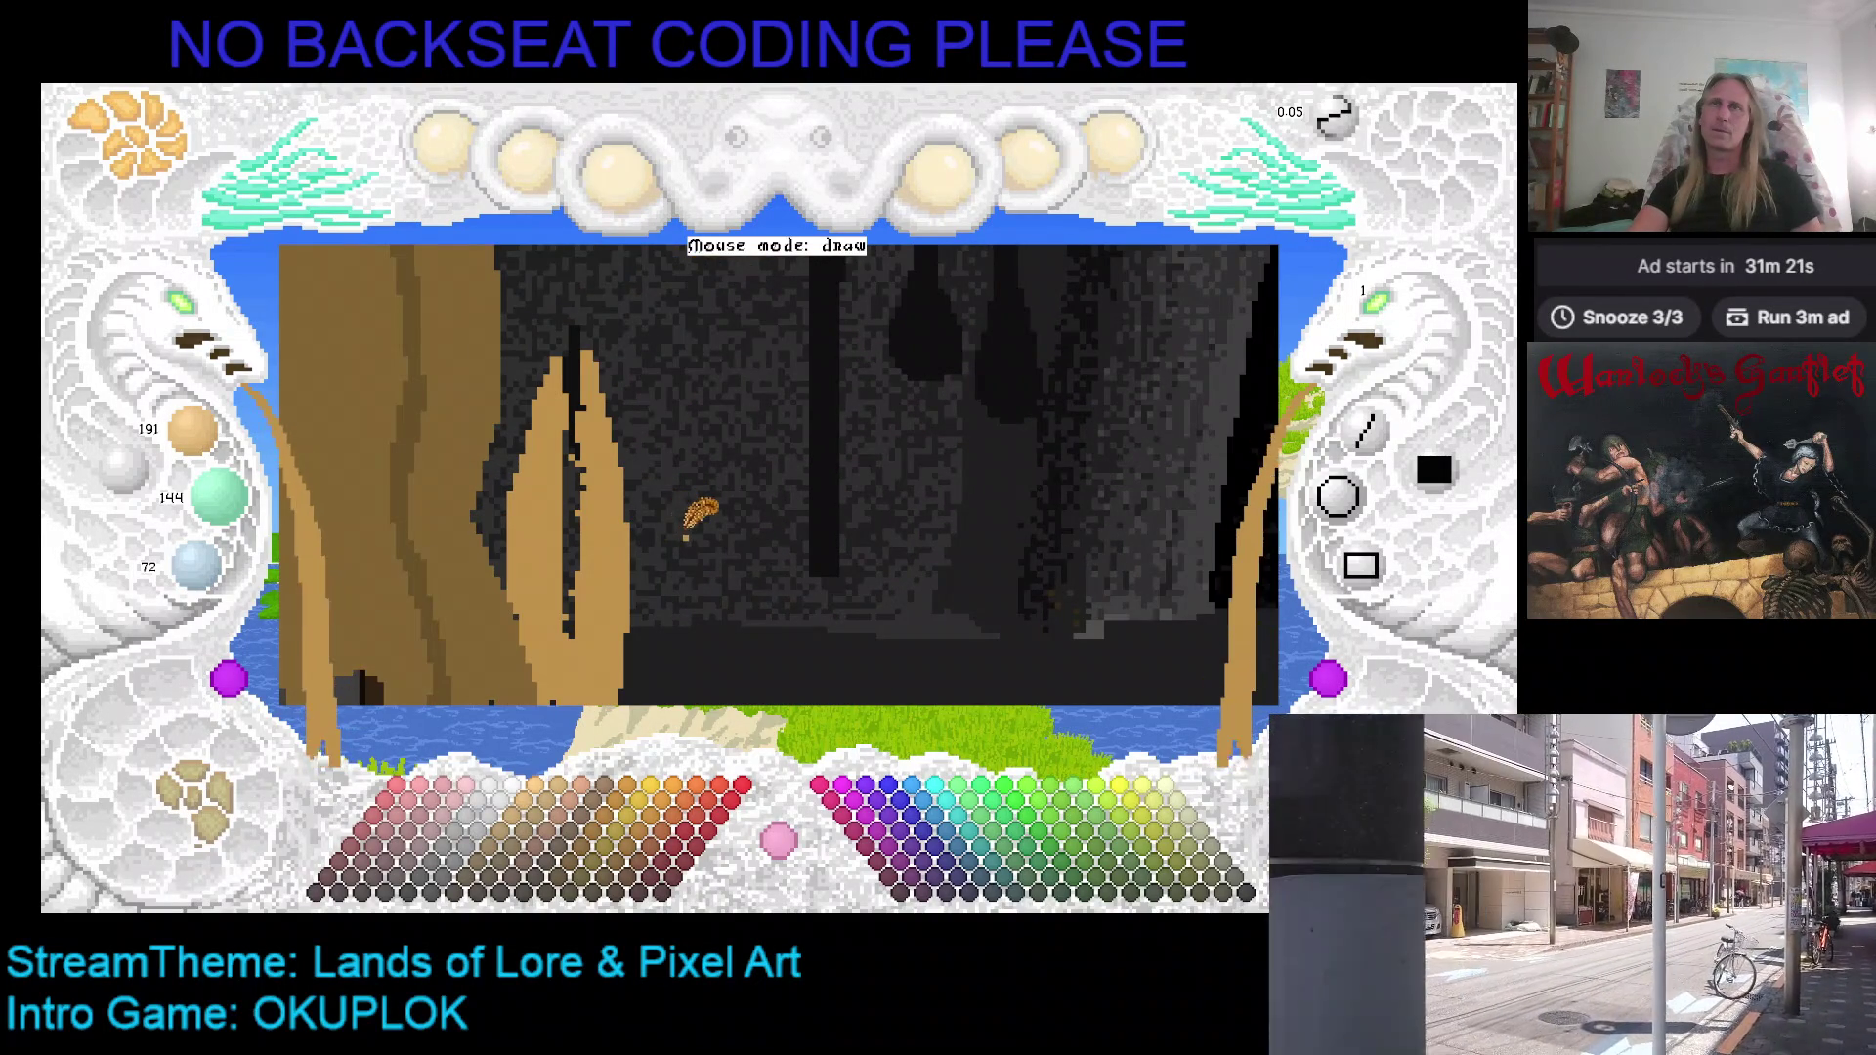
key(c)
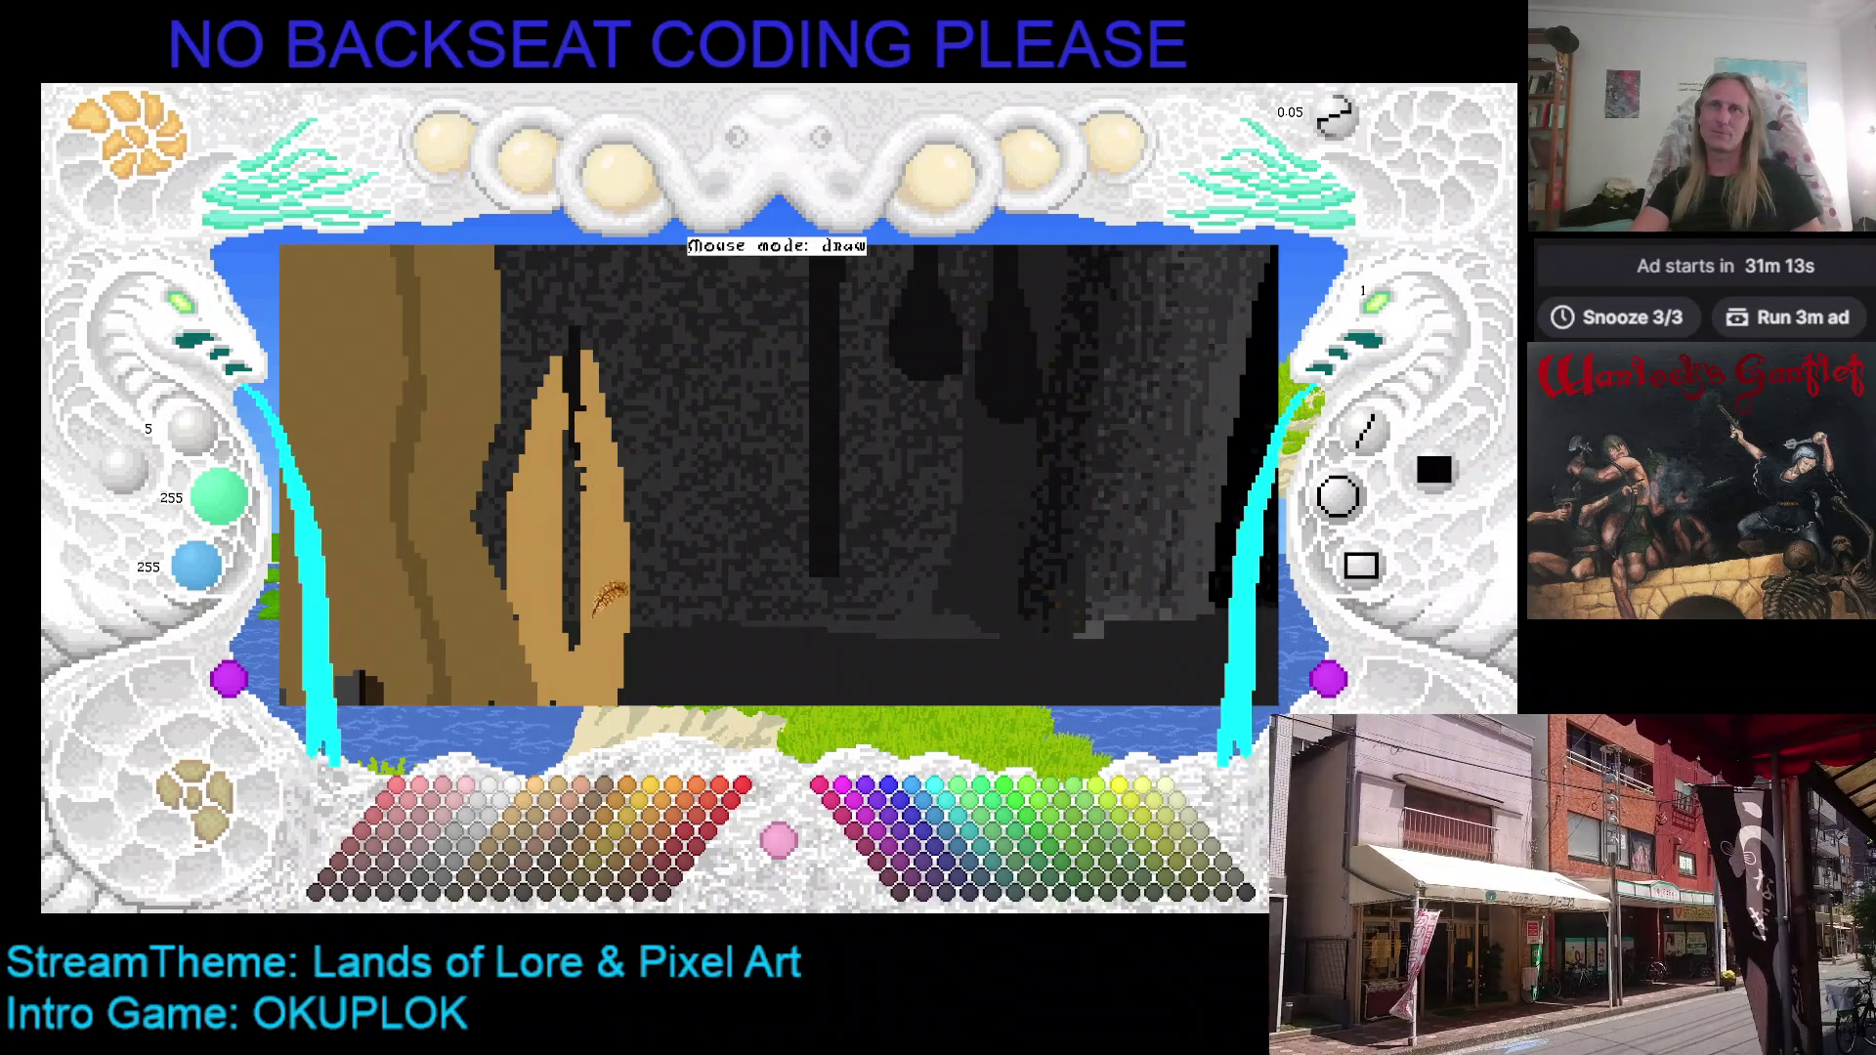
key(c)
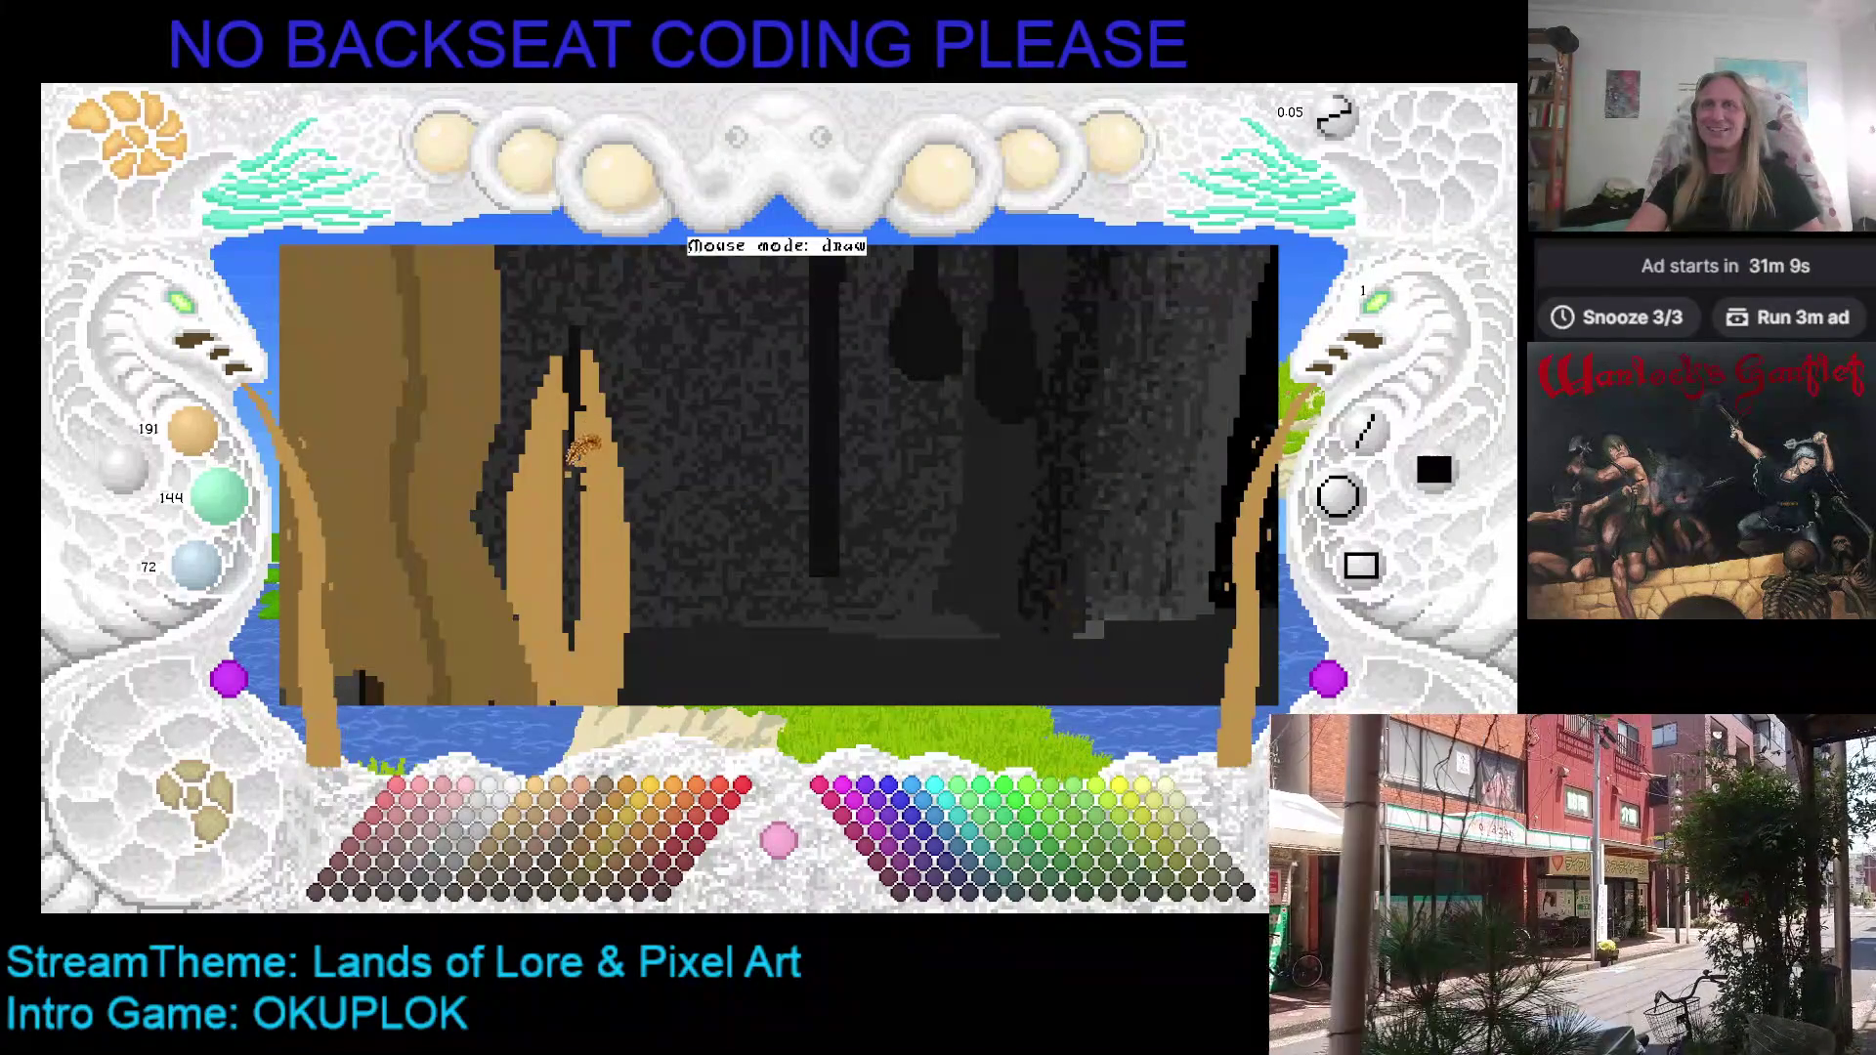
key(c)
key(c)
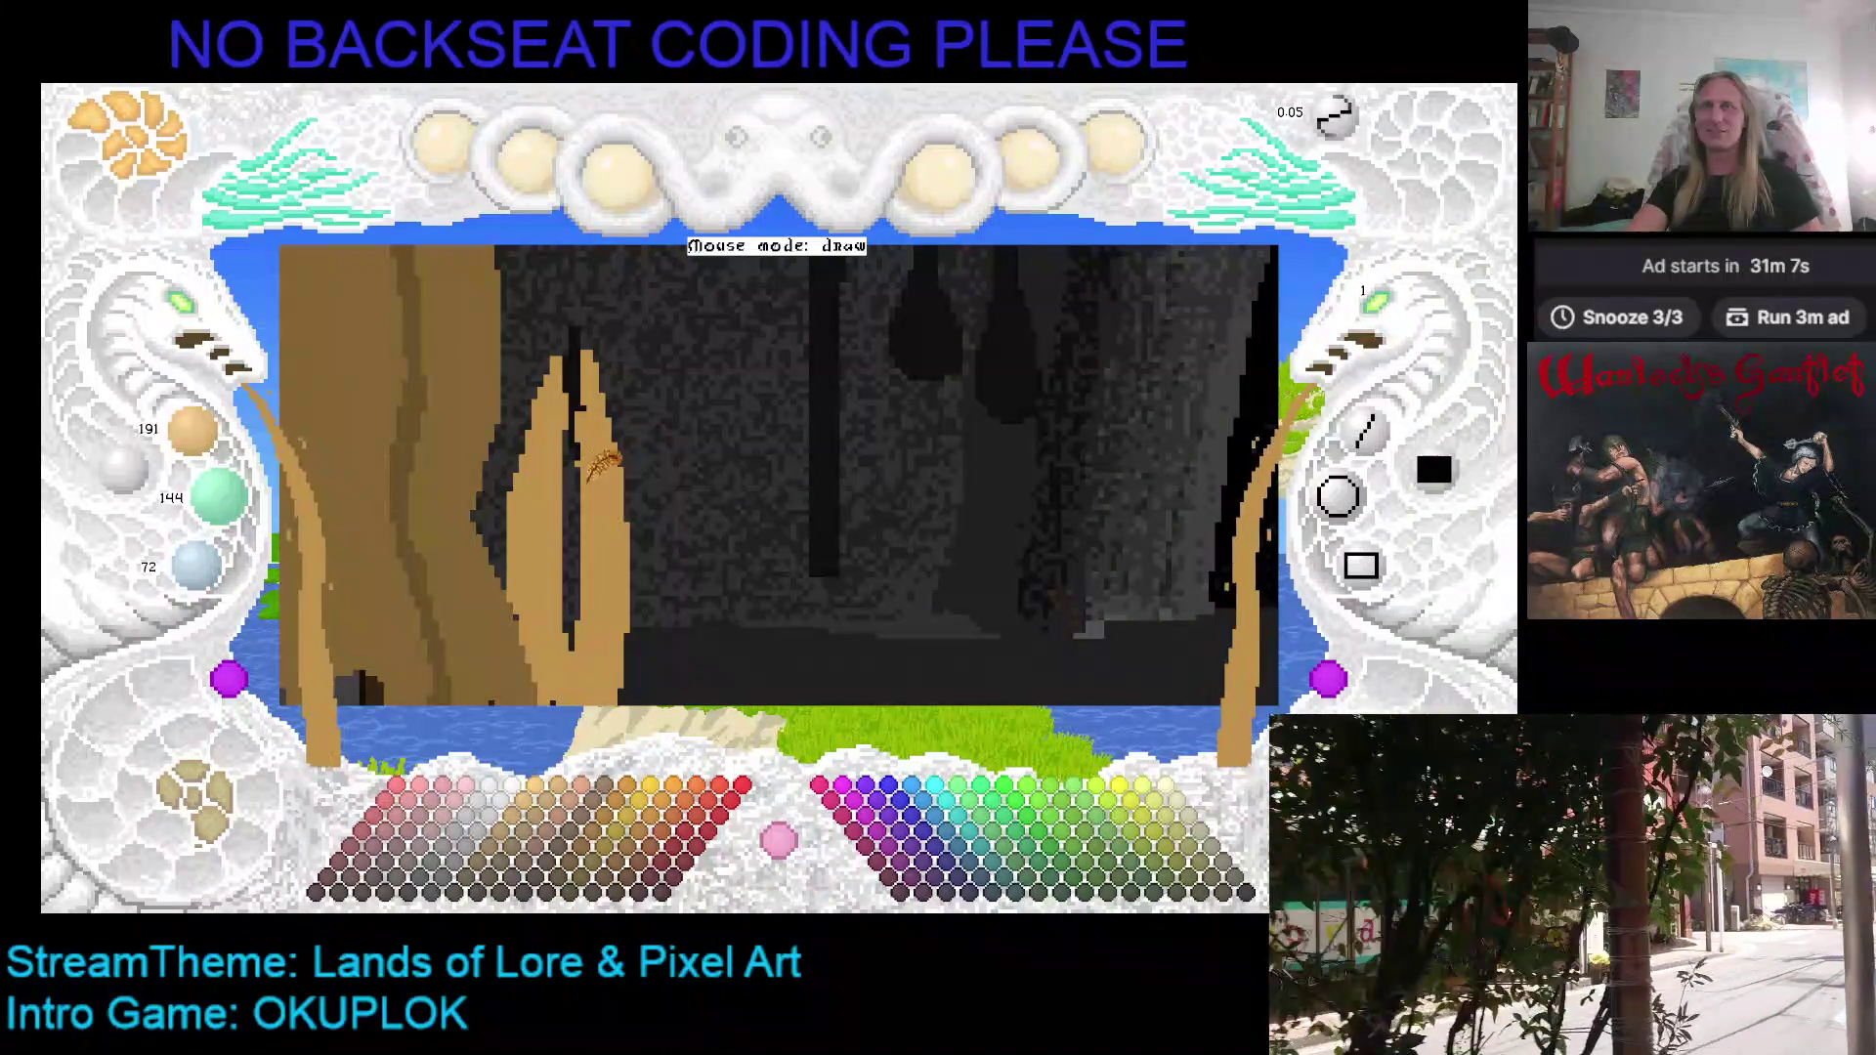
key(c)
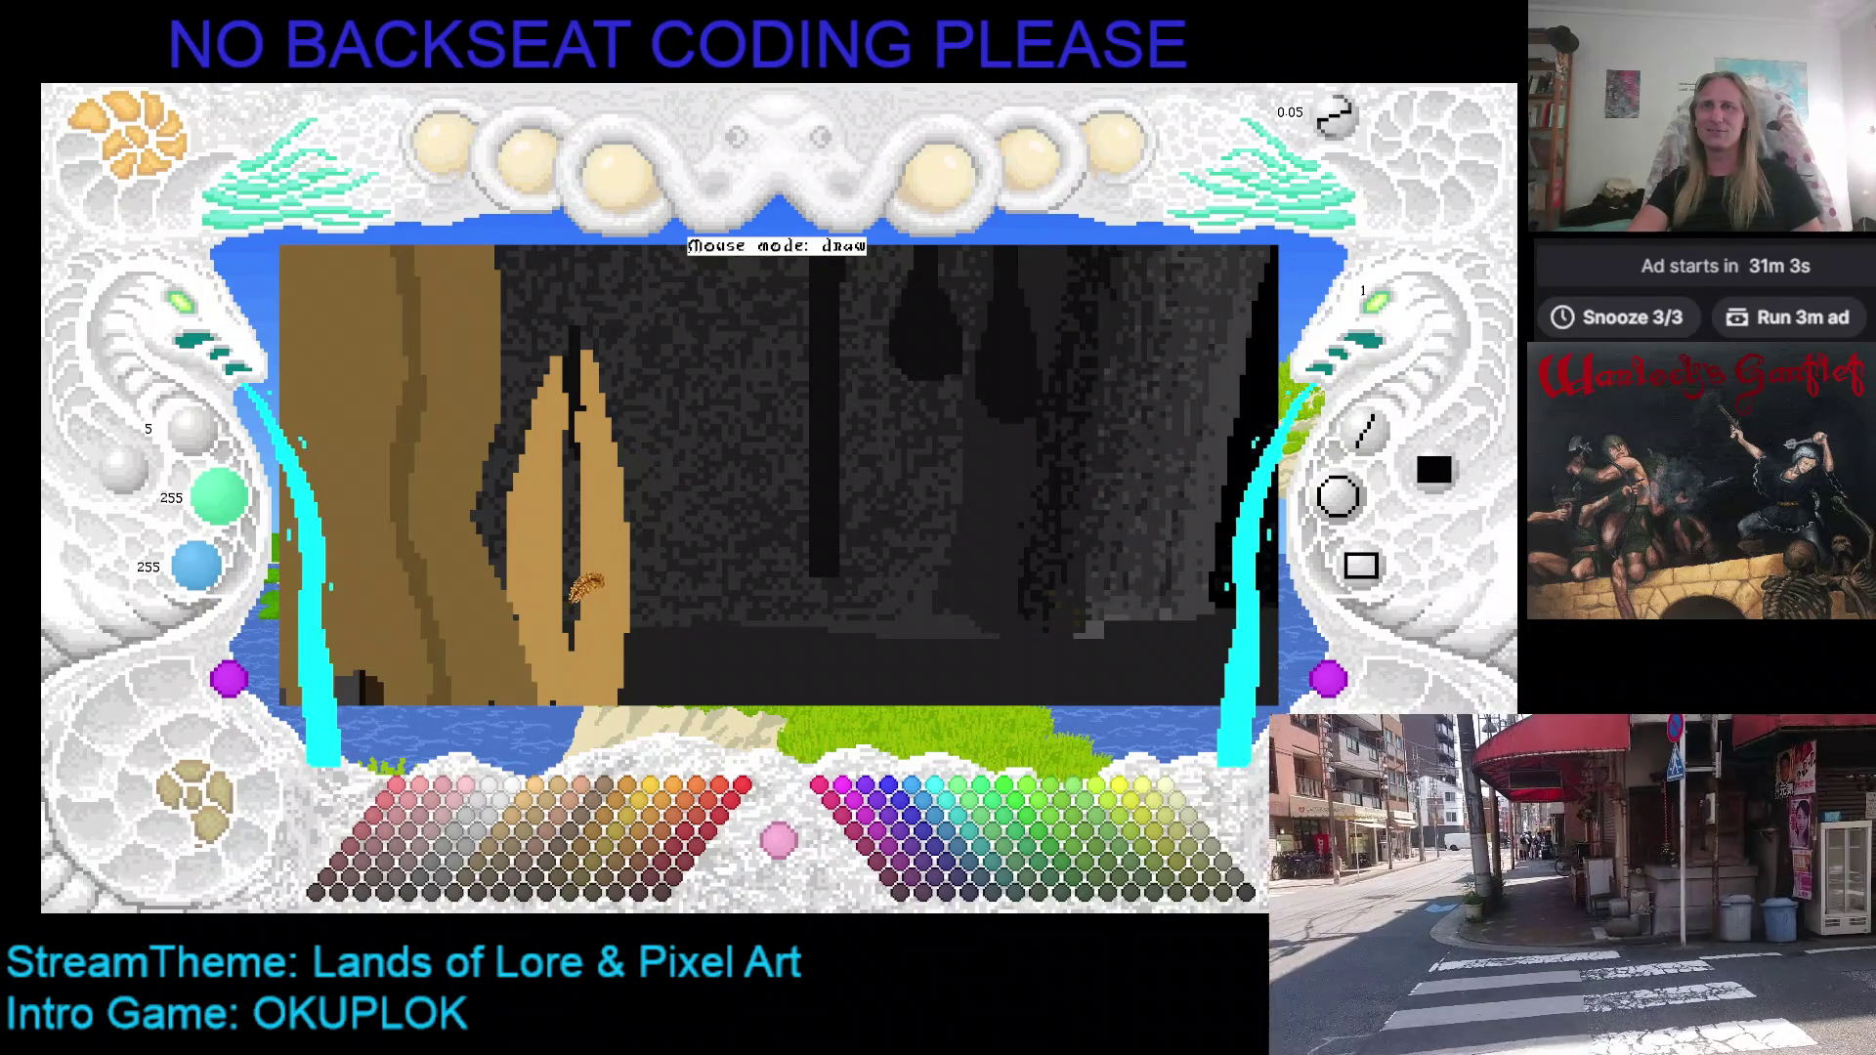
key(c)
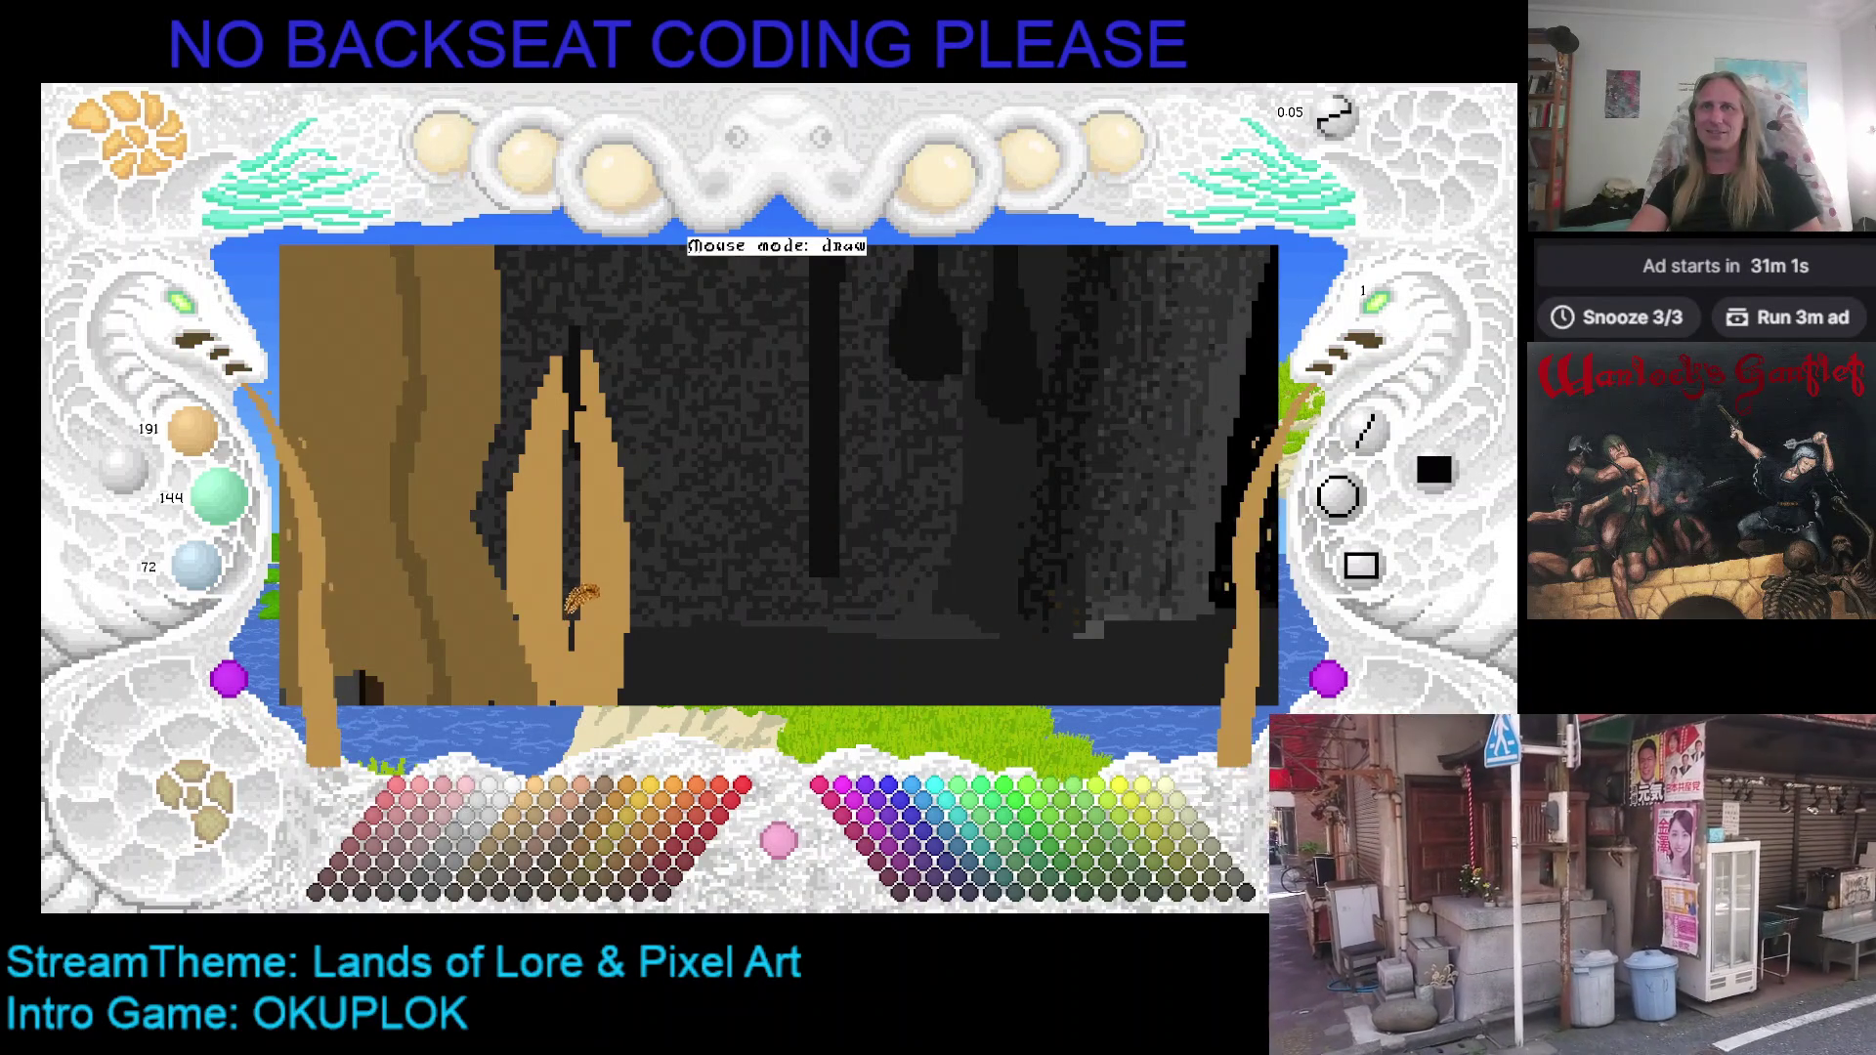
key(c)
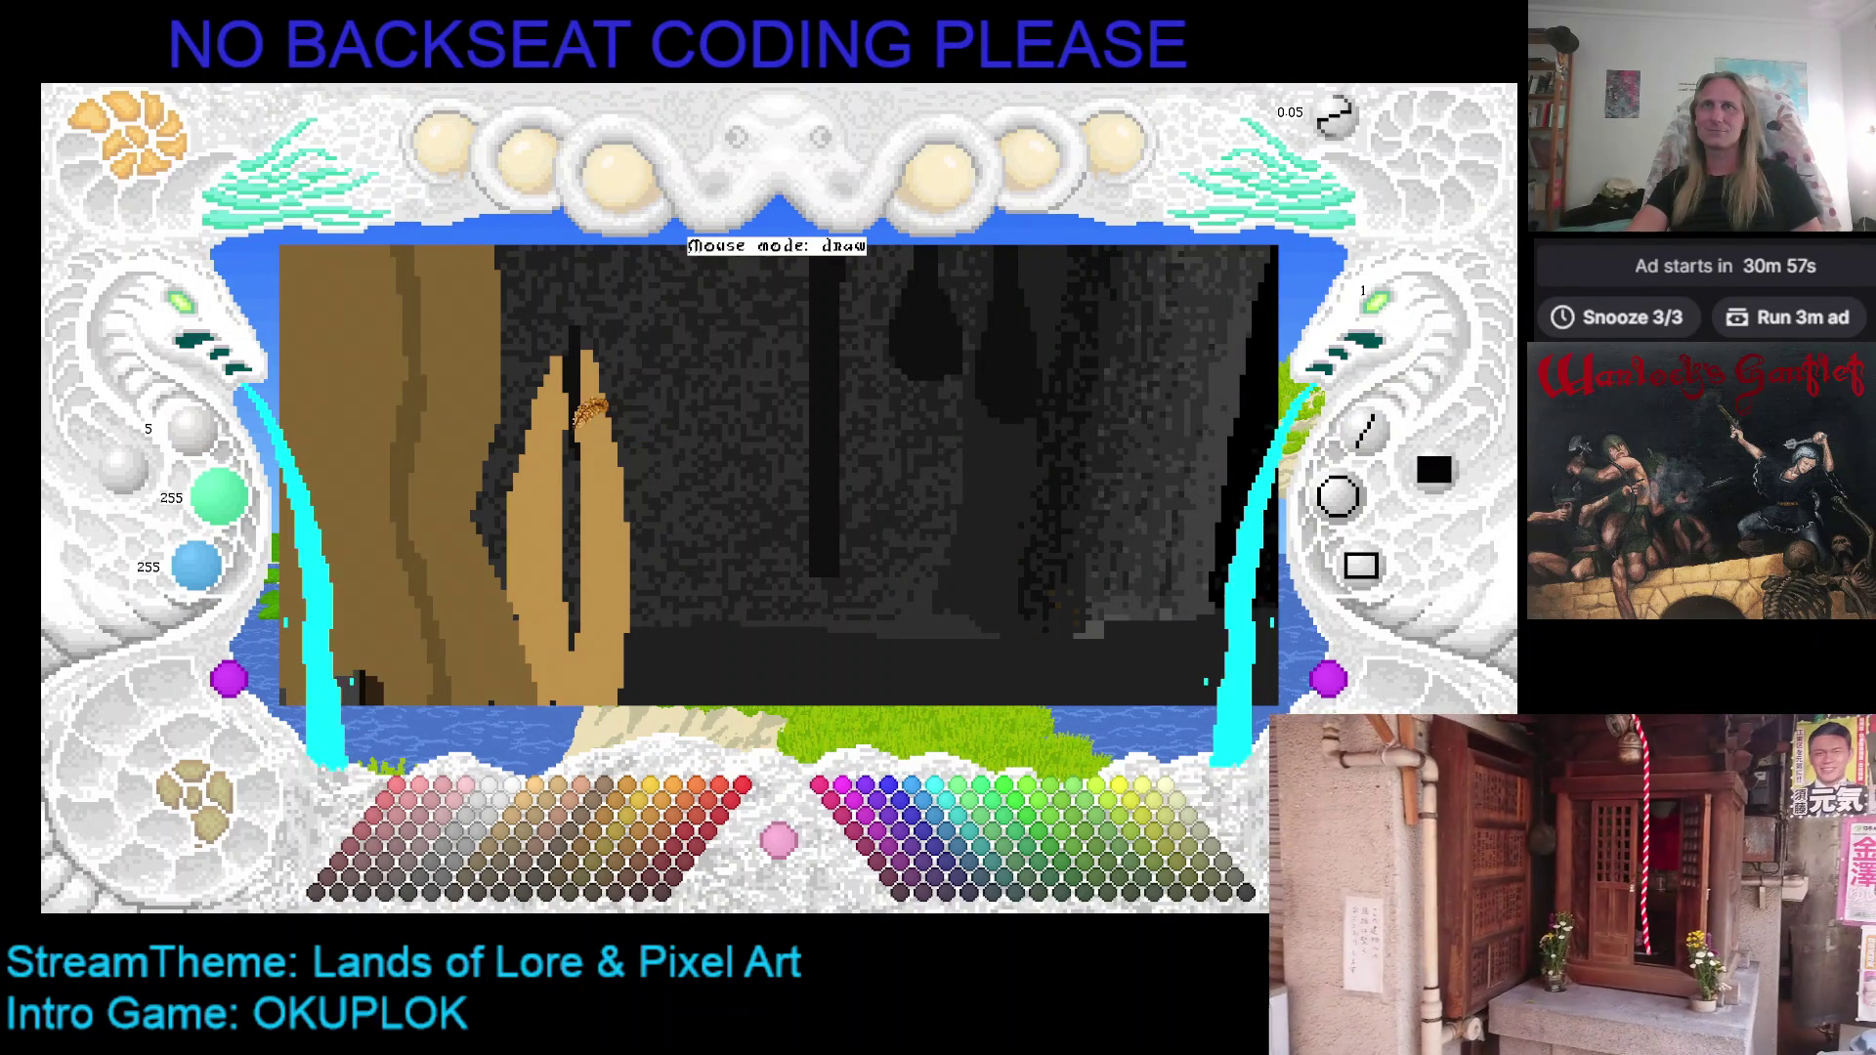
key(c)
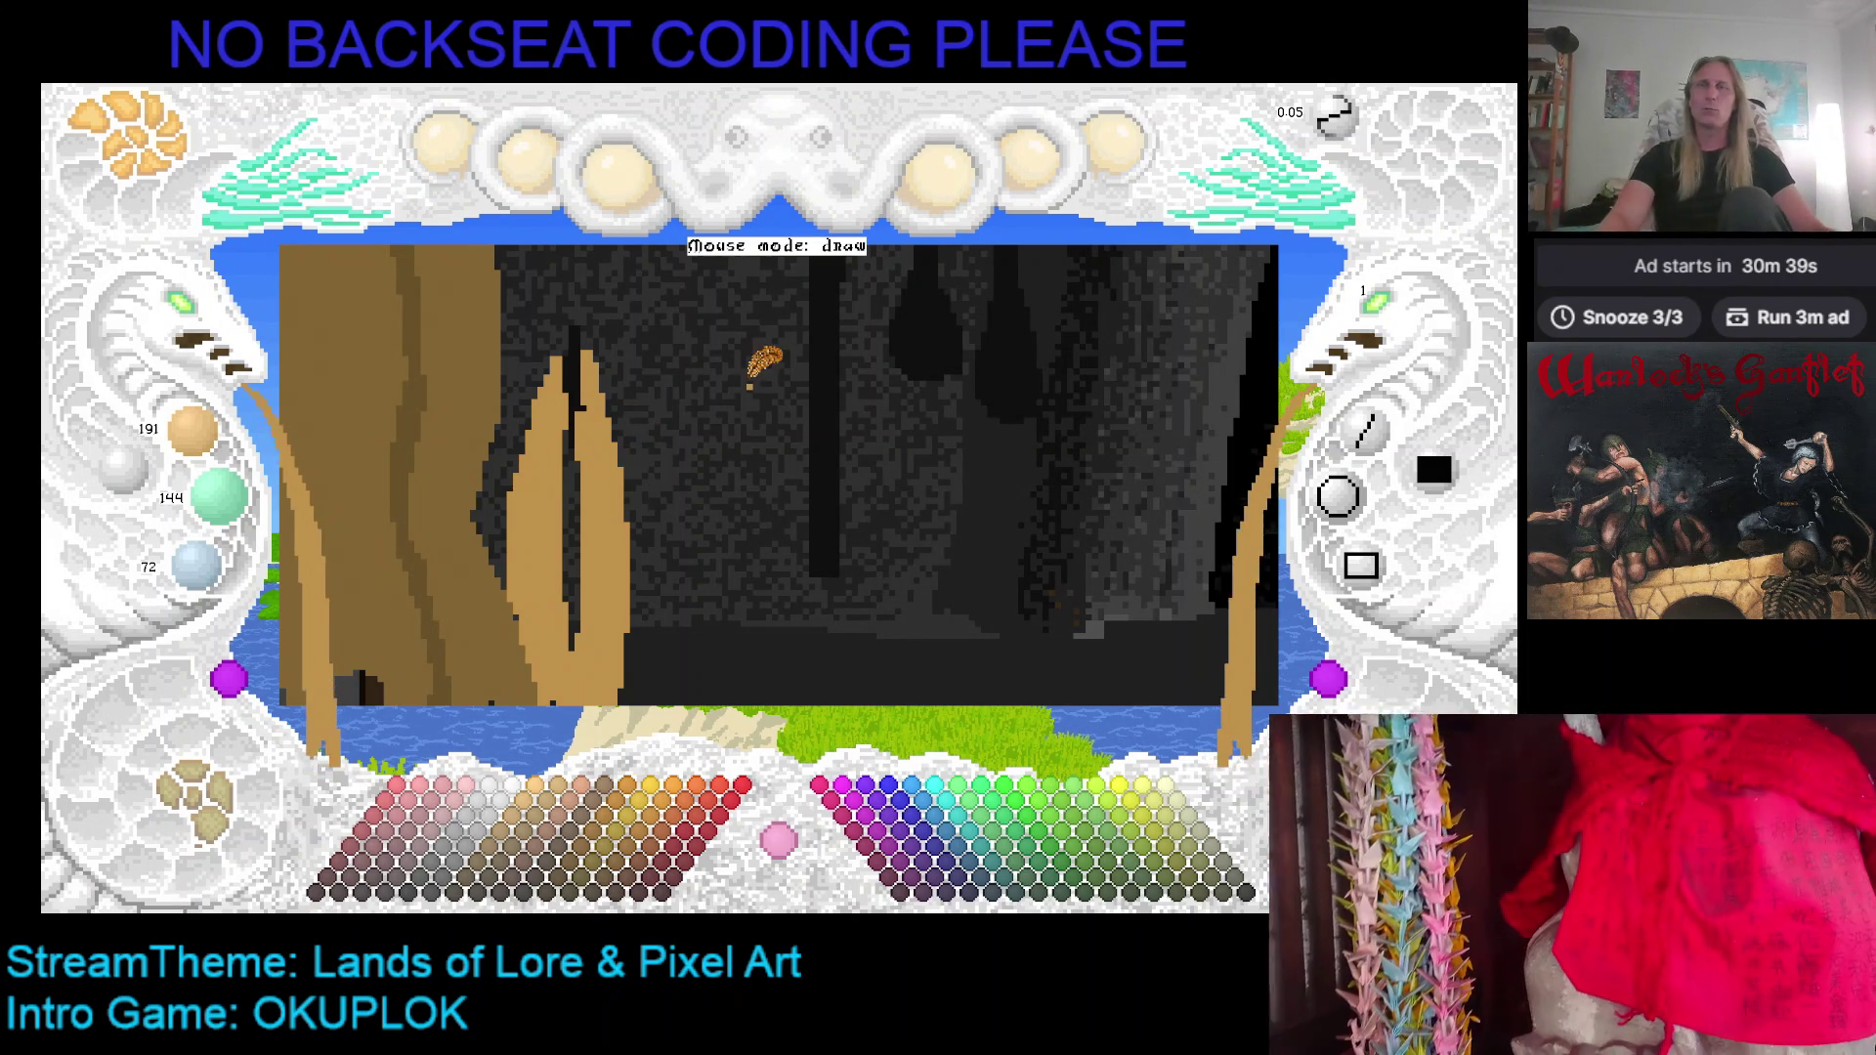
Step: Choose the dark brown 130/75/0 palette swatch and pan to show the wall
mouse_move(637, 526)
mouse_down()
mouse_move(582, 459)
mouse_move(616, 475)
mouse_up()
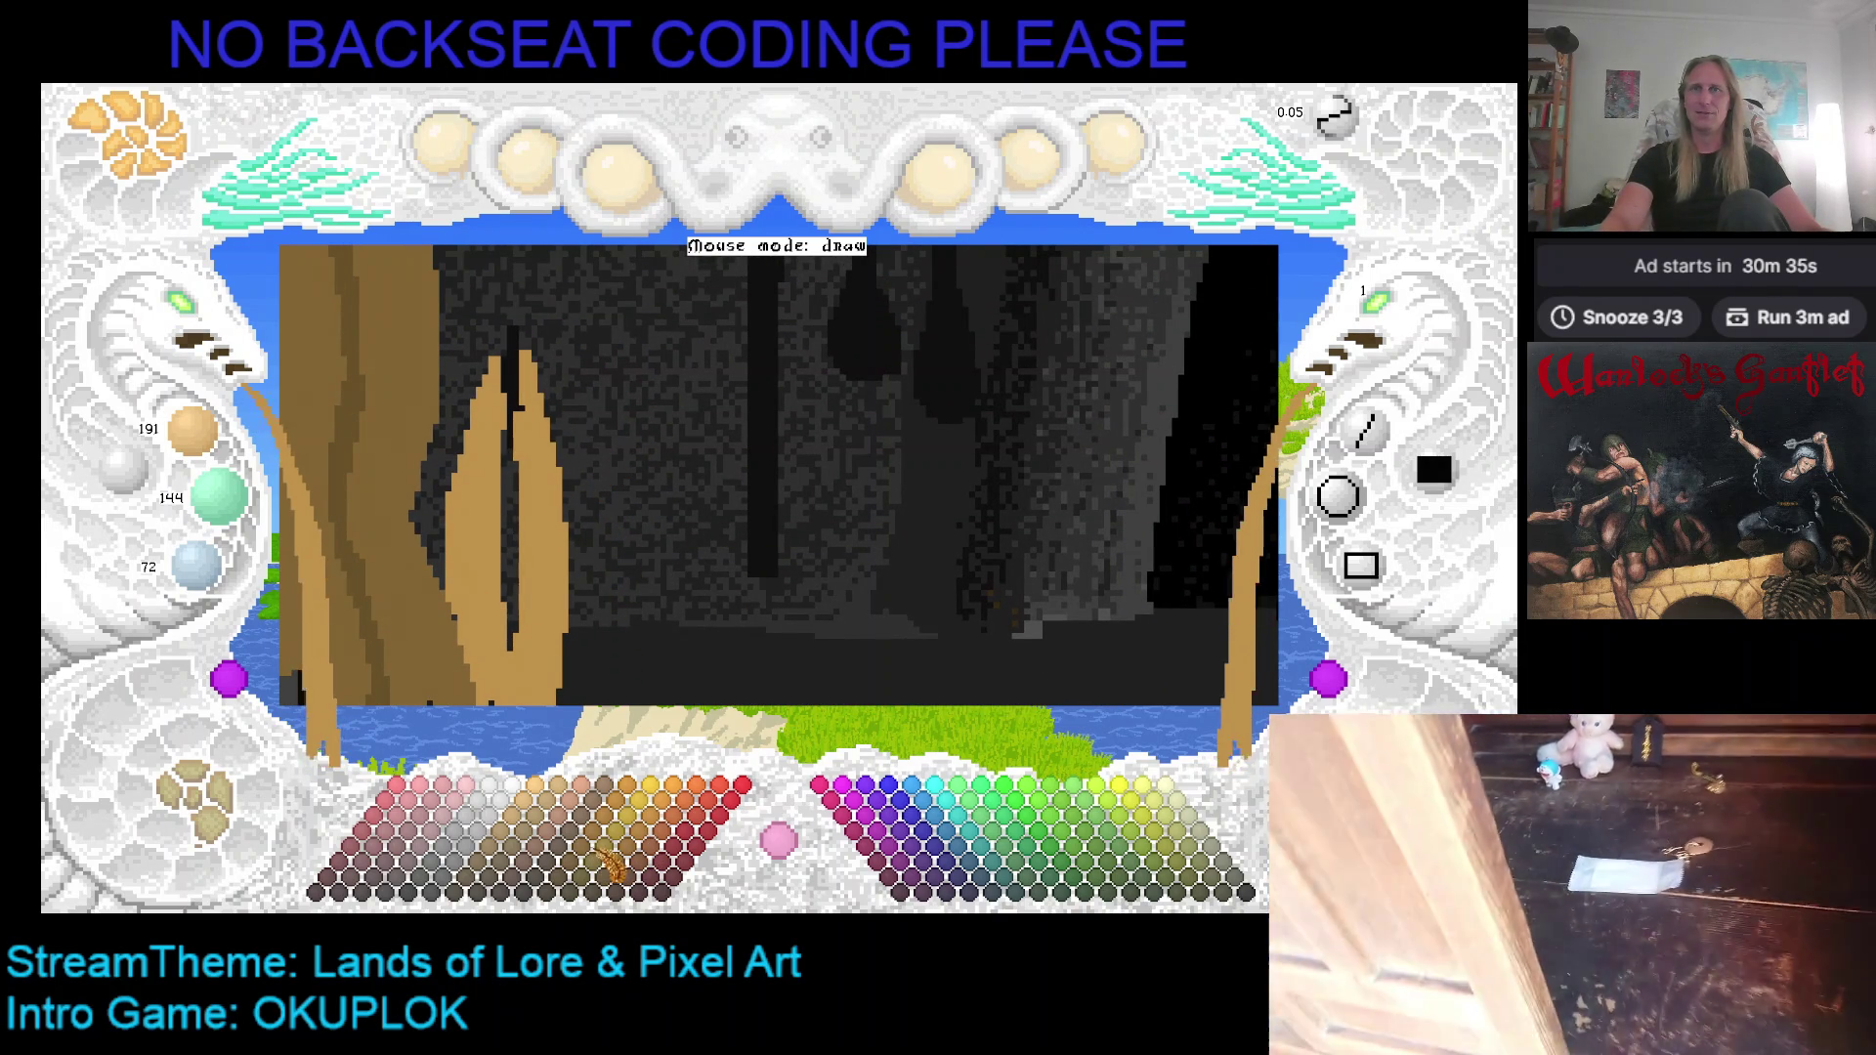
click(605, 862)
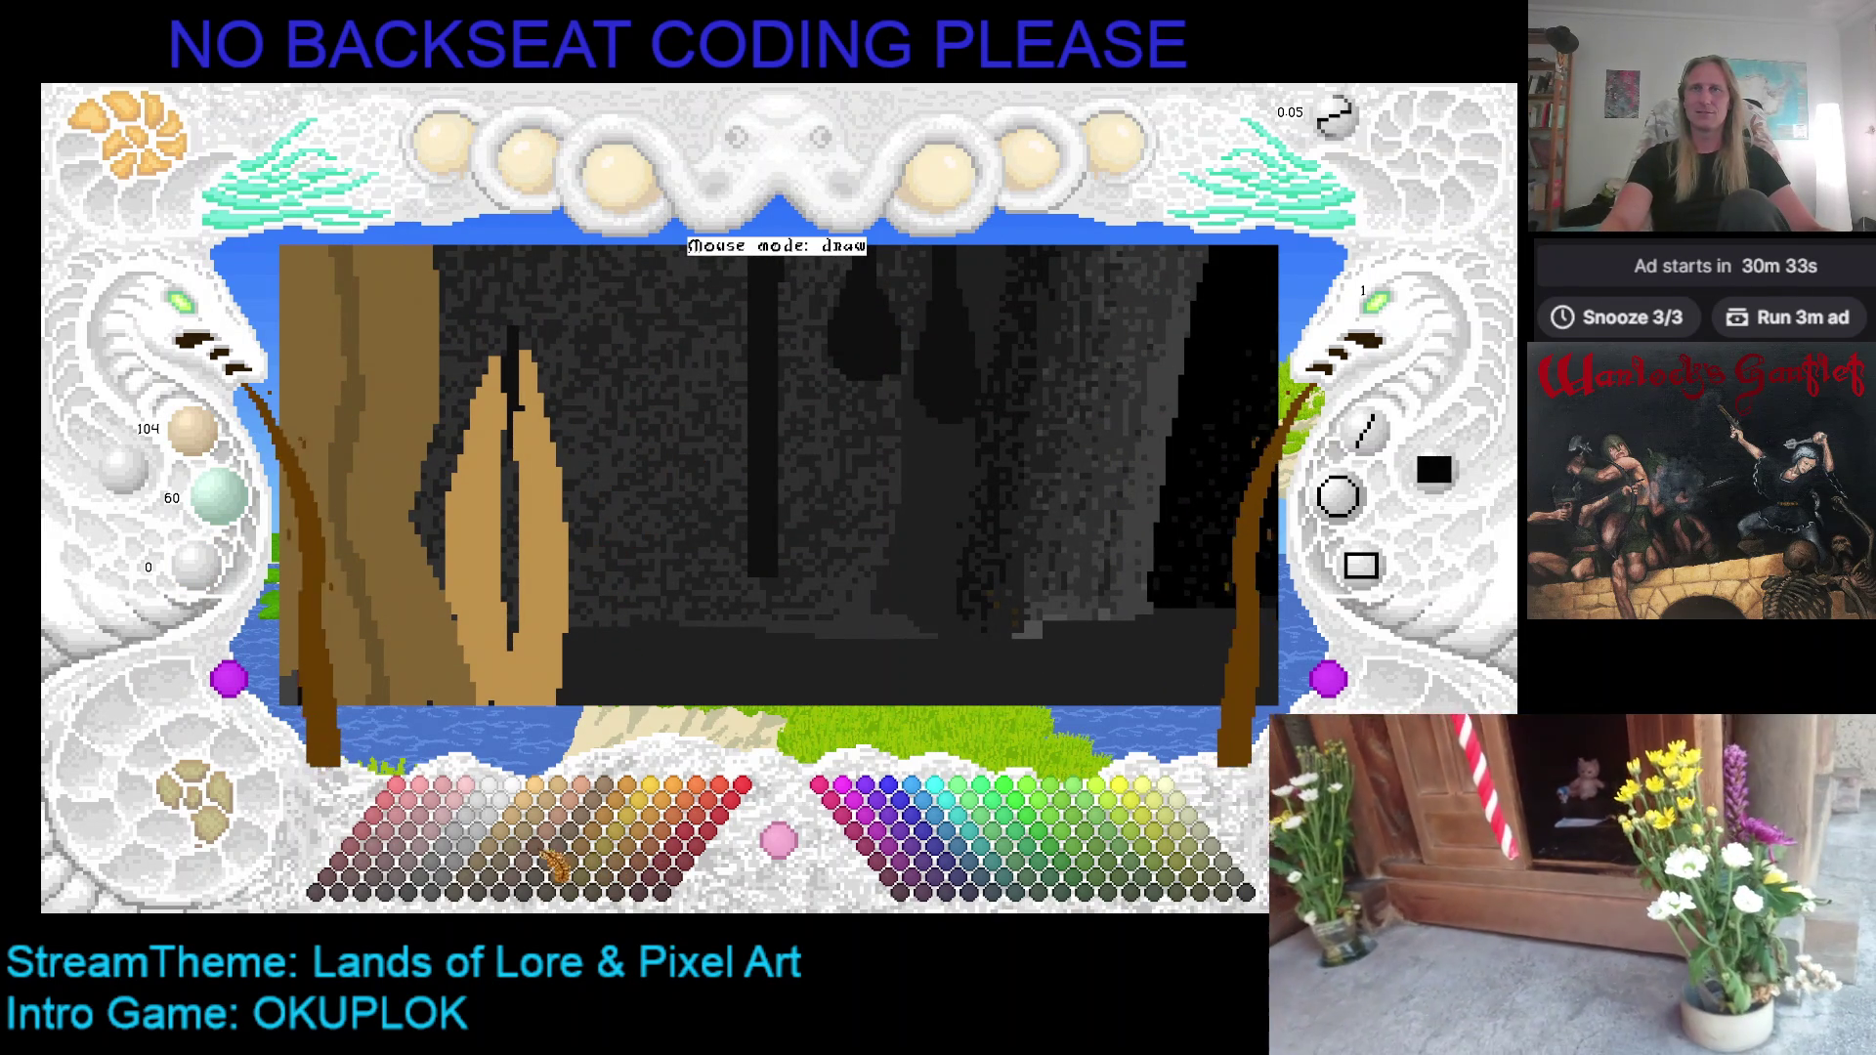
click(609, 850)
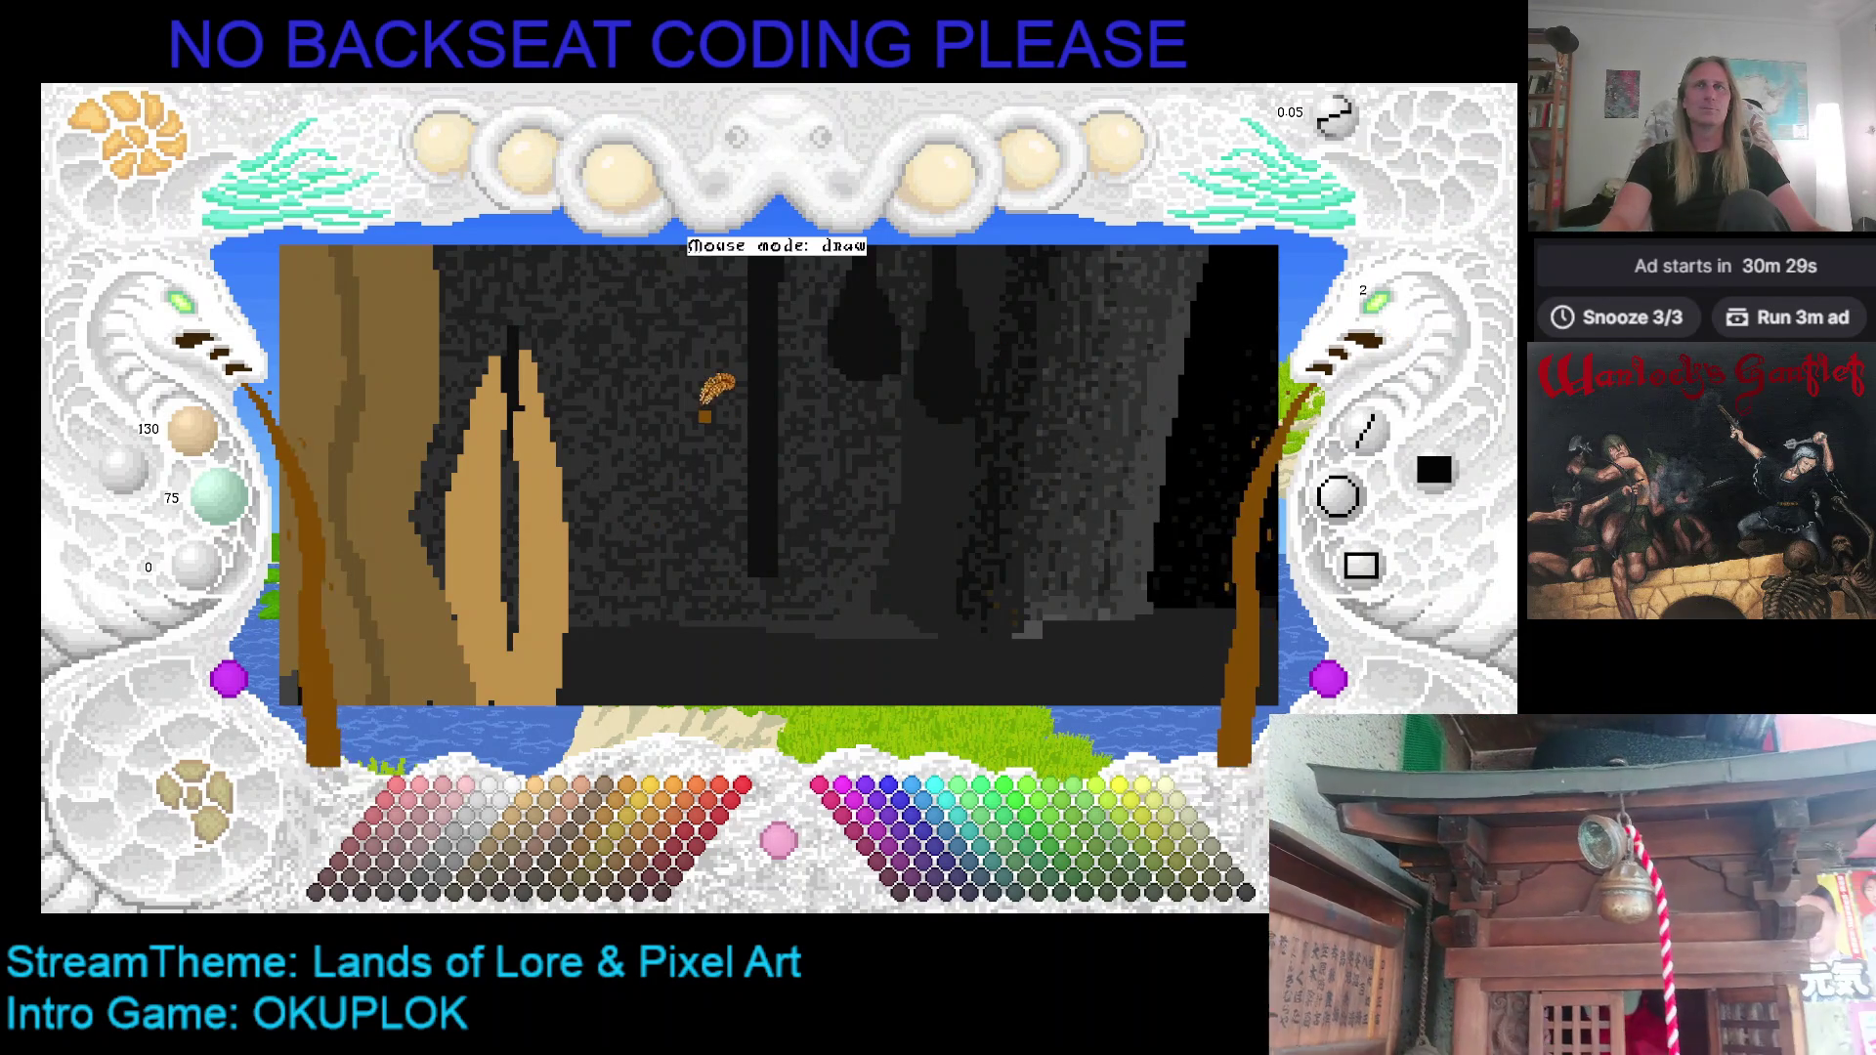
drag(720, 347, 779, 478)
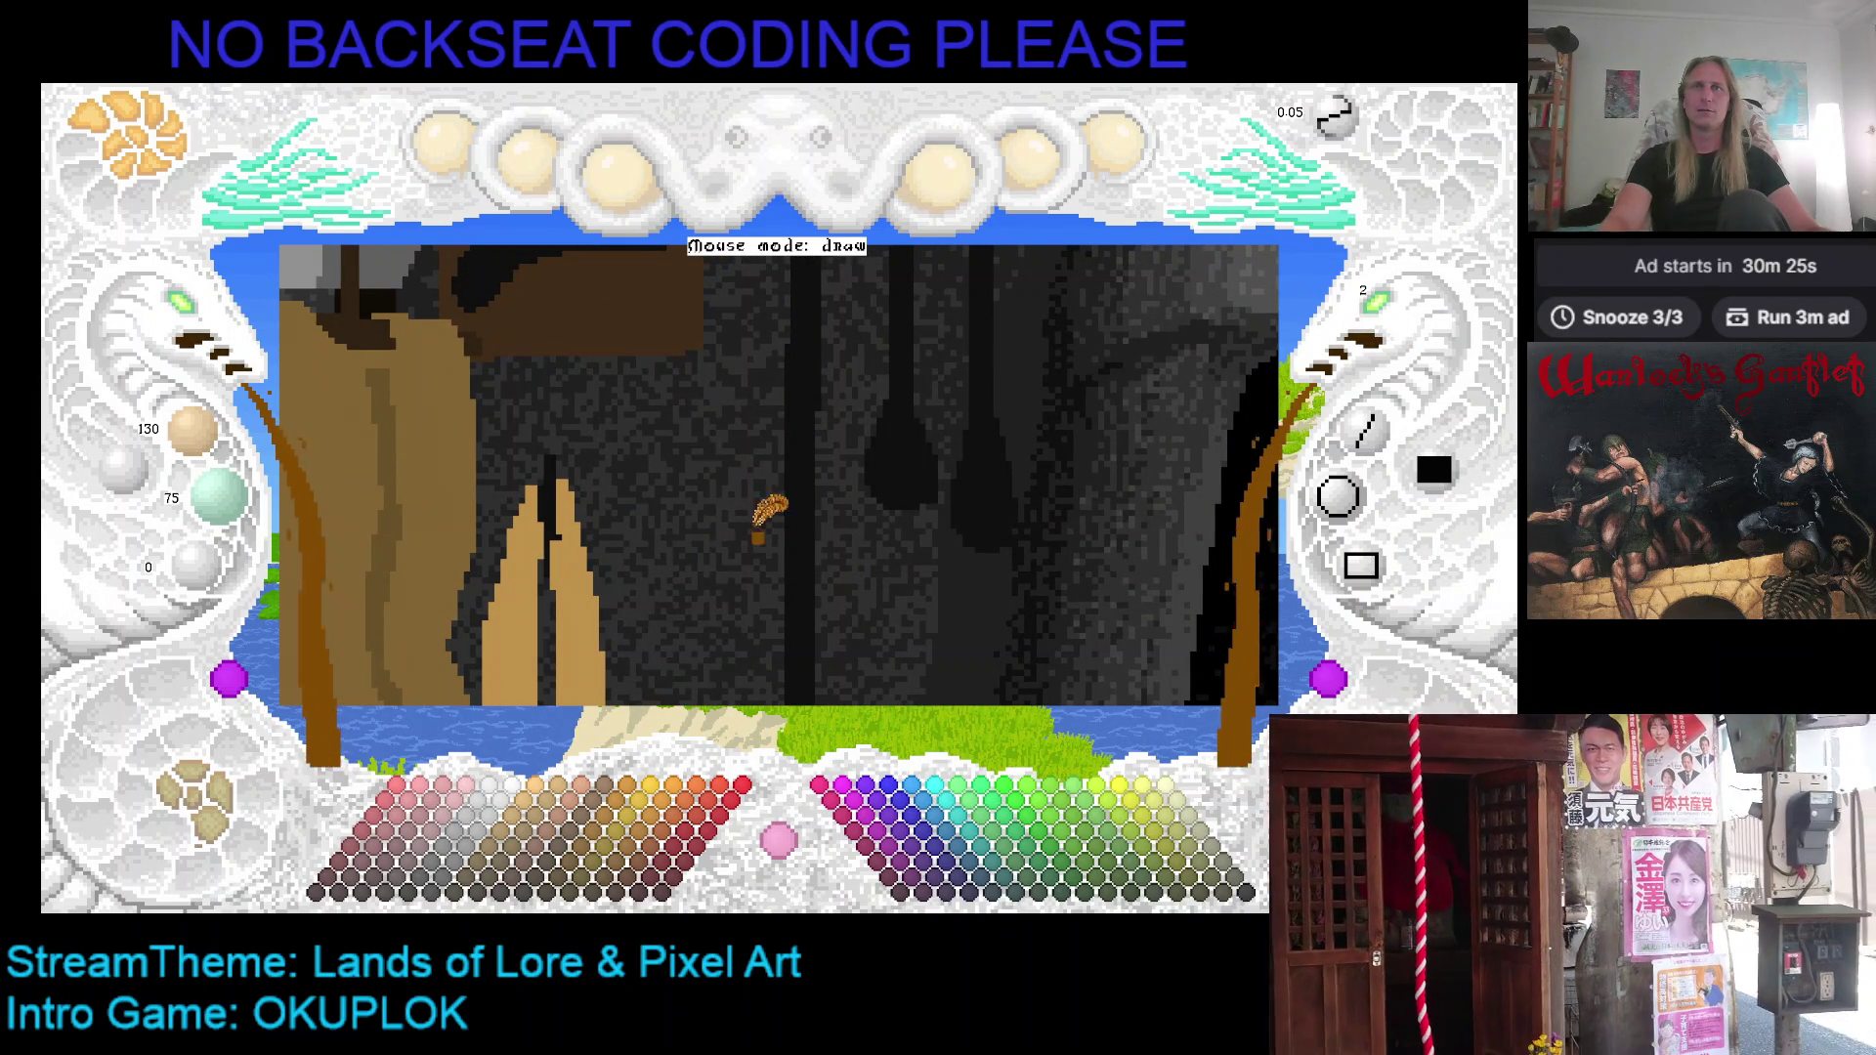
mouse_move(725, 536)
mouse_down()
mouse_move(741, 459)
mouse_move(712, 393)
mouse_move(684, 405)
mouse_move(732, 405)
mouse_move(761, 449)
mouse_move(762, 537)
mouse_move(686, 547)
mouse_move(694, 405)
mouse_move(684, 488)
mouse_move(711, 538)
mouse_move(772, 536)
mouse_move(782, 493)
mouse_move(728, 444)
mouse_move(694, 454)
mouse_move(755, 420)
mouse_move(763, 508)
mouse_move(695, 504)
mouse_move(765, 489)
mouse_move(725, 394)
mouse_up()
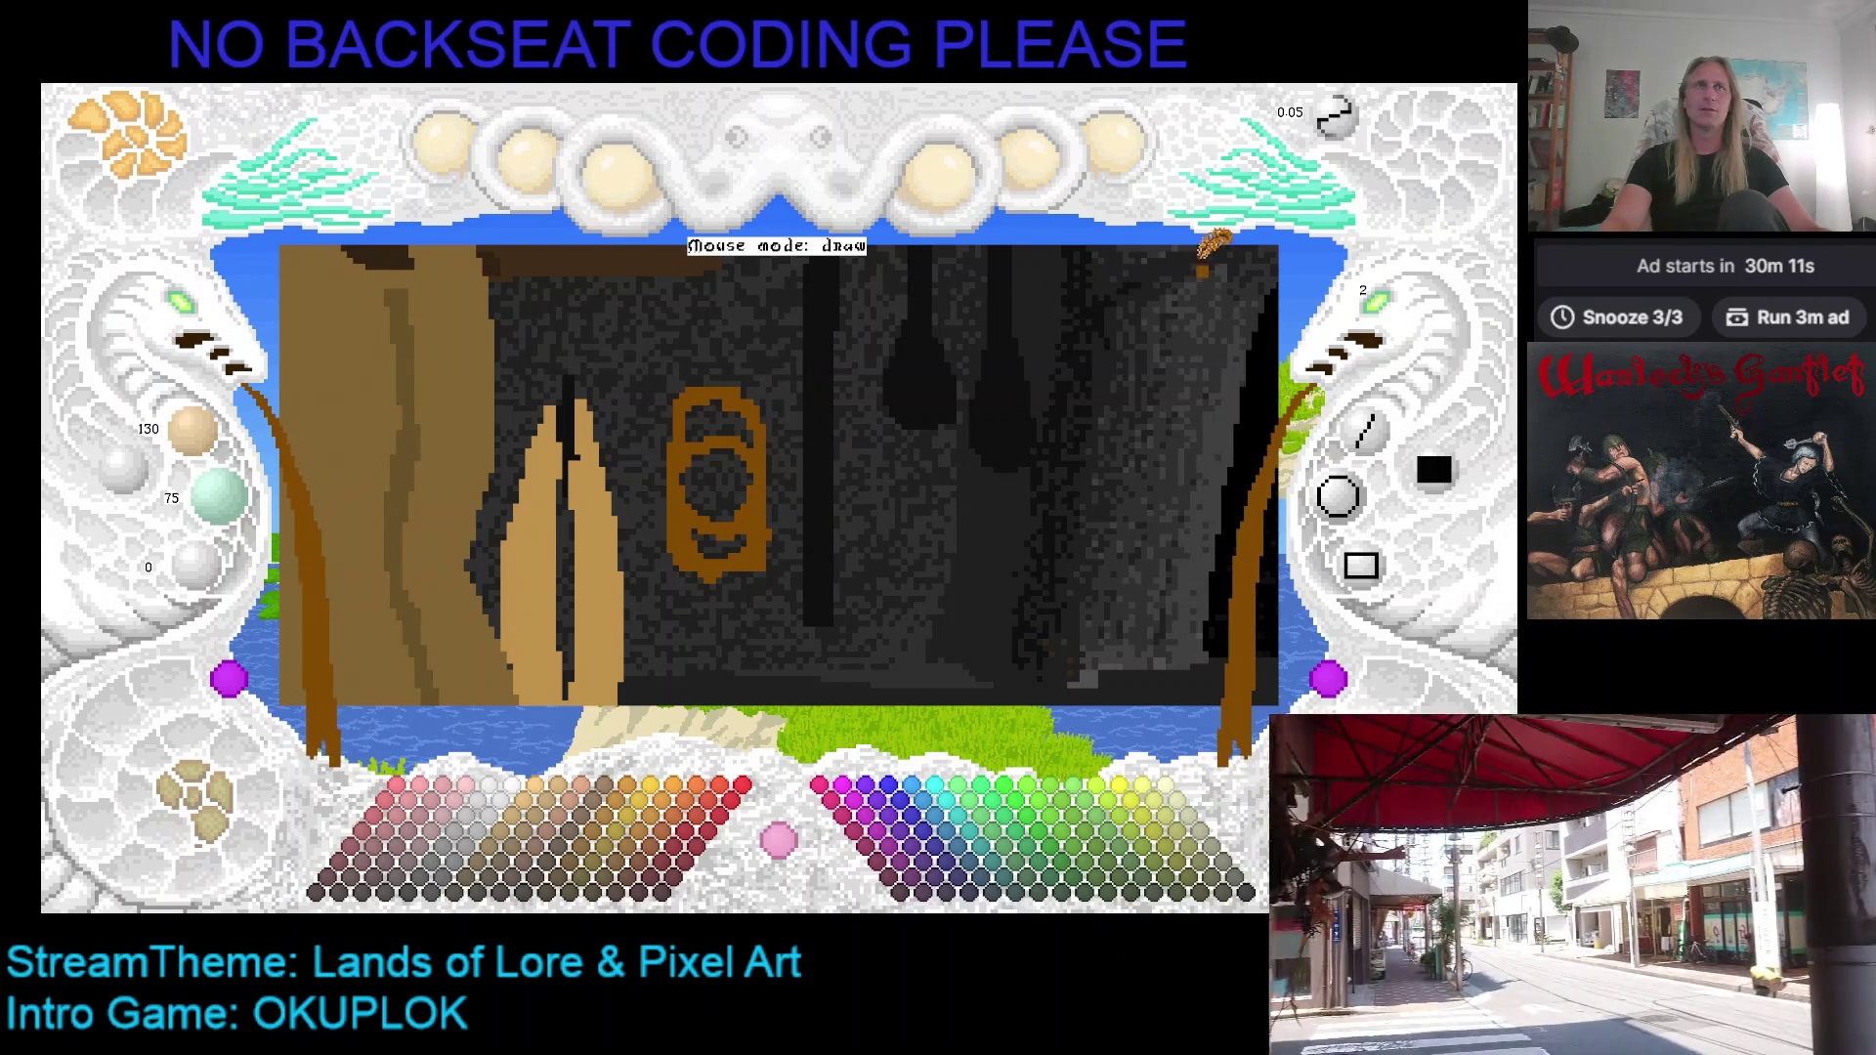
Step: Paint the brown lantern outline on the wall and fill its upper and lower interior
scroll(1400, 325, down, 1)
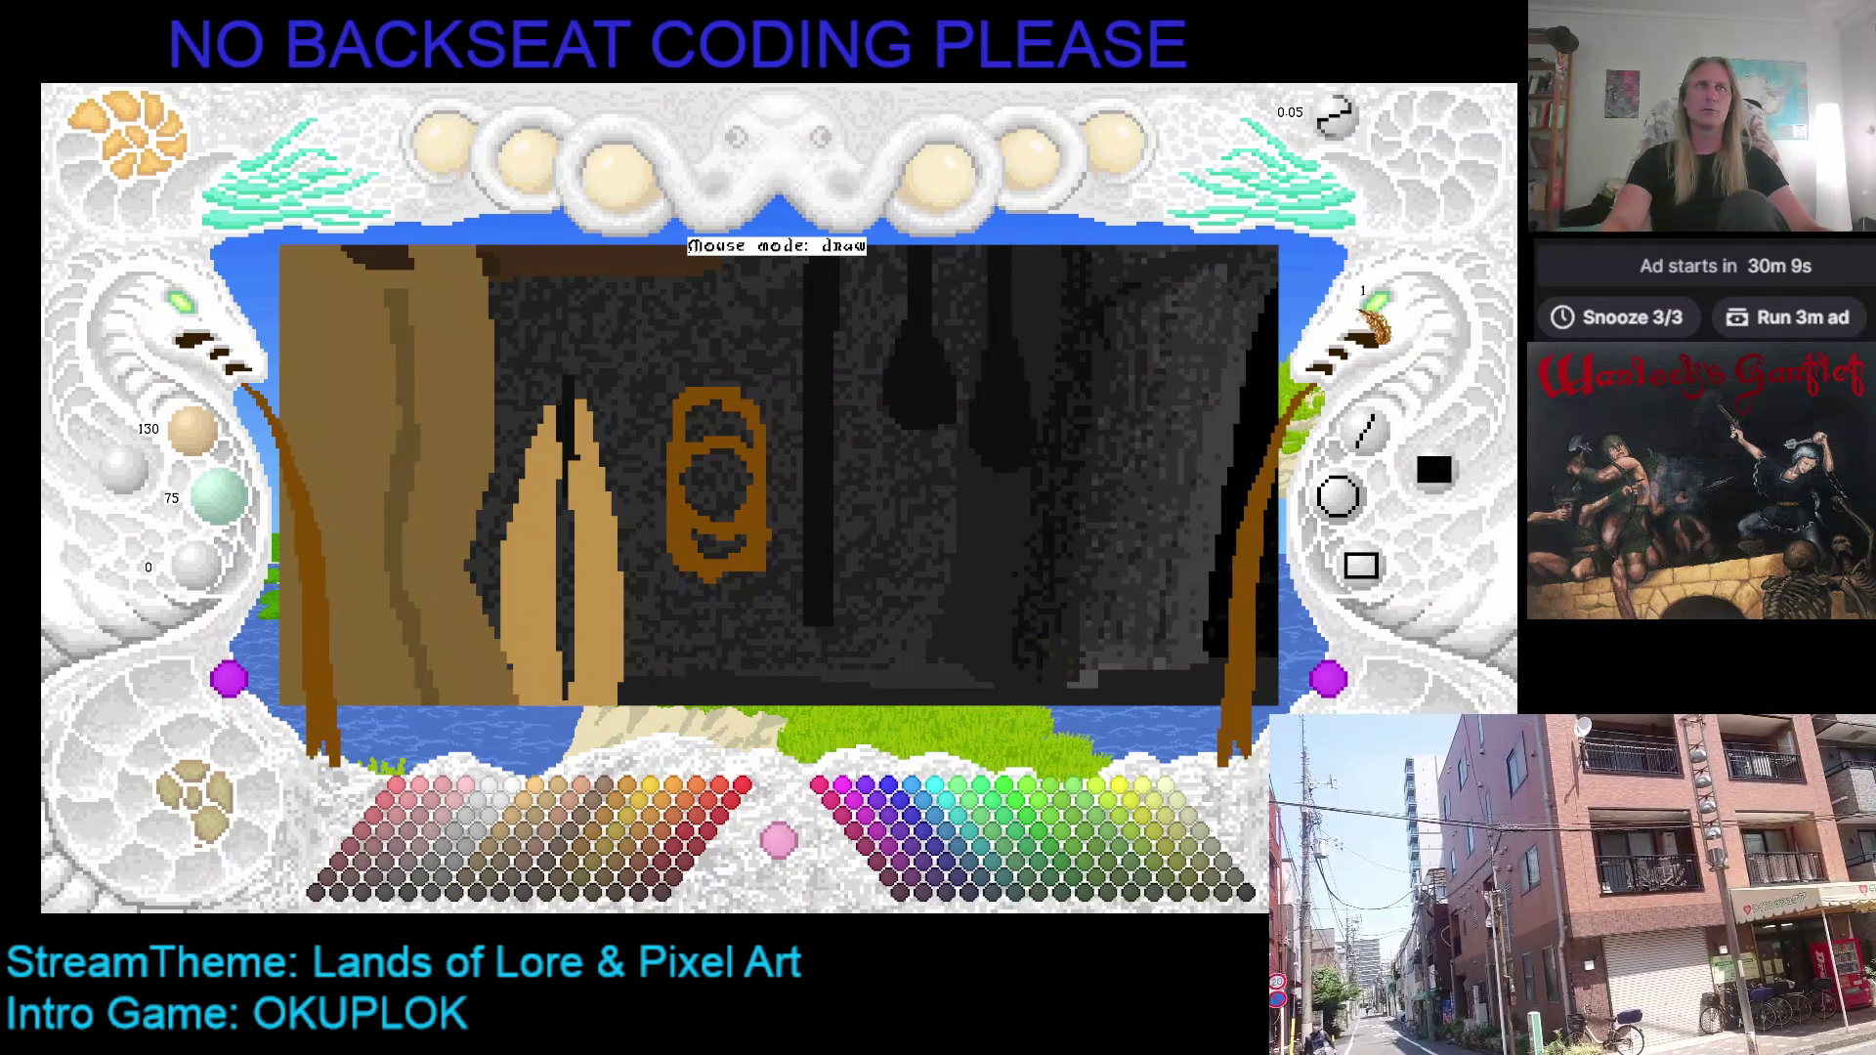
scroll(726, 418, up, 1)
mouse_move(705, 435)
mouse_down()
mouse_move(718, 362)
mouse_move(757, 366)
mouse_move(775, 435)
mouse_up()
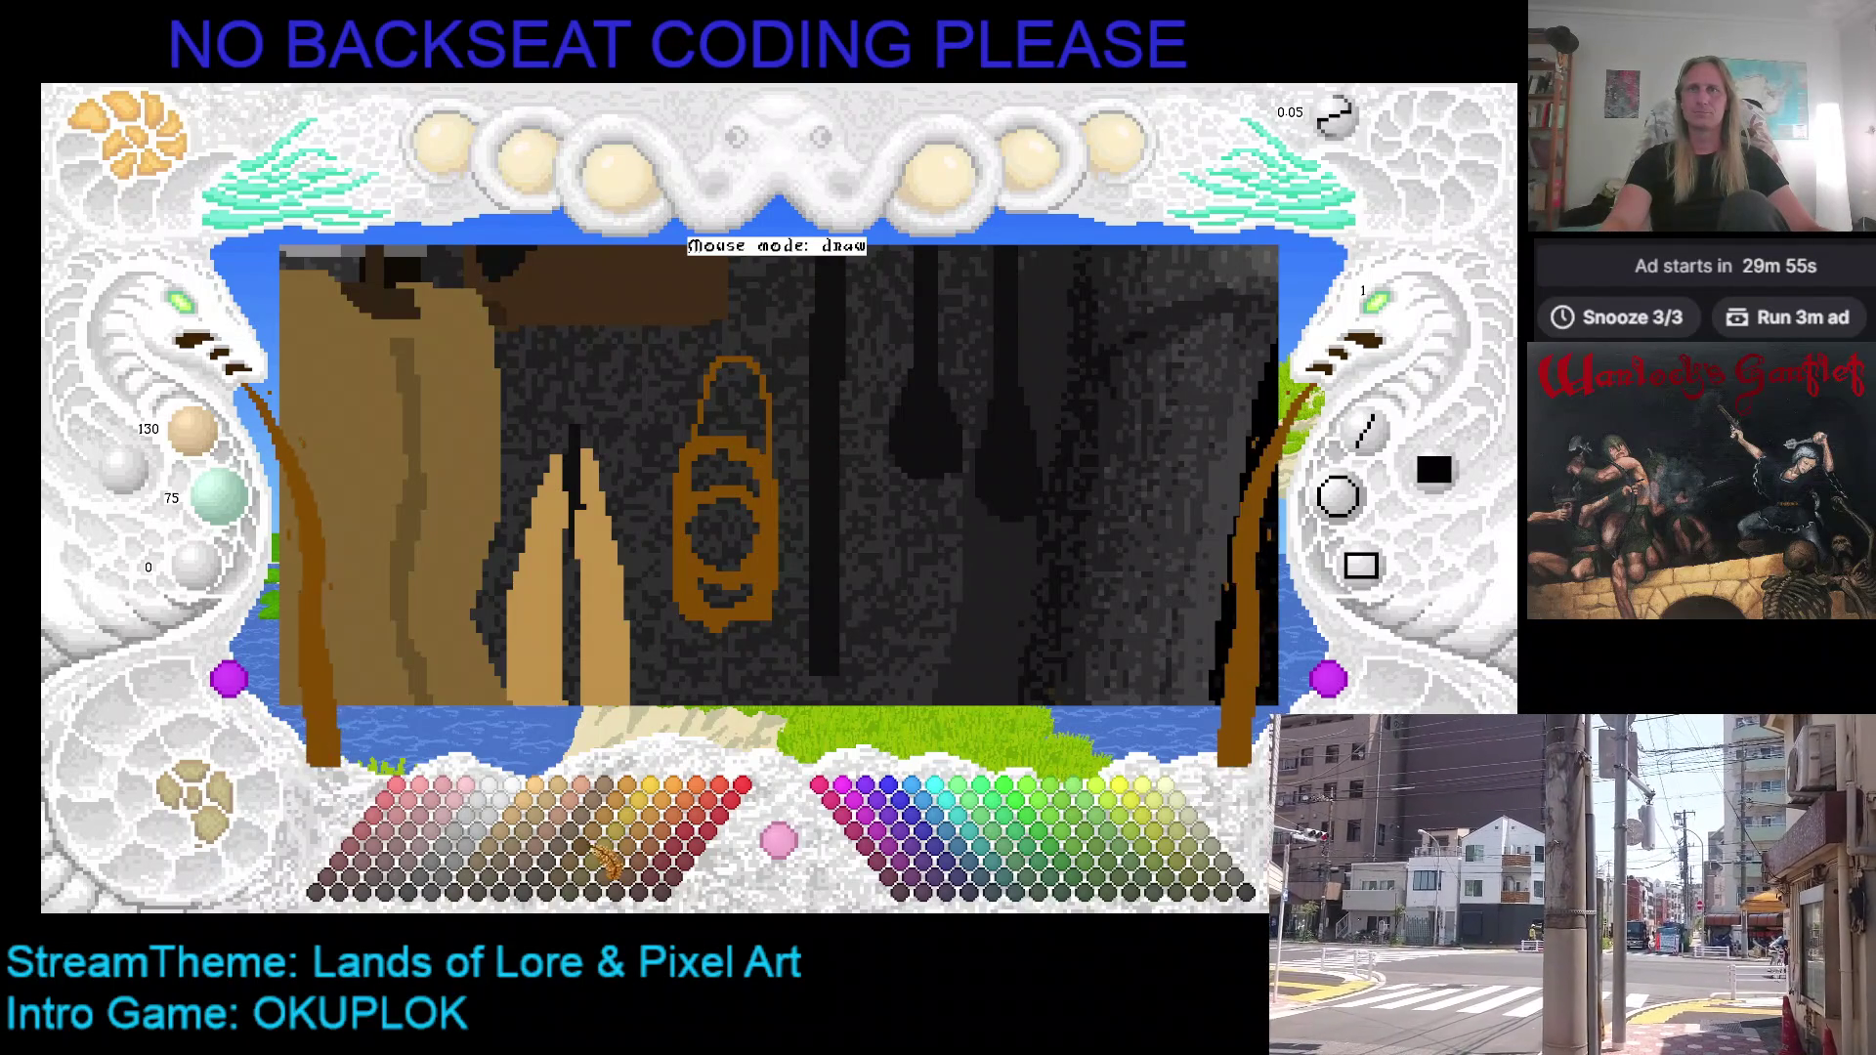
click(728, 454)
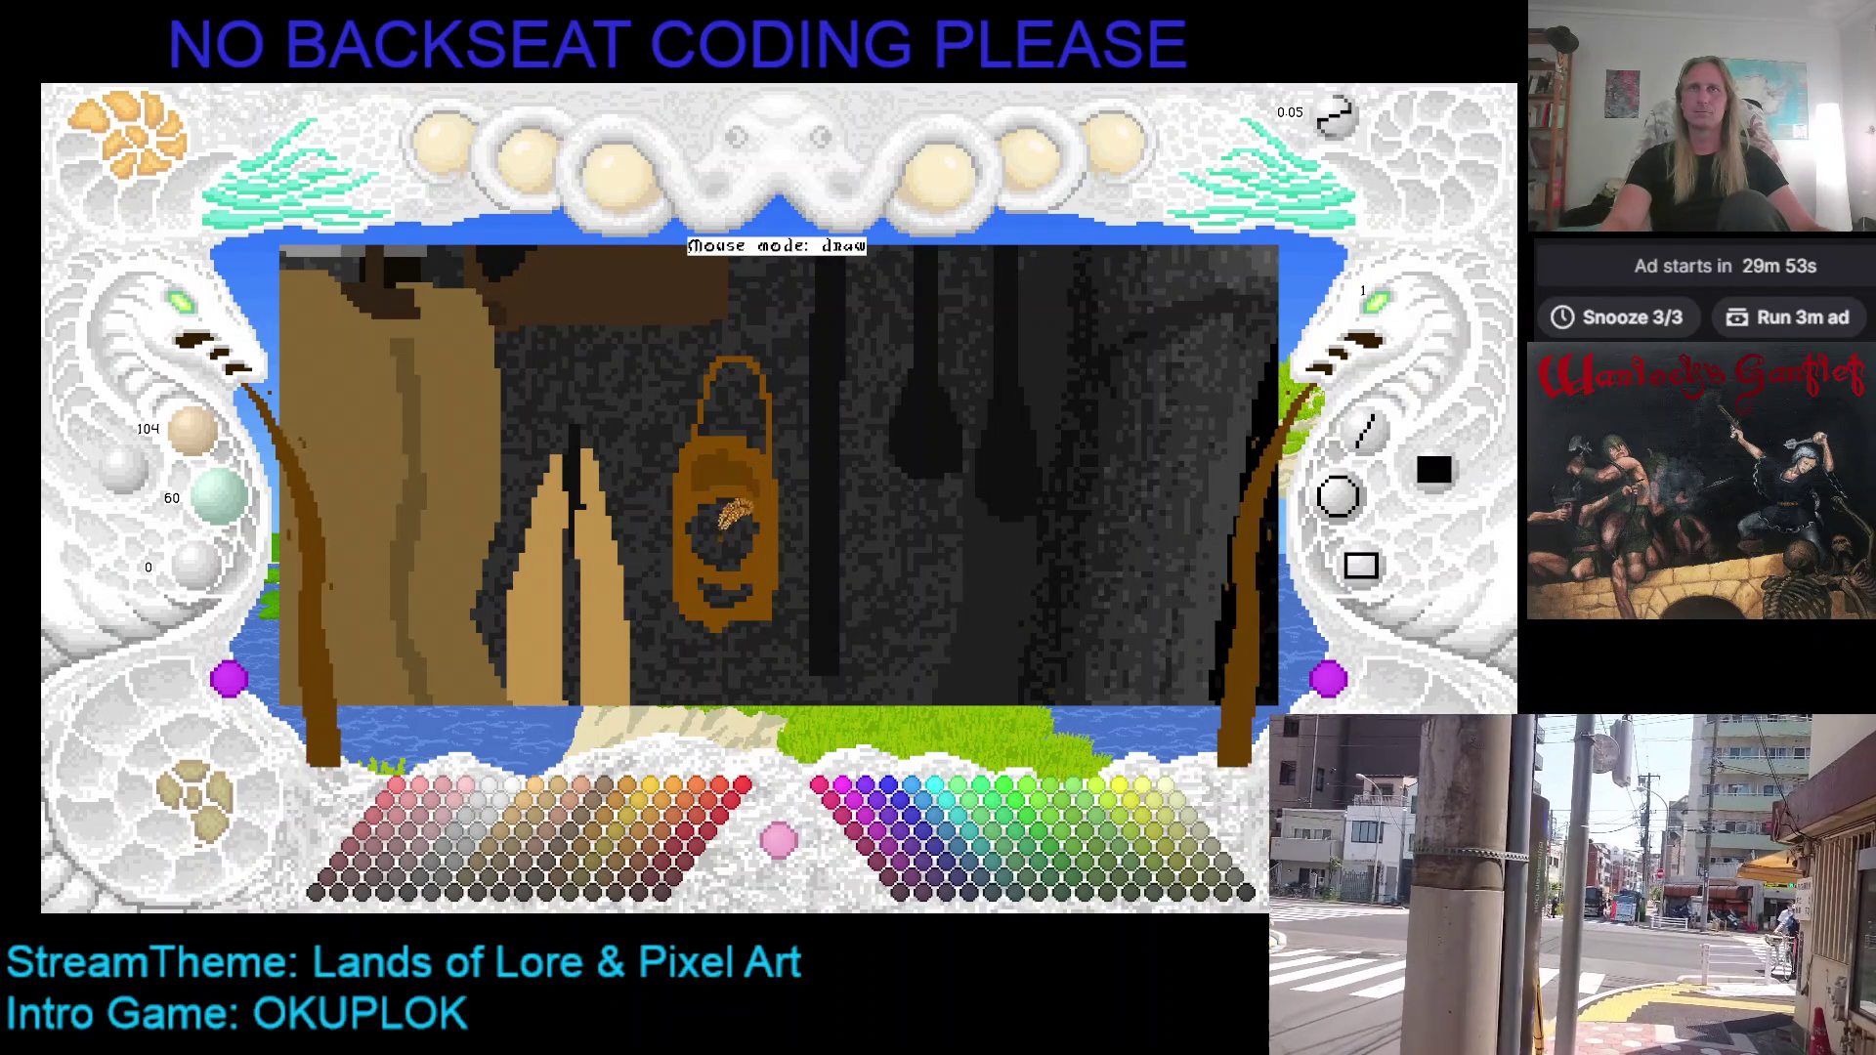
click(739, 575)
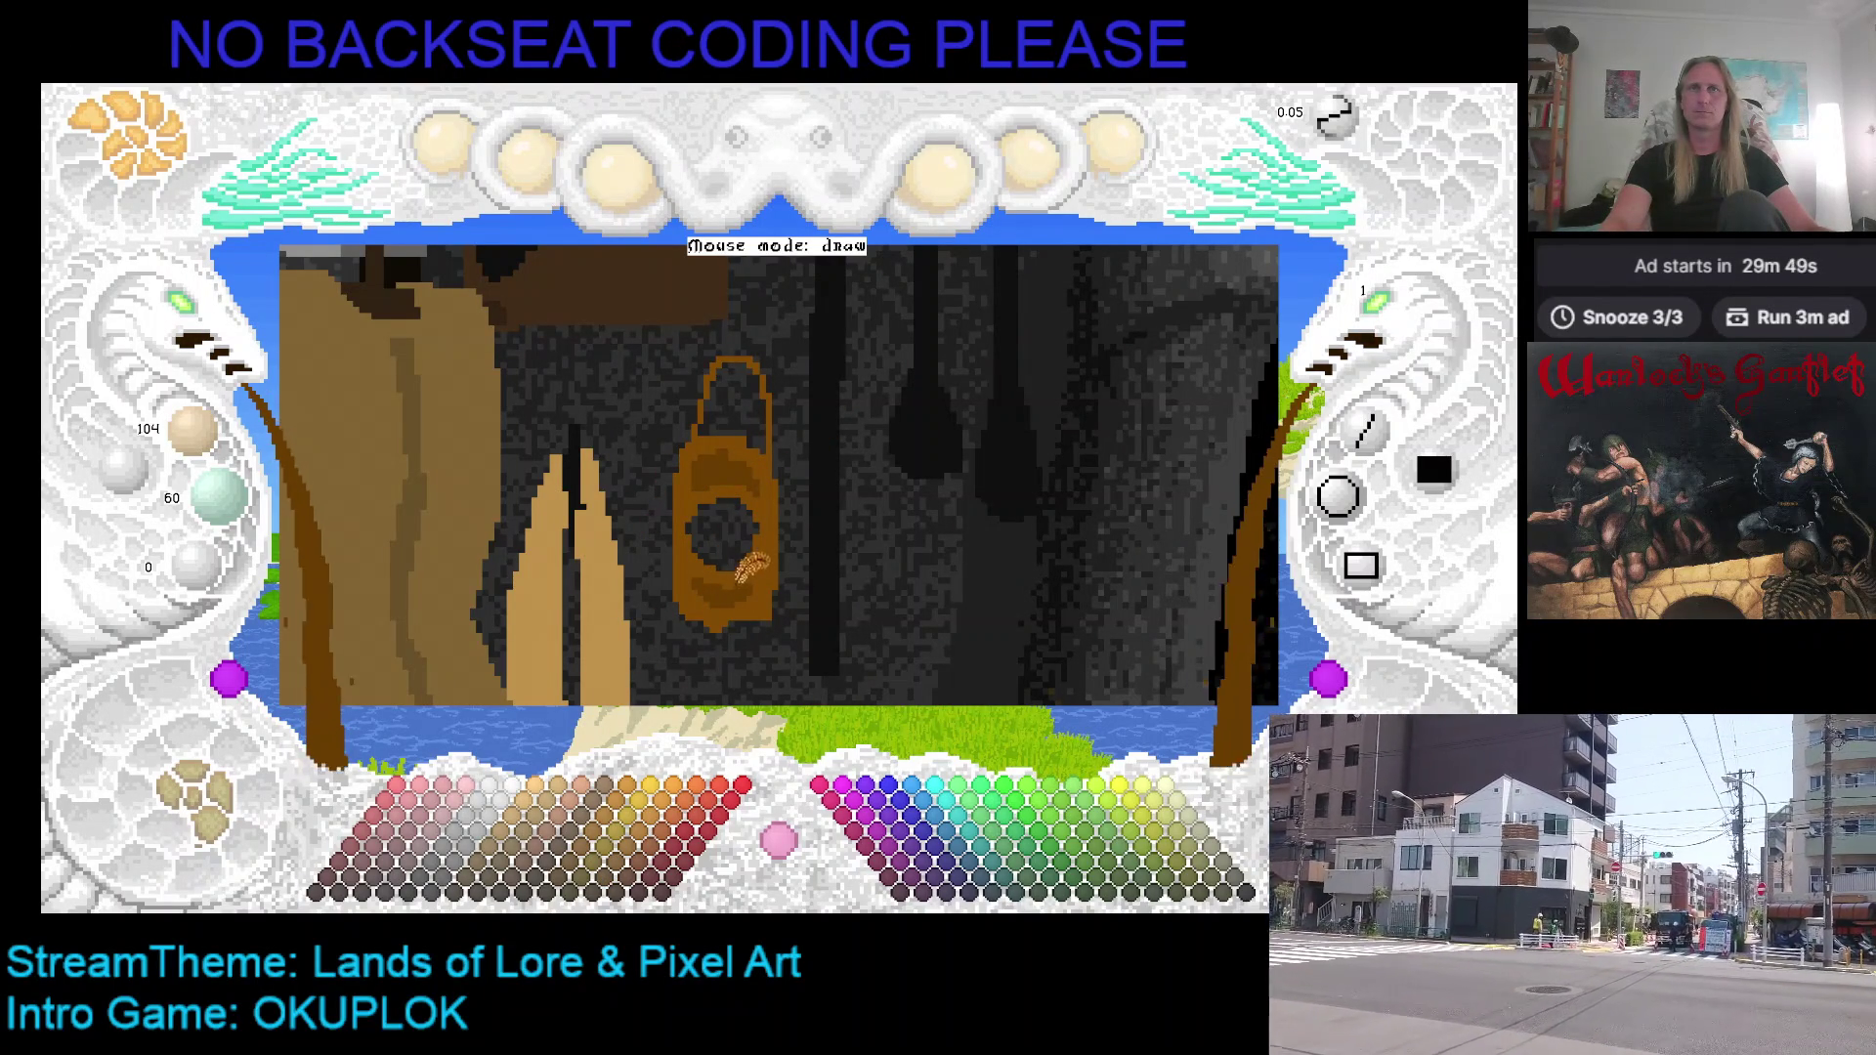
Step: Sample the lantern's brown, then undo and redo the last lantern fill to compare
key(x)
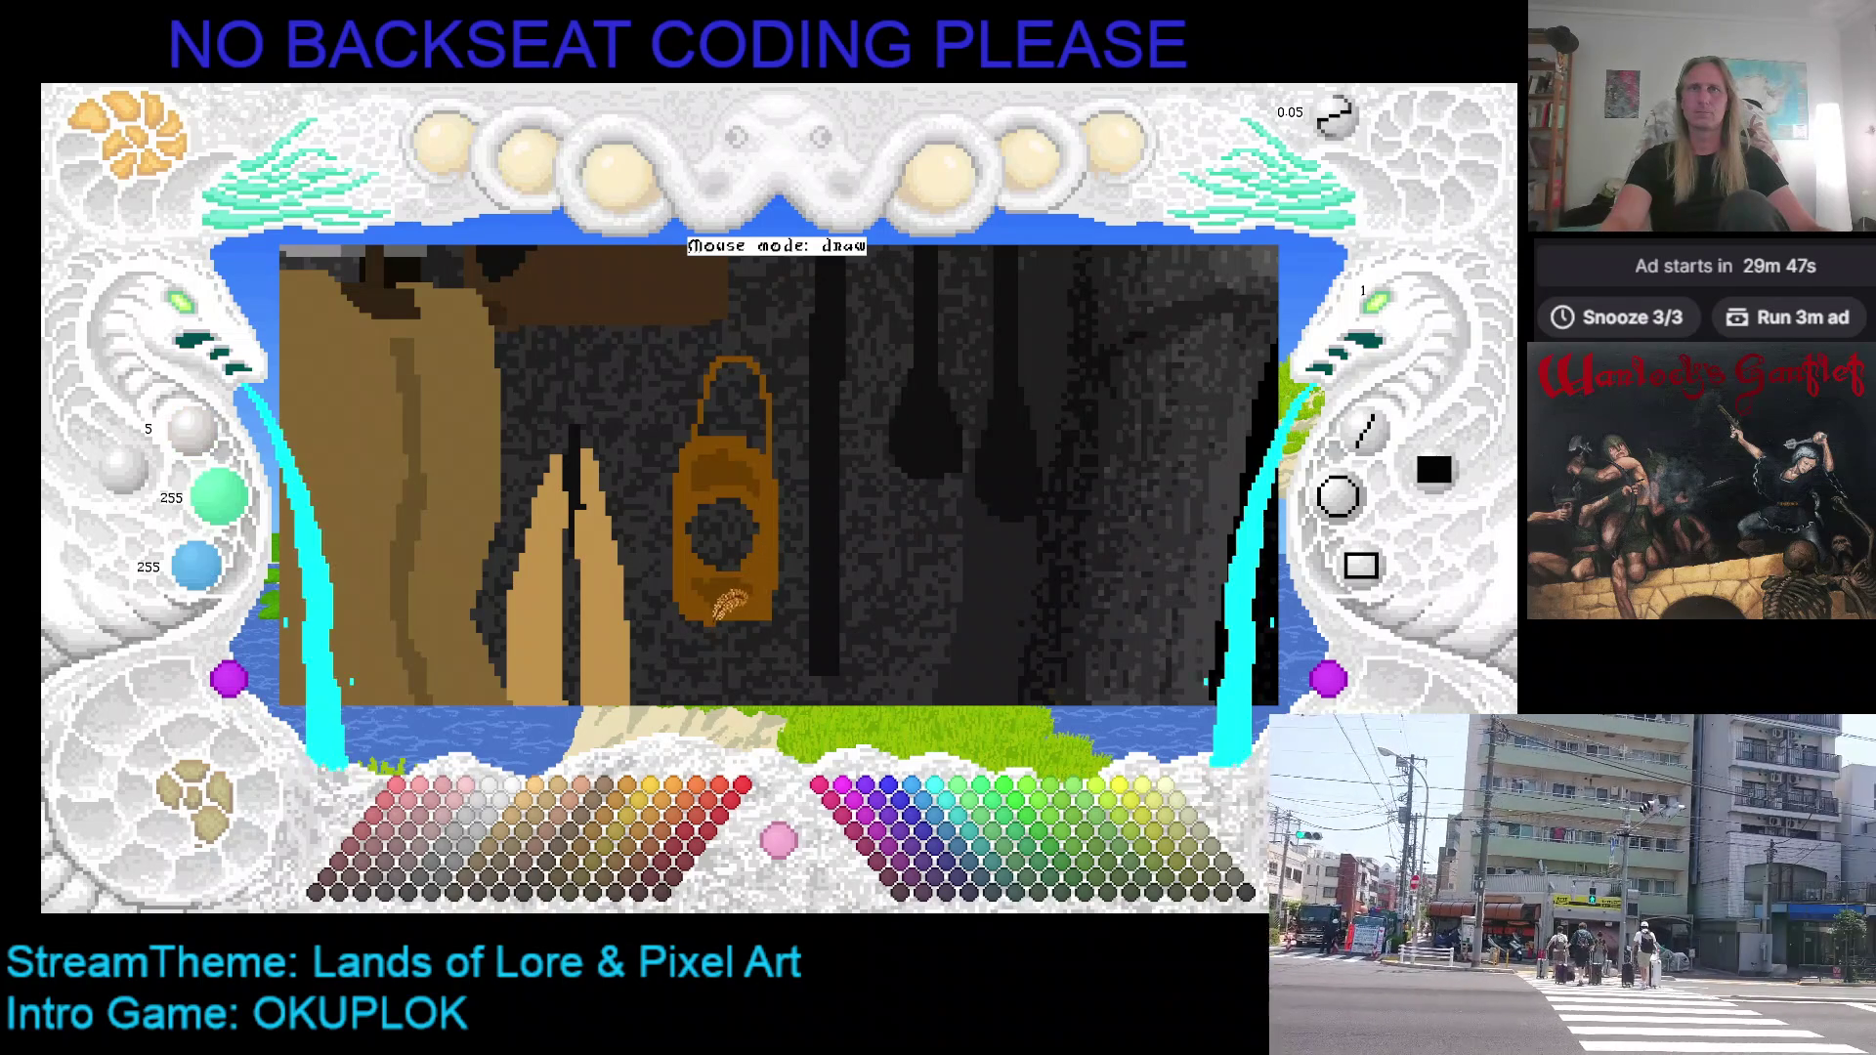
right_click(782, 583)
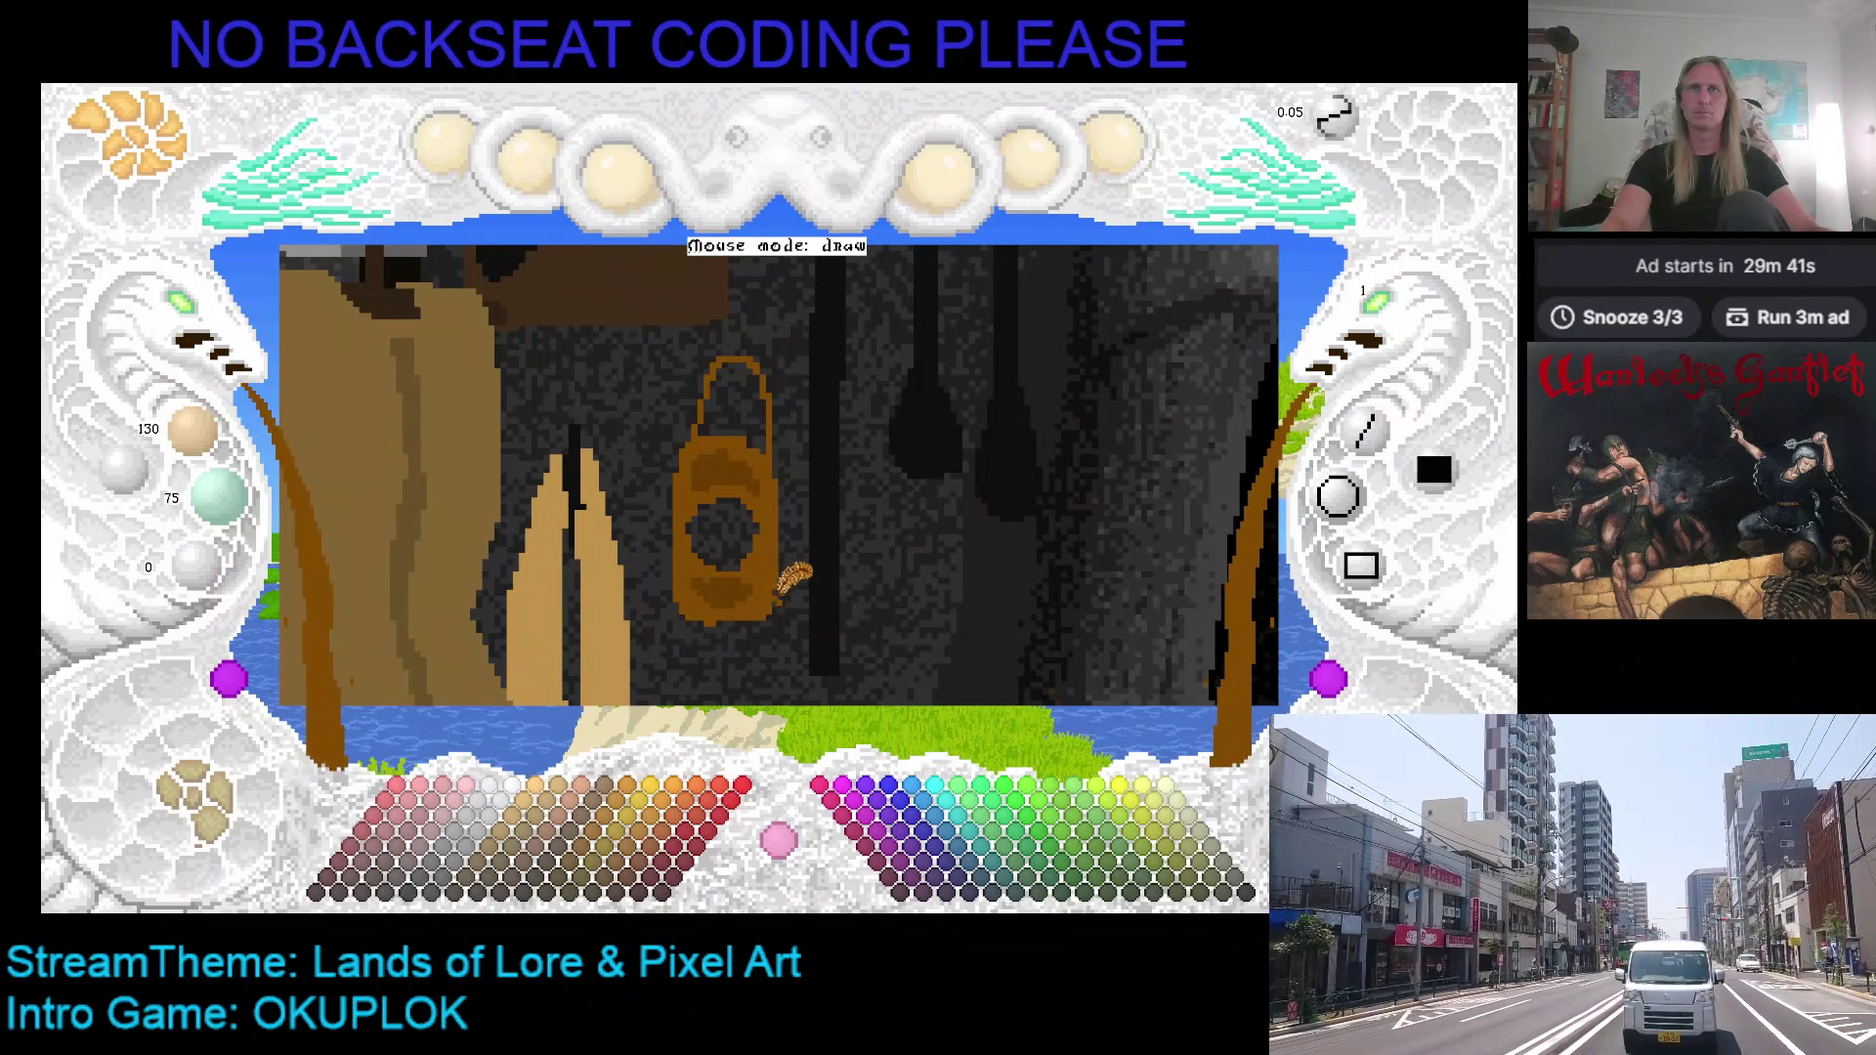
key(ctrl+z)
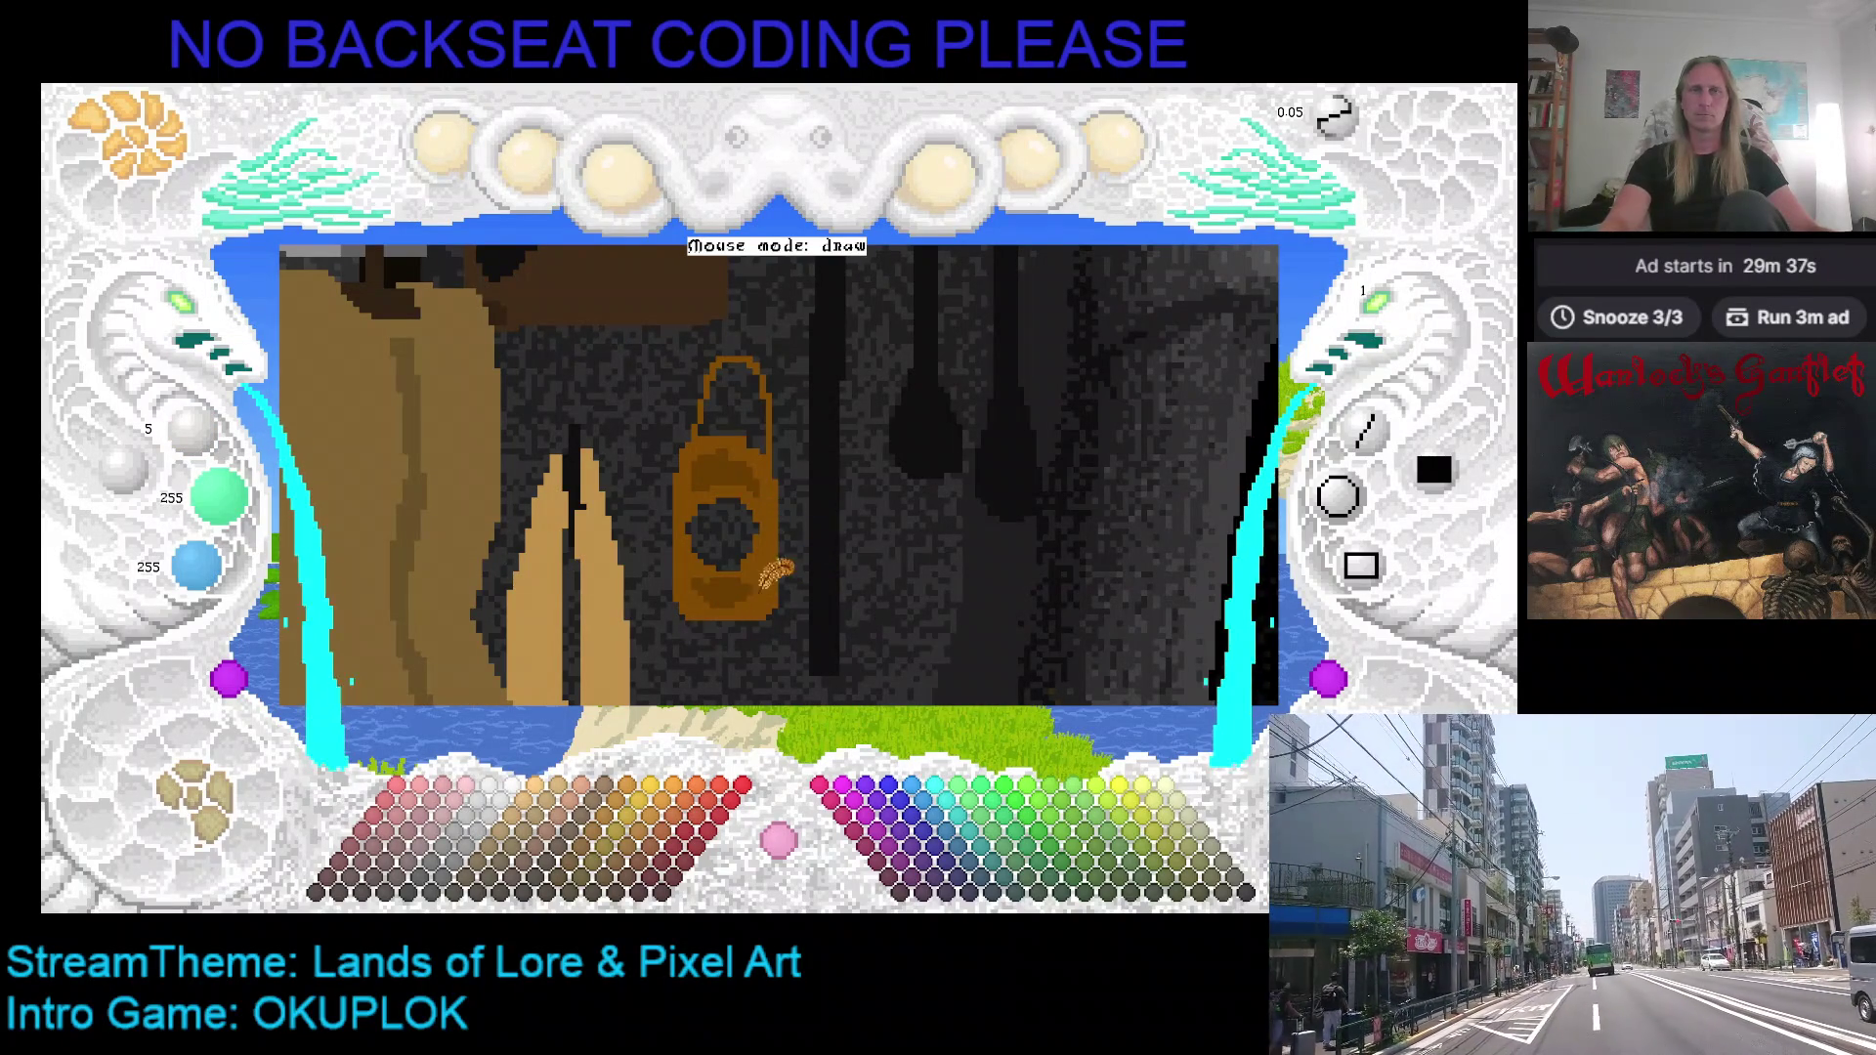
key(ctrl+z)
key(ctrl+z)
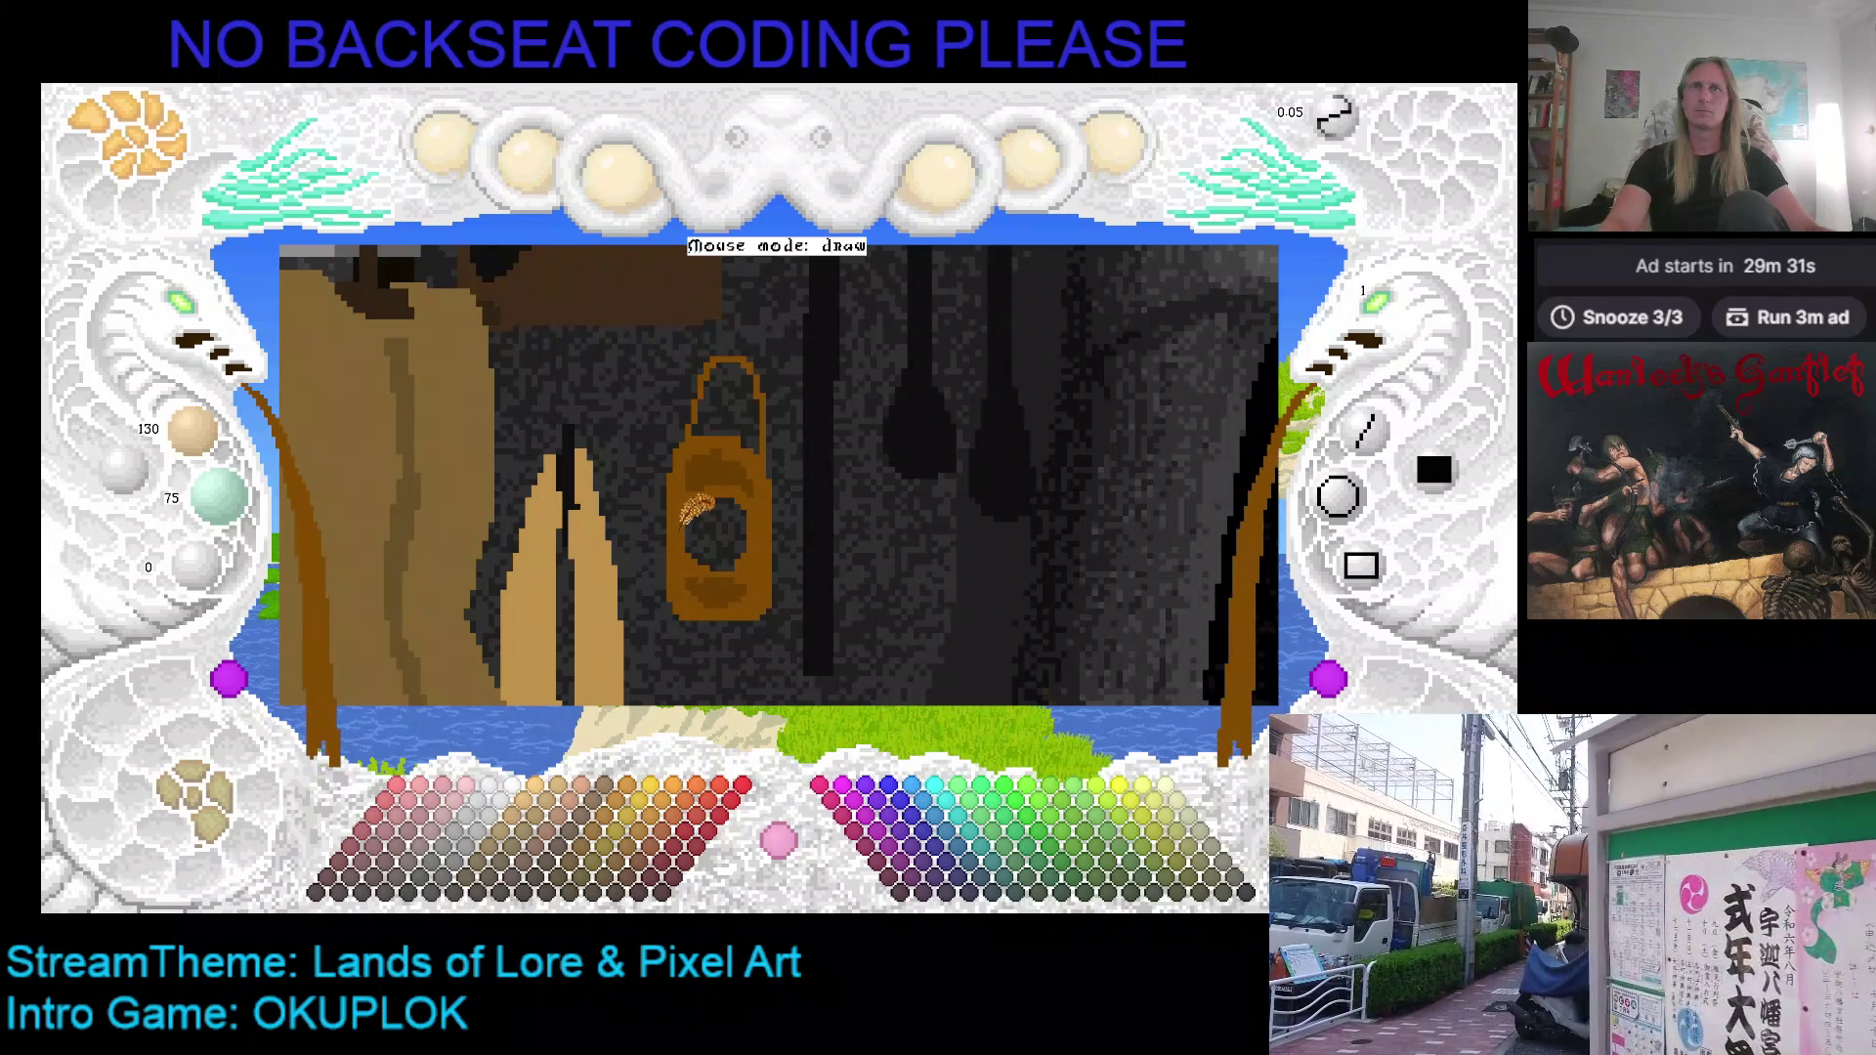
key(ctrl+y)
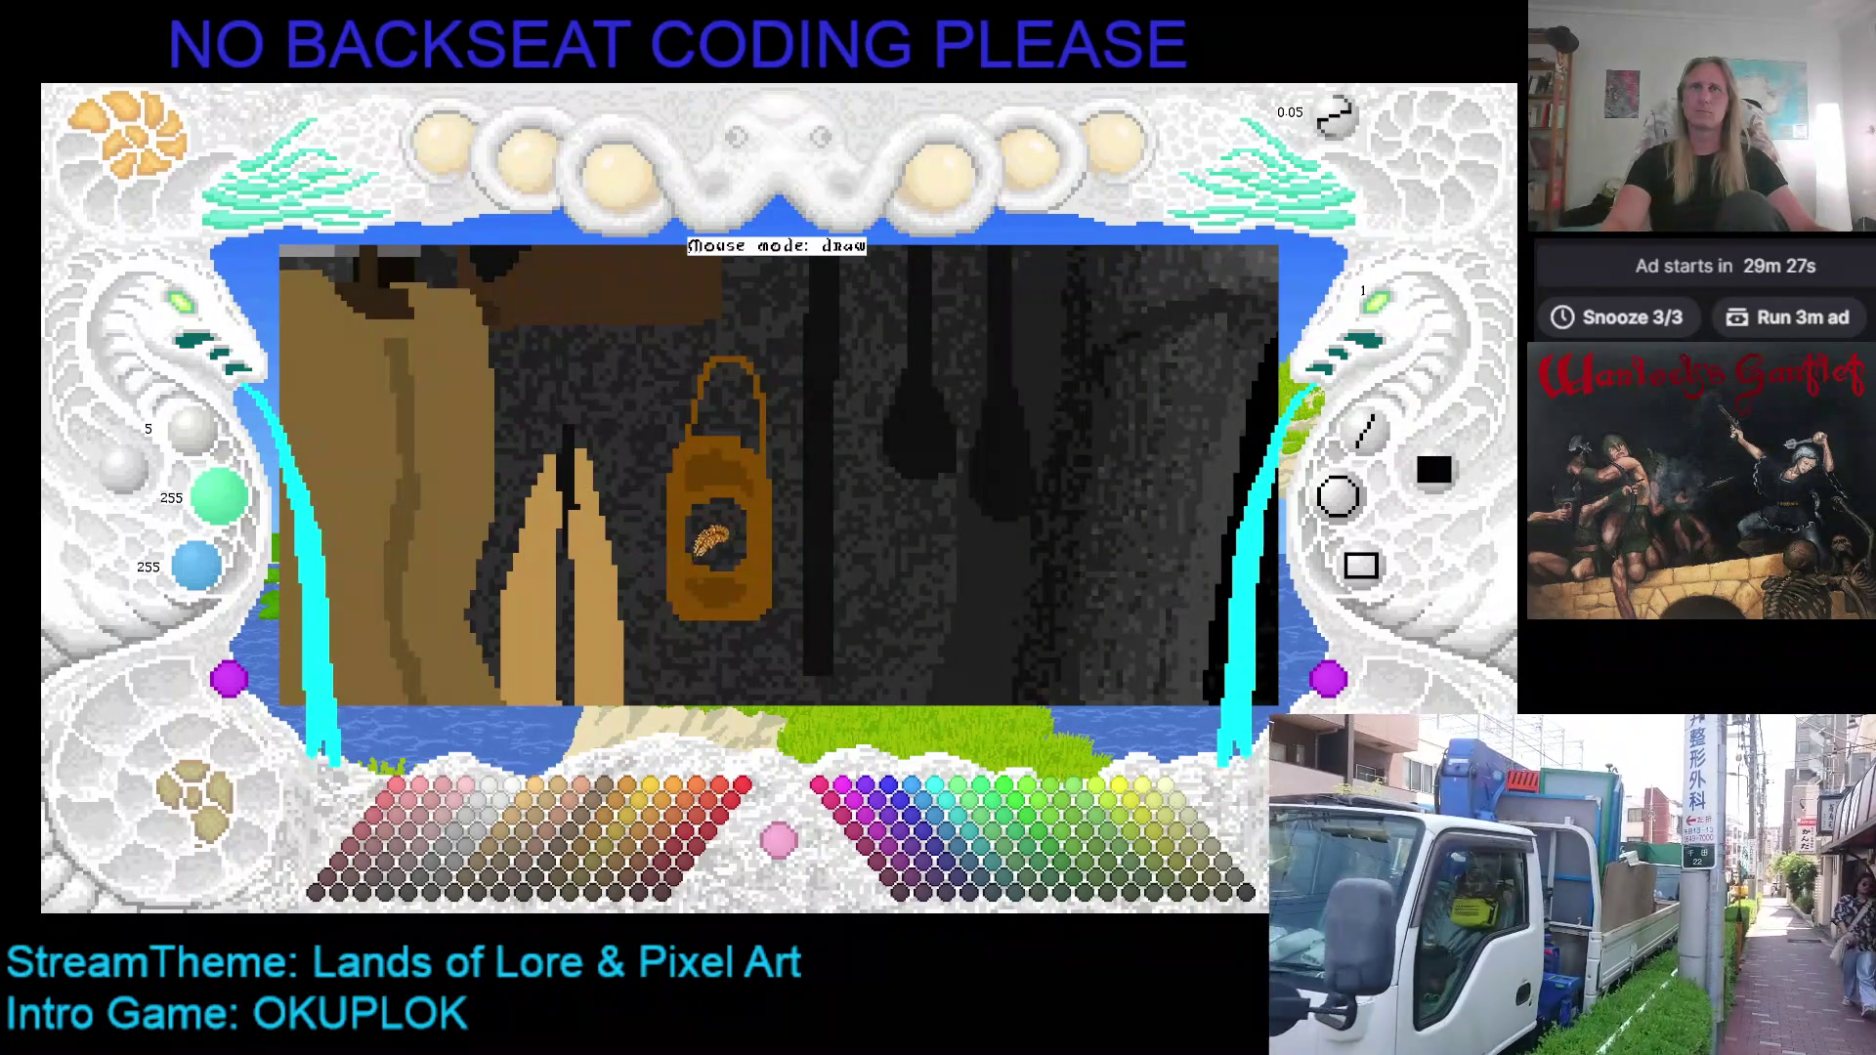
key(ctrl+z)
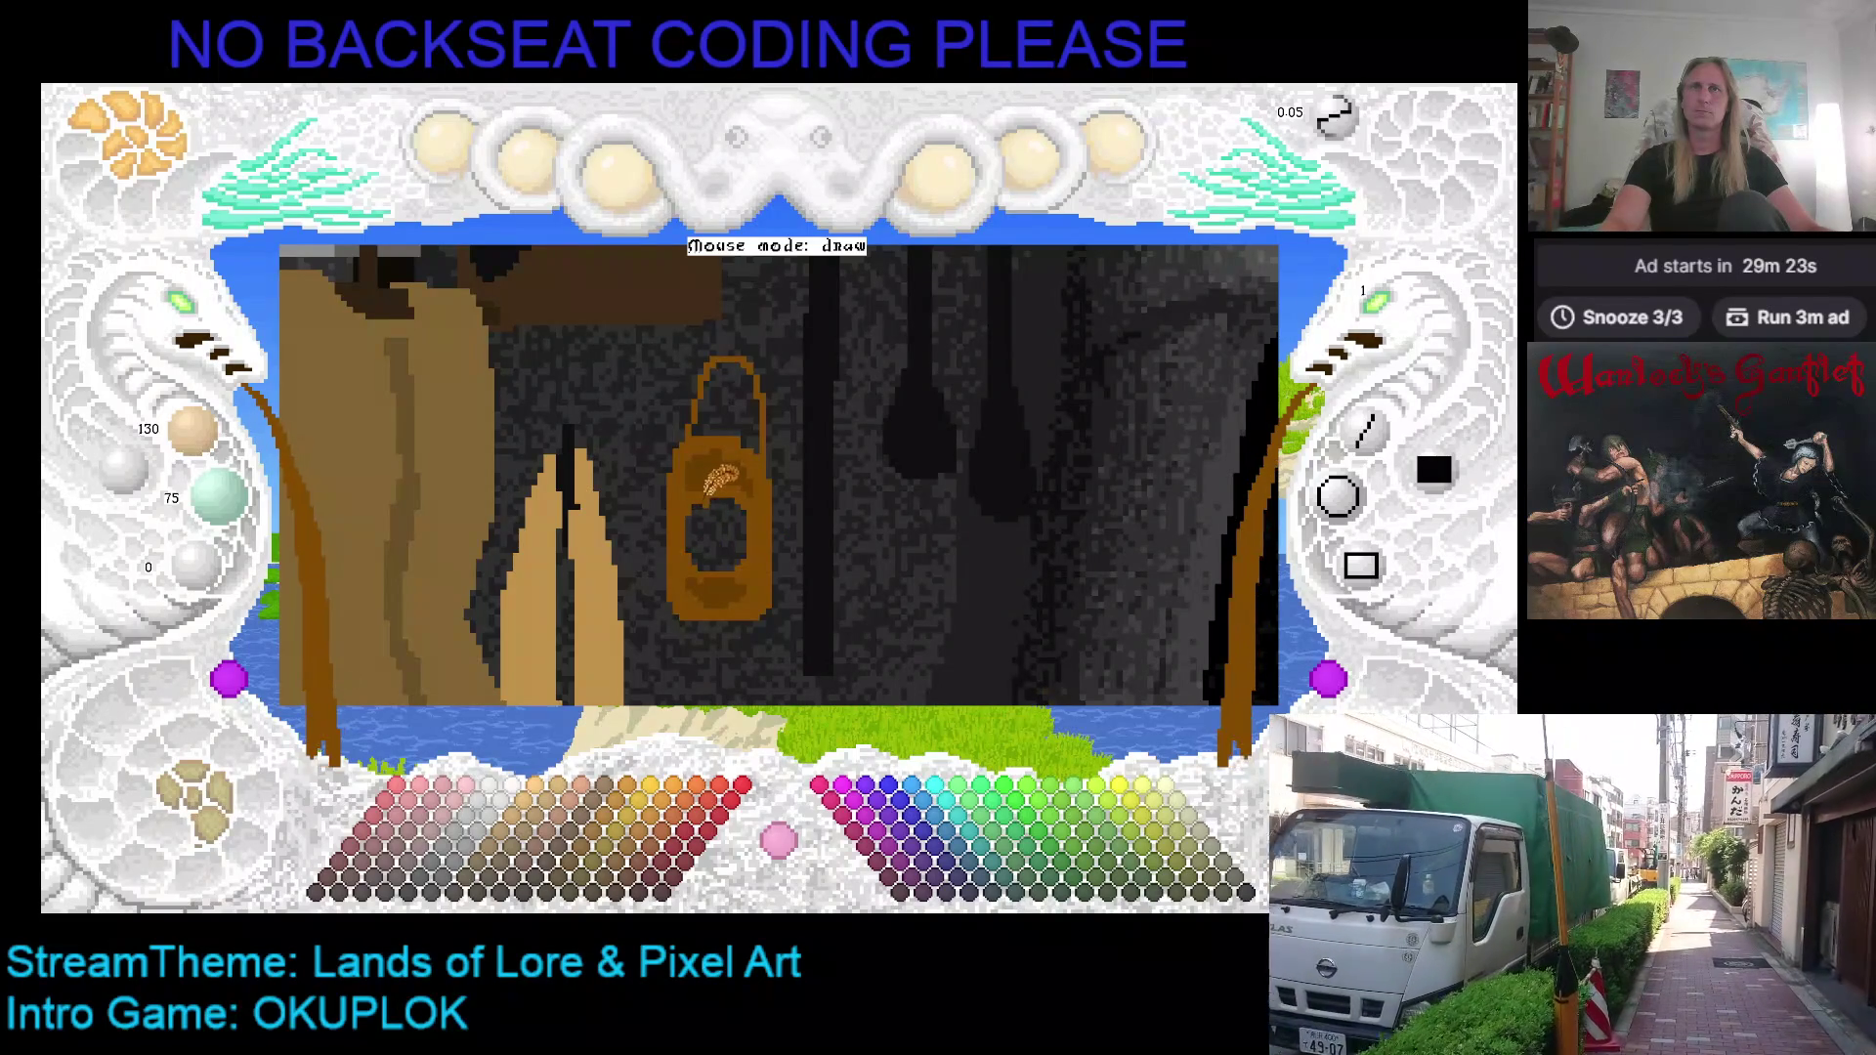
key(ctrl+y)
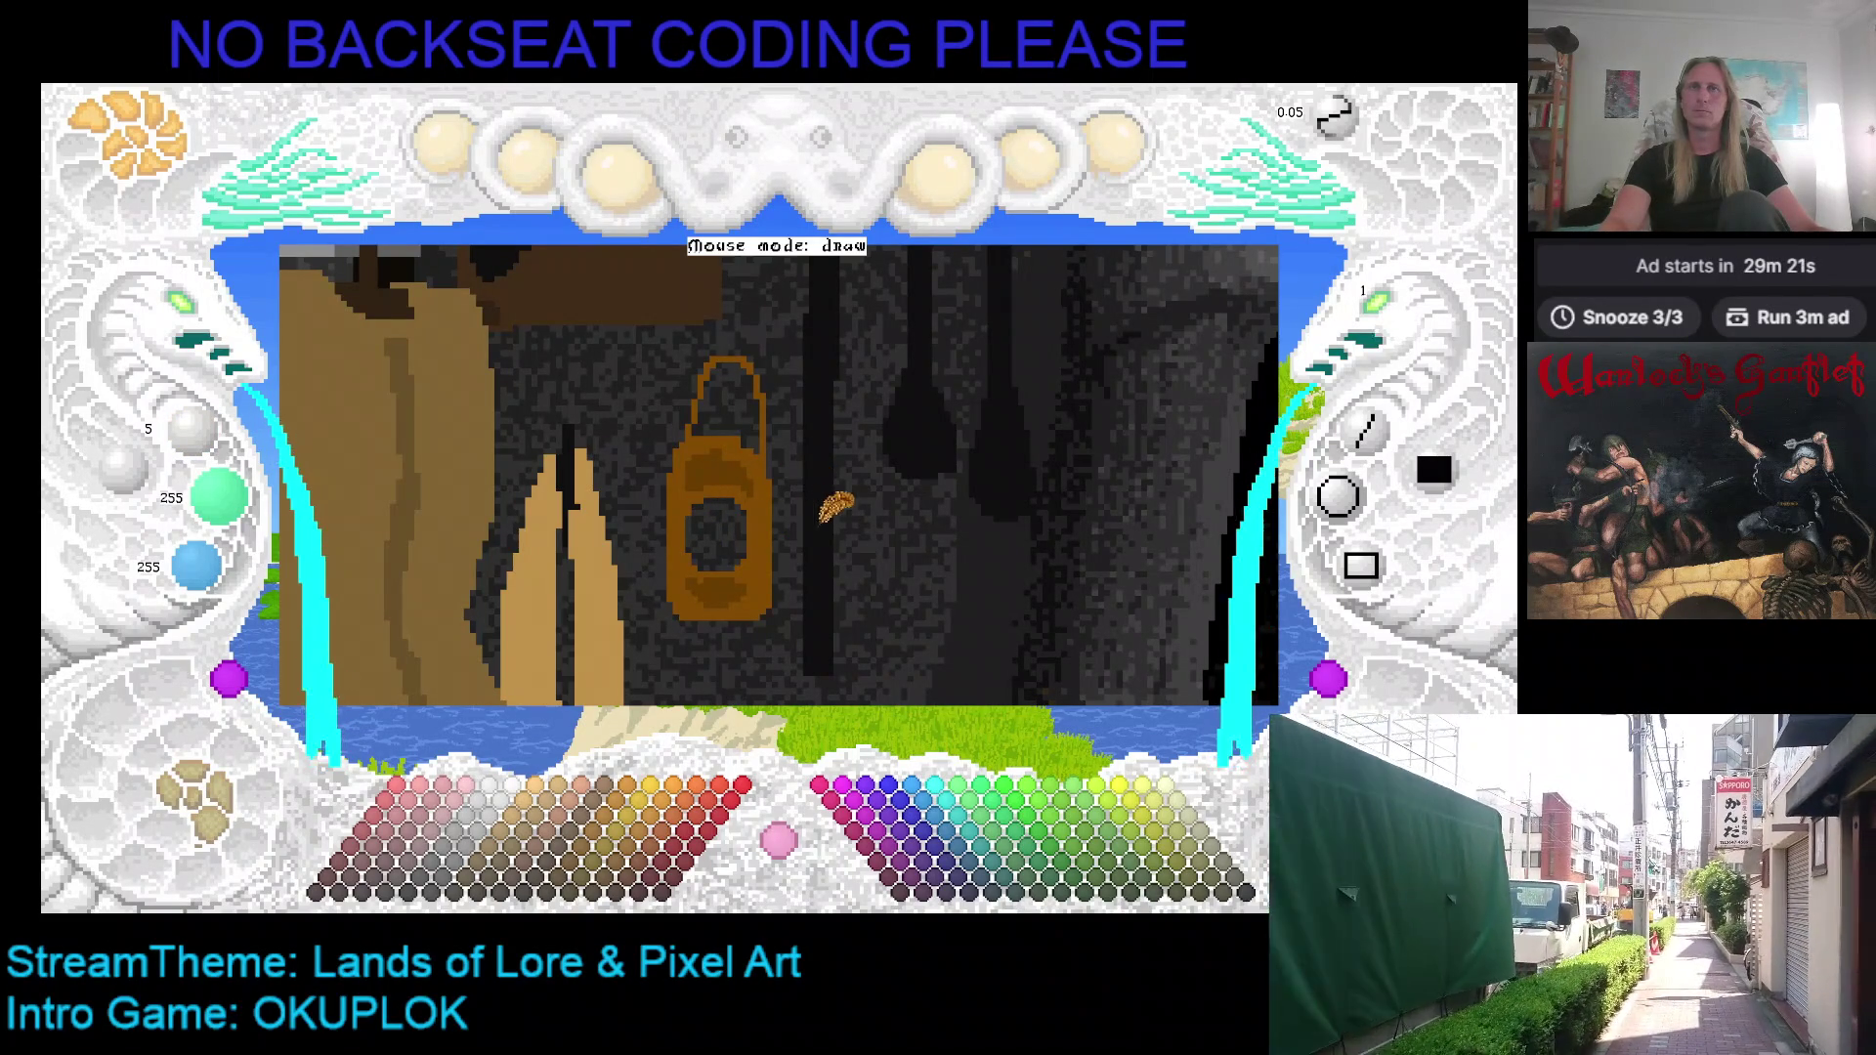
key(Right)
key(Down)
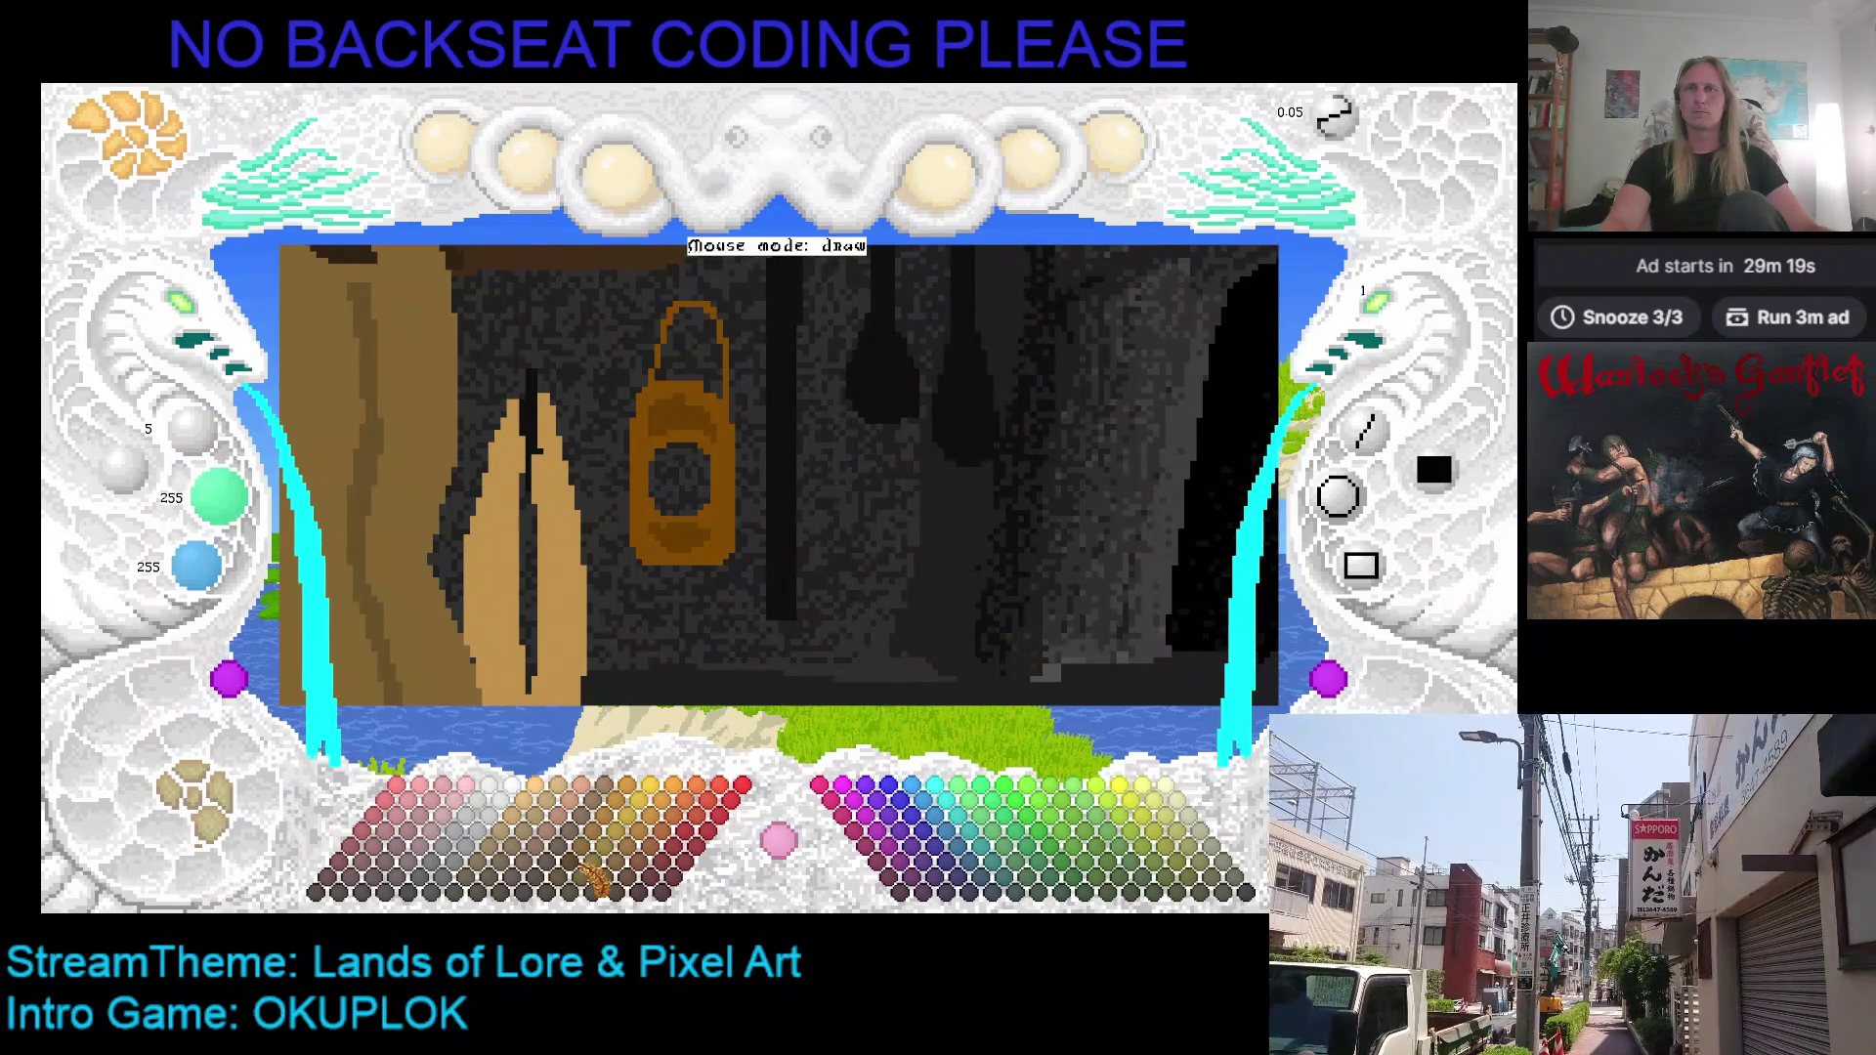
Step: Fill the lantern's hollow interior with dark brown
click(584, 893)
click(702, 467)
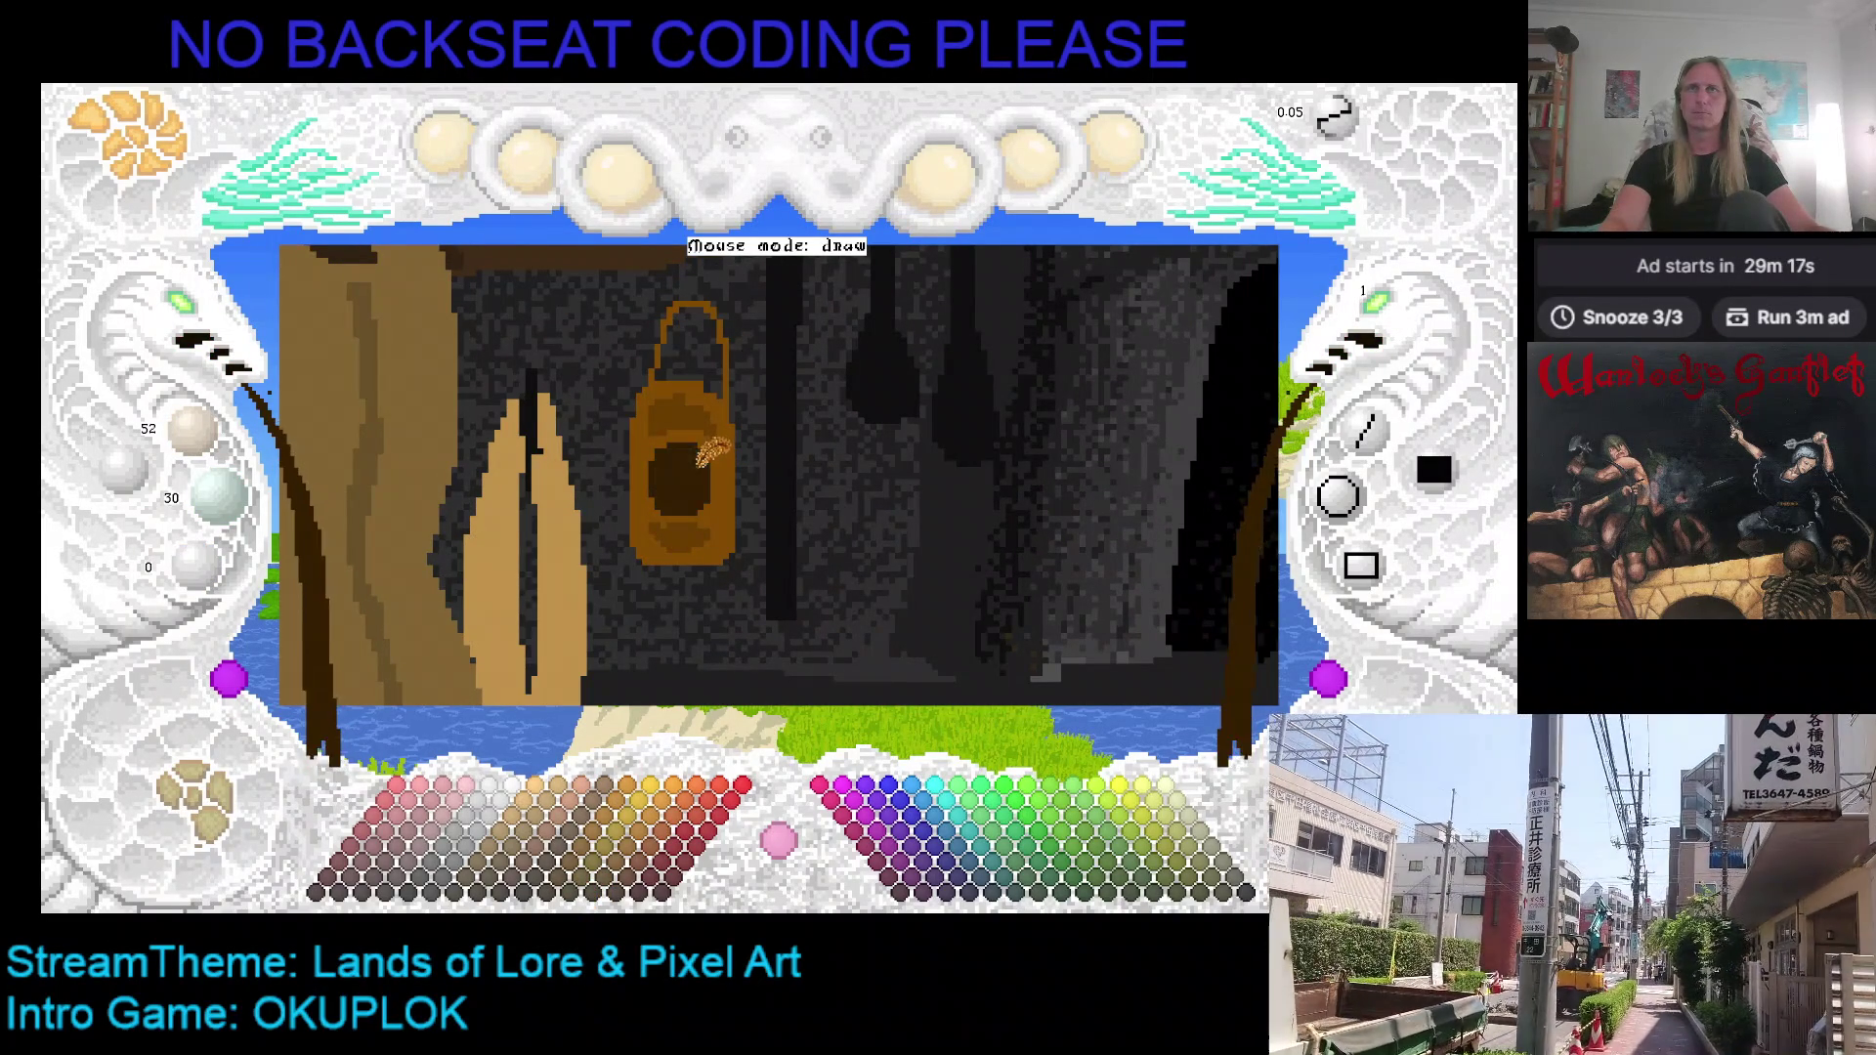
mouse_move(743, 474)
mouse_down()
mouse_move(662, 518)
mouse_move(690, 509)
mouse_up()
drag(703, 415, 686, 482)
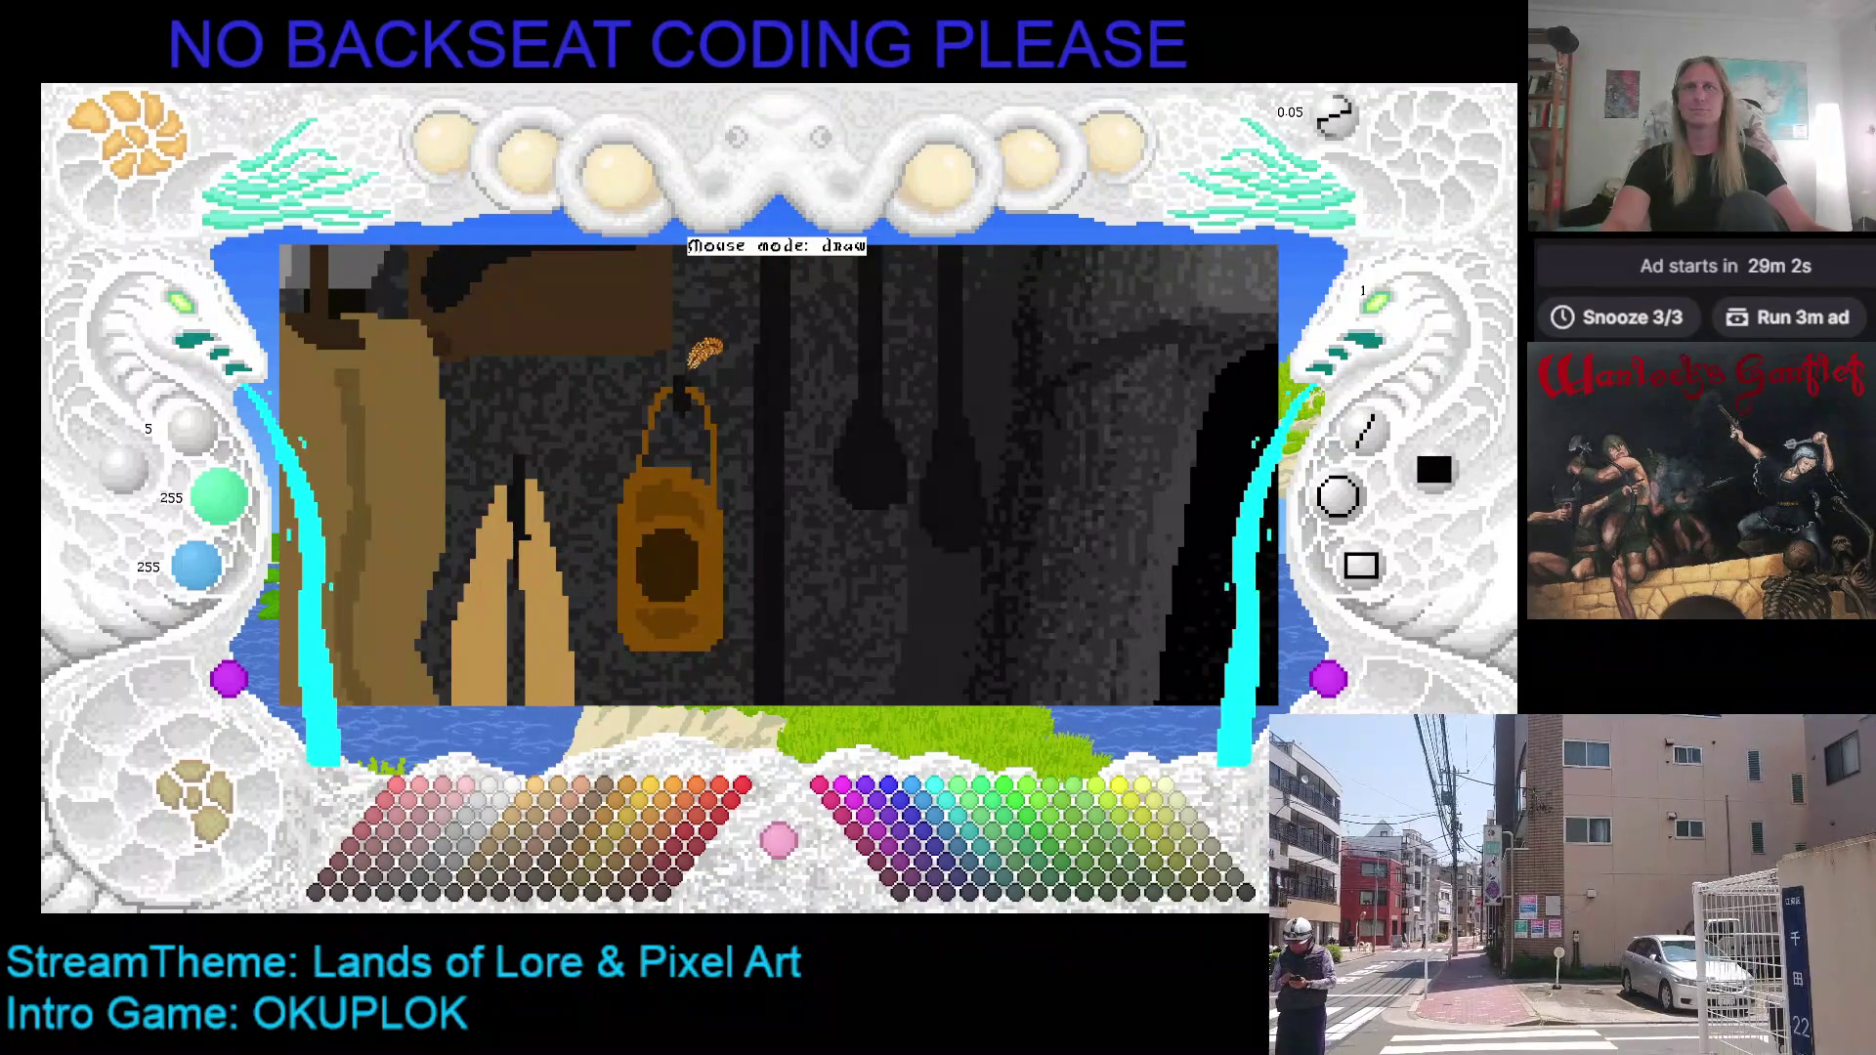
Step: Zoom out twice to view the whole shop scene and briefly check the export options
key(Right)
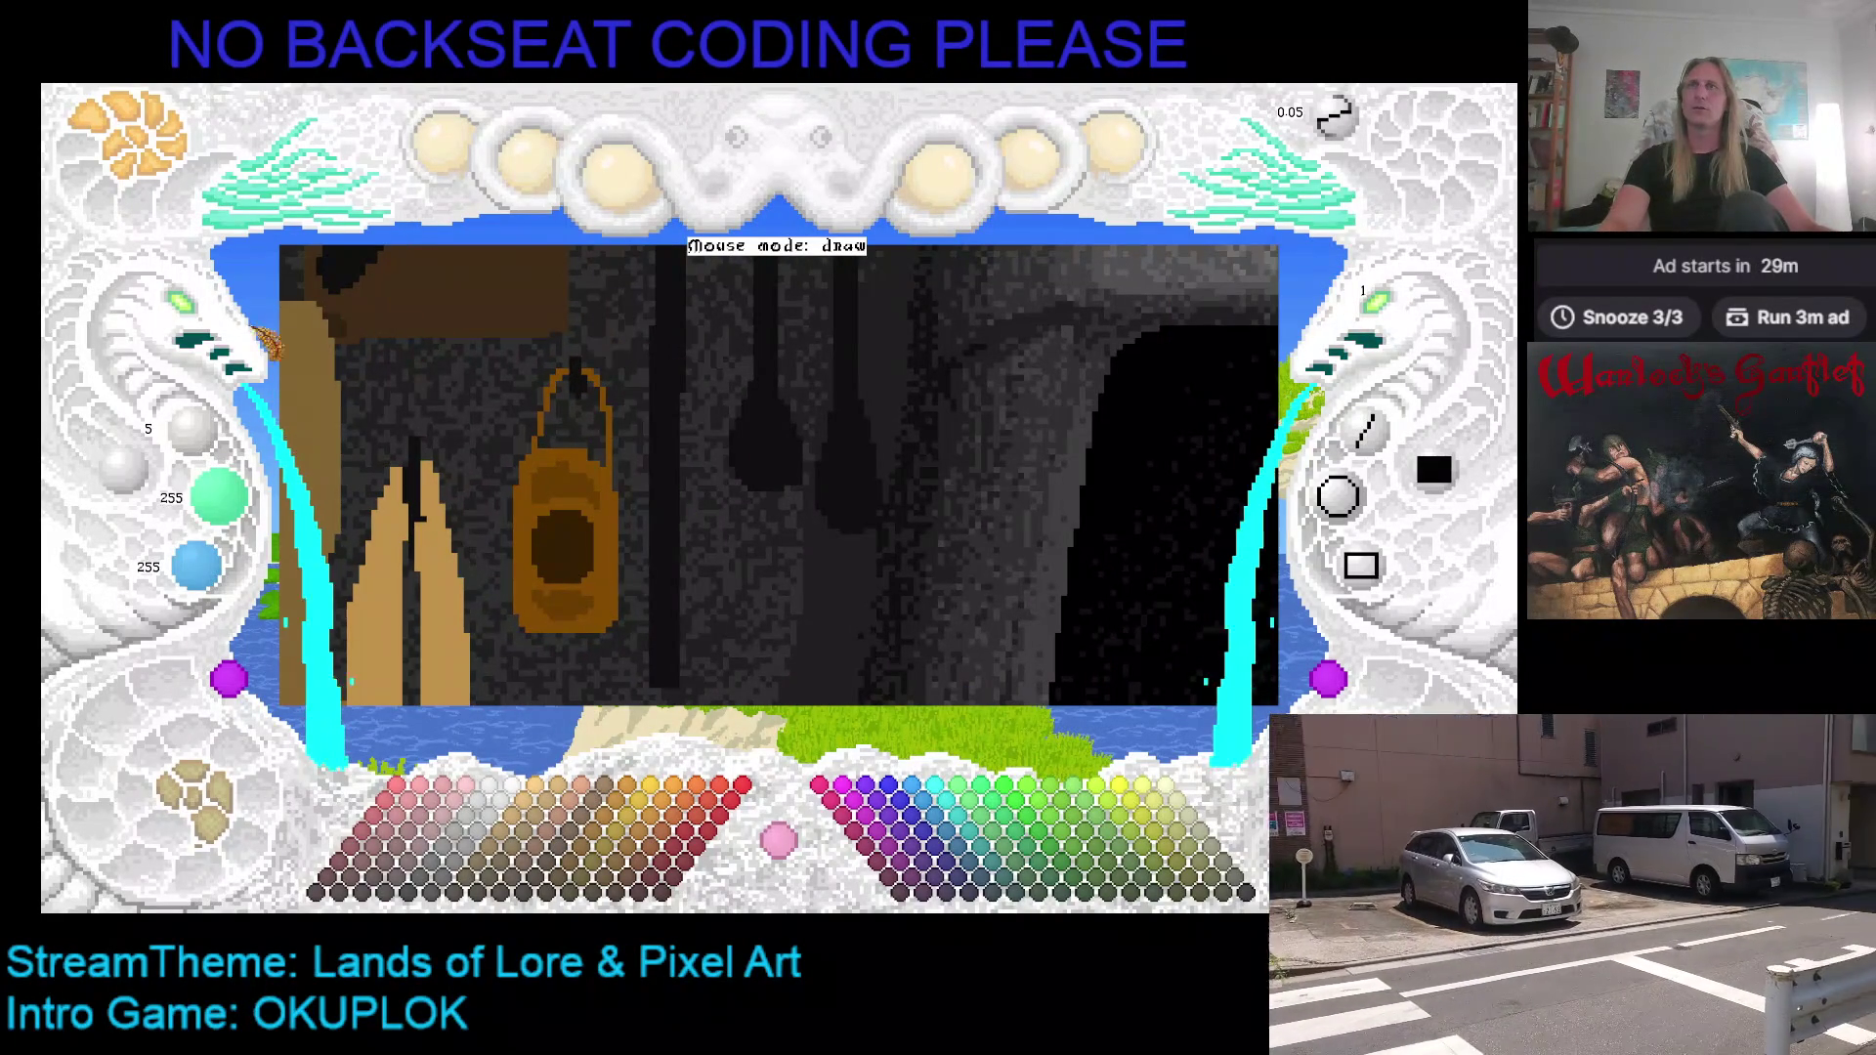
click(202, 315)
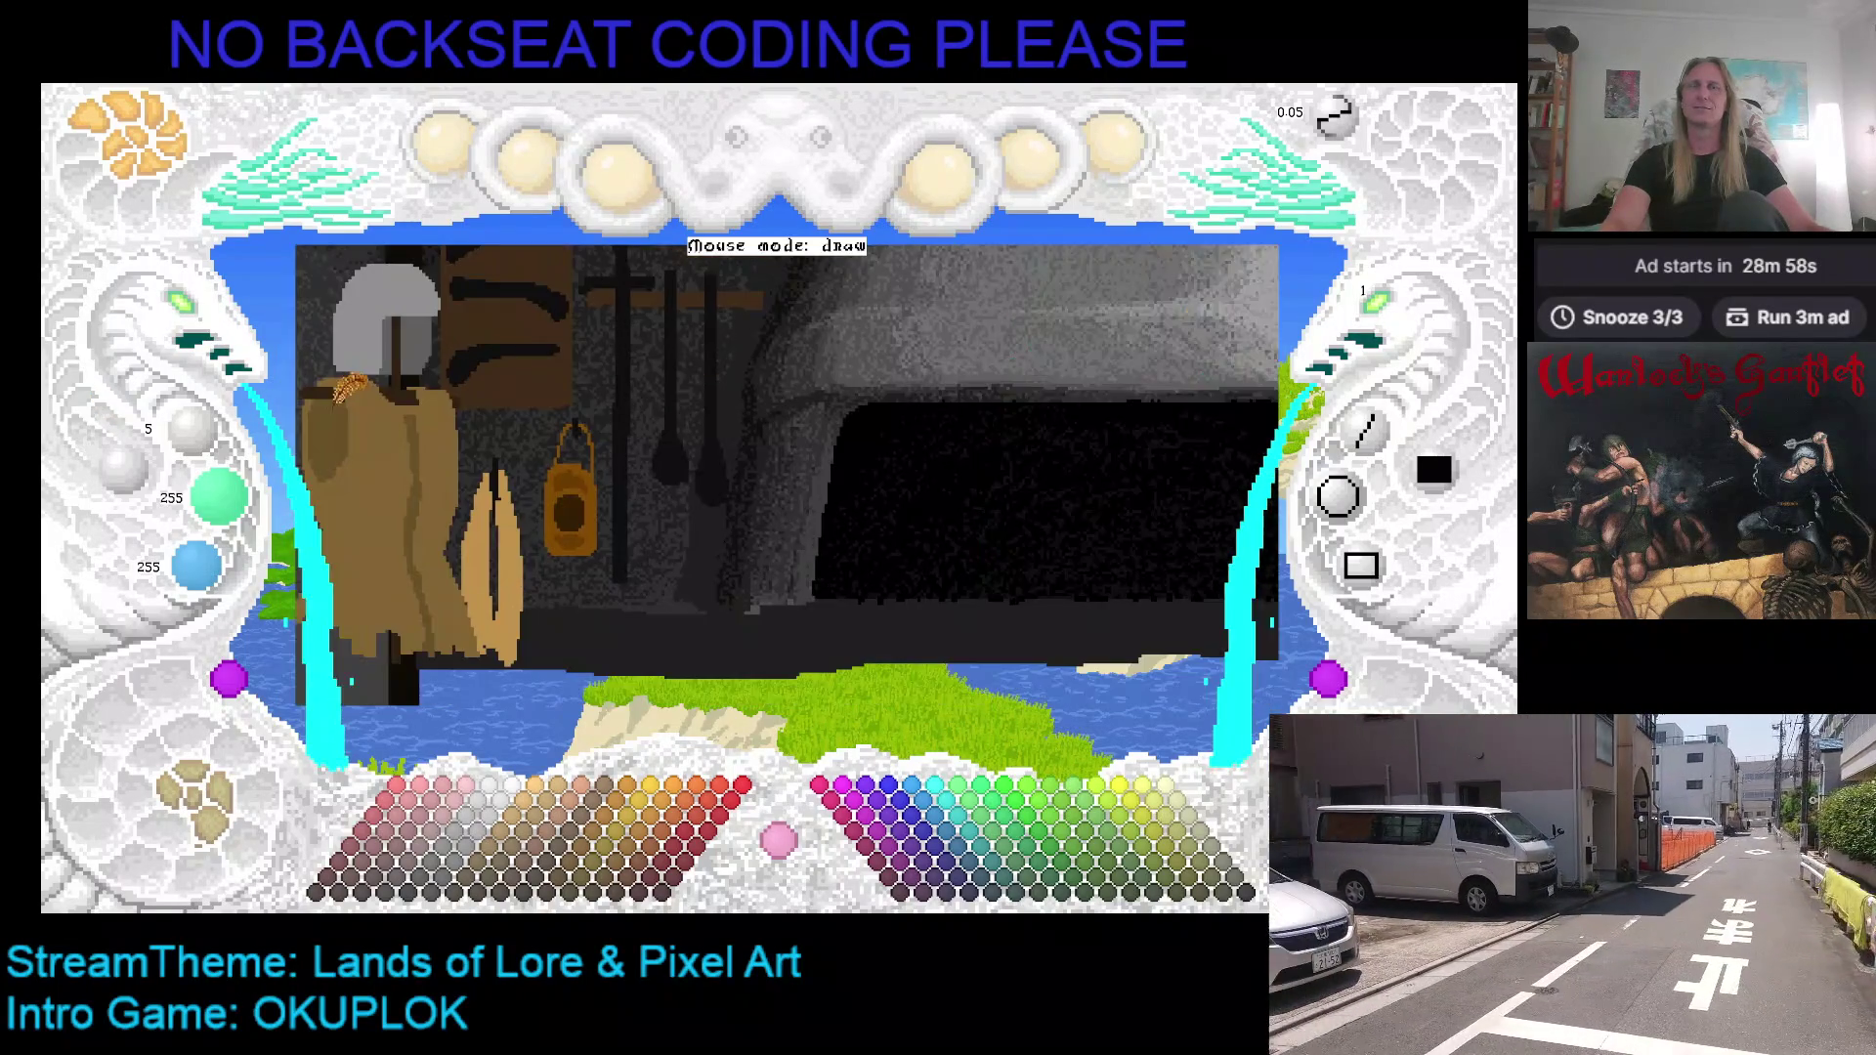
key(Right)
key(Right)
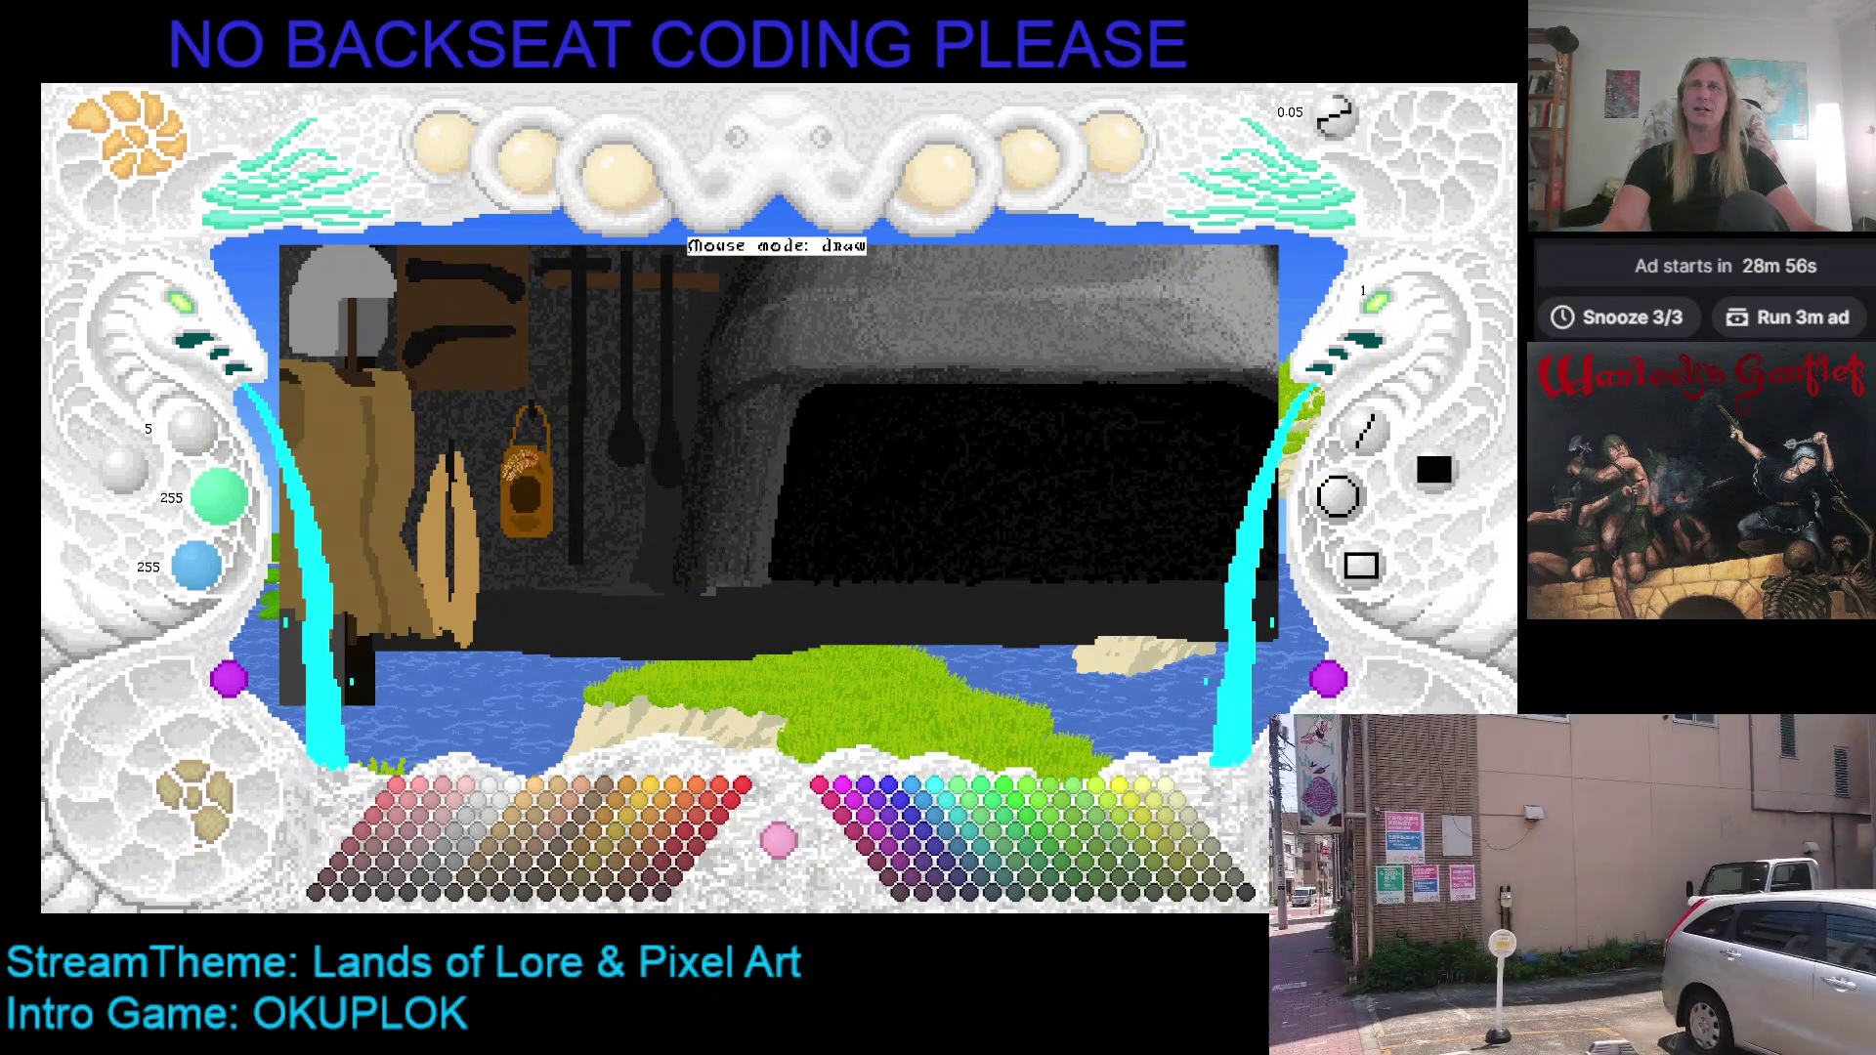
click(202, 315)
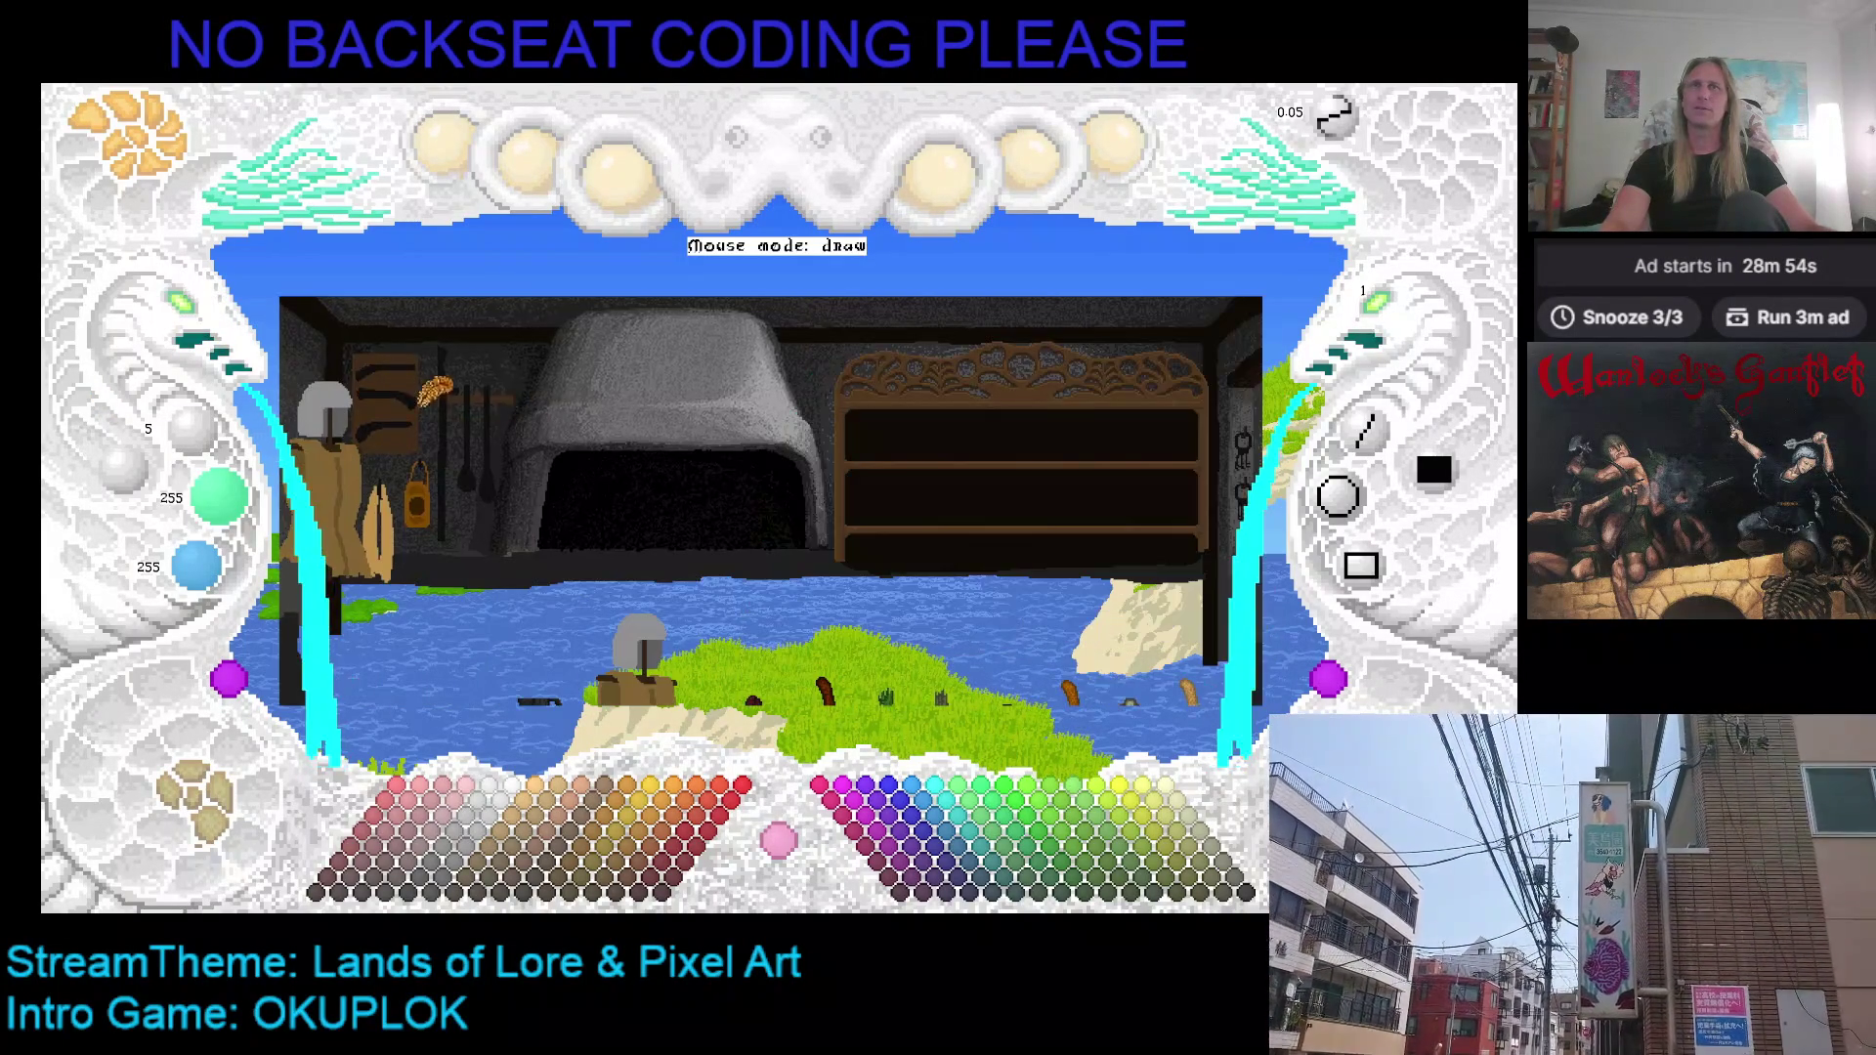
key(Left)
key(Right)
key(Left)
key(Up)
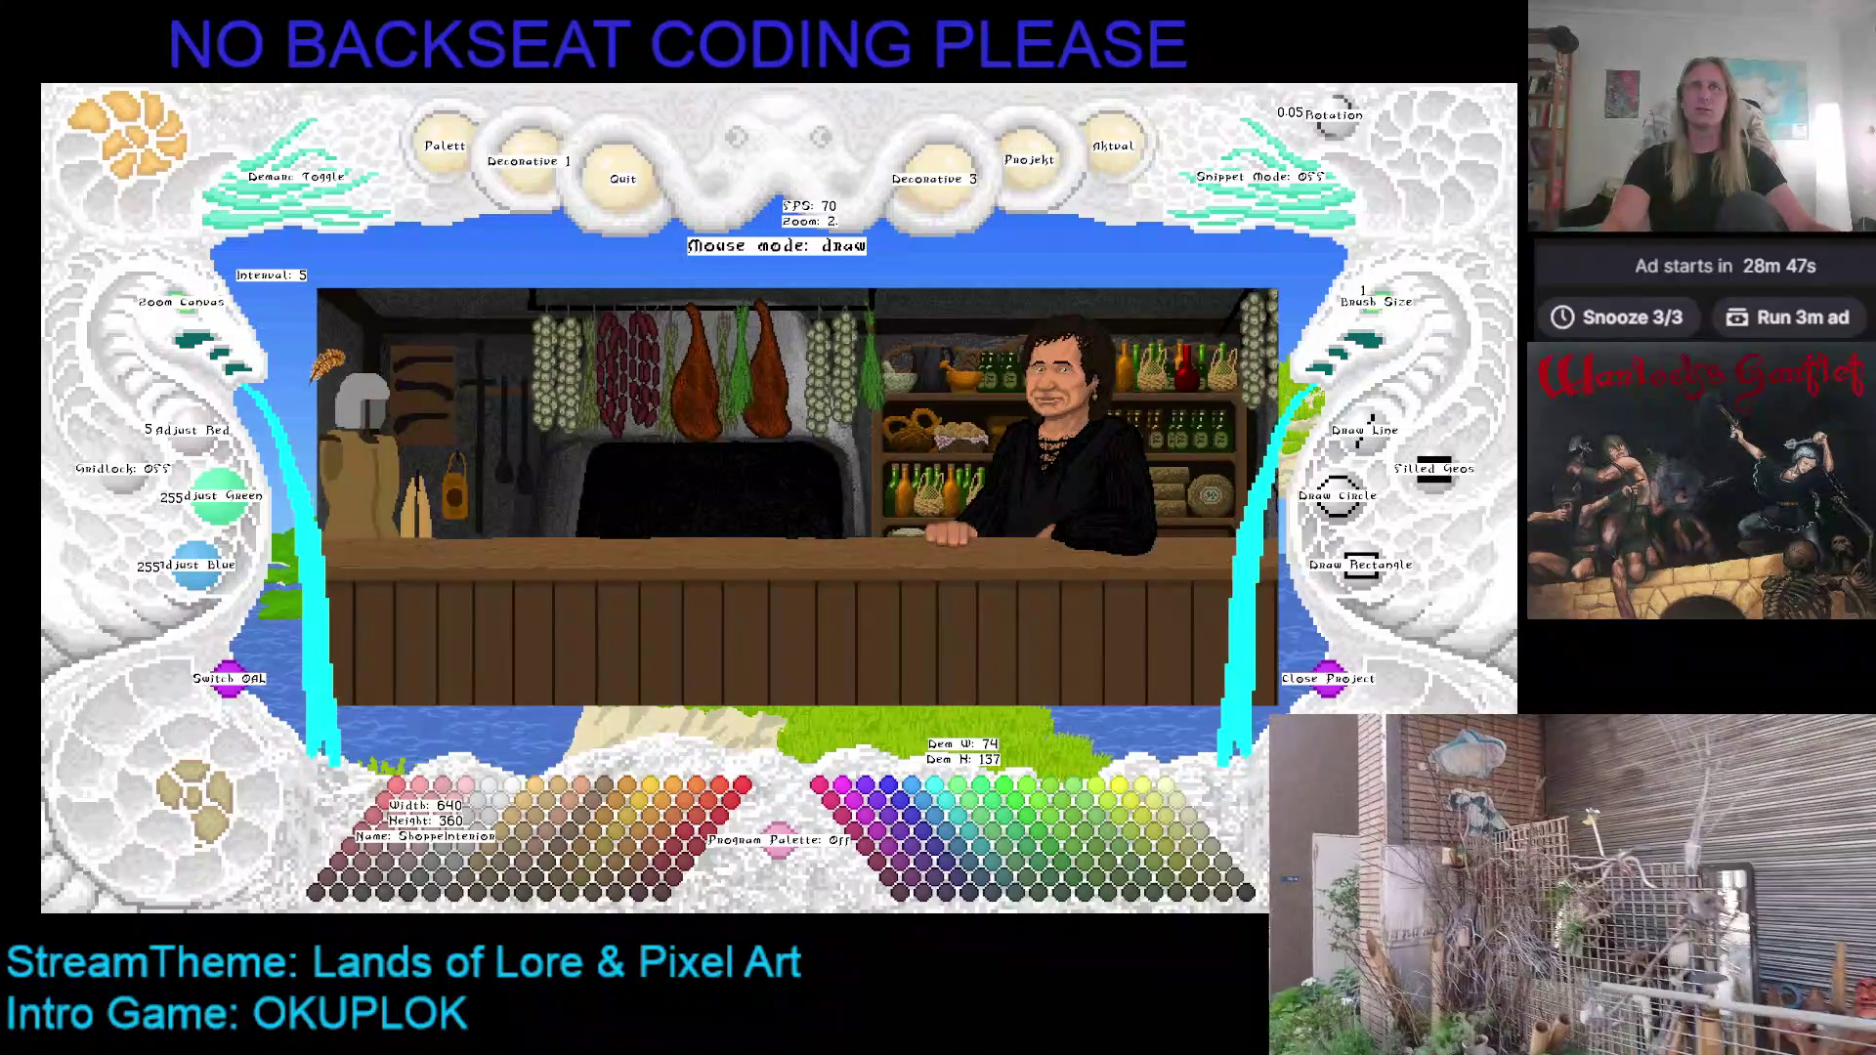
key(Right)
key(Down)
key(Left)
key(Up)
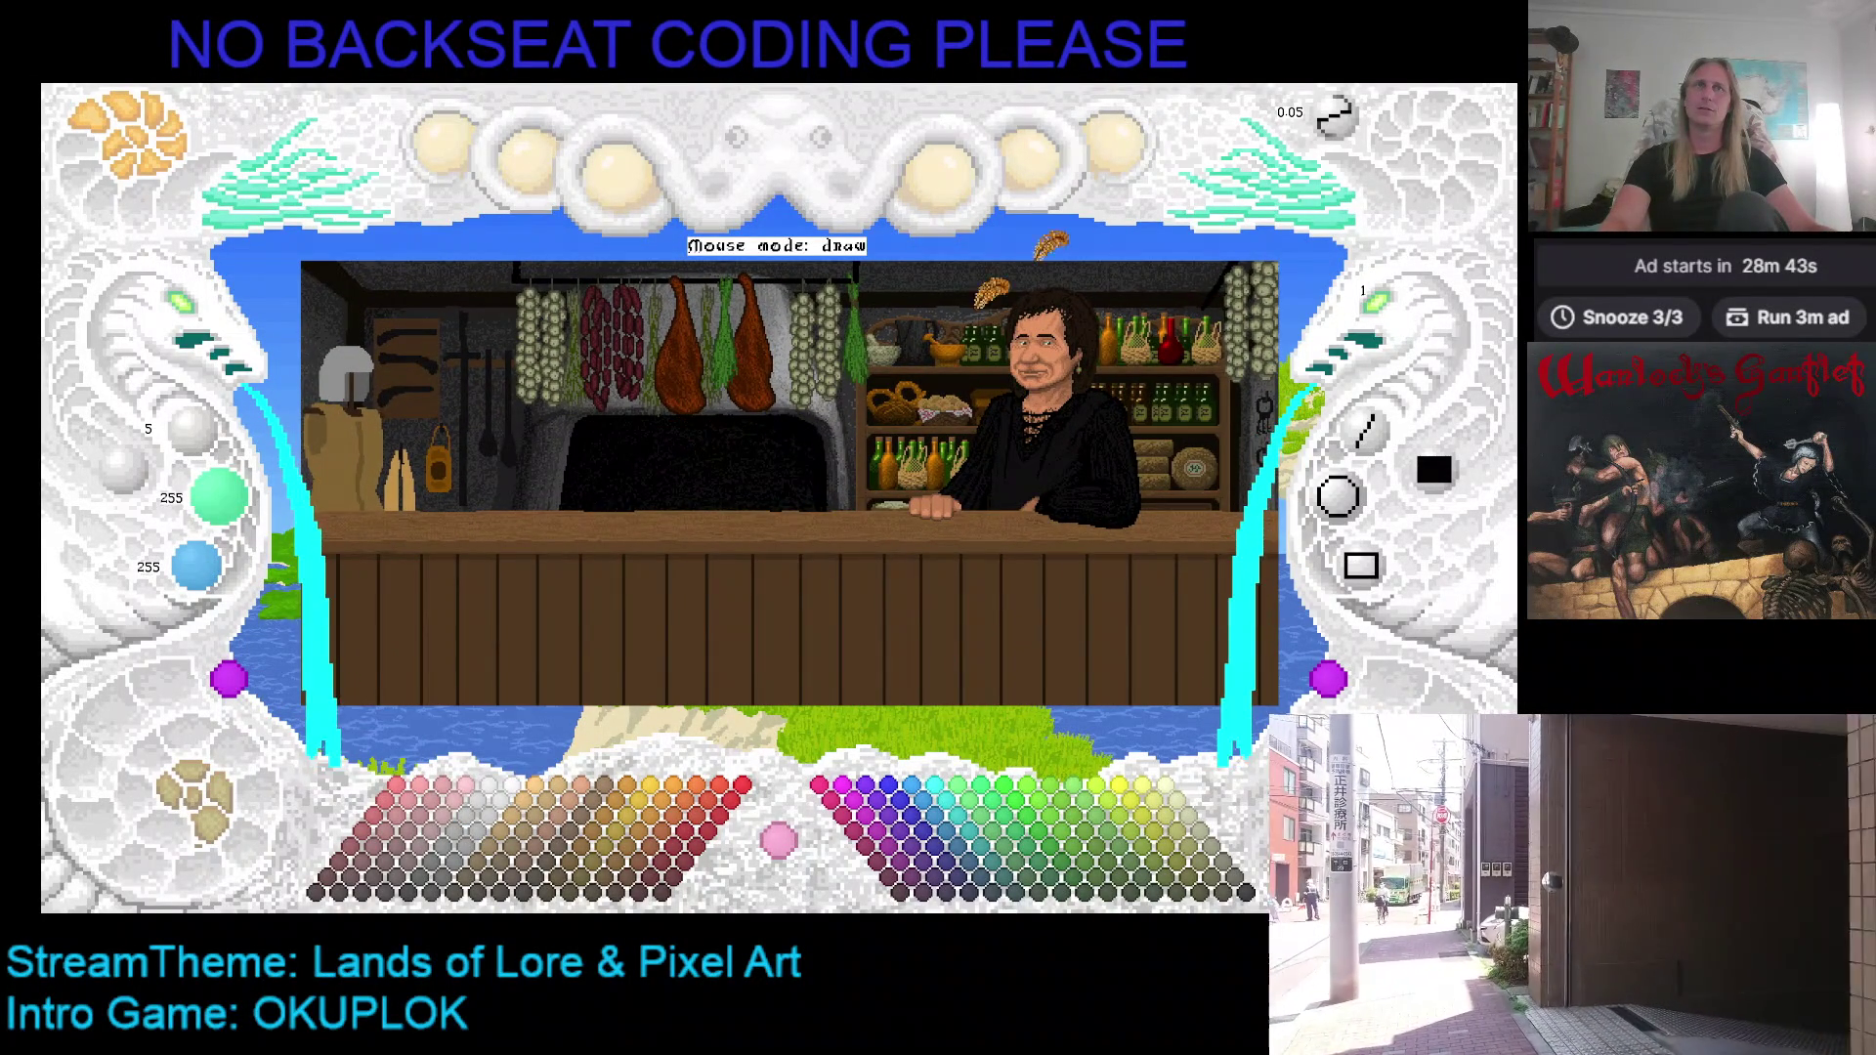
click(1144, 166)
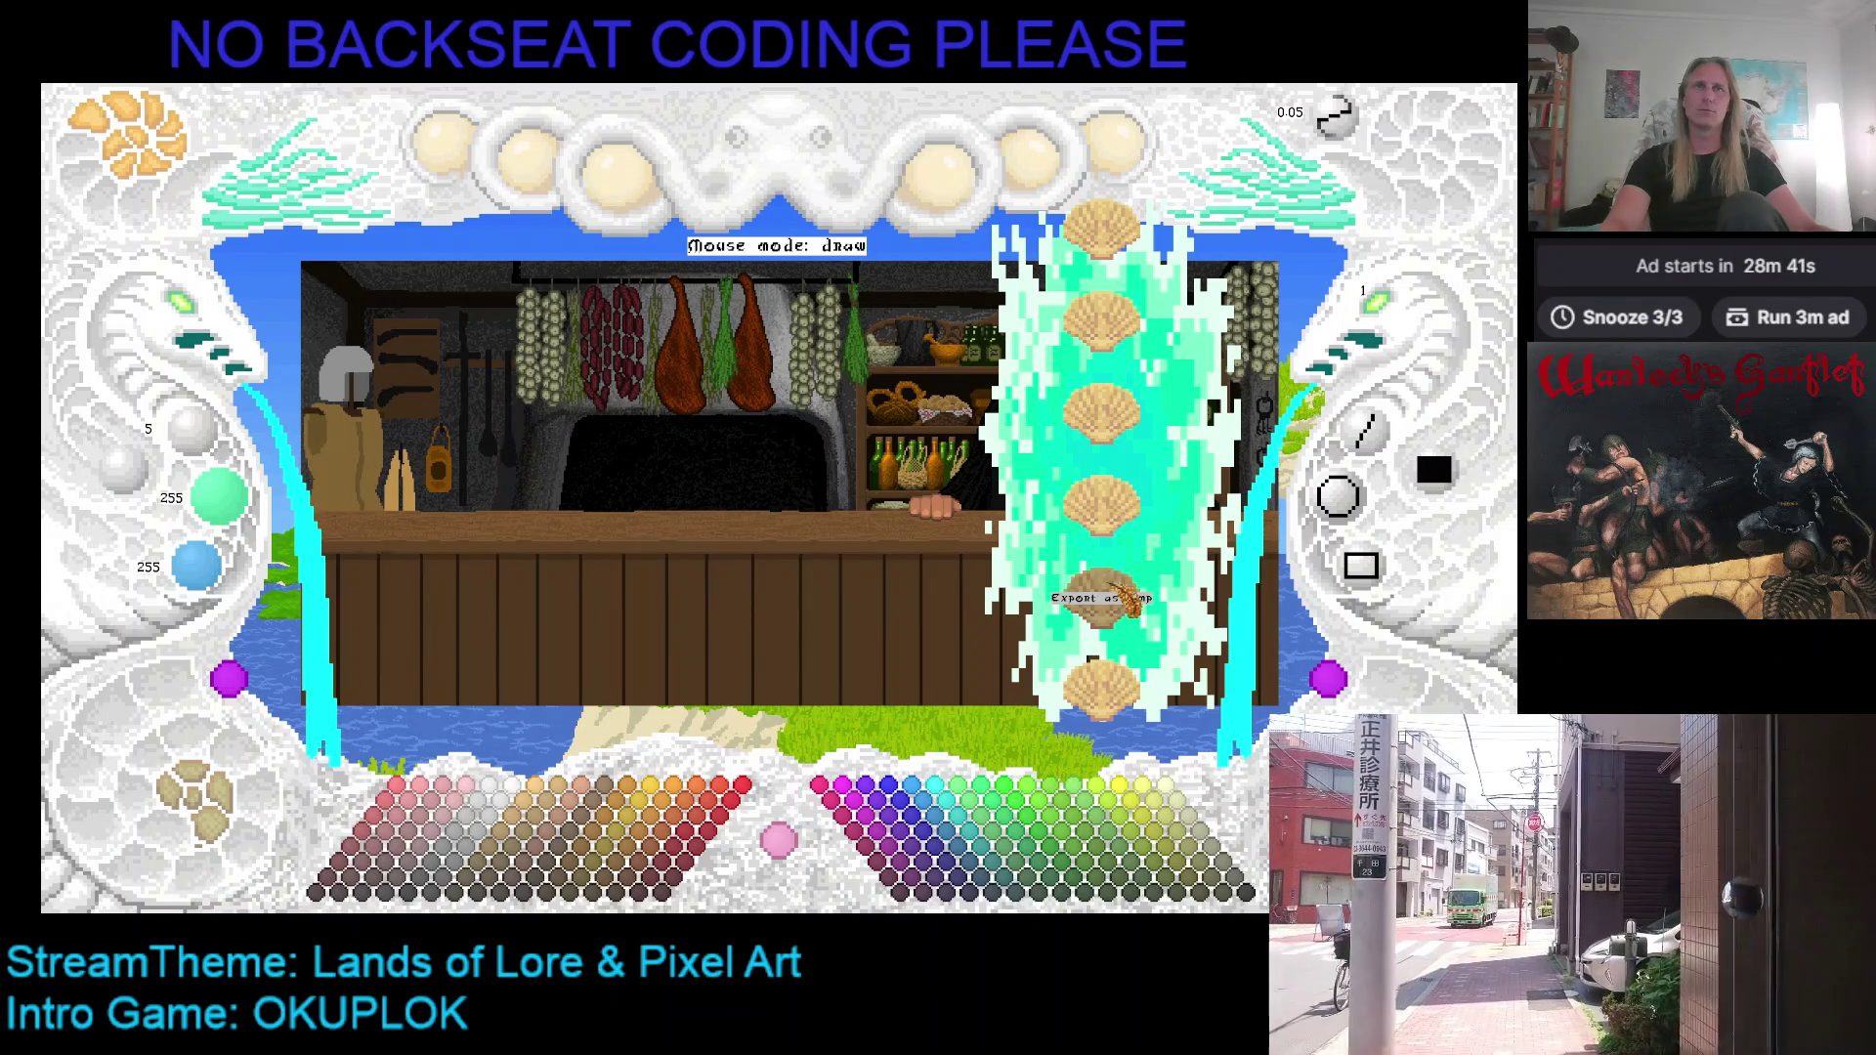
click(1119, 147)
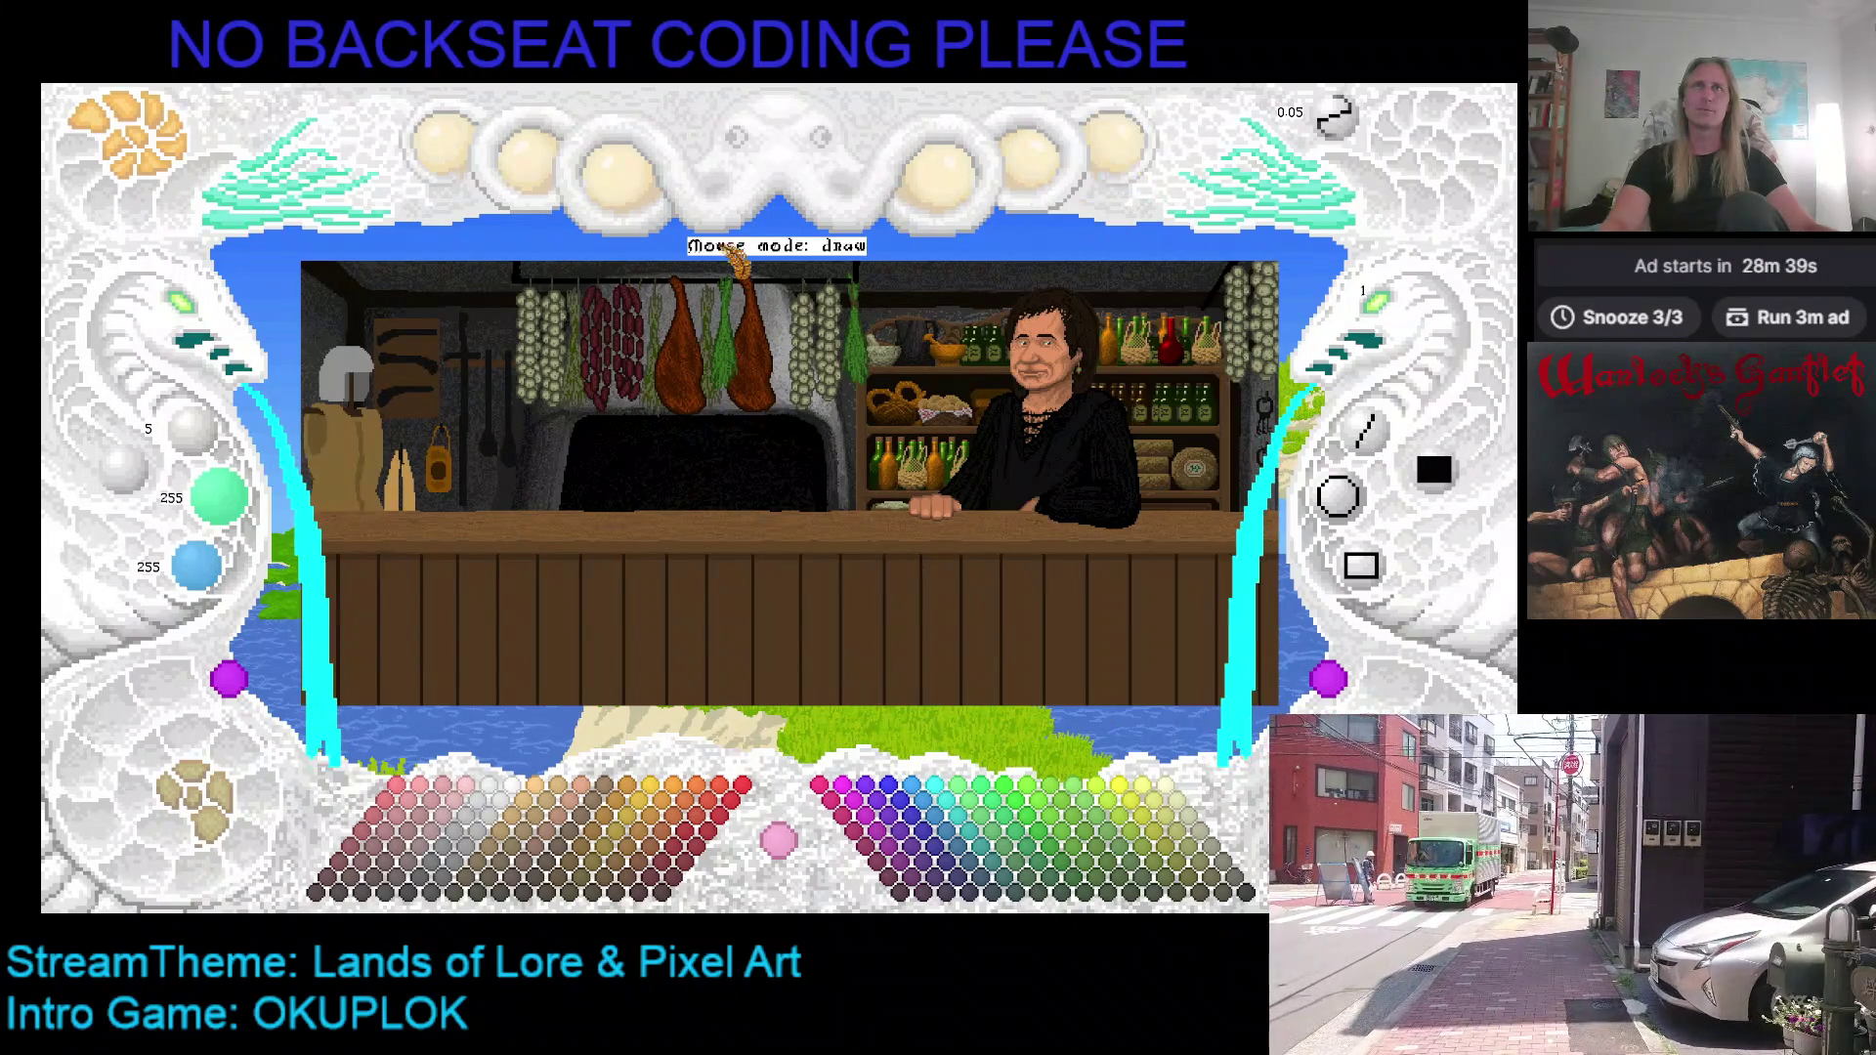
Step: Copy ShoppeInterior.KMF into the D_01_FWD_FWD game folder and launch the game with F5
click(638, 194)
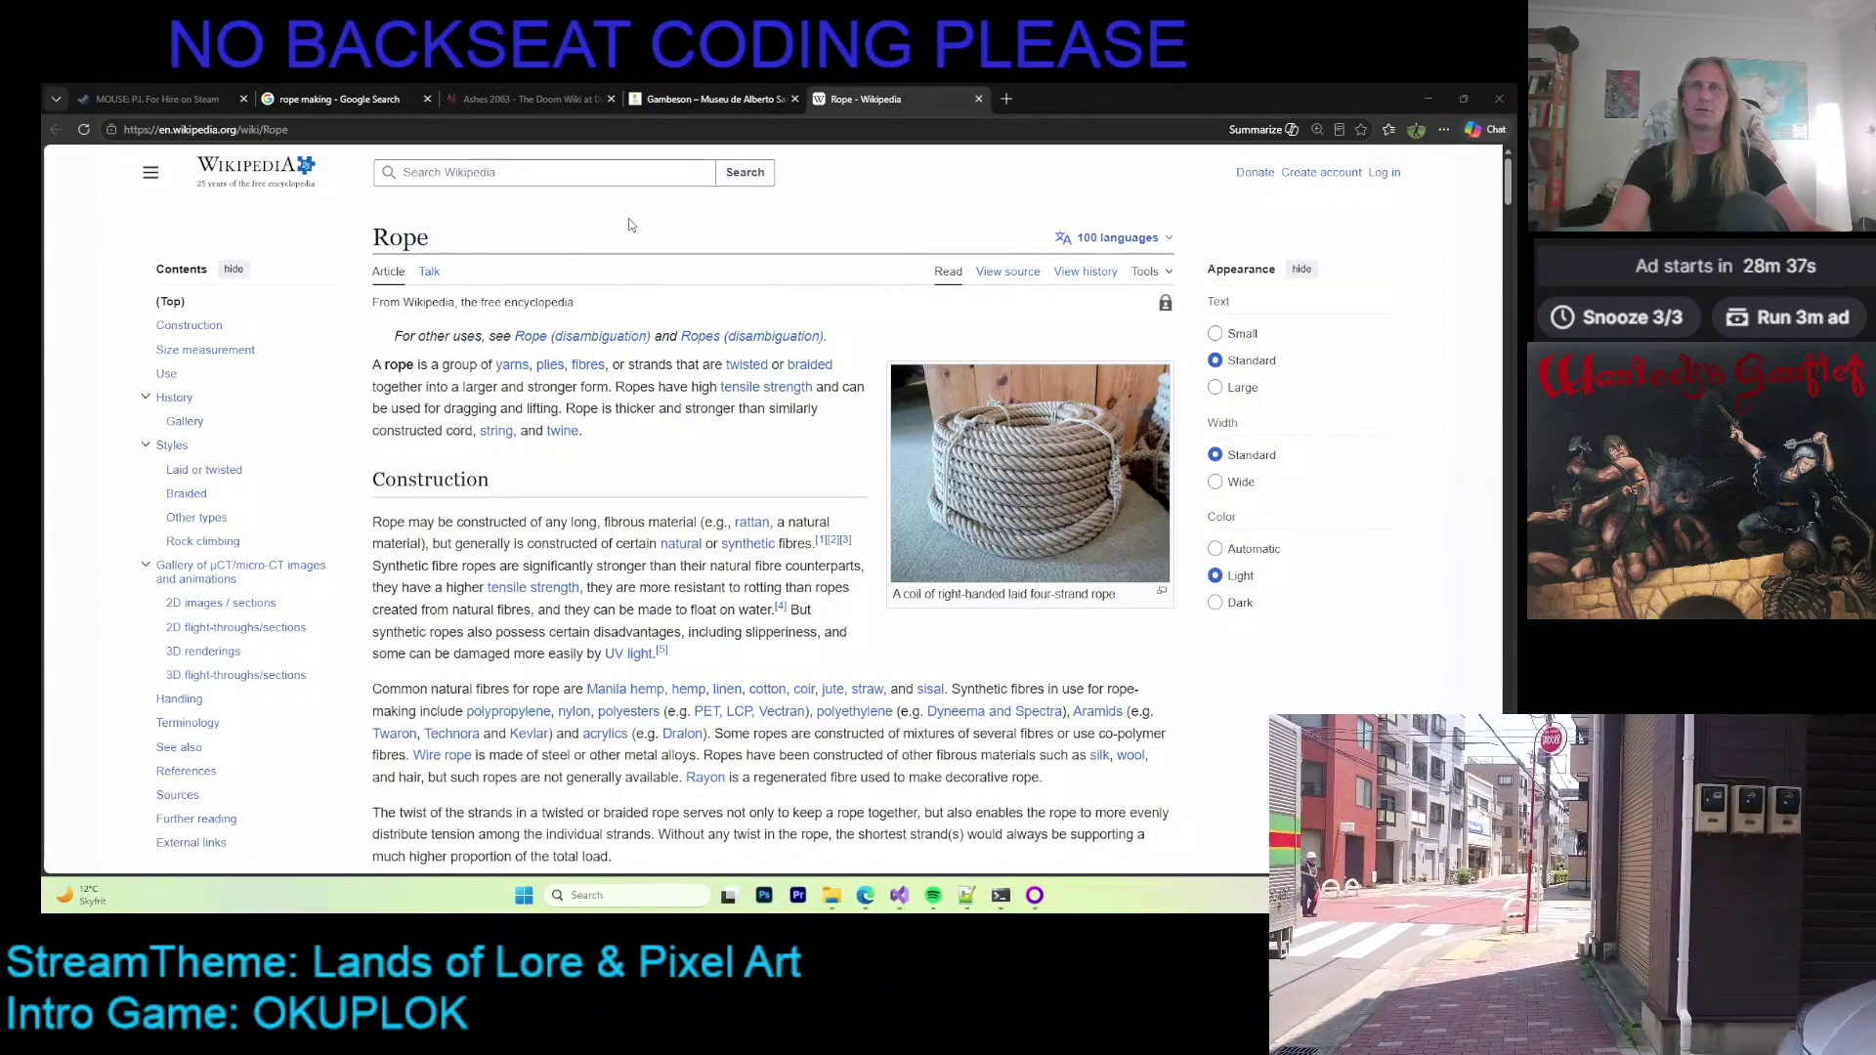
click(832, 895)
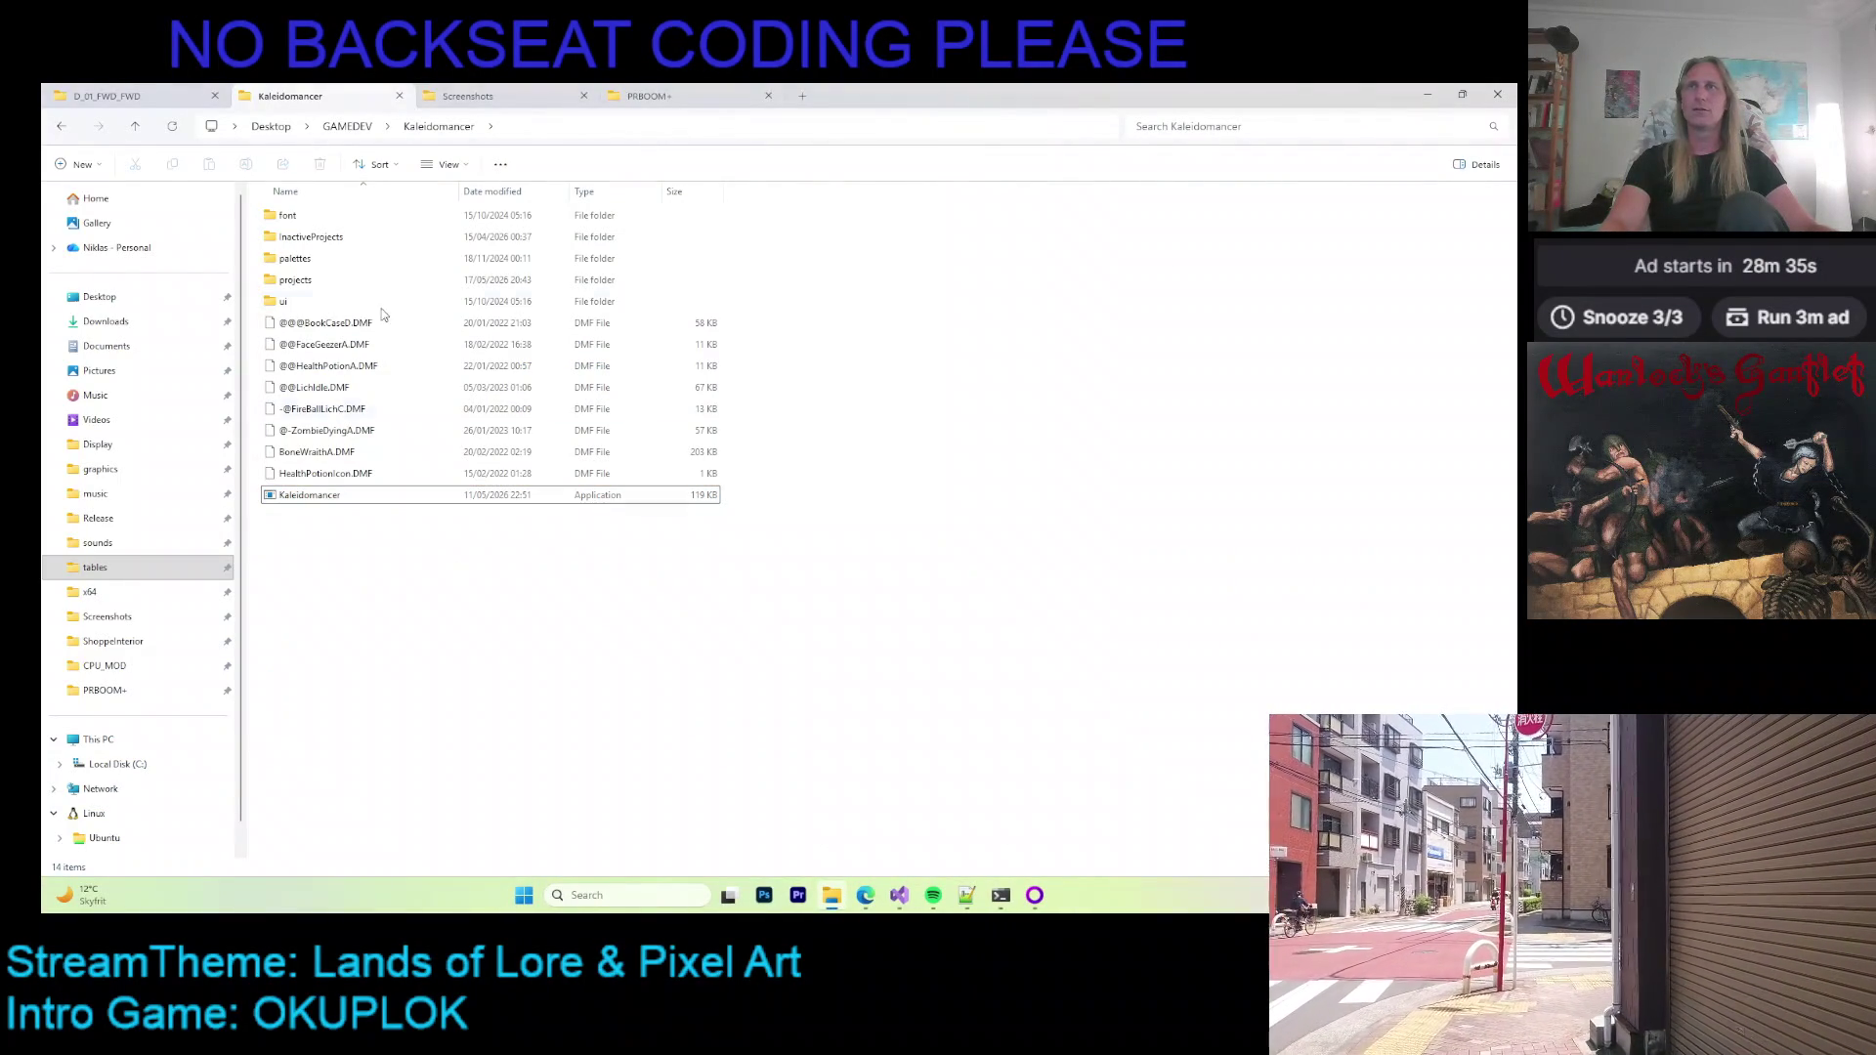
double_click(347, 281)
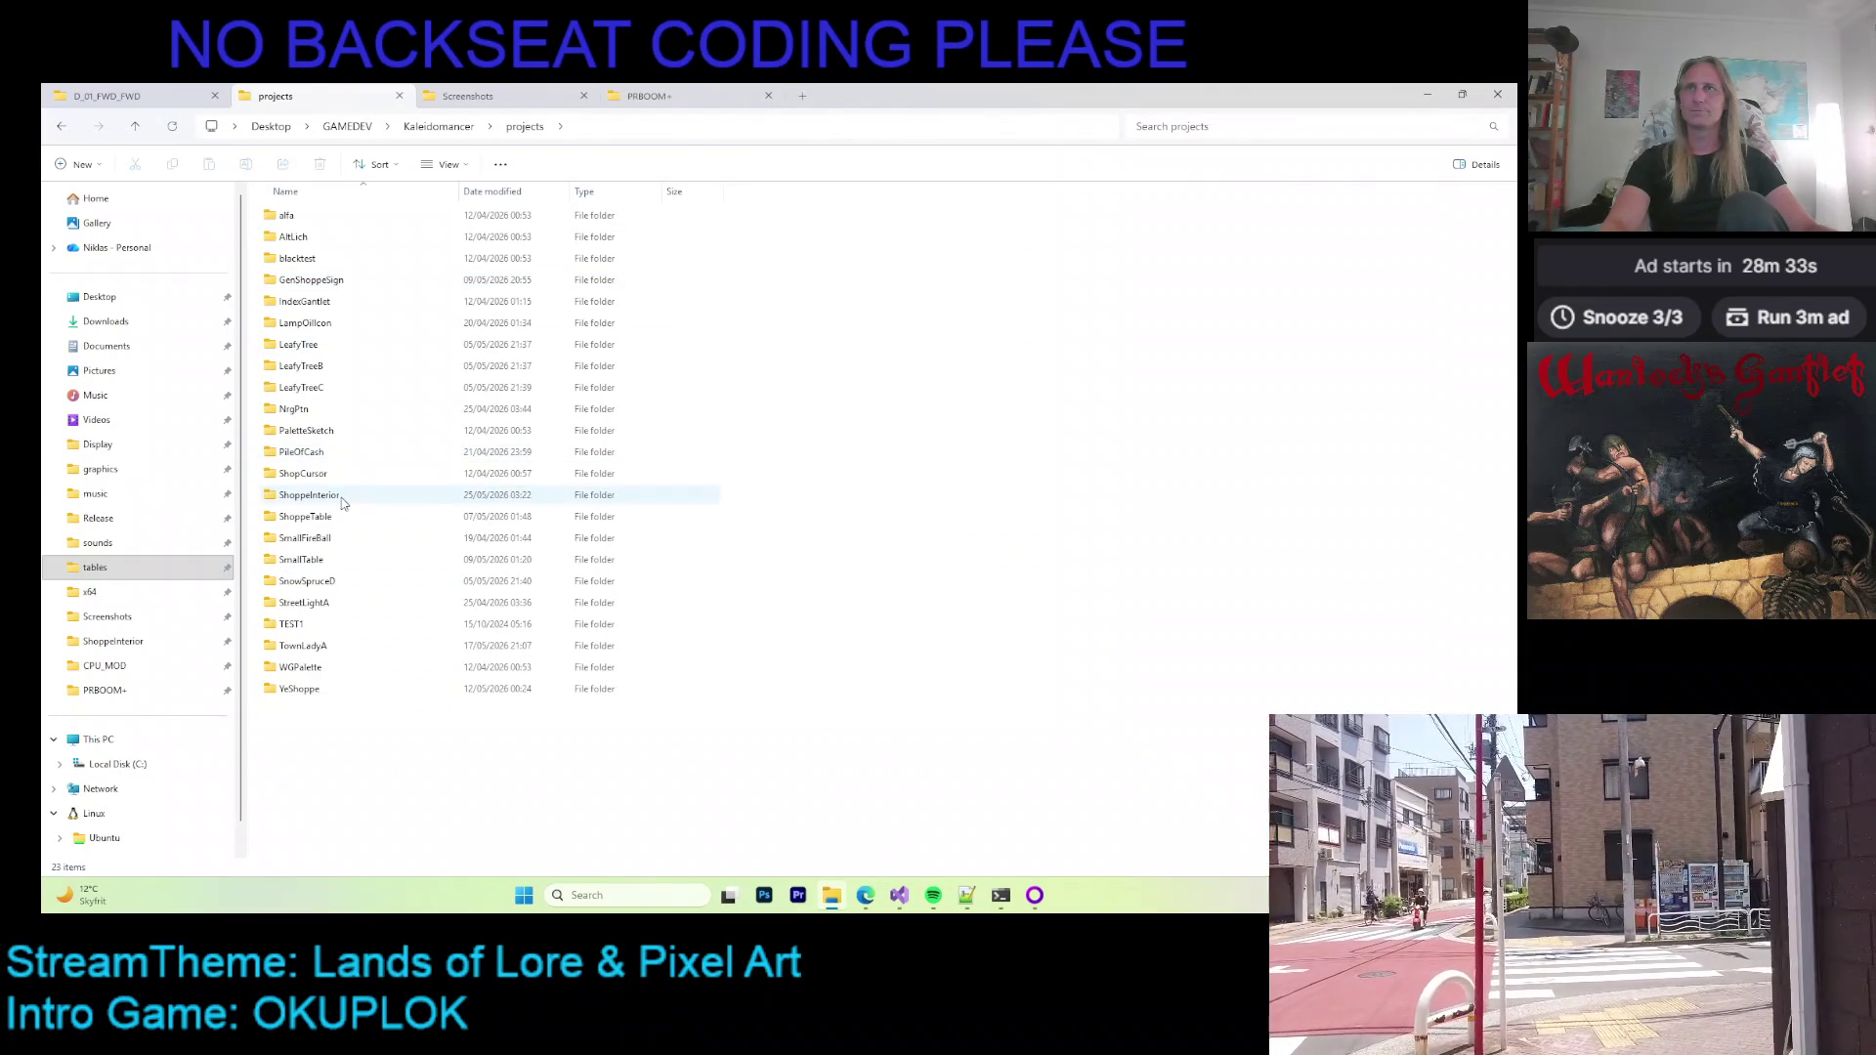
double_click(342, 497)
click(467, 256)
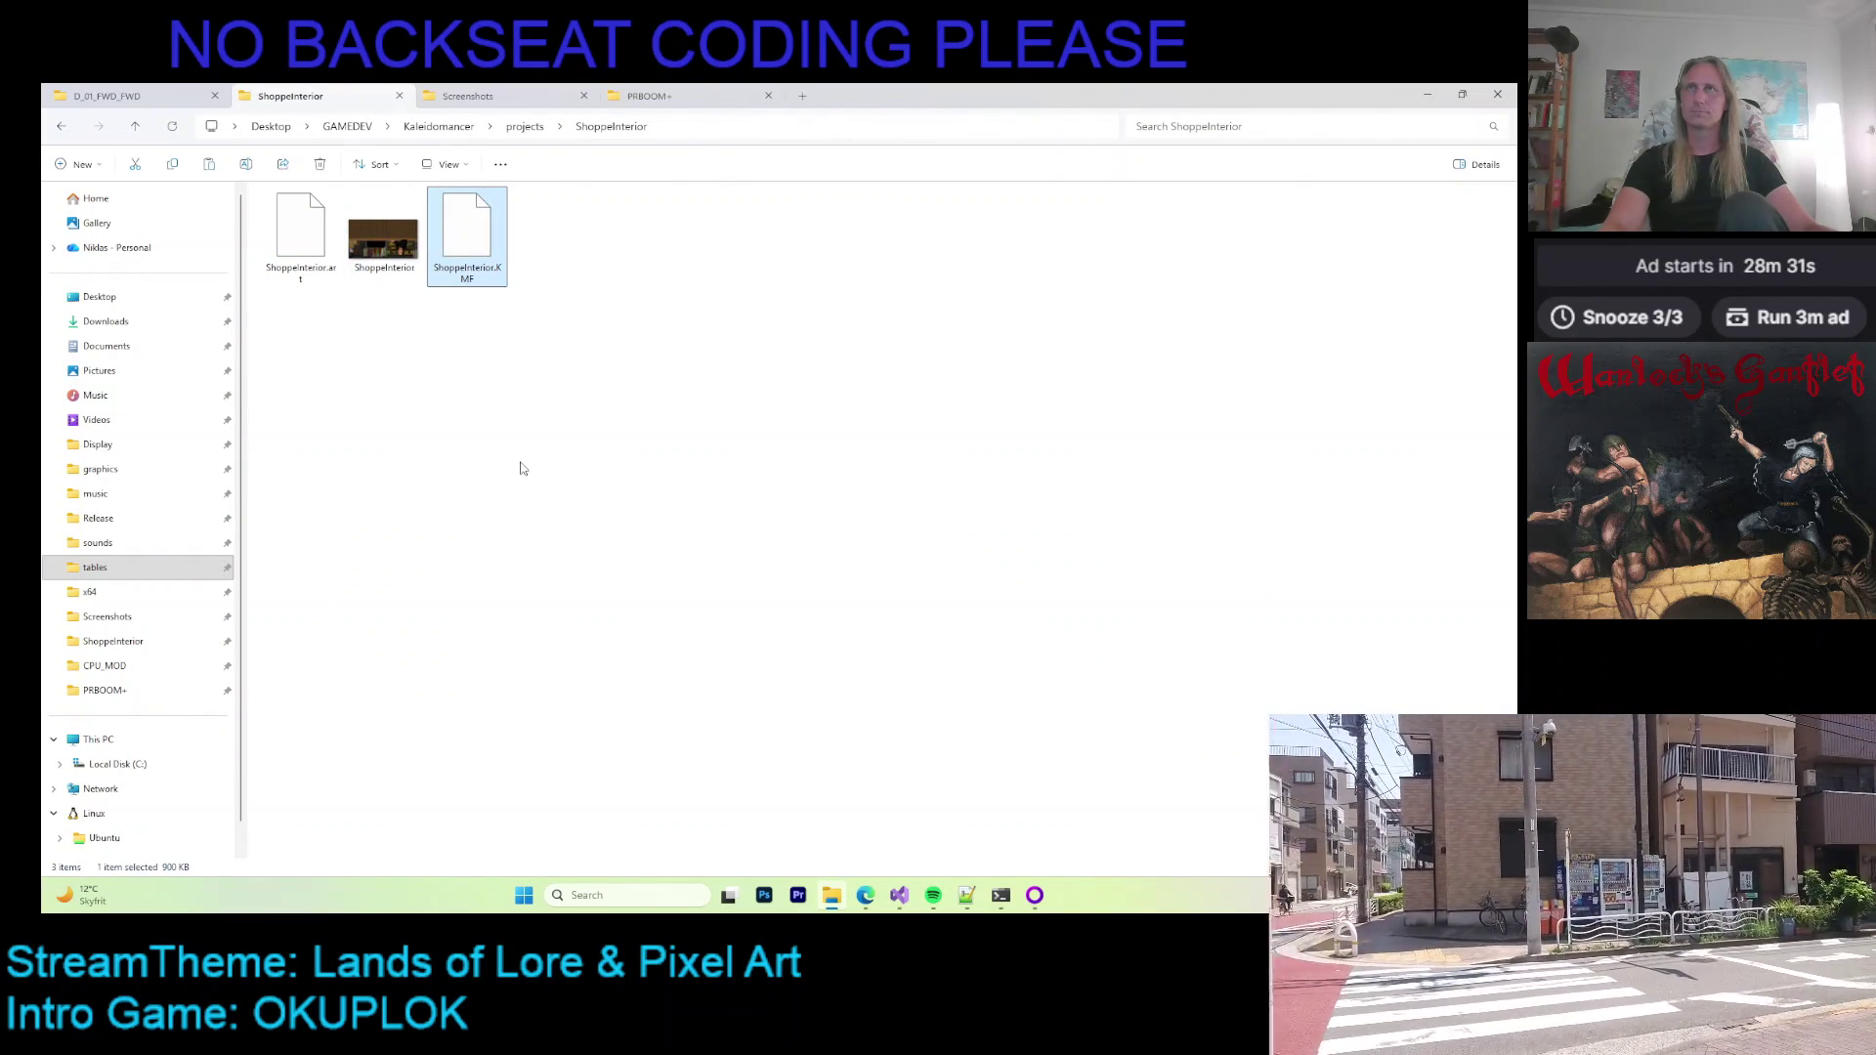
click(107, 95)
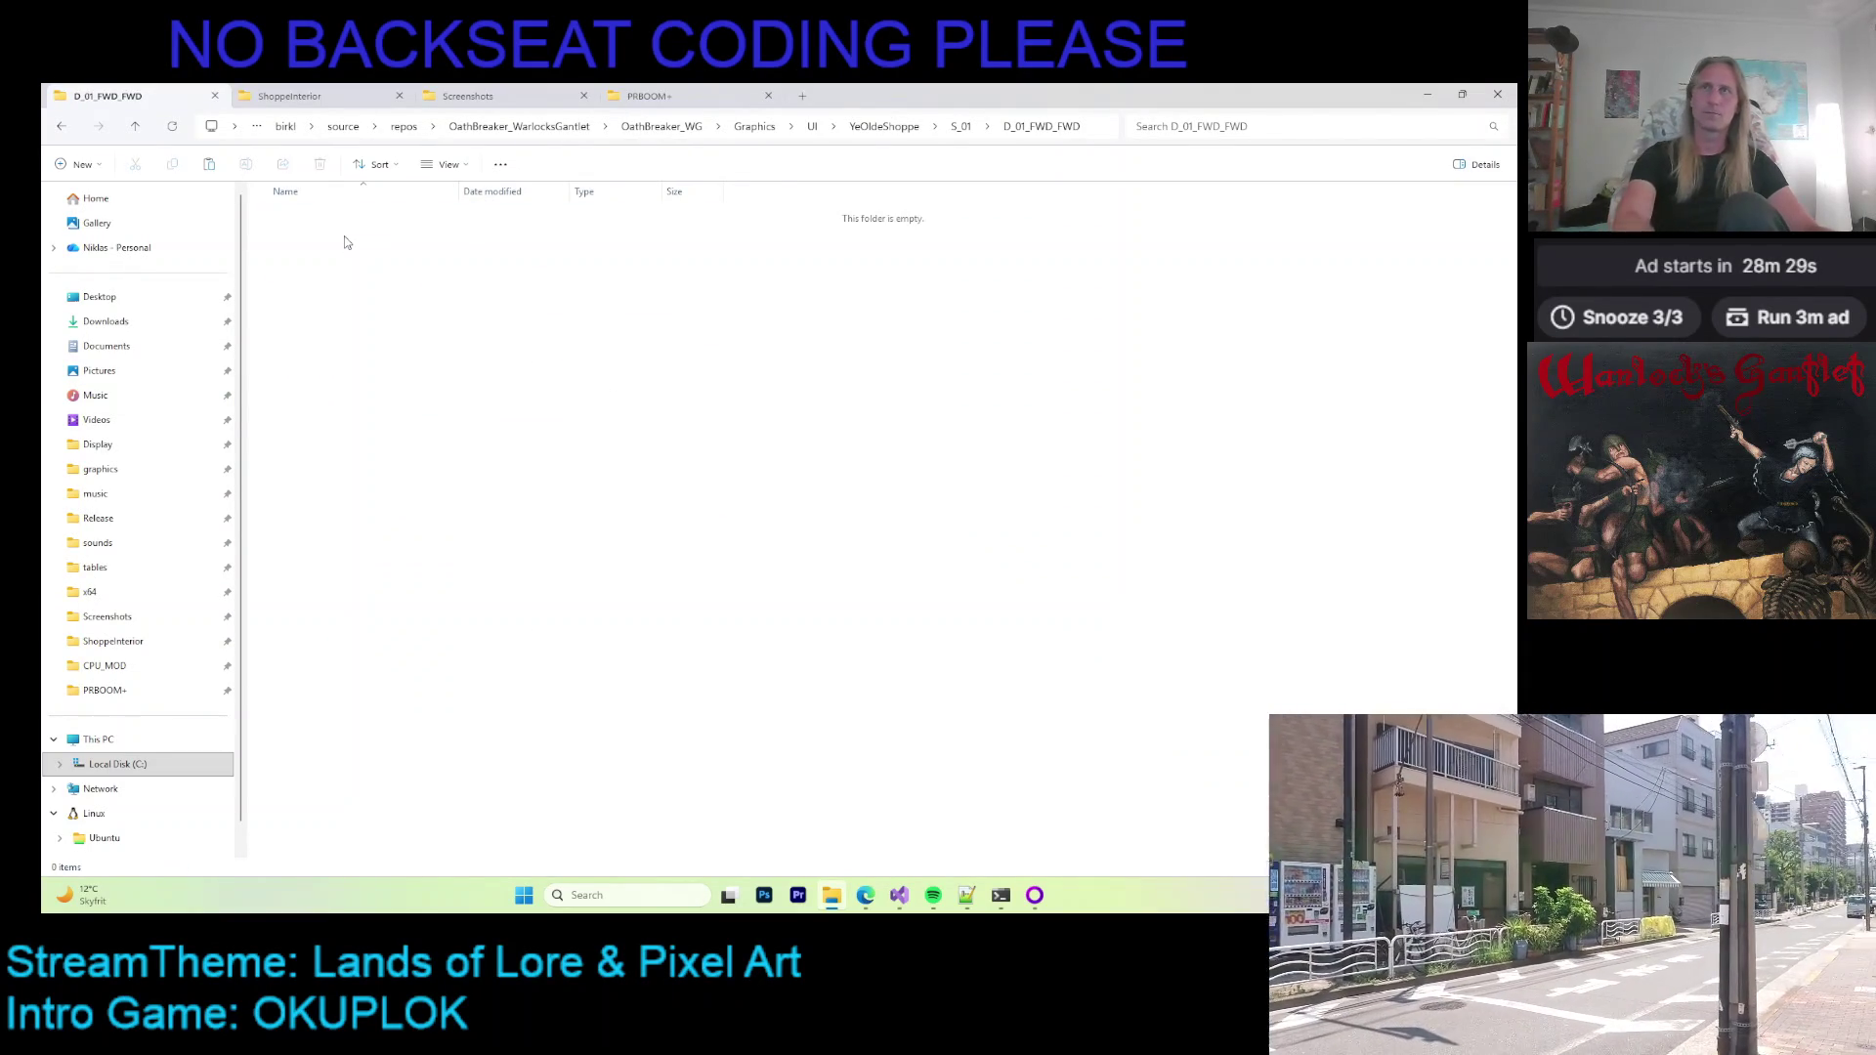
key(ctrl+v)
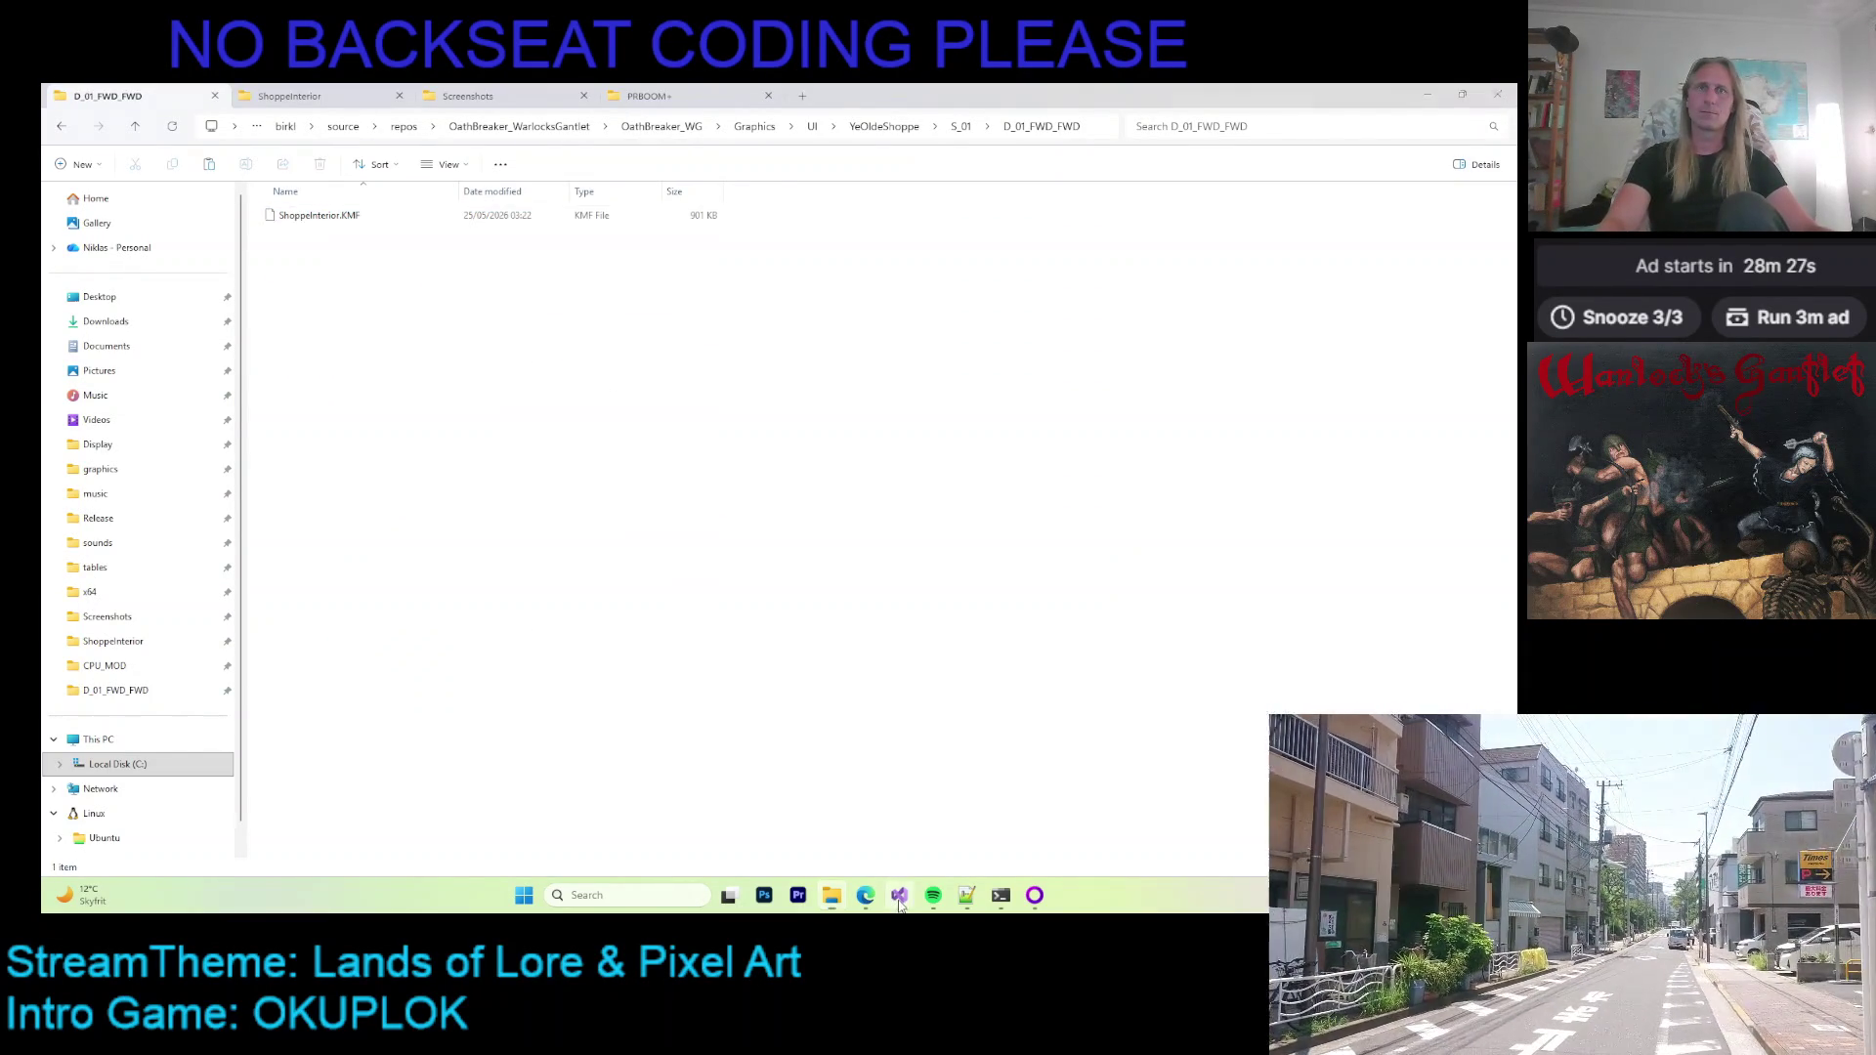
click(900, 903)
key(F5)
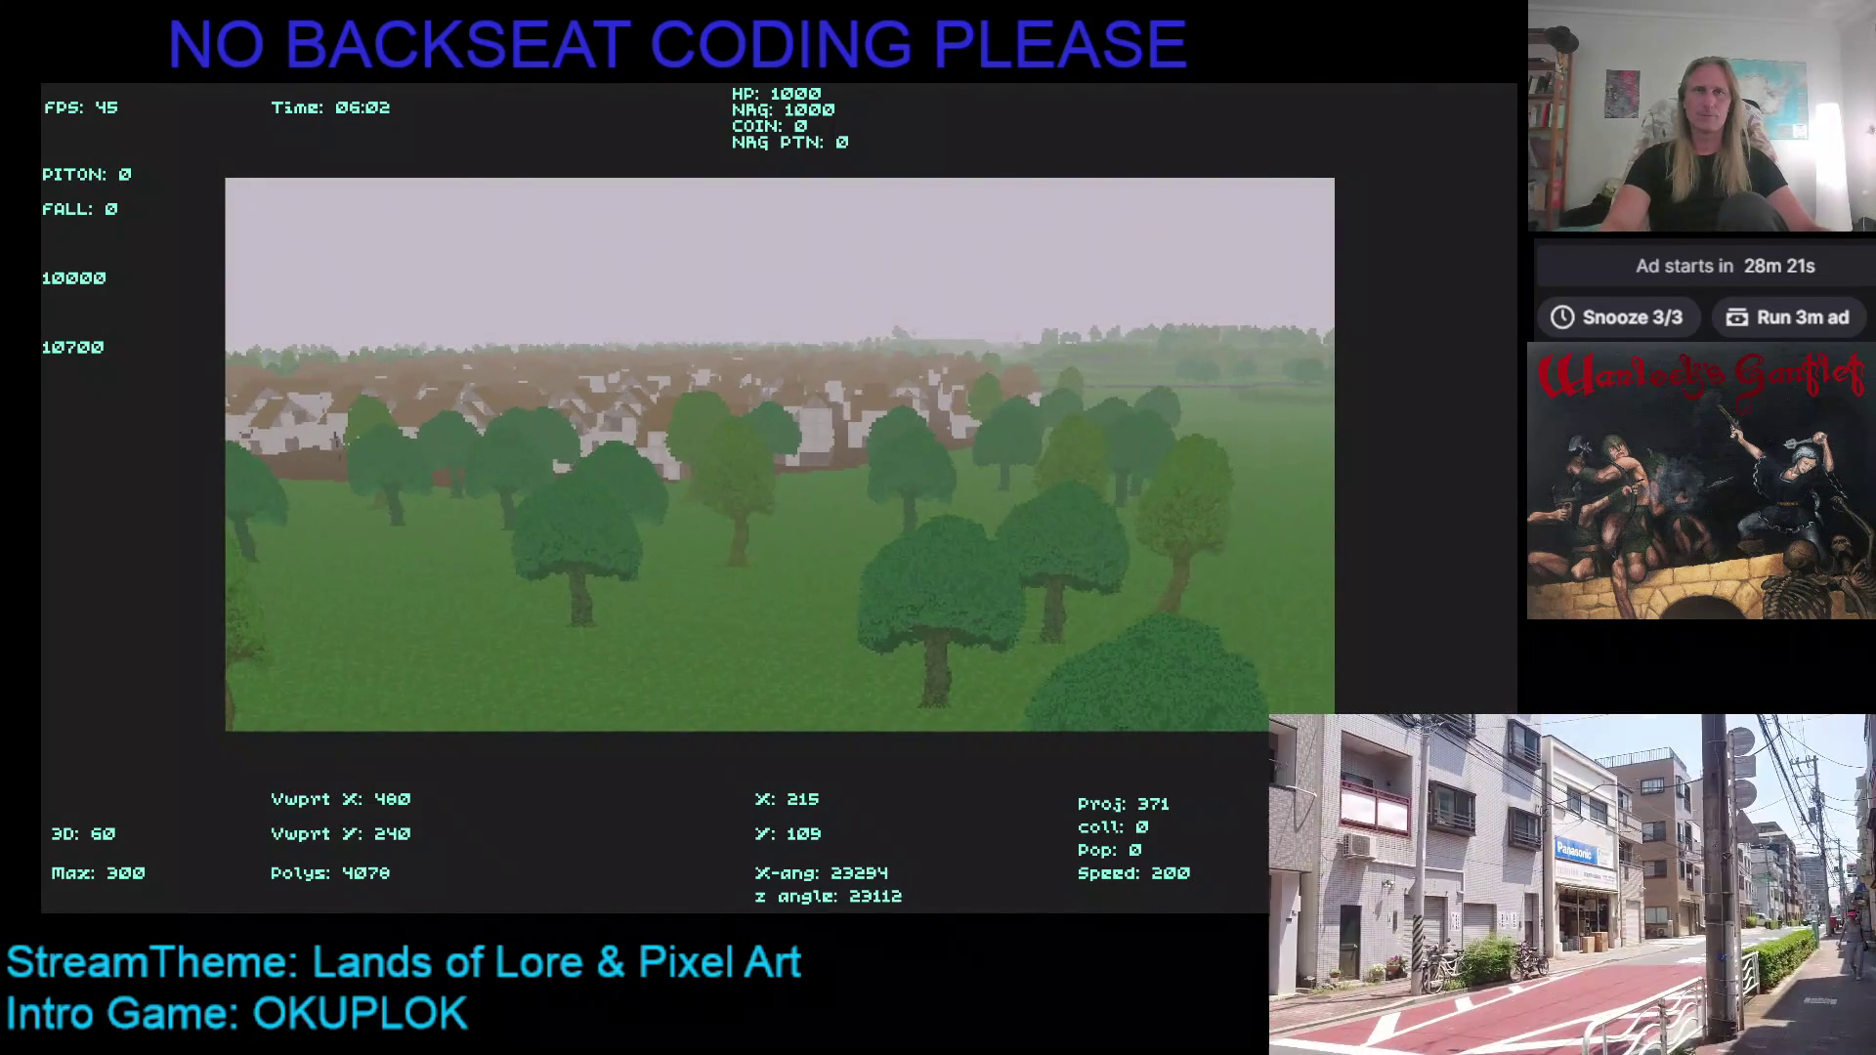
Step: Walk north into town, along the street to the shop door, and enter the shop
key(Up)
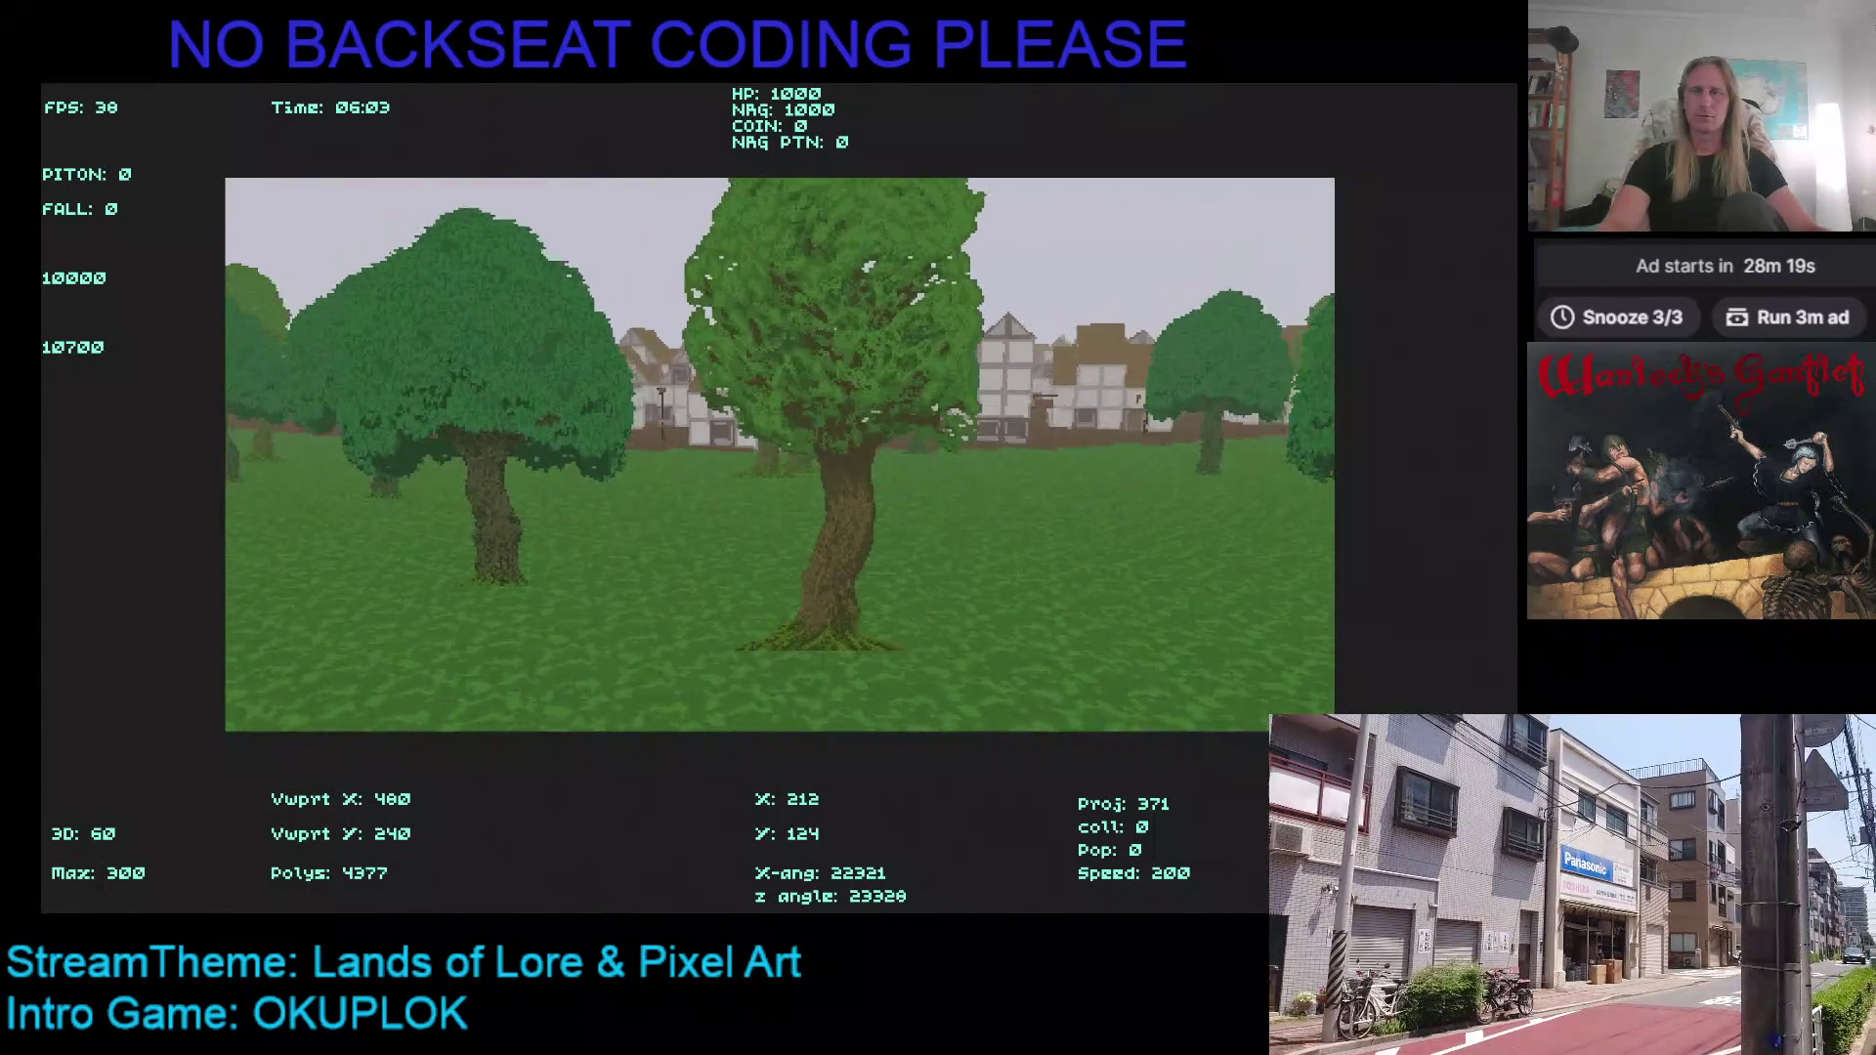
key(Up)
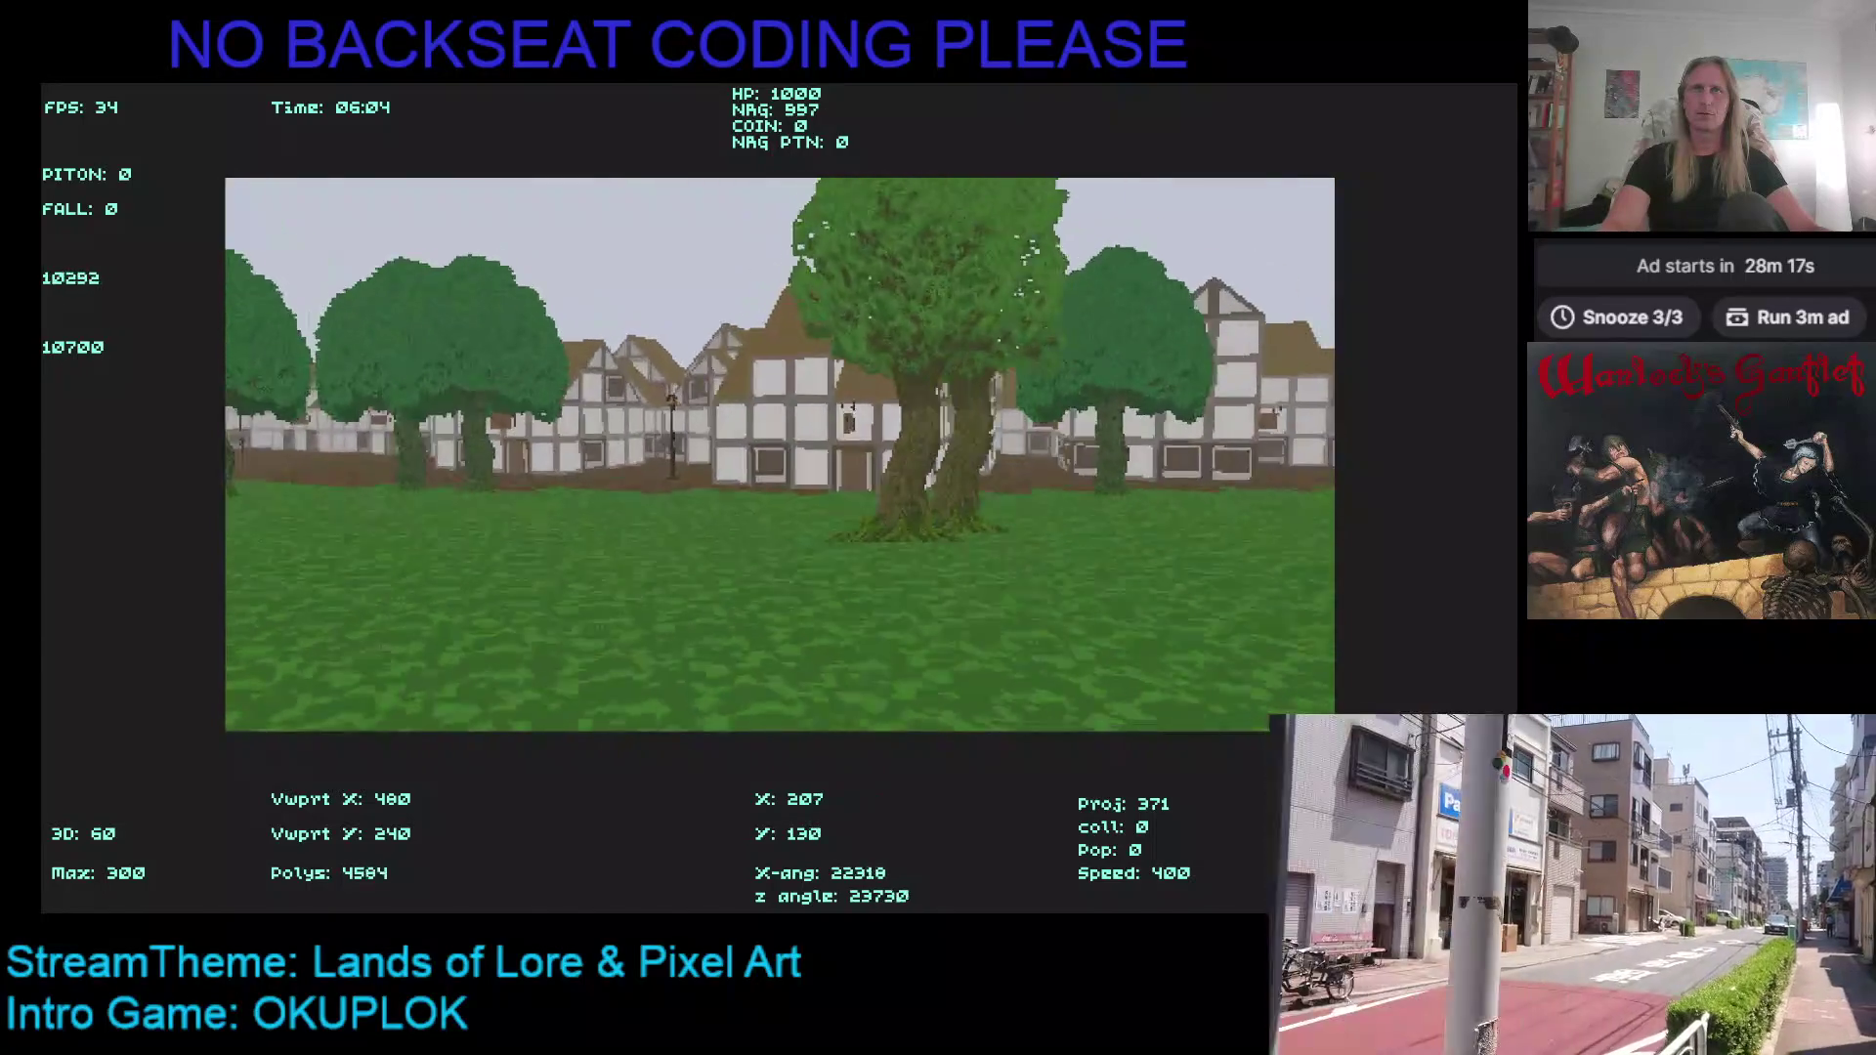
key(Up)
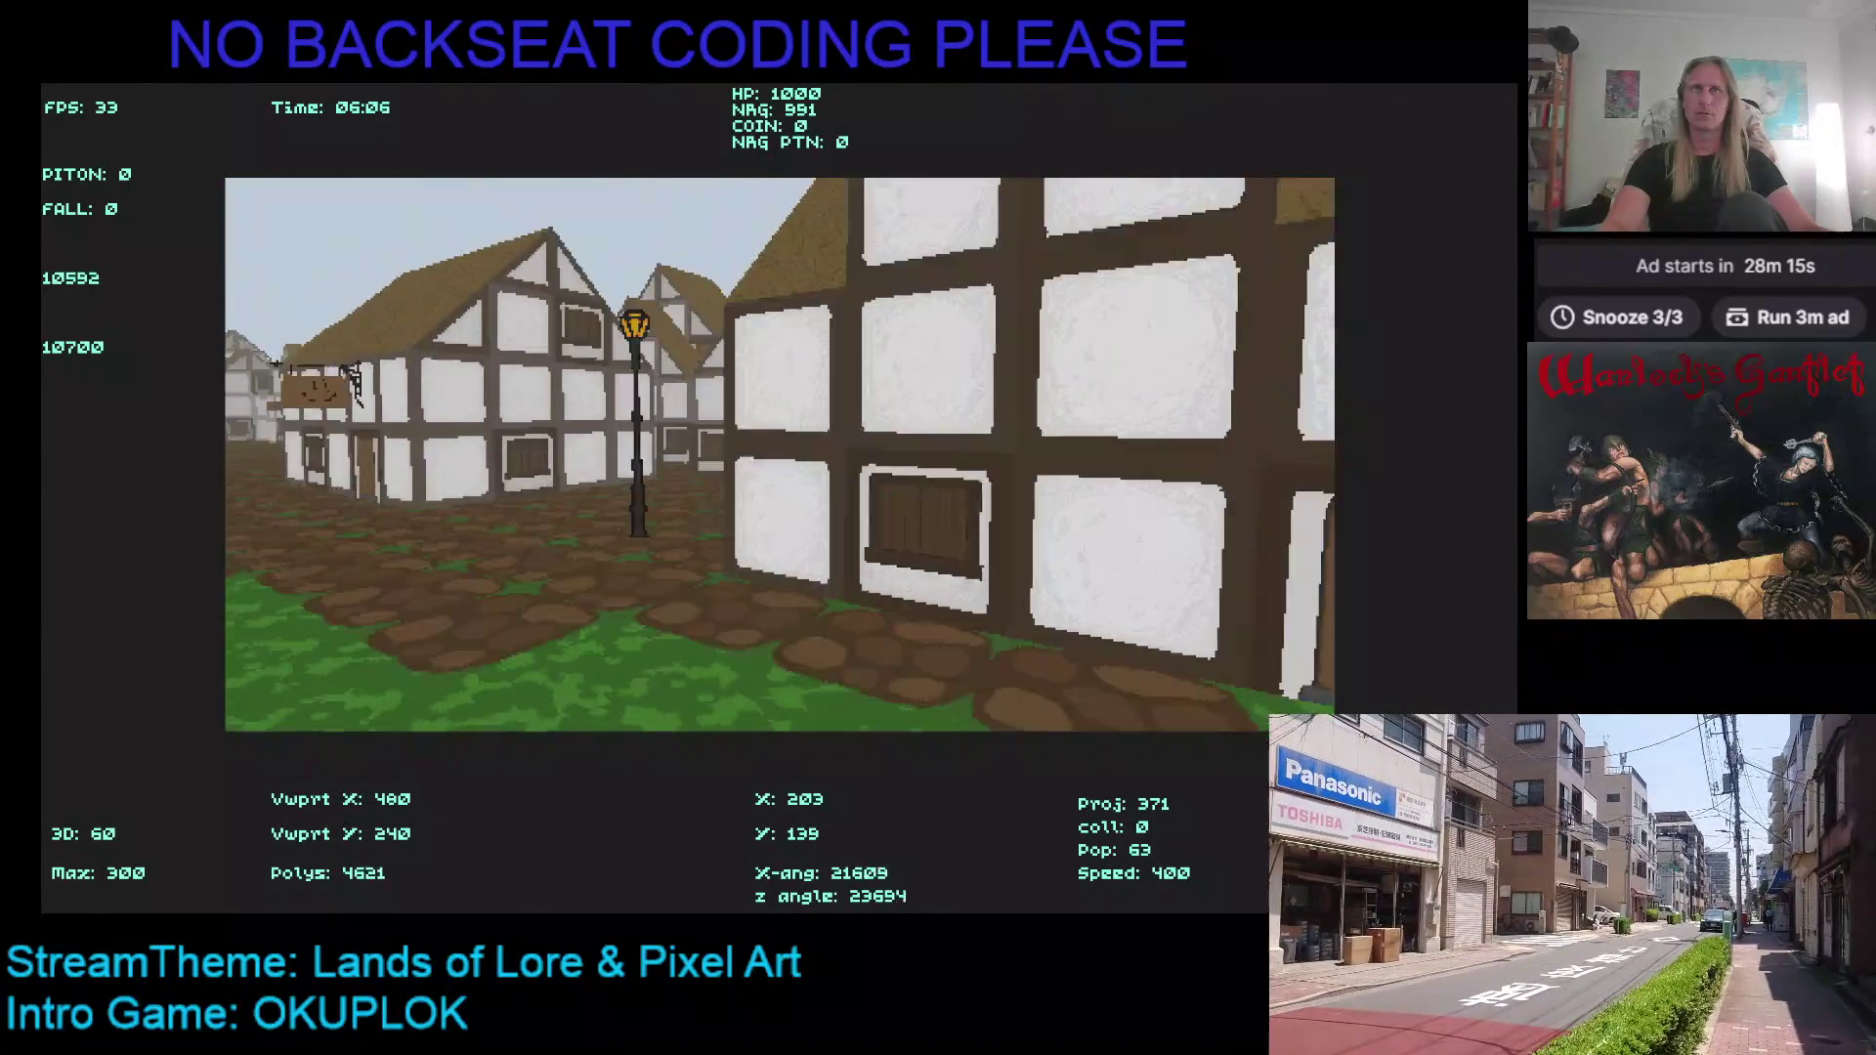
key(Right)
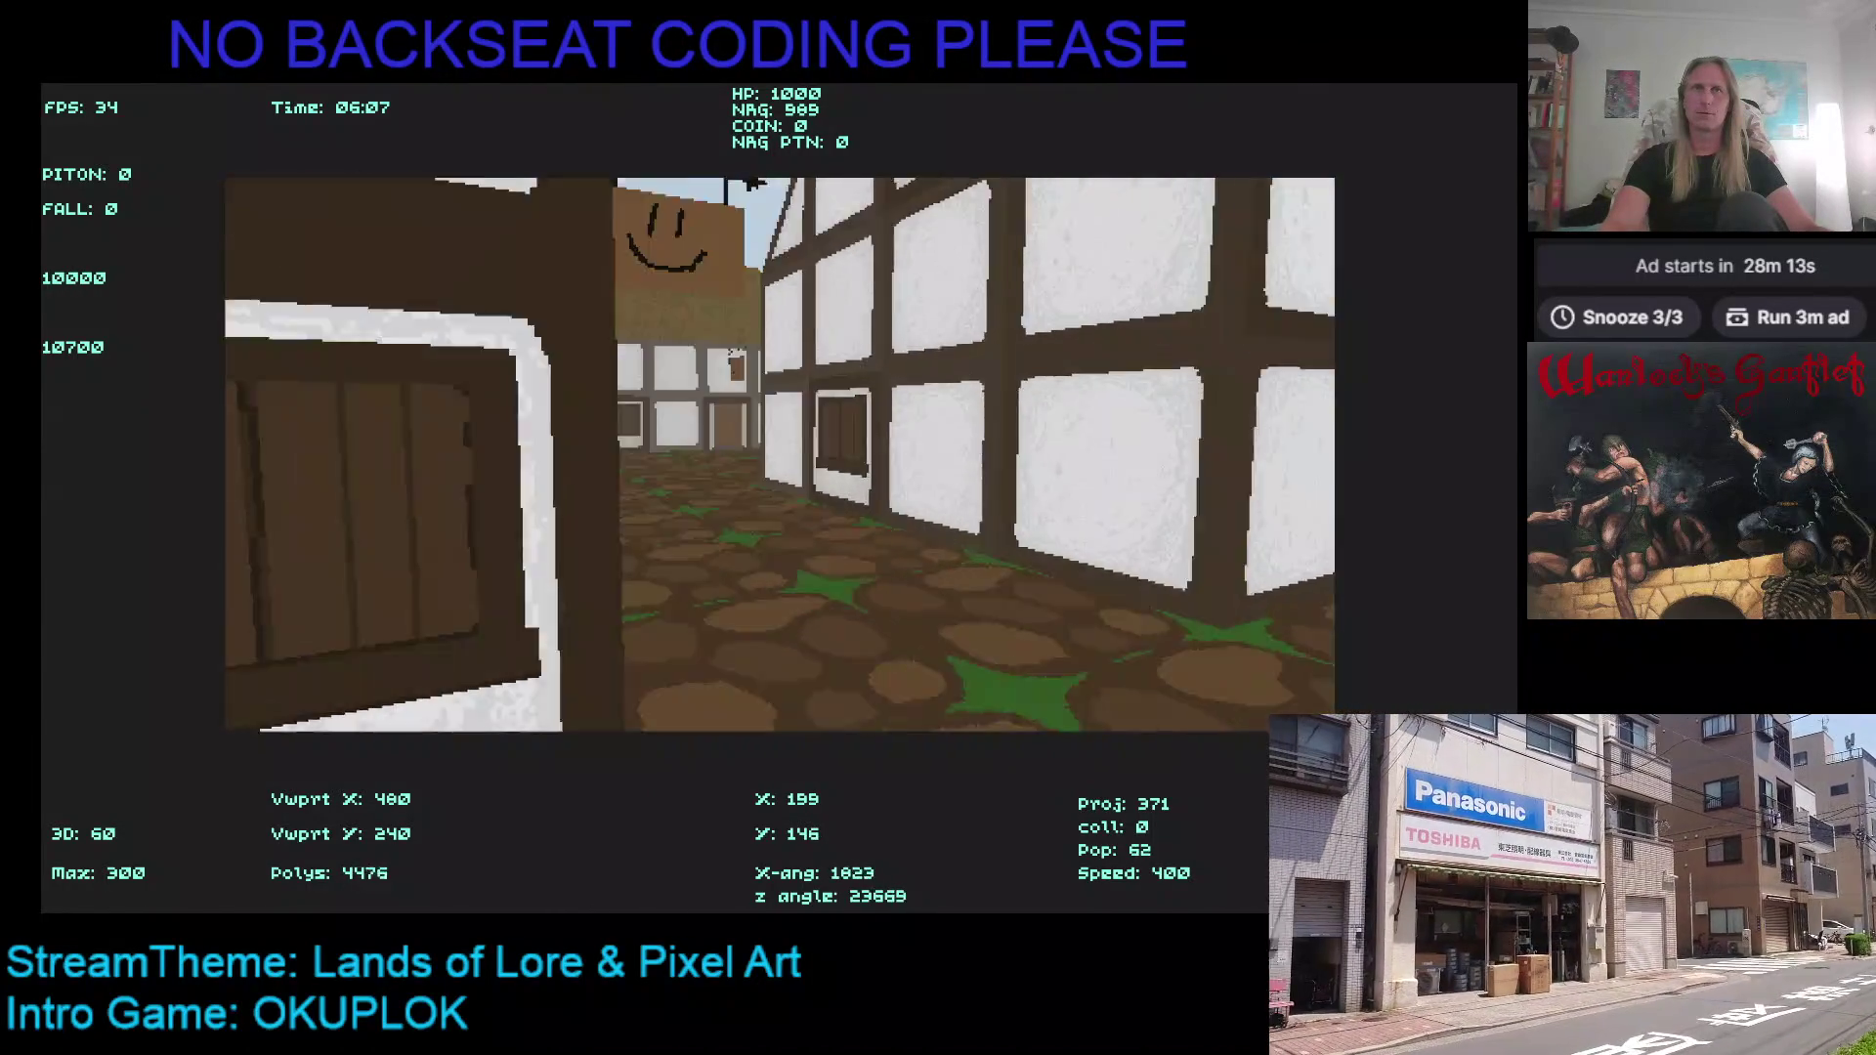
key(Right)
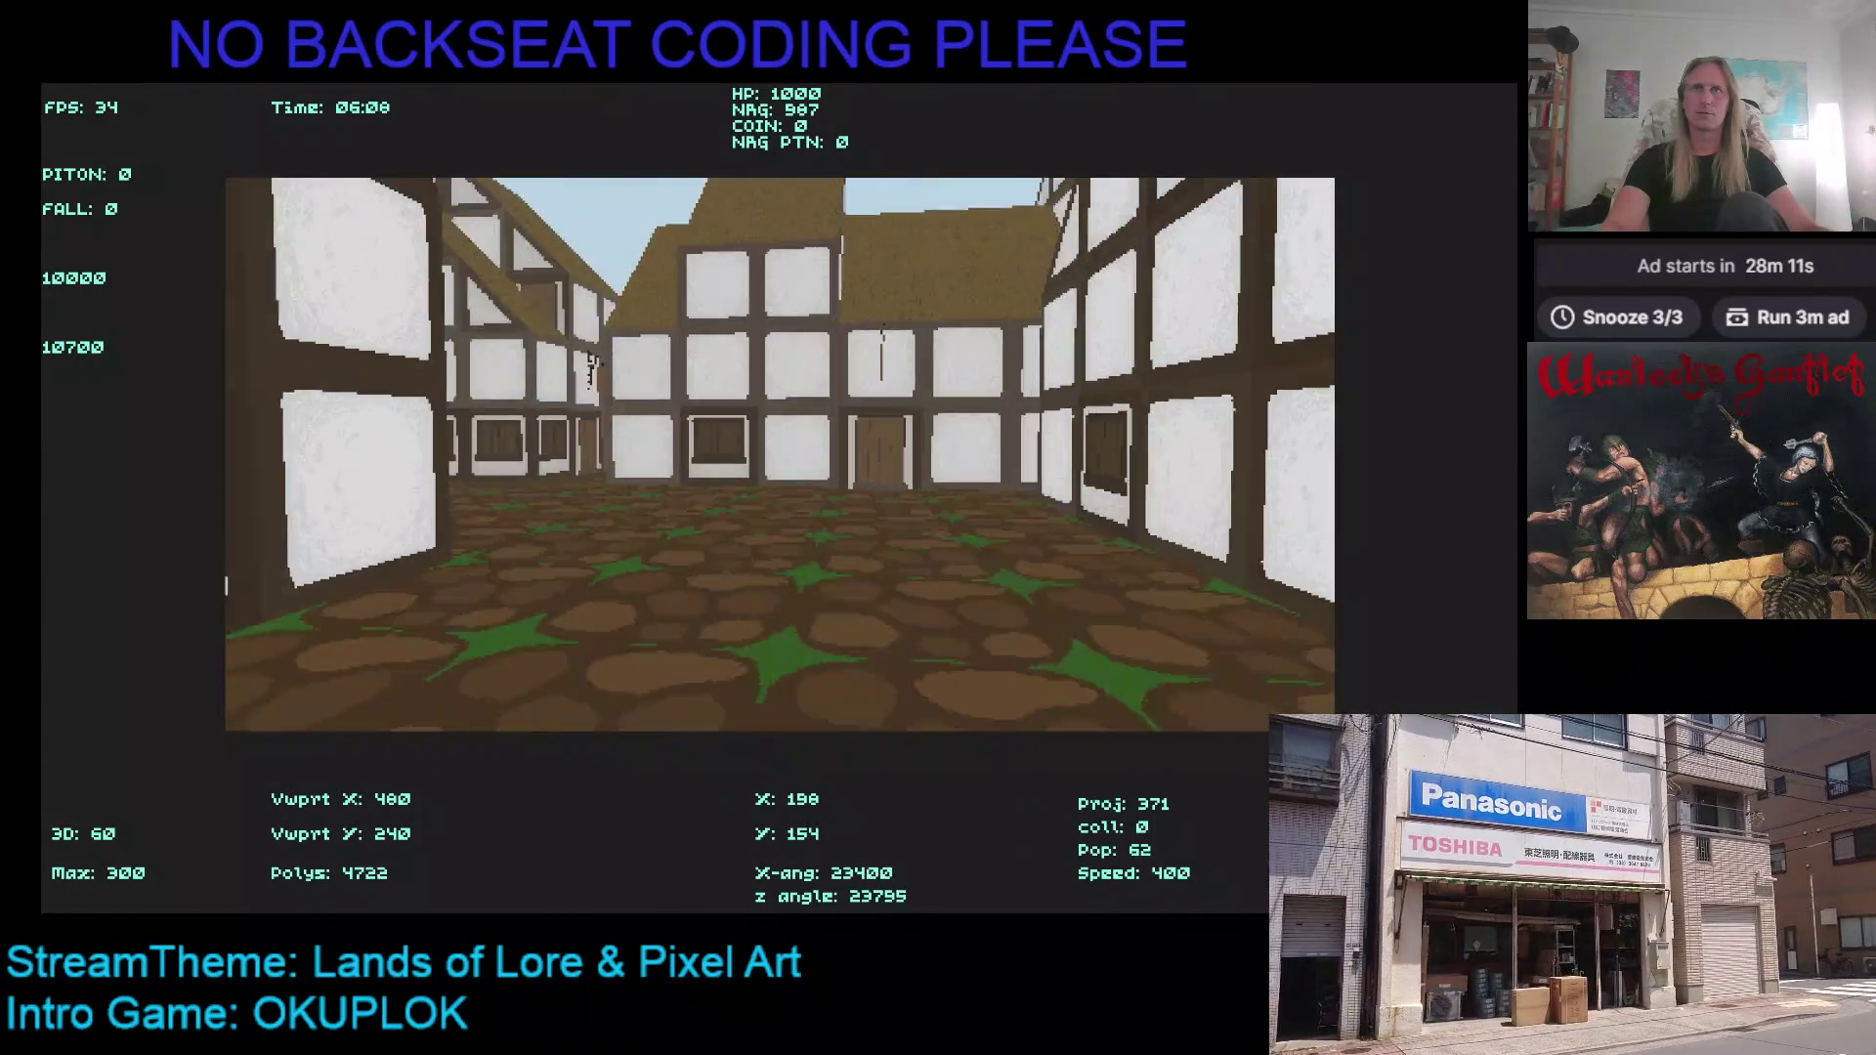
key(Right)
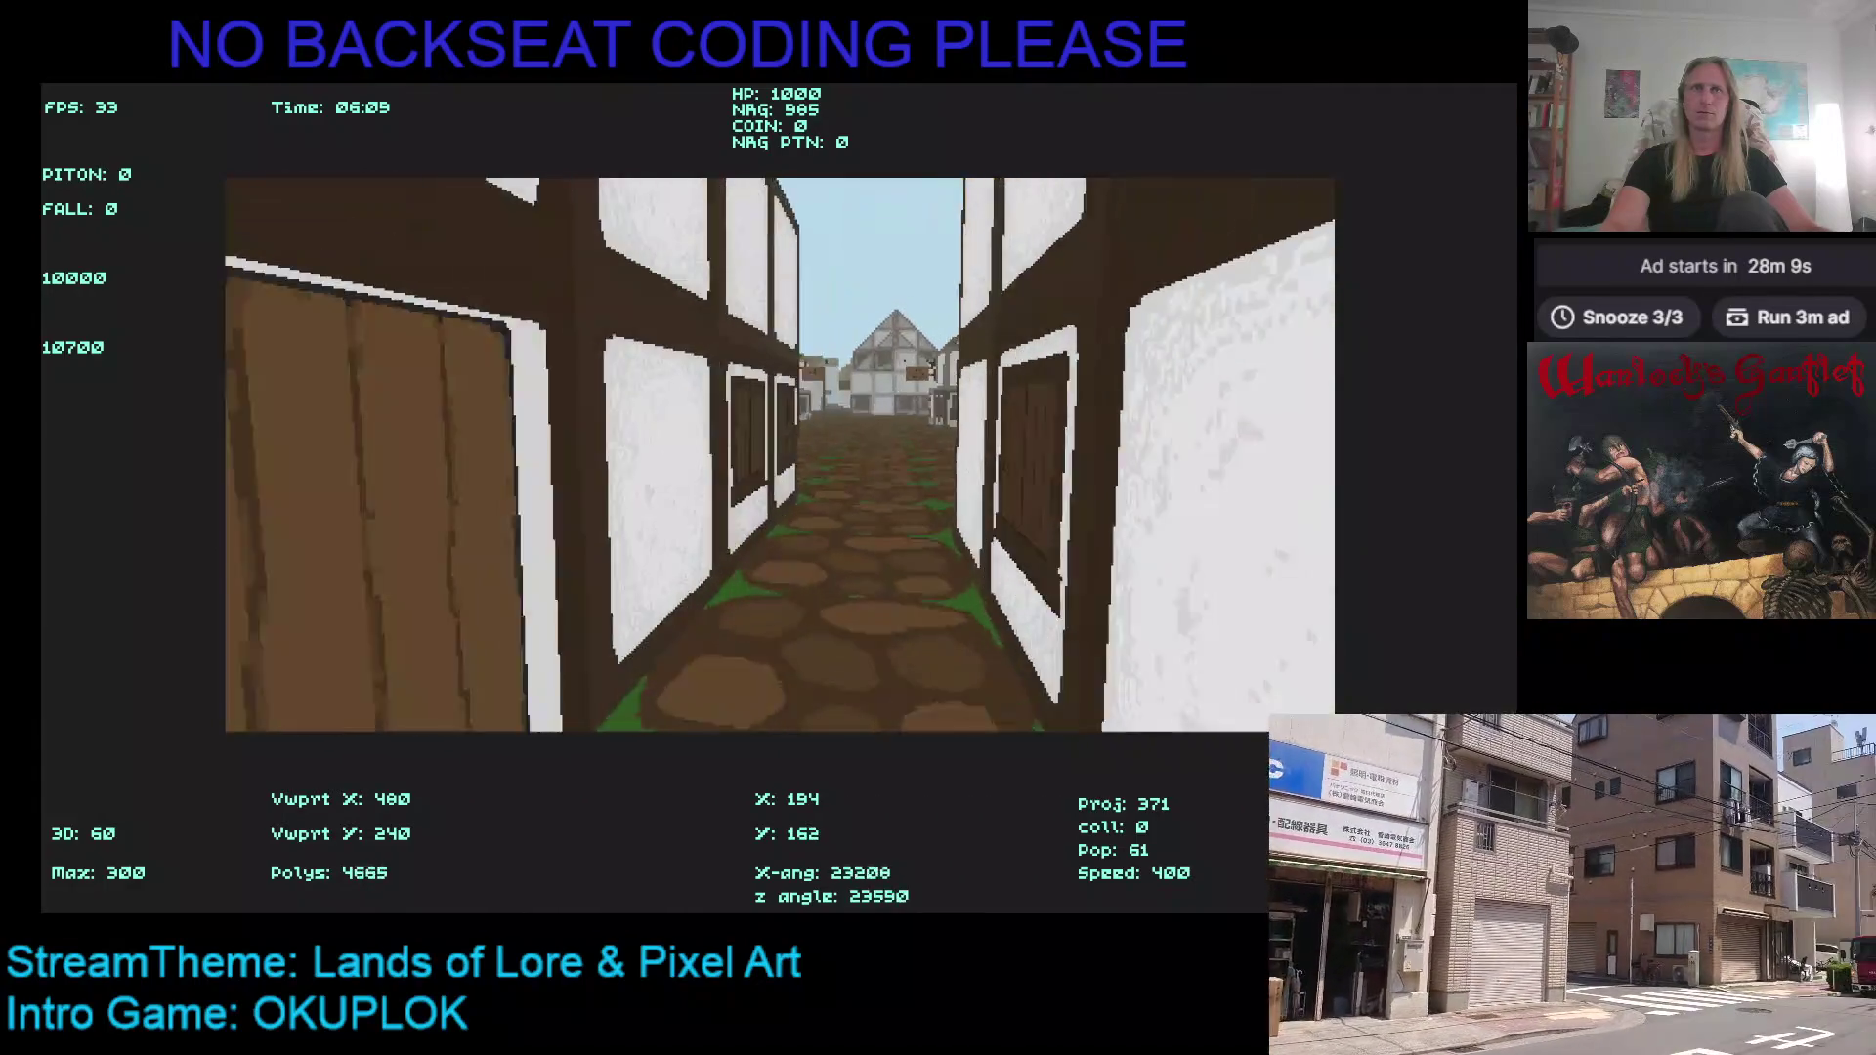
key(Right)
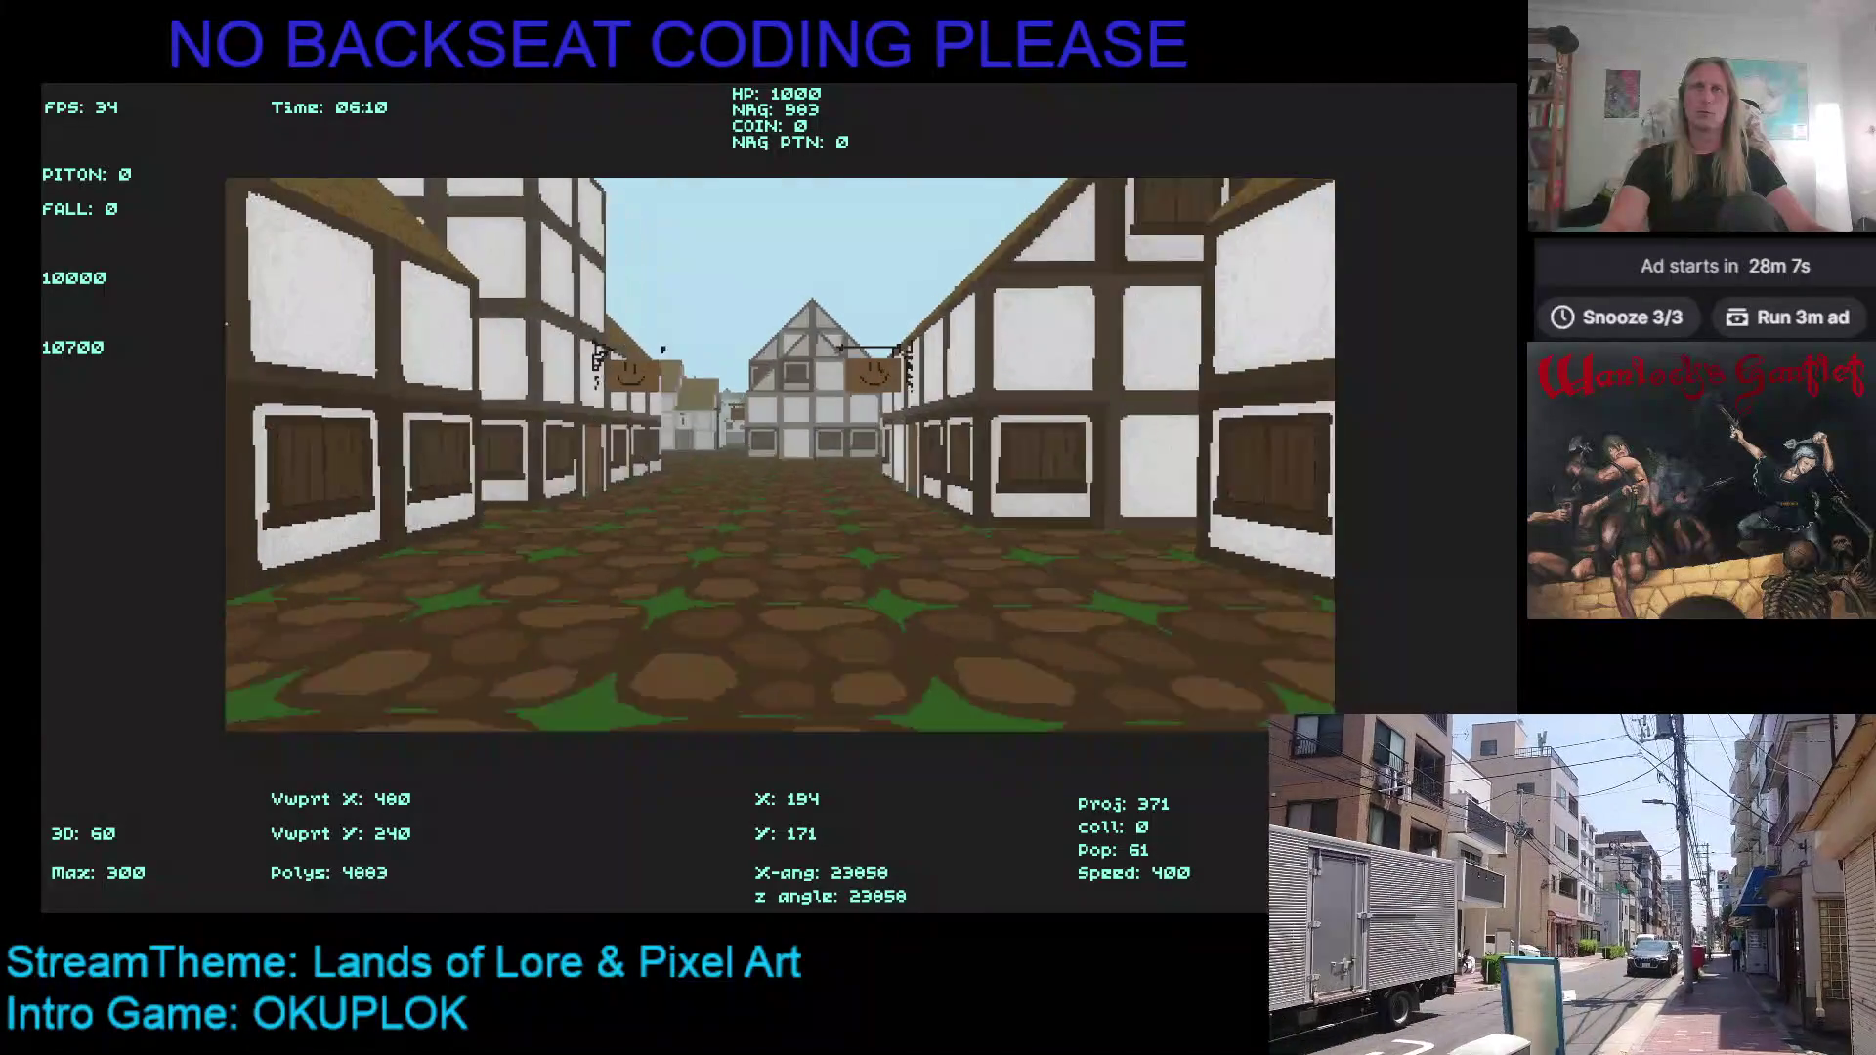
key(Left)
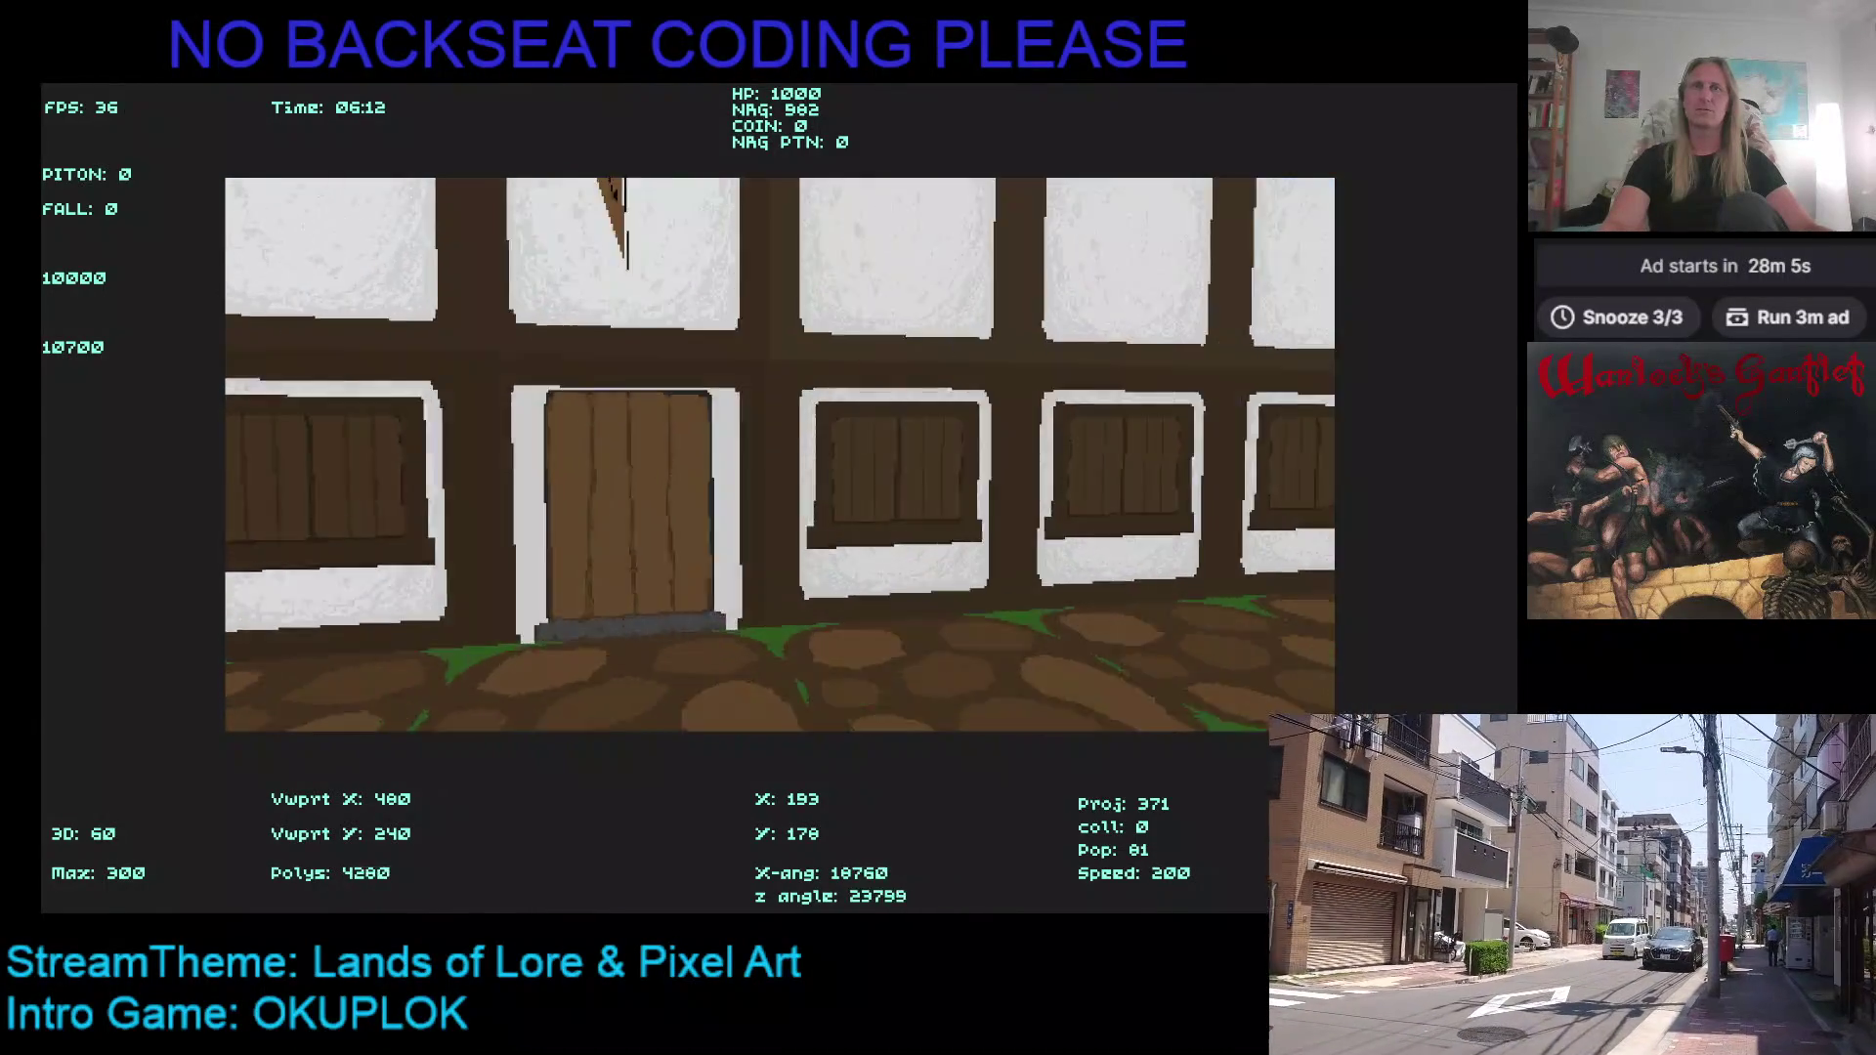
key(Up)
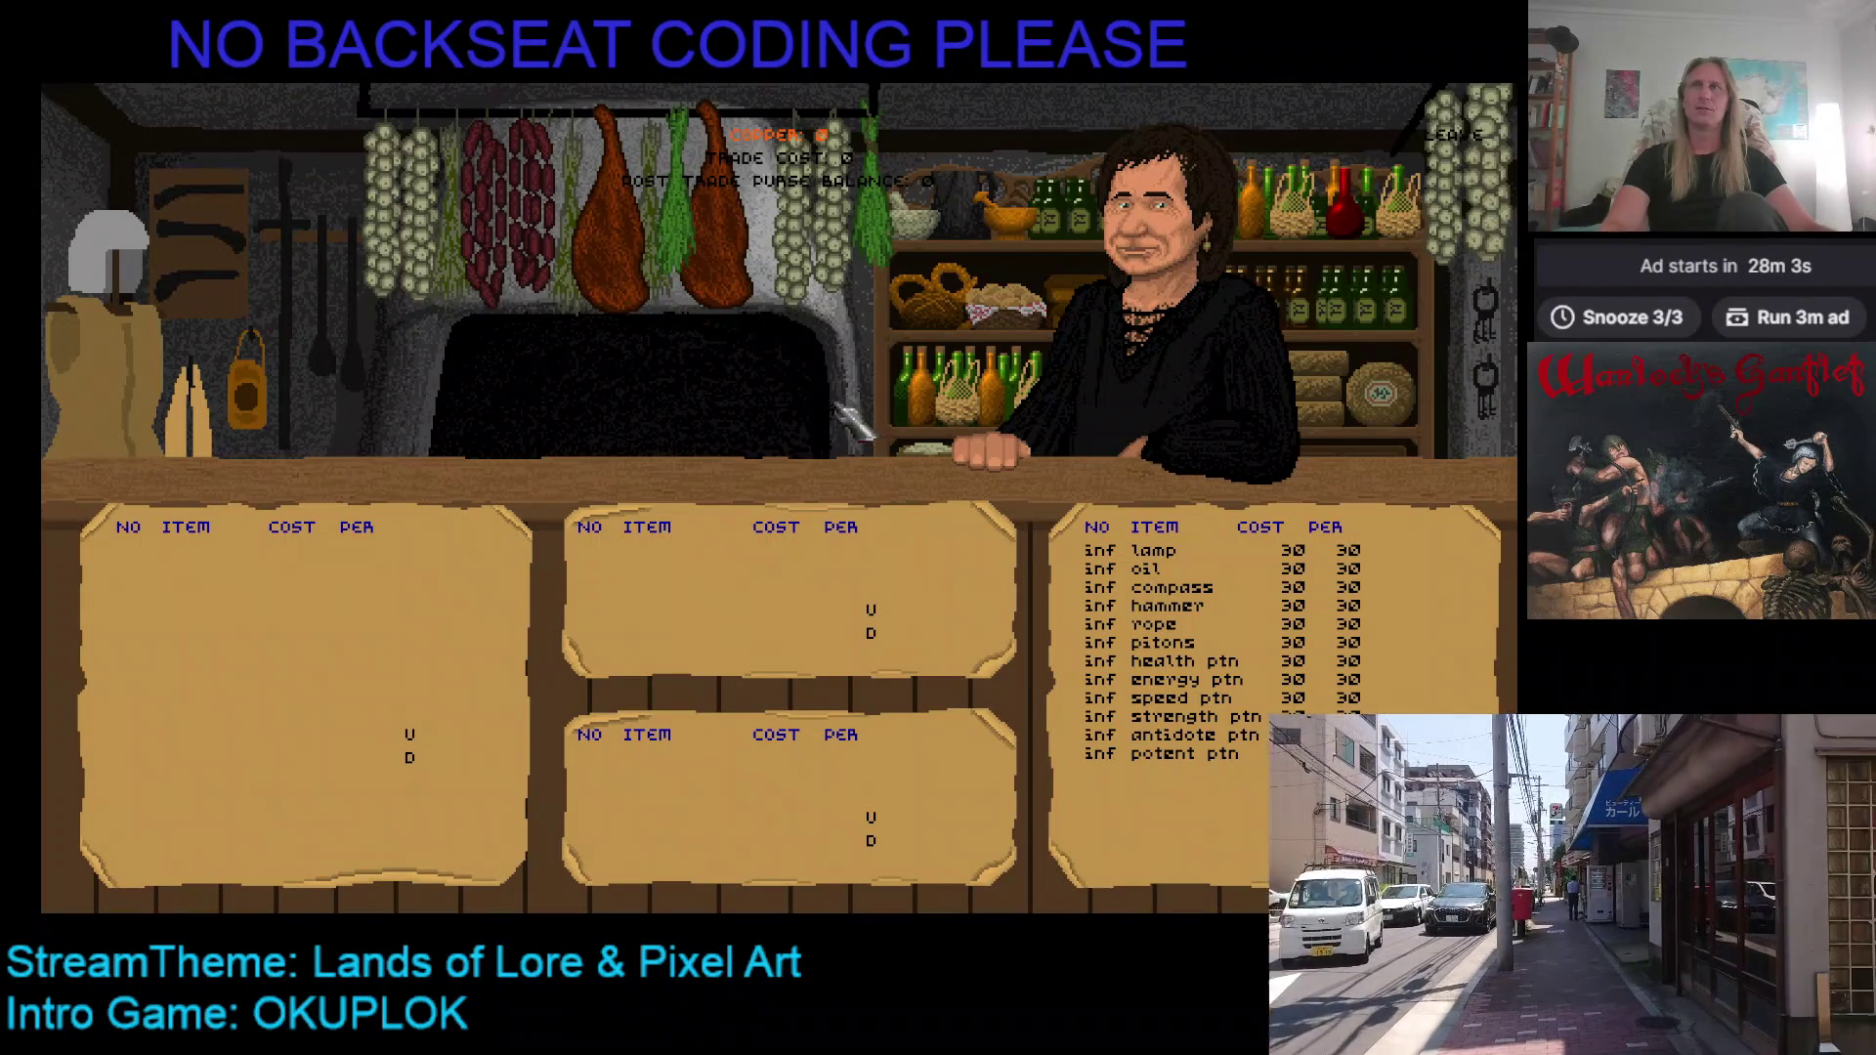